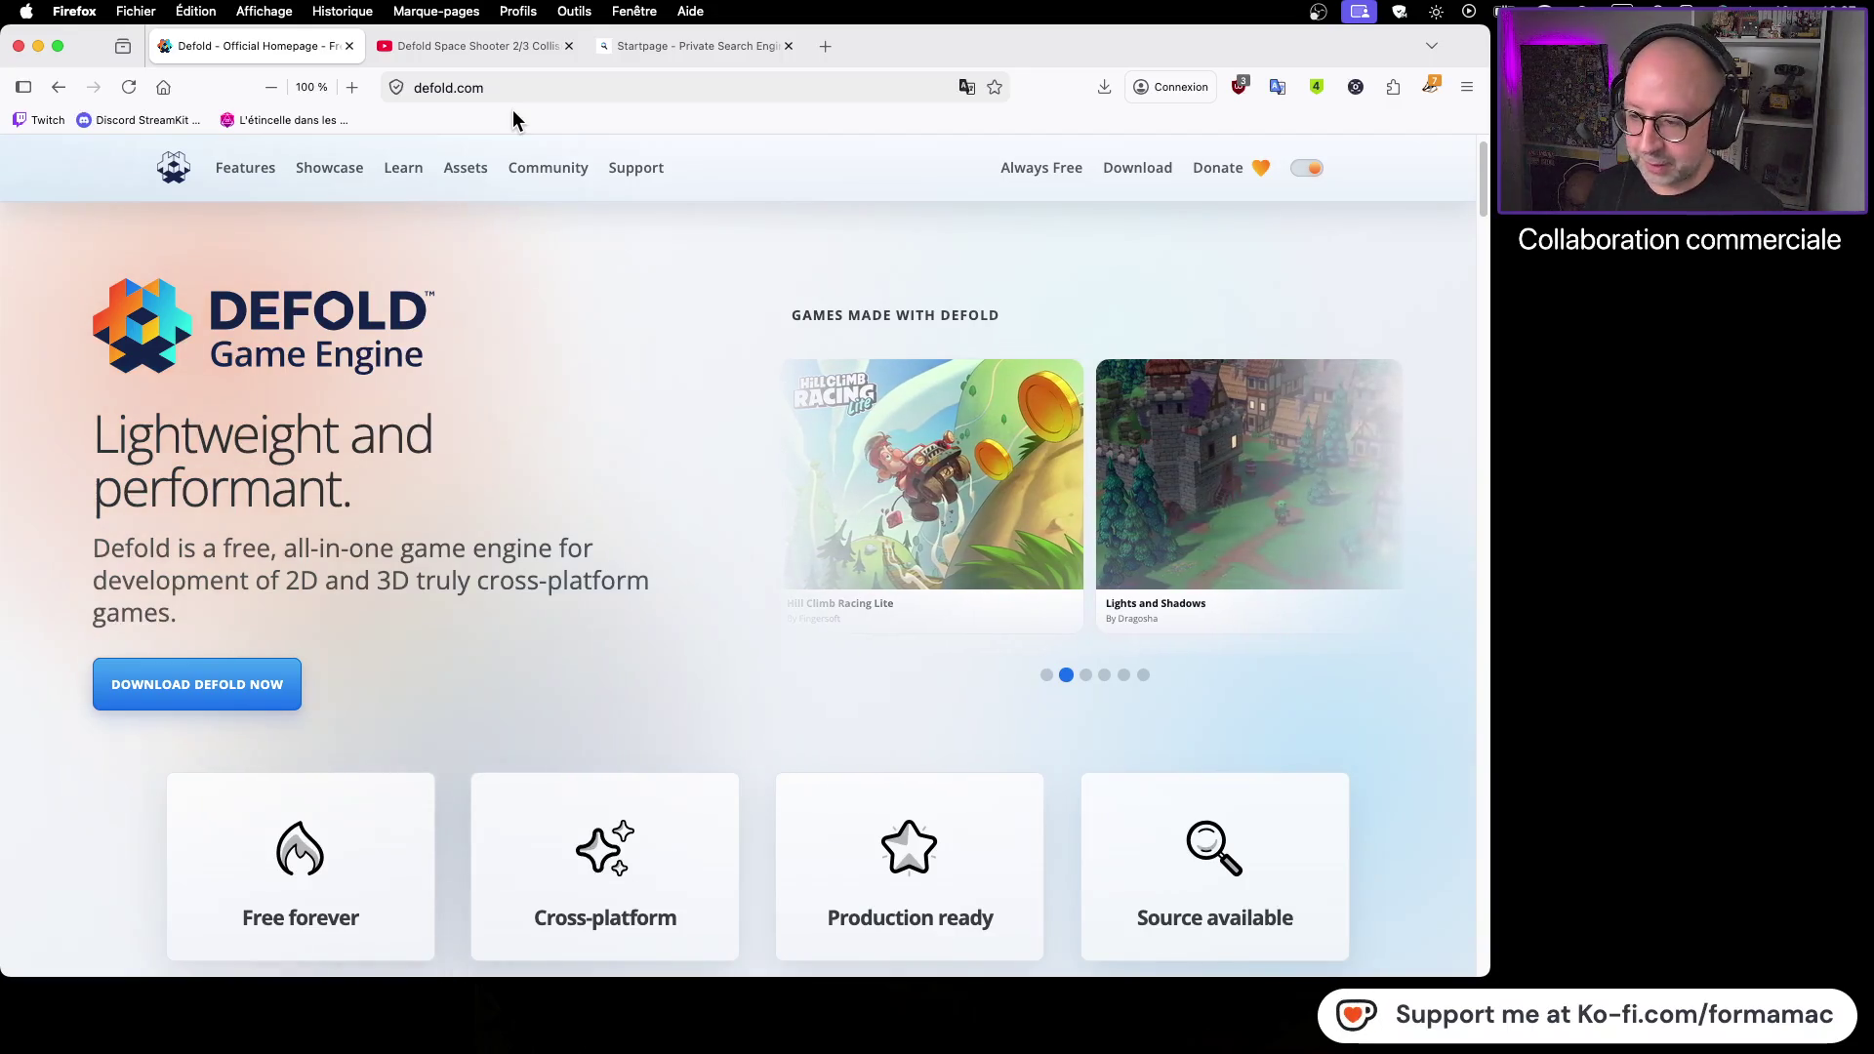
Glance at the space shooter tutorial tab, then return to the Defold homepage tab
left_click(492, 50)
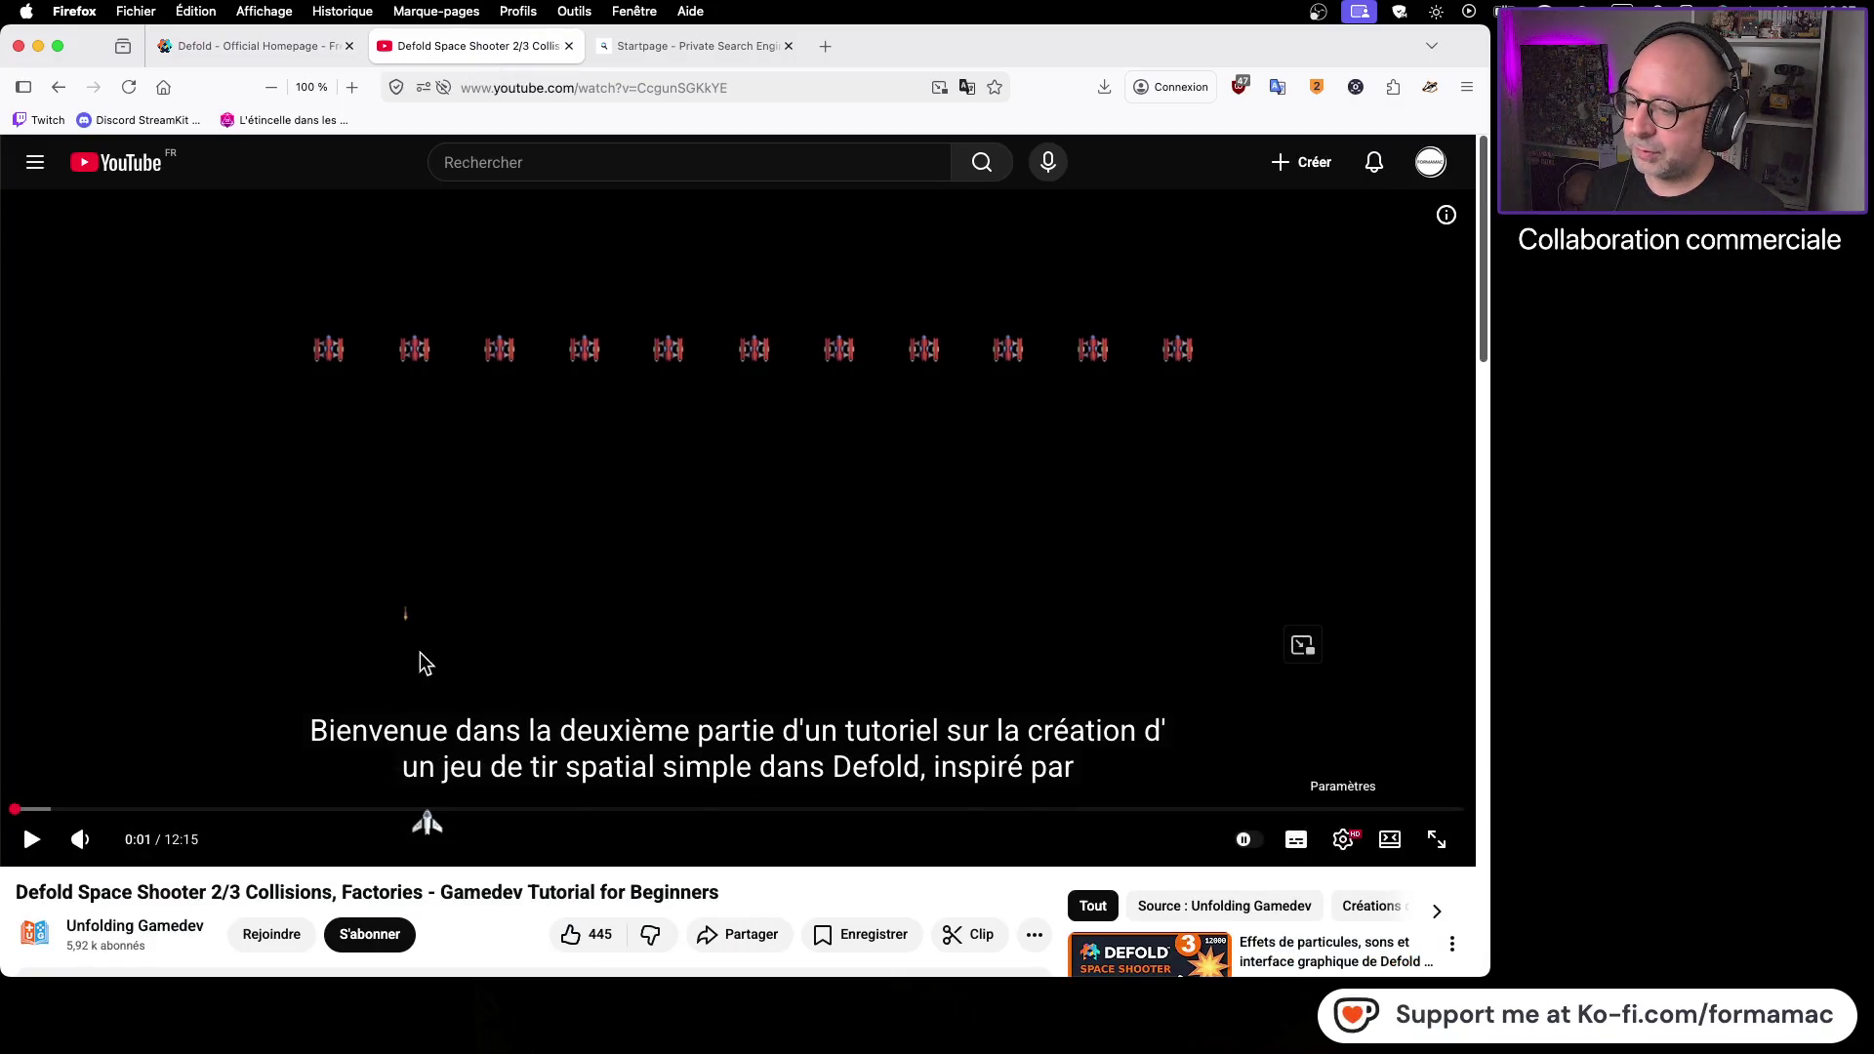
left_click(264, 46)
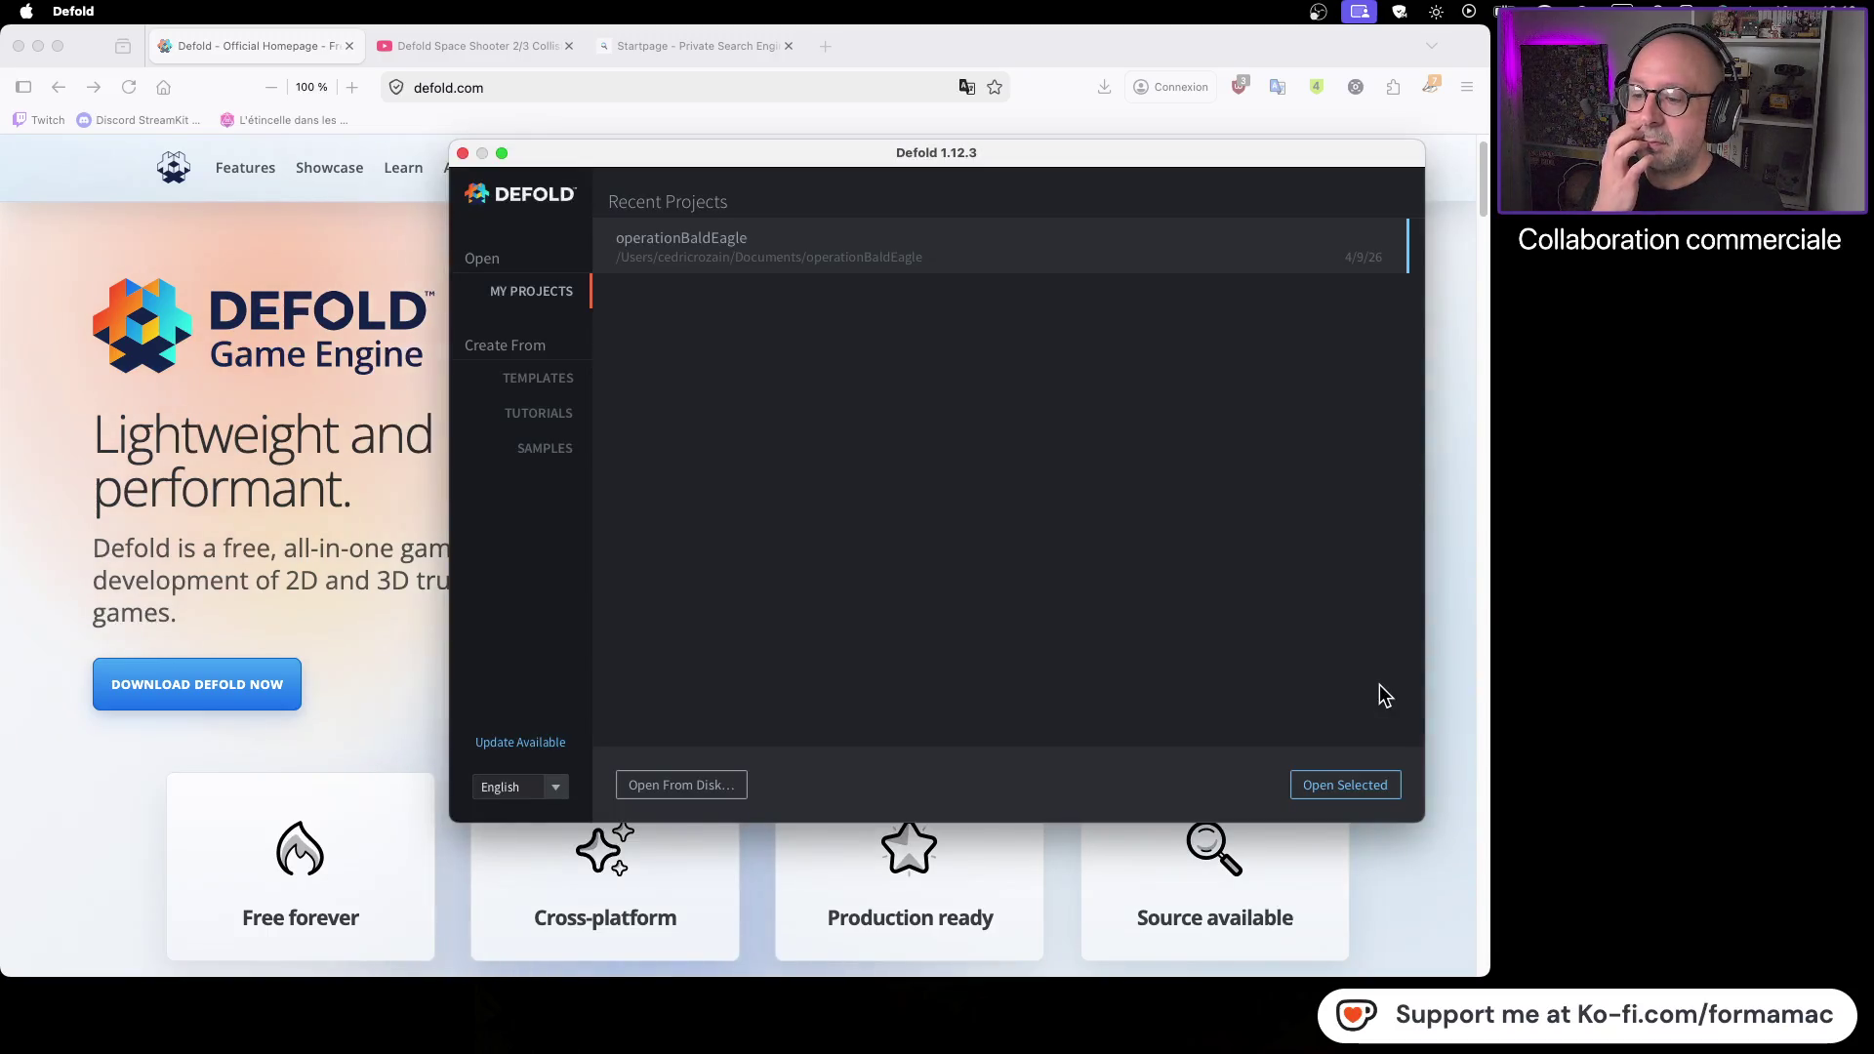
Download the available Defold update and choose Restart to Update
left_click(535, 741)
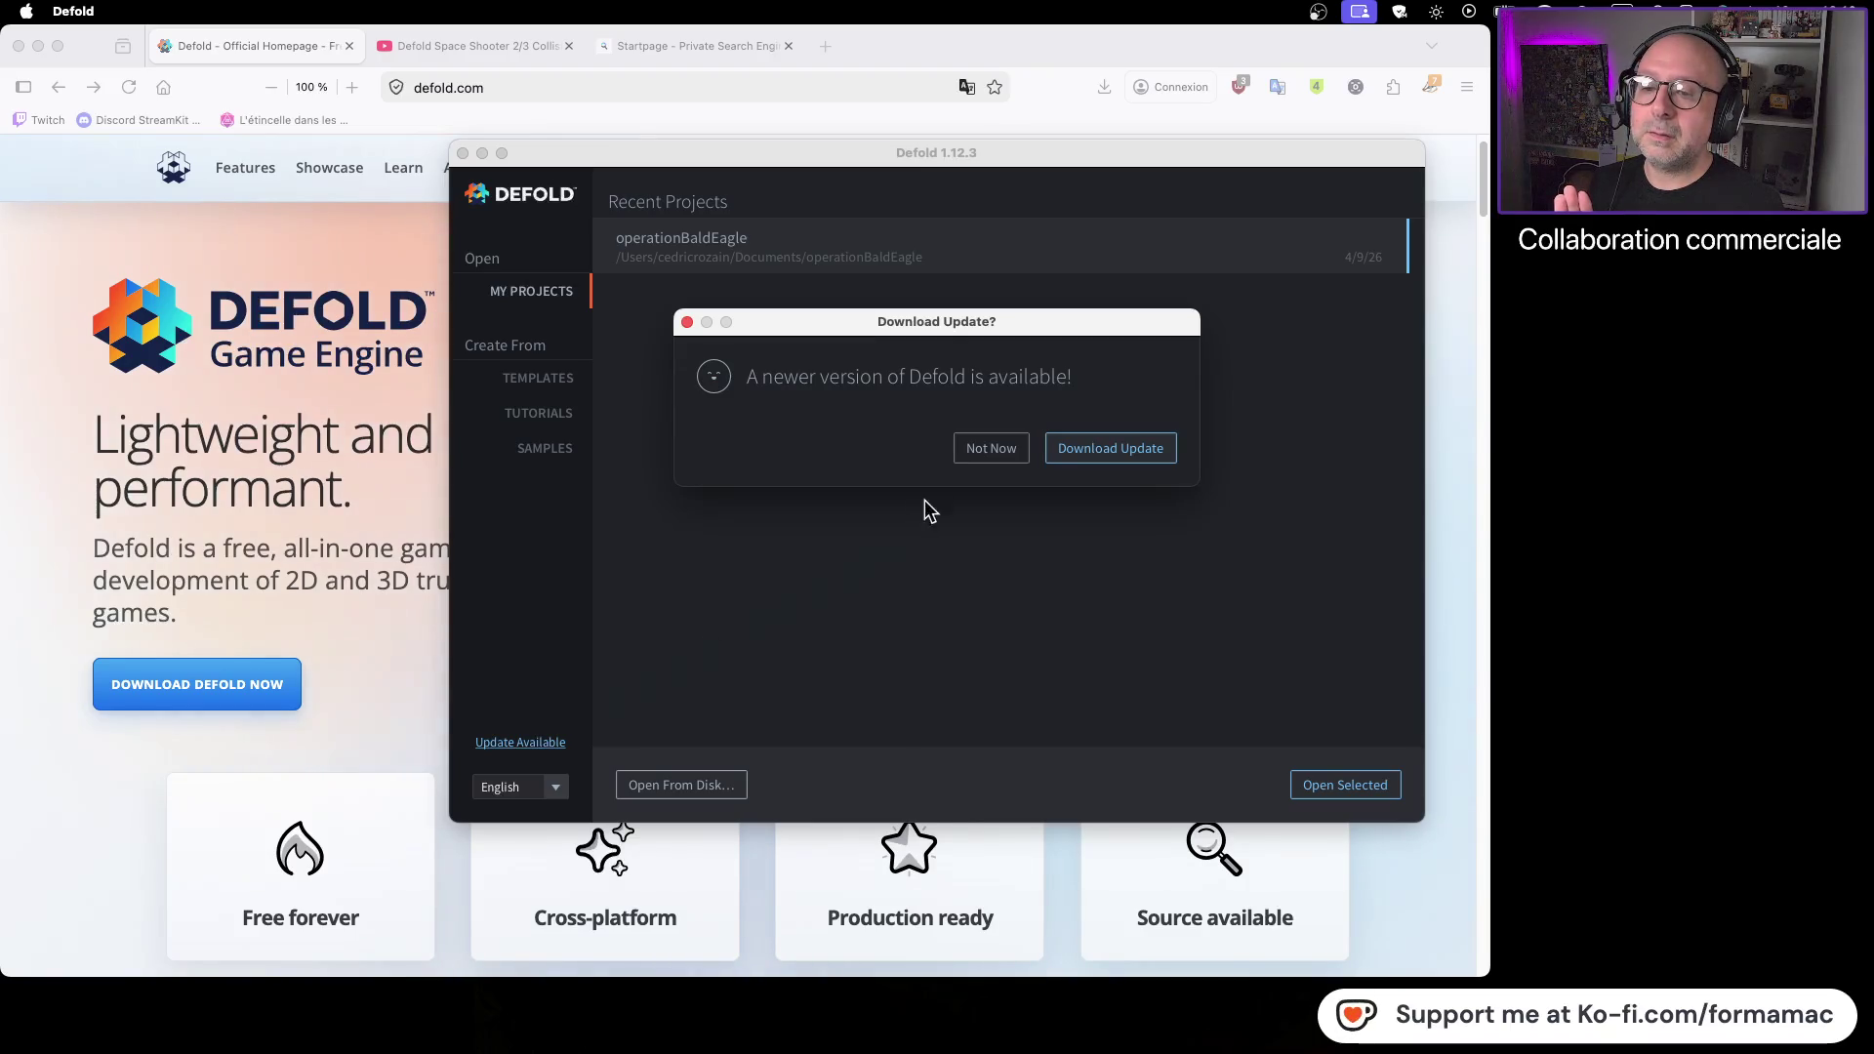
left_click(1103, 451)
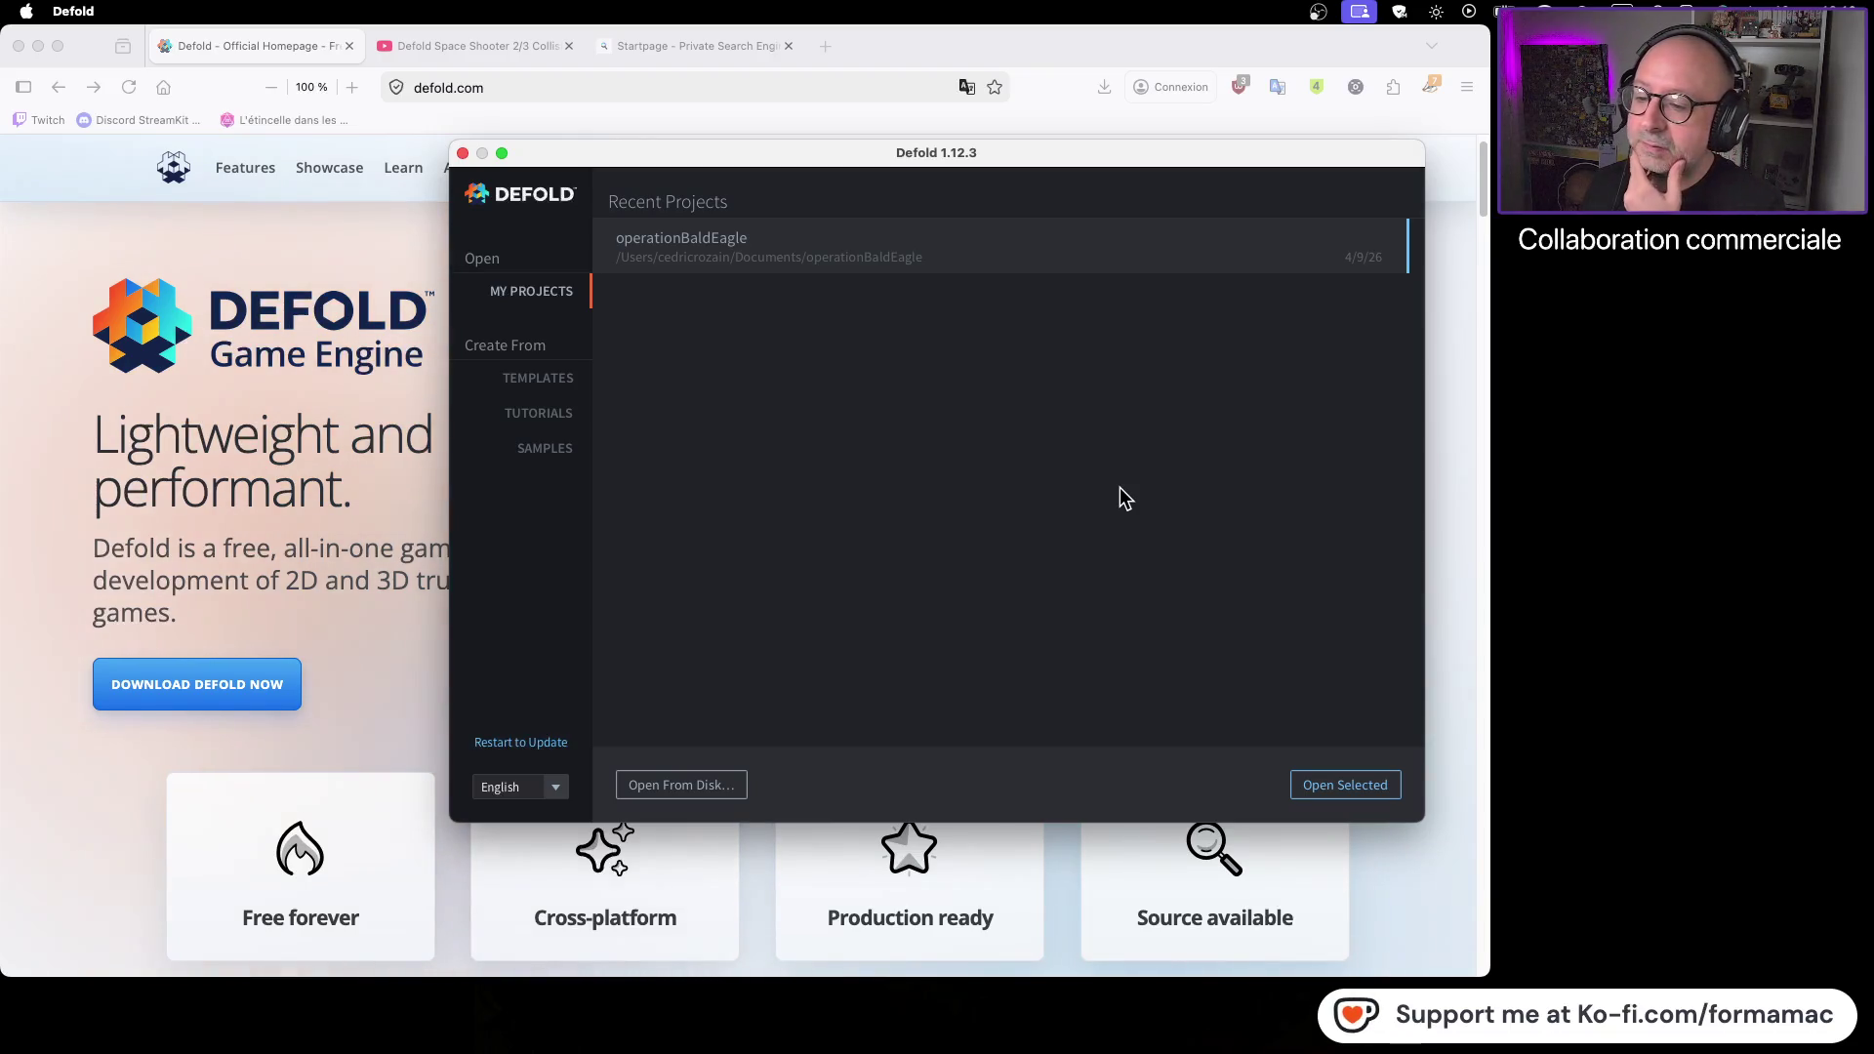
left_click(555, 744)
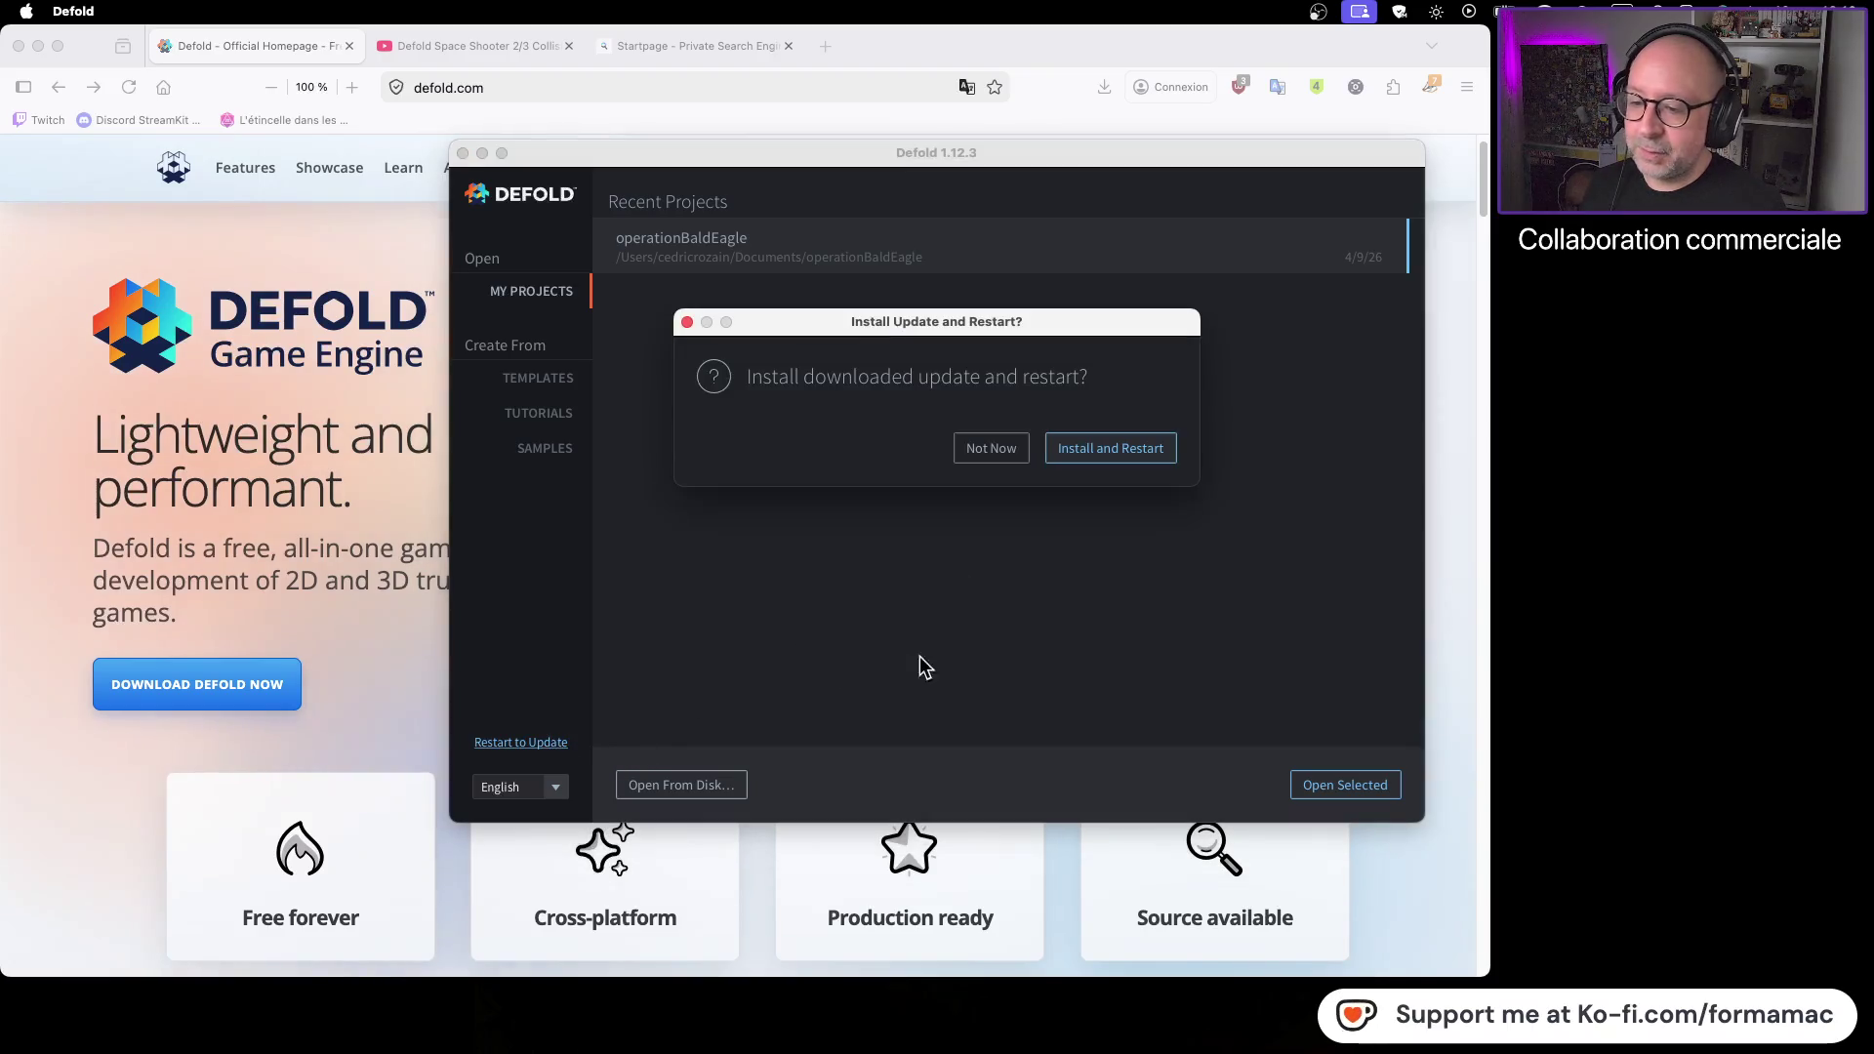
Install the downloaded Defold update and let the launcher restart
left_click(1120, 458)
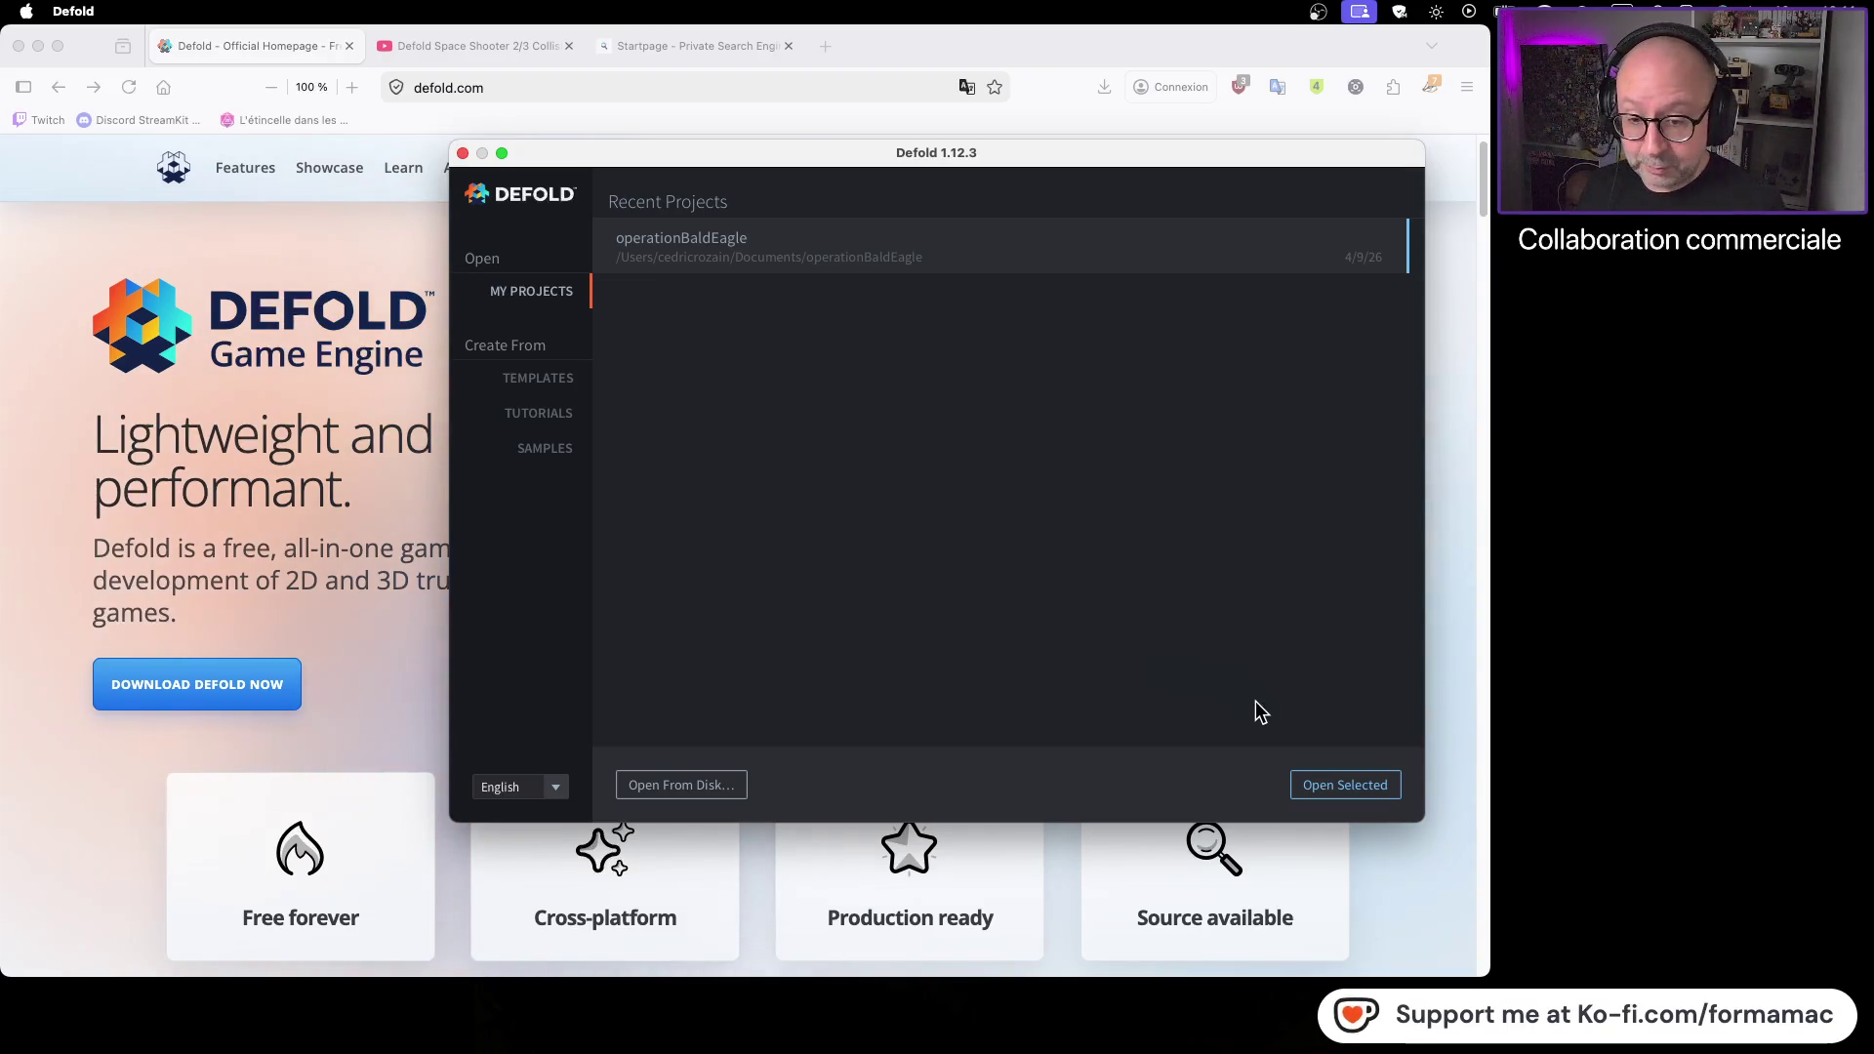
Open the operationBaldEagle project from My Projects in the launcher
left_click(1329, 784)
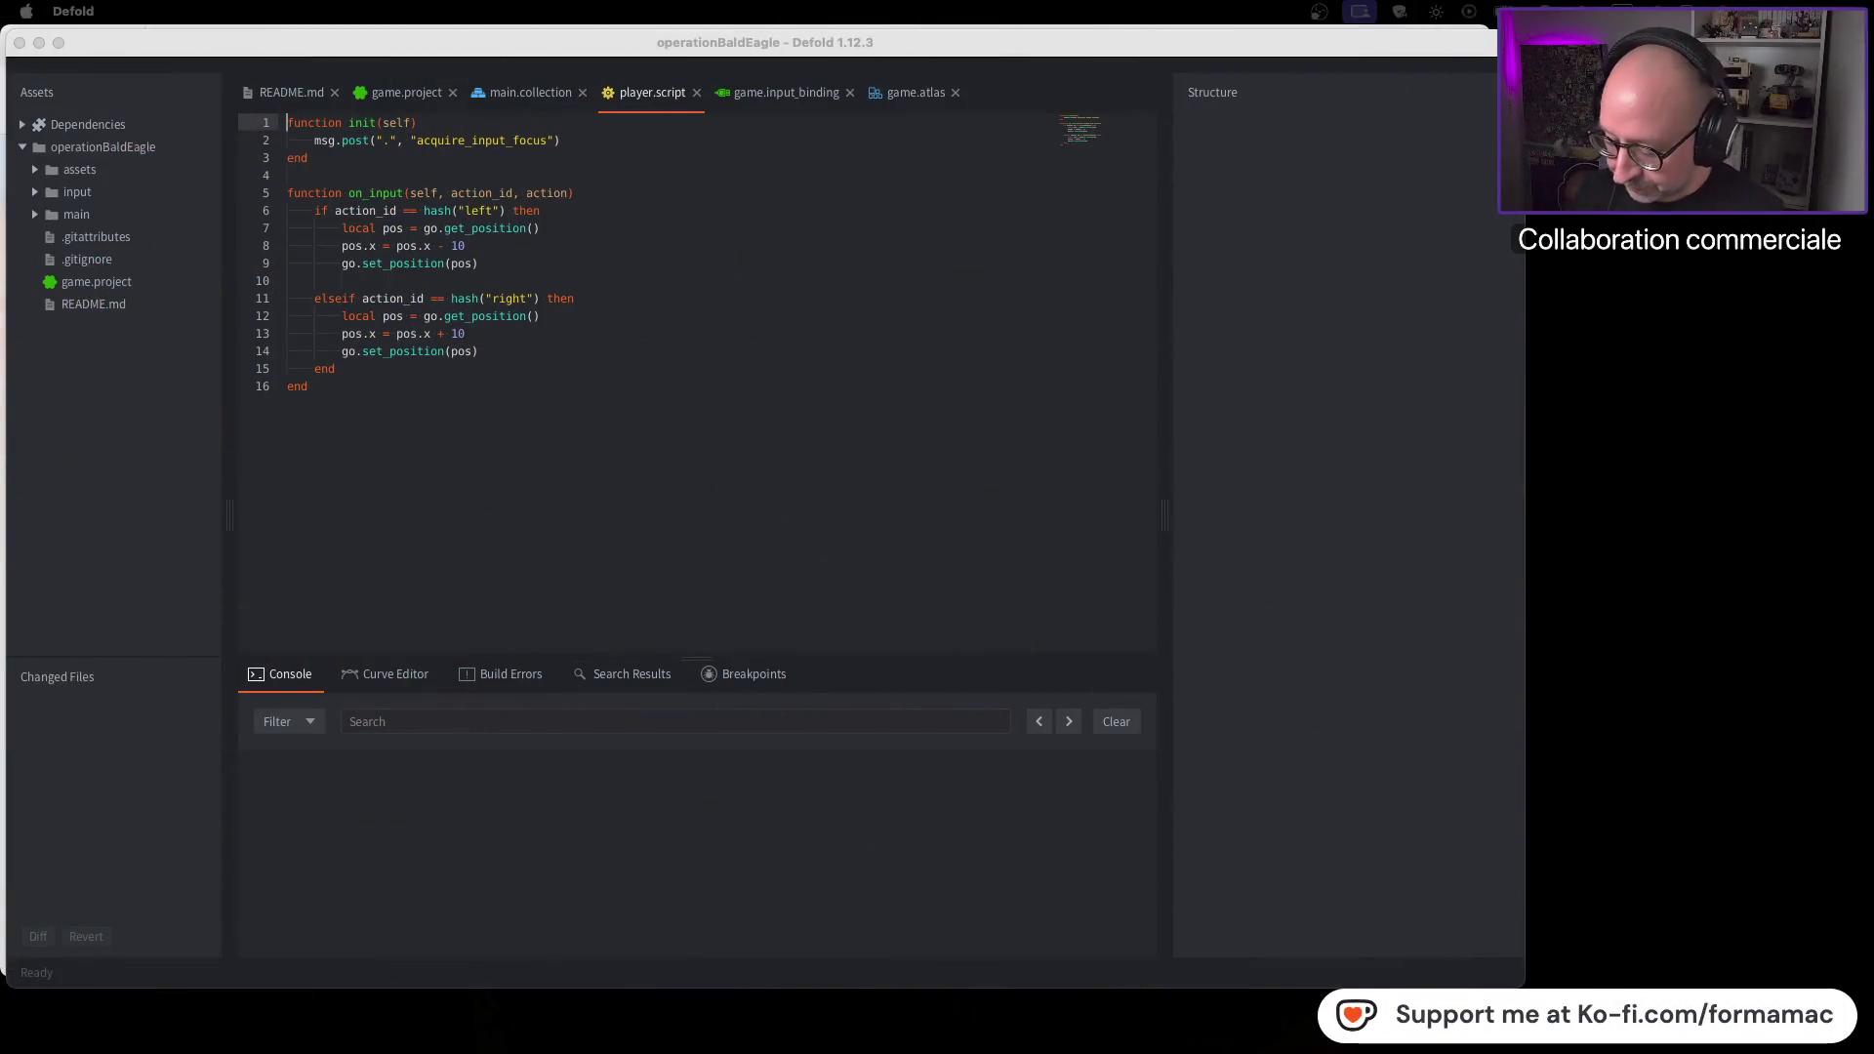
Switch from the Defold editor to Firefox showing defold.com
key("super+Tab")
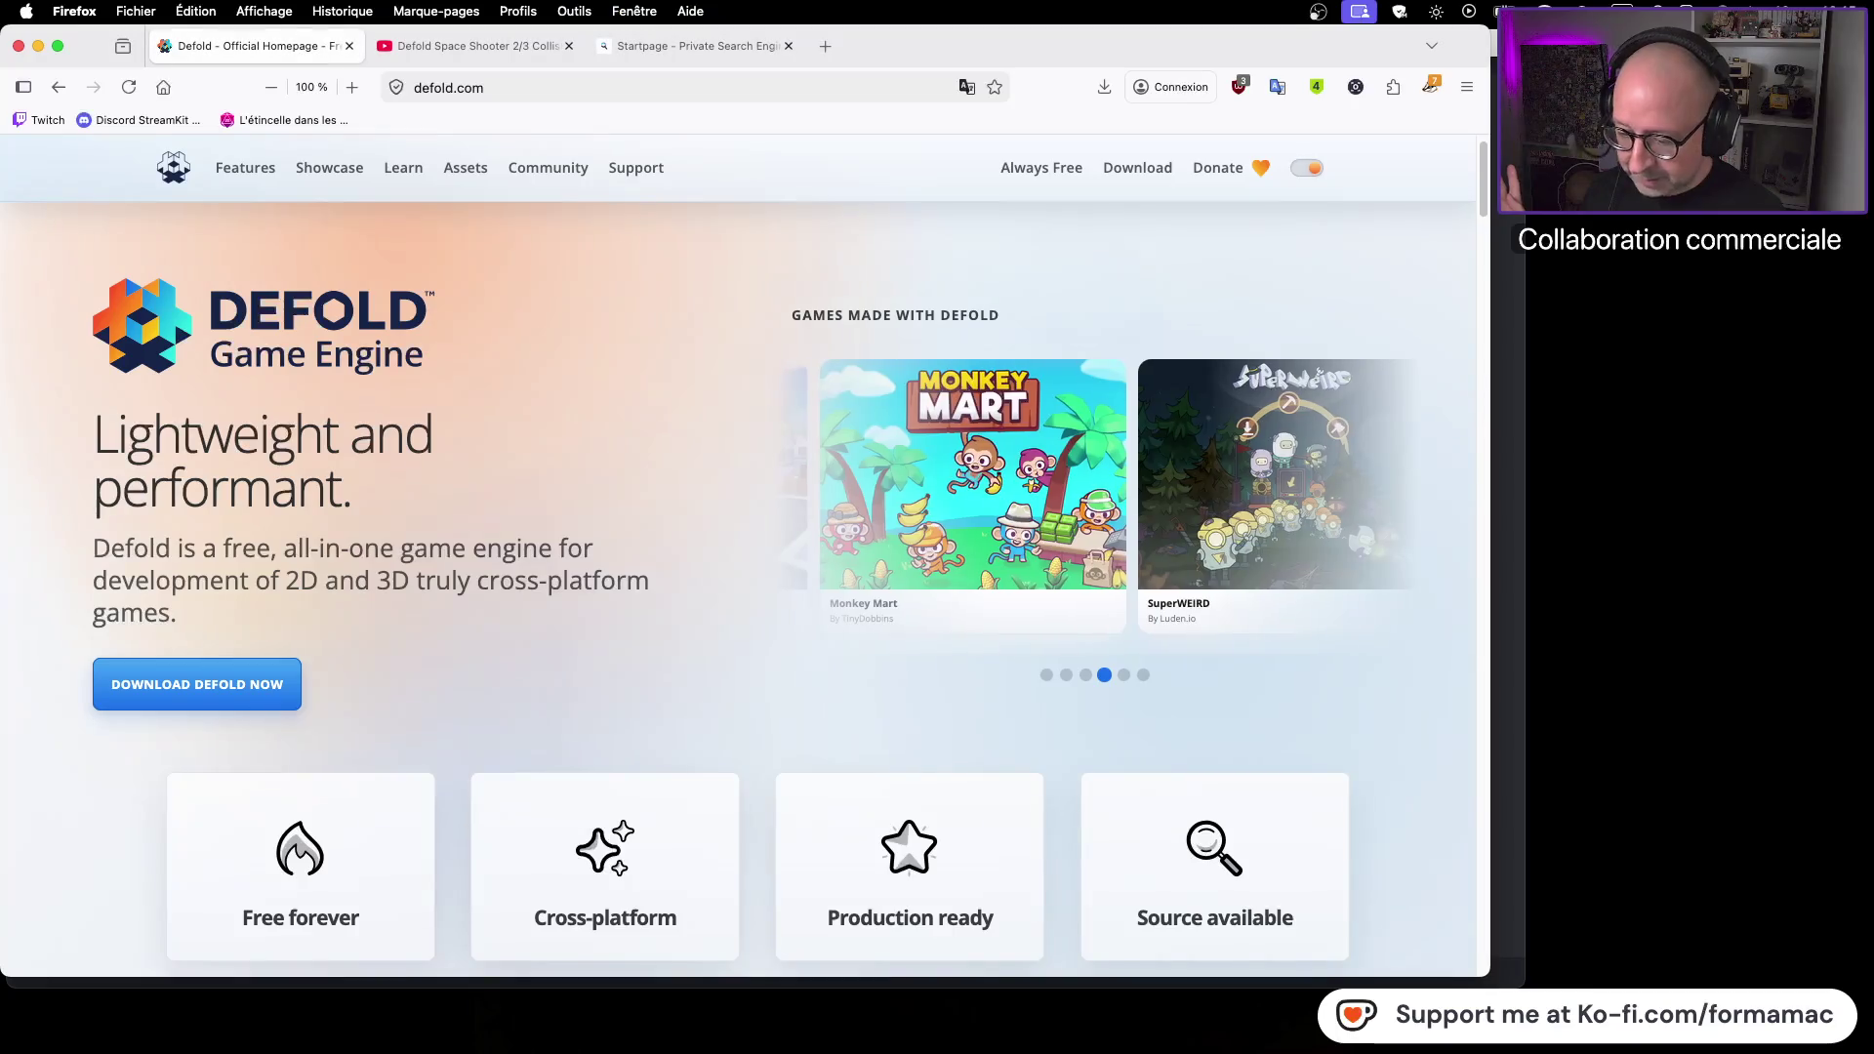
Check the Defold homepage, then bring the YouTube Space Shooter 2/3 tutorial tab to the front
left_click(478, 41)
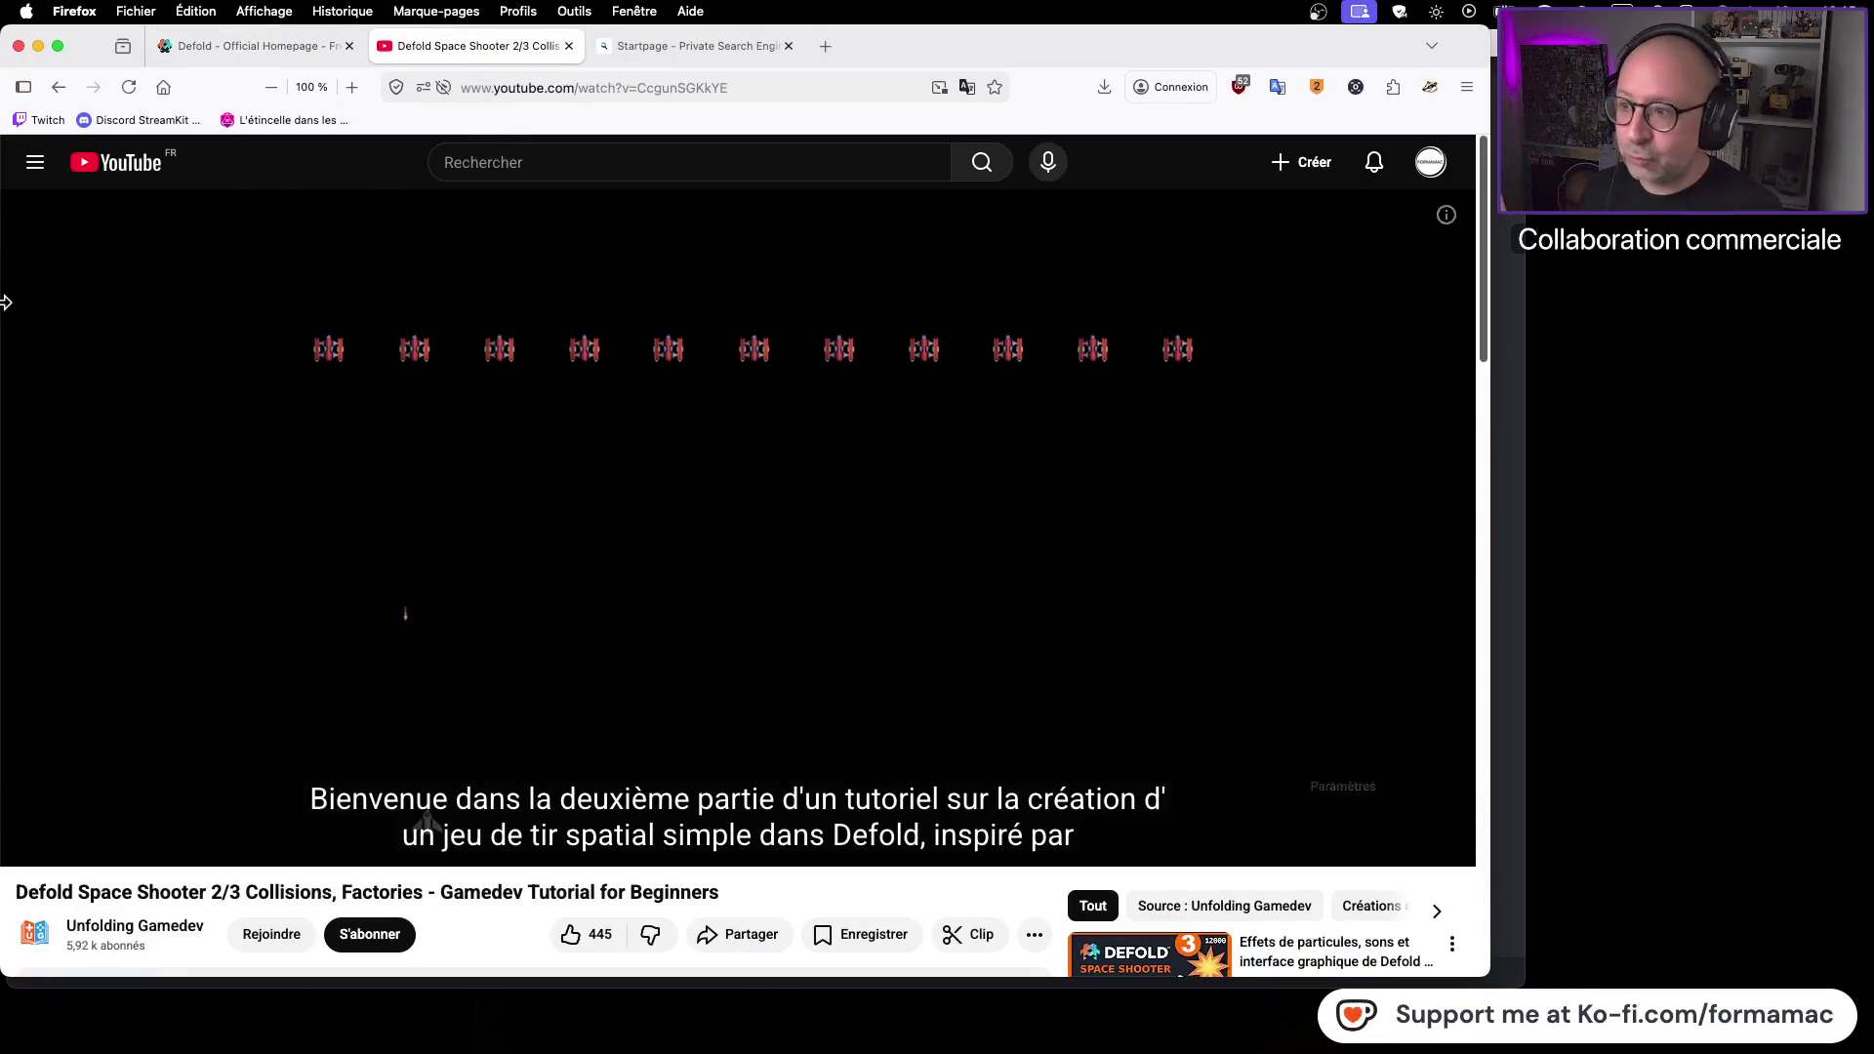
left_click(226, 51)
left_click(483, 93)
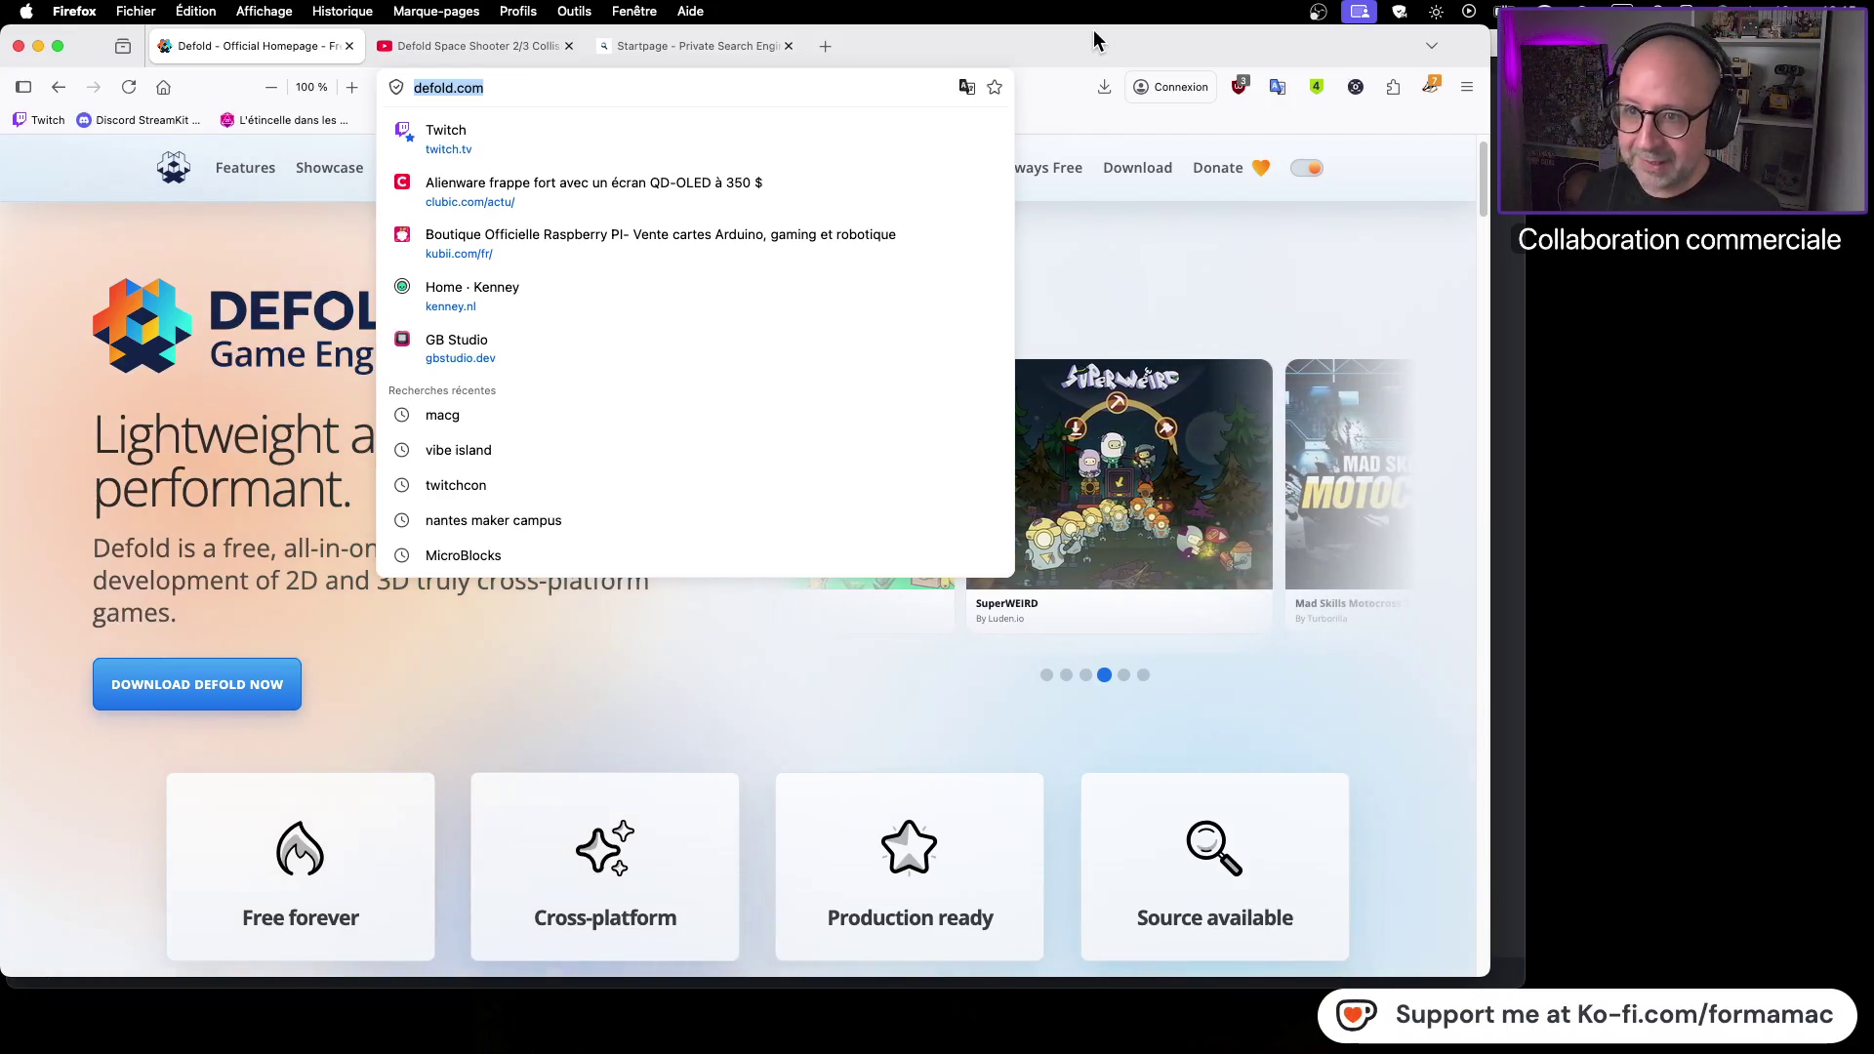
key("Escape")
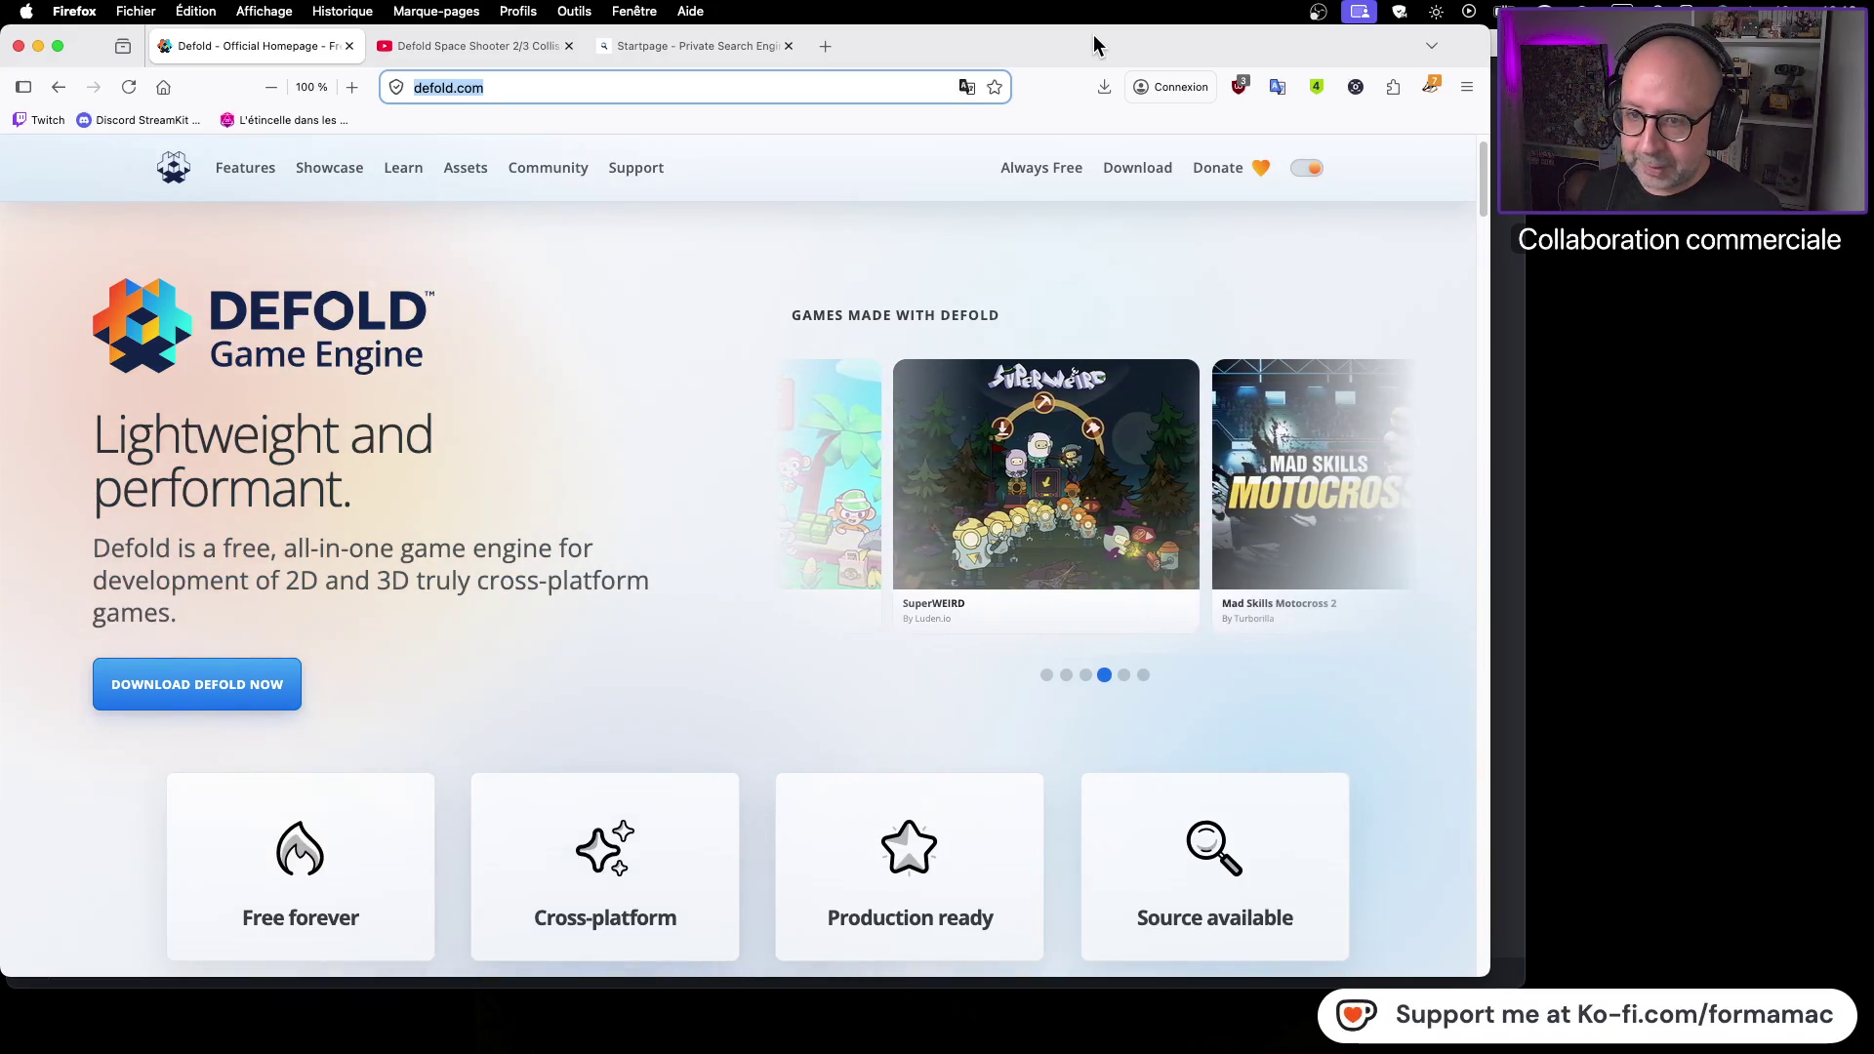
scroll(607, 297, "down", 9)
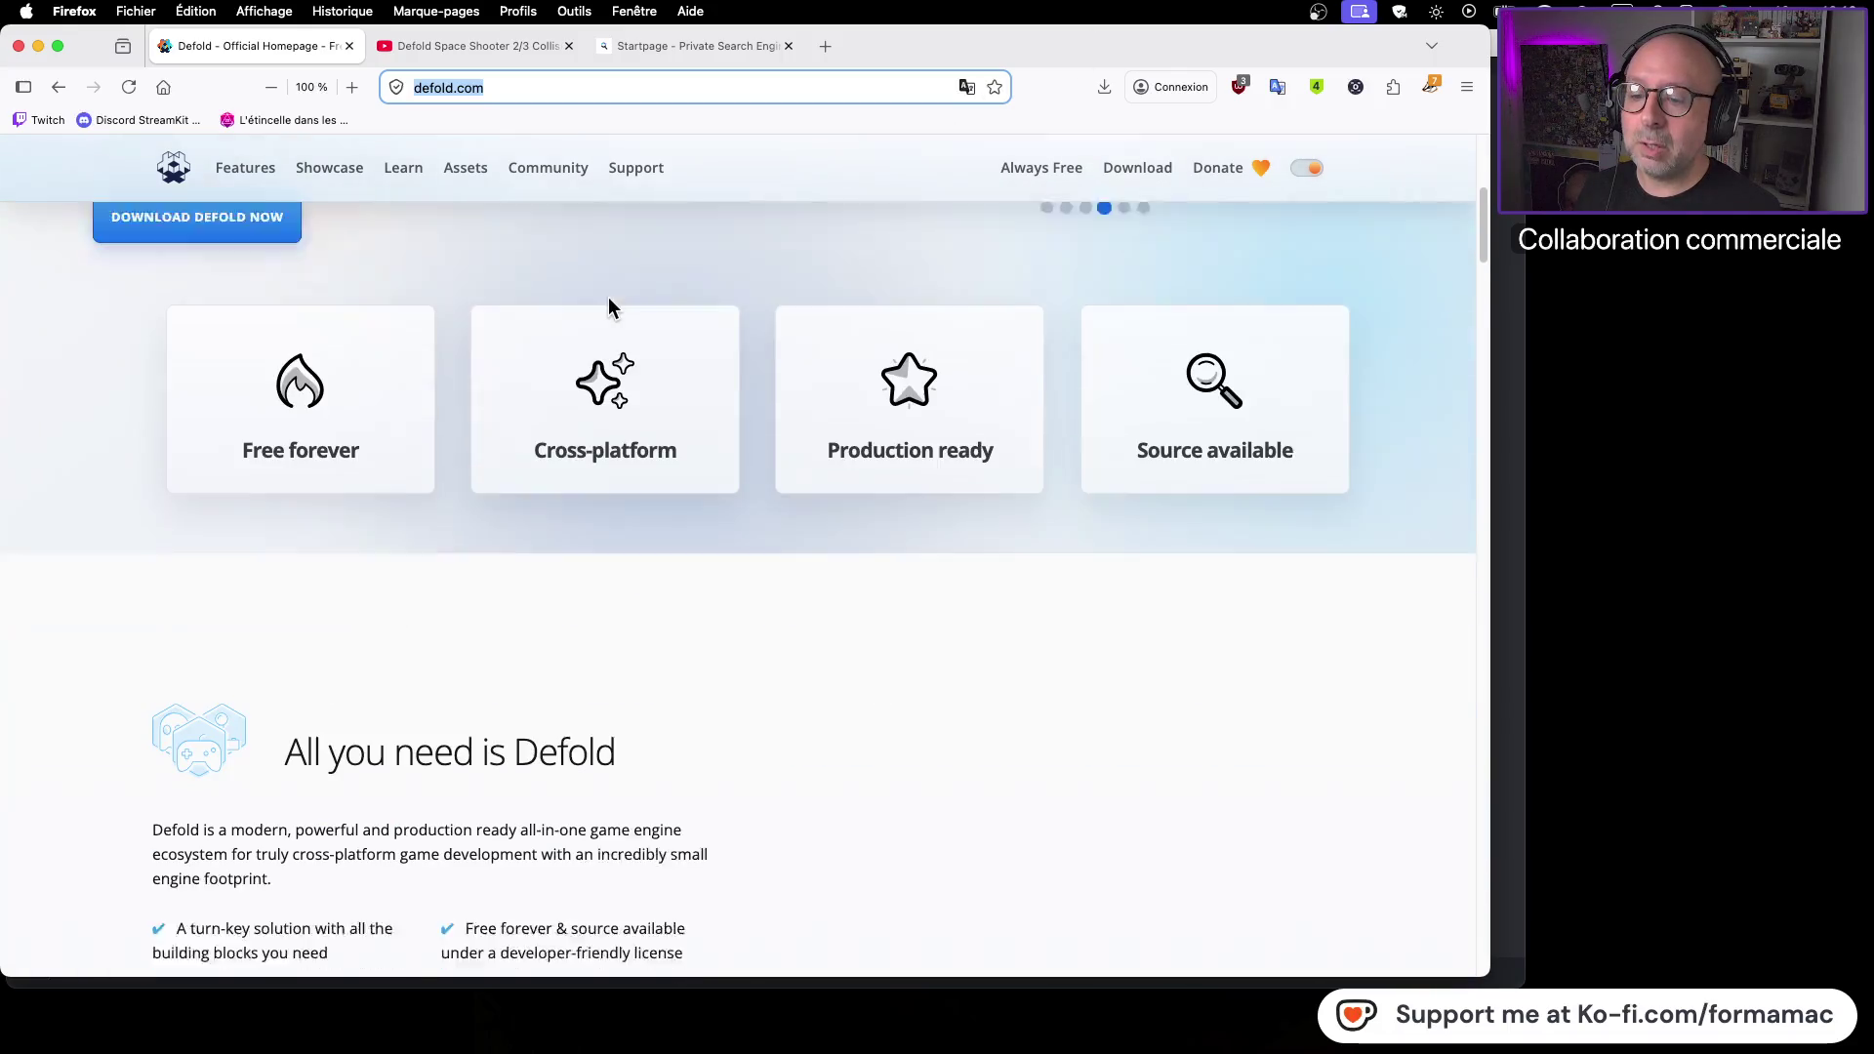
scroll(607, 298, "up", 10)
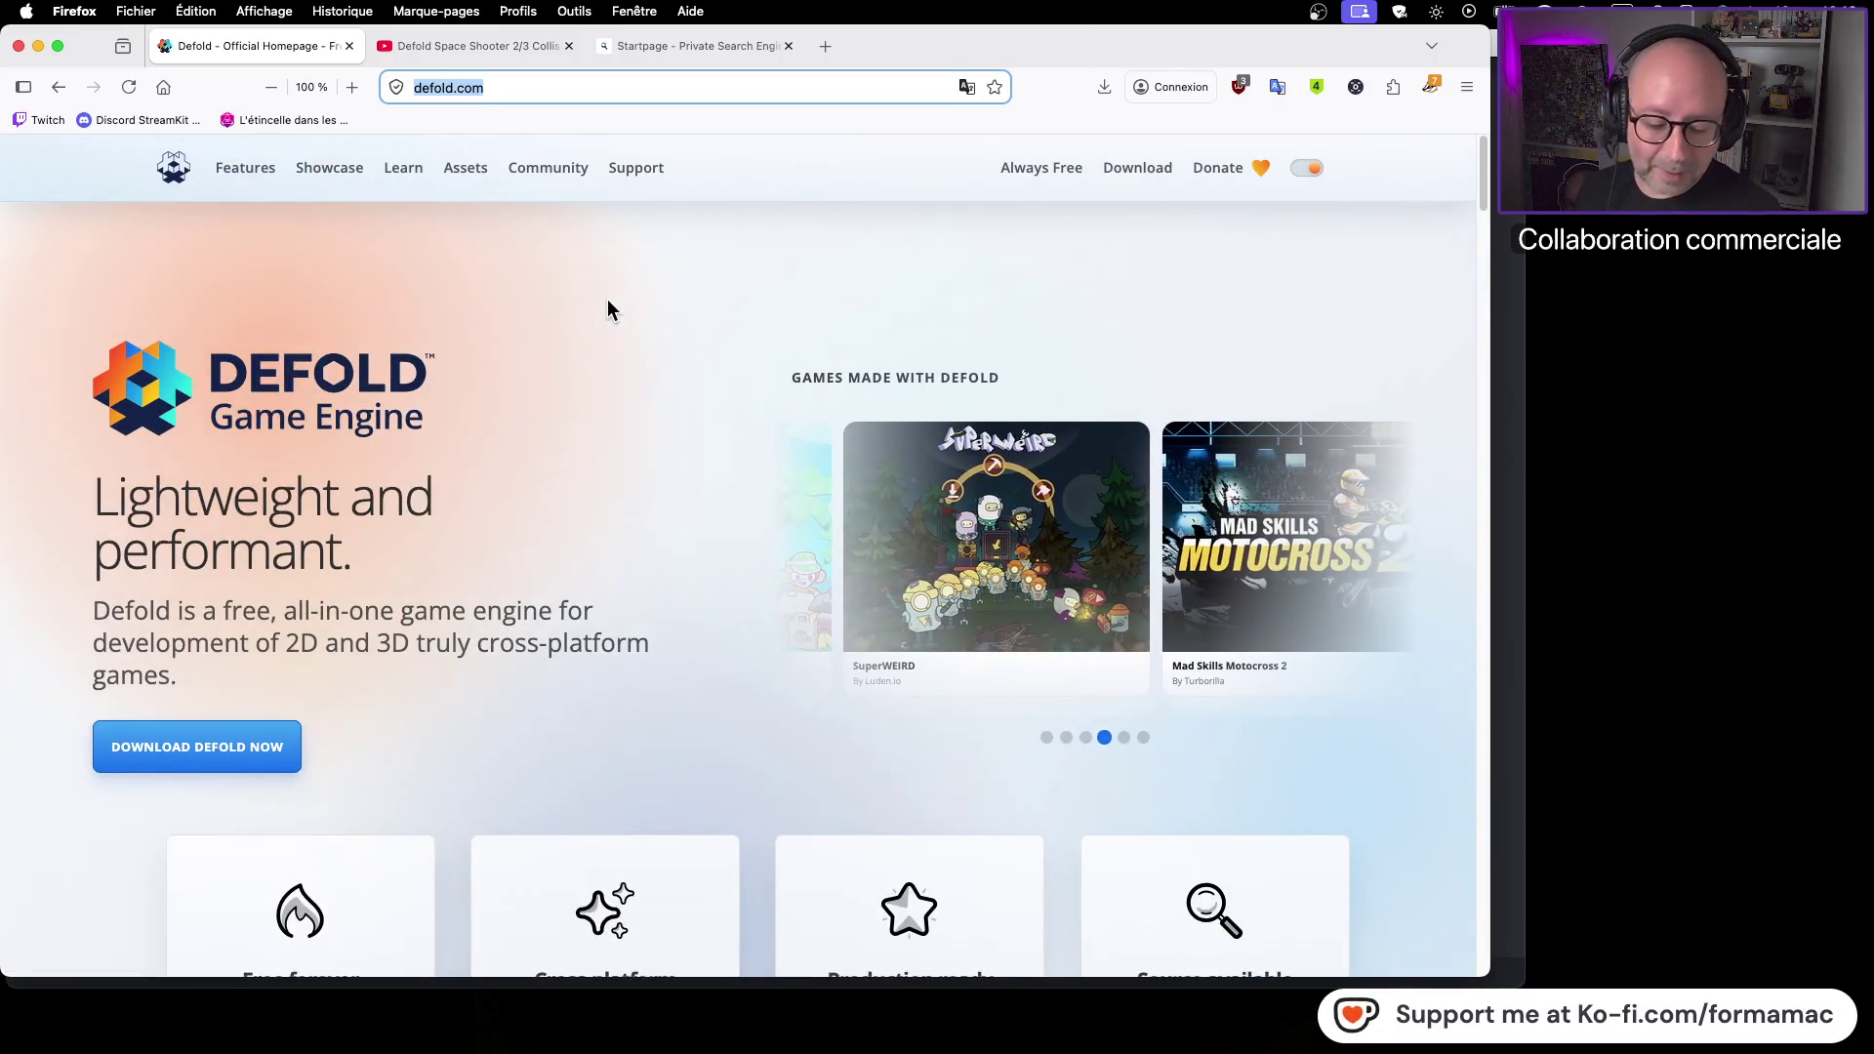
left_click(497, 49)
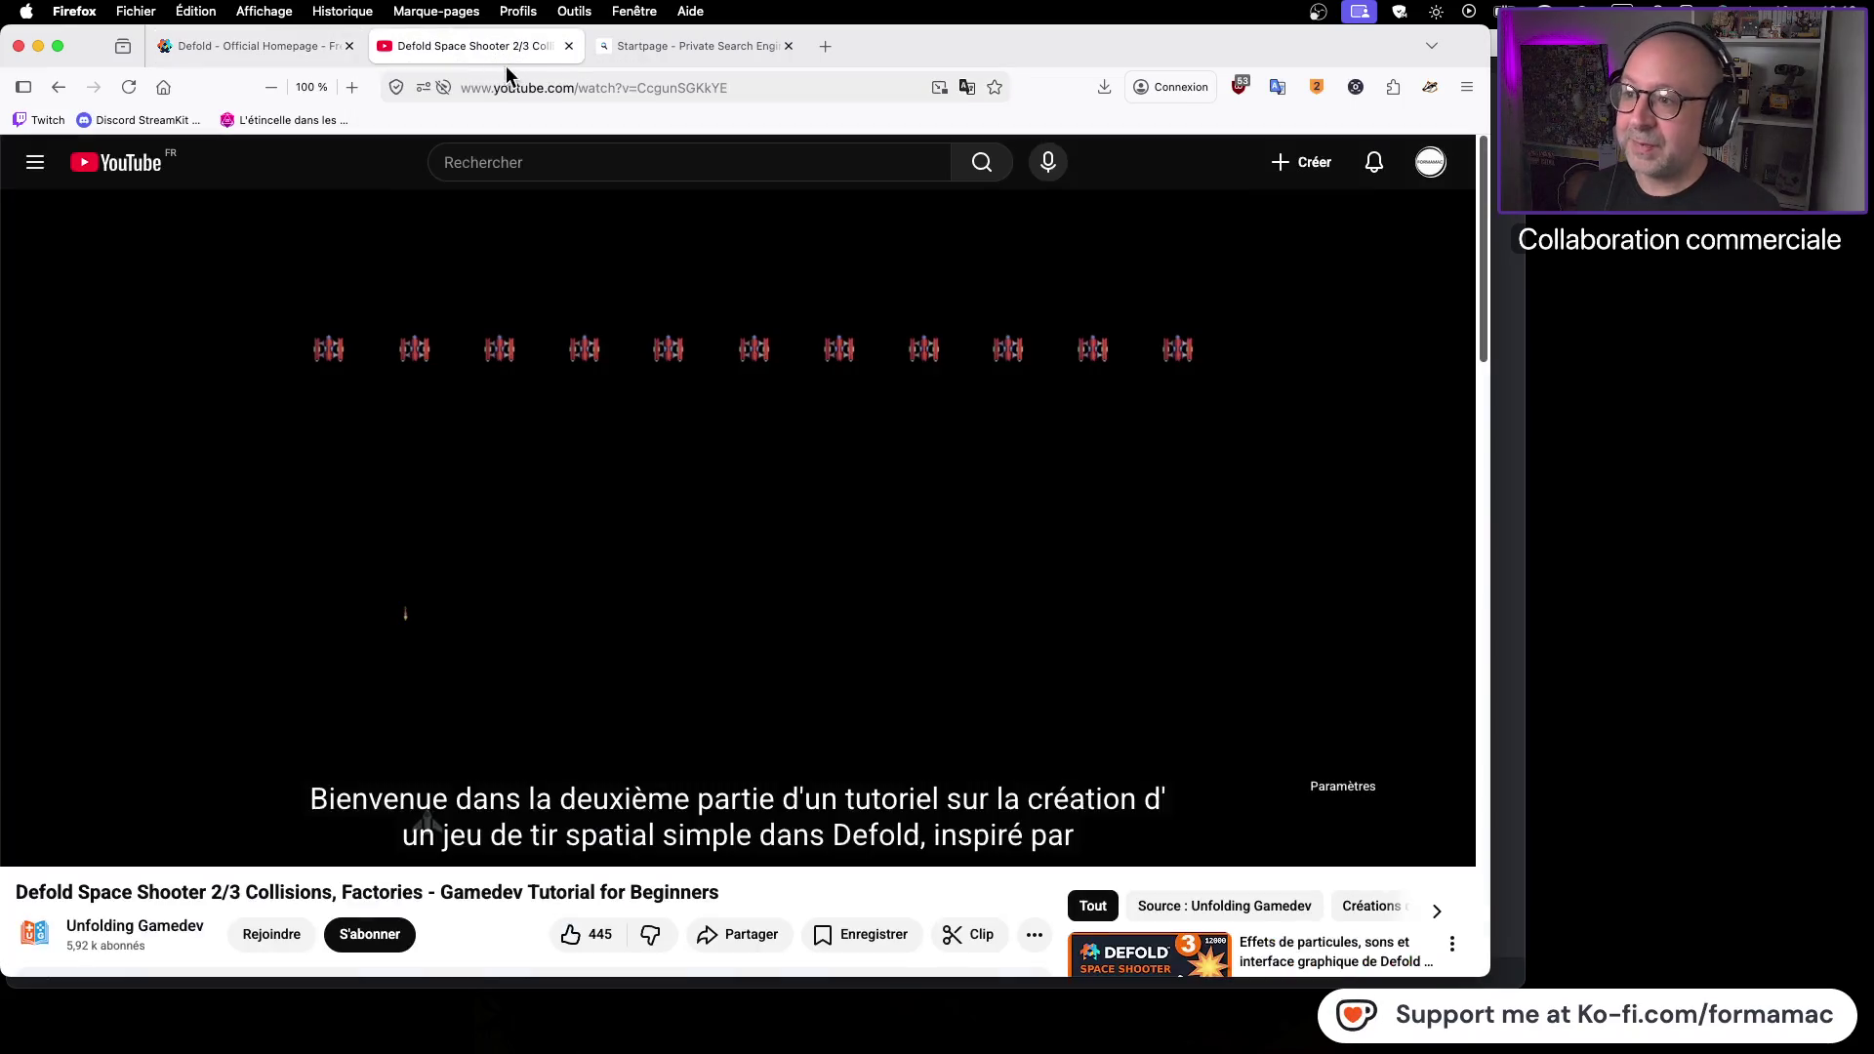
Start and pause the tutorial video, briefly switching to the music player and back
left_click(752, 86)
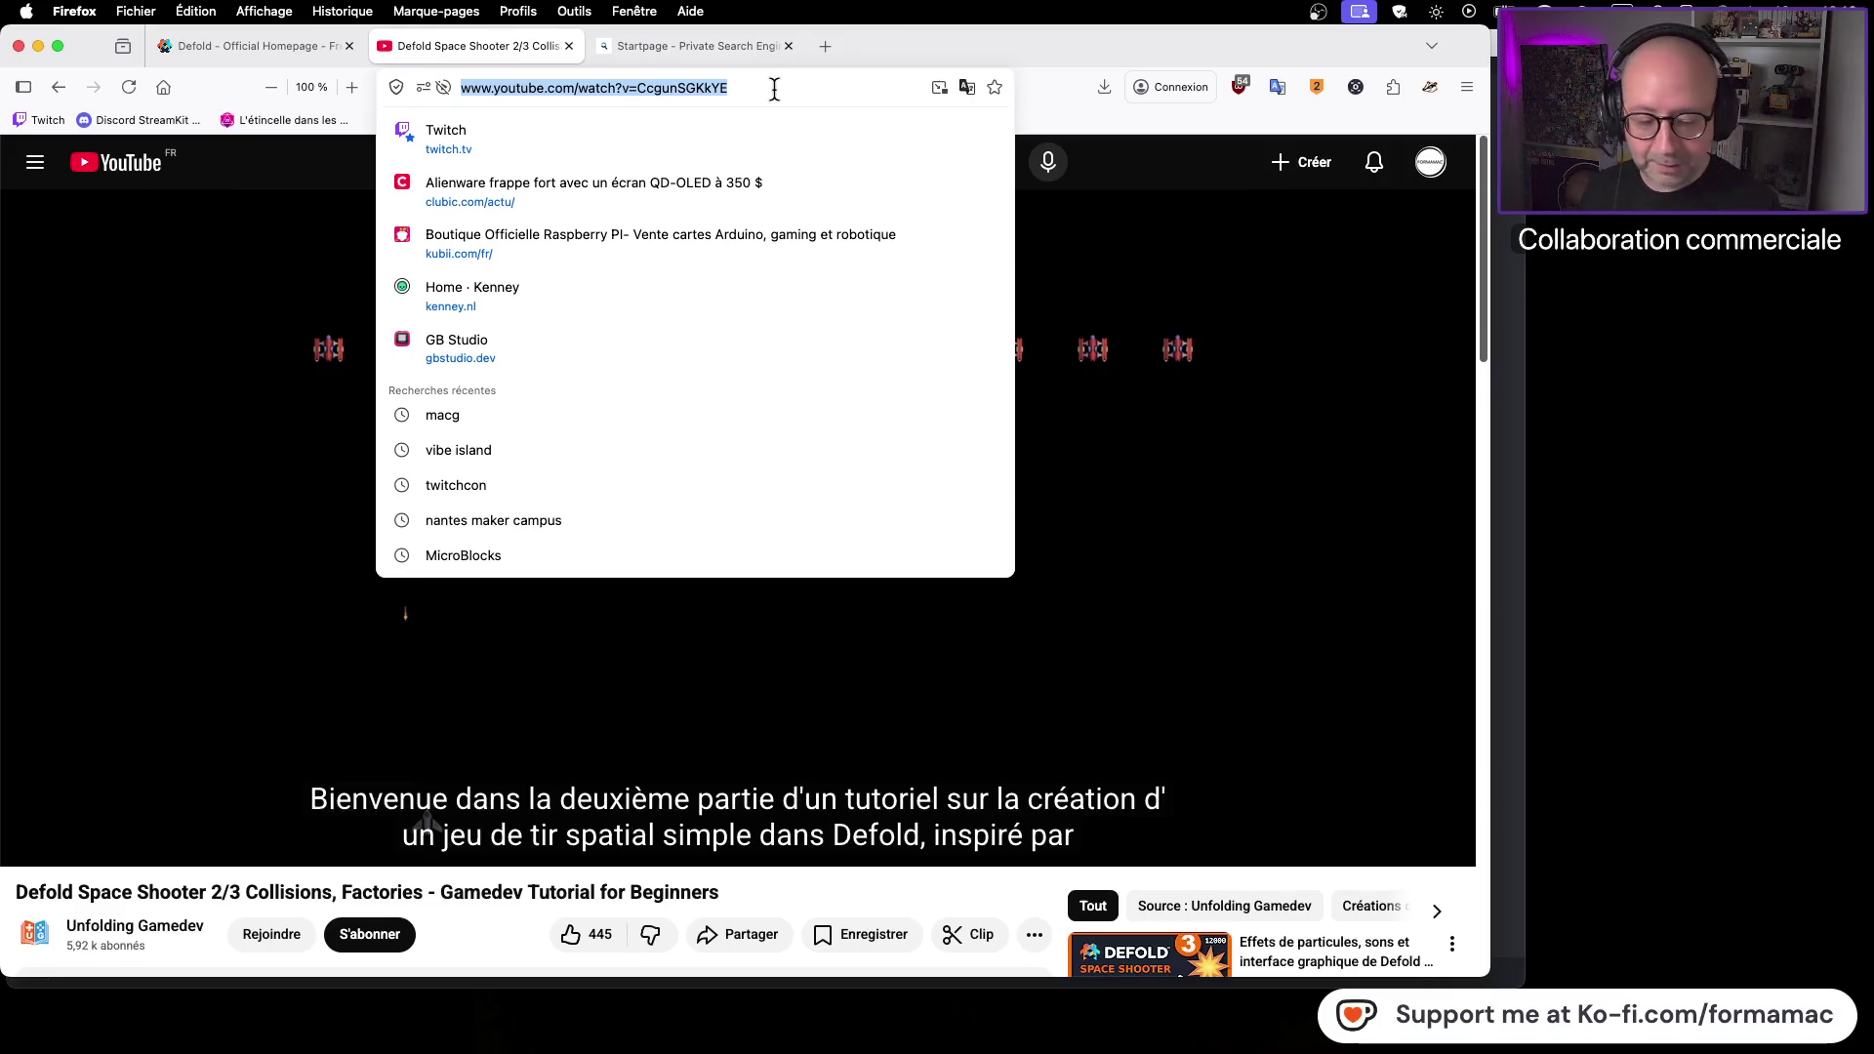
left_click(1386, 640)
left_click(1132, 589)
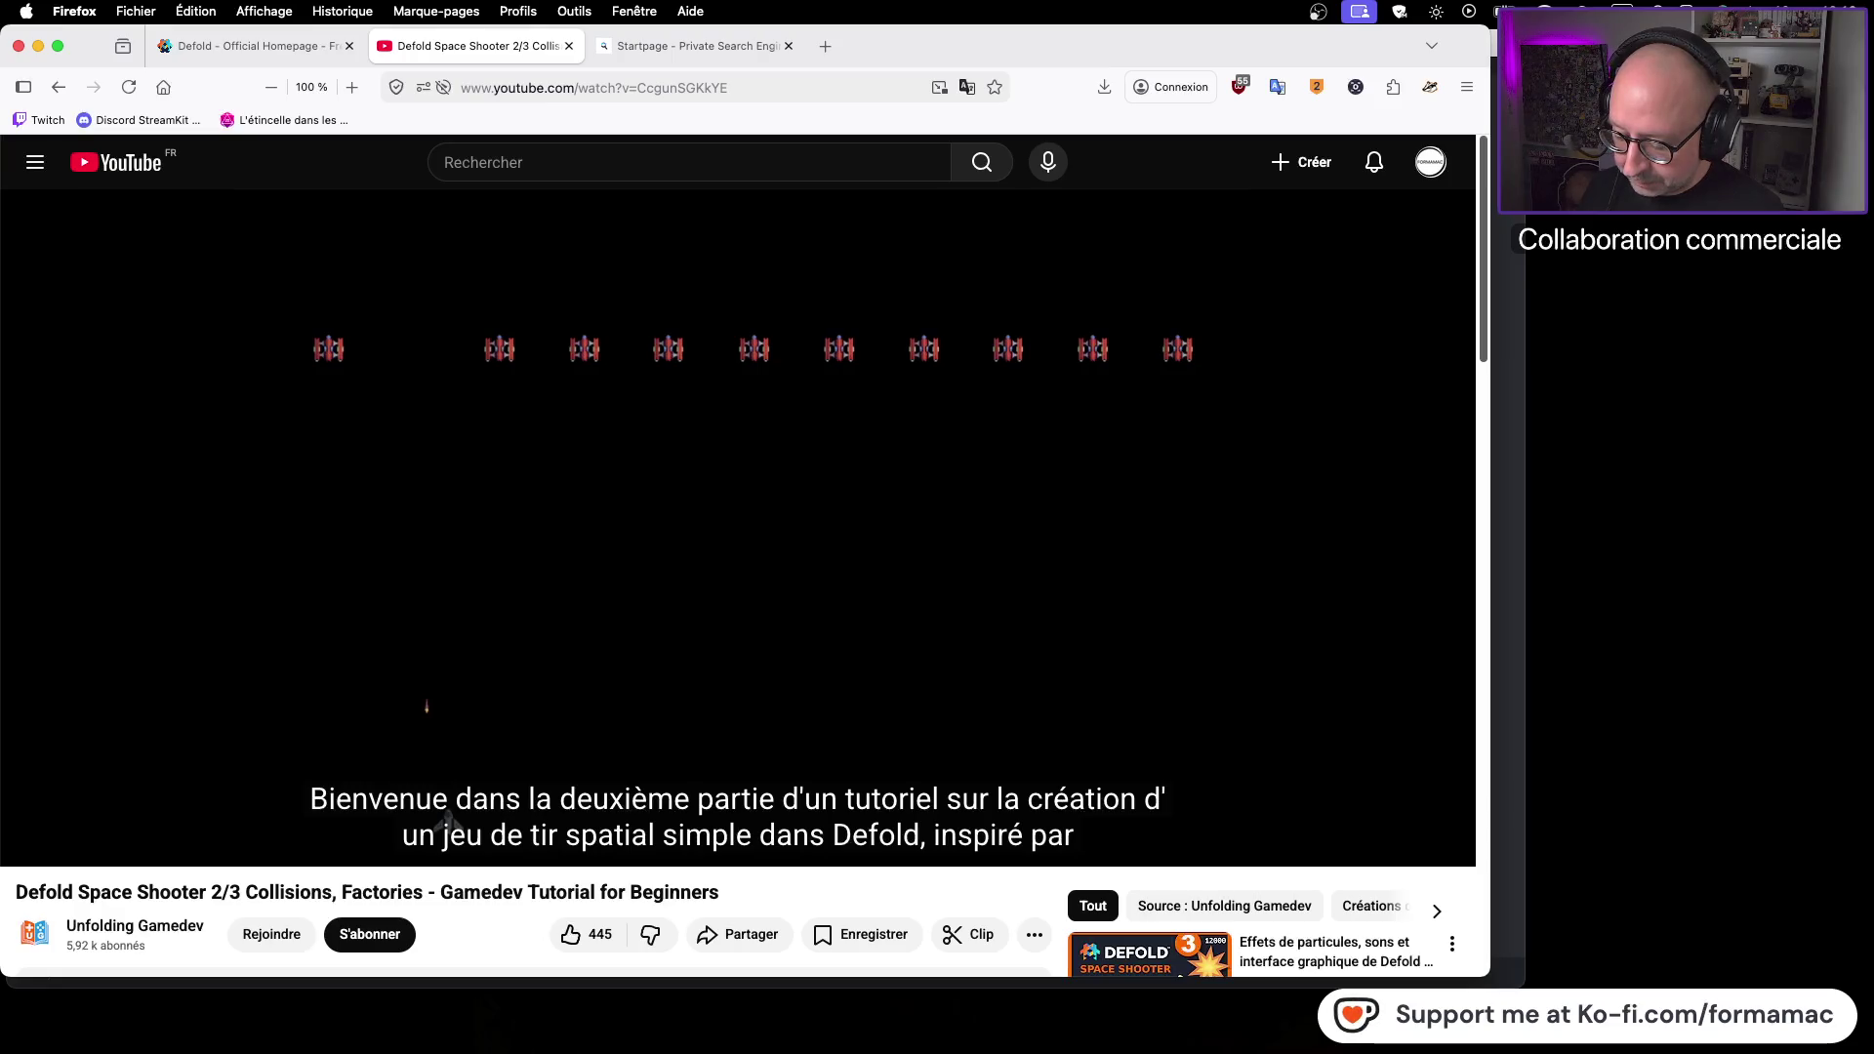
key("super+Tab")
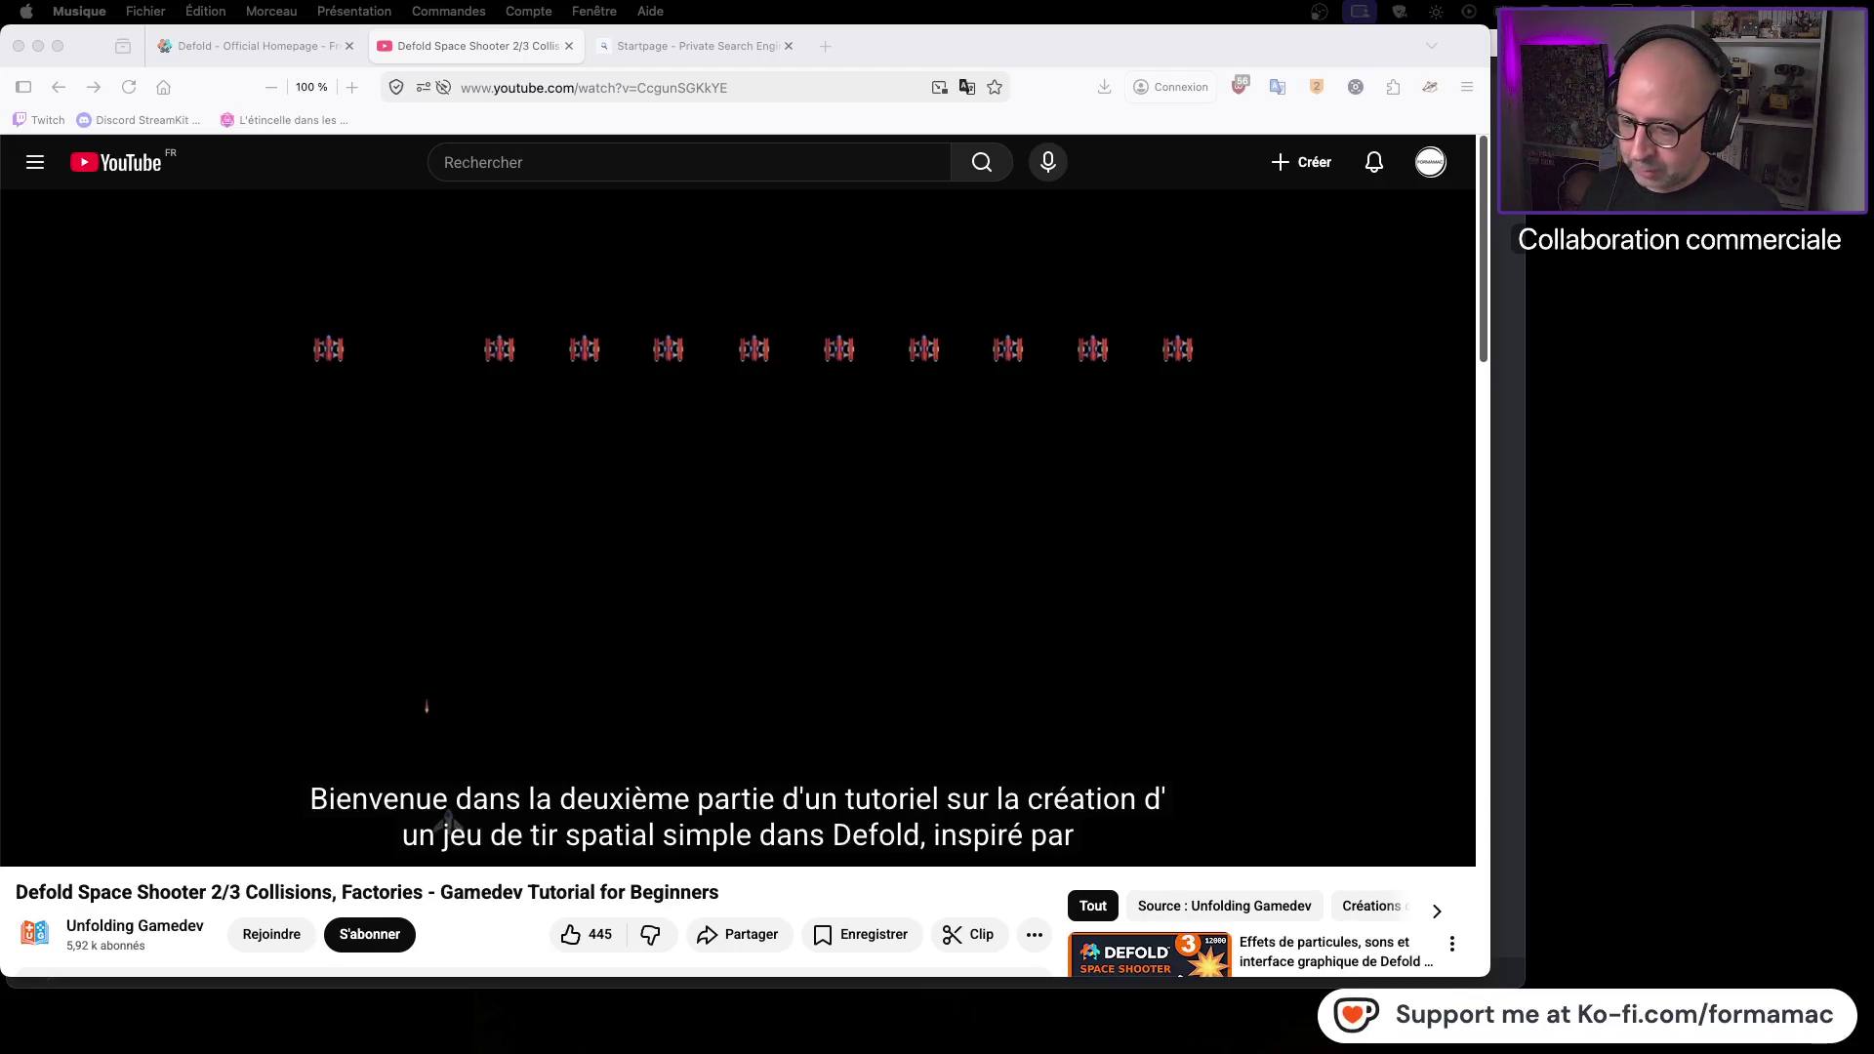
key("super+Tab")
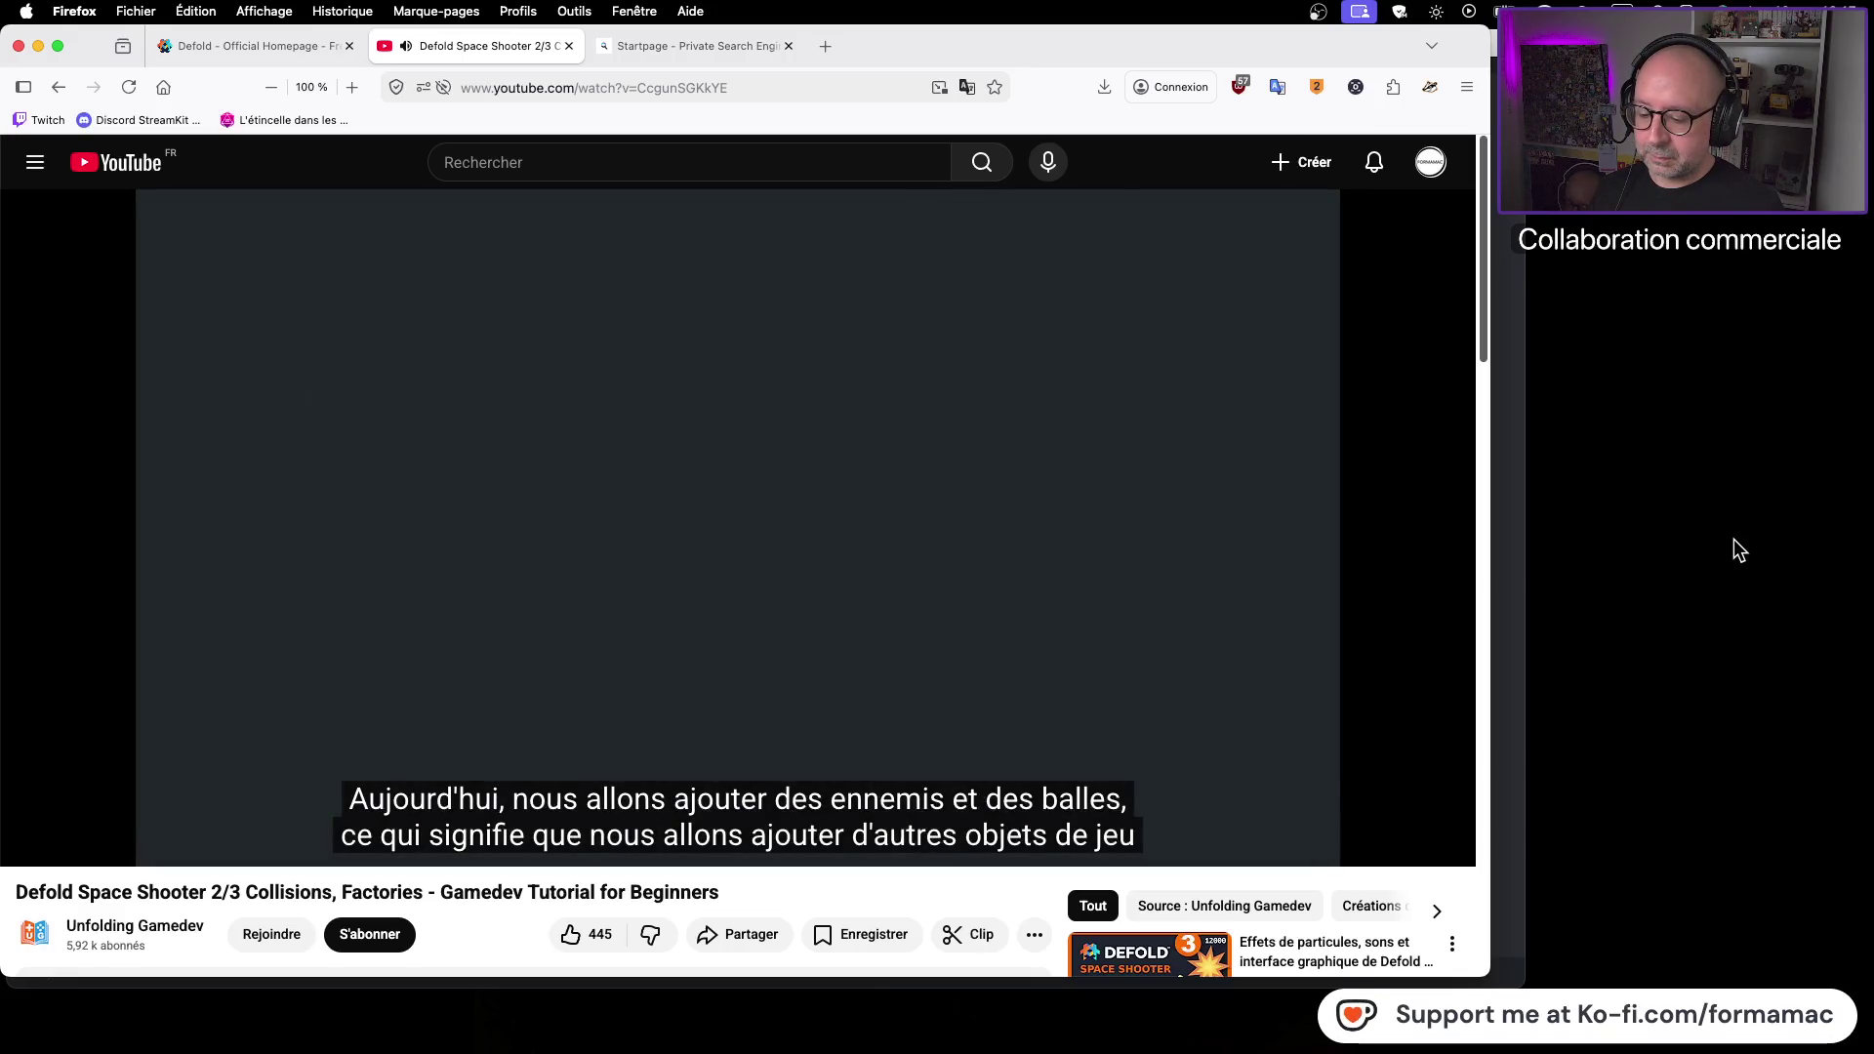
Pause the tutorial on the enemies slide and return to the Defold editor
key("space")
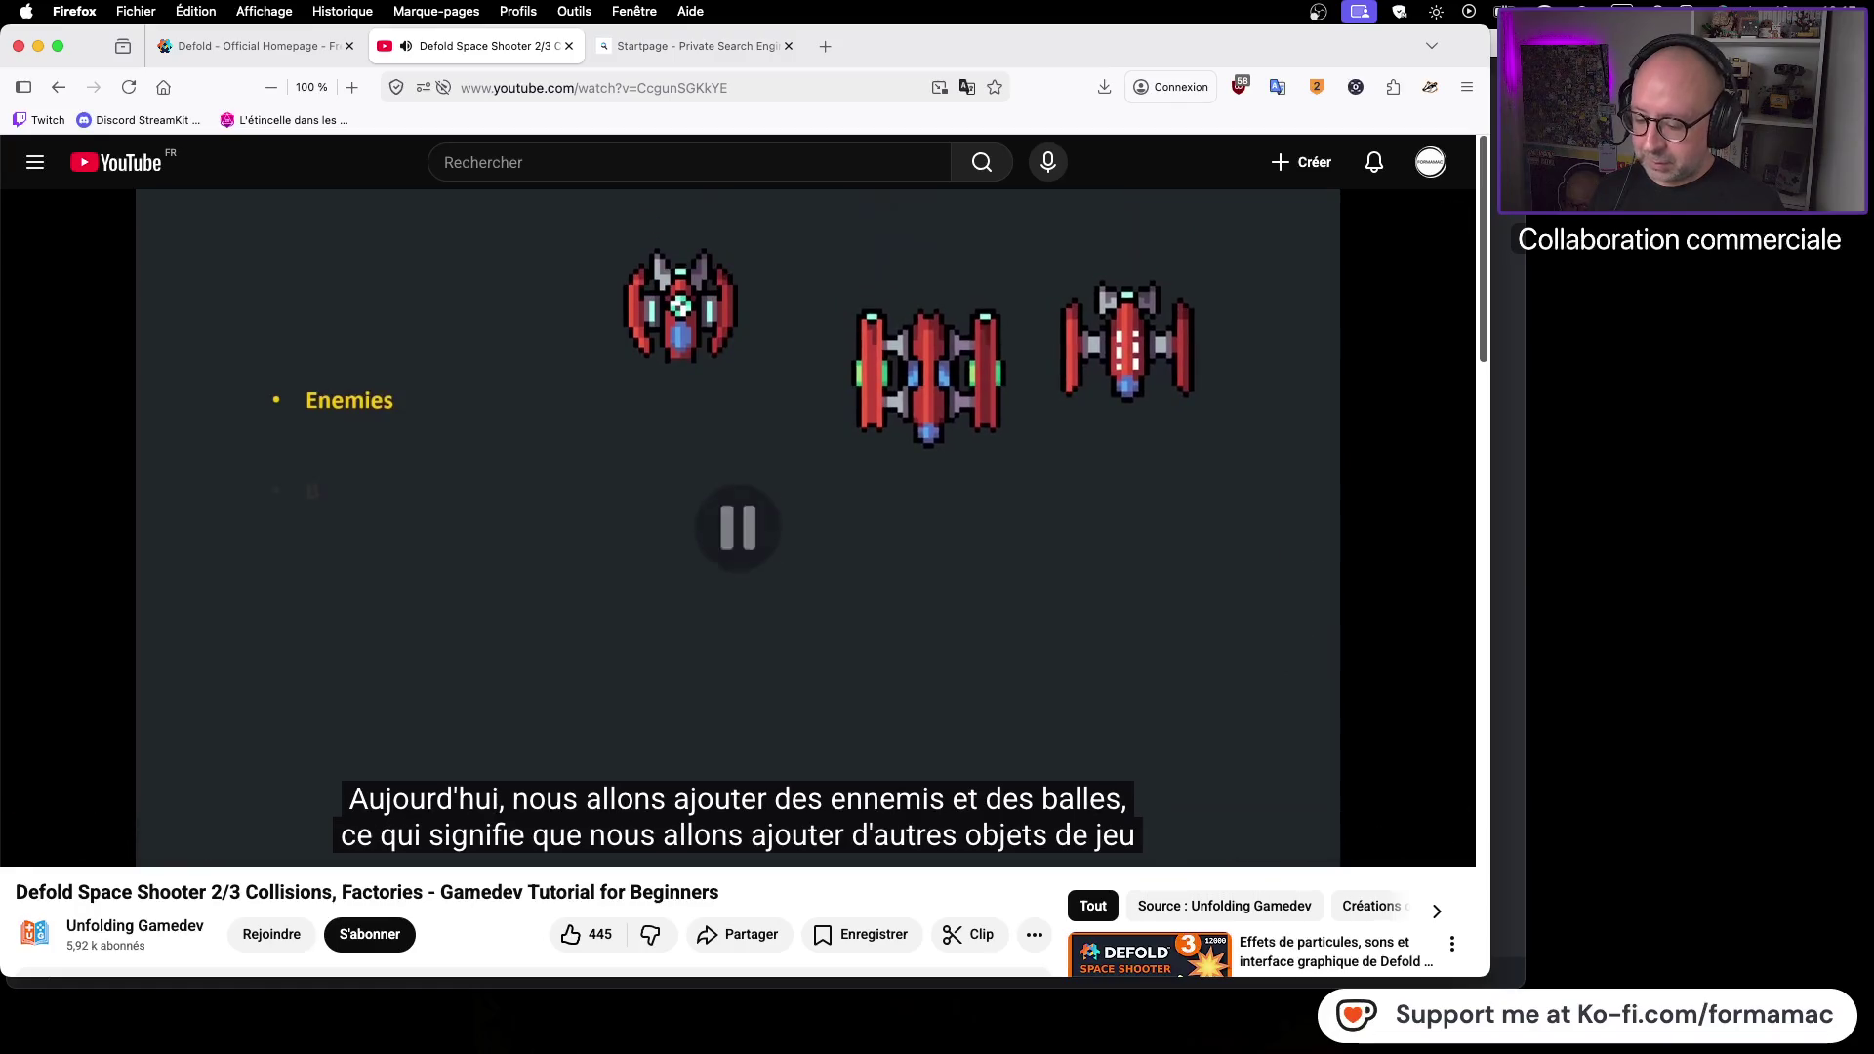
key("super+space")
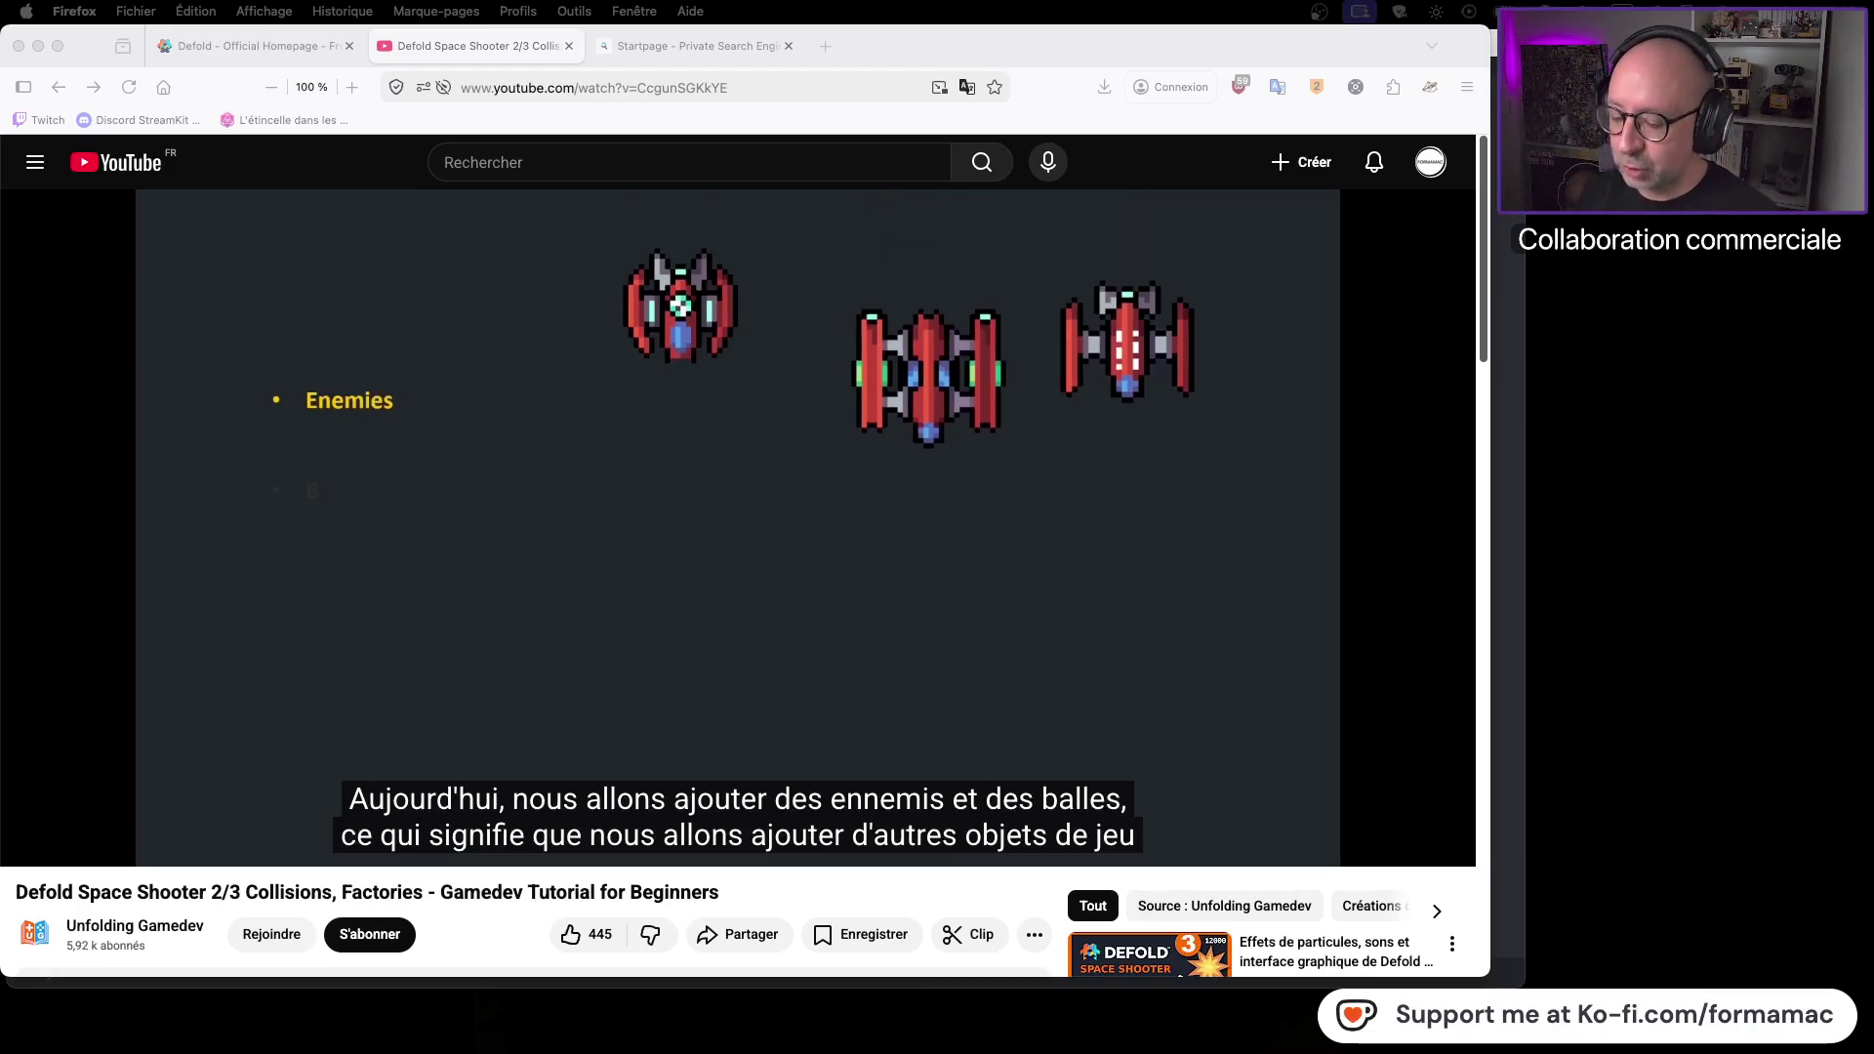
key("super+Tab")
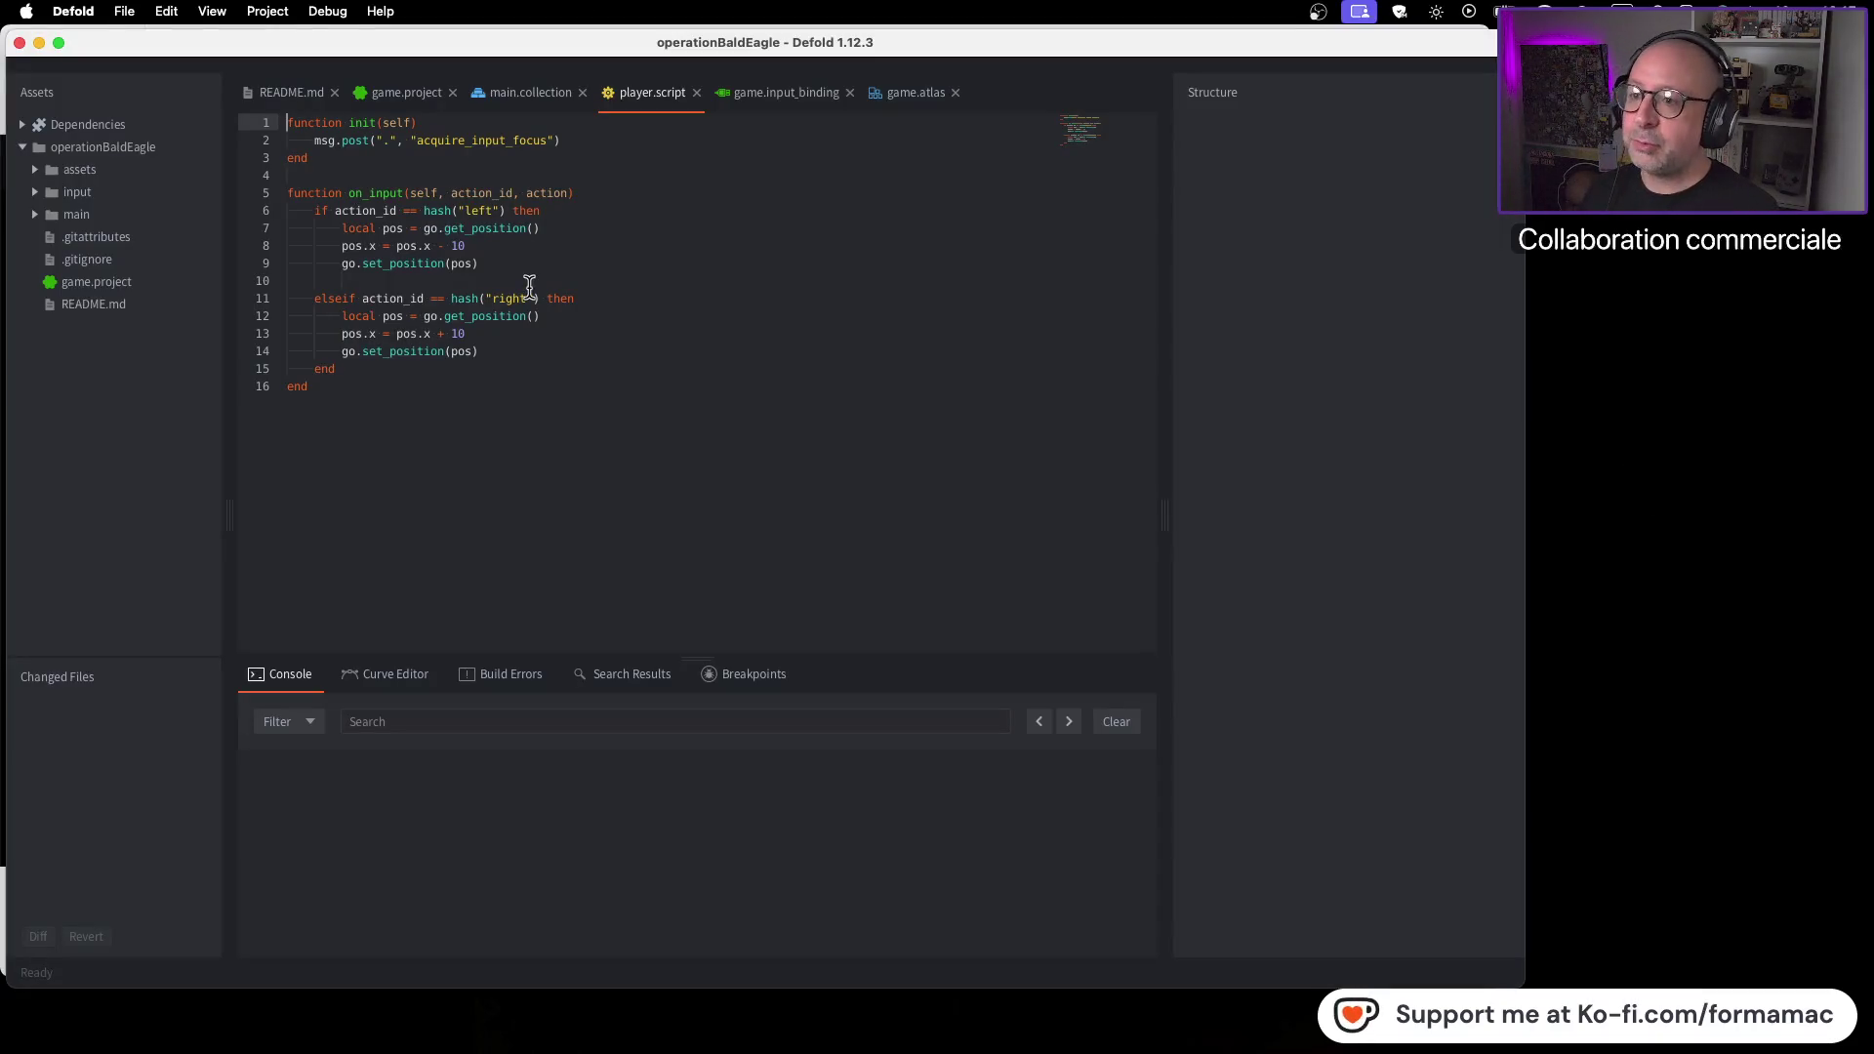
Review README, game.project, main.collection, player.script, game.input_binding and game.atlas with its player image
left_click(899, 95)
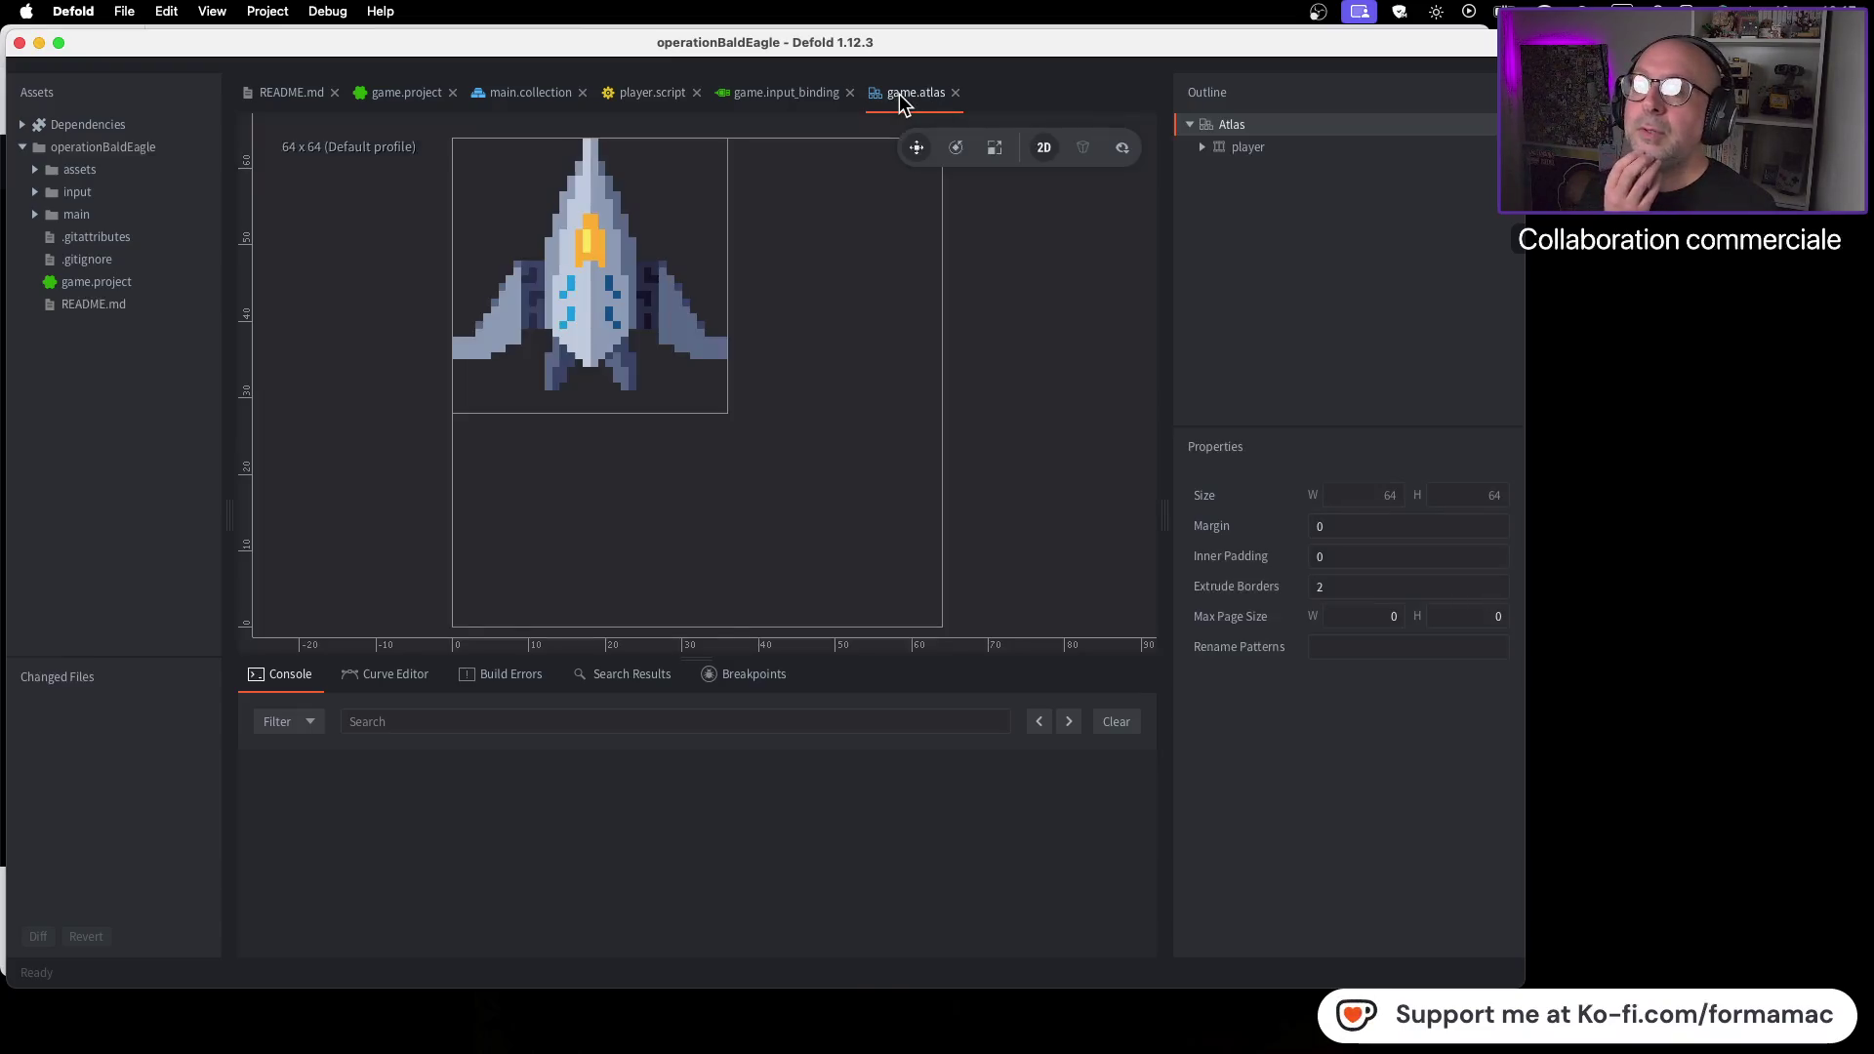
left_click(481, 97)
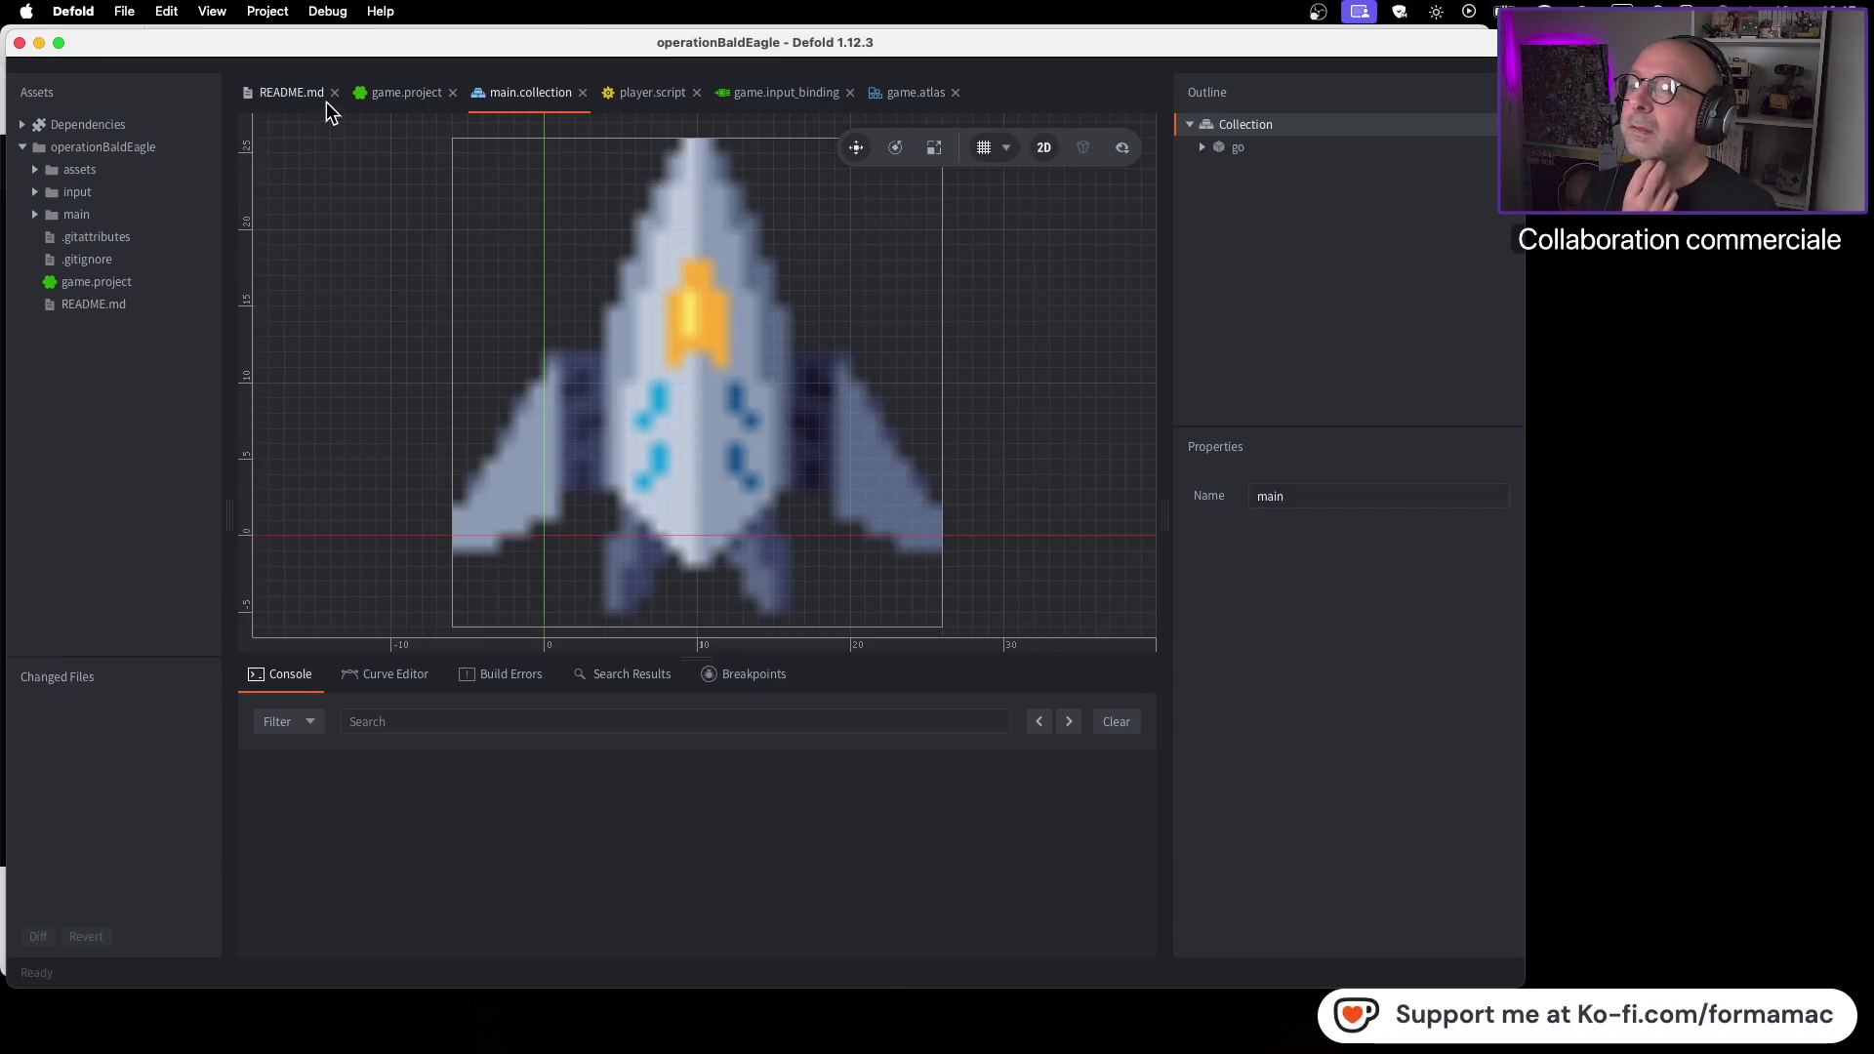
left_click(401, 96)
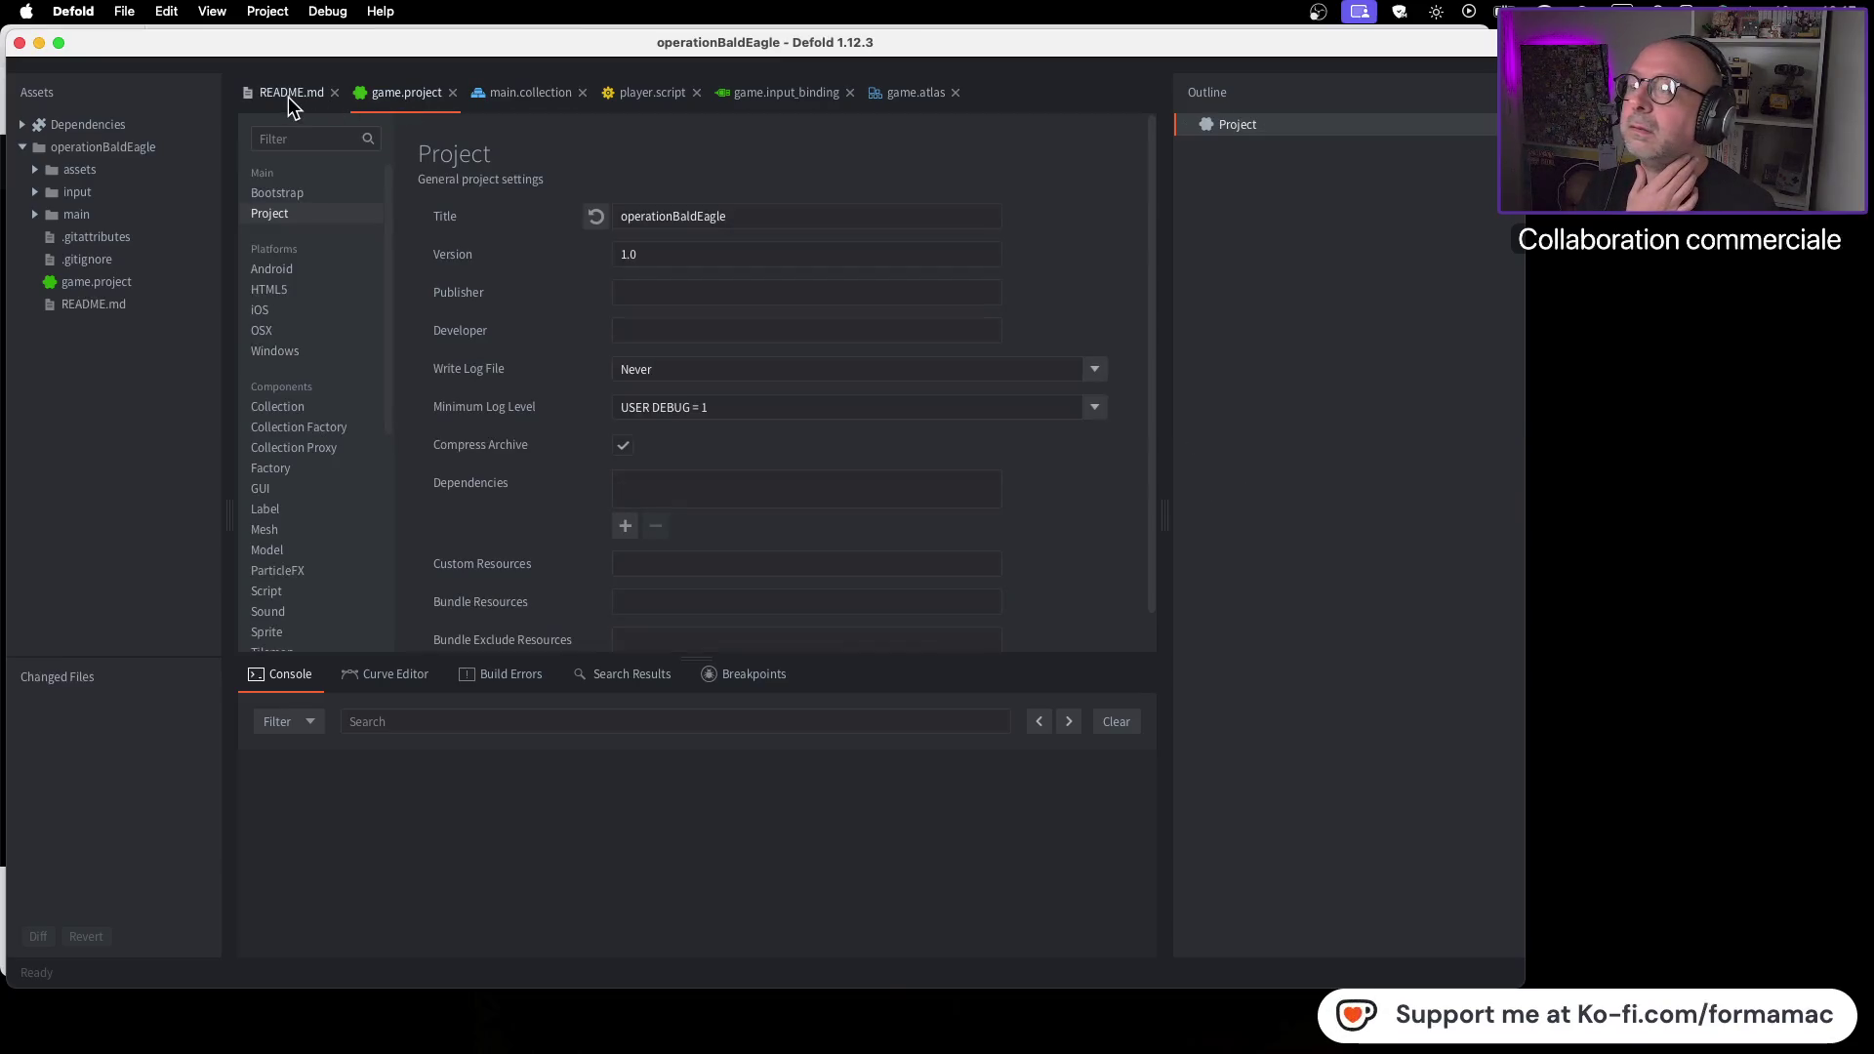
left_click(289, 97)
left_click(400, 96)
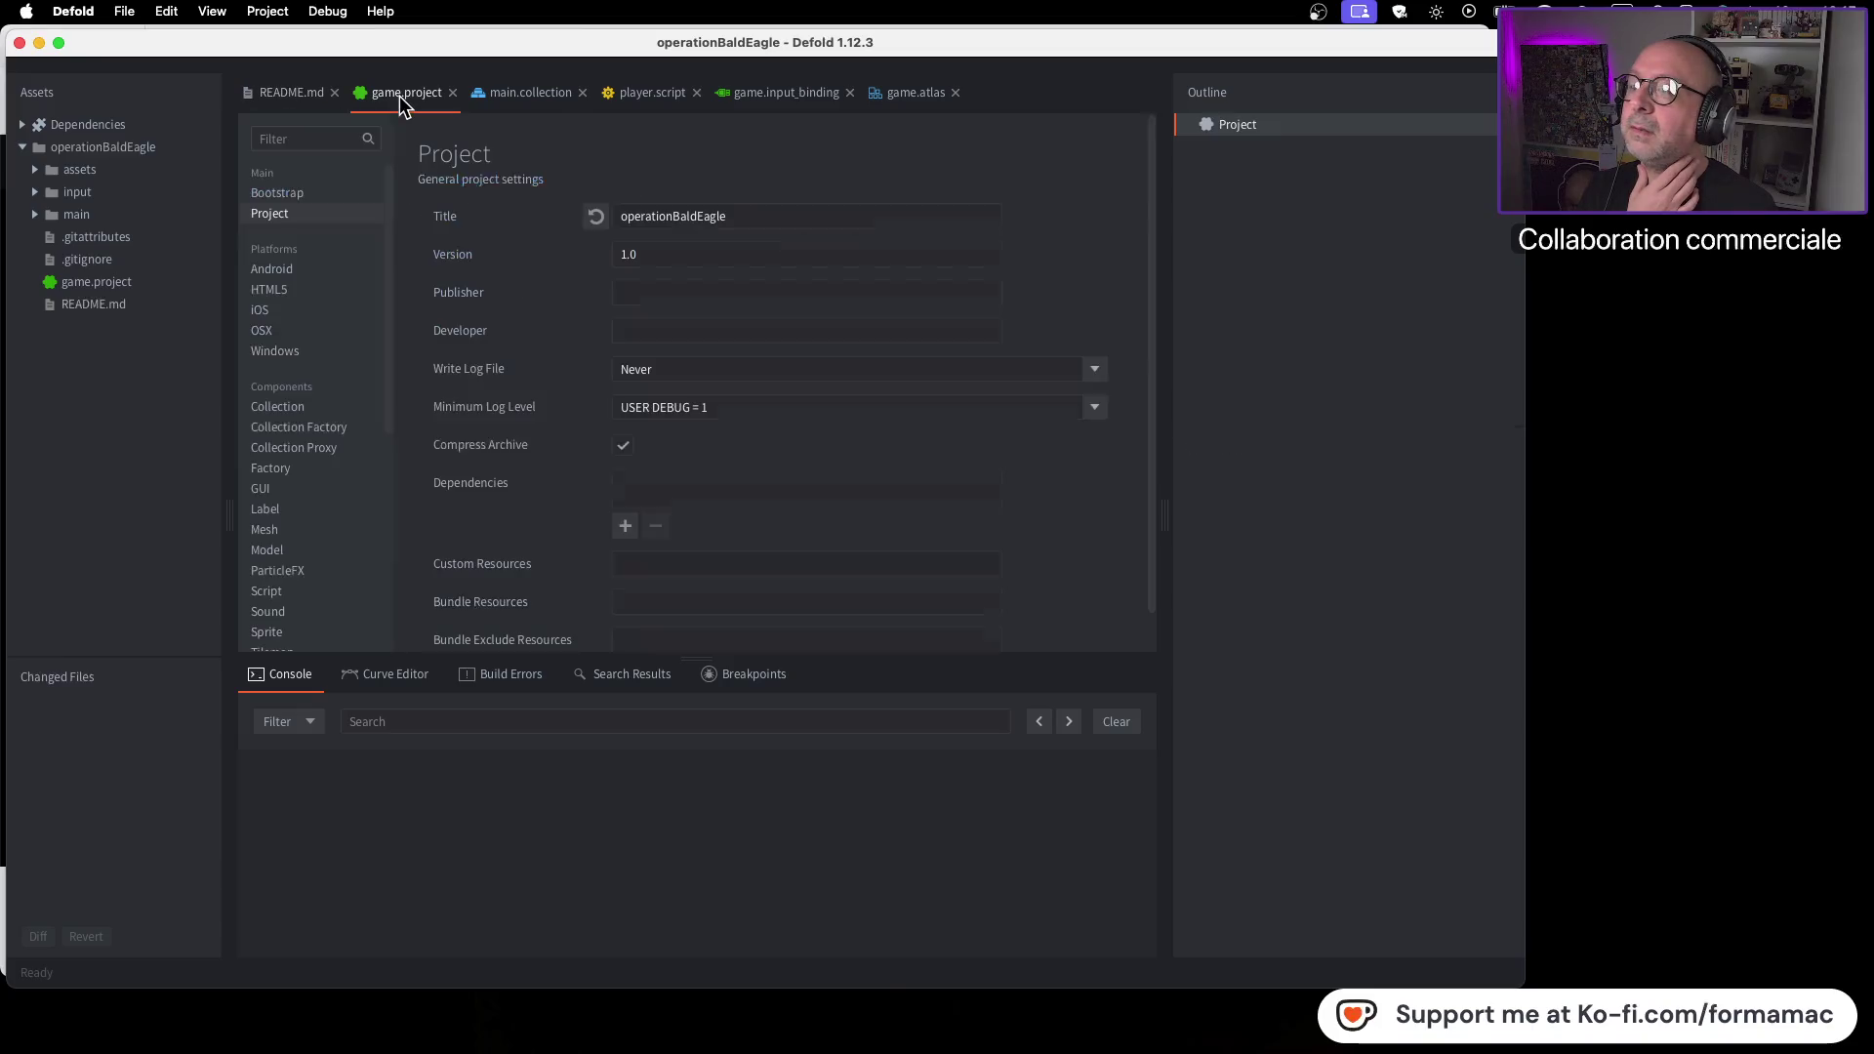
left_click(538, 97)
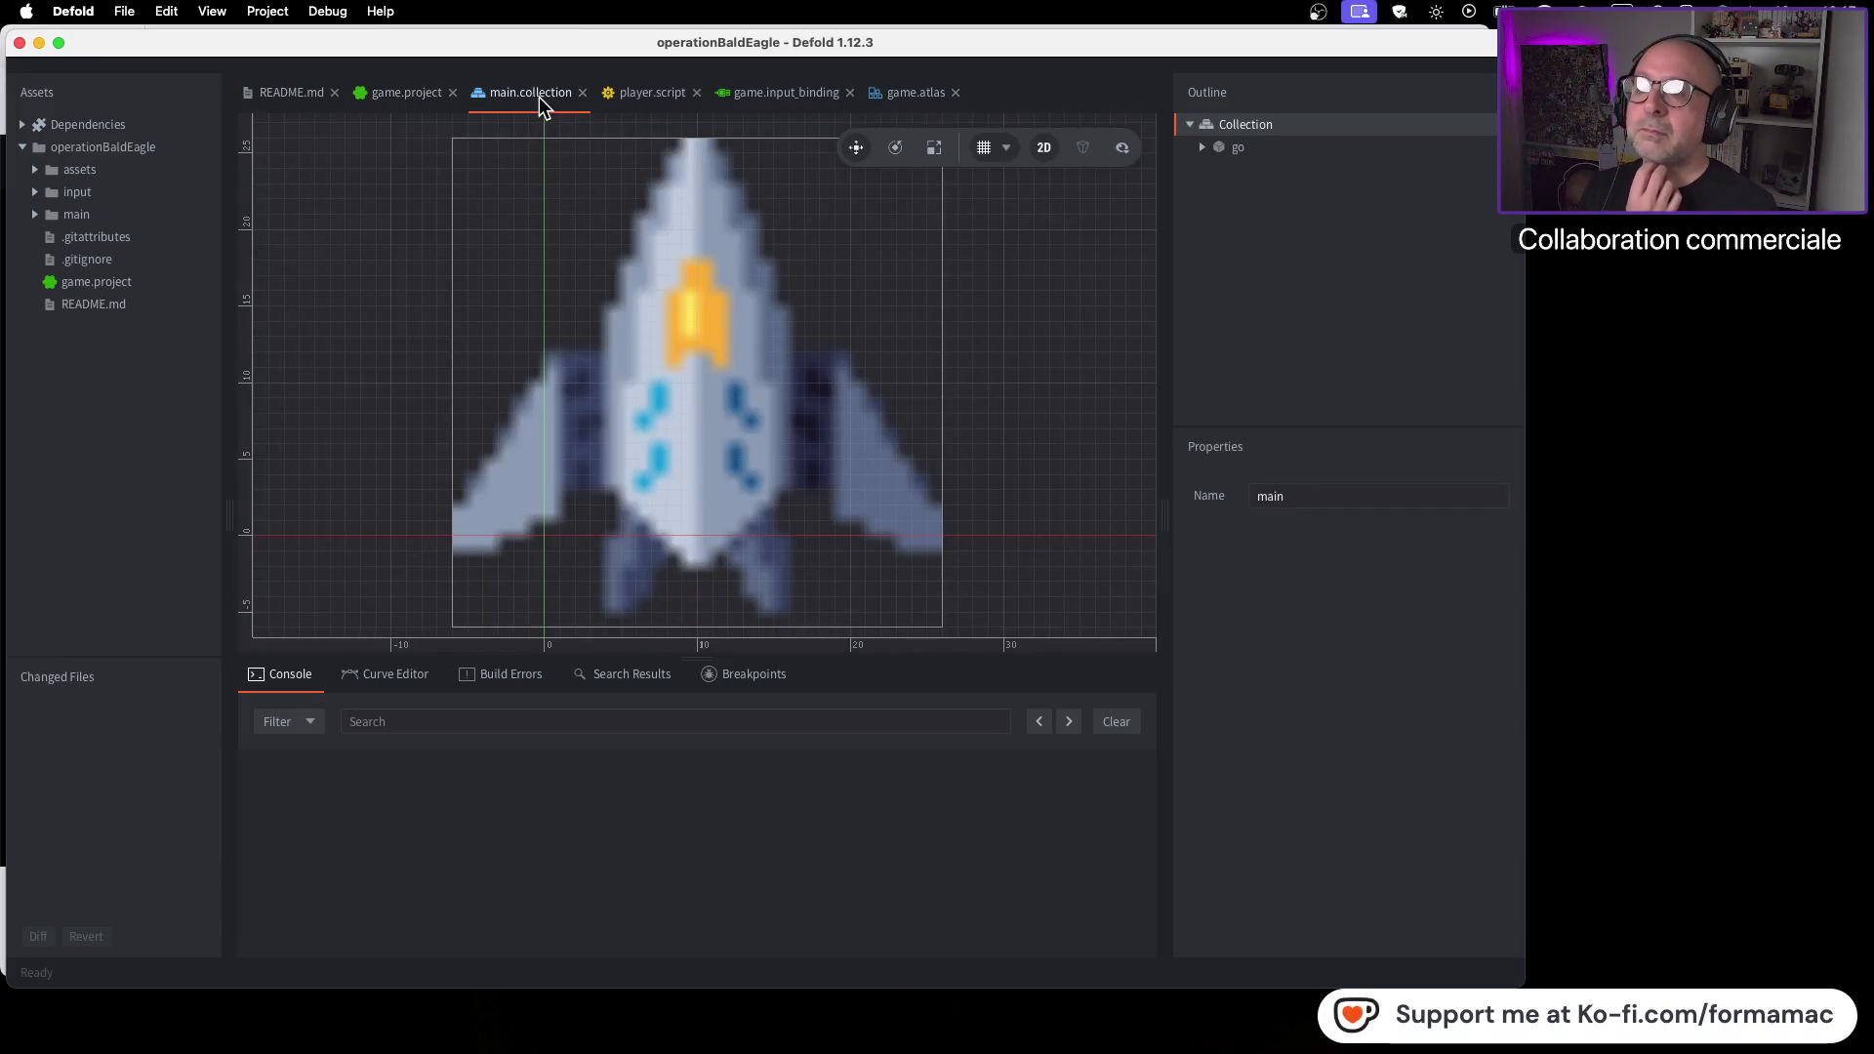
left_click(641, 95)
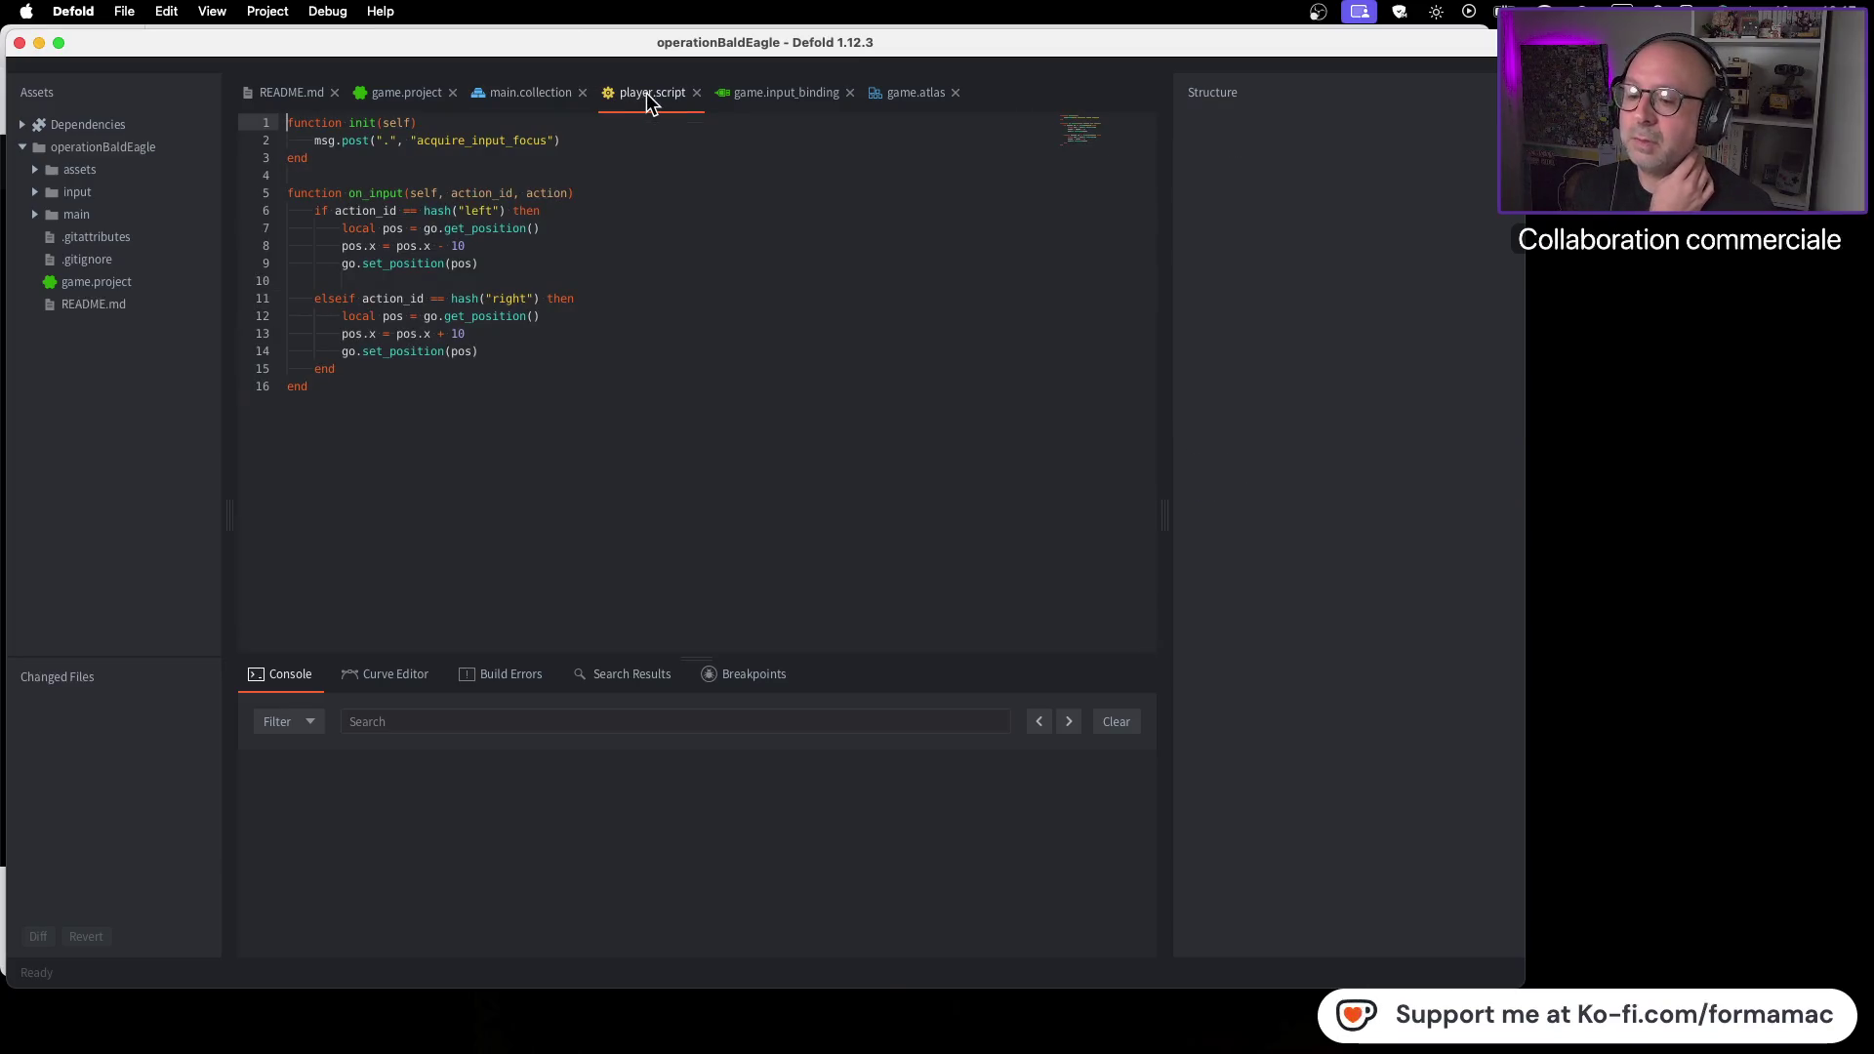
left_click(805, 98)
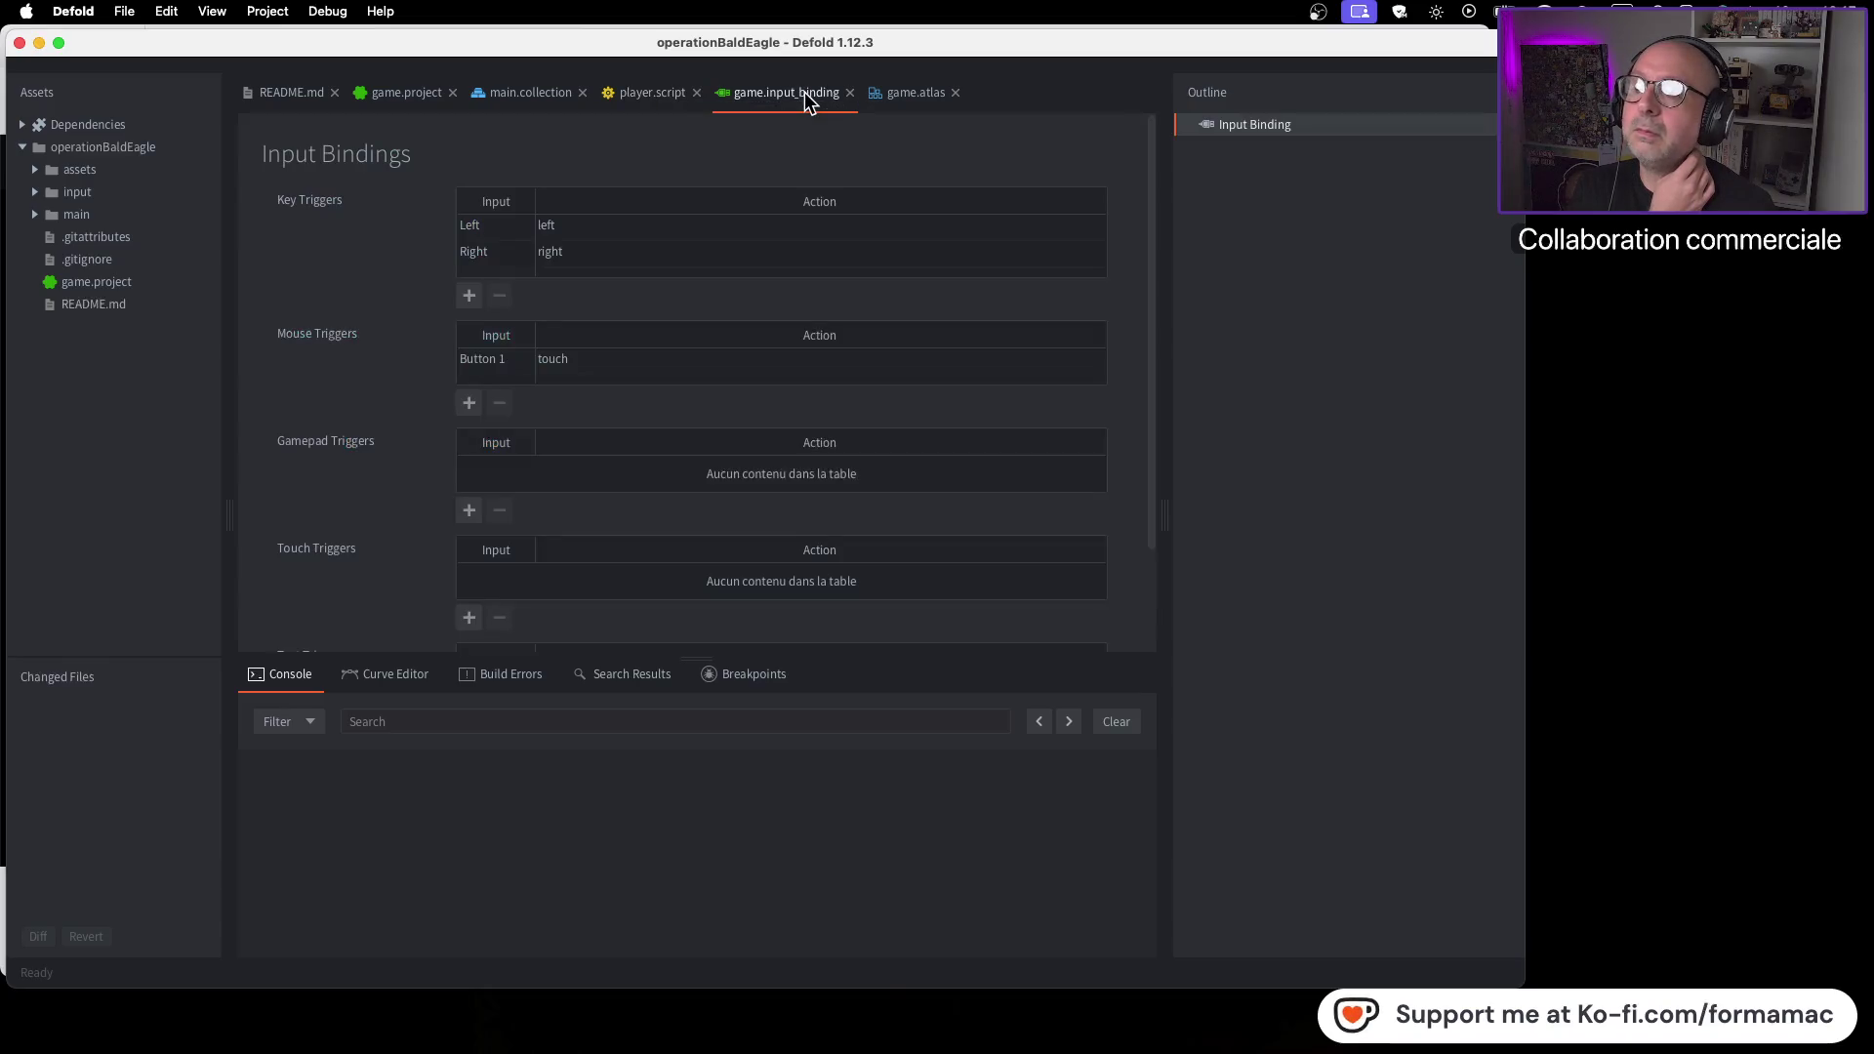
left_click(928, 102)
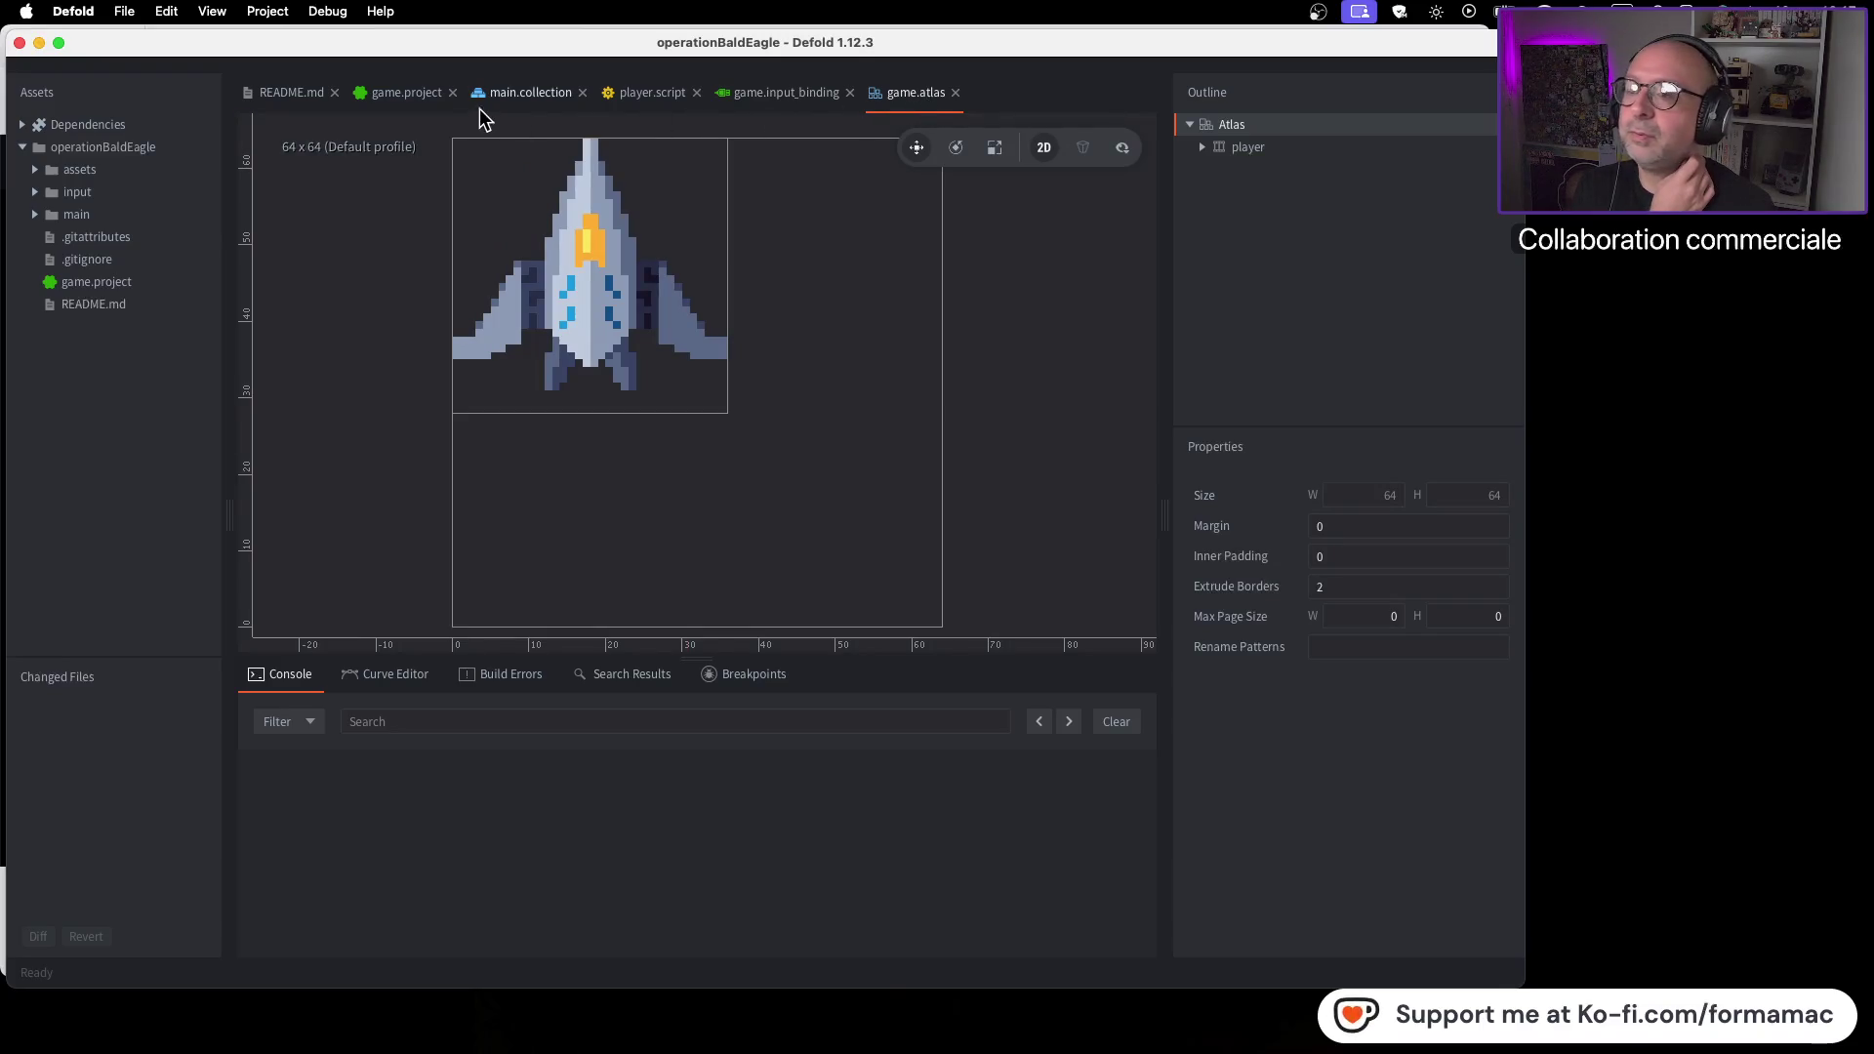
left_click(1296, 149)
left_click(1288, 127)
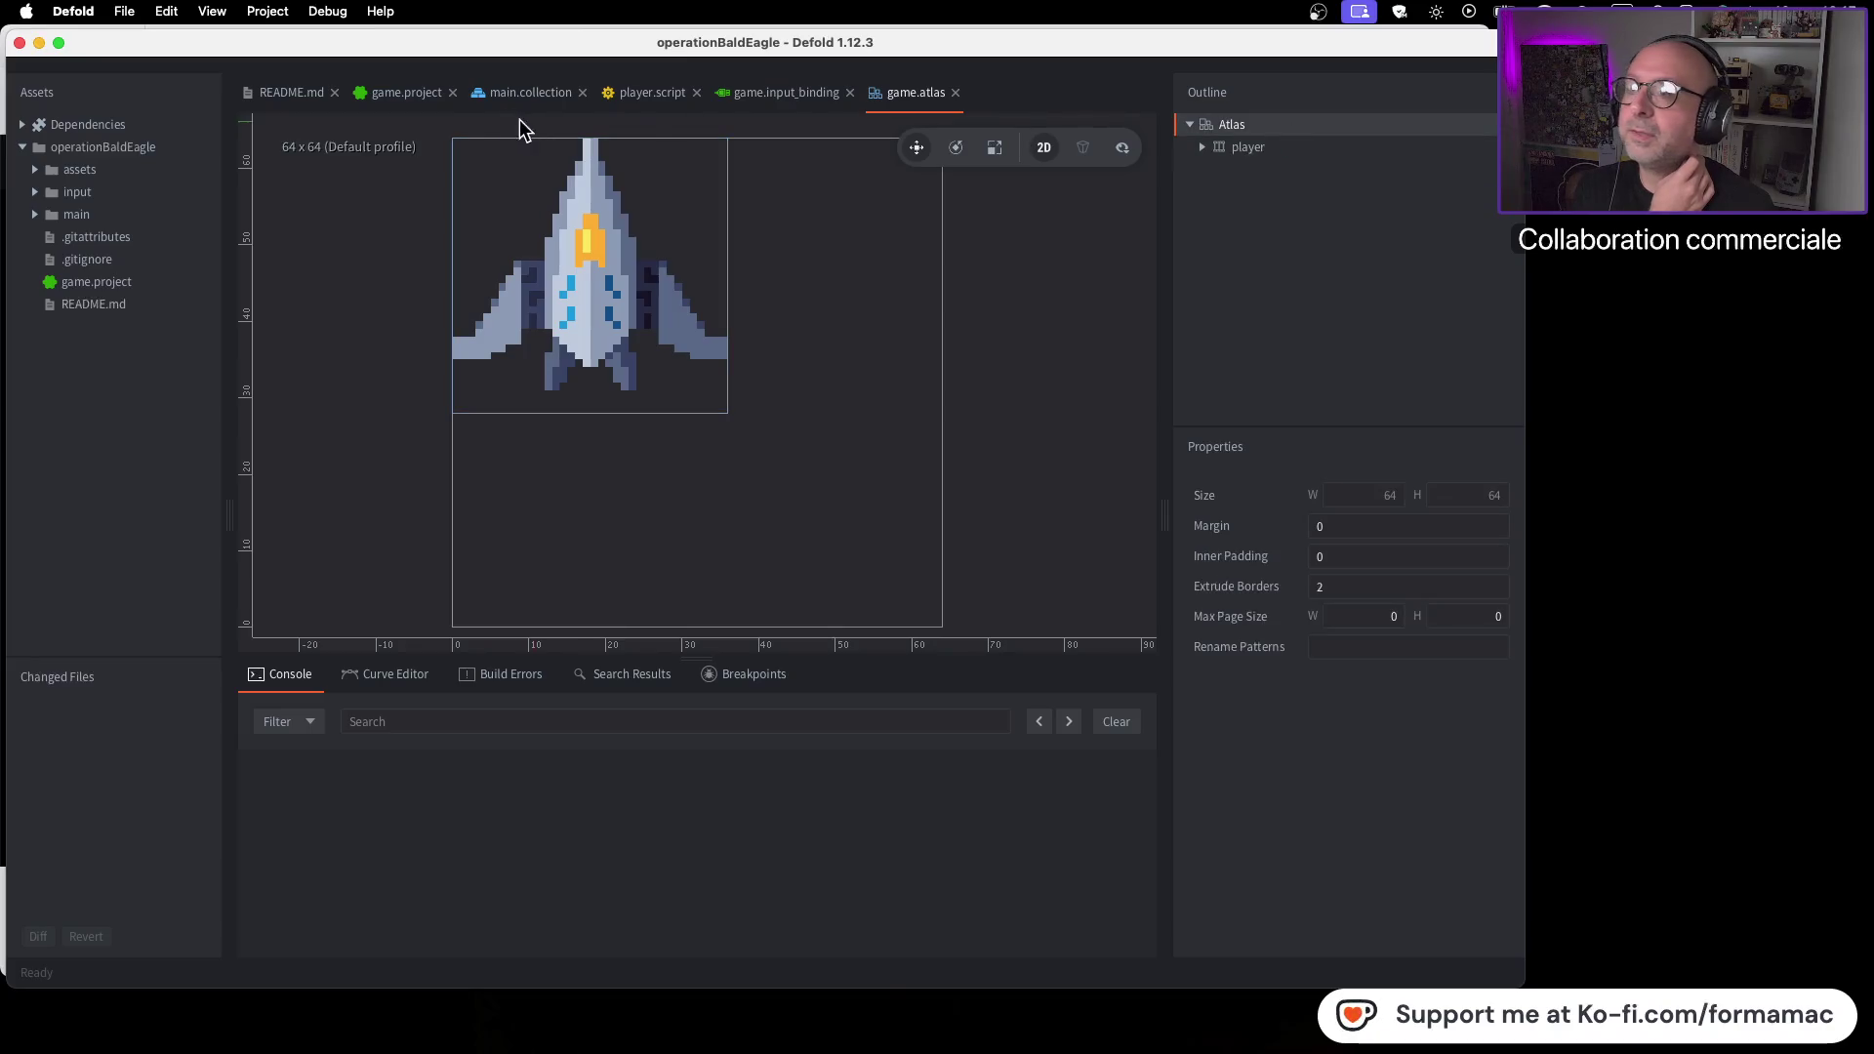
Build and launch the game from the Project menu with game.project showing
left_click(418, 97)
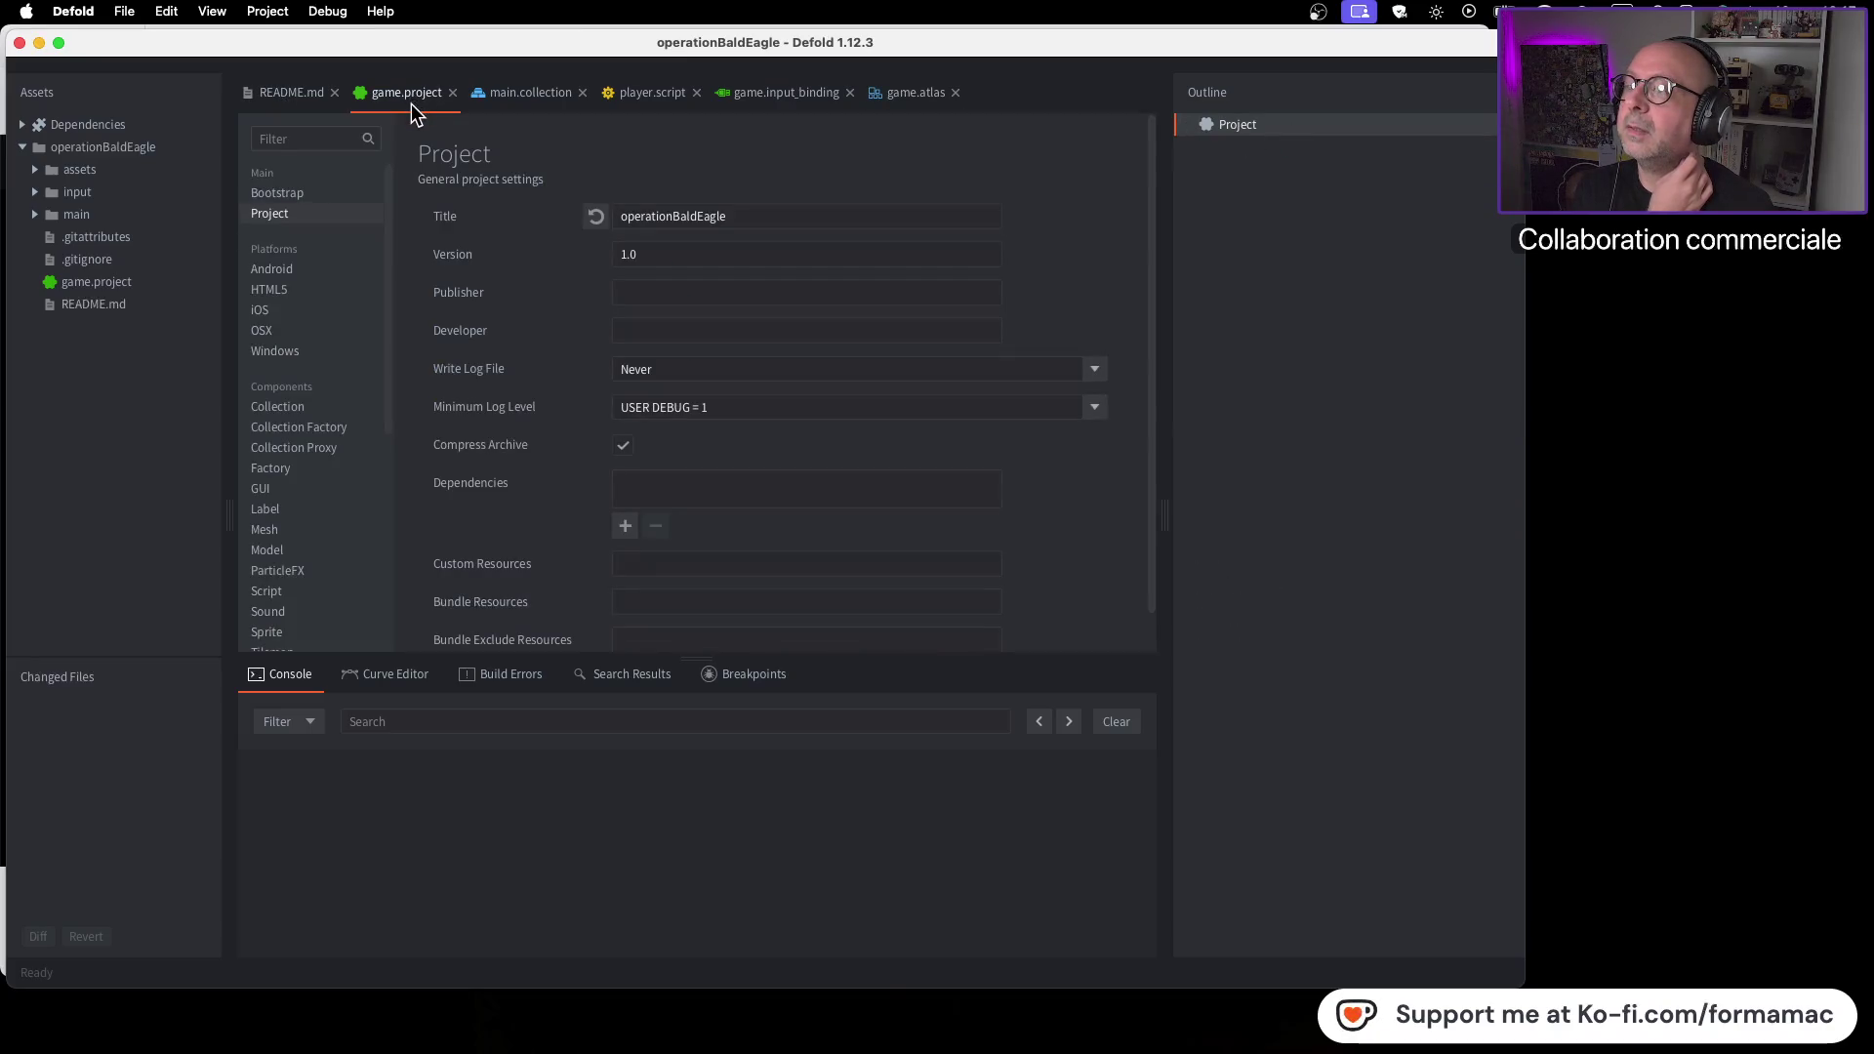
left_click(252, 12)
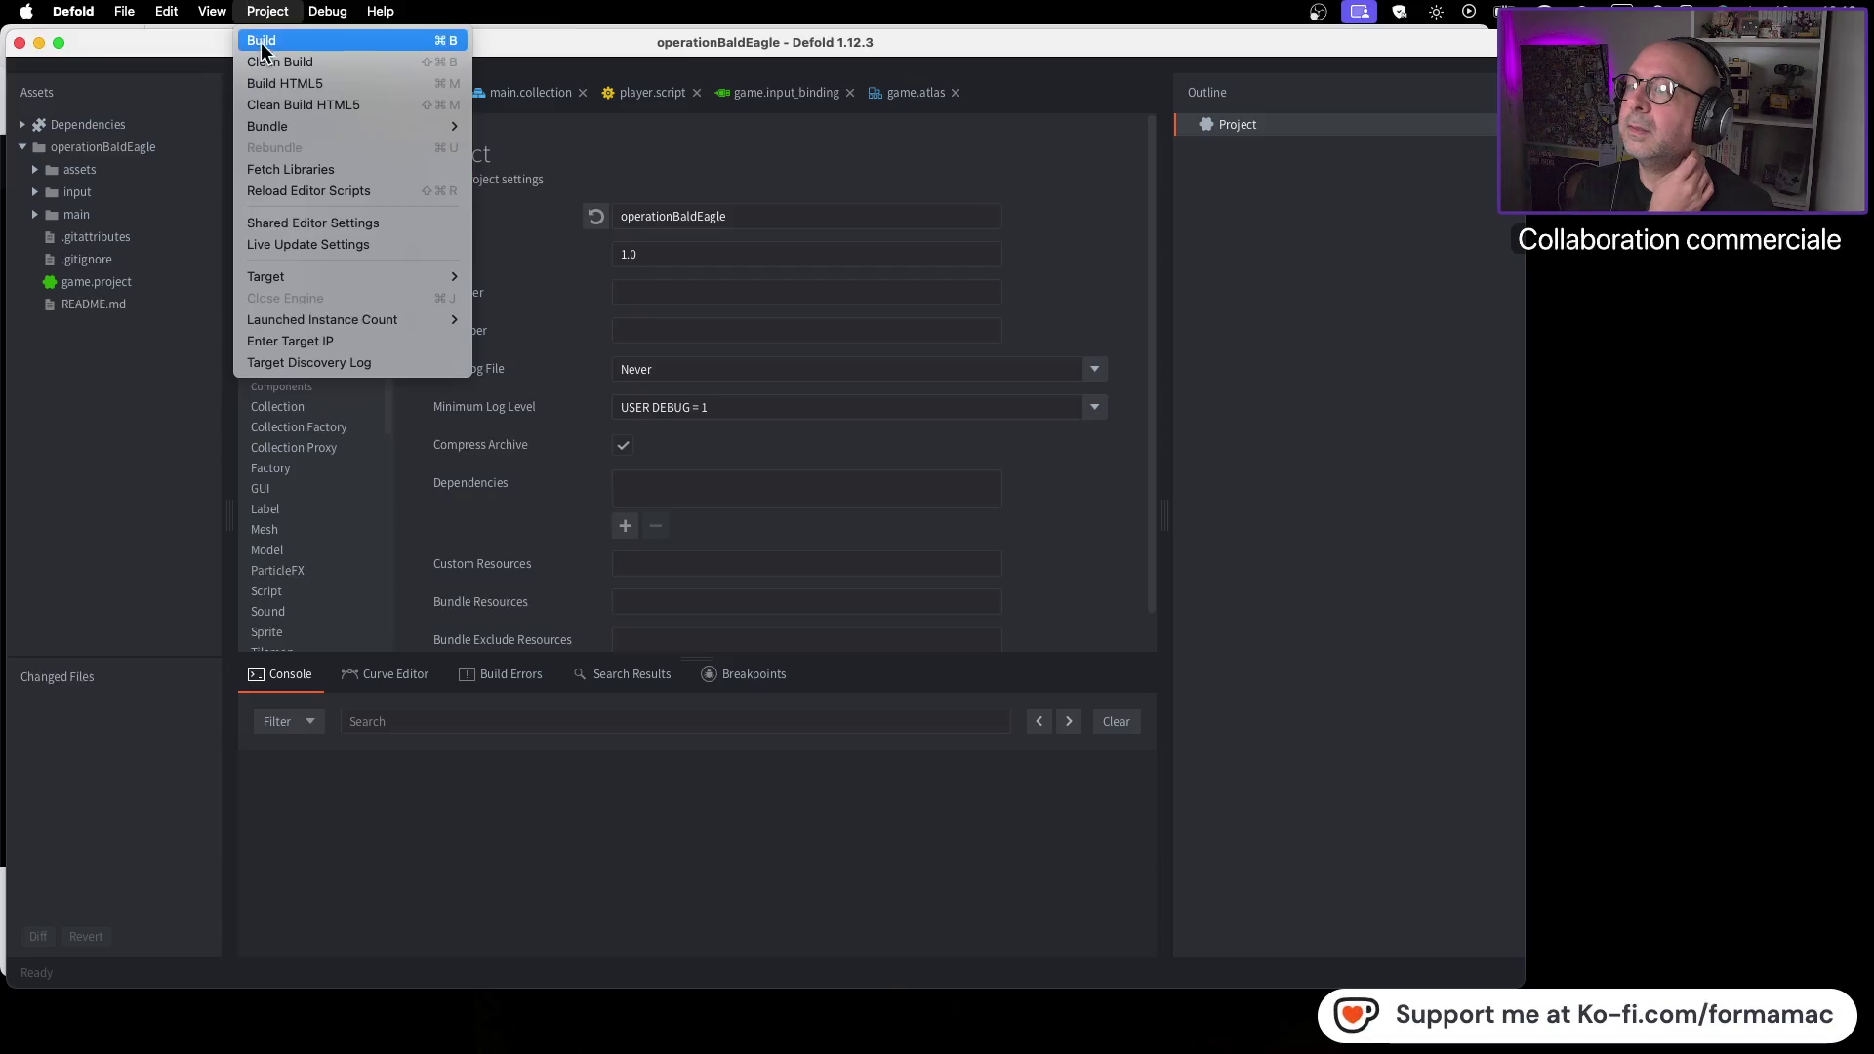
left_click(261, 44)
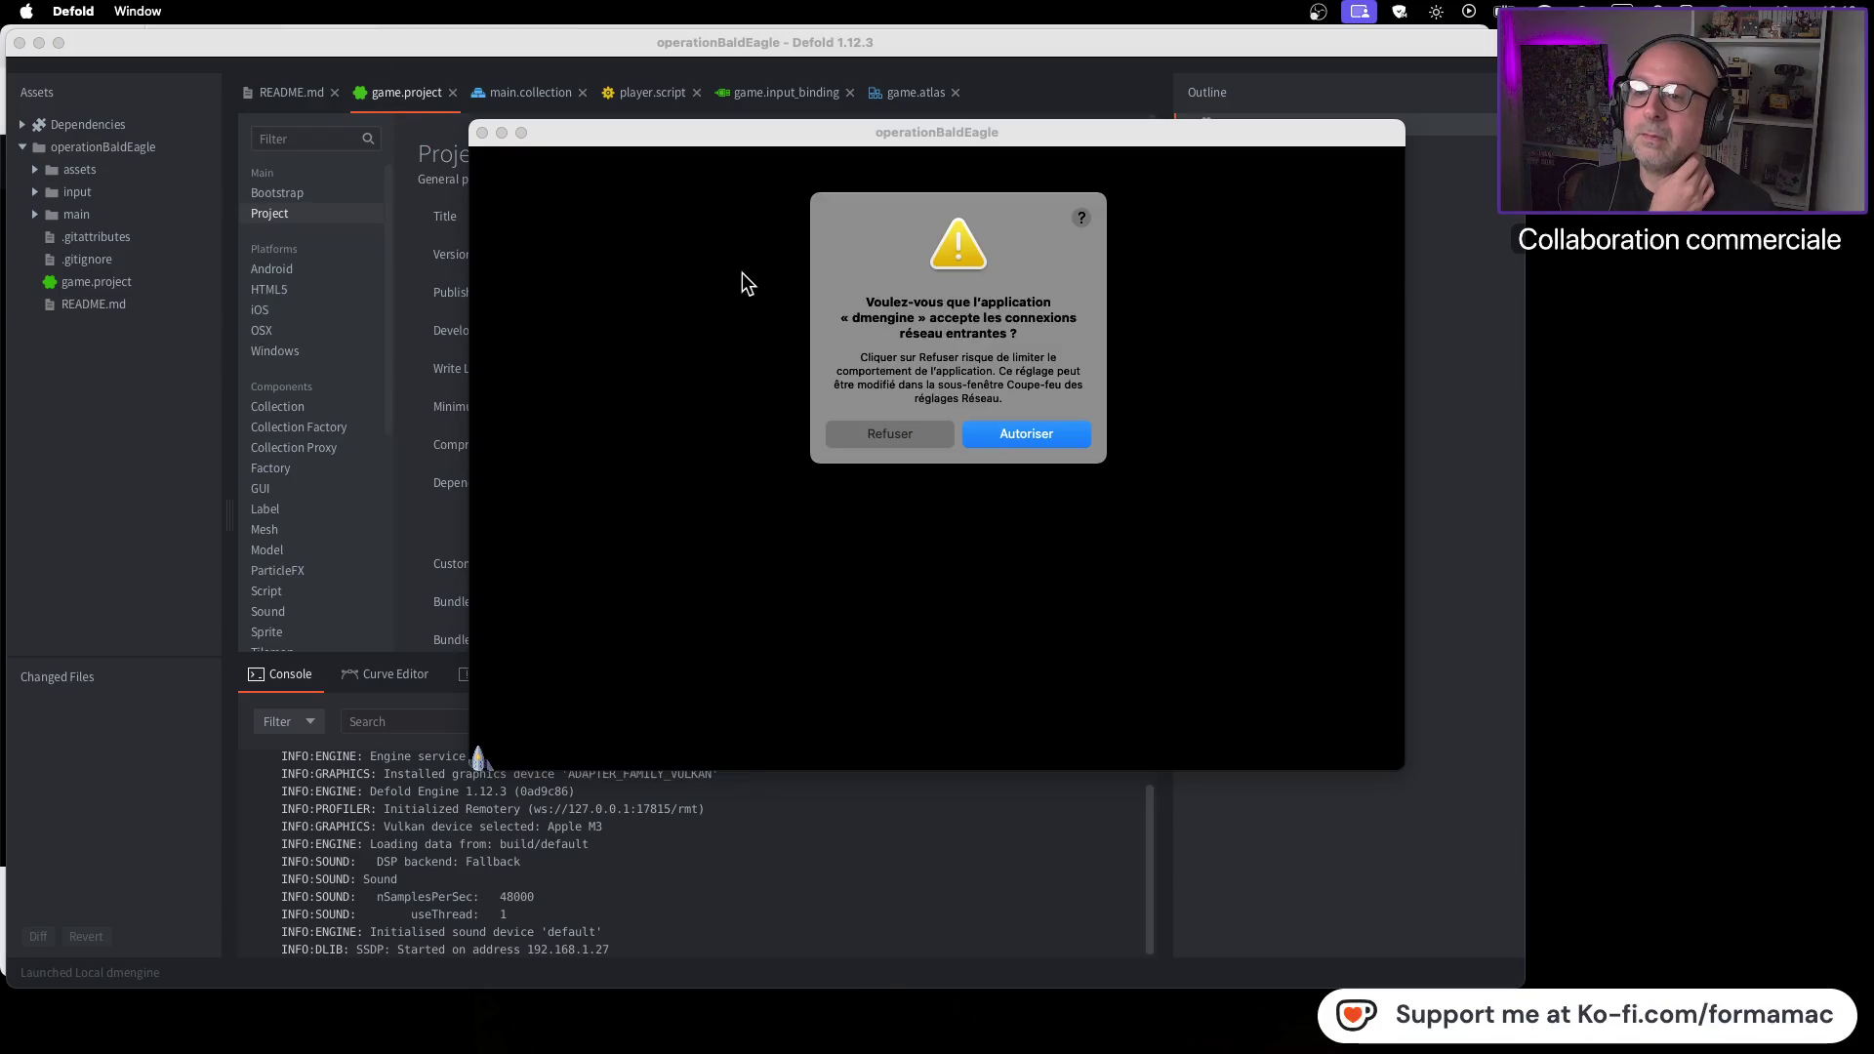
Allow dmengine network connections, steer the ship right and left with arrow keys, then close the game
left_click(1000, 435)
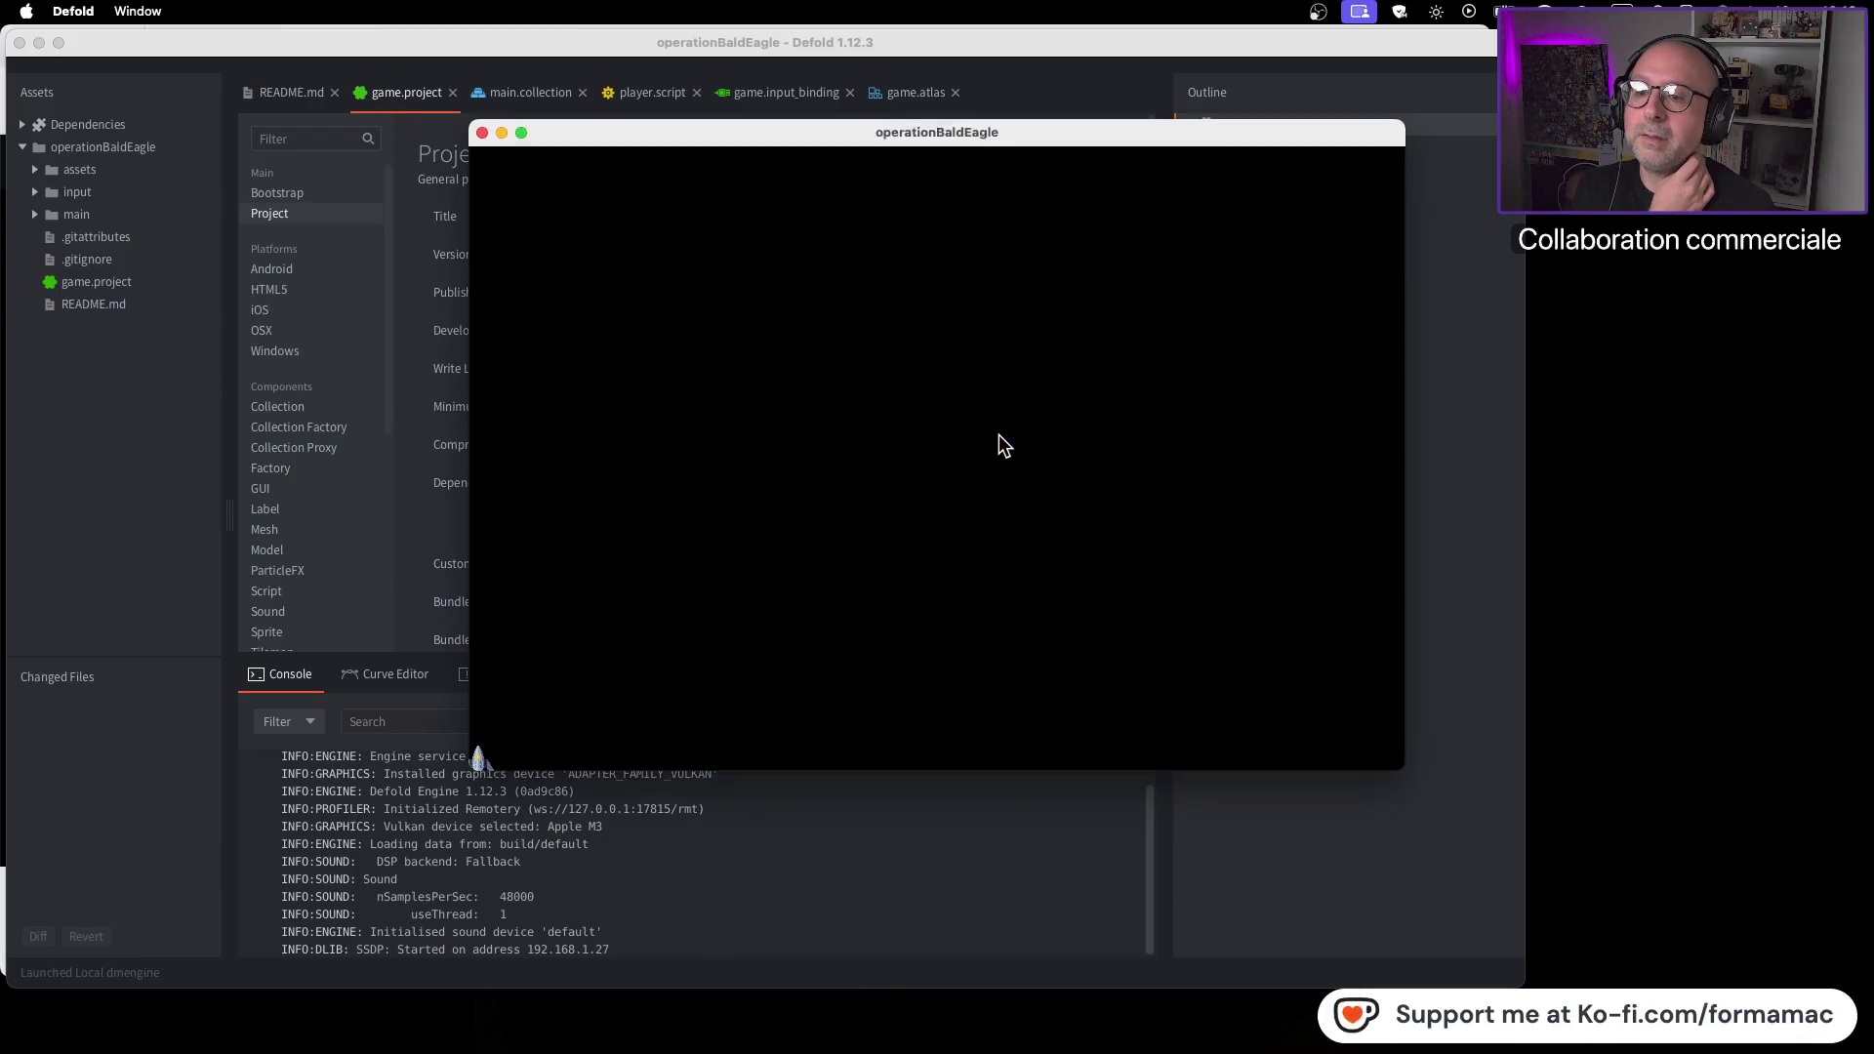
key("Right")
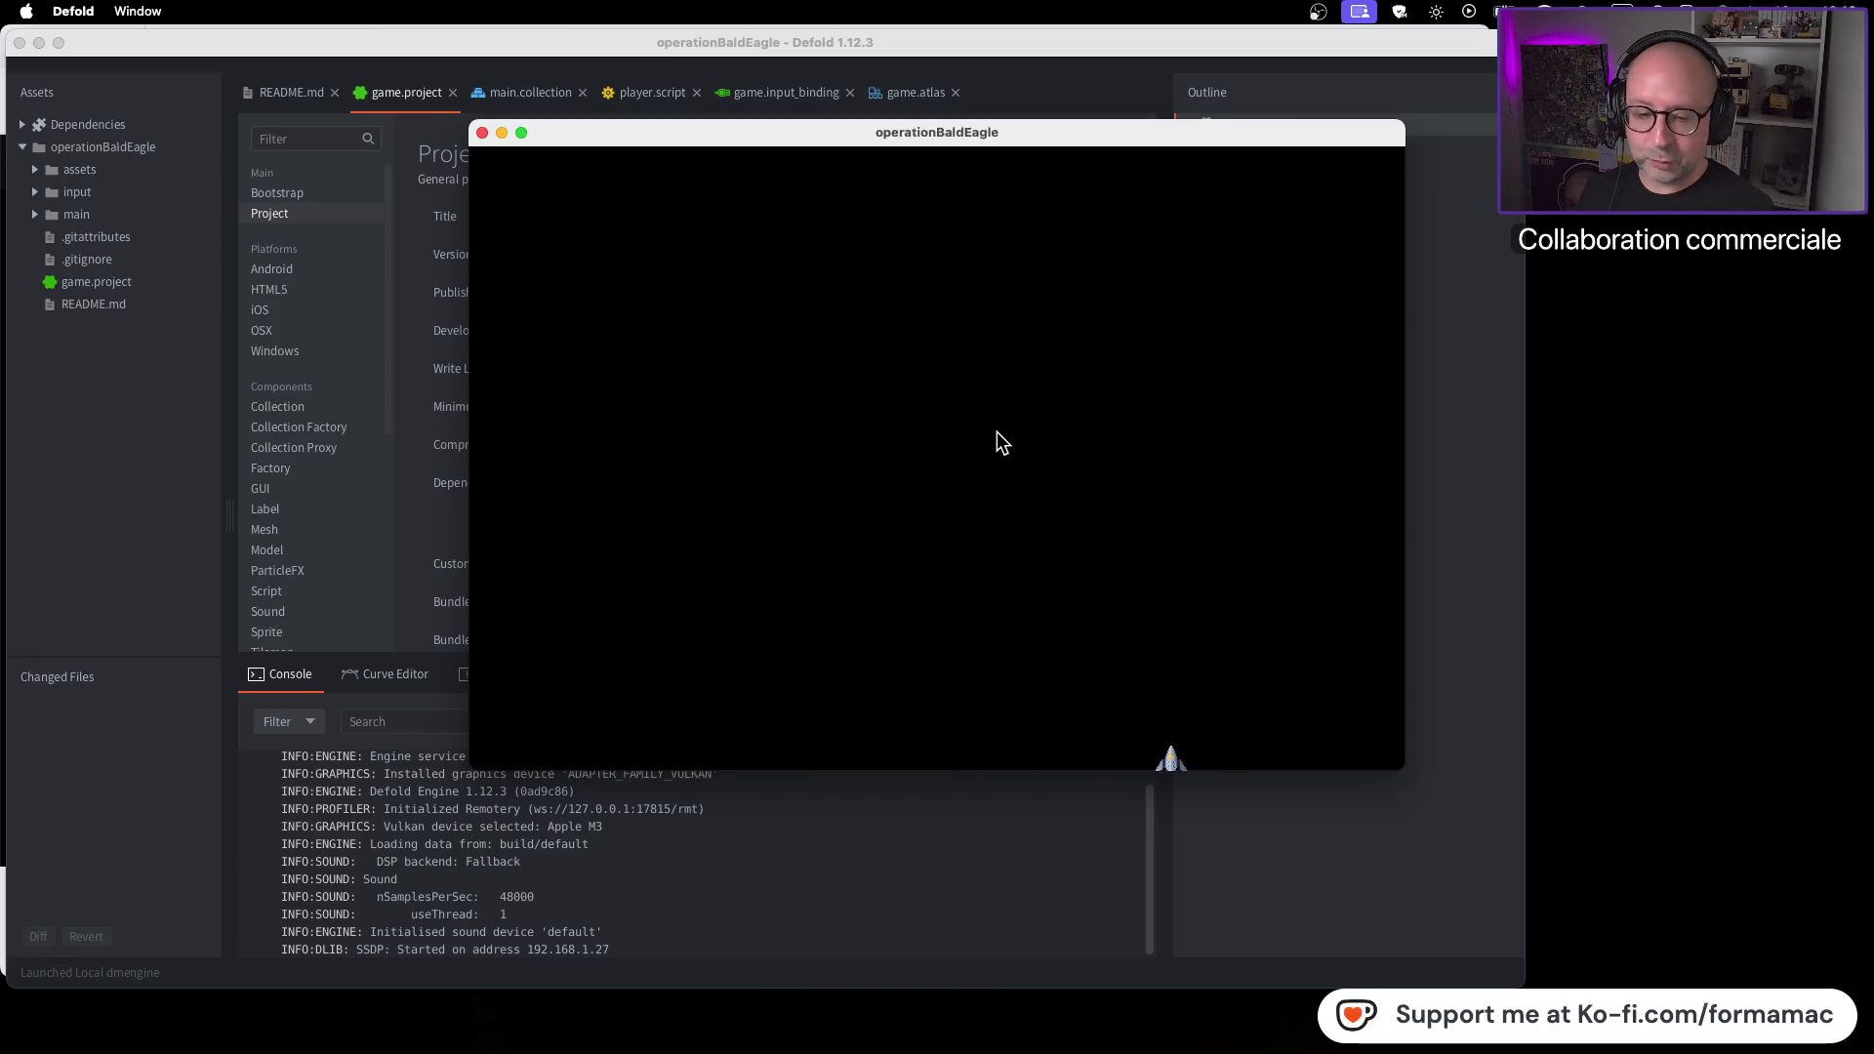
key("Right")
key("Left")
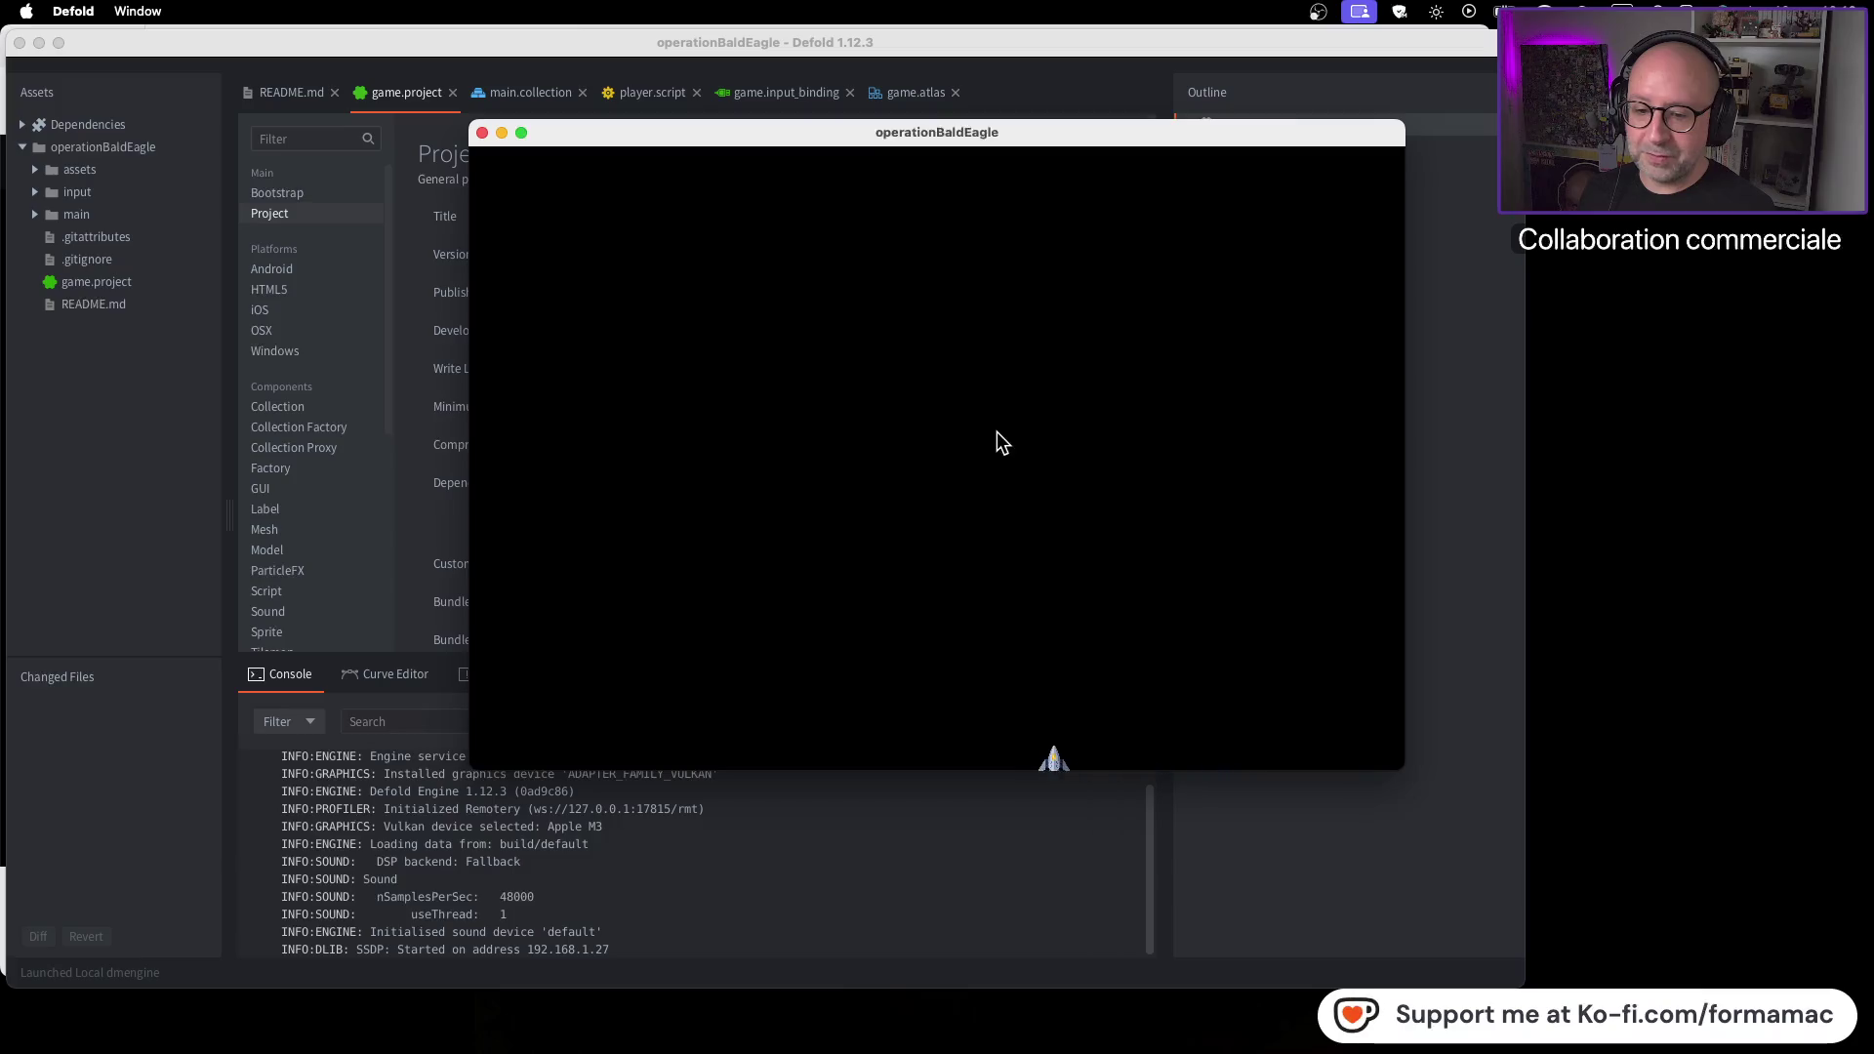
key("Left")
key("Right")
key("Left")
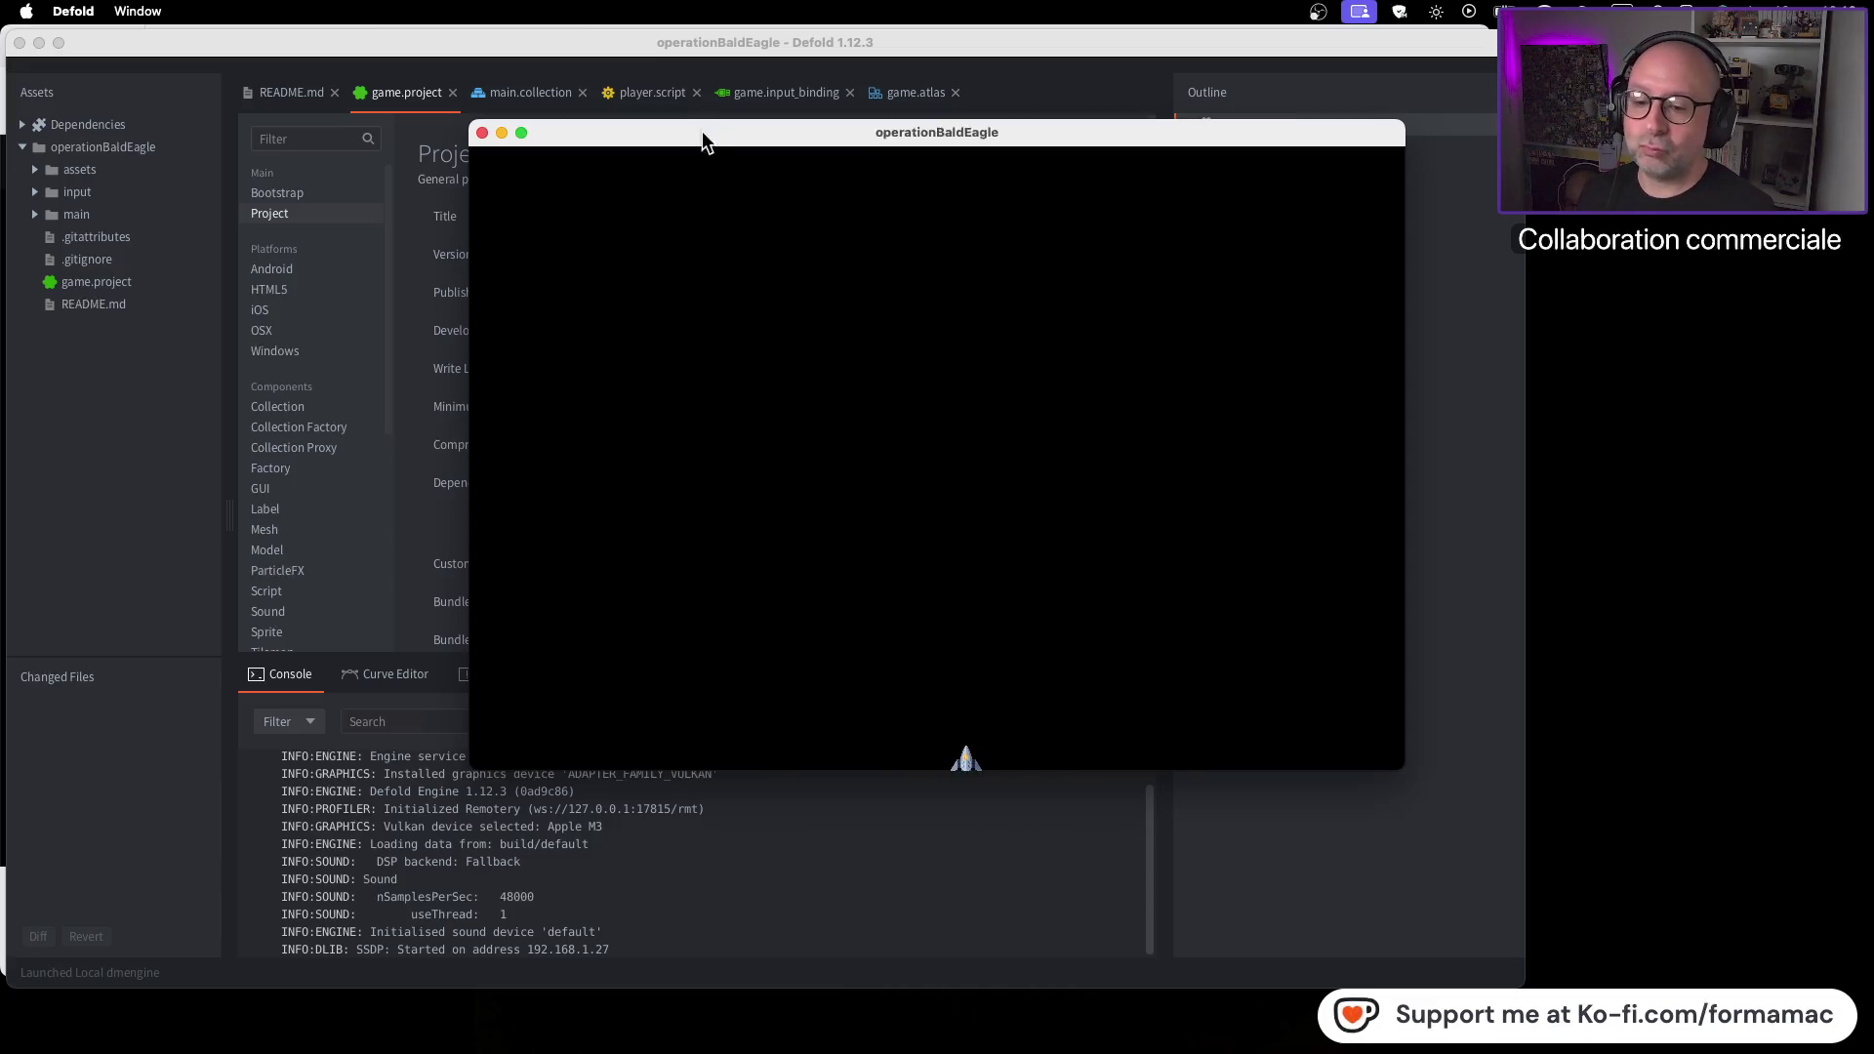
left_click(482, 132)
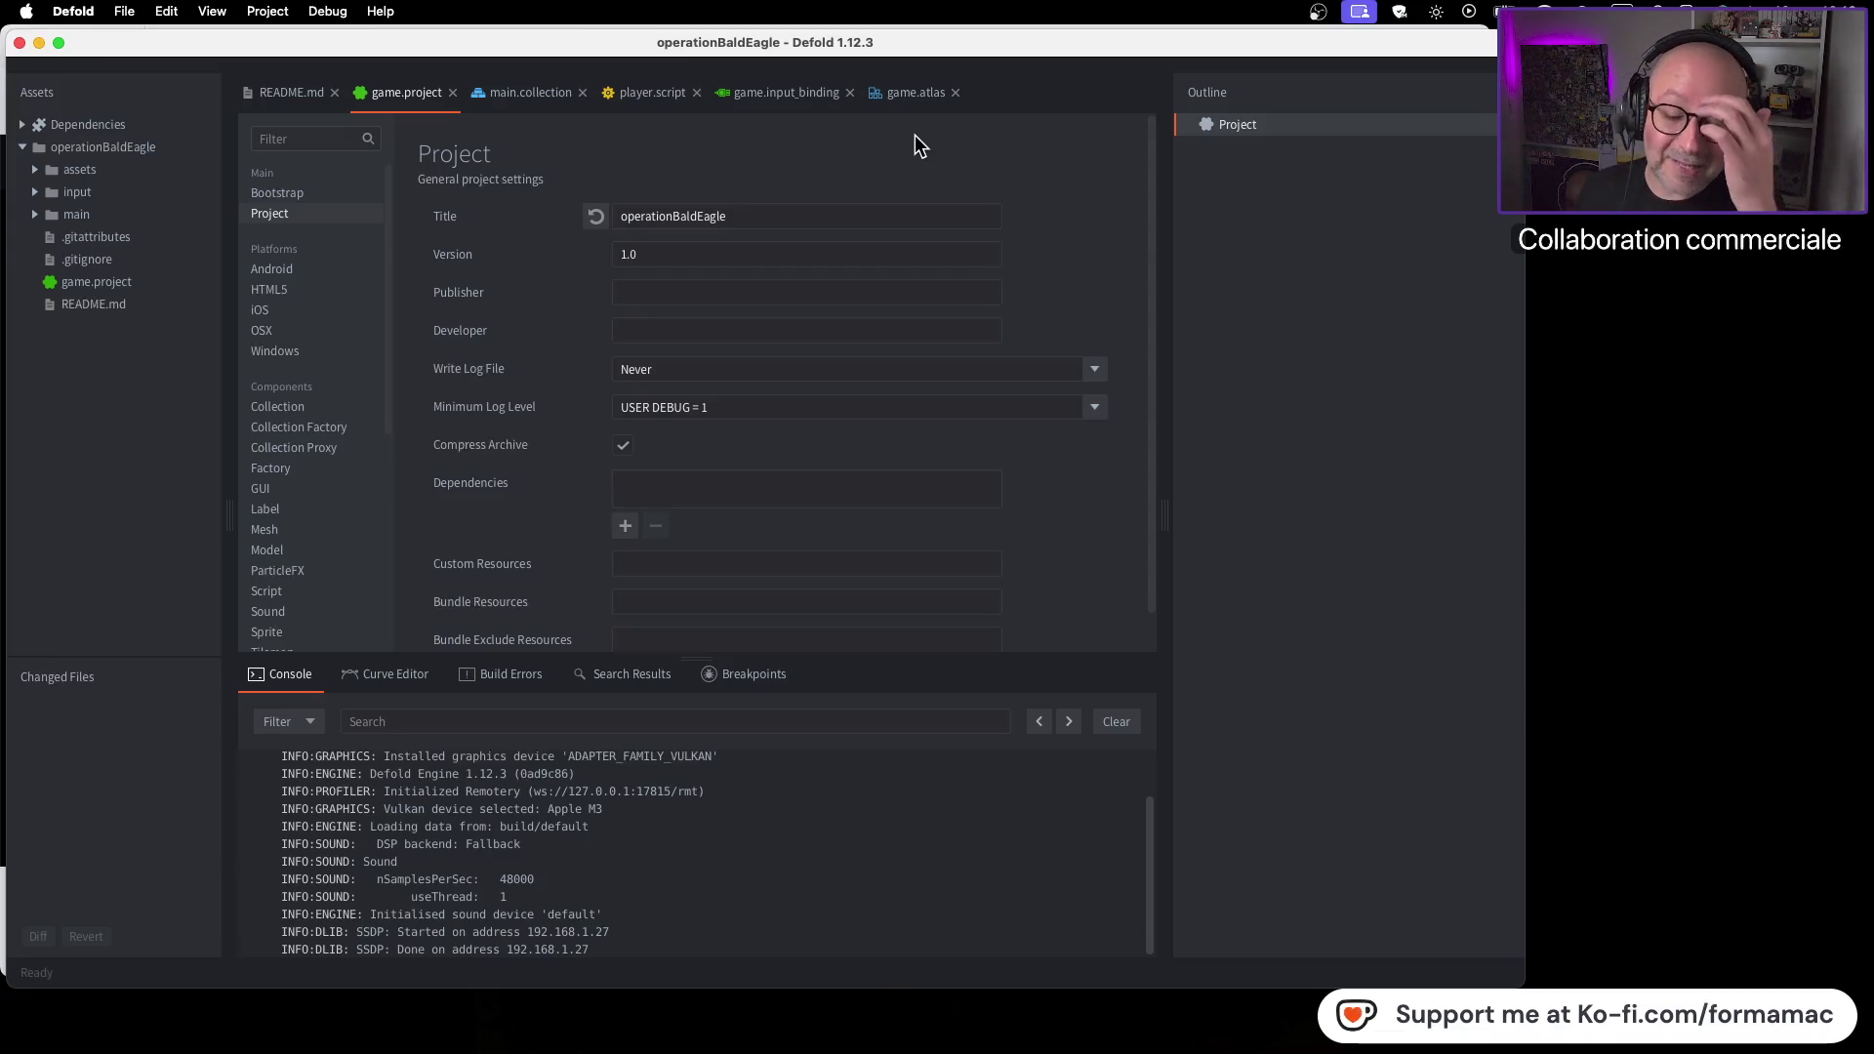
Play the Space Shooter tutorial in Firefox, pause at 1:08 on the enemy part, then return to Defold
key("super+b")
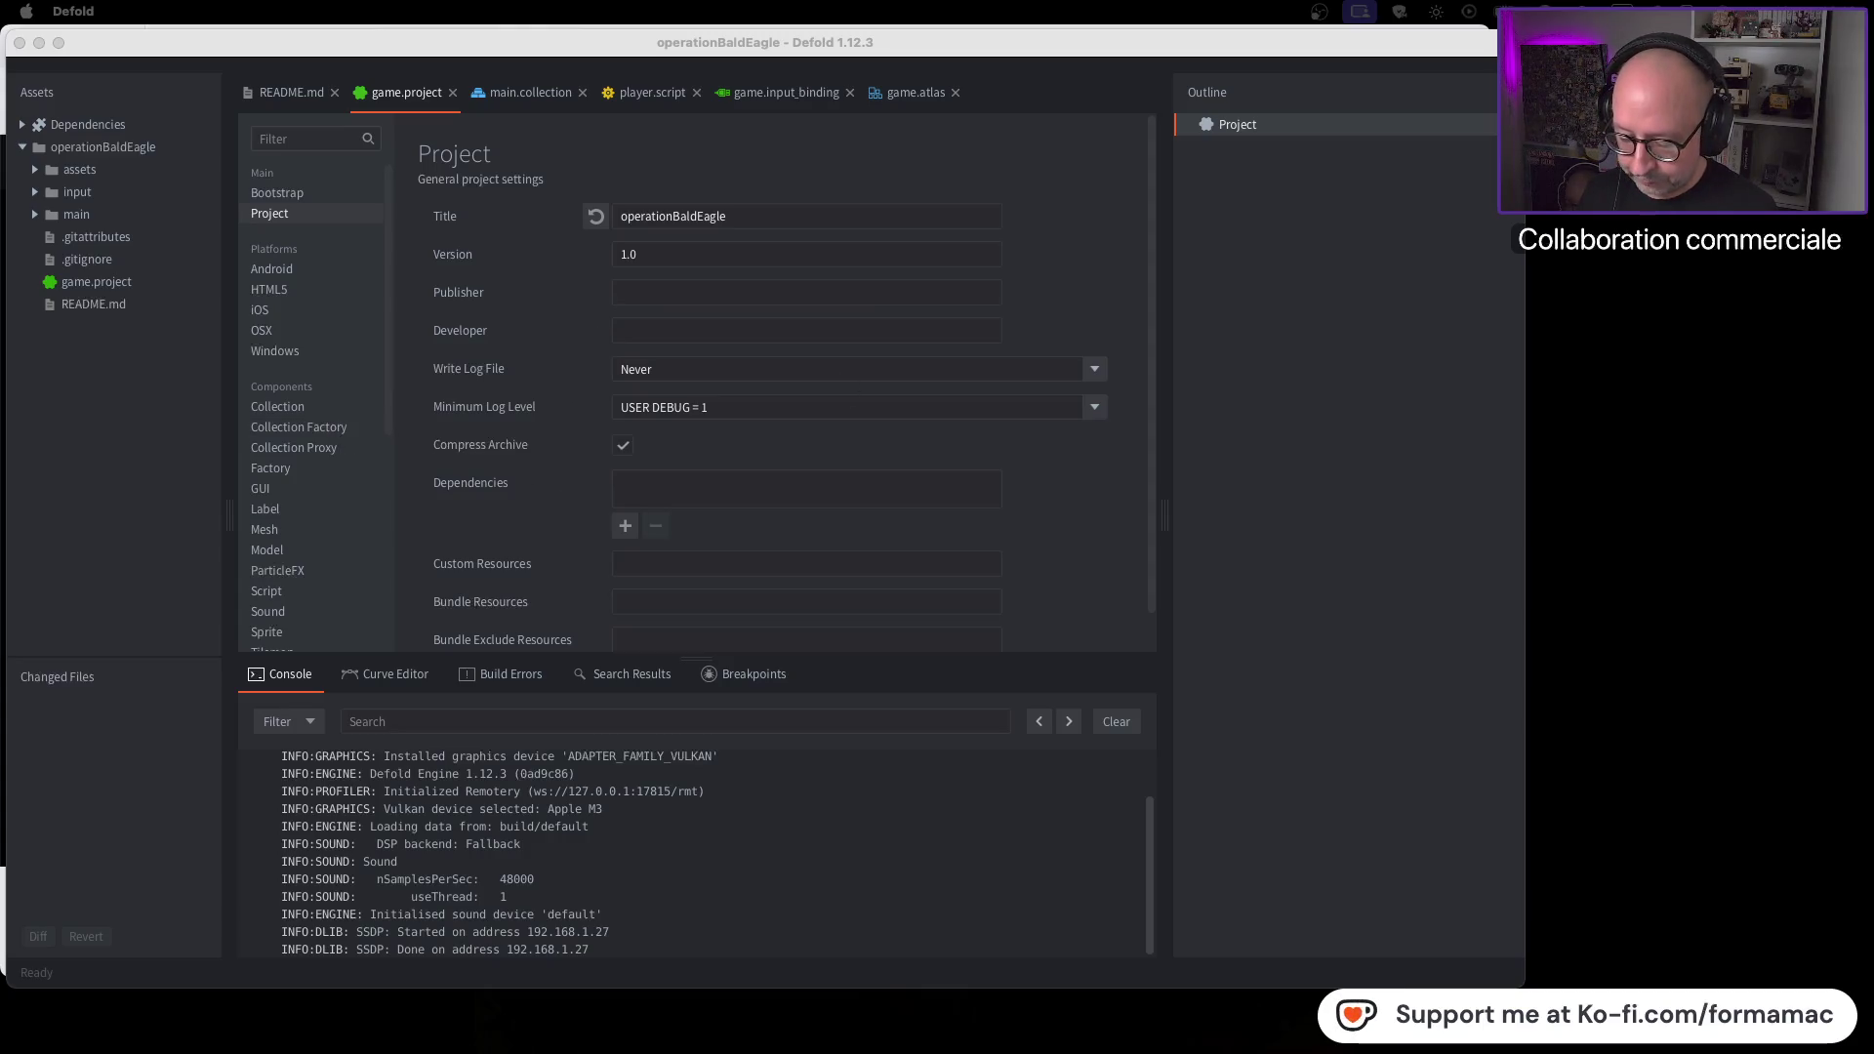
key("super+Tab")
left_click(934, 595)
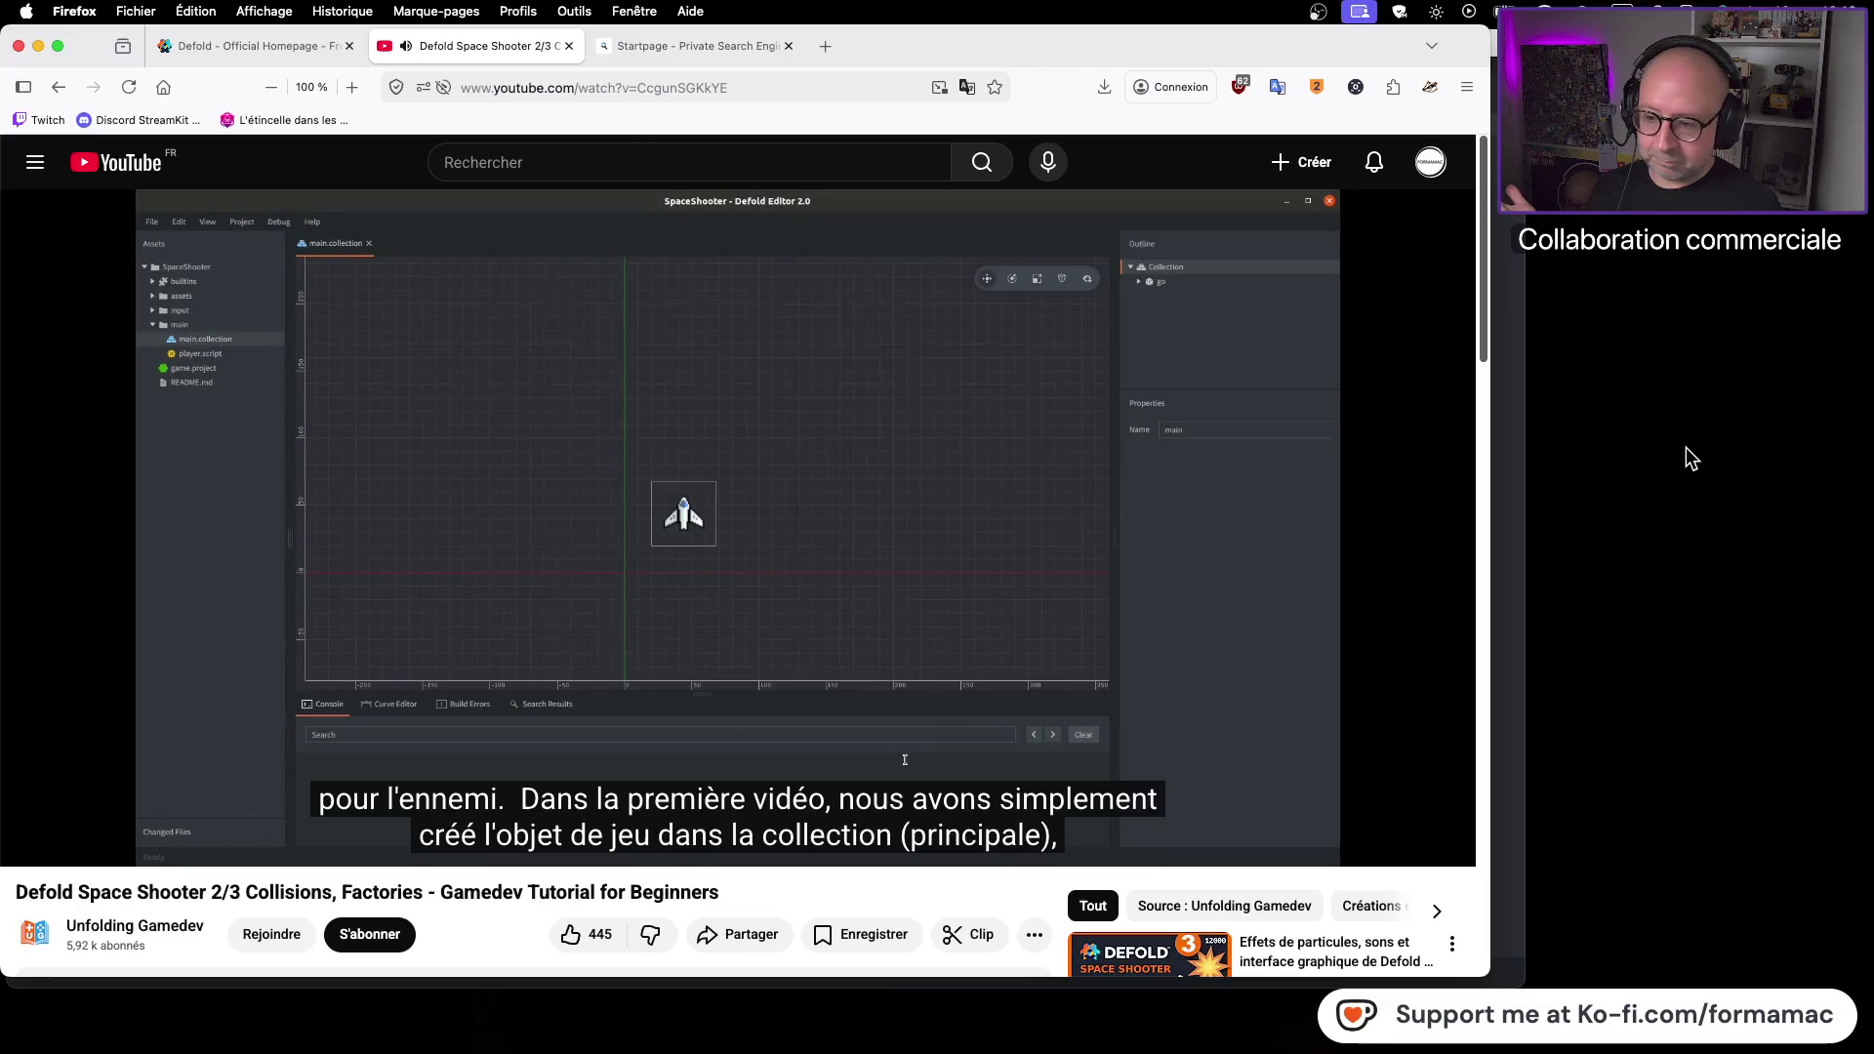
left_click(1292, 483)
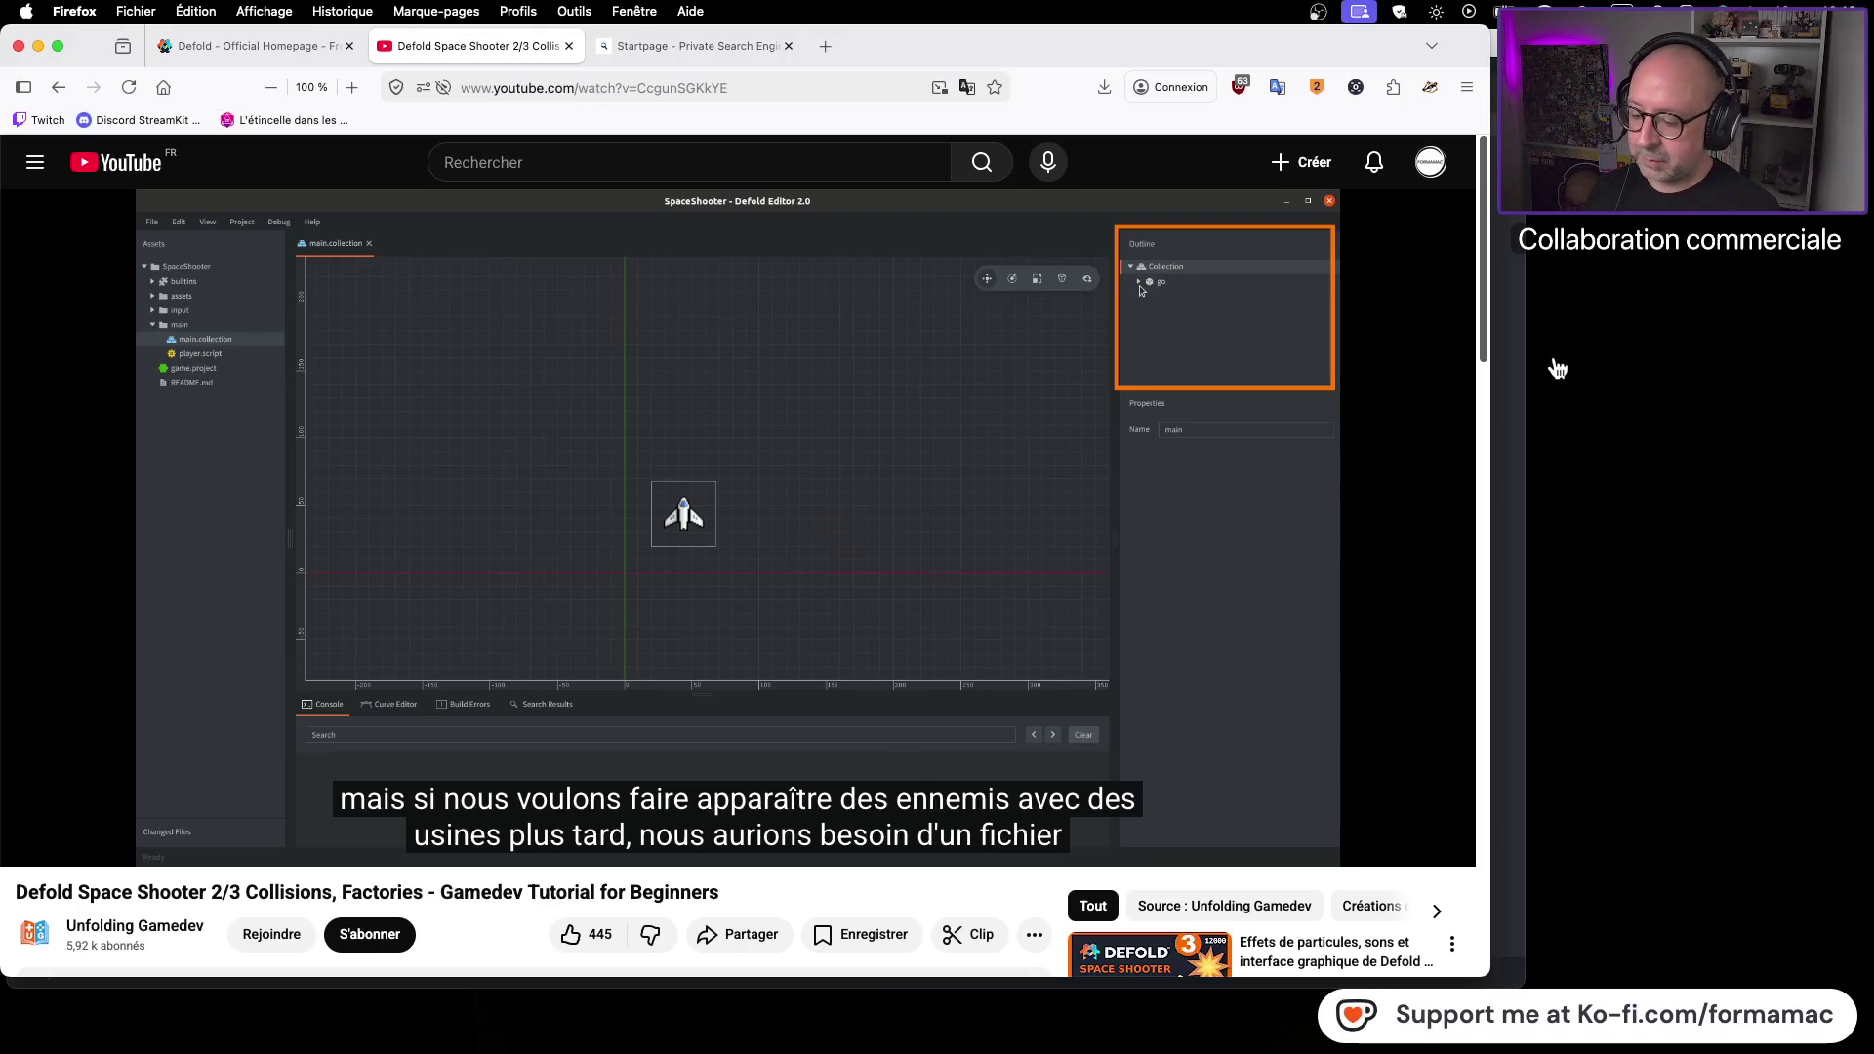
key("super+Tab")
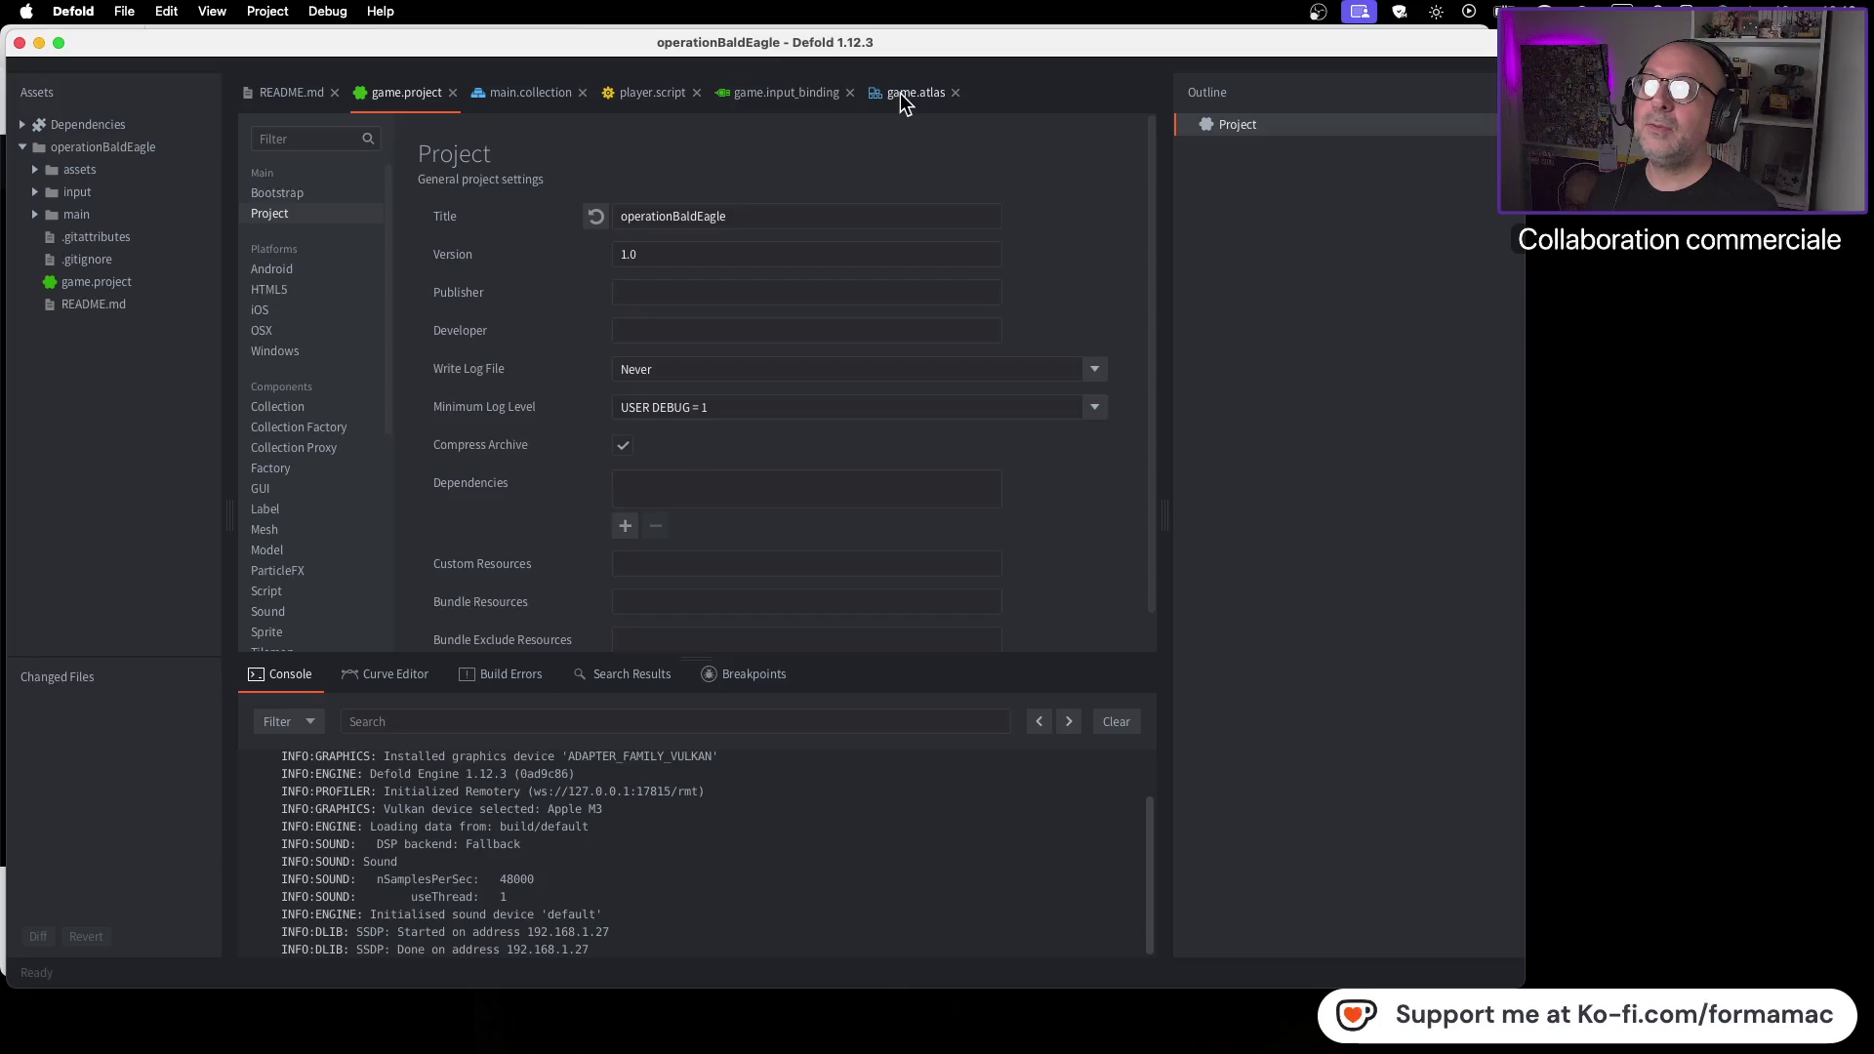
Switch from game.atlas to main.collection and launch operationBaldEagle with Cmd+B
left_click(900, 91)
left_click(524, 94)
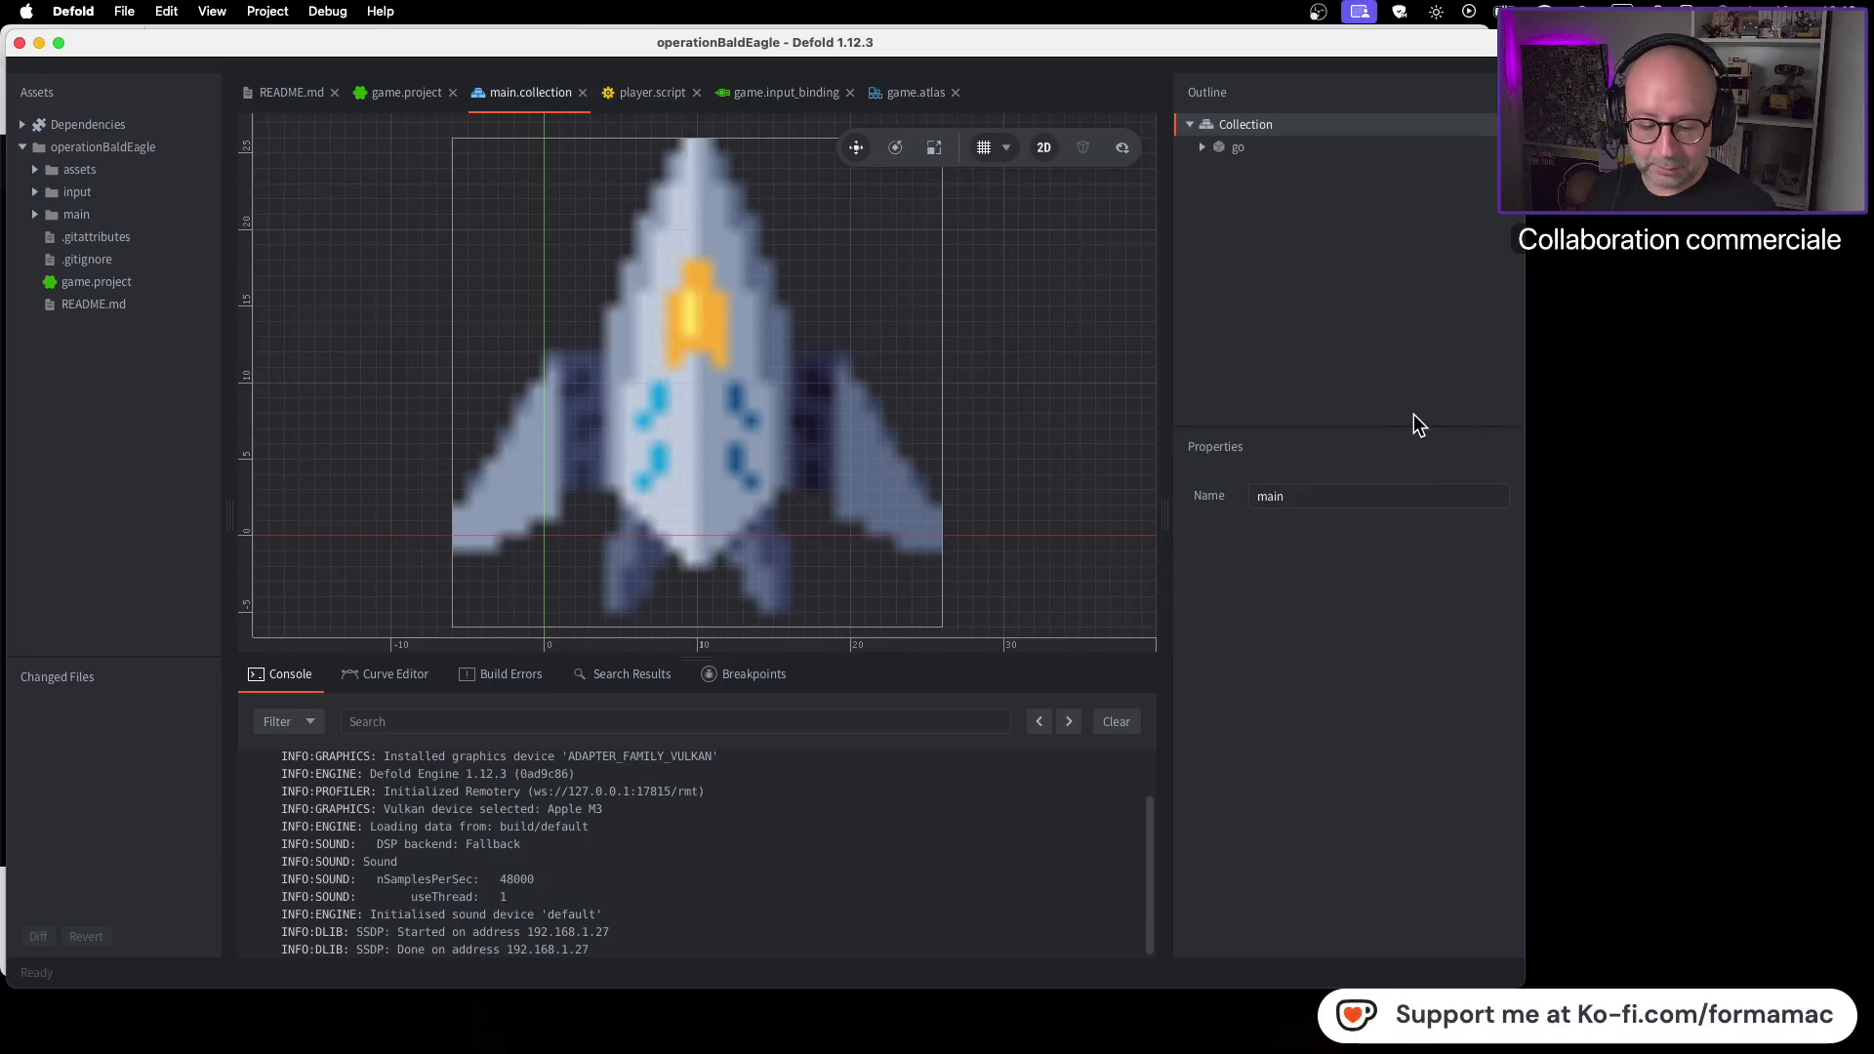
scroll(673, 396, "down", 10)
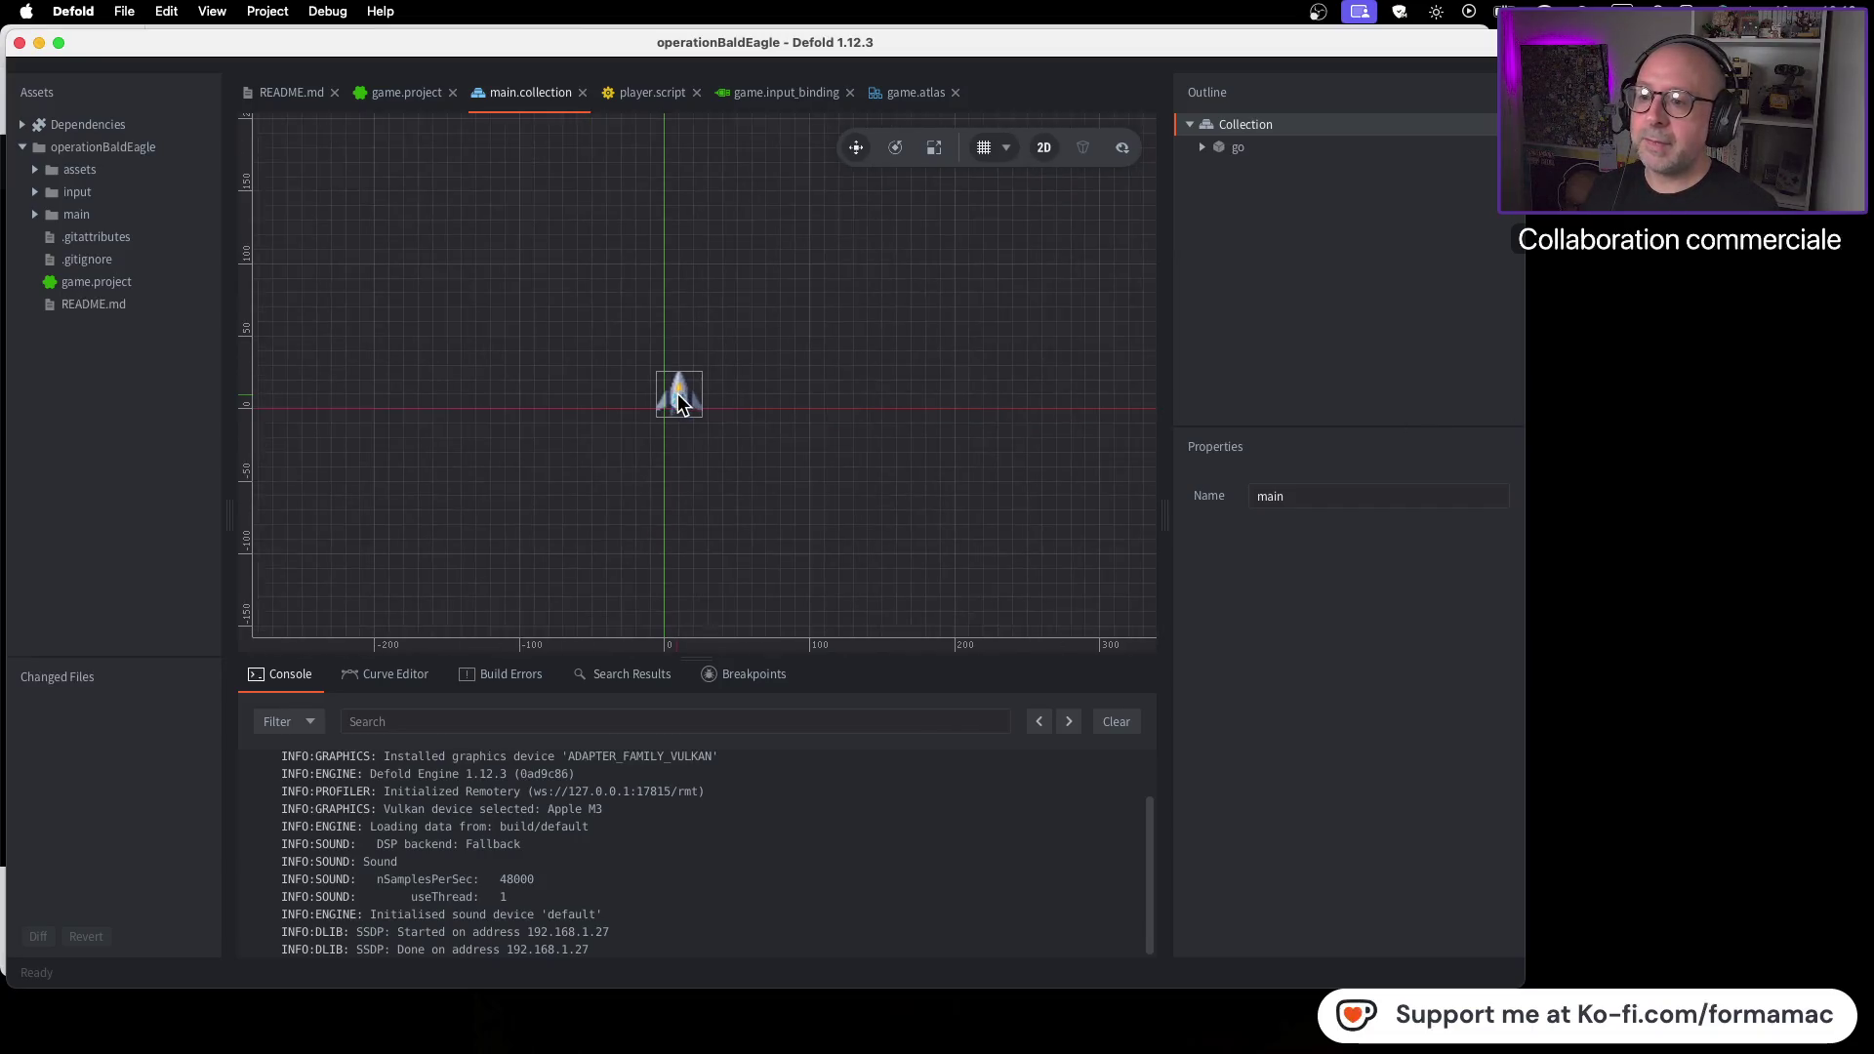
scroll(679, 394, "up", 5)
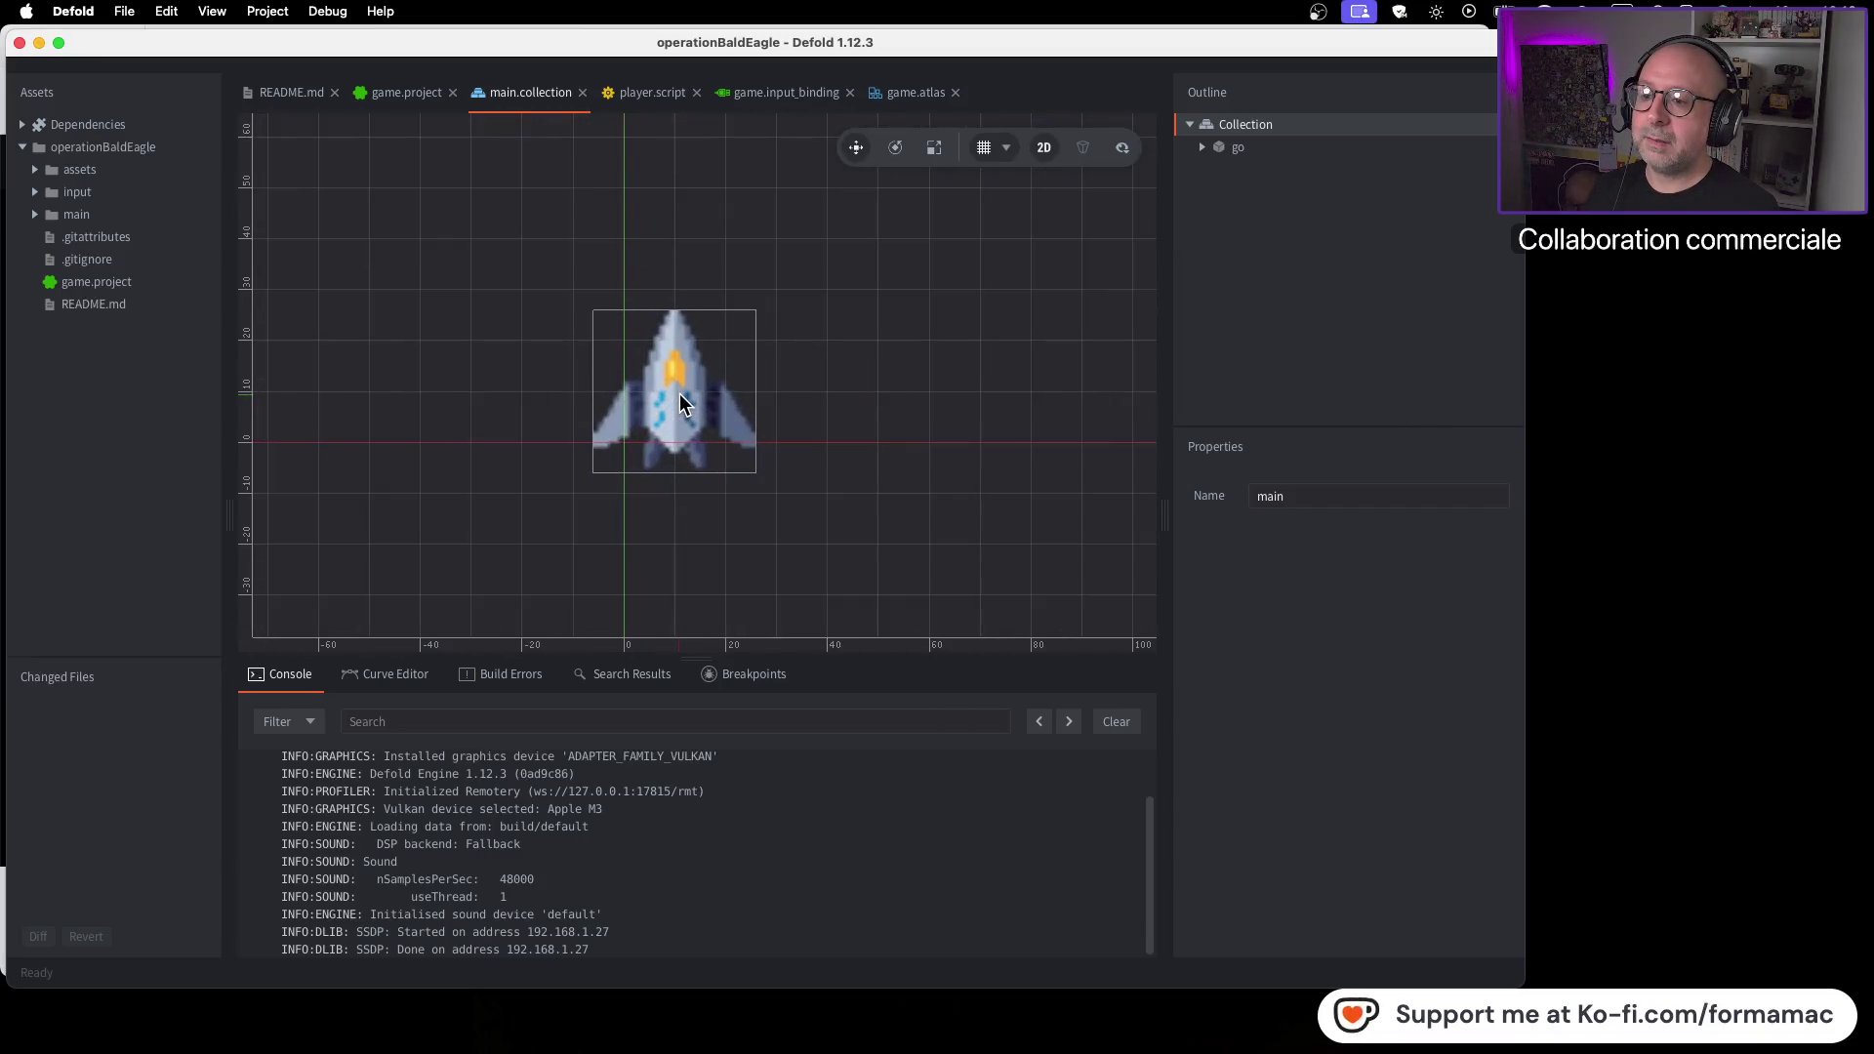
scroll(681, 402, "down", 1)
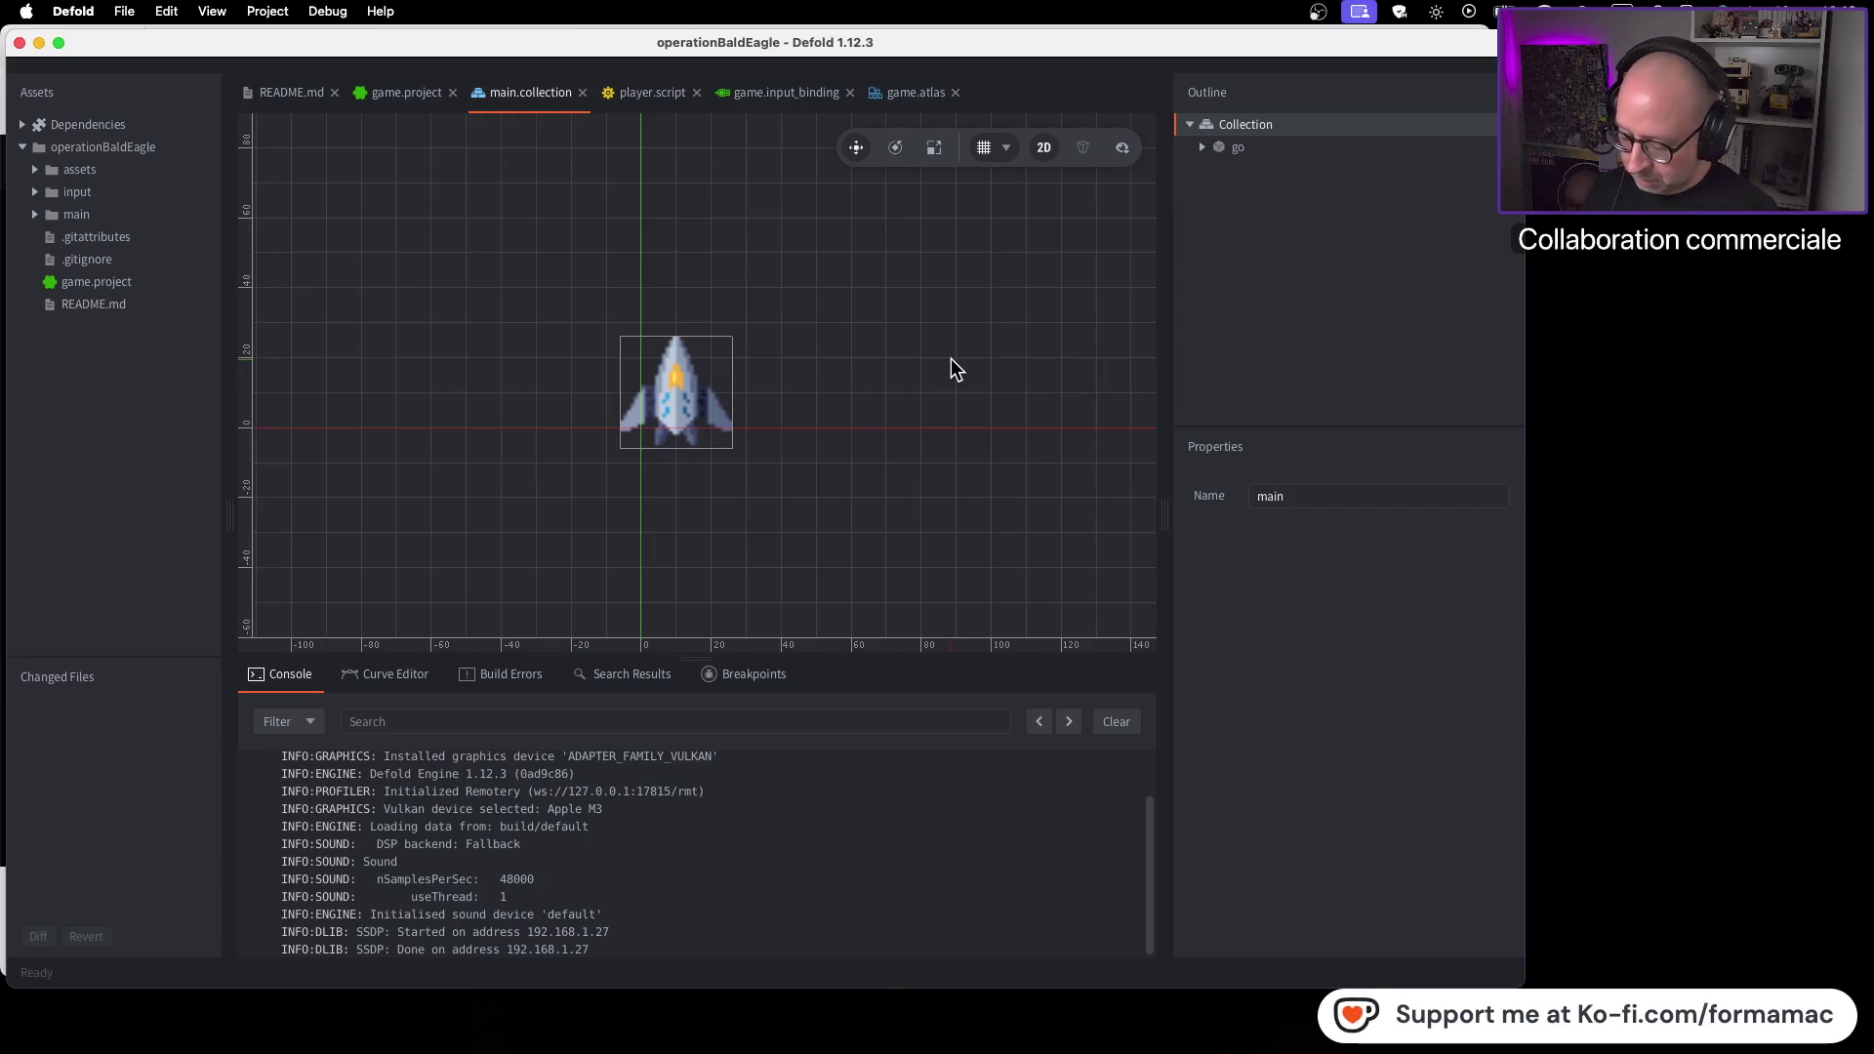
key("super+b")
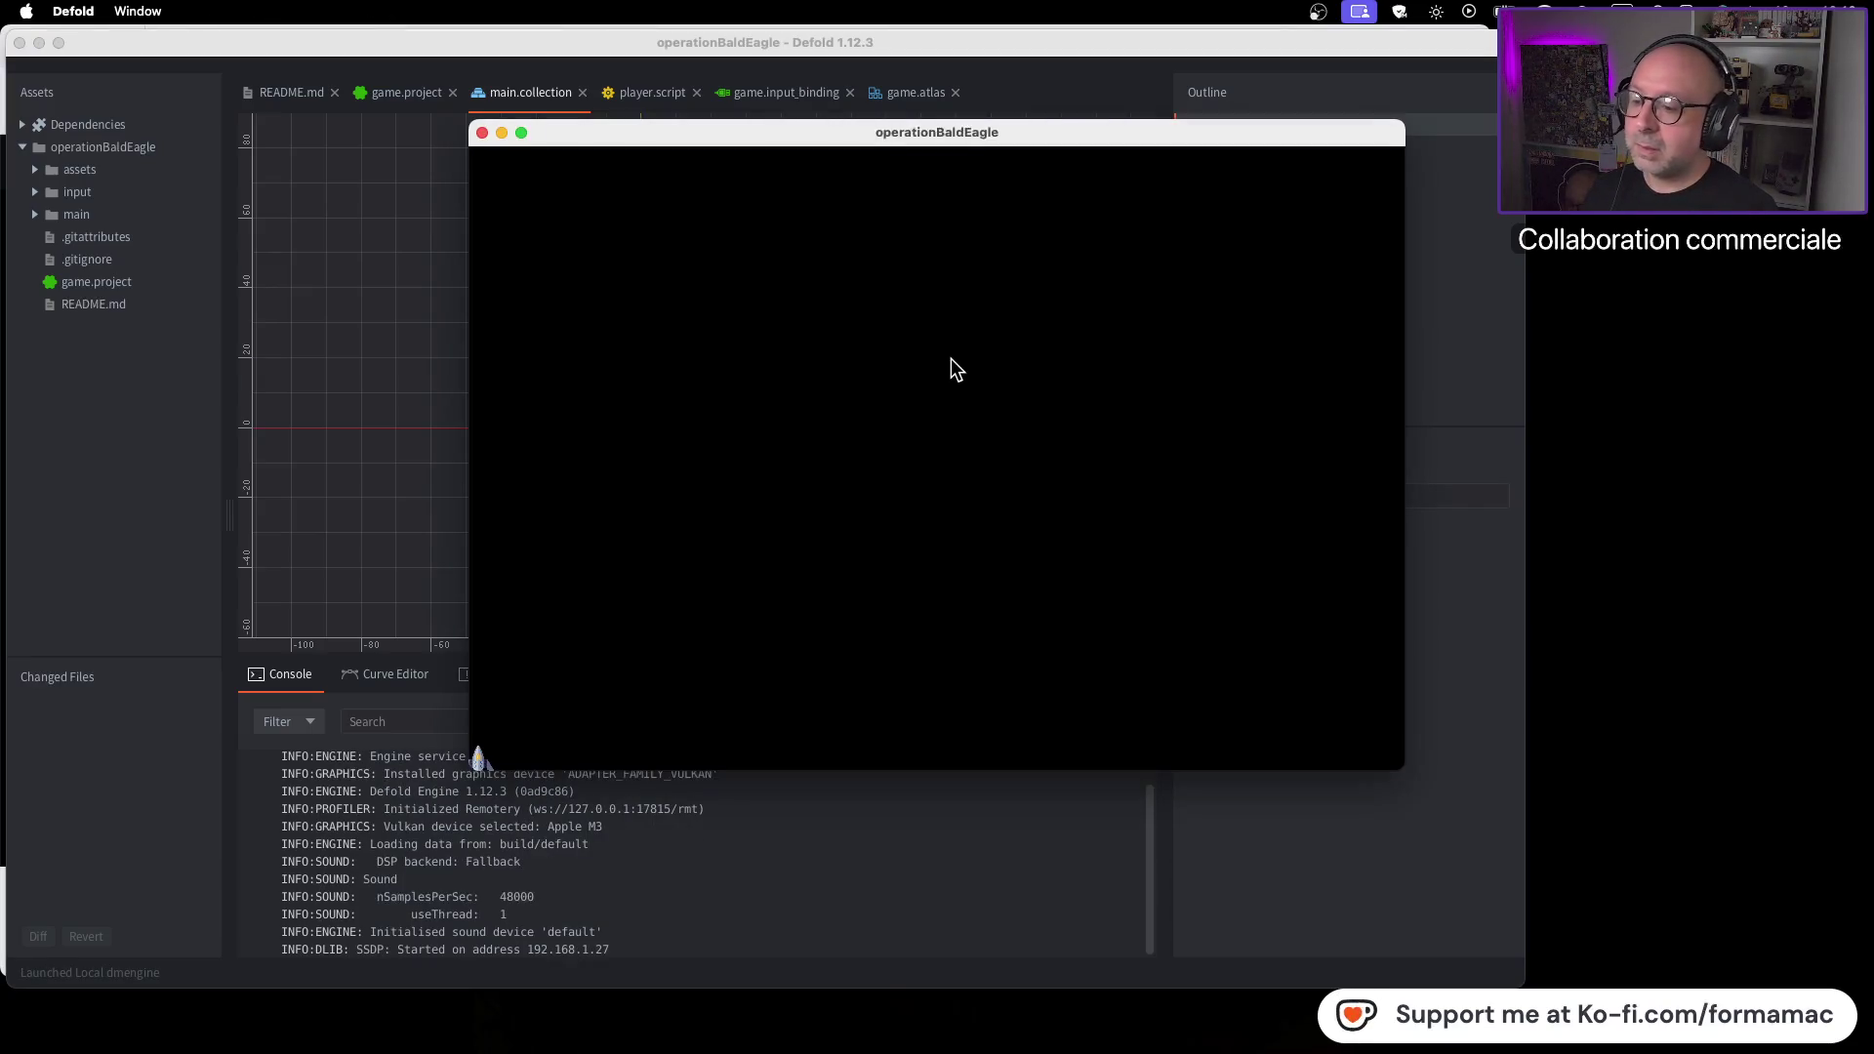
Move the ship game object go to X 6, Y 6 and test it in a game run
left_click(482, 131)
left_click(688, 391)
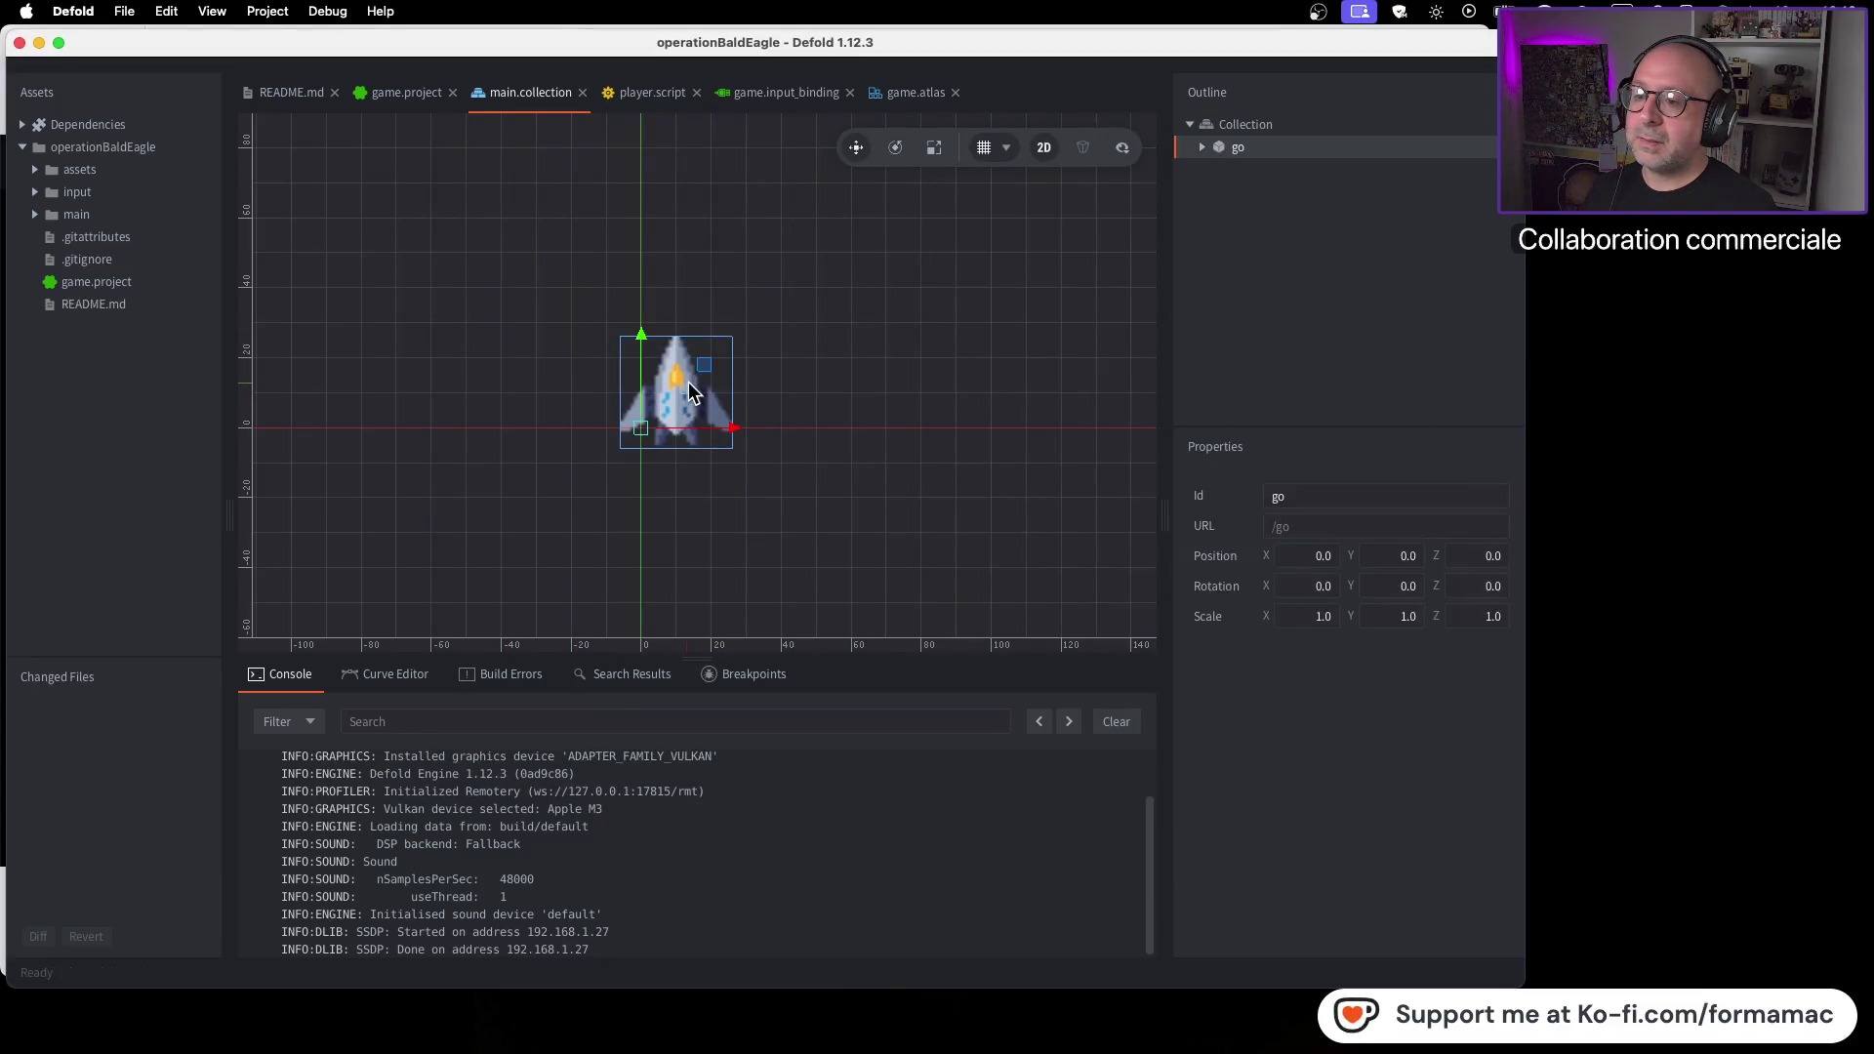
left_click_drag(640, 427, 661, 407)
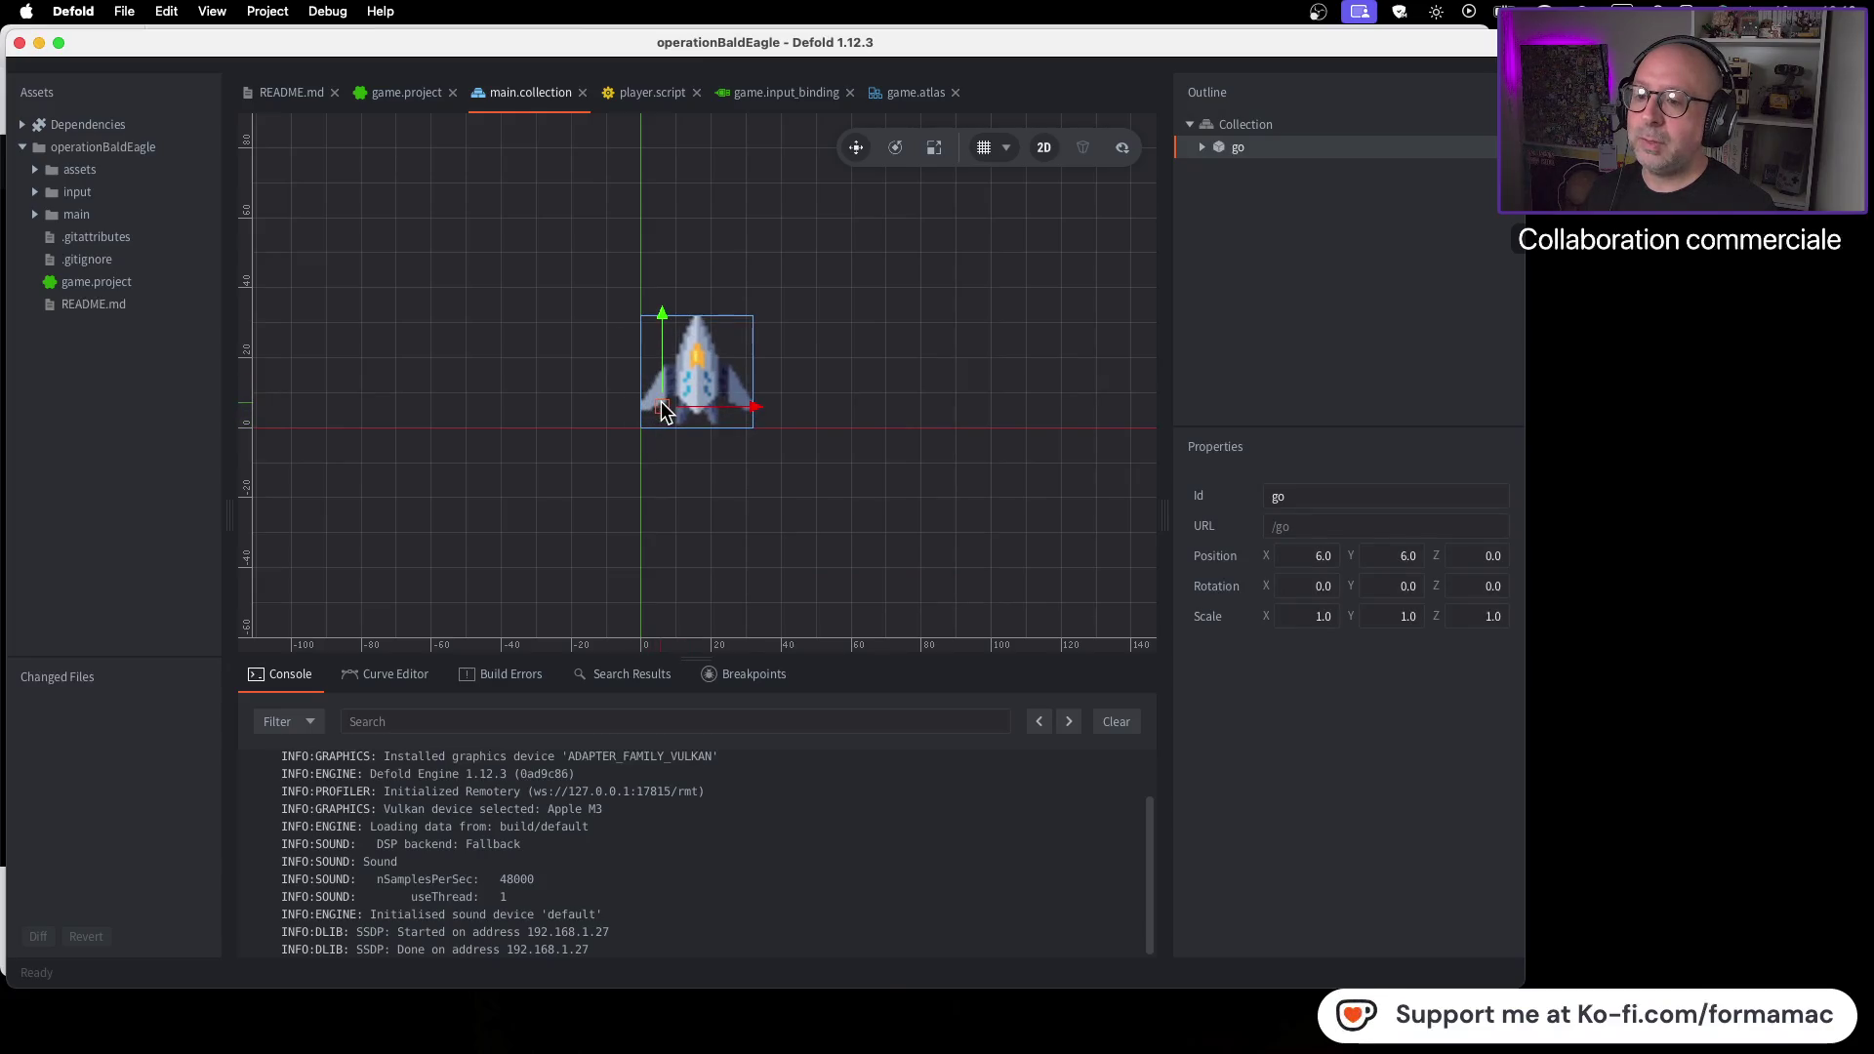
key("super+b")
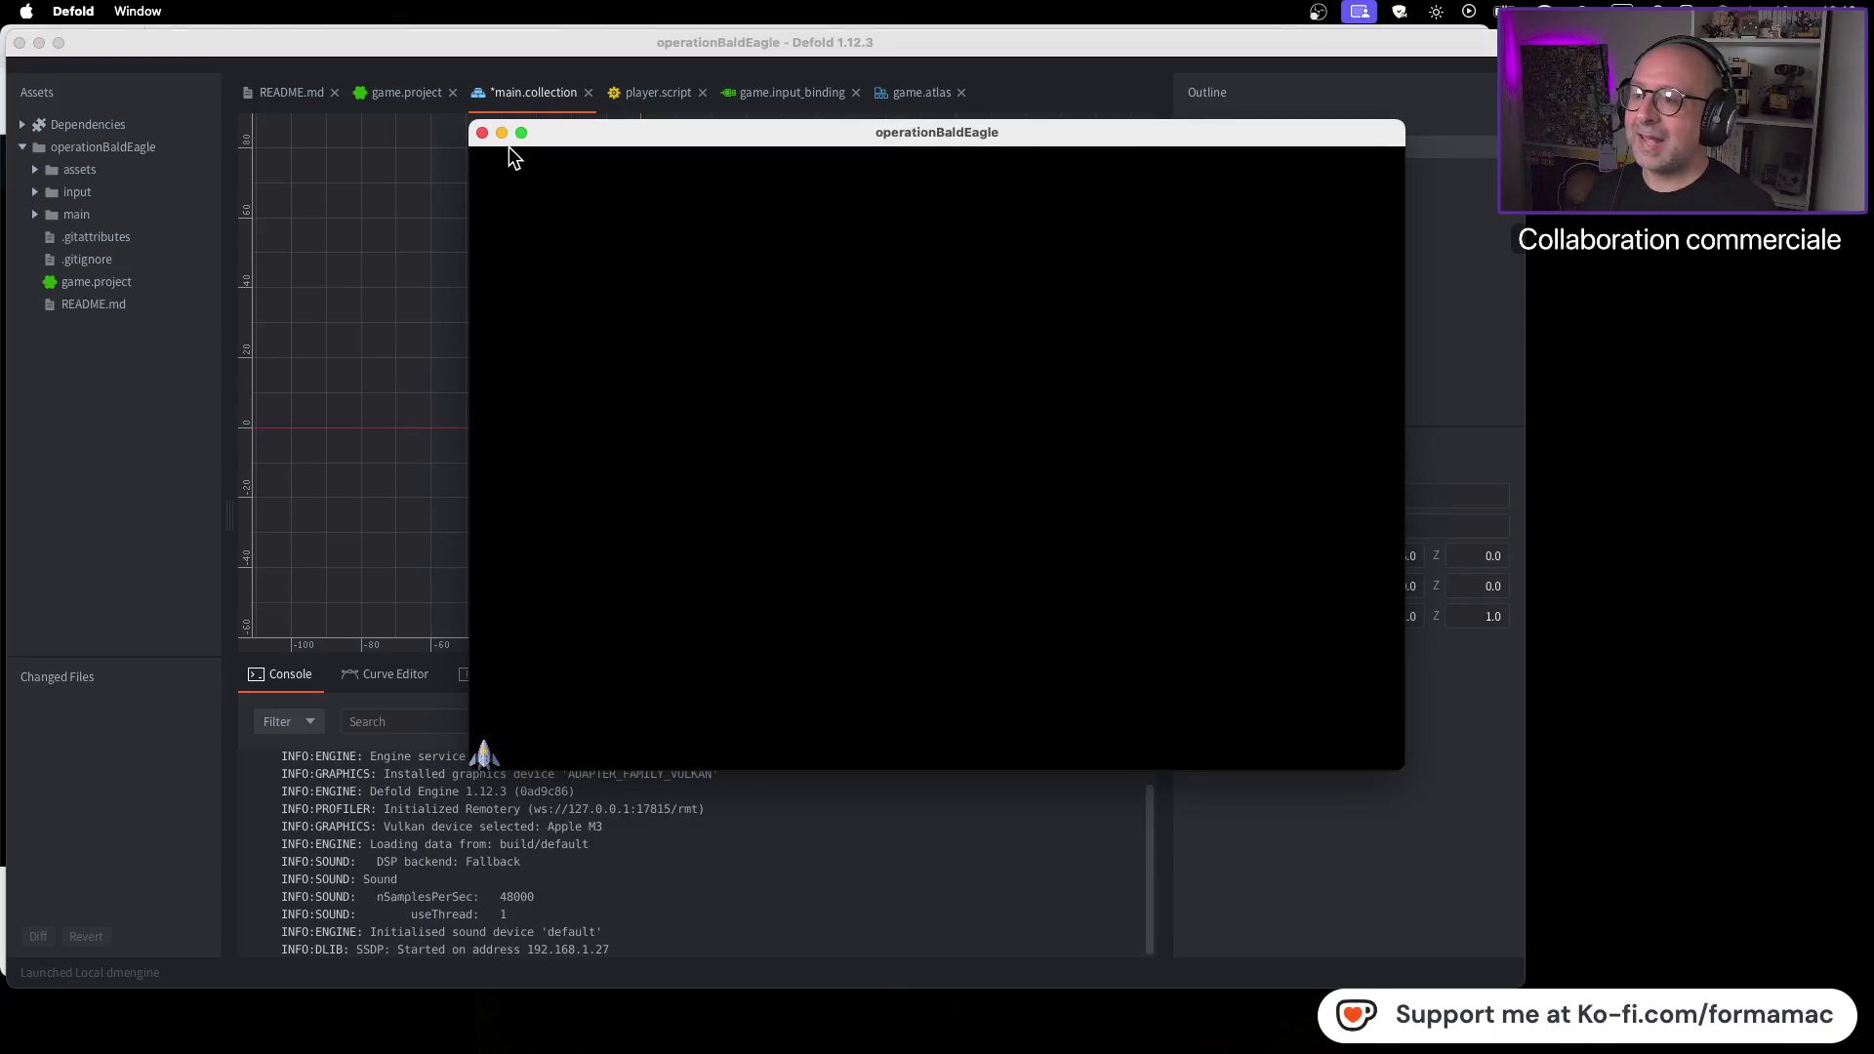
left_click(481, 132)
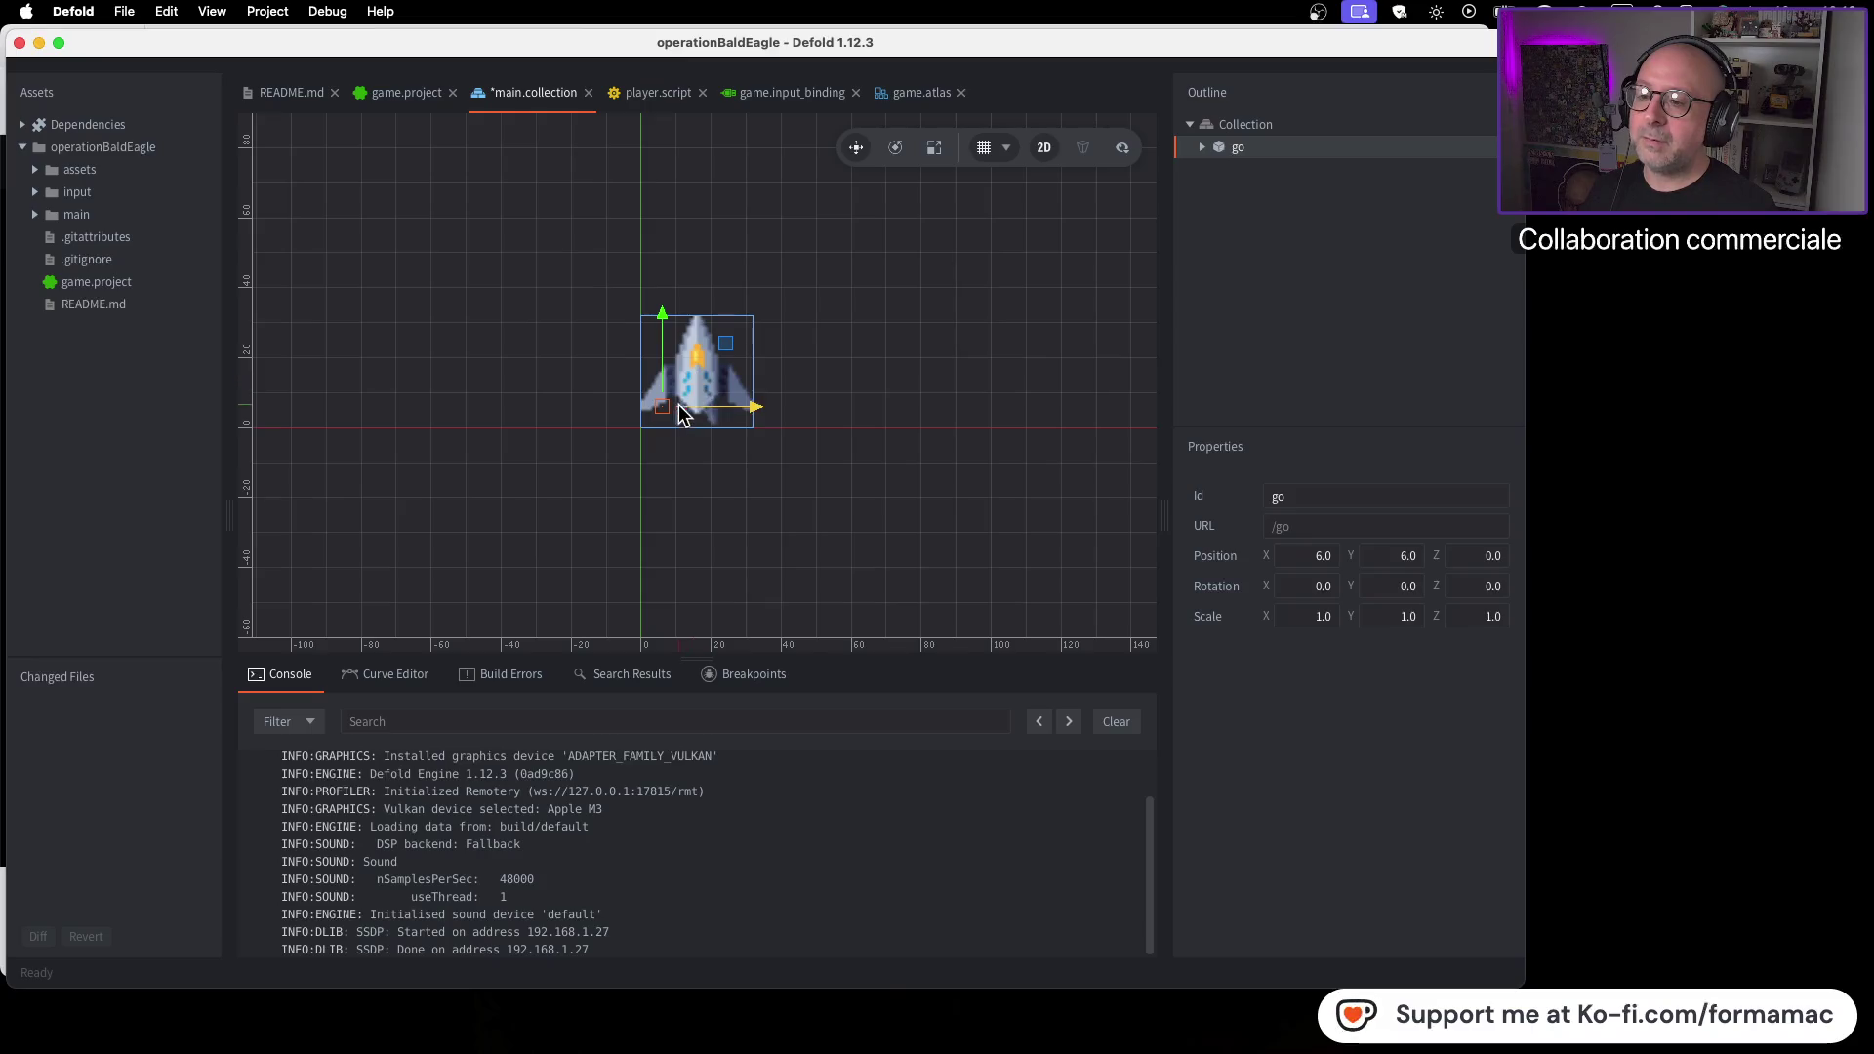
Raise the ship to Y 16, test-run it steering right, then close the game window
left_click_drag(663, 406, 663, 373)
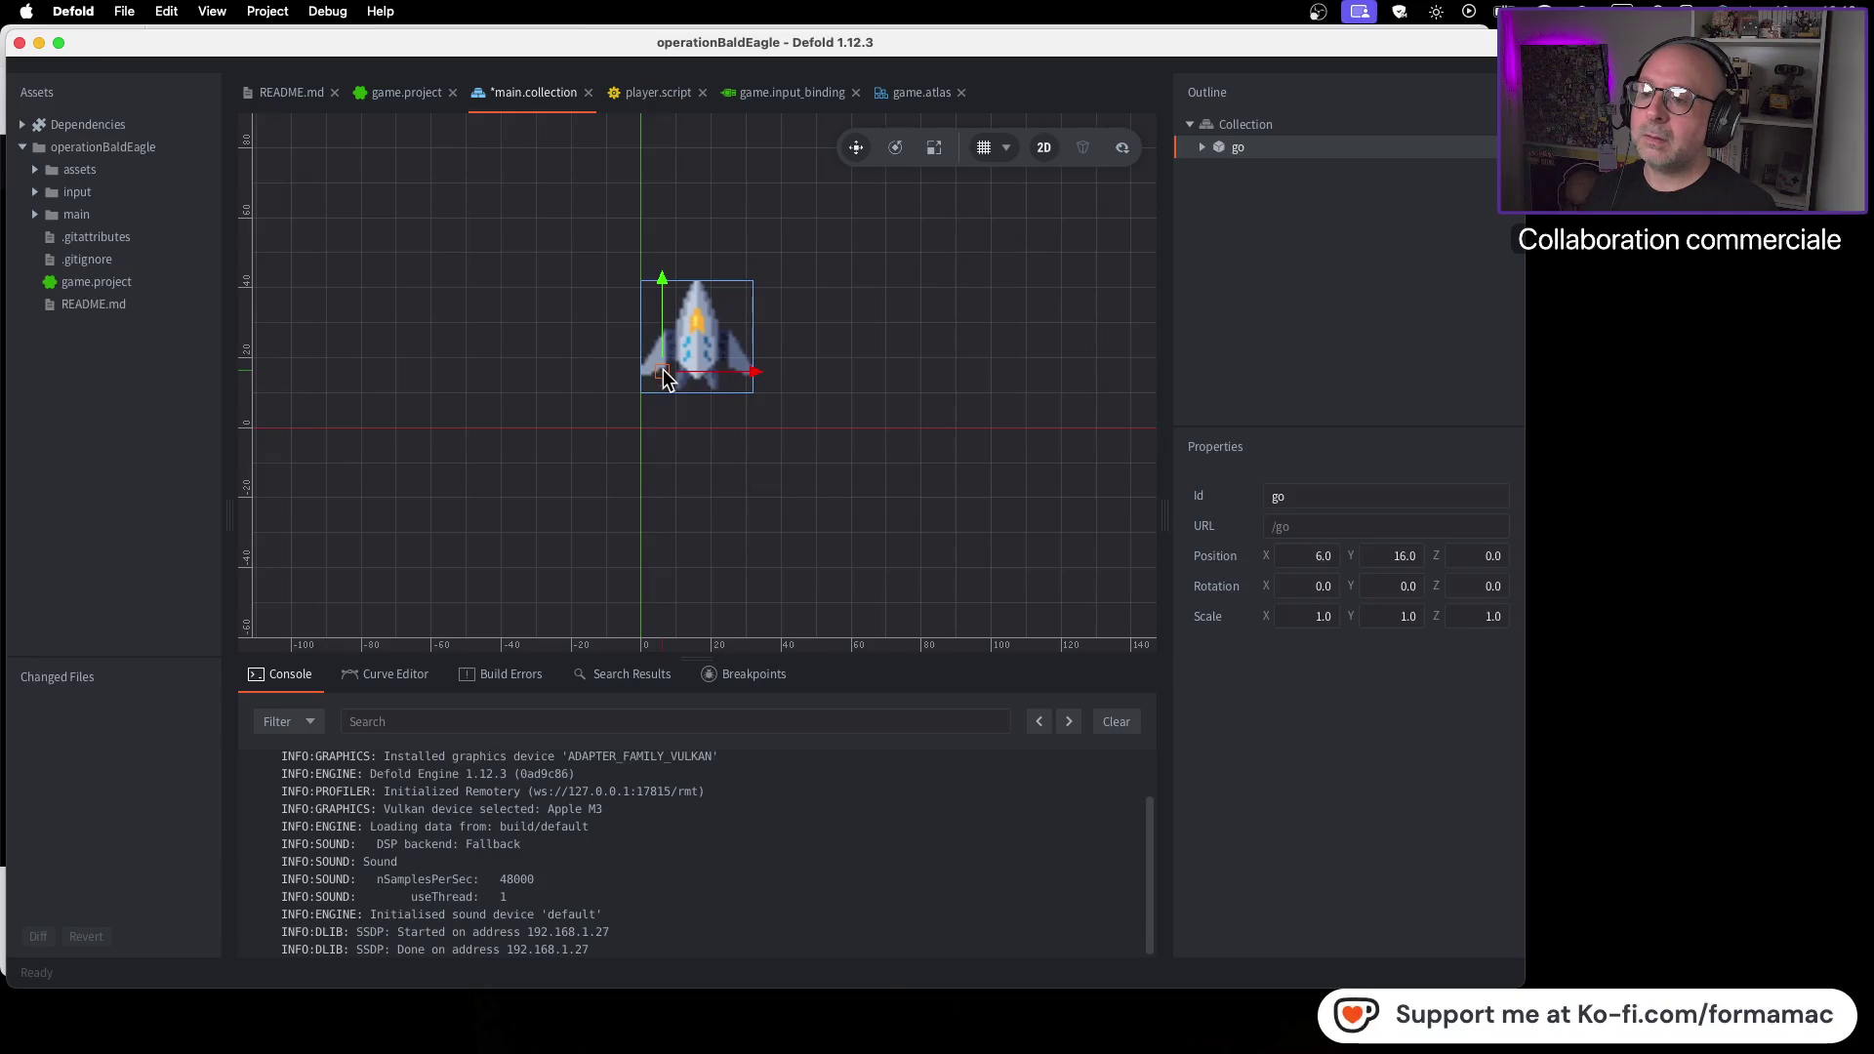
key("super+b")
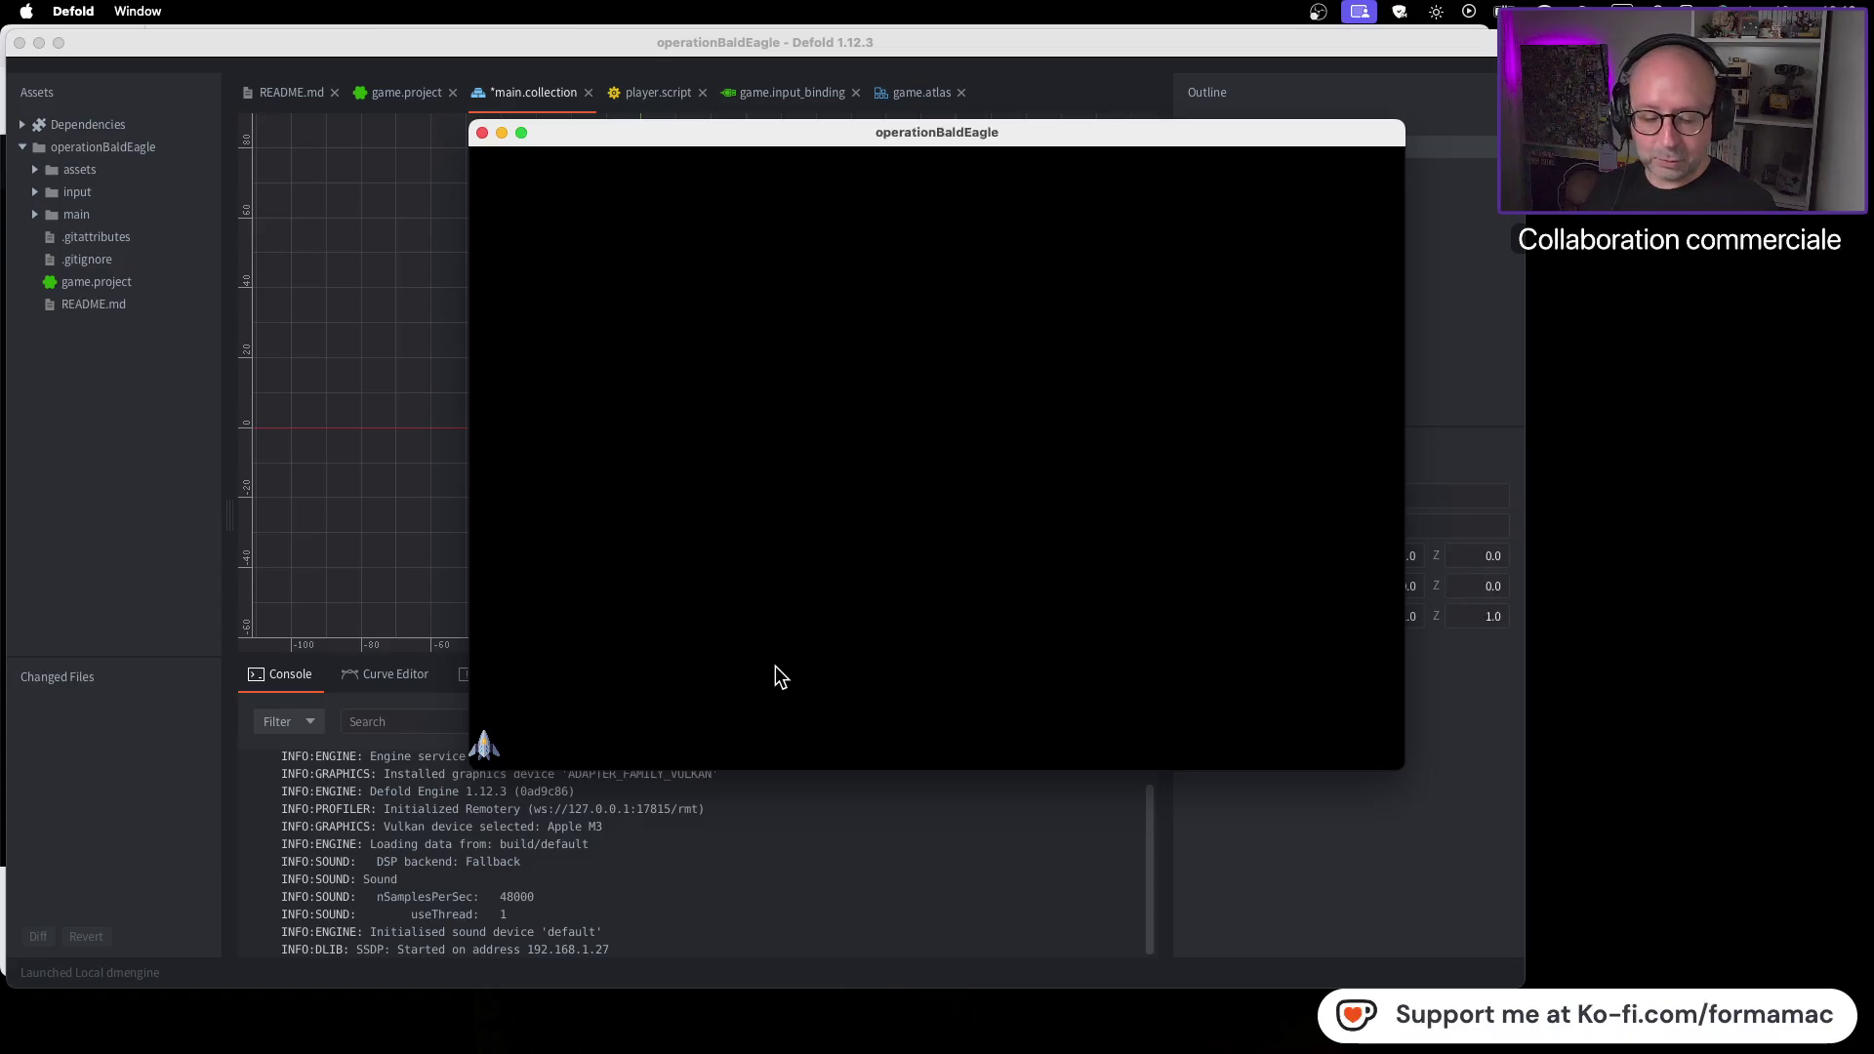
key("Right")
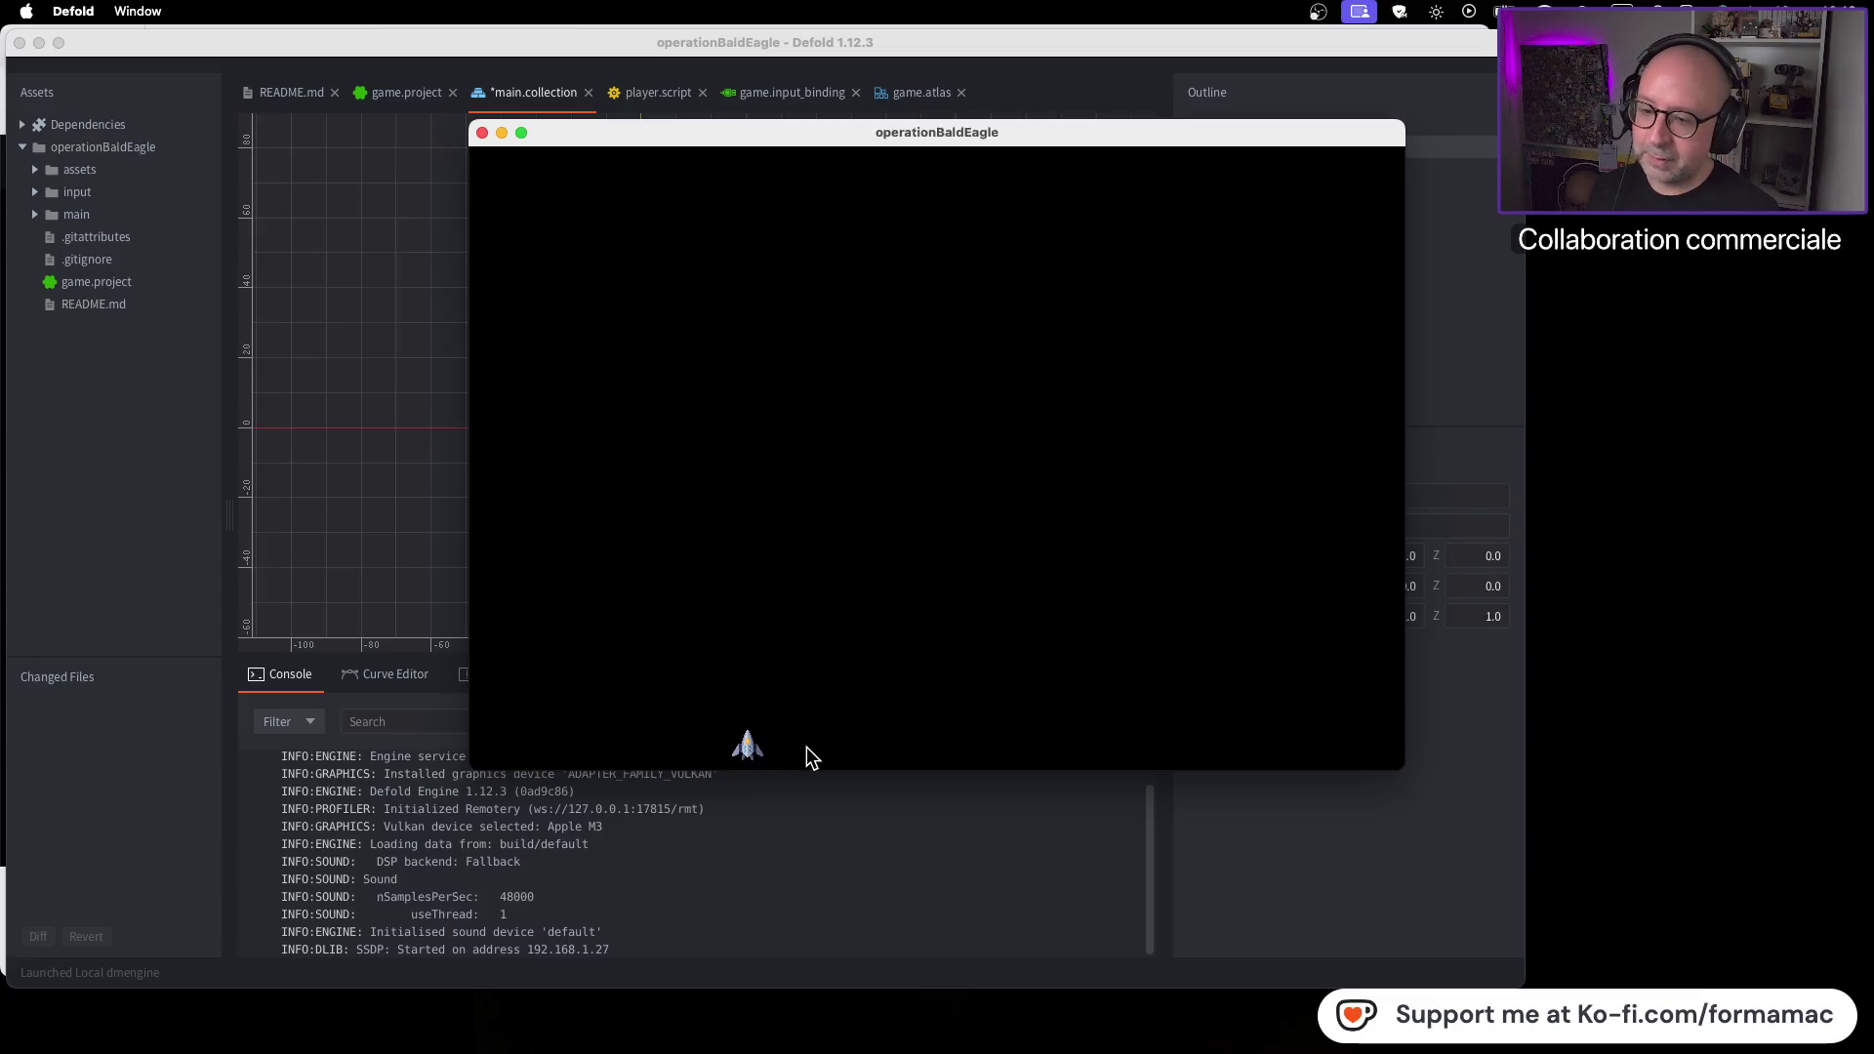
left_click(483, 134)
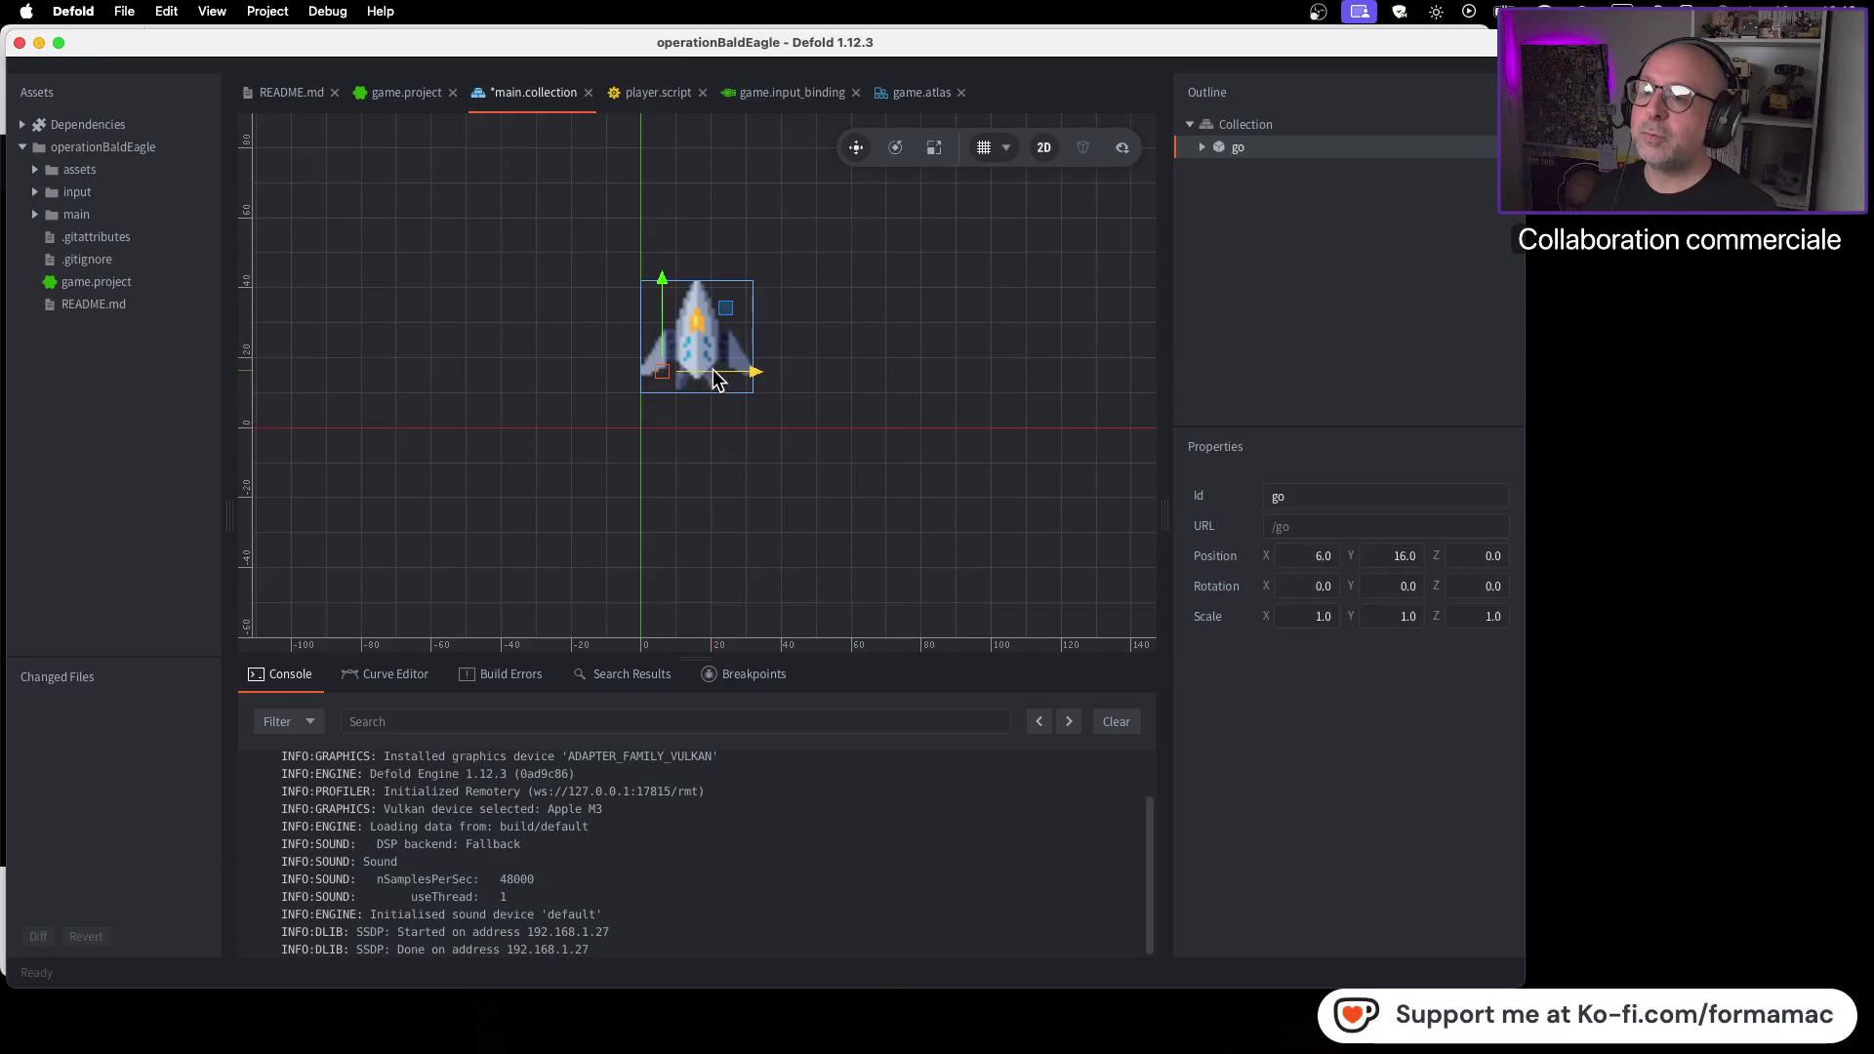
Move the ship to X 16, Y 26, recentre the scene view, and run the game again
left_click_drag(660, 380, 664, 347)
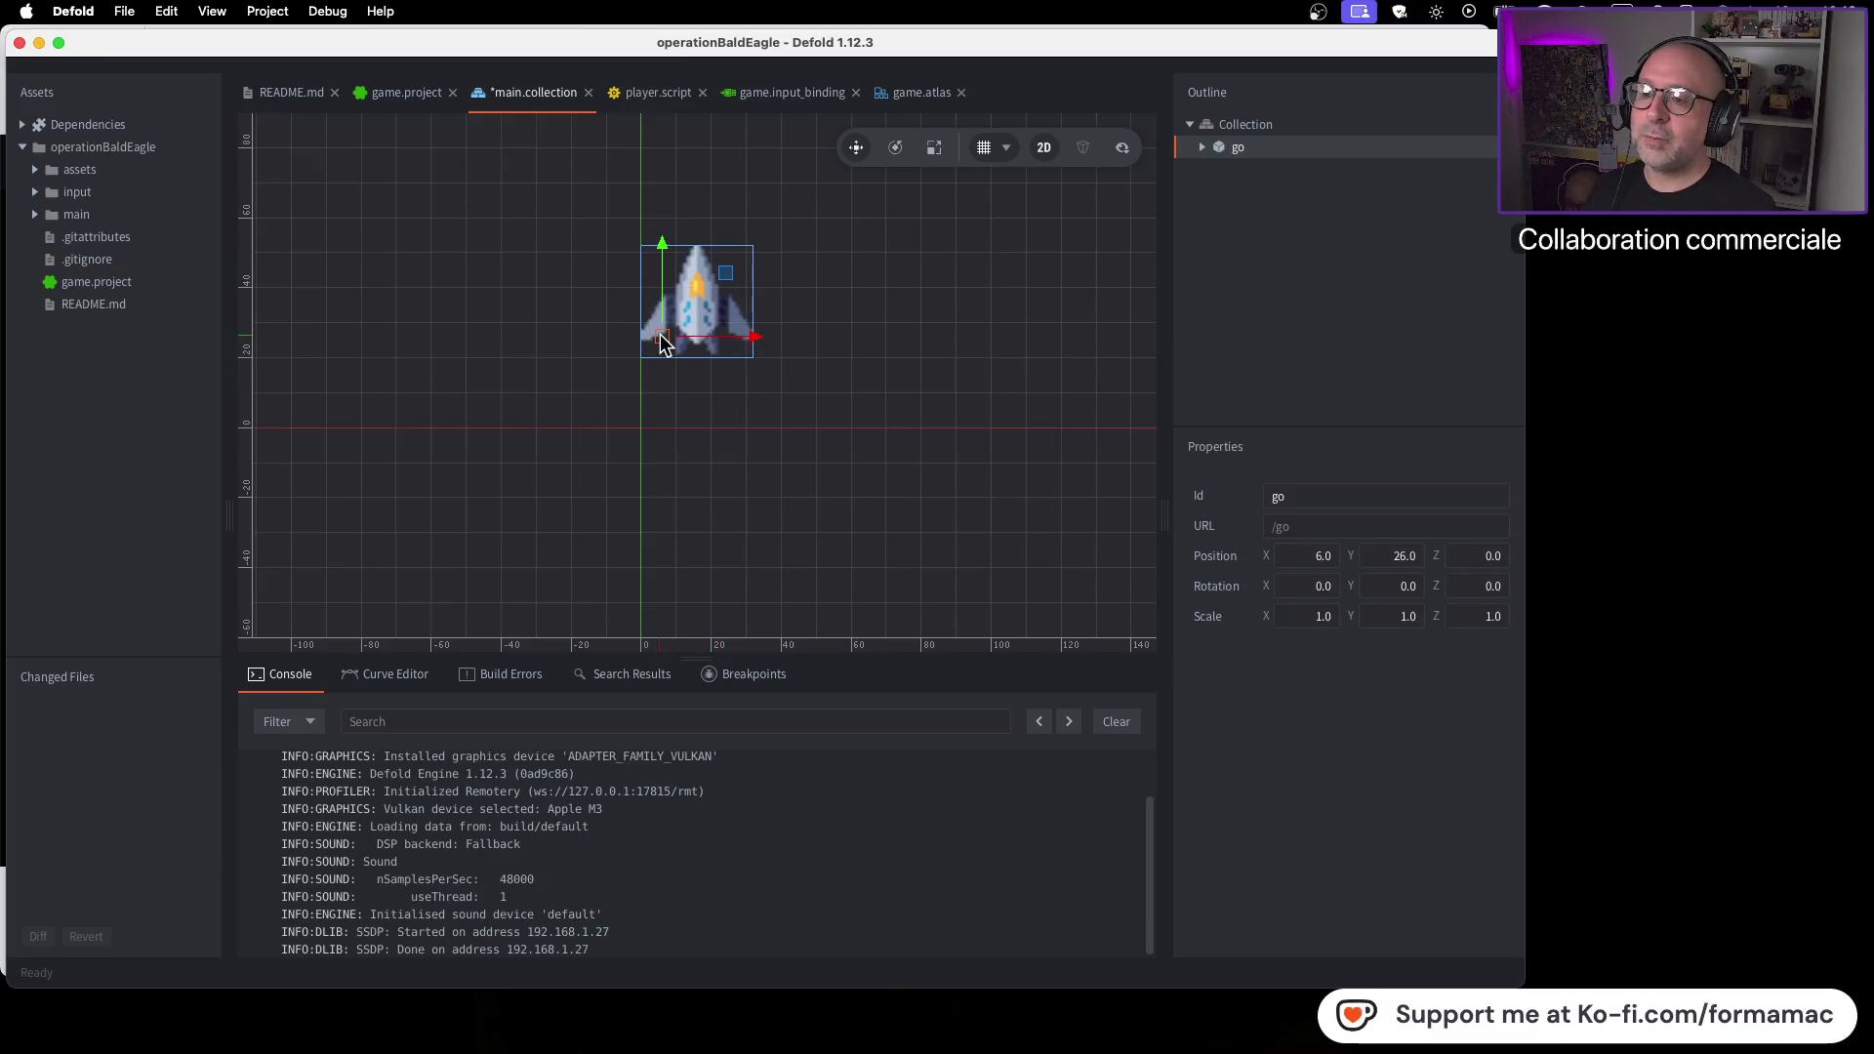
left_click_drag(664, 344, 698, 335)
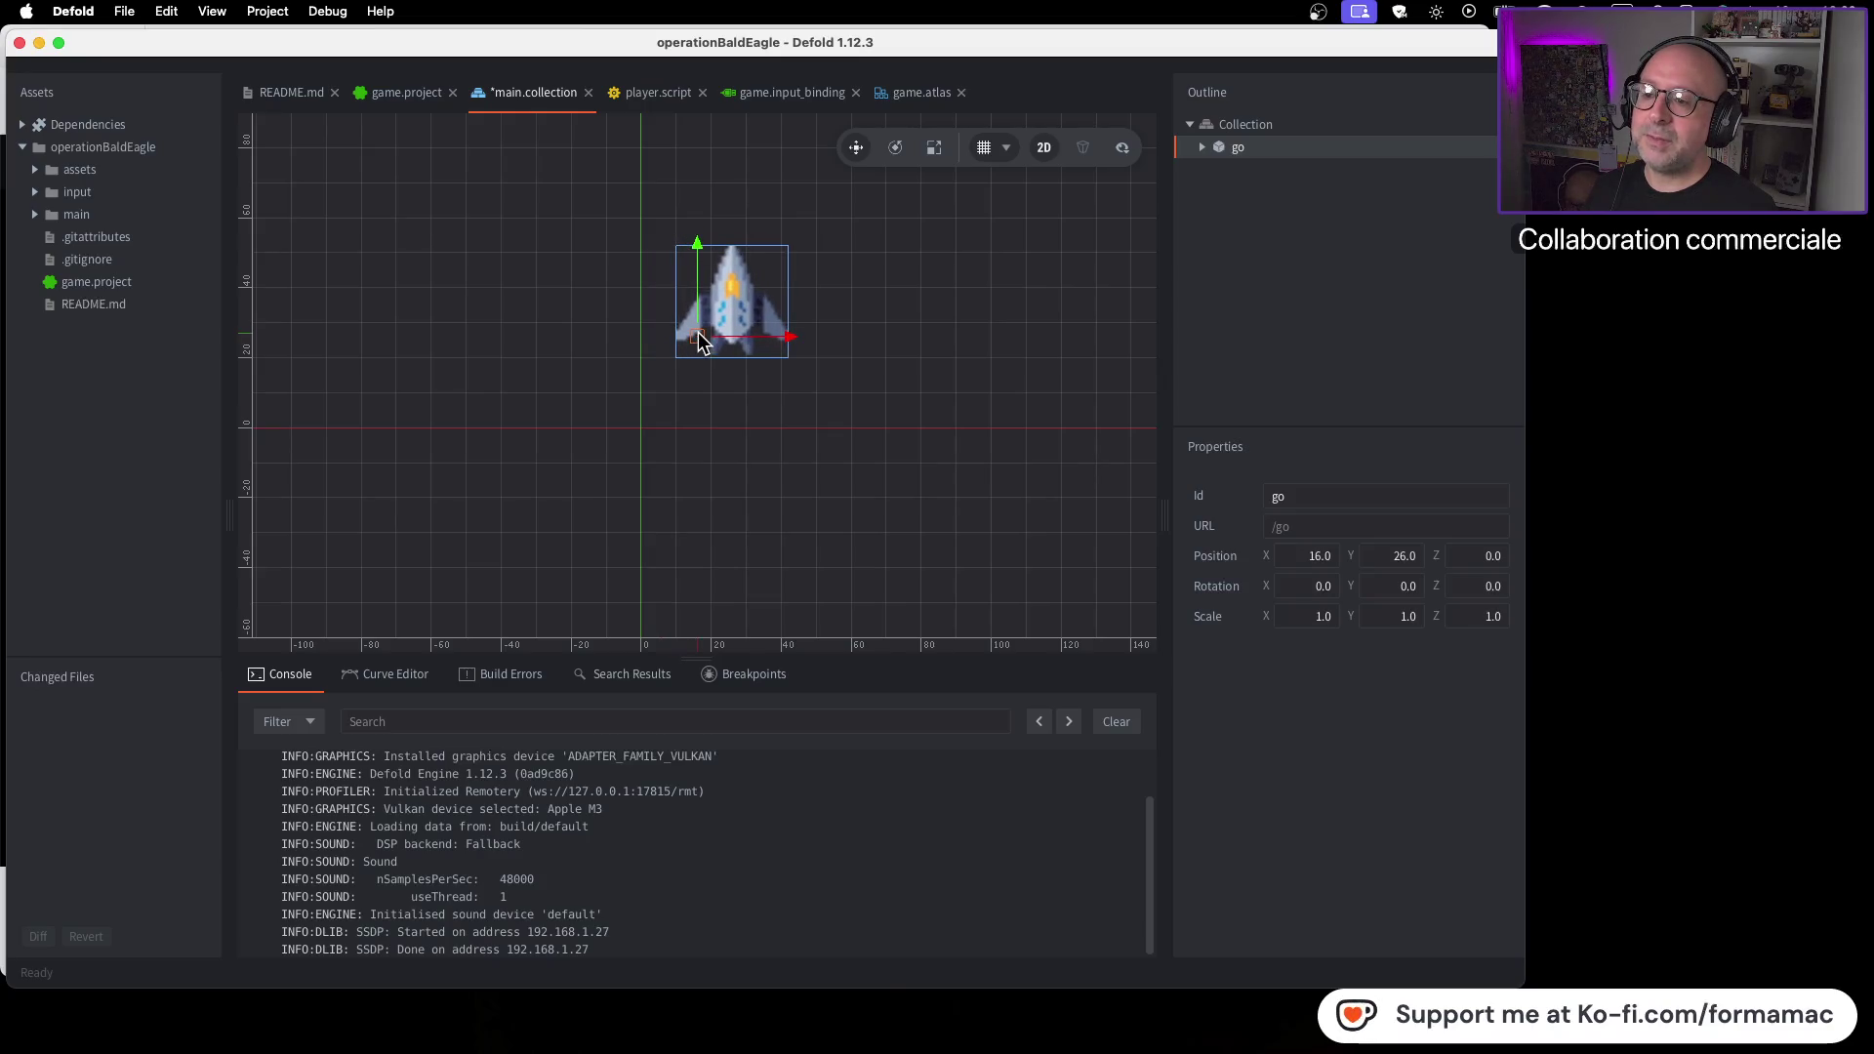
scroll(788, 468, "down", 10)
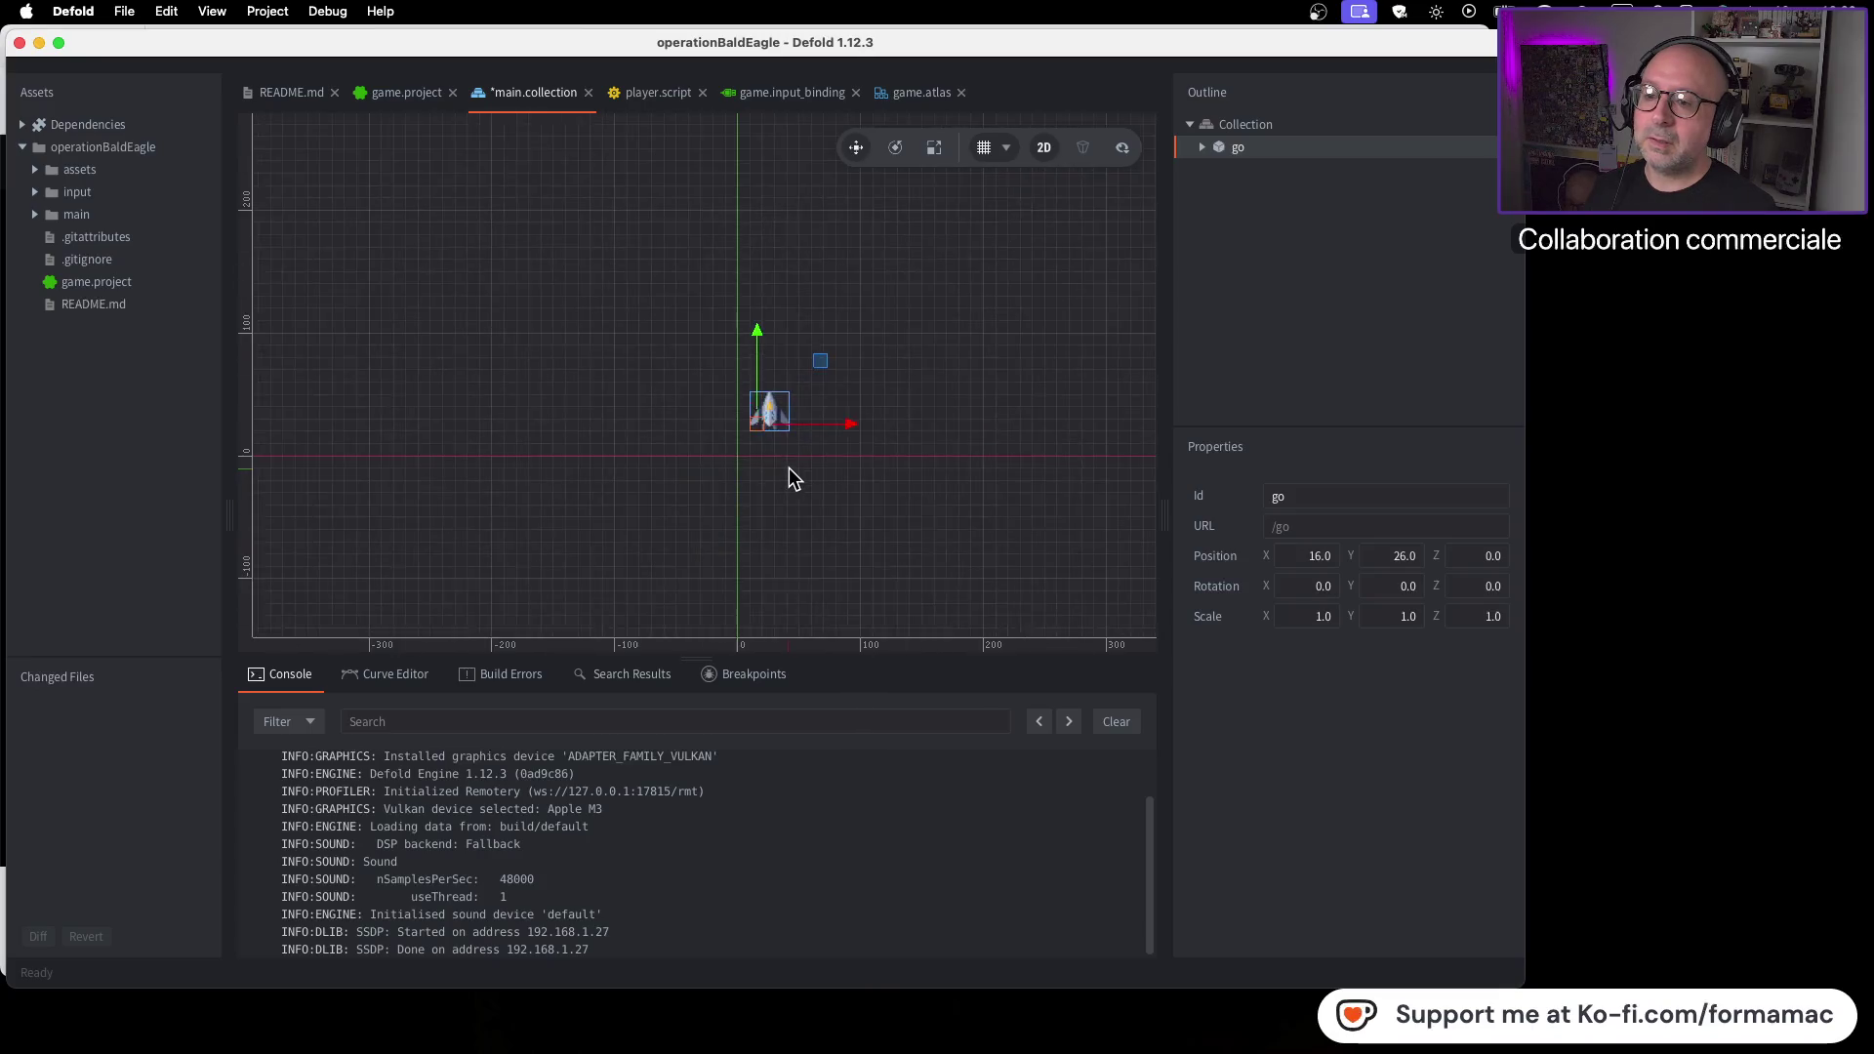
mouse_move(929, 527)
left_mouse_down()
mouse_move(837, 523)
mouse_move(732, 585)
mouse_move(738, 564)
left_mouse_up()
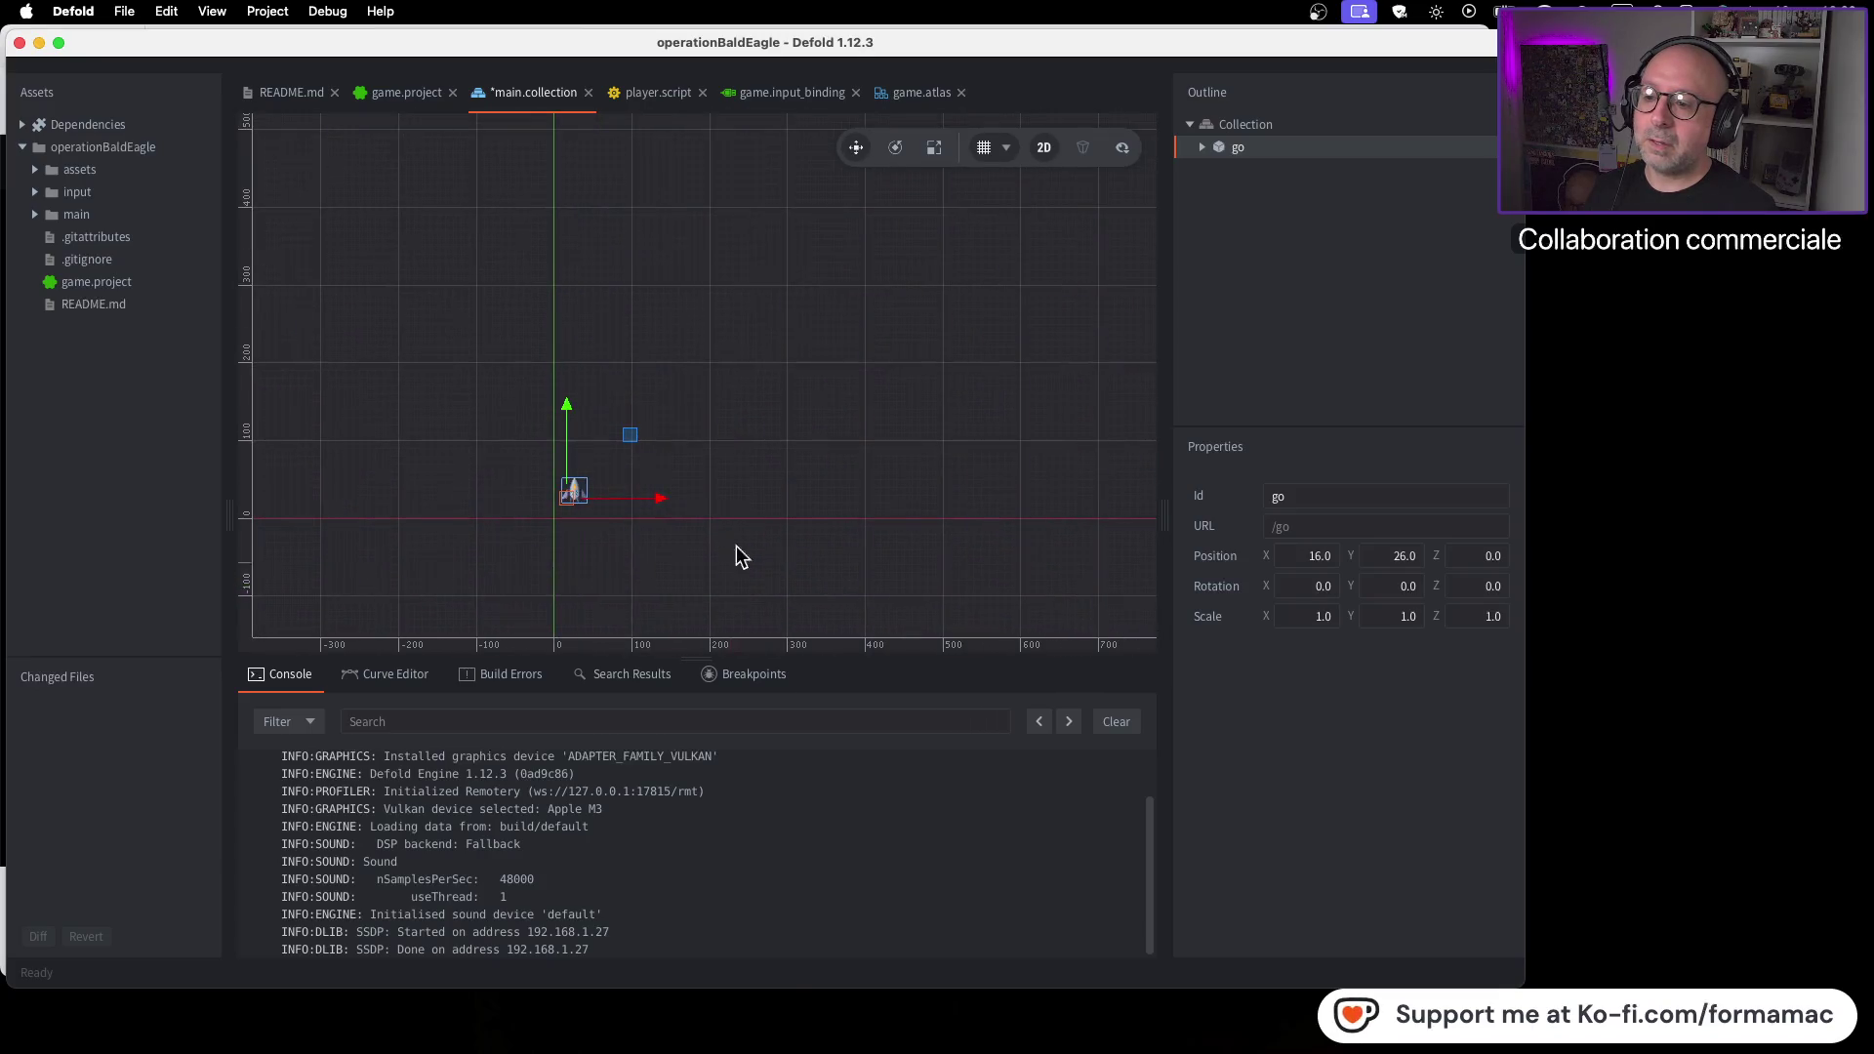
left_click(813, 432)
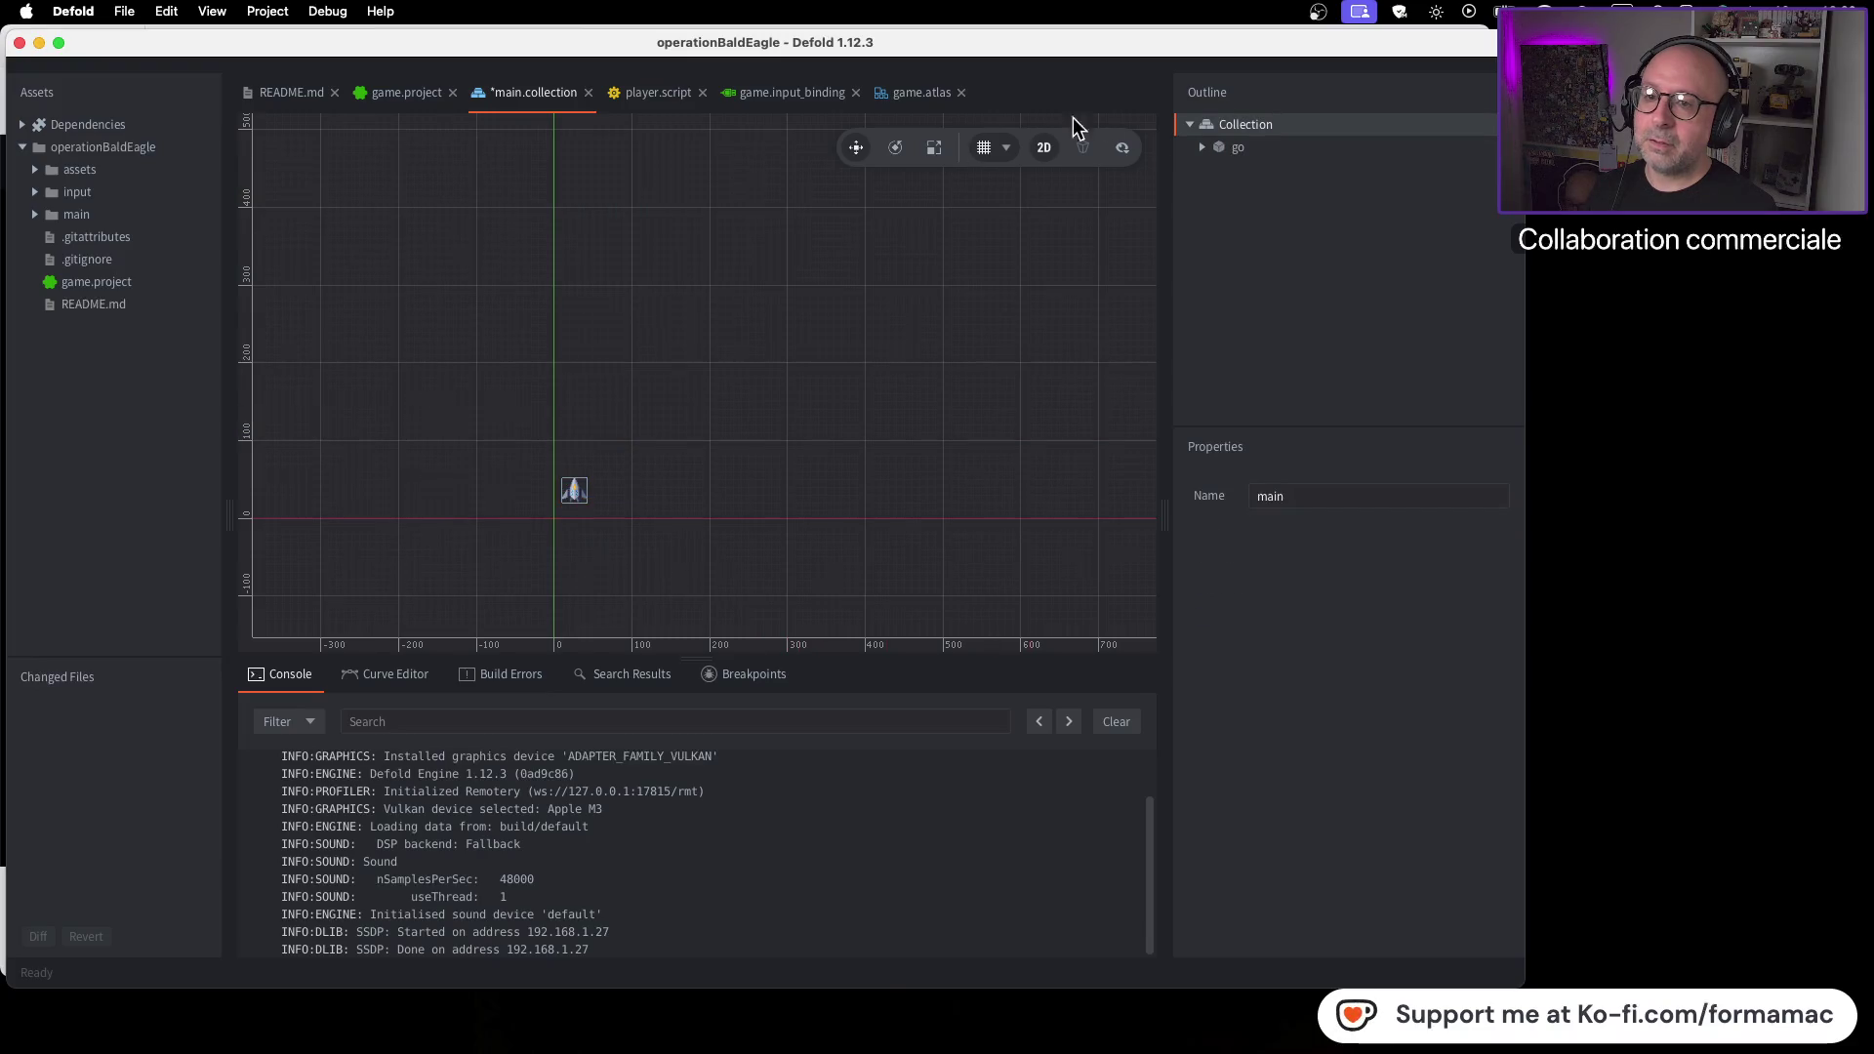
key("super+b")
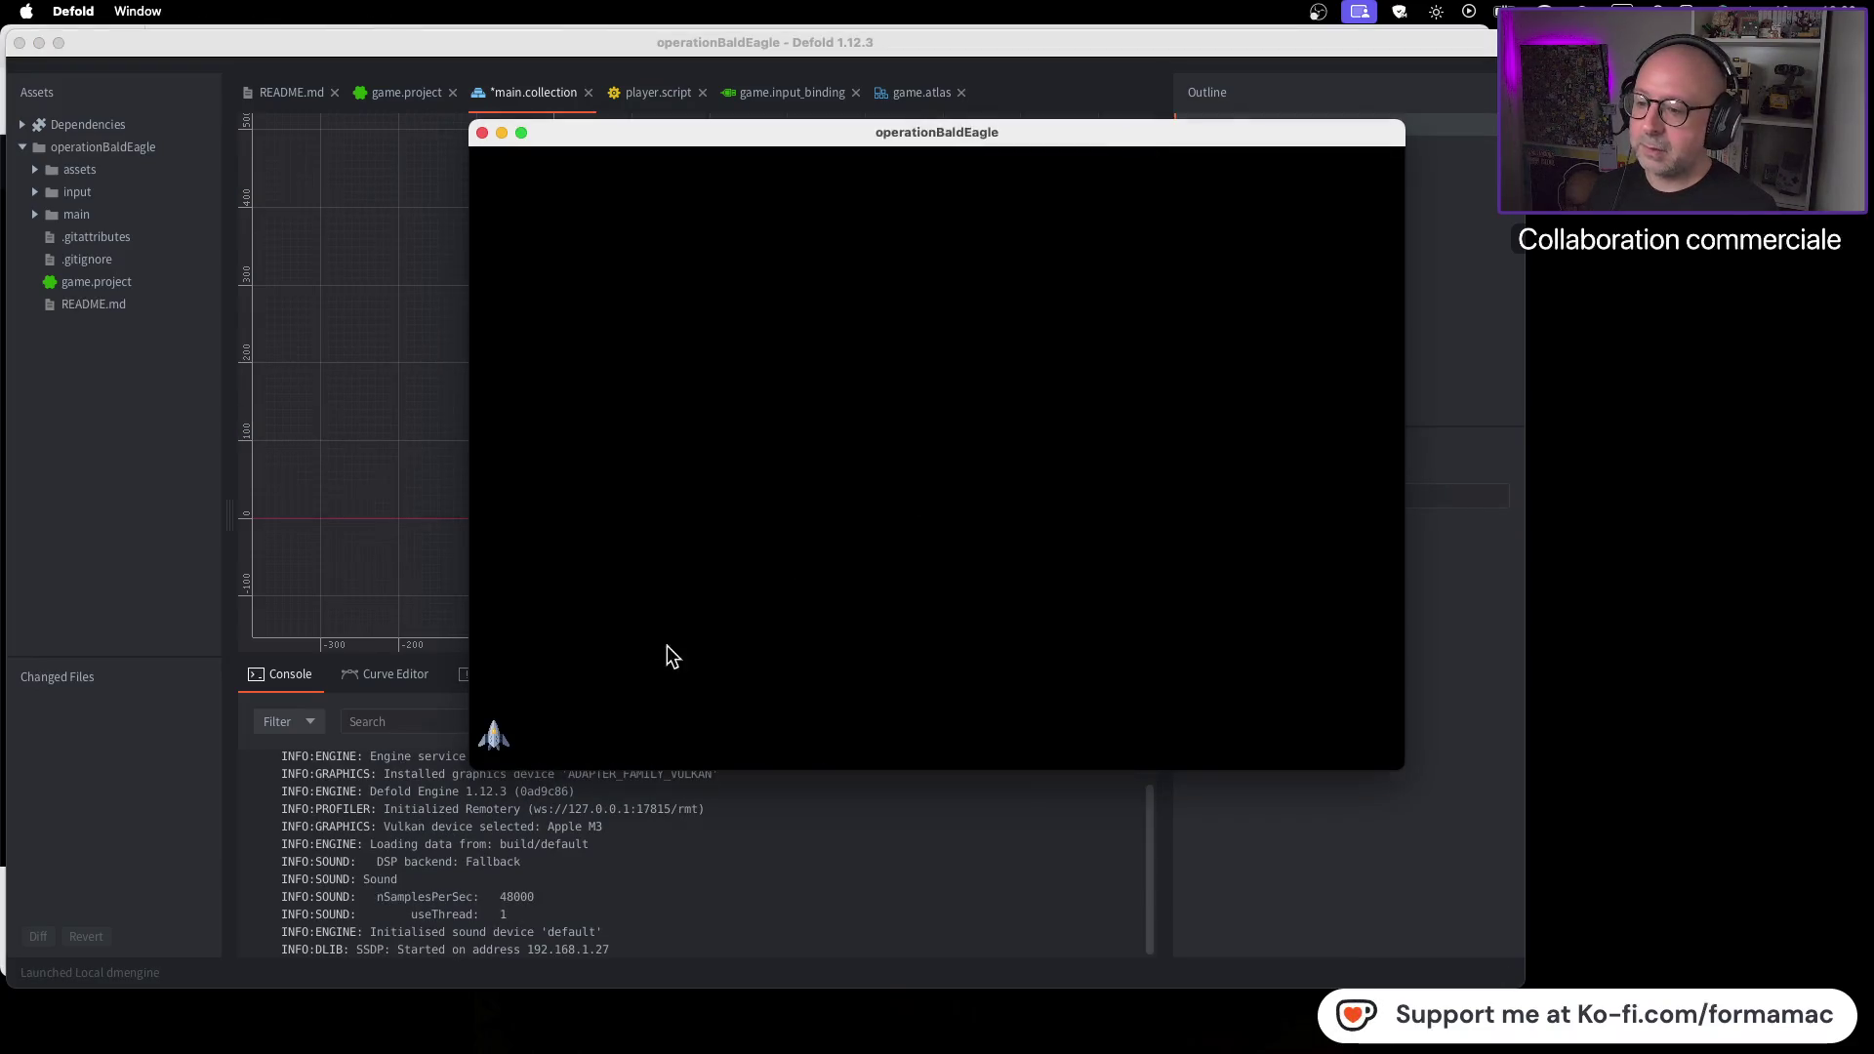
Steer the player ship back and forth with the Left and Right arrow keys, then close the game window
key("Right")
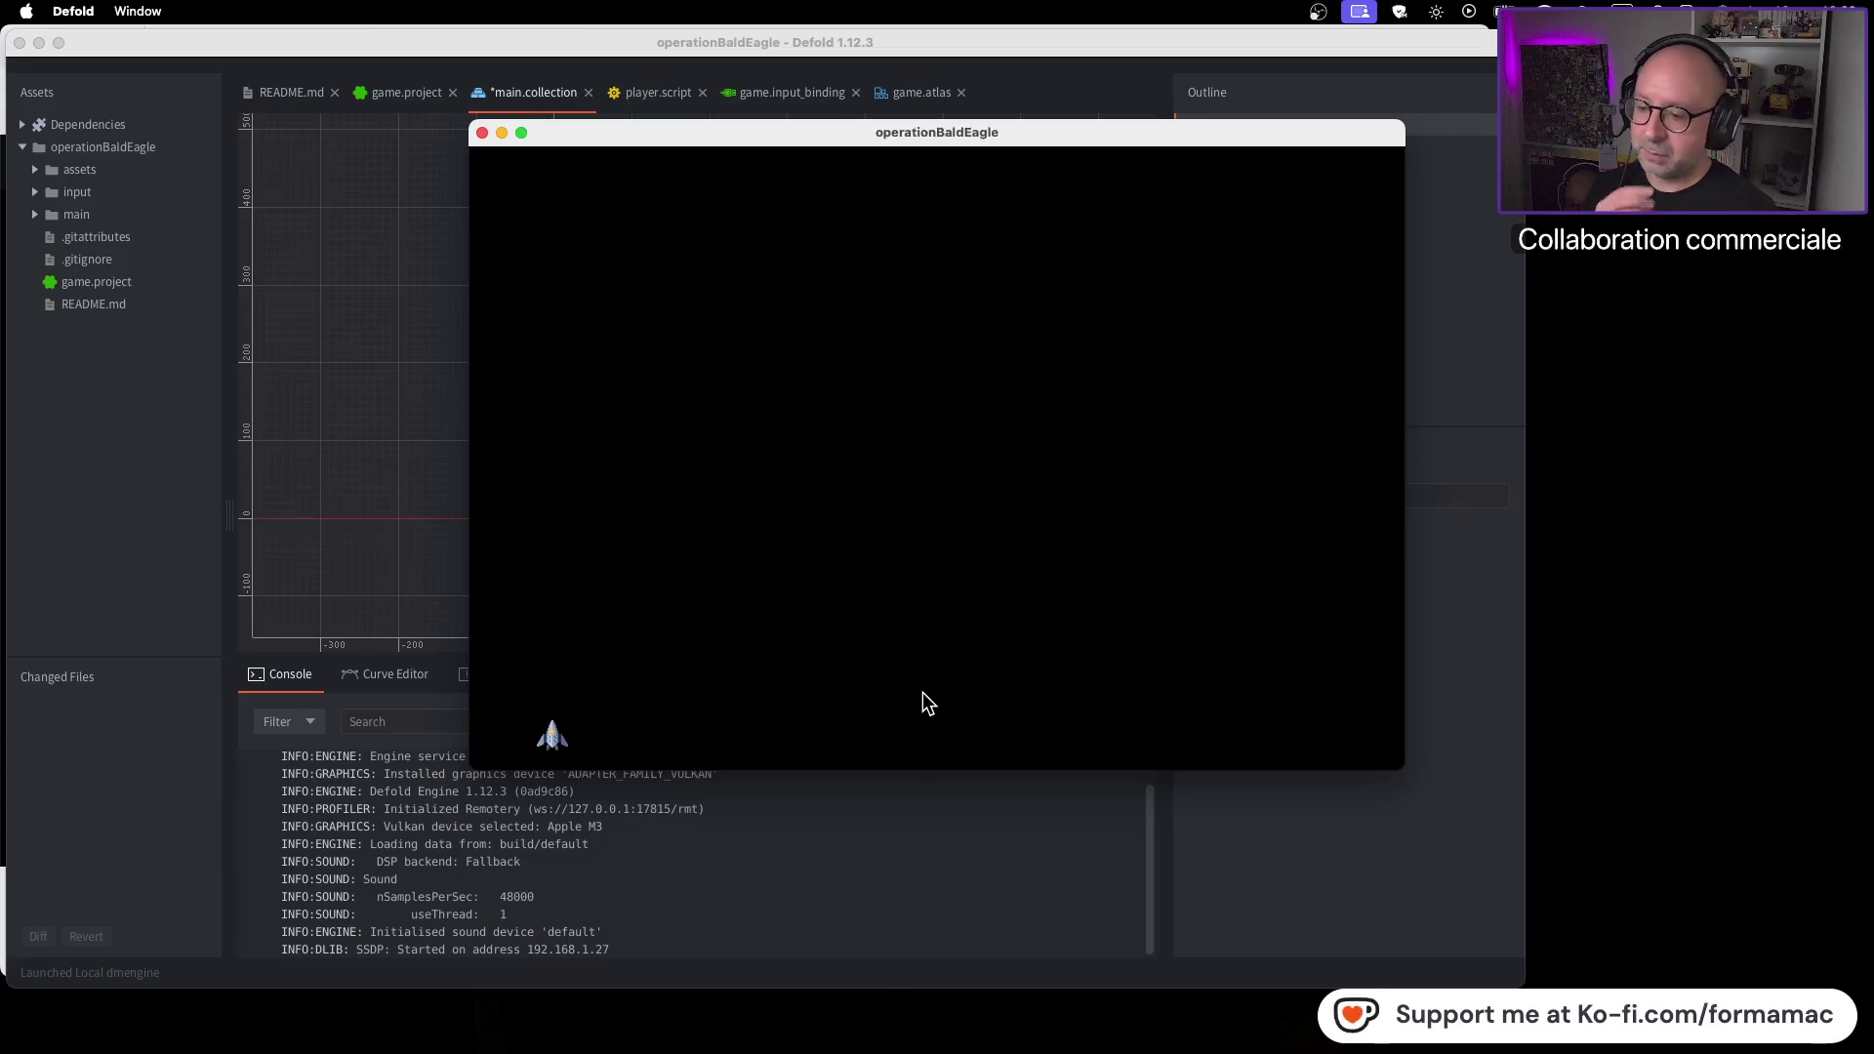
key("Left")
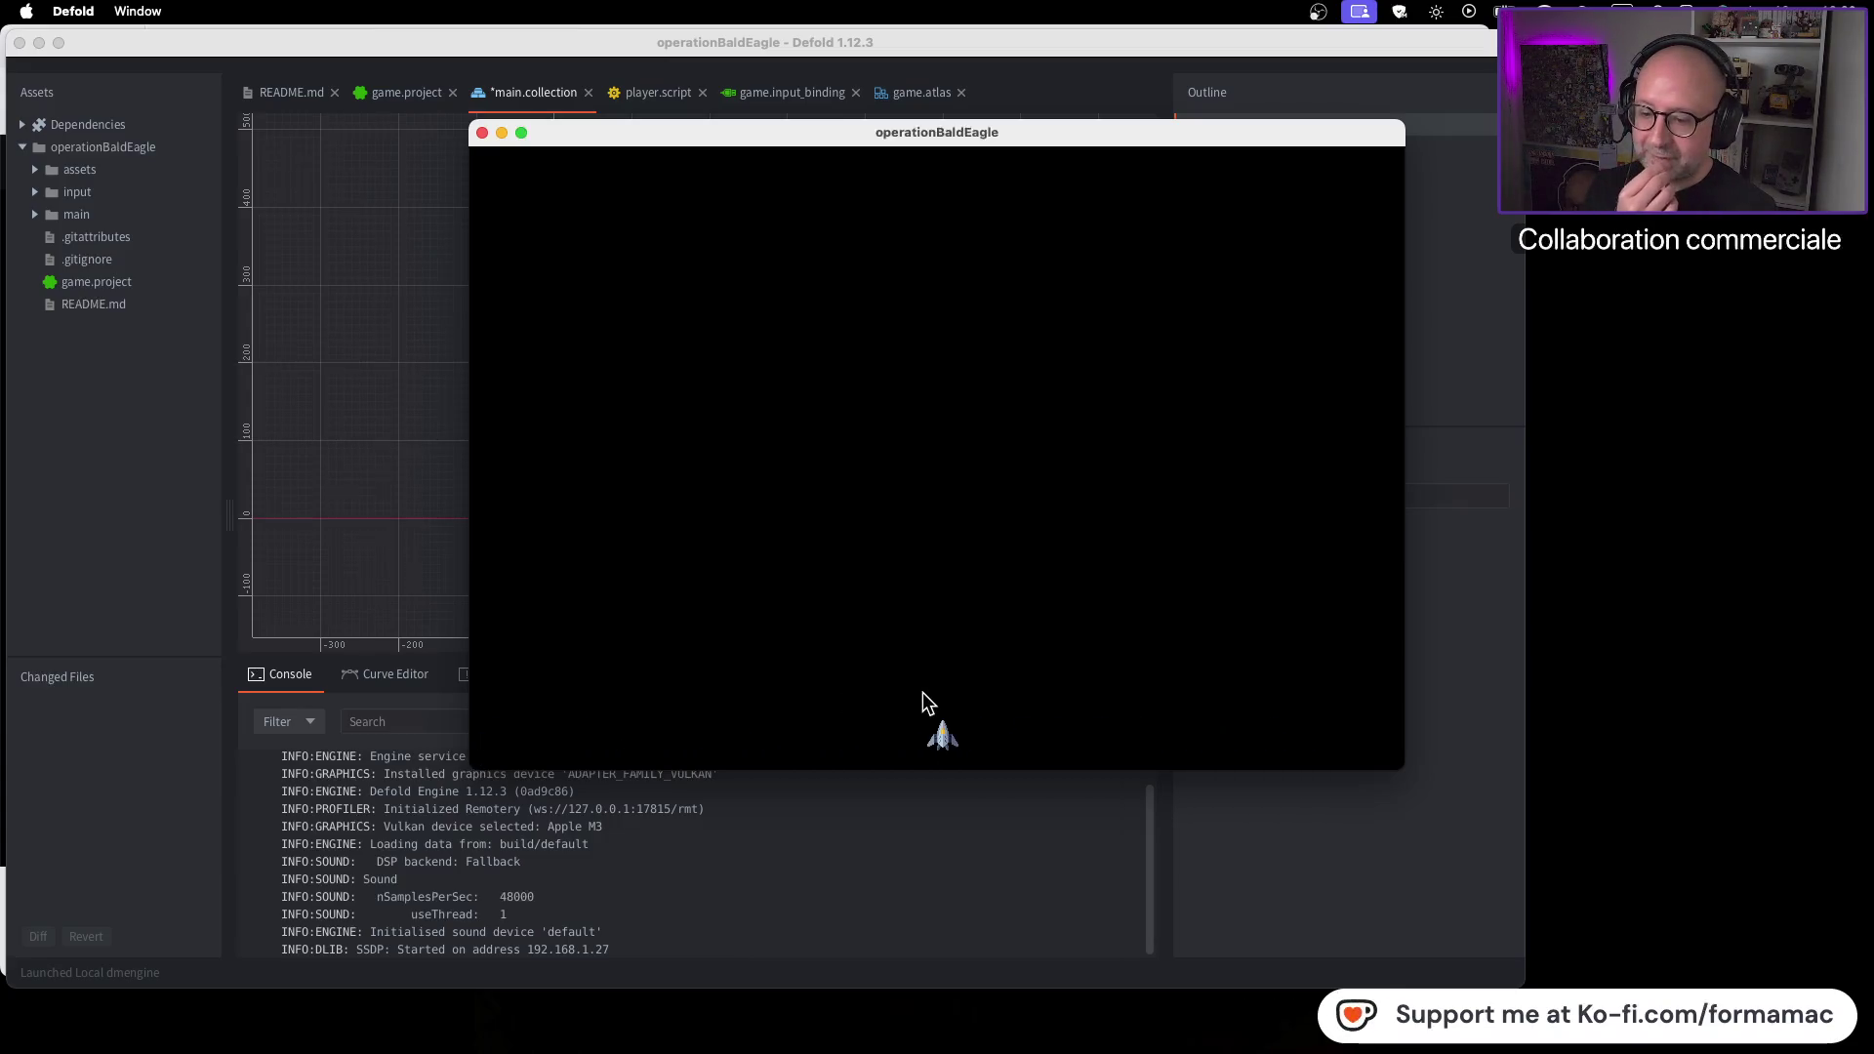
key("Right")
key("Left")
key("Right")
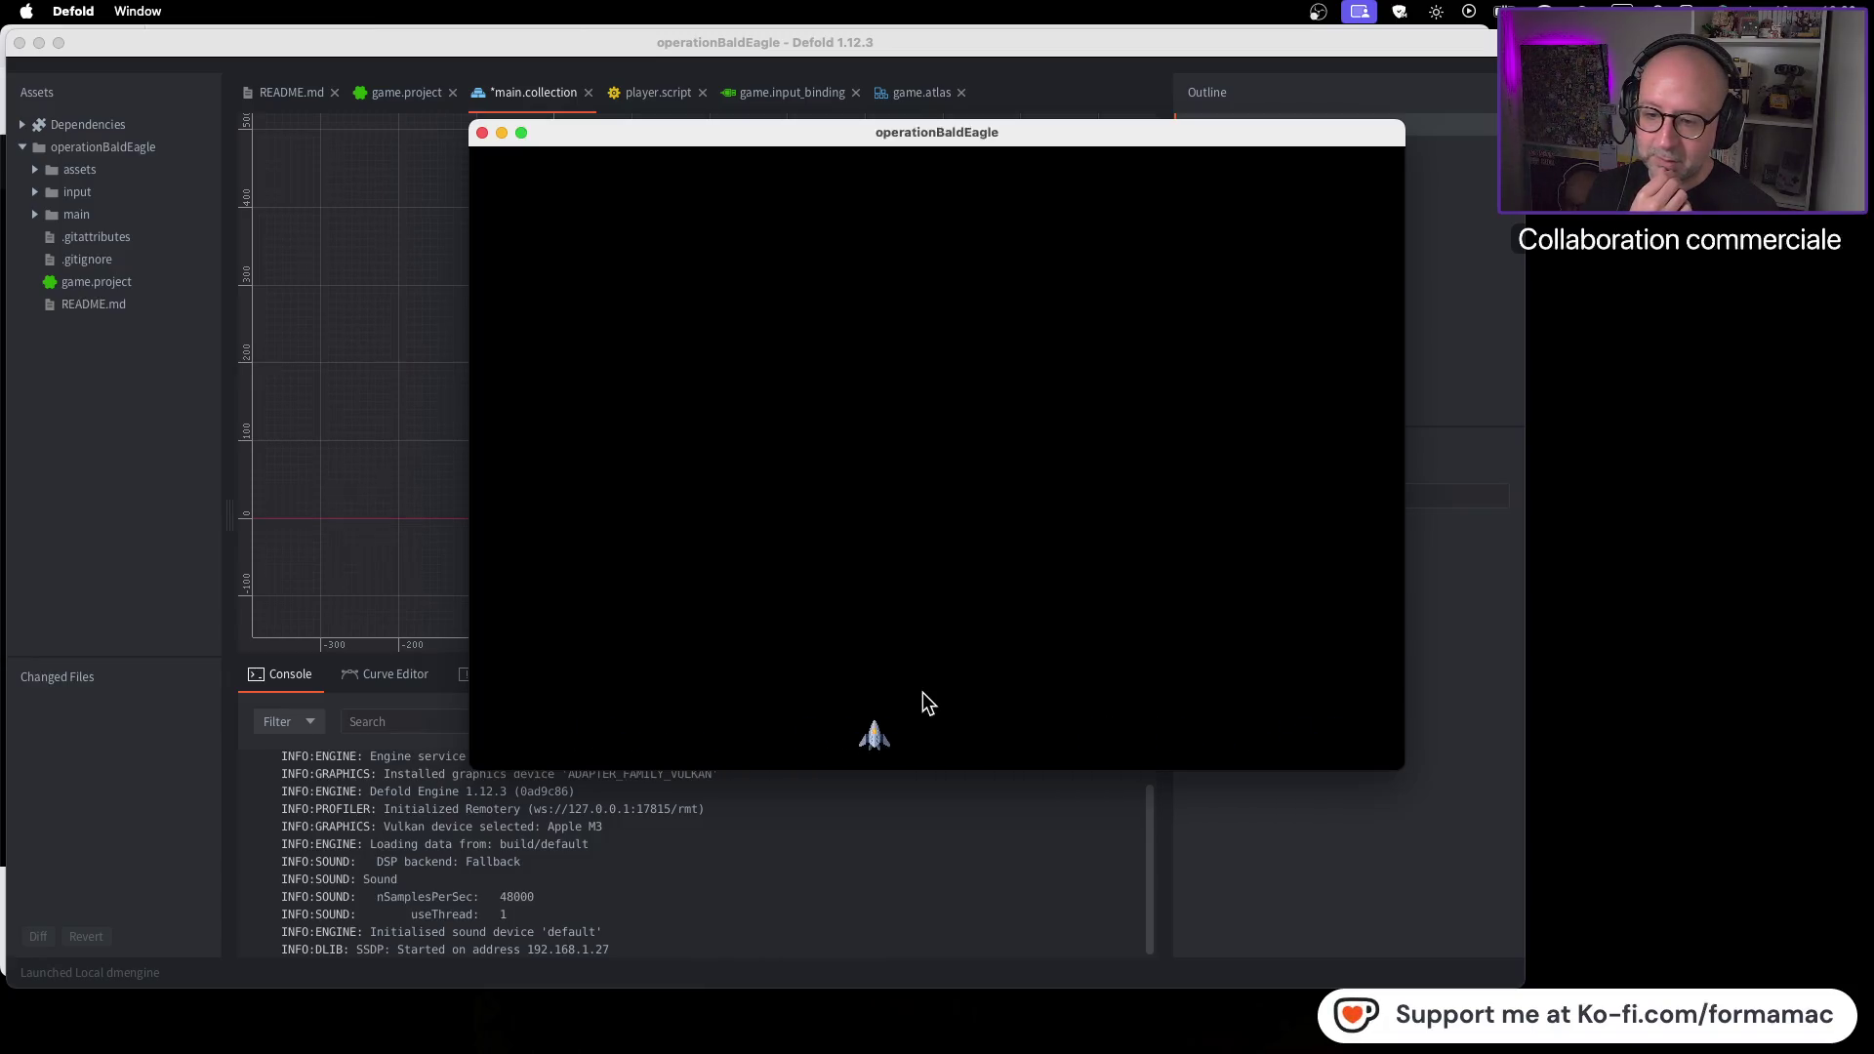
key("Left")
key("Right")
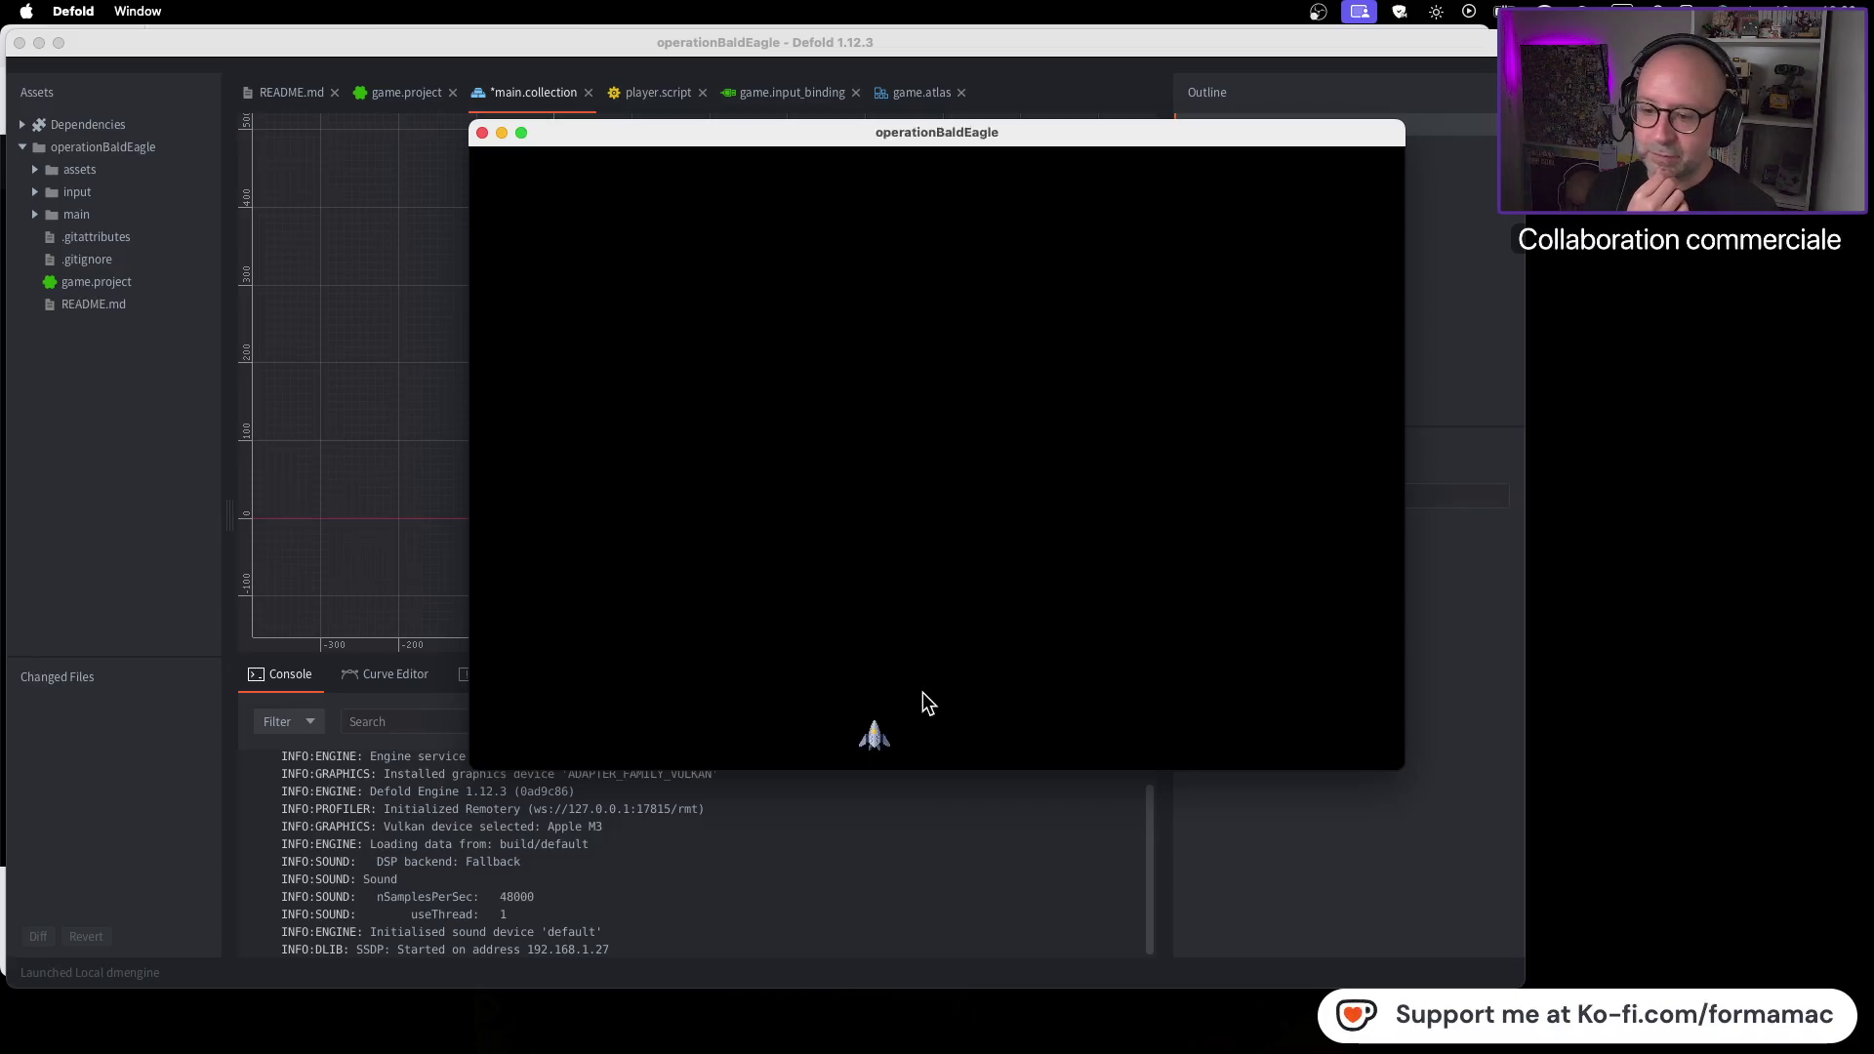
key("Left")
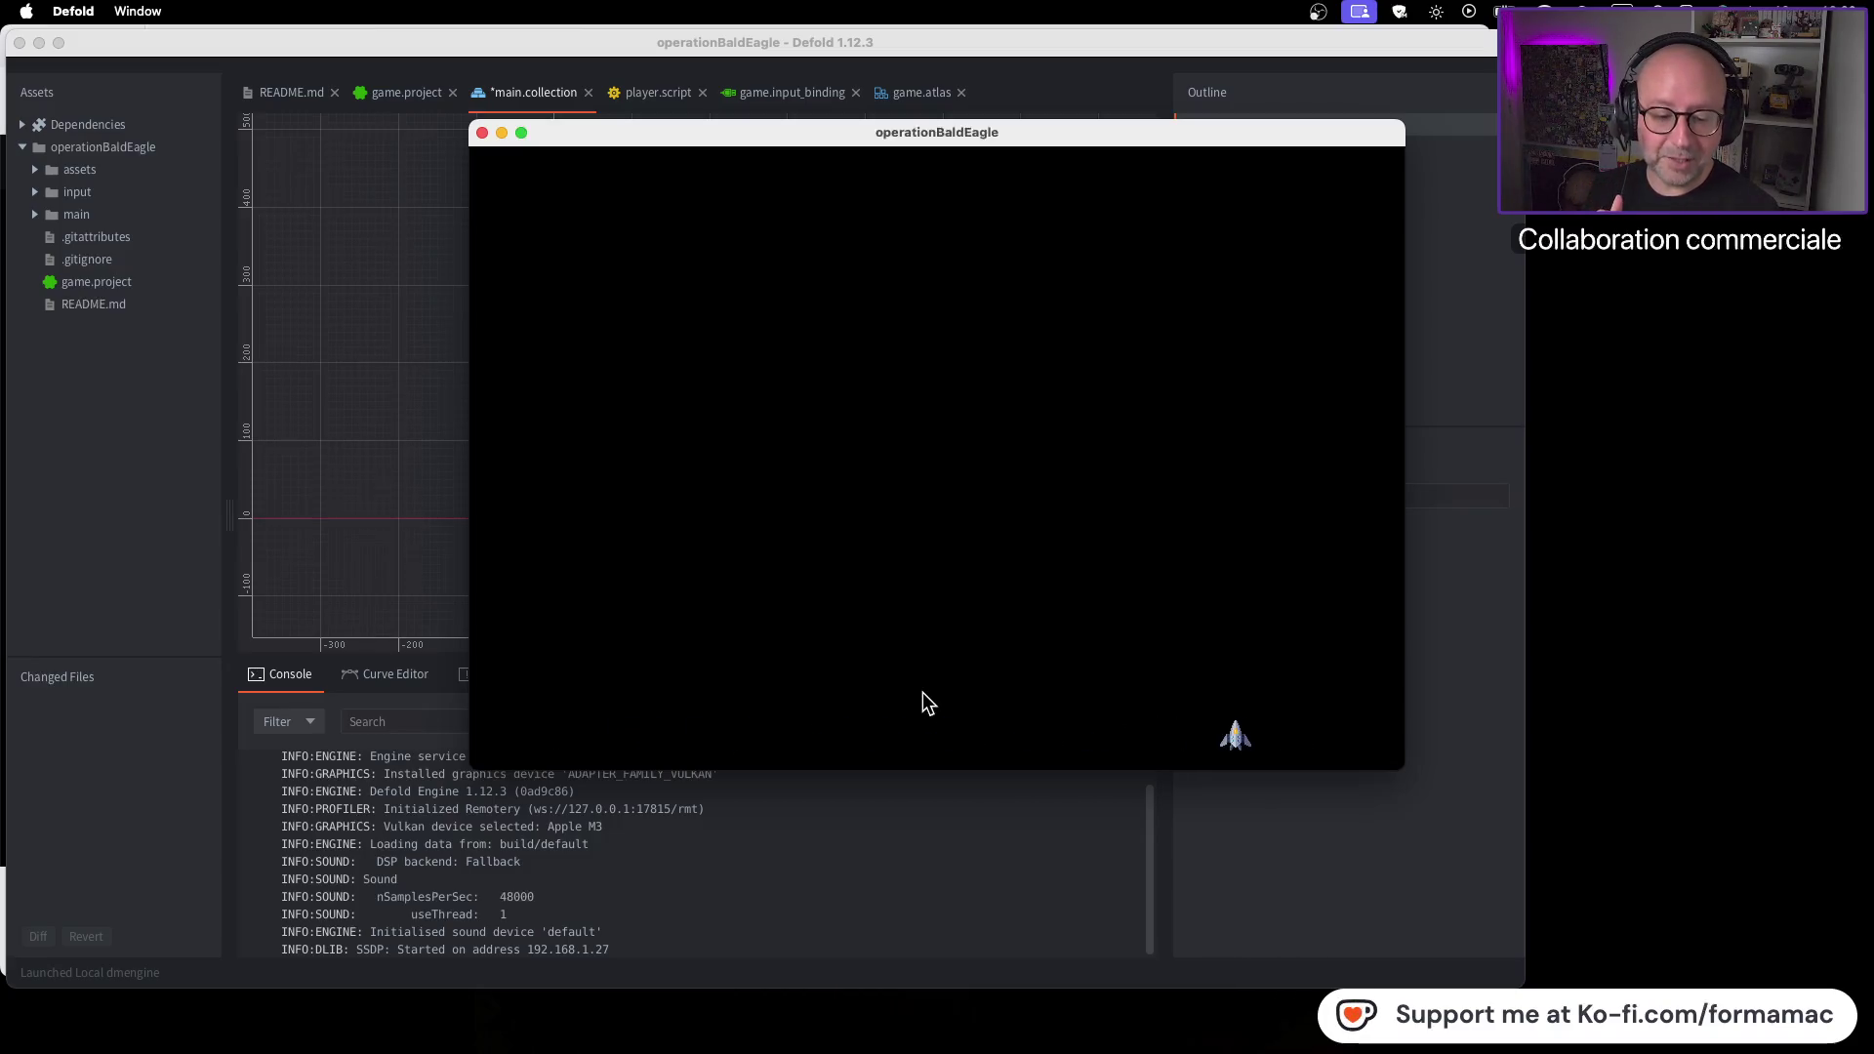
key("Left")
key("Right")
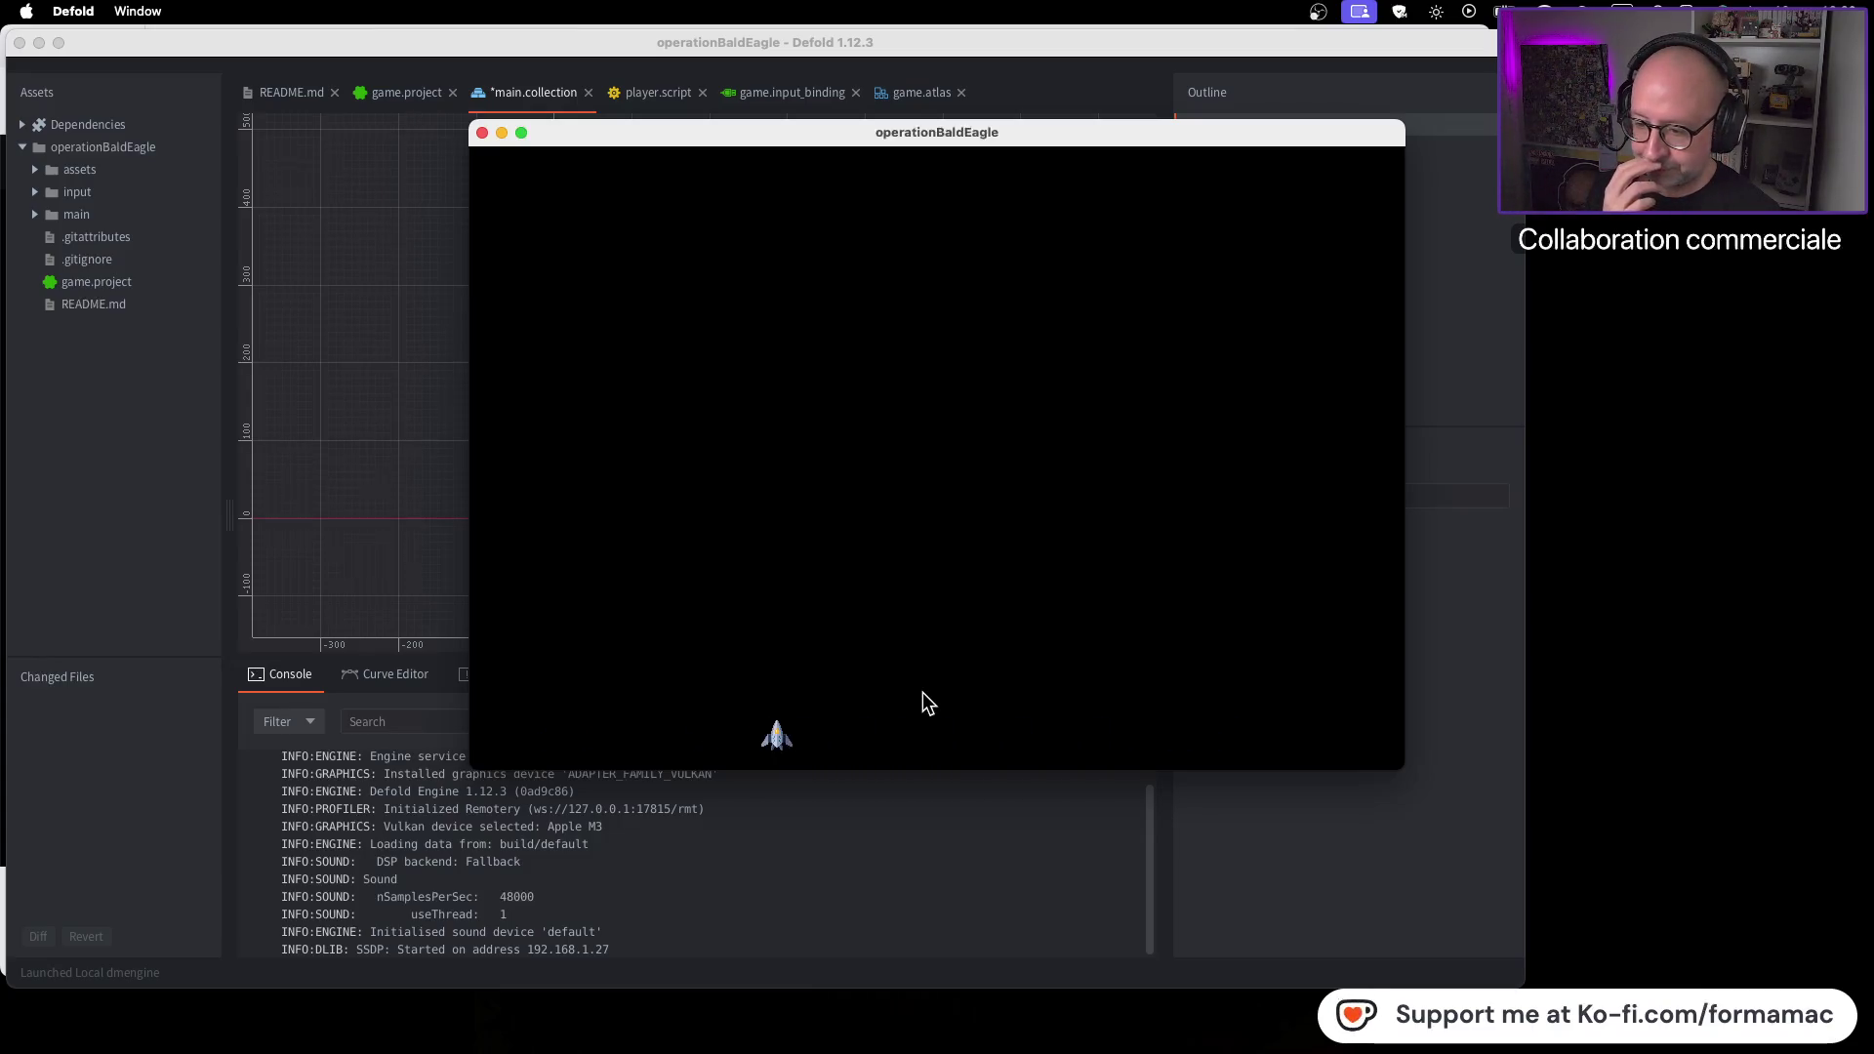
key("Left")
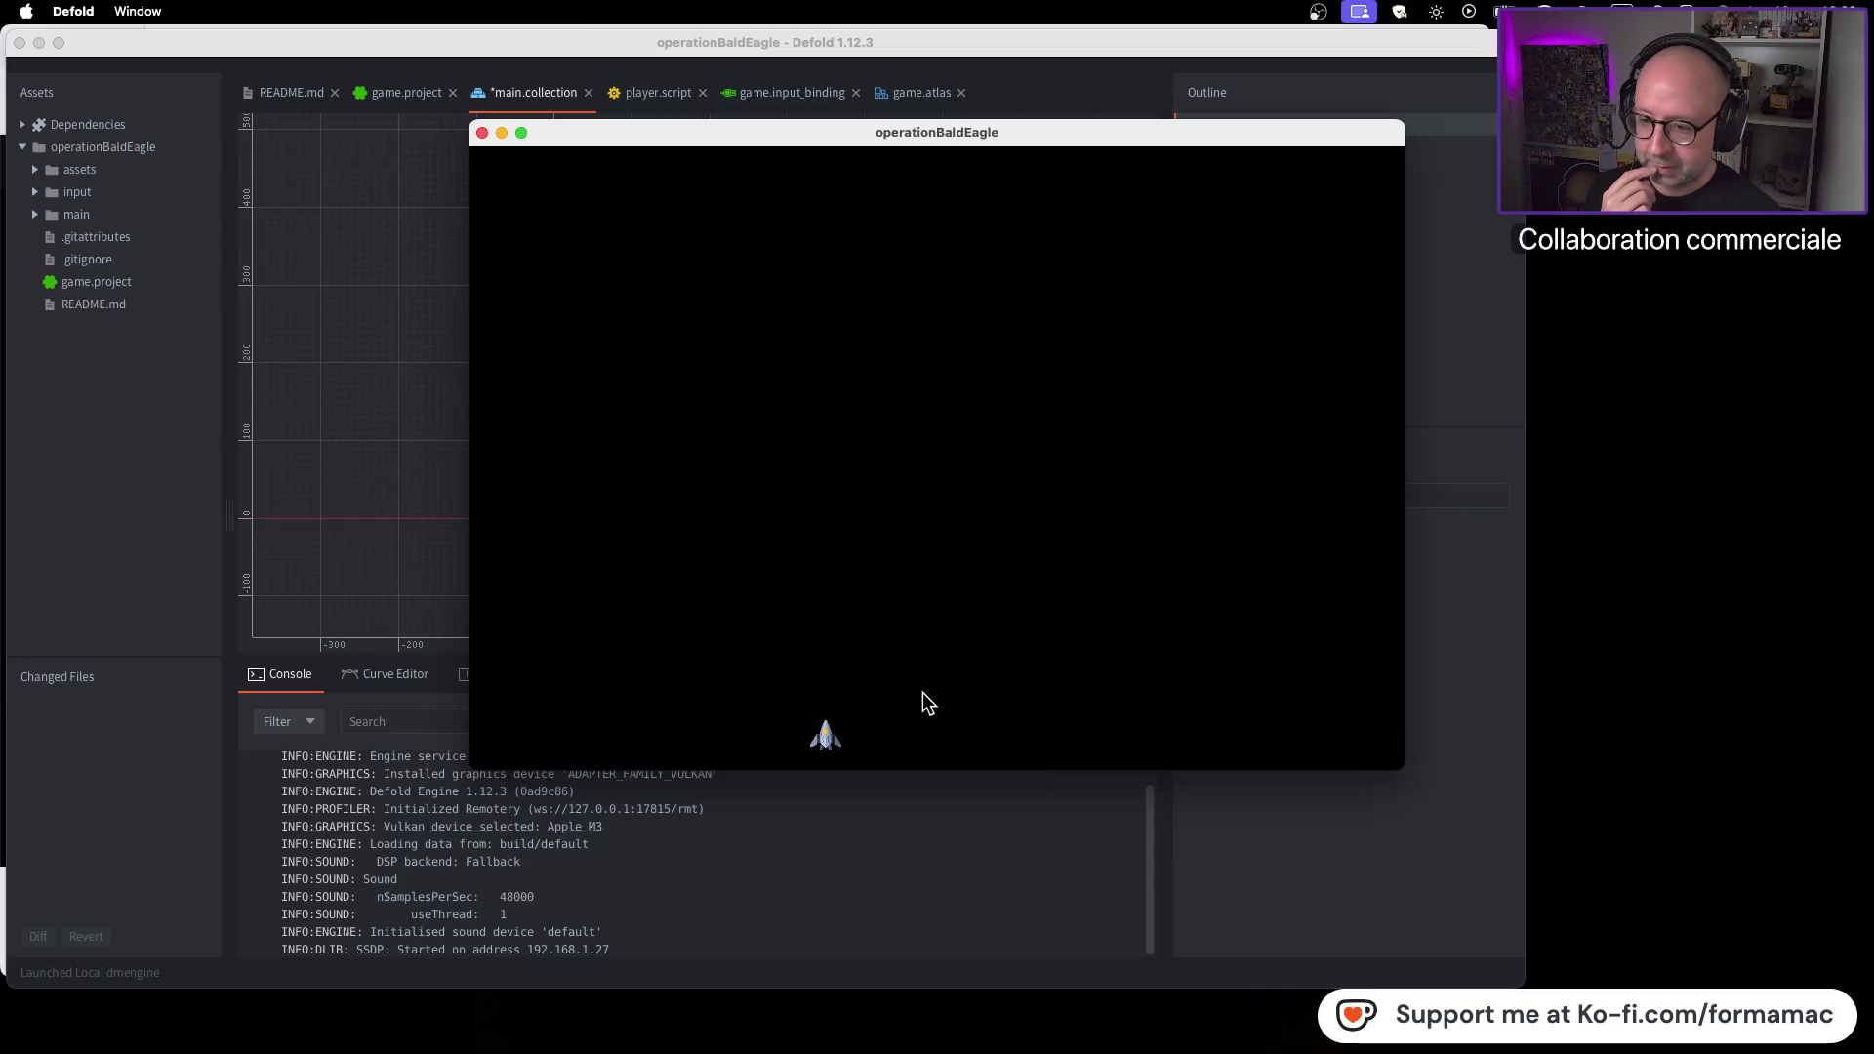
key("Right")
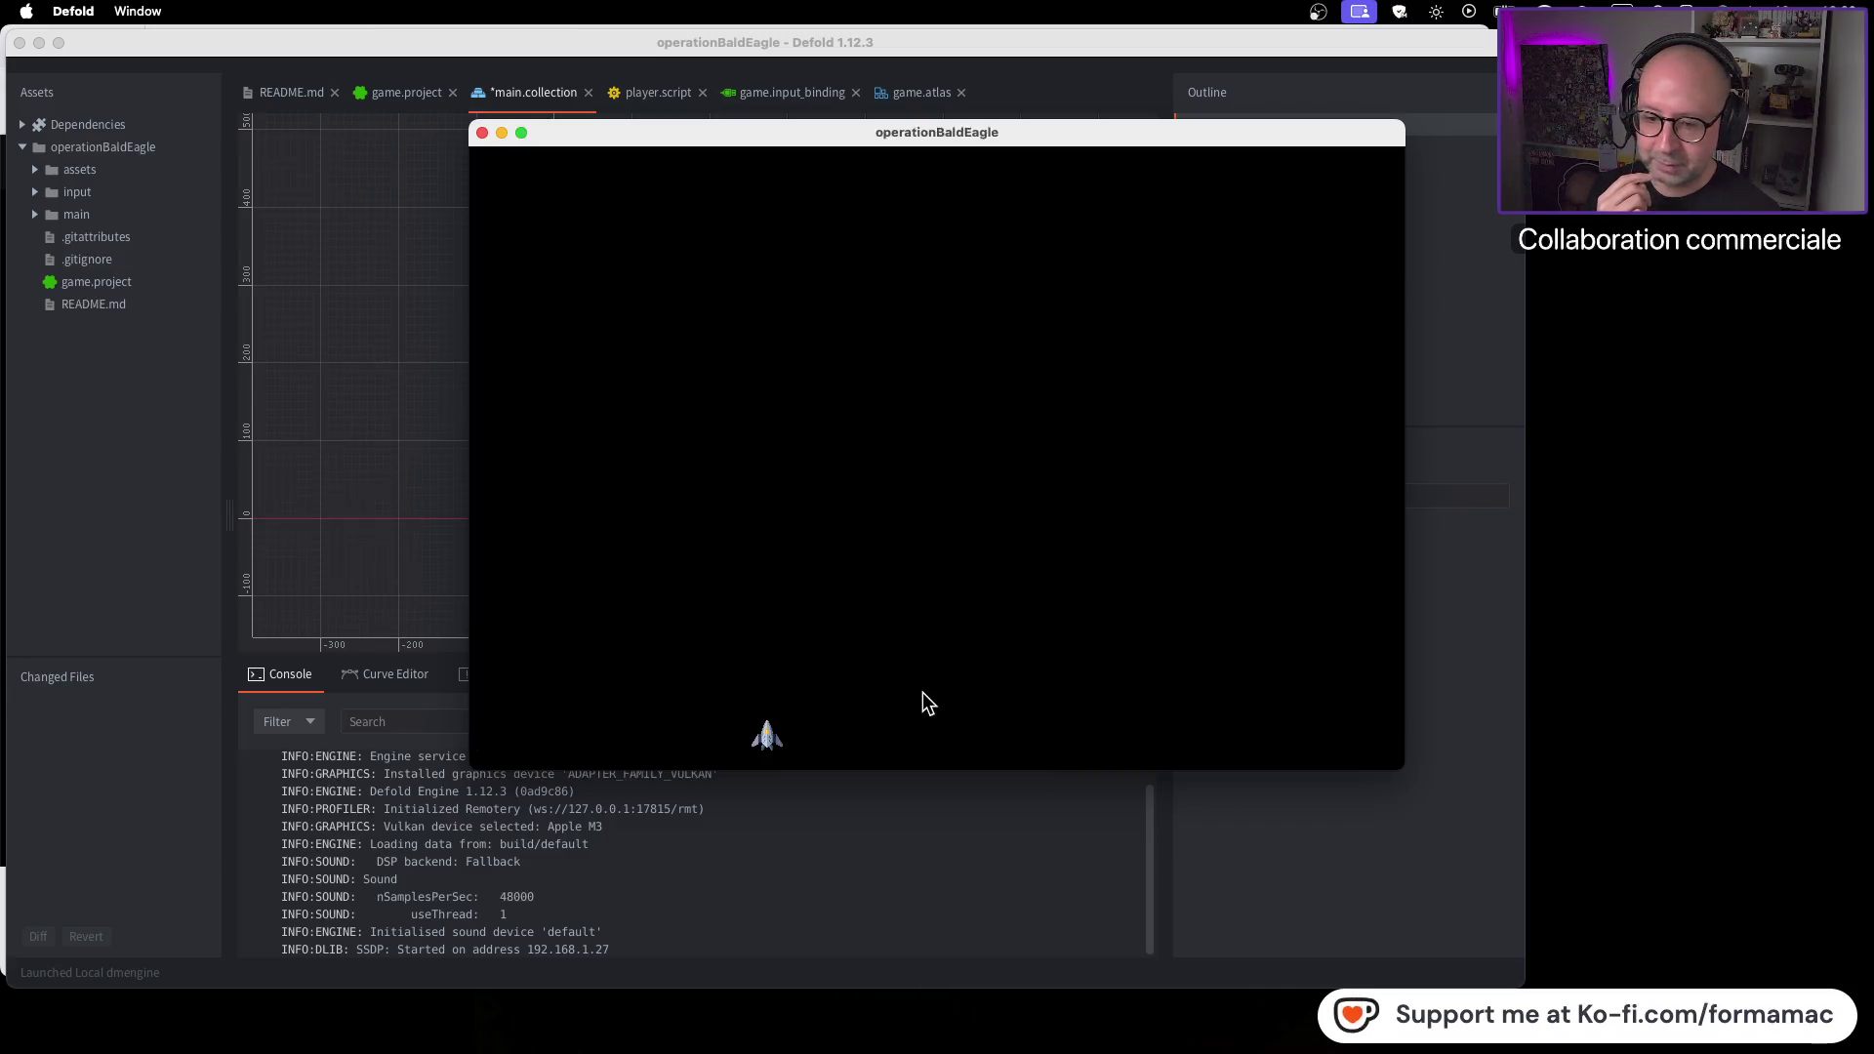
key("Left")
key("Right")
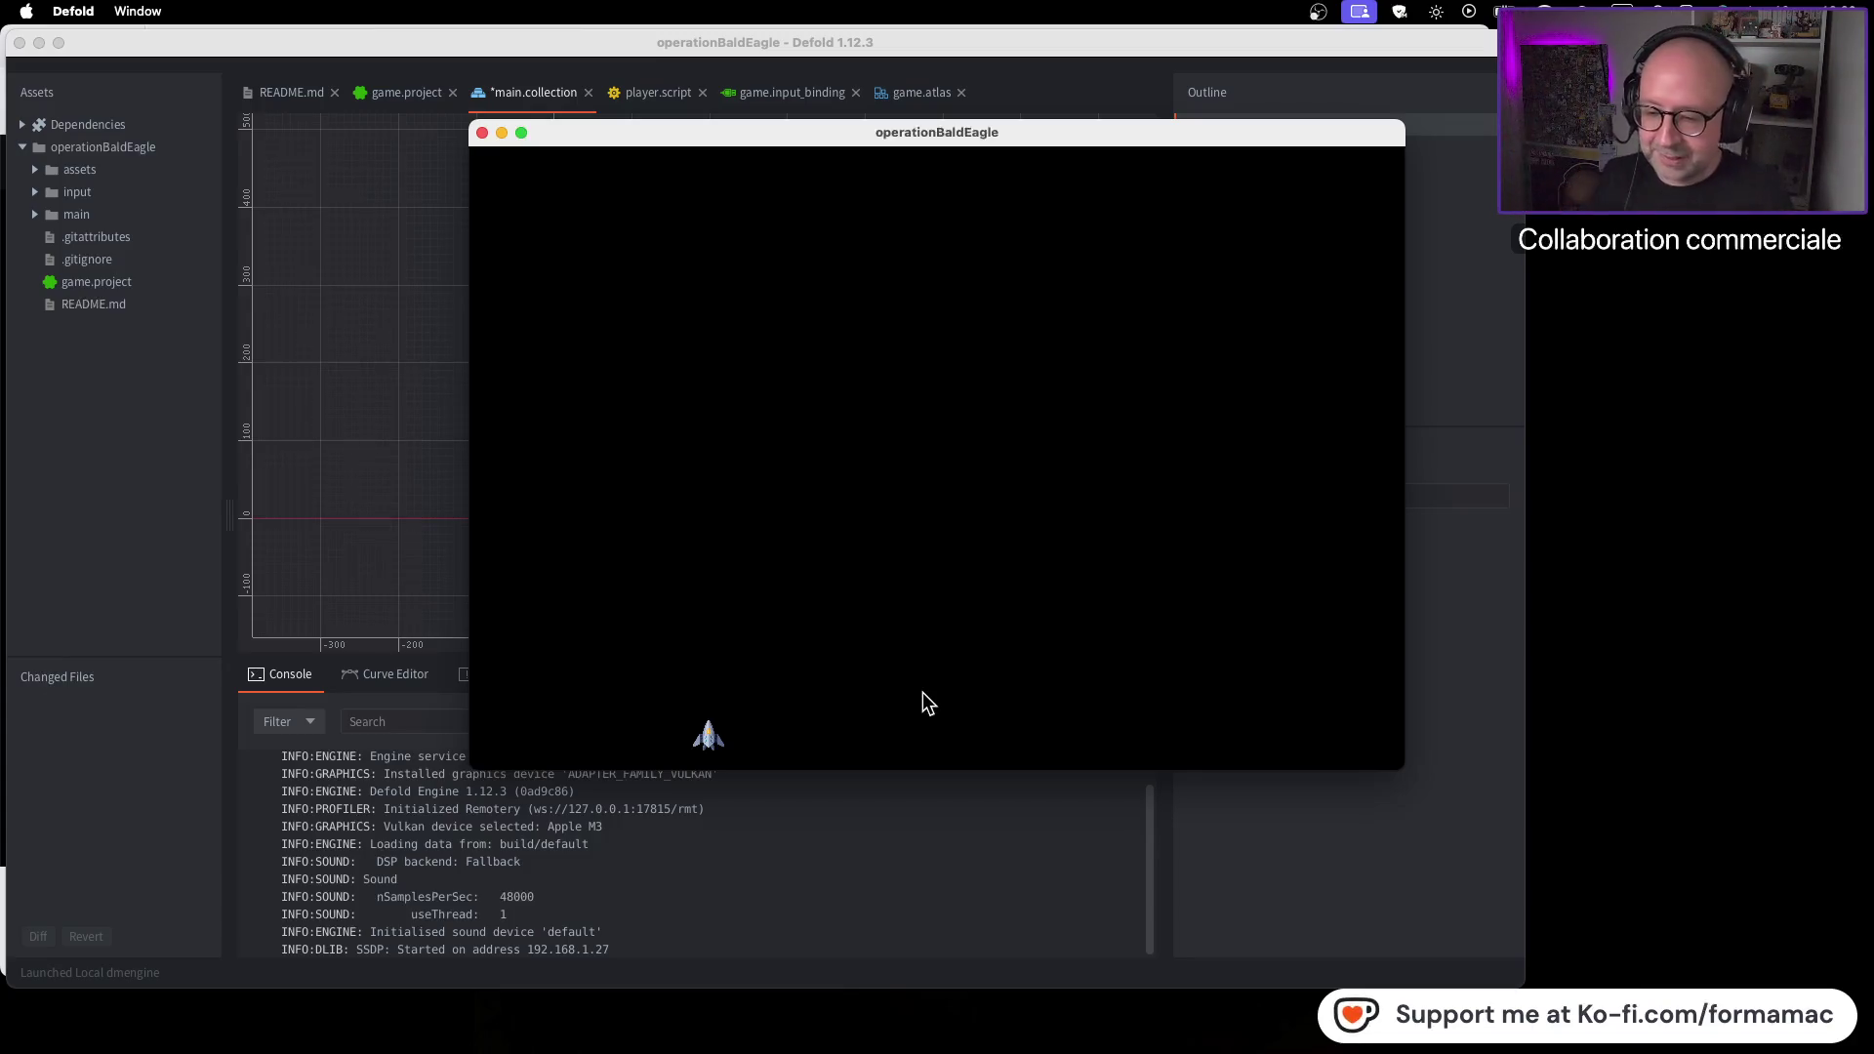
left_click(482, 131)
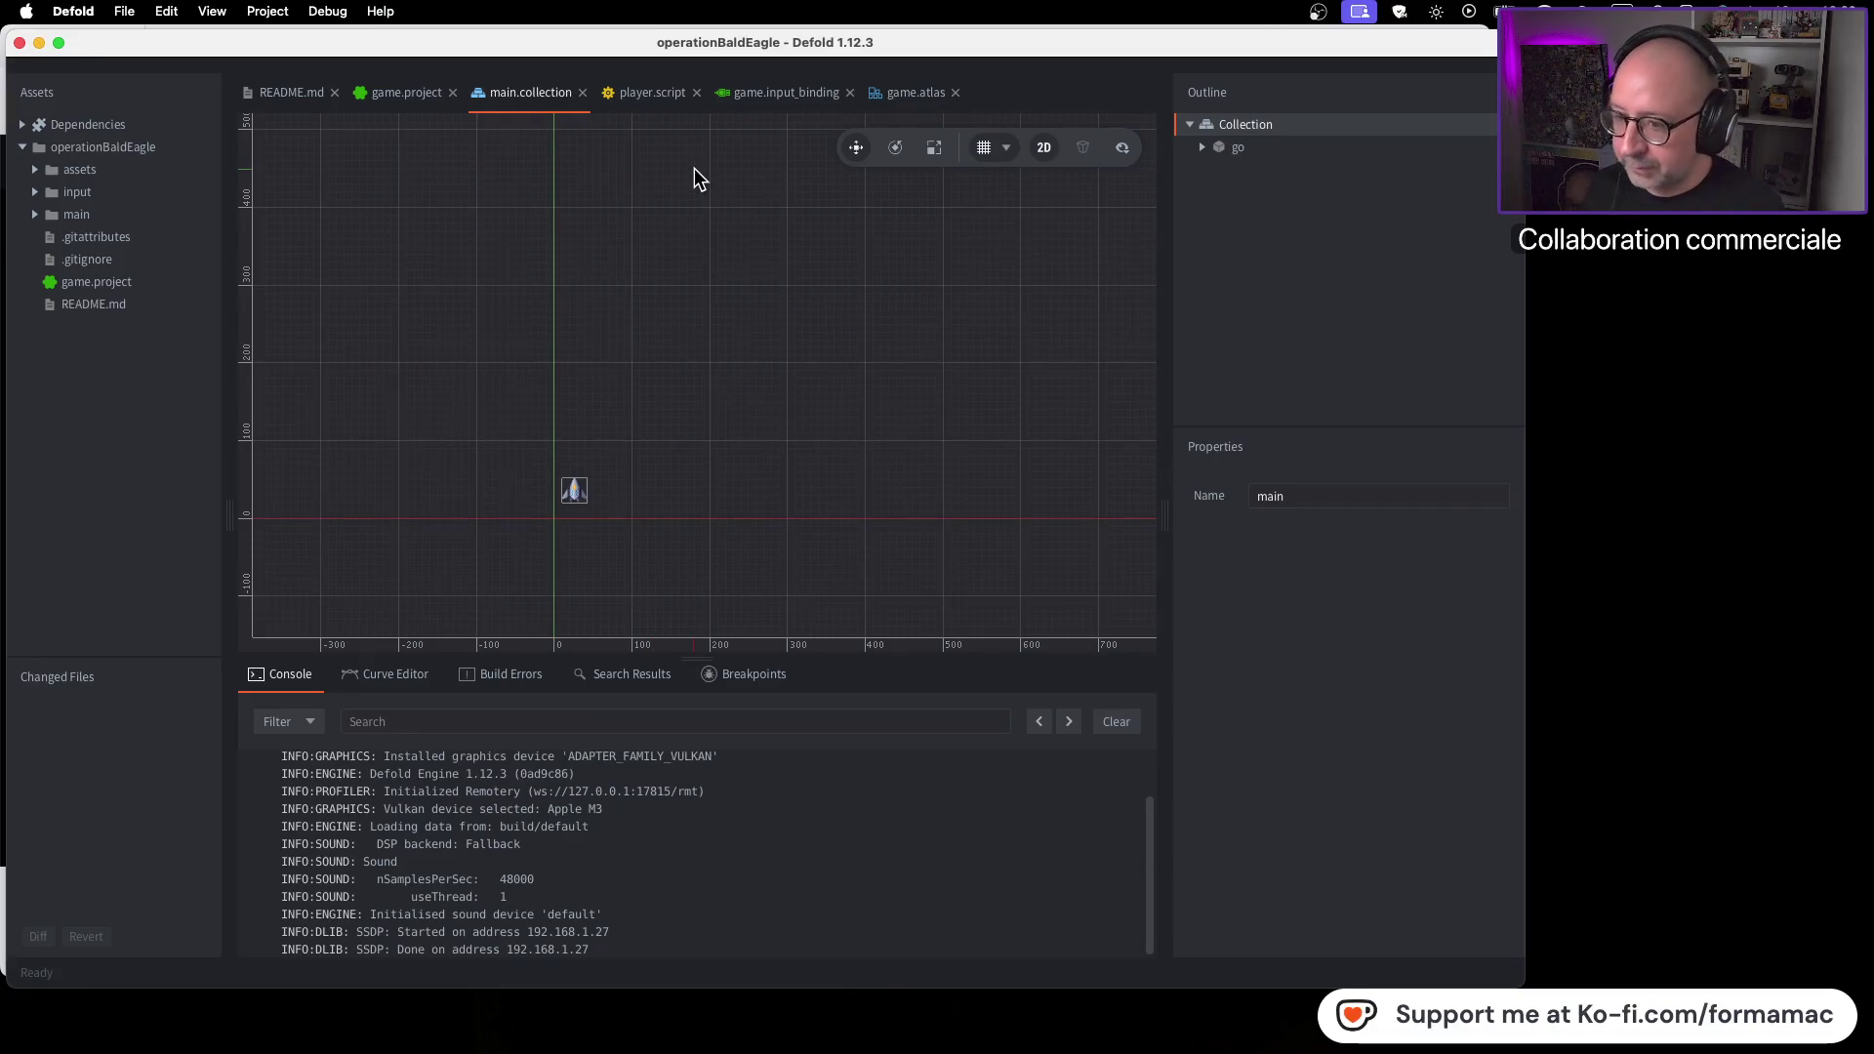
Switch back to the YouTube Defold Space Shooter tutorial in Firefox
key("super+Tab")
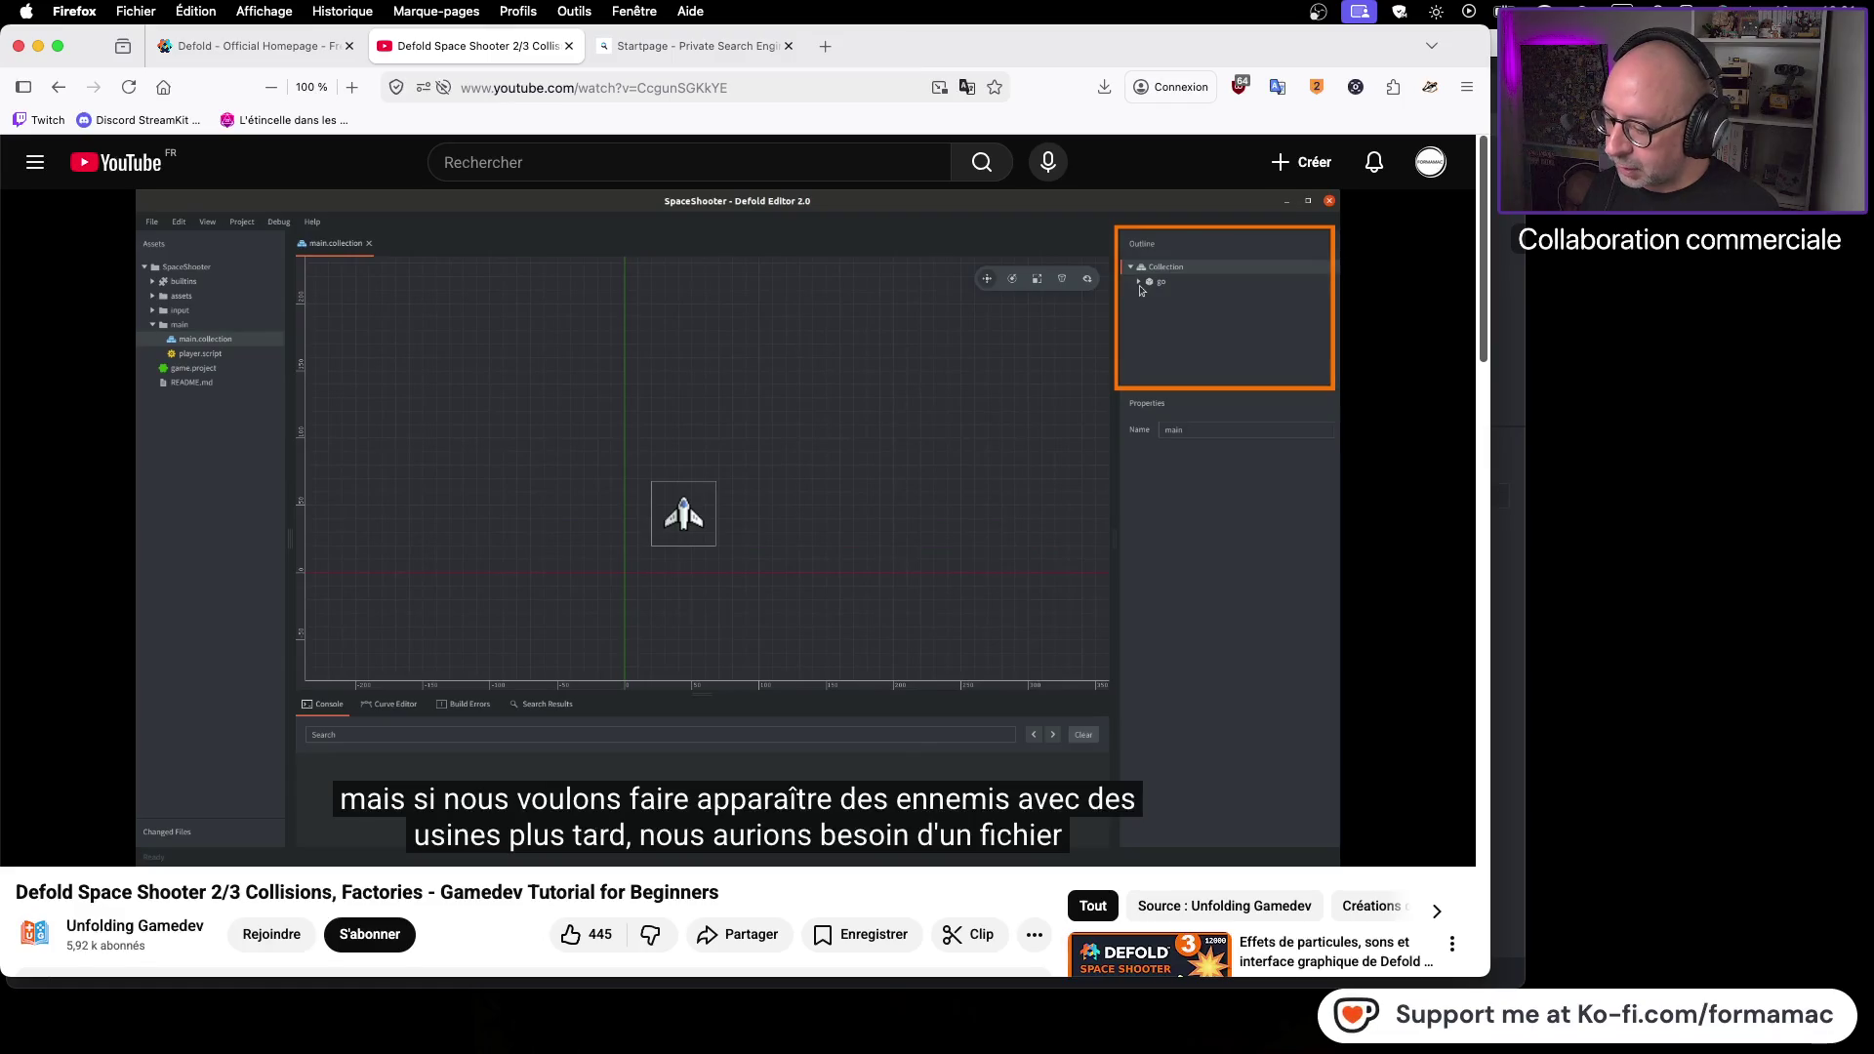
Place a Finder window at the lower right and browse Alt Ships > Sprites
key("super+Tab")
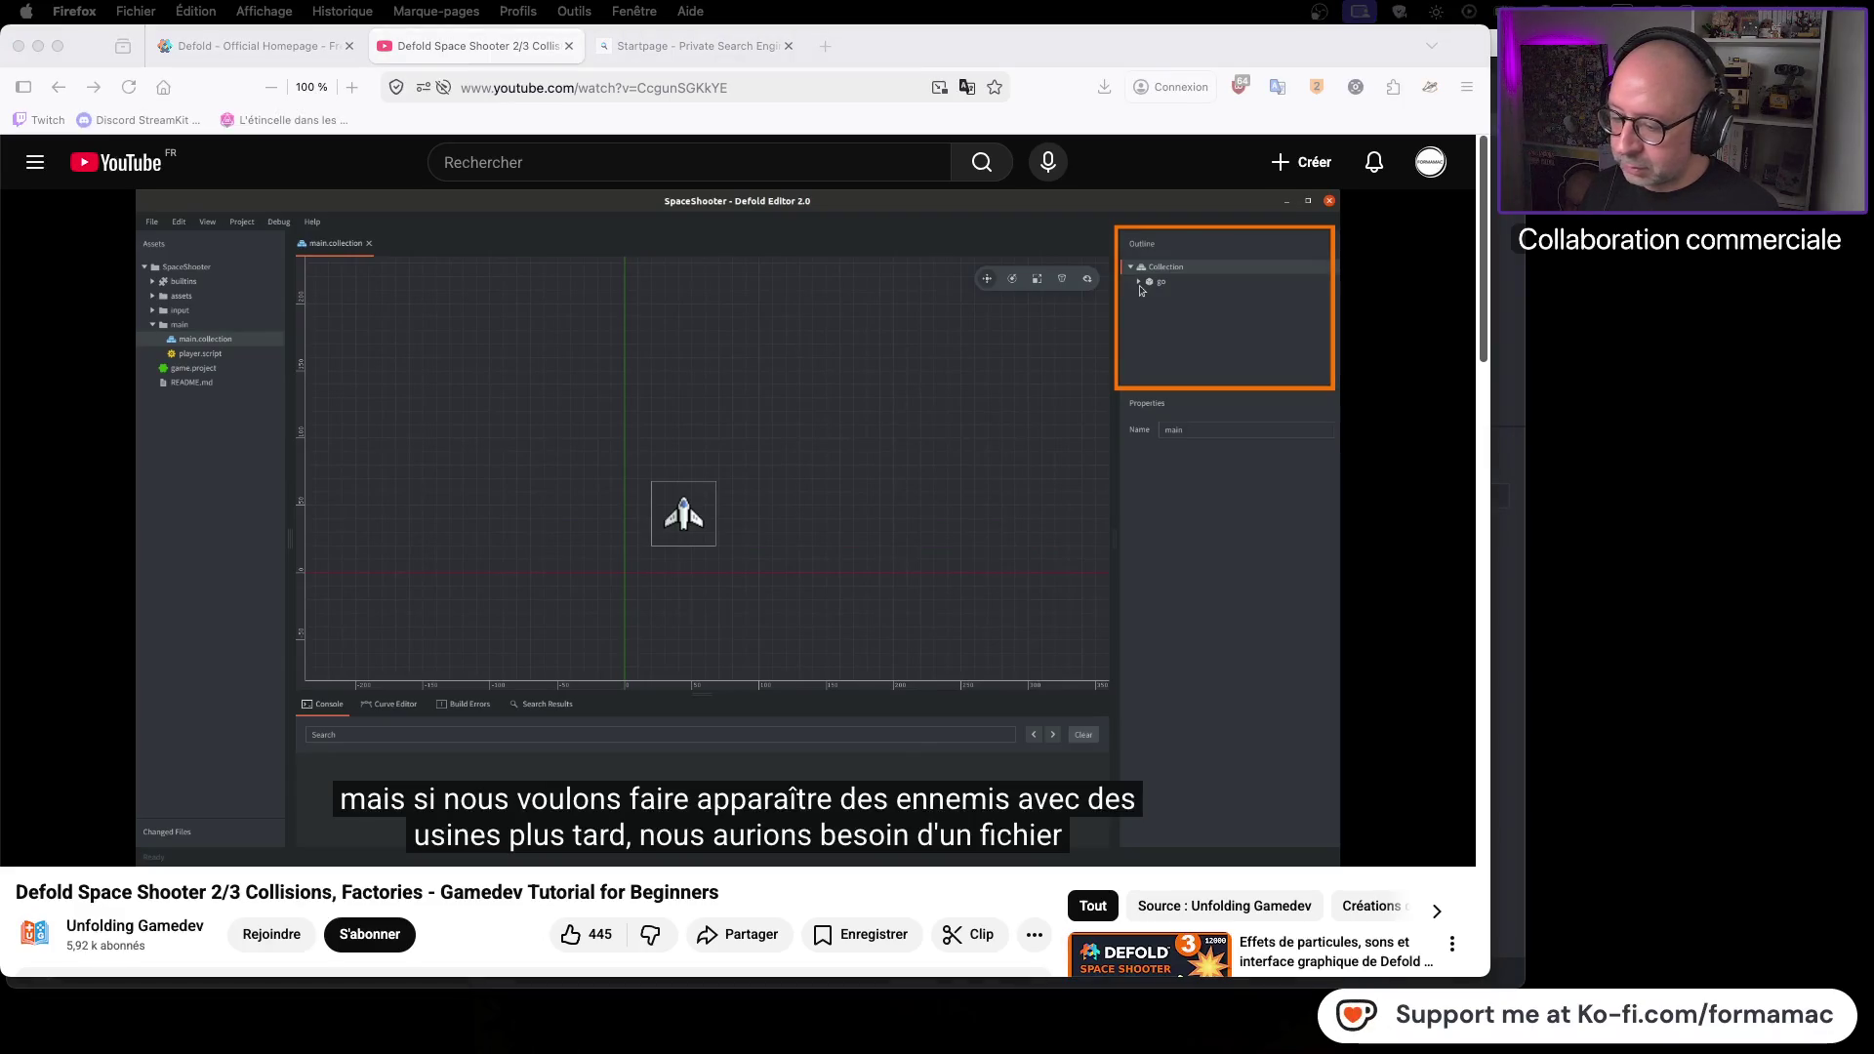
mouse_move(1097, 451)
left_mouse_down()
mouse_move(1413, 473)
mouse_move(1375, 502)
left_mouse_up()
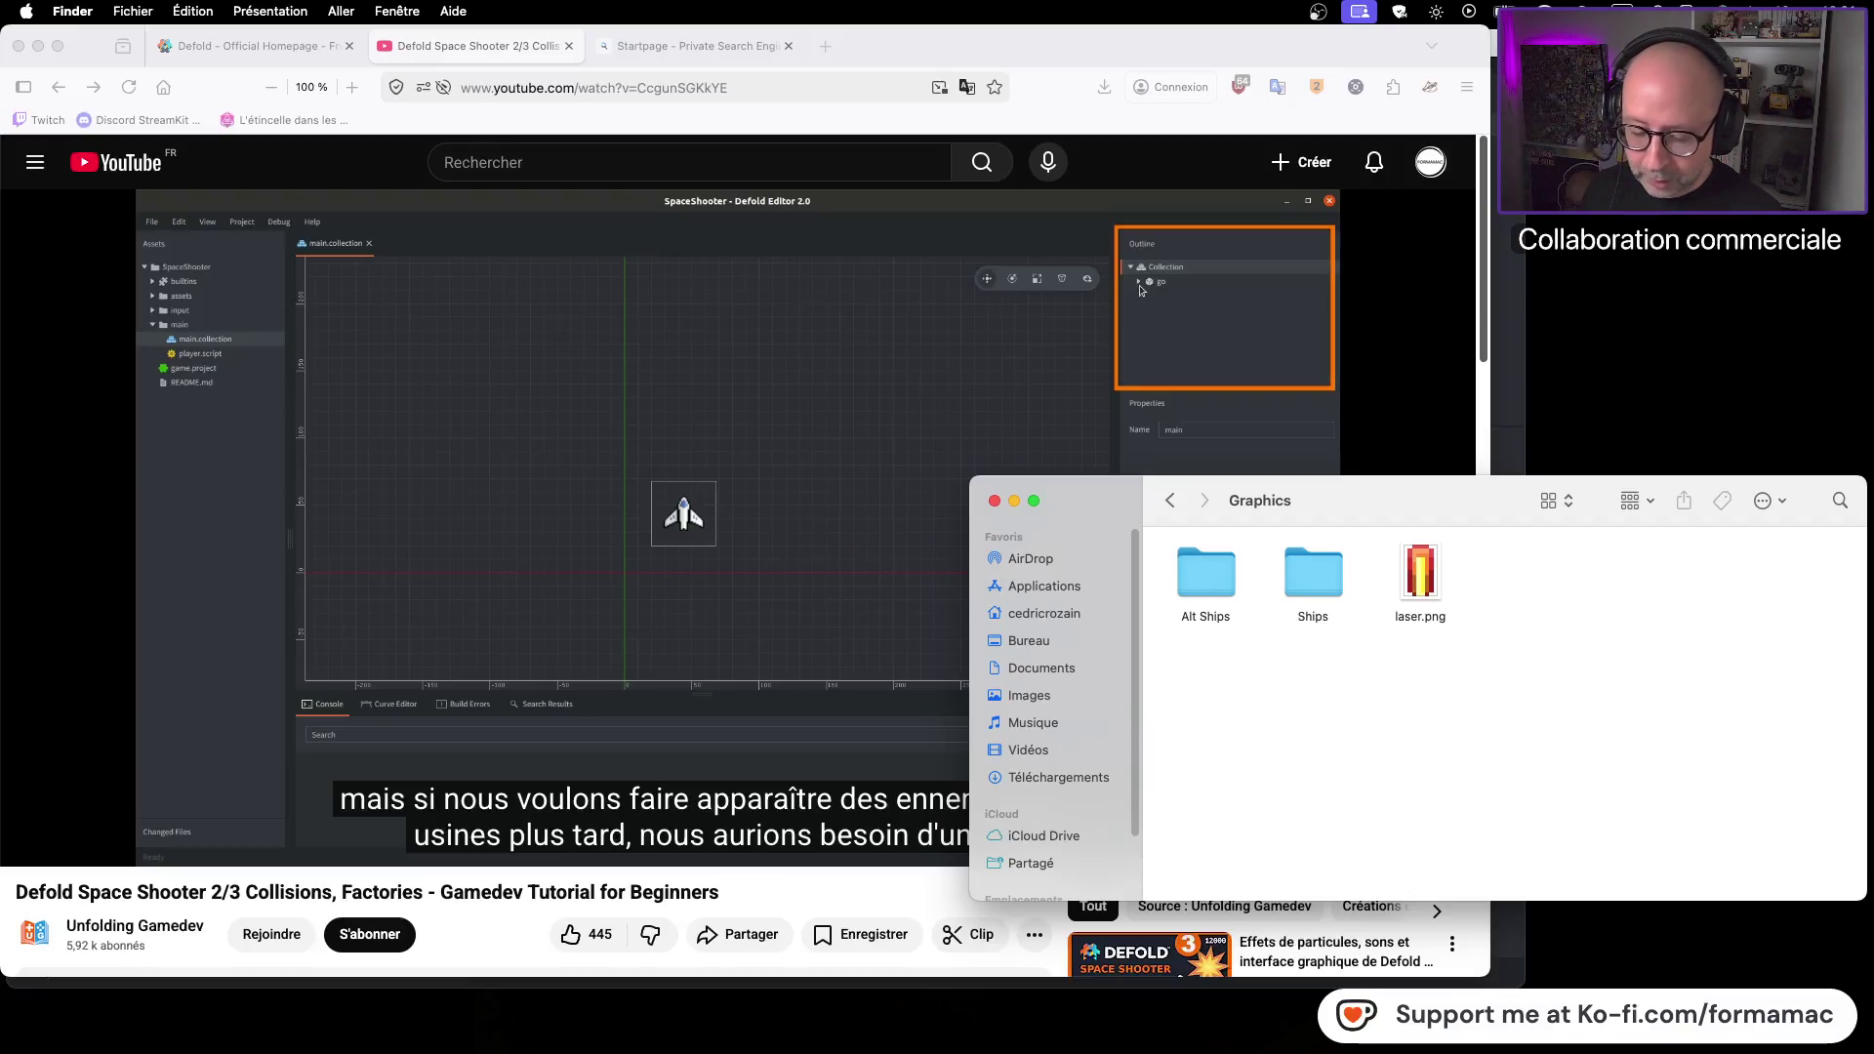
double_click(1210, 576)
double_click(1210, 576)
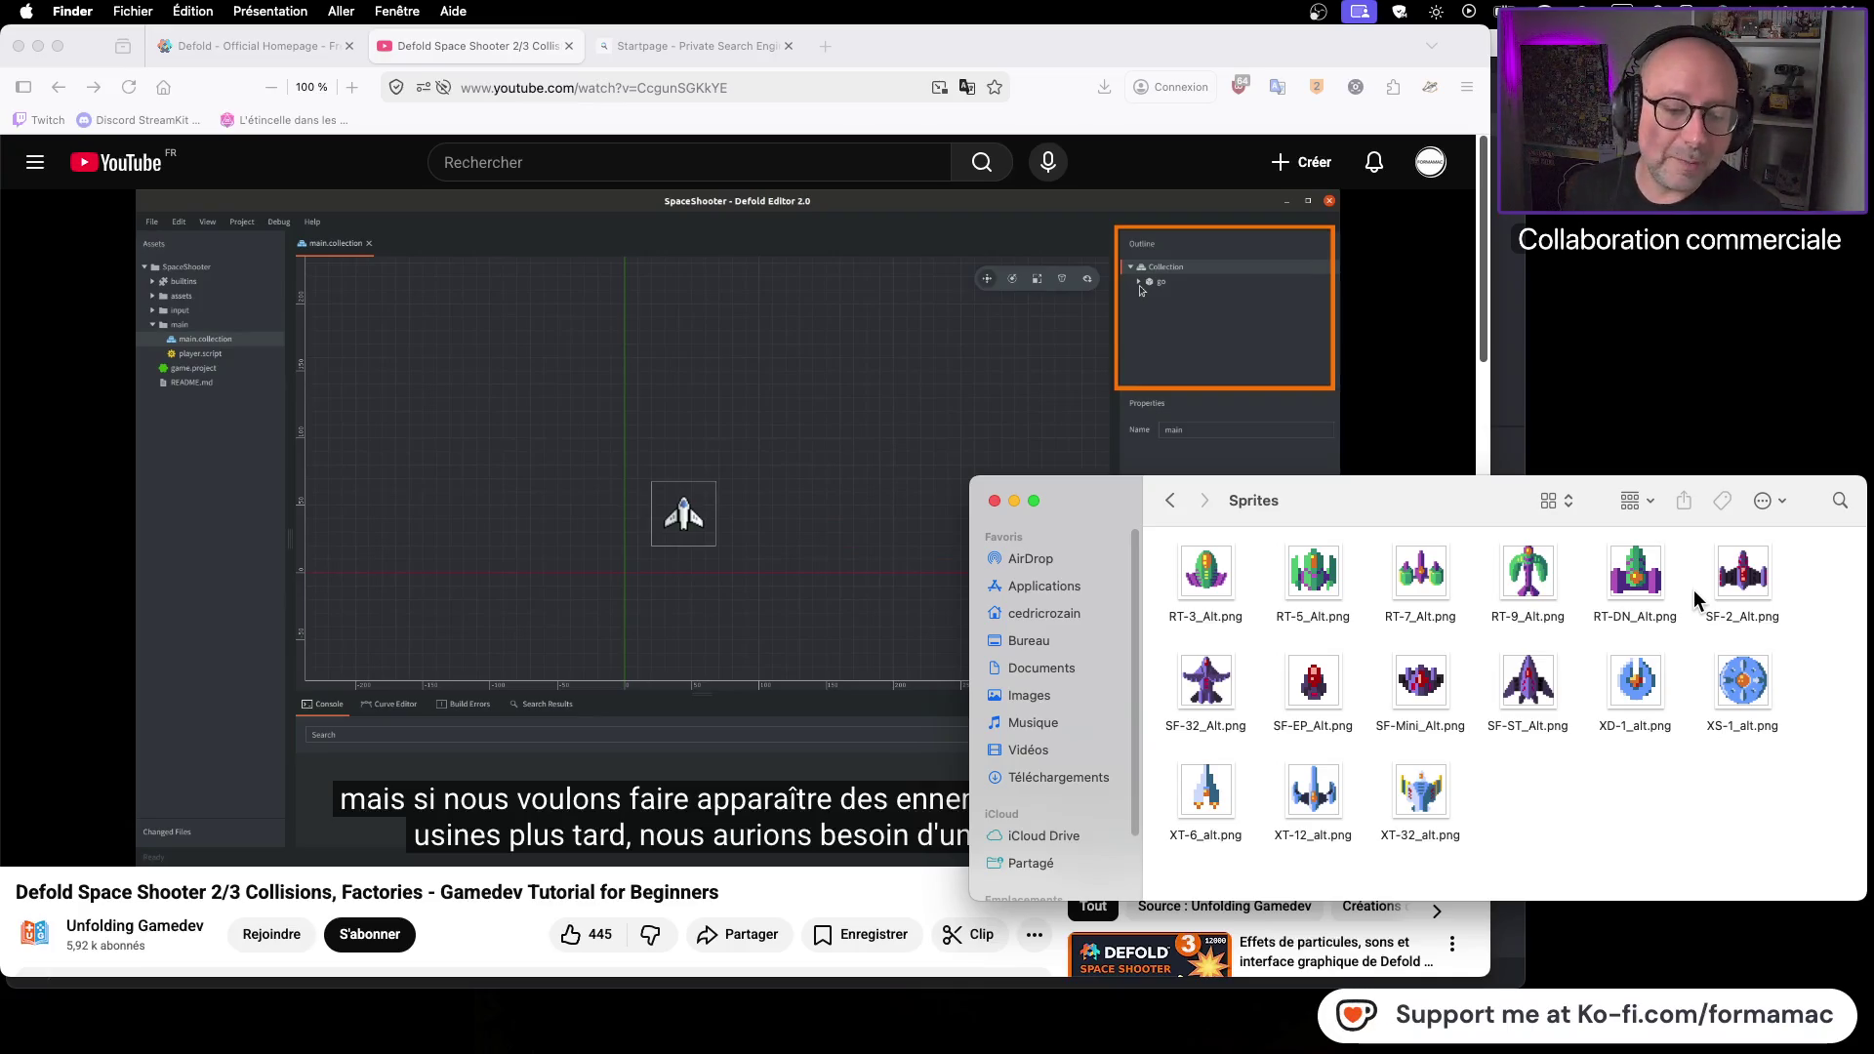
left_click(1167, 503)
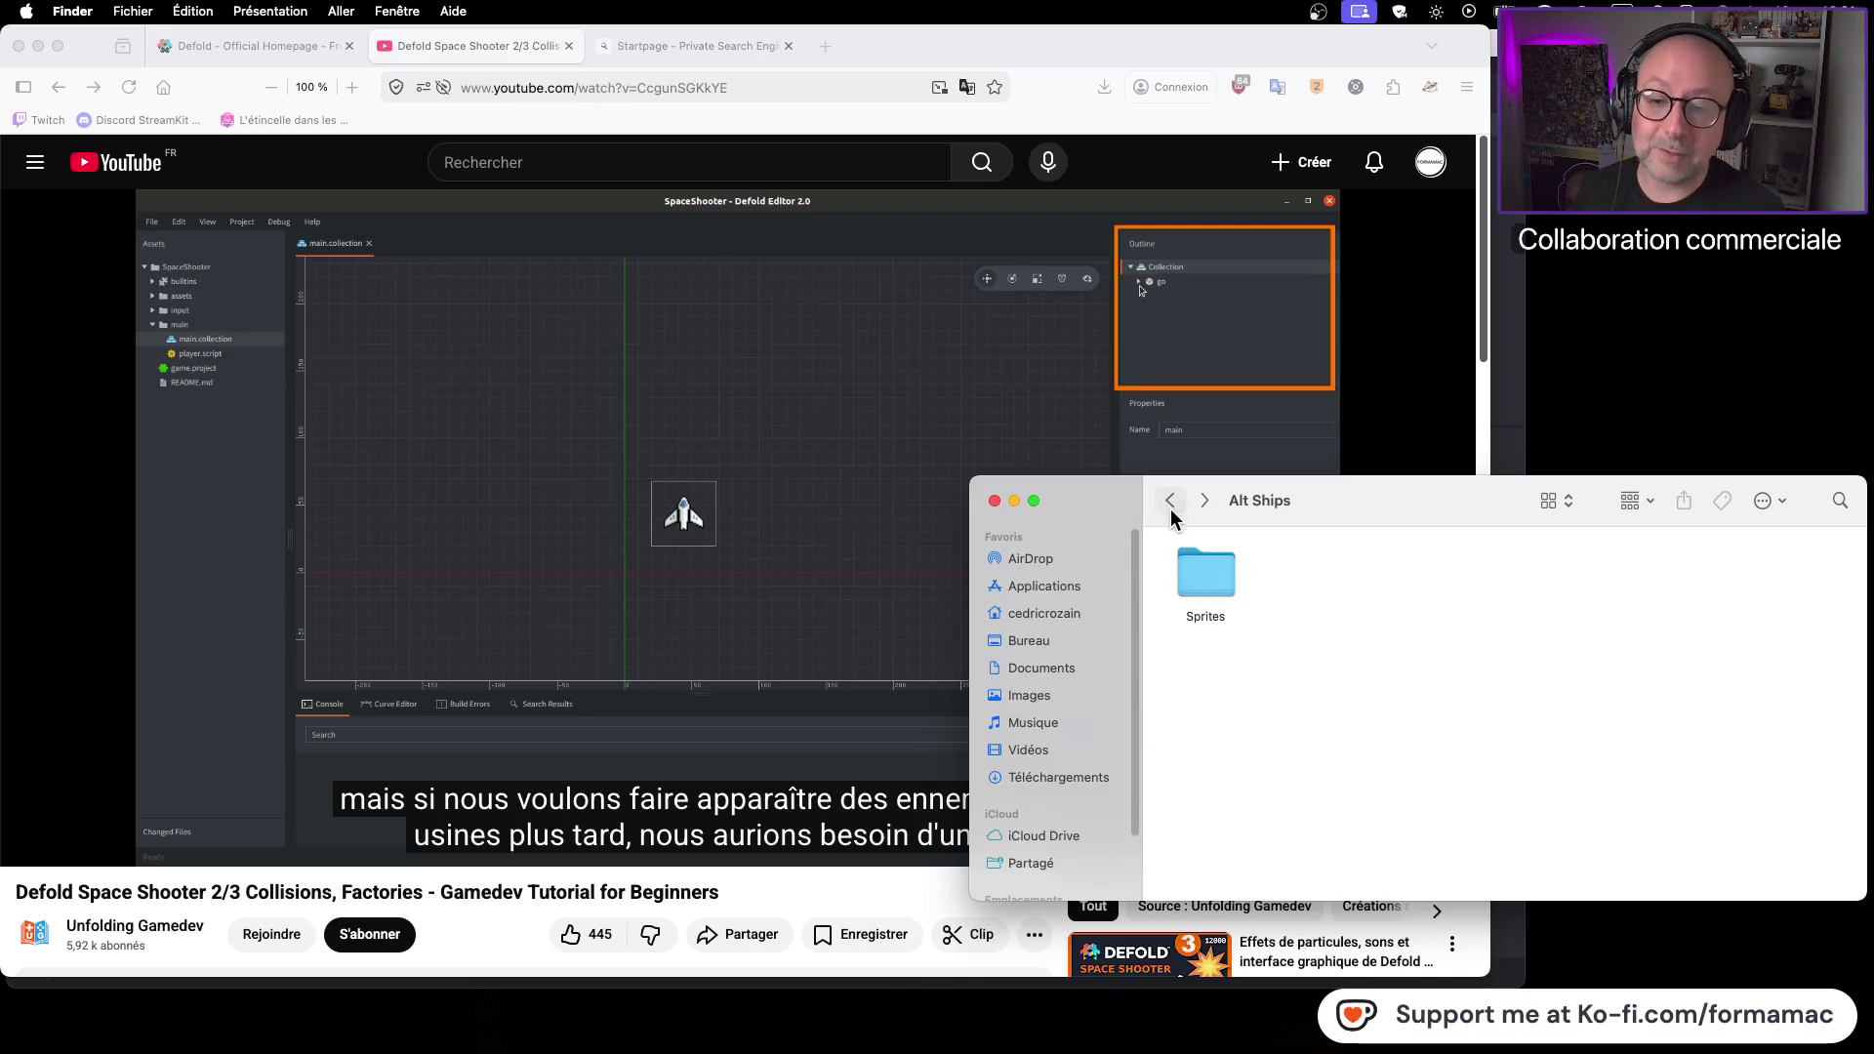
left_click(1167, 503)
Look through the Ships folder, then return to Graphics and preview laser.png
left_click(1293, 583)
double_click(1290, 576)
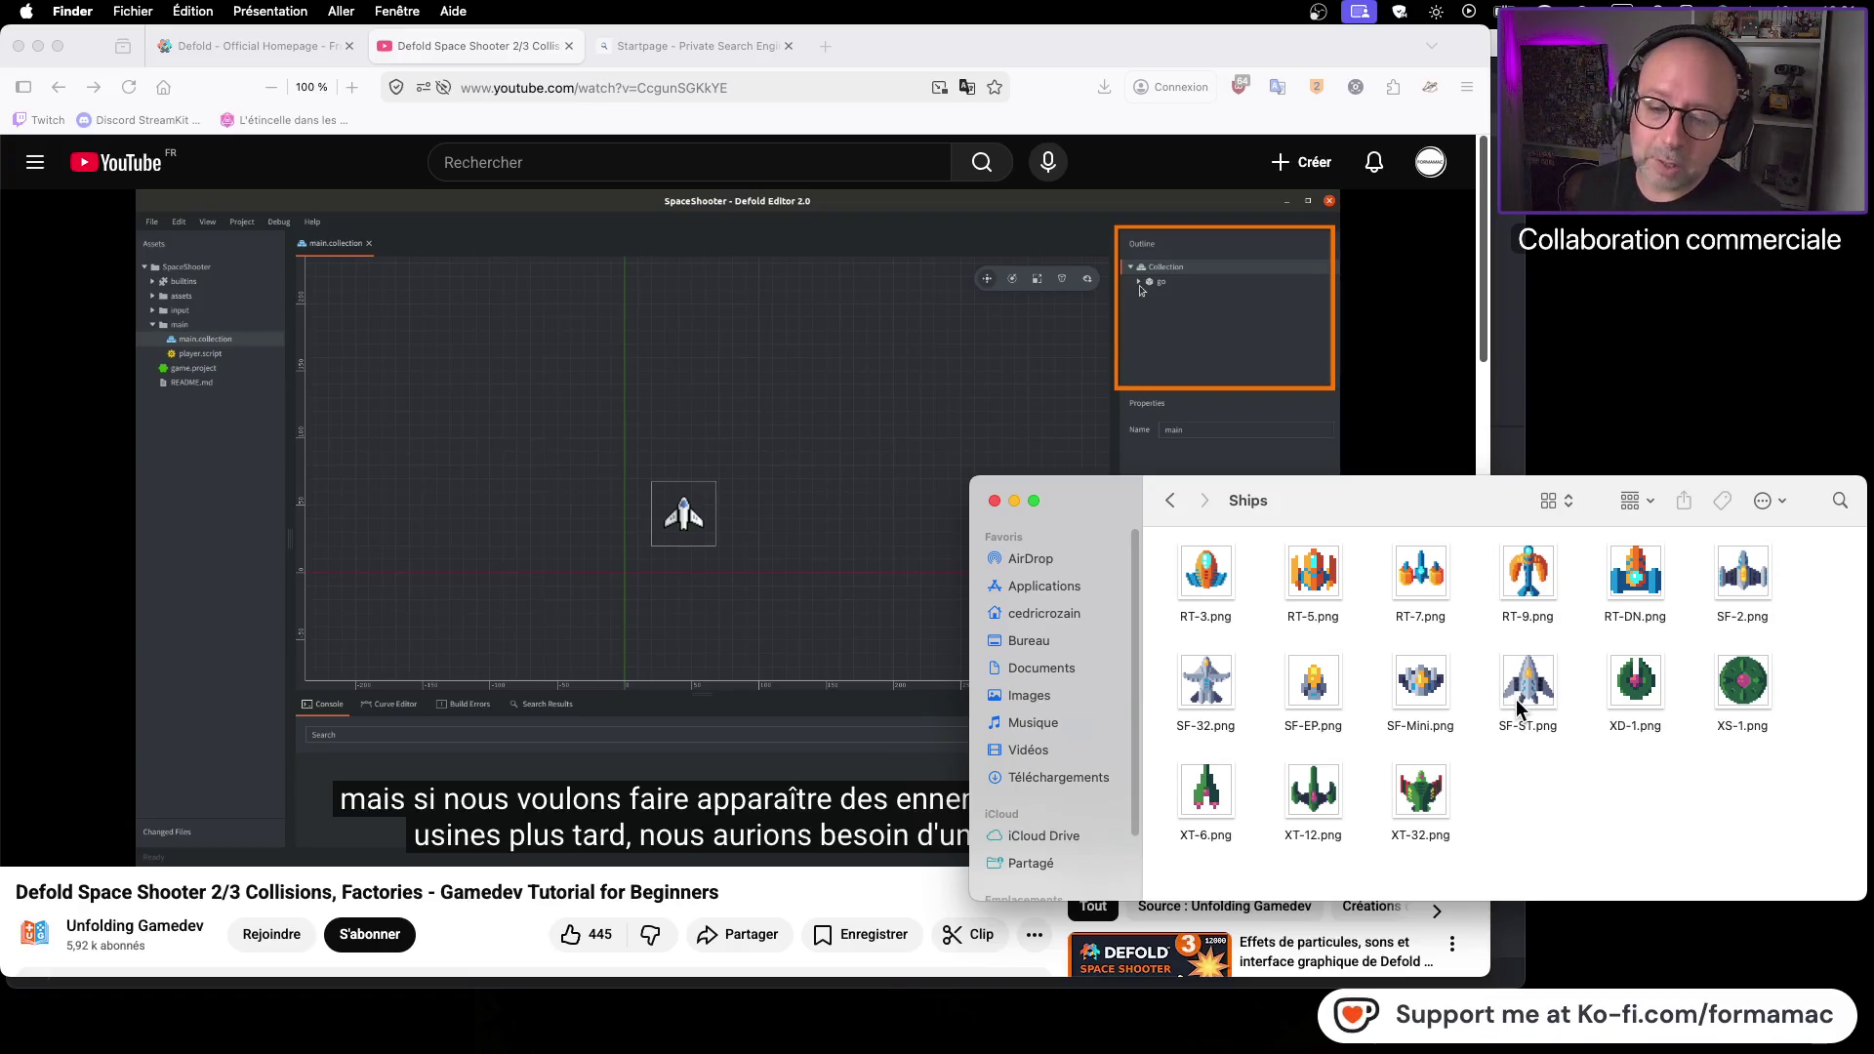
left_click(1171, 501)
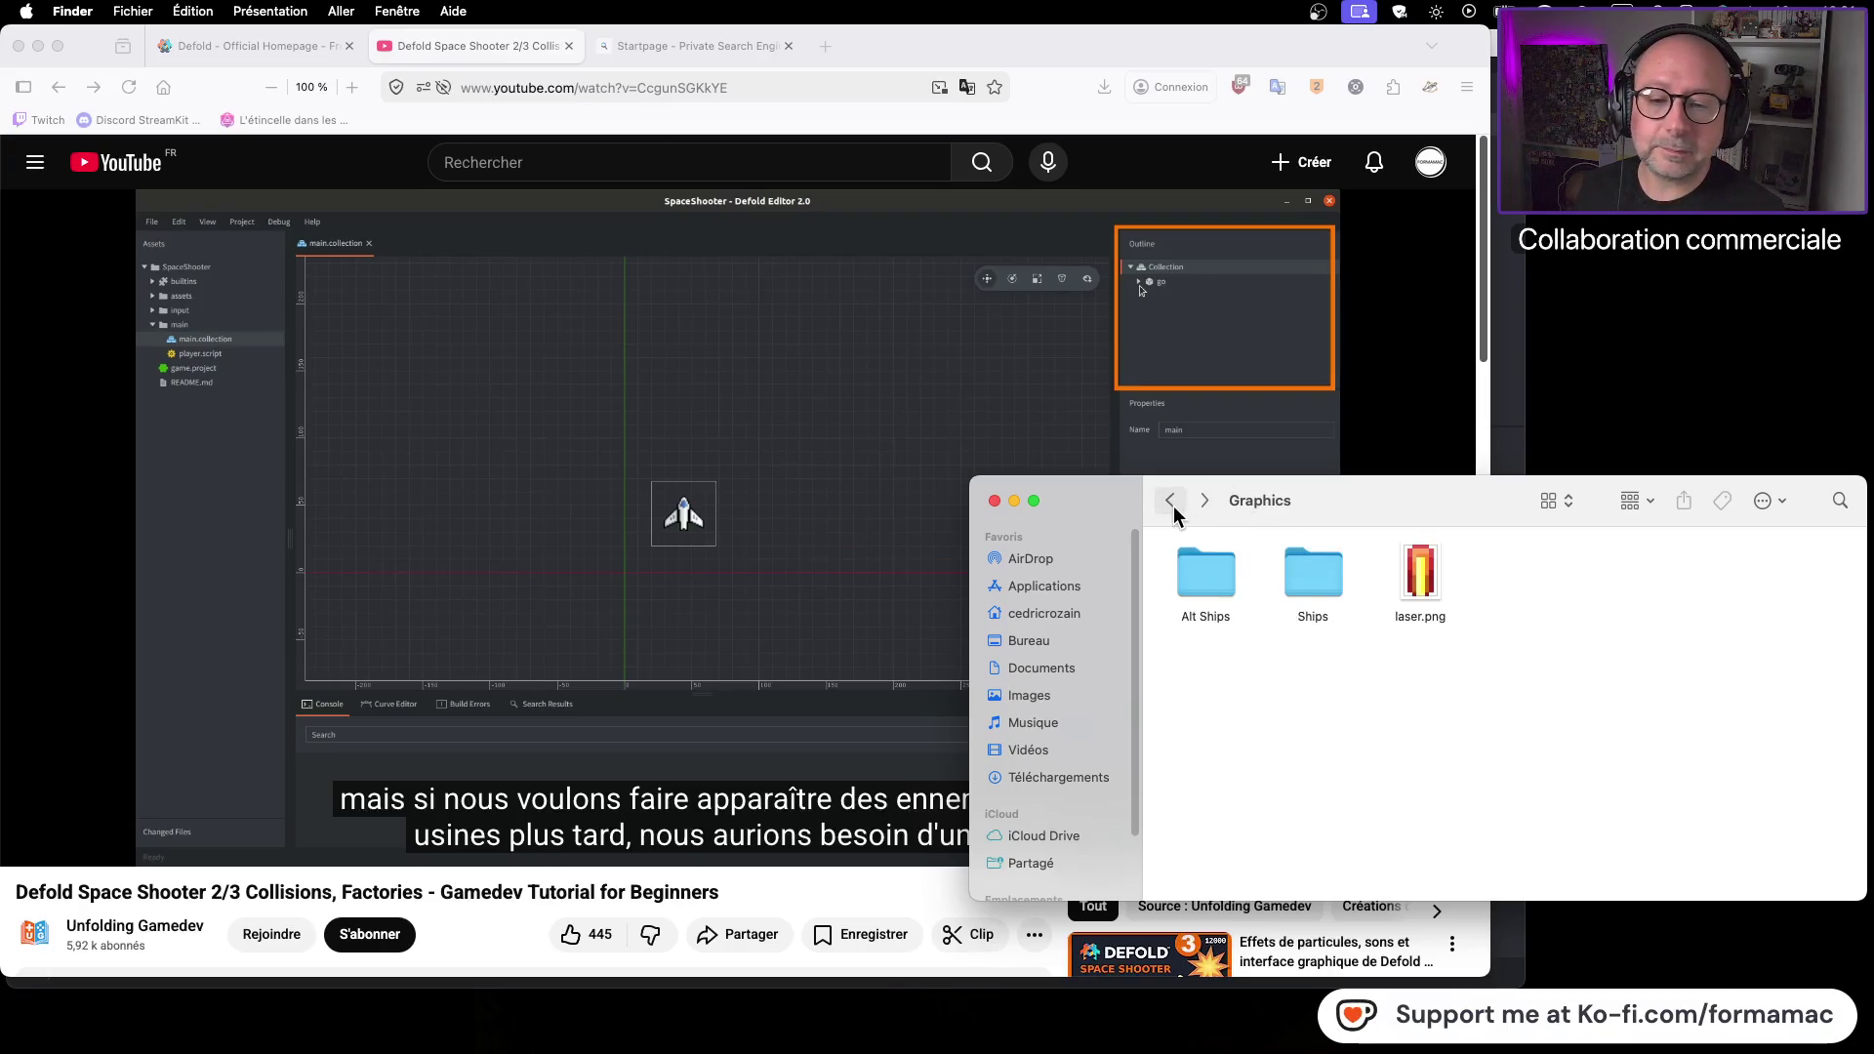
left_click(1422, 578)
key("space")
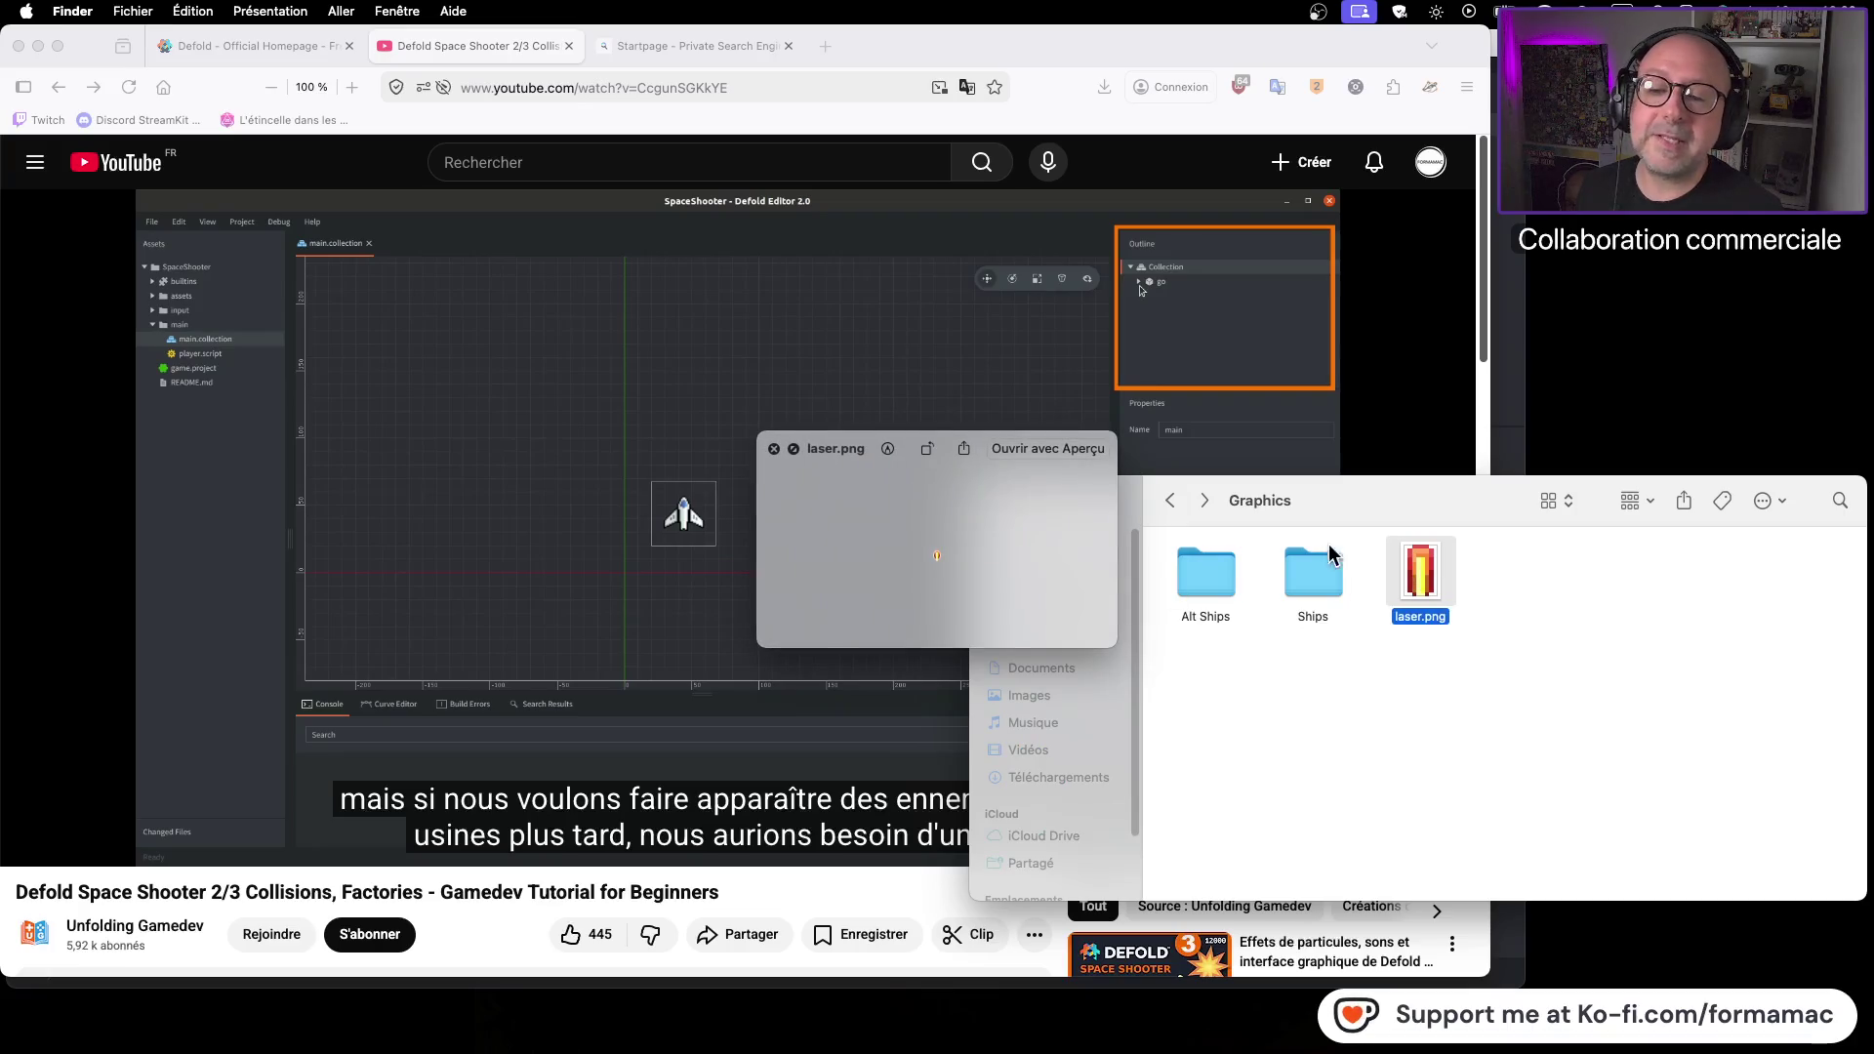
key("space")
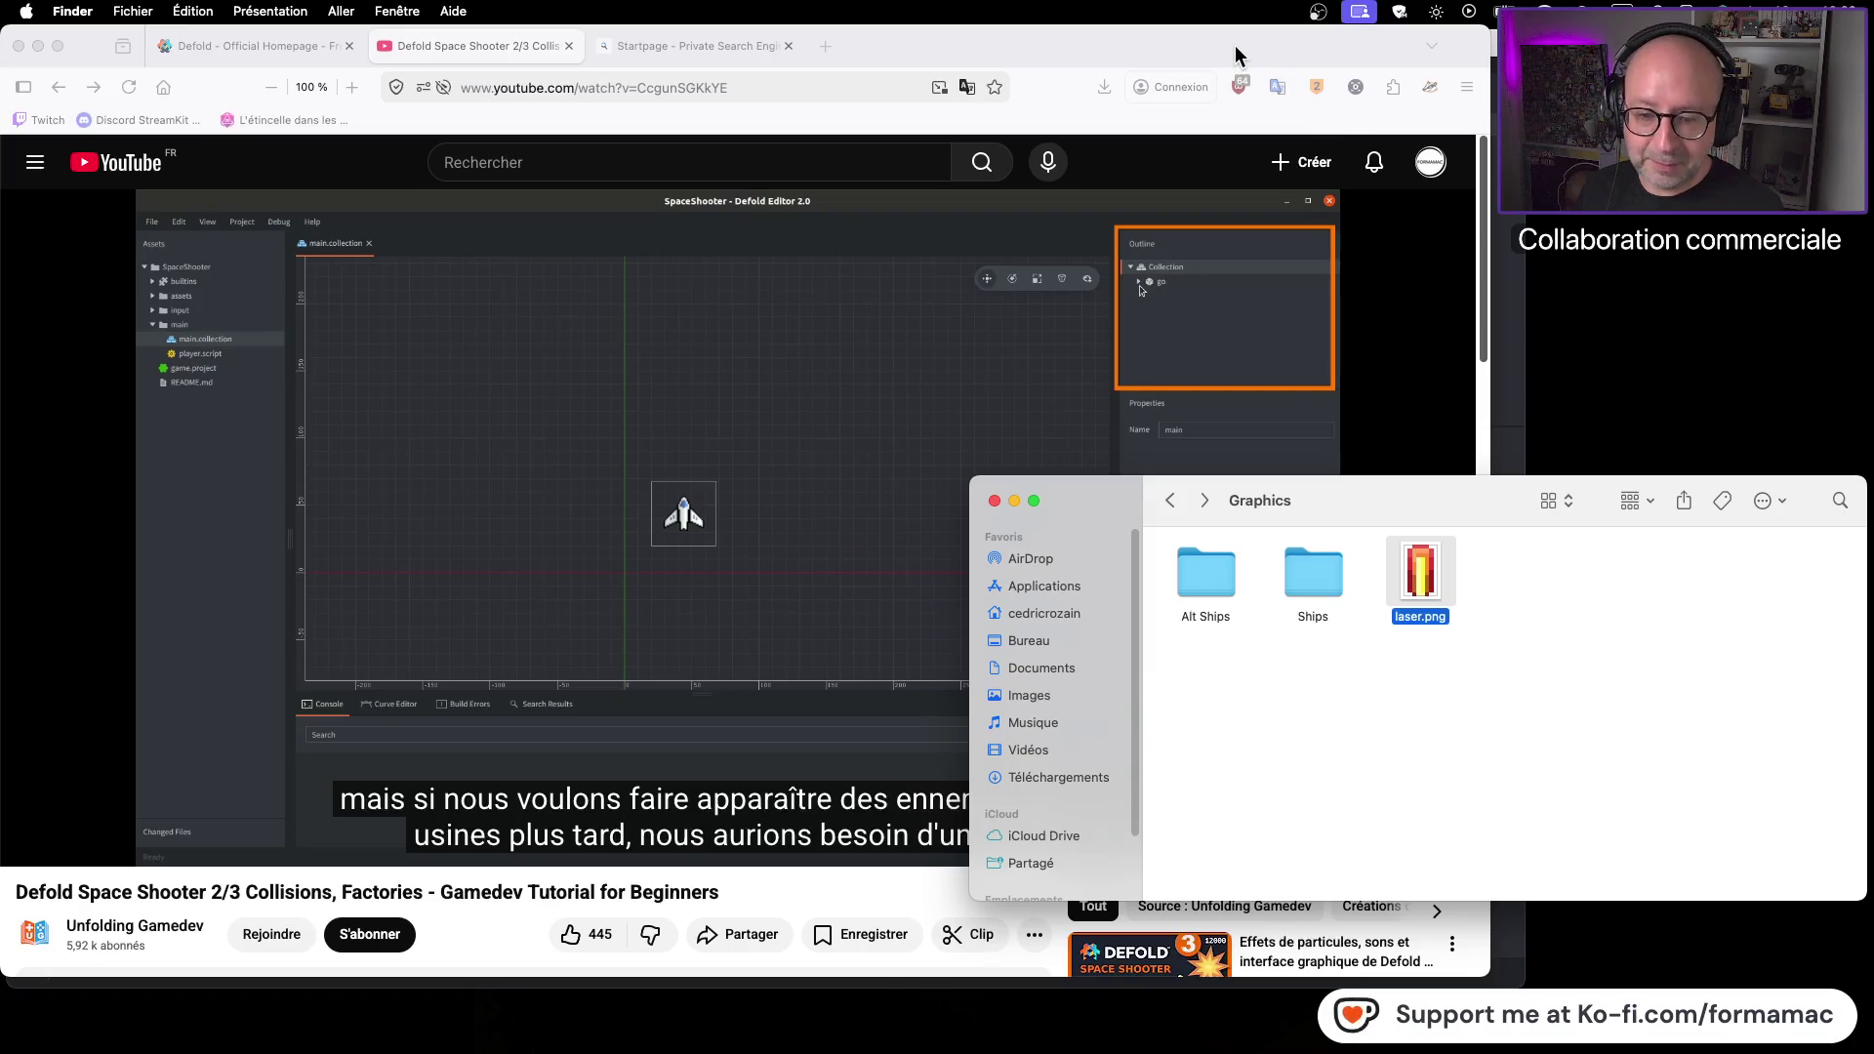
Reposition the Finder Graphics window, then minimize it to the Dock
mouse_move(1395, 502)
left_mouse_down()
mouse_move(1366, 671)
mouse_move(1450, 640)
mouse_move(1742, 775)
mouse_move(1807, 899)
mouse_move(1782, 921)
left_mouse_up()
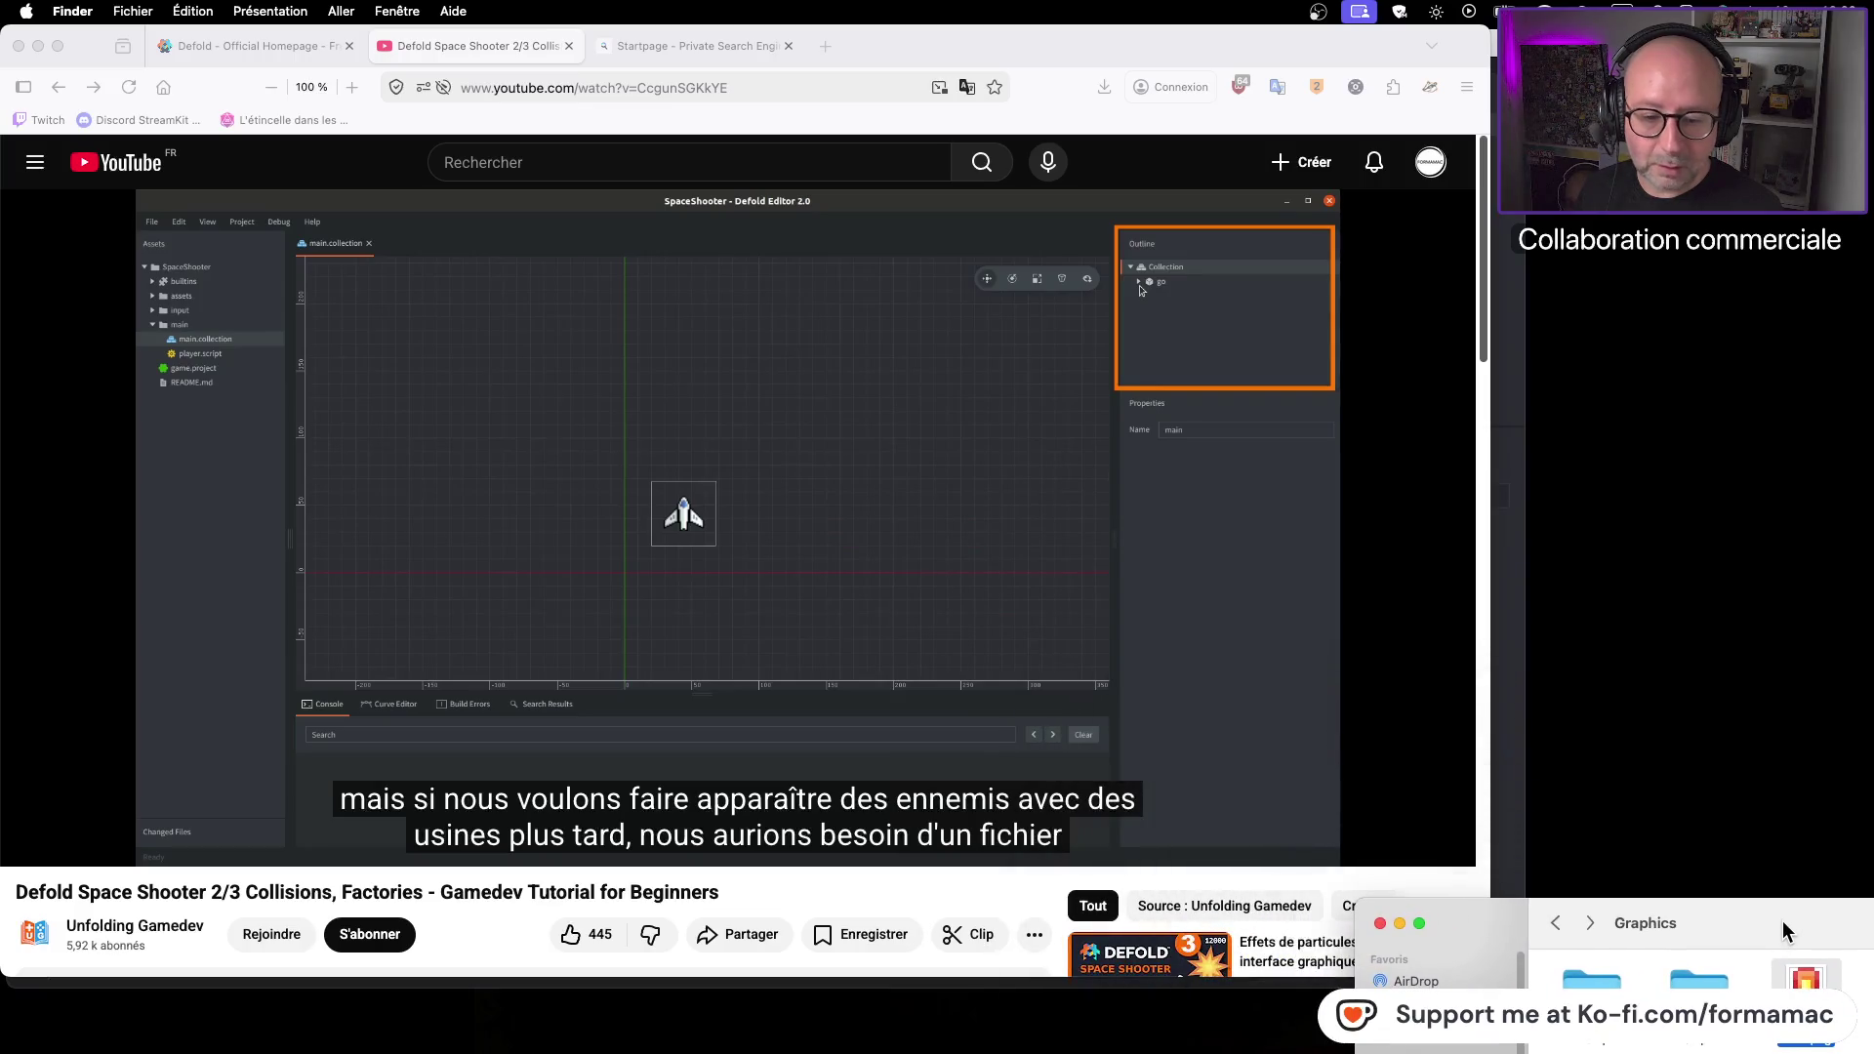
left_click(1134, 66)
mouse_move(1743, 907)
left_mouse_down()
mouse_move(1454, 560)
mouse_move(1109, 331)
mouse_move(1179, 308)
left_mouse_up()
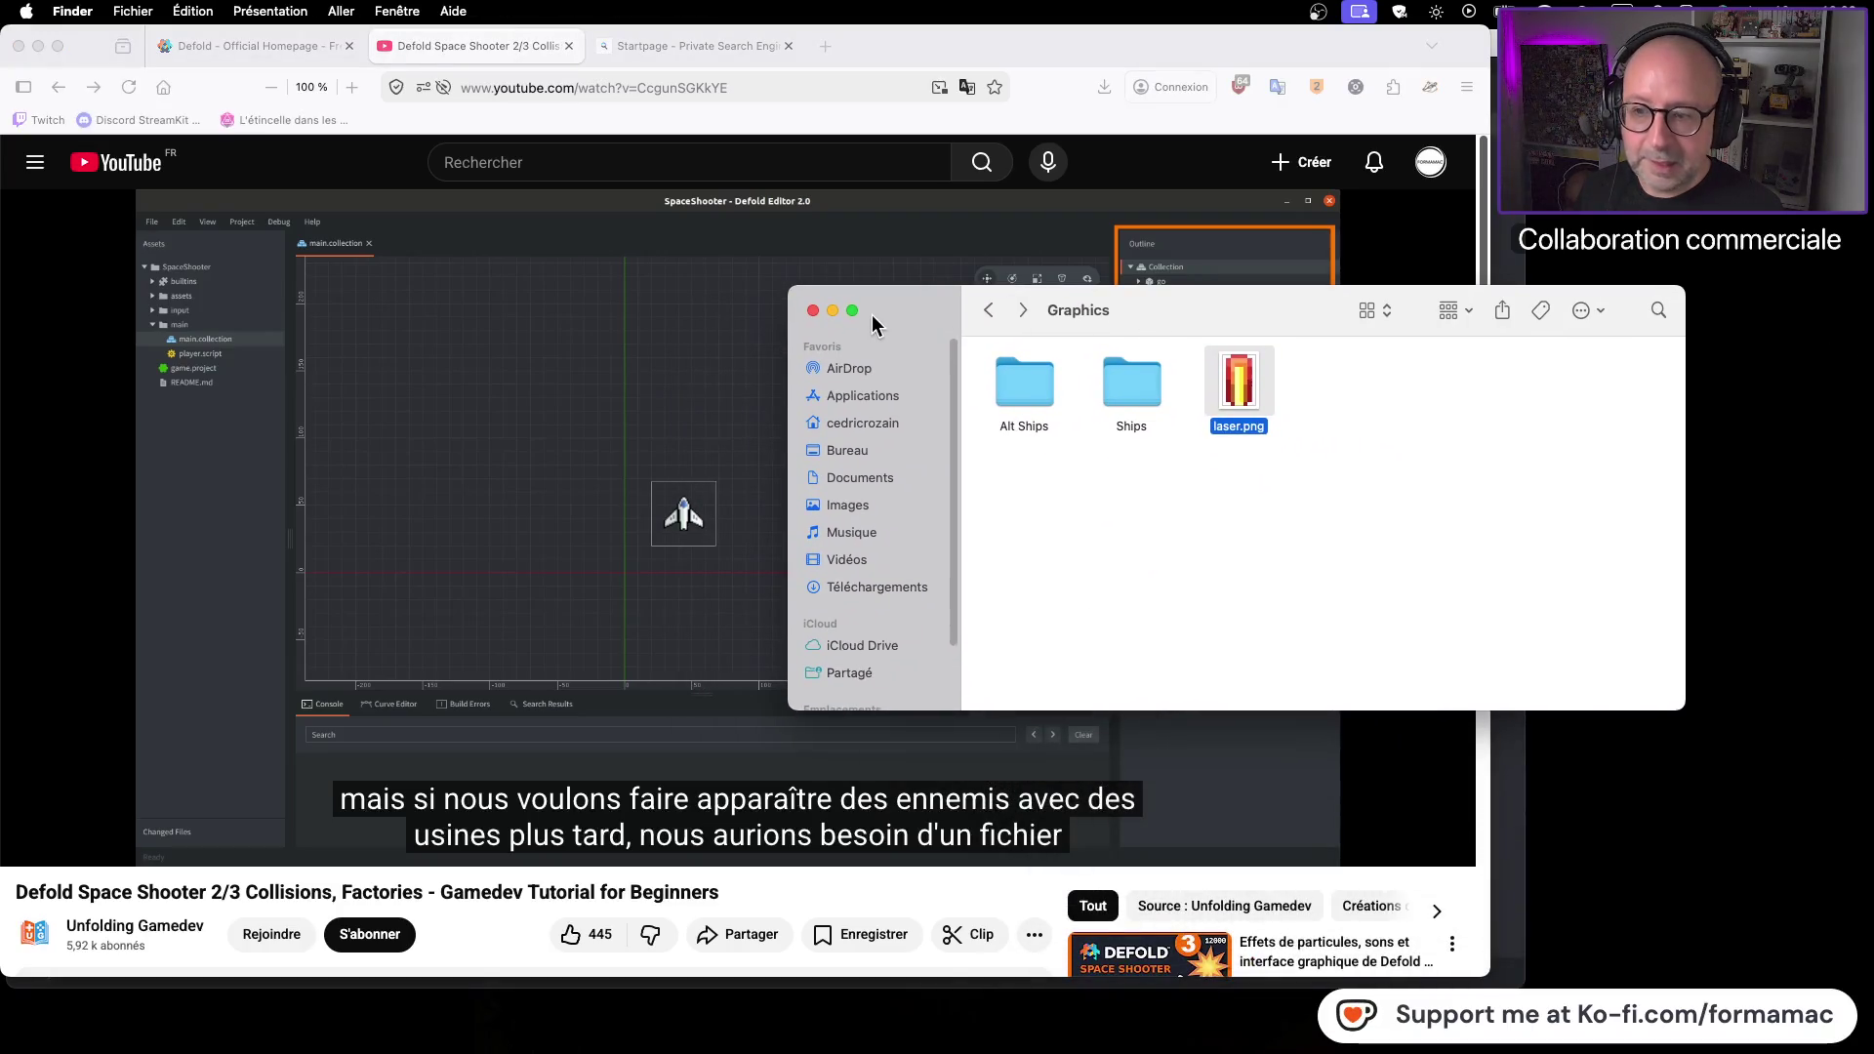
left_click(832, 310)
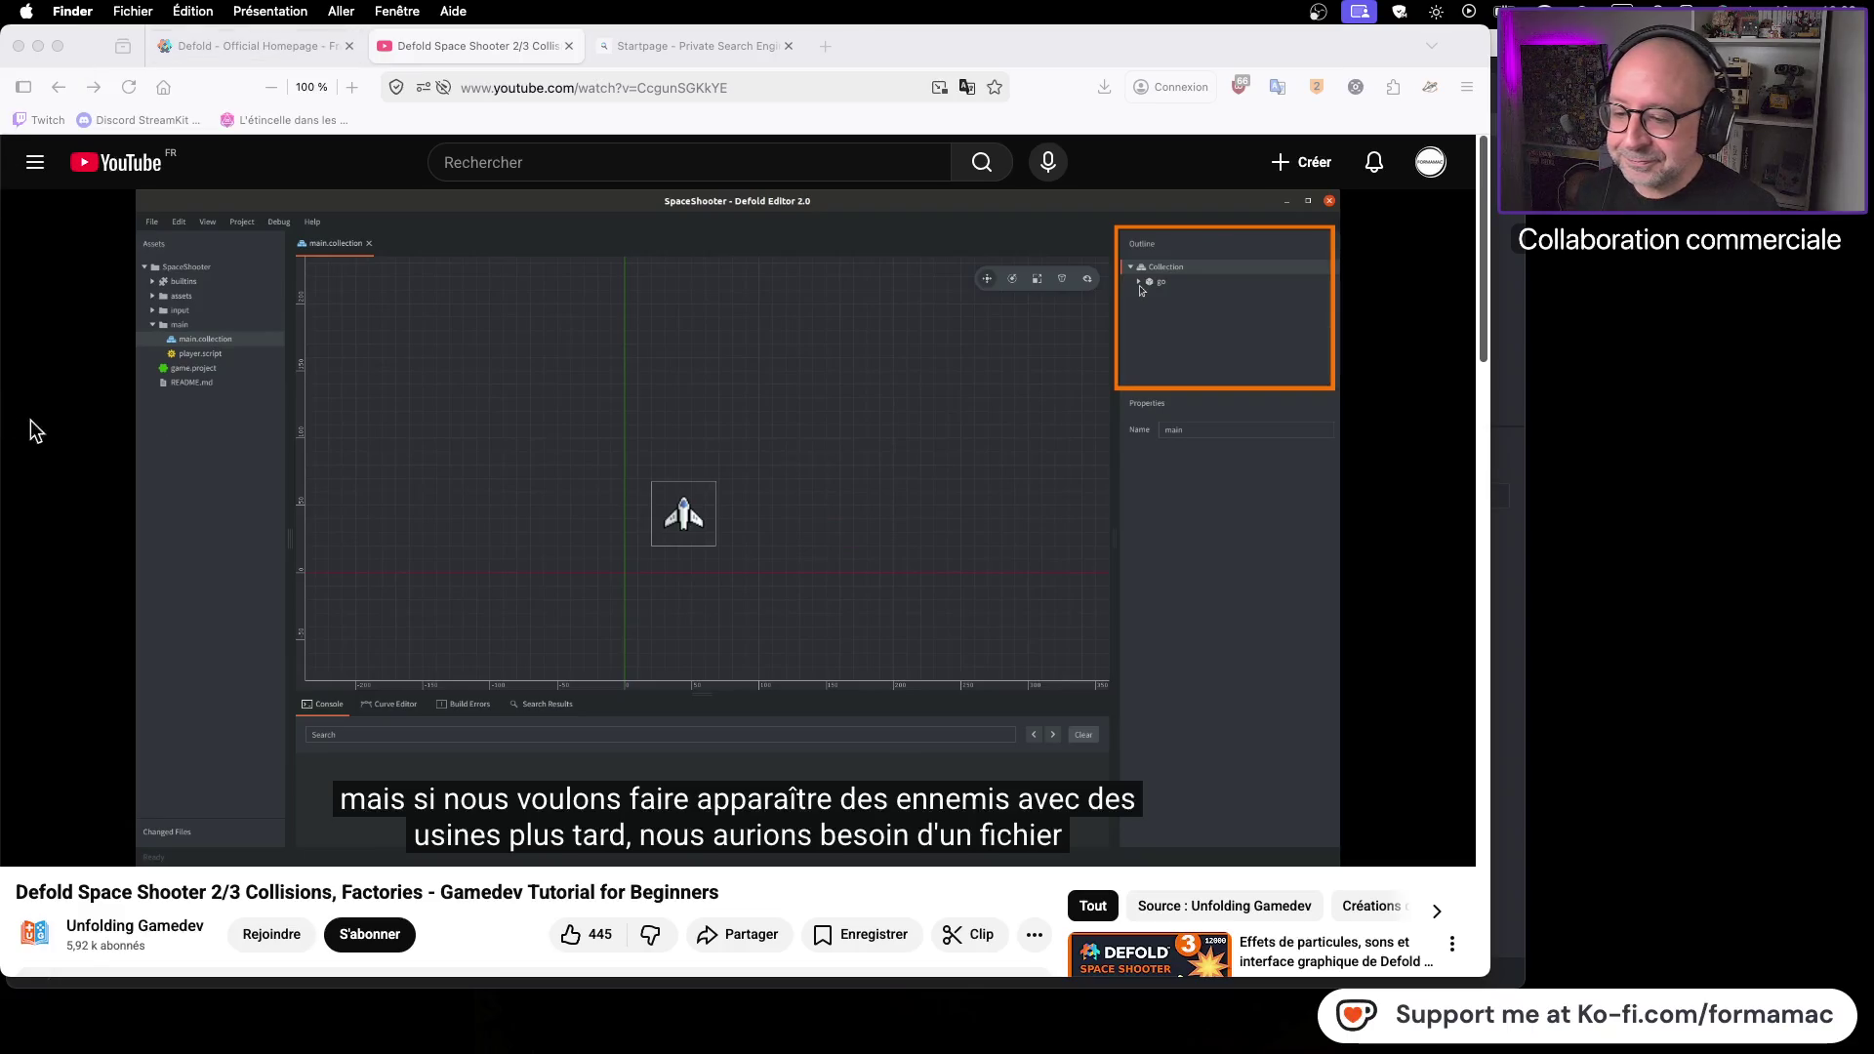
Watch more of the tutorial, pausing and resuming the video between glances at Defold
left_click(808, 476)
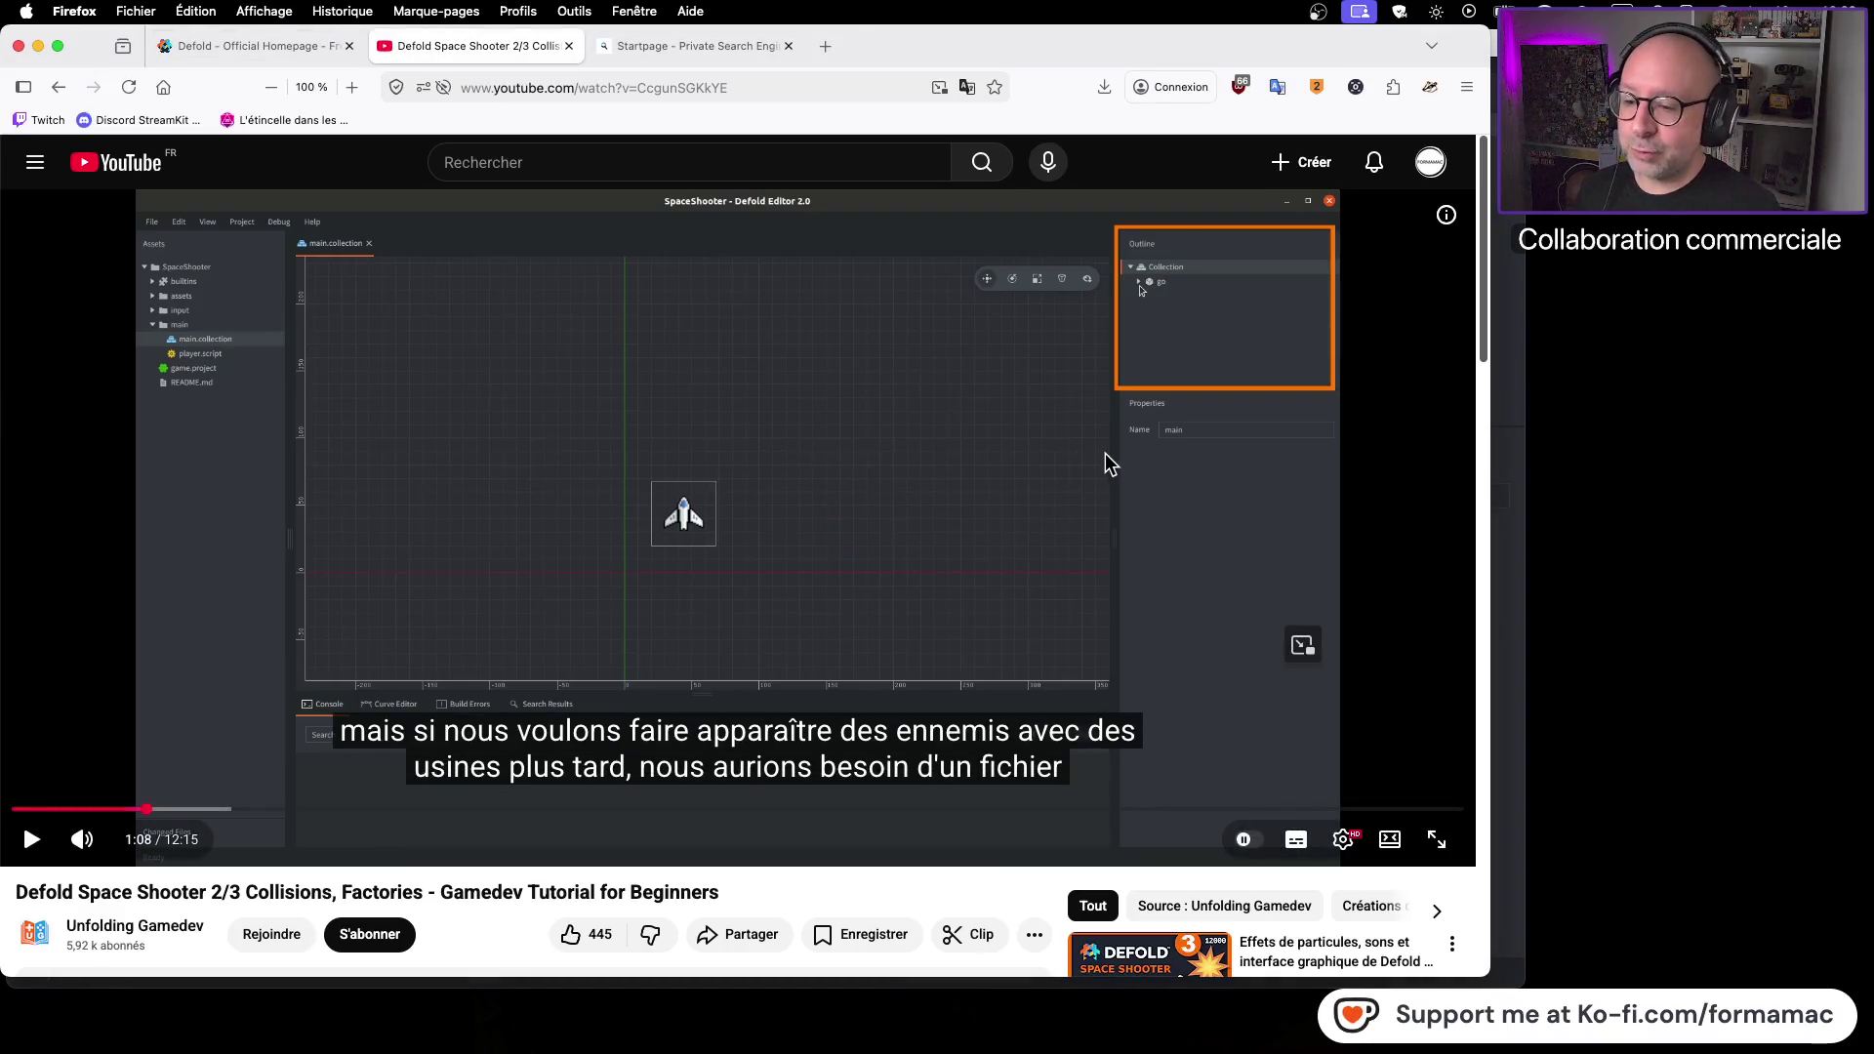
key("super+Tab")
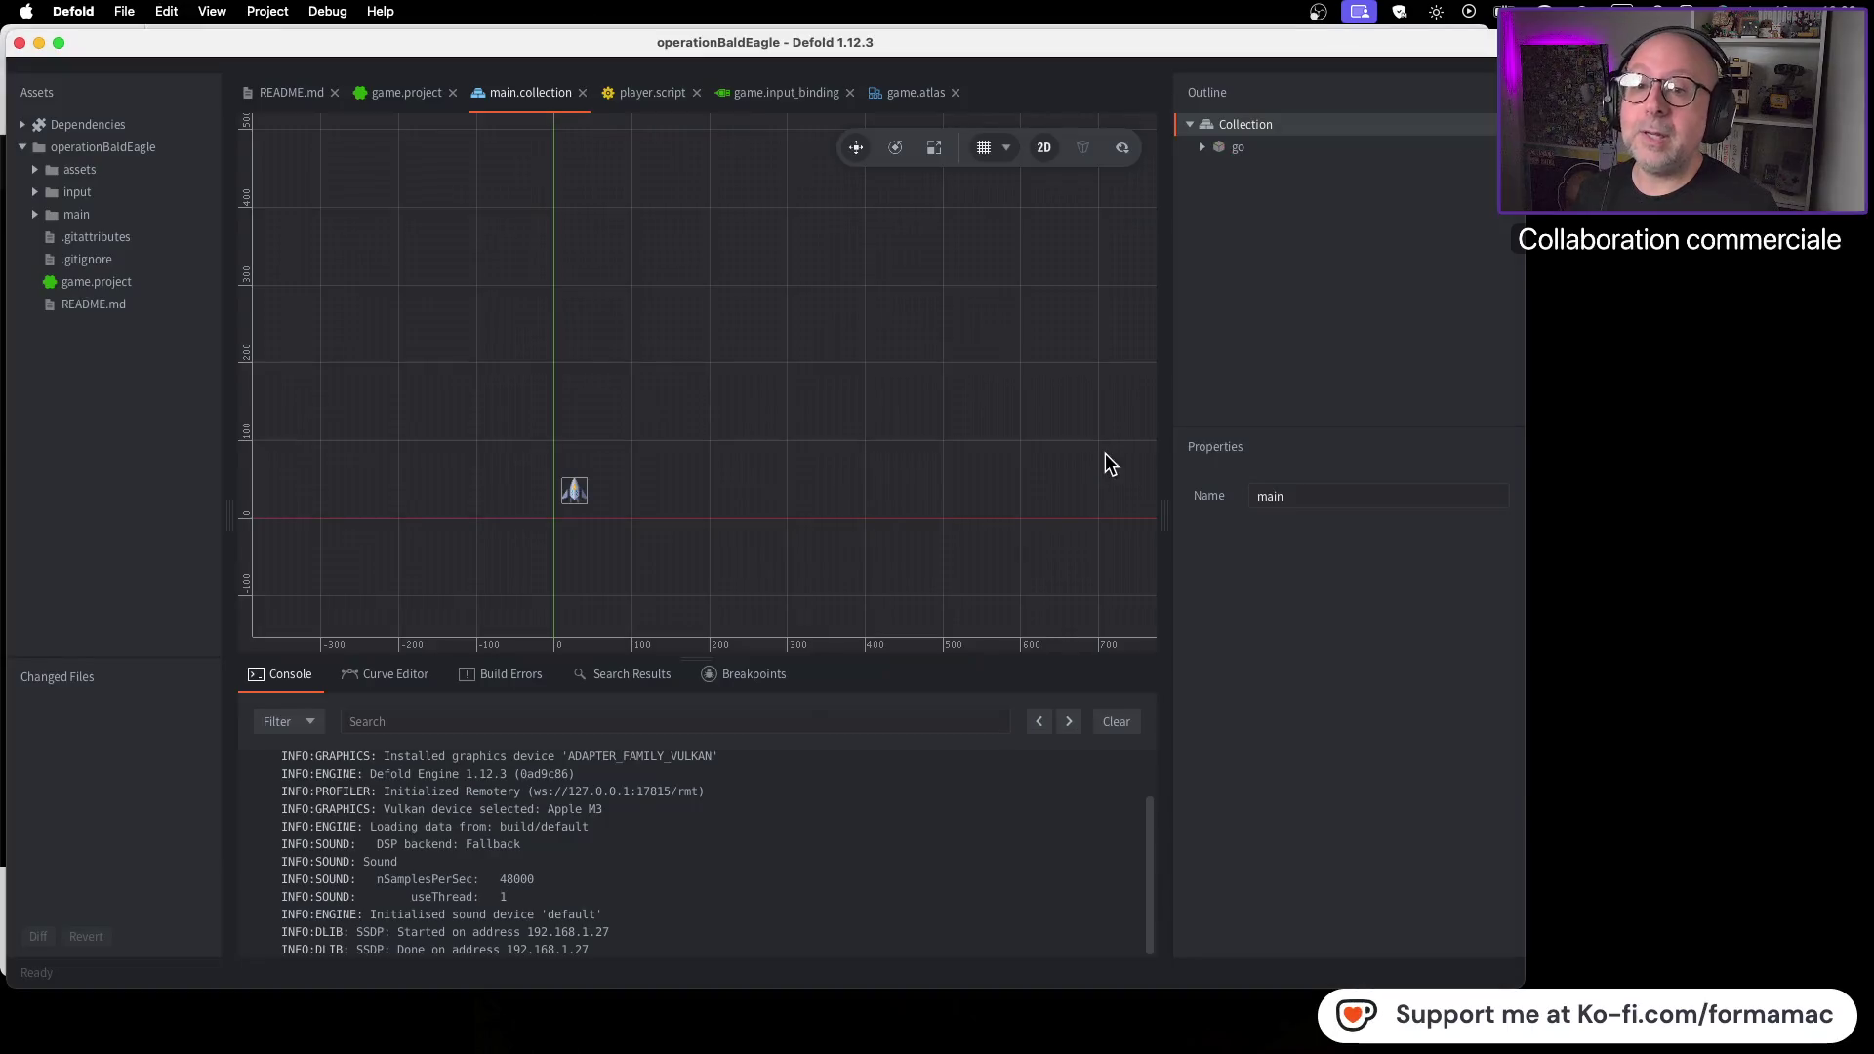
key("super+Tab")
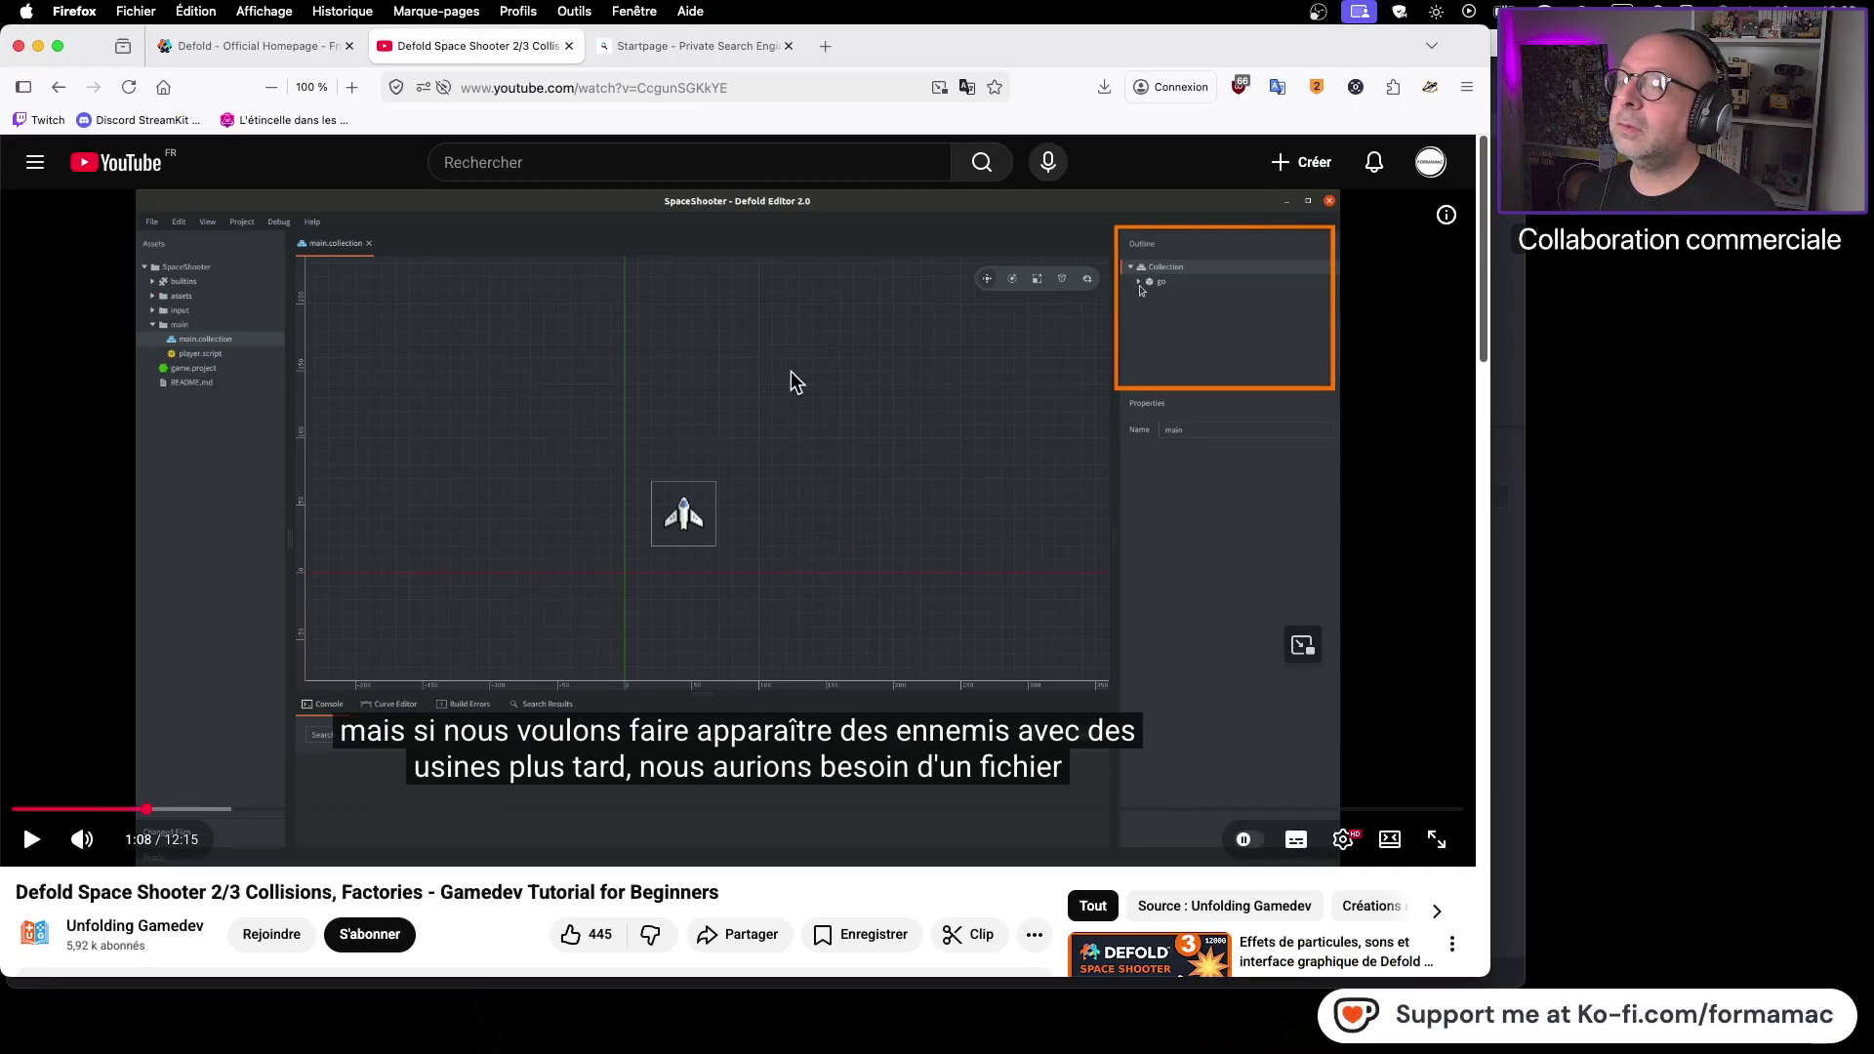
key("super+Tab")
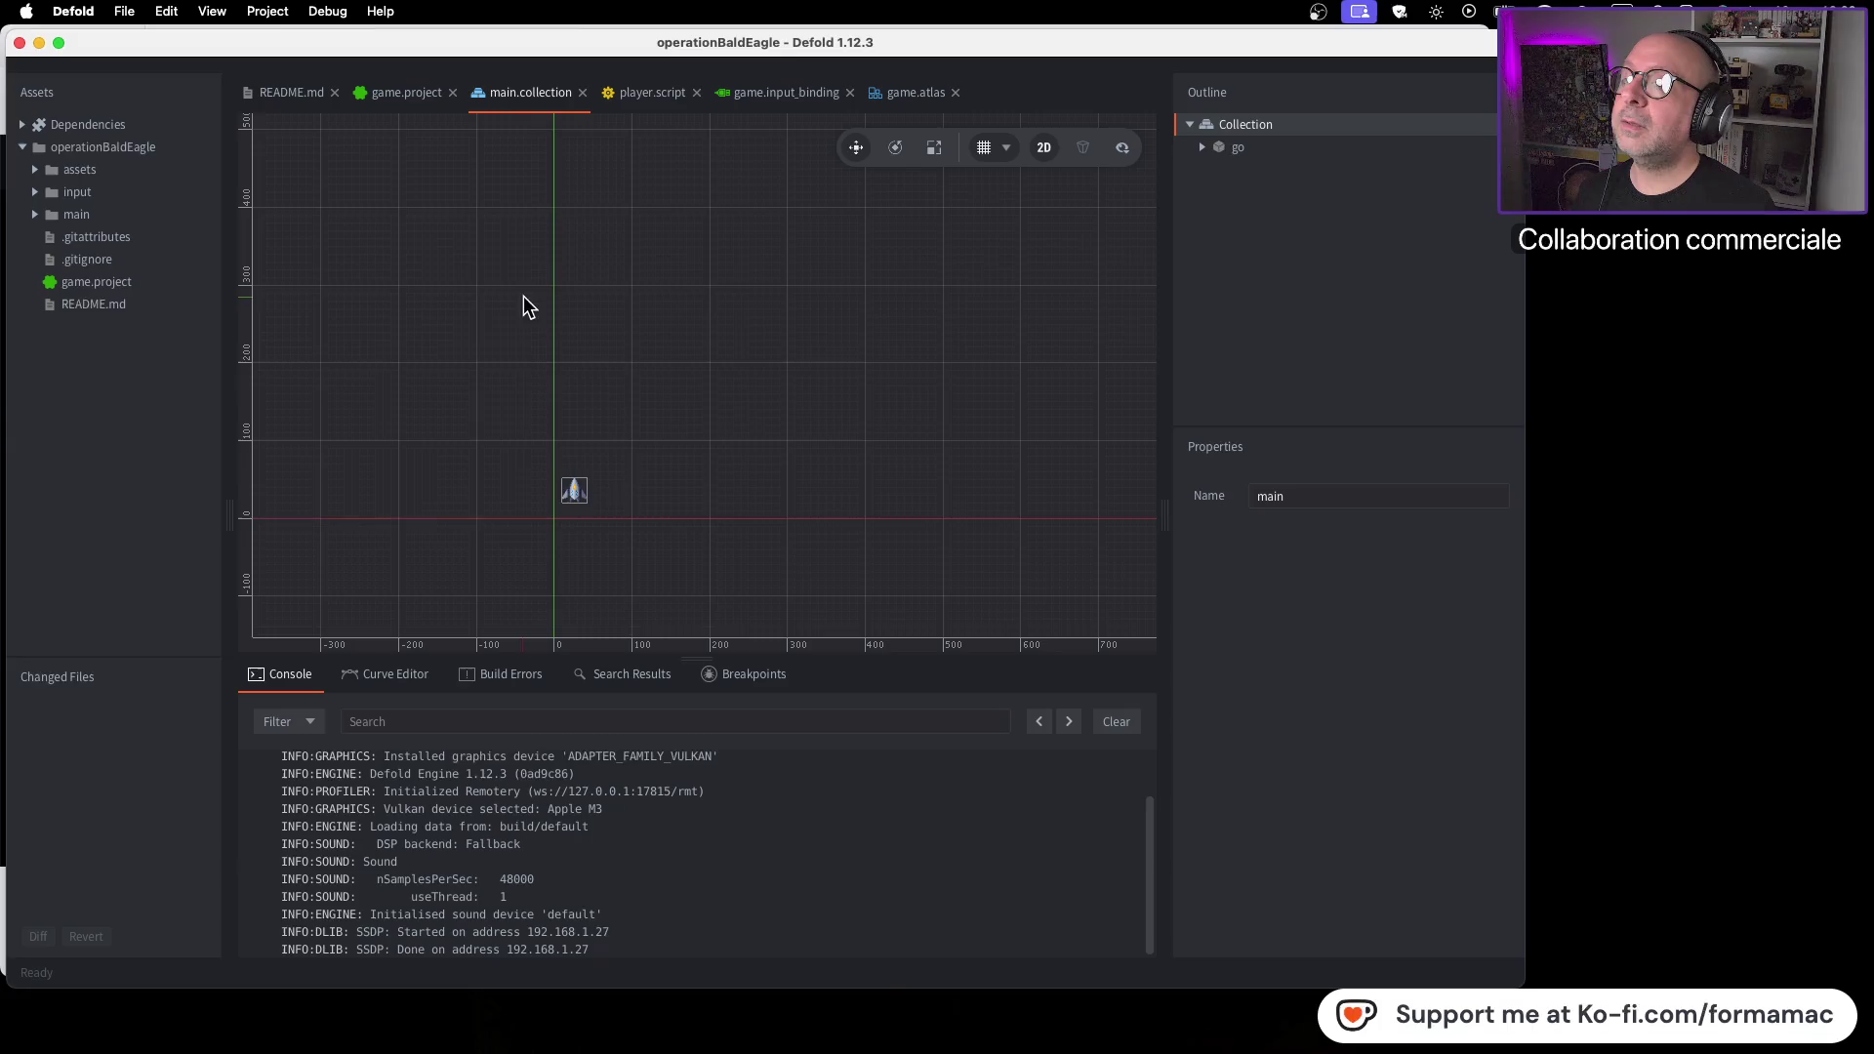
key("super+Tab")
key("space")
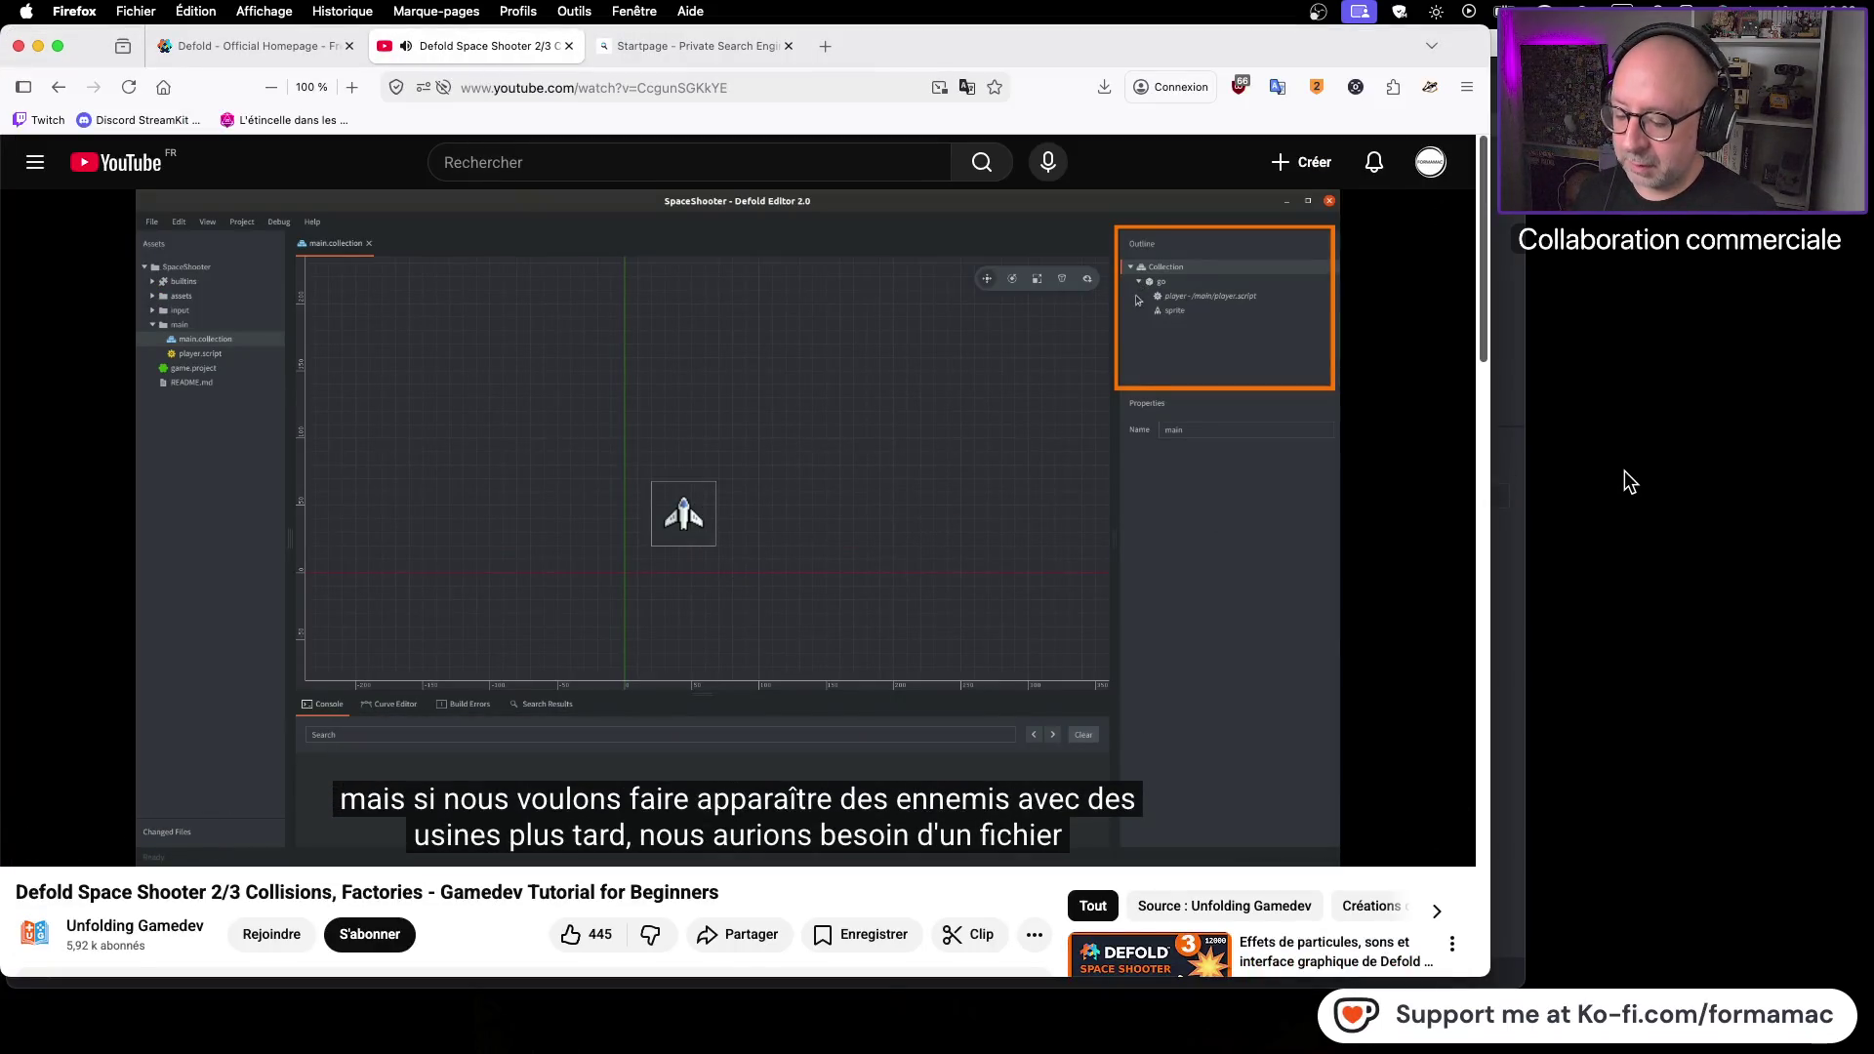
left_click(1003, 578)
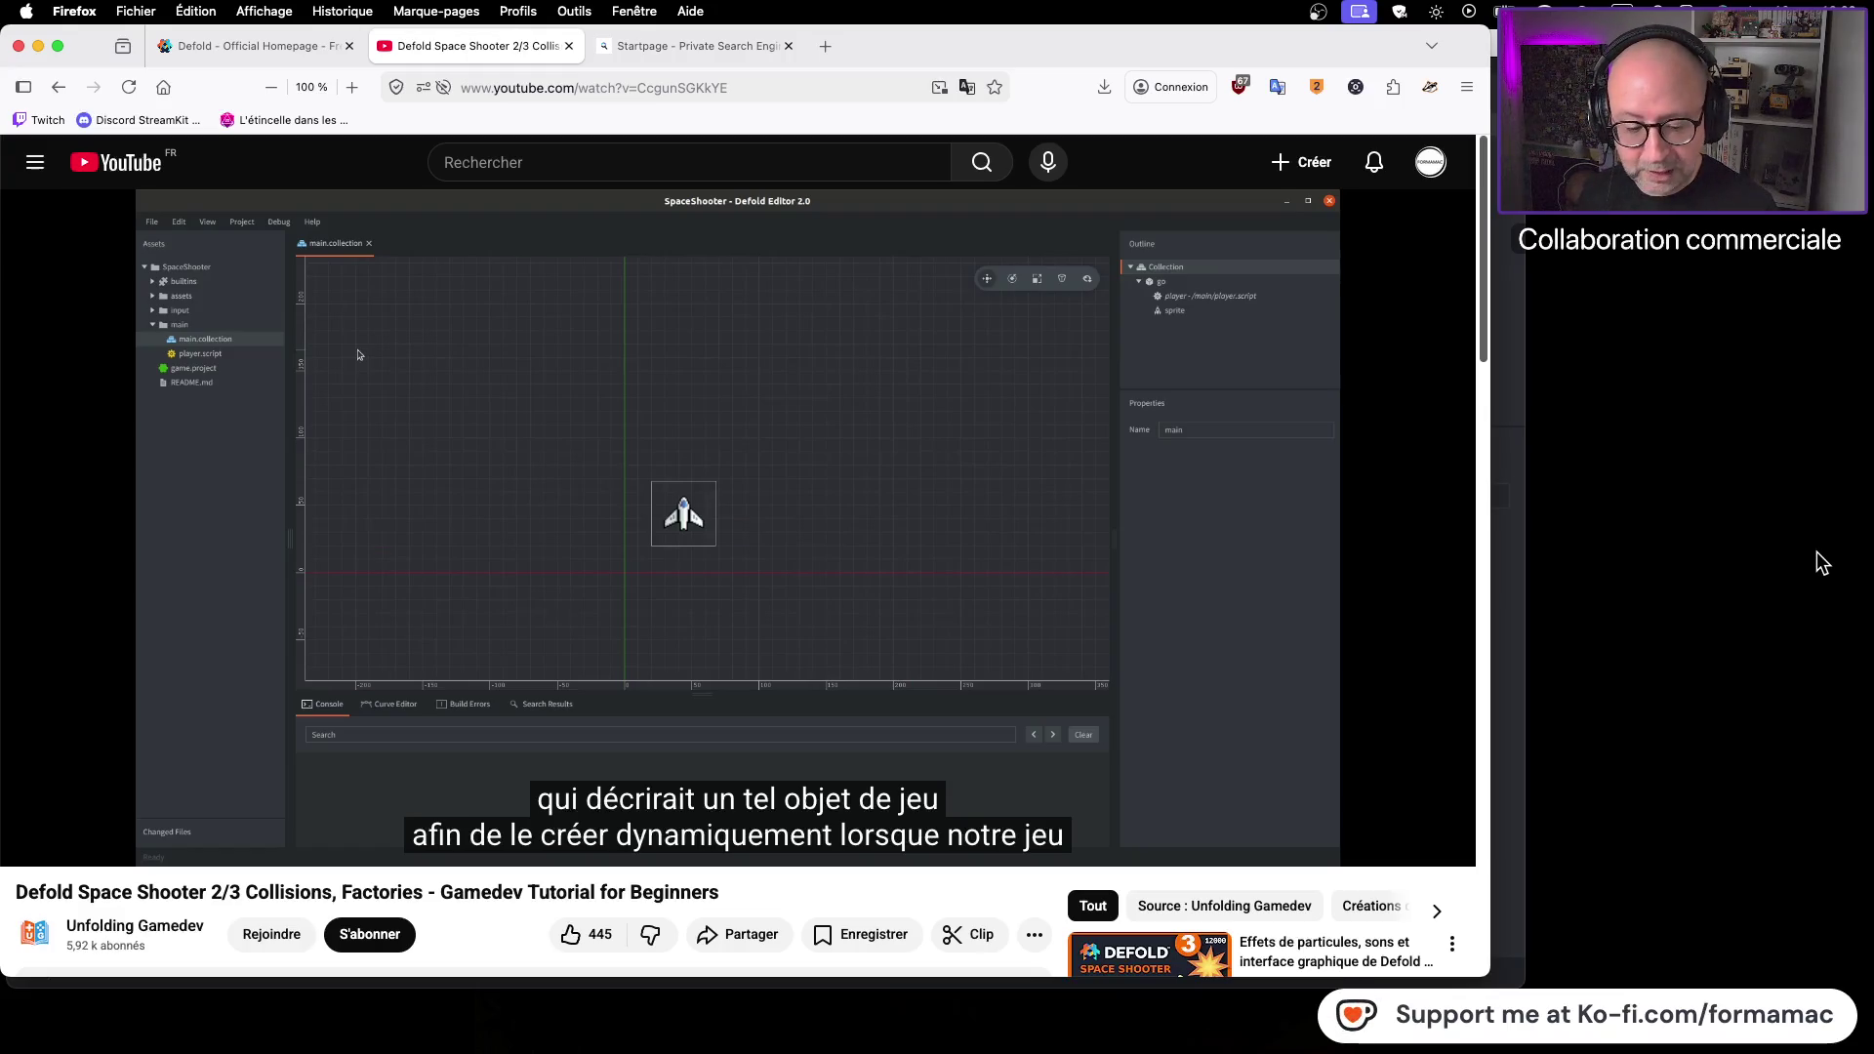
left_click(853, 647)
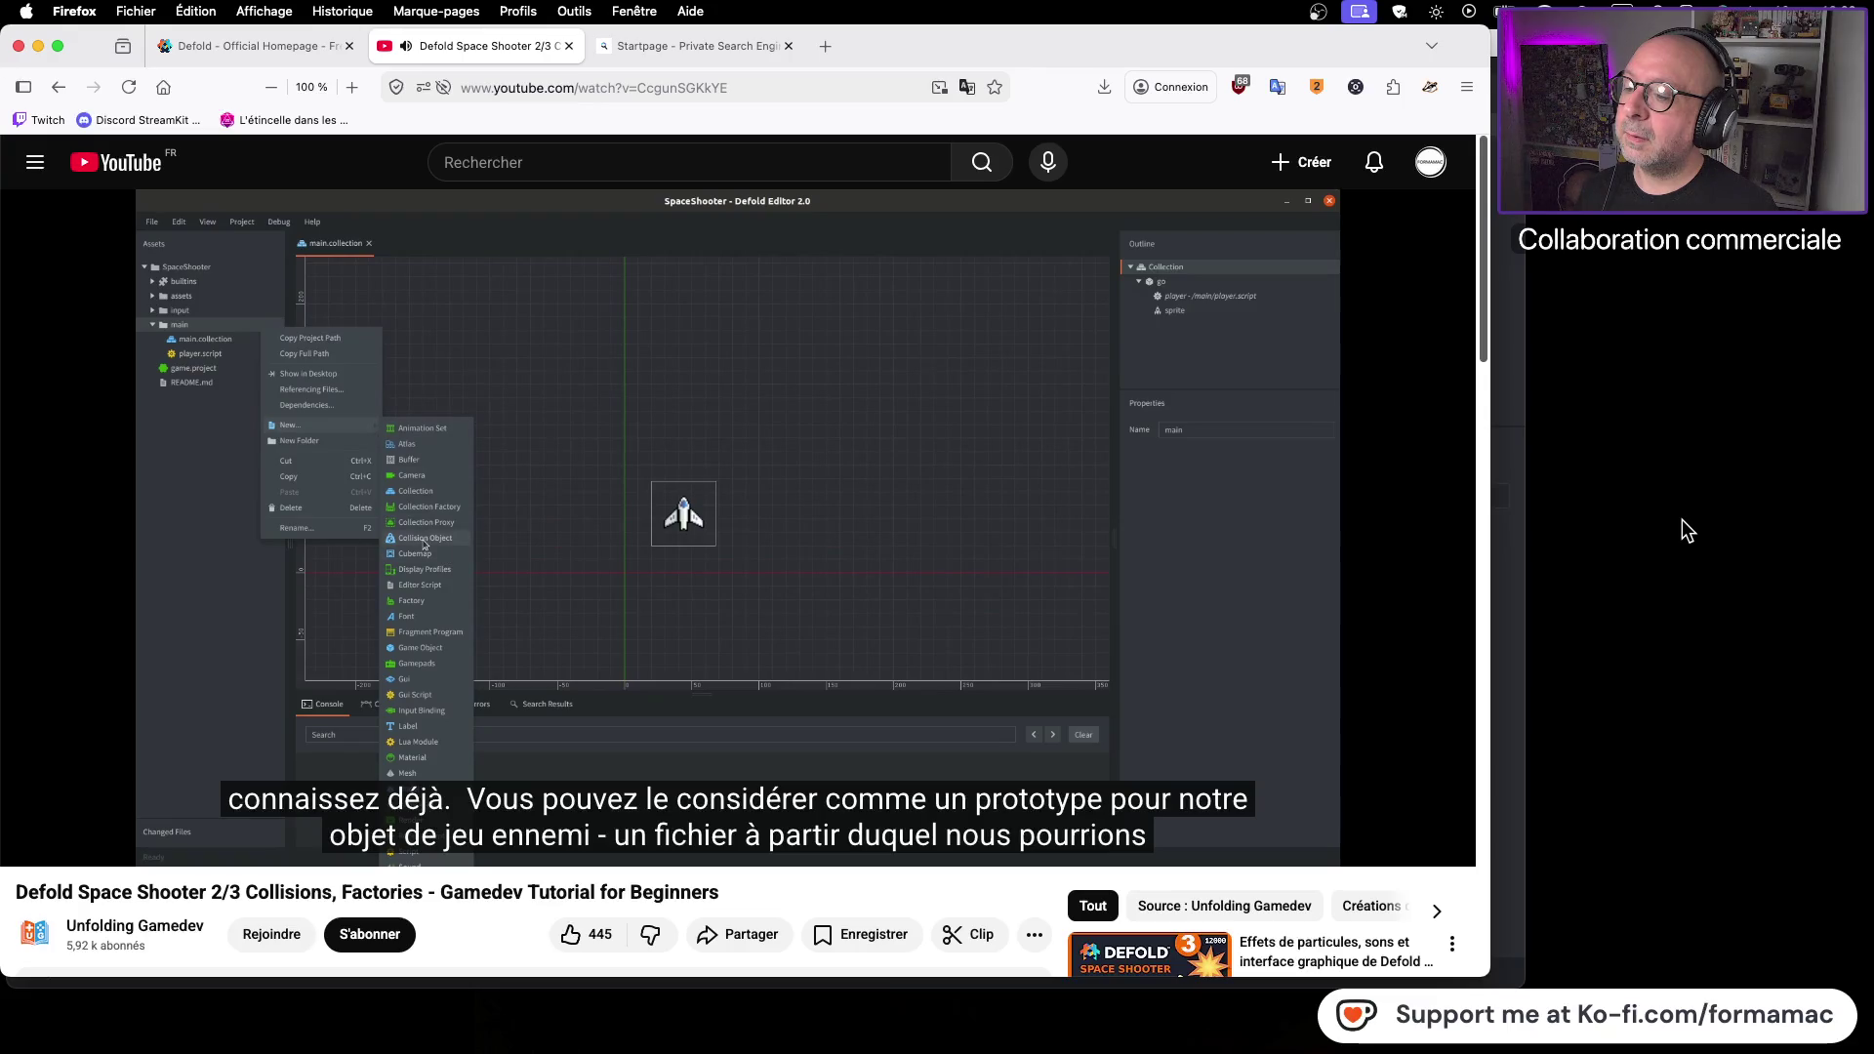
left_click(1022, 535)
Return to Defold and expand the main folder in Assets to show main.collection and player.script
key("super+Tab")
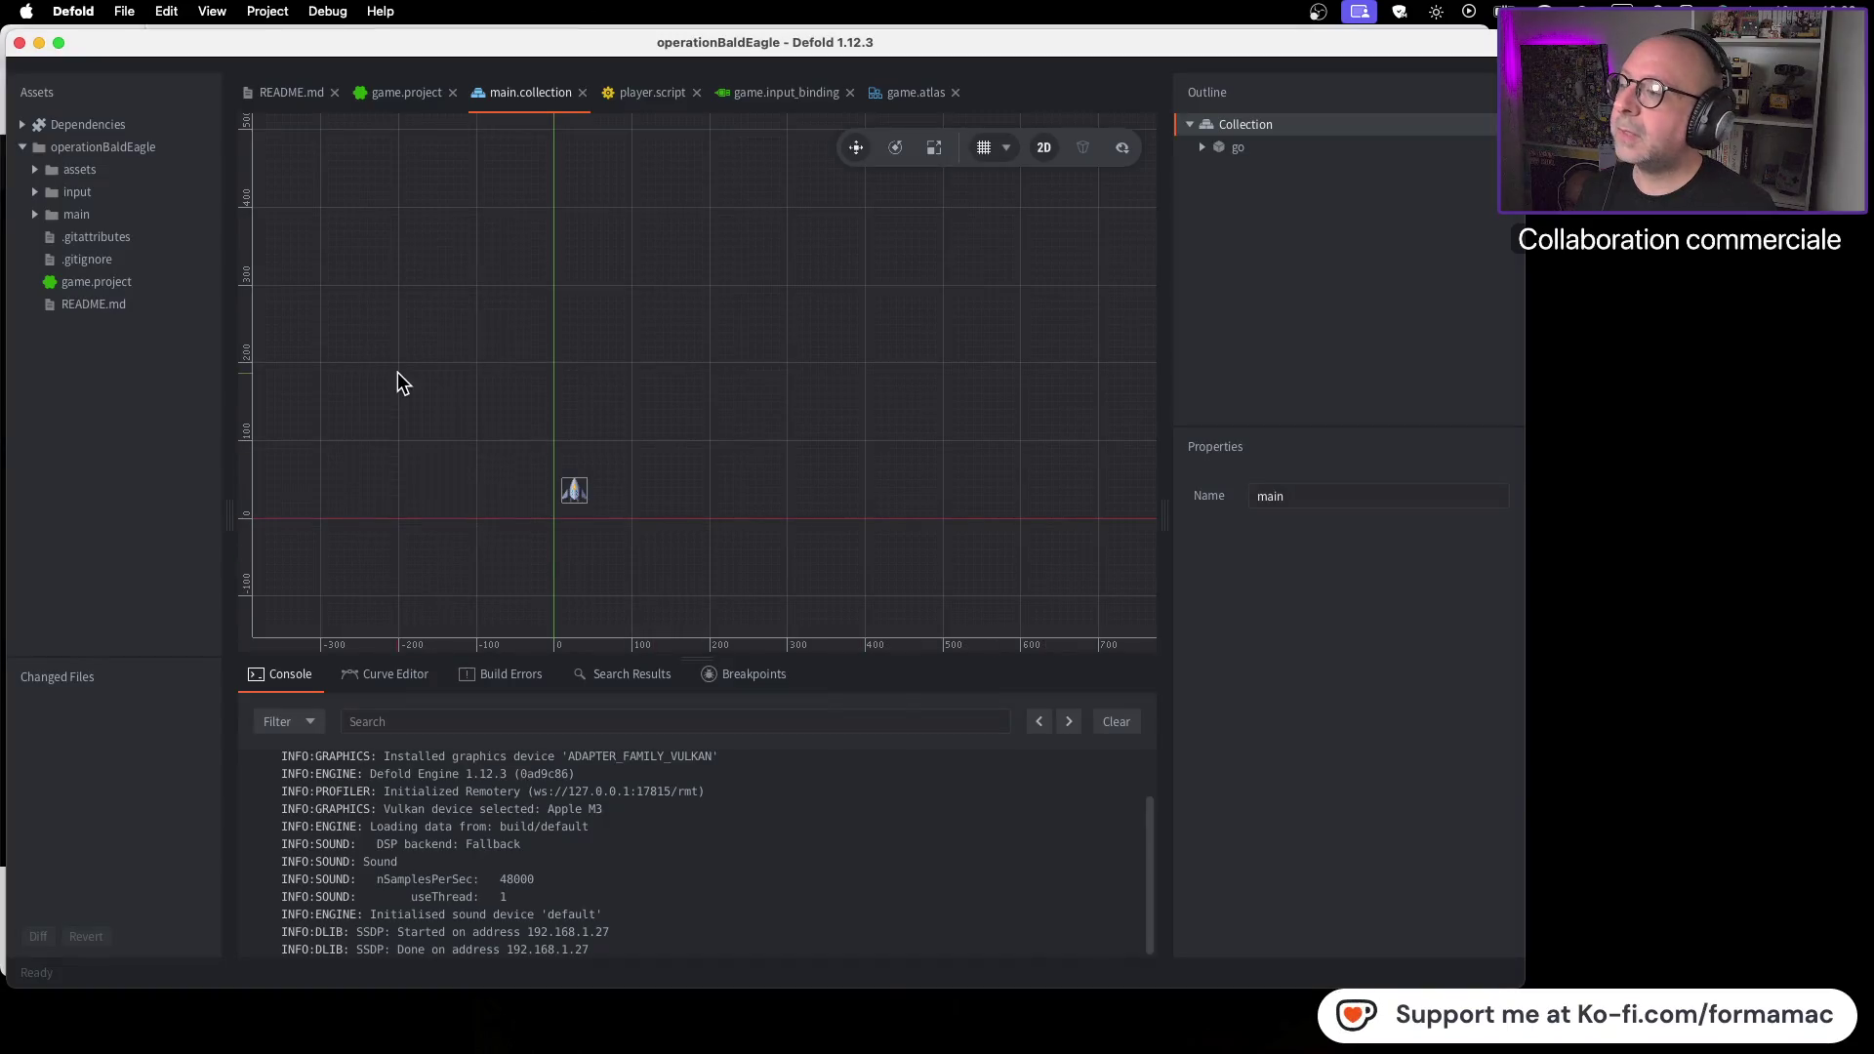
key("super+Tab")
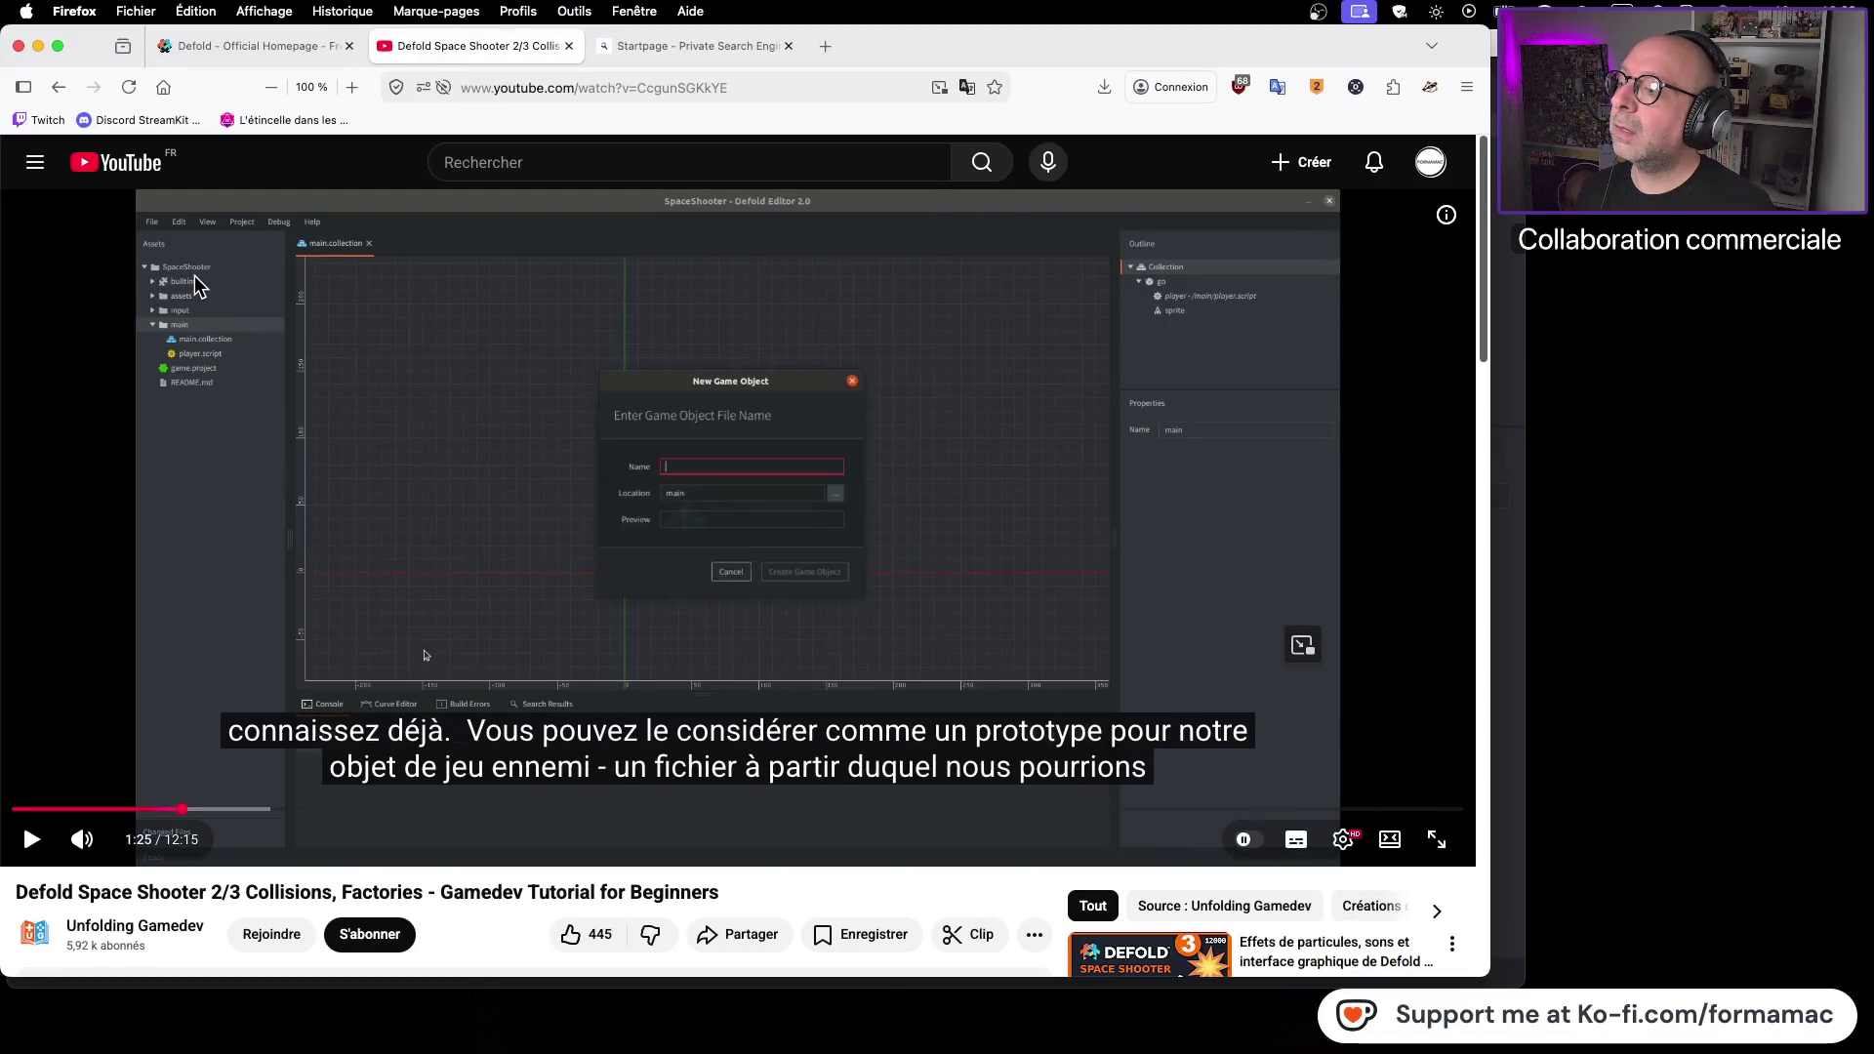
key("super+Tab")
left_click(37, 212)
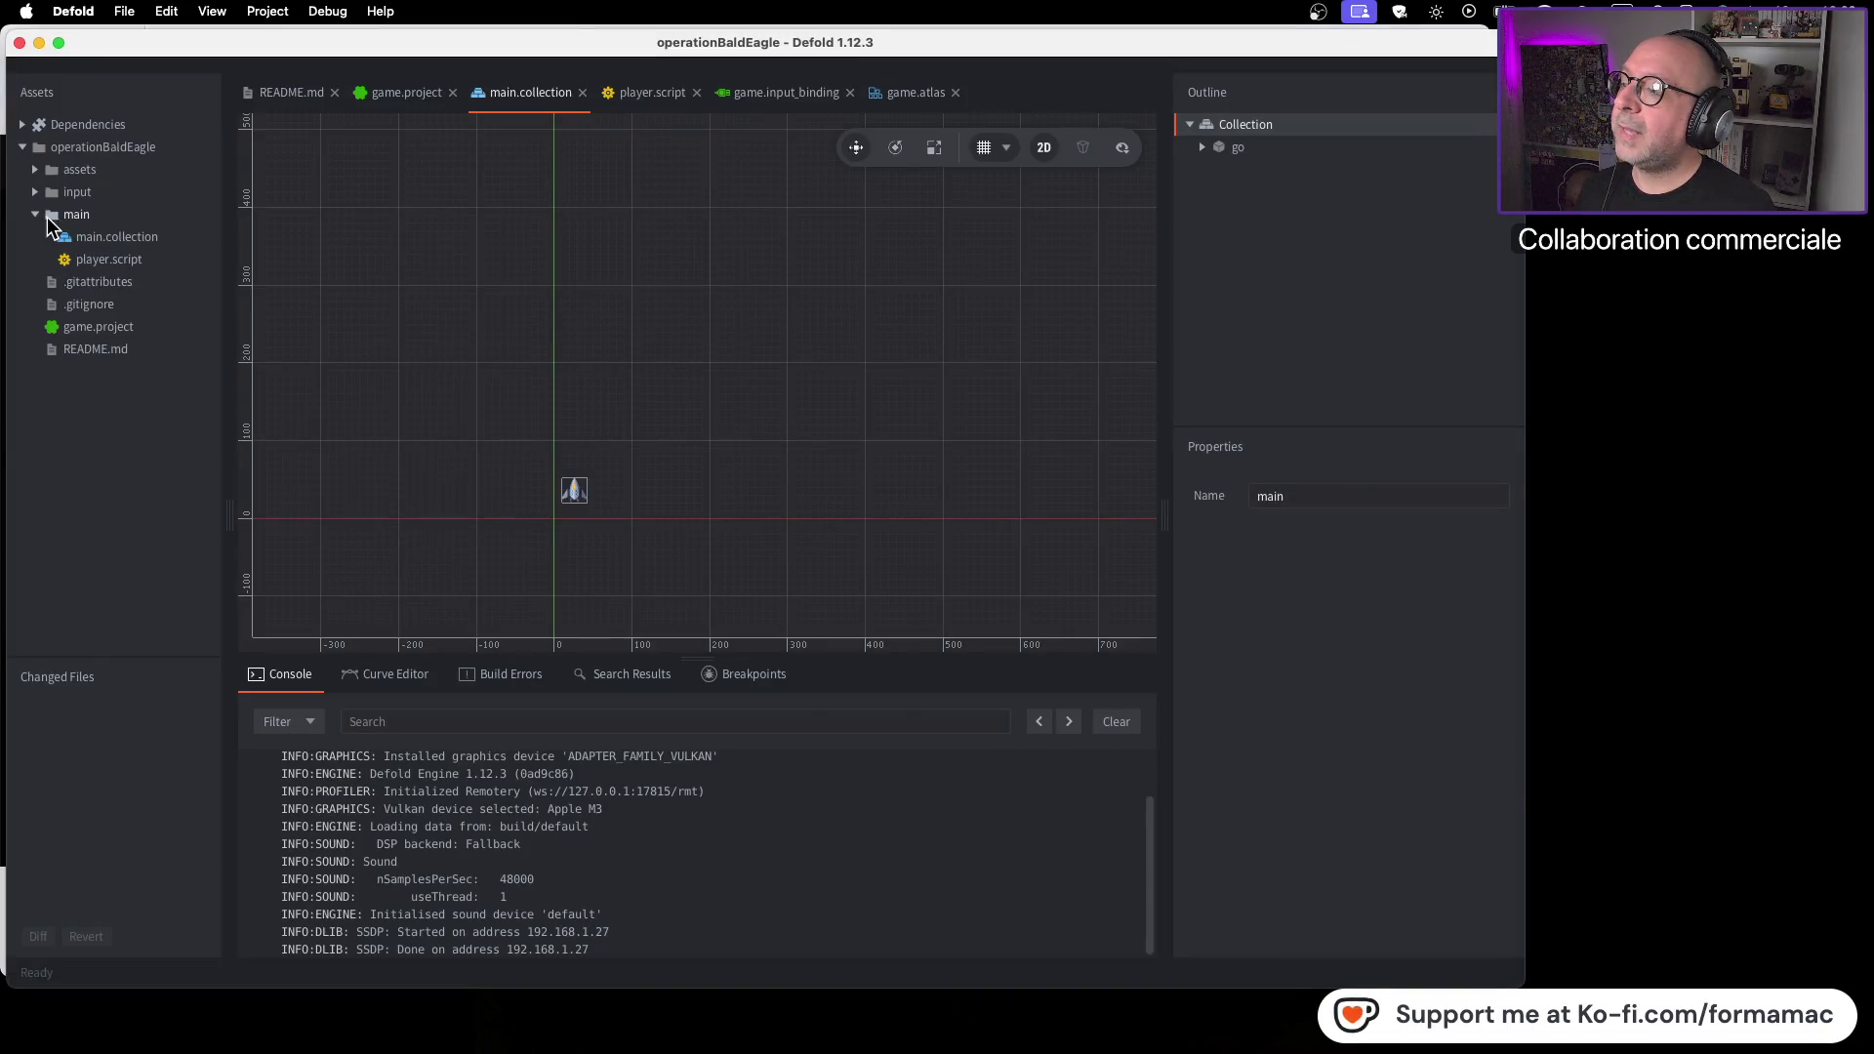
Start a new Collision Object file in the main folder, then resume the tutorial video
right_click(82, 217)
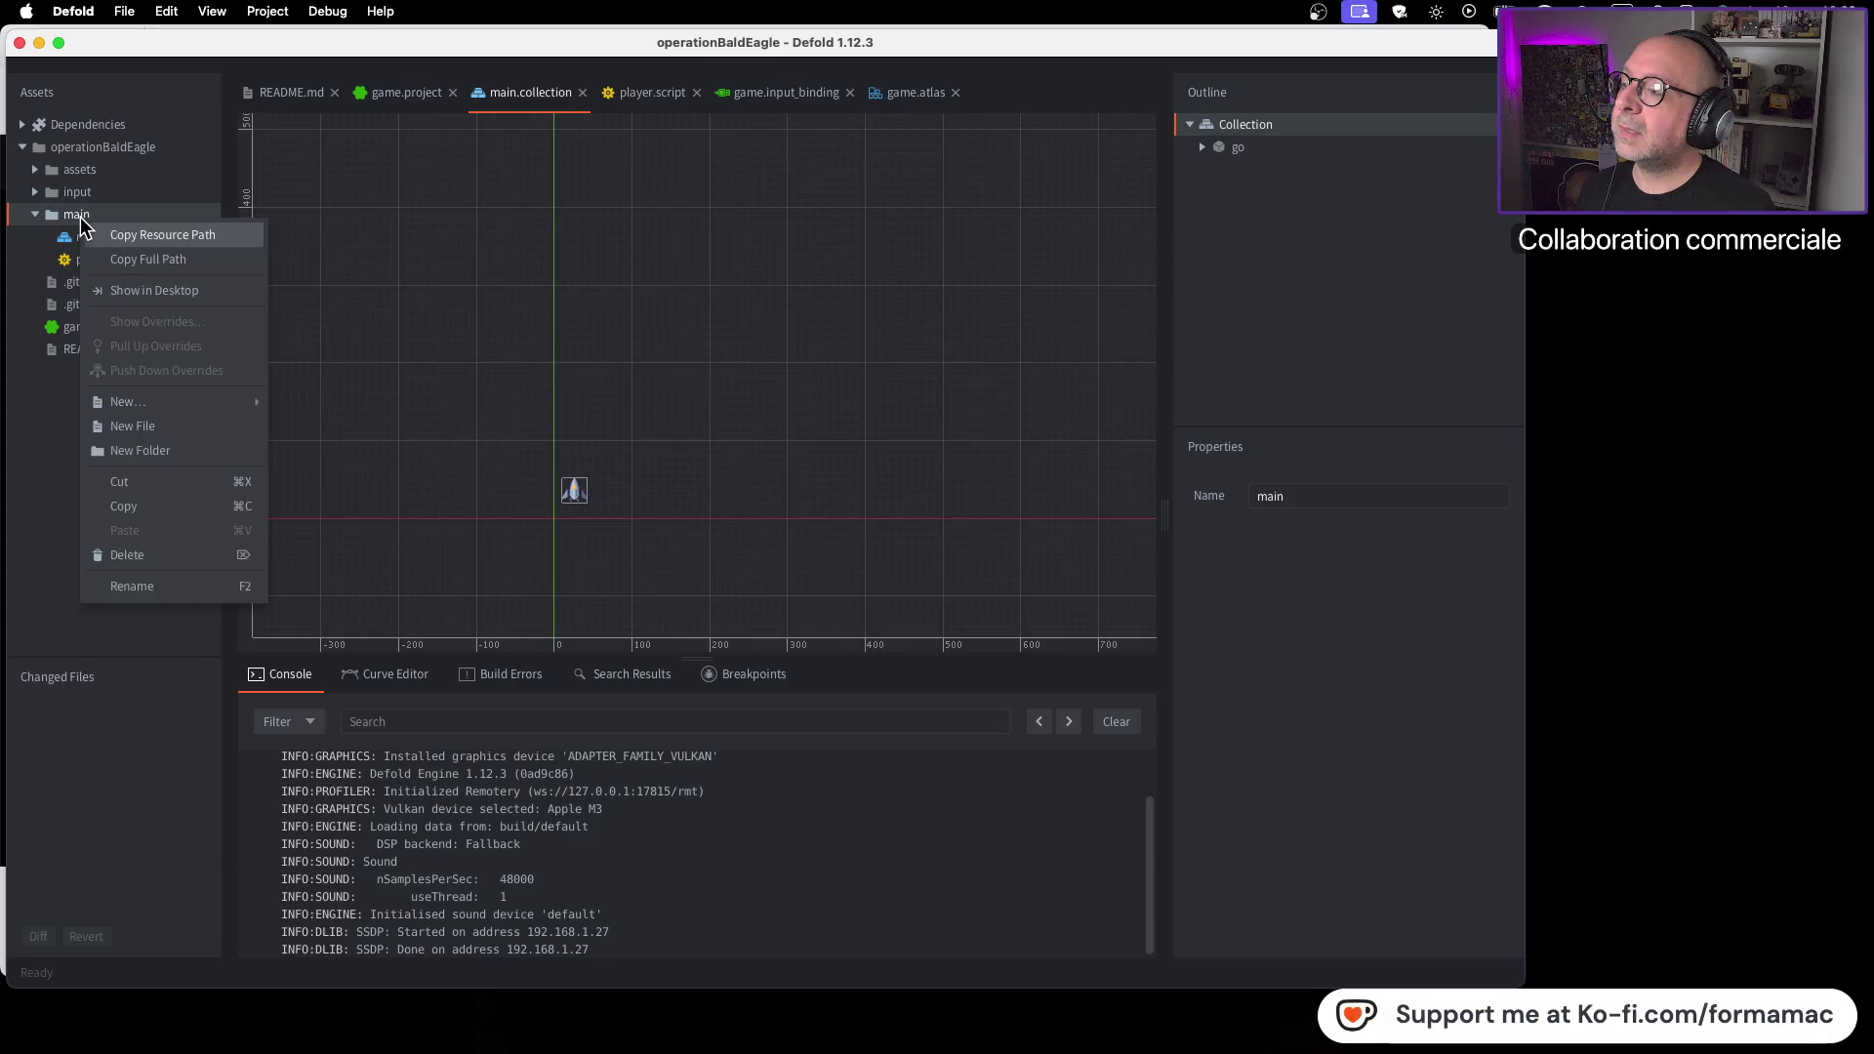
mouse_move(202, 405)
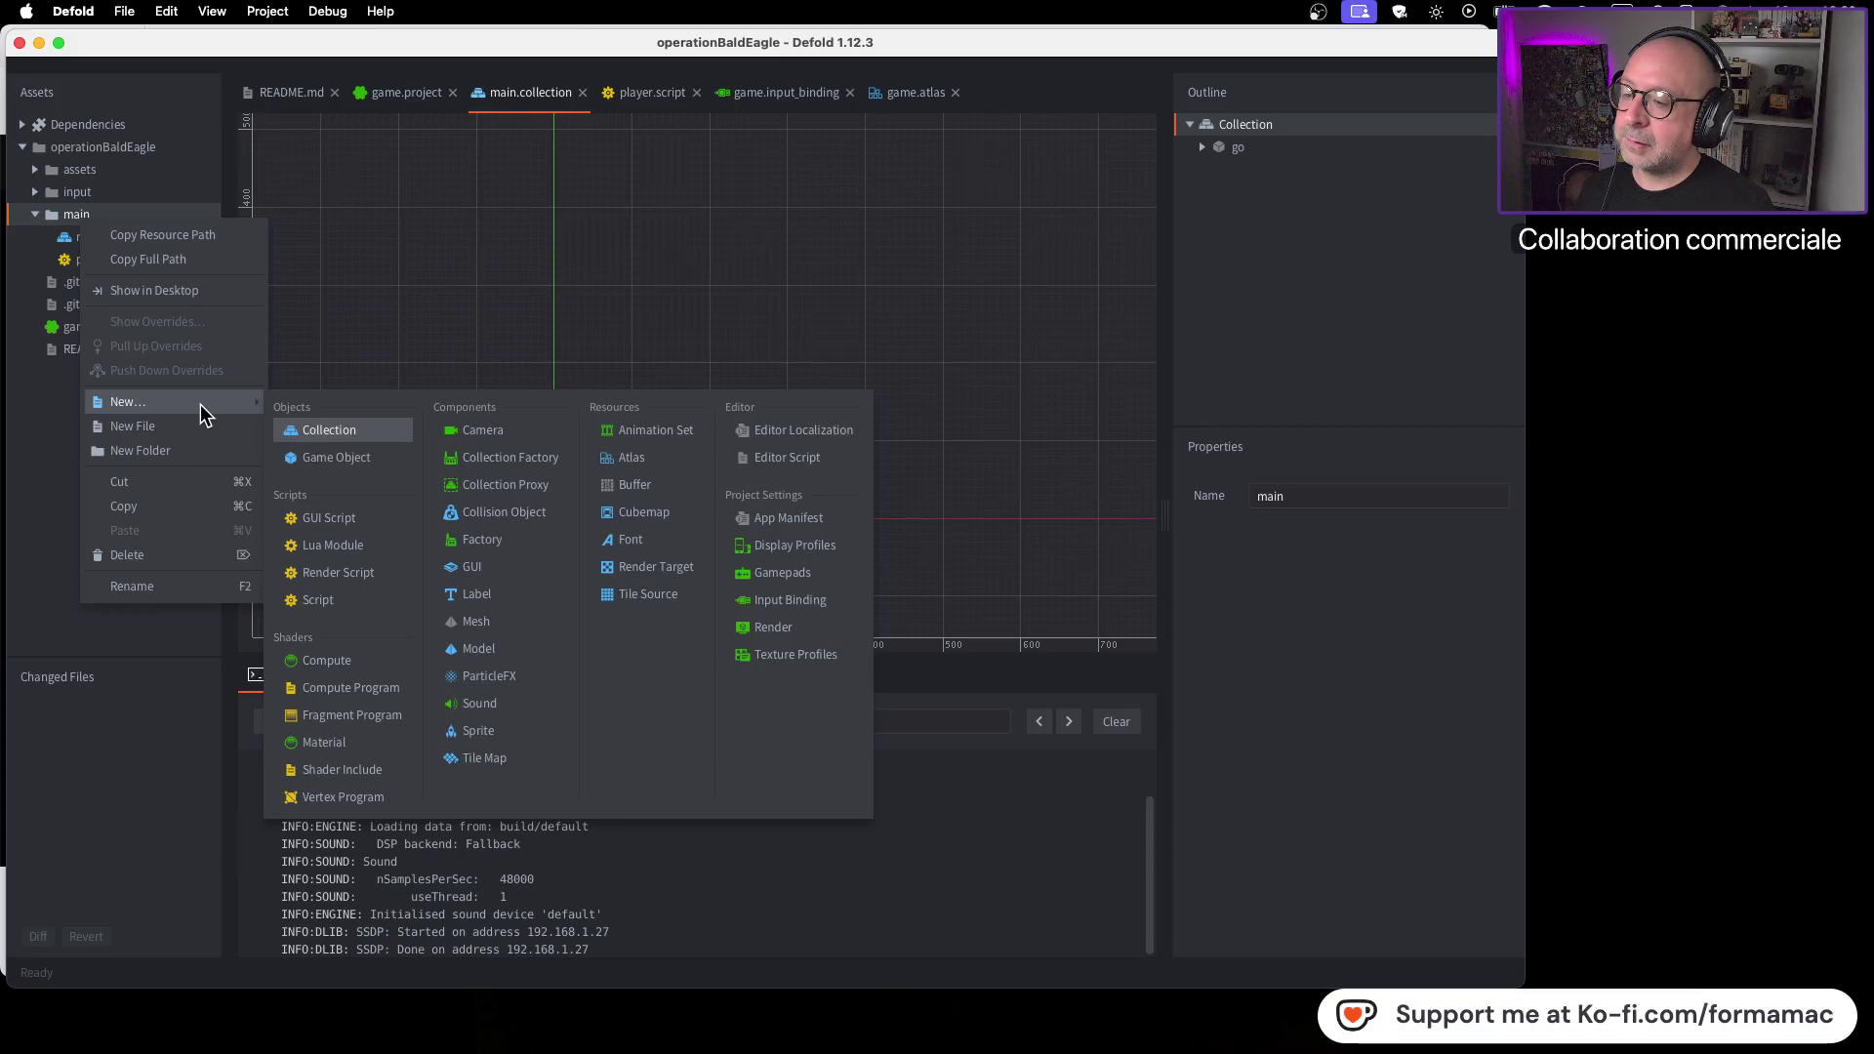
left_click(474, 516)
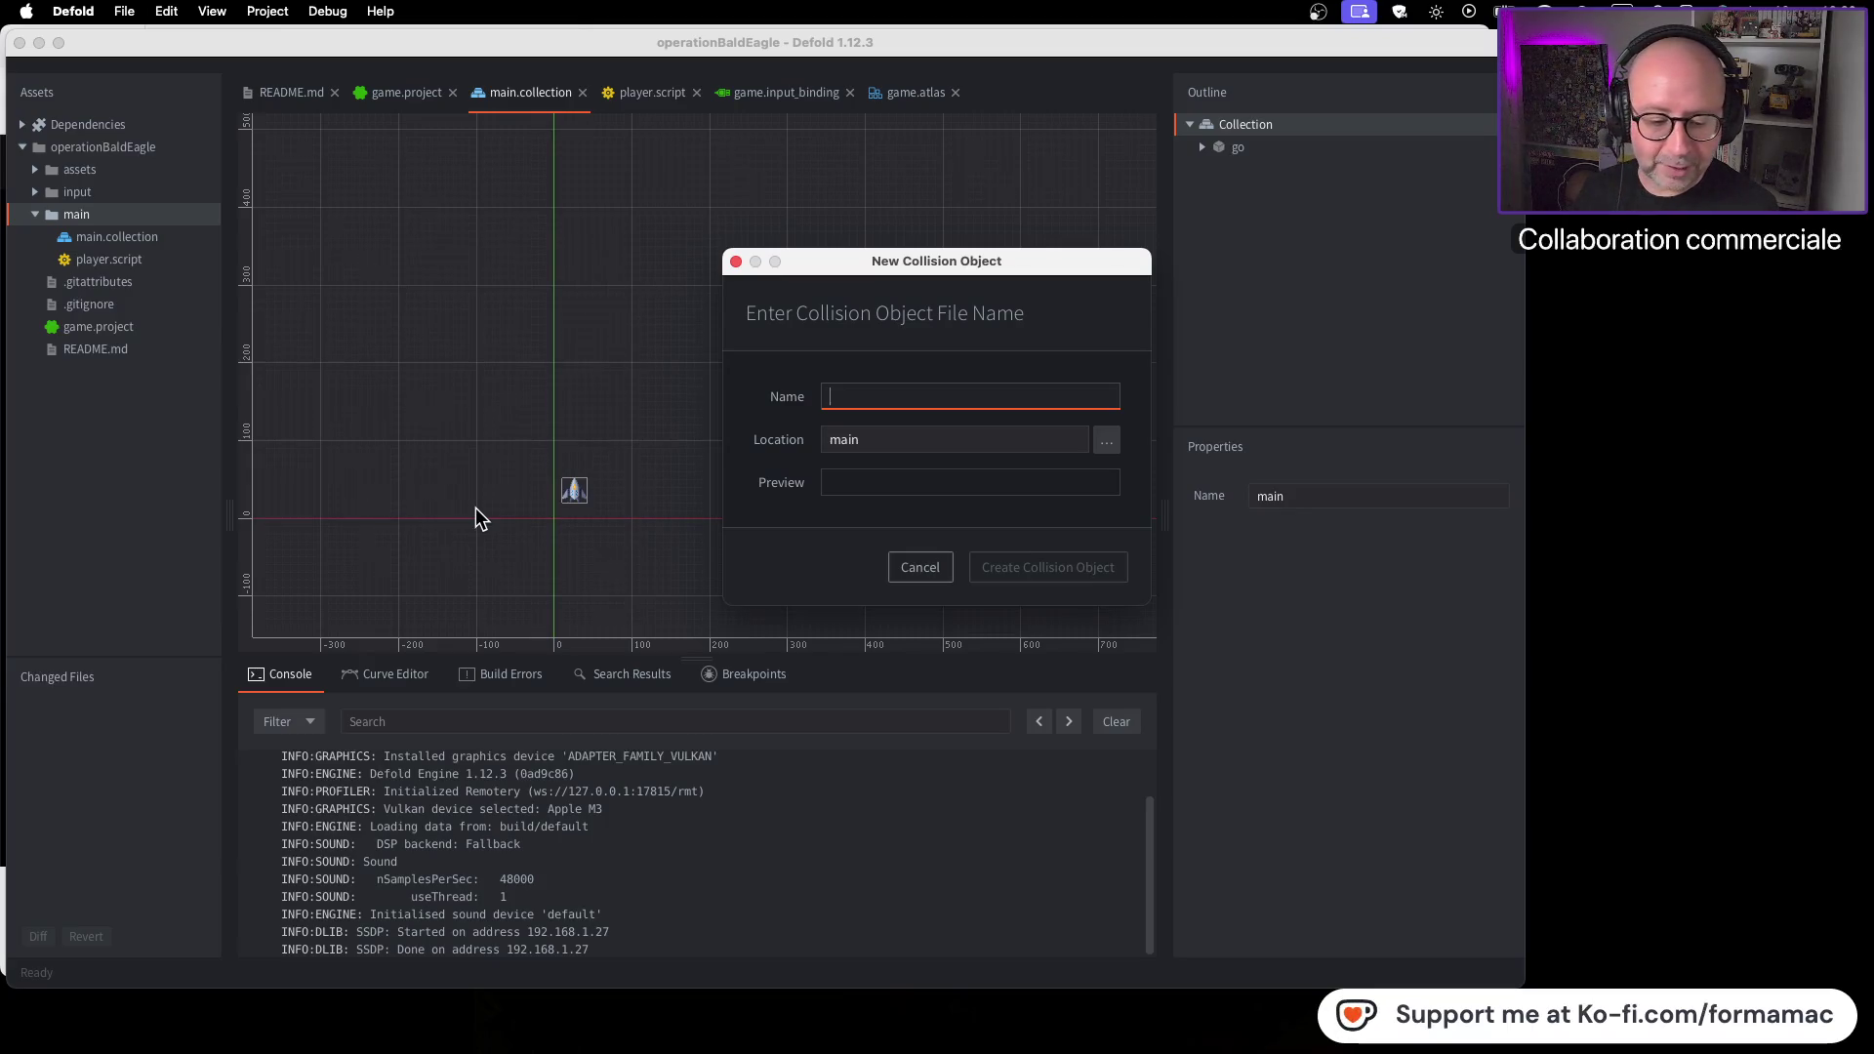
key("super+Tab")
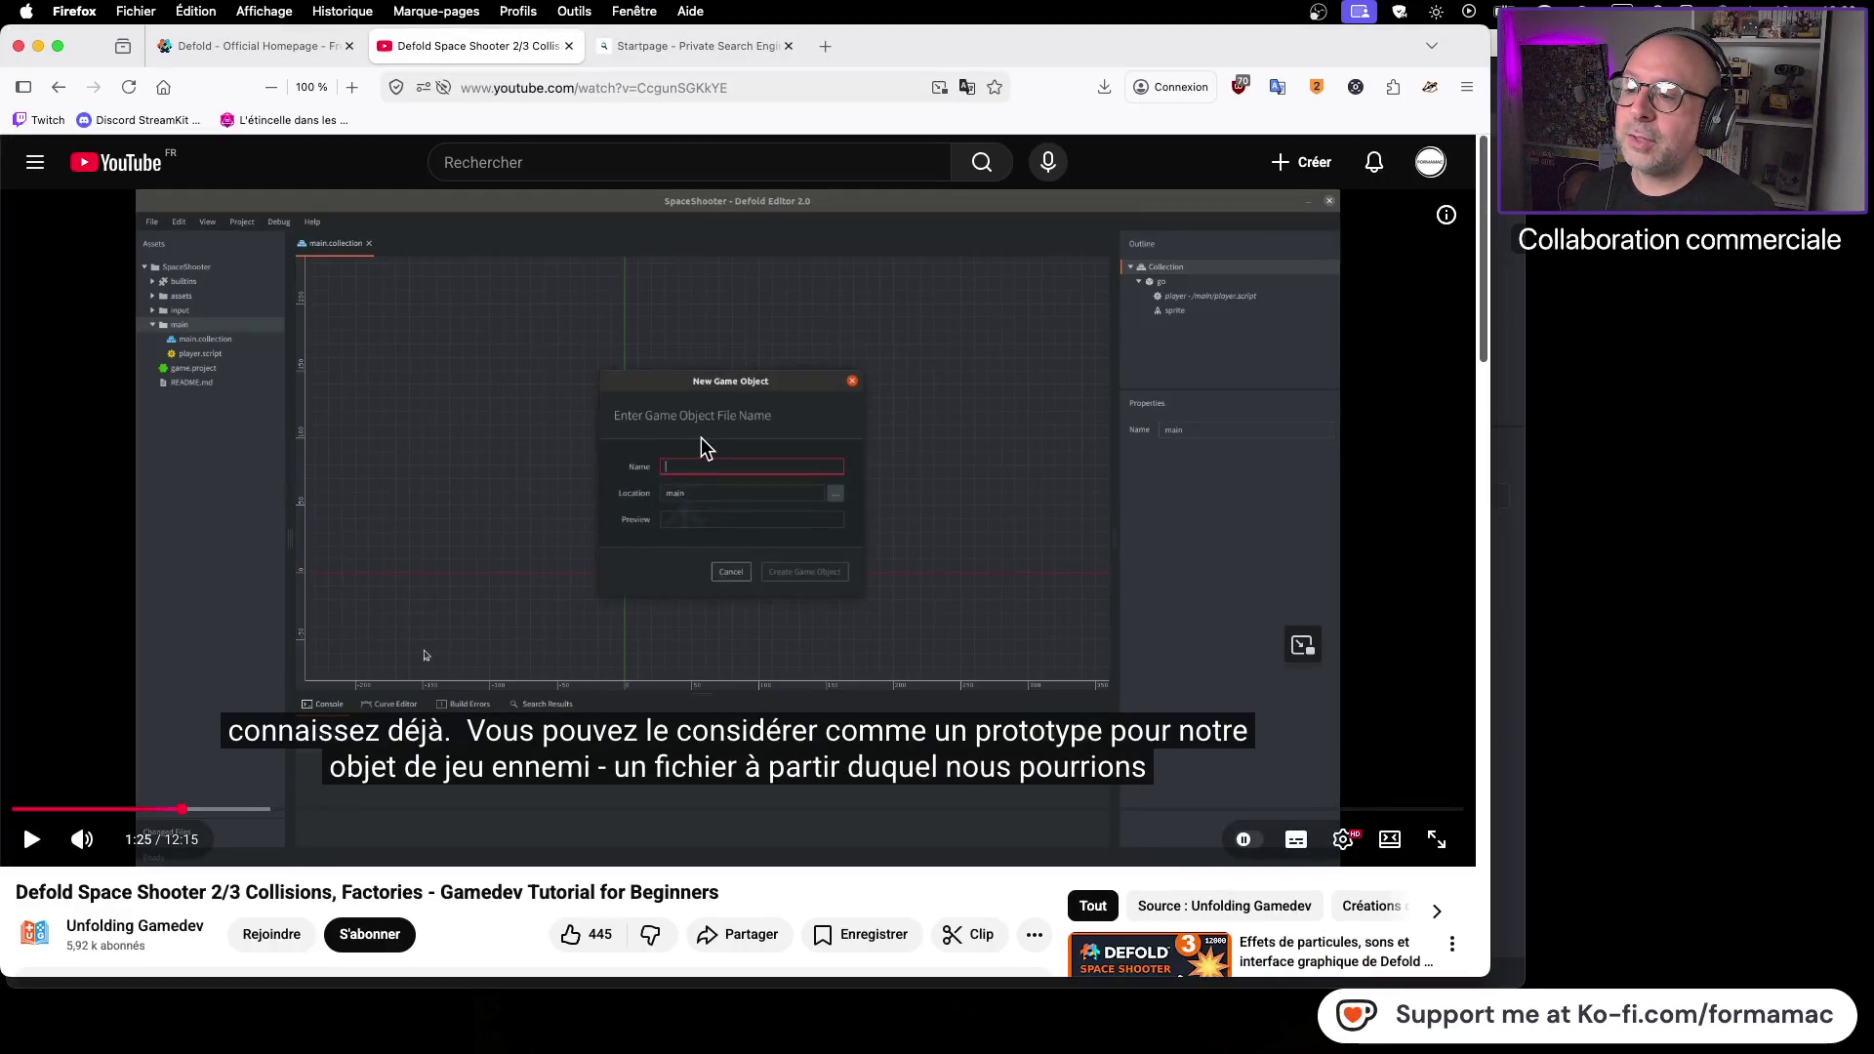
key("super+Tab")
key("super+Tab")
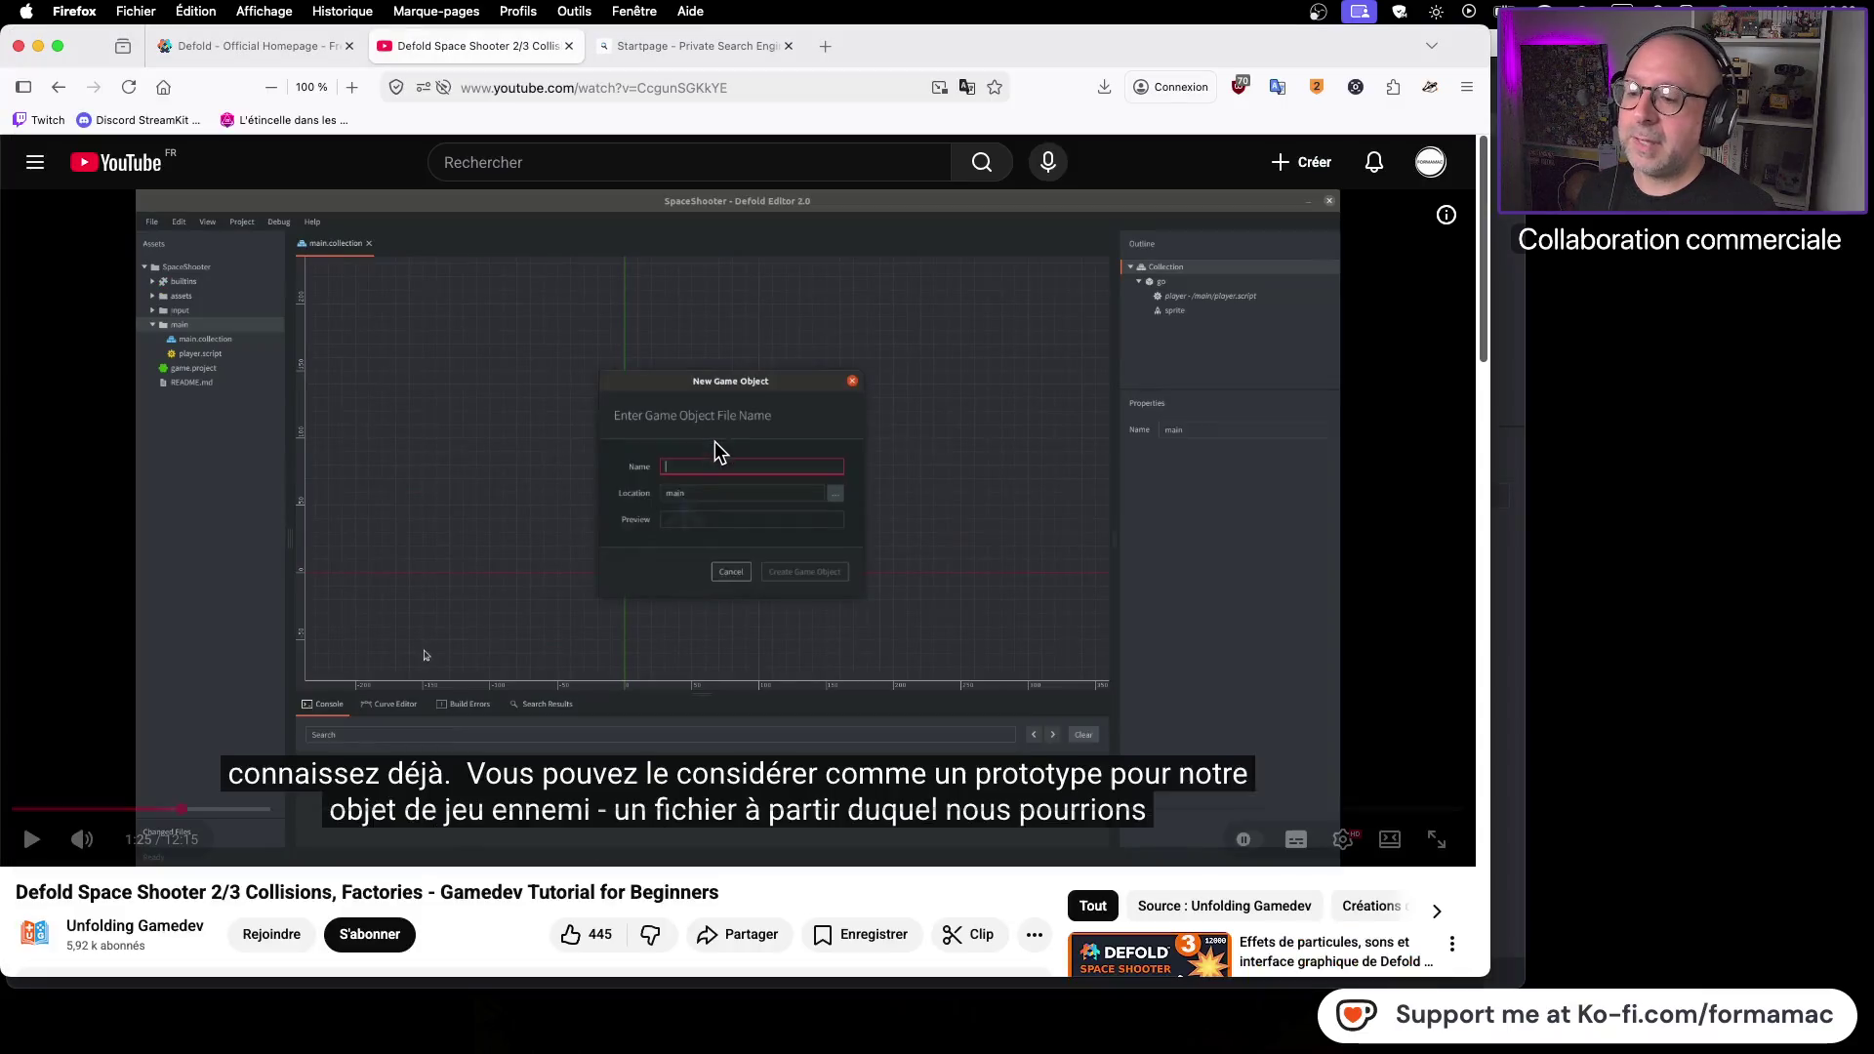
left_click(709, 544)
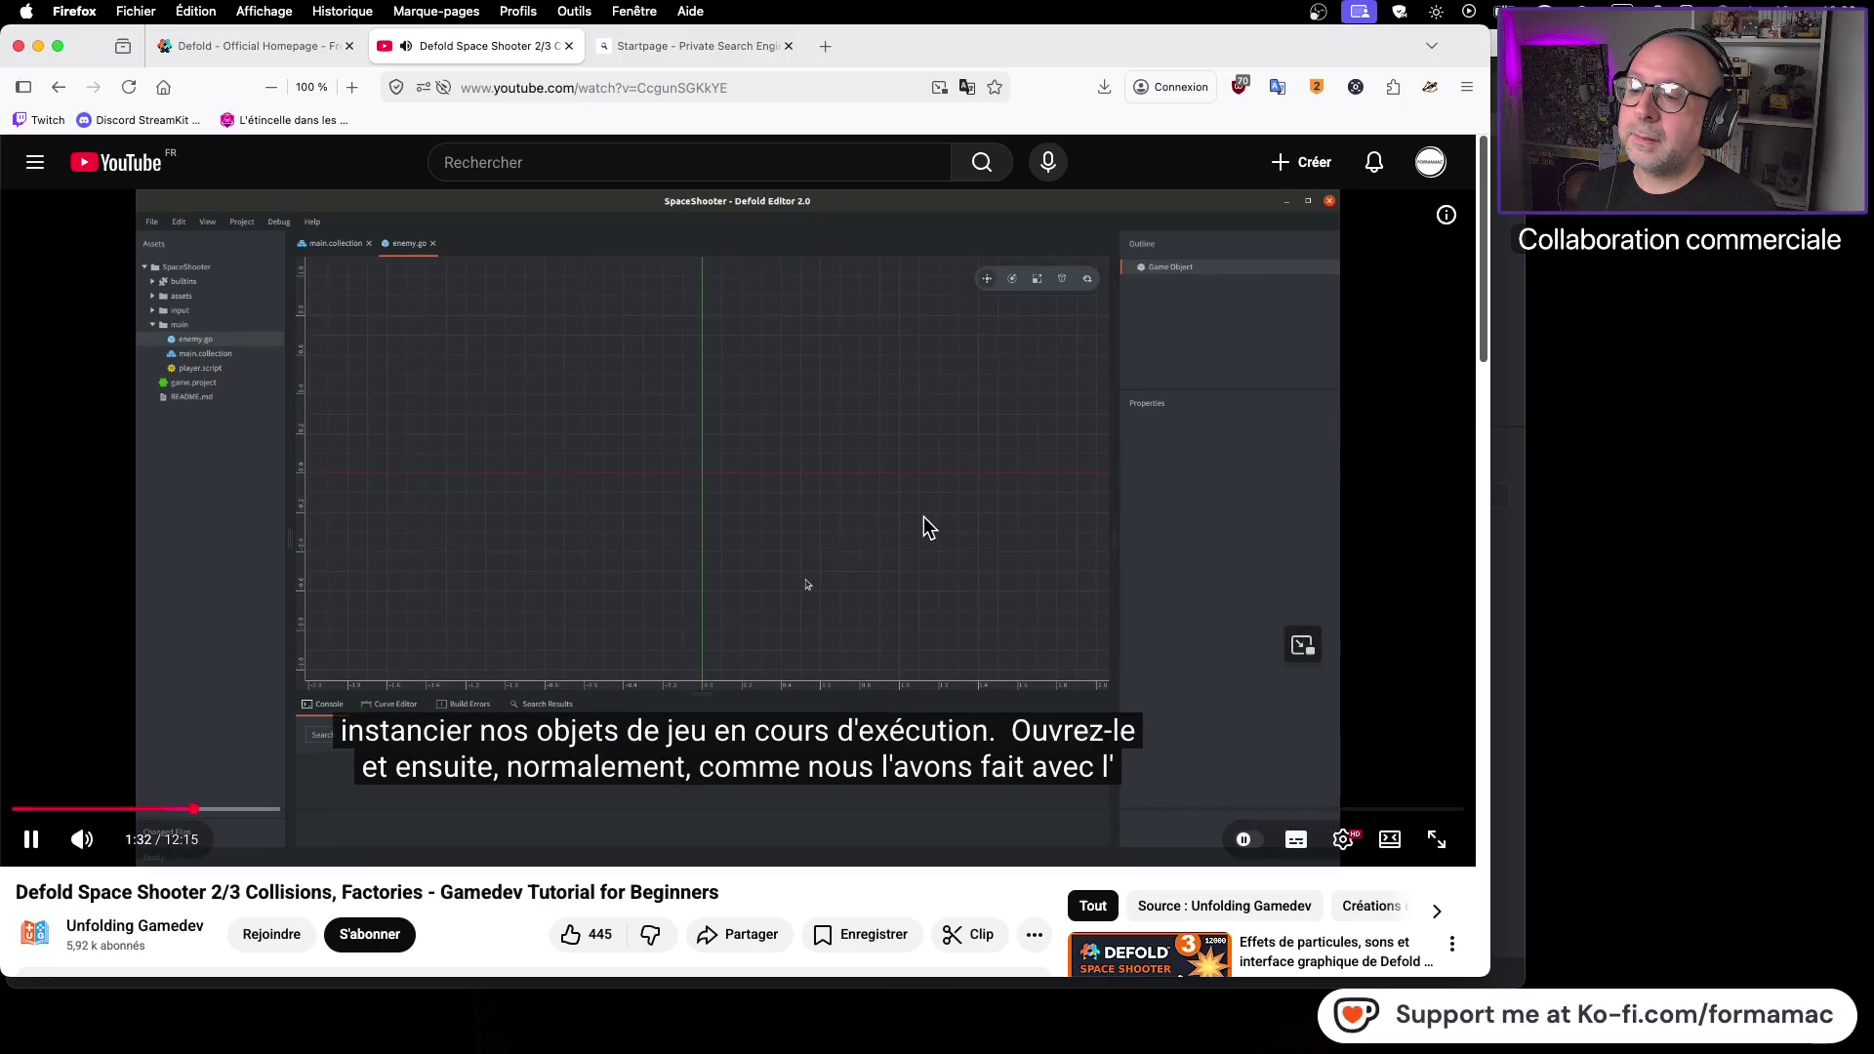
Name the new collision object enemy and rewind the tutorial to 1:29
key("super+Tab")
type("enemy")
key("super+Tab")
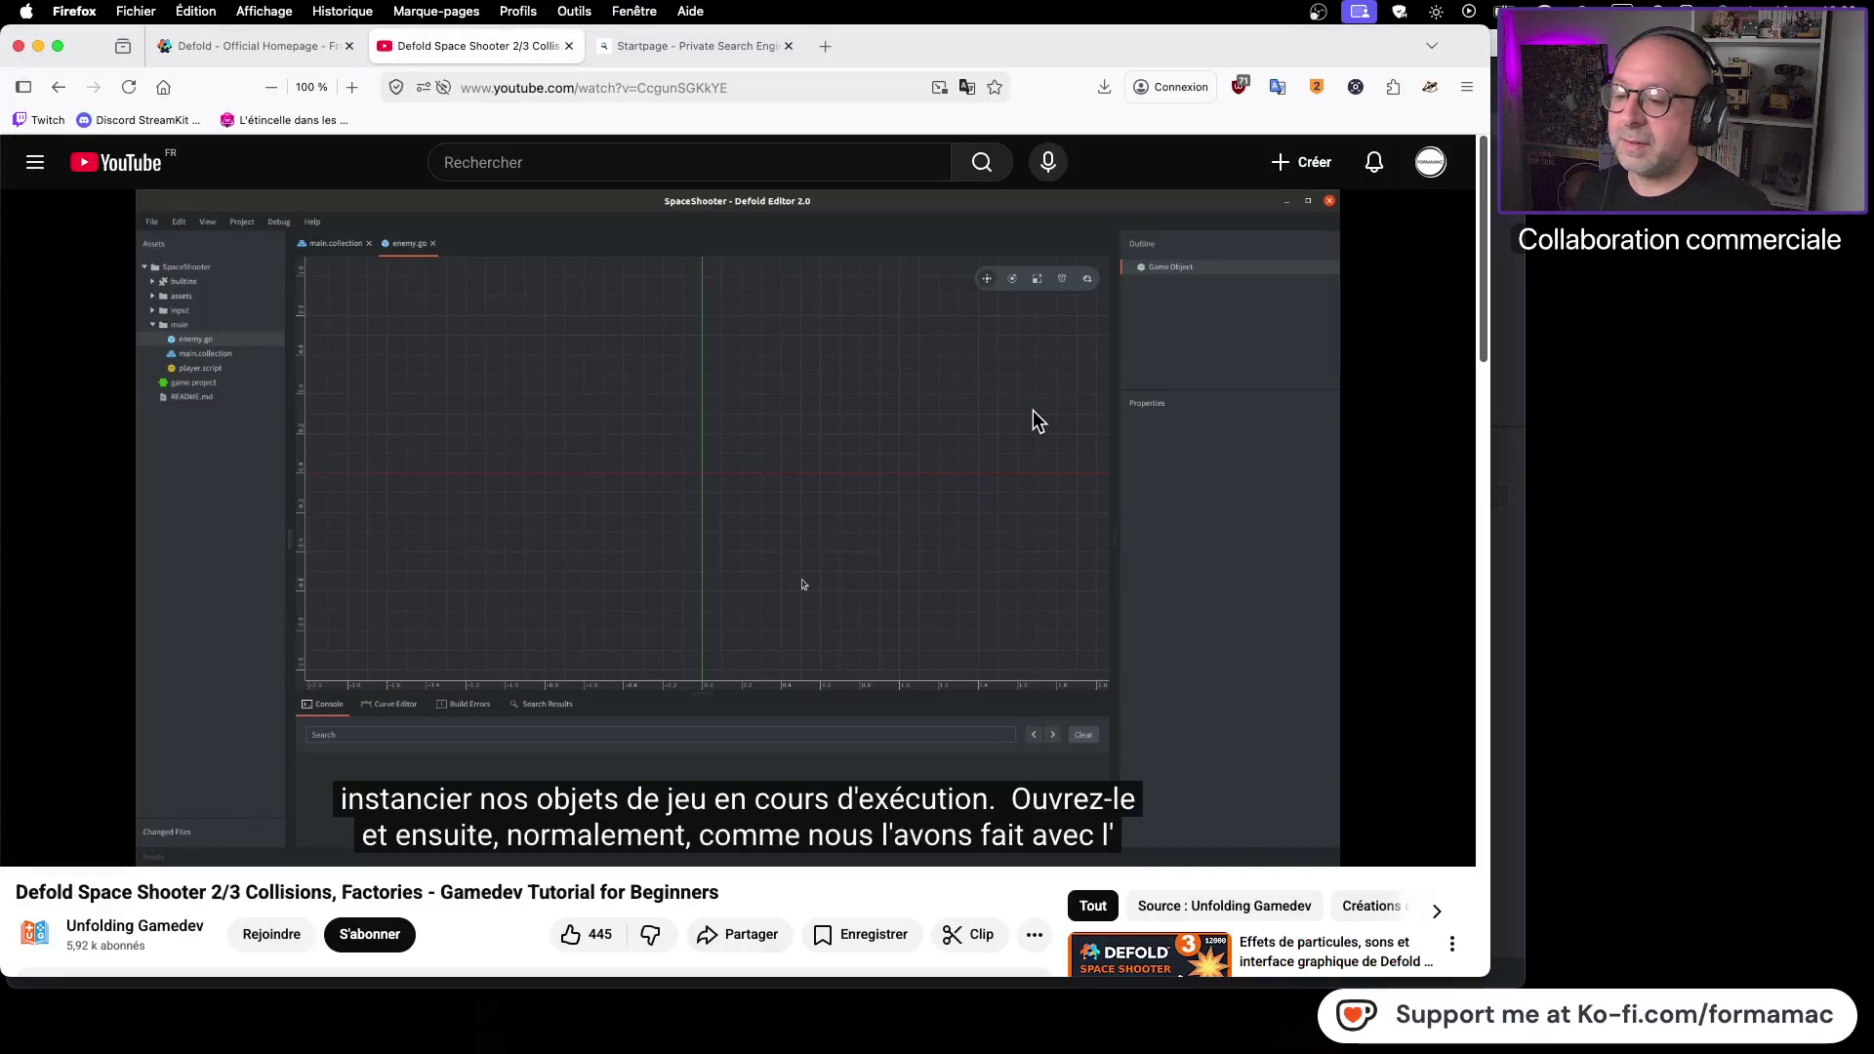
left_click(188, 810)
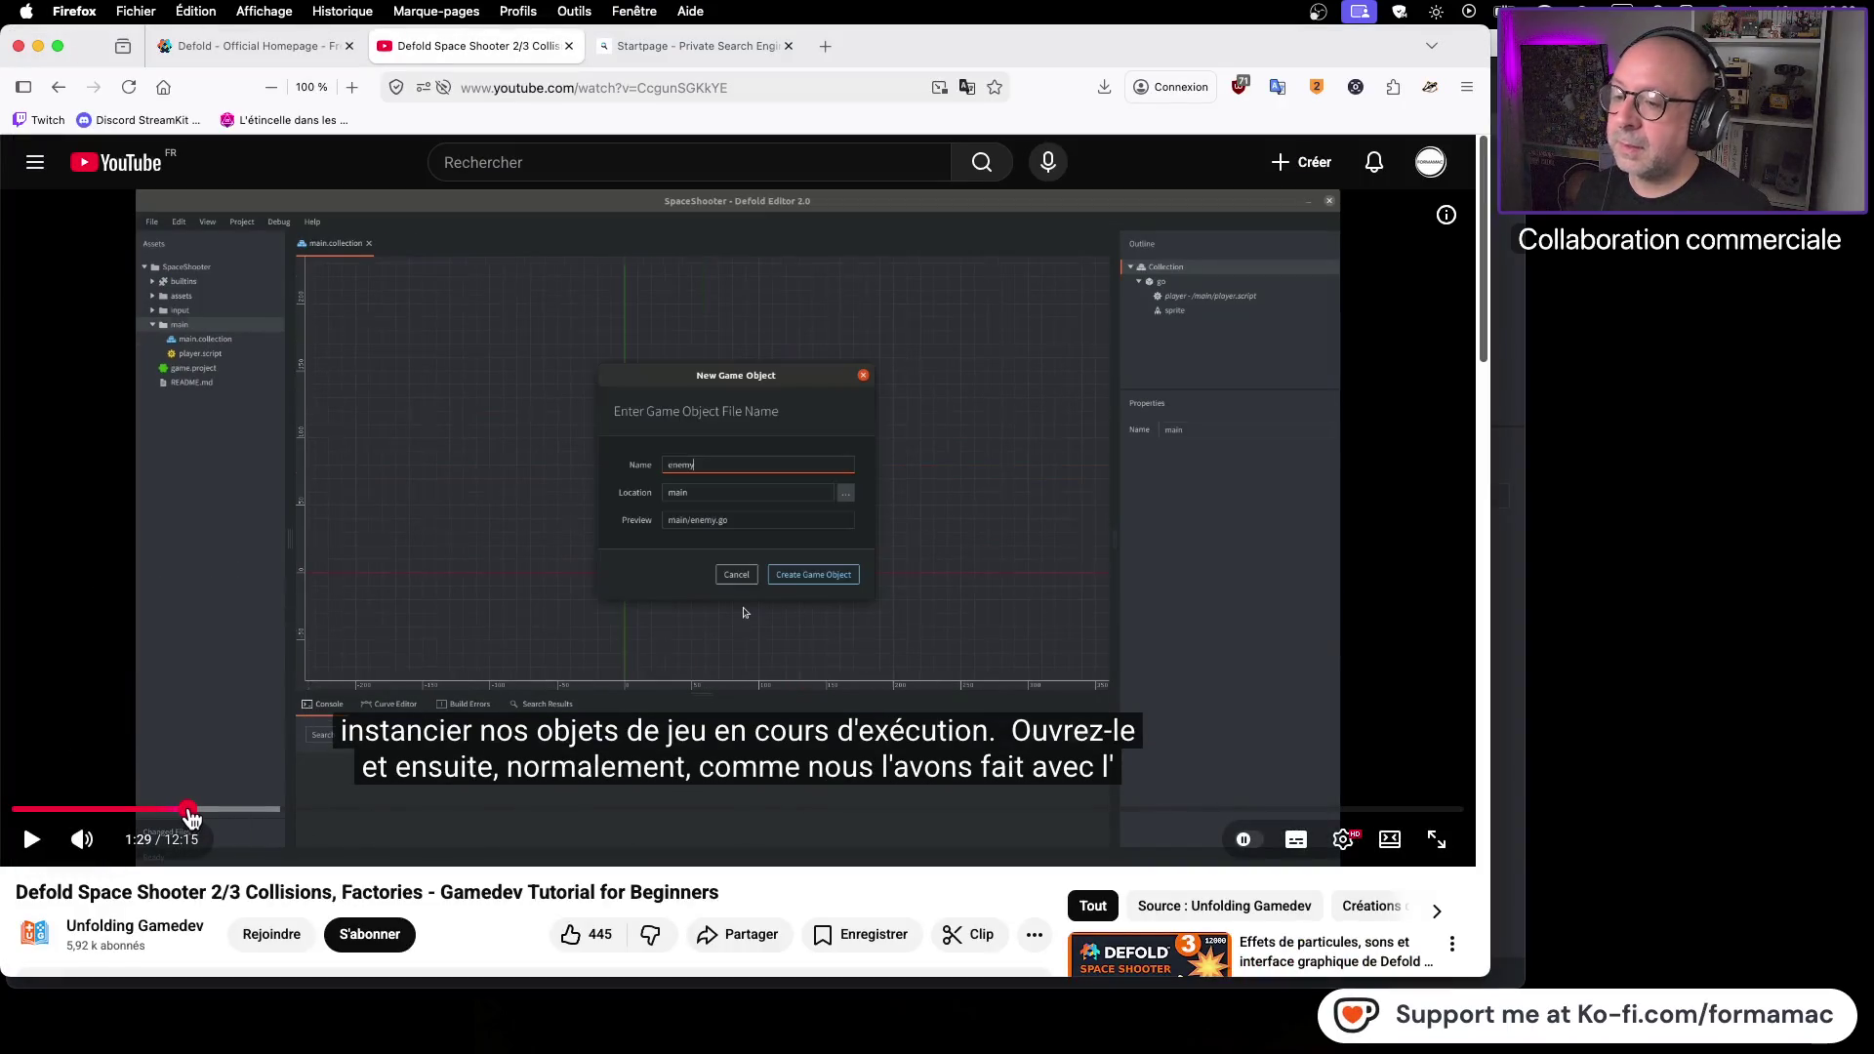
Slow the tutorial playback speed to 0.95x and return to Defold
left_click(1343, 840)
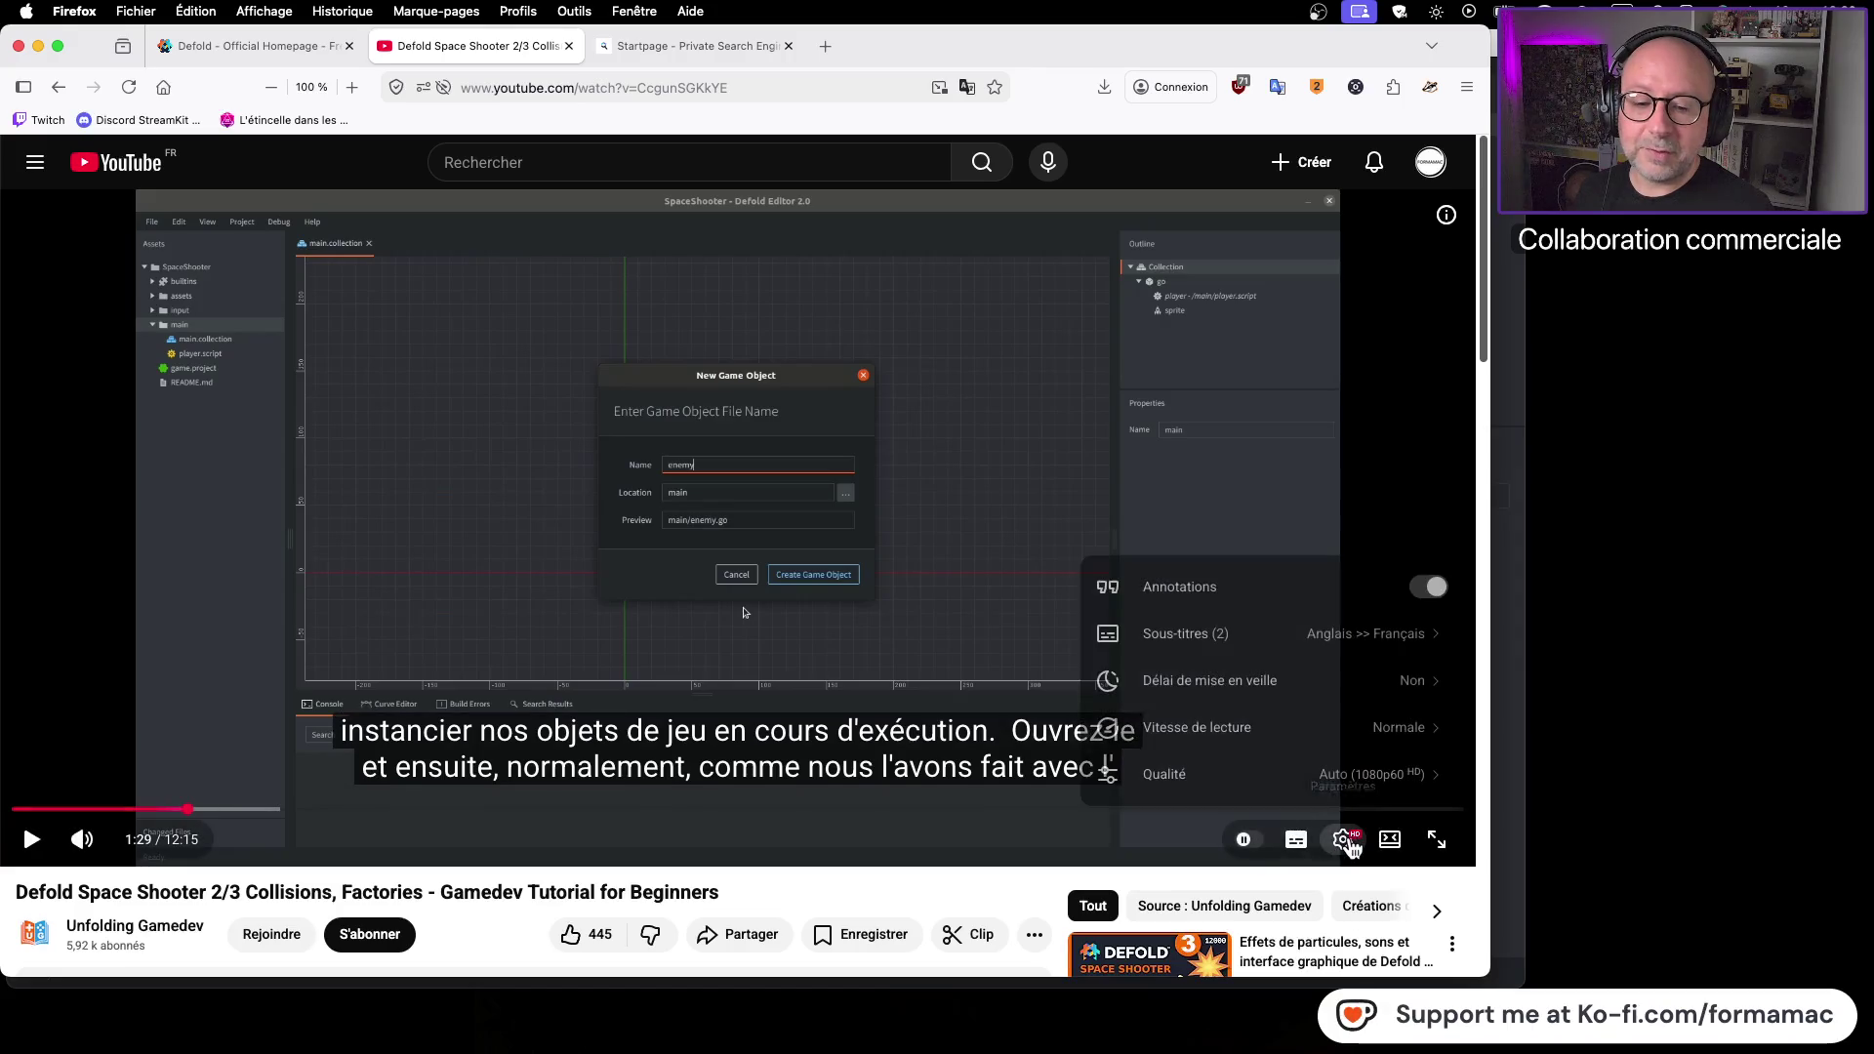
left_click(1368, 743)
left_click_drag(1288, 704, 1284, 708)
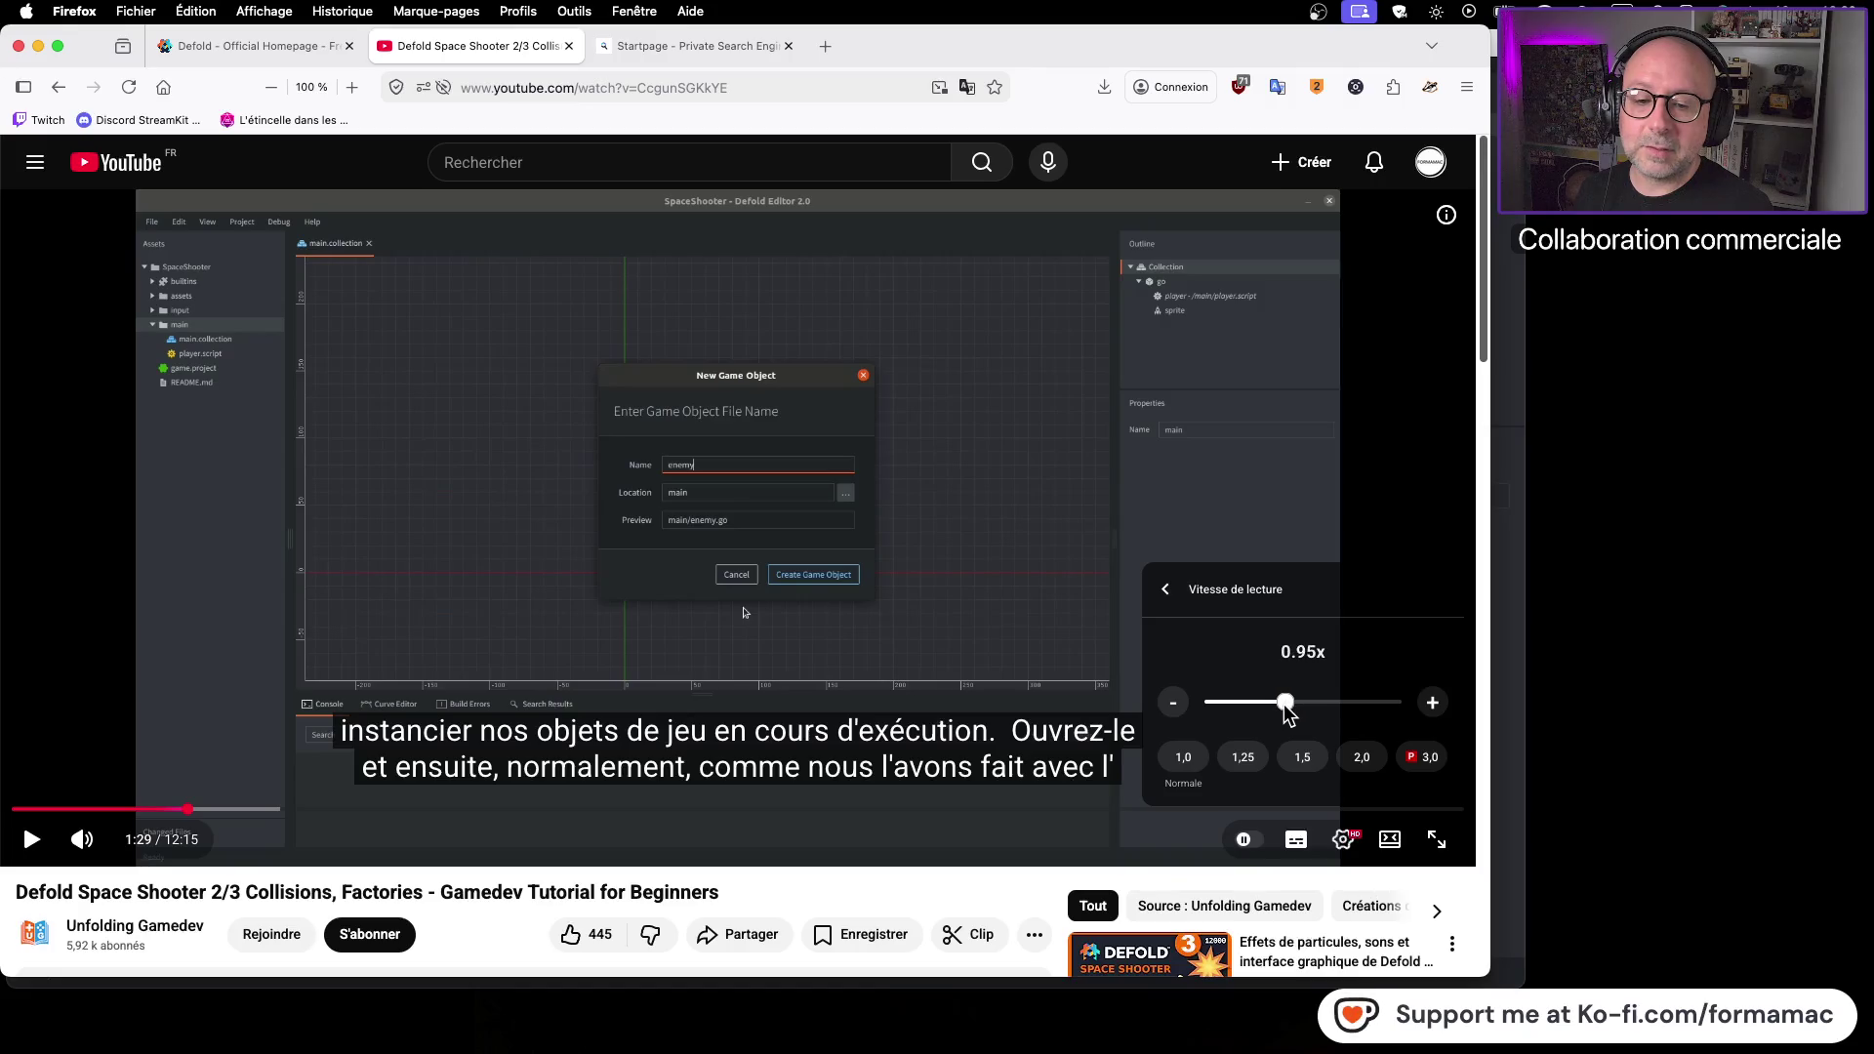
left_click(883, 673)
key("super+Tab")
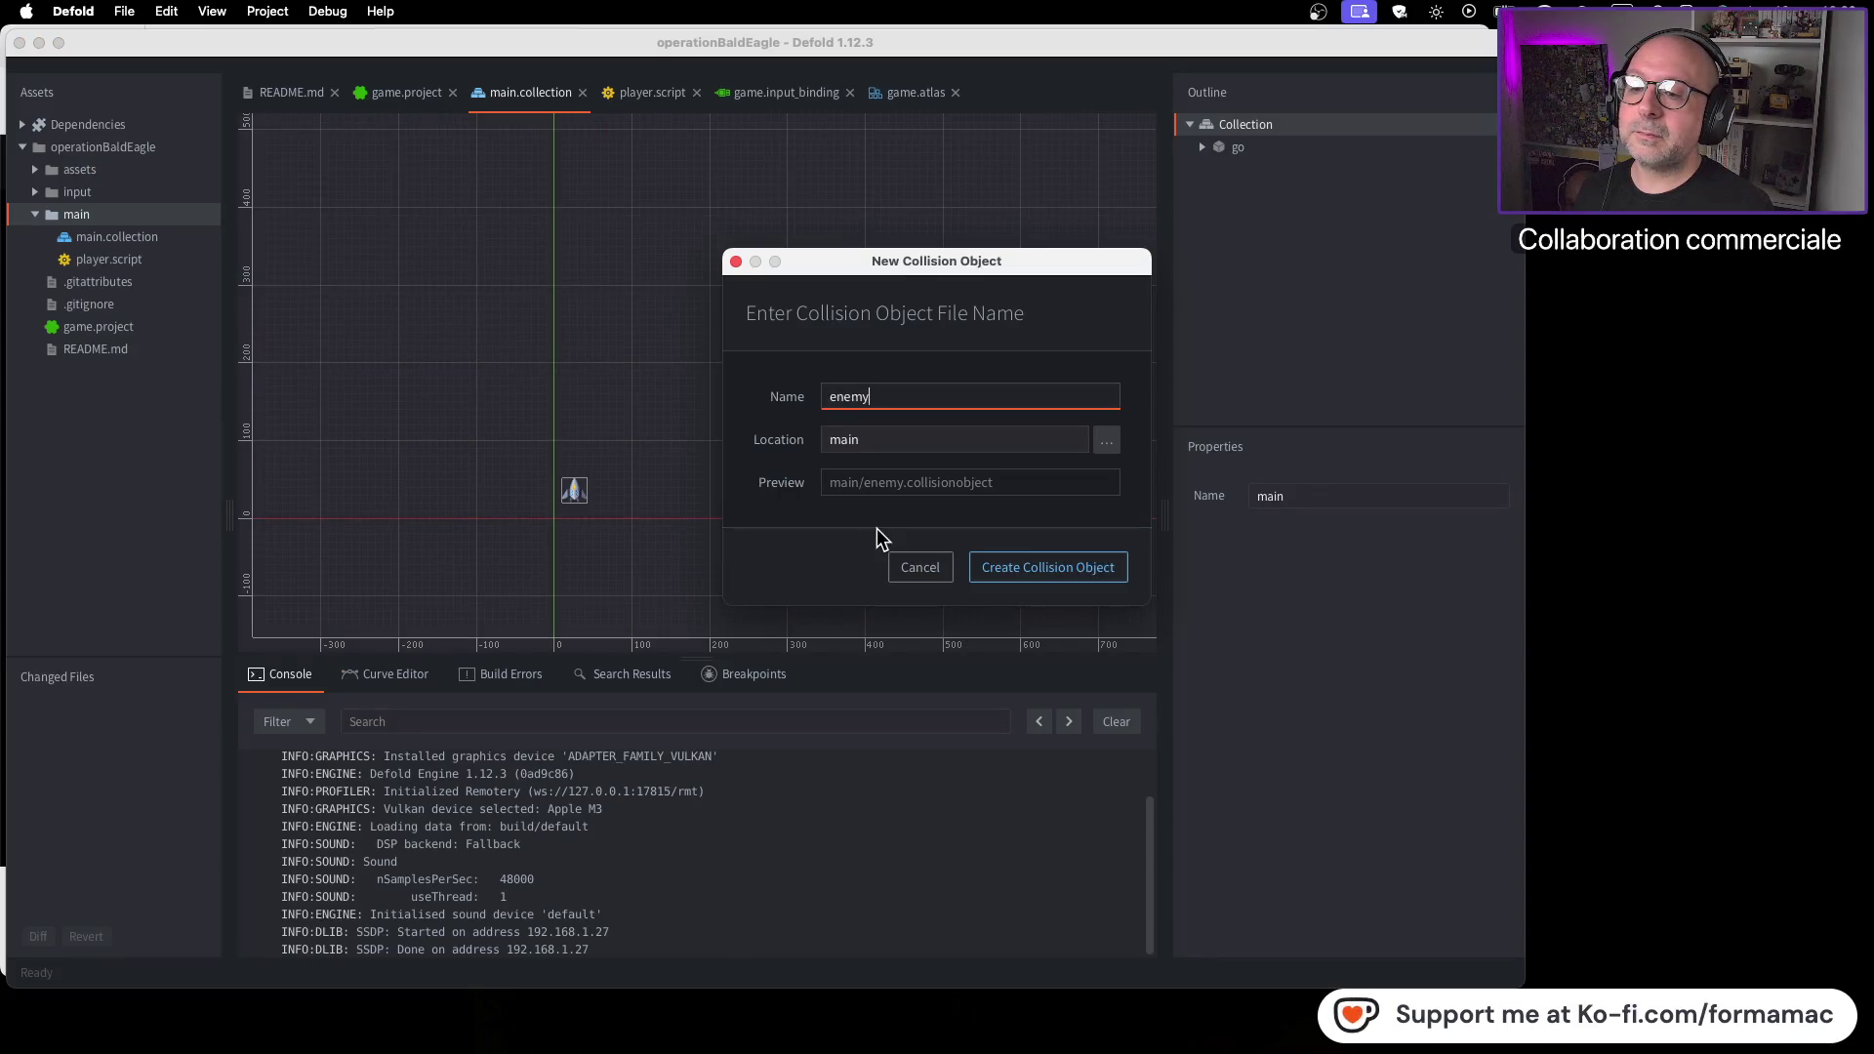
Check the tutorial, then cancel creating the collision object file
key("super+Tab")
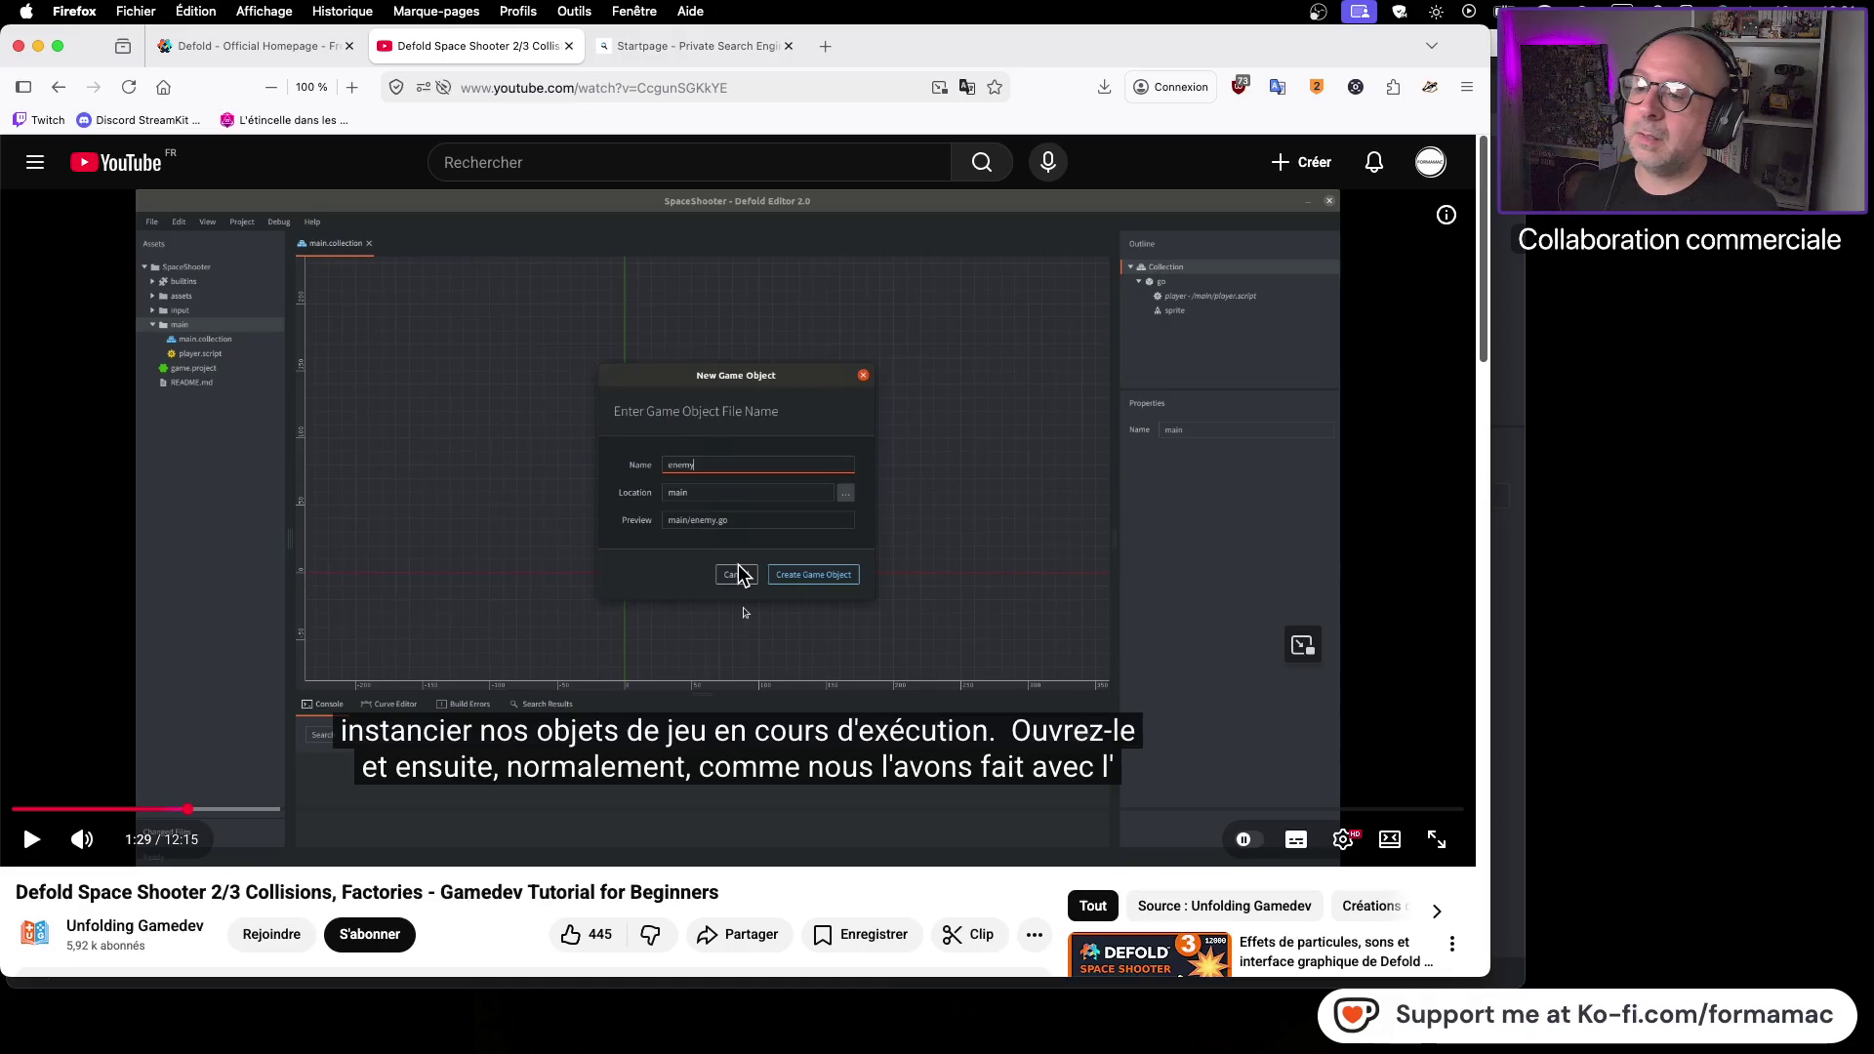
key("super+Tab")
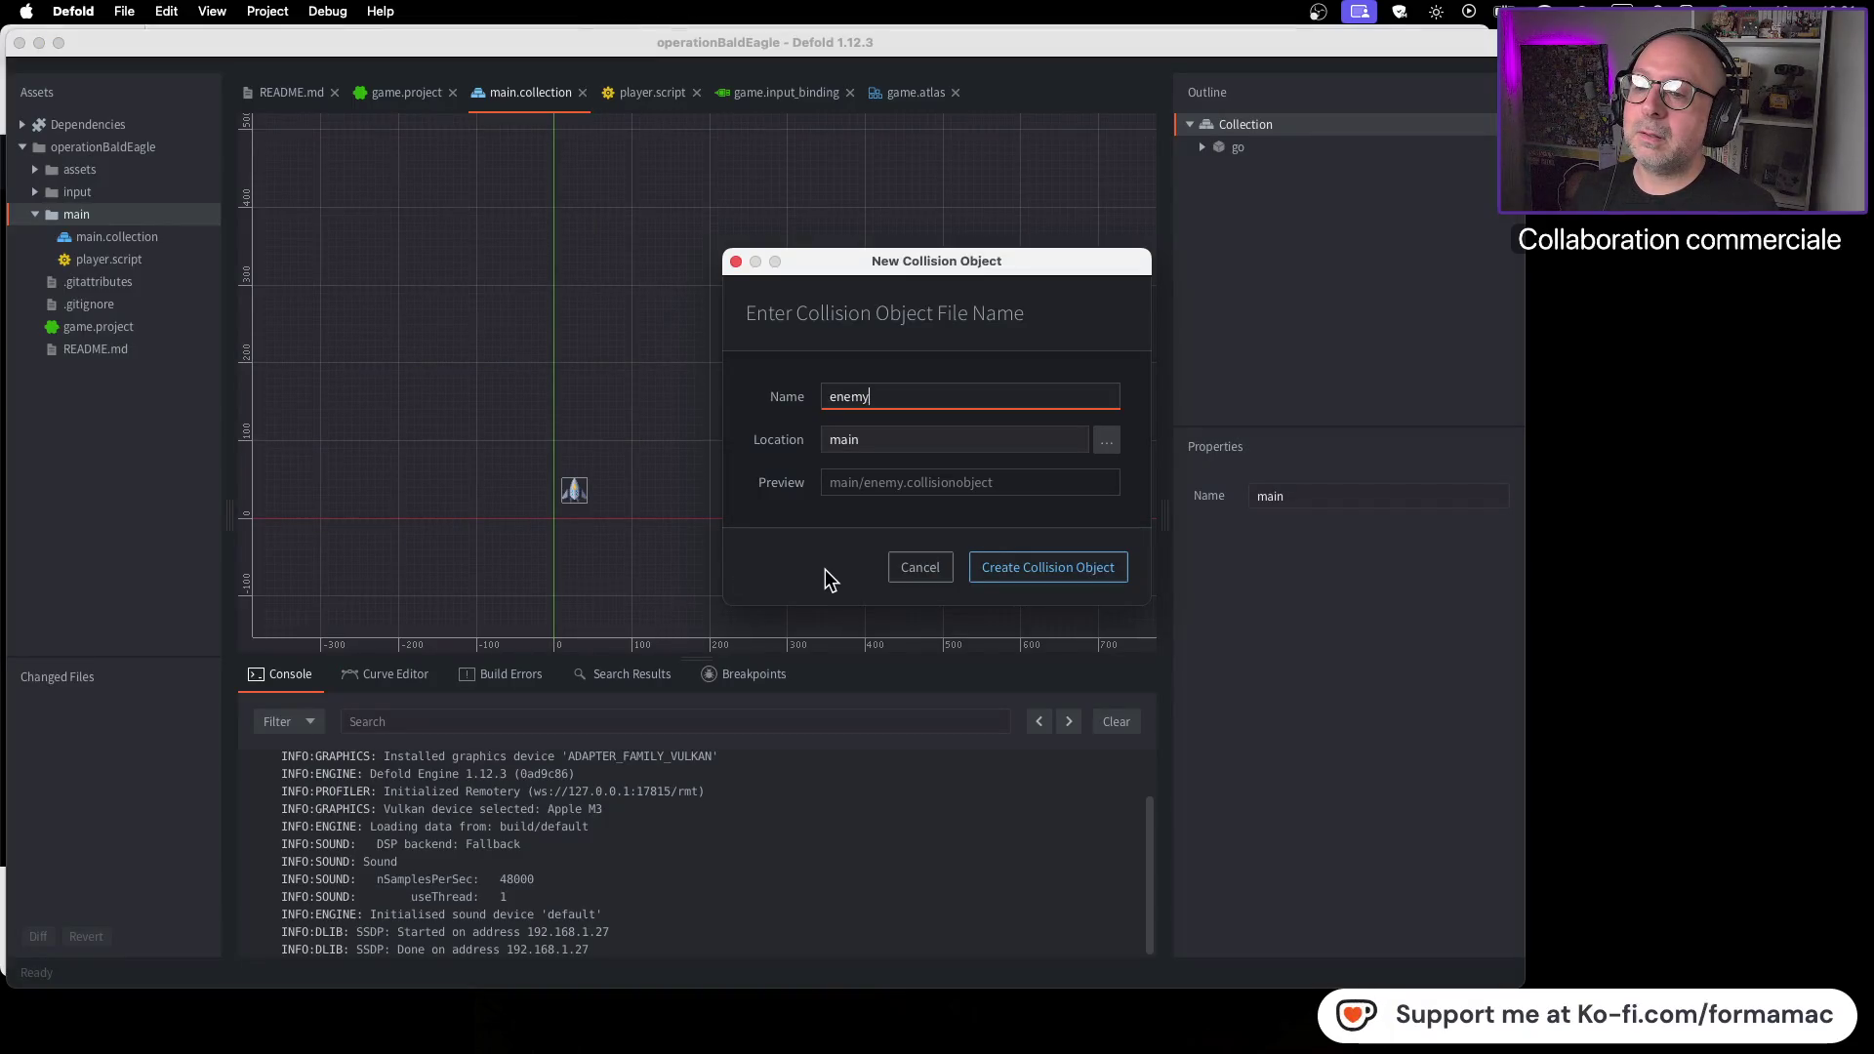
key("super+Tab")
key("super+Tab")
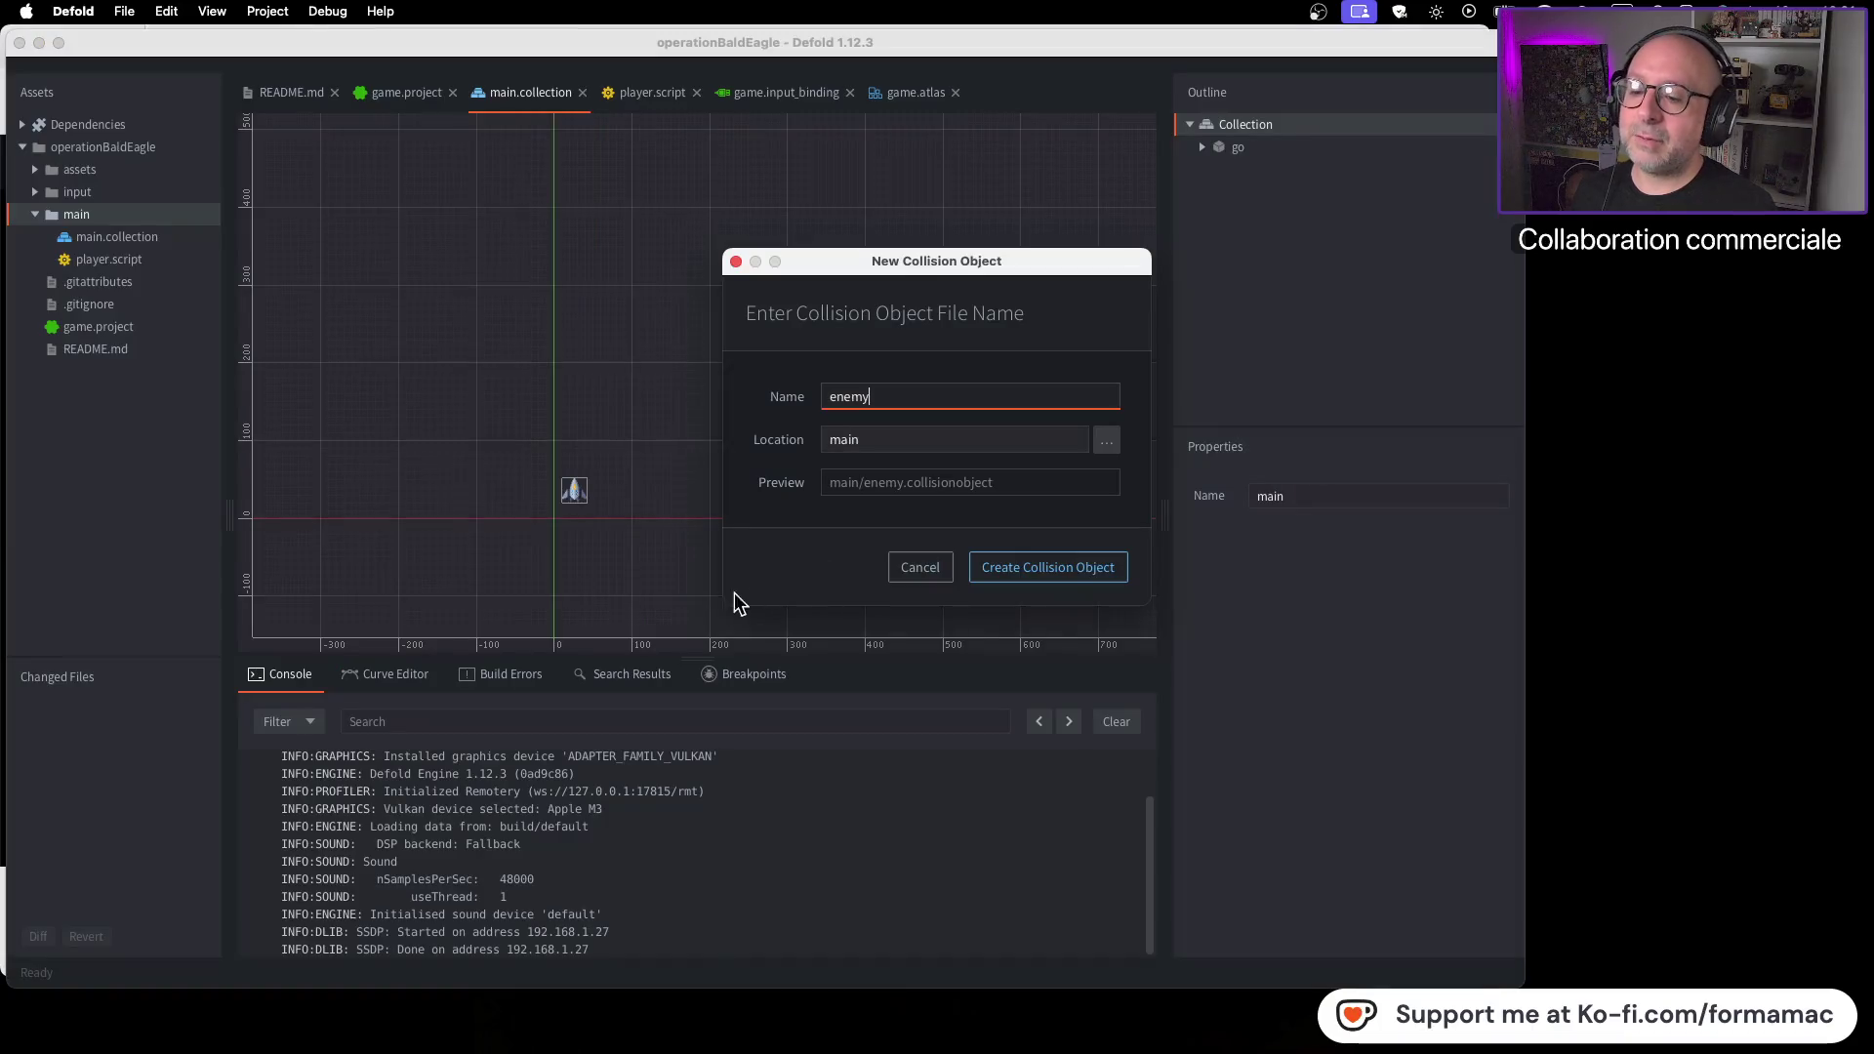
left_click(908, 566)
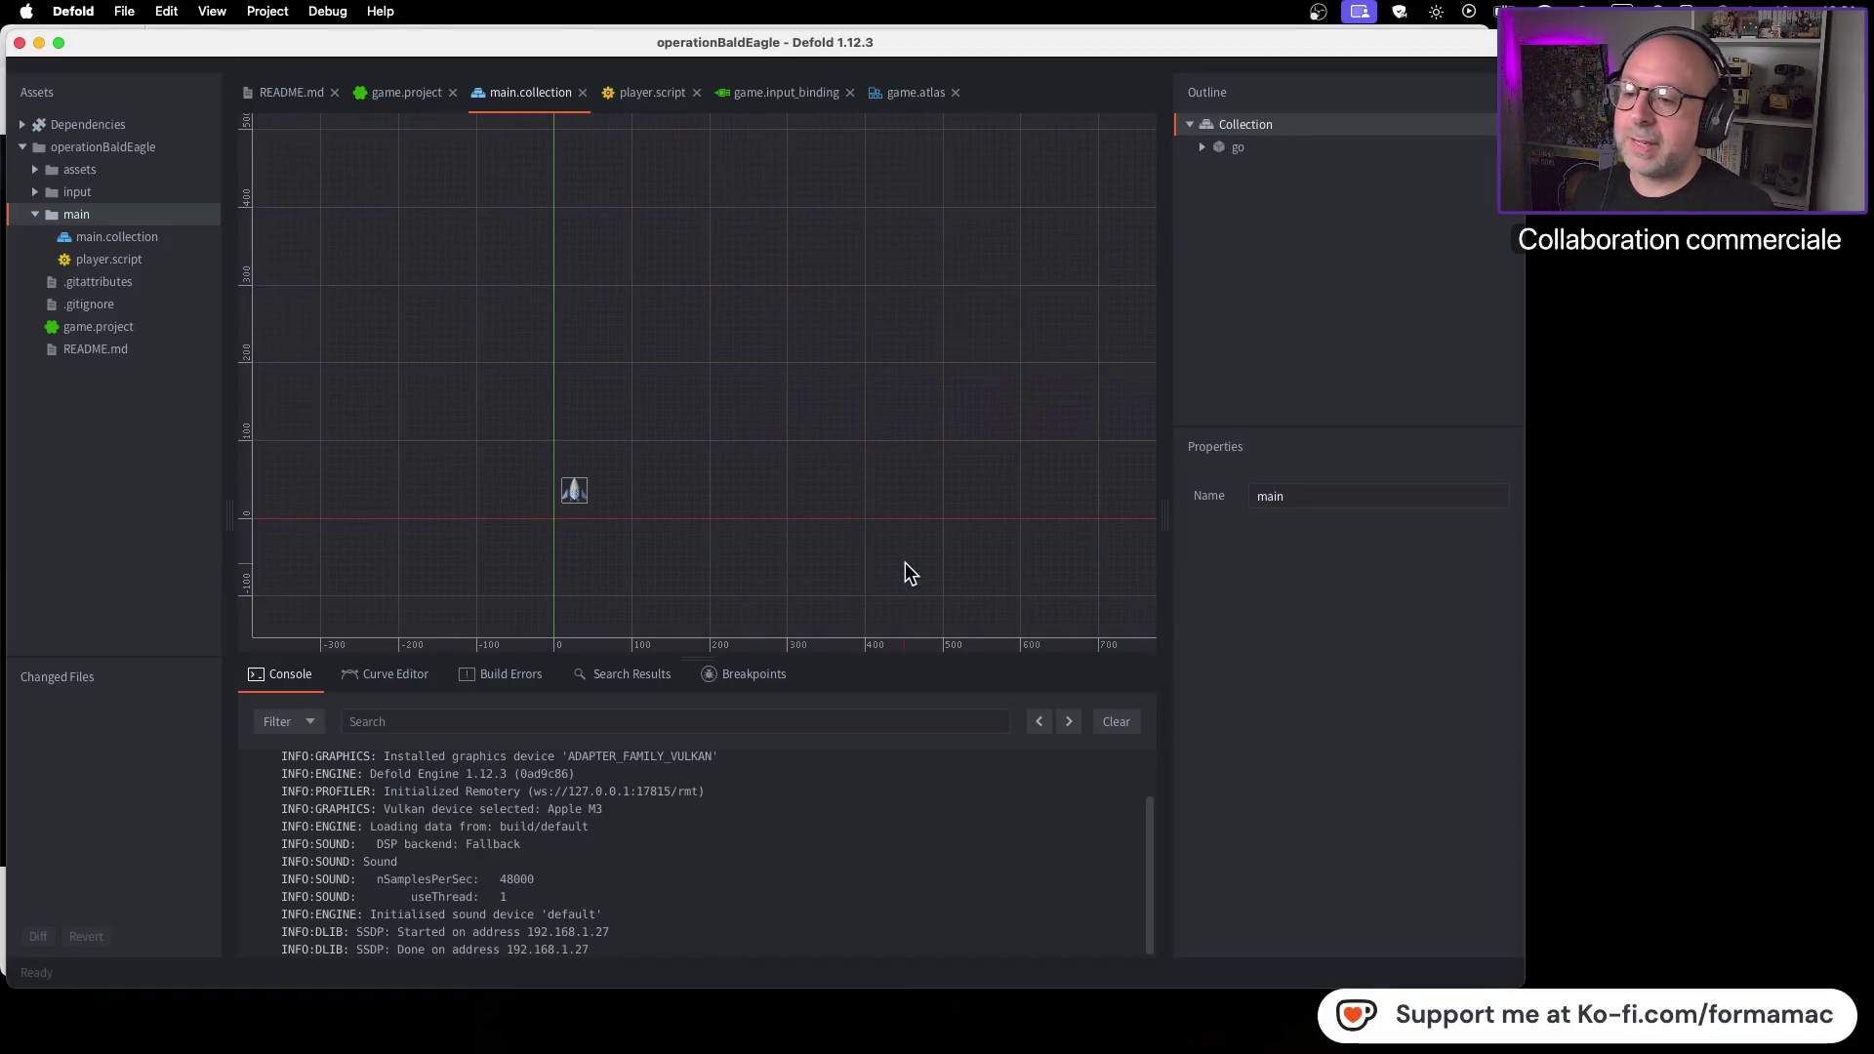
Start a new Game Object in the main folder named enemy
right_click(153, 214)
mouse_move(226, 395)
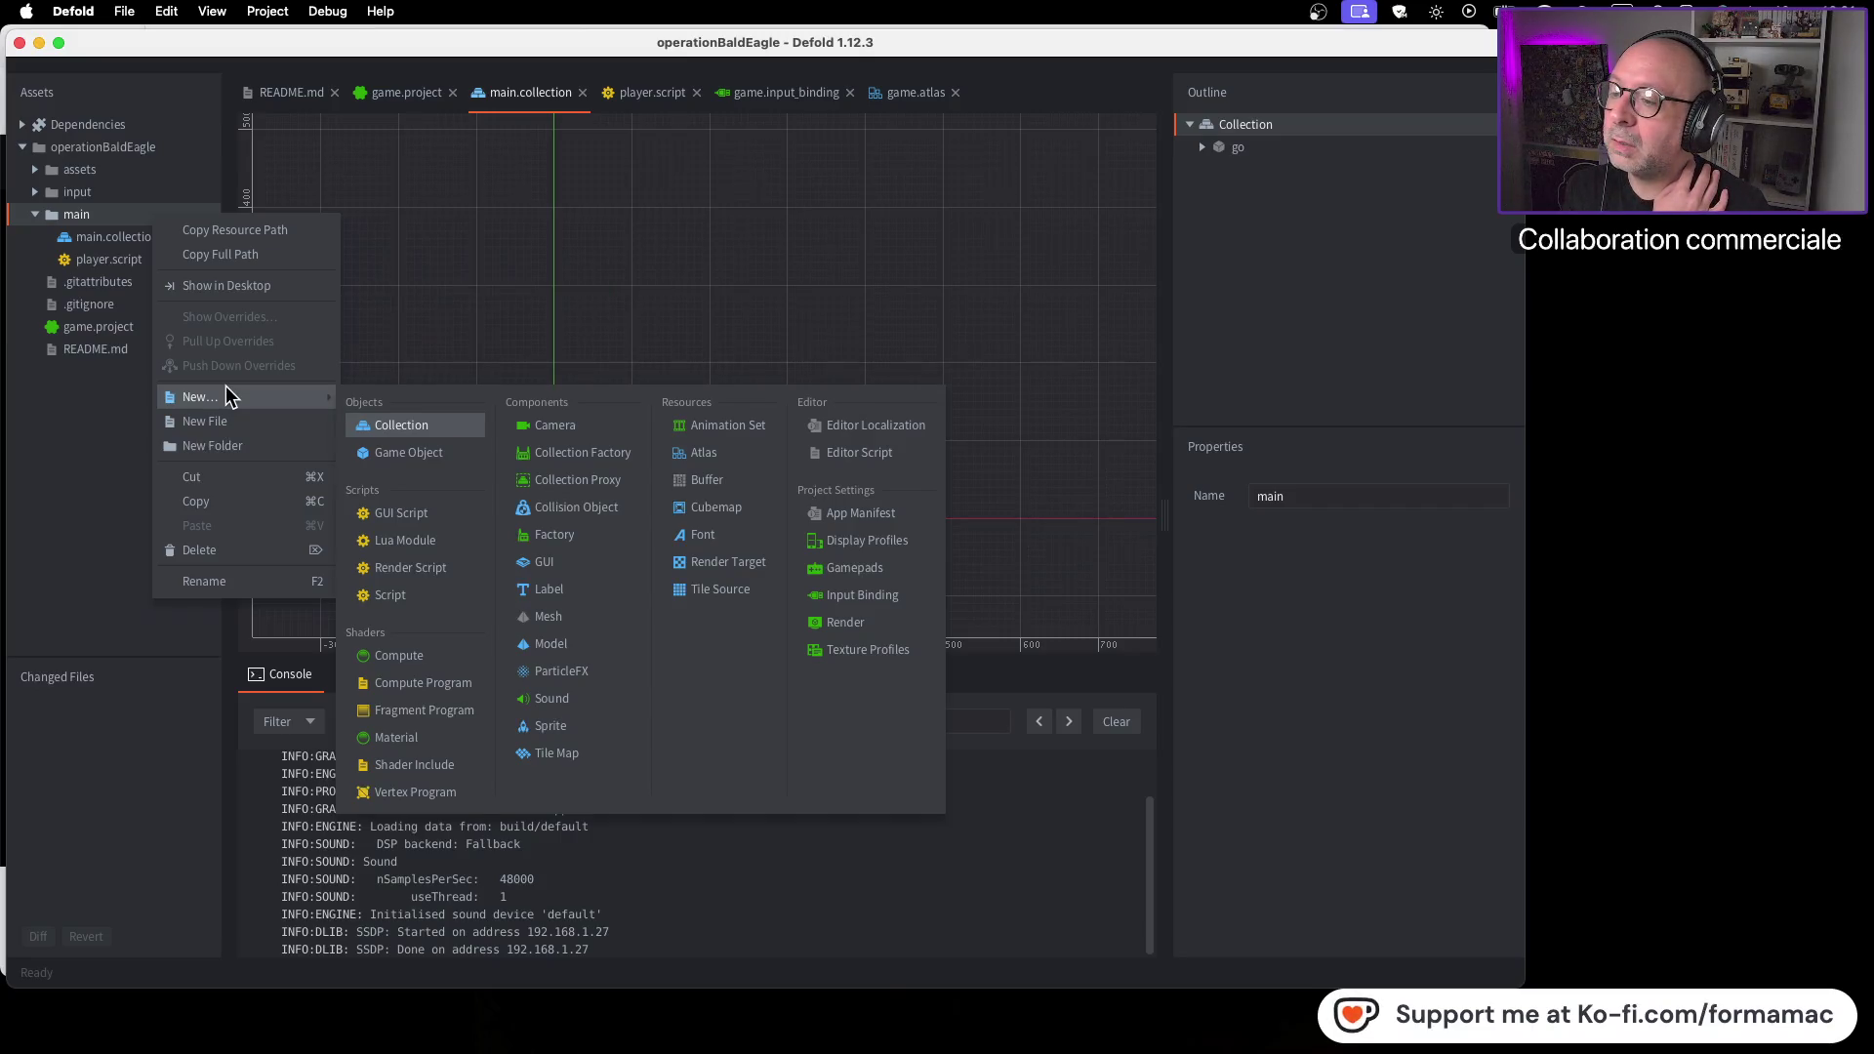
left_click(388, 453)
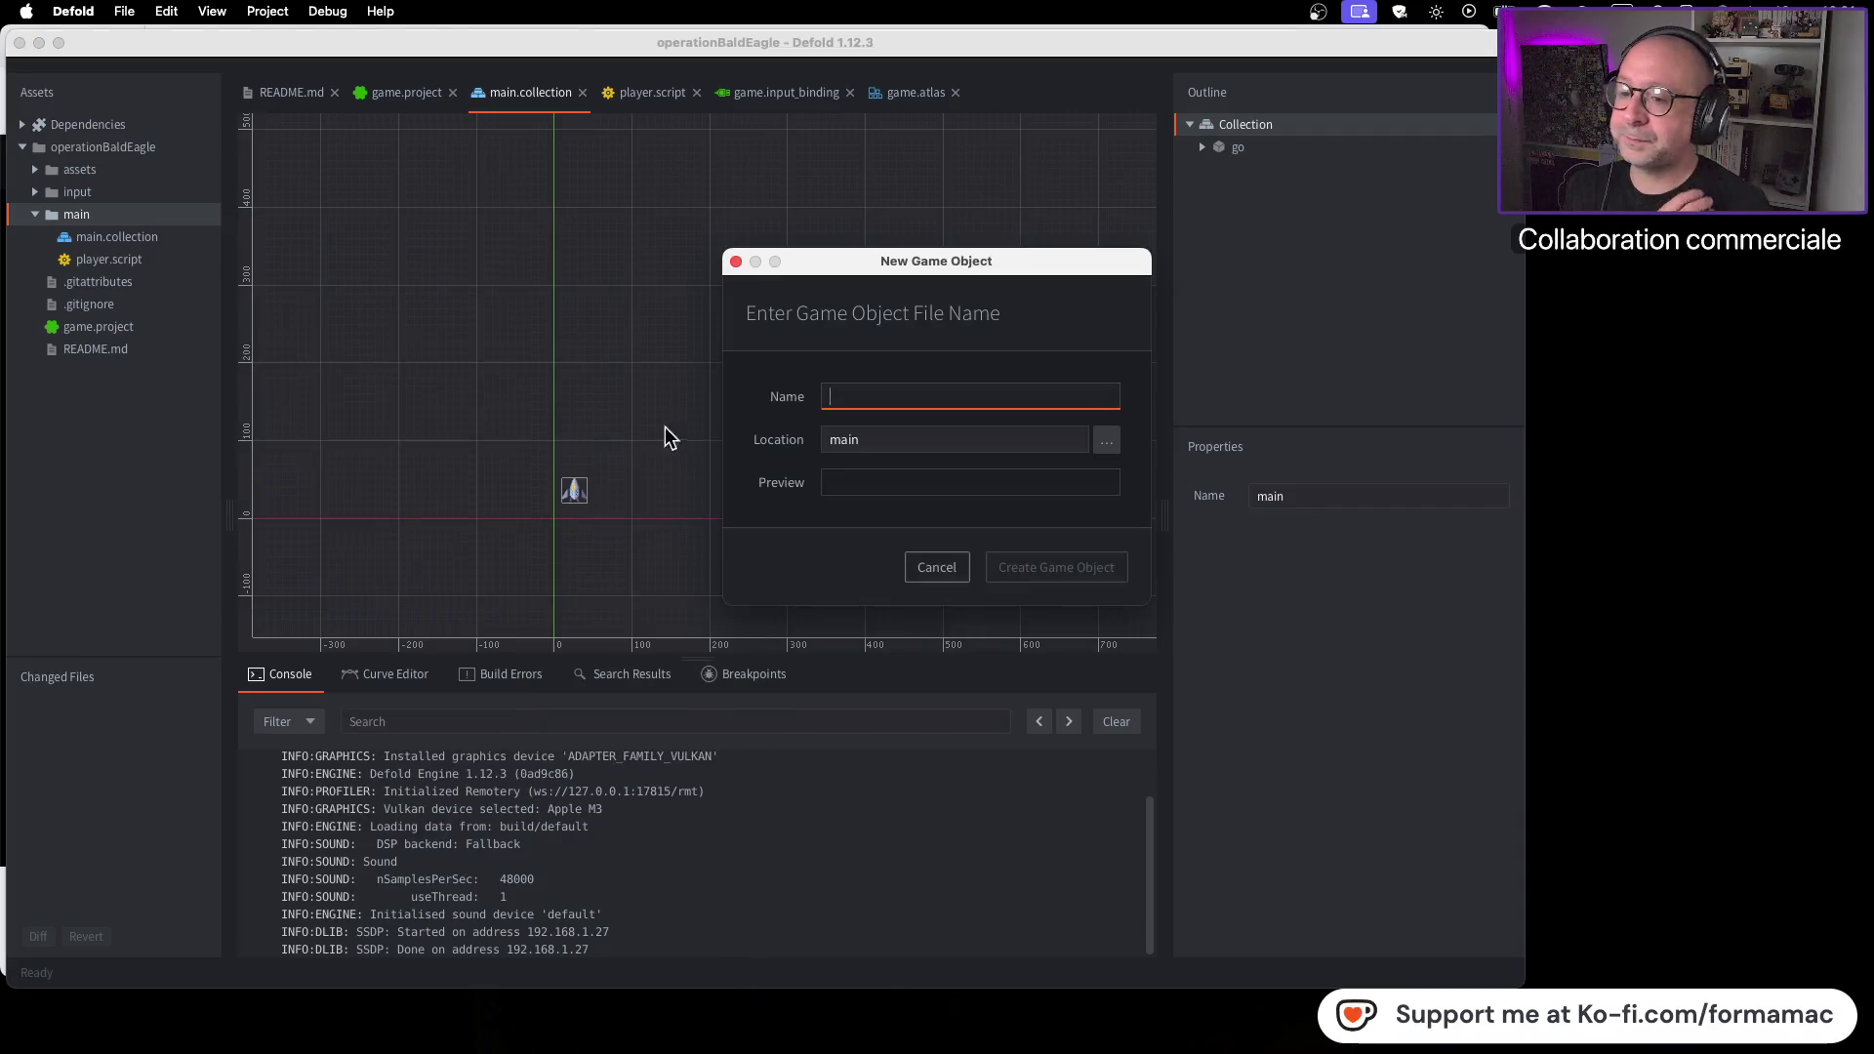
type("enemy")
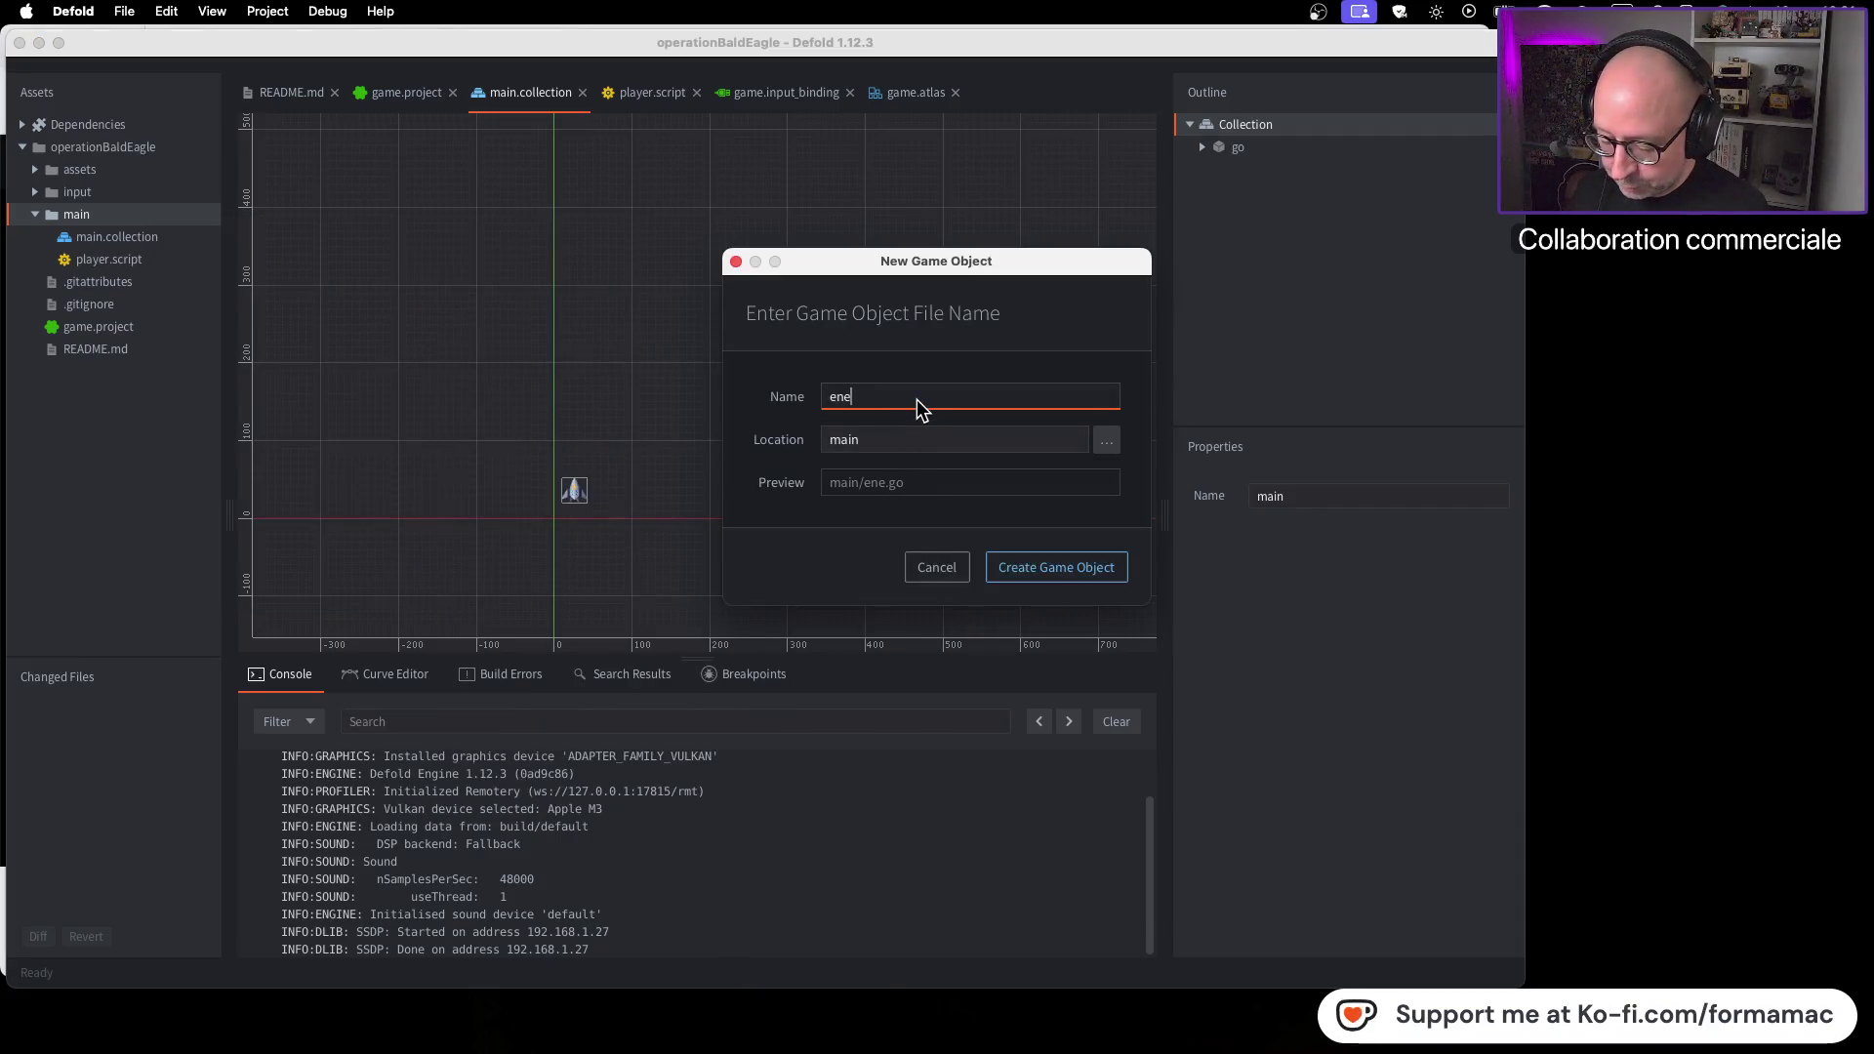
key("super+Tab")
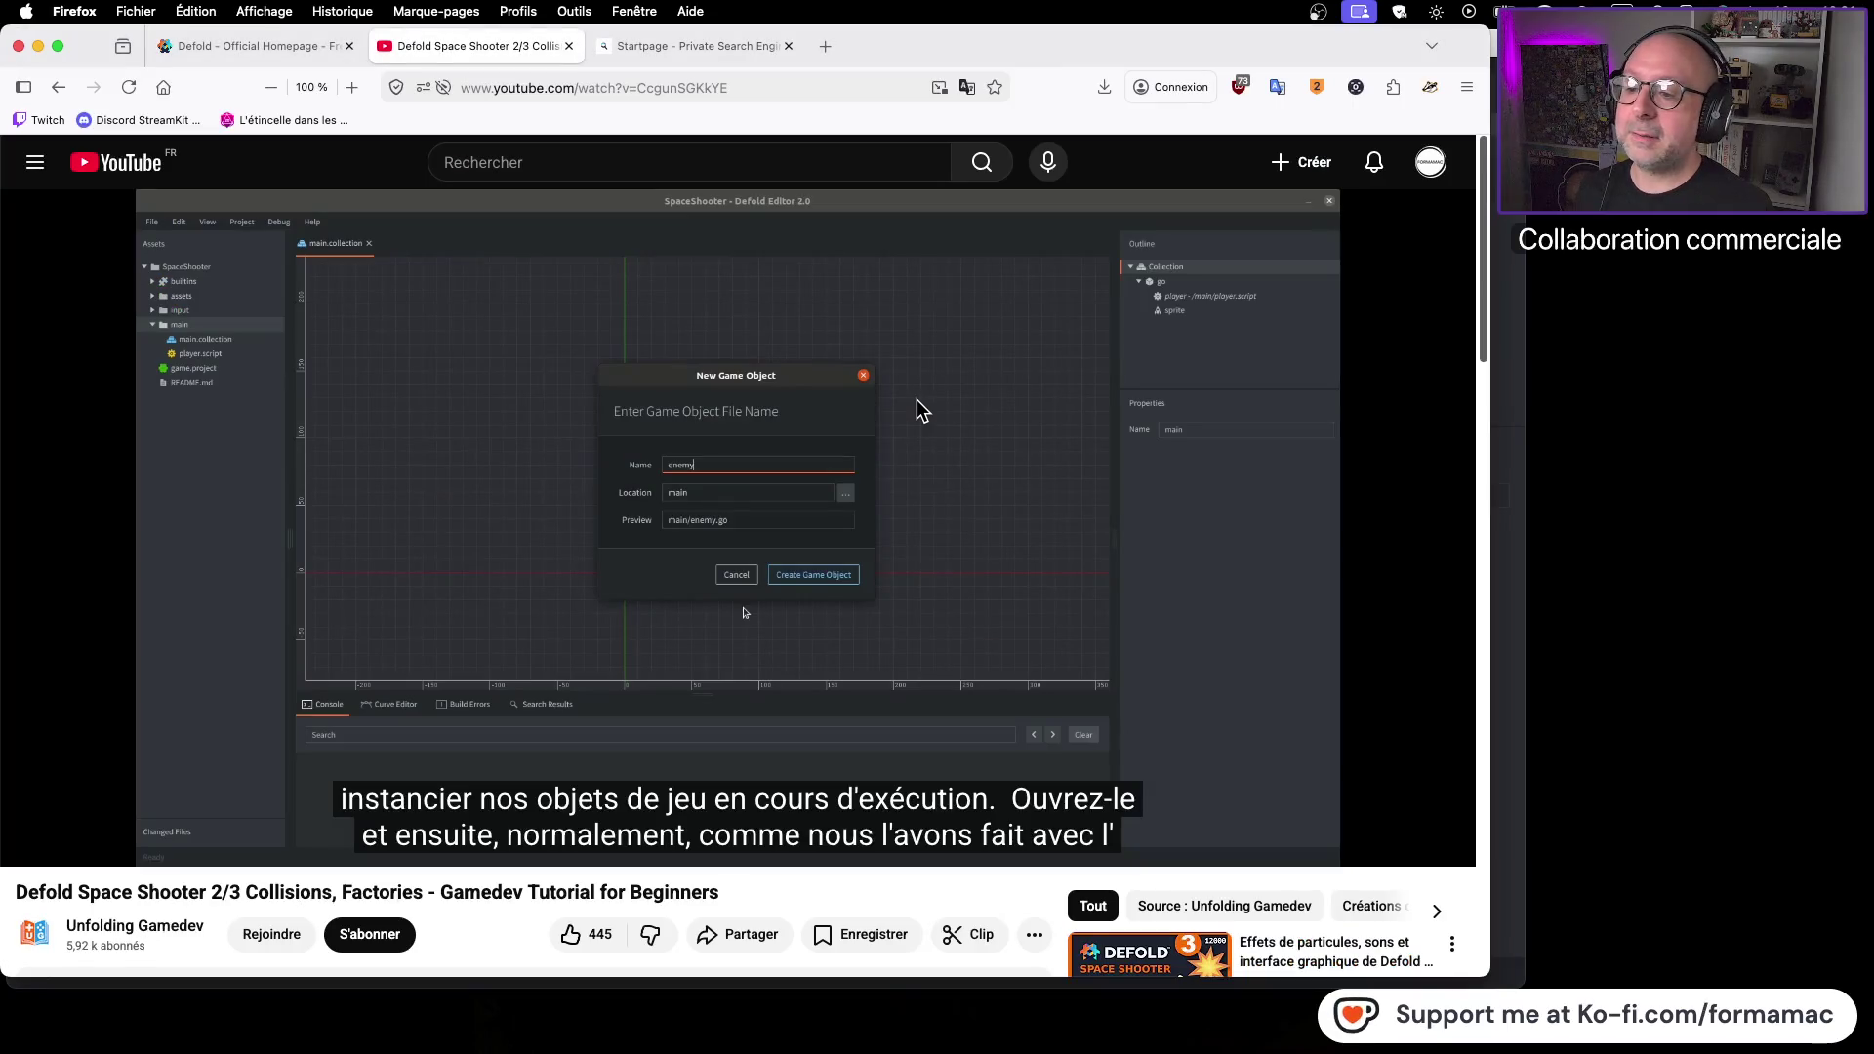
Watch the next bit of the tutorial, then confirm creating main/enemy.go
key("super+Tab")
key("super+Tab")
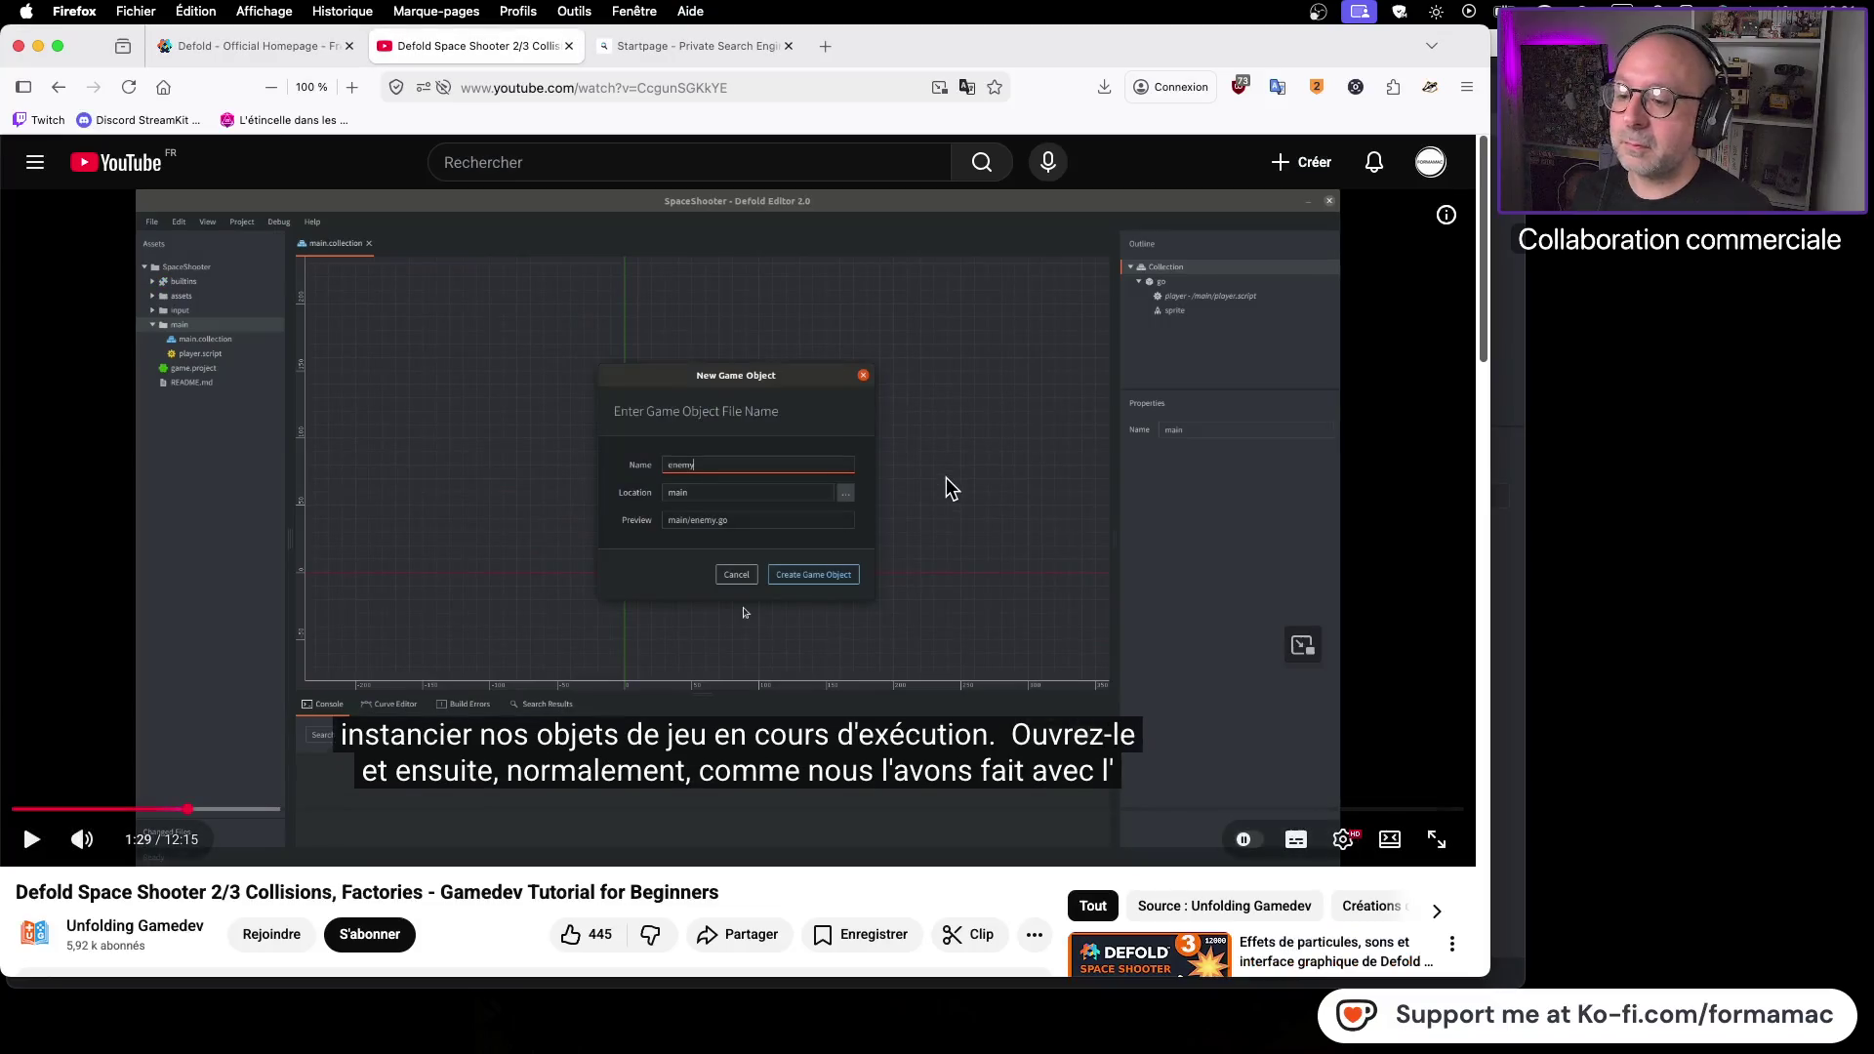
left_click(949, 486)
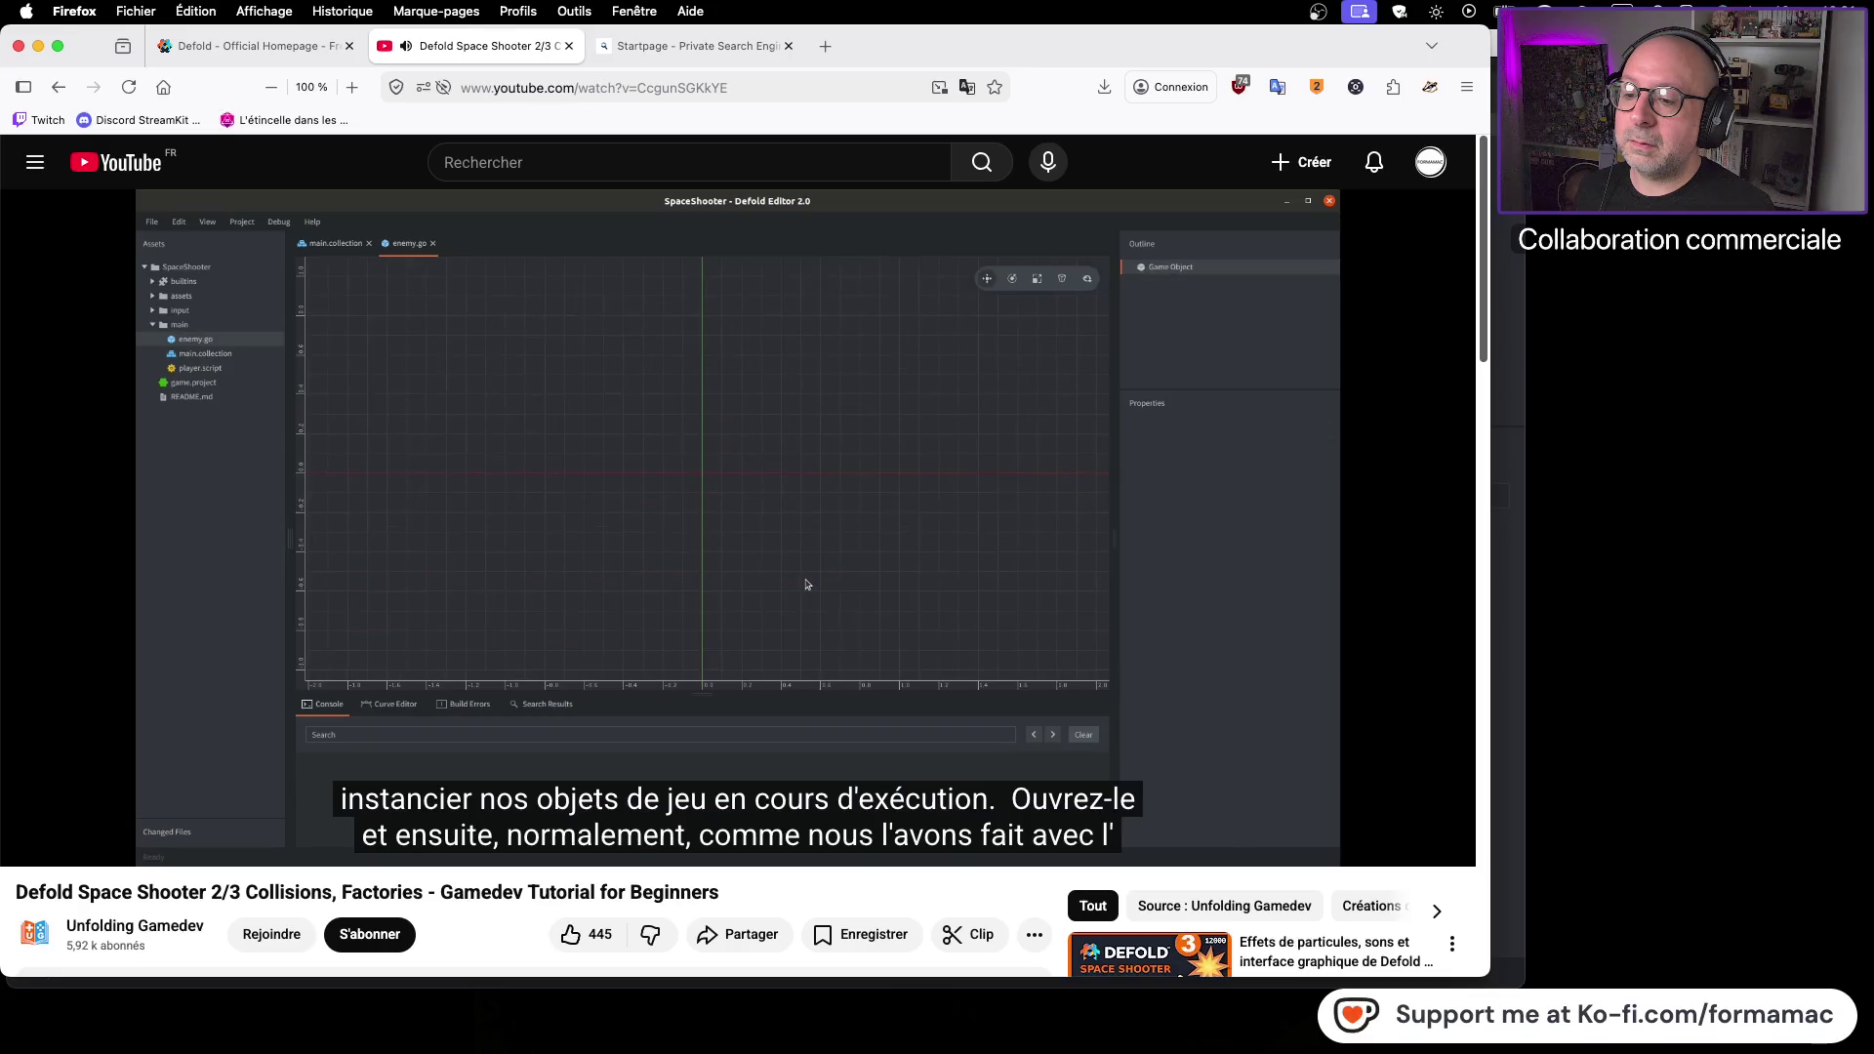
left_click(899, 501)
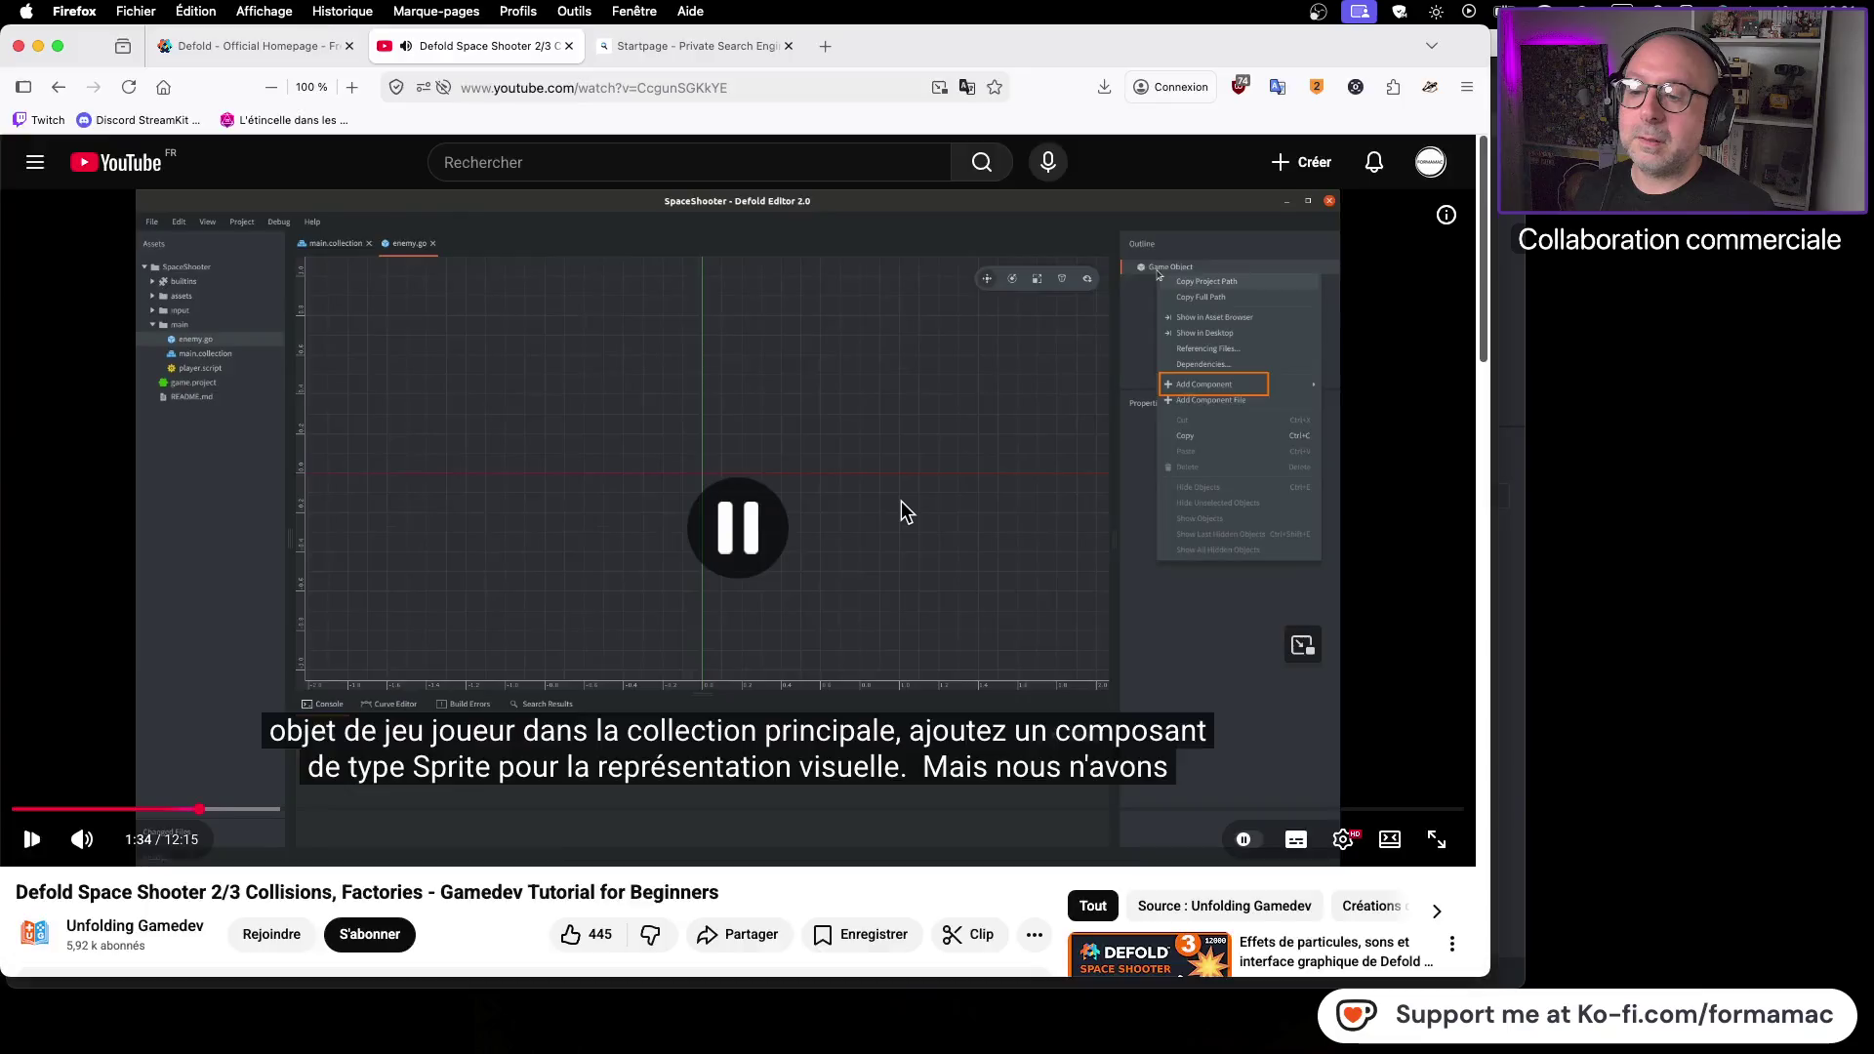
key("super+Tab")
left_click(1079, 571)
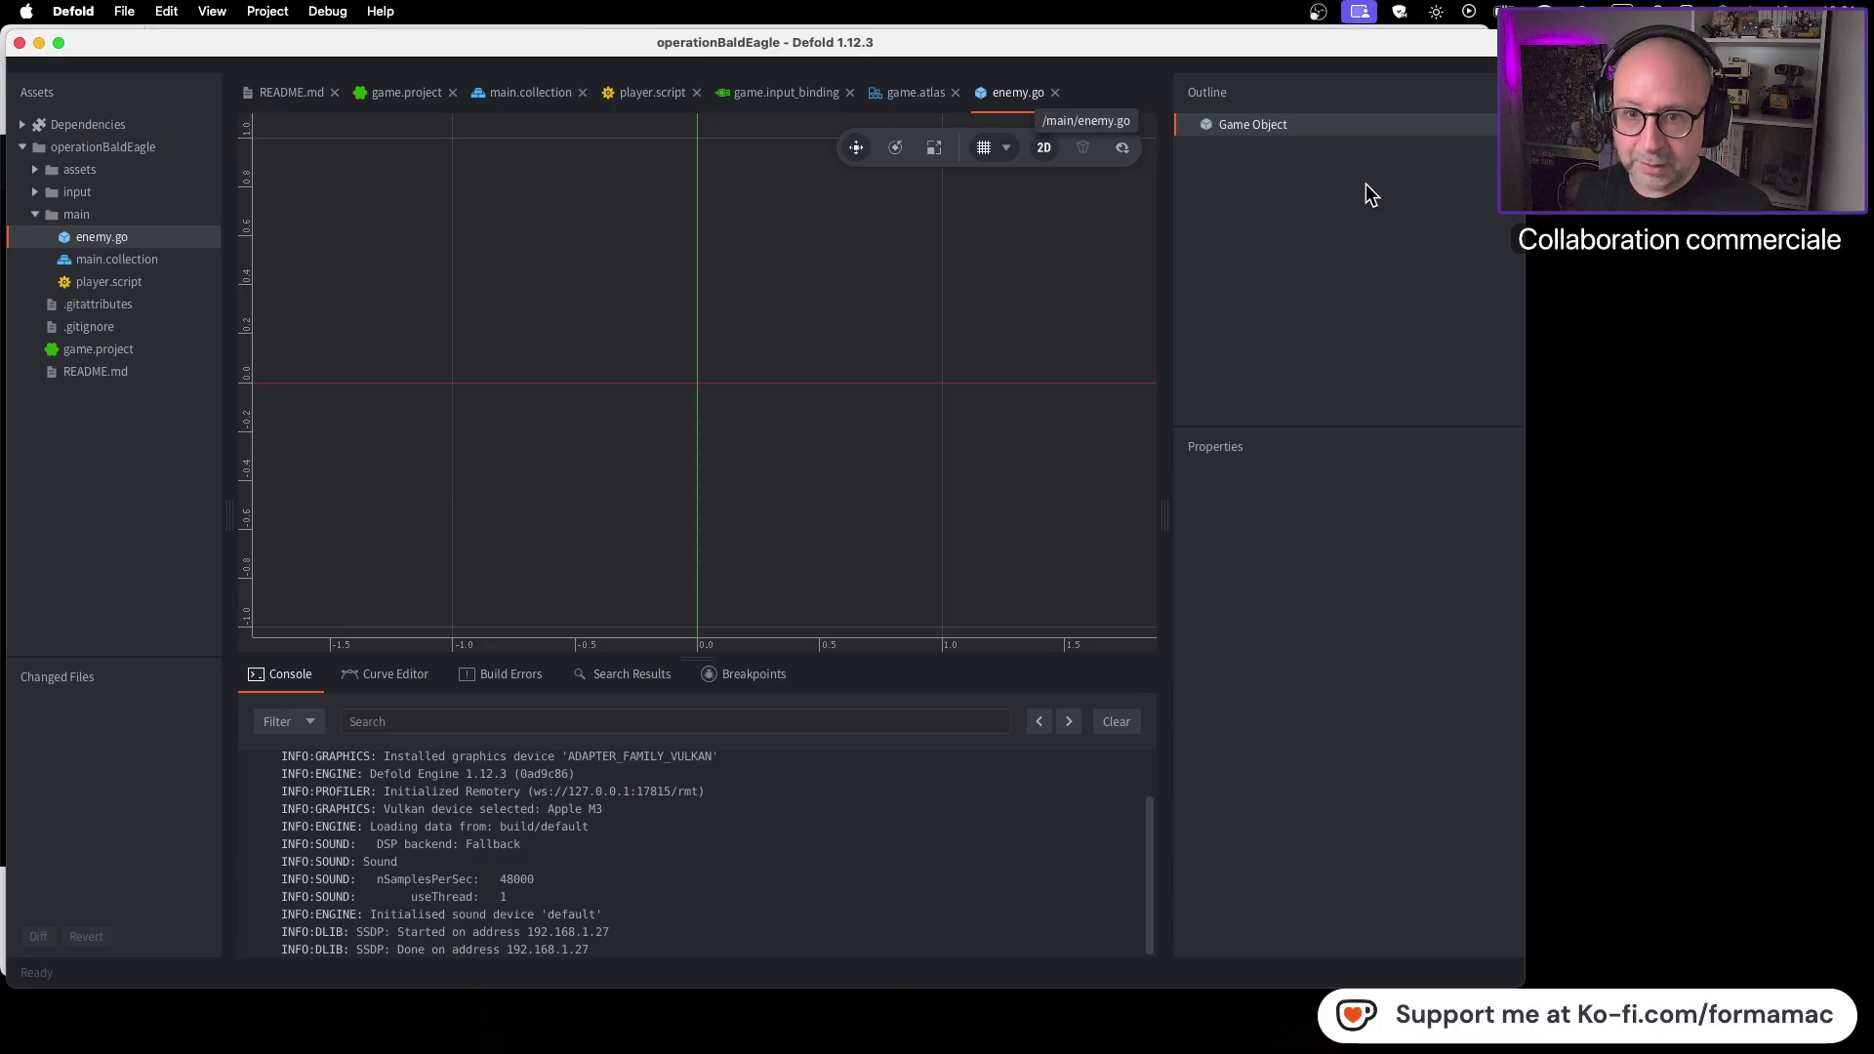
Play the following tutorial section and pause it at 1:34
key("super+Tab")
mouse_move(832, 546)
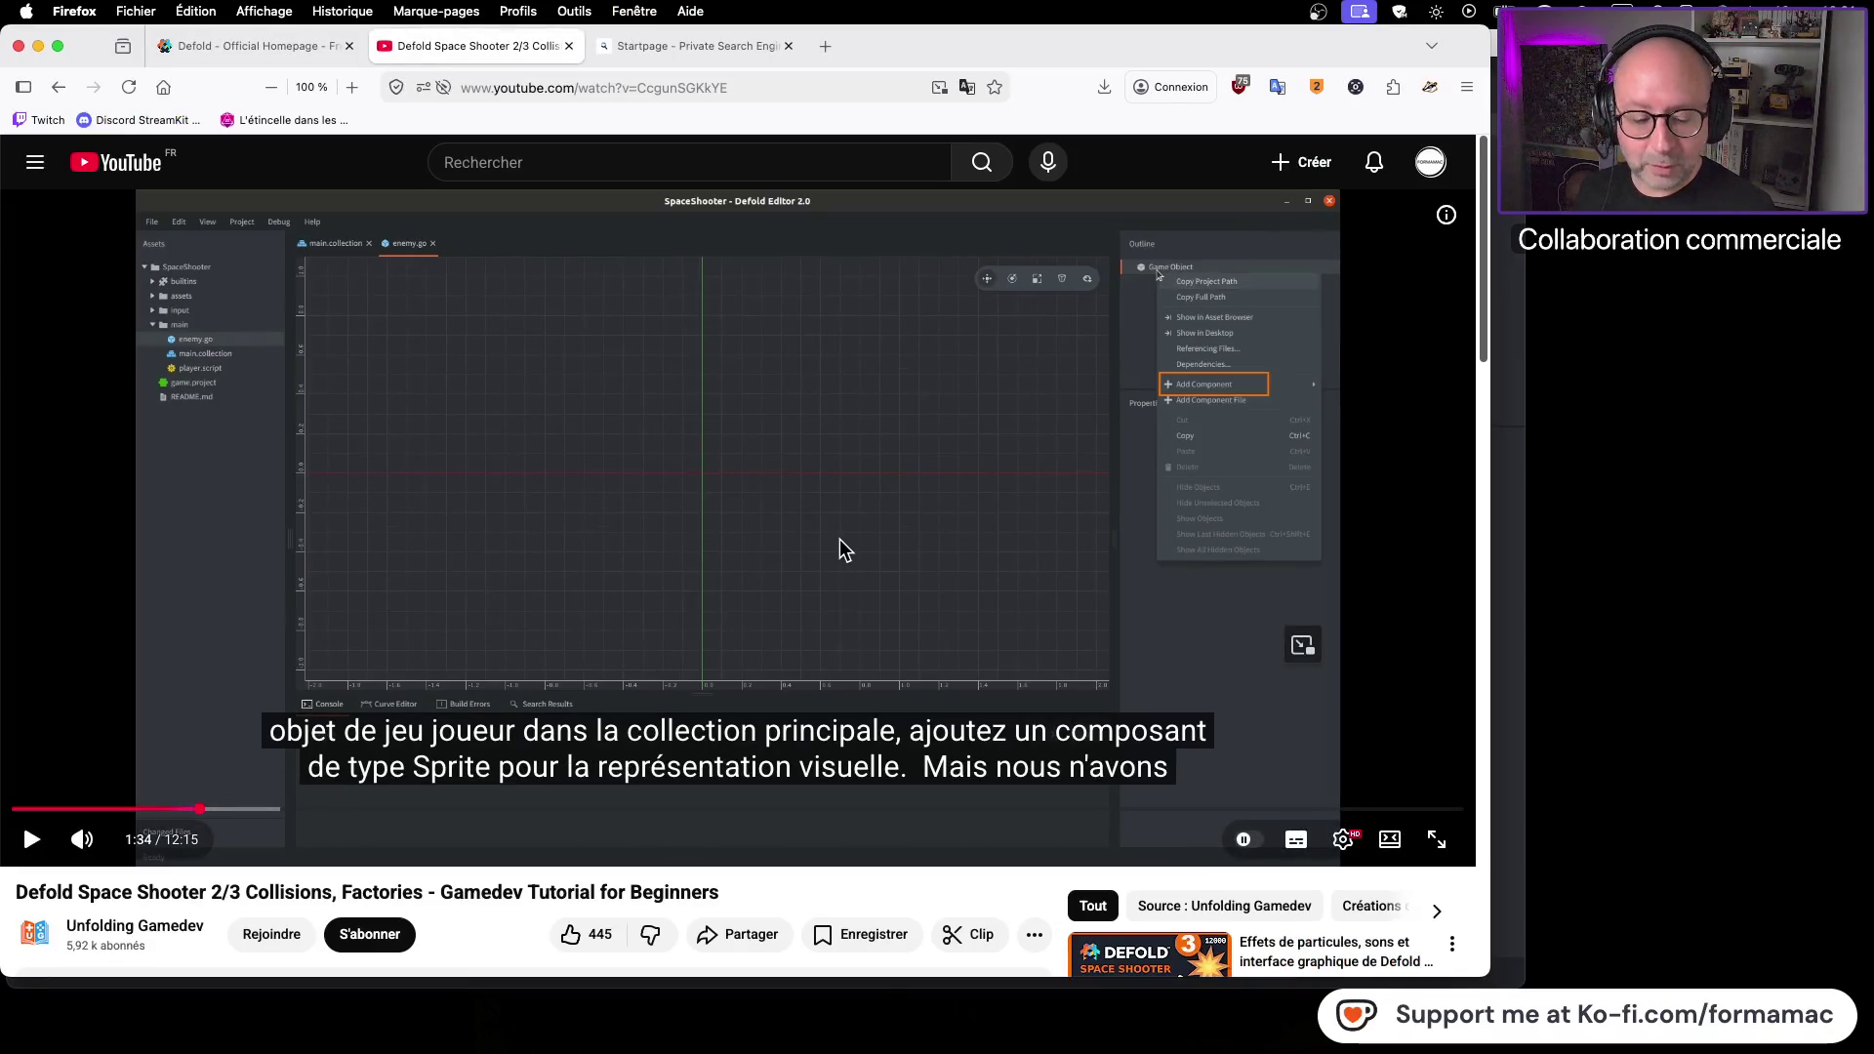
left_click(839, 539)
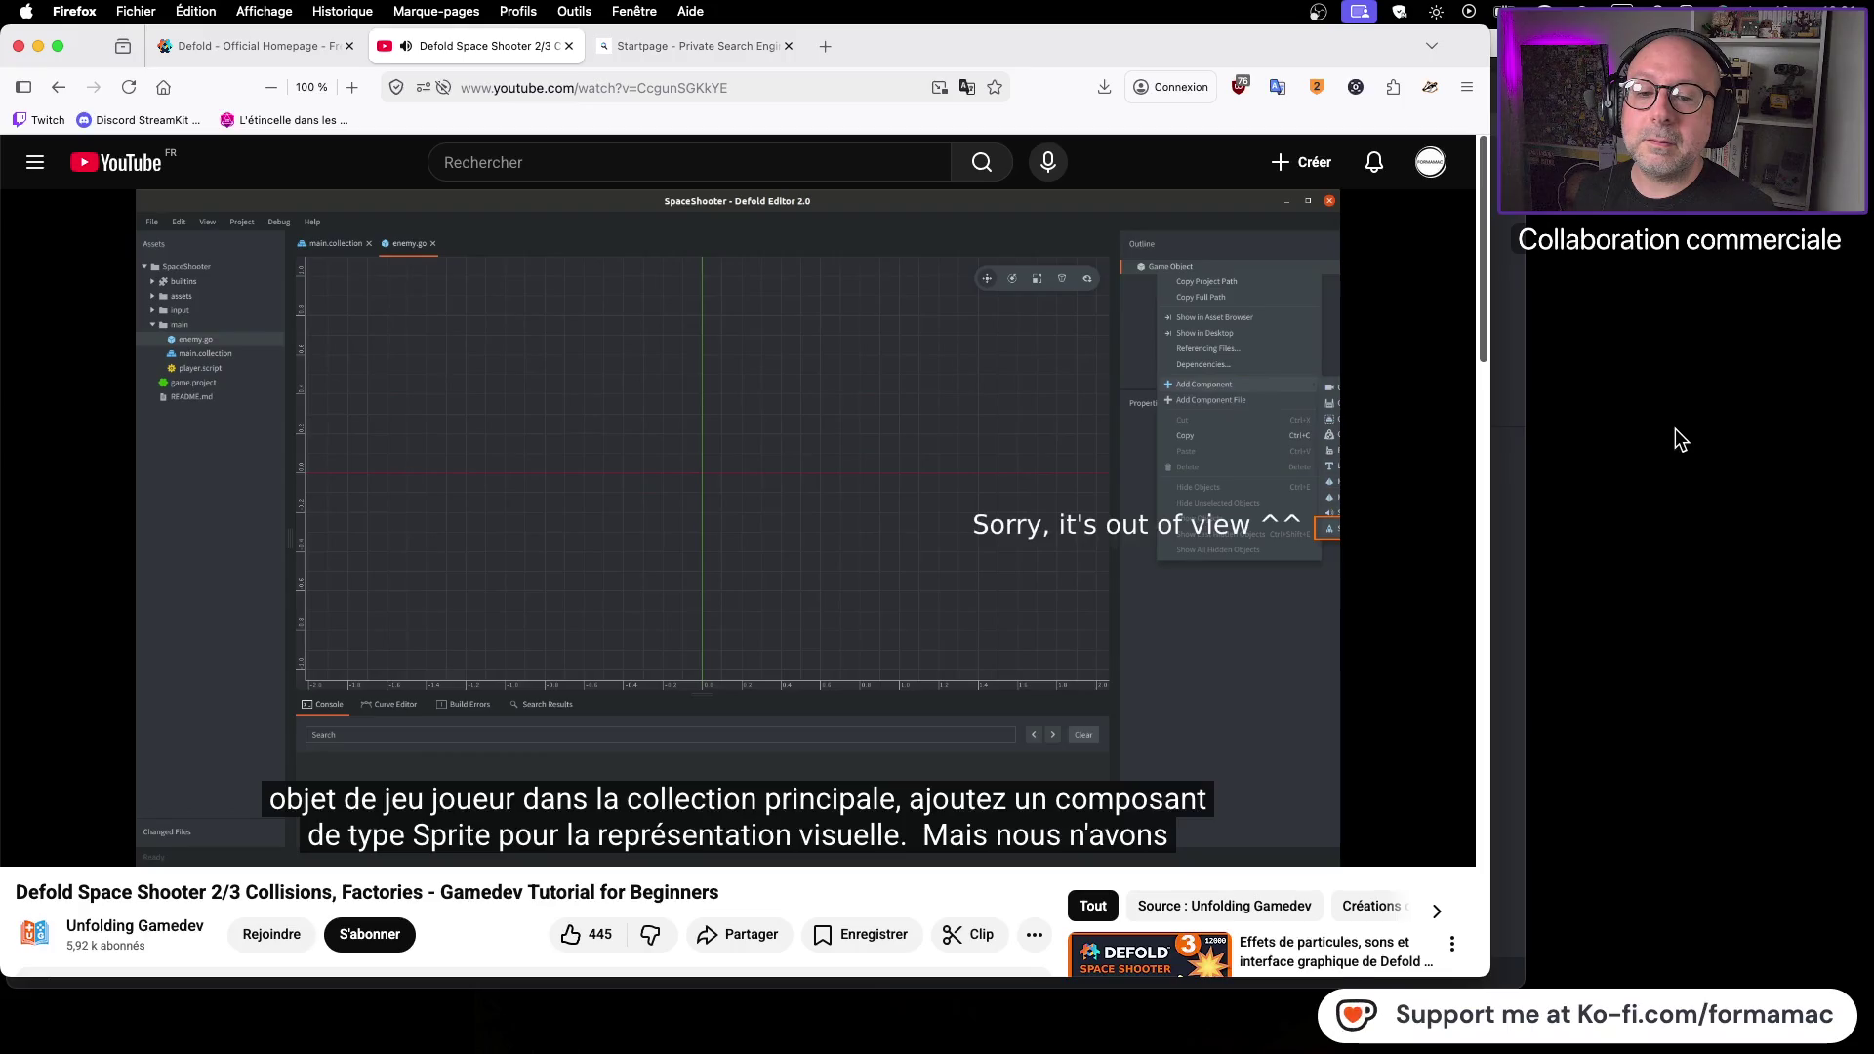
left_click(997, 518)
key("super+Tab")
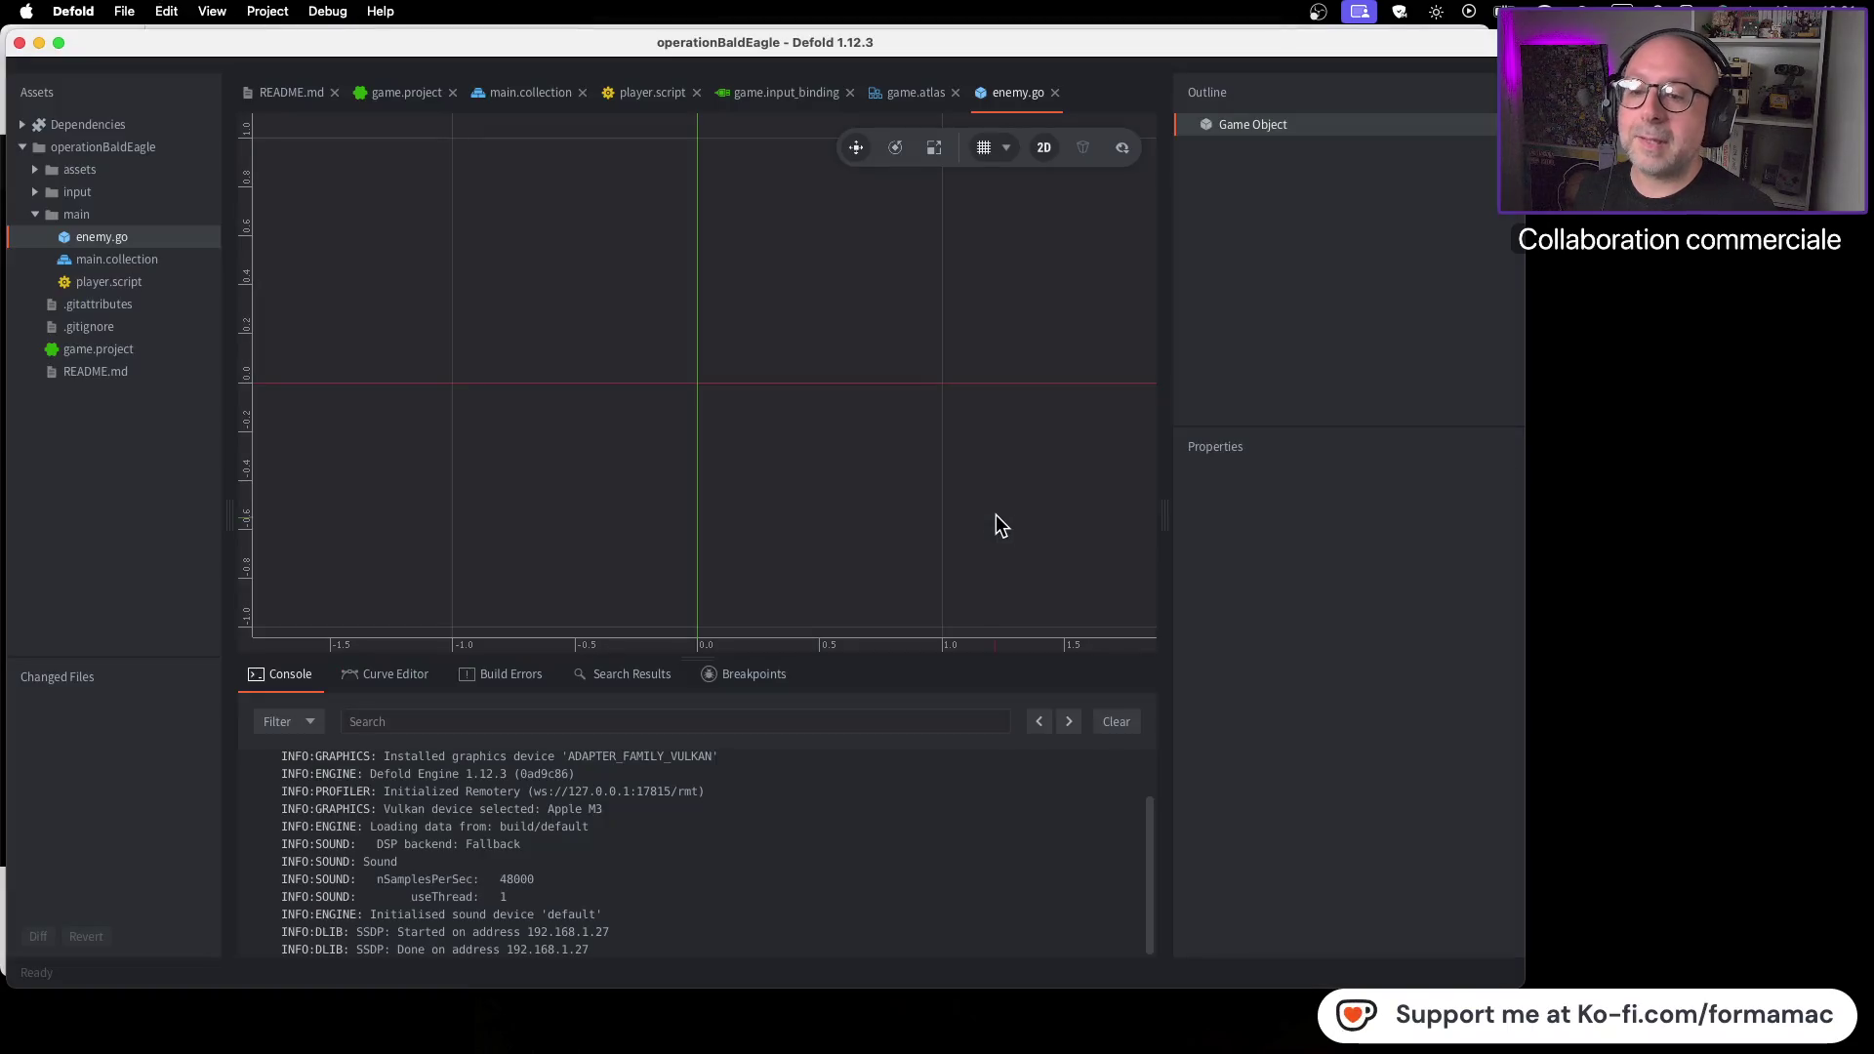
Add a Sprite component to enemy.go's game object in the Outline
right_click(1275, 126)
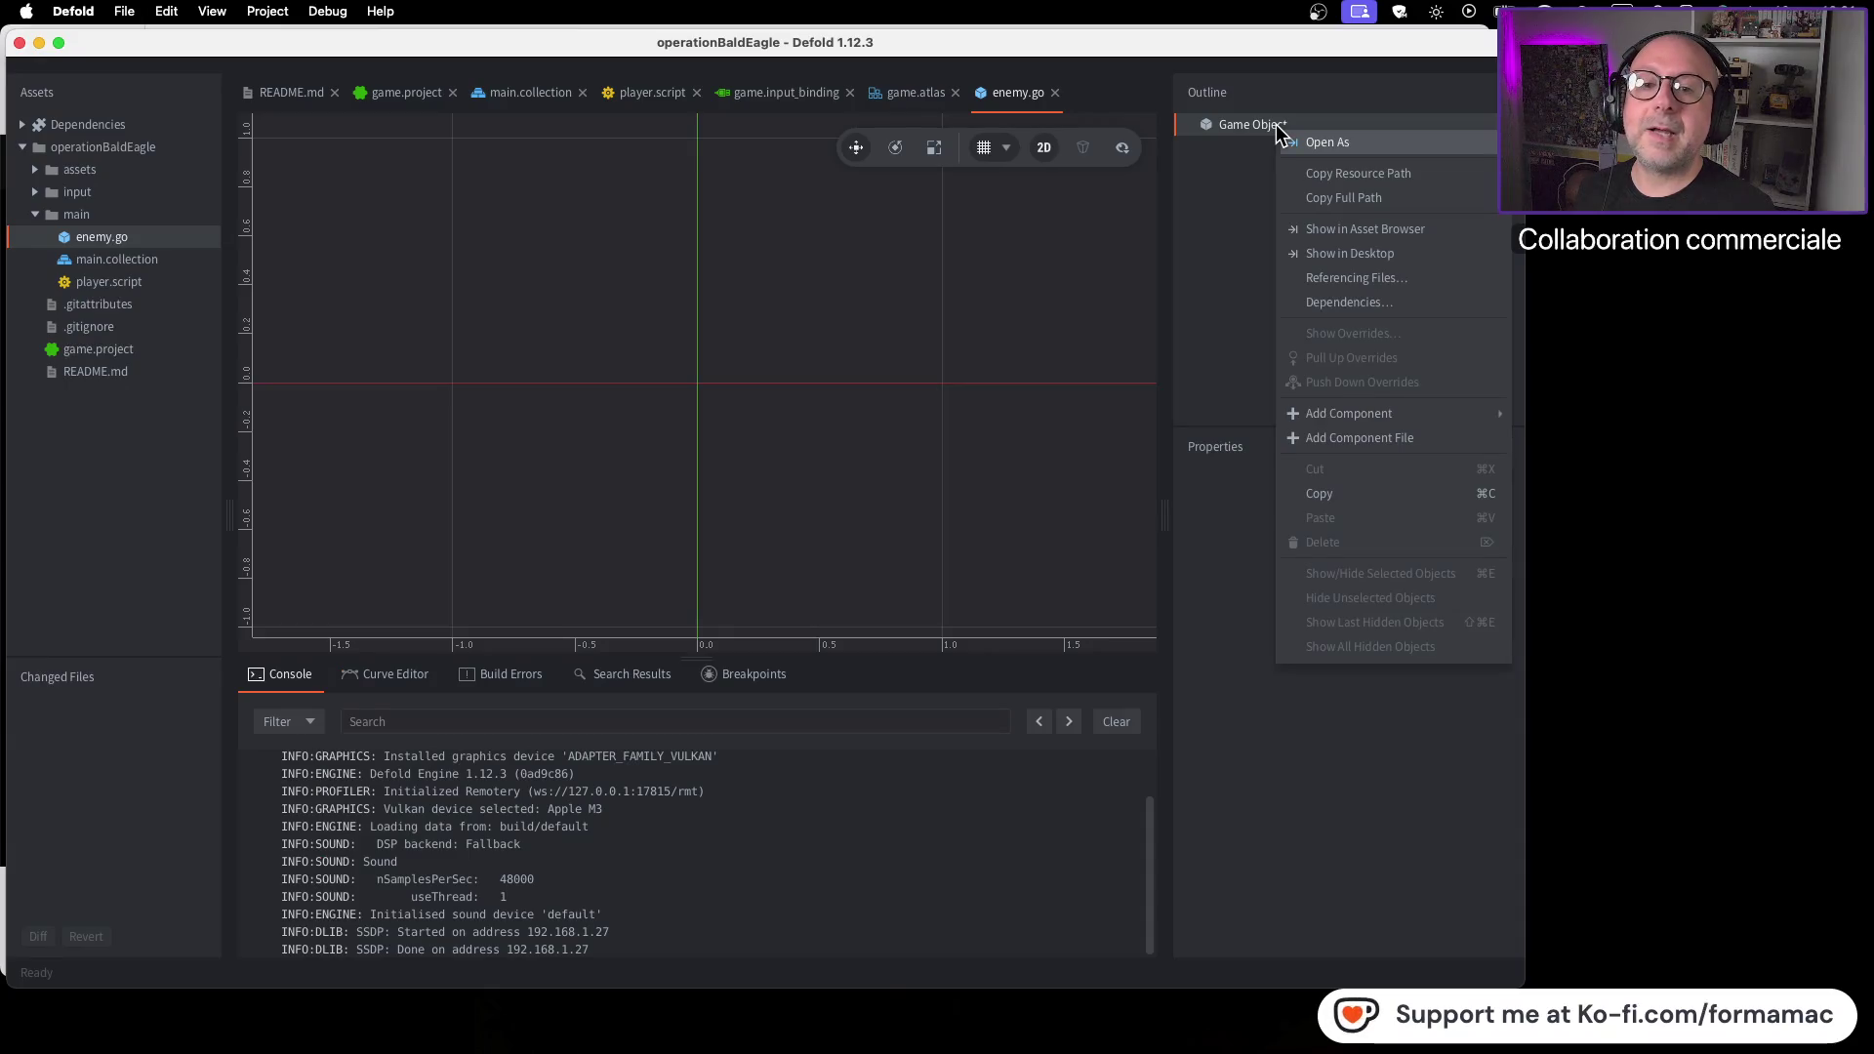
mouse_move(1310, 420)
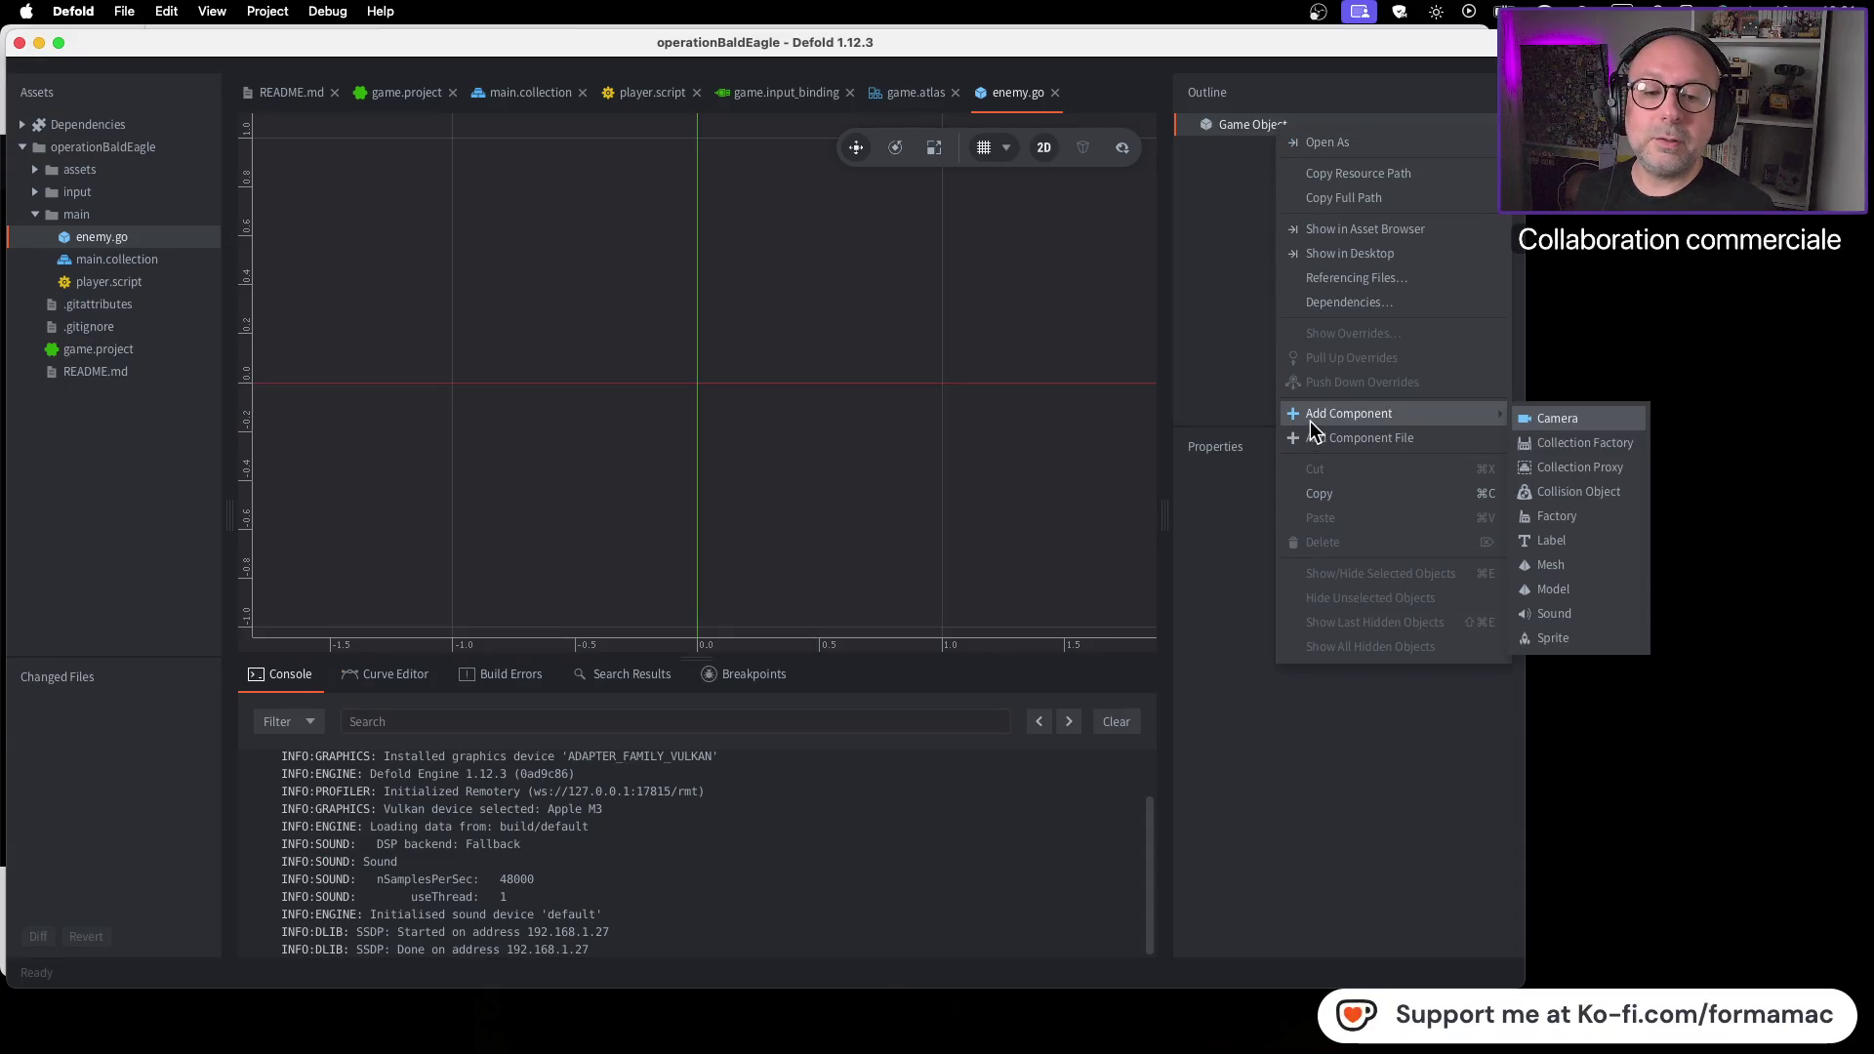
left_click(1607, 639)
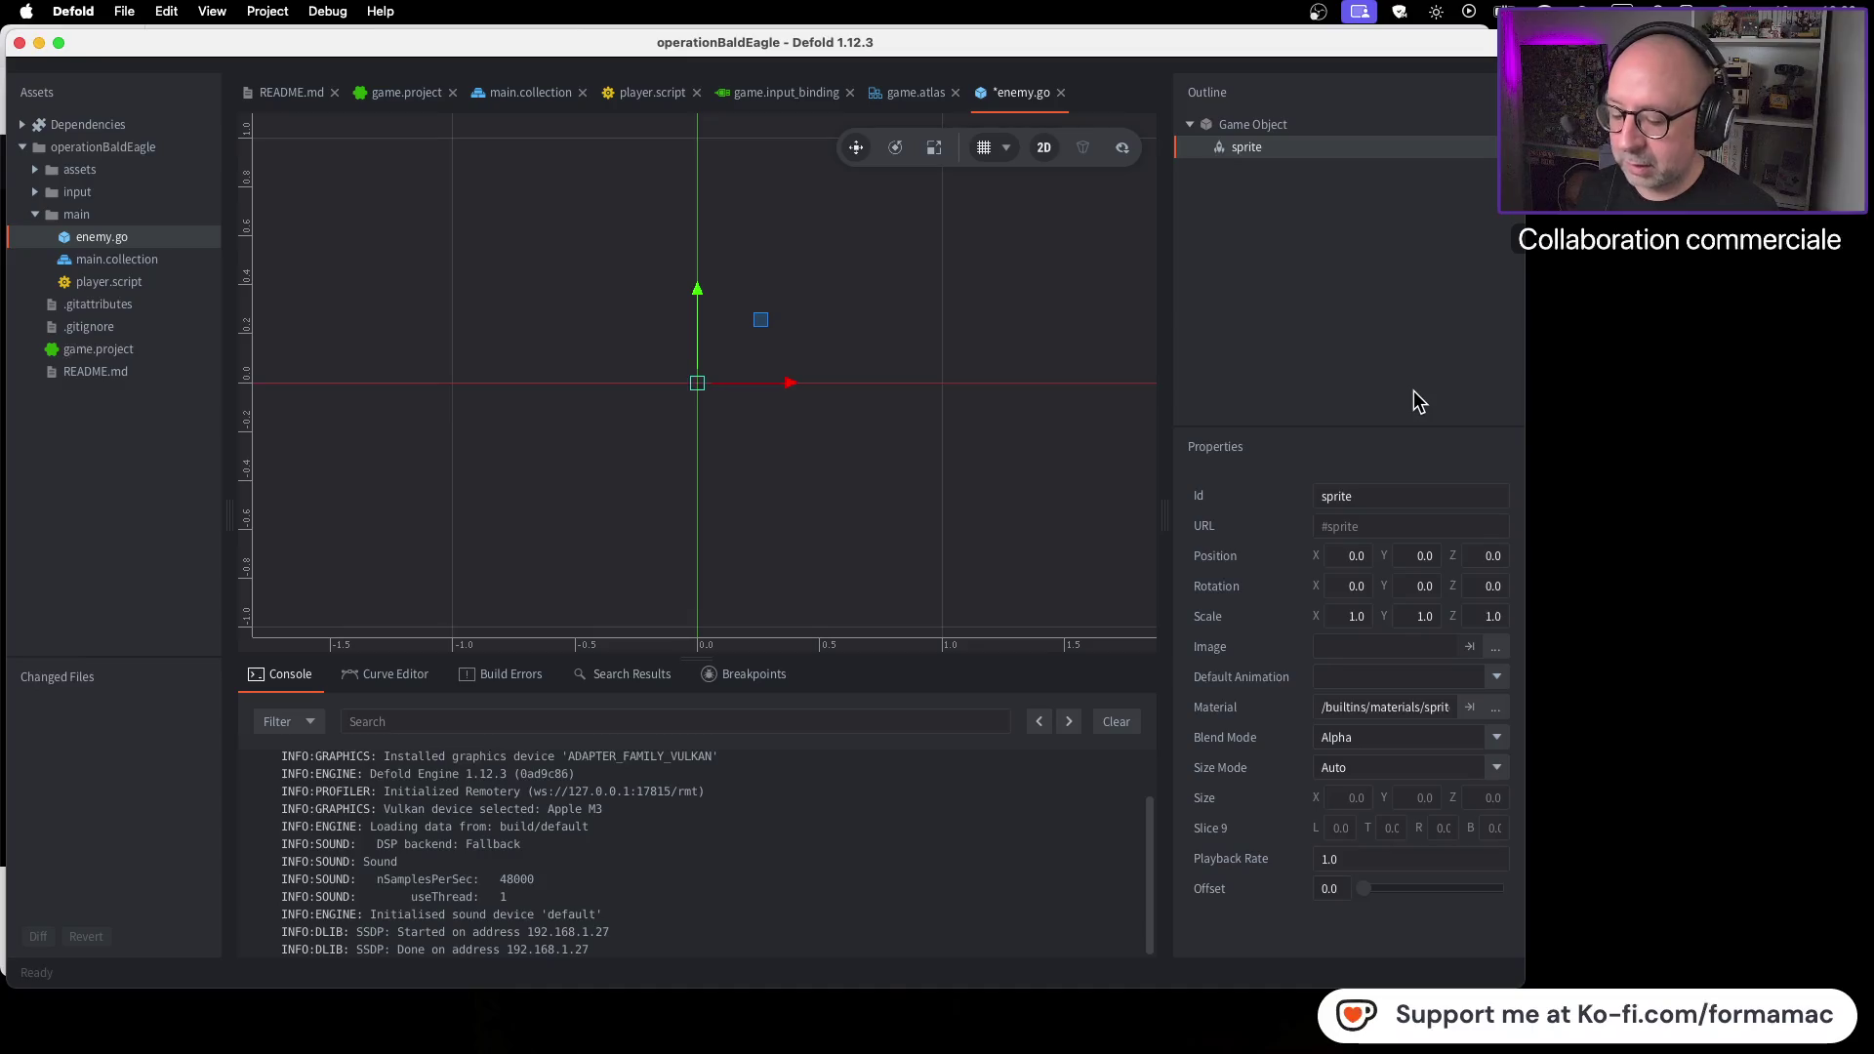
key("super+Tab")
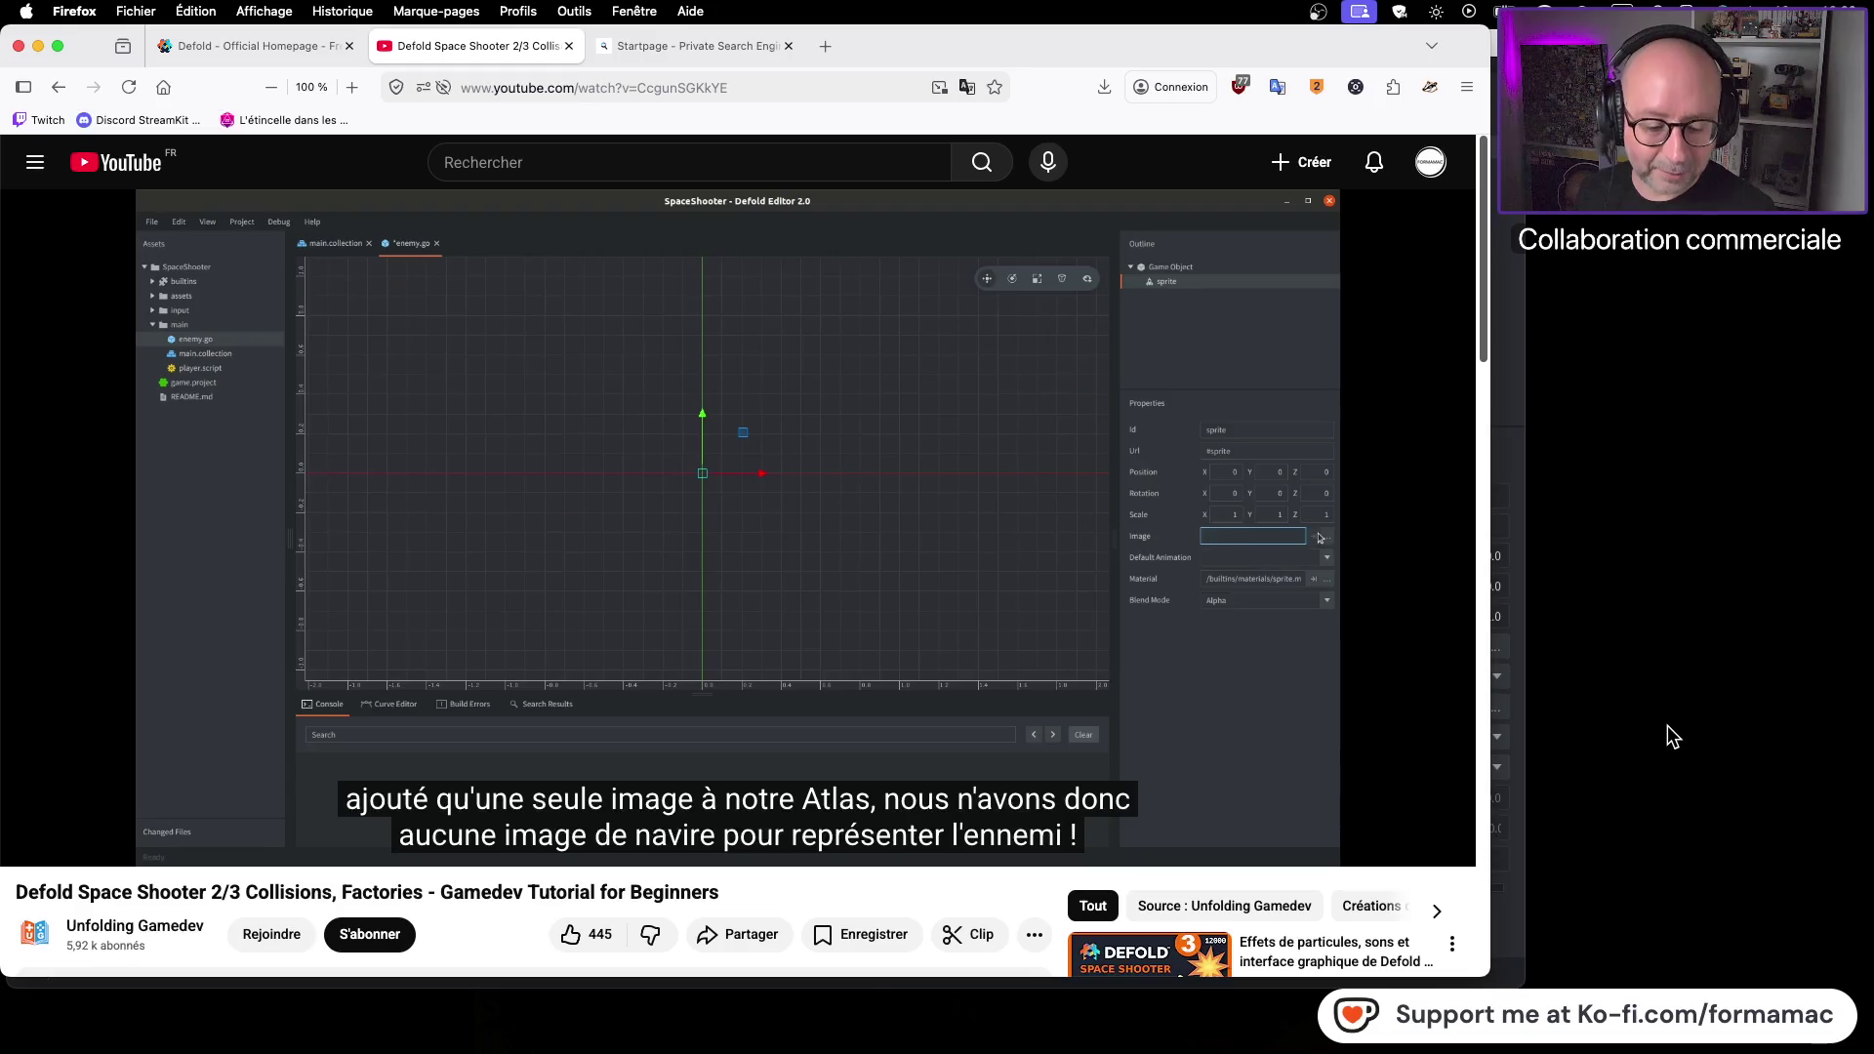
Watch a bit more tutorial and inspect the sprite's empty Default Animation list
left_click(850, 566)
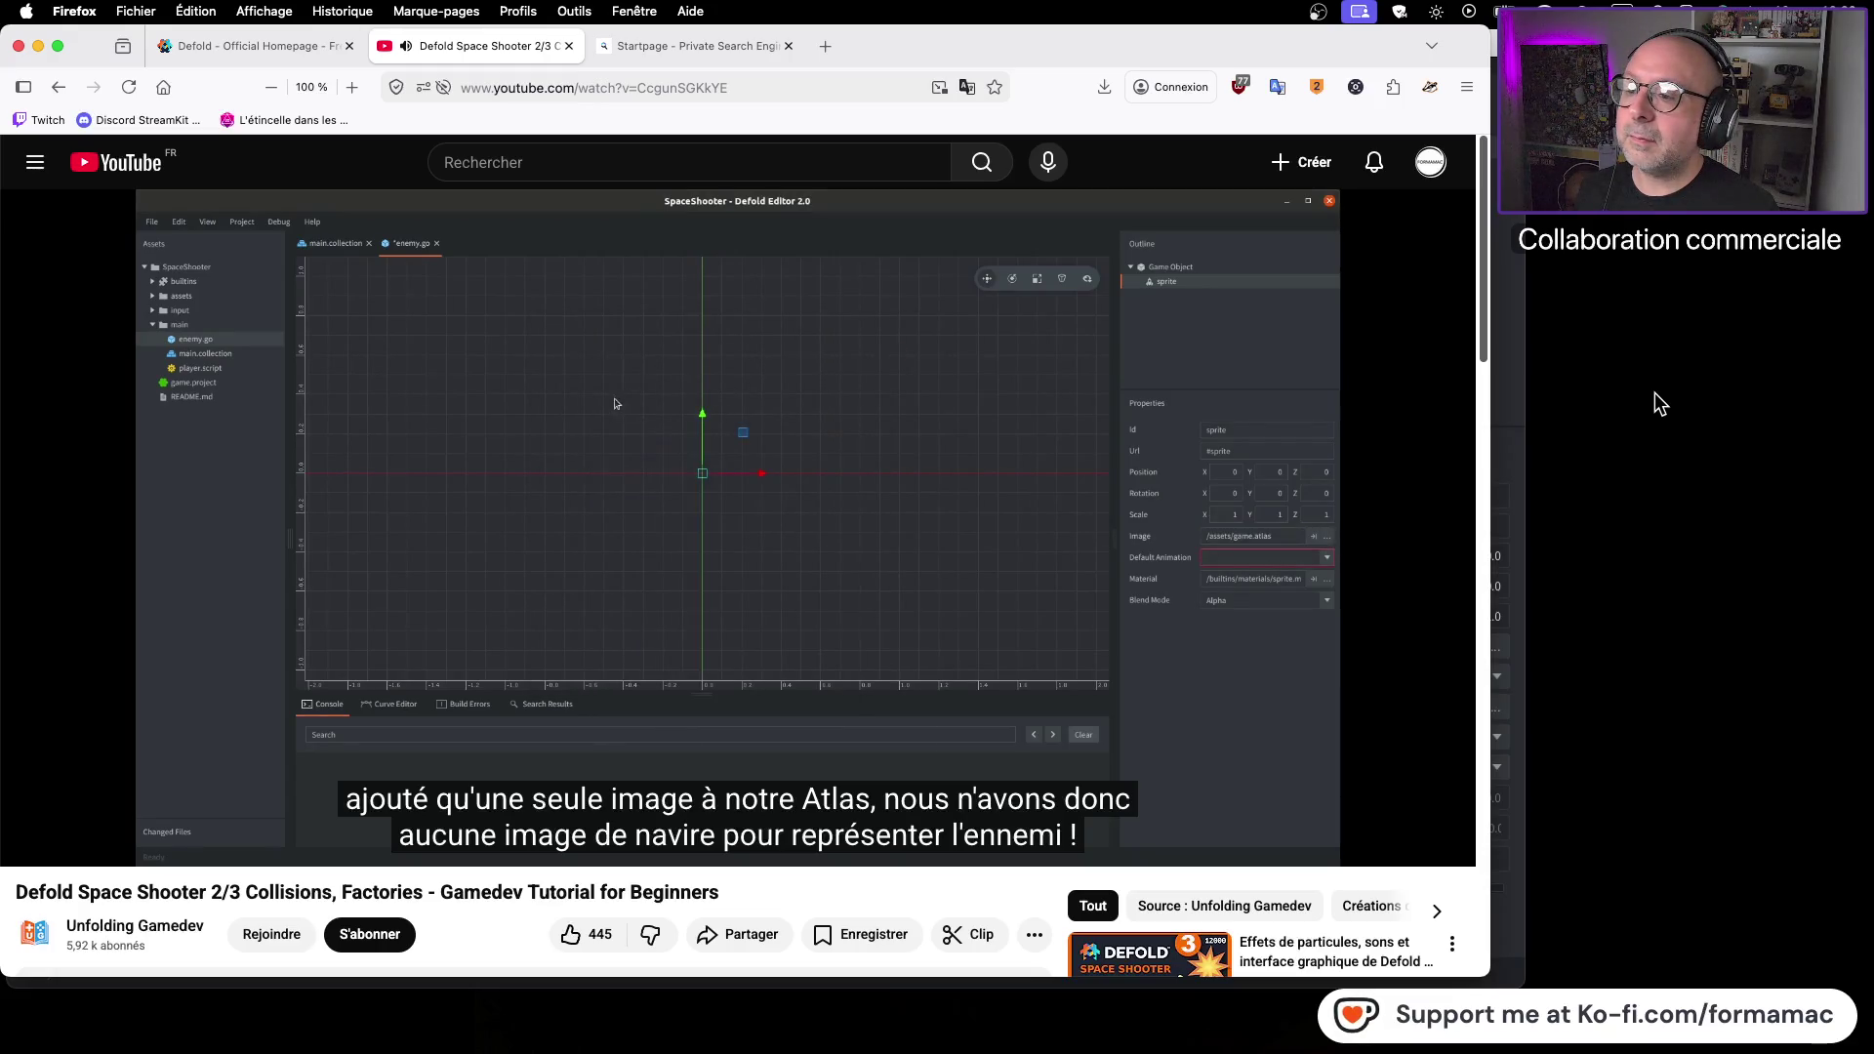
left_click(993, 532)
key("super+Tab")
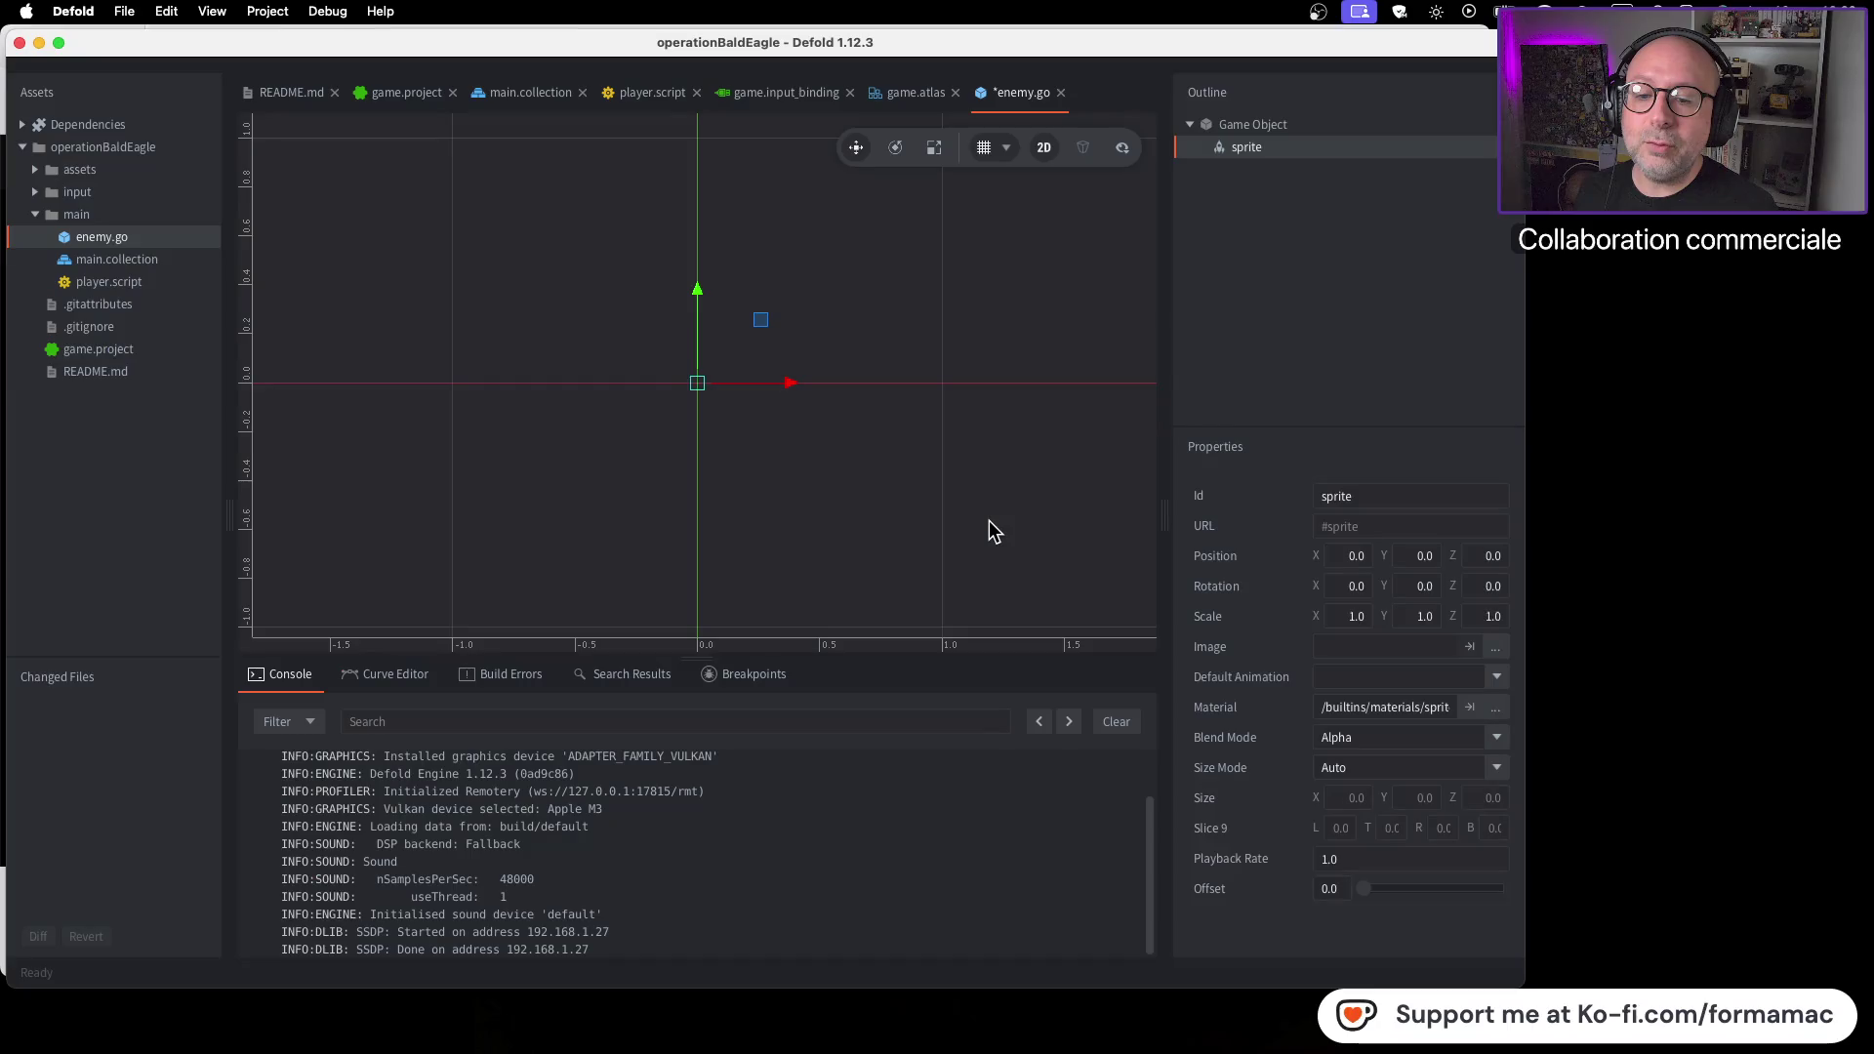
left_click(1496, 686)
left_click(1496, 686)
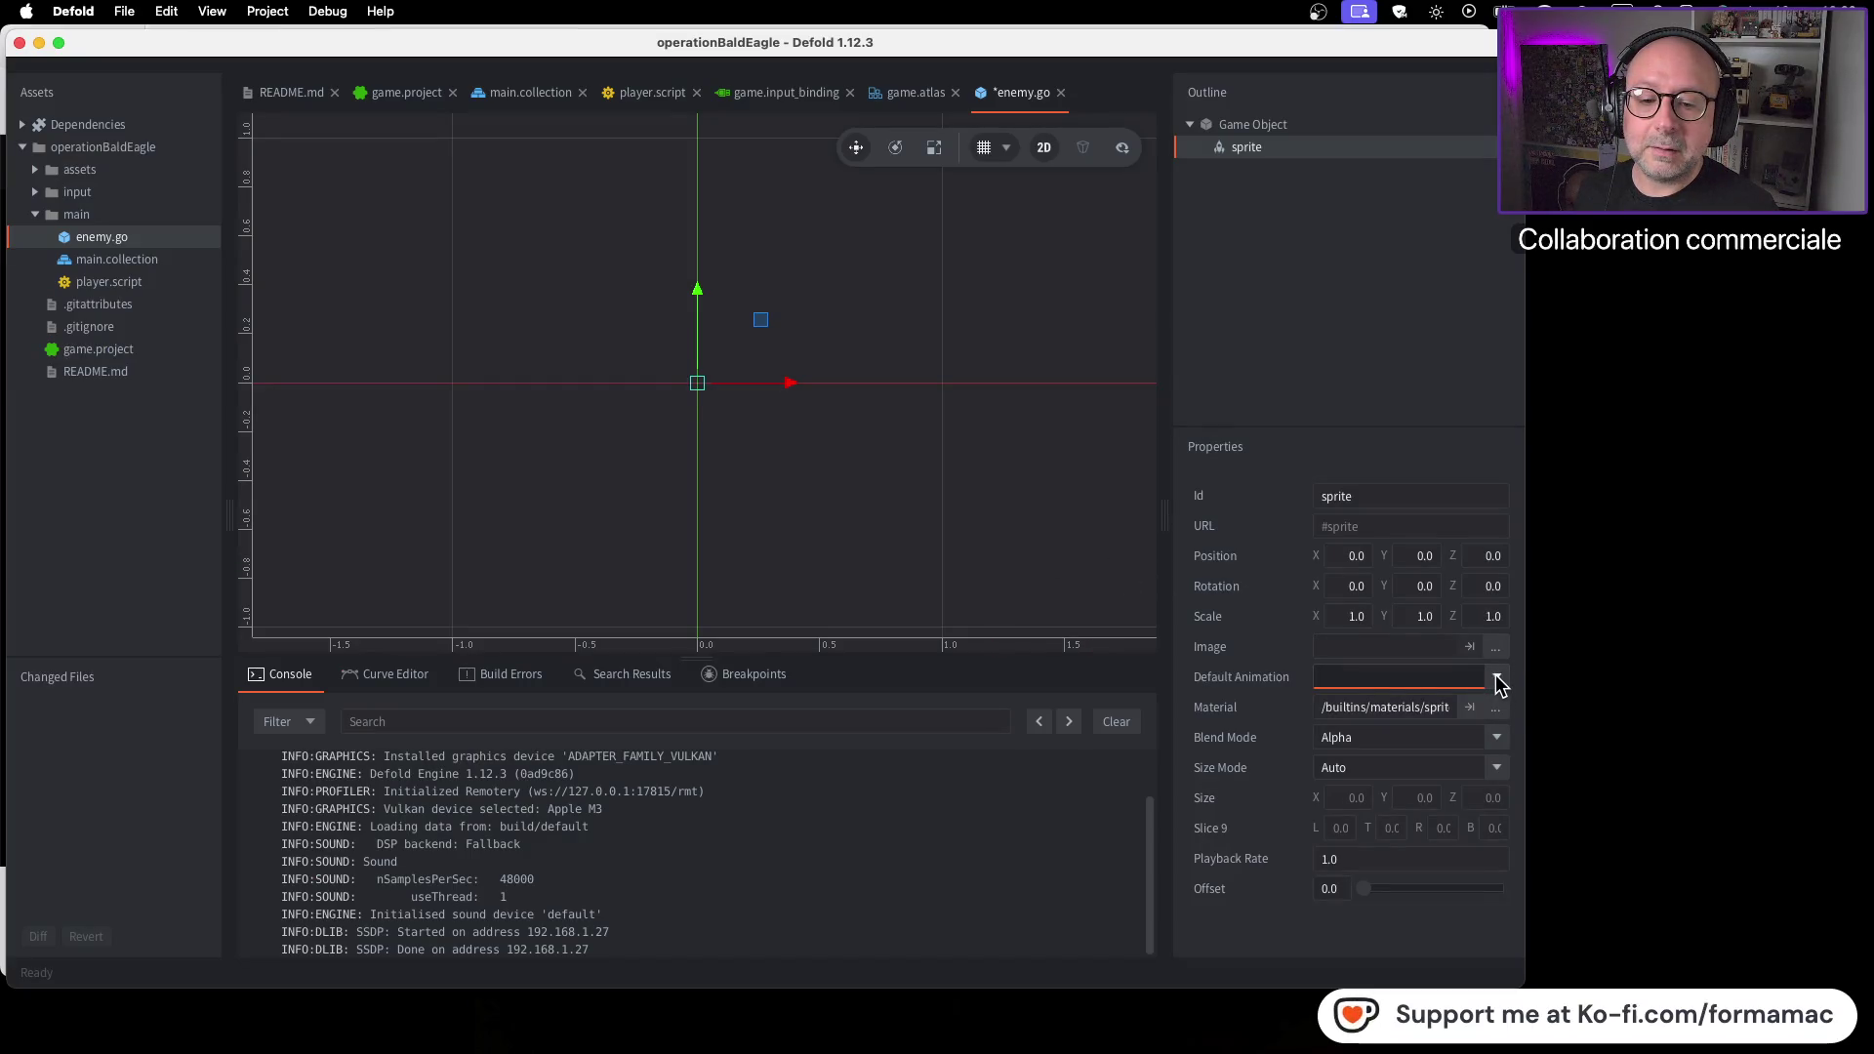
left_click(1497, 686)
left_click(1496, 652)
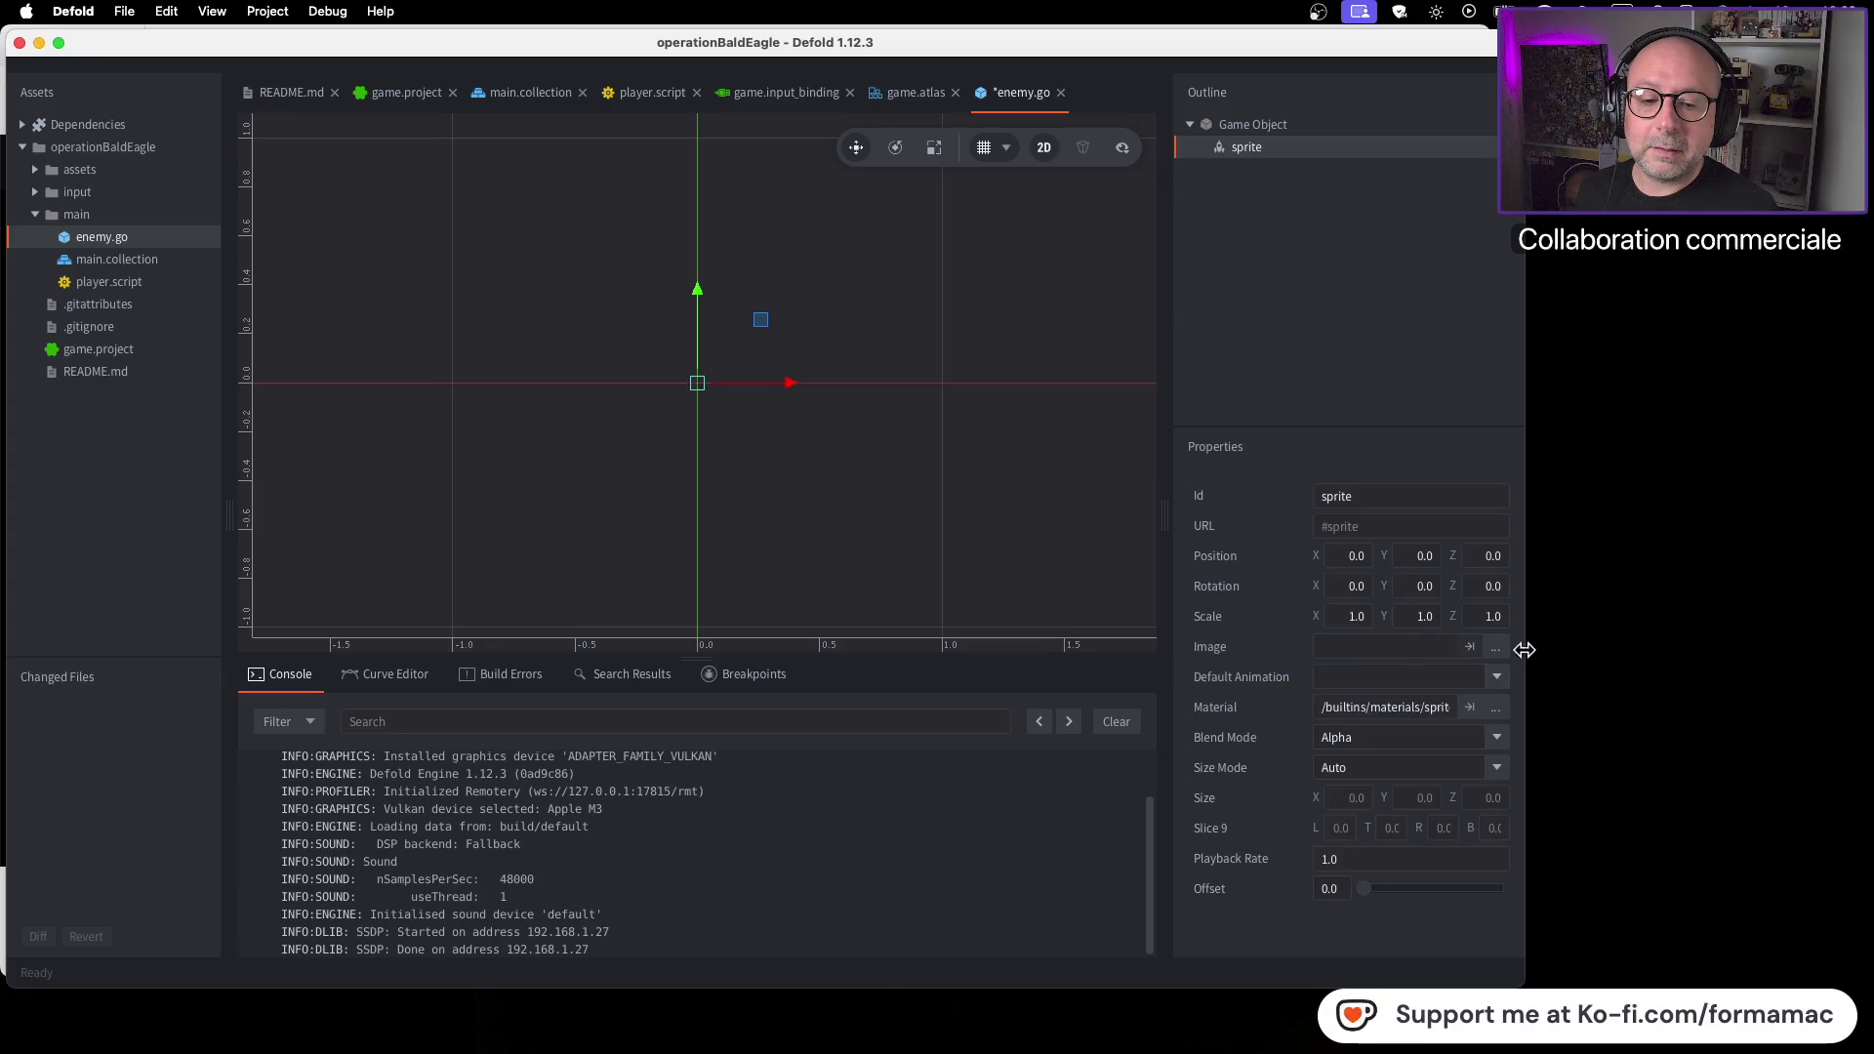
key("super+Tab")
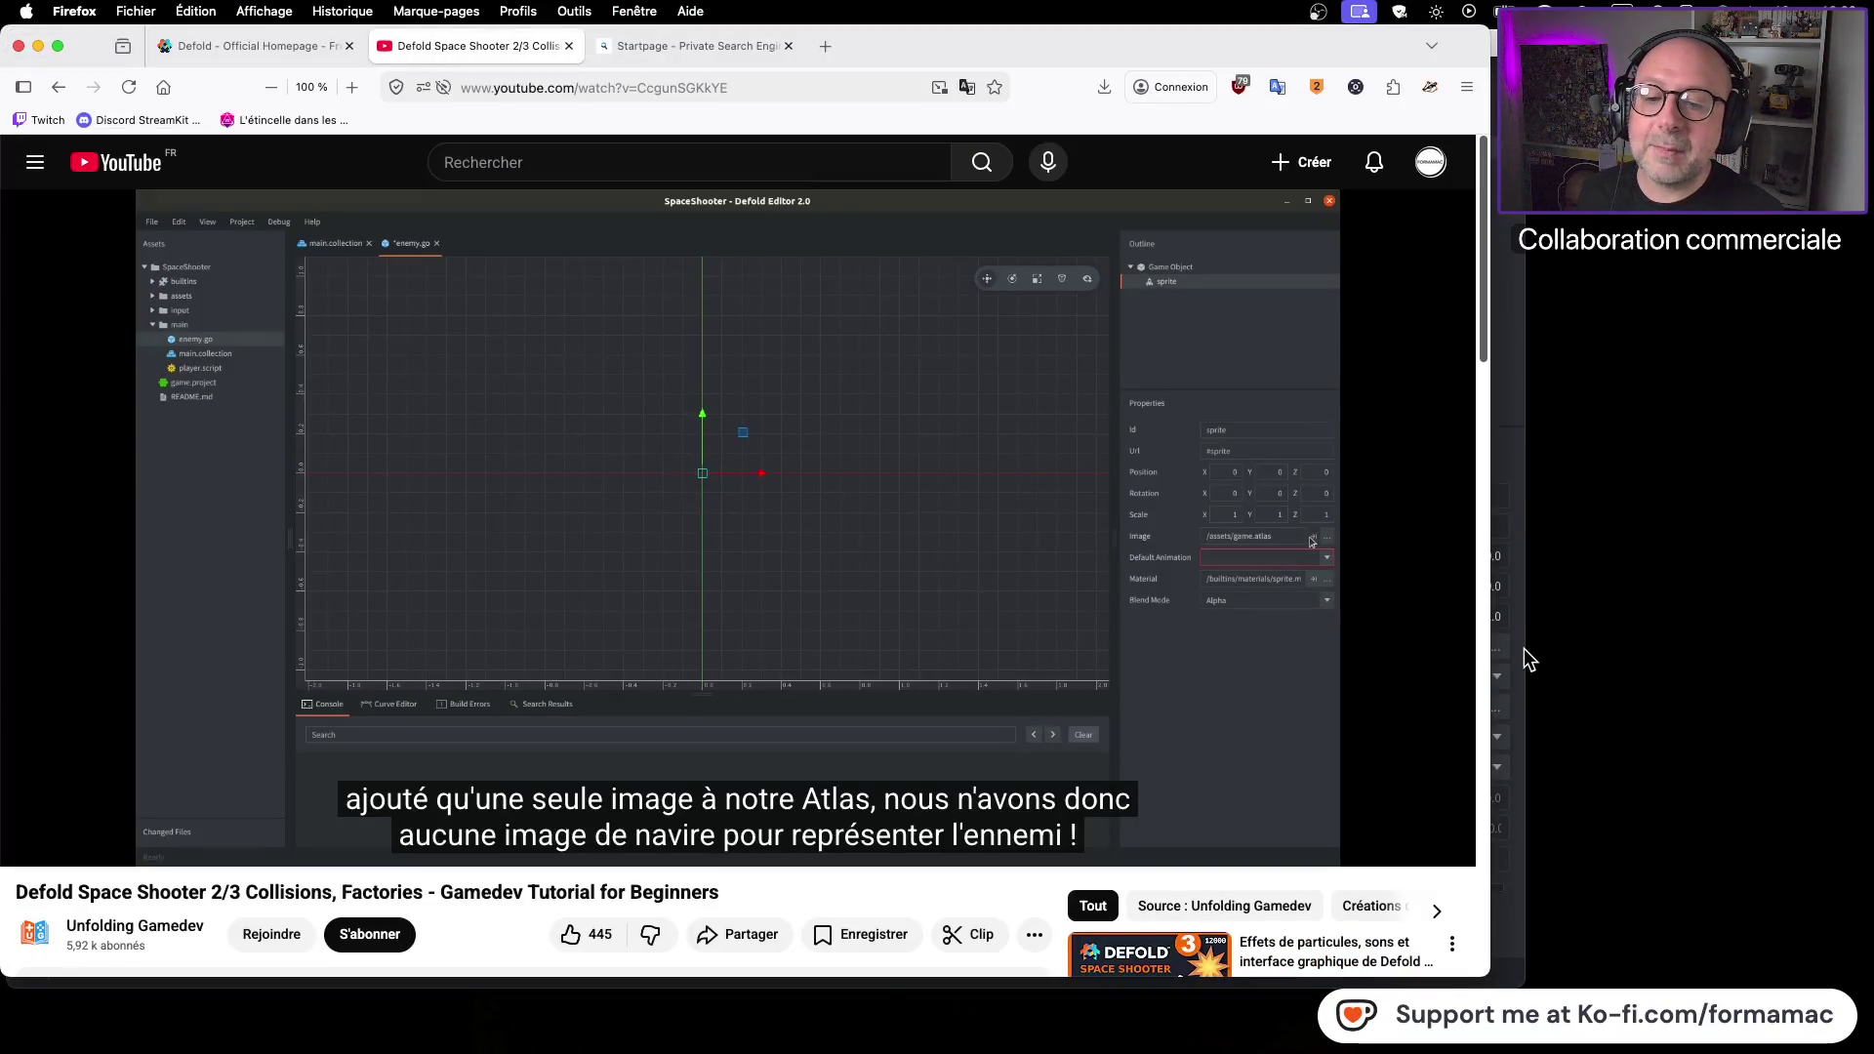
key("super+Tab")
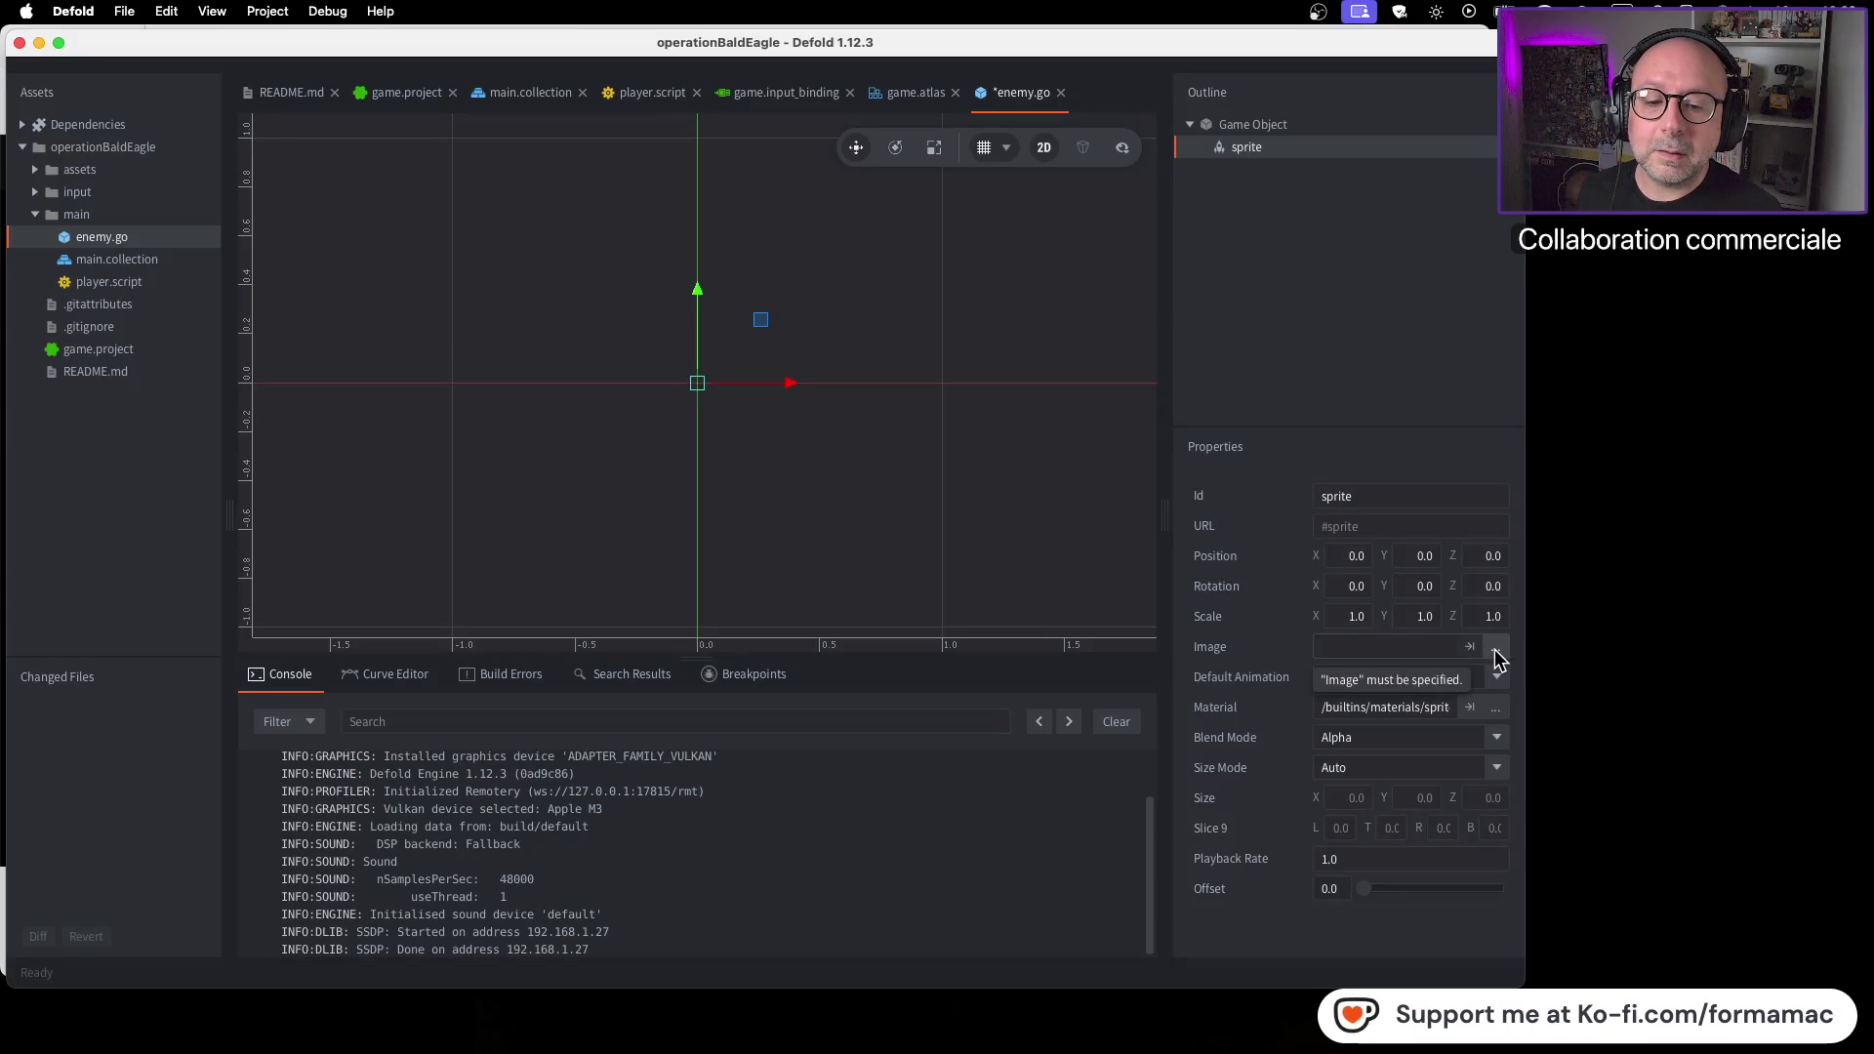
Set the enemy sprite's Image to /assets/game.atlas and resume the tutorial
left_click(1495, 650)
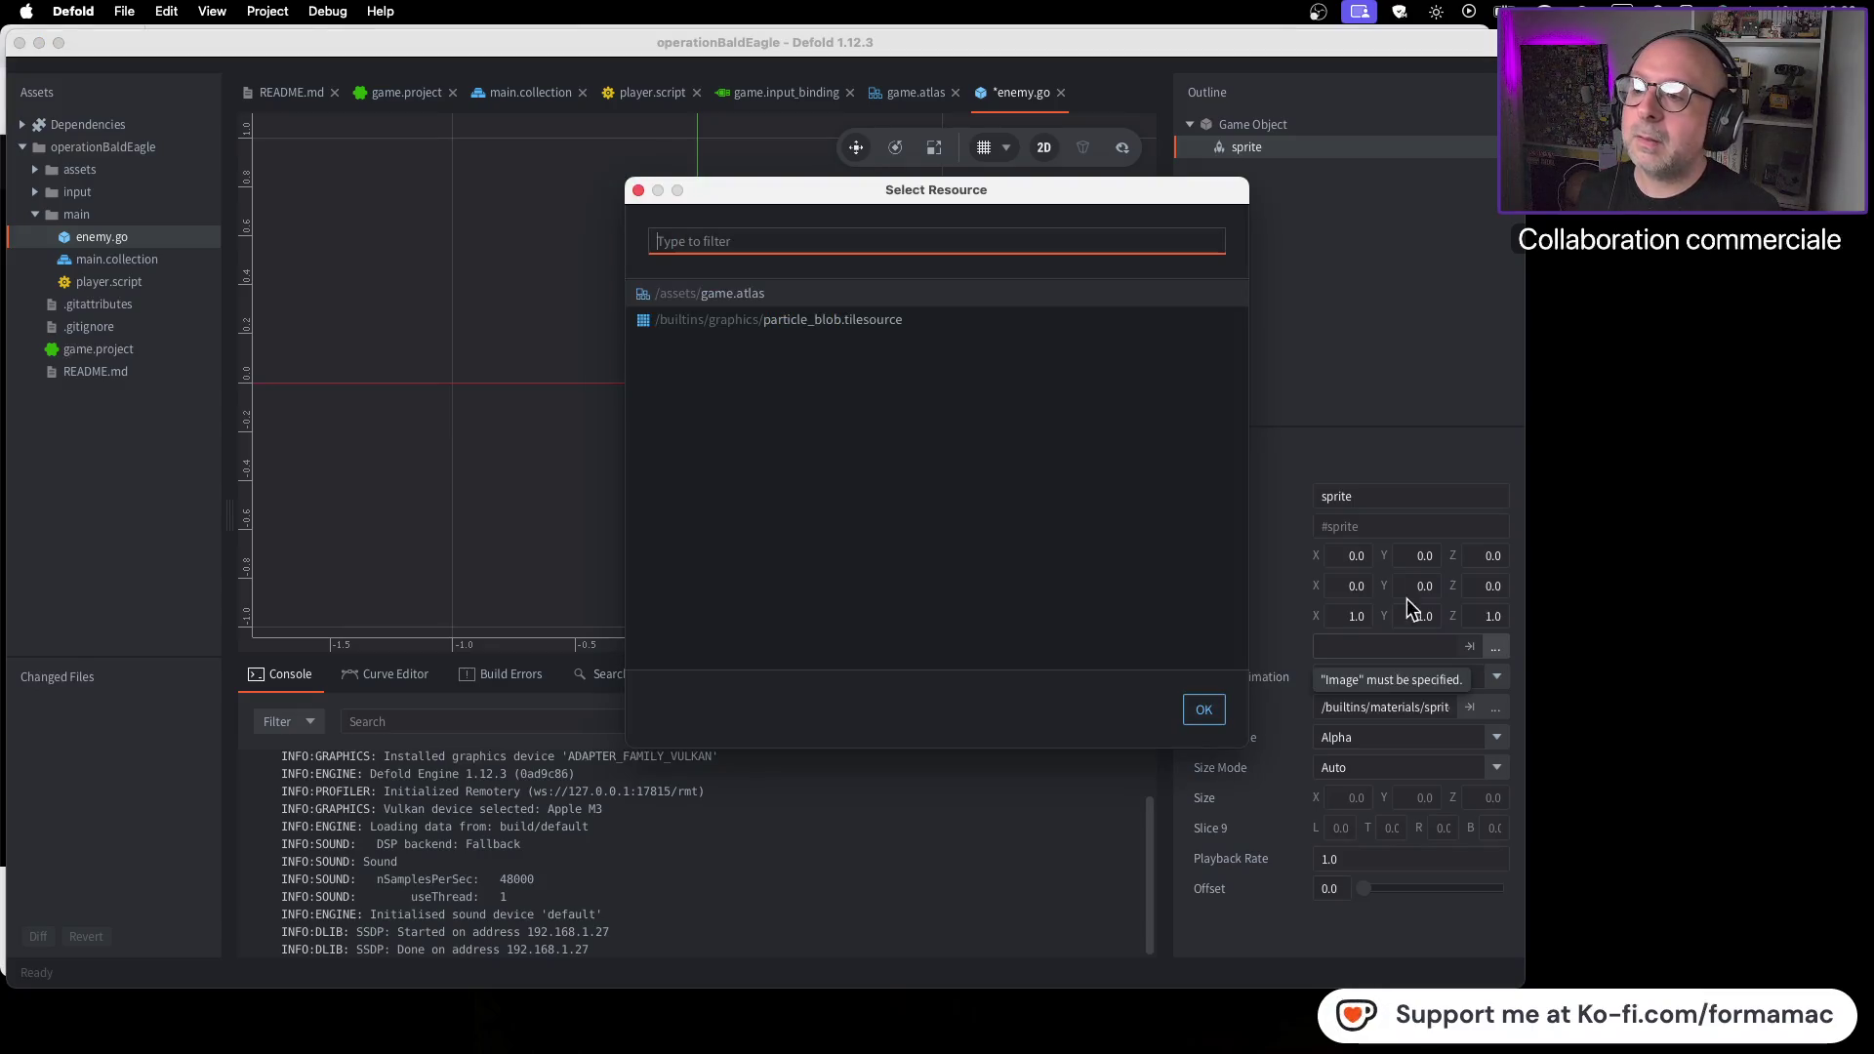
left_click(817, 296)
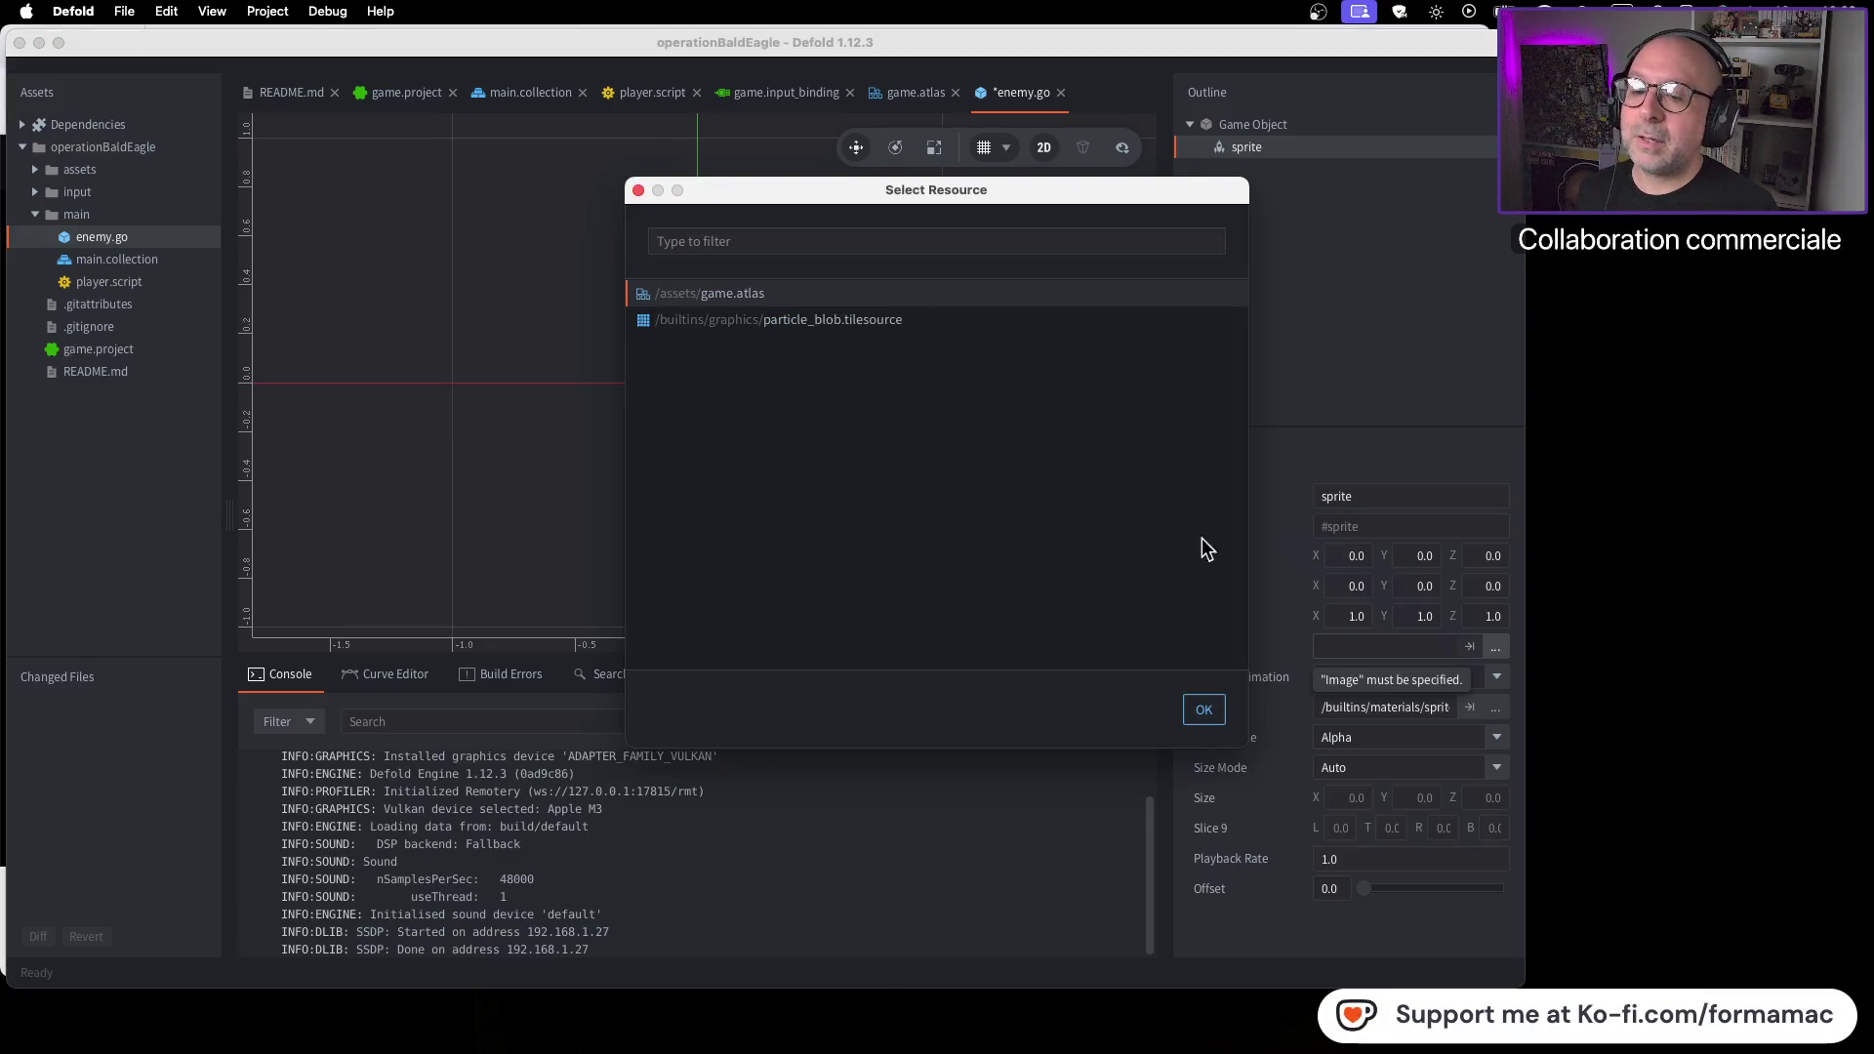
left_click(1203, 709)
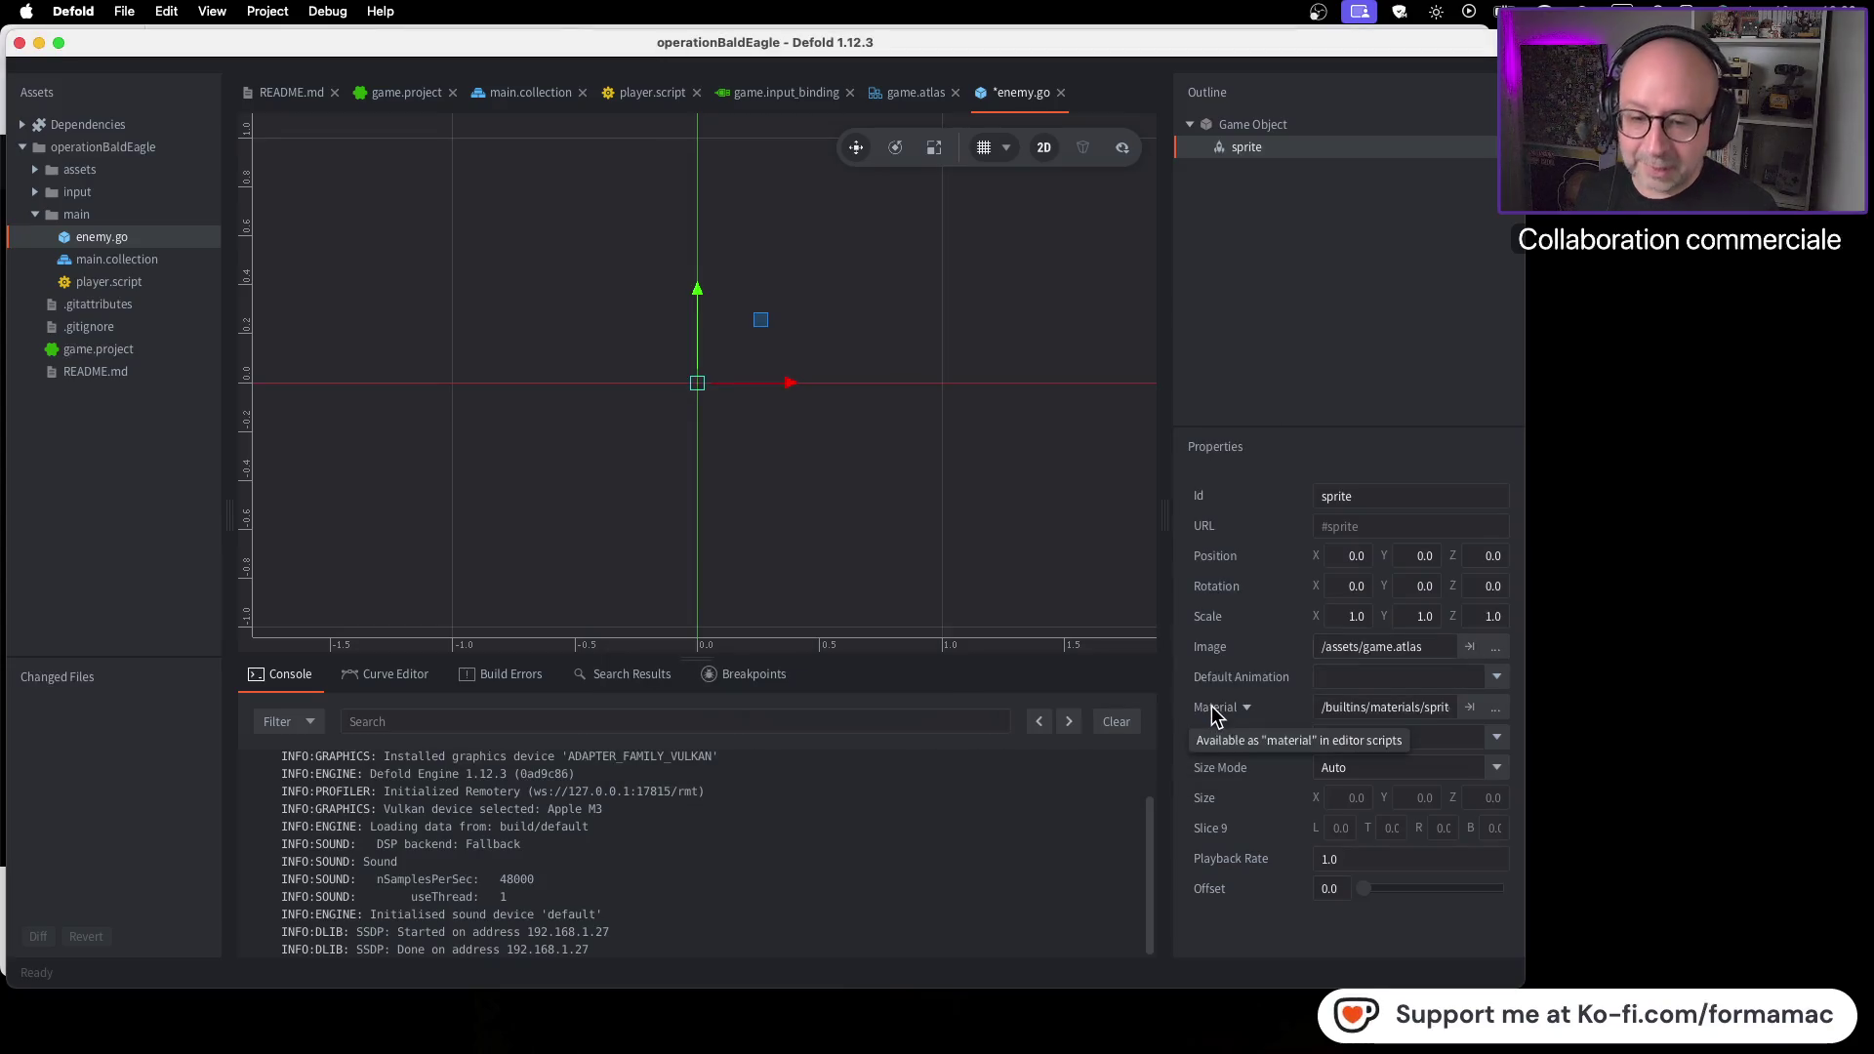
key("super+Tab")
left_click(1209, 685)
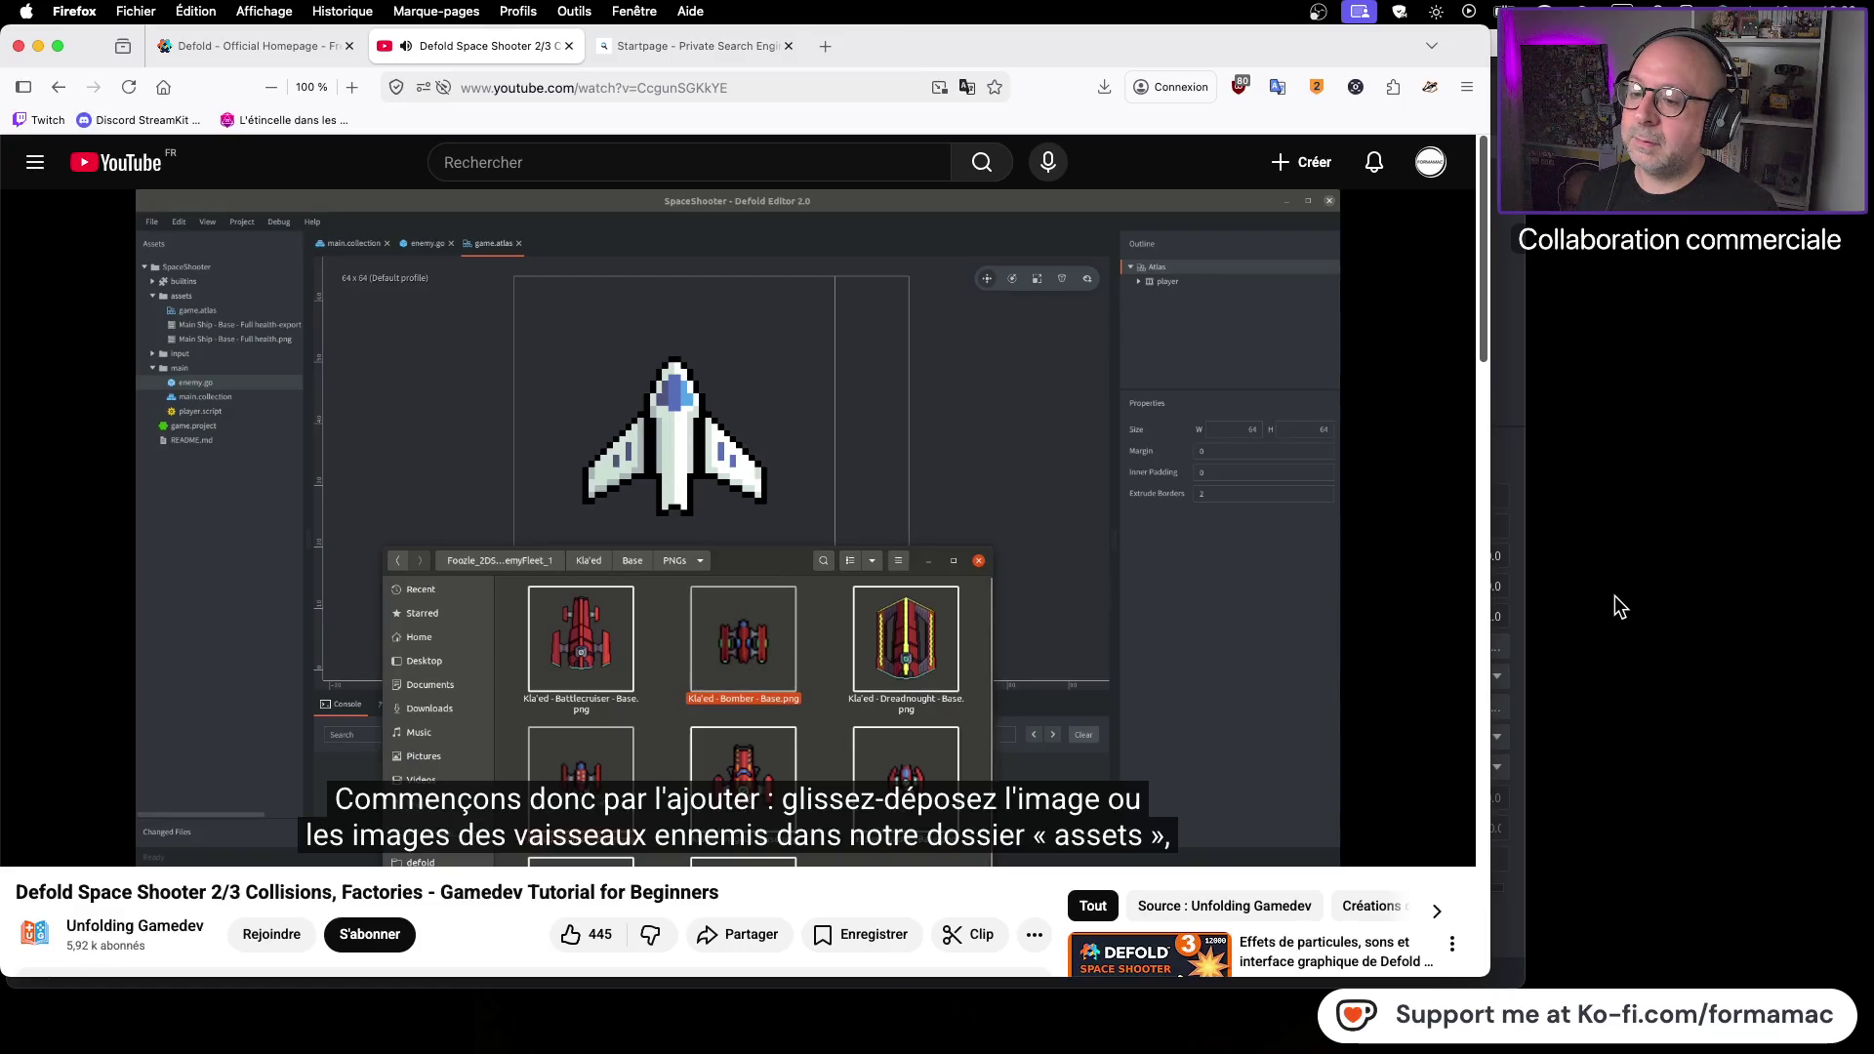
Pause the tutorial and expand the assets folder in Defold
left_click(1343, 646)
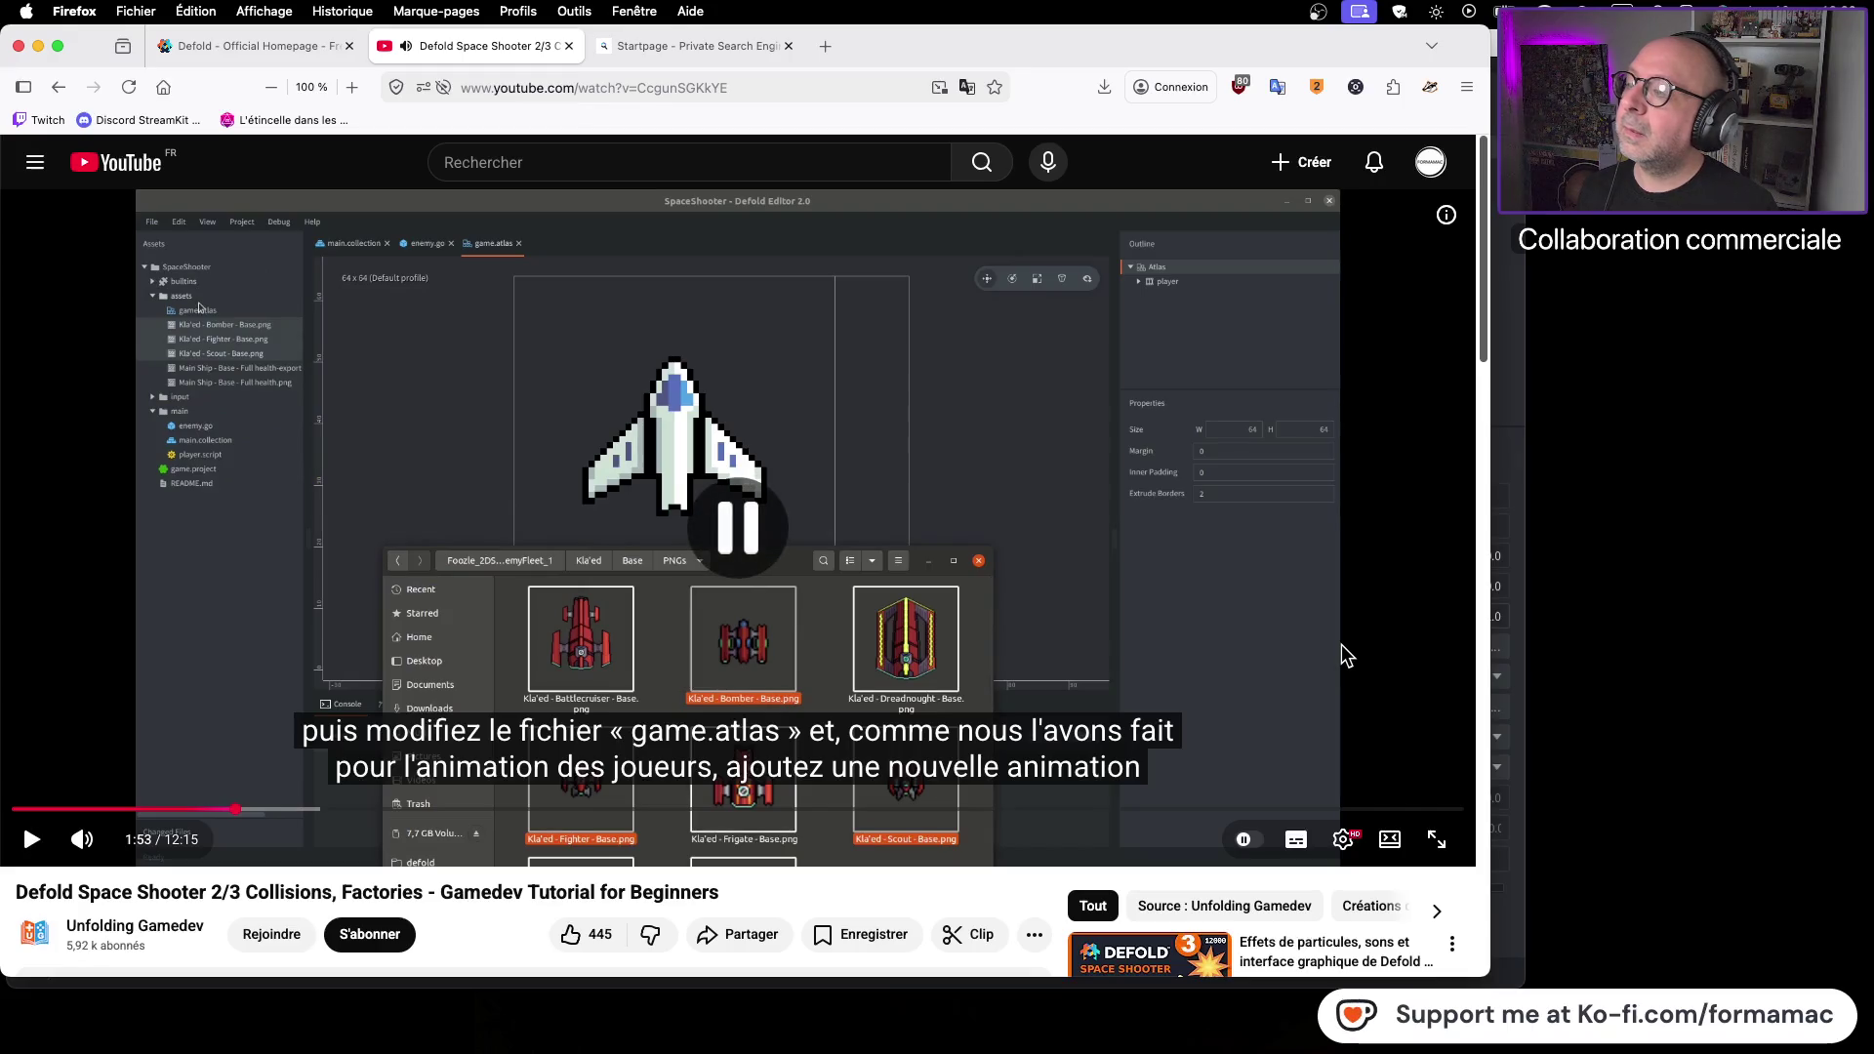
key("super+Tab")
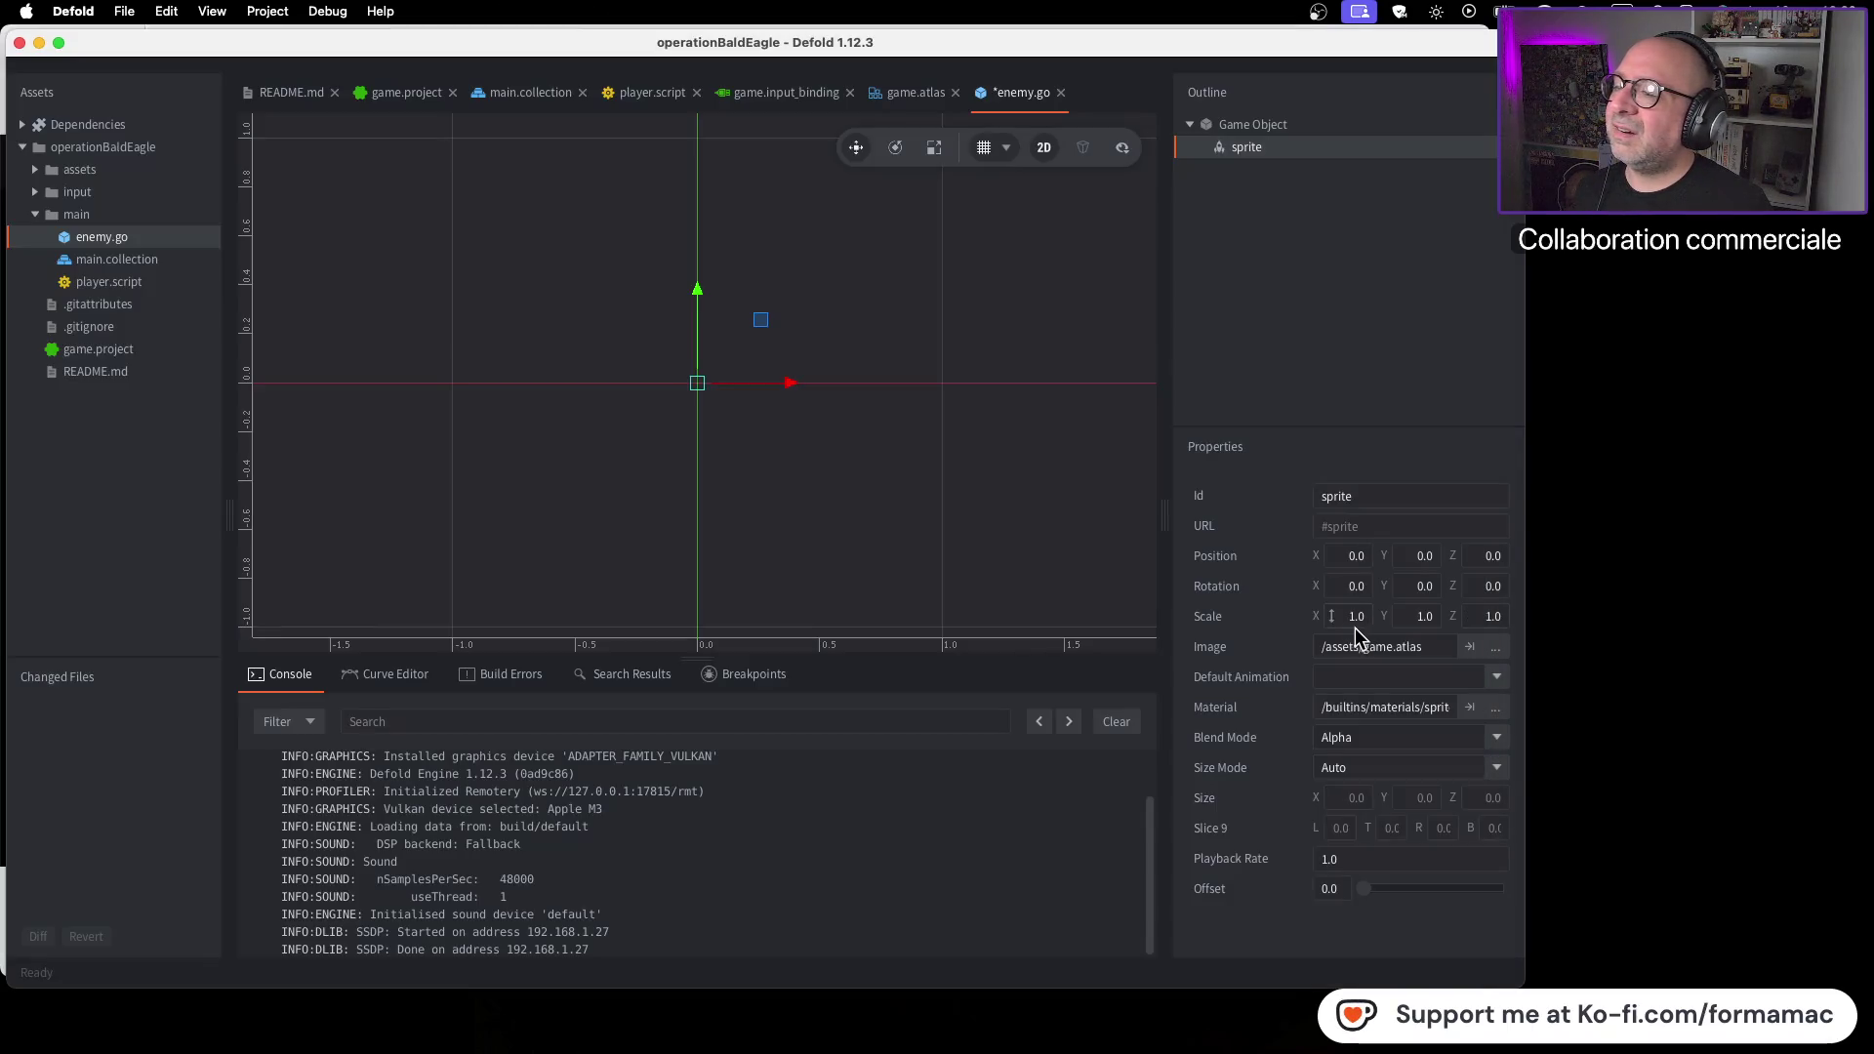
left_click(35, 170)
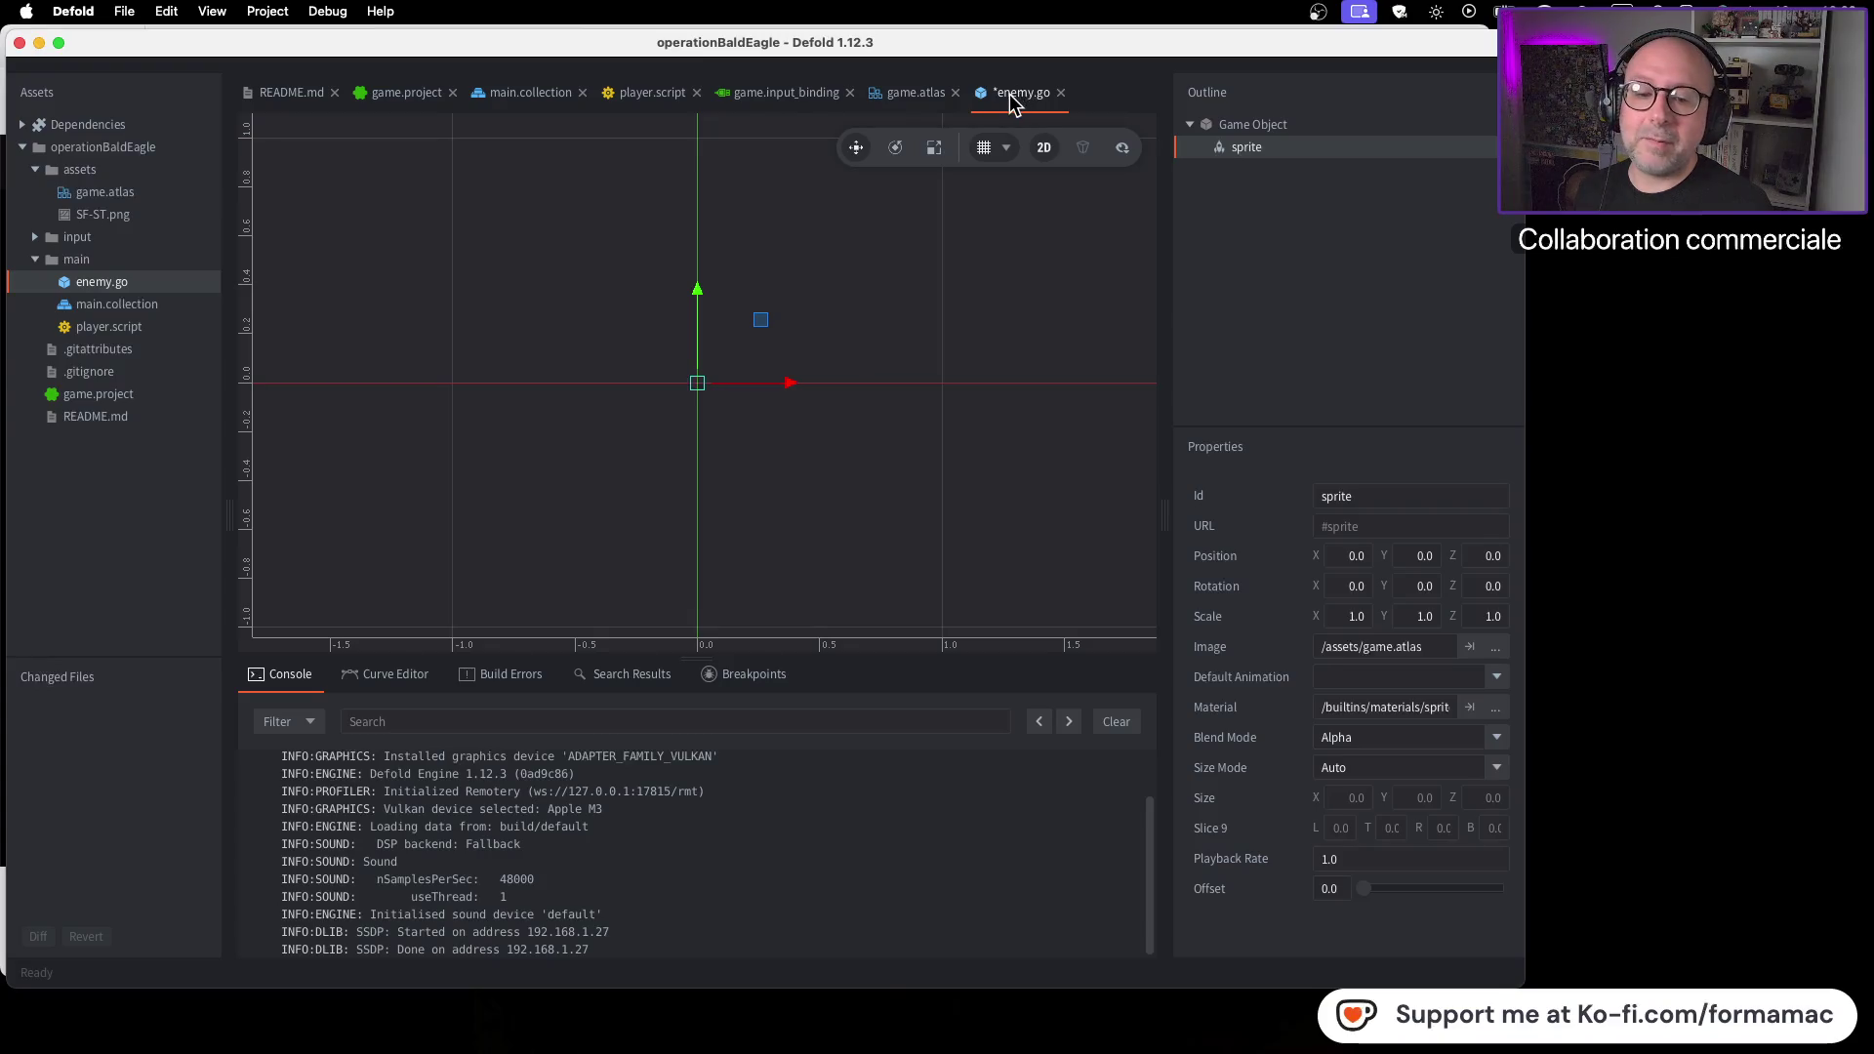
key("super+Tab")
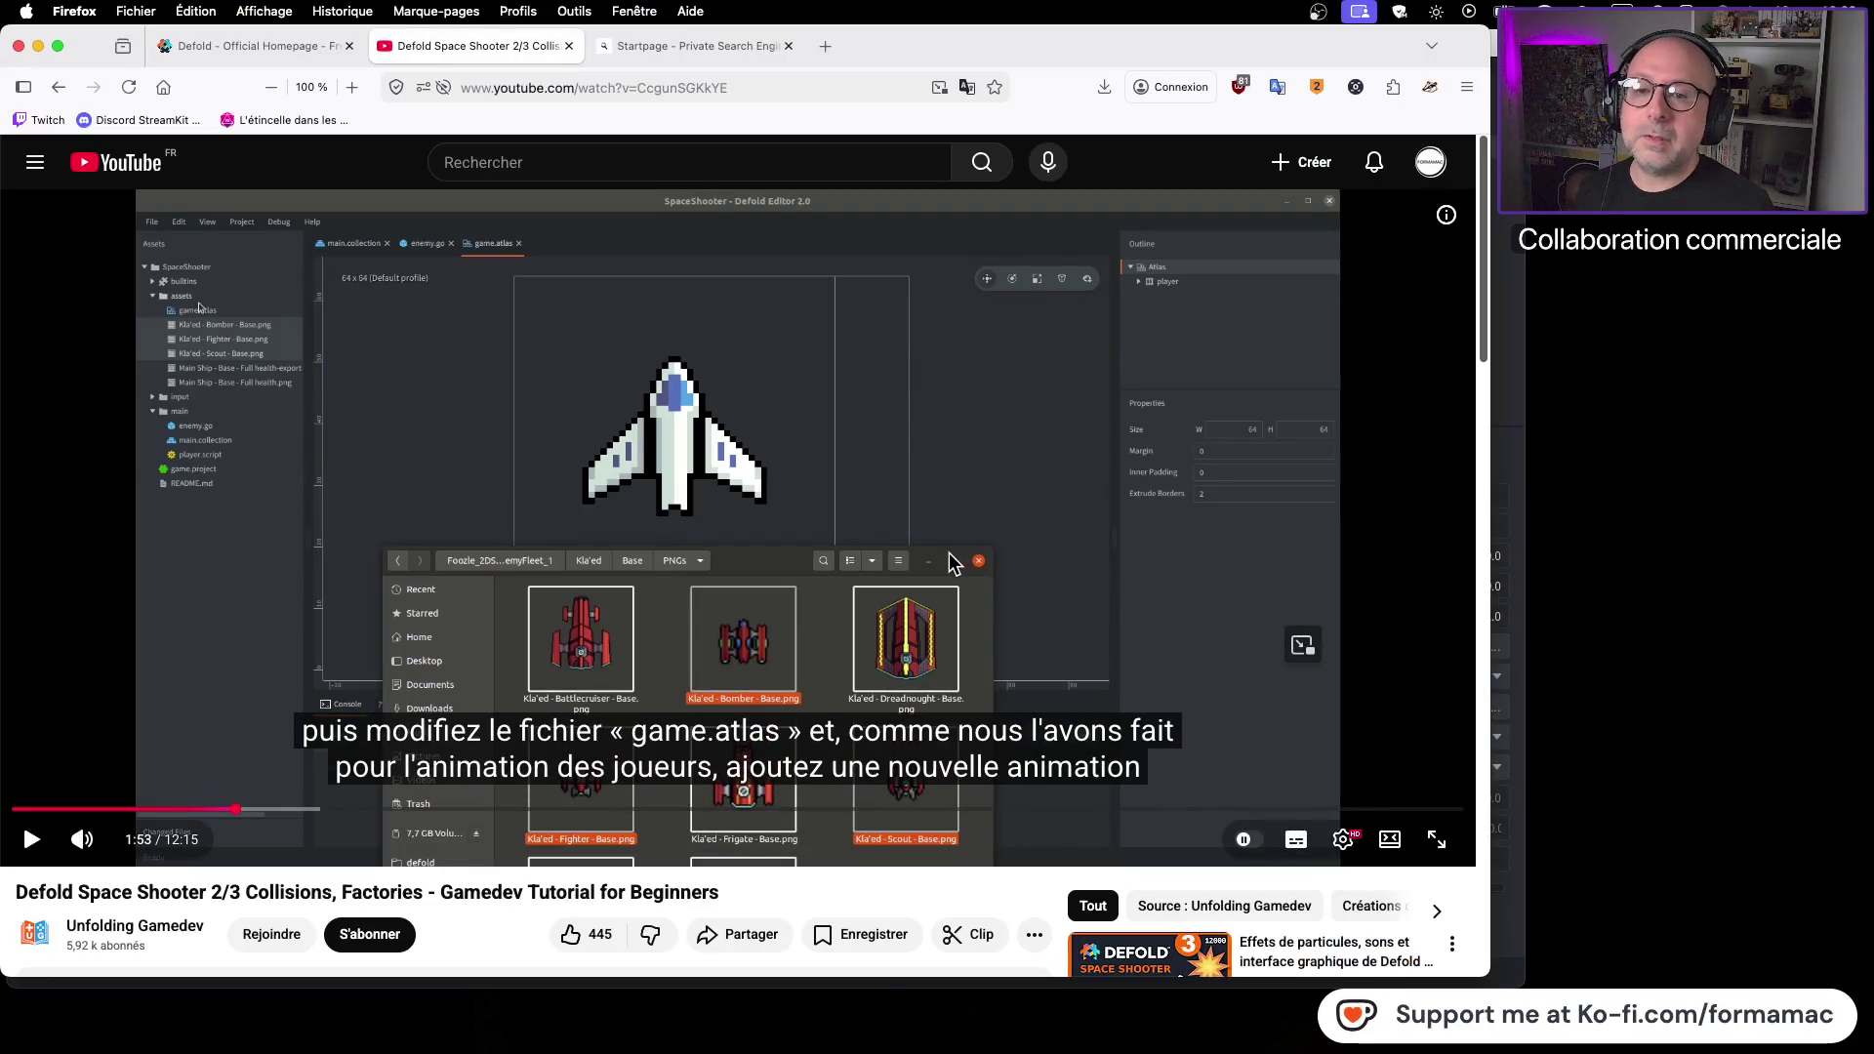
key("super+Tab")
key("super+Tab")
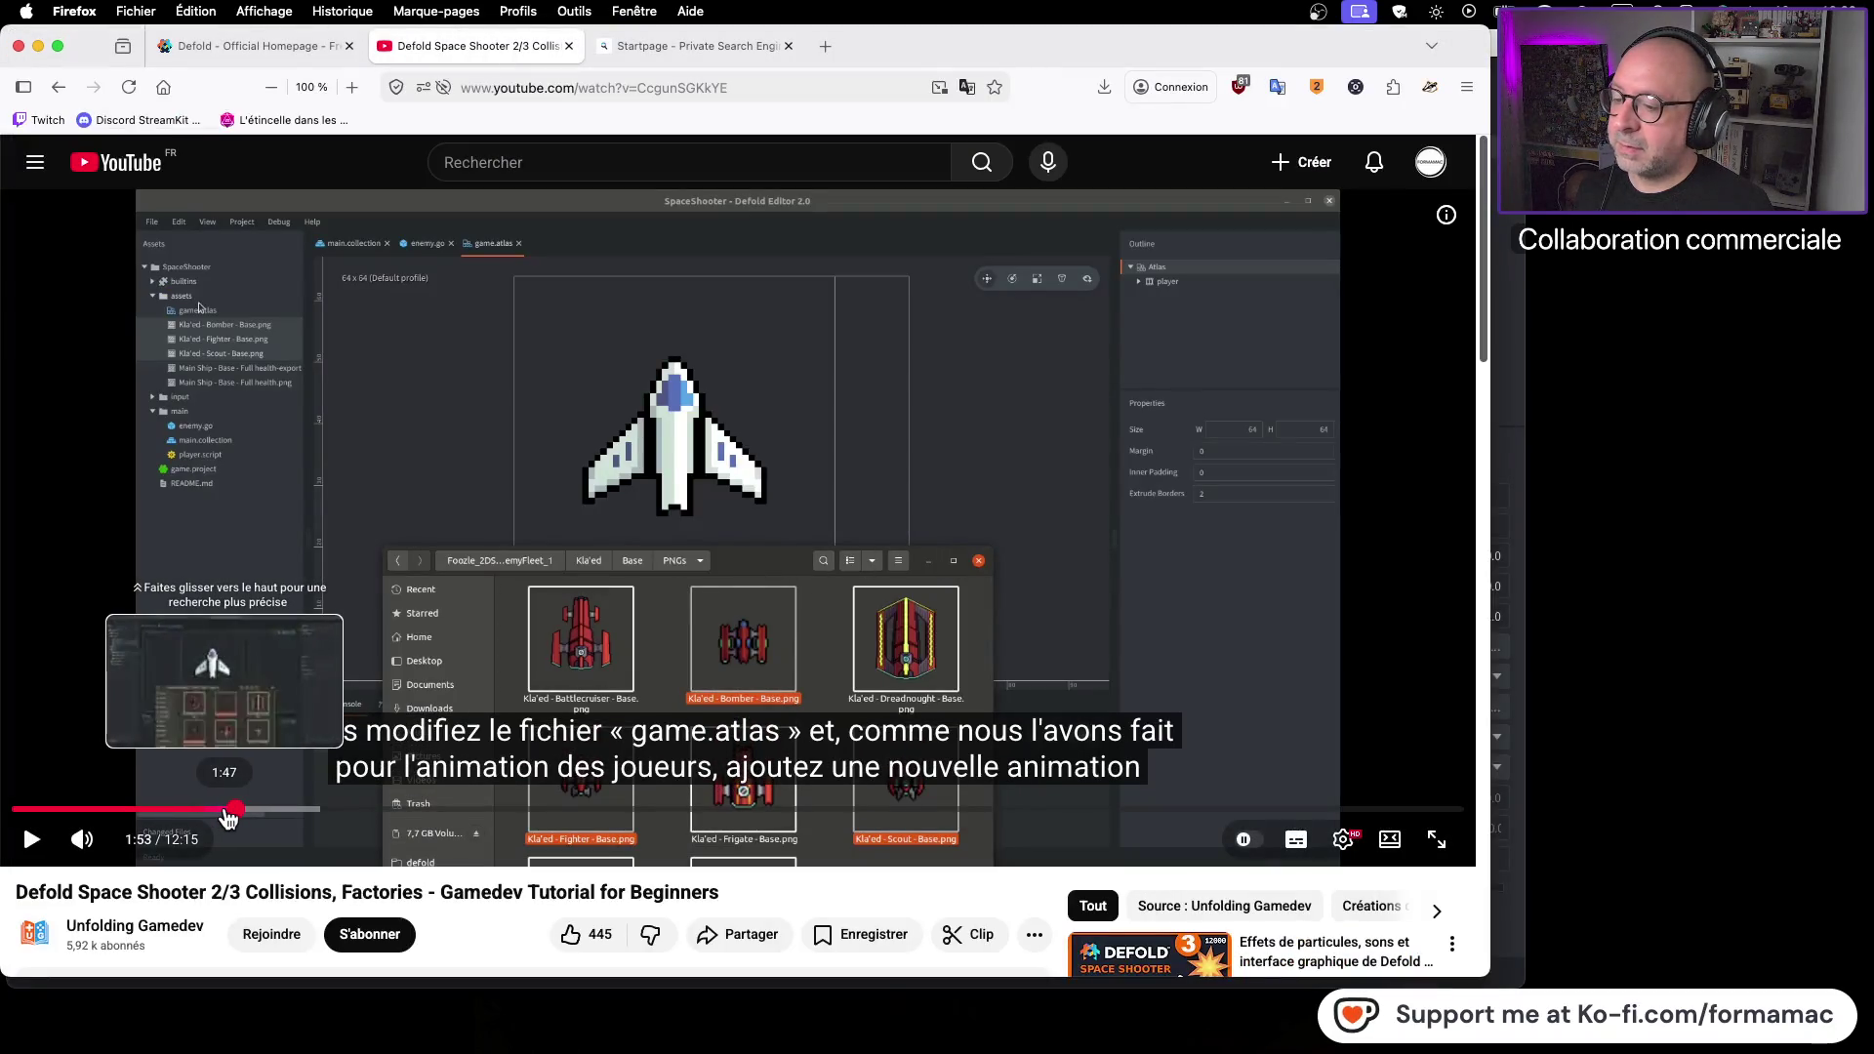
Replay the tutorial from 1:39 to 1:44, then open game.atlas
left_click(211, 810)
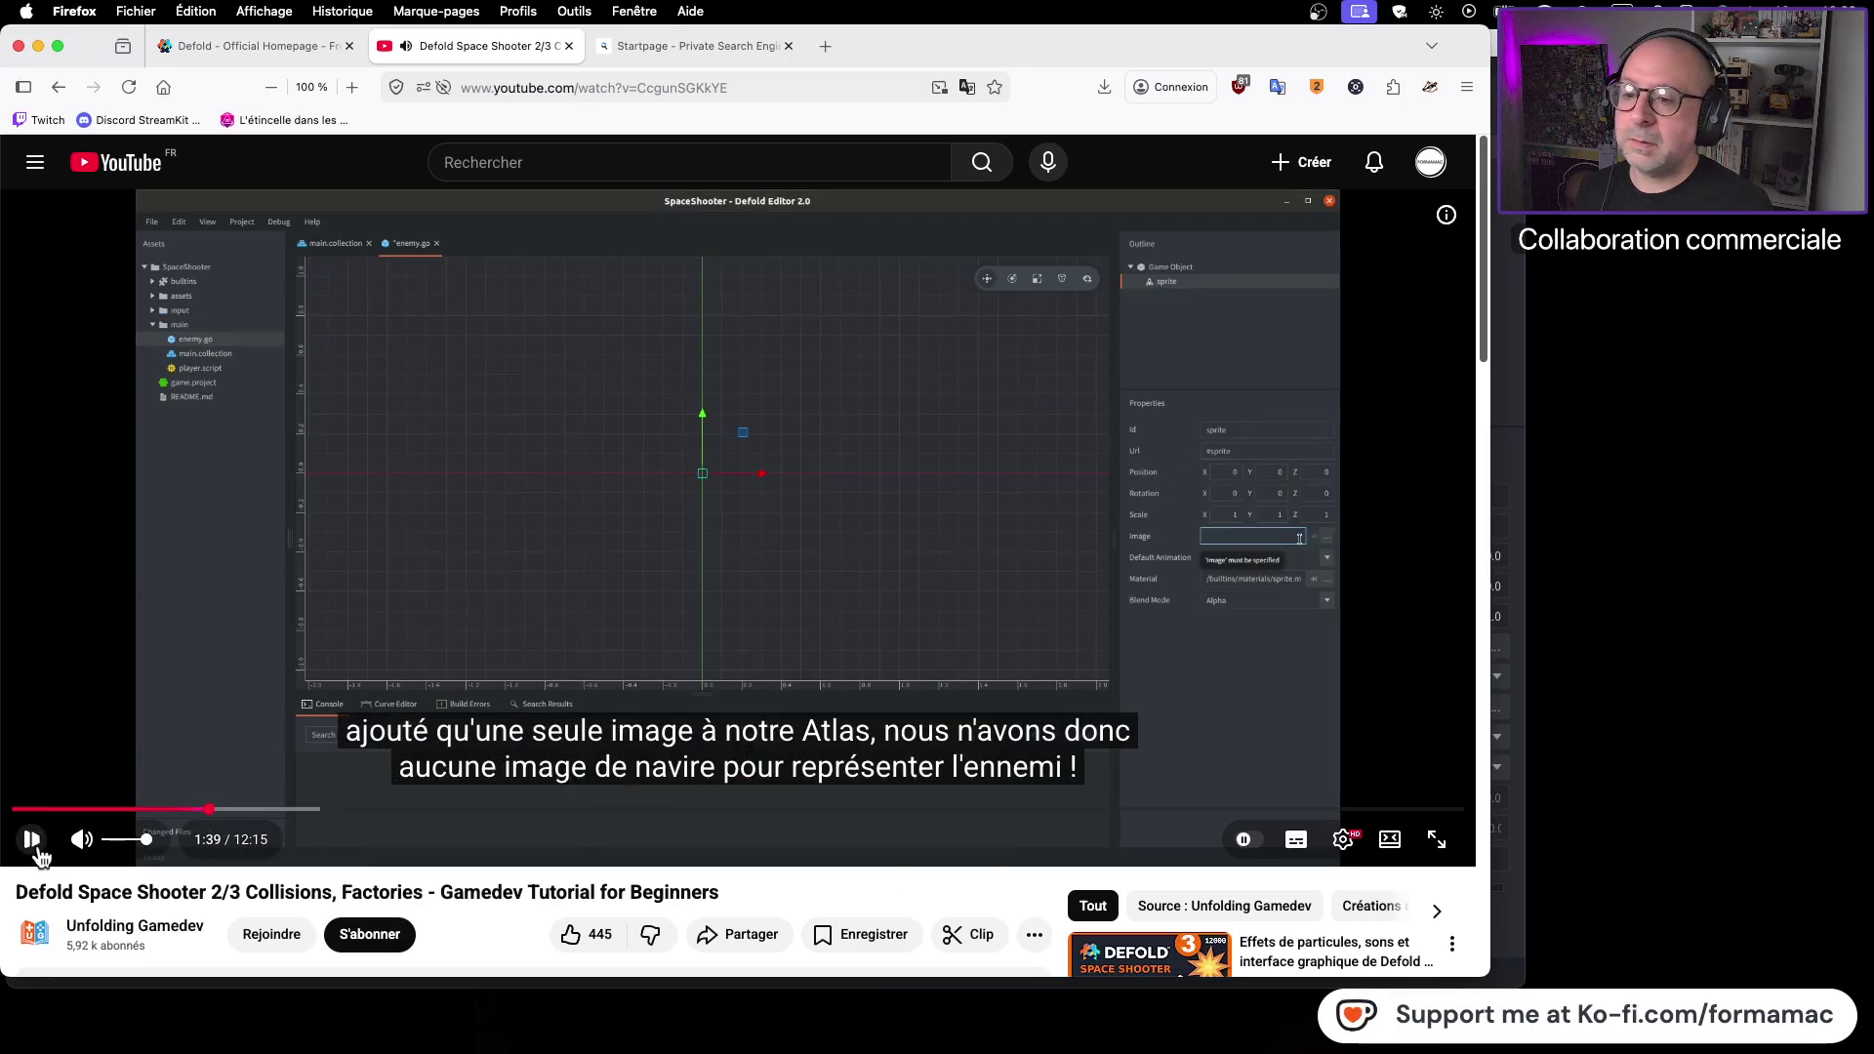
left_click(32, 839)
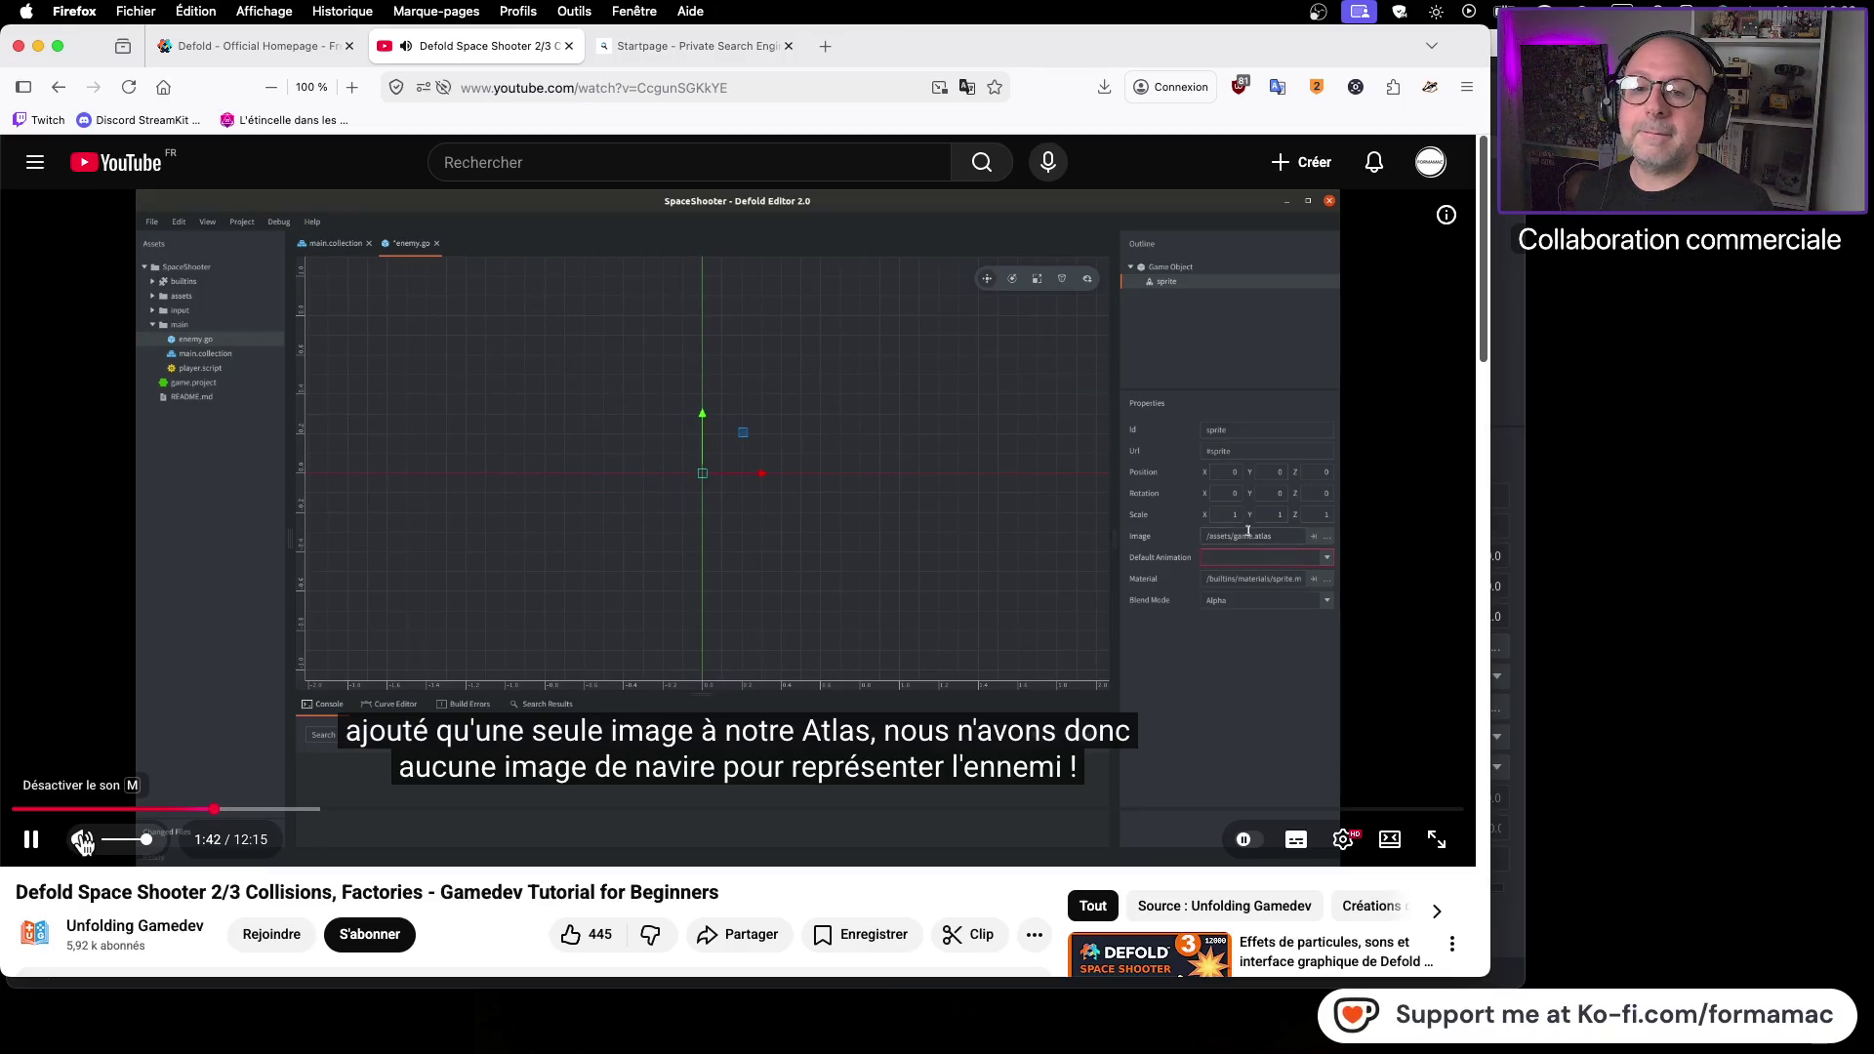
left_click(211, 750)
key("super+Tab")
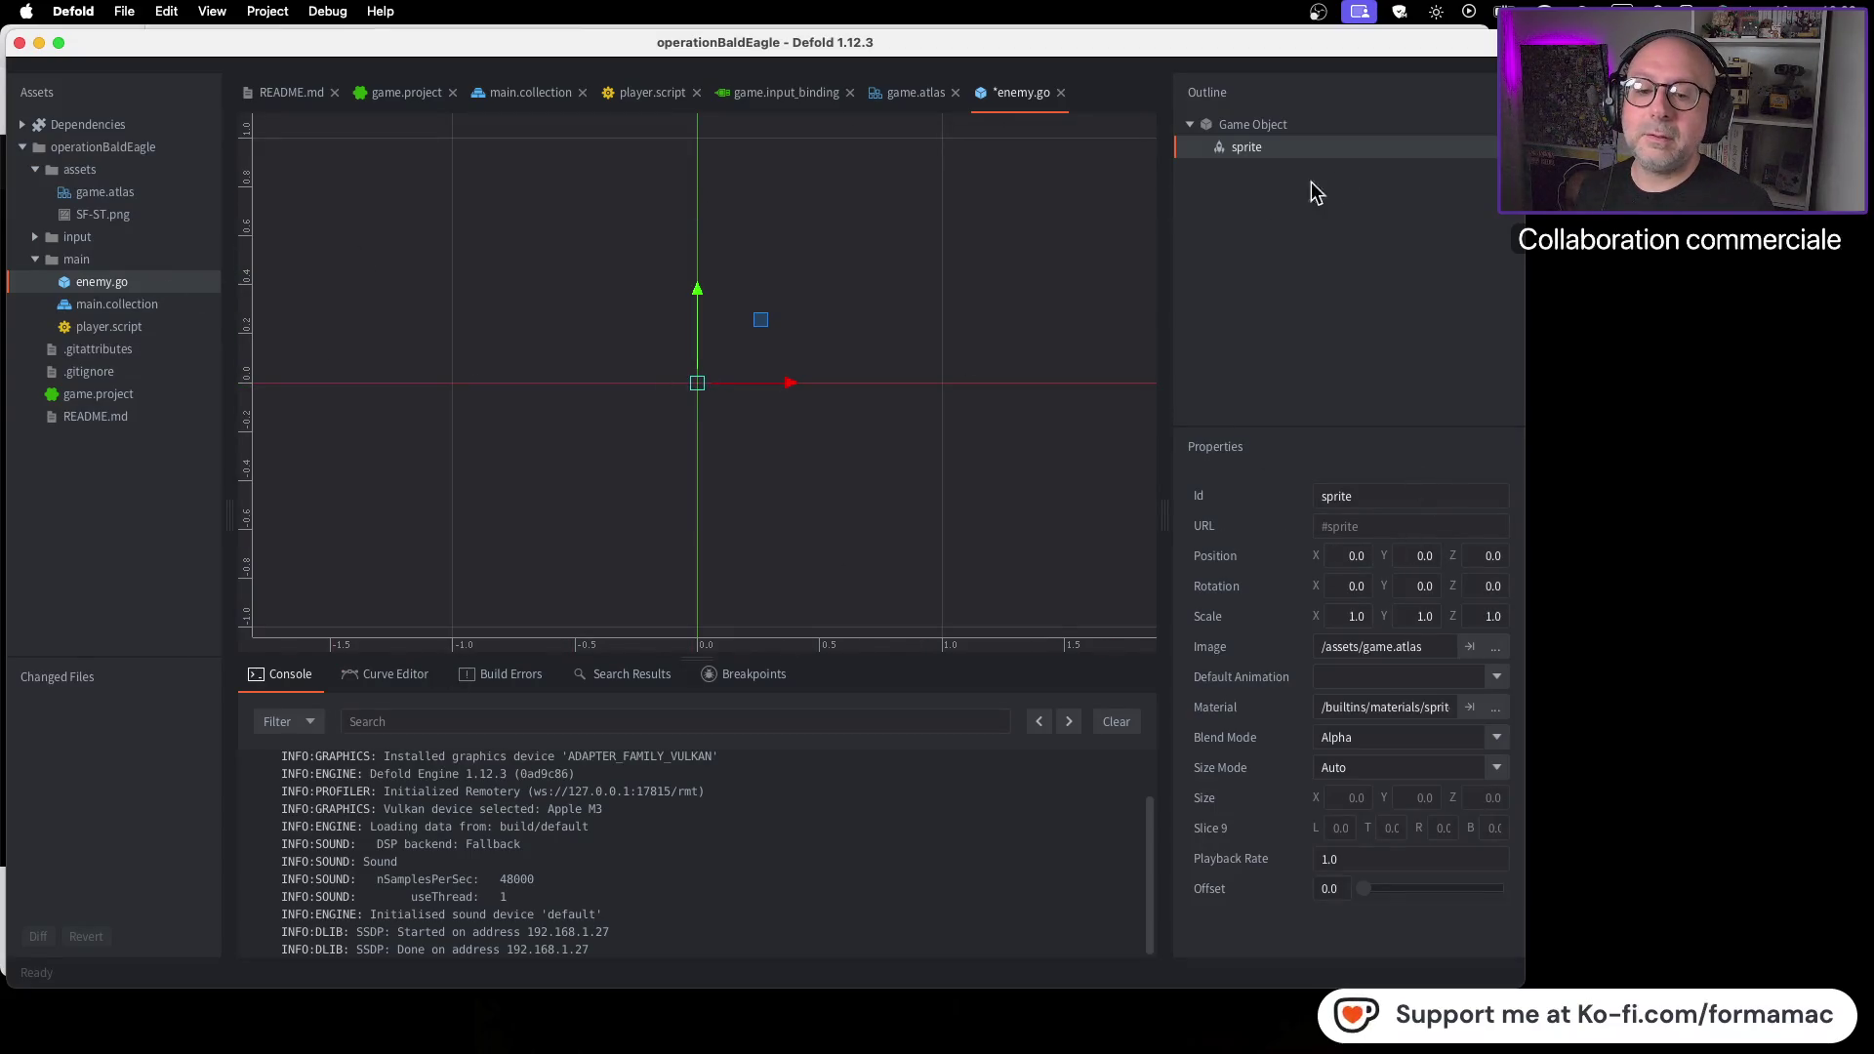
left_click(1470, 648)
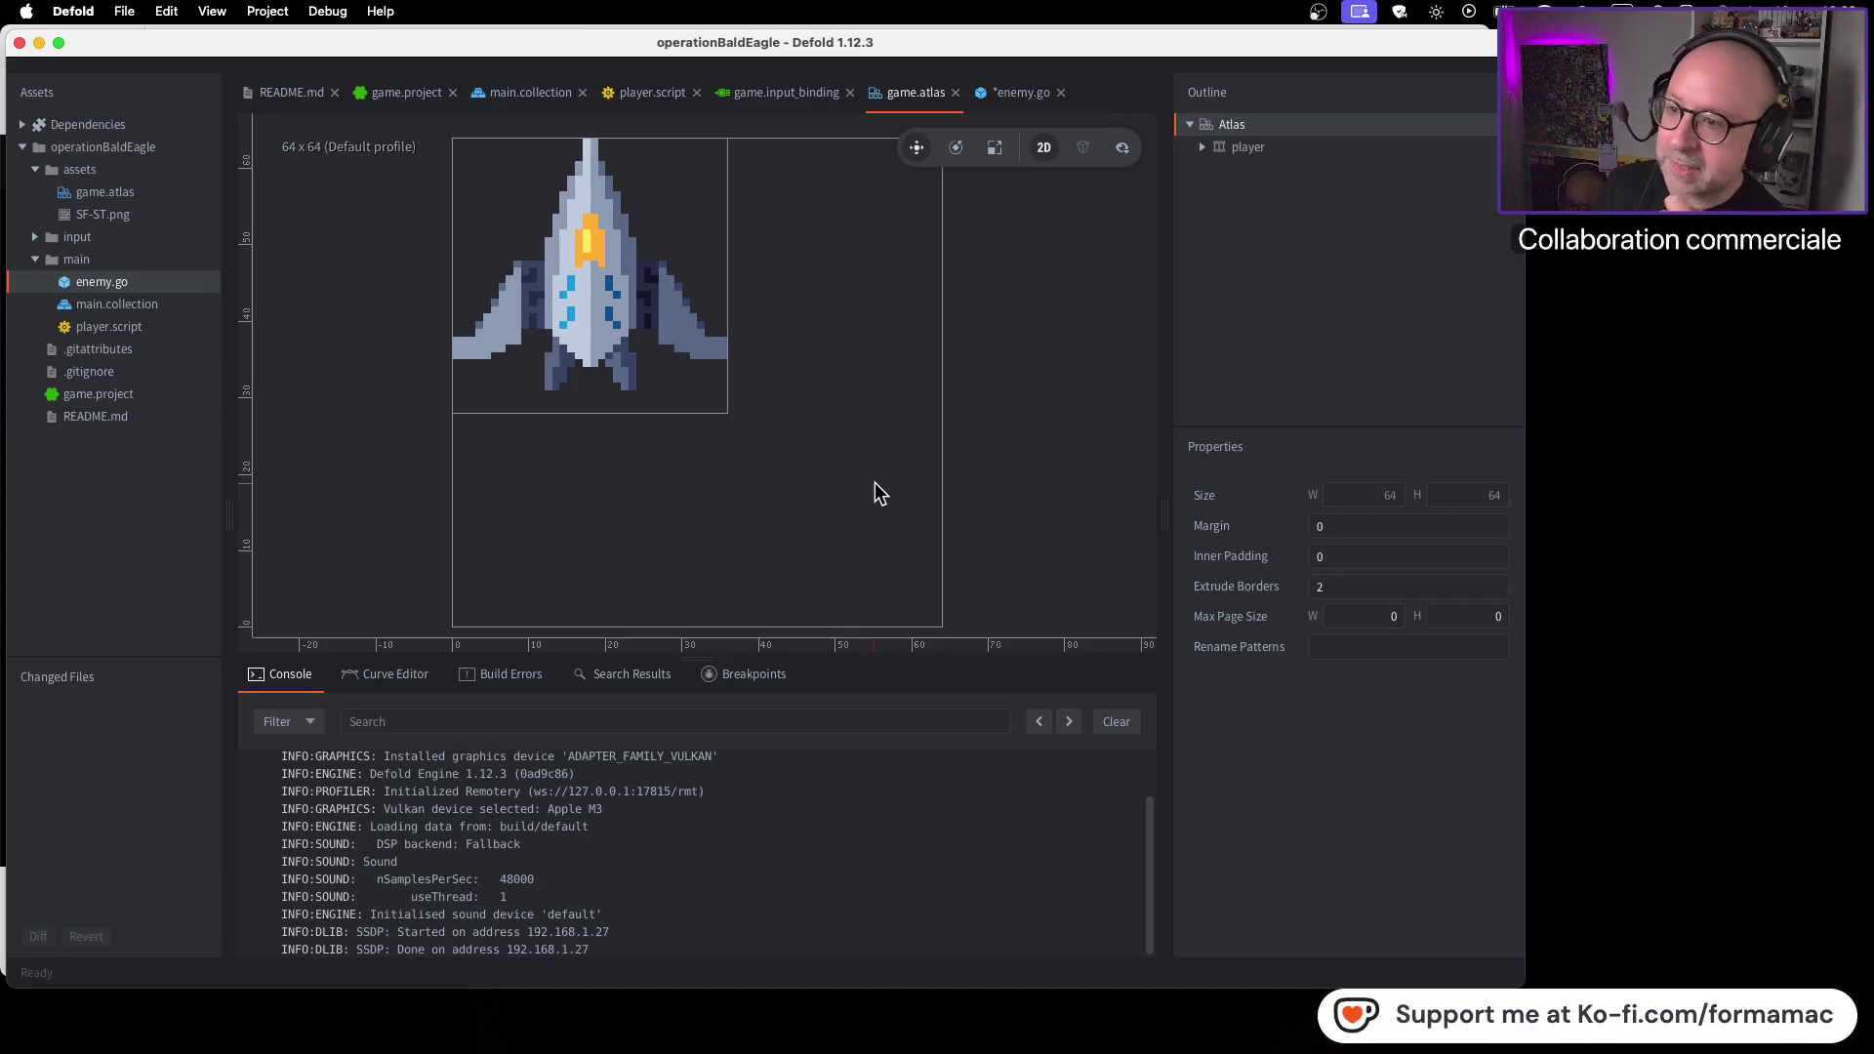
Play the tutorial to 1:52, where Bomber, Fighter and Scout enemy images appear
key("super+Tab")
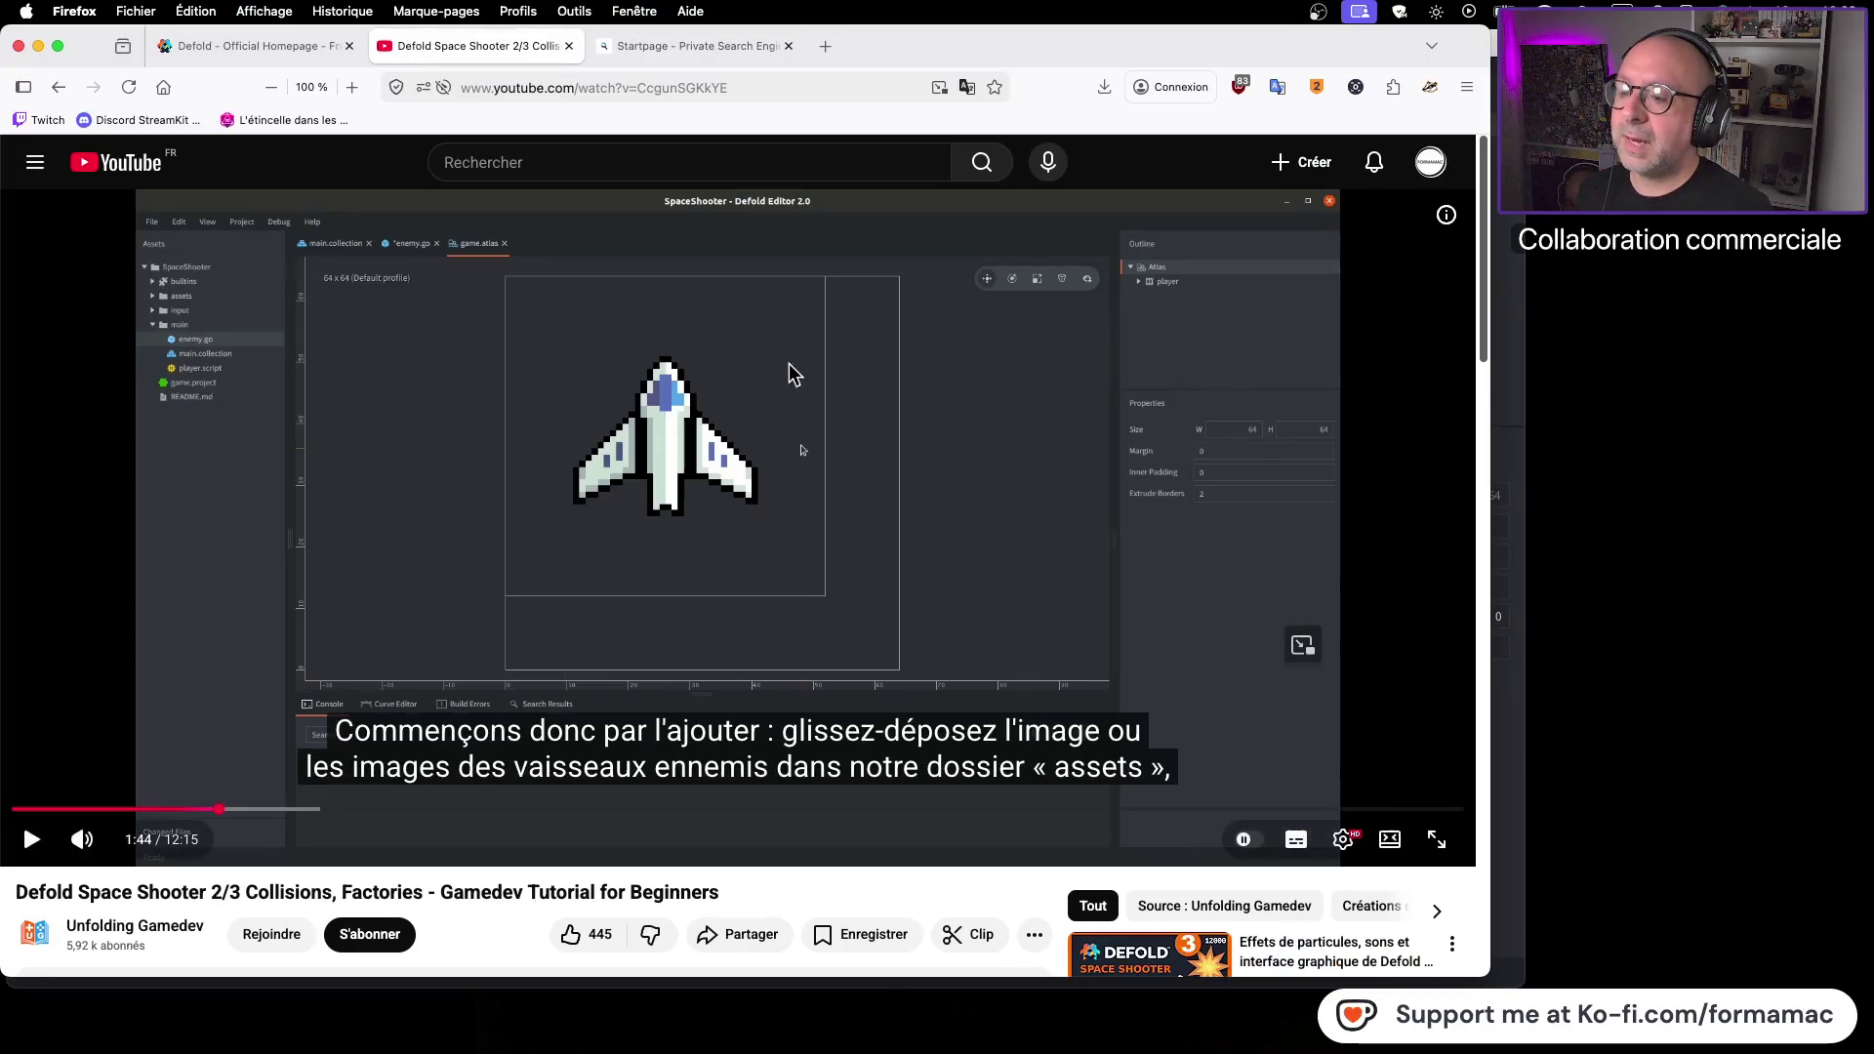
left_click(615, 468)
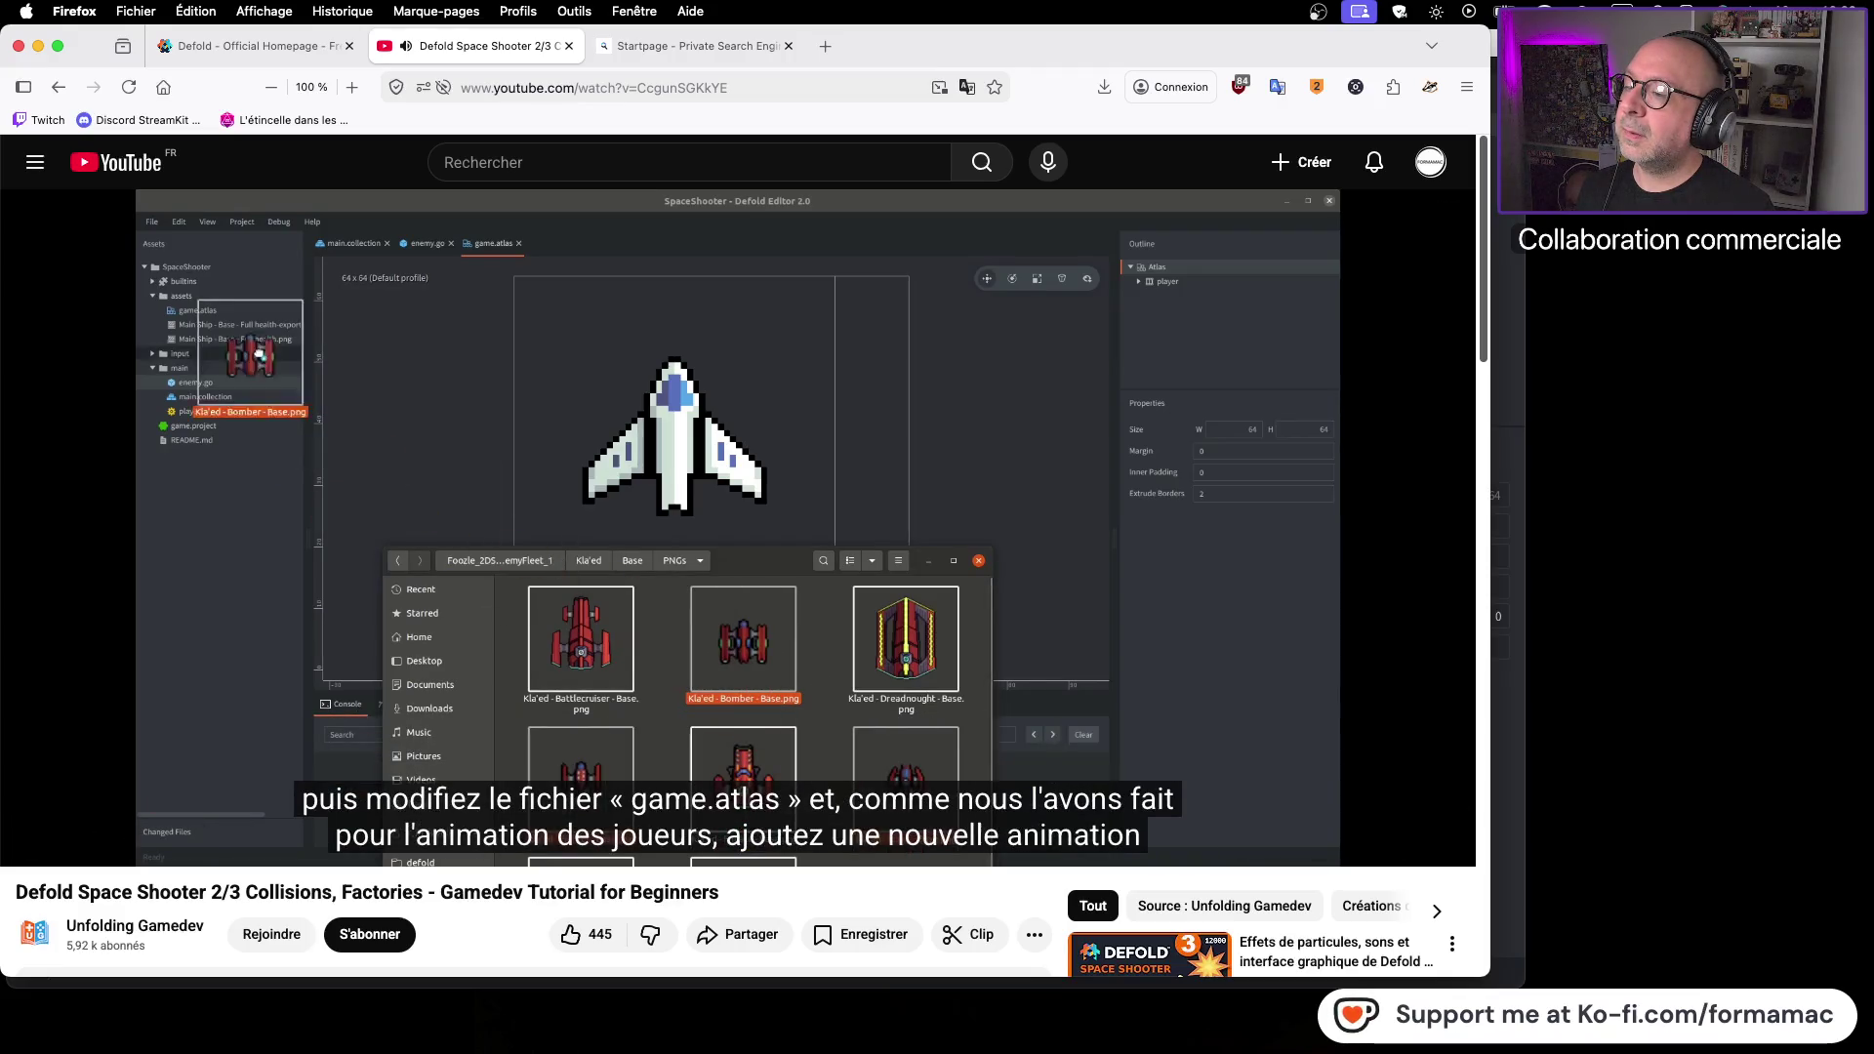
left_click(53, 622)
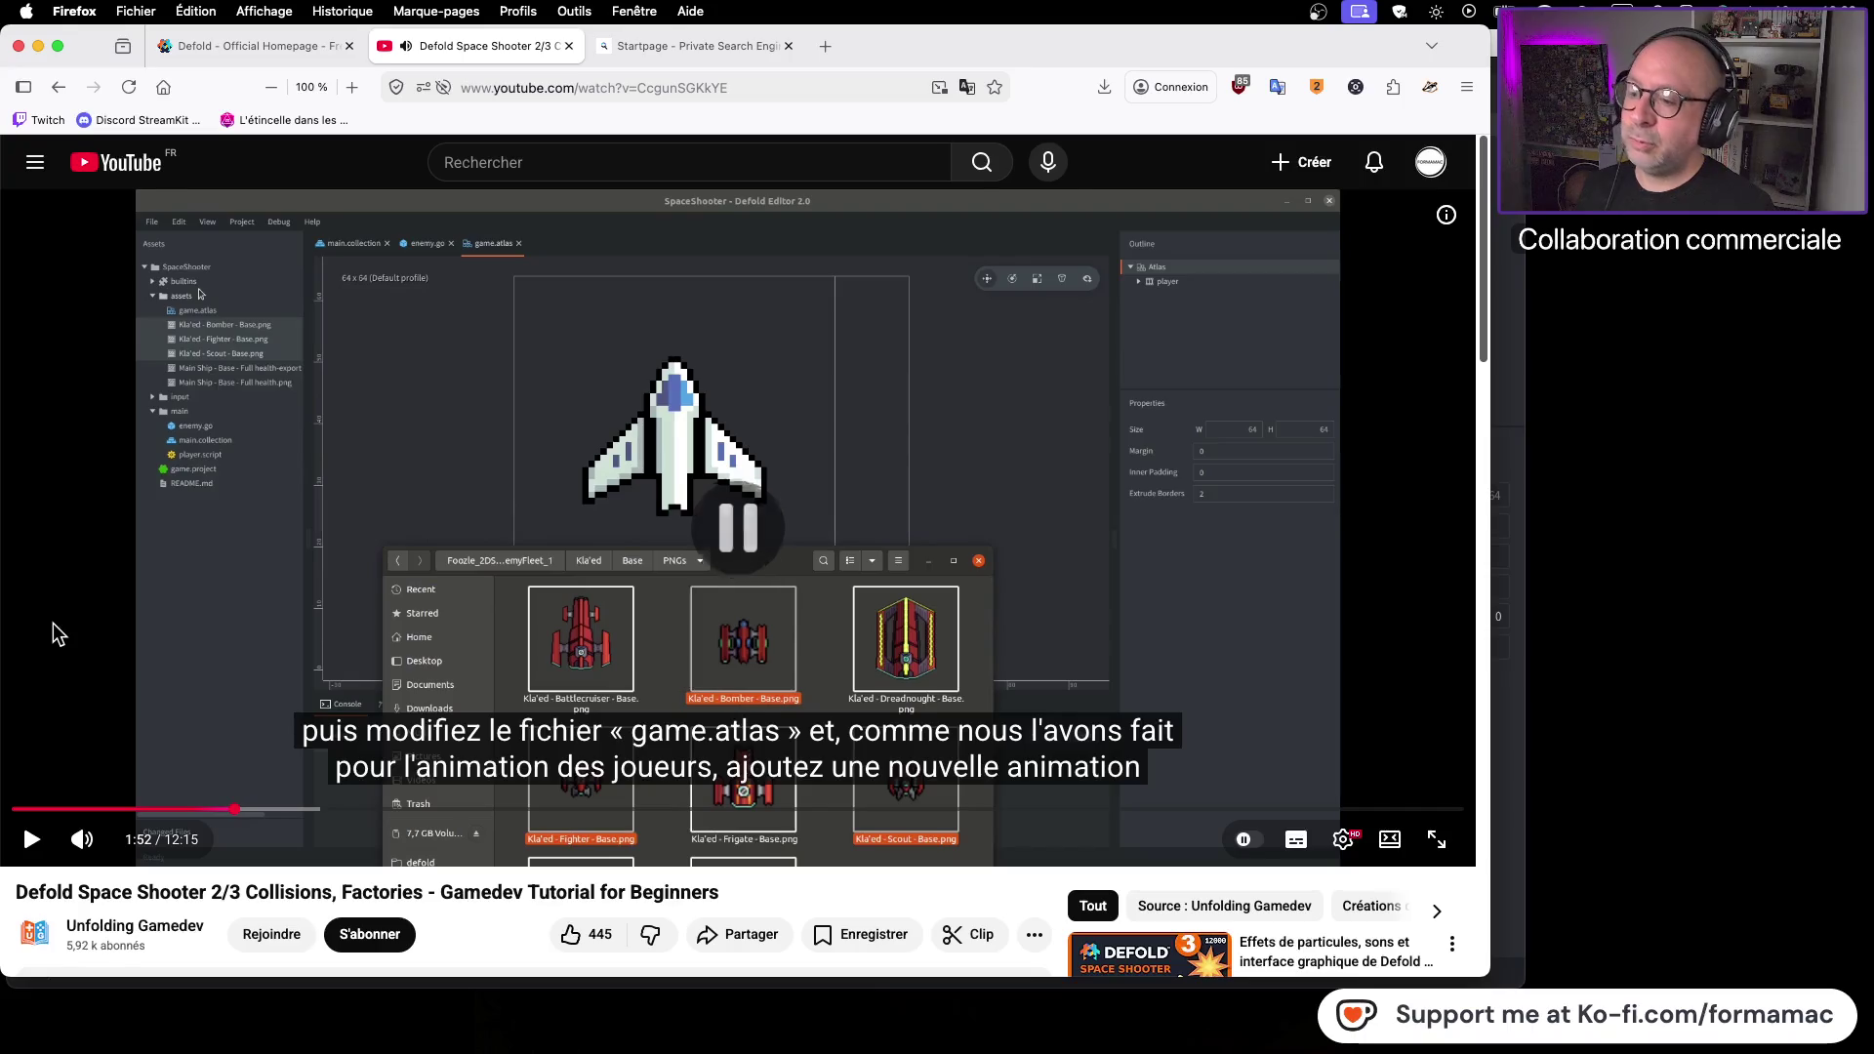
key("super+Tab")
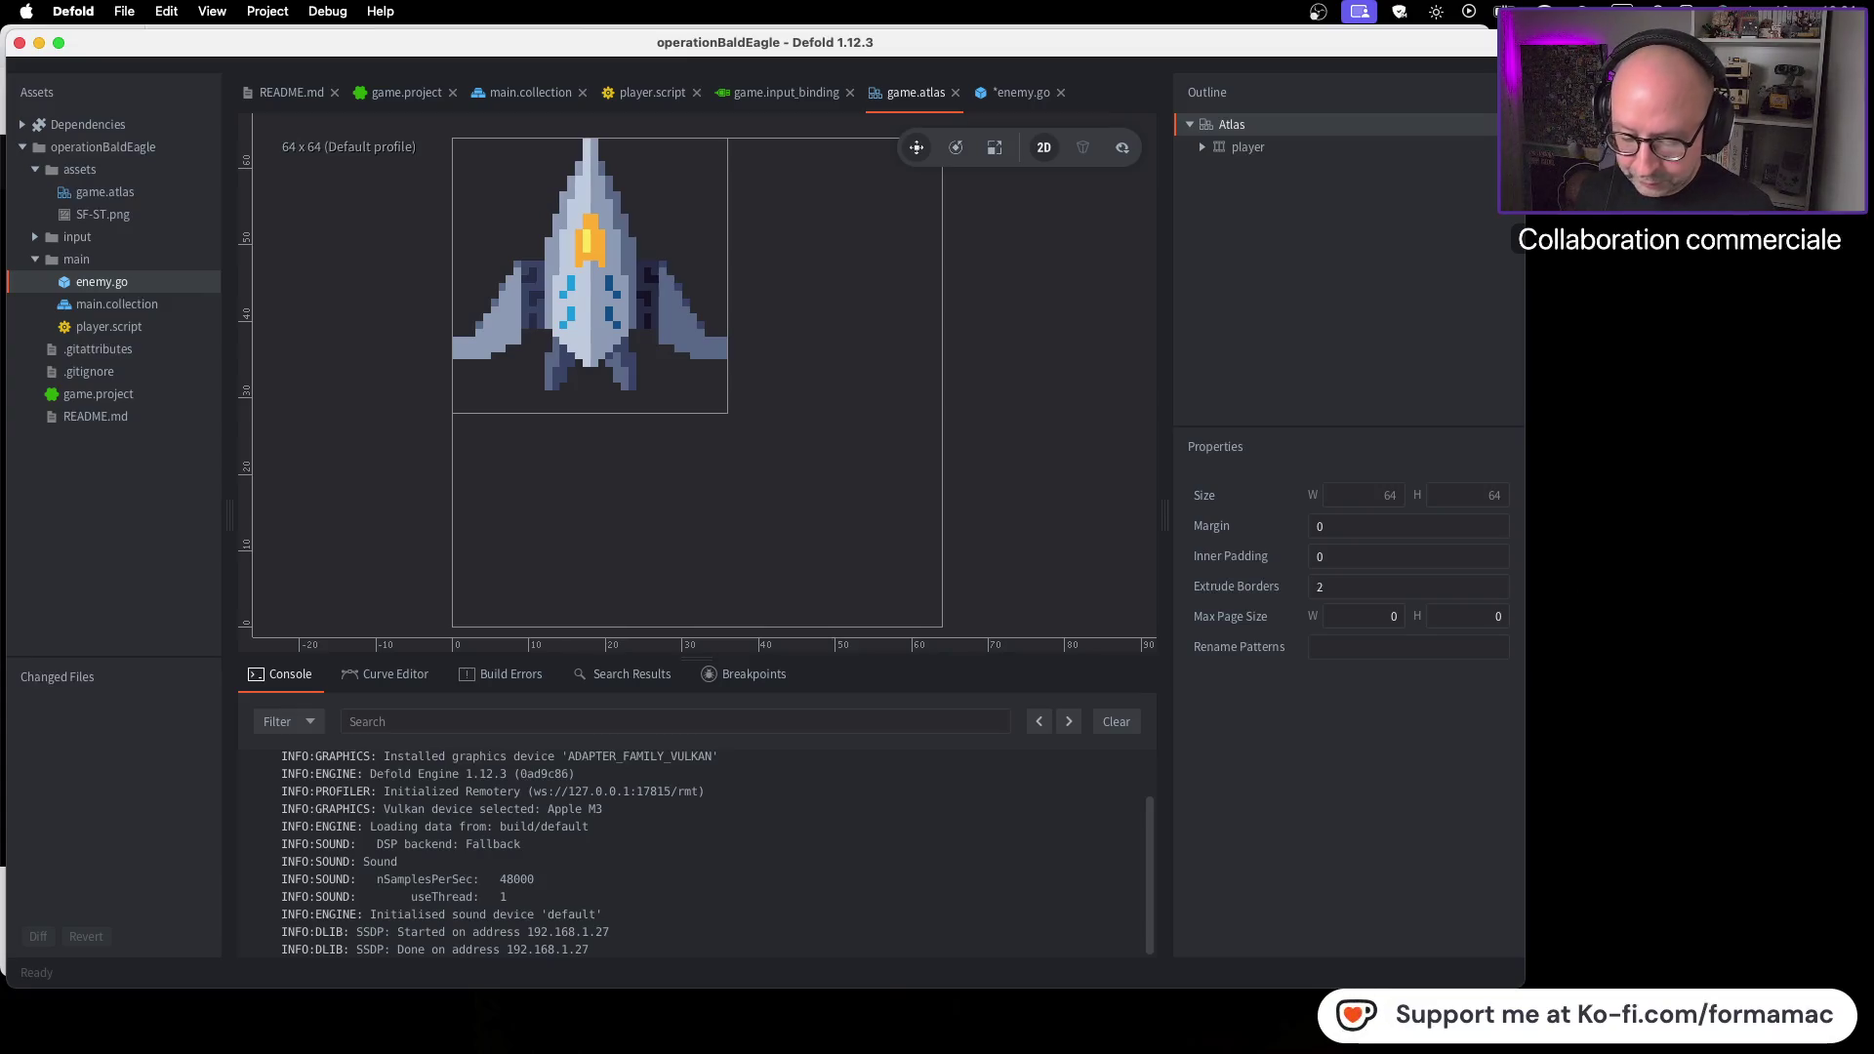
Browse Finder's Graphics folder through Ships and Alt Ships, ending in Alt Ships > Sprites
key("super+Tab")
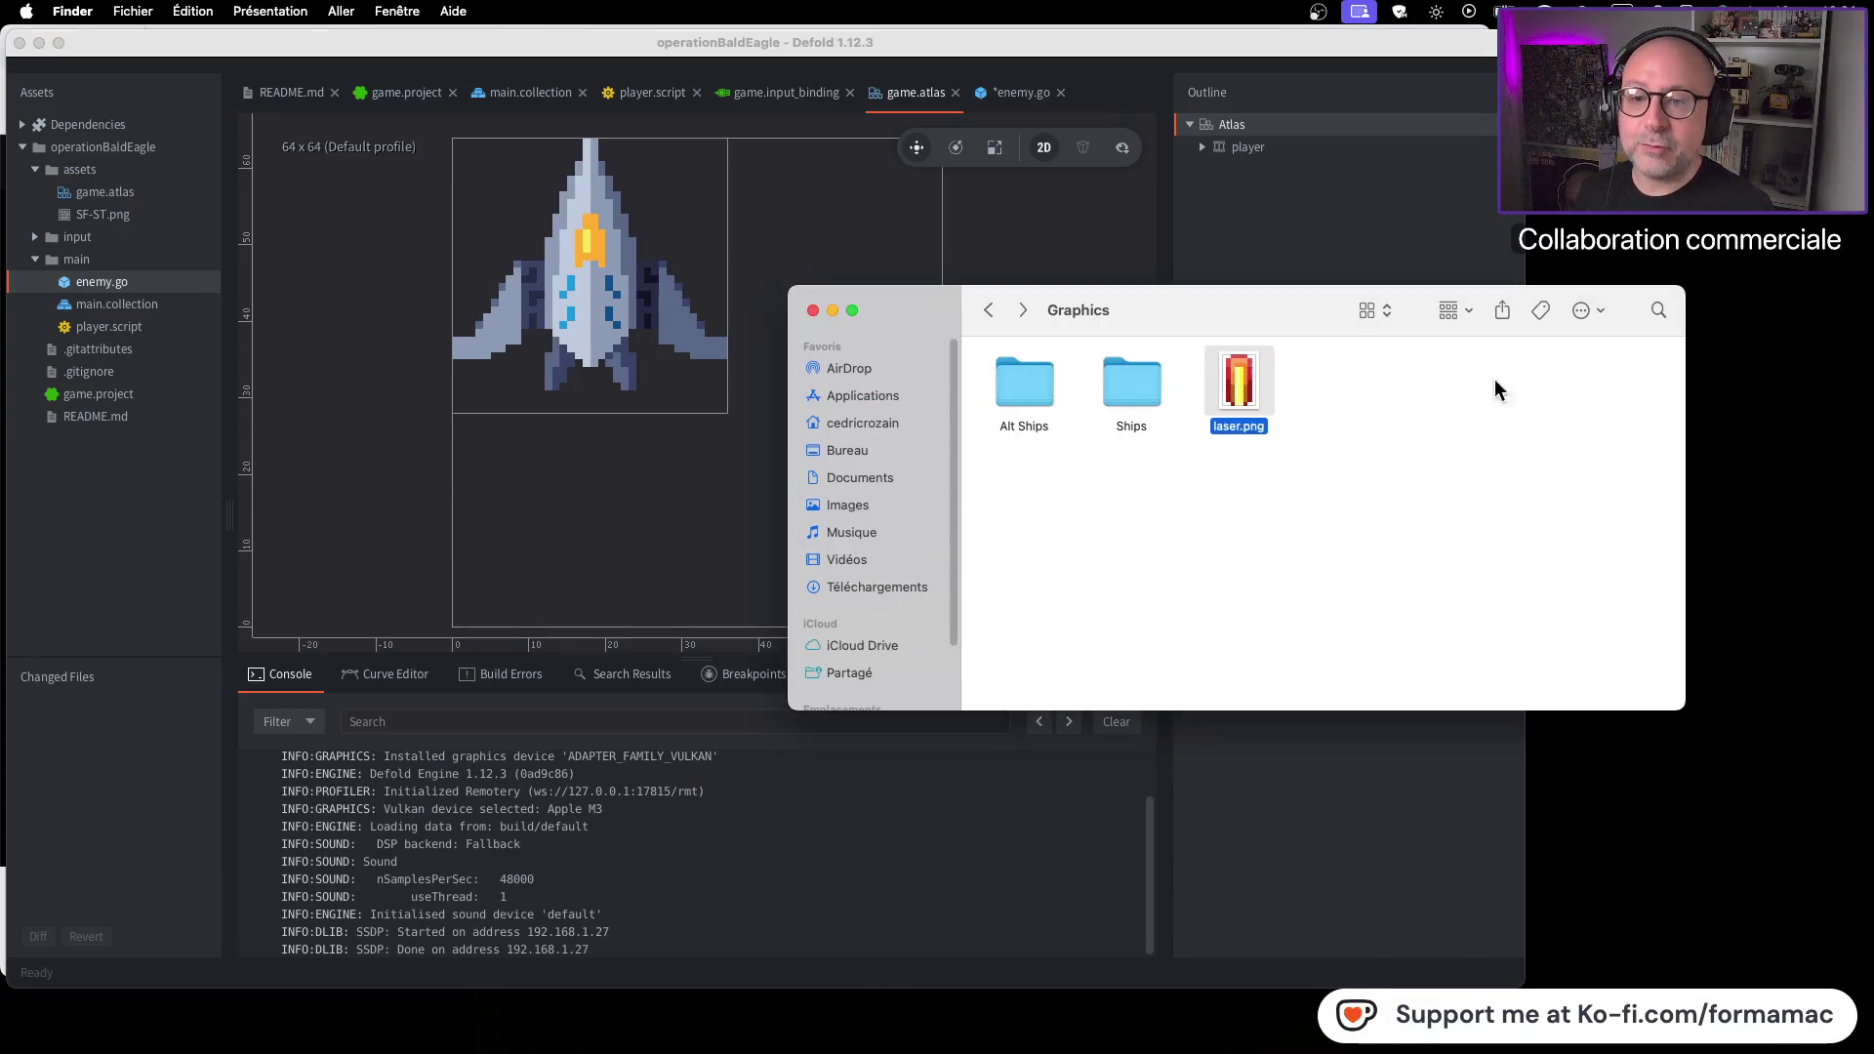
left_click_drag(1133, 325, 1351, 331)
double_click(1253, 400)
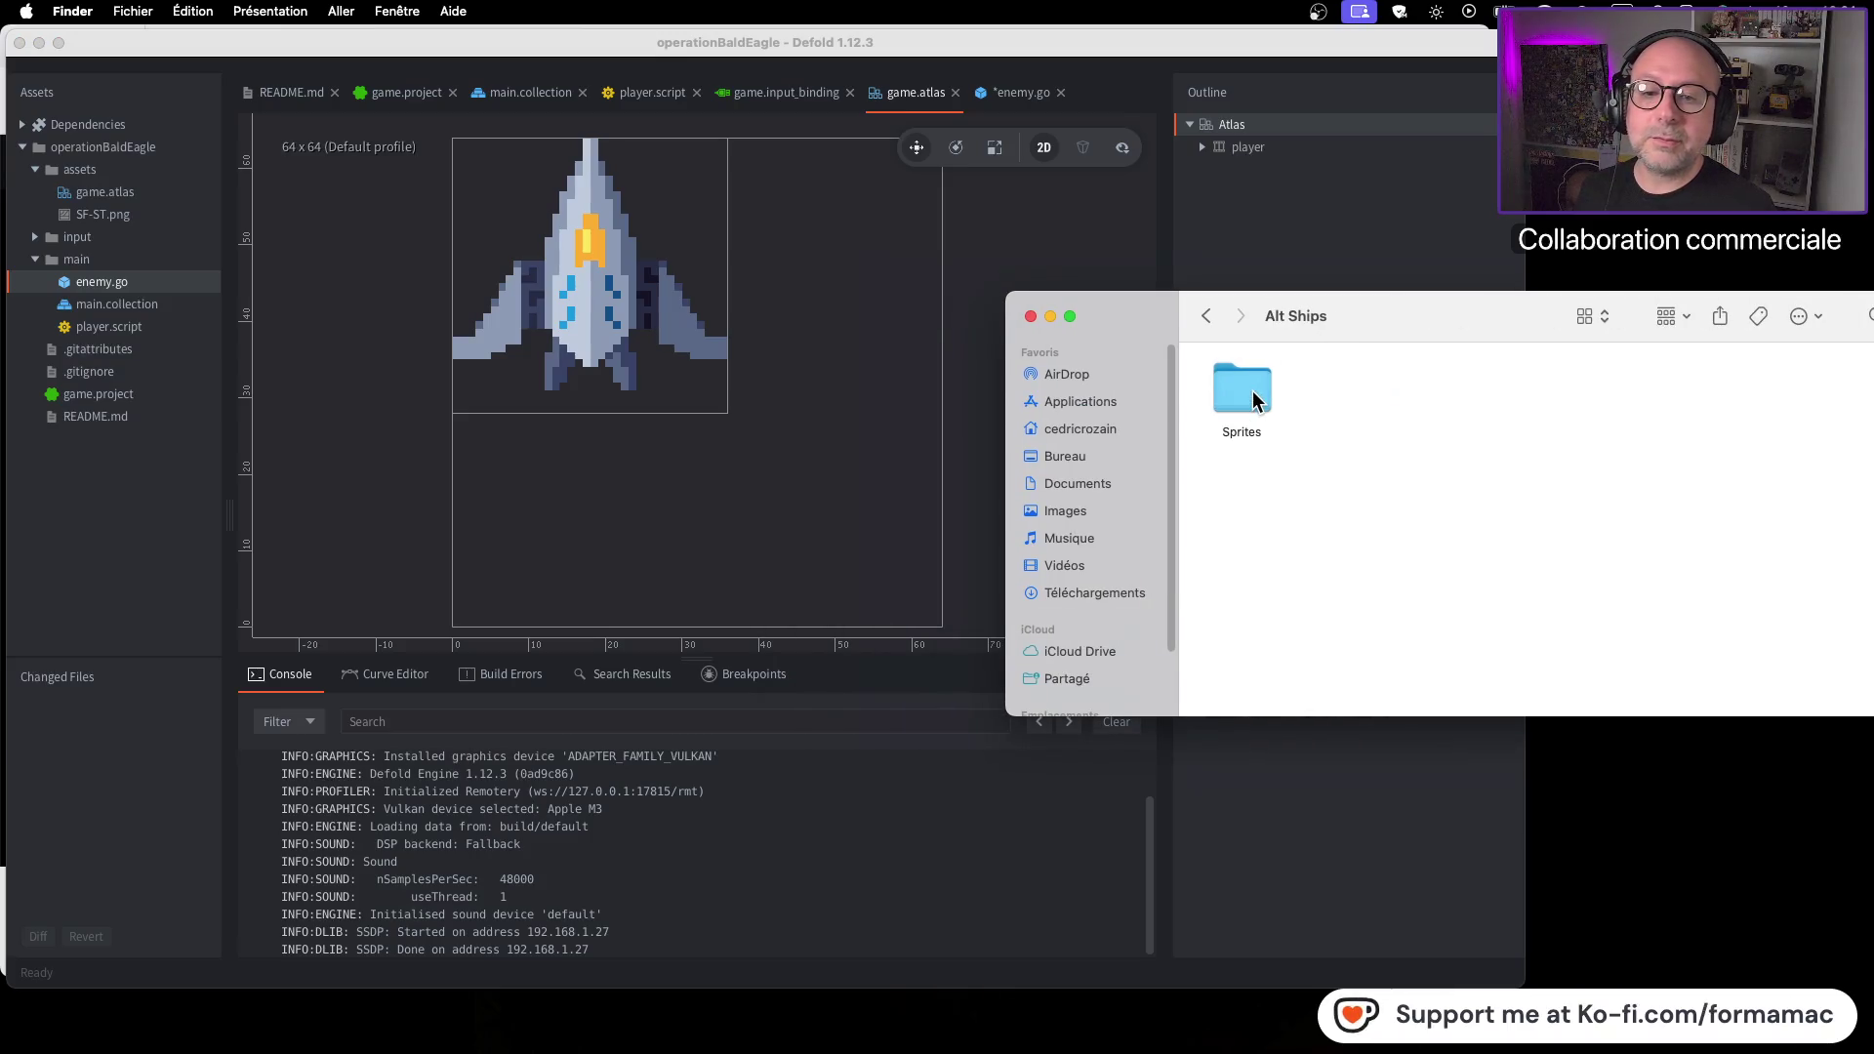
double_click(1251, 398)
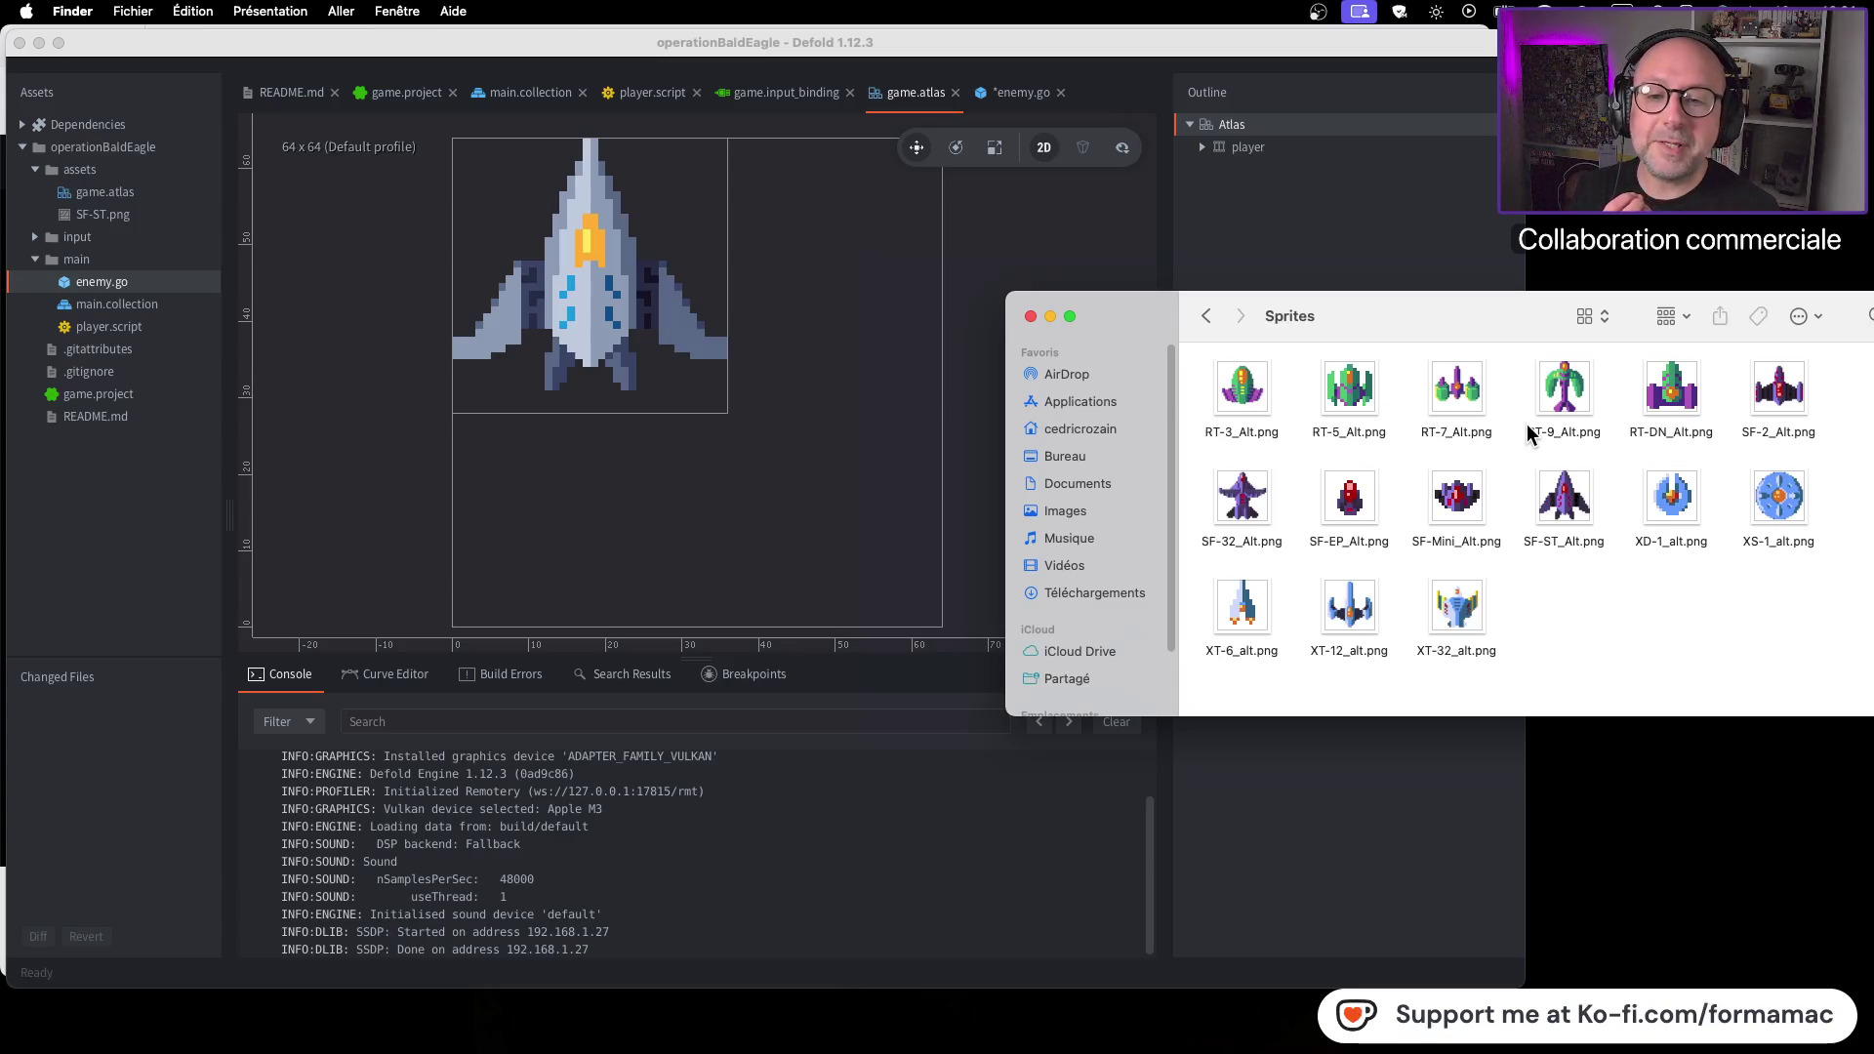
left_click(1206, 316)
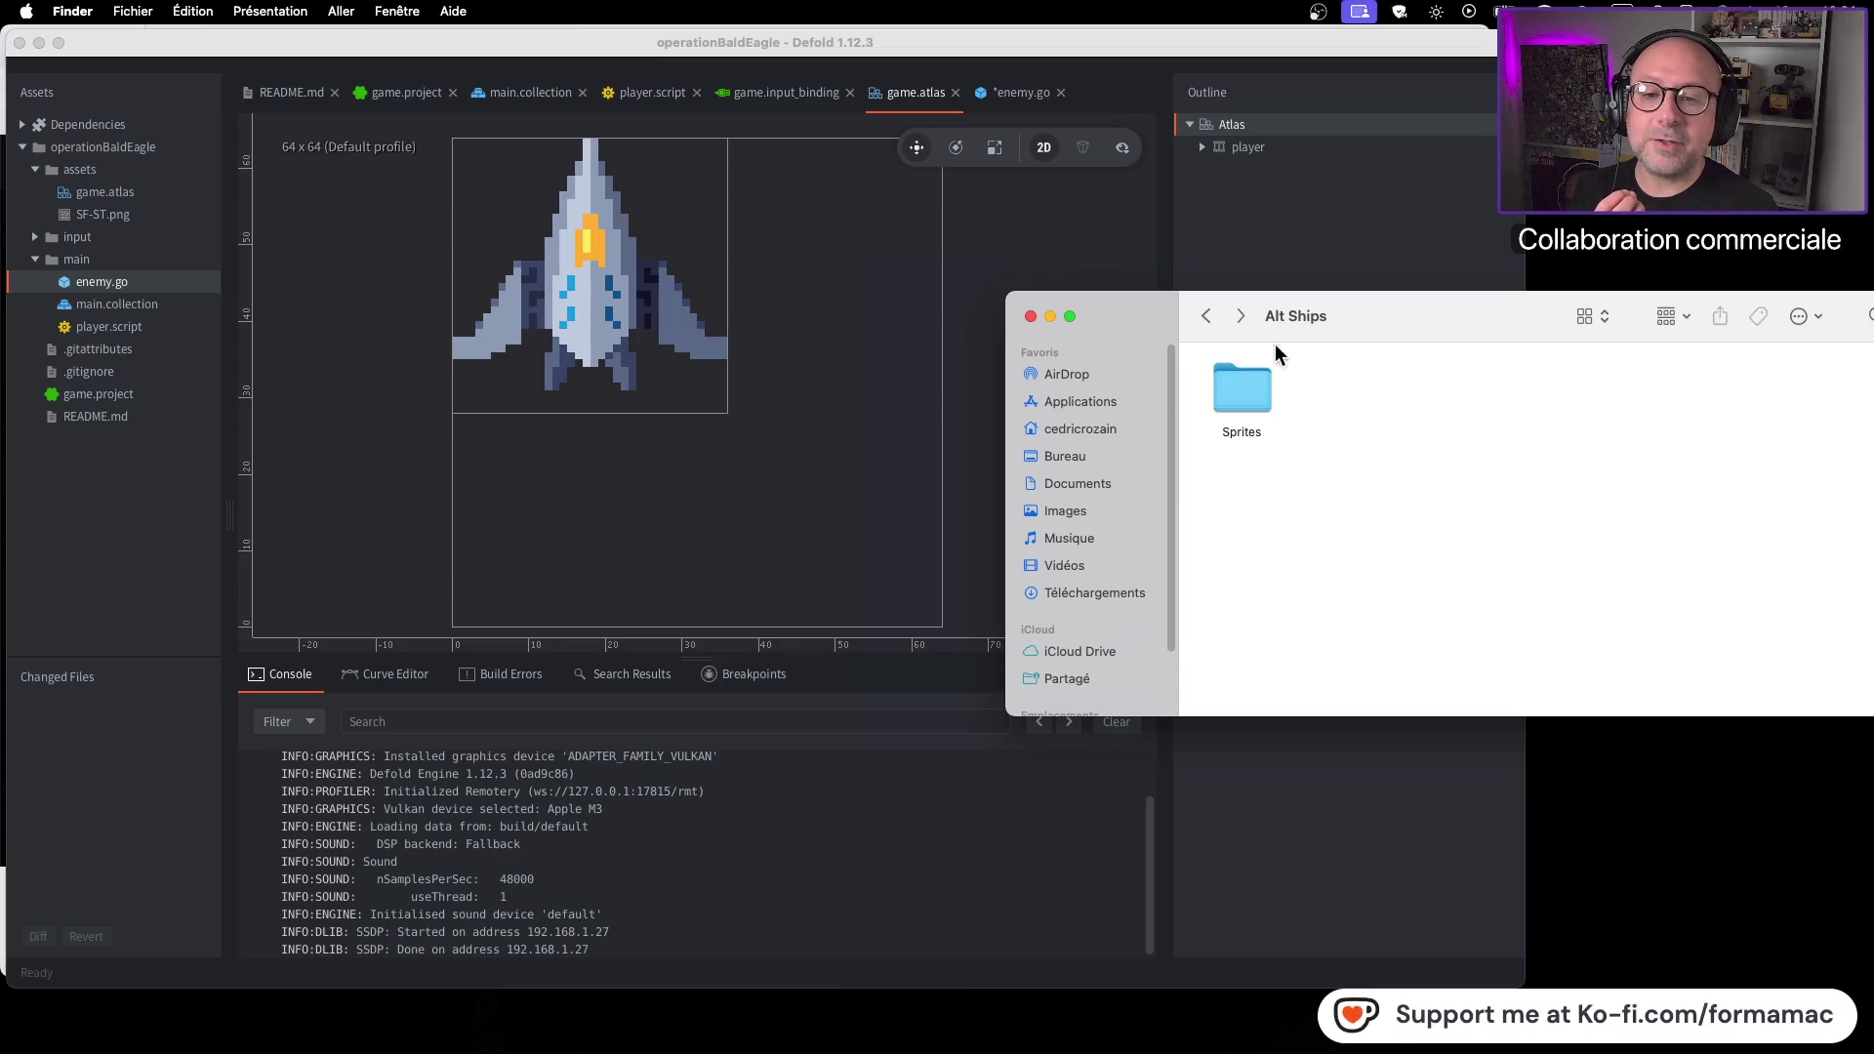
left_click(1206, 315)
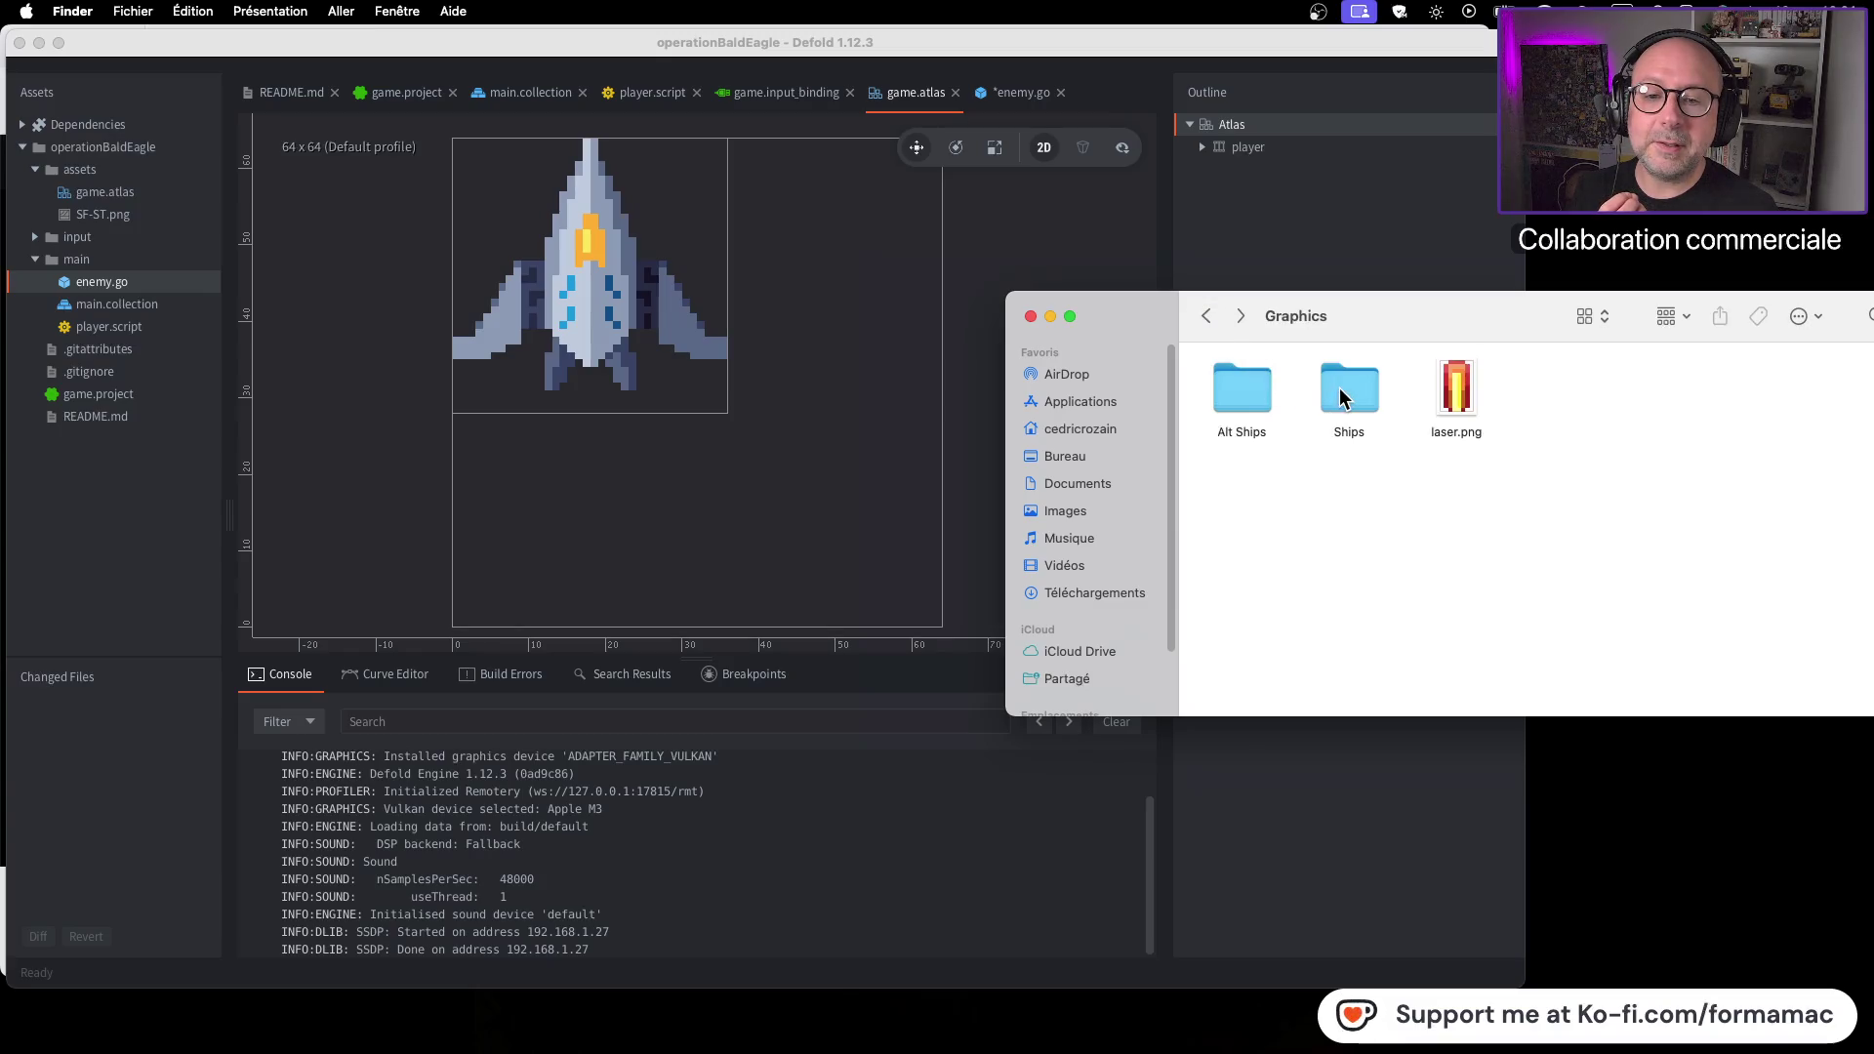
double_click(1344, 390)
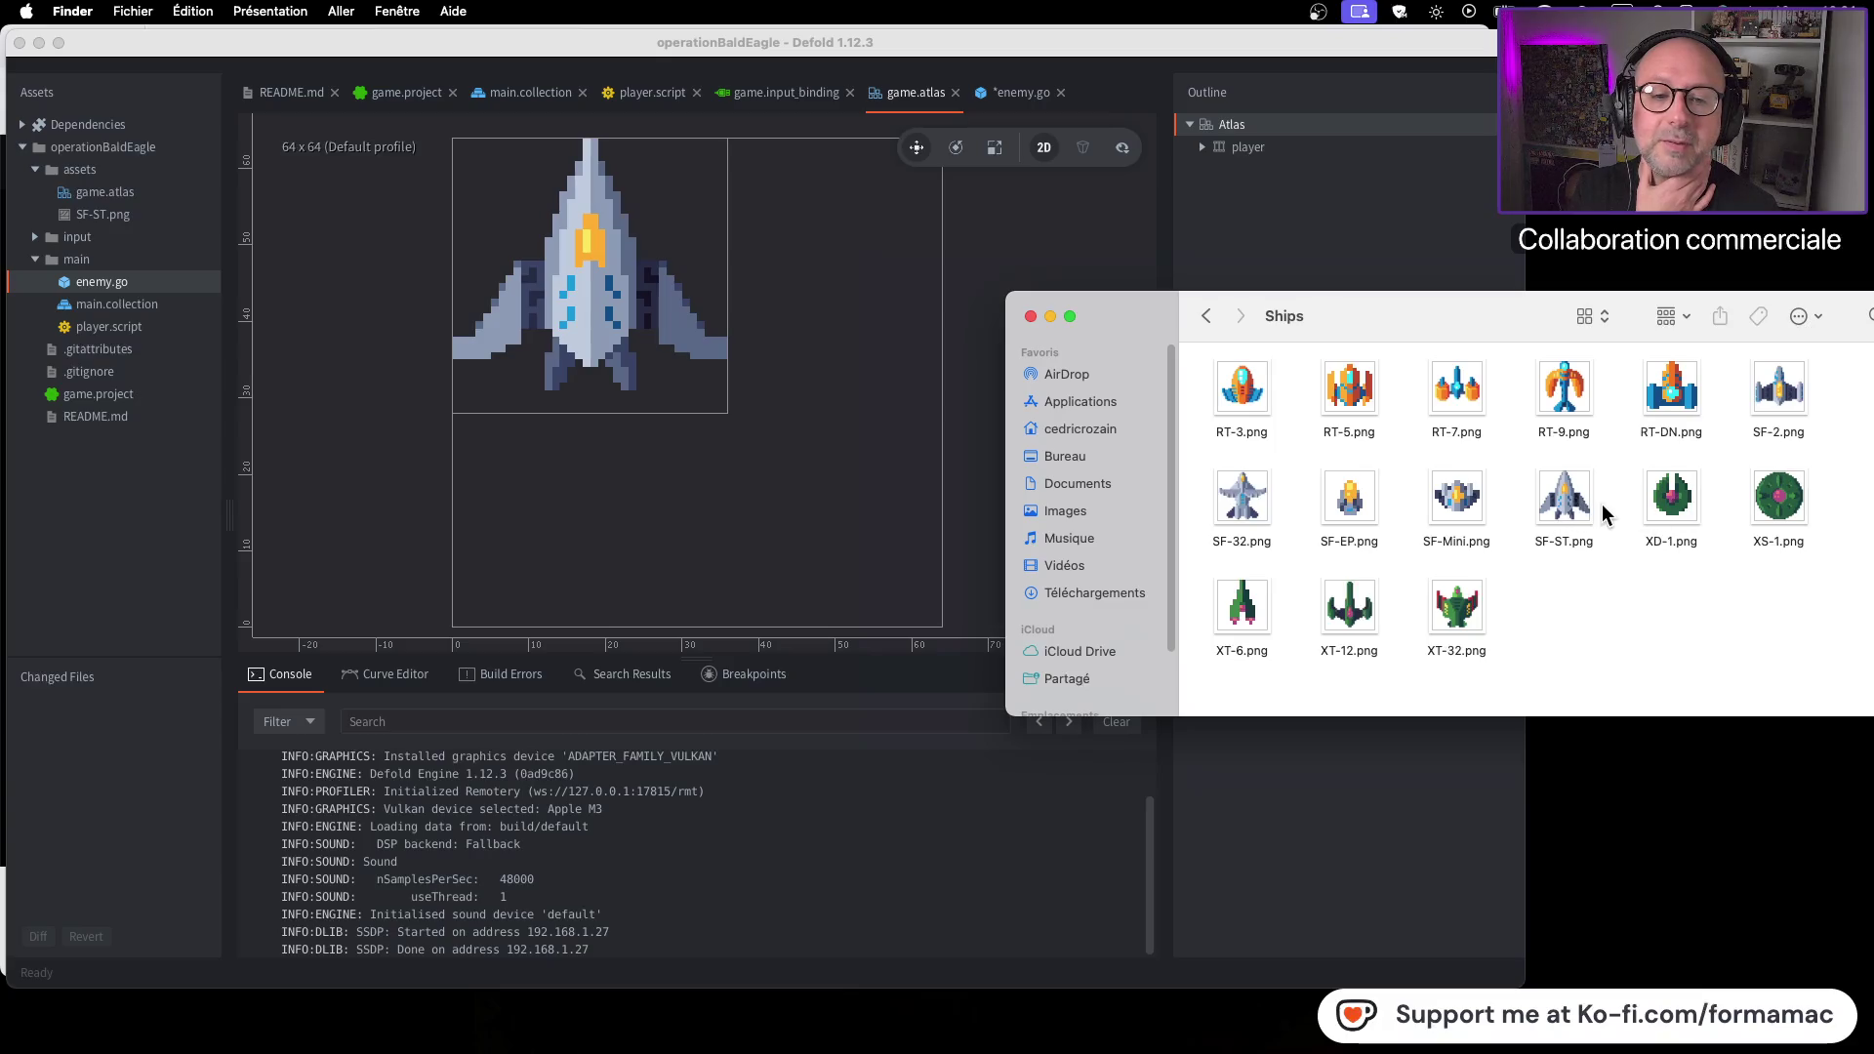
left_click(1207, 316)
left_click(1207, 316)
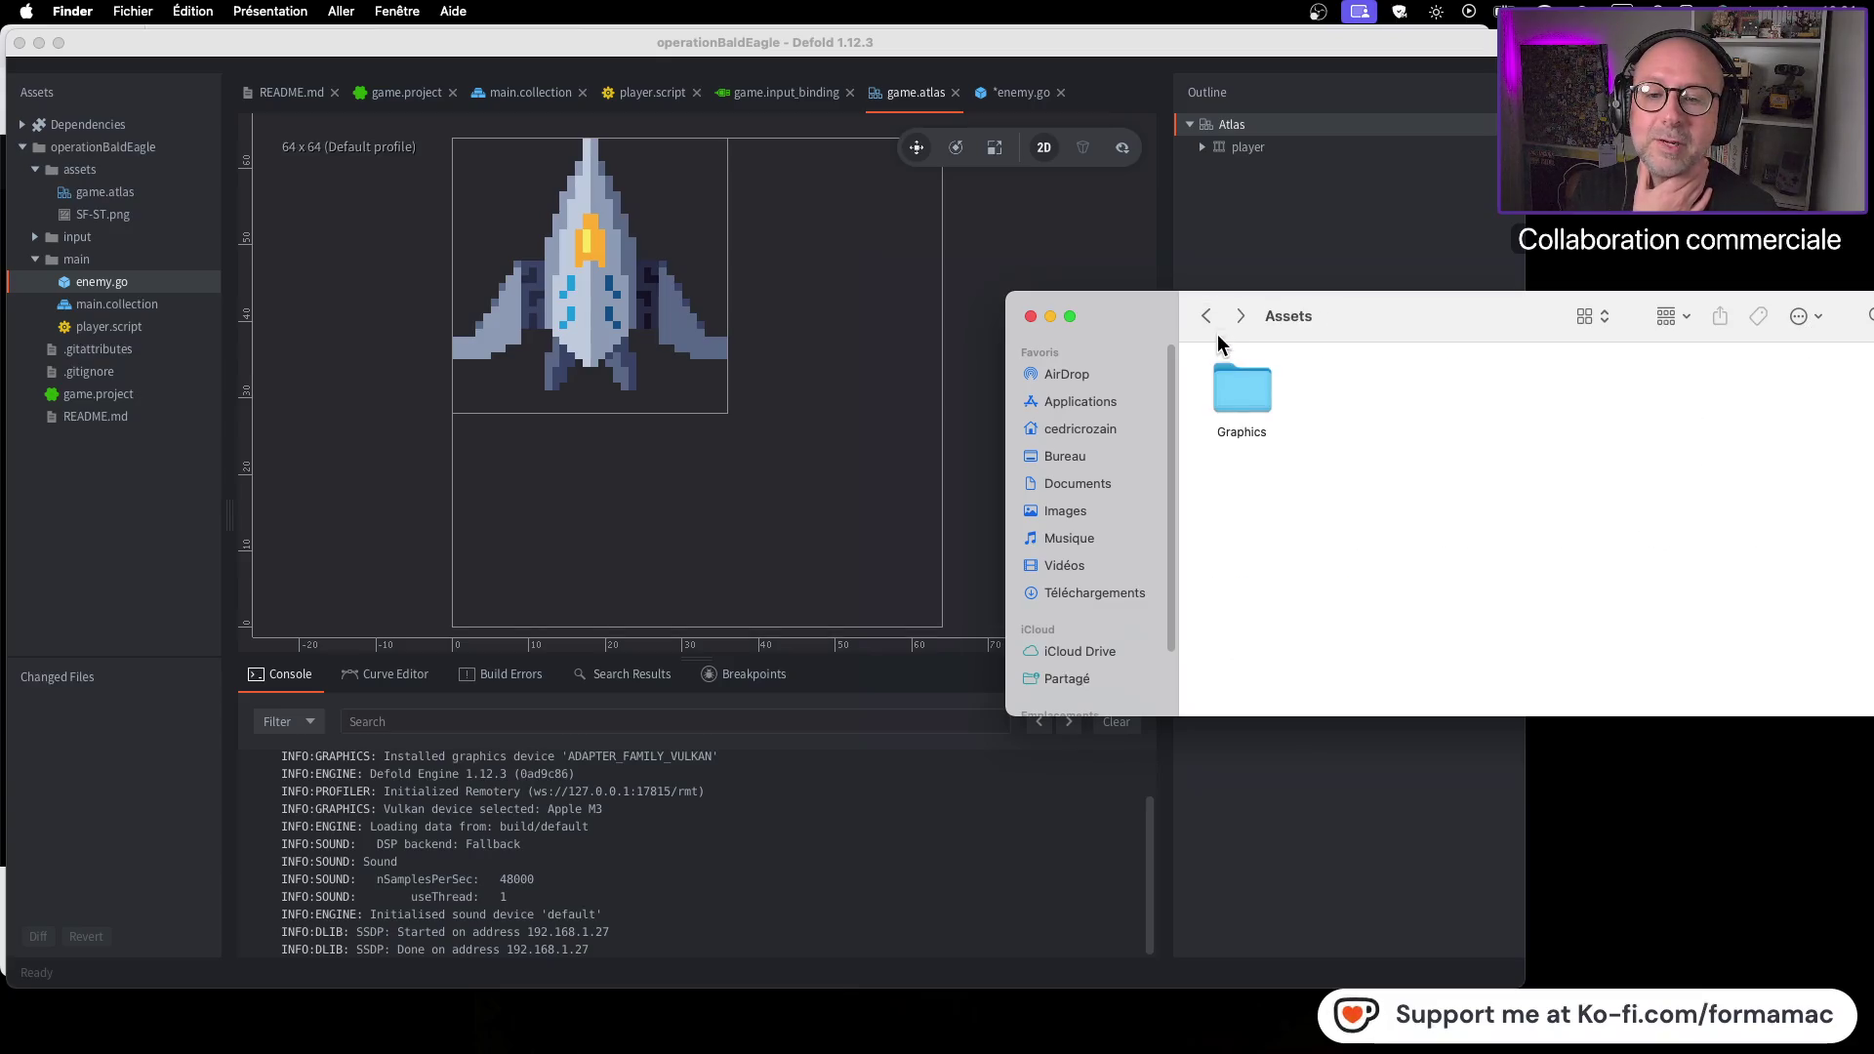
double_click(1243, 400)
double_click(1243, 402)
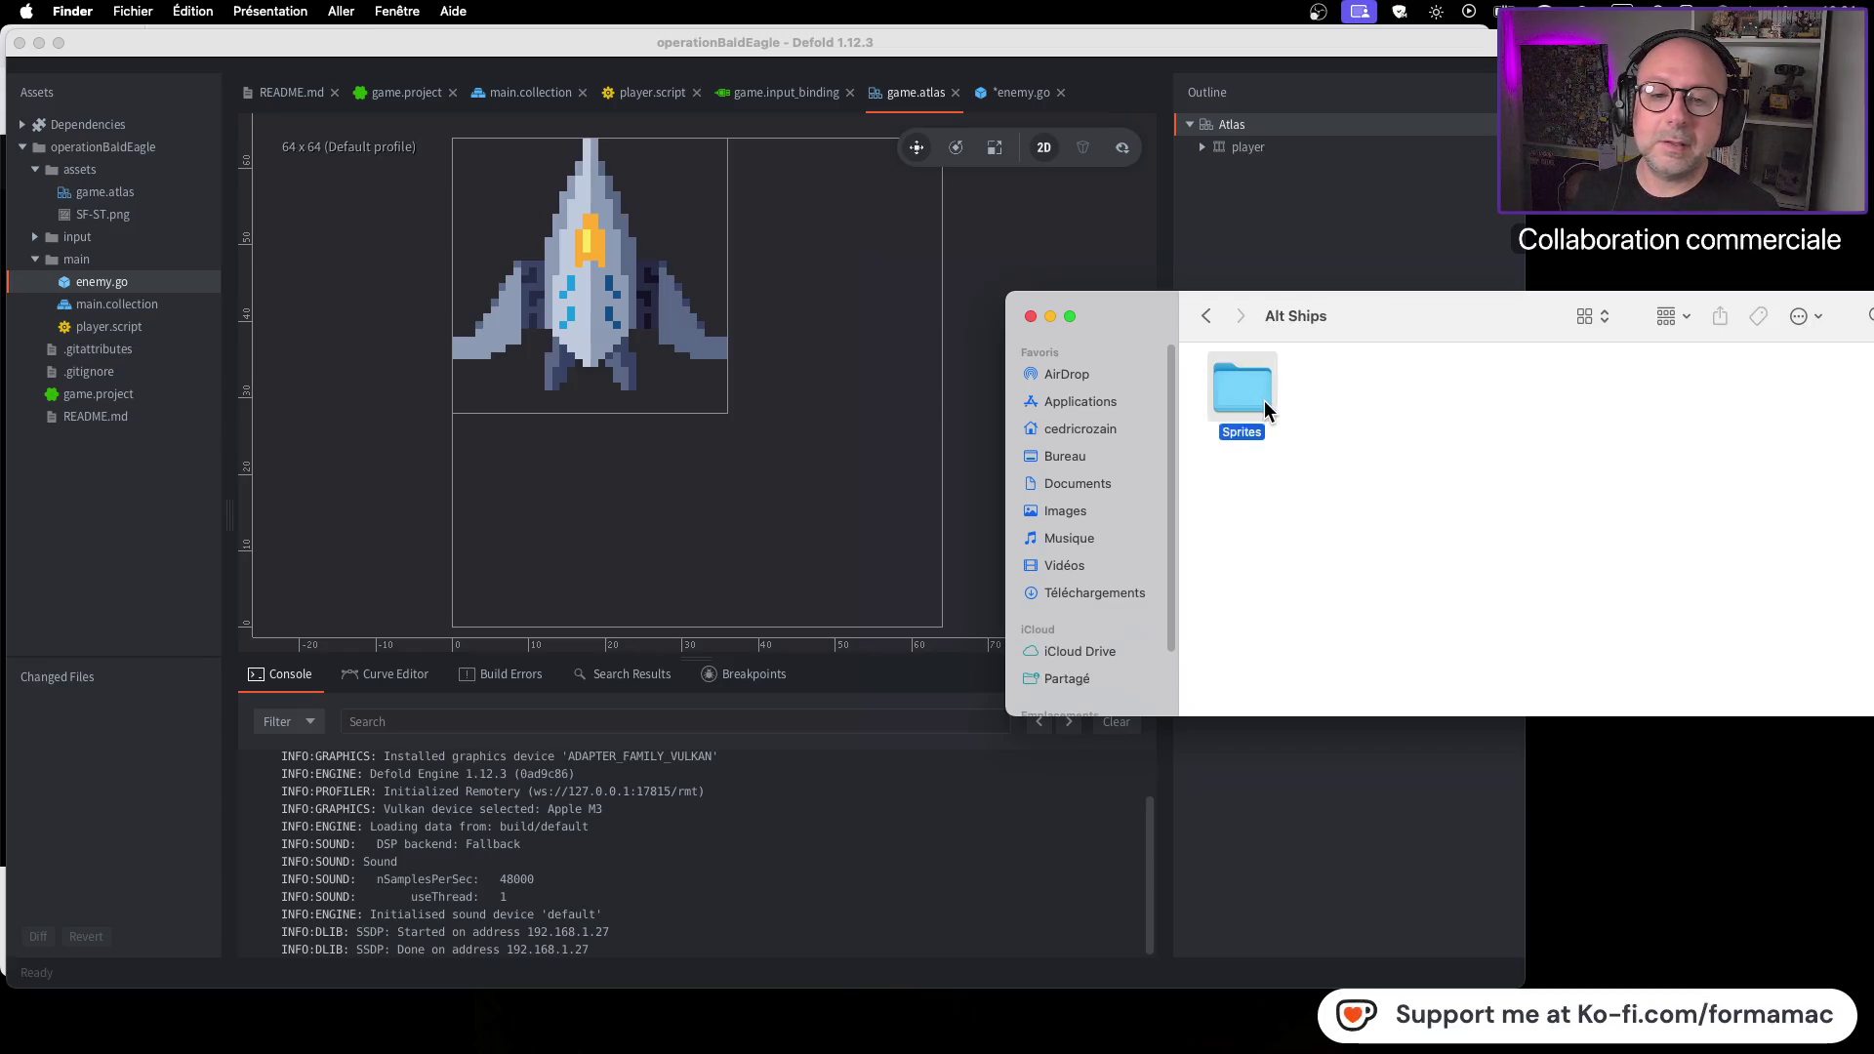
double_click(1263, 400)
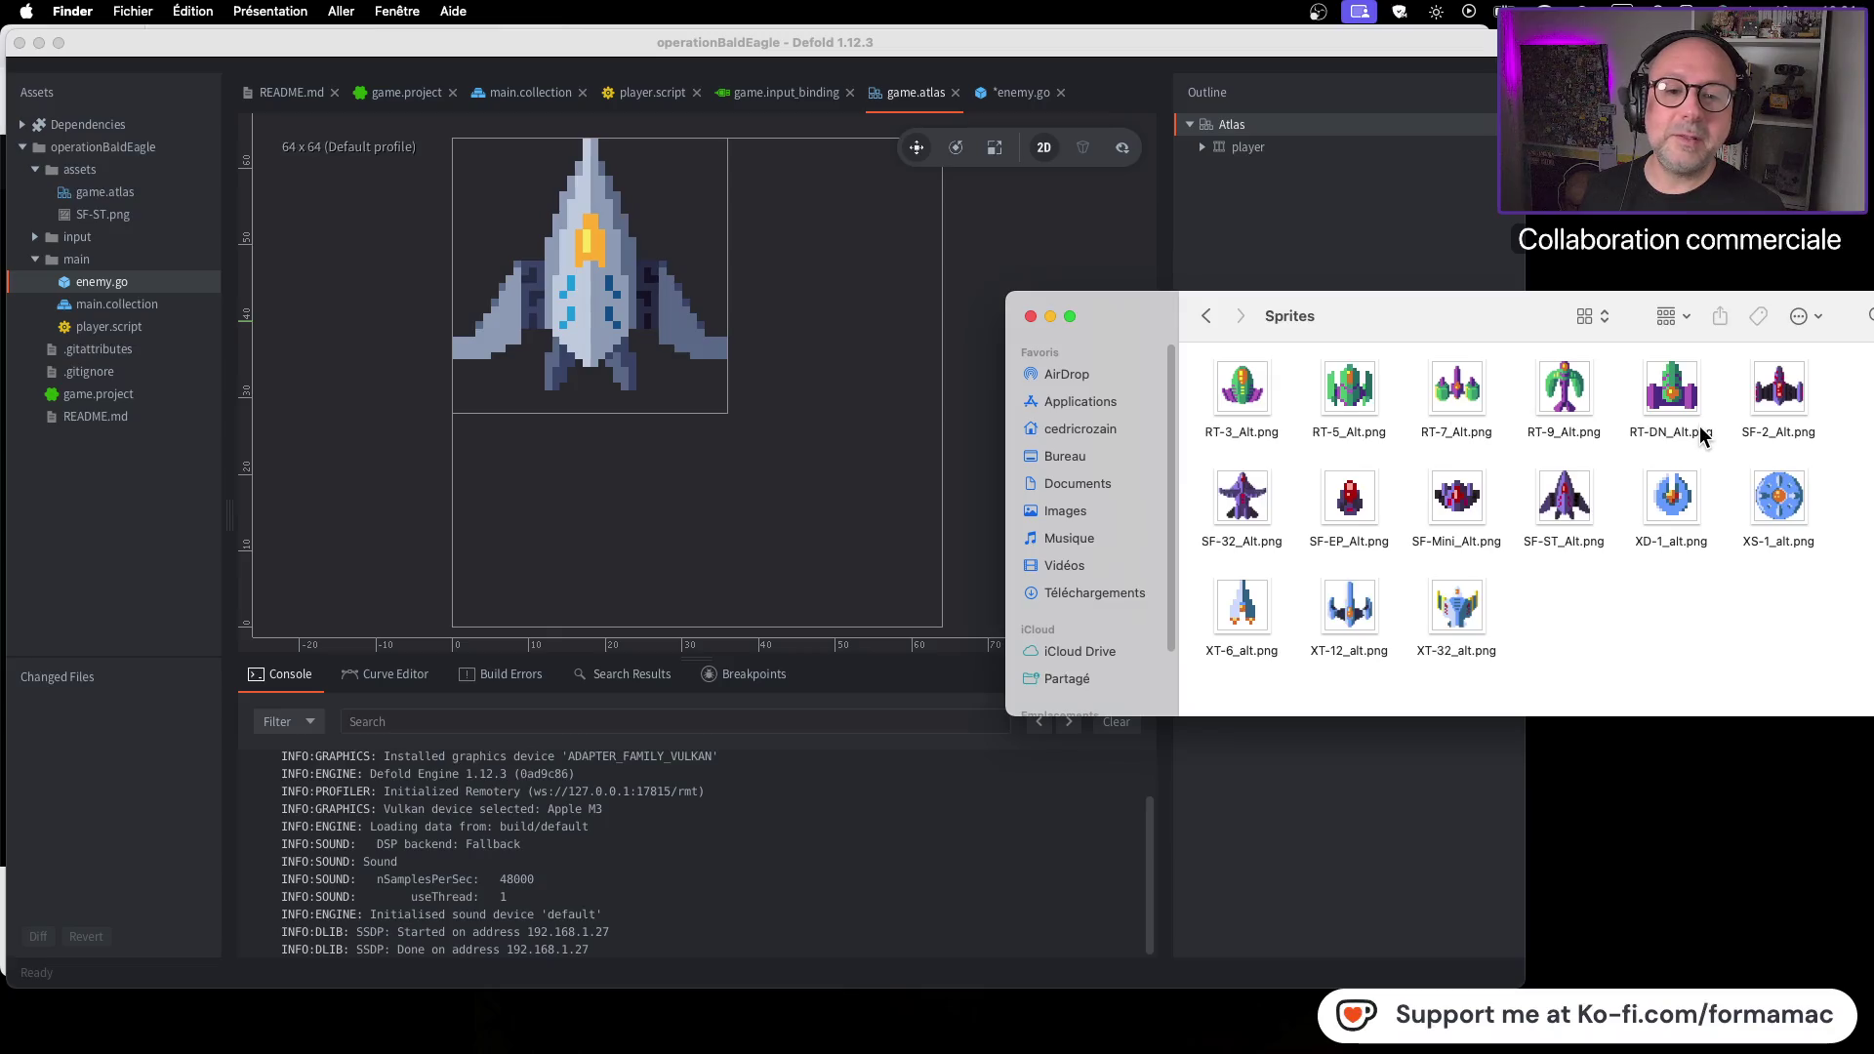
Check the file info of RT-7_Alt.png and SF-ST.png, both 32×32 images
left_click(1461, 399)
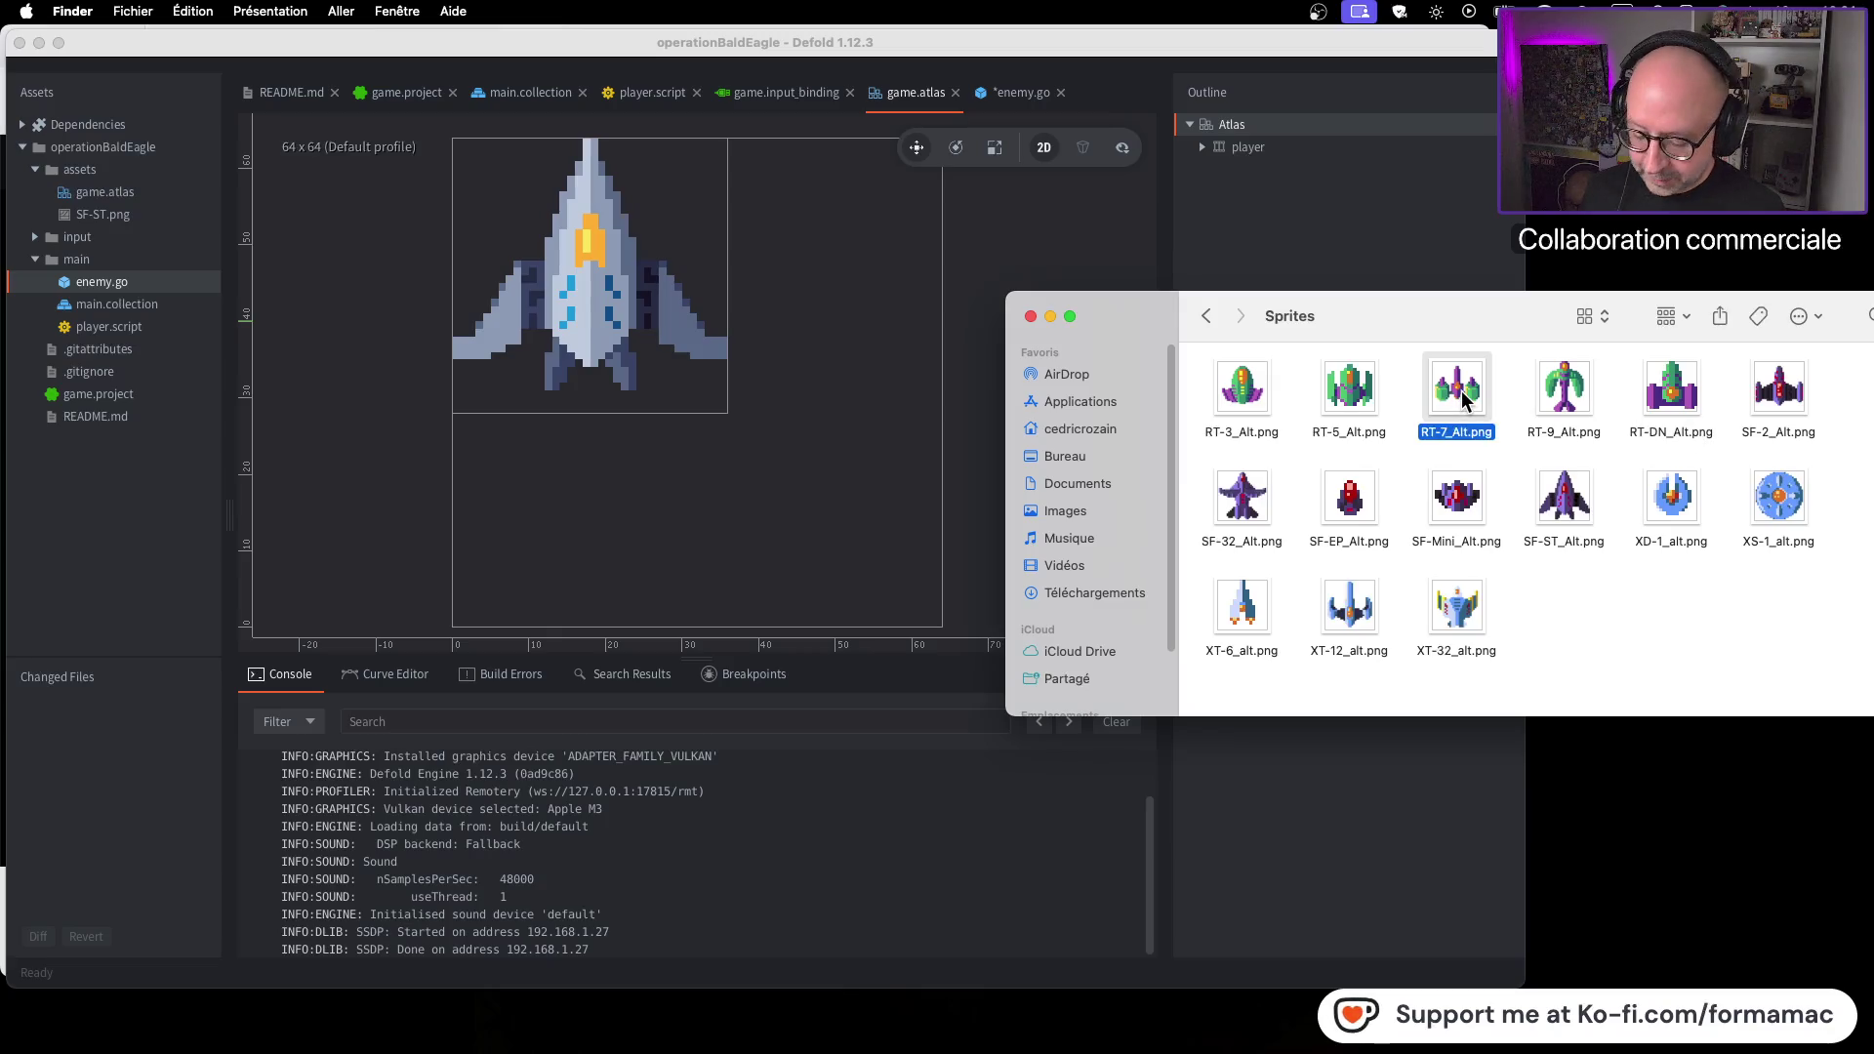
key("super+i")
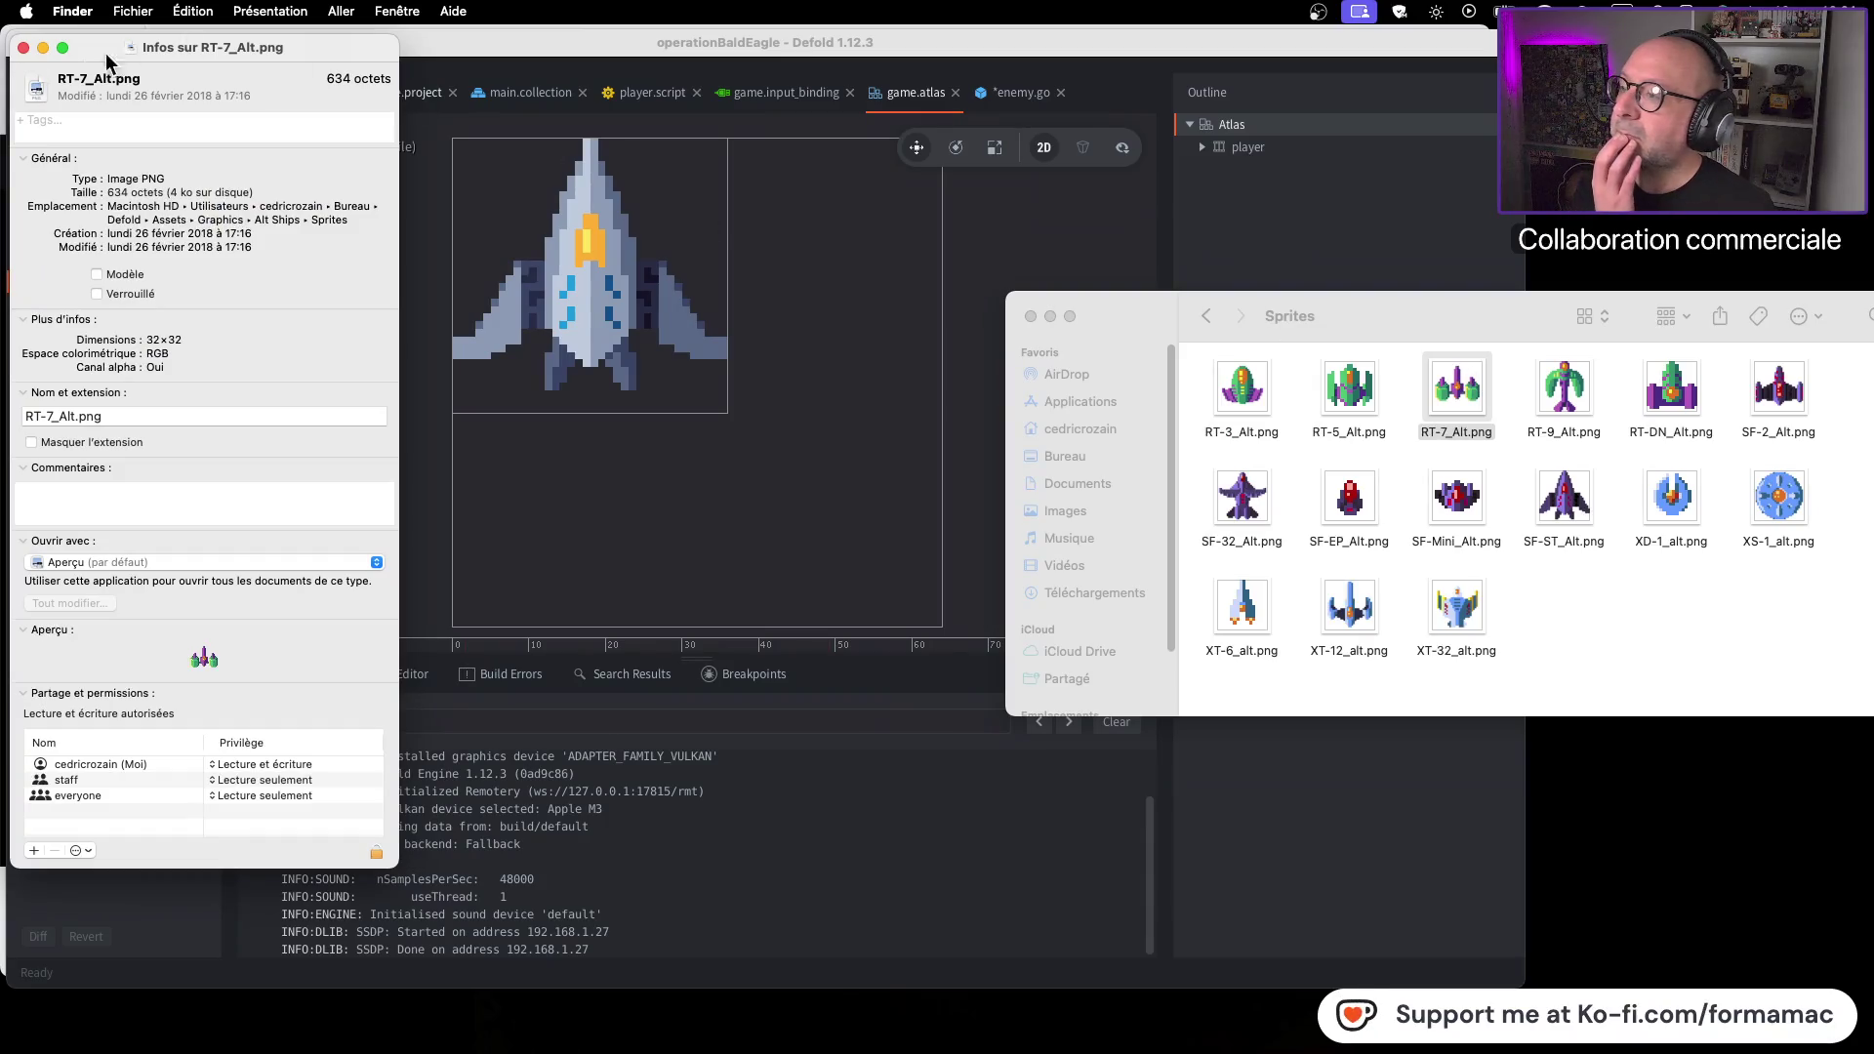
left_click(23, 47)
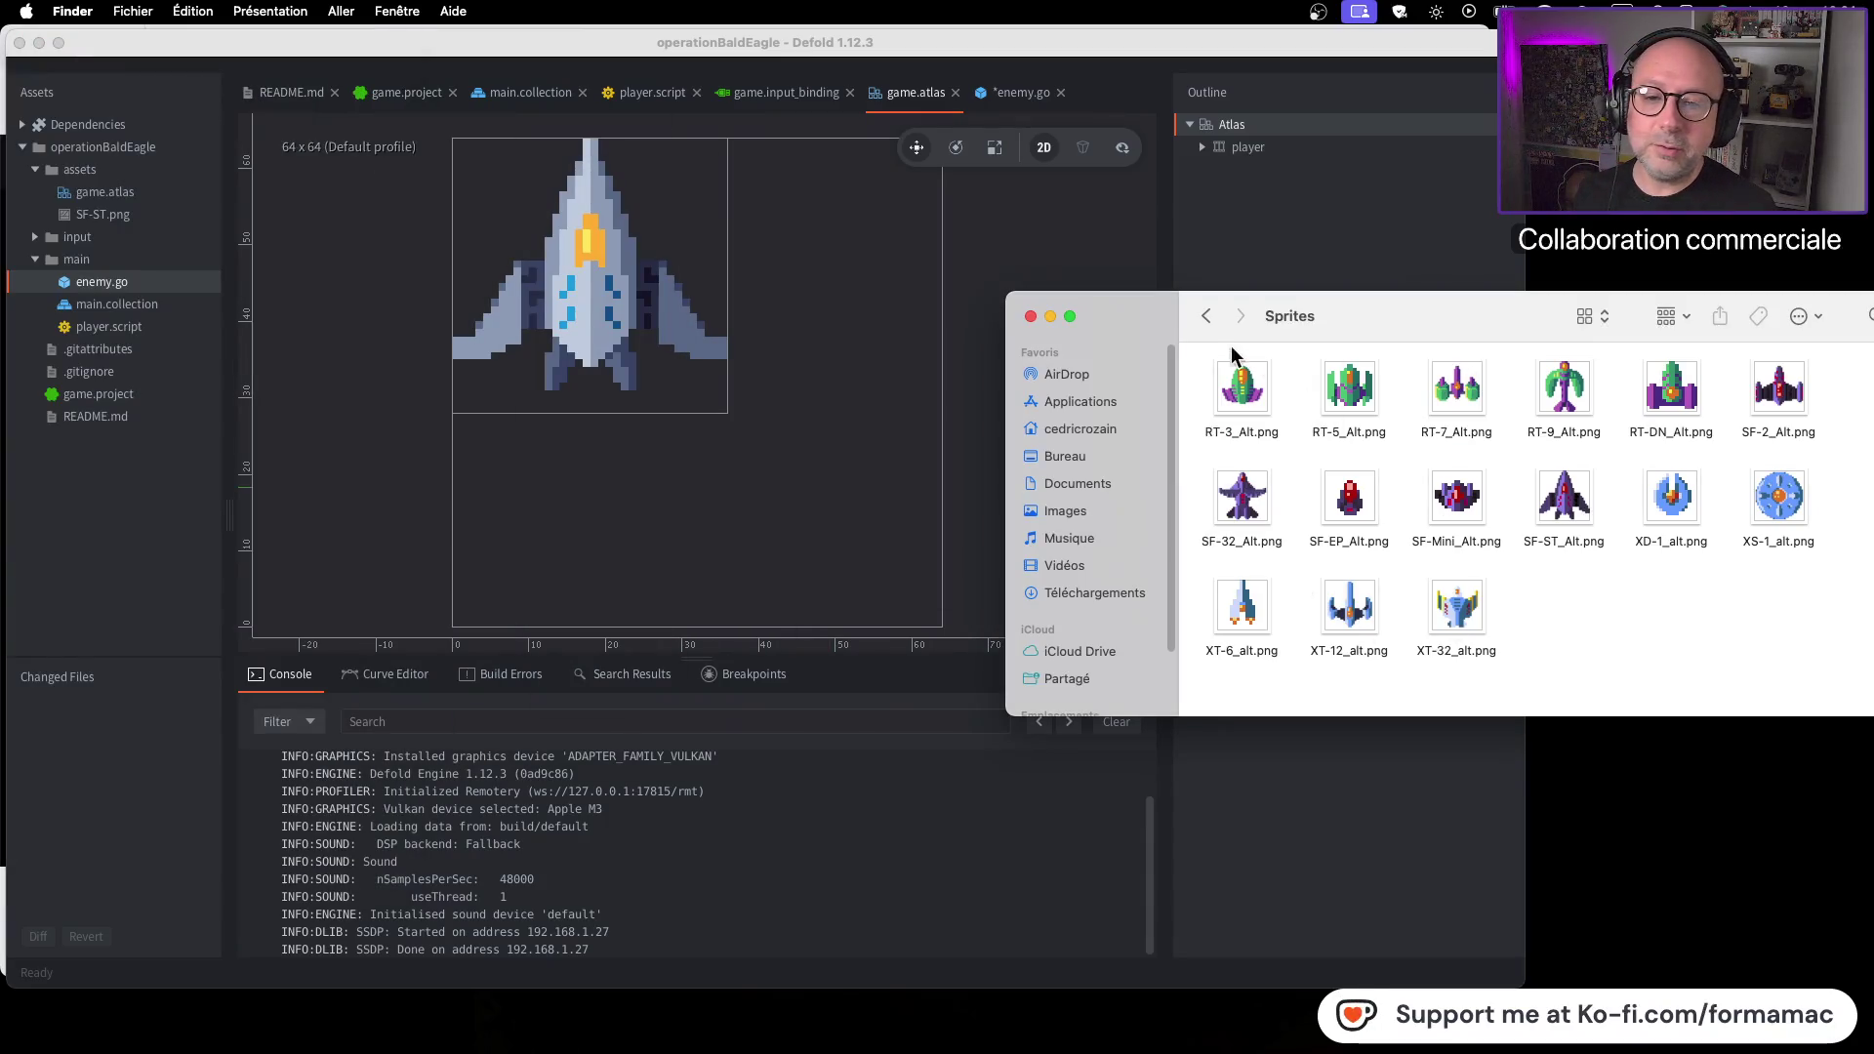
left_click(1204, 317)
left_click(1204, 317)
double_click(1347, 390)
left_click(1578, 530)
key("super+i")
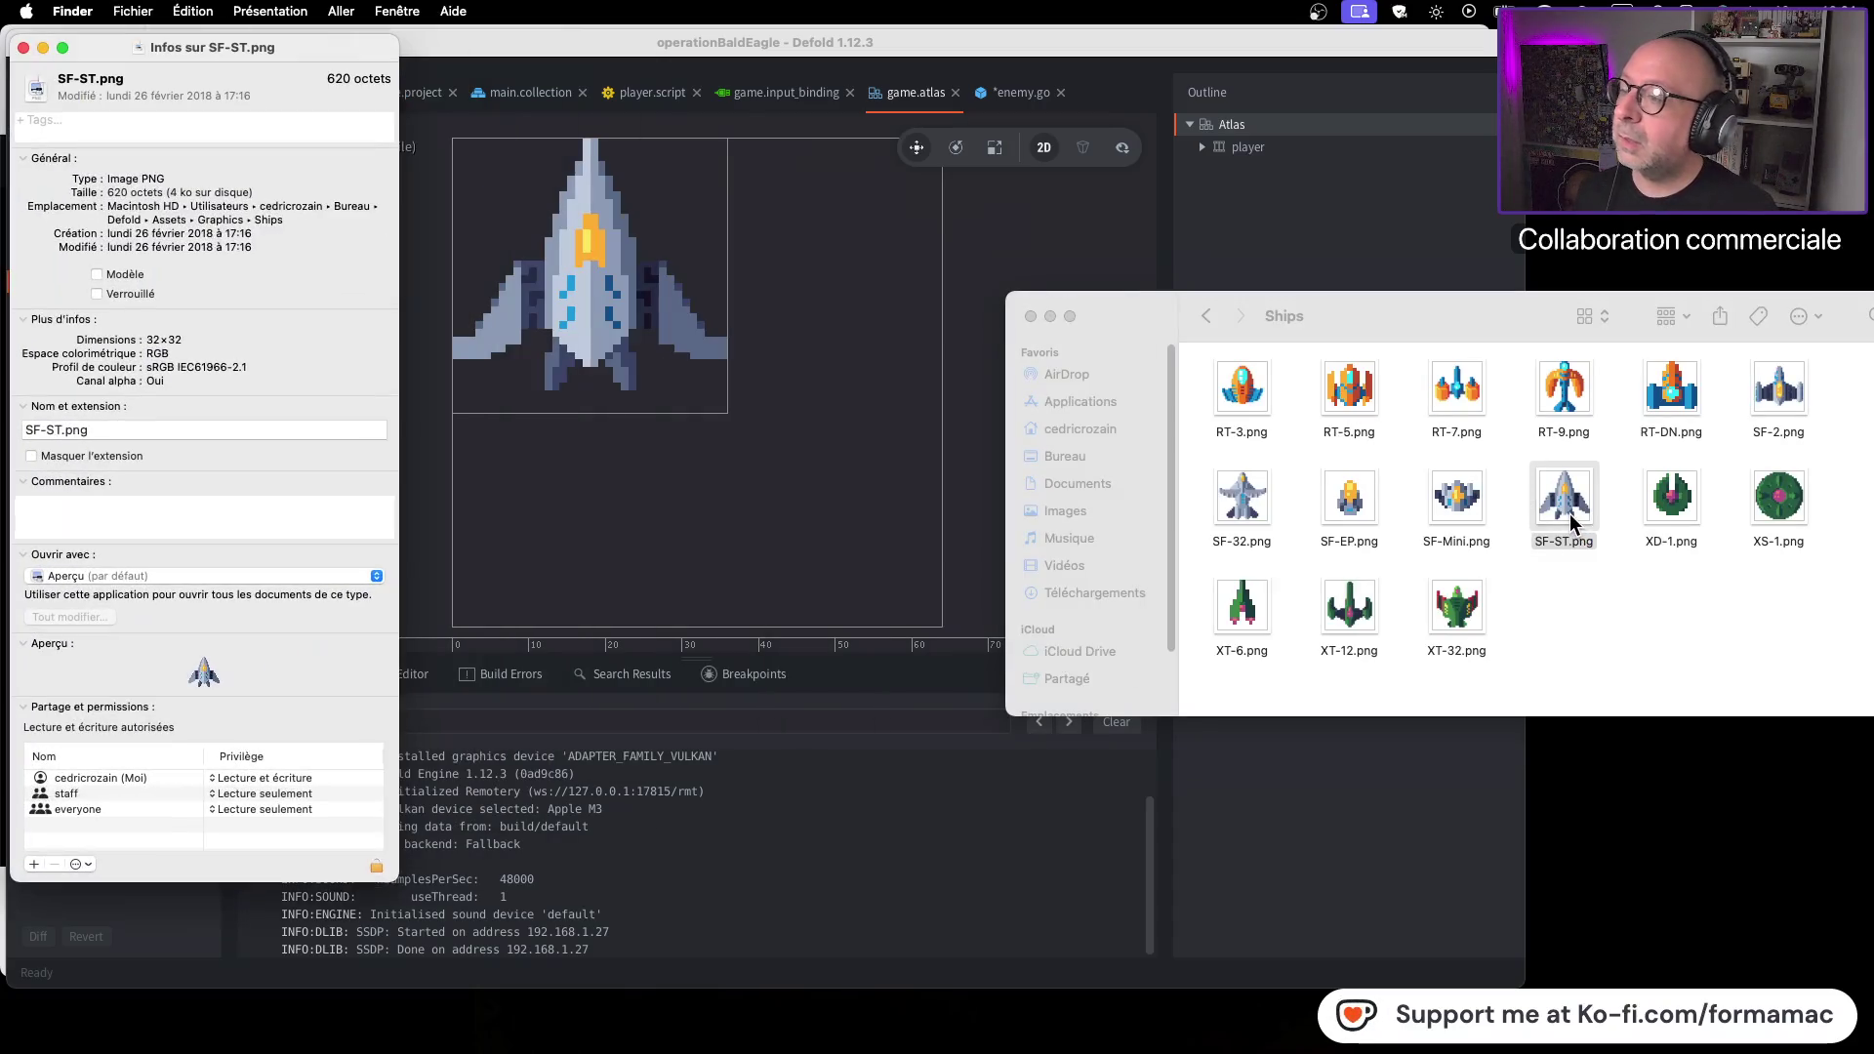
left_click(23, 47)
left_click(1520, 588)
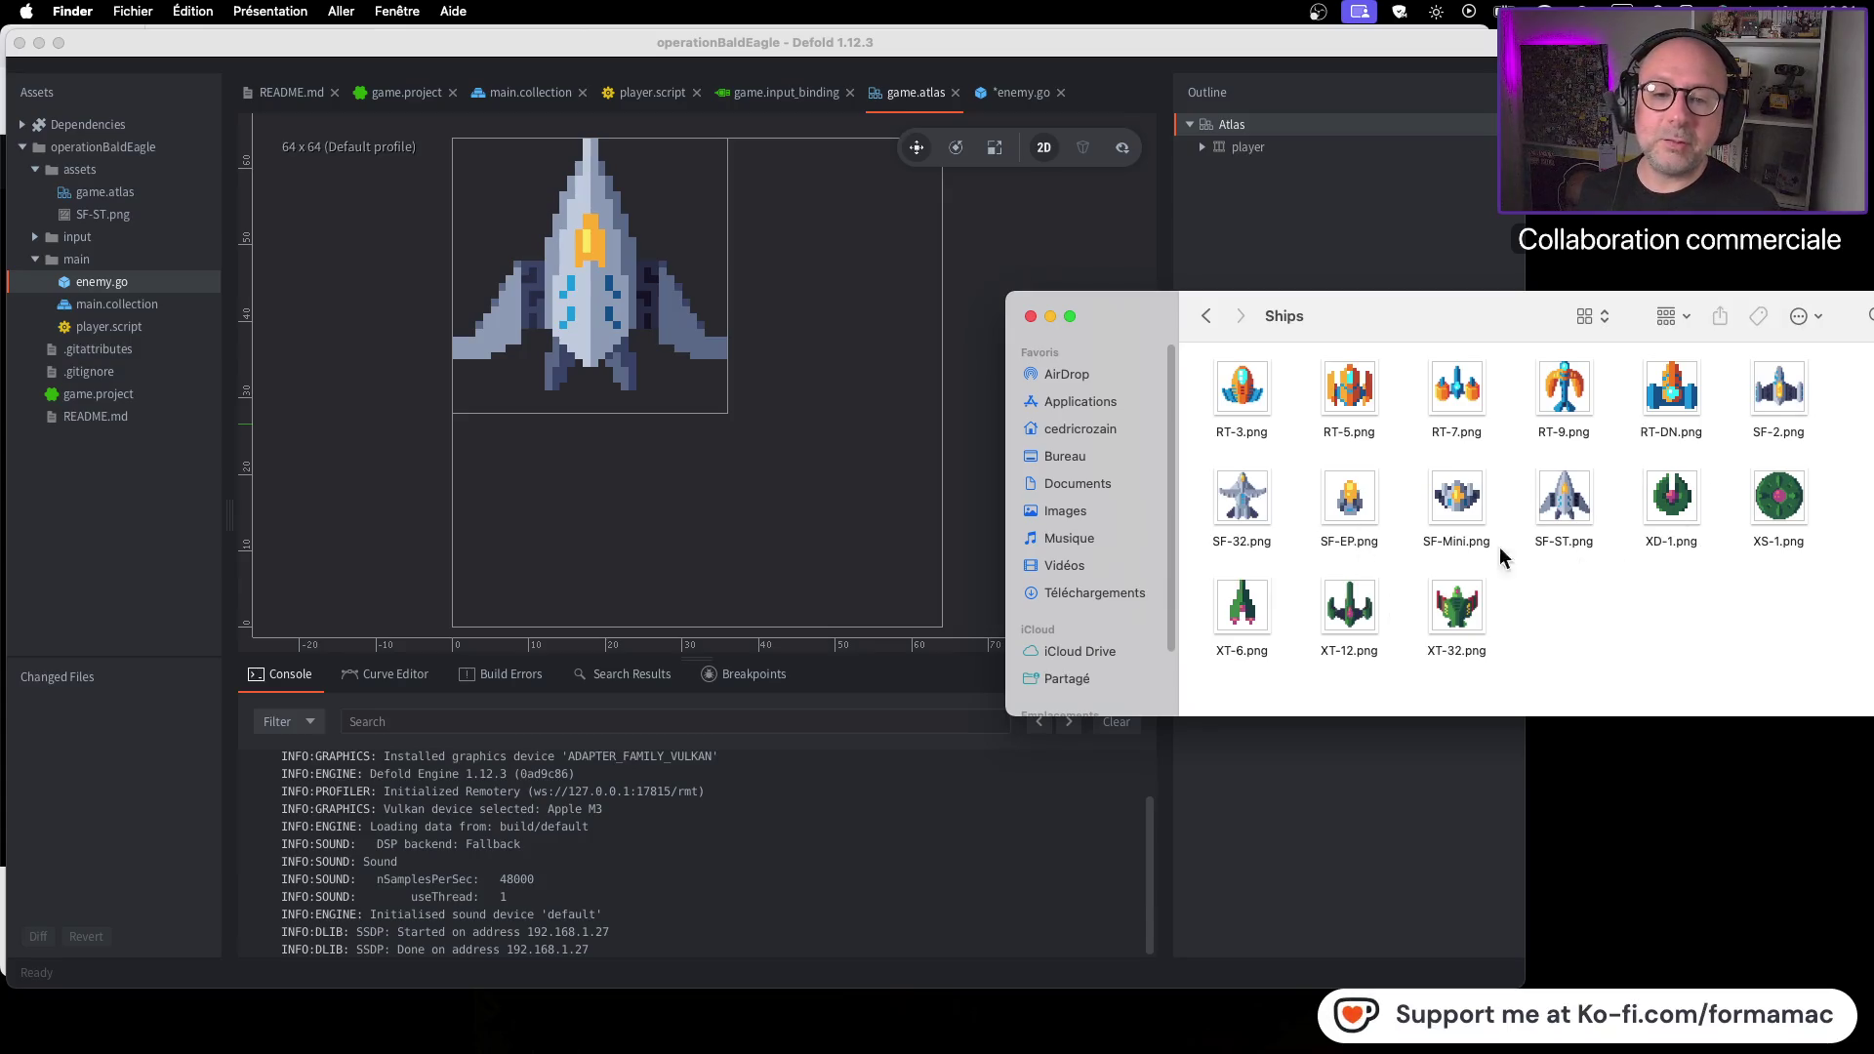
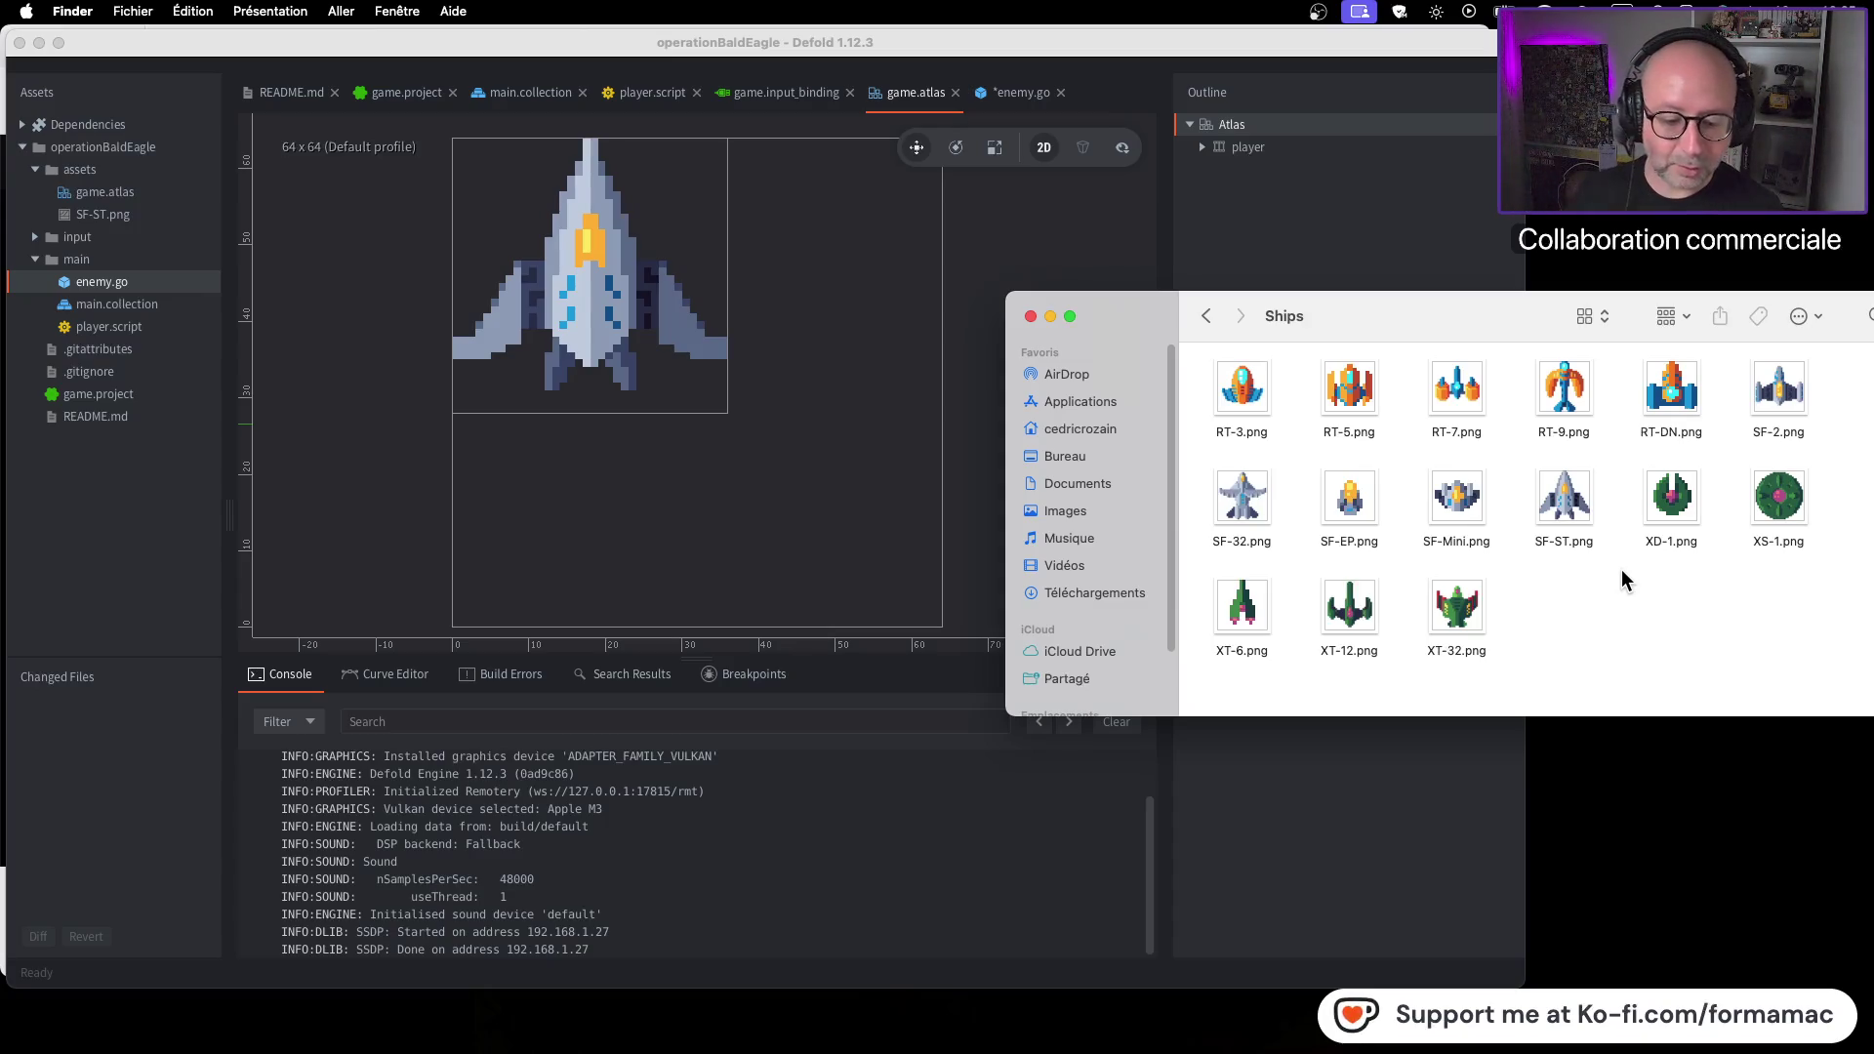
Duplicate XD-1.png and rename the copy XD-1_inverse.png
double_click(1675, 512)
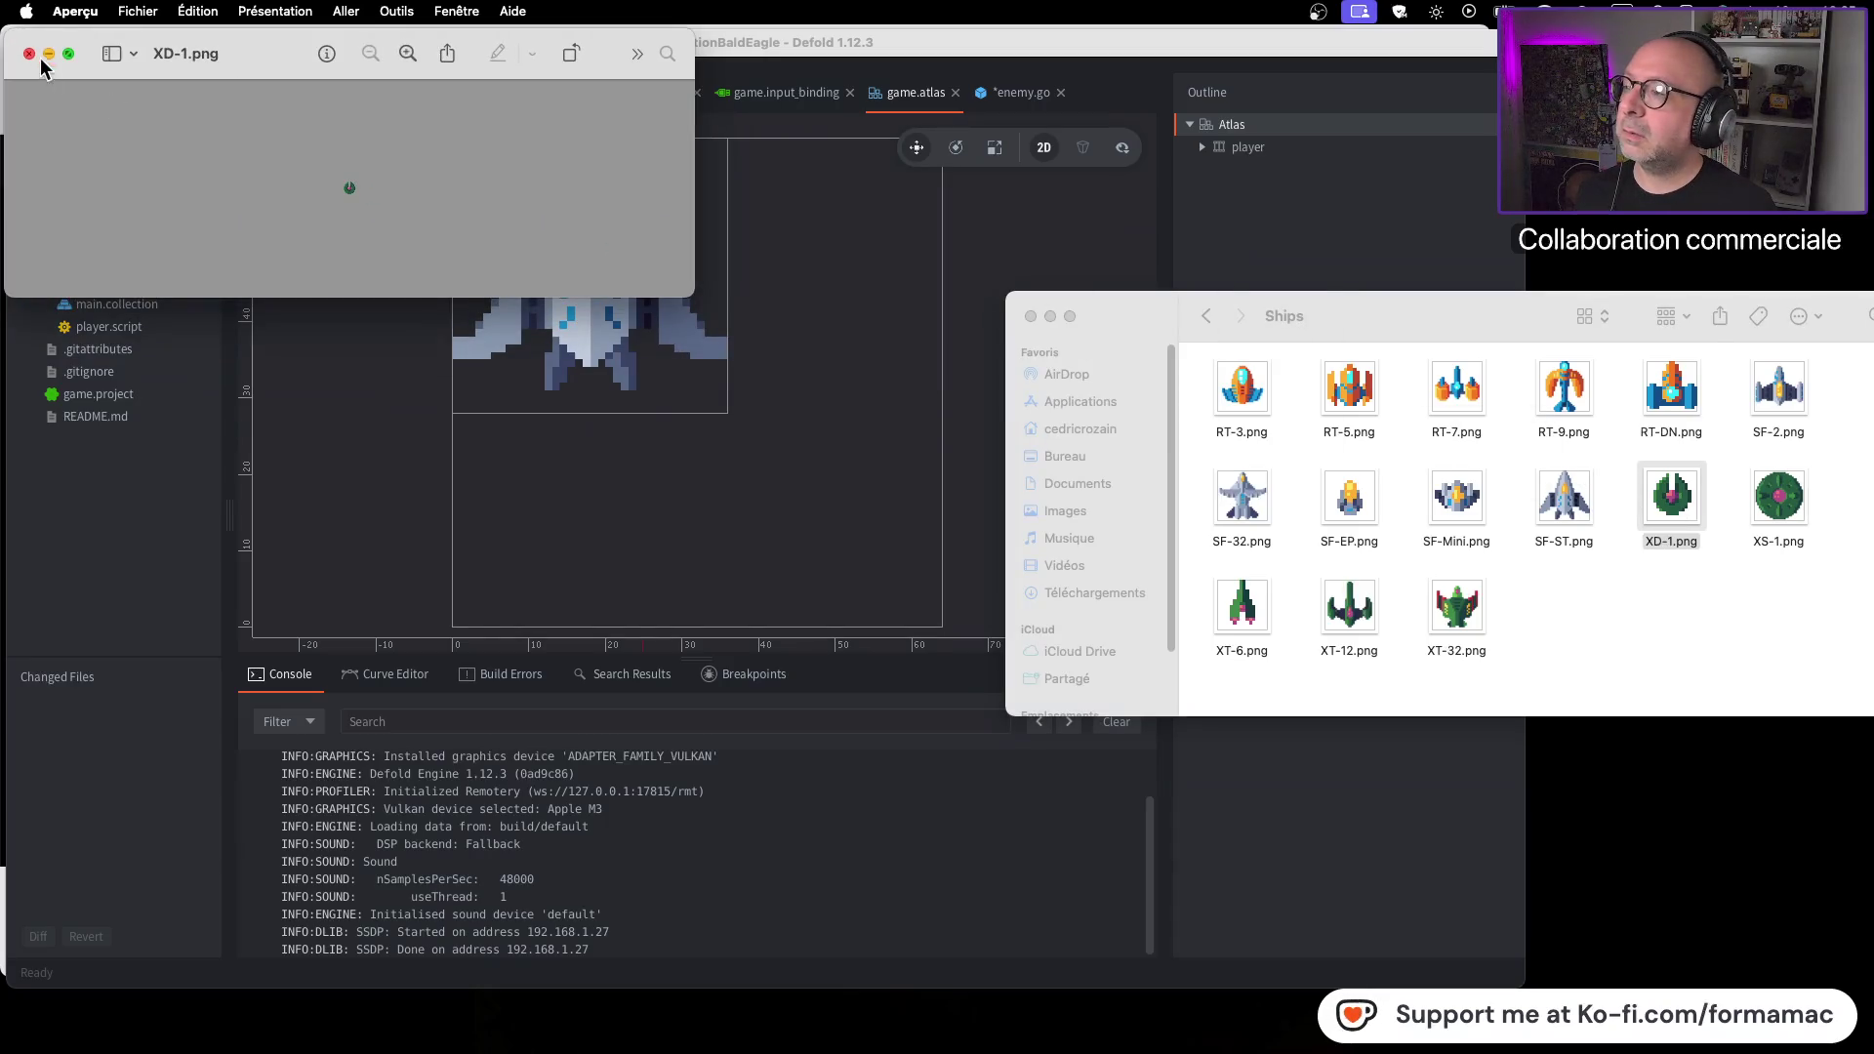
left_click(27, 54)
left_click(1673, 505)
key("super+c")
key("super+v")
left_click(1562, 650)
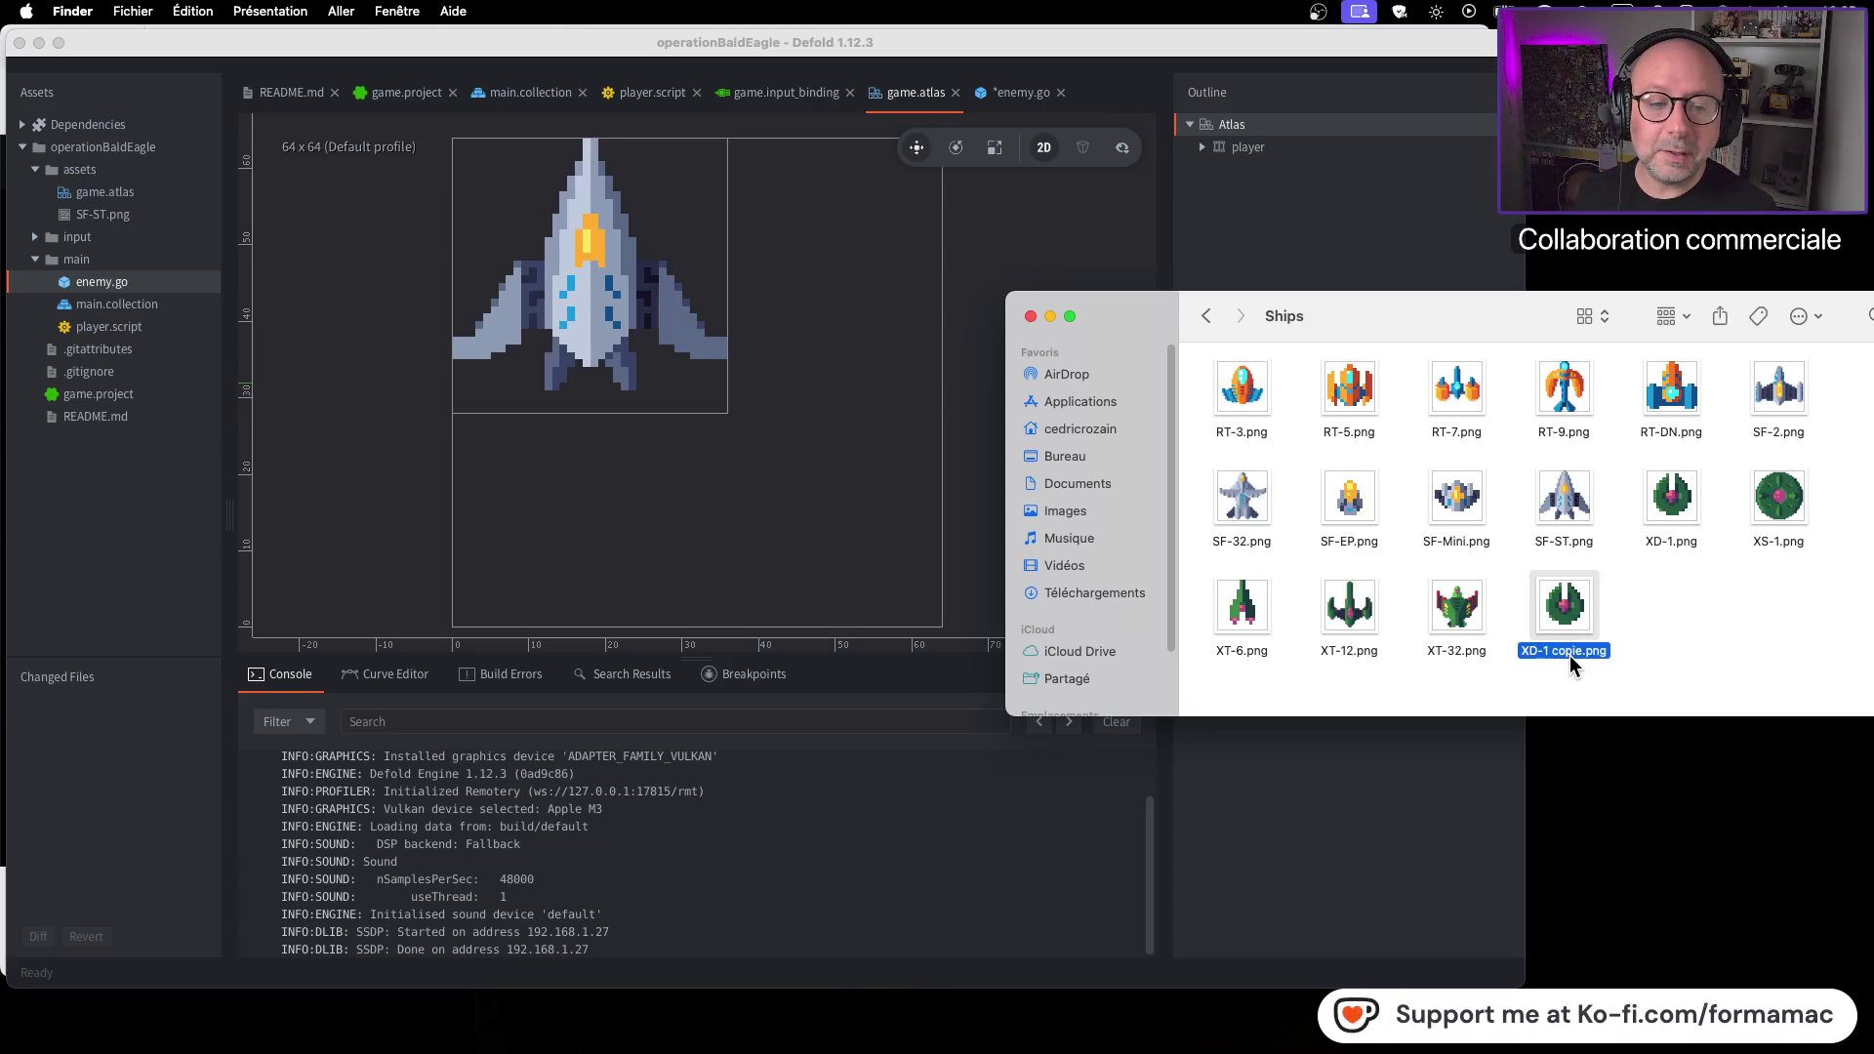
double_click(1562, 650)
key("BackSpace")
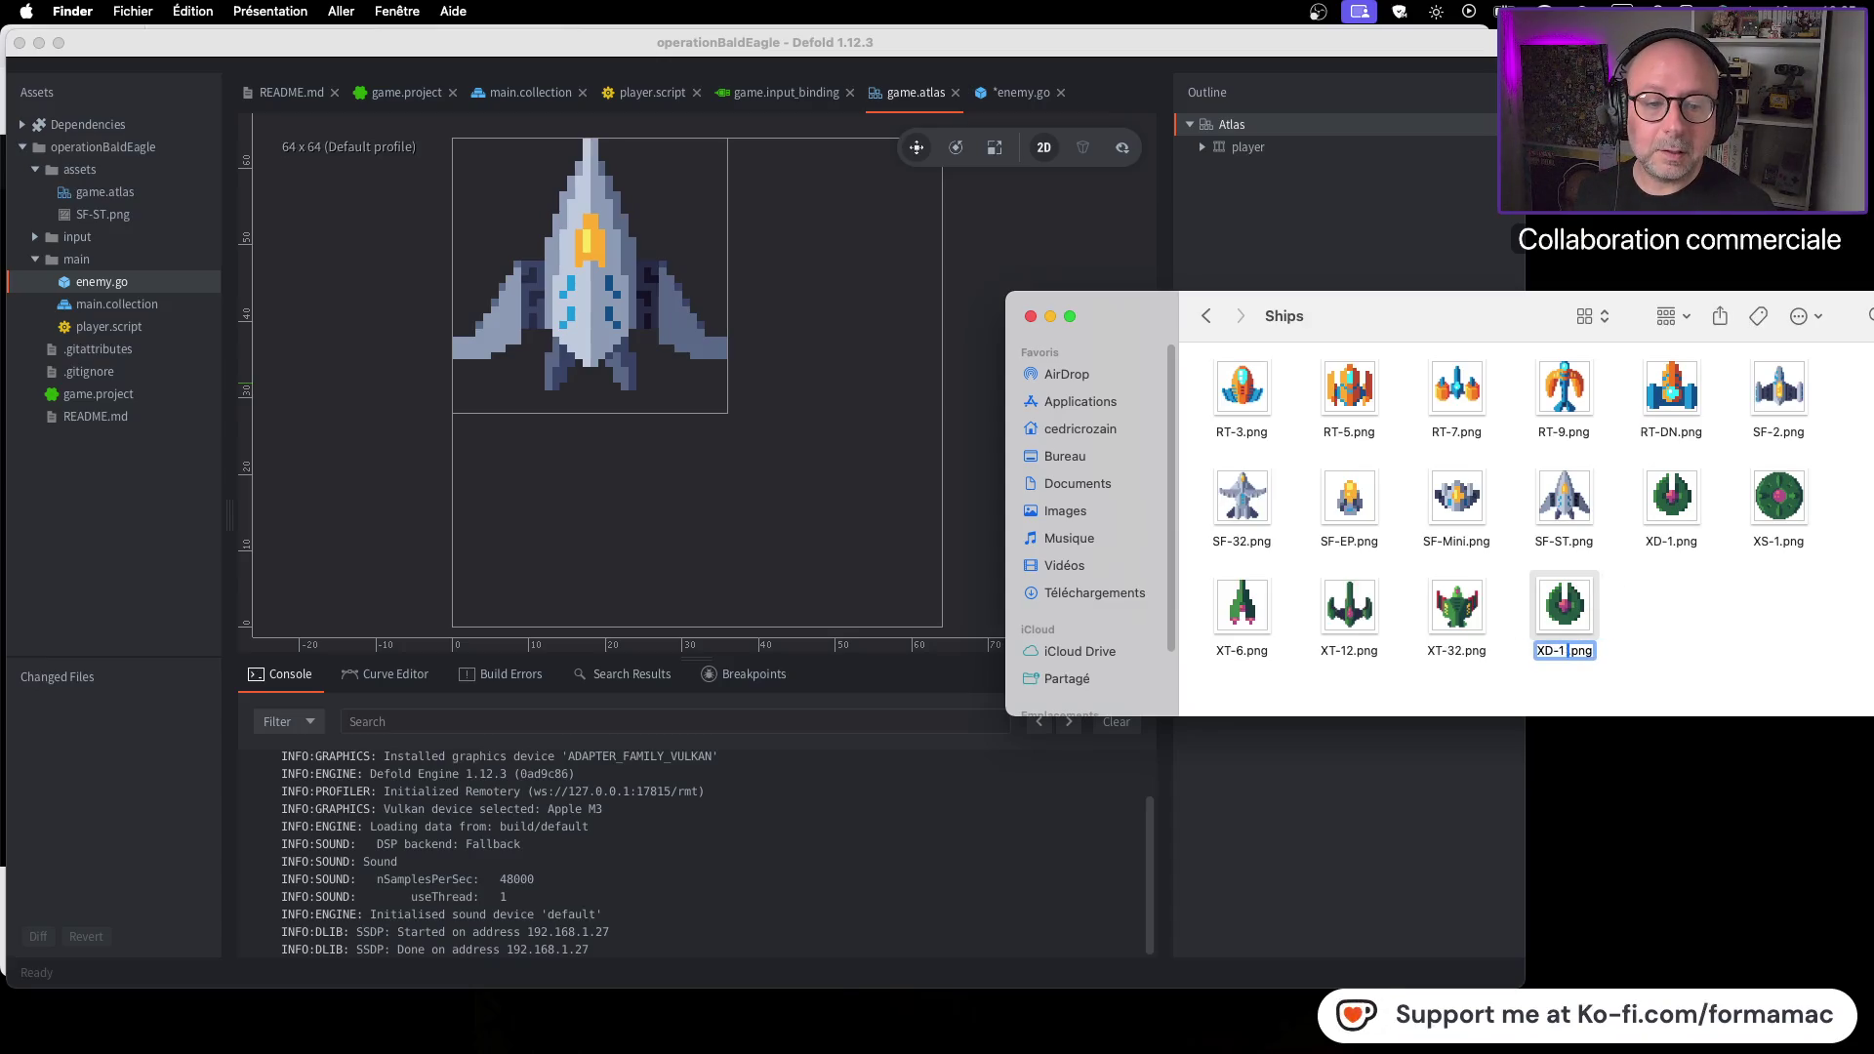
type("inverse")
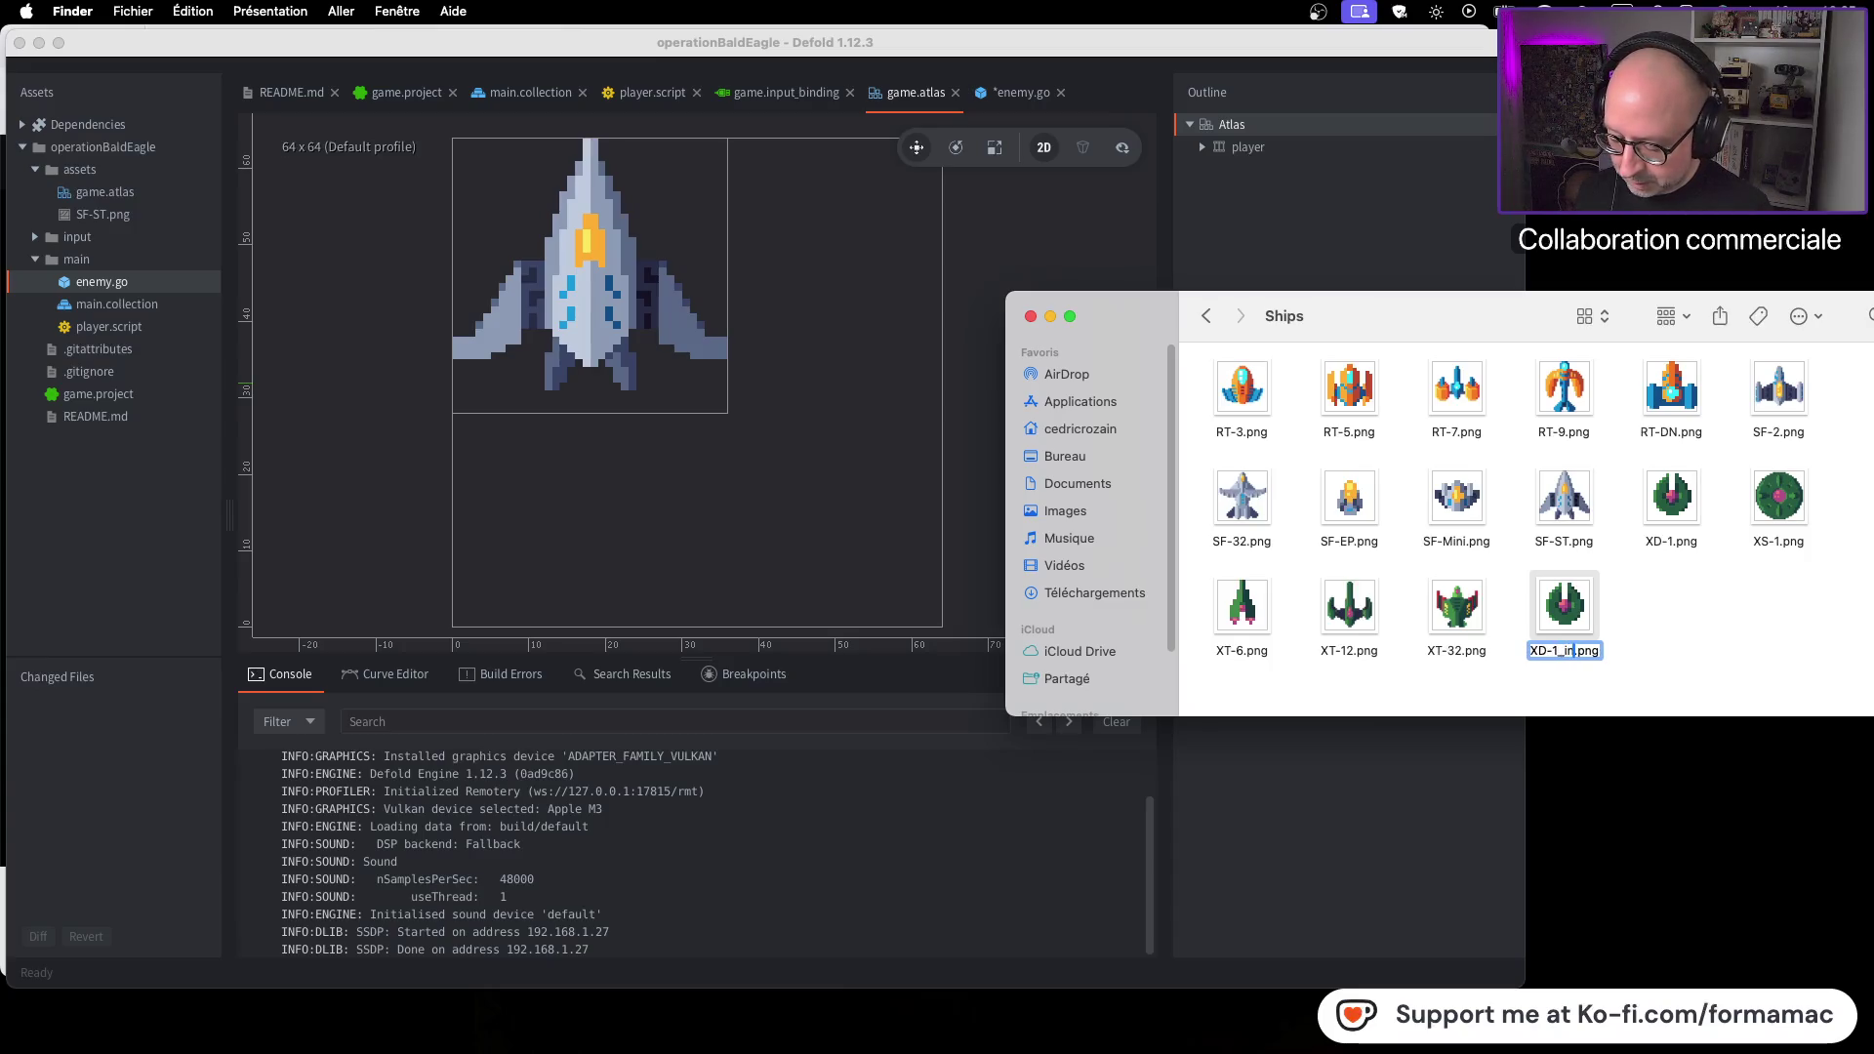
key("Return")
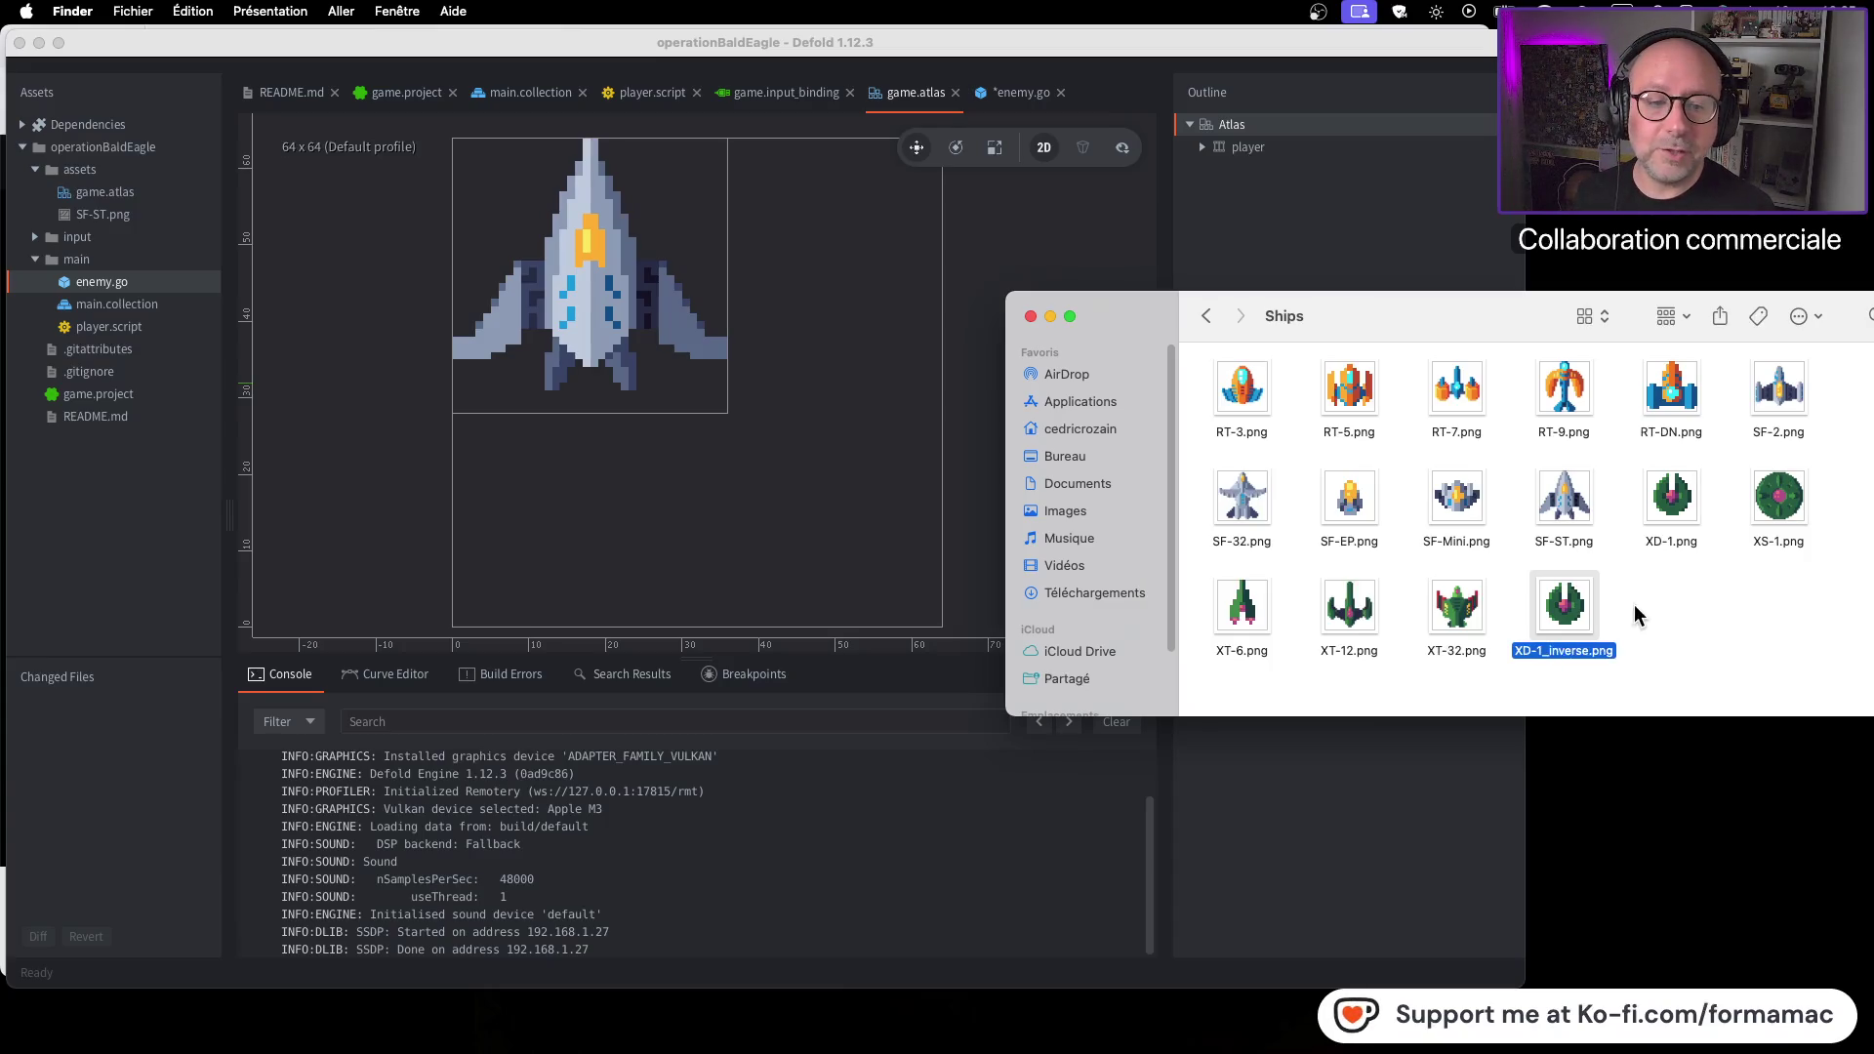
left_click(1641, 610)
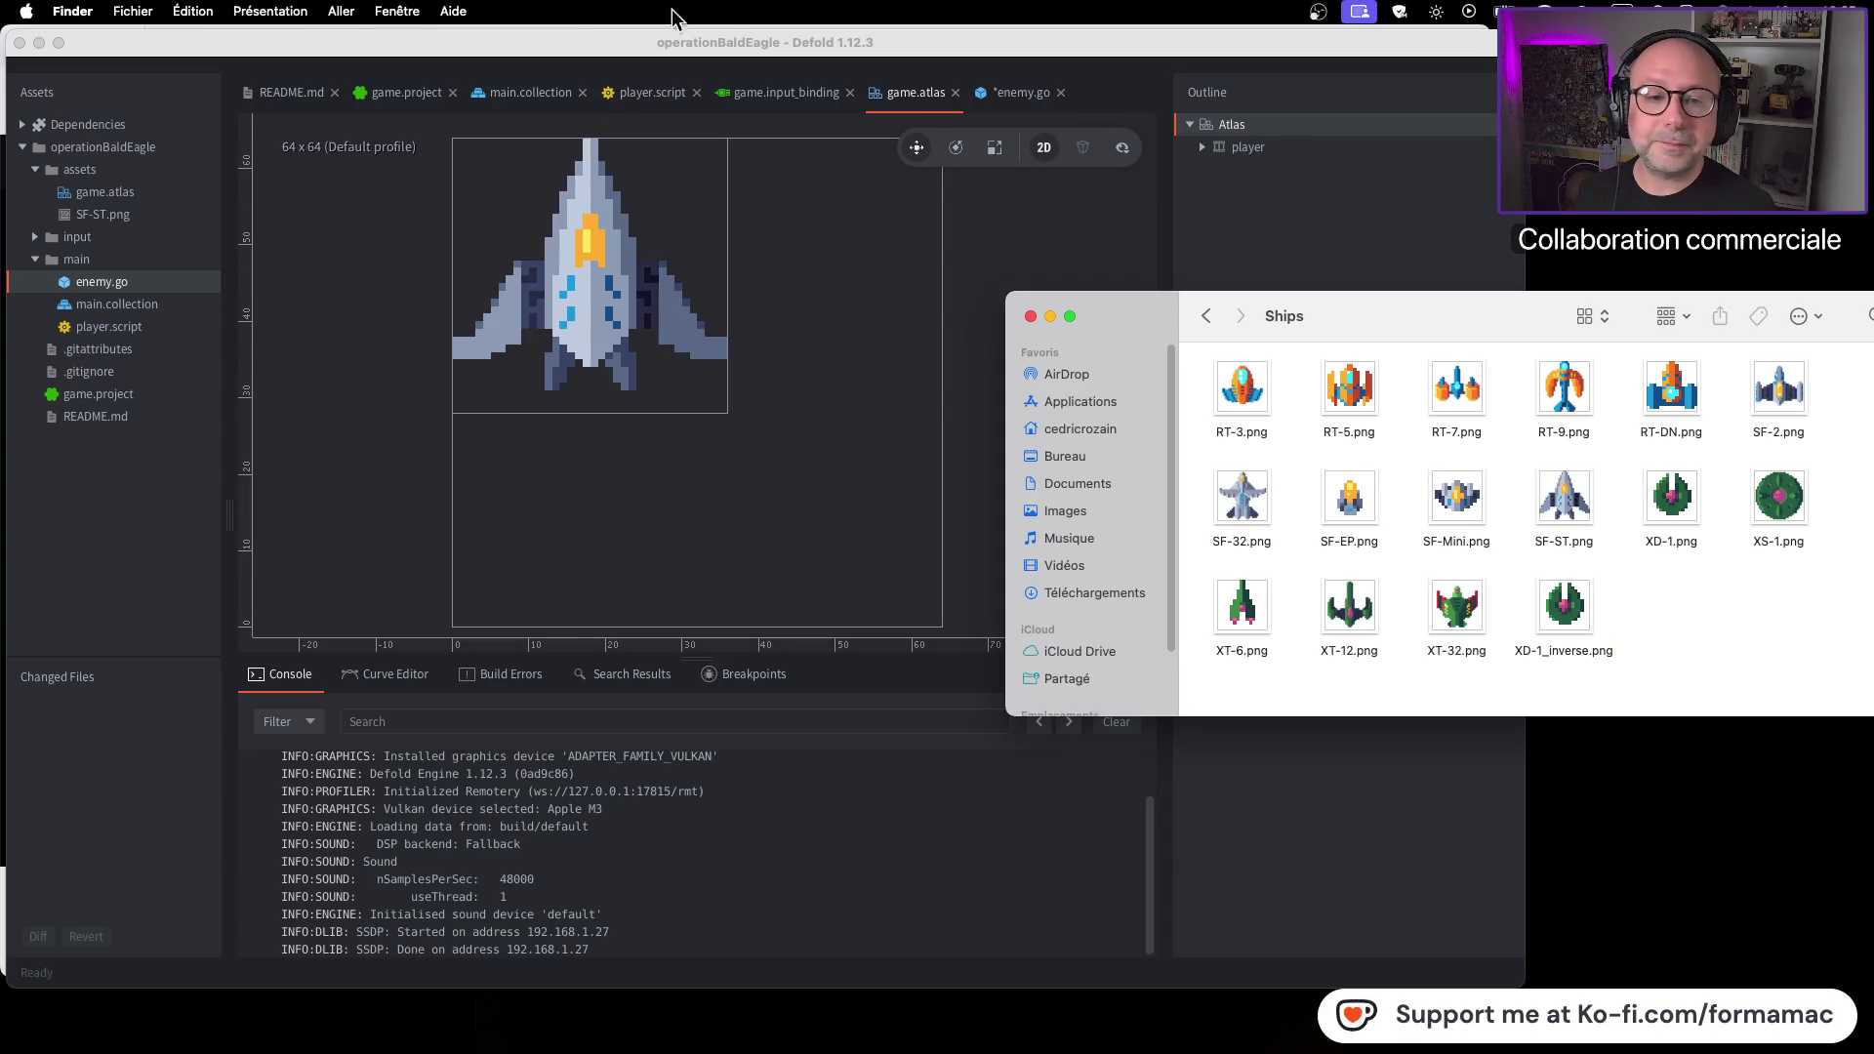
Sort the Ships folder's files by name
left_click(256, 9)
mouse_move(488, 198)
left_click(626, 203)
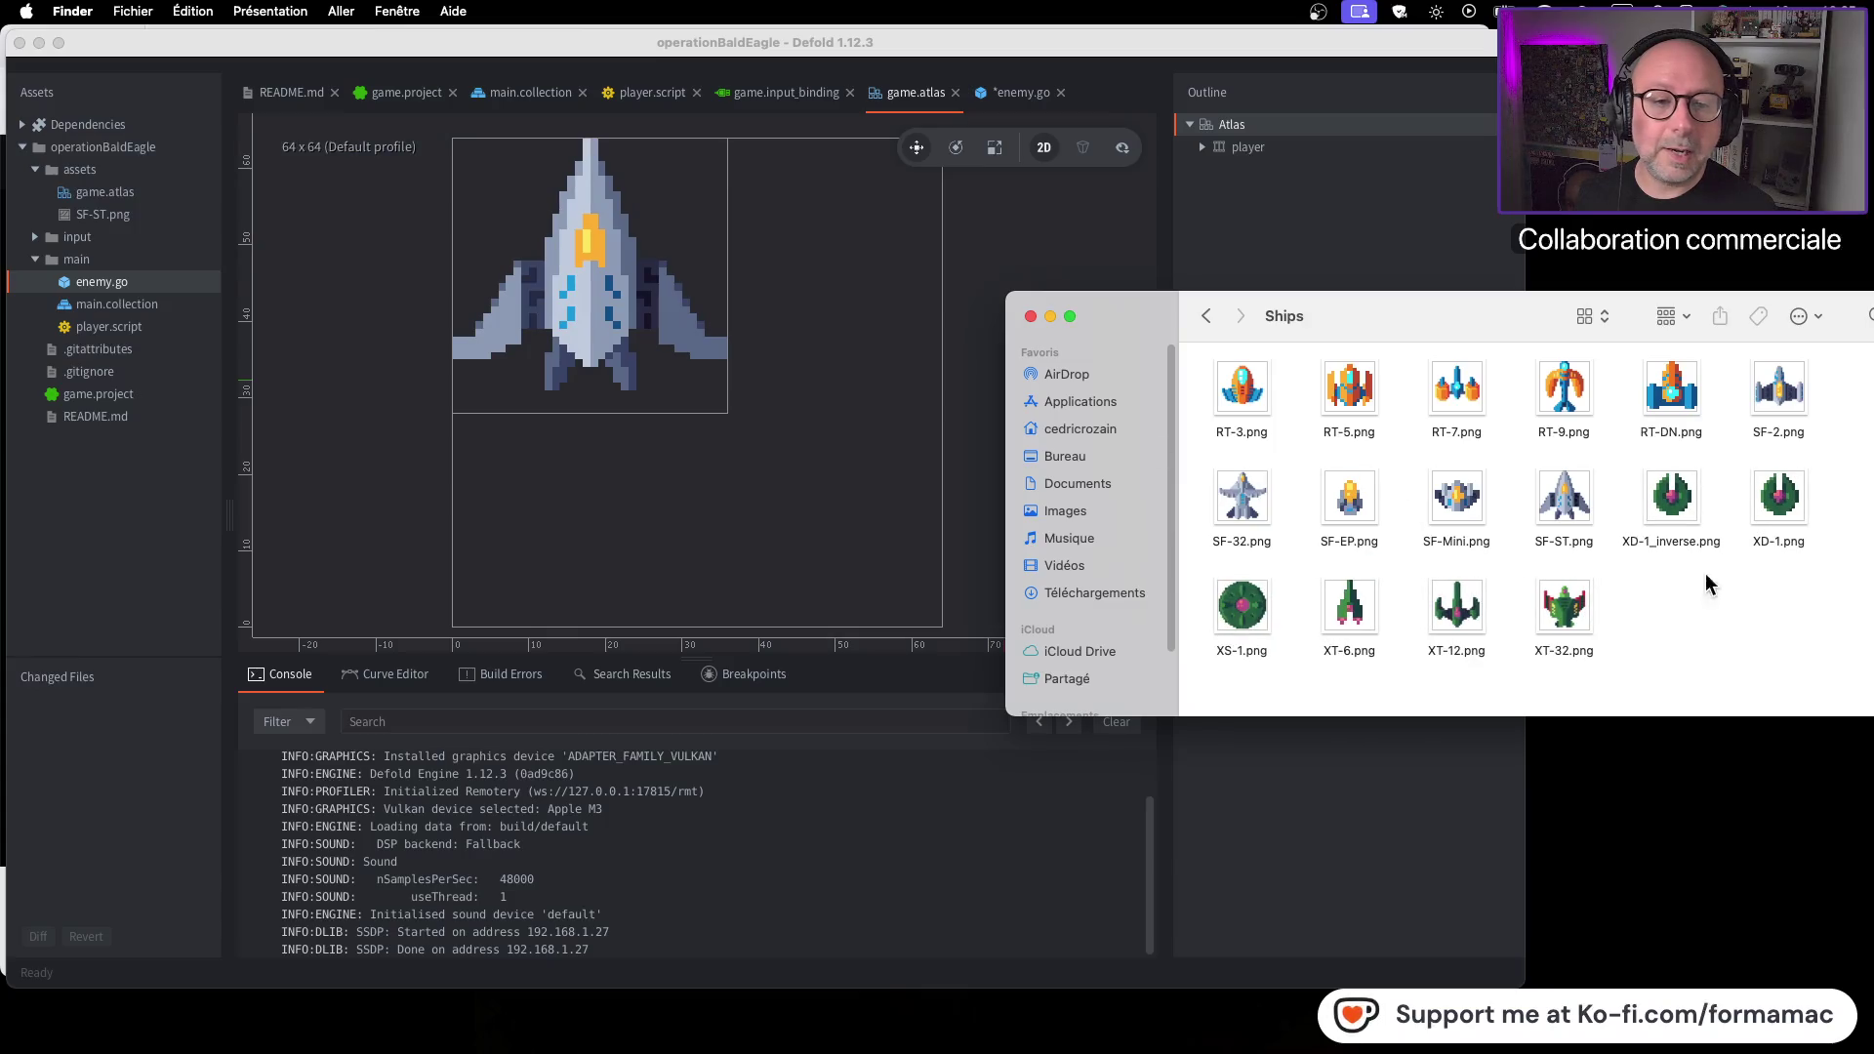
Flip XD-1_inverse.png vertically in Preview, save it and close Preview
left_click(1679, 503)
double_click(1679, 502)
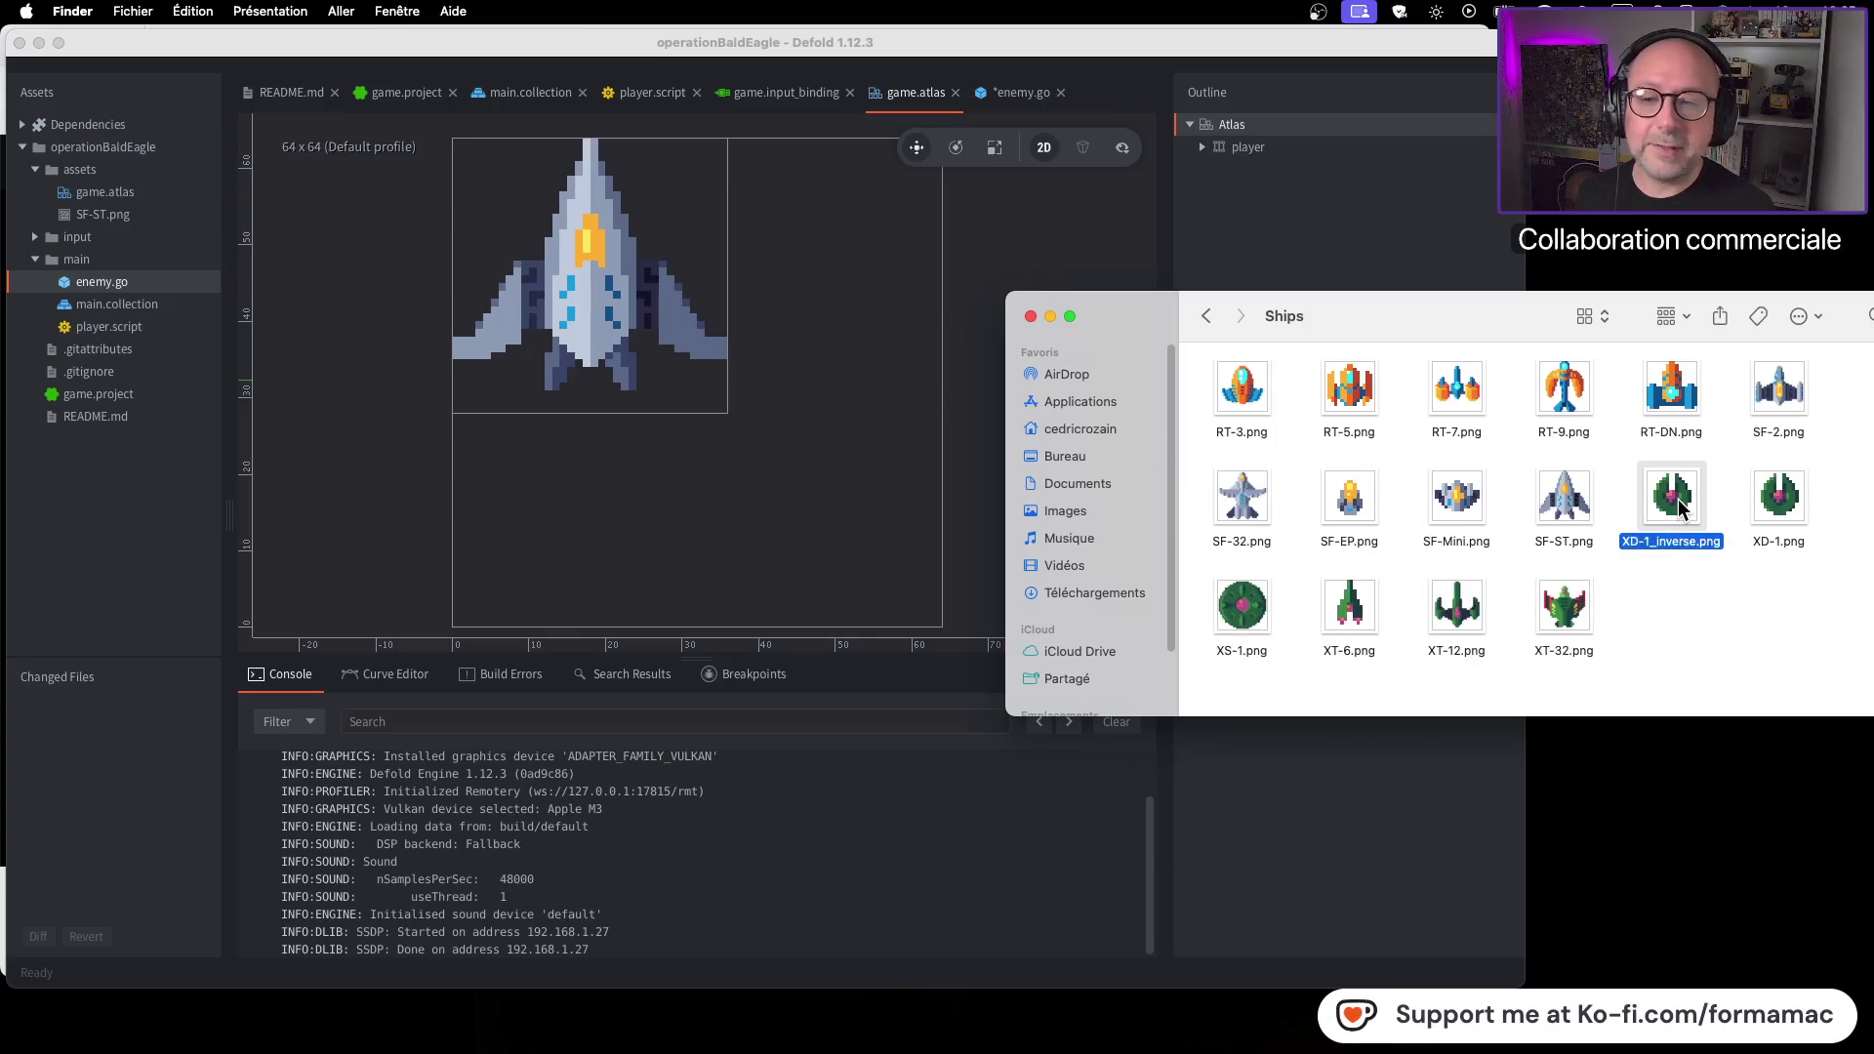
left_click(406, 13)
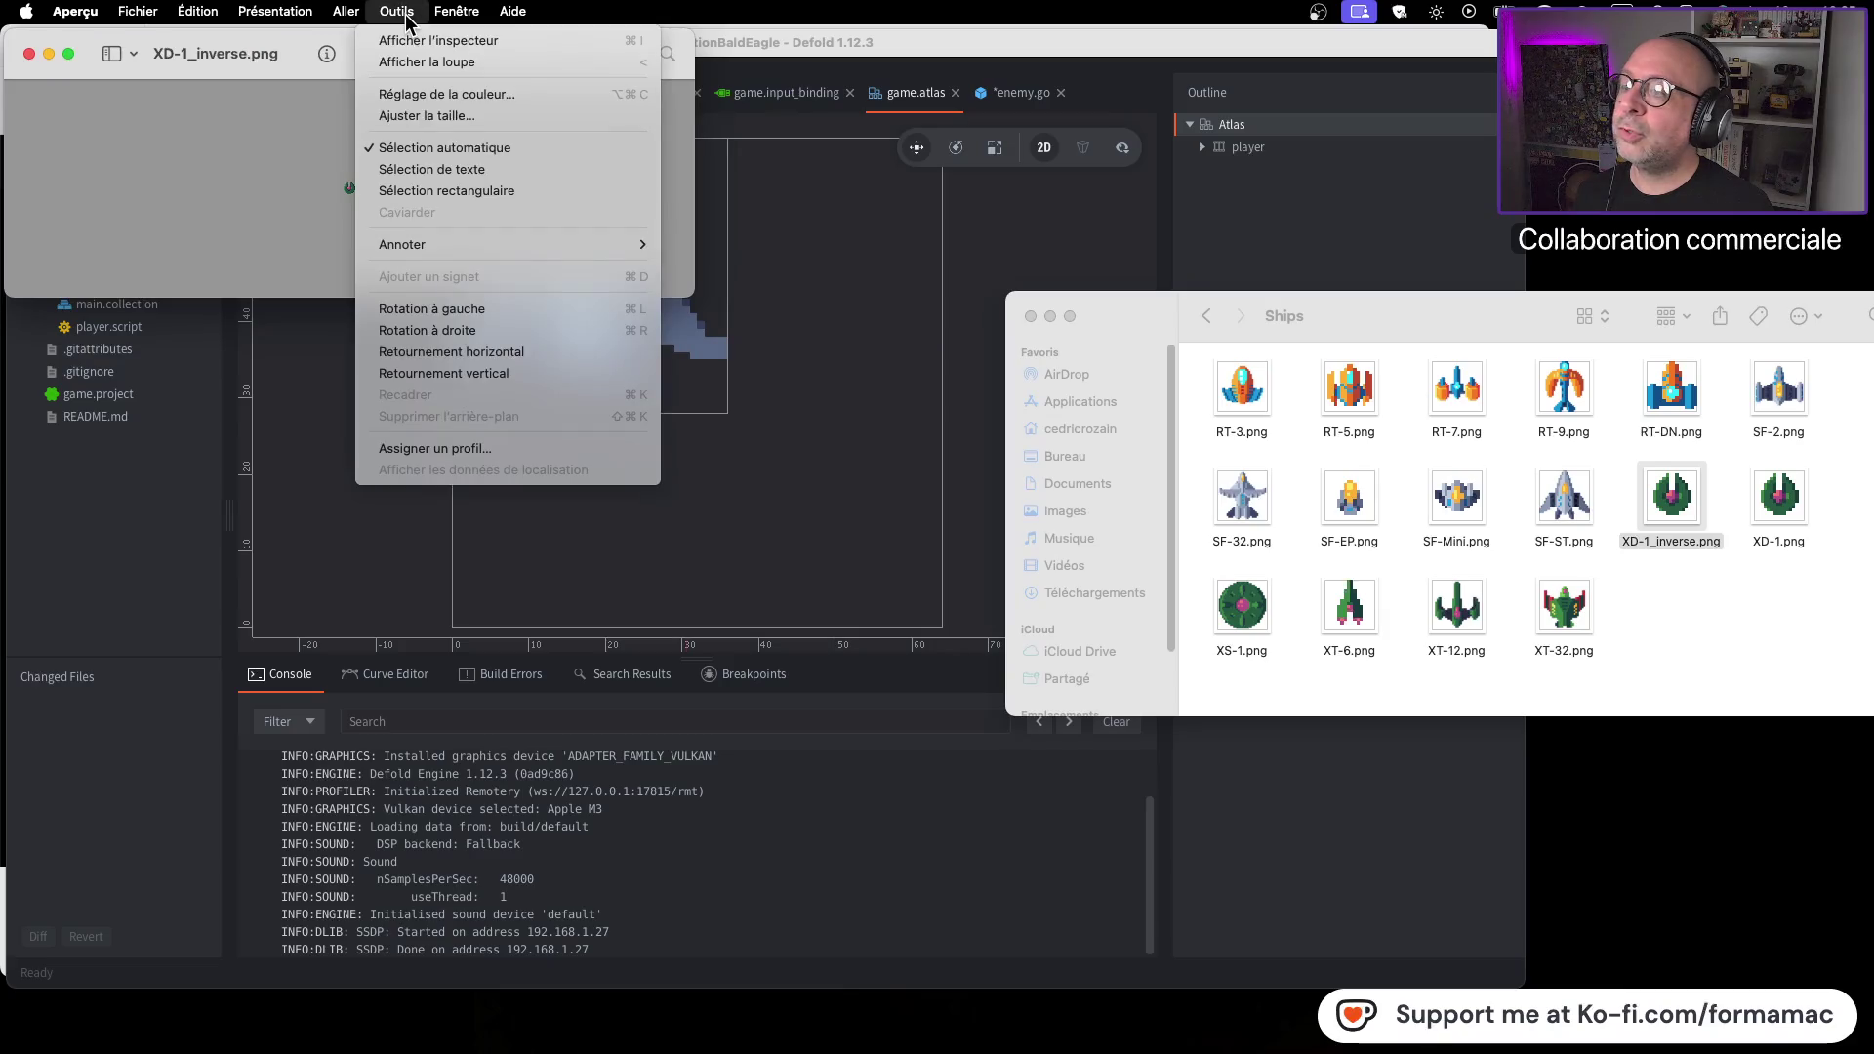
left_click(565, 374)
key("super+s")
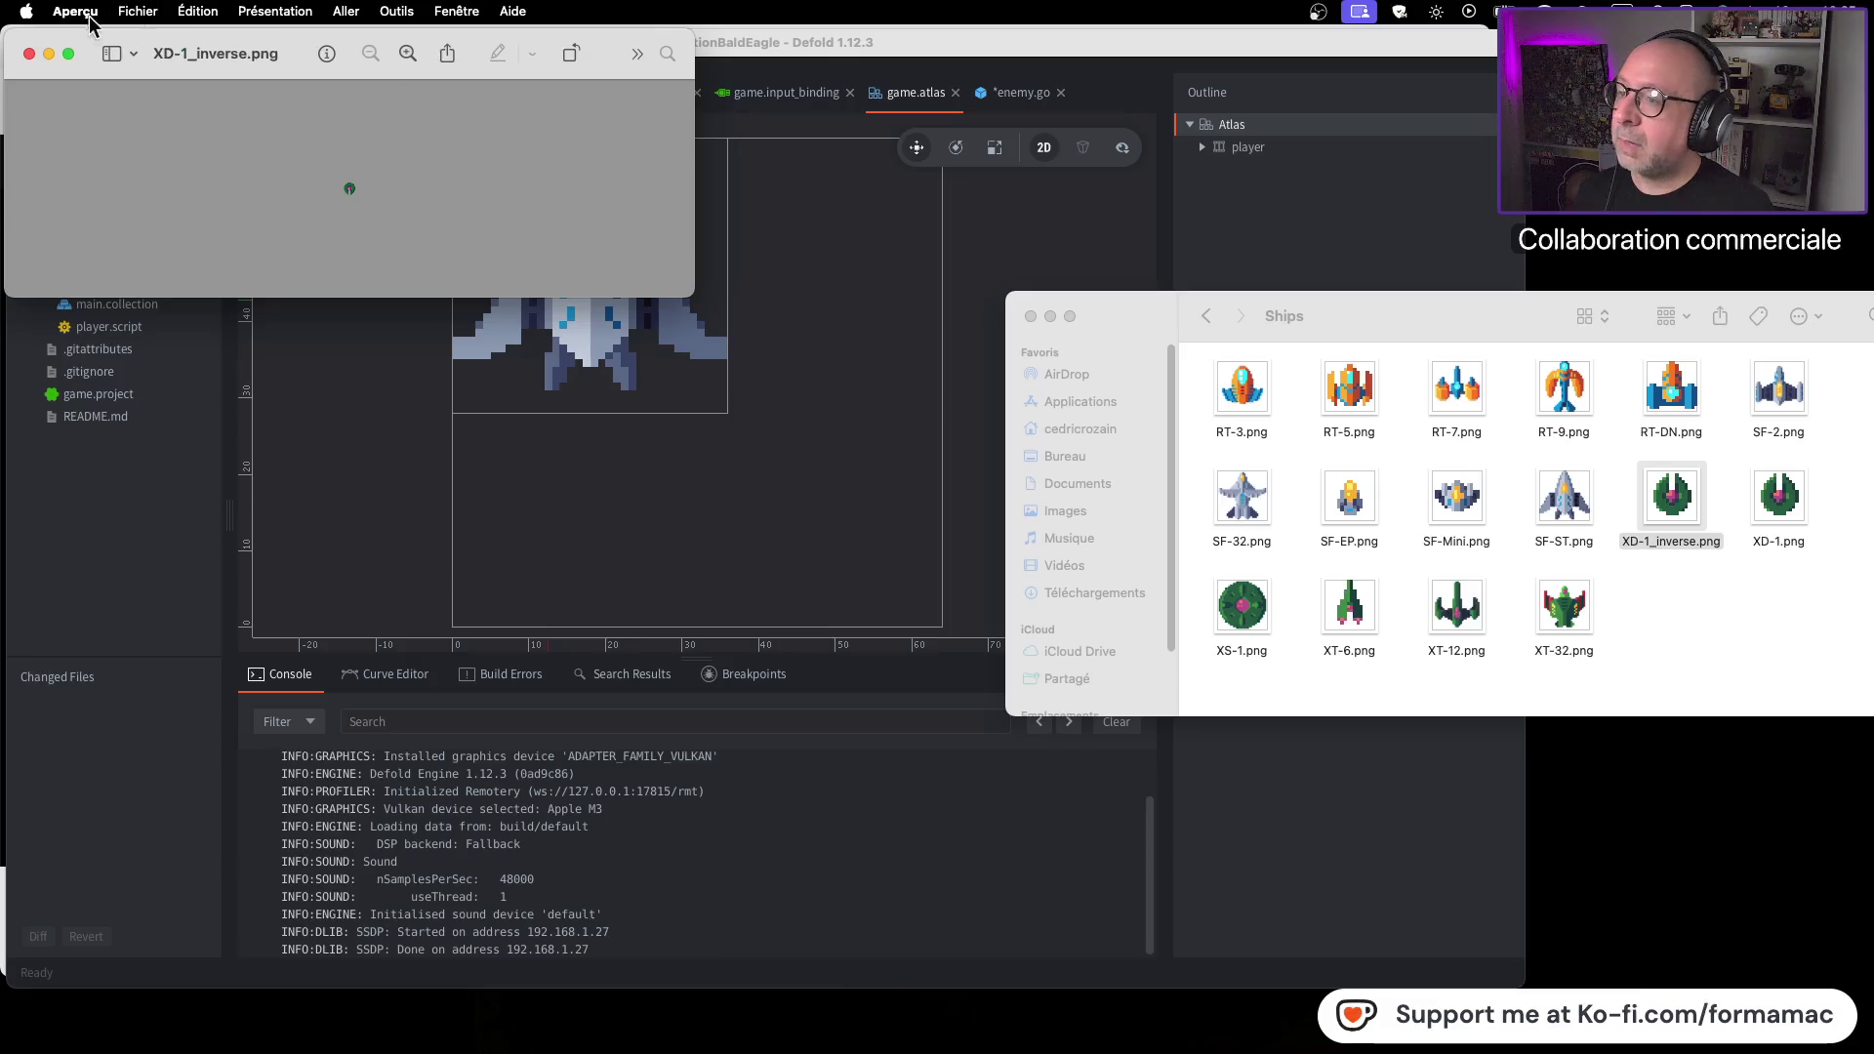
left_click(29, 54)
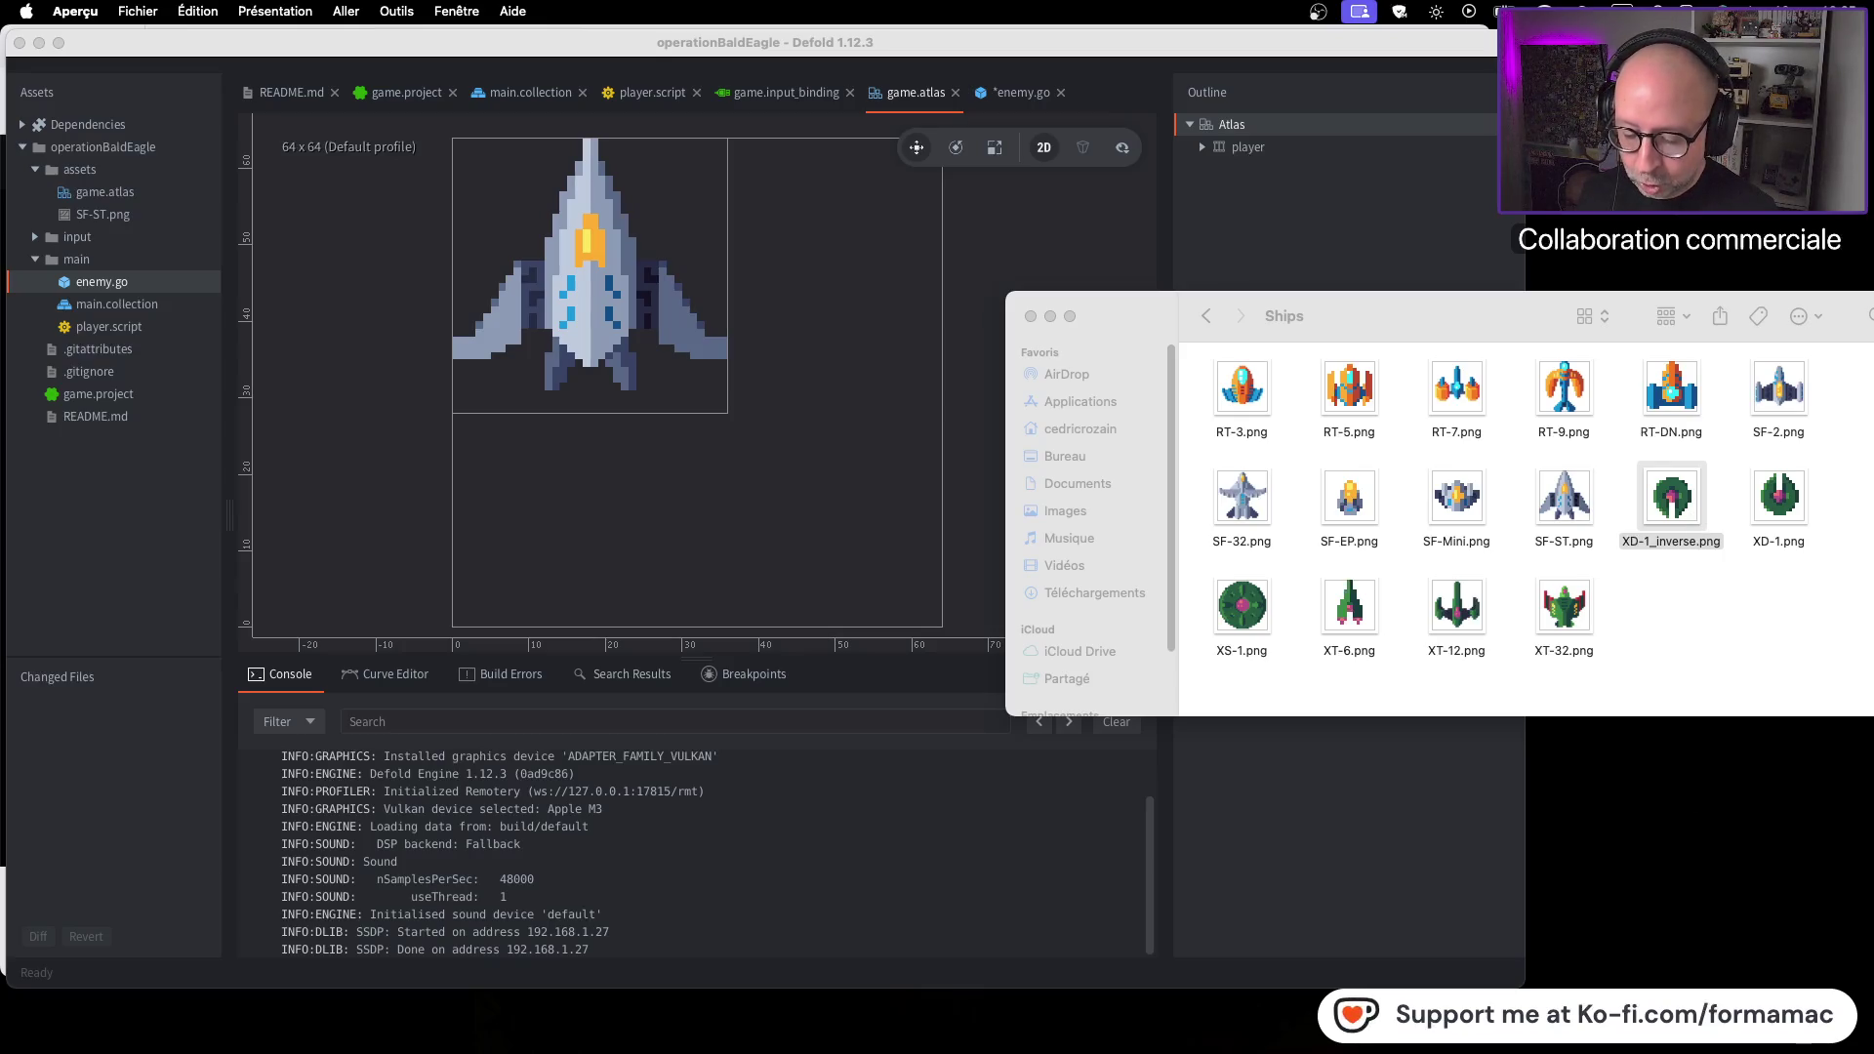
key("super+q")
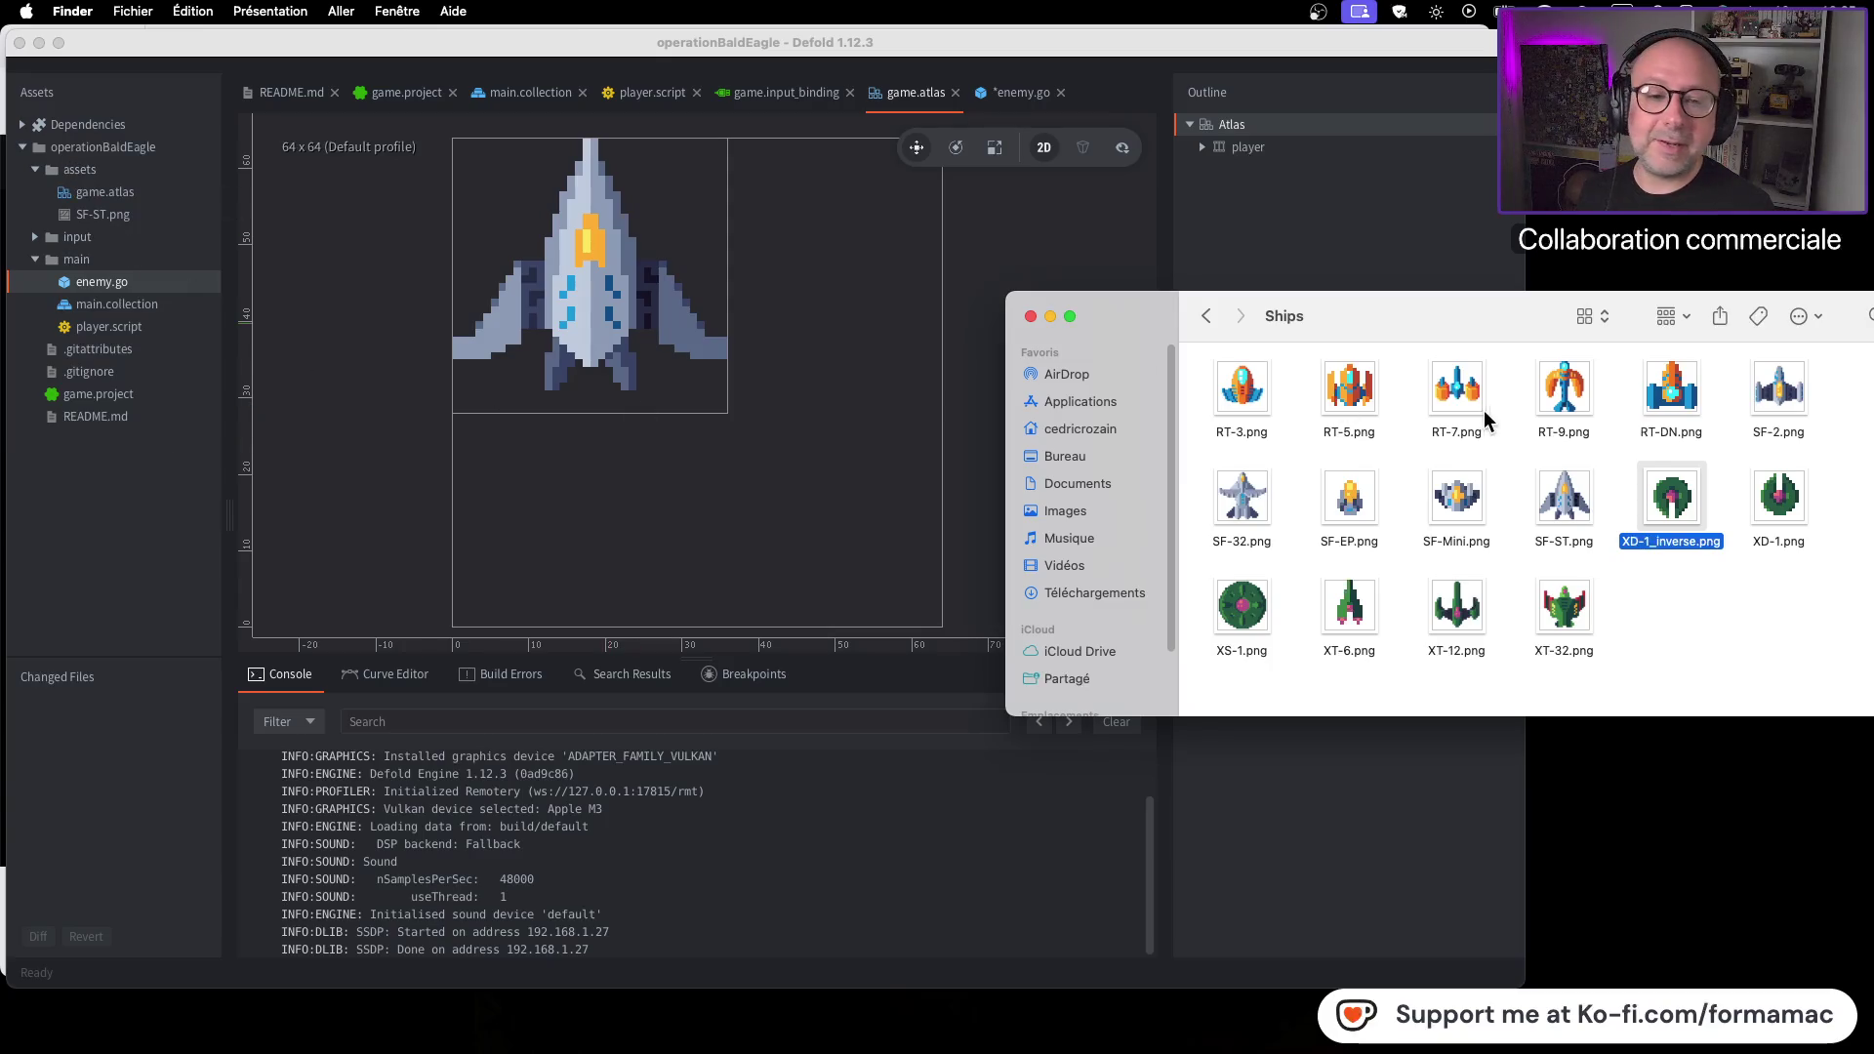
Add XD-1_inverse.png to Defold's assets folder, save the project, and return to the tutorial
mouse_move(1682, 500)
left_mouse_down()
mouse_move(998, 388)
mouse_move(107, 175)
left_mouse_up()
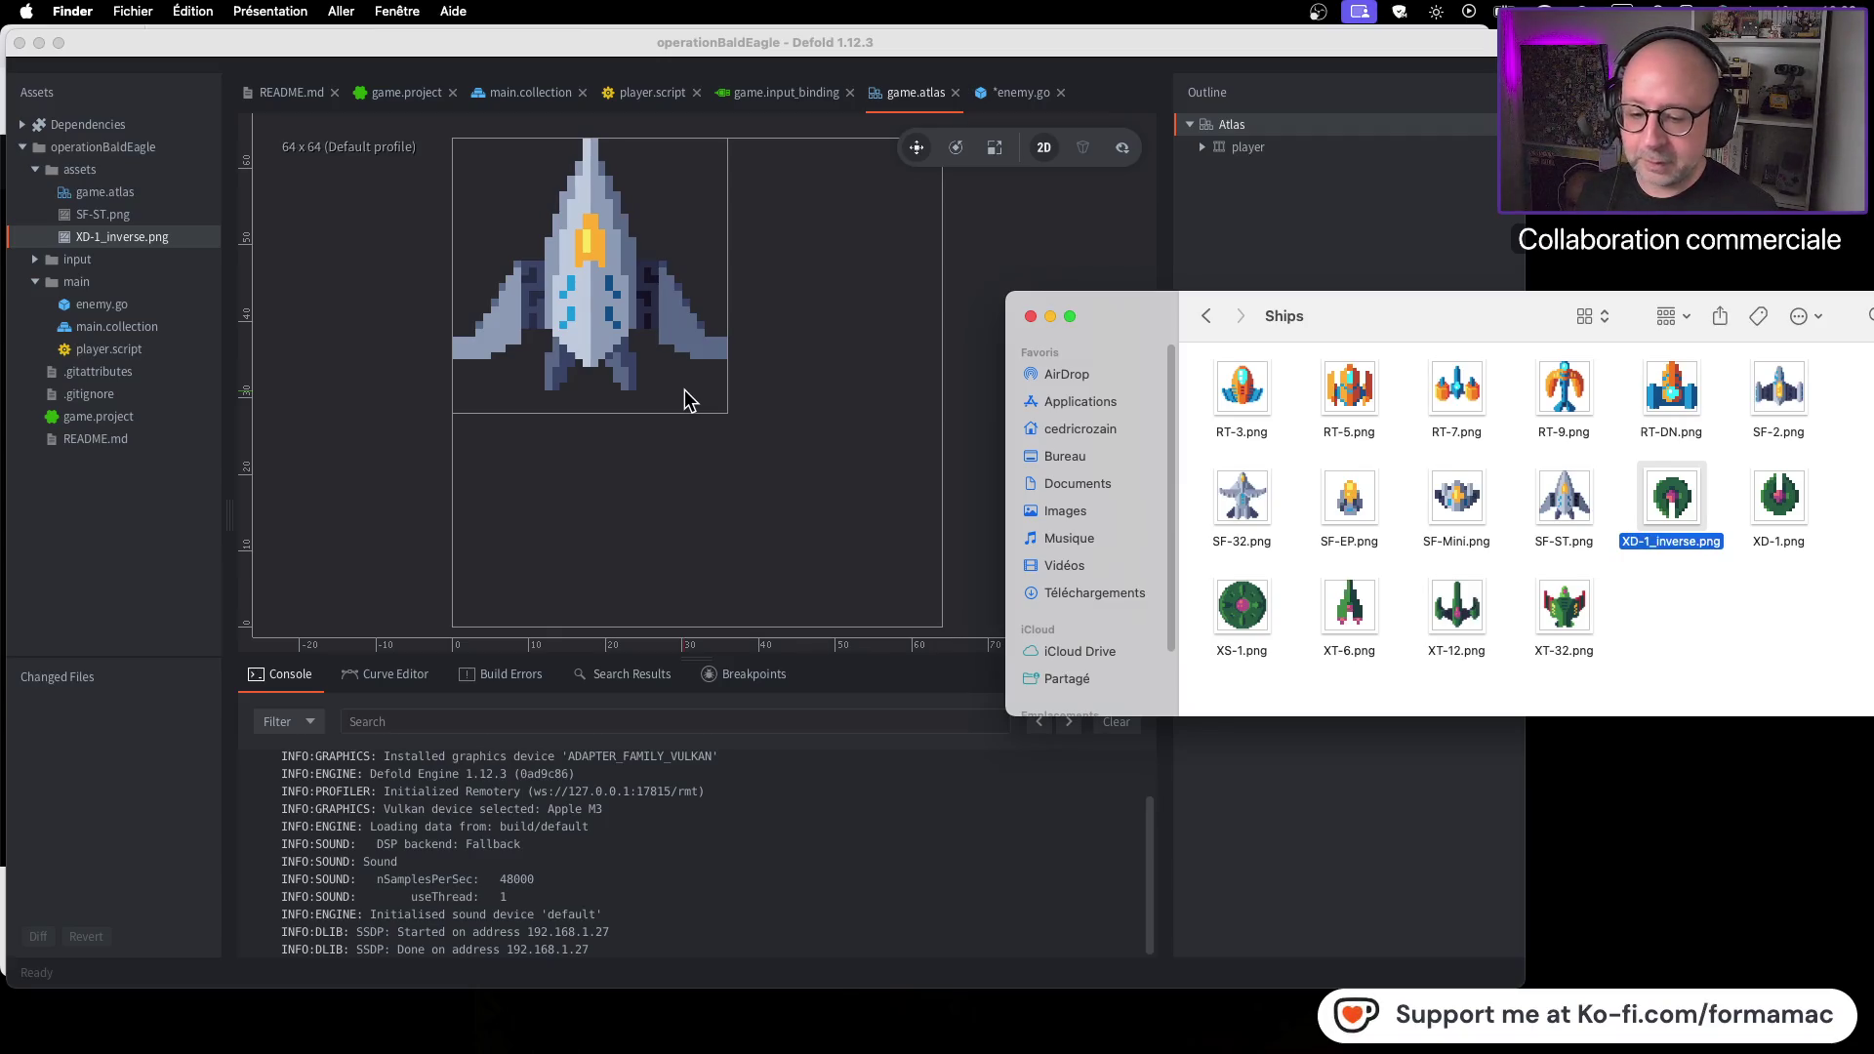
left_click(1050, 315)
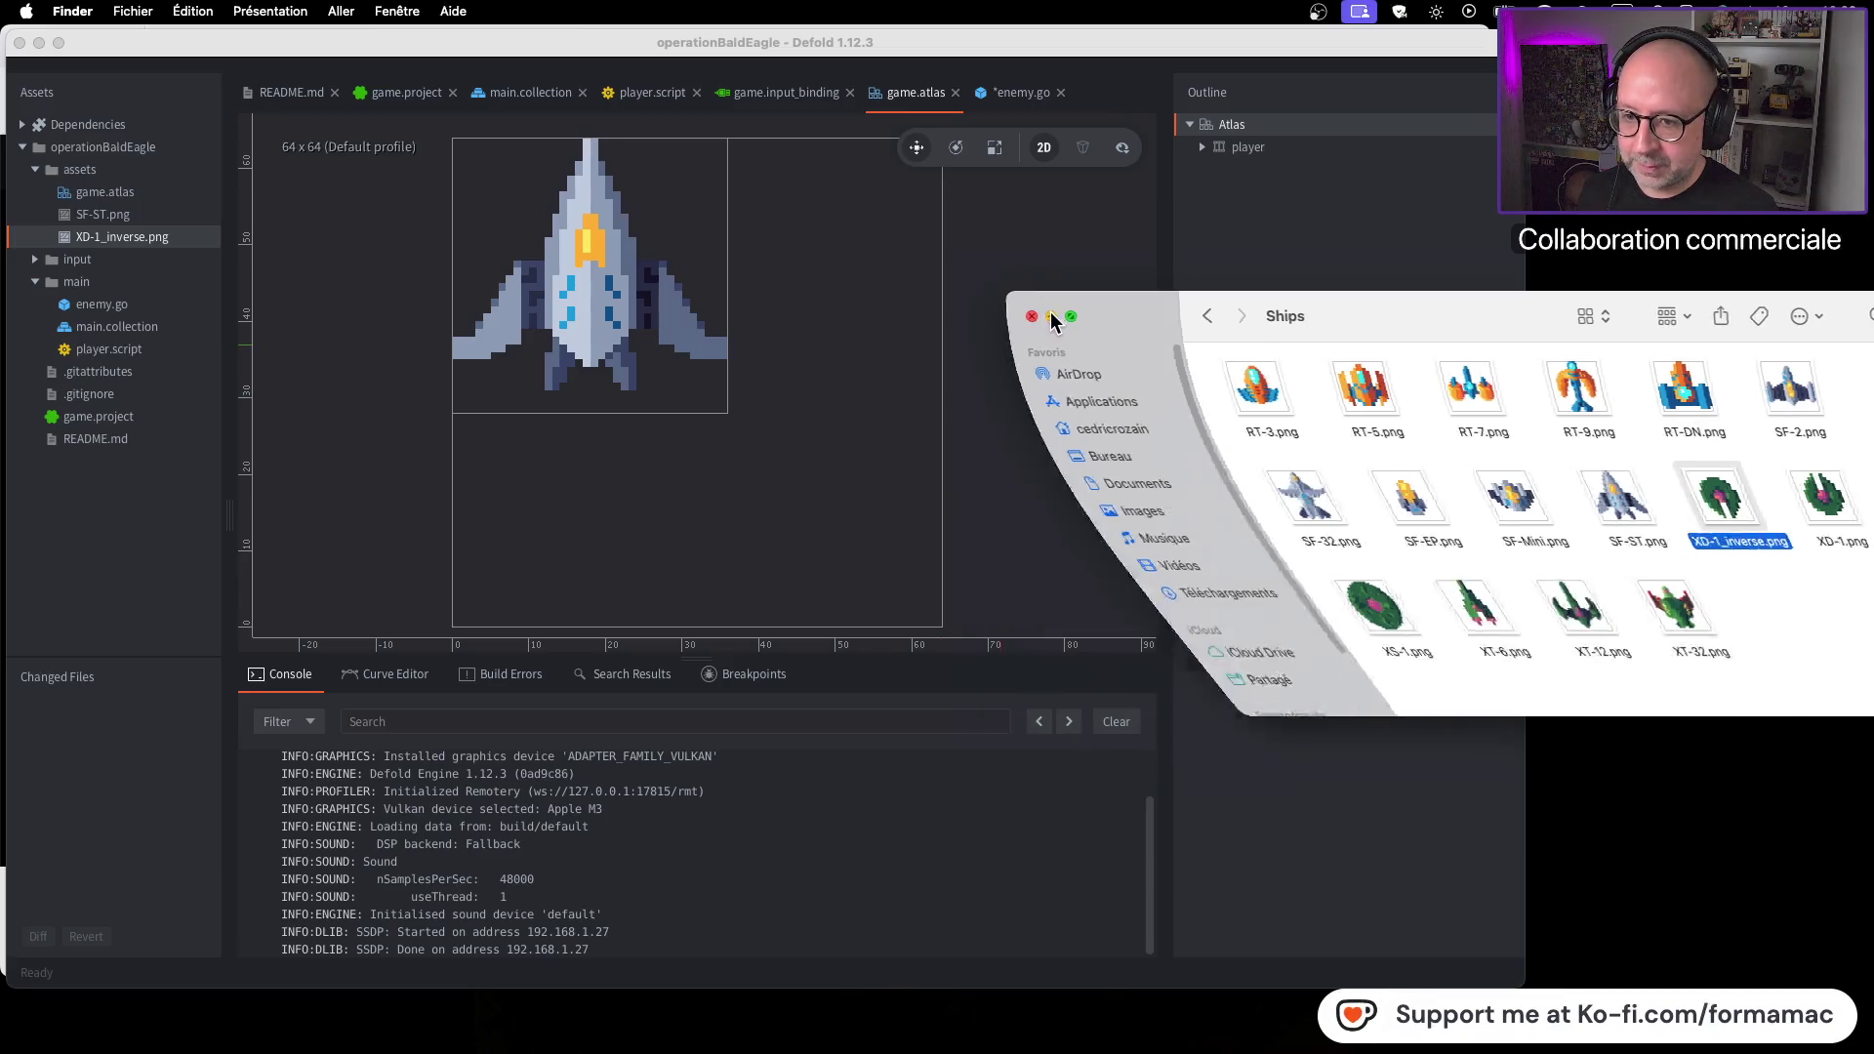
left_click(890, 51)
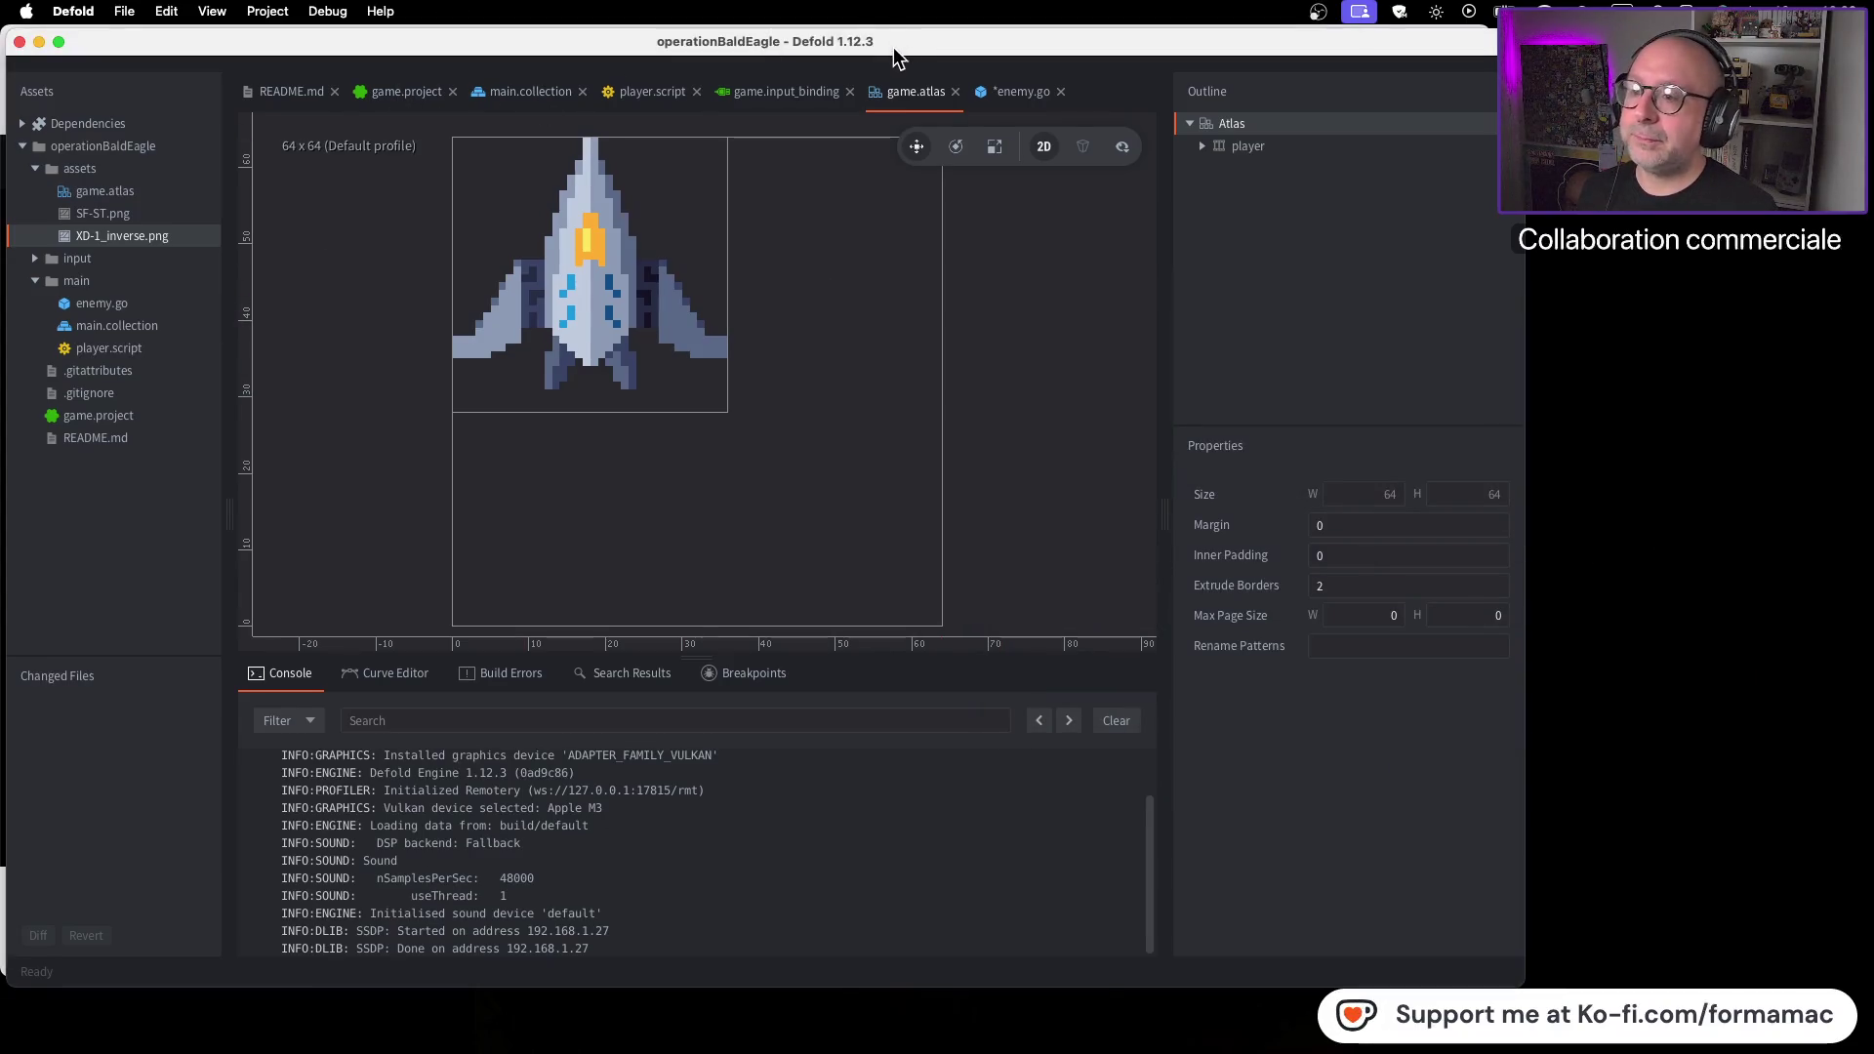
key("super+s")
key("super+Tab")
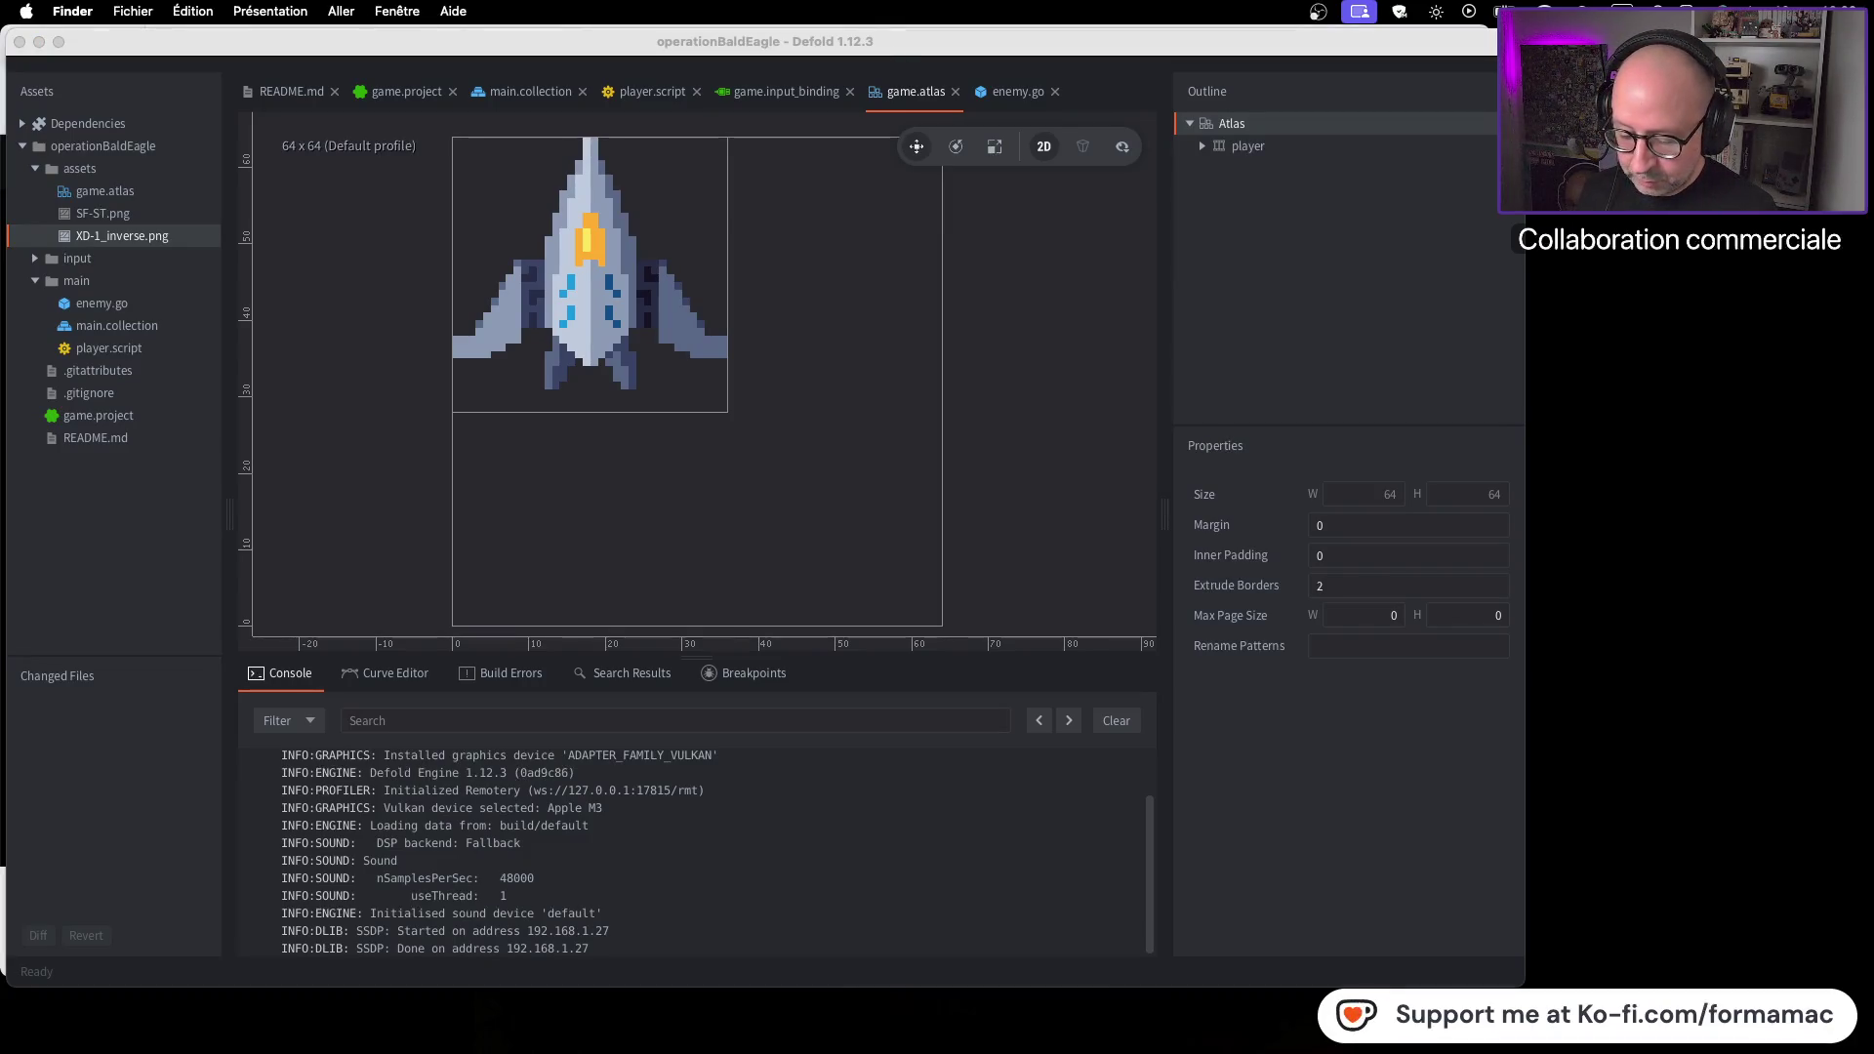
key("super+Tab")
key("super+Tab")
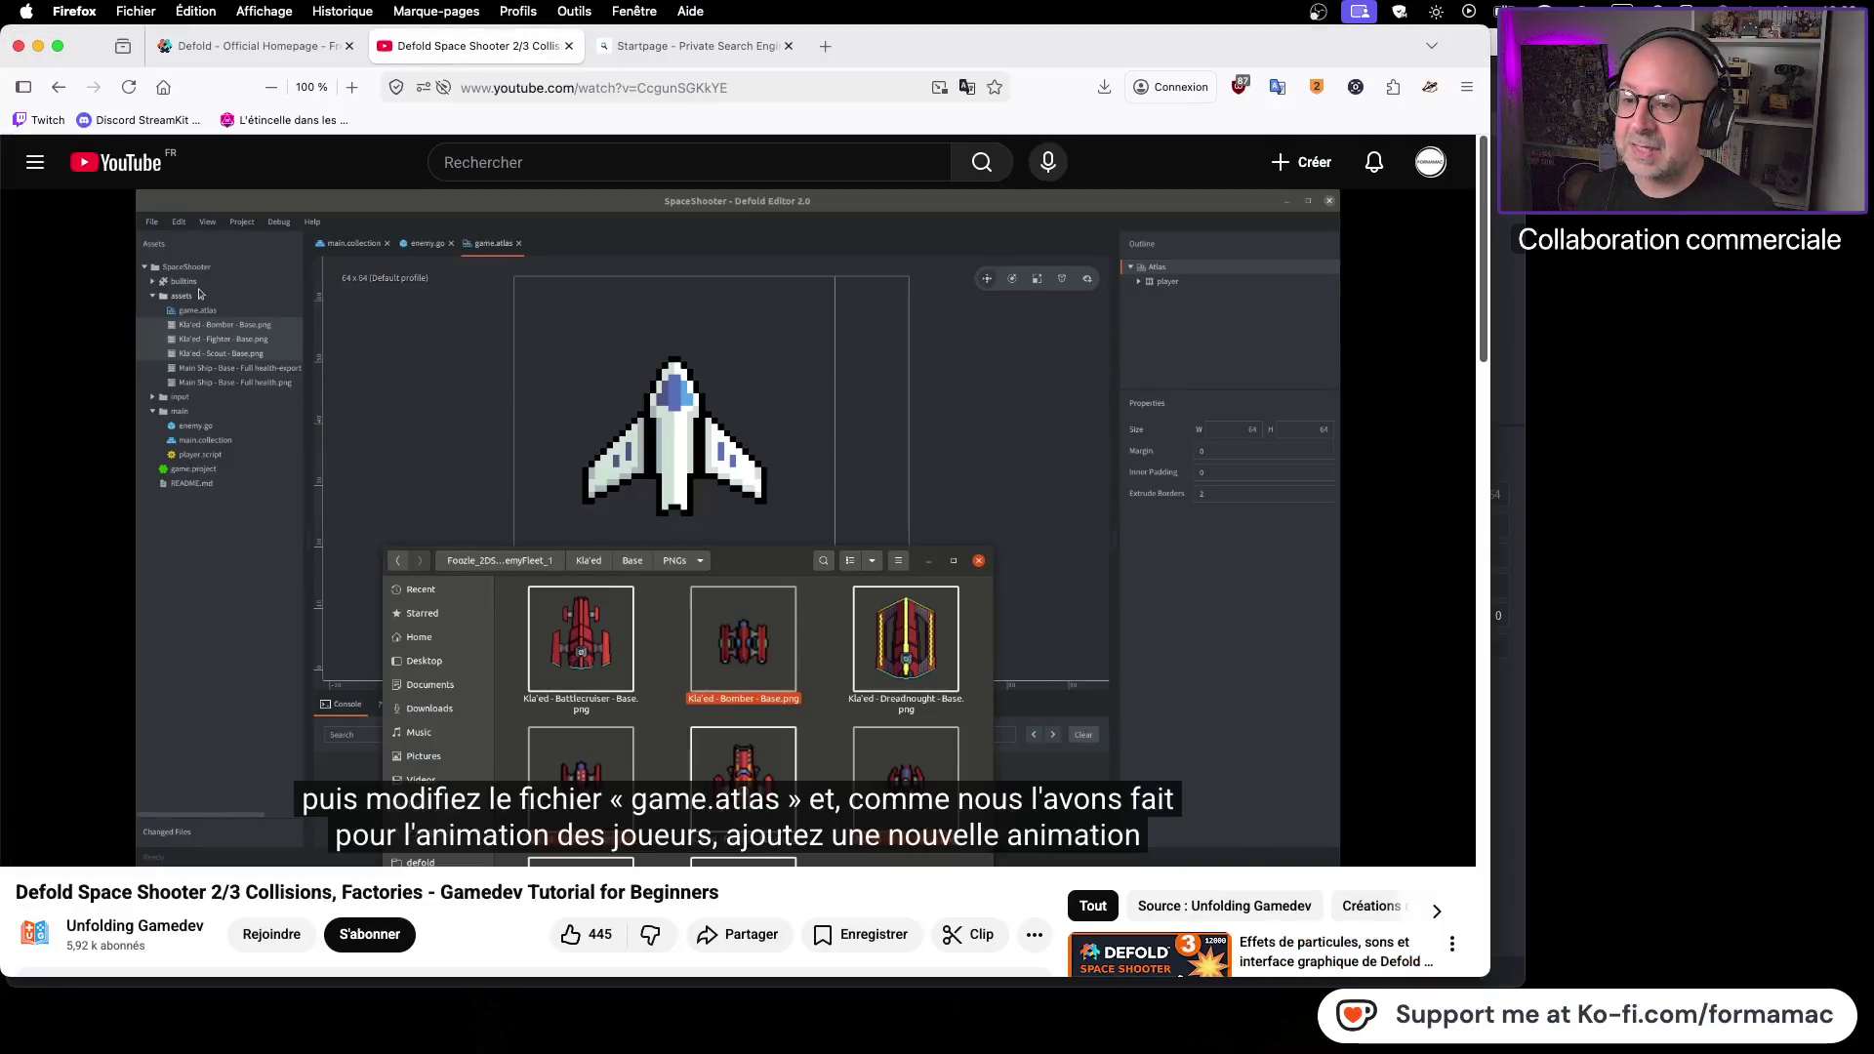
left_click(808, 543)
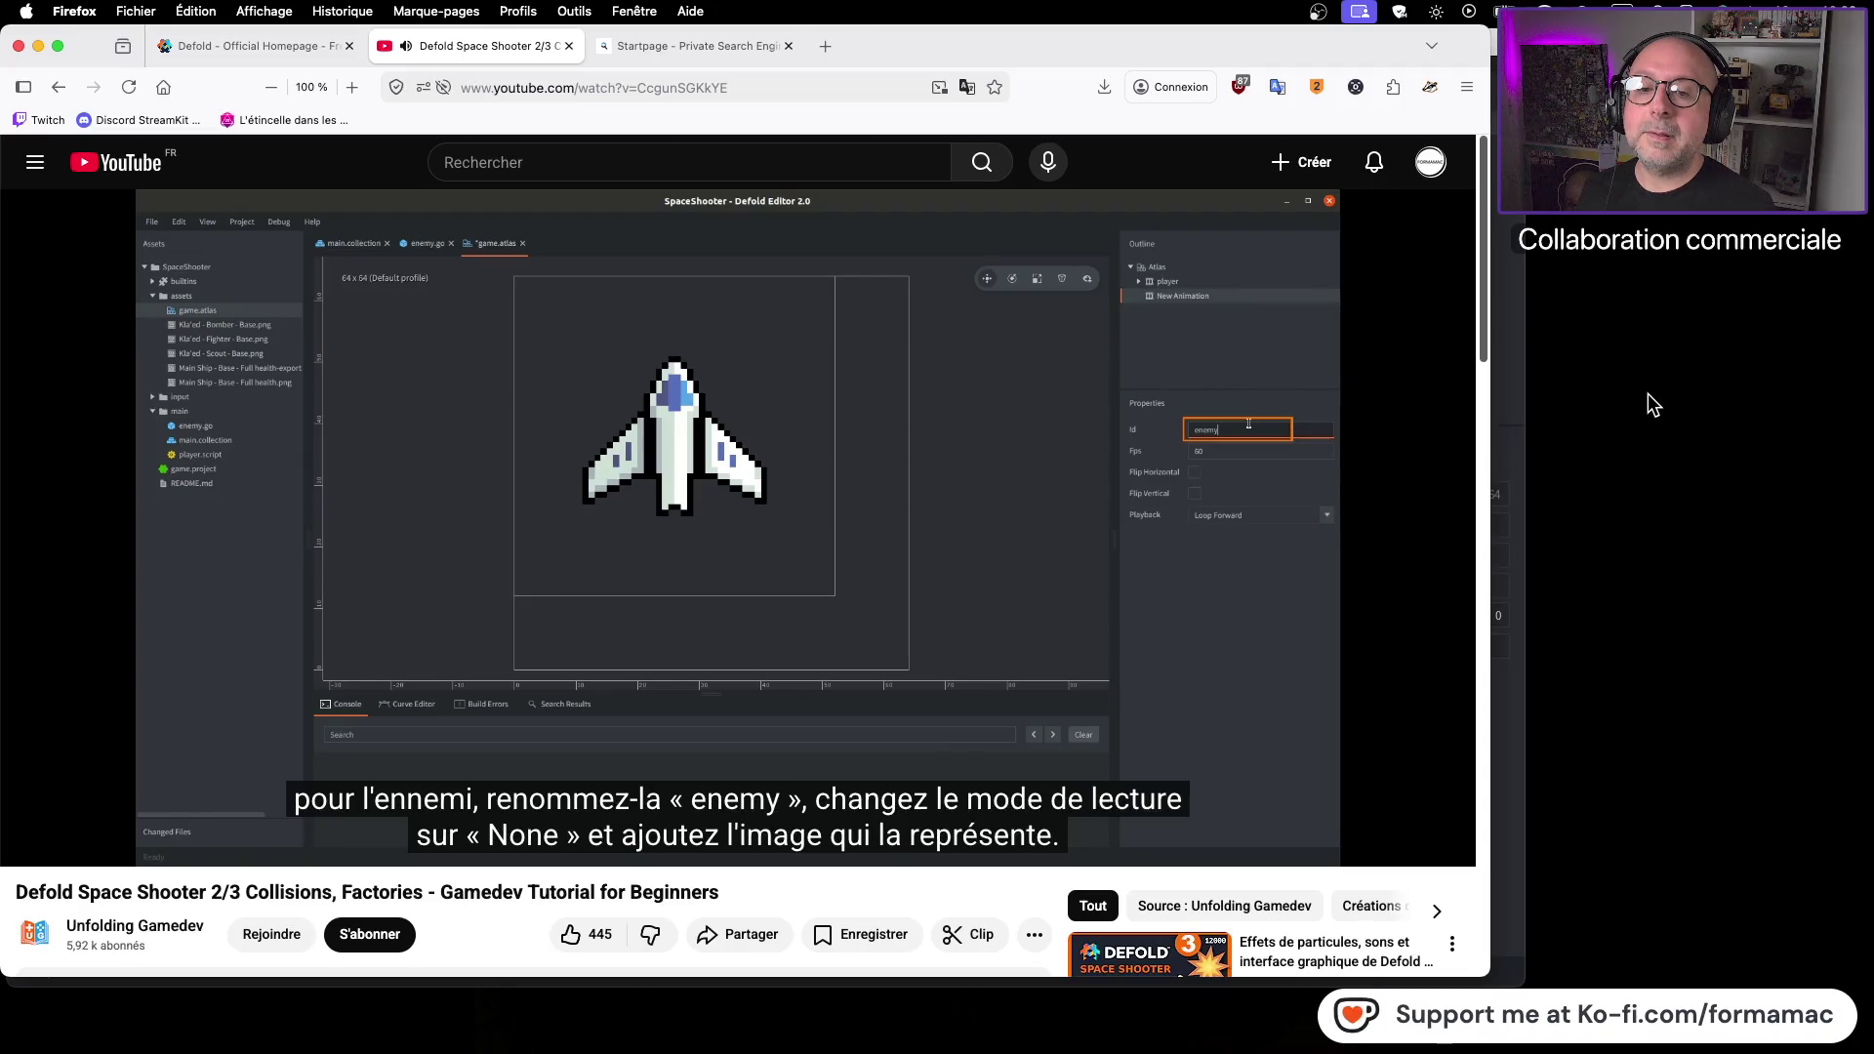
left_click(1339, 392)
left_click(1501, 368)
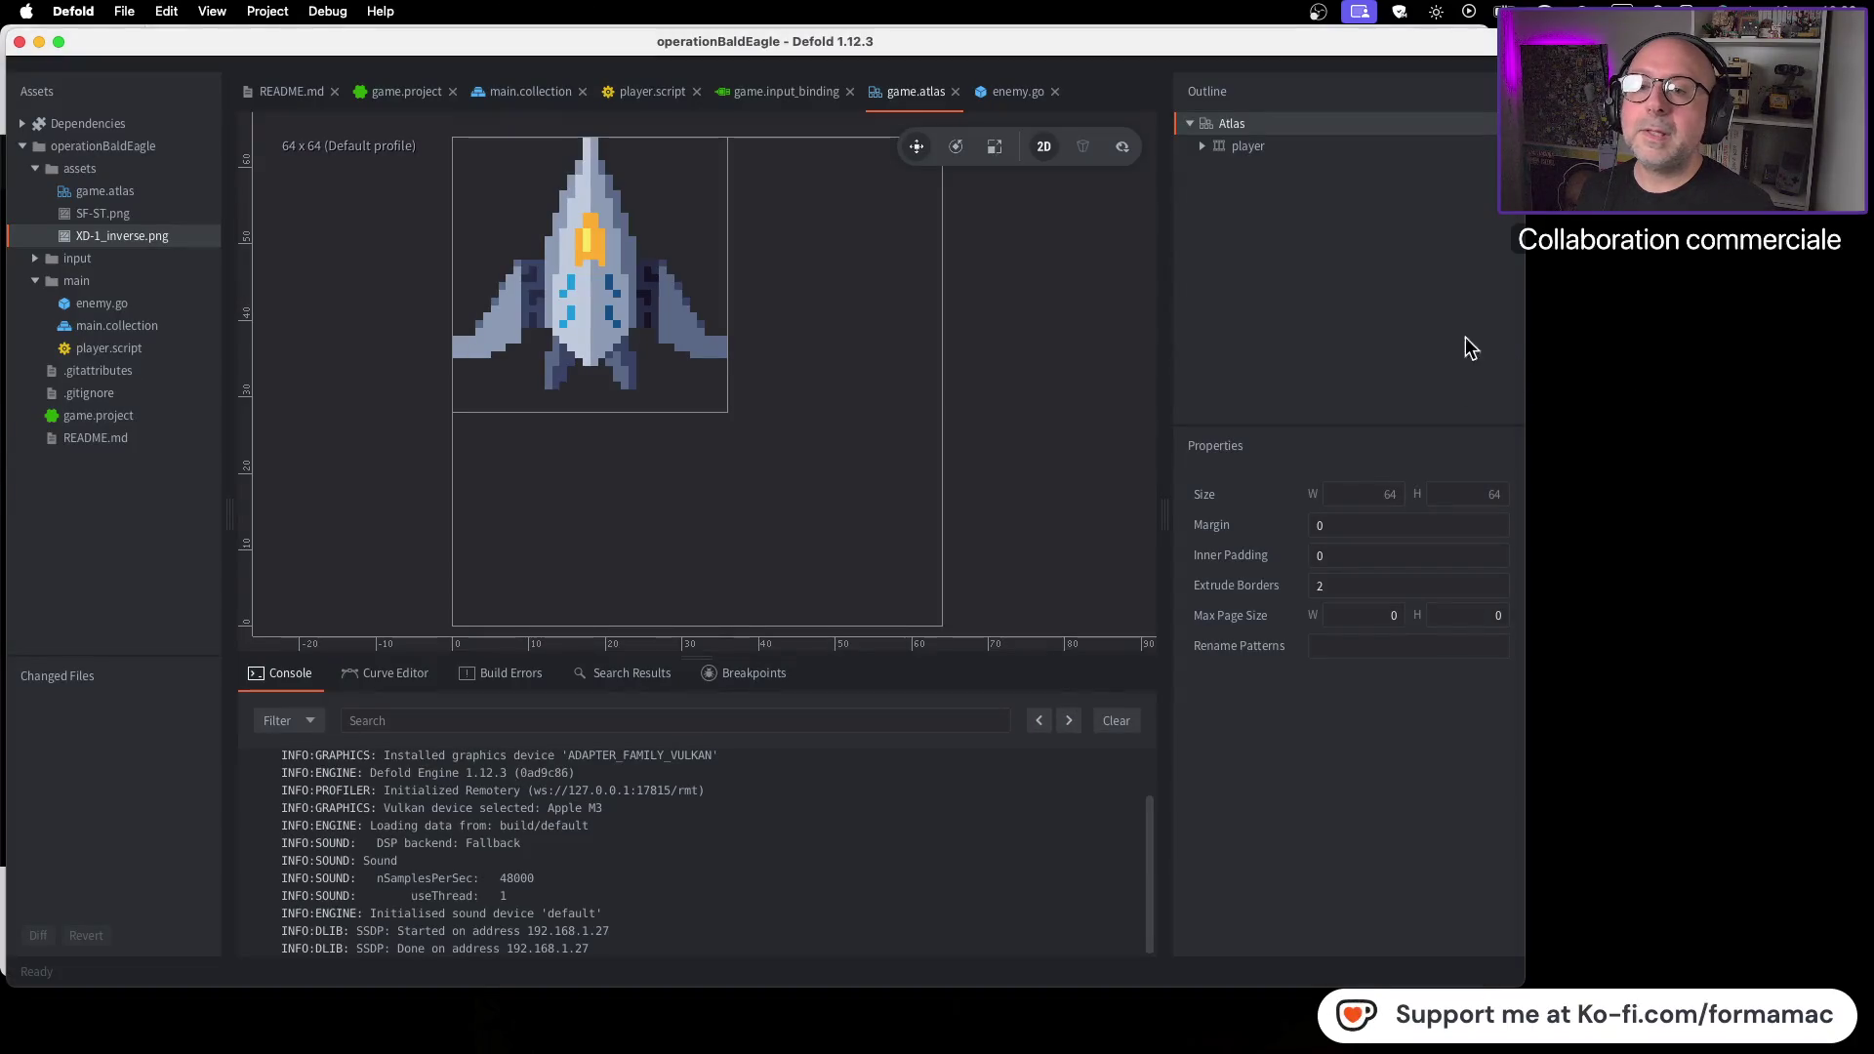
right_click(1253, 125)
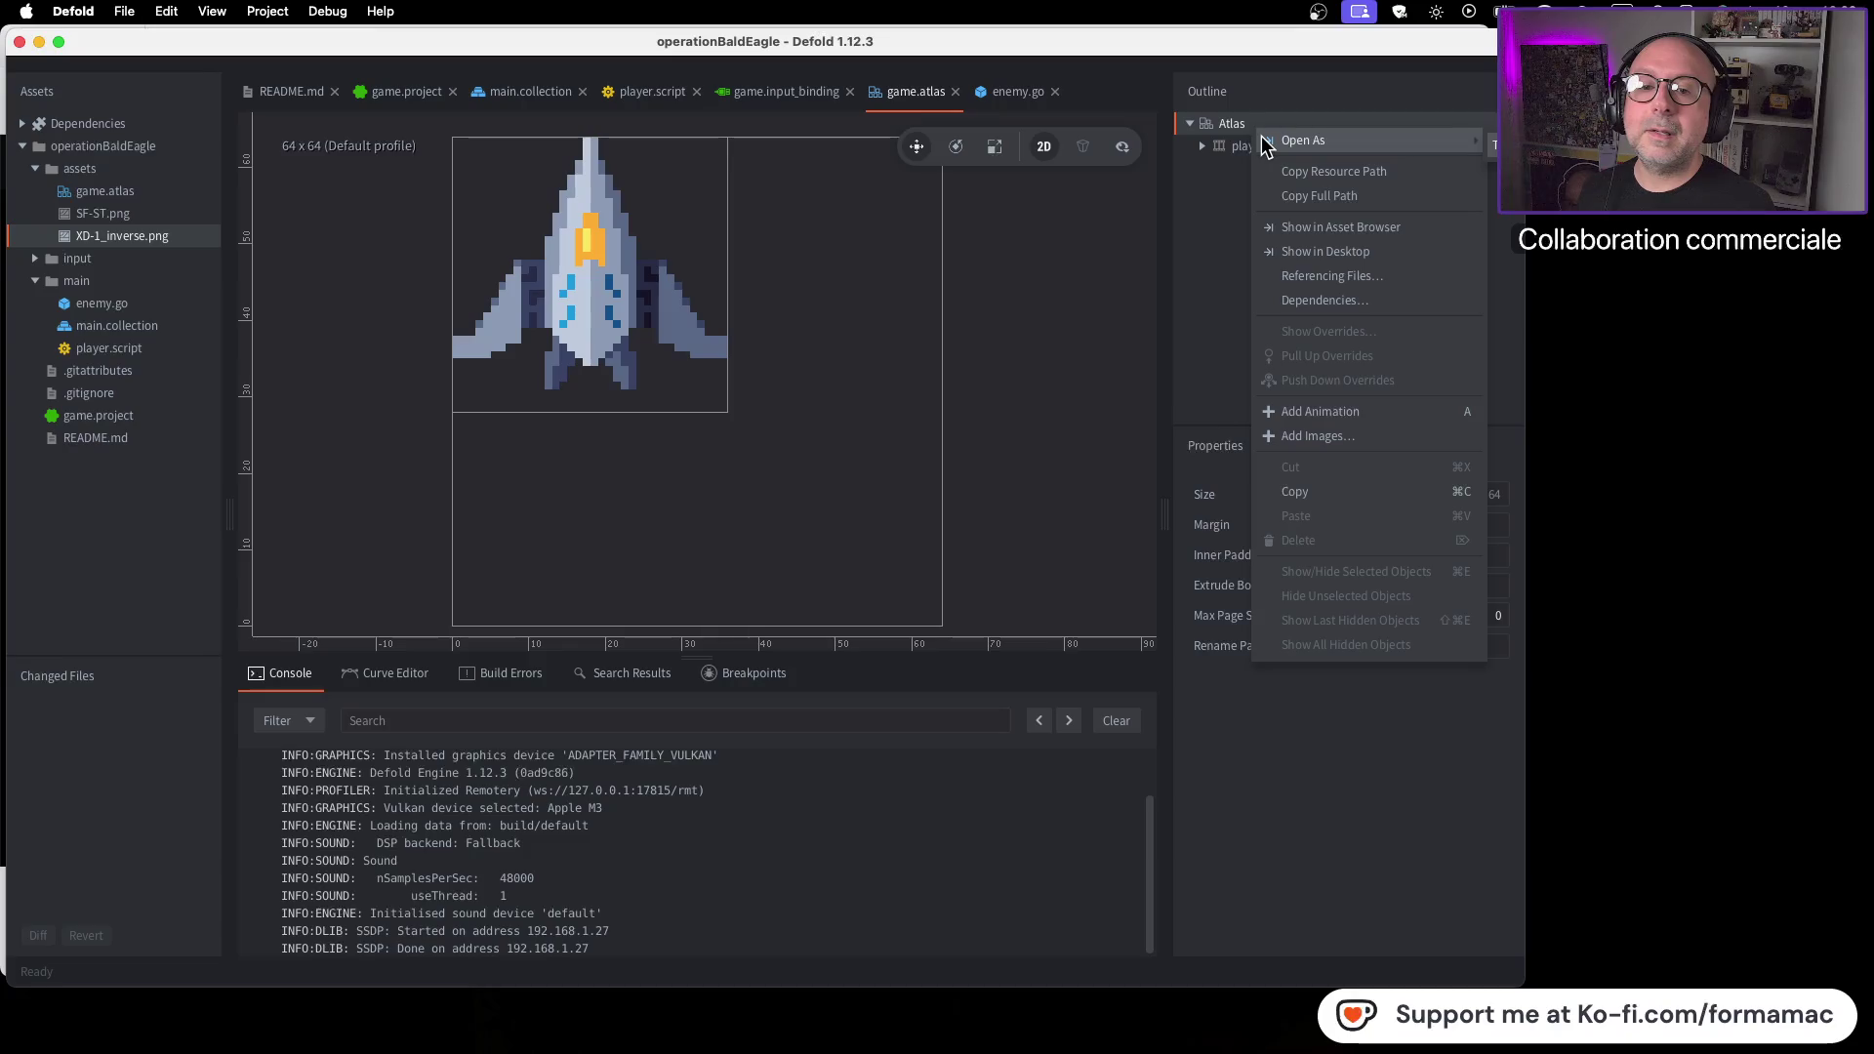
Add a new animation to game.atlas with the Id 'enemy'
left_click(1356, 411)
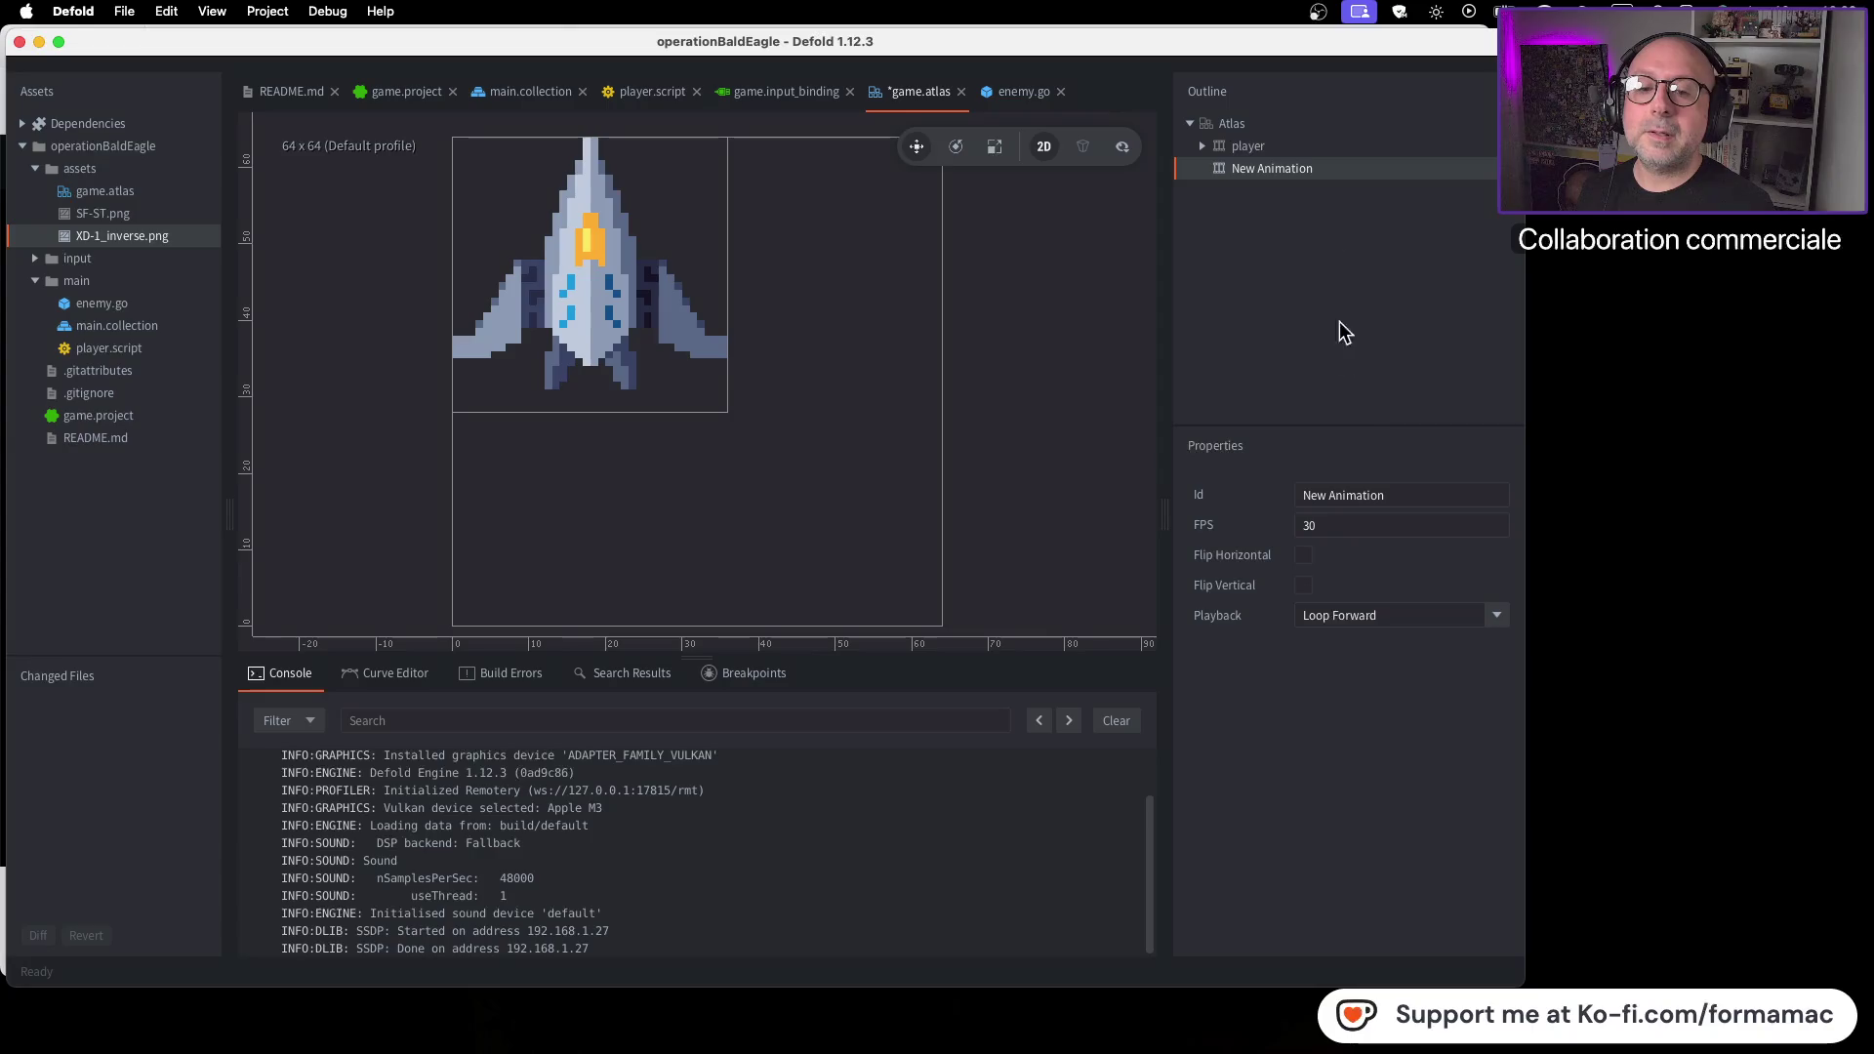
left_click_drag(1393, 500, 1276, 494)
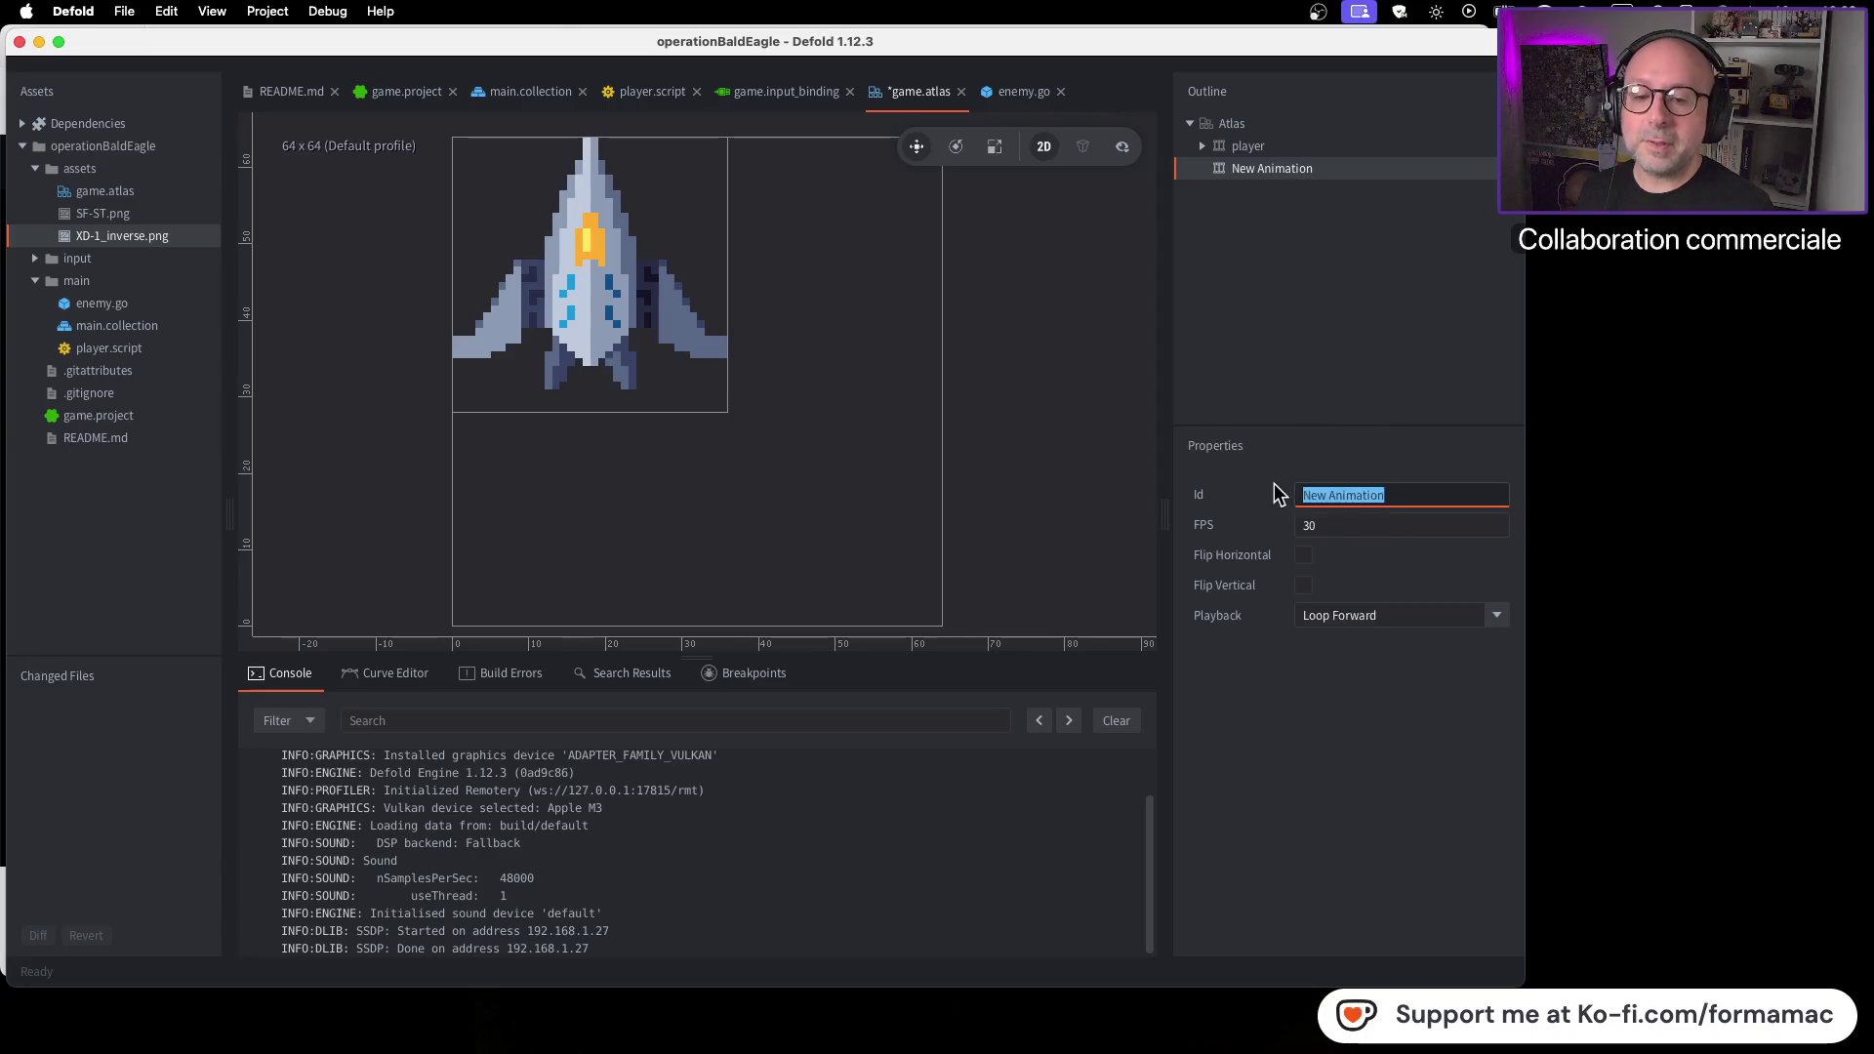
type("enemy")
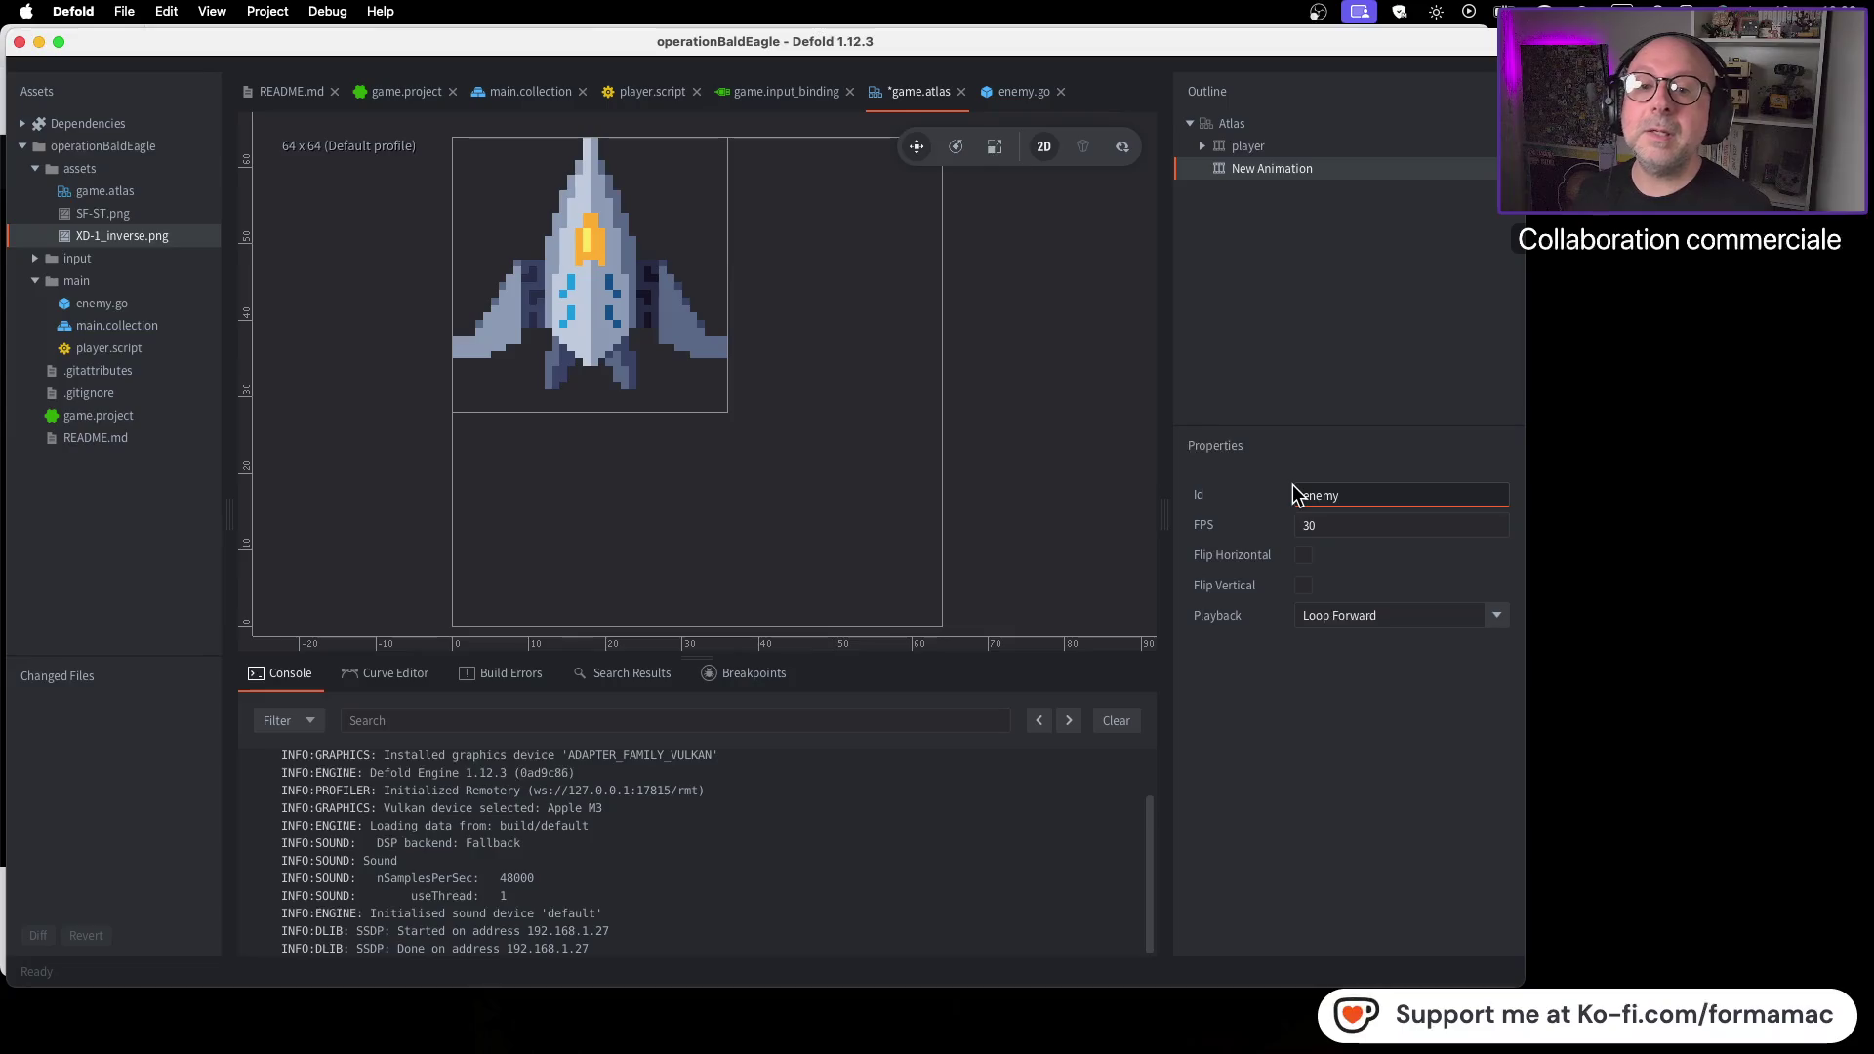
key("Return")
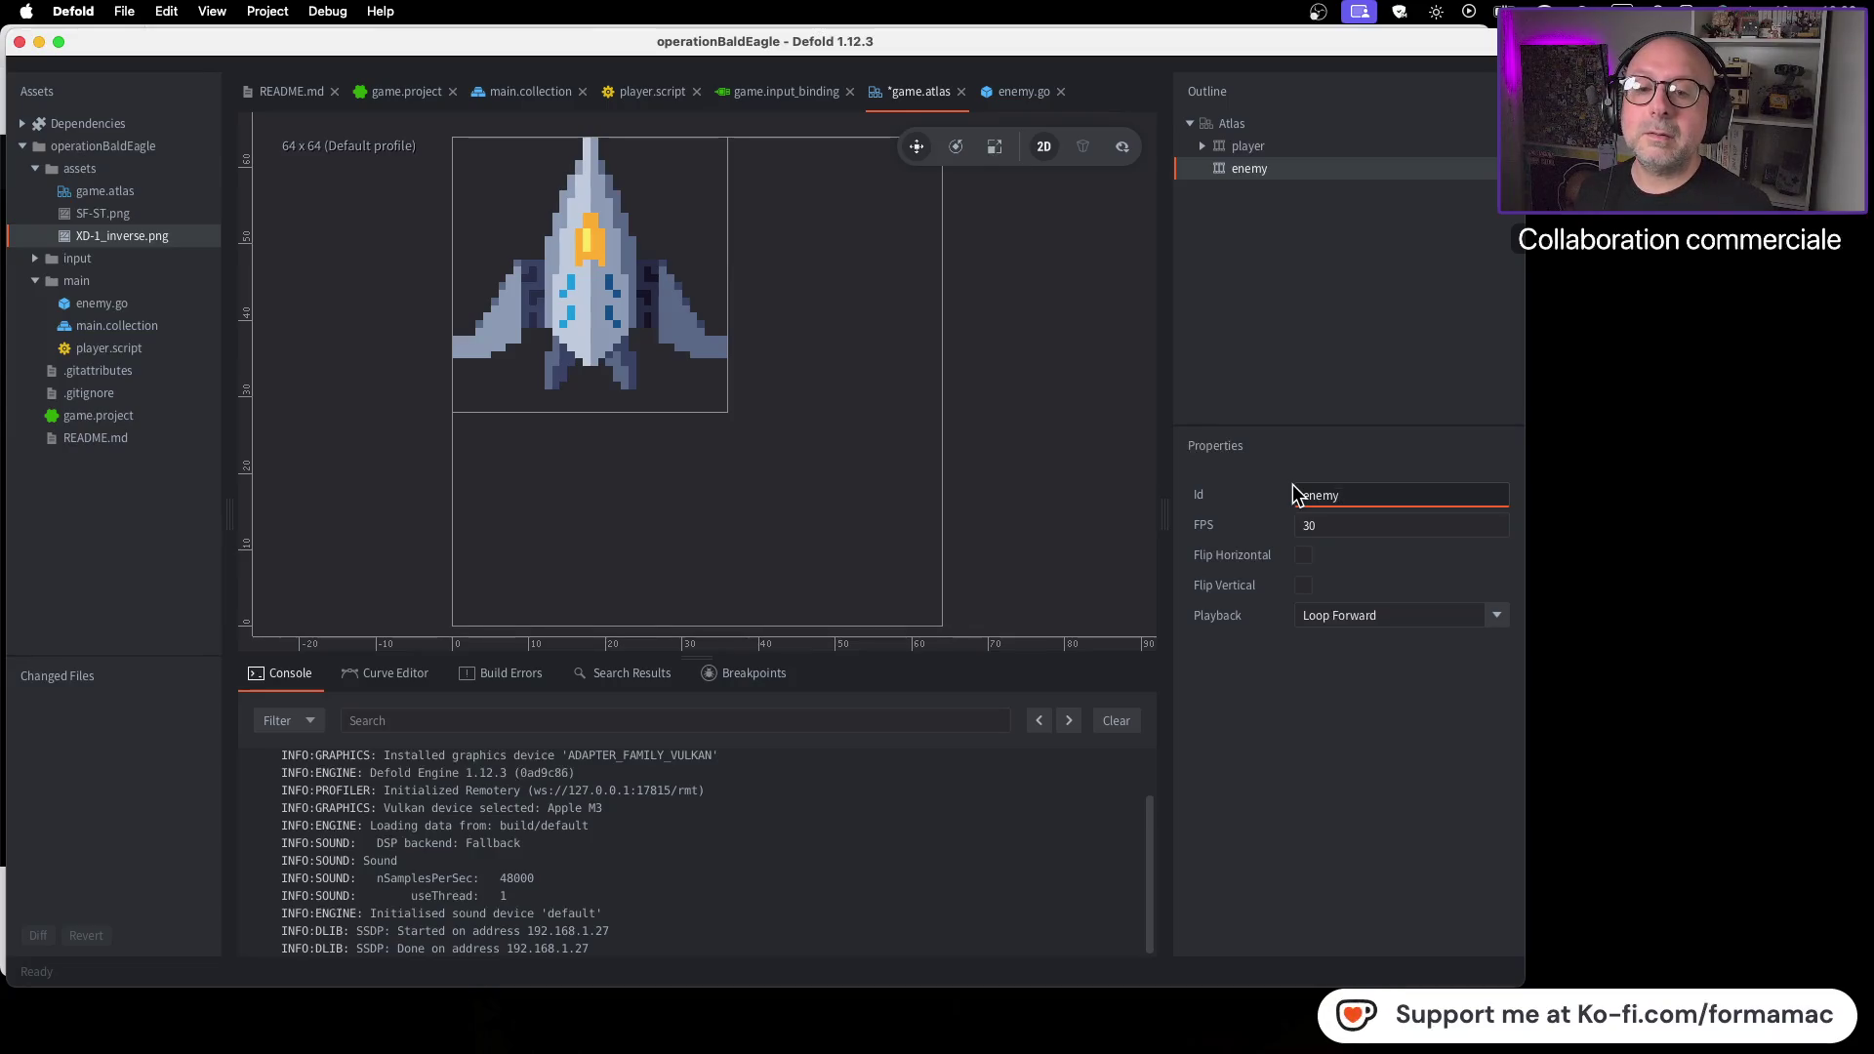
Following the tutorial, set the enemy animation's Playback to None
key("super+Tab")
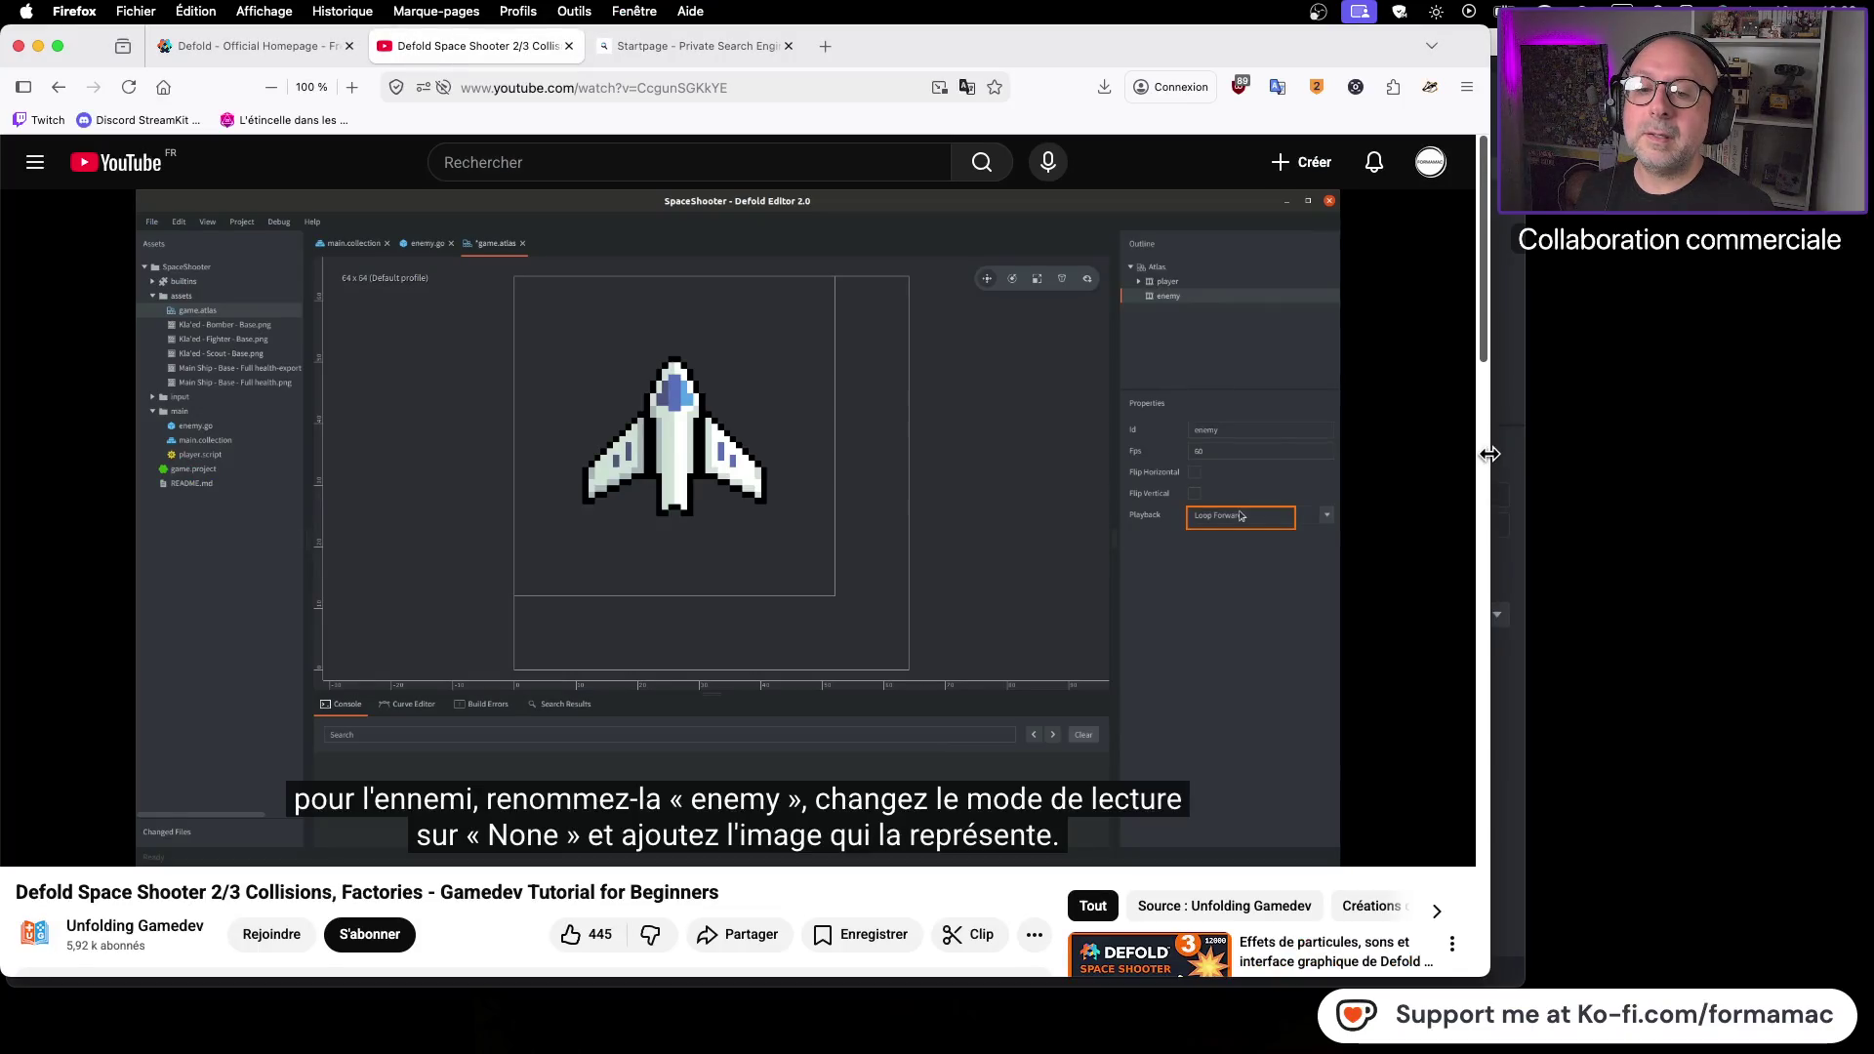
mouse_move(1319, 442)
key("super+Tab")
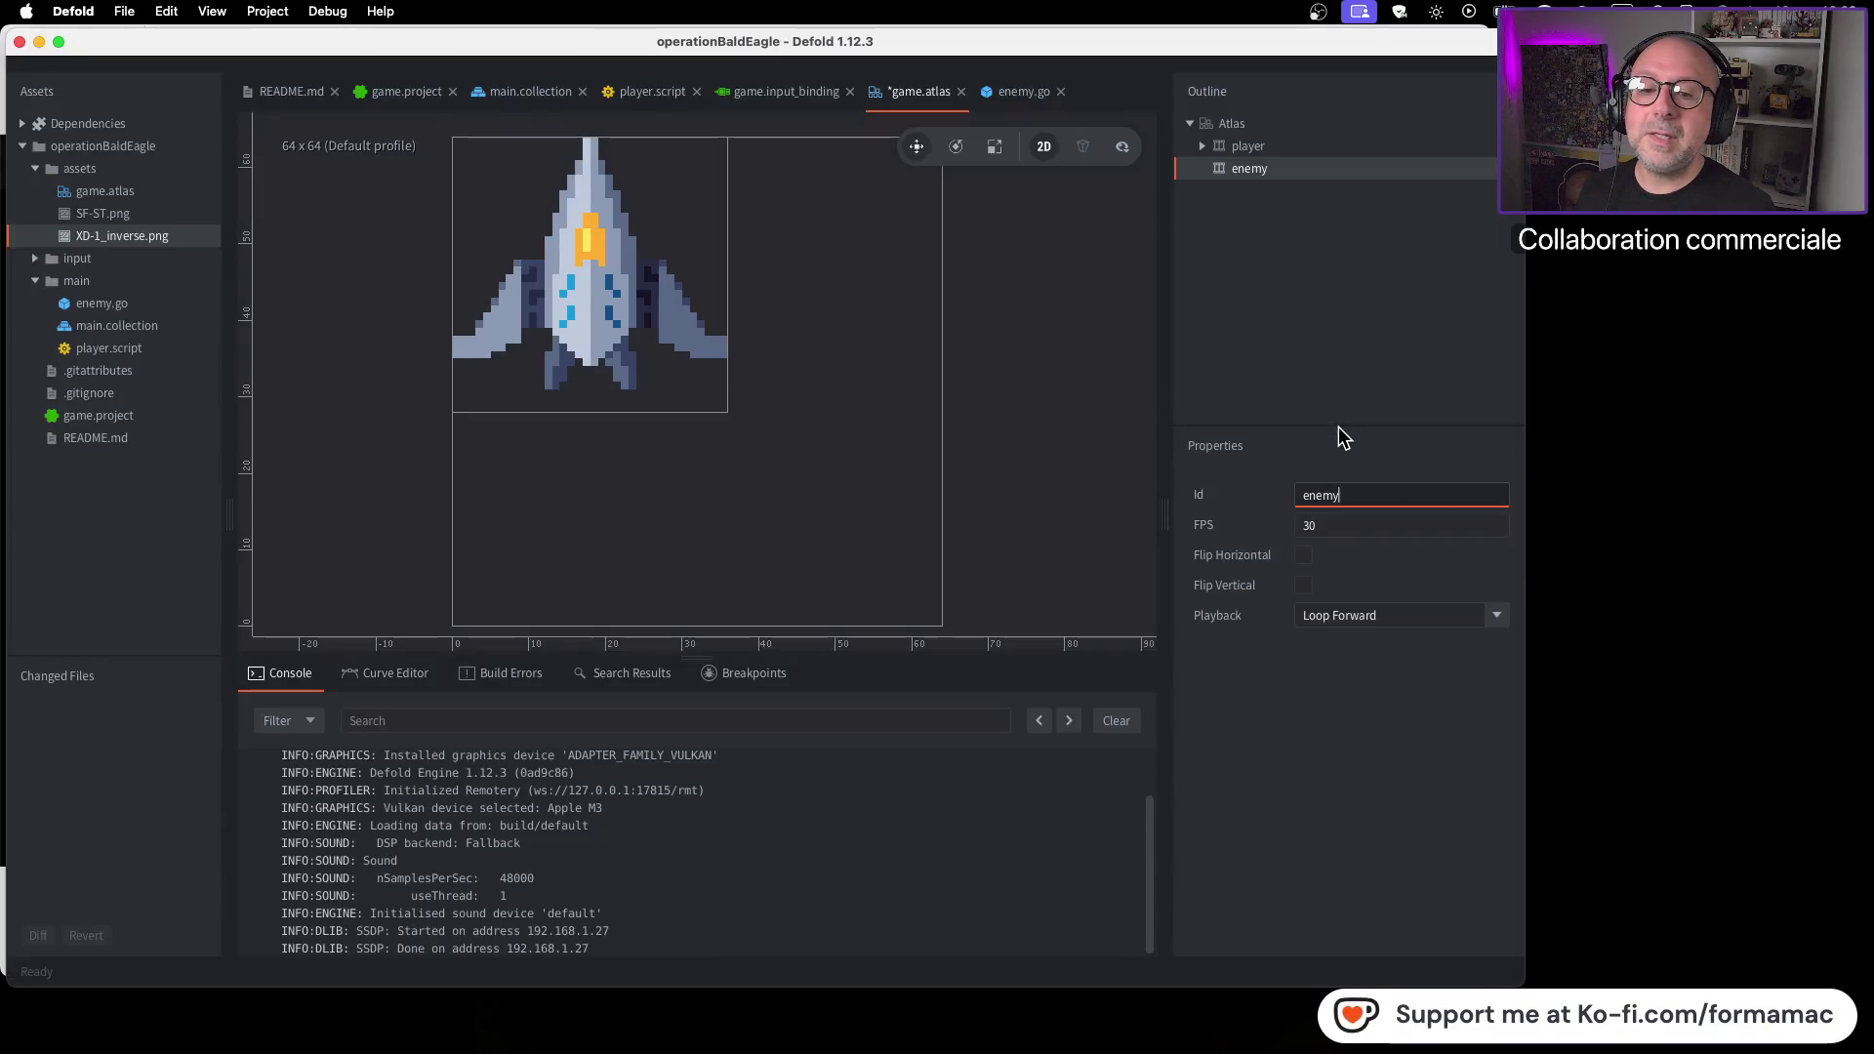
key("super+Tab")
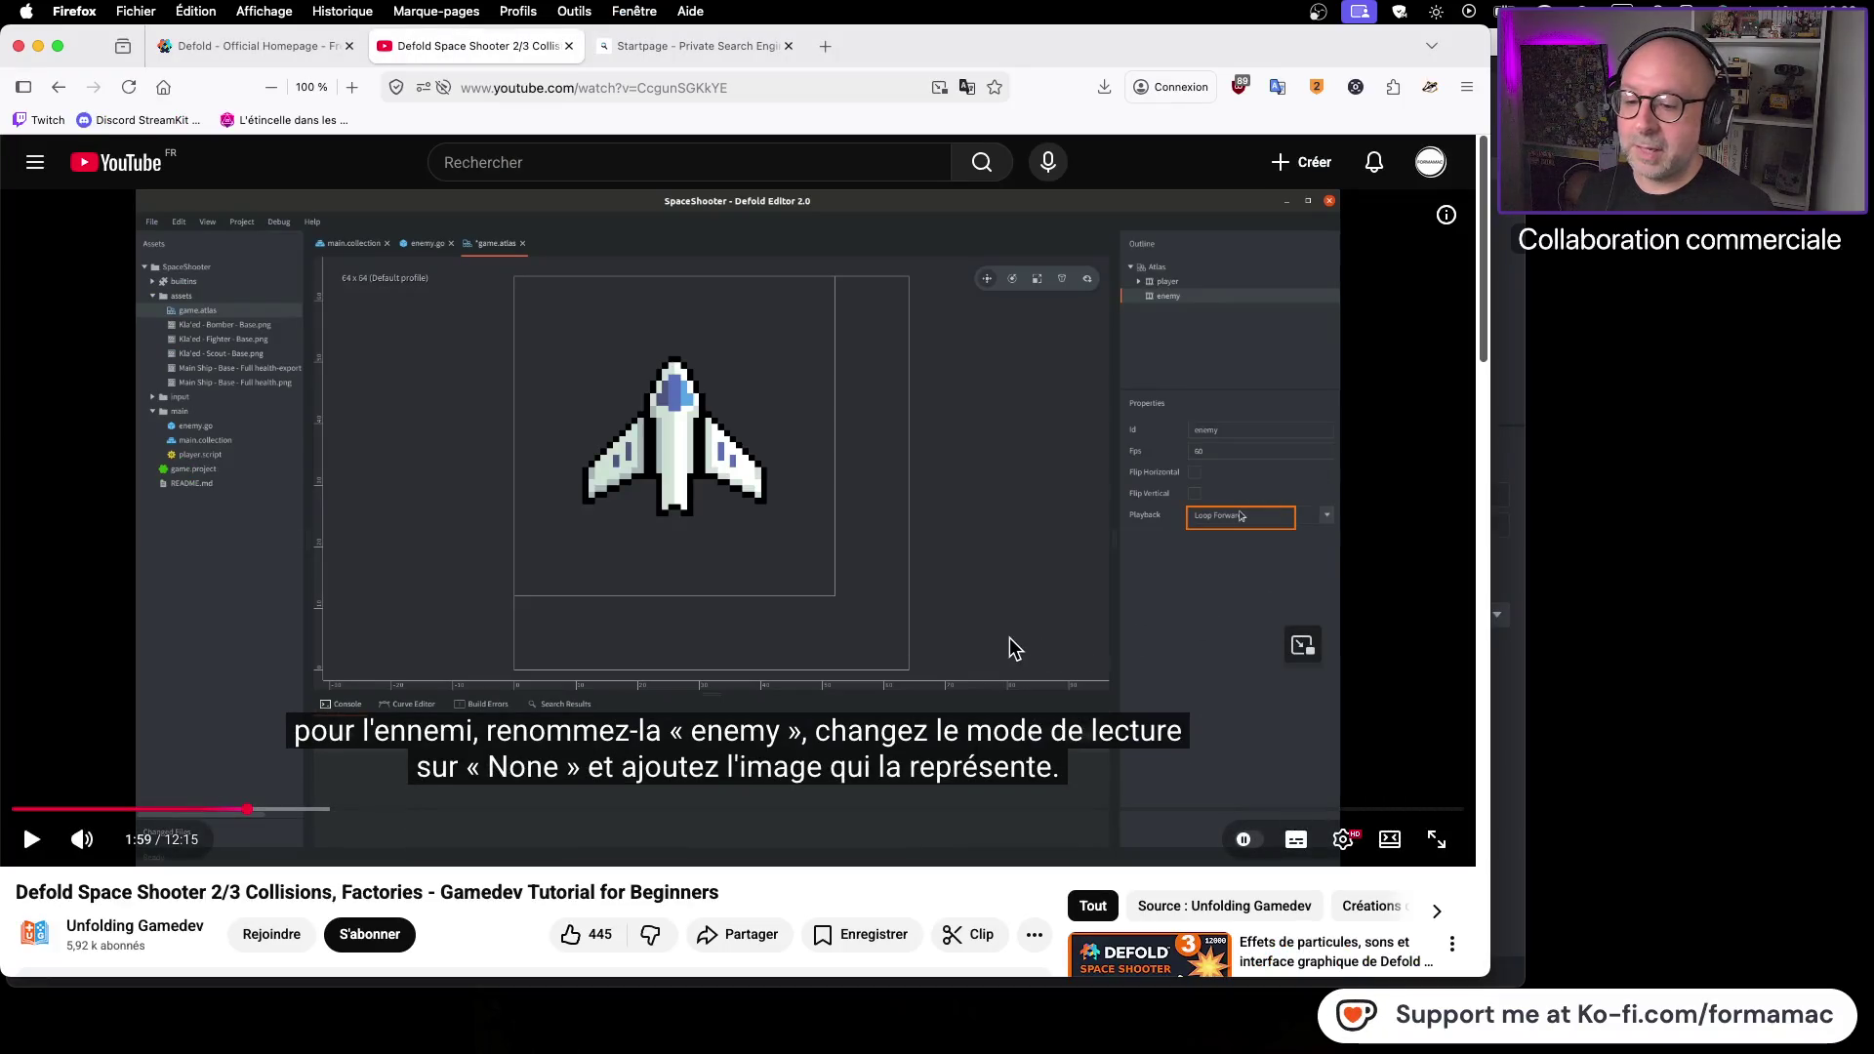
left_click(1010, 639)
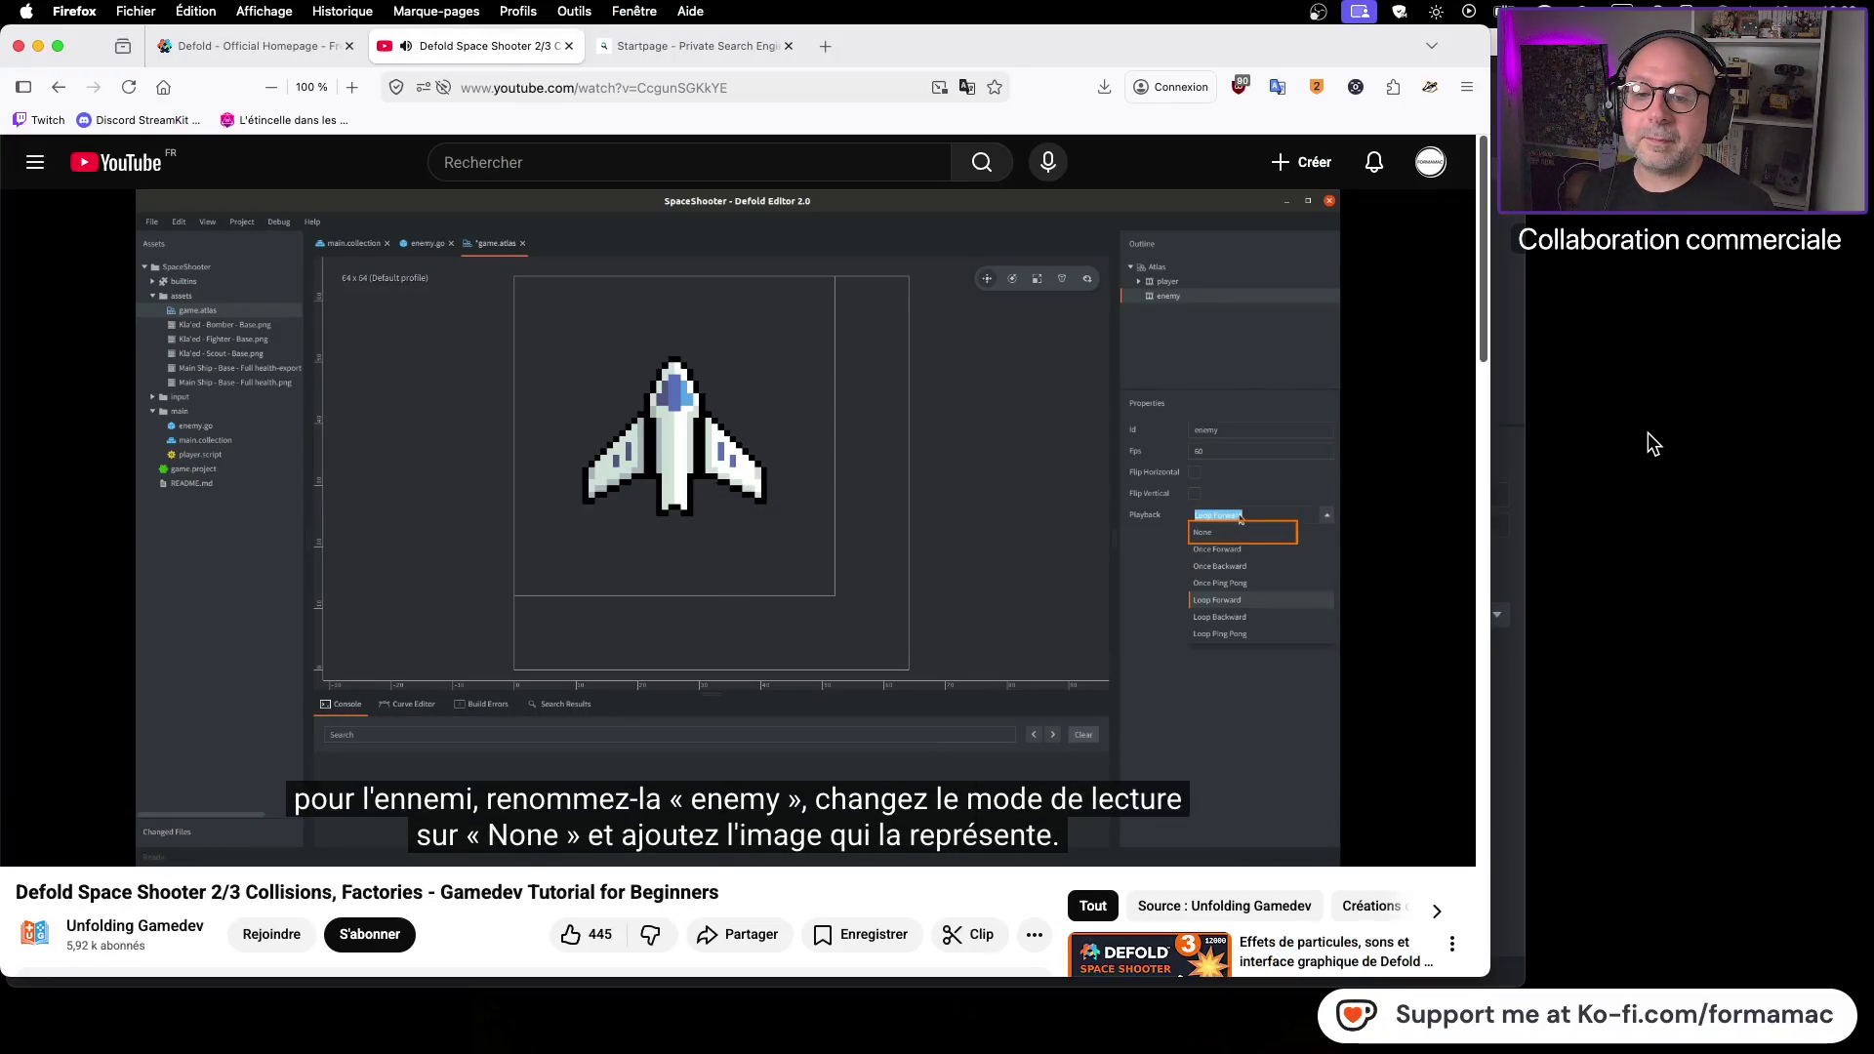
left_click(1042, 482)
key("super+Tab")
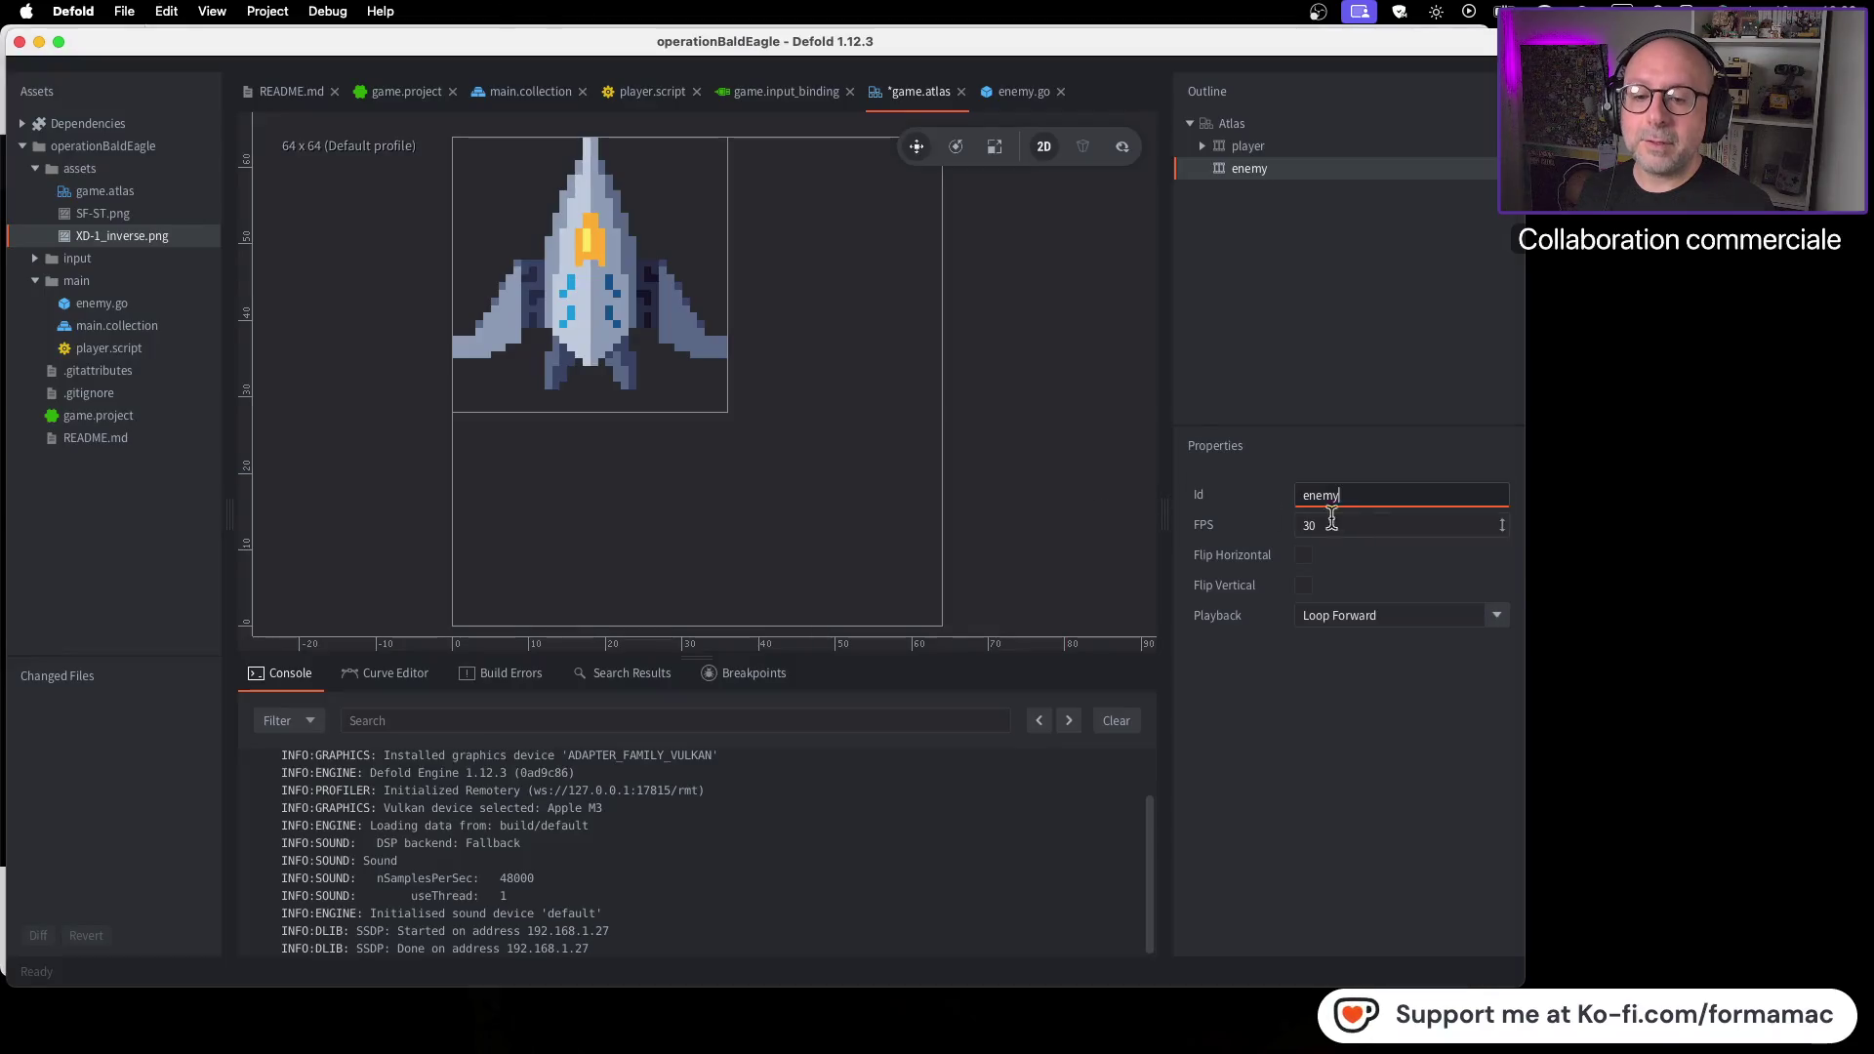
left_click(1497, 615)
left_click(1350, 668)
Check the tutorial again, then expand the player animation node in the Outline
key("super+Tab")
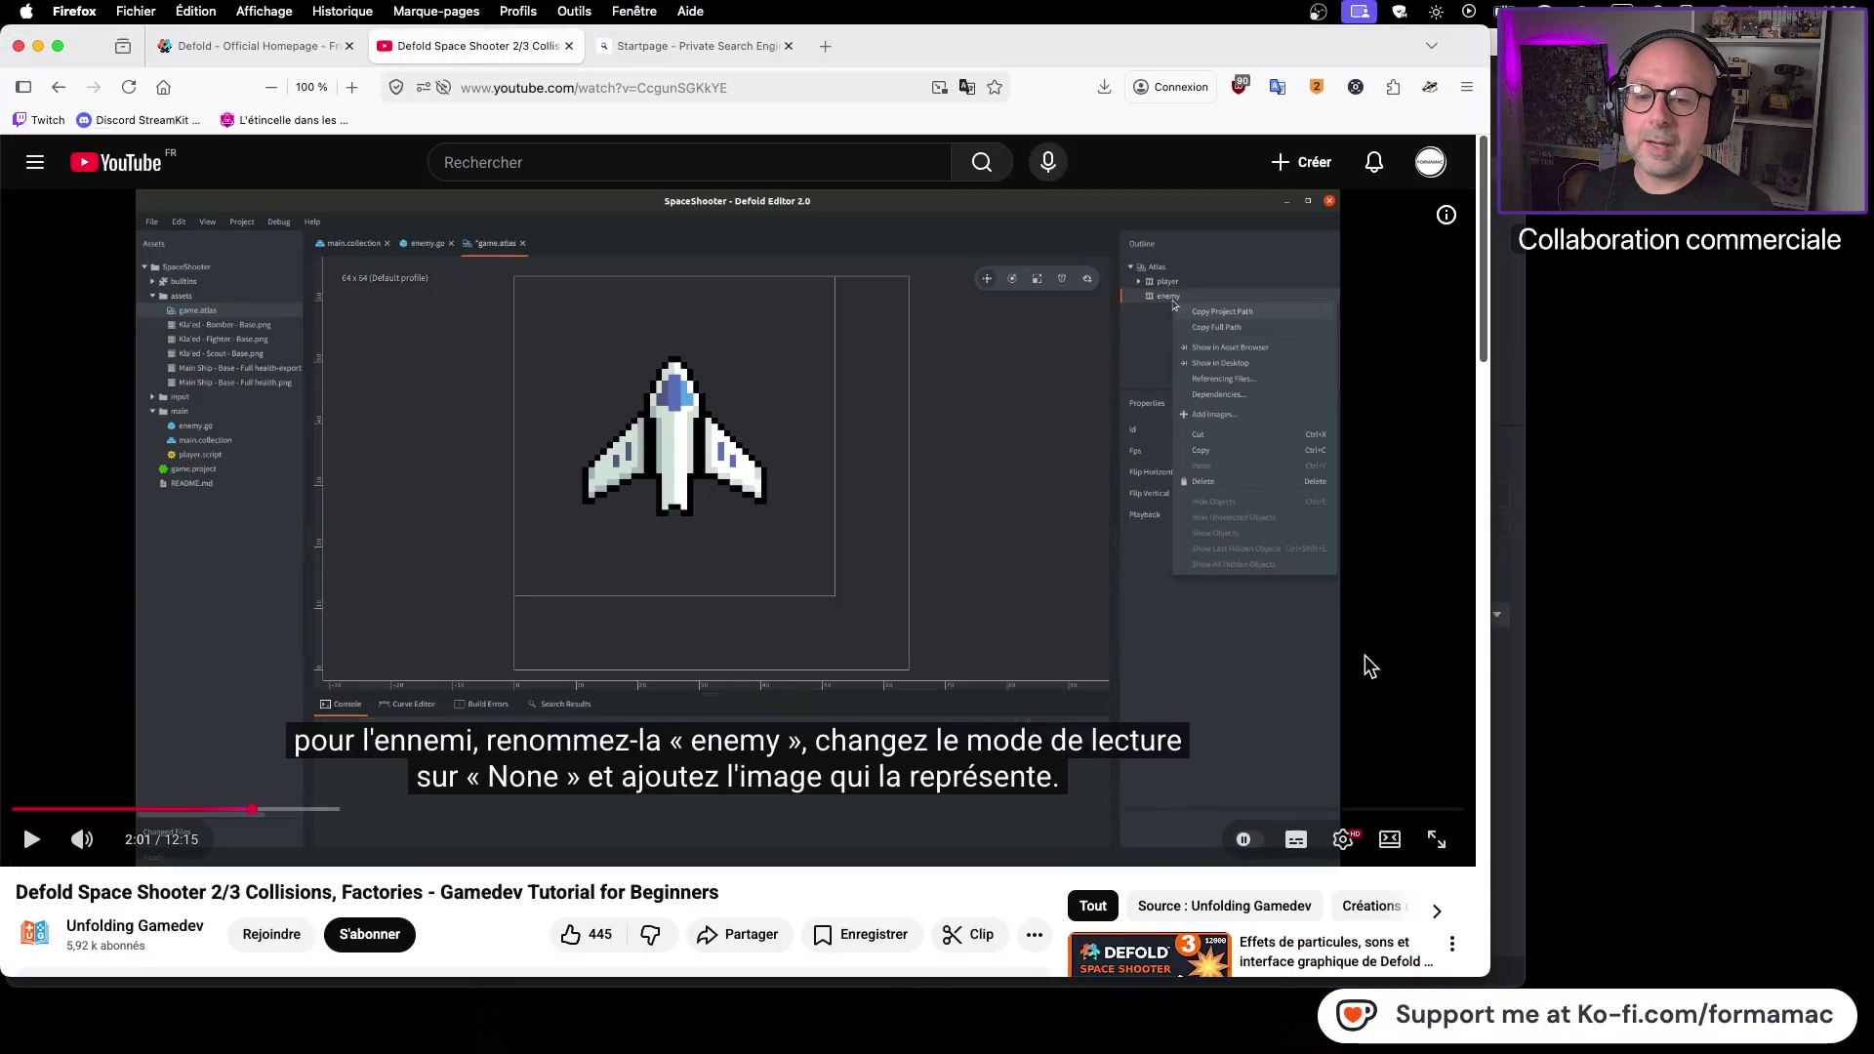
left_click(1179, 636)
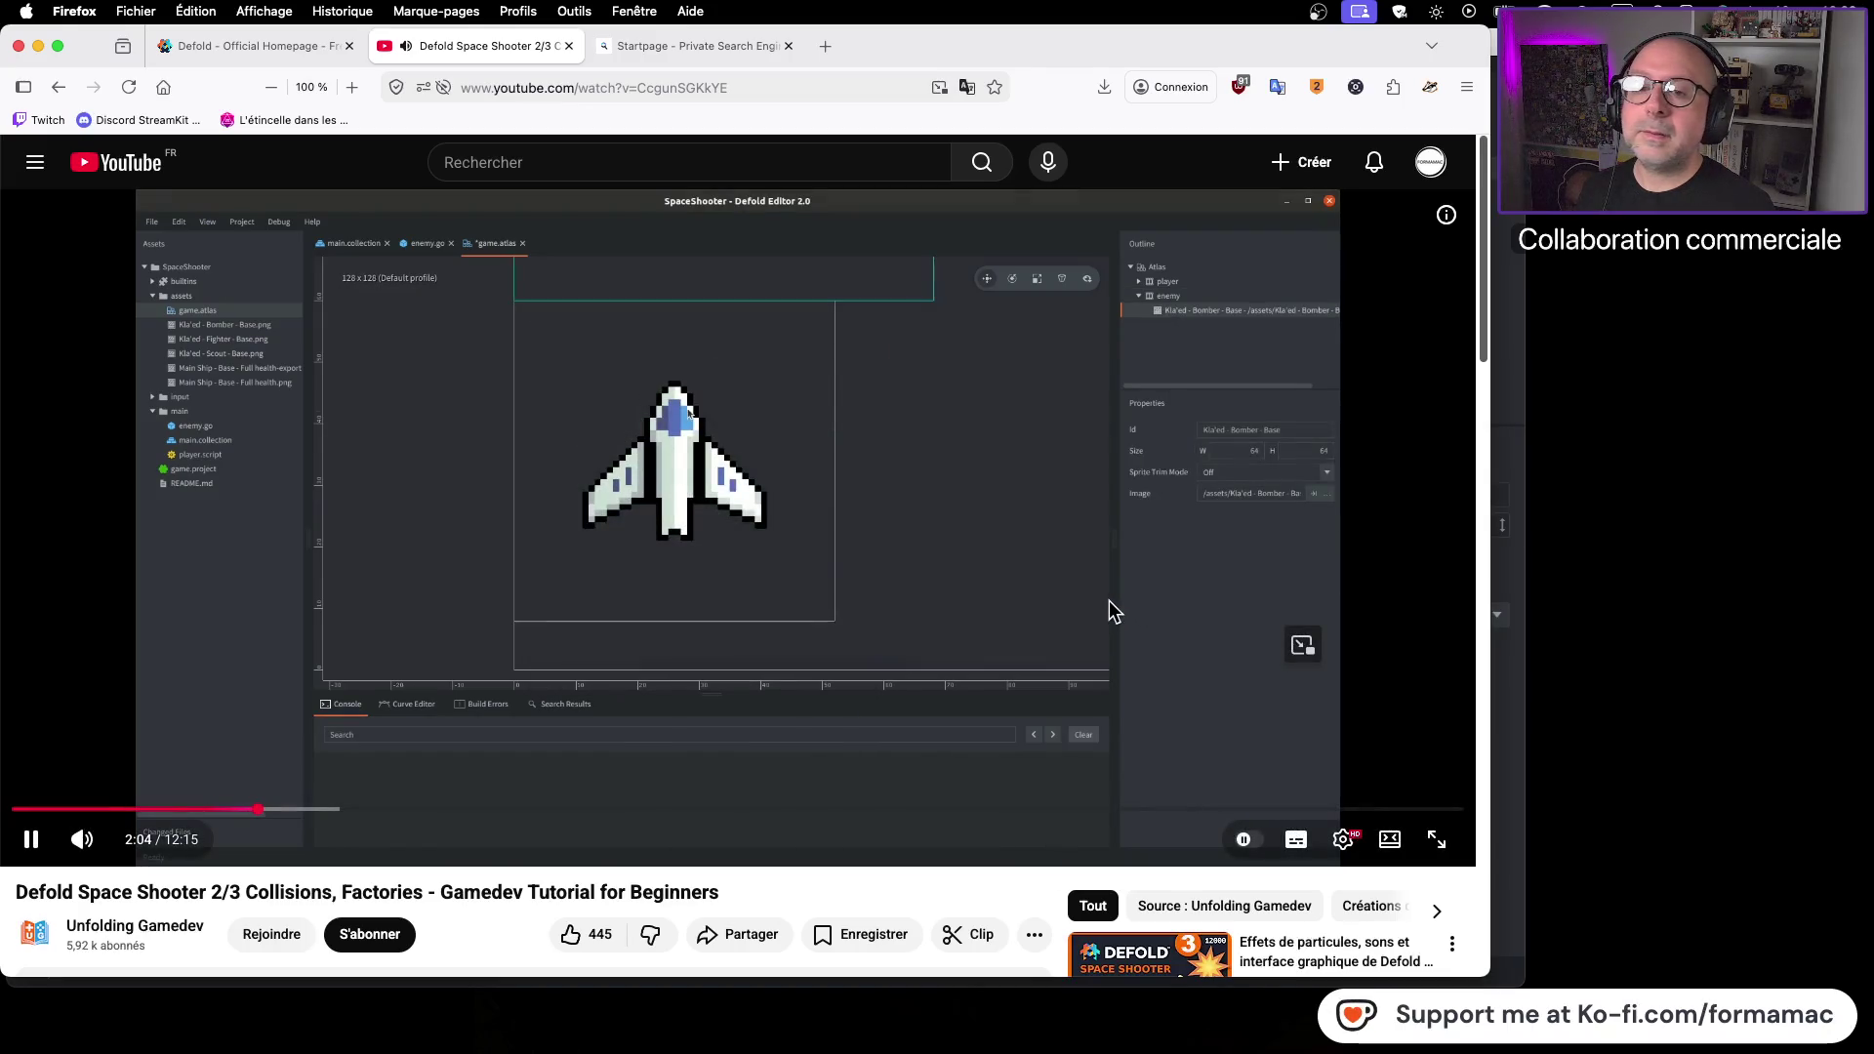
left_click(1262, 586)
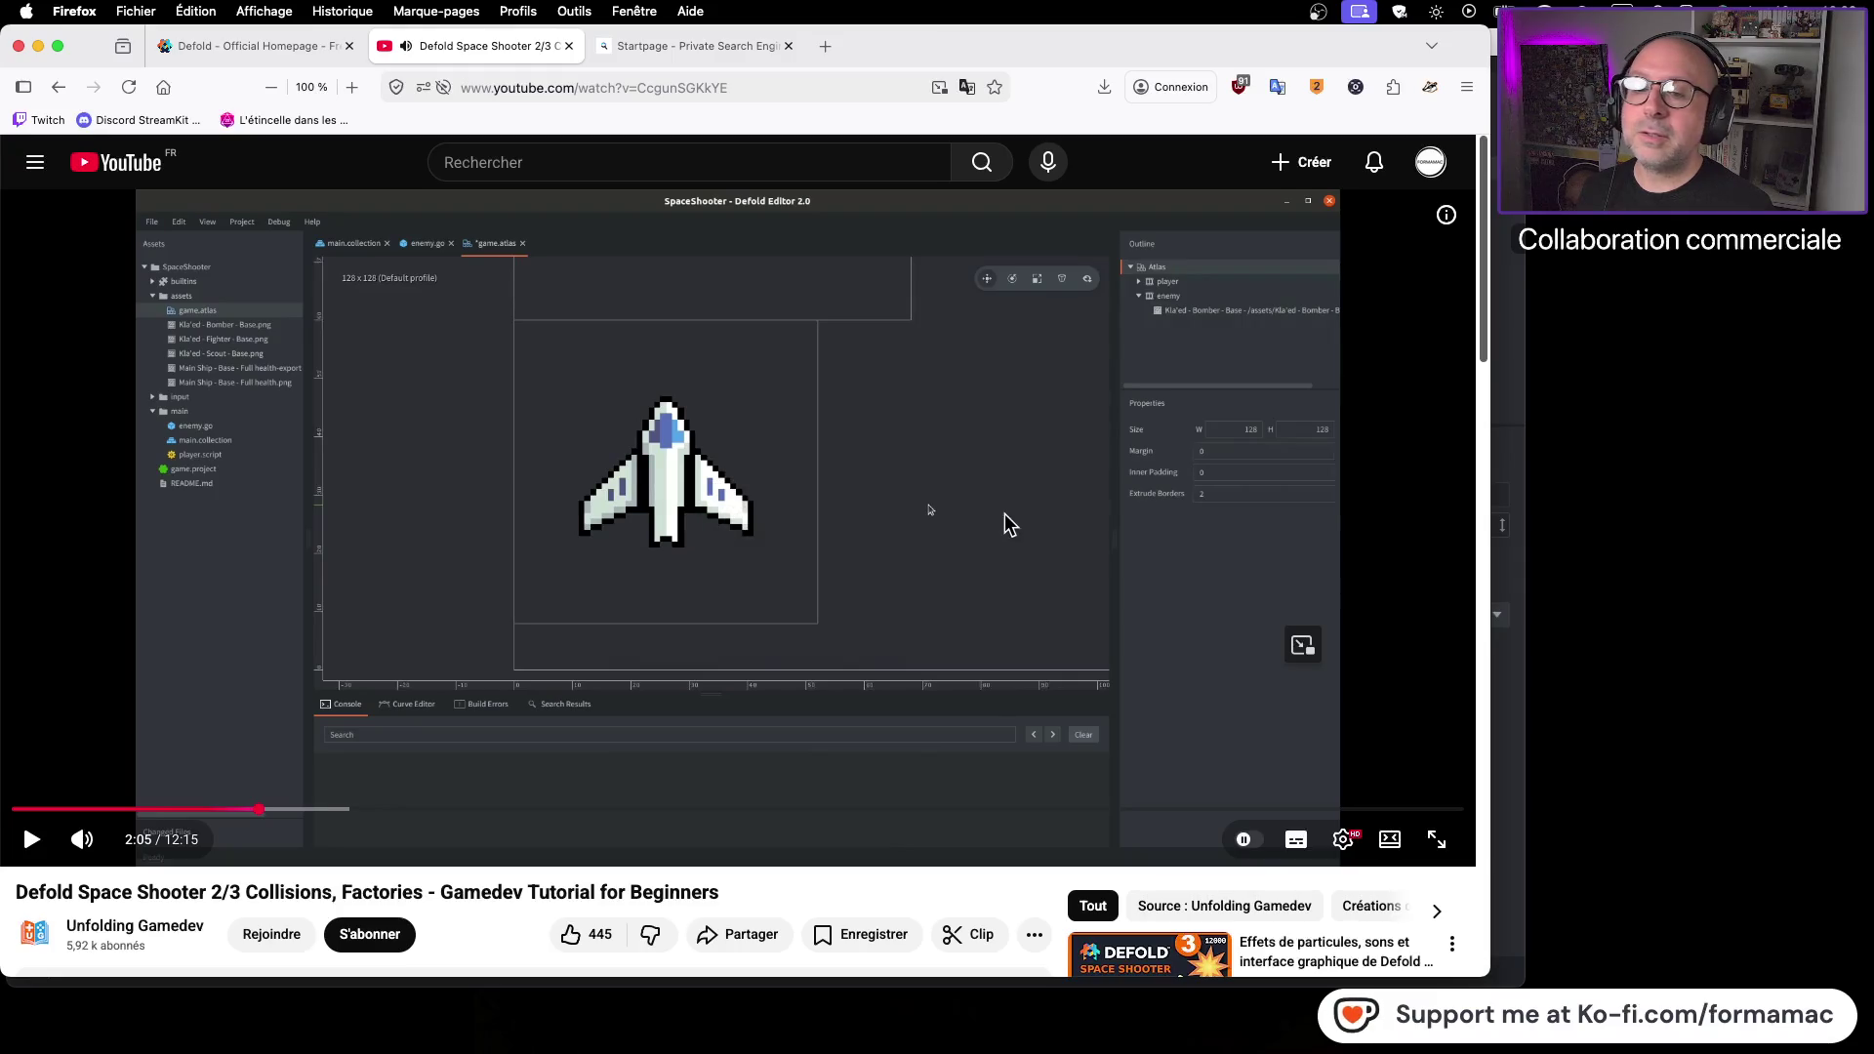
key("super+Tab")
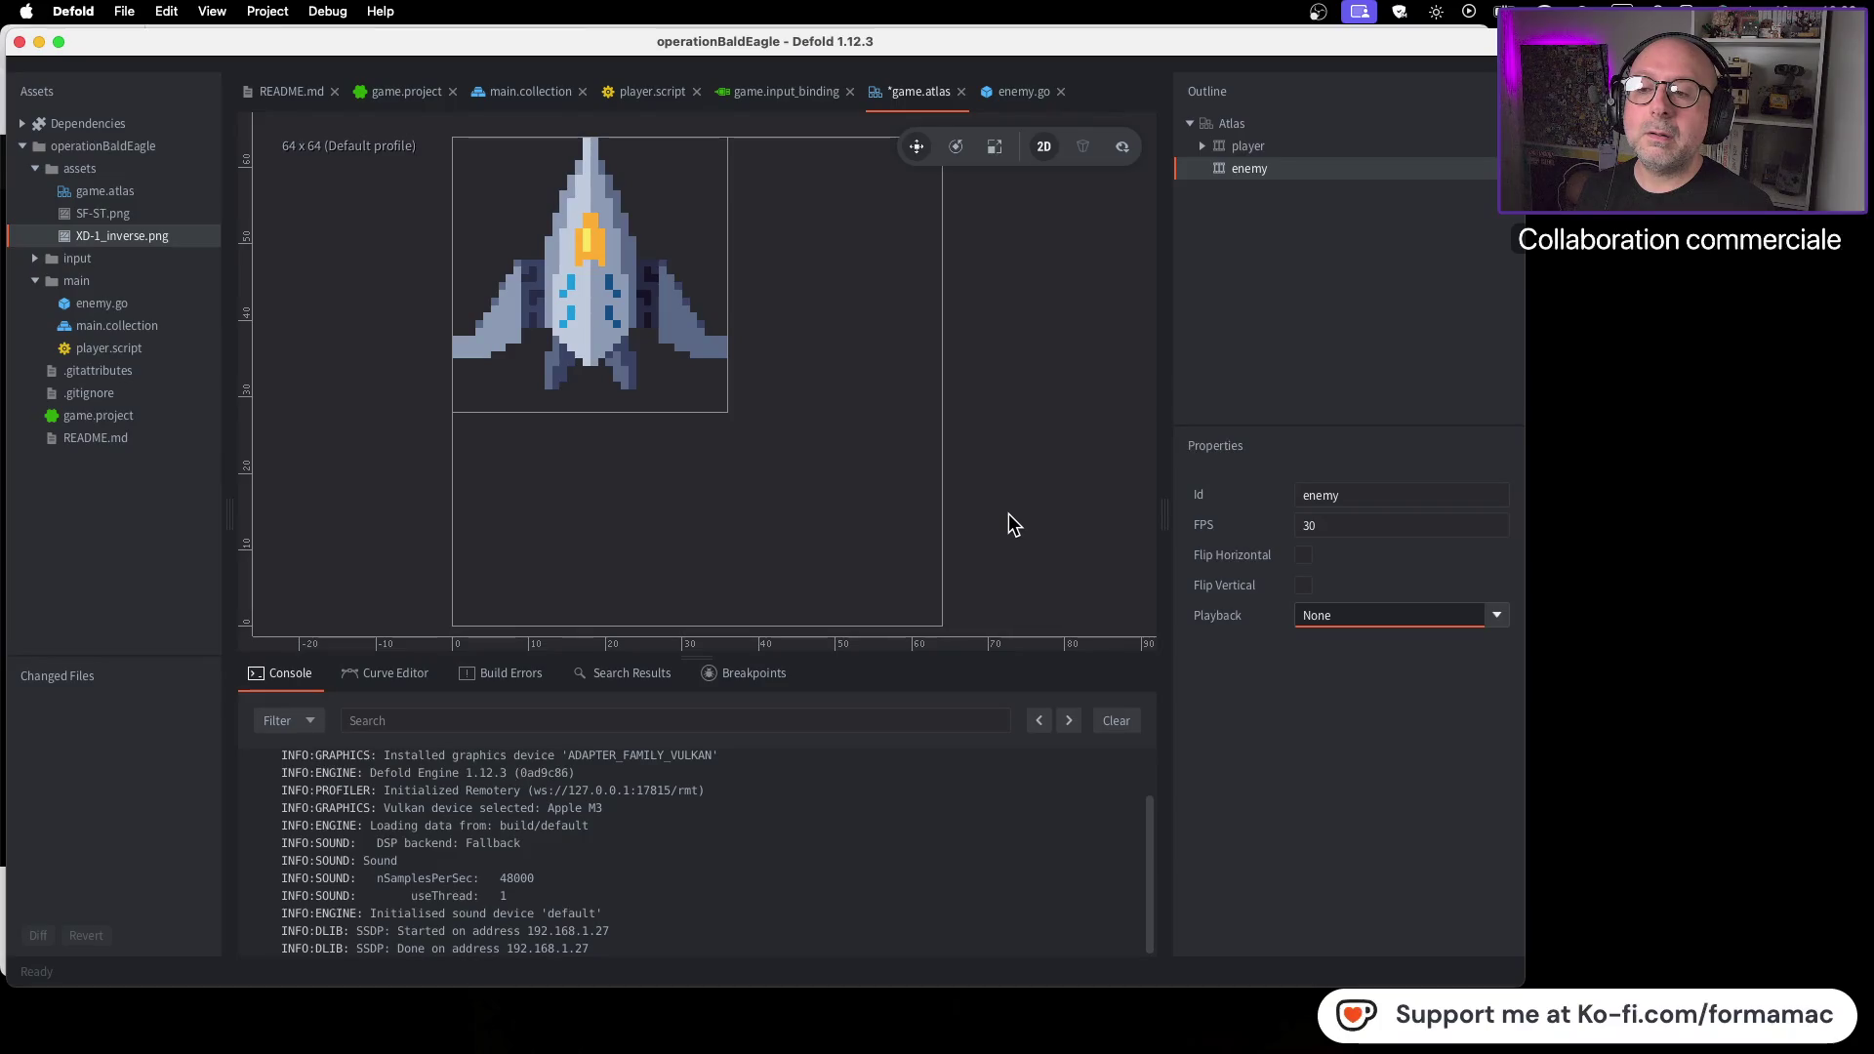
scroll(1011, 501, "down", 2)
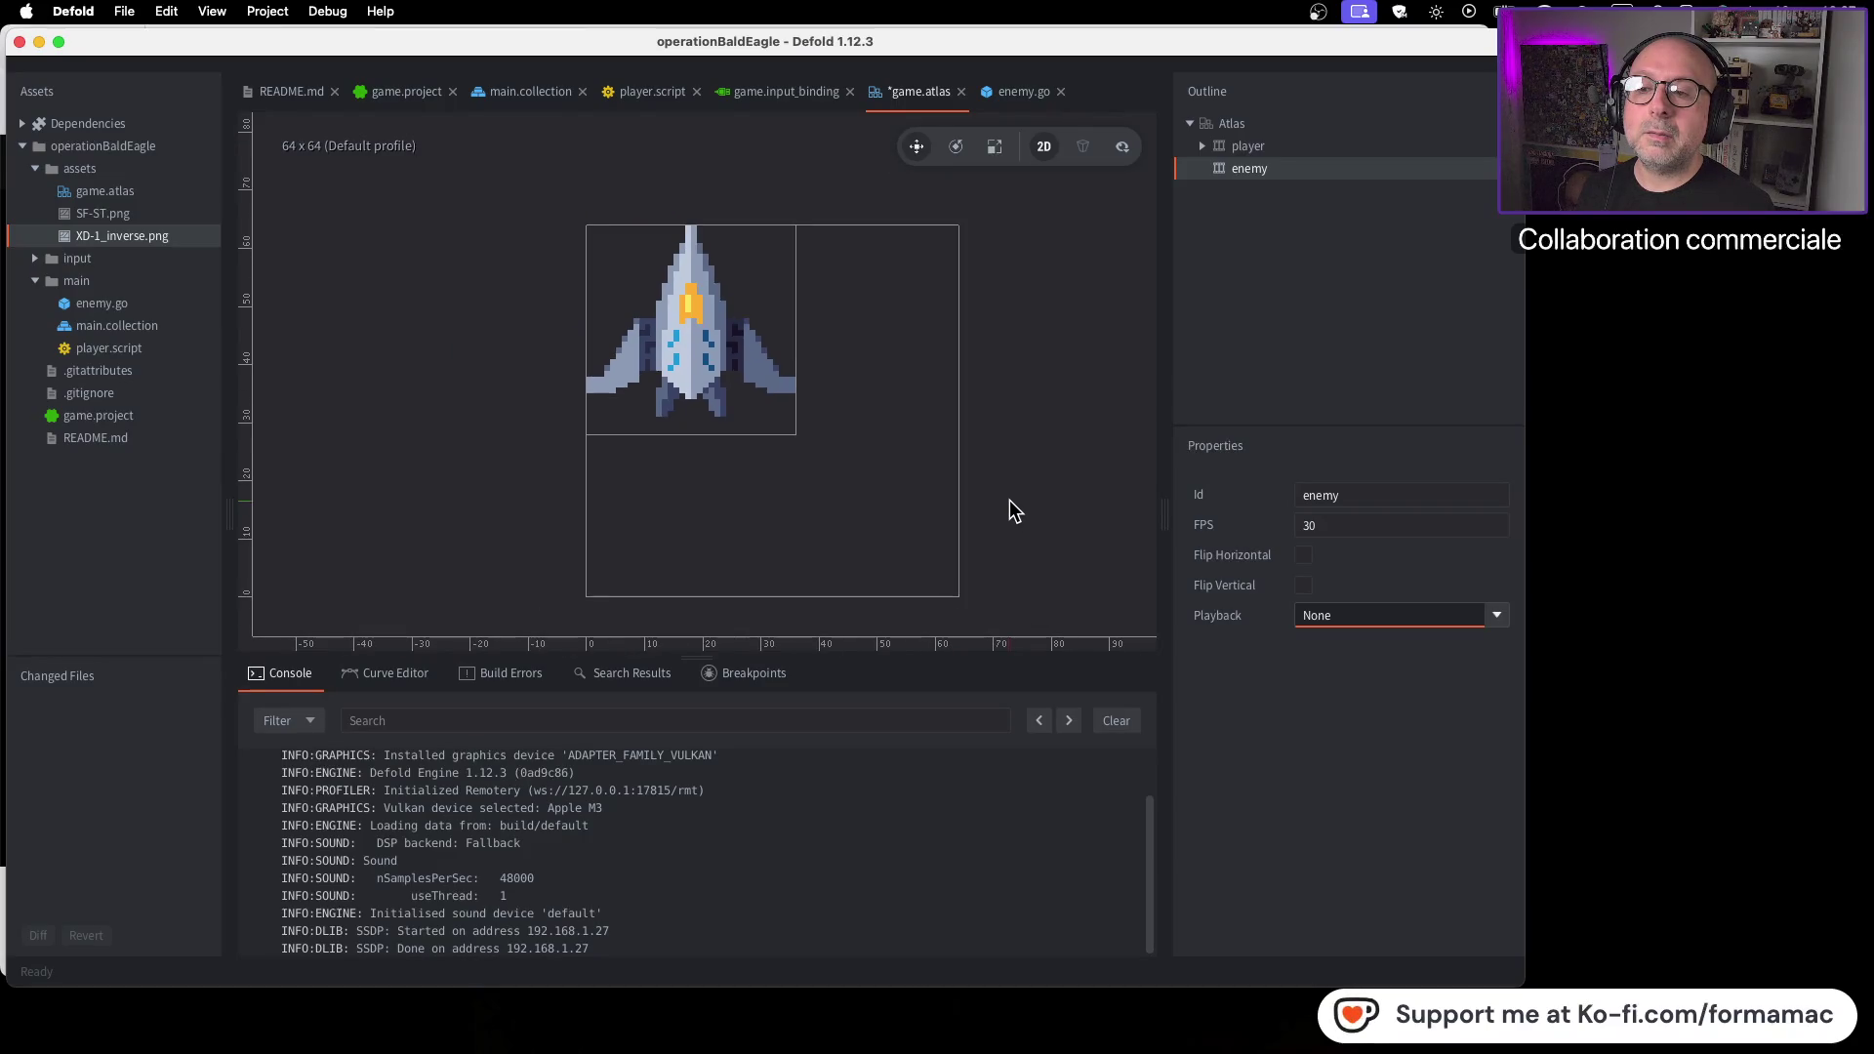
scroll(1010, 500, "down", 3)
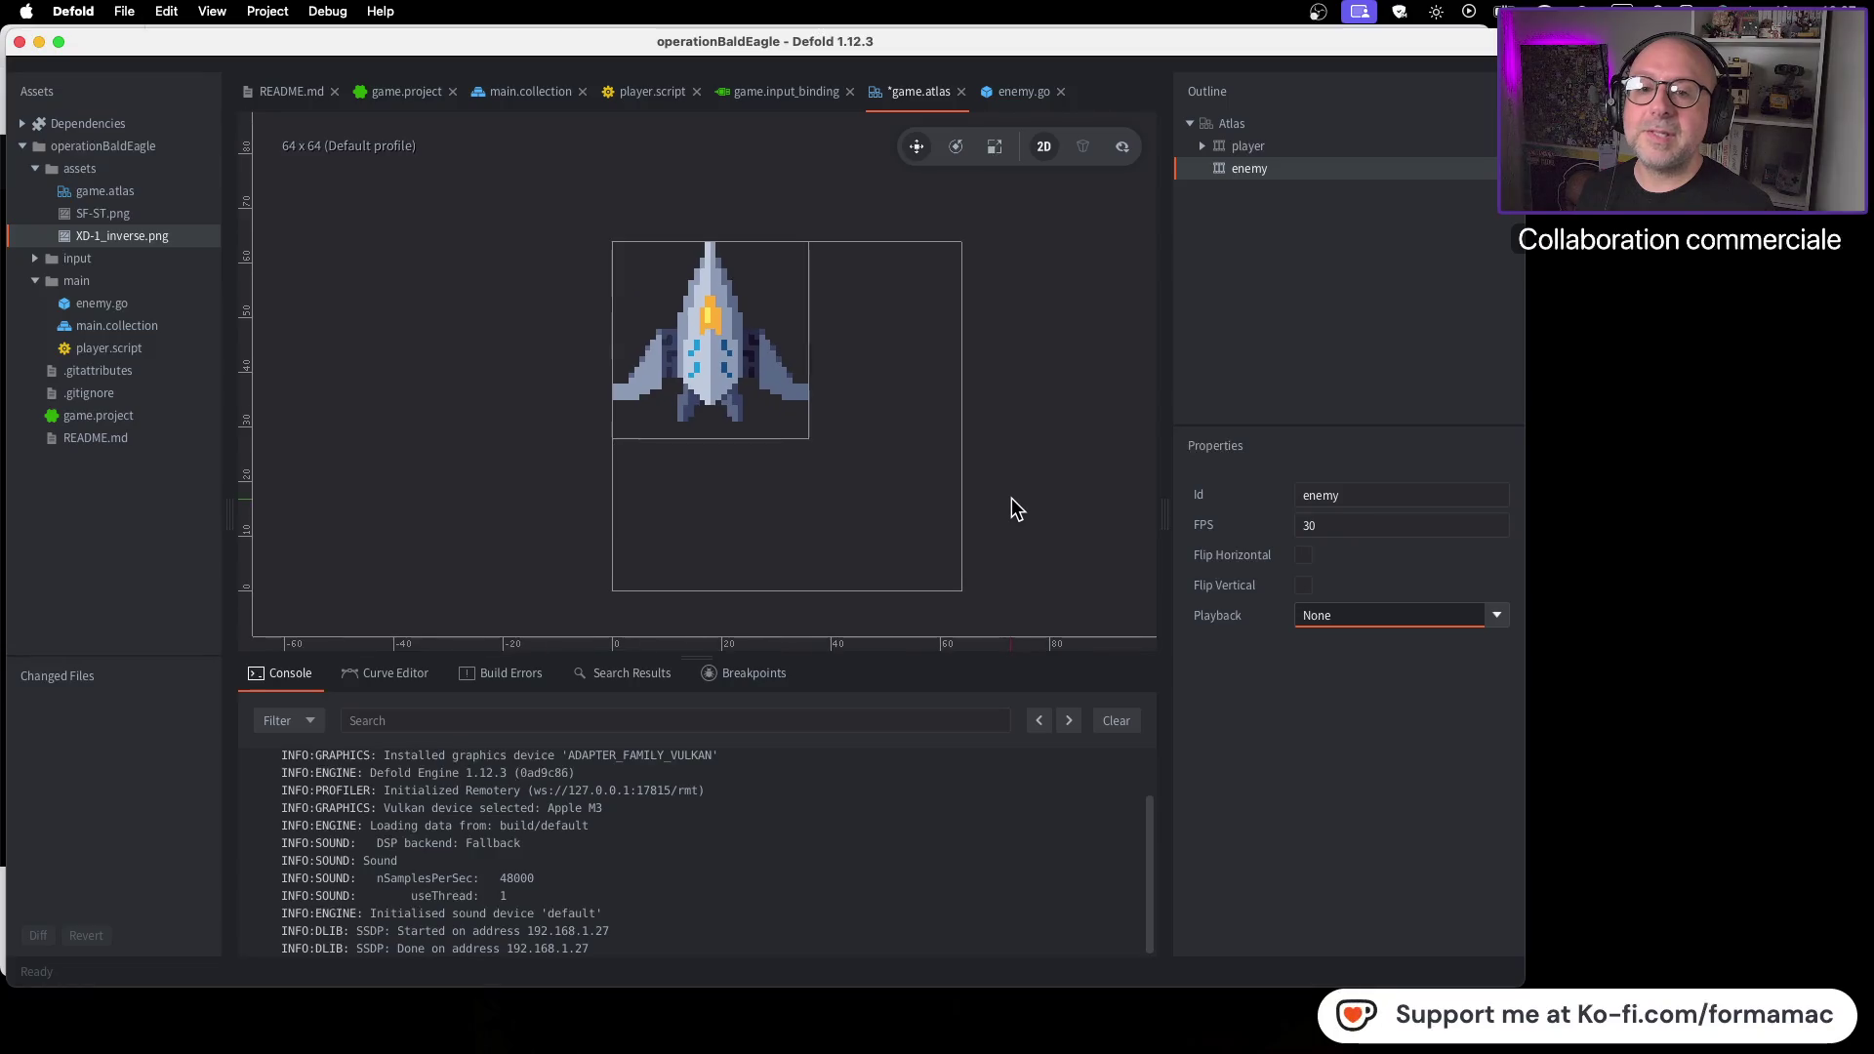
key("super+Tab")
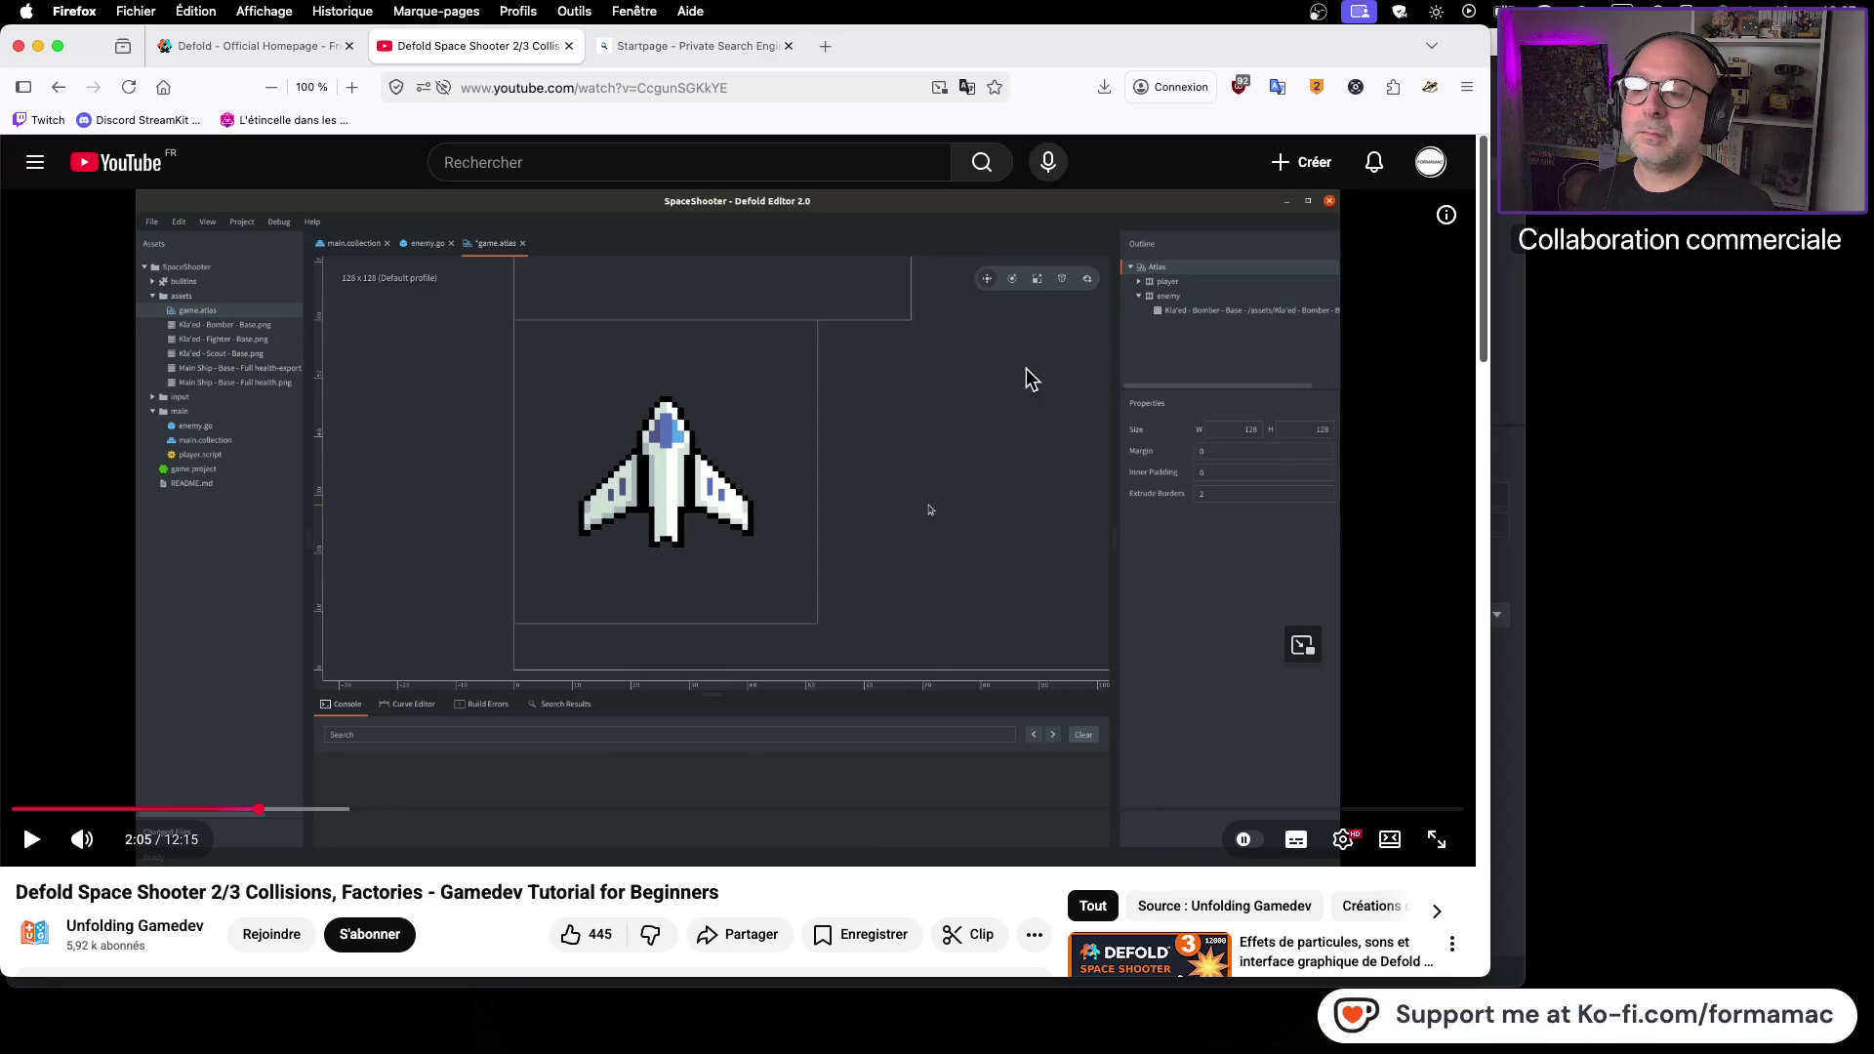
left_click(961, 544)
left_click(957, 532)
key("super+Tab")
key("super+Tab")
key("super+Tab")
left_click(1202, 147)
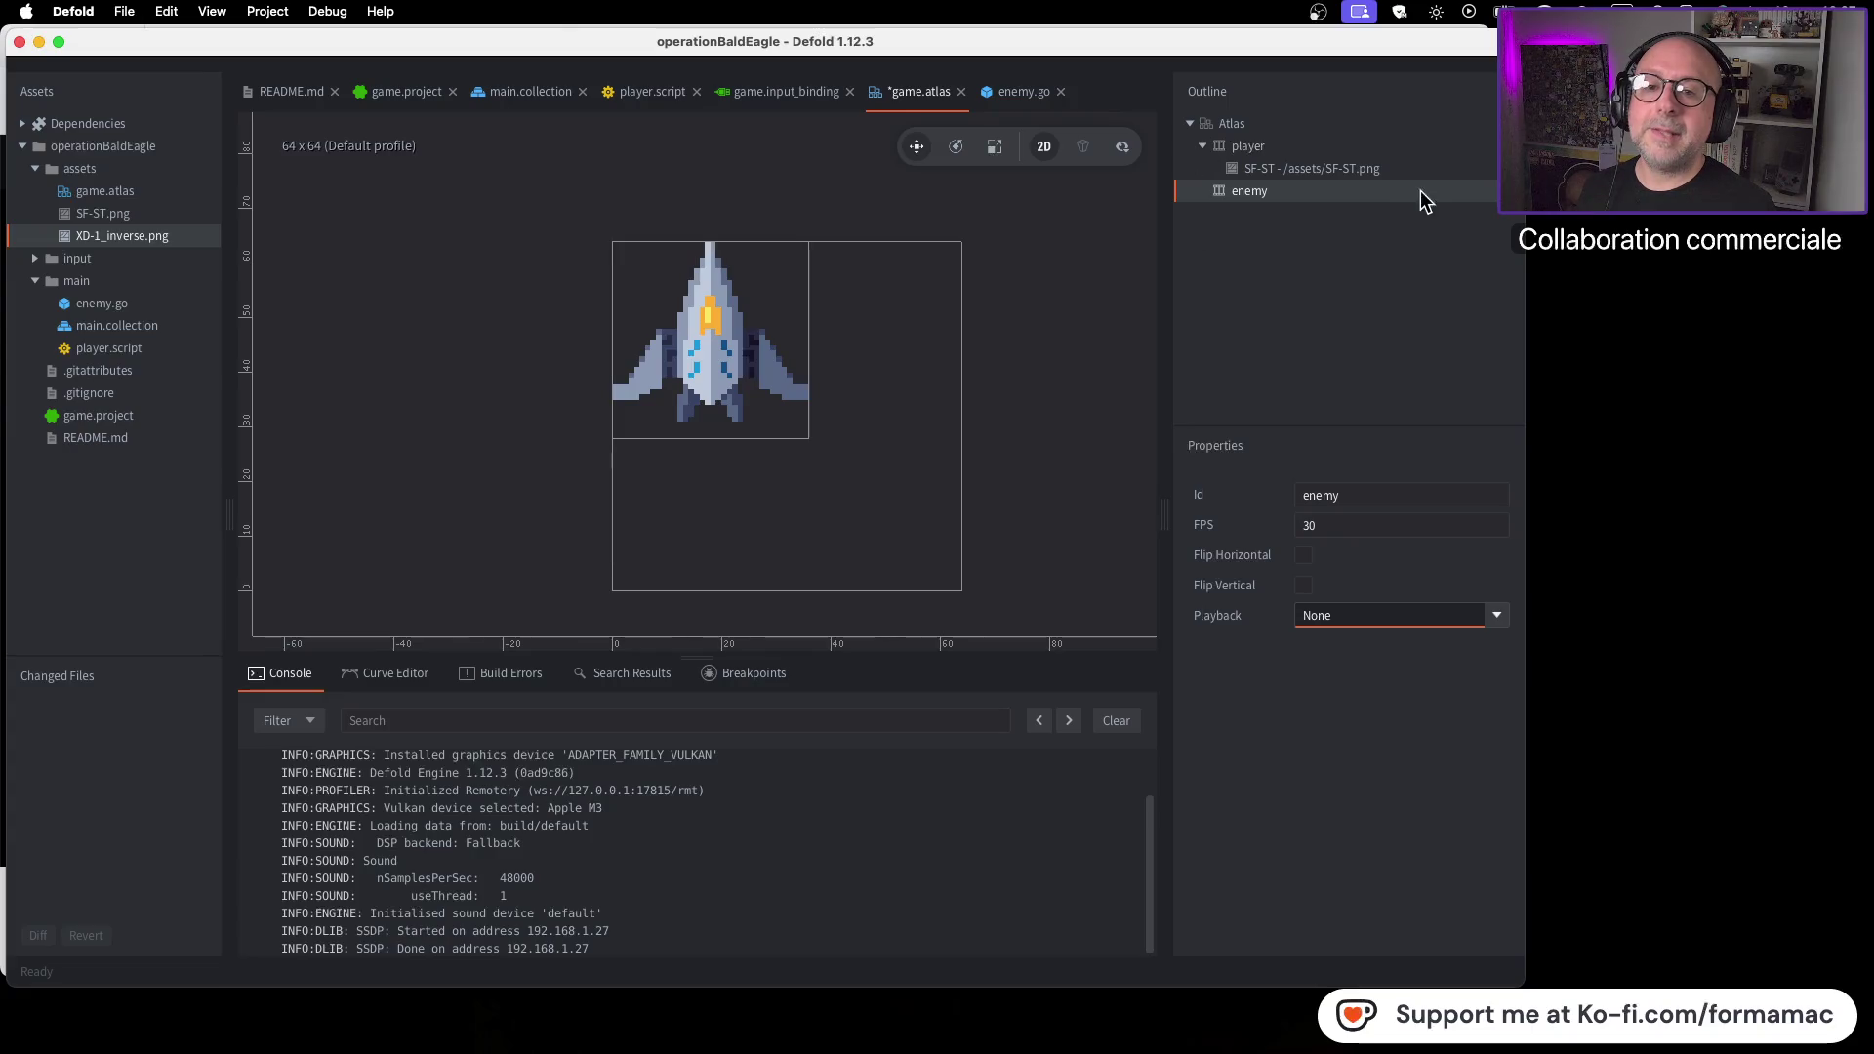
right_click(1283, 192)
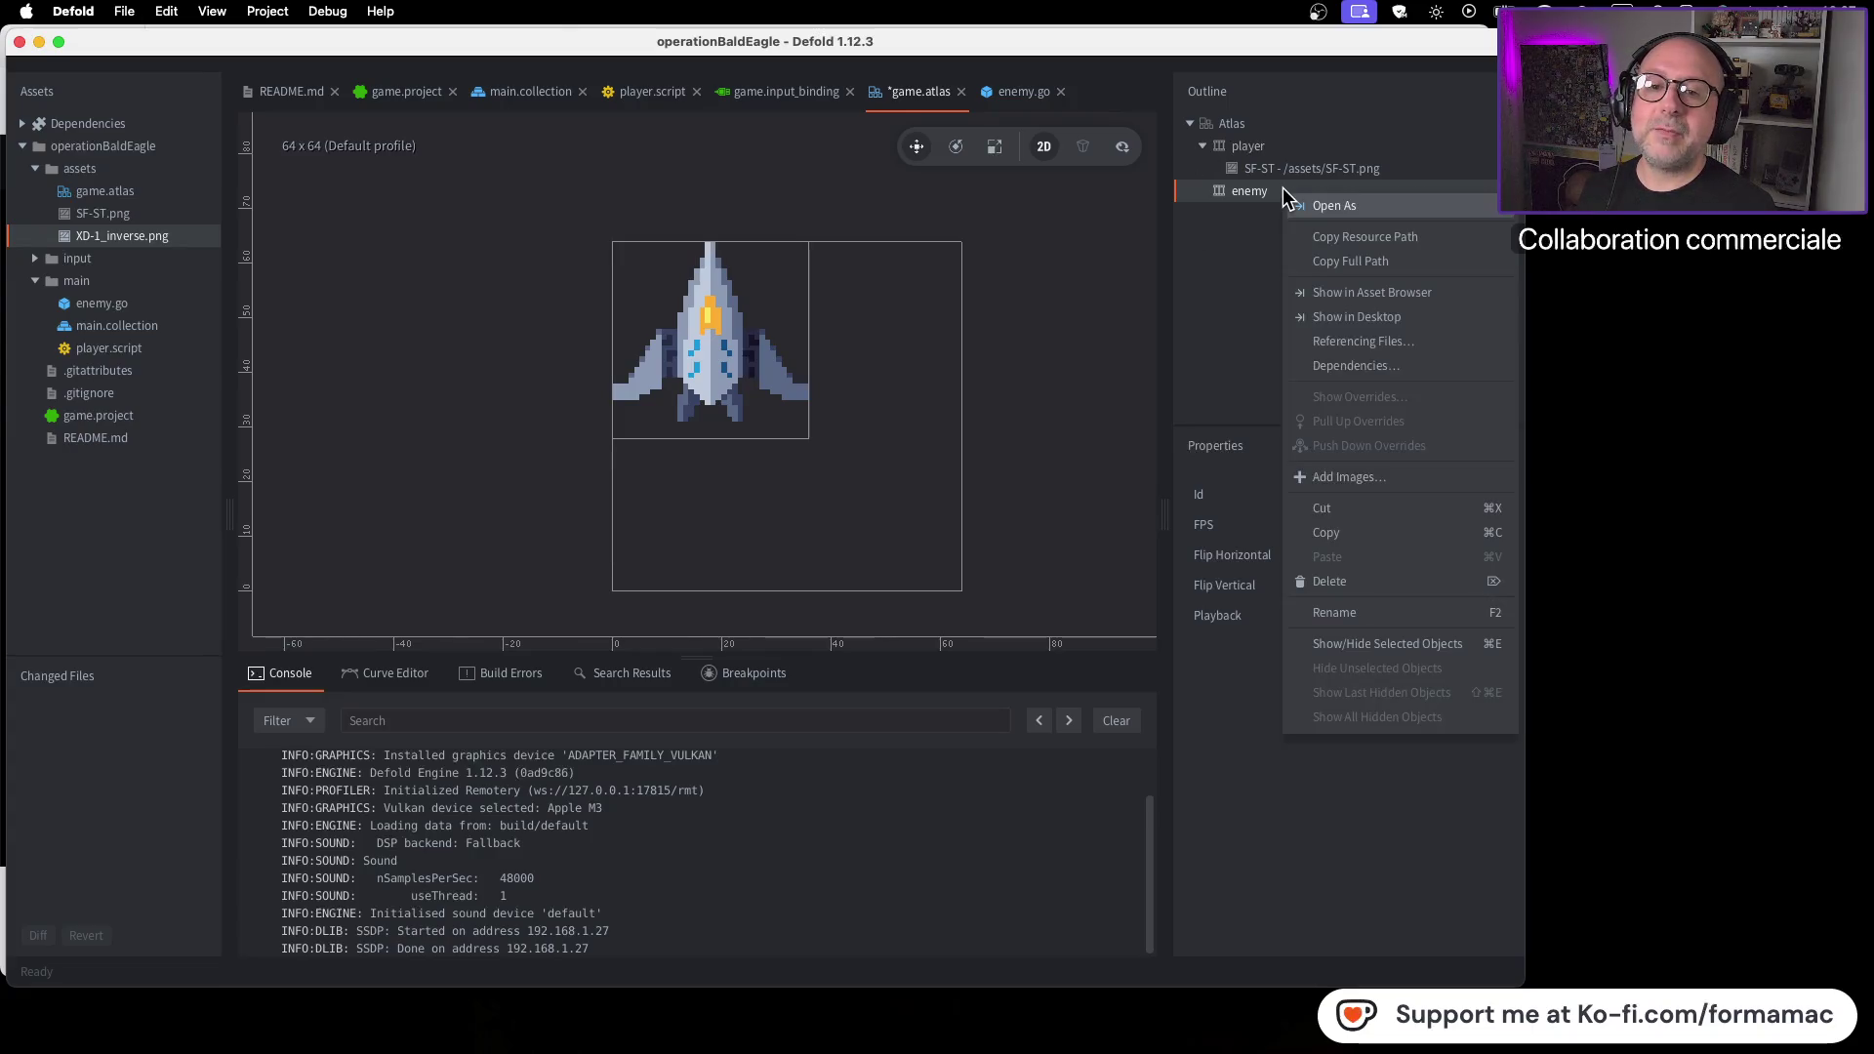
Add /assets/XD-1_inverse.png as the image of the enemy animation
left_click(1357, 480)
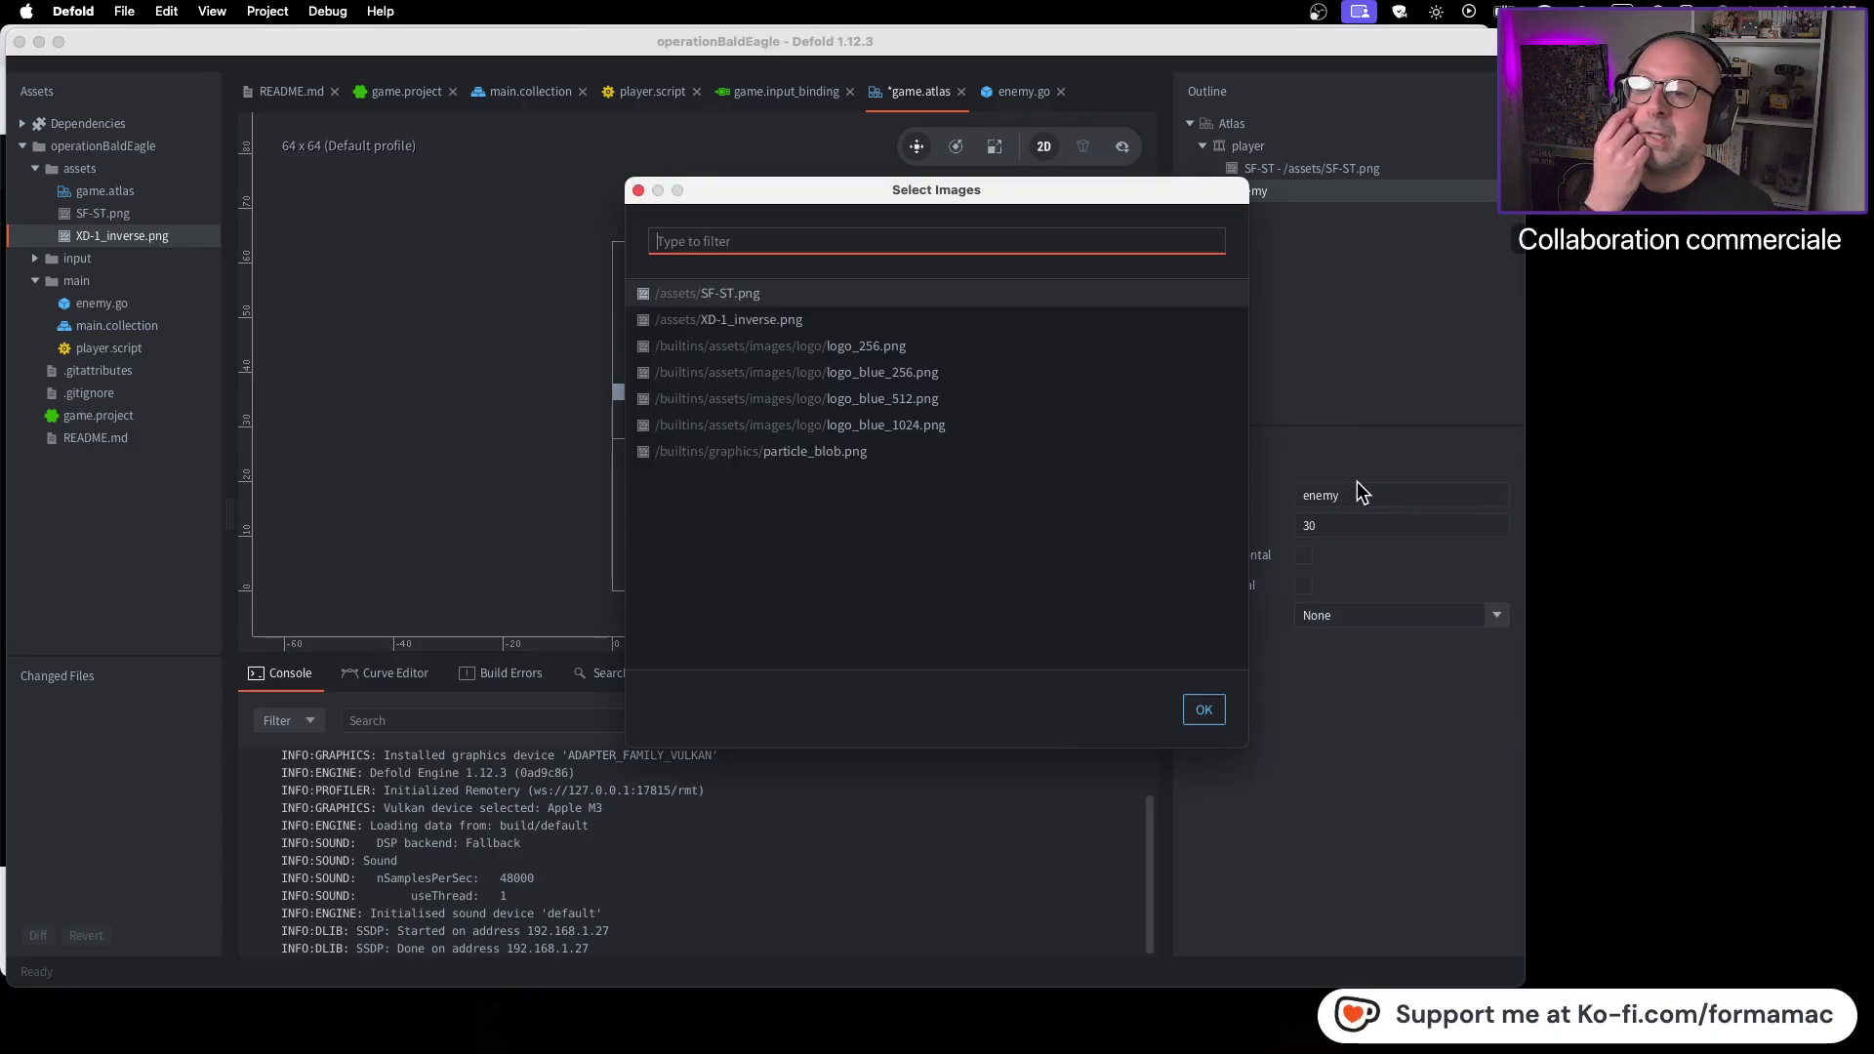
left_click(801, 326)
left_click(1215, 710)
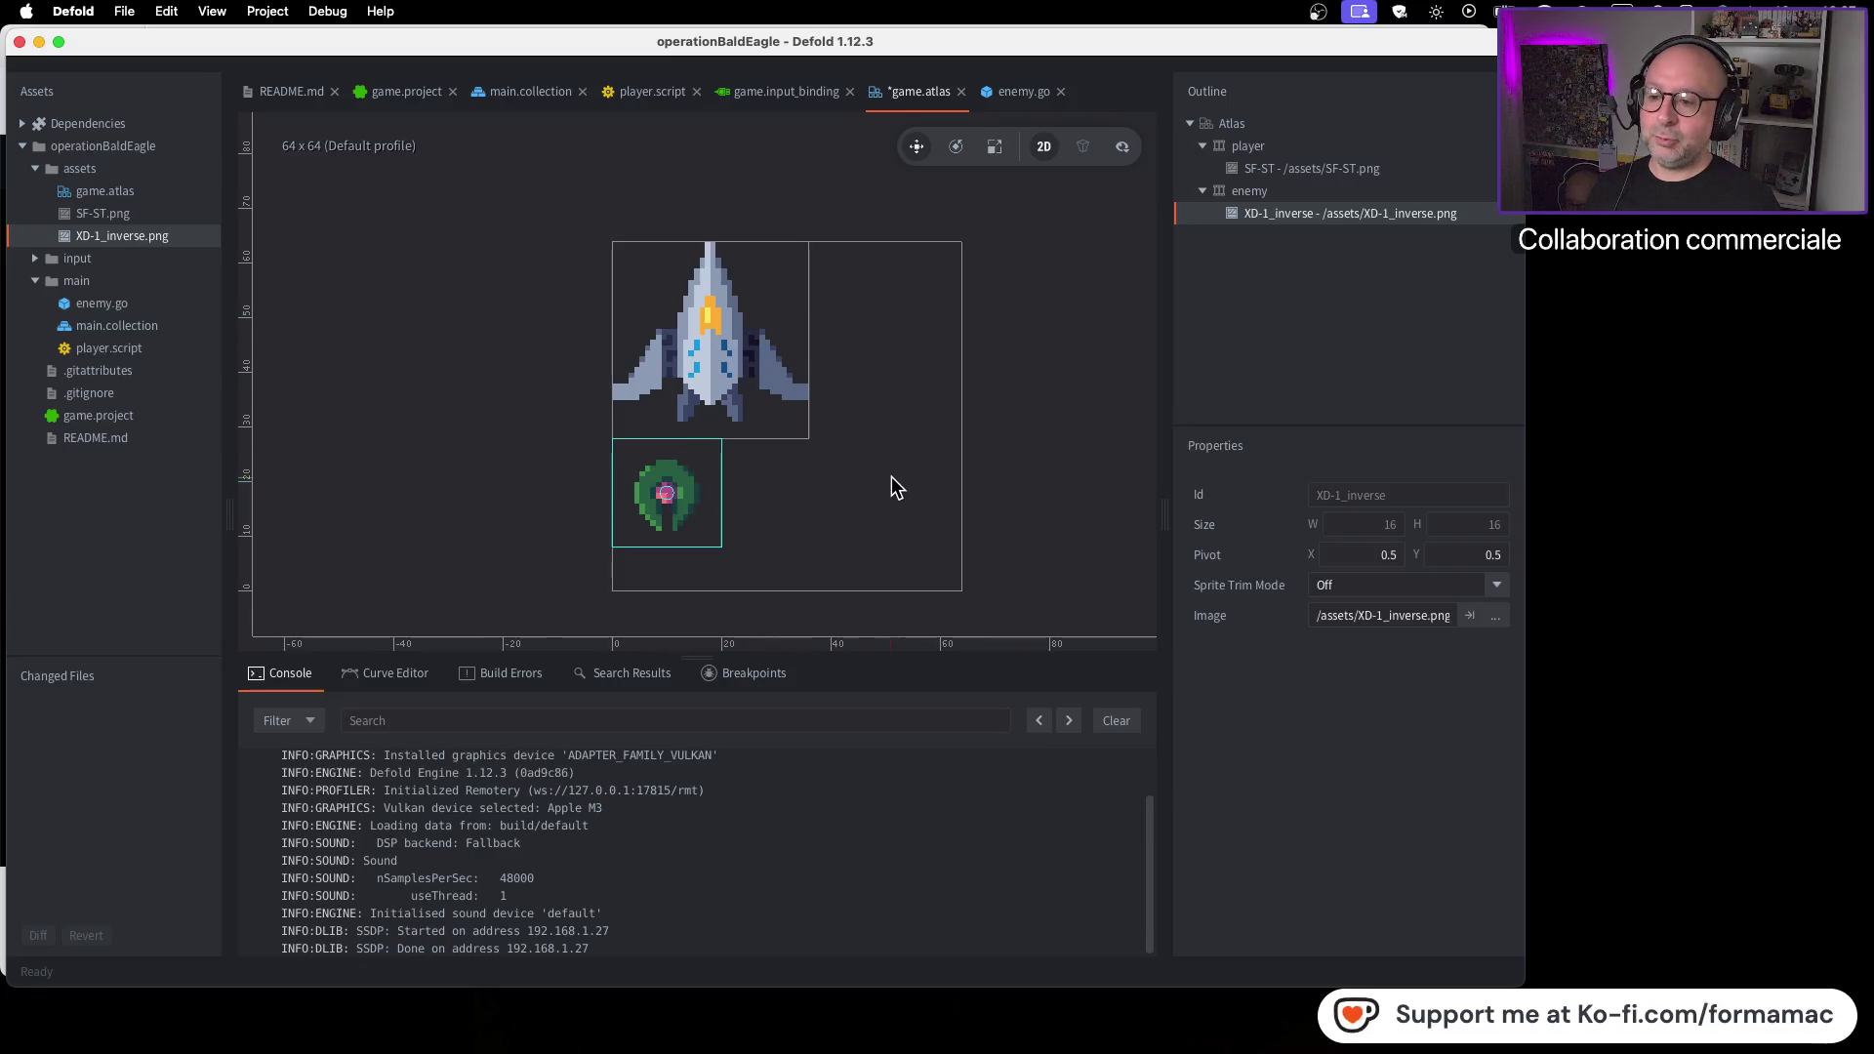
key("super+Tab")
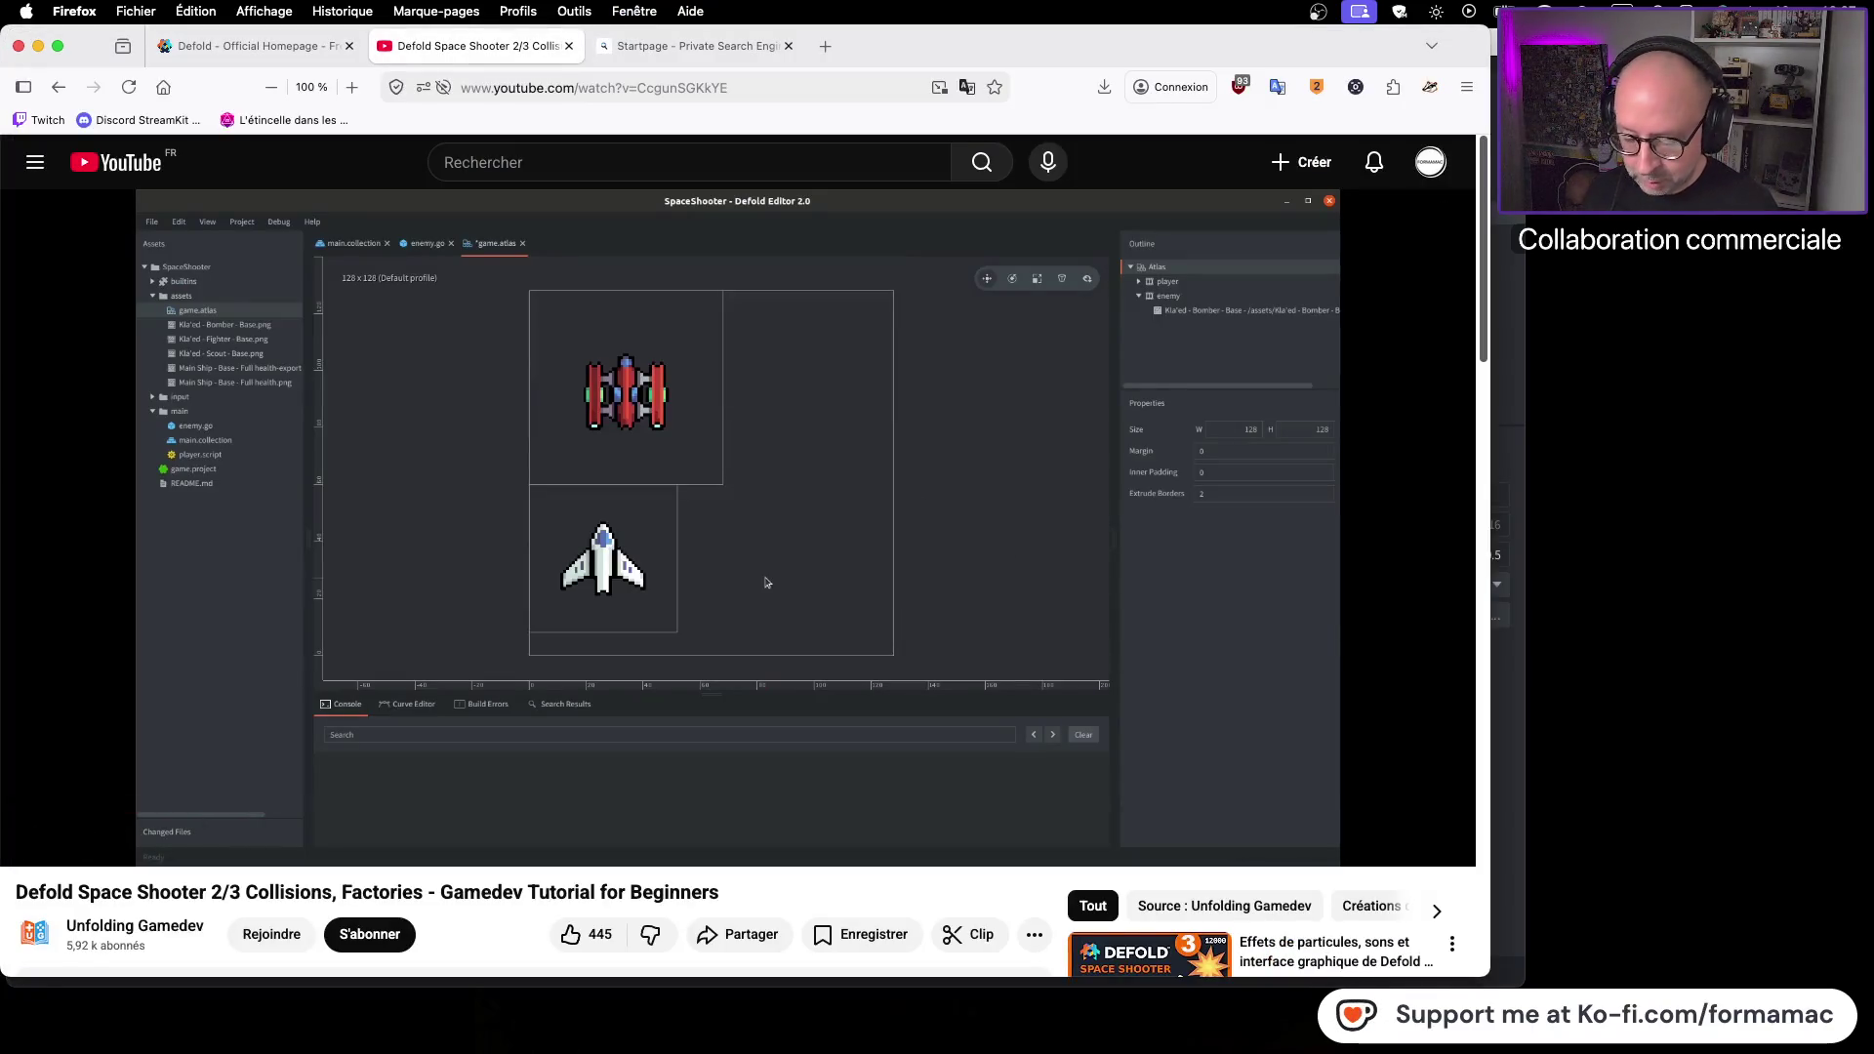
Inspect the file info of XD-1_inverse.png and SF-ST.png in Finder
key("super+Tab")
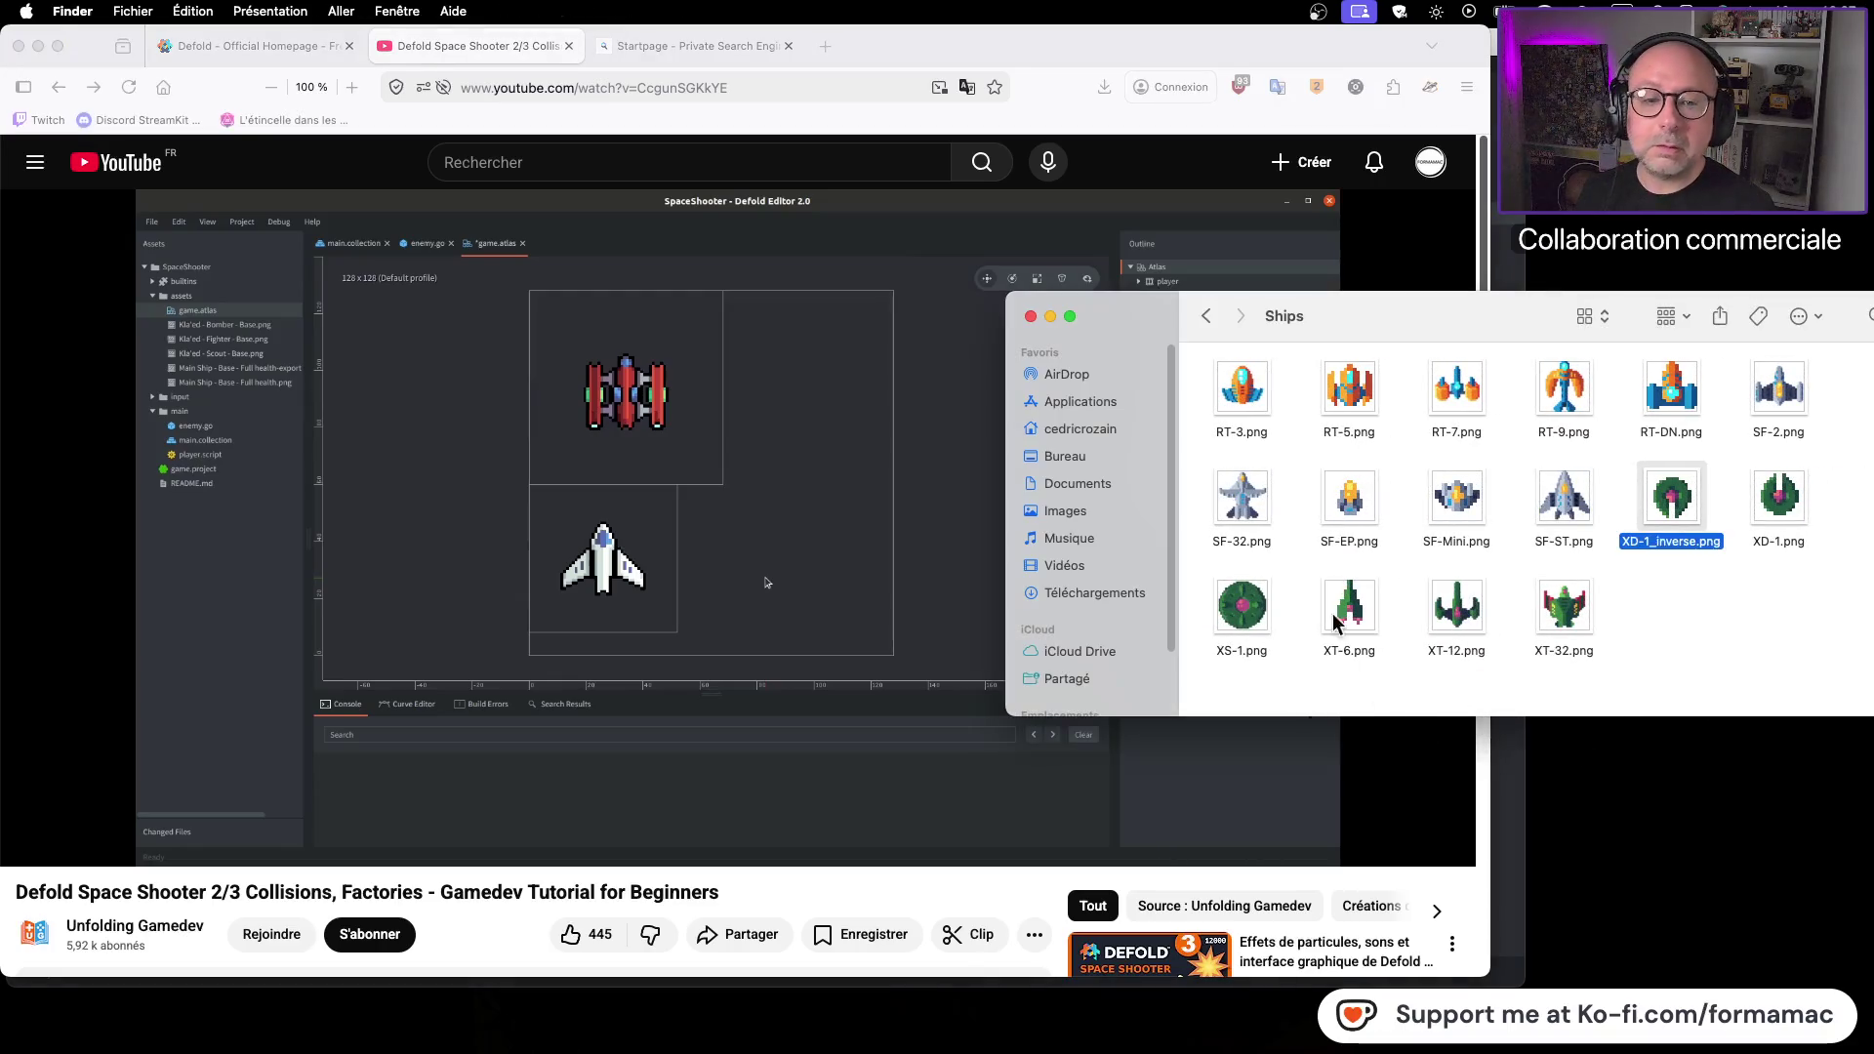
key("super+i")
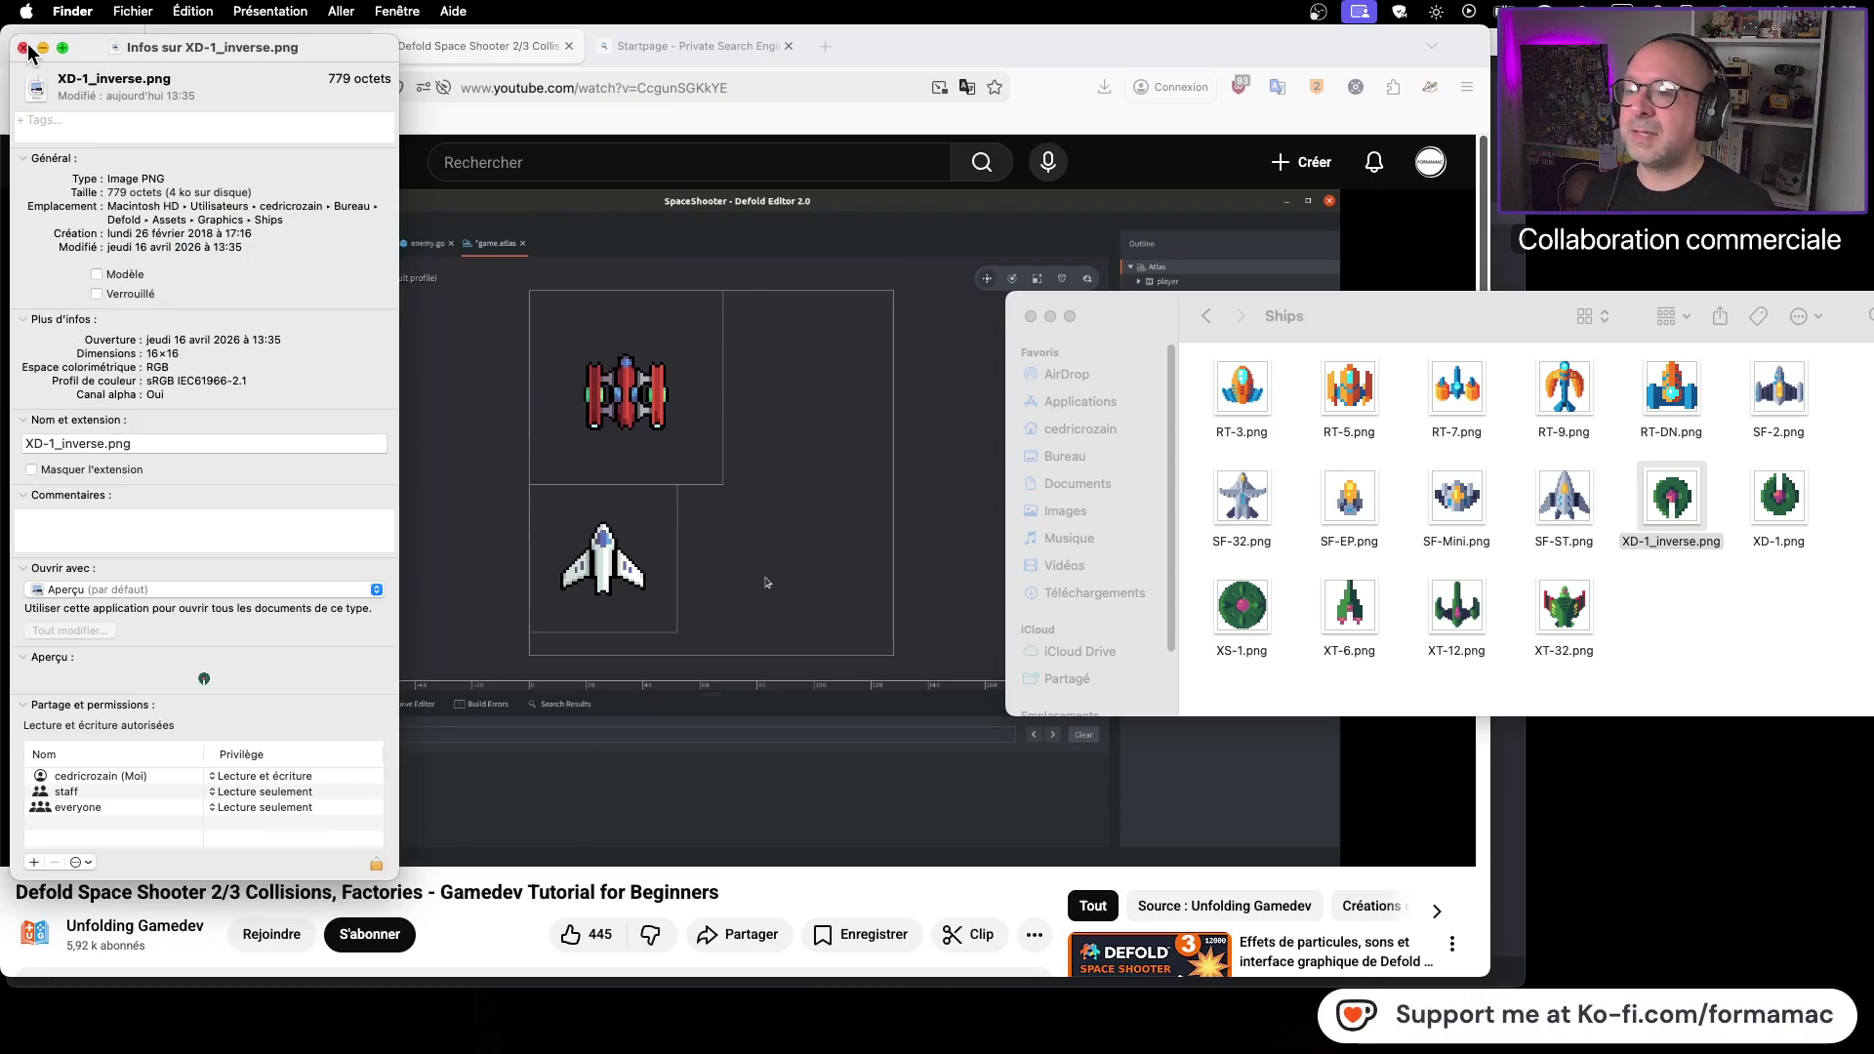
left_click(24, 47)
left_click(1758, 640)
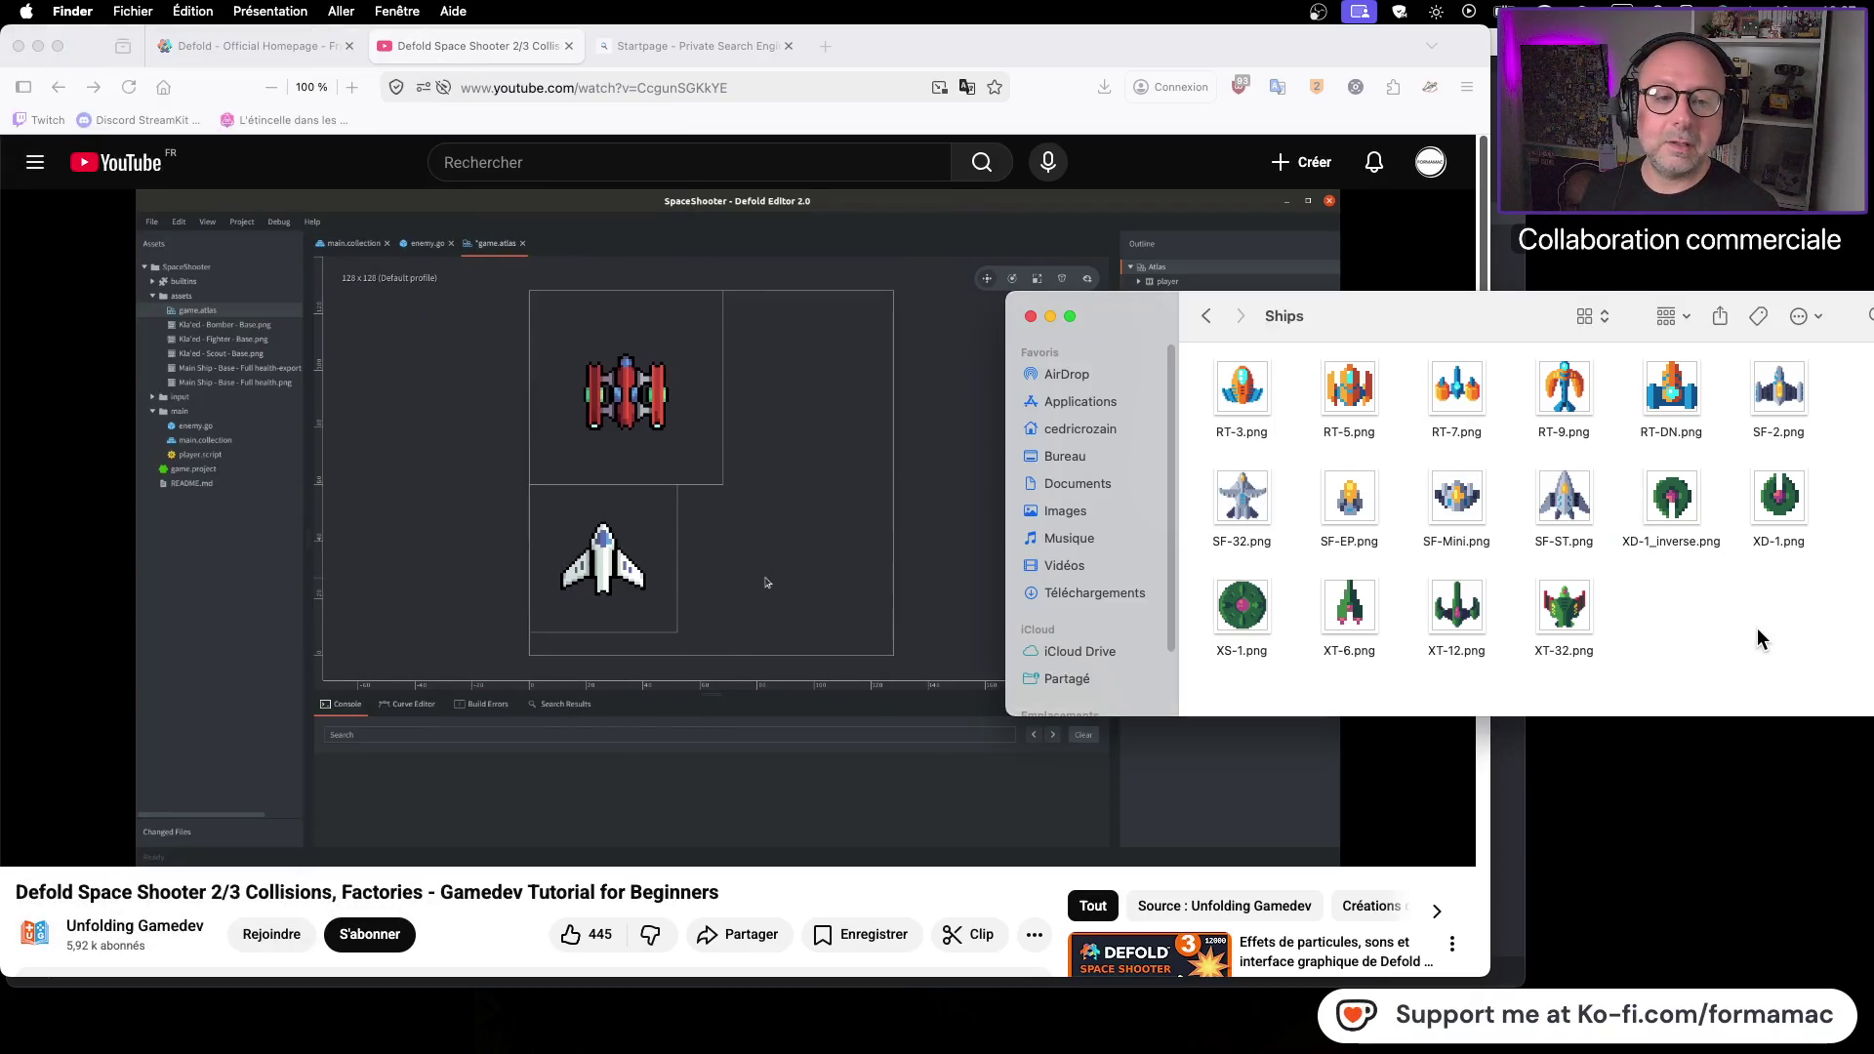
left_click(1563, 500)
key("super+i")
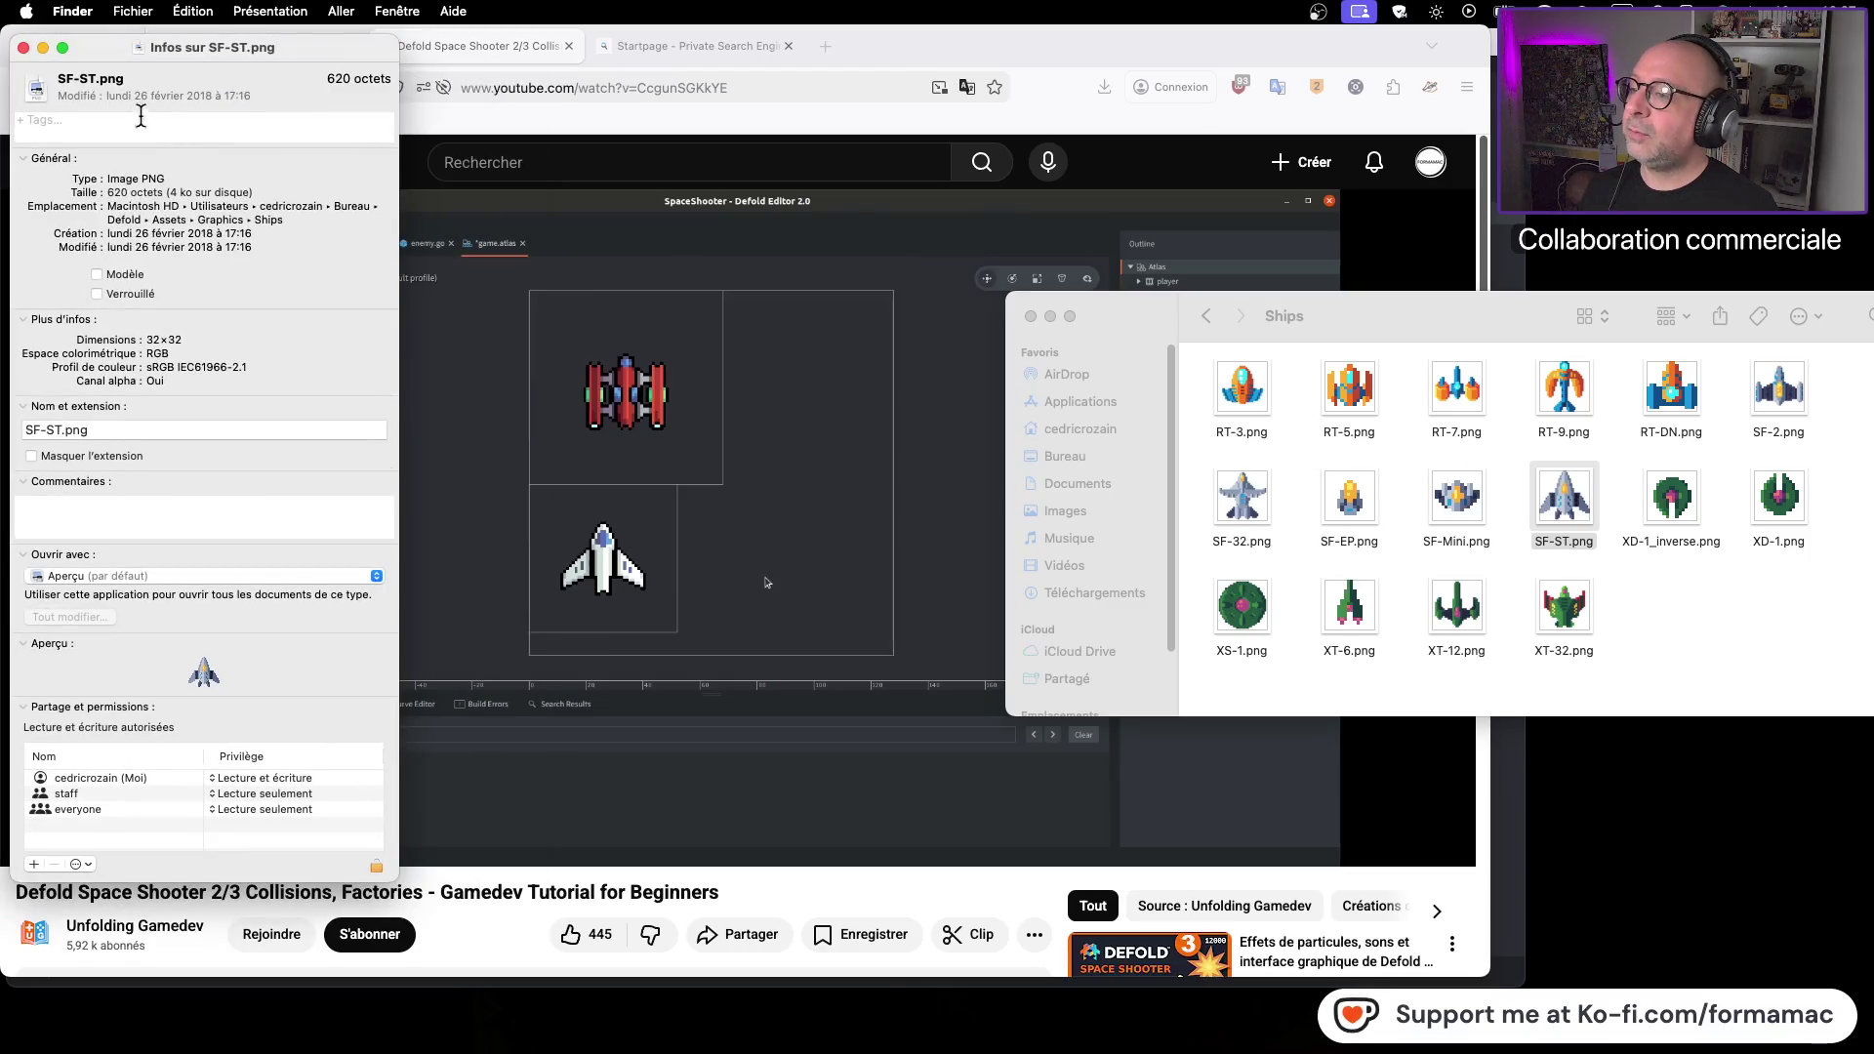
left_click(23, 47)
left_click(1745, 596)
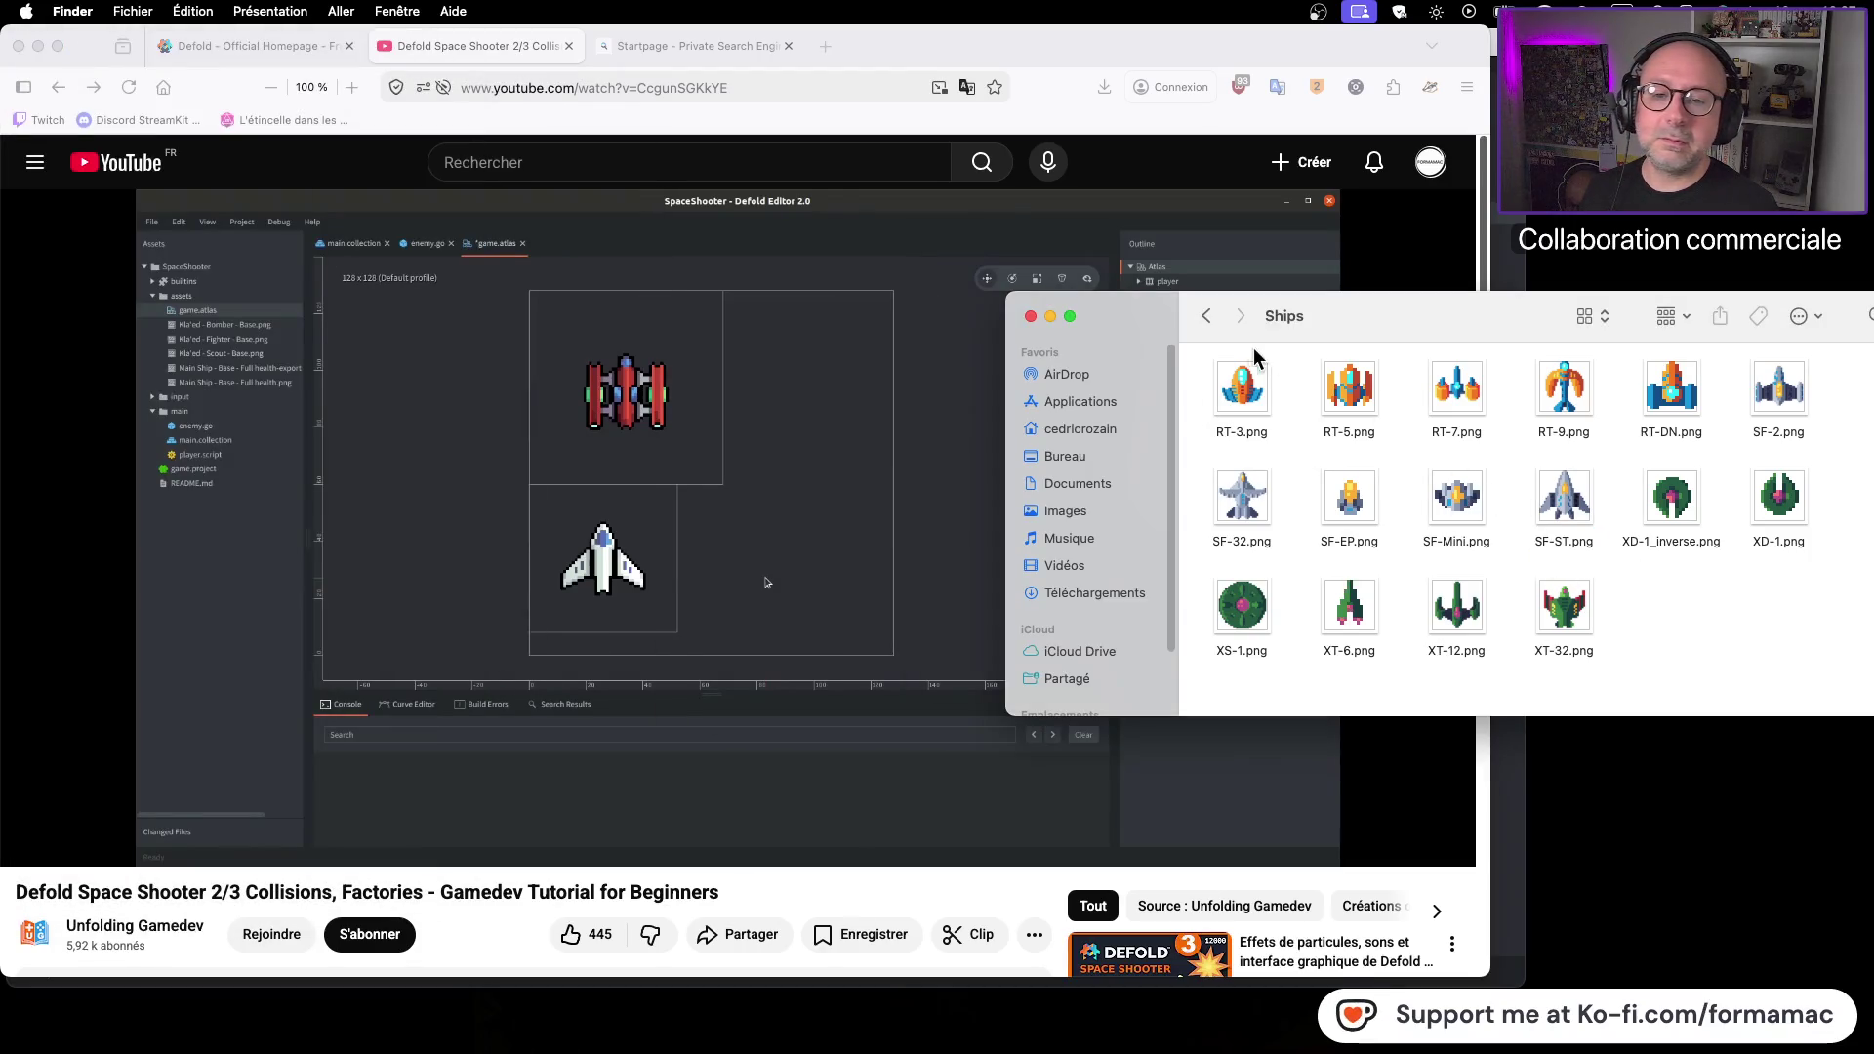
Open Alt Ships > Sprites, name the new file RT-DN_Alt_inverse.png, and arrange by name
left_click(1206, 315)
double_click(1245, 392)
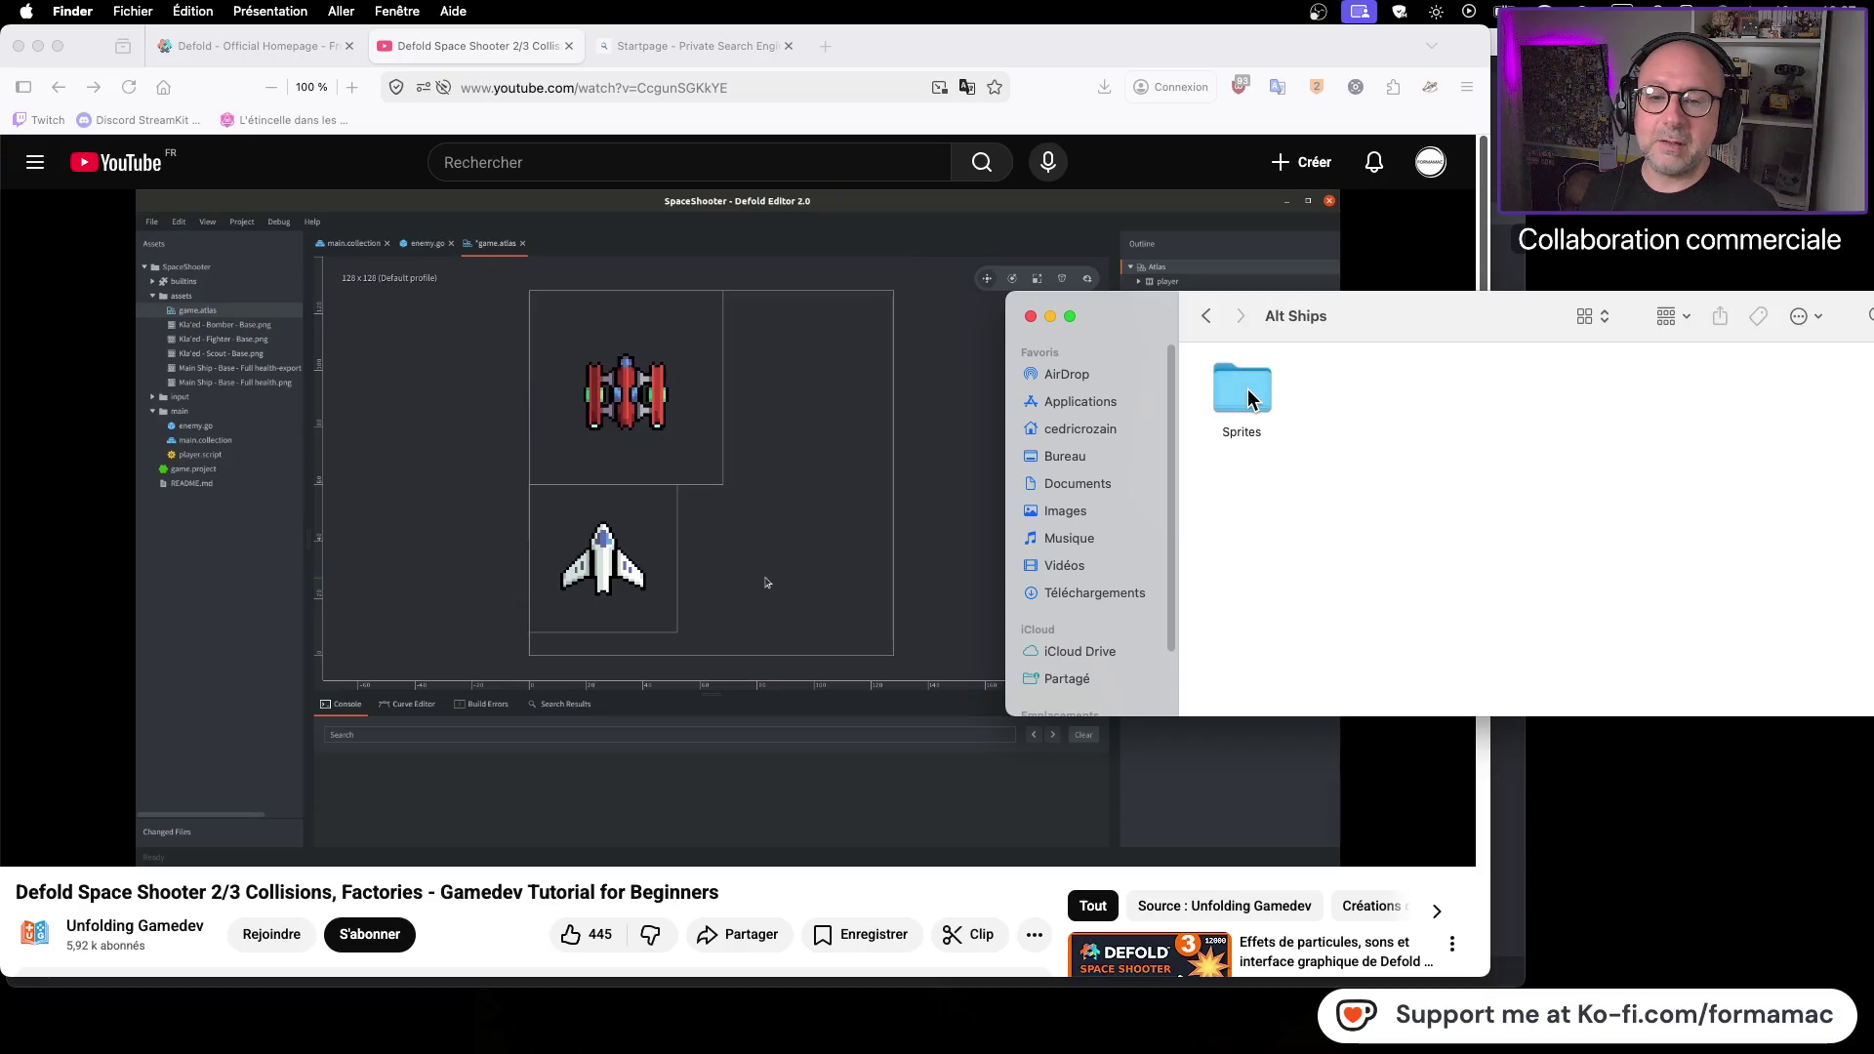
double_click(1248, 396)
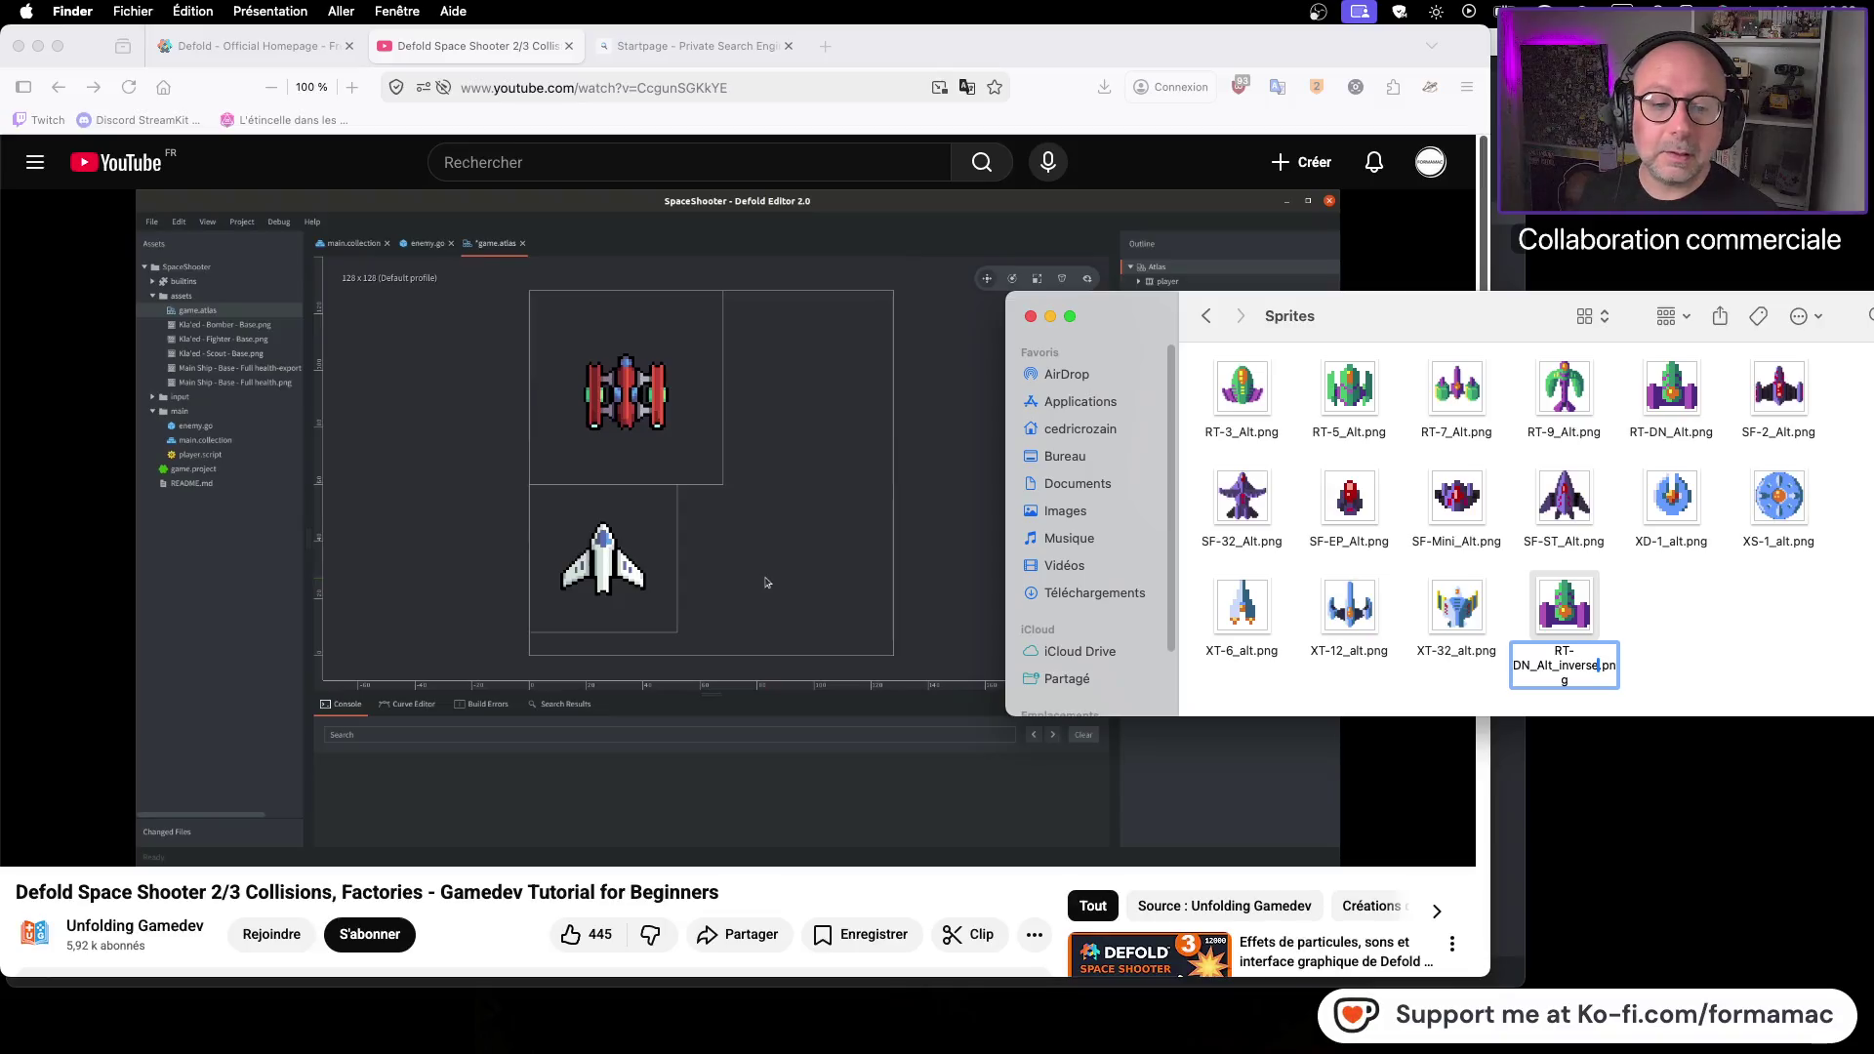
left_click(1681, 636)
left_click(271, 11)
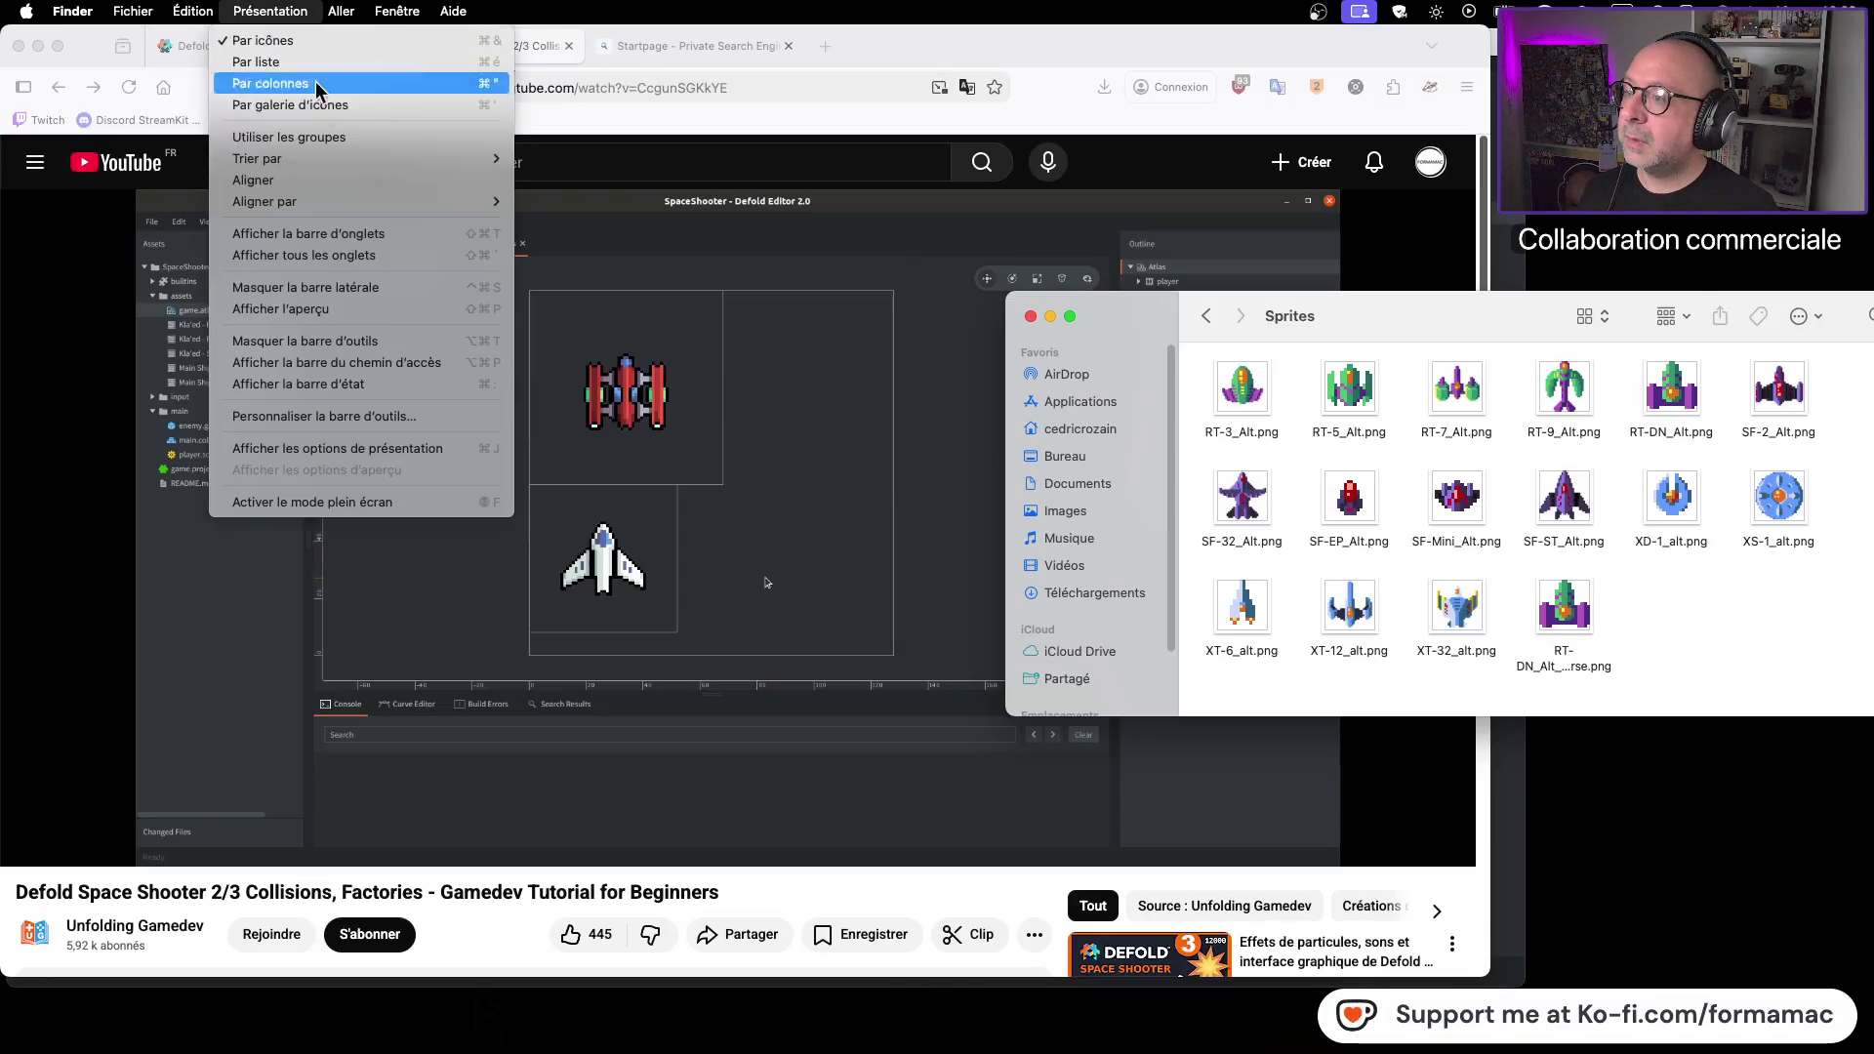
mouse_move(351, 202)
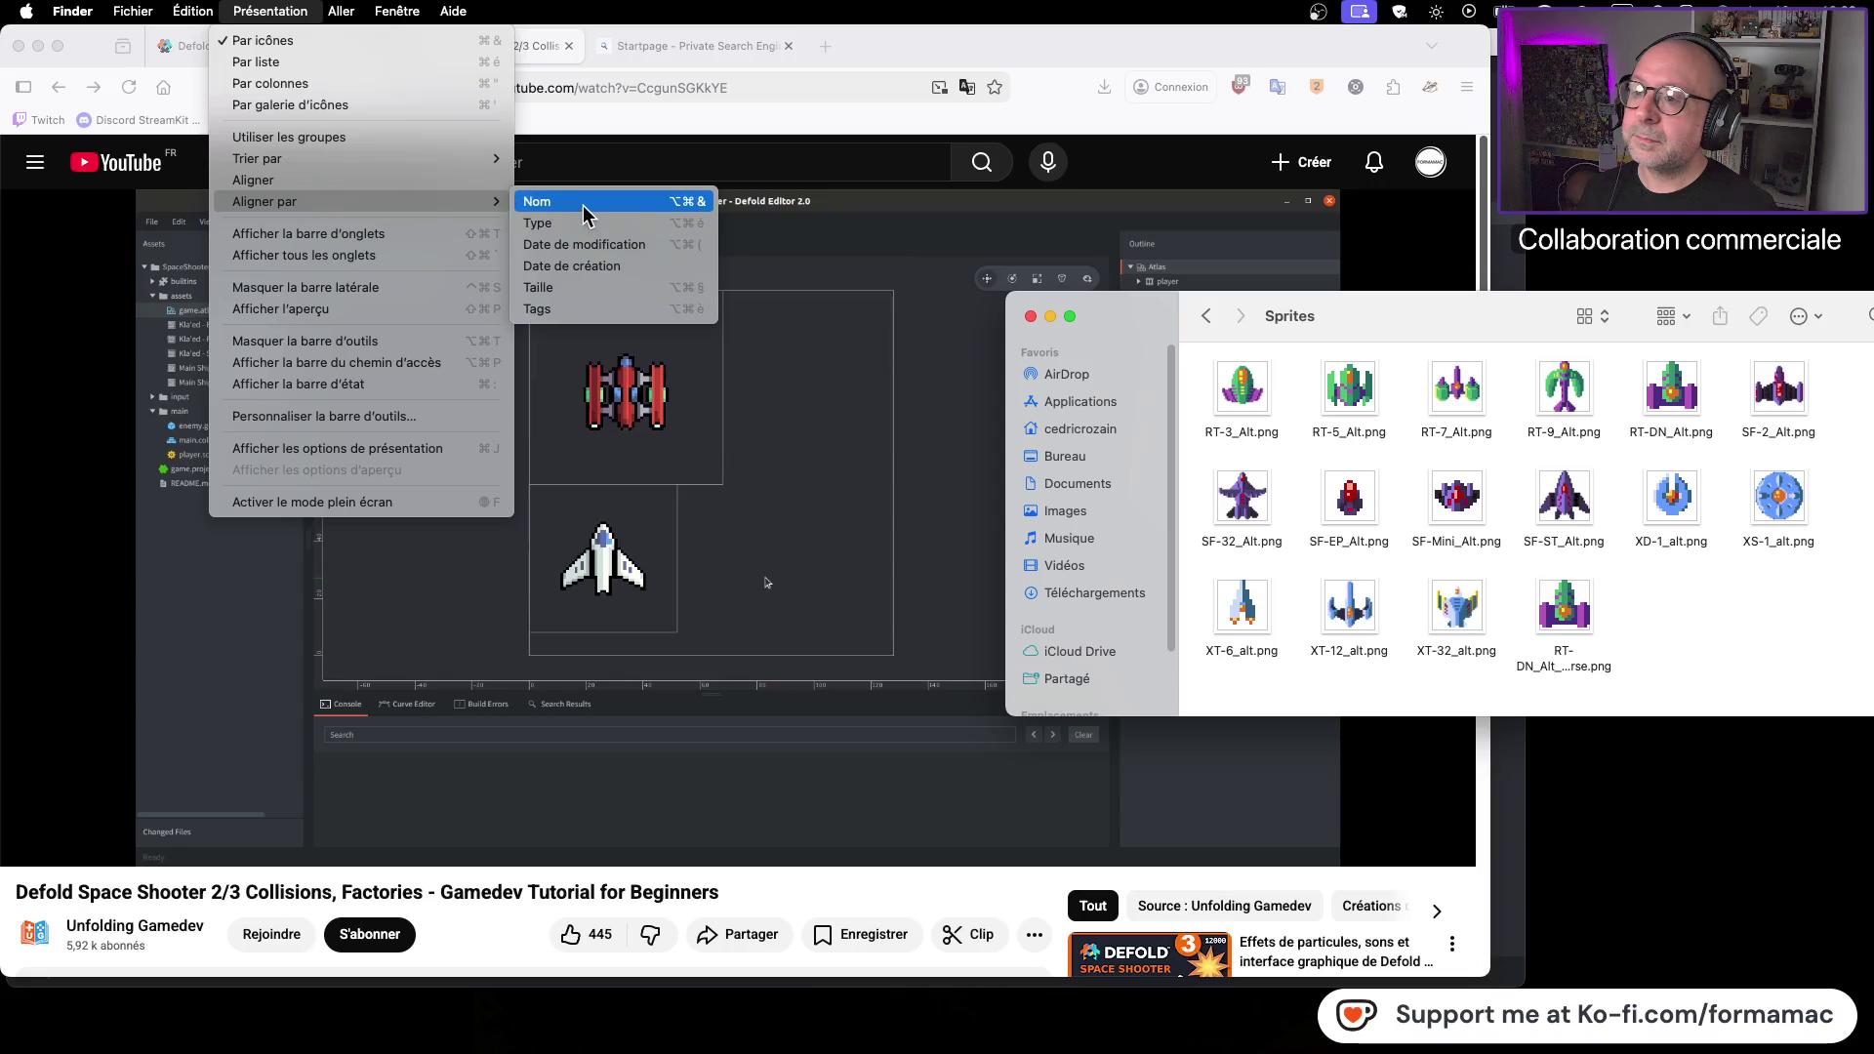
left_click(538, 201)
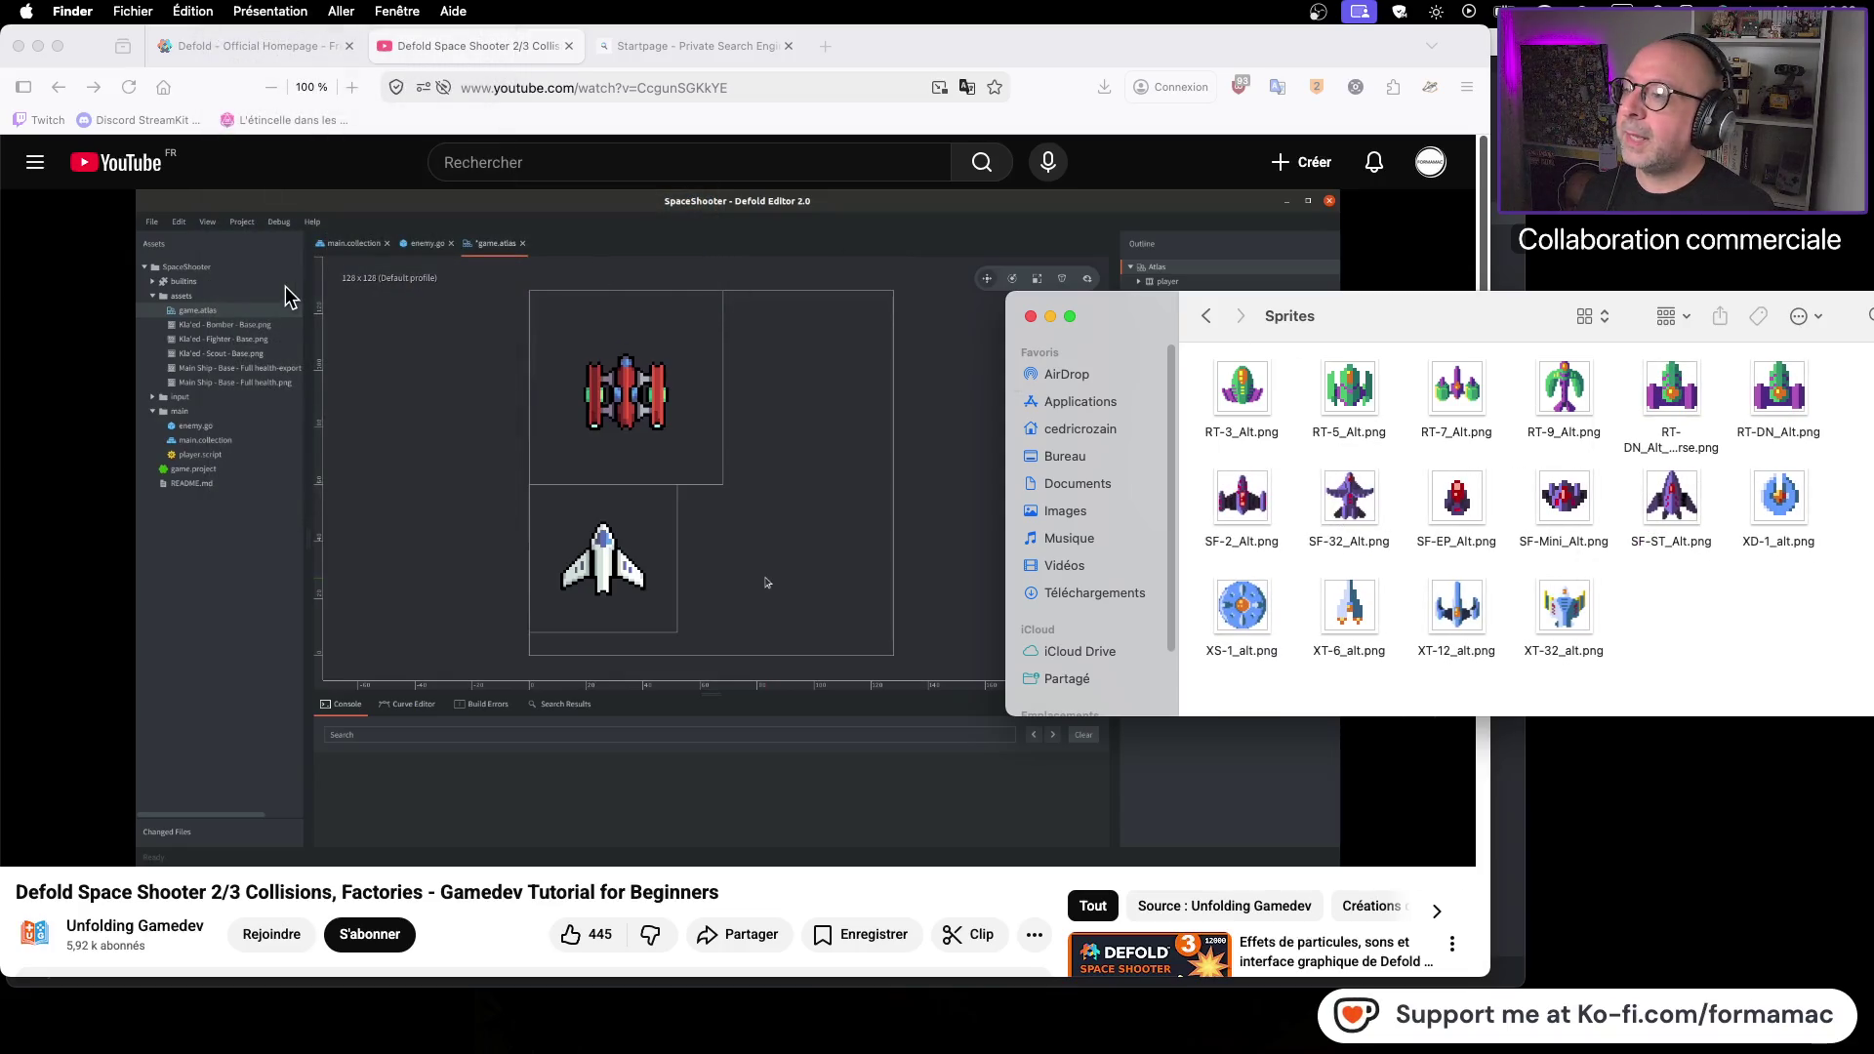
key("super+Tab")
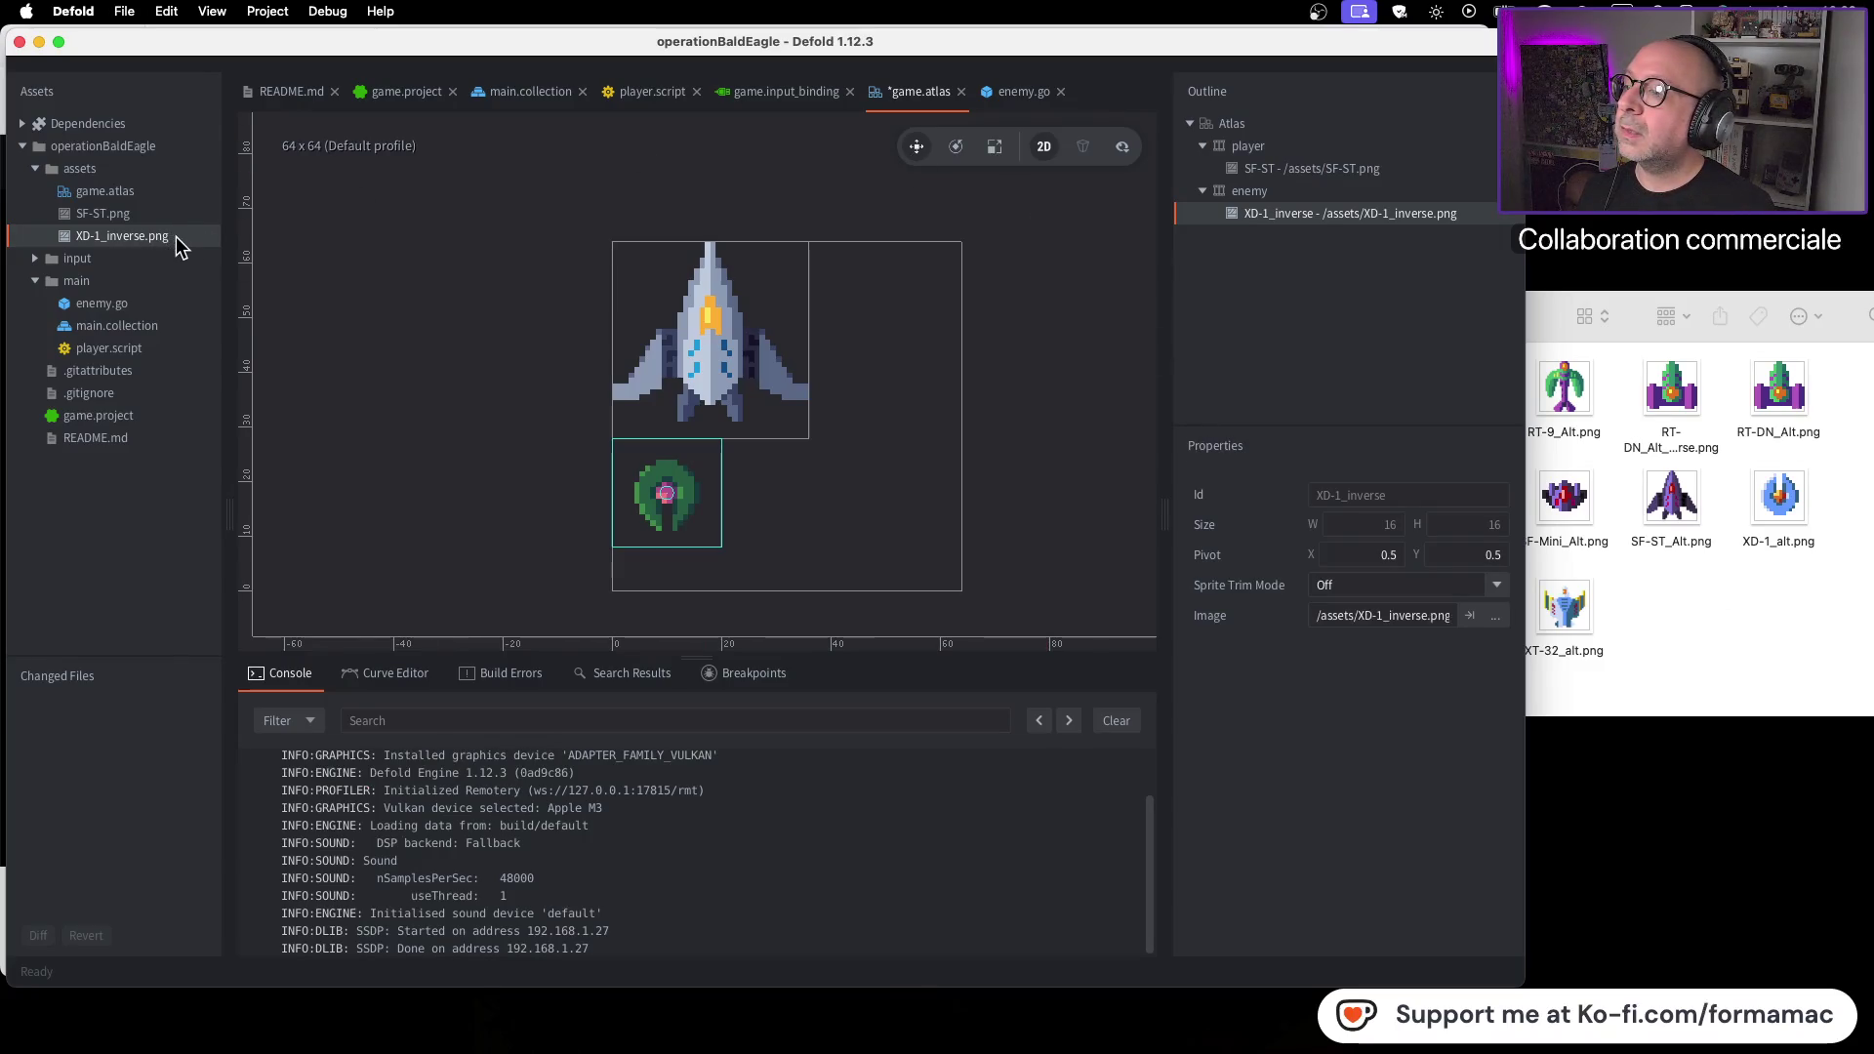
Preview XD-1_inverse.png and browse the asset files without changing anything
double_click(62, 236)
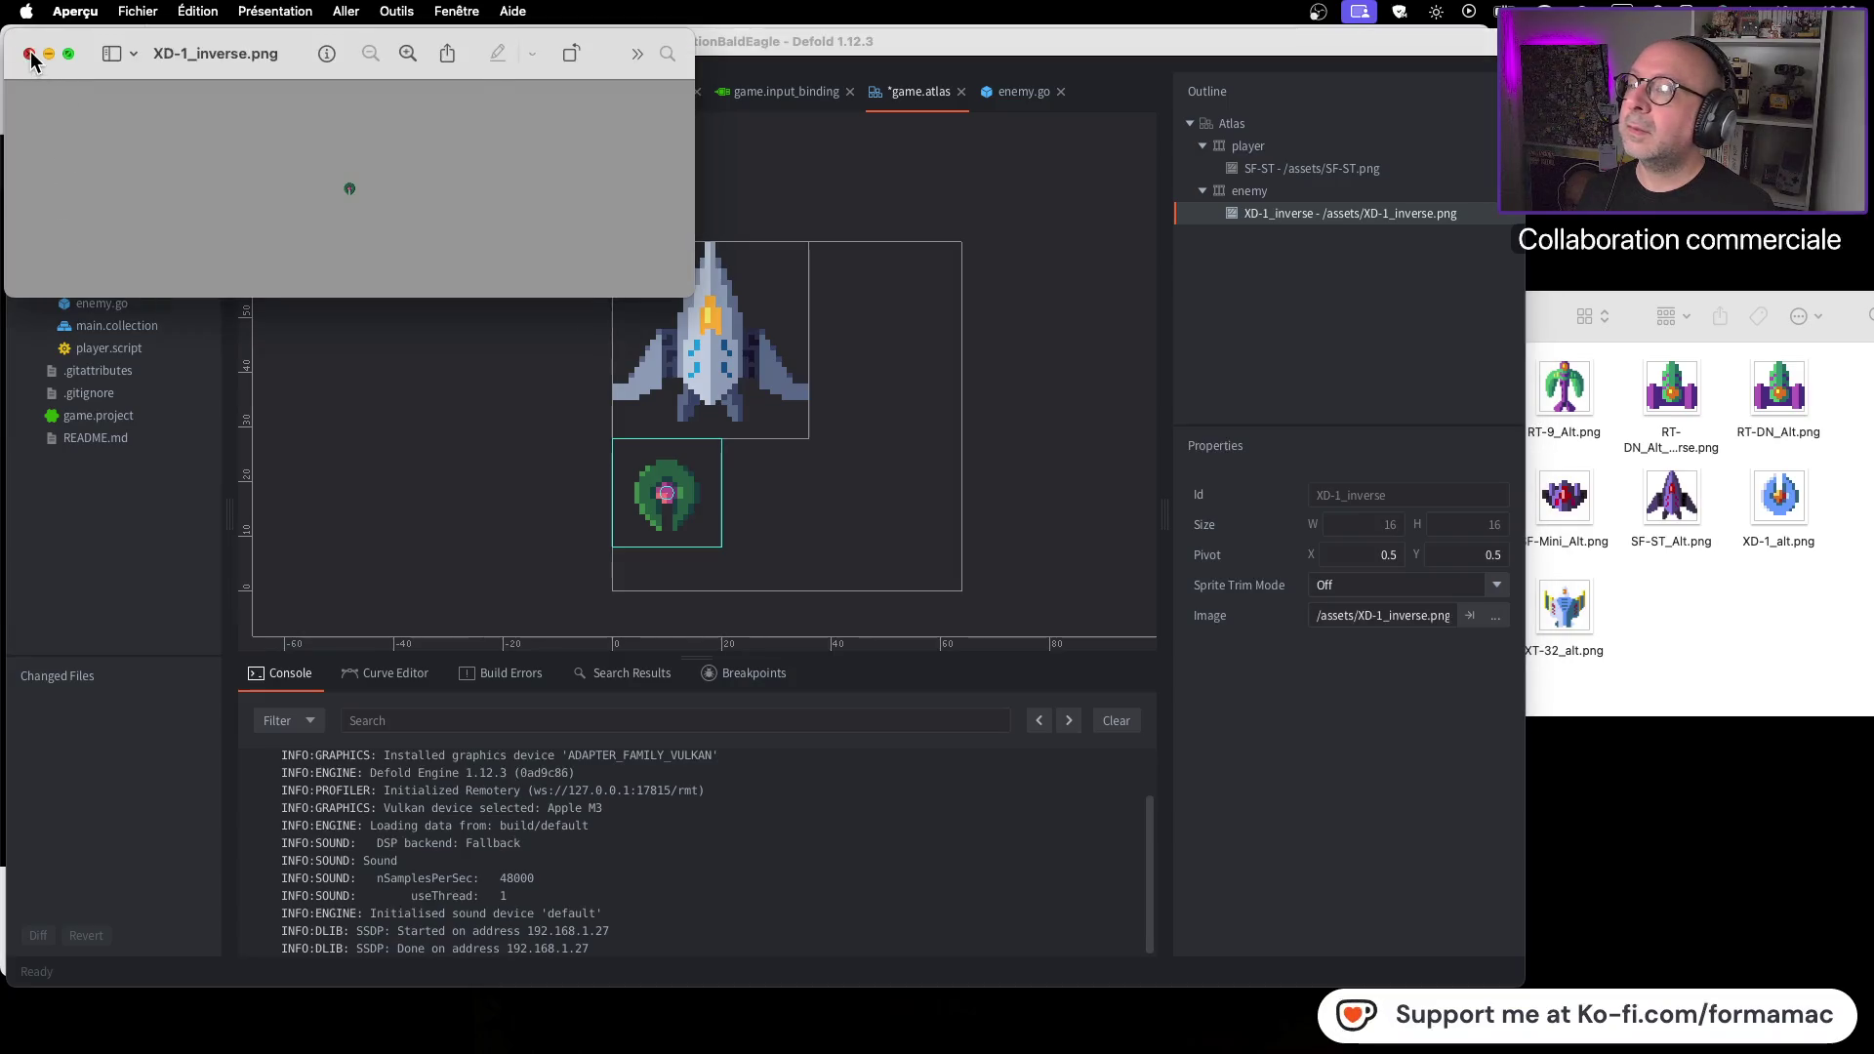
left_click(30, 54)
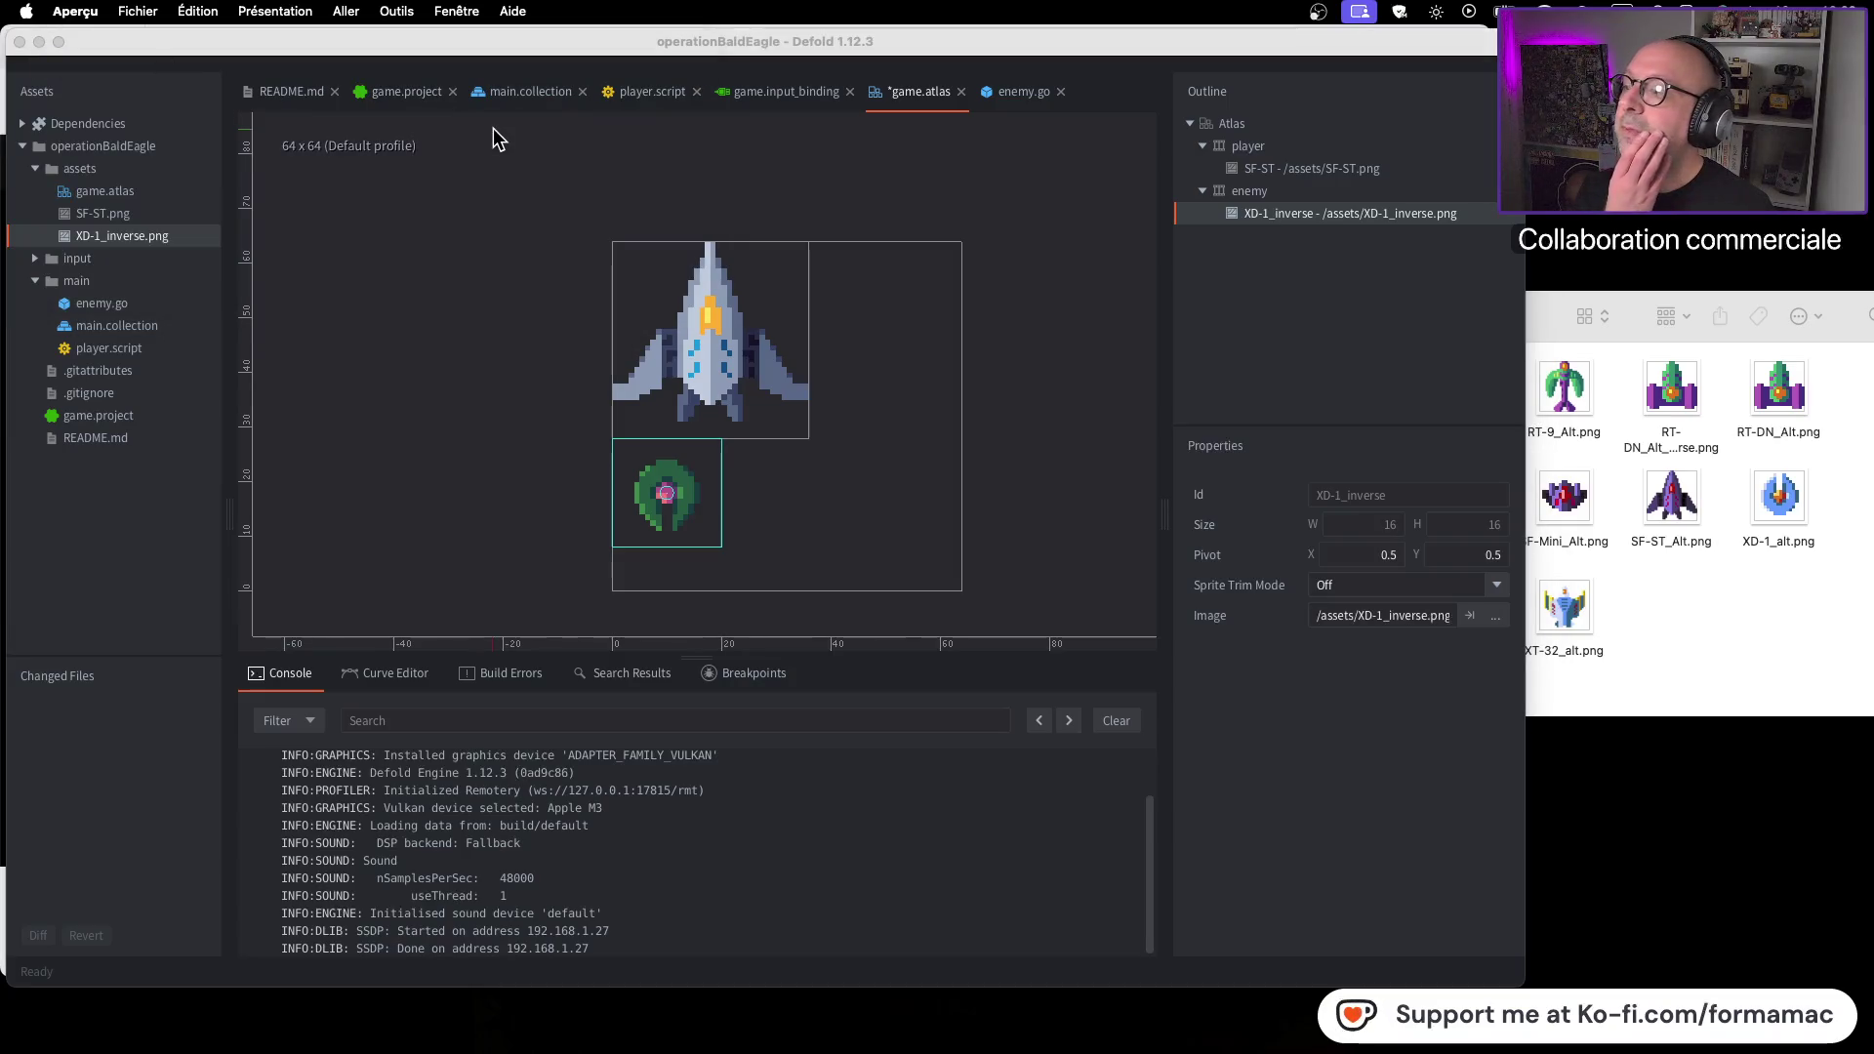
right_click(77, 167)
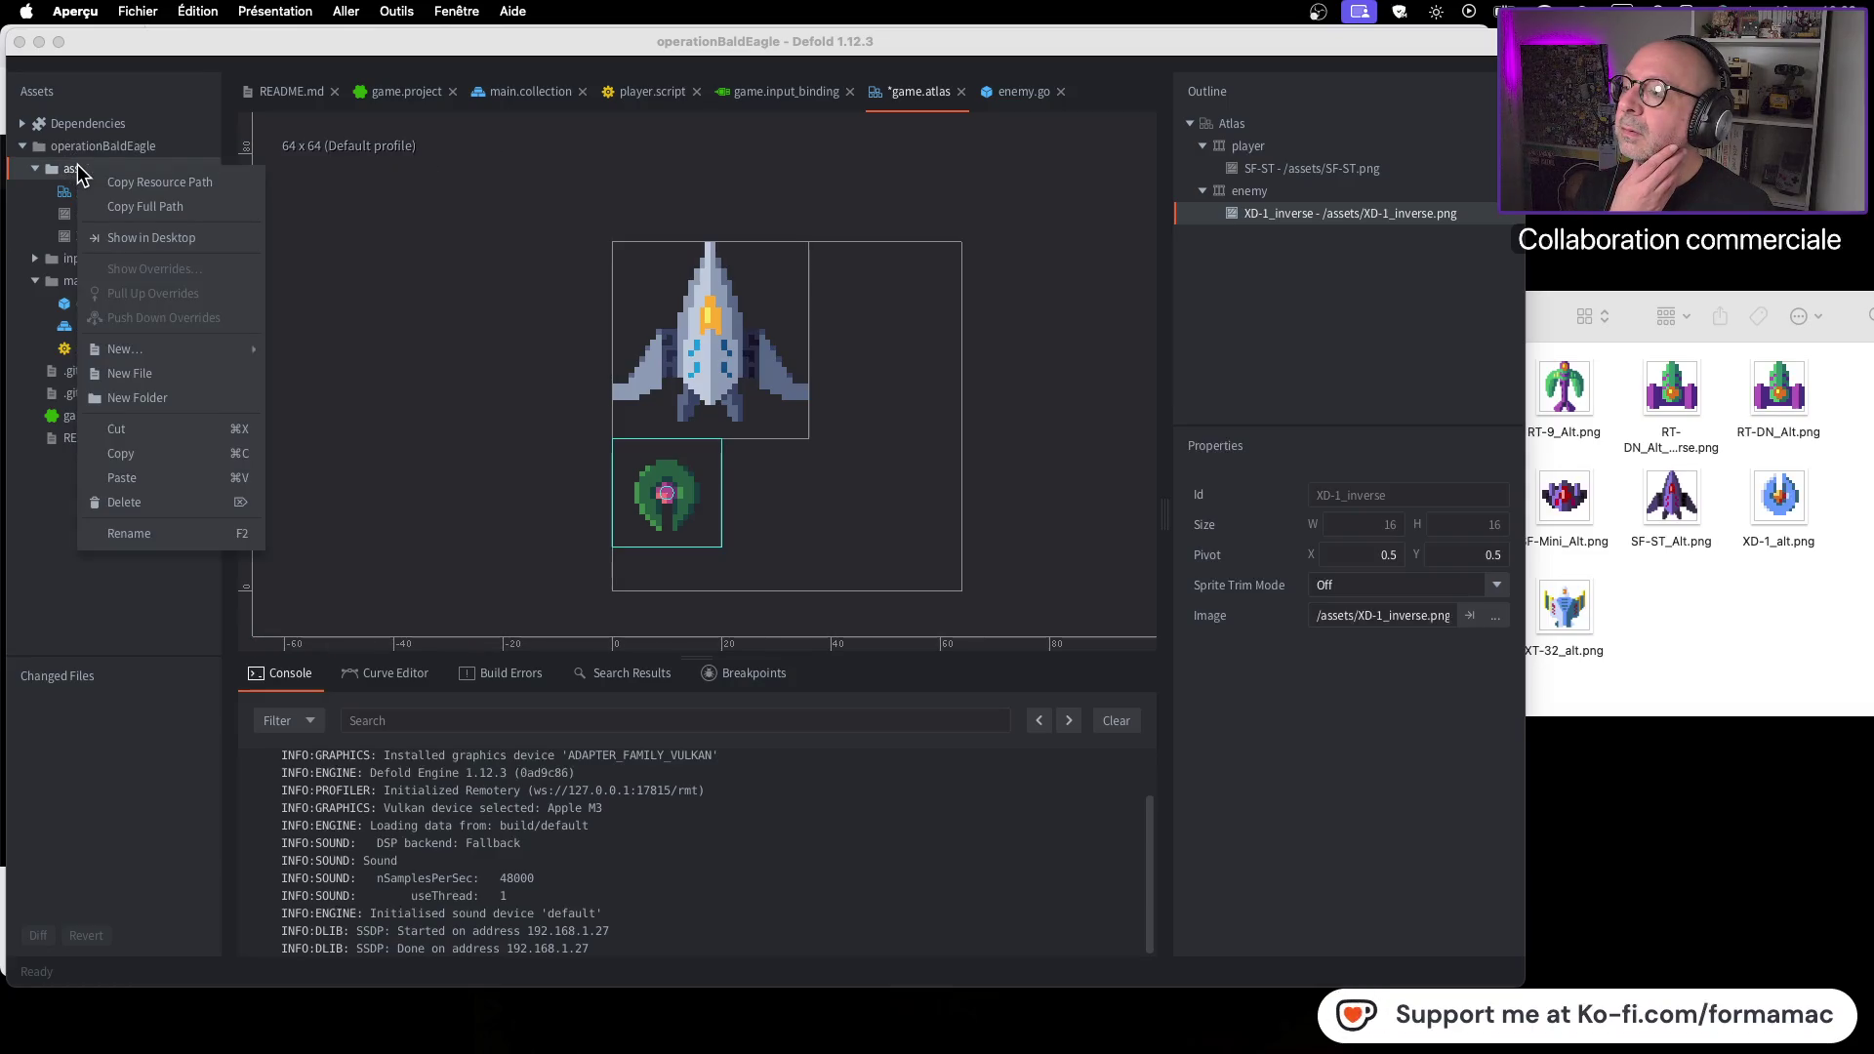
mouse_move(205, 354)
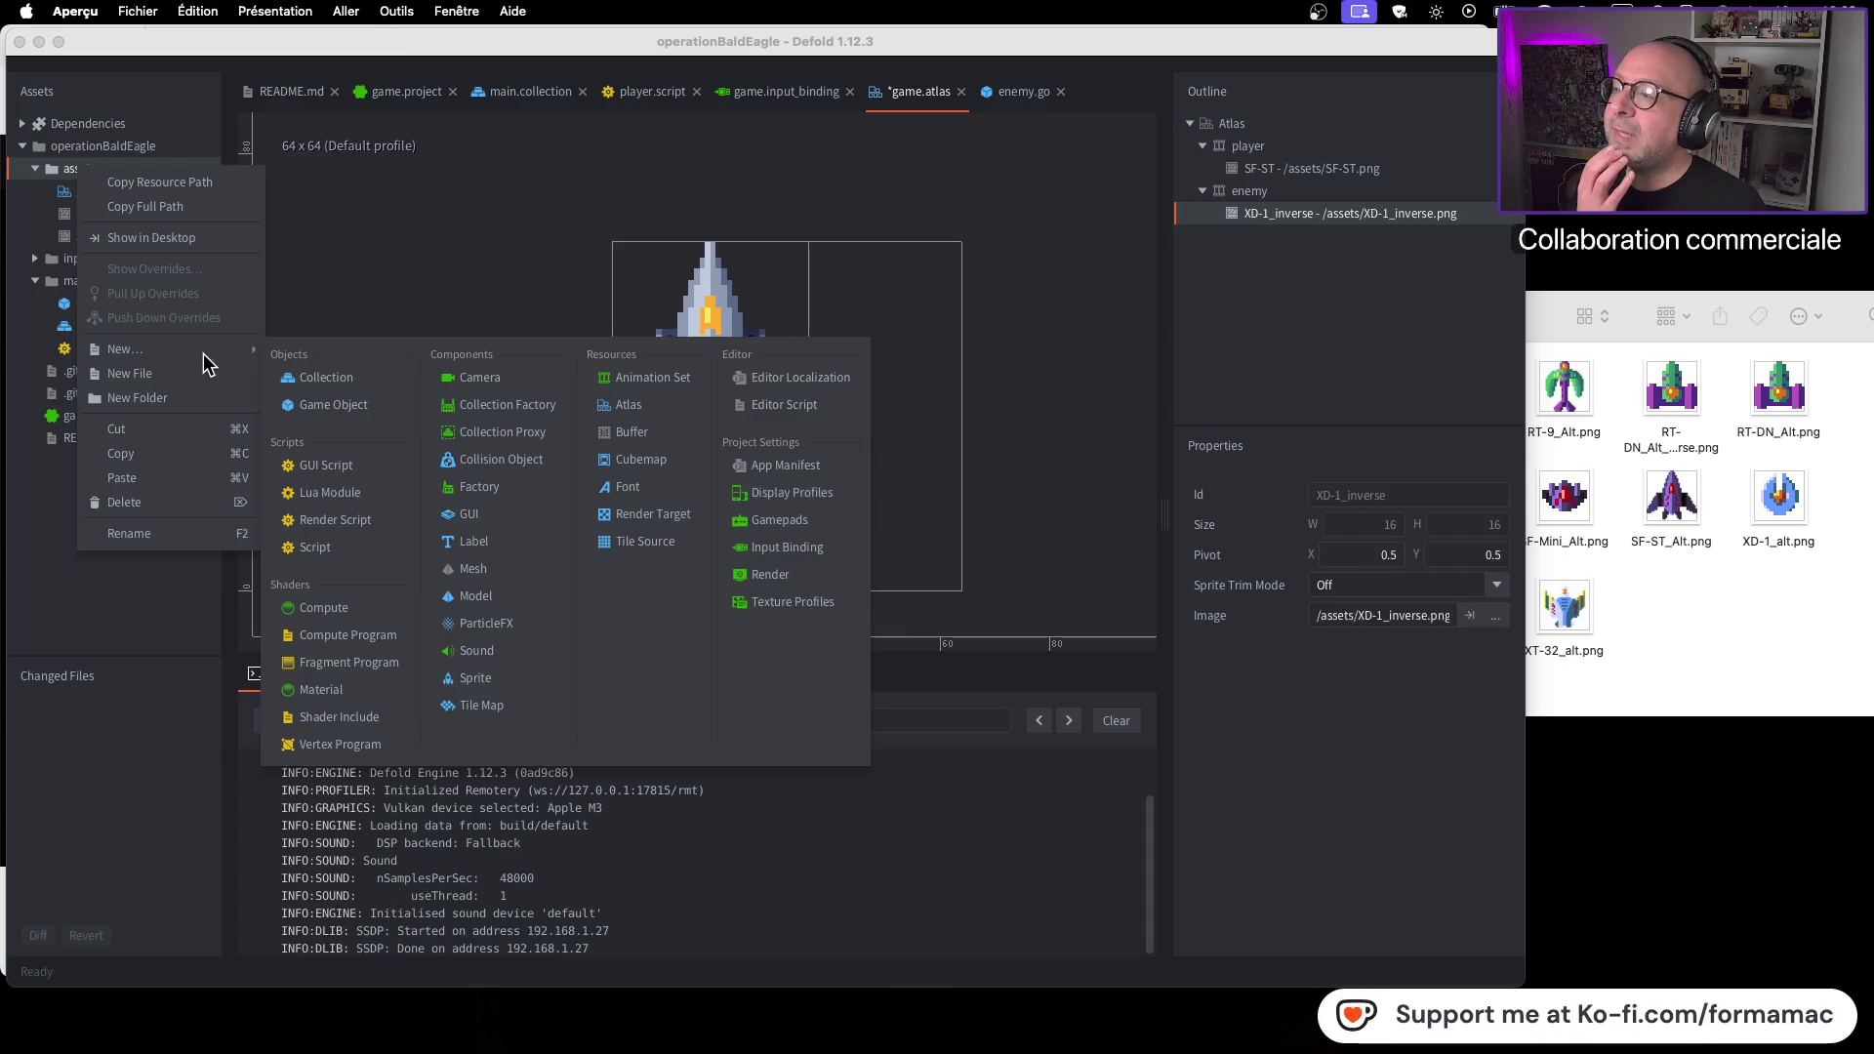
left_click(27, 230)
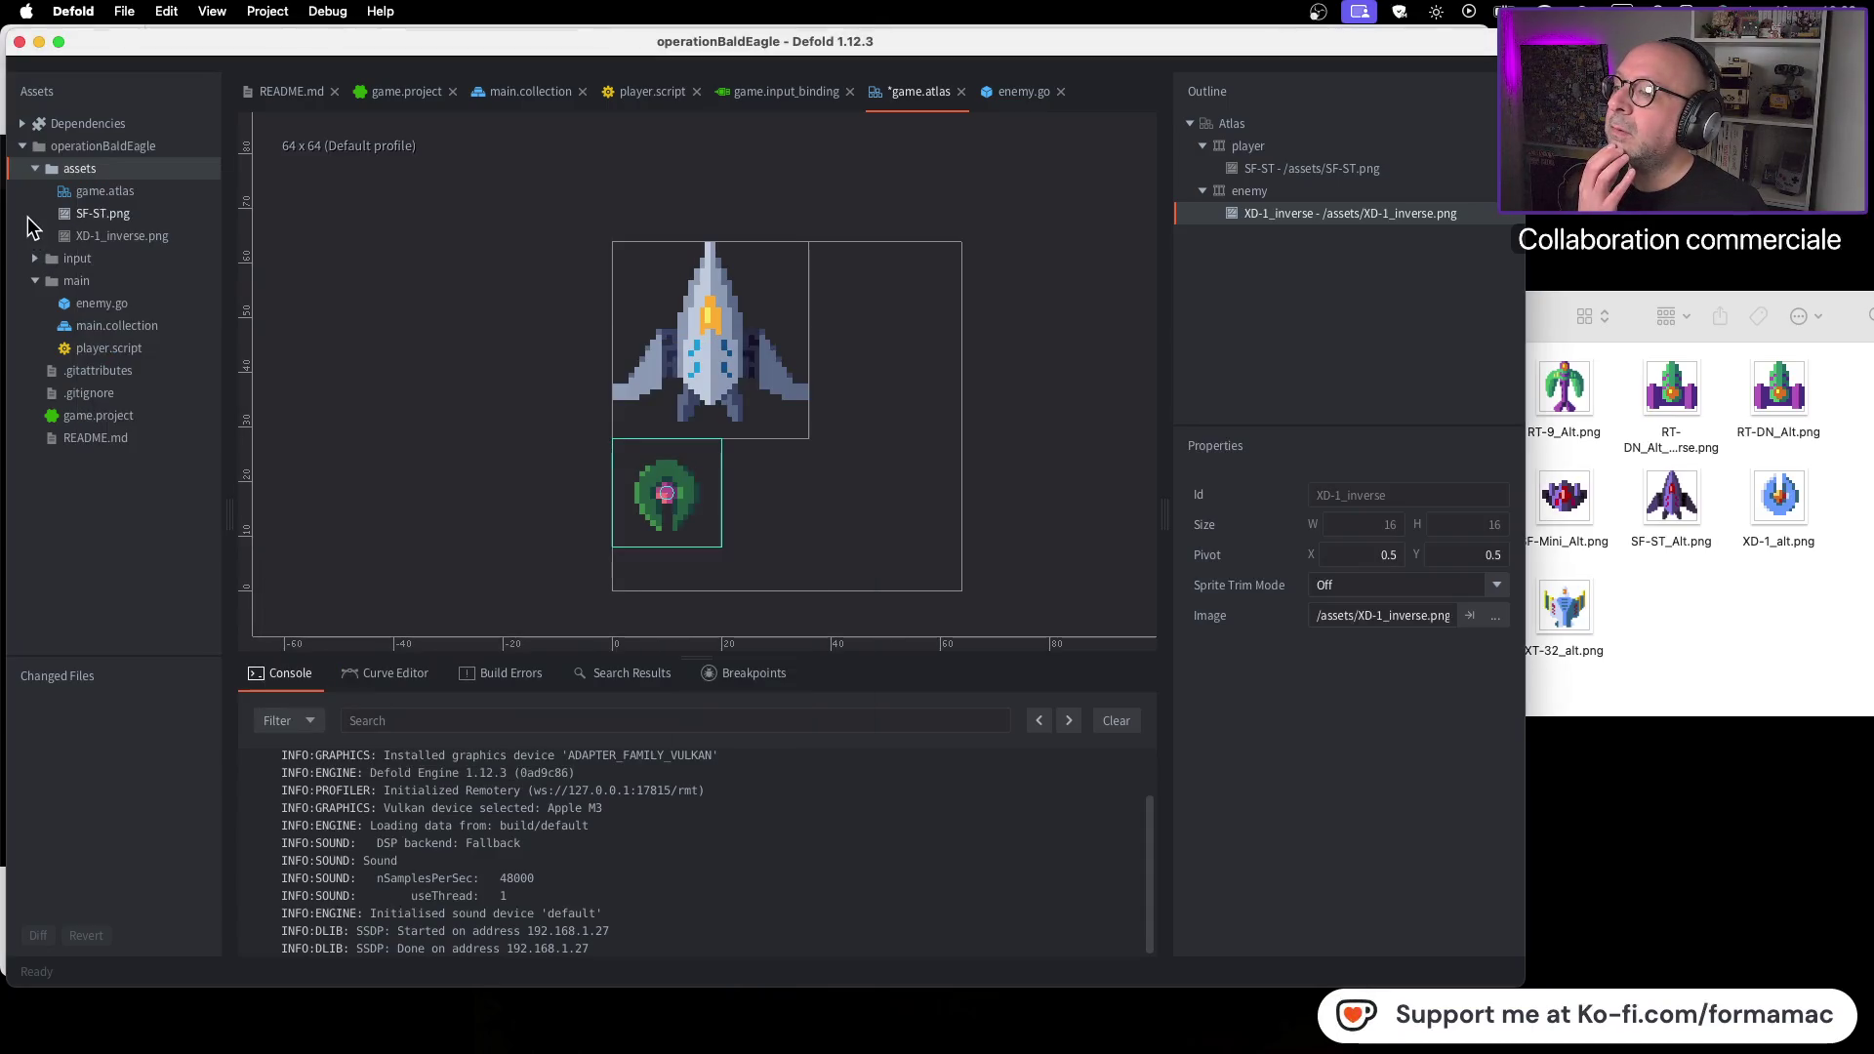
left_click(143, 193)
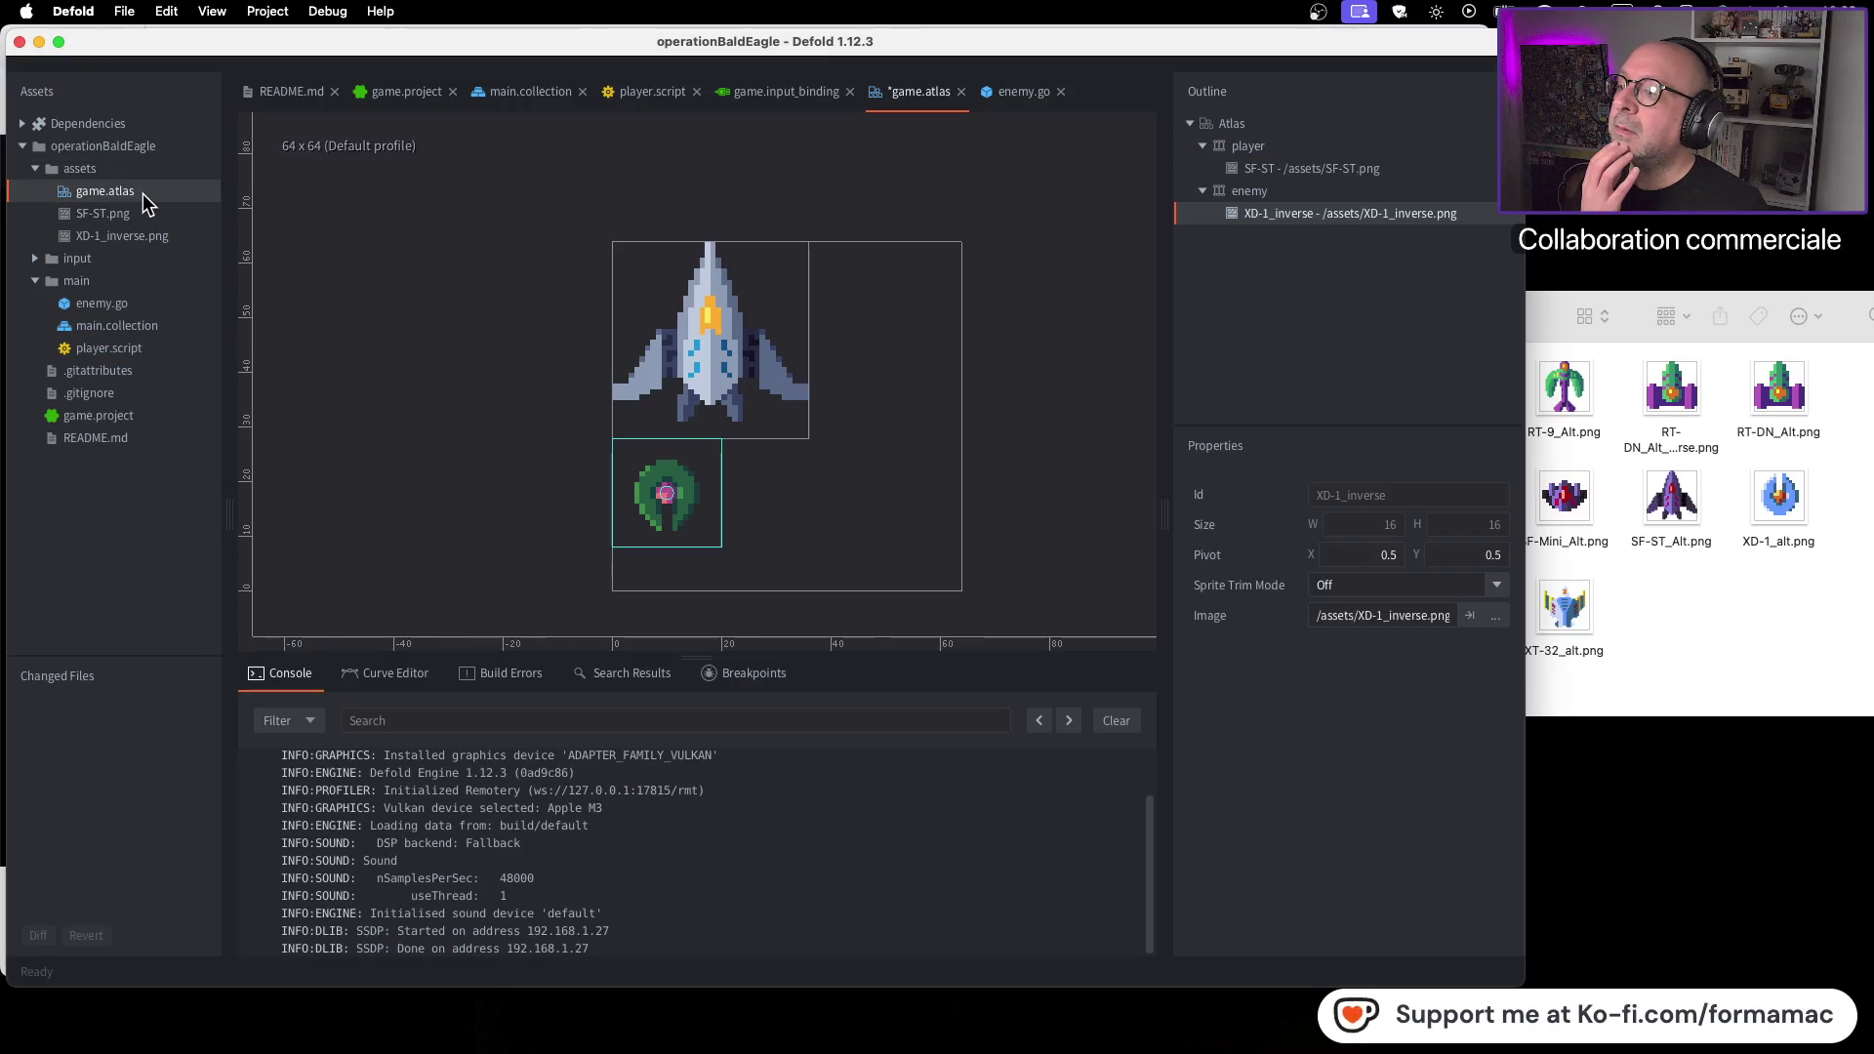
left_click(143, 212)
left_click(149, 238)
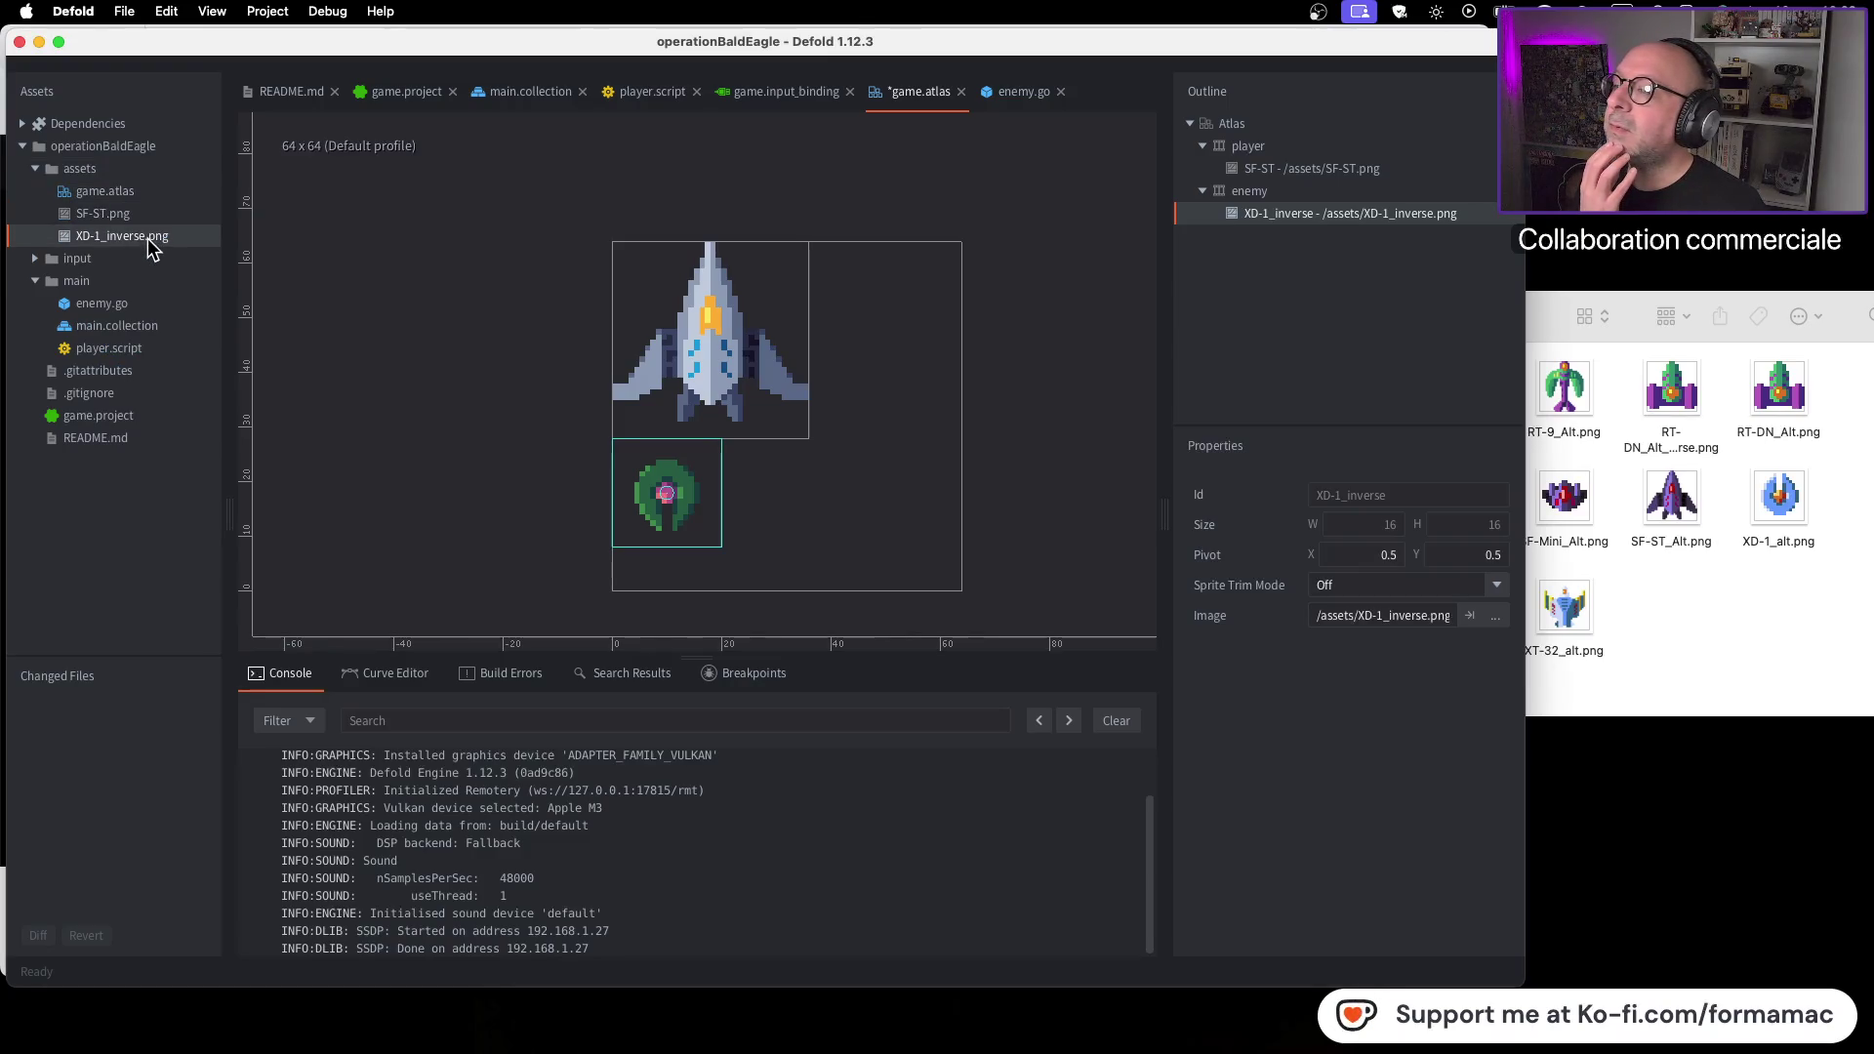
right_click(94, 174)
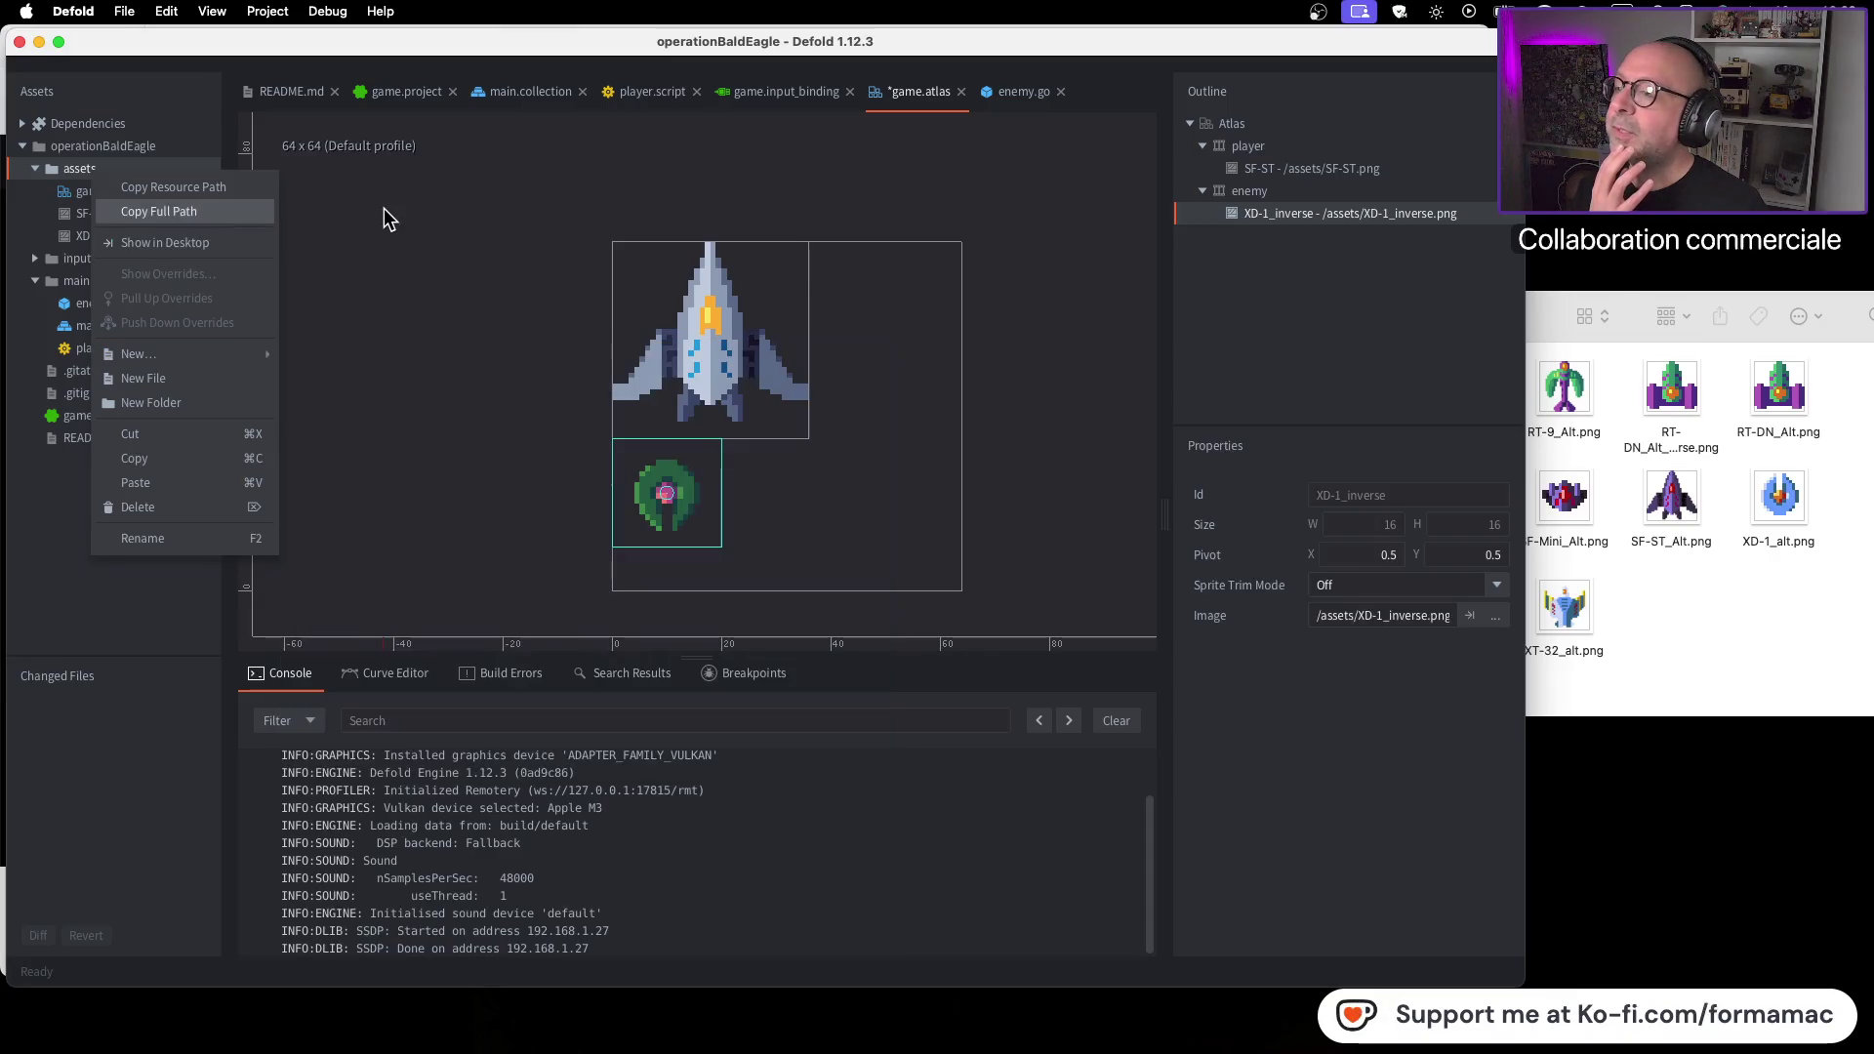
left_click(382, 208)
left_click(149, 213)
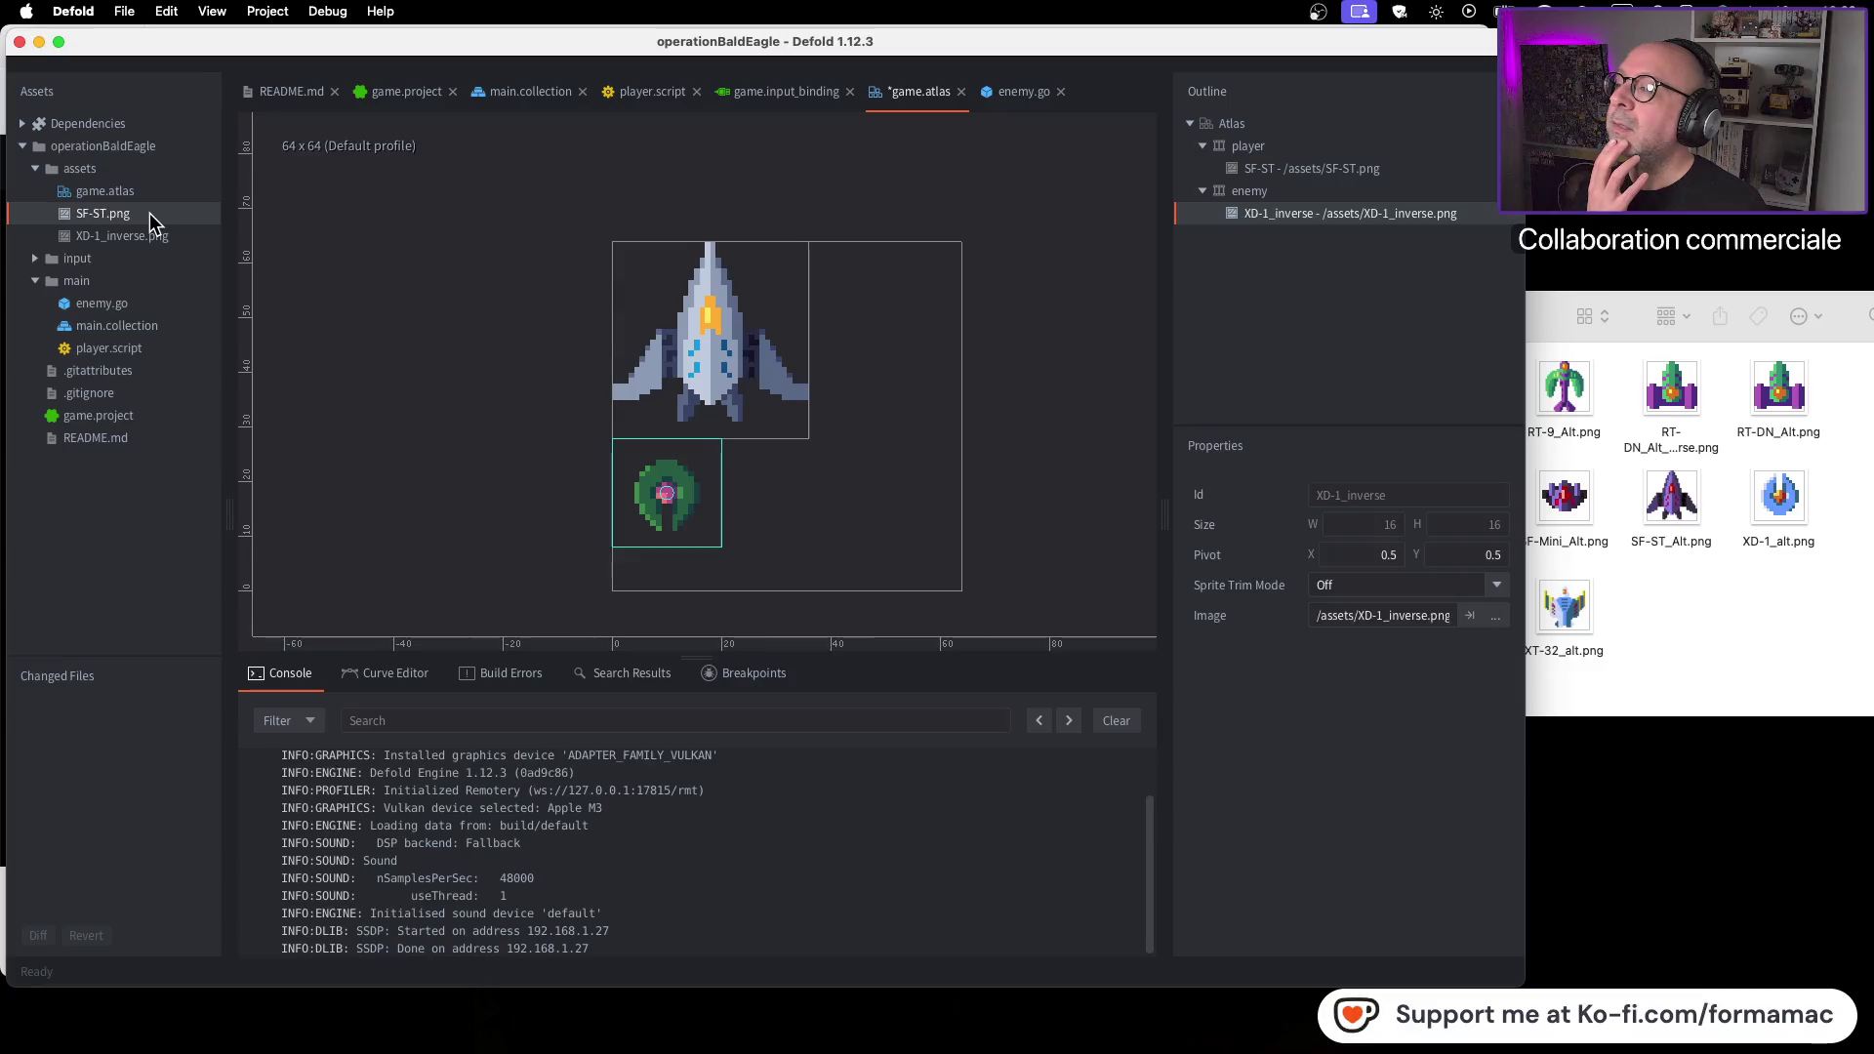
left_click(154, 235)
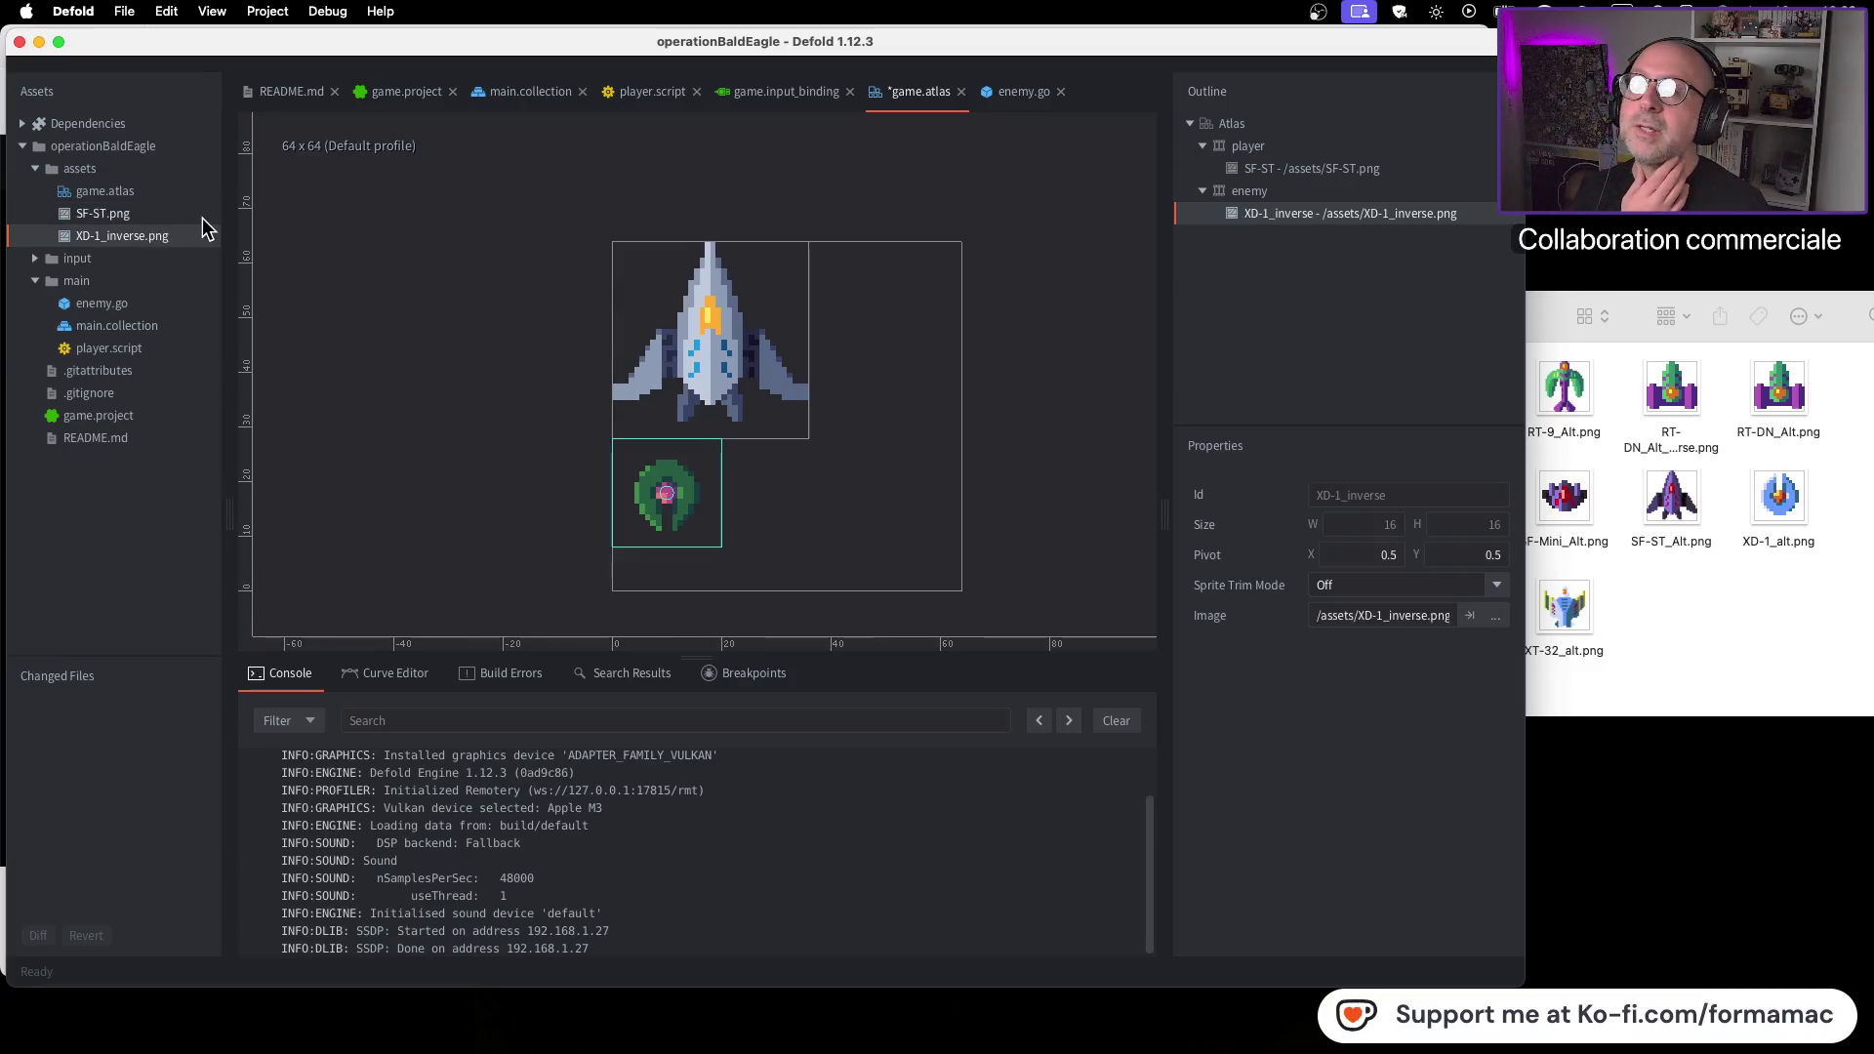
View XD-1_inverse.png in Preview via its context menu, then bring the Finder Sprites window forward
right_click(85, 235)
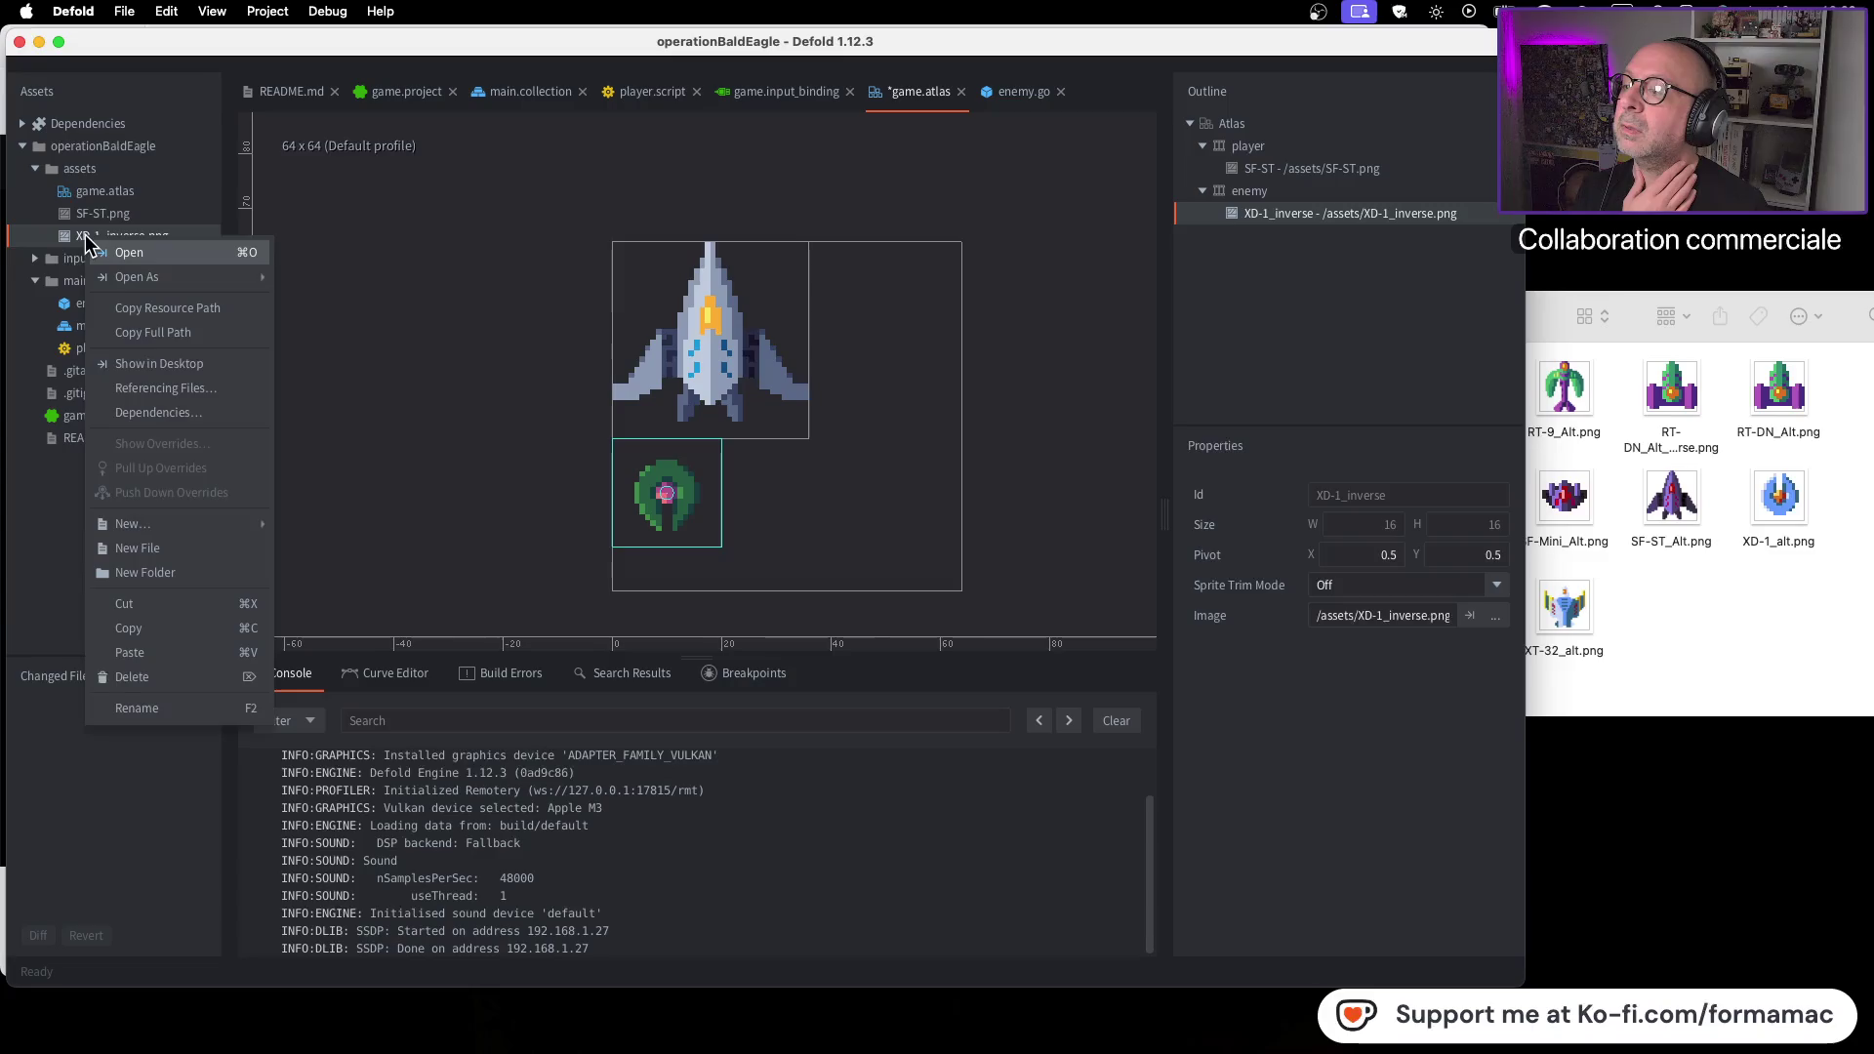
left_click(136, 252)
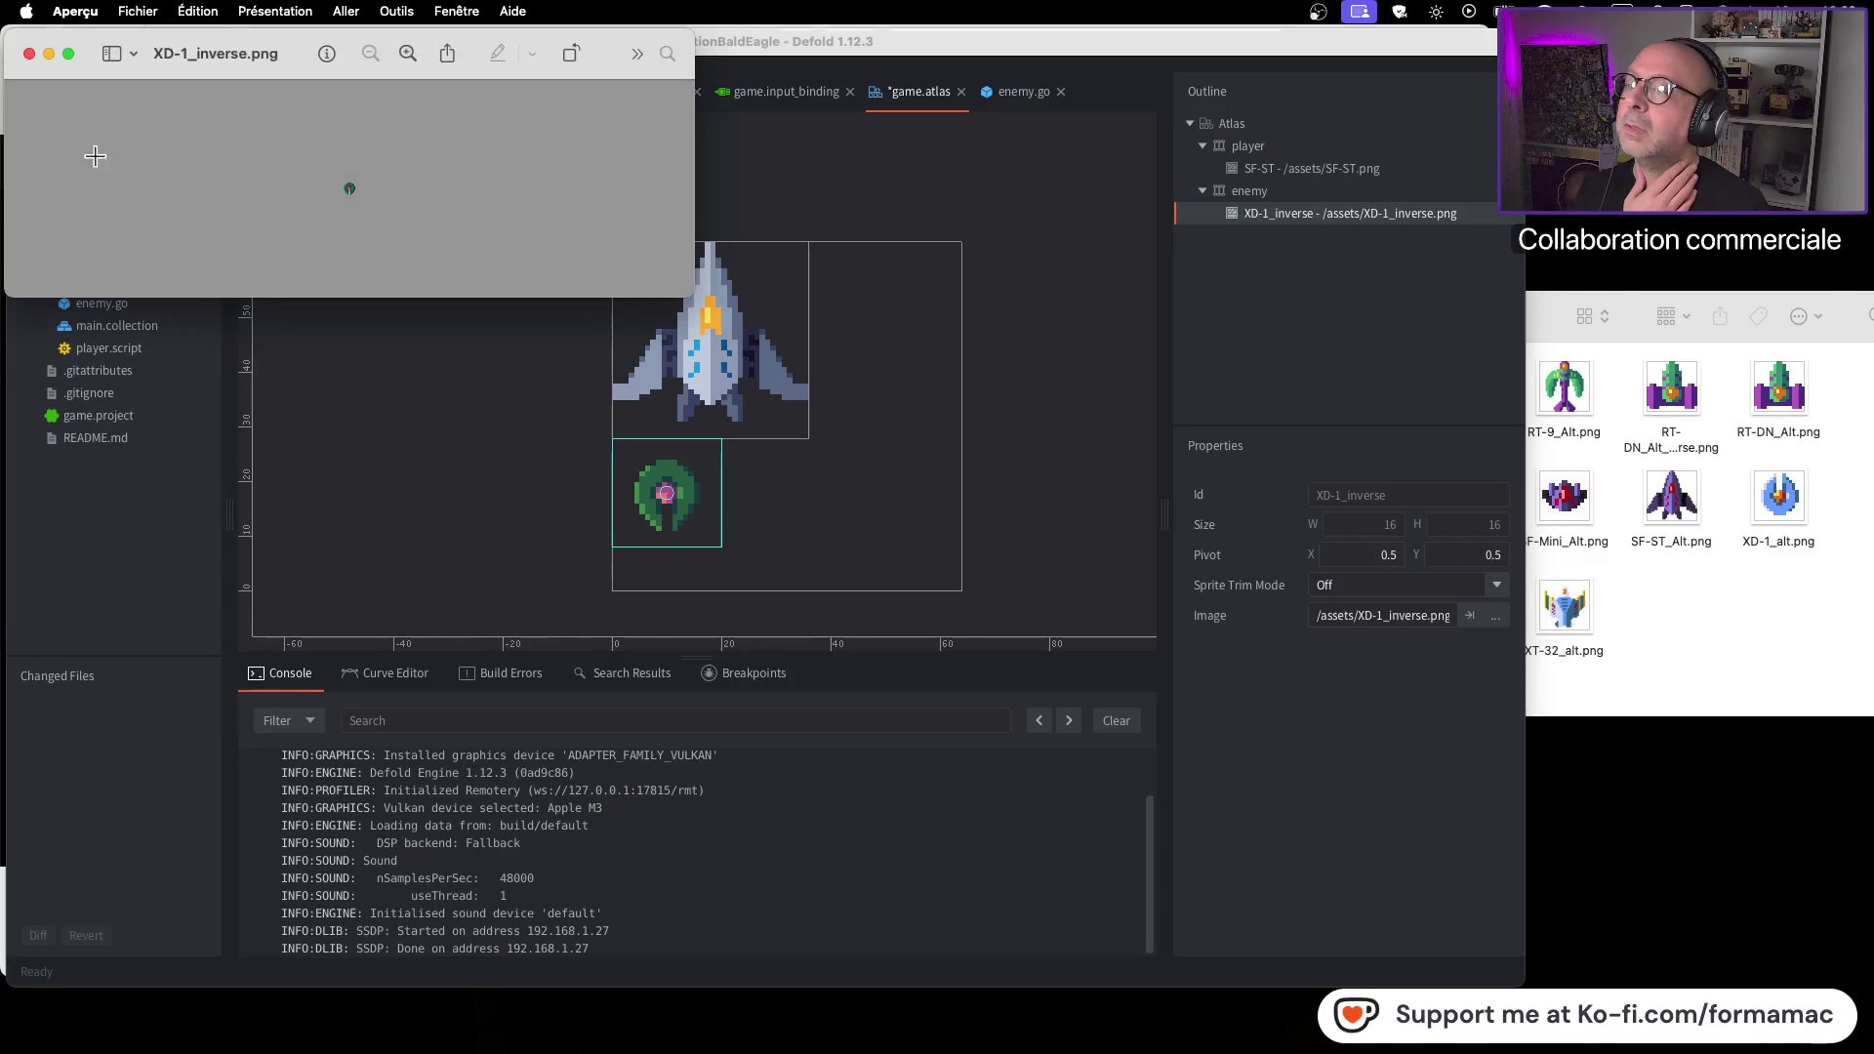
left_click(29, 54)
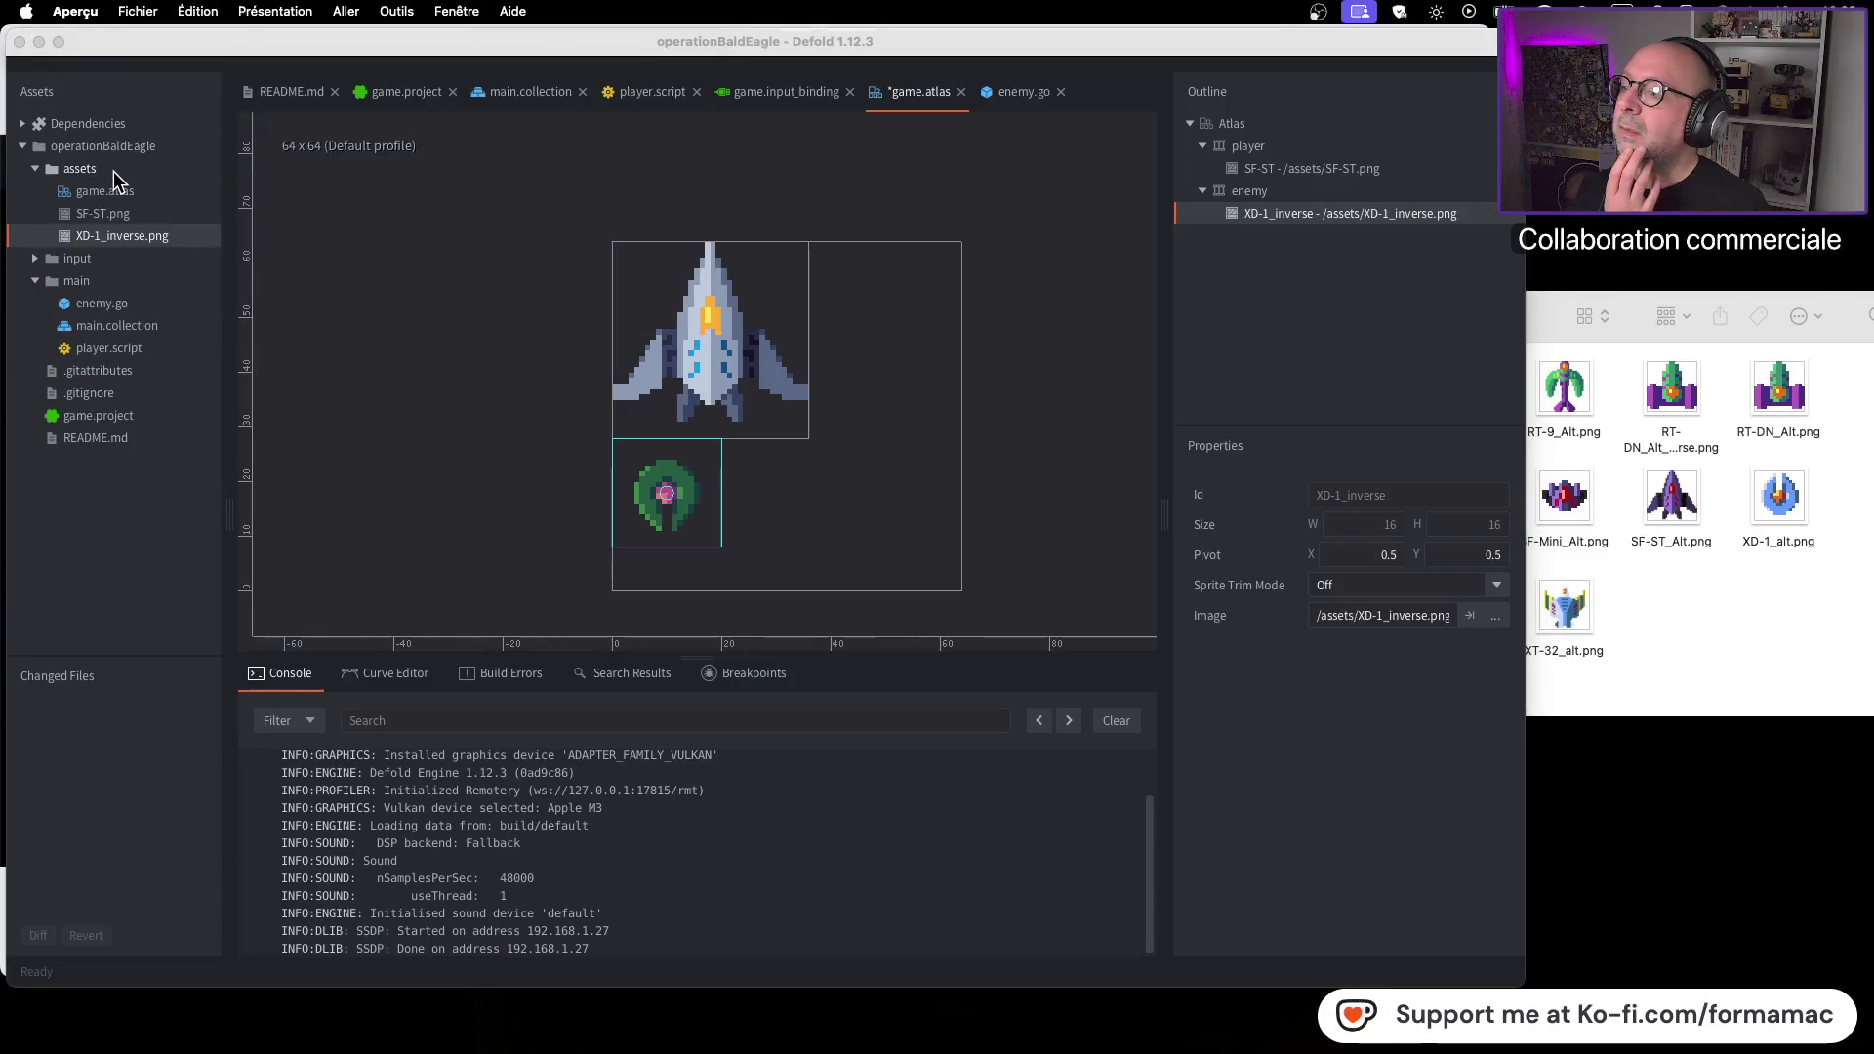
left_click(109, 172)
right_click(109, 172)
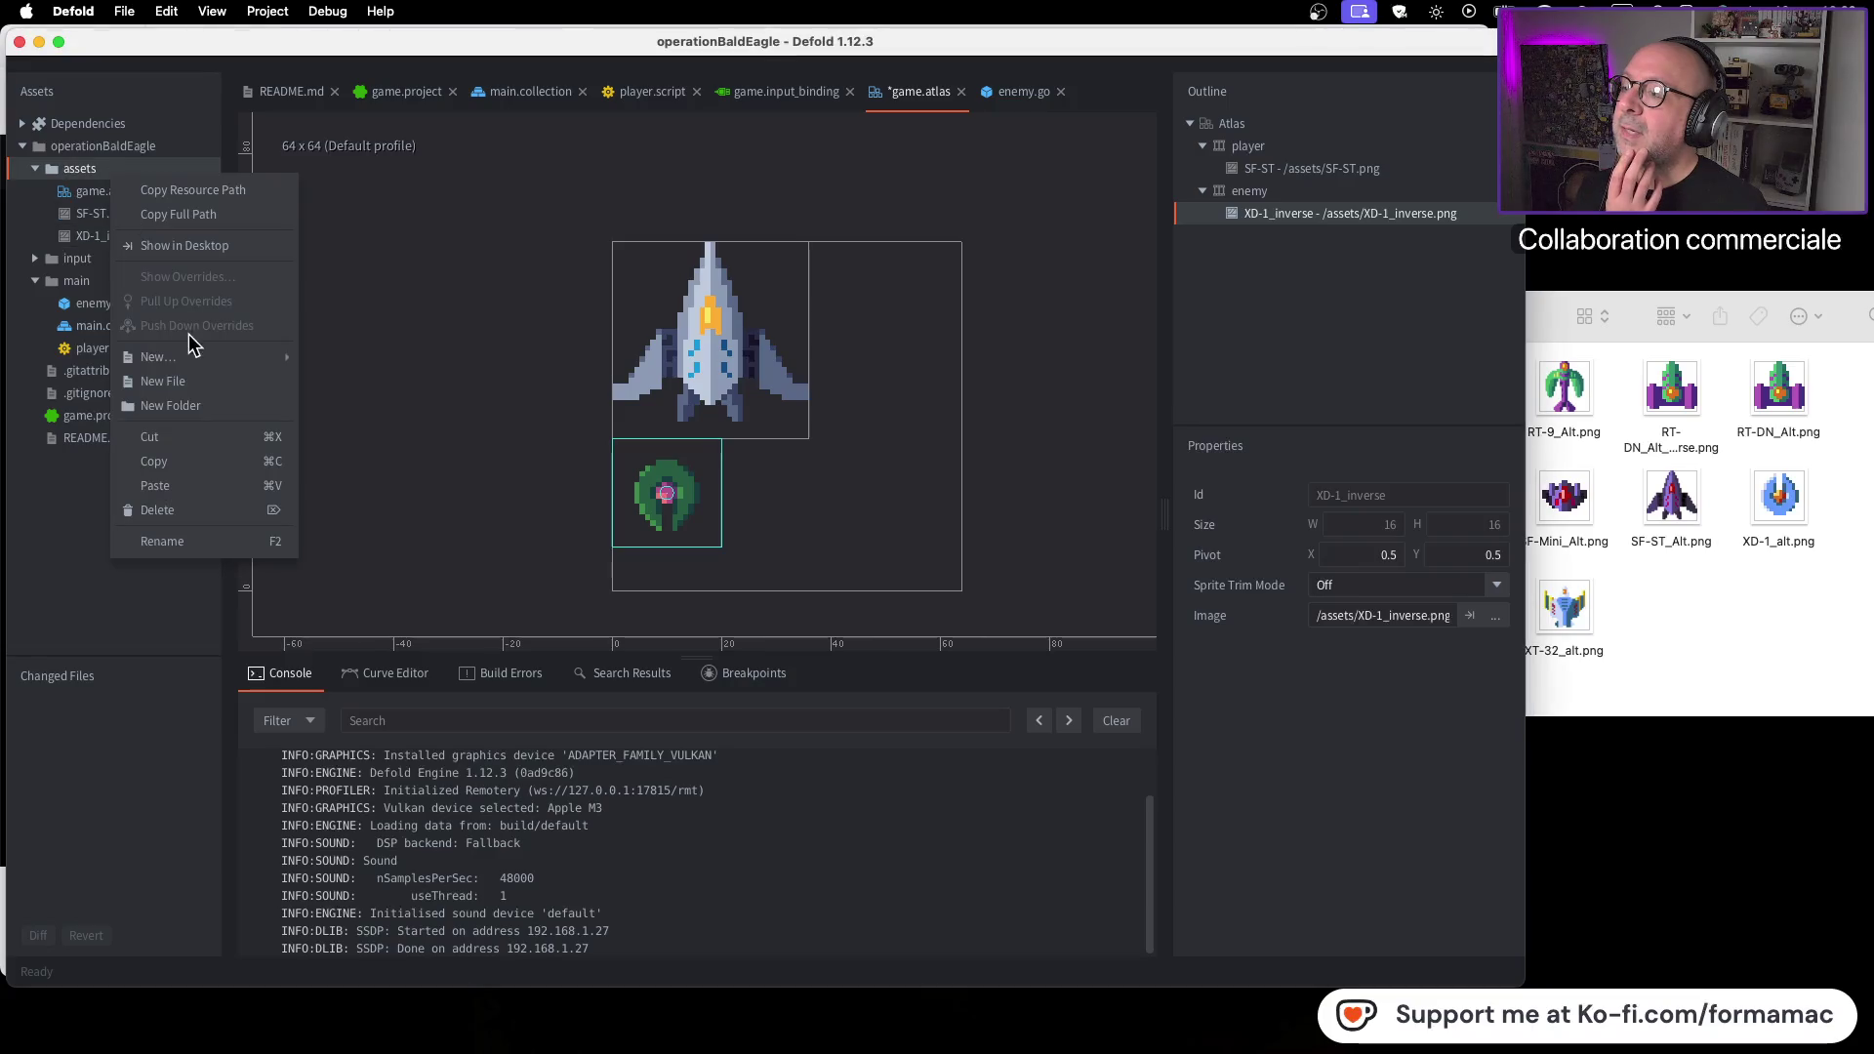
mouse_move(195, 357)
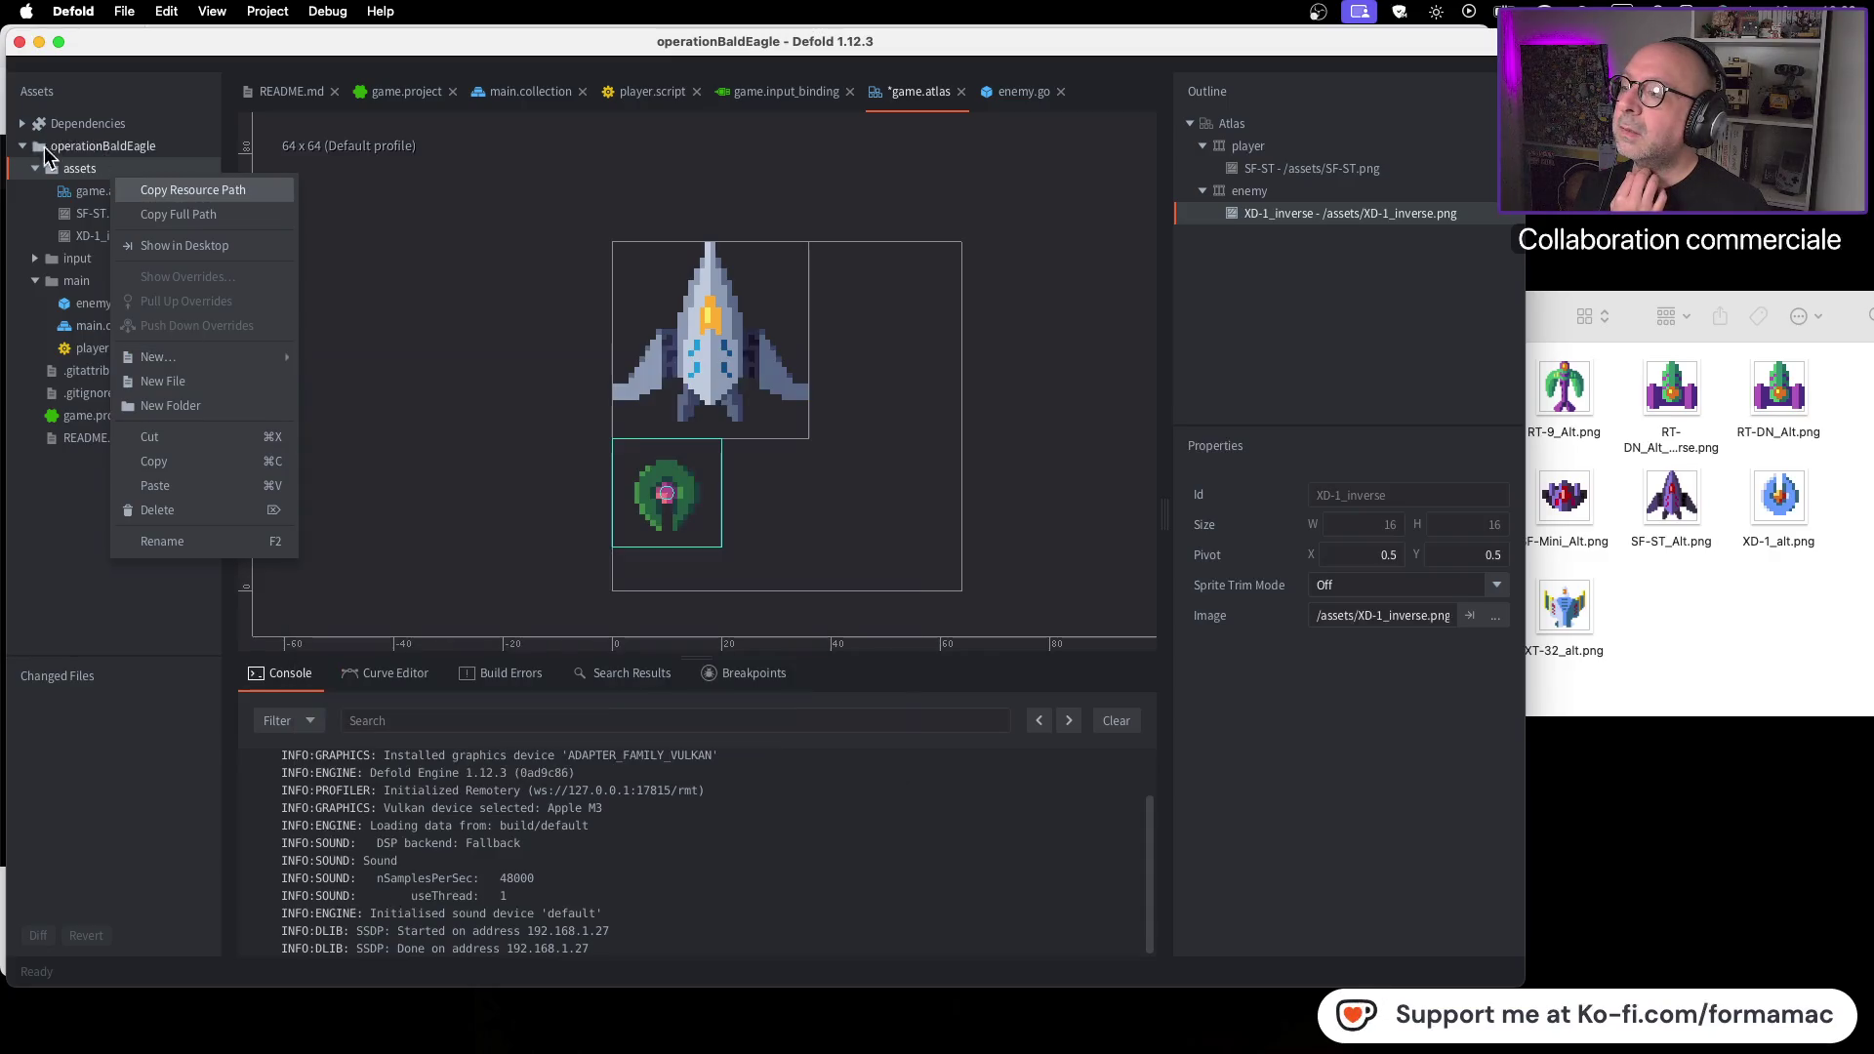
left_click(91, 164)
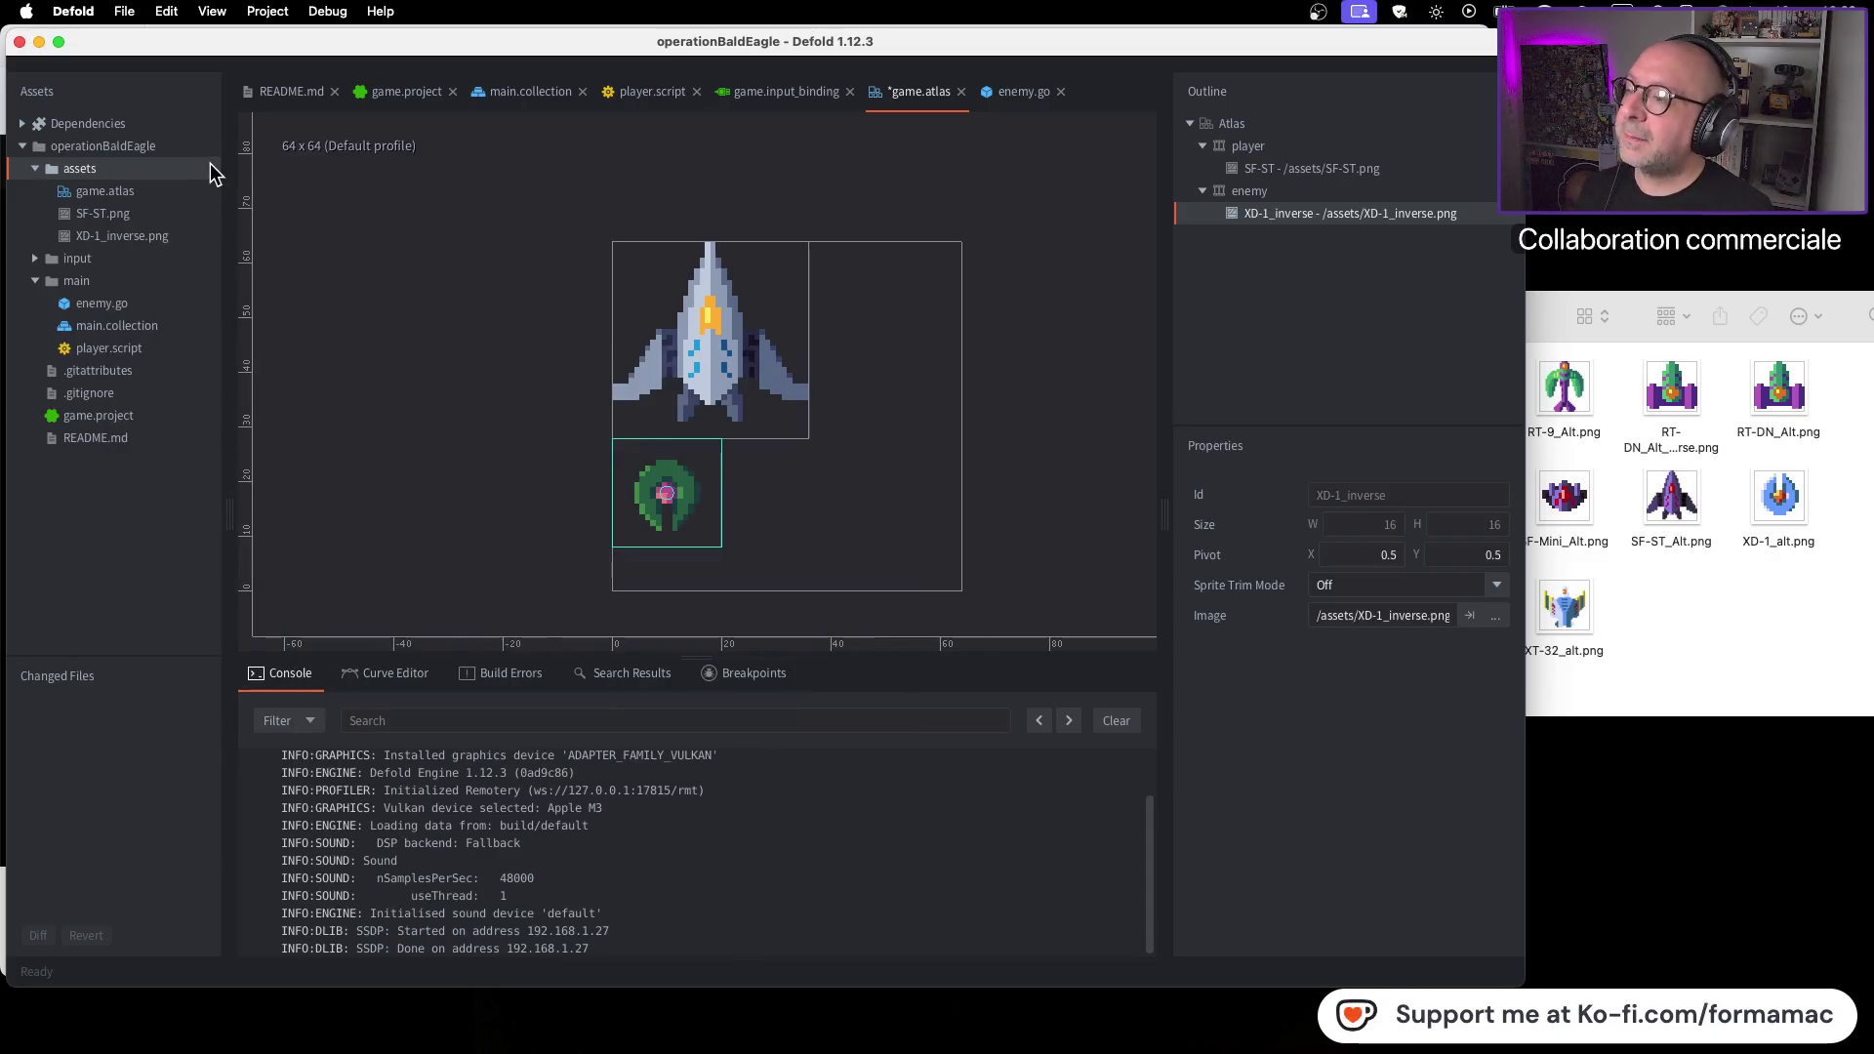
left_click(1674, 583)
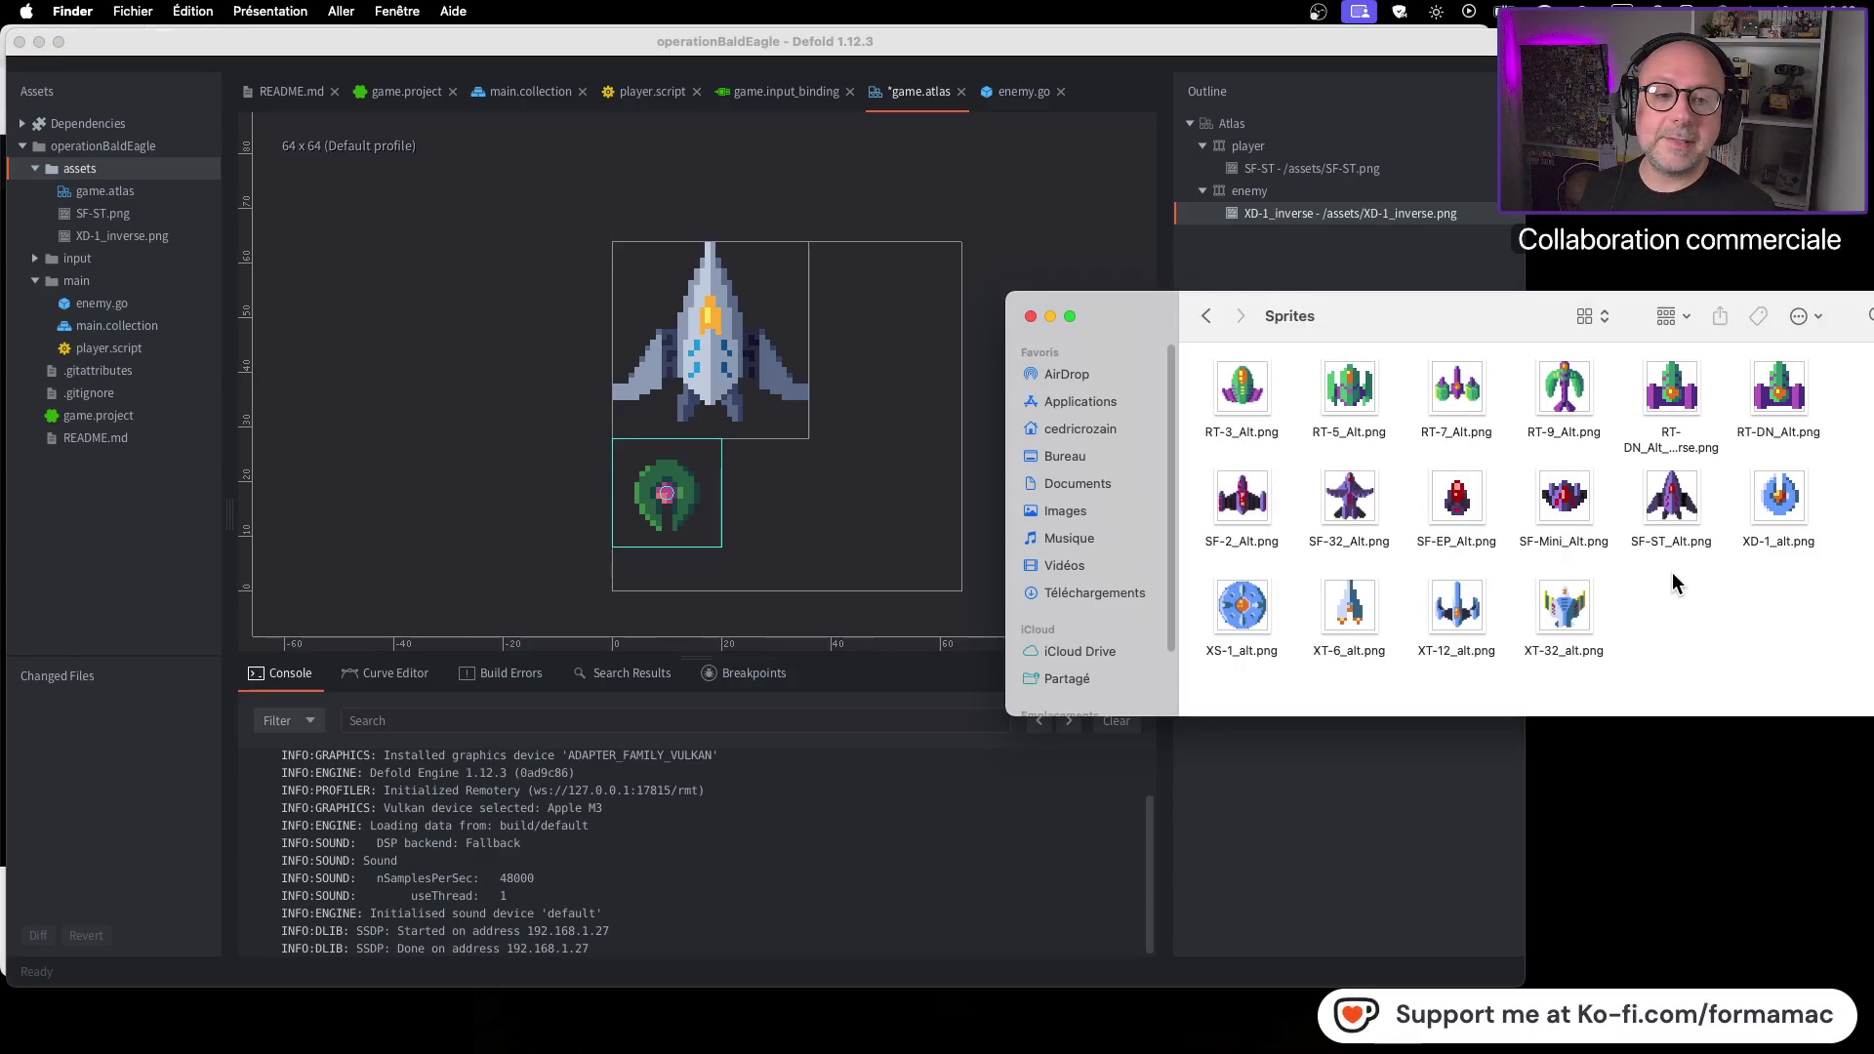
Flip RT-DN_Alt_inverse.png vertically in Preview
double_click(1671, 389)
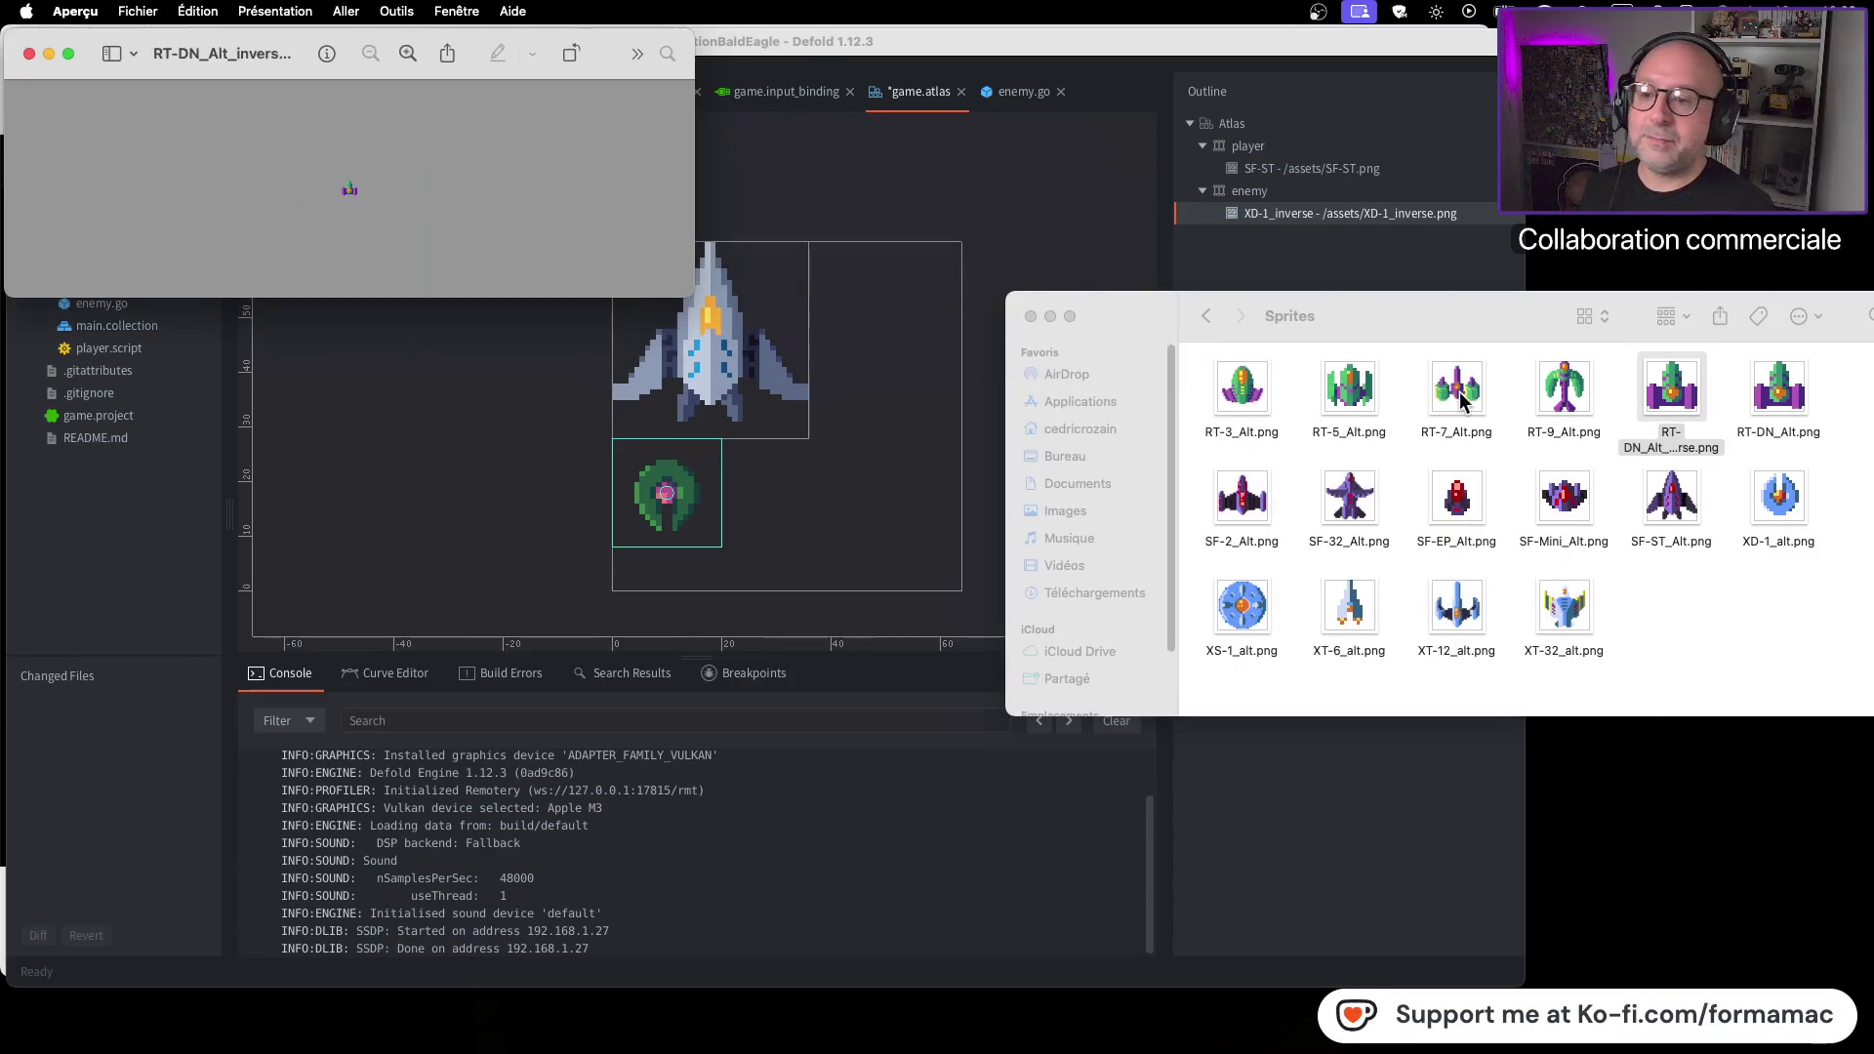
left_click(292, 11)
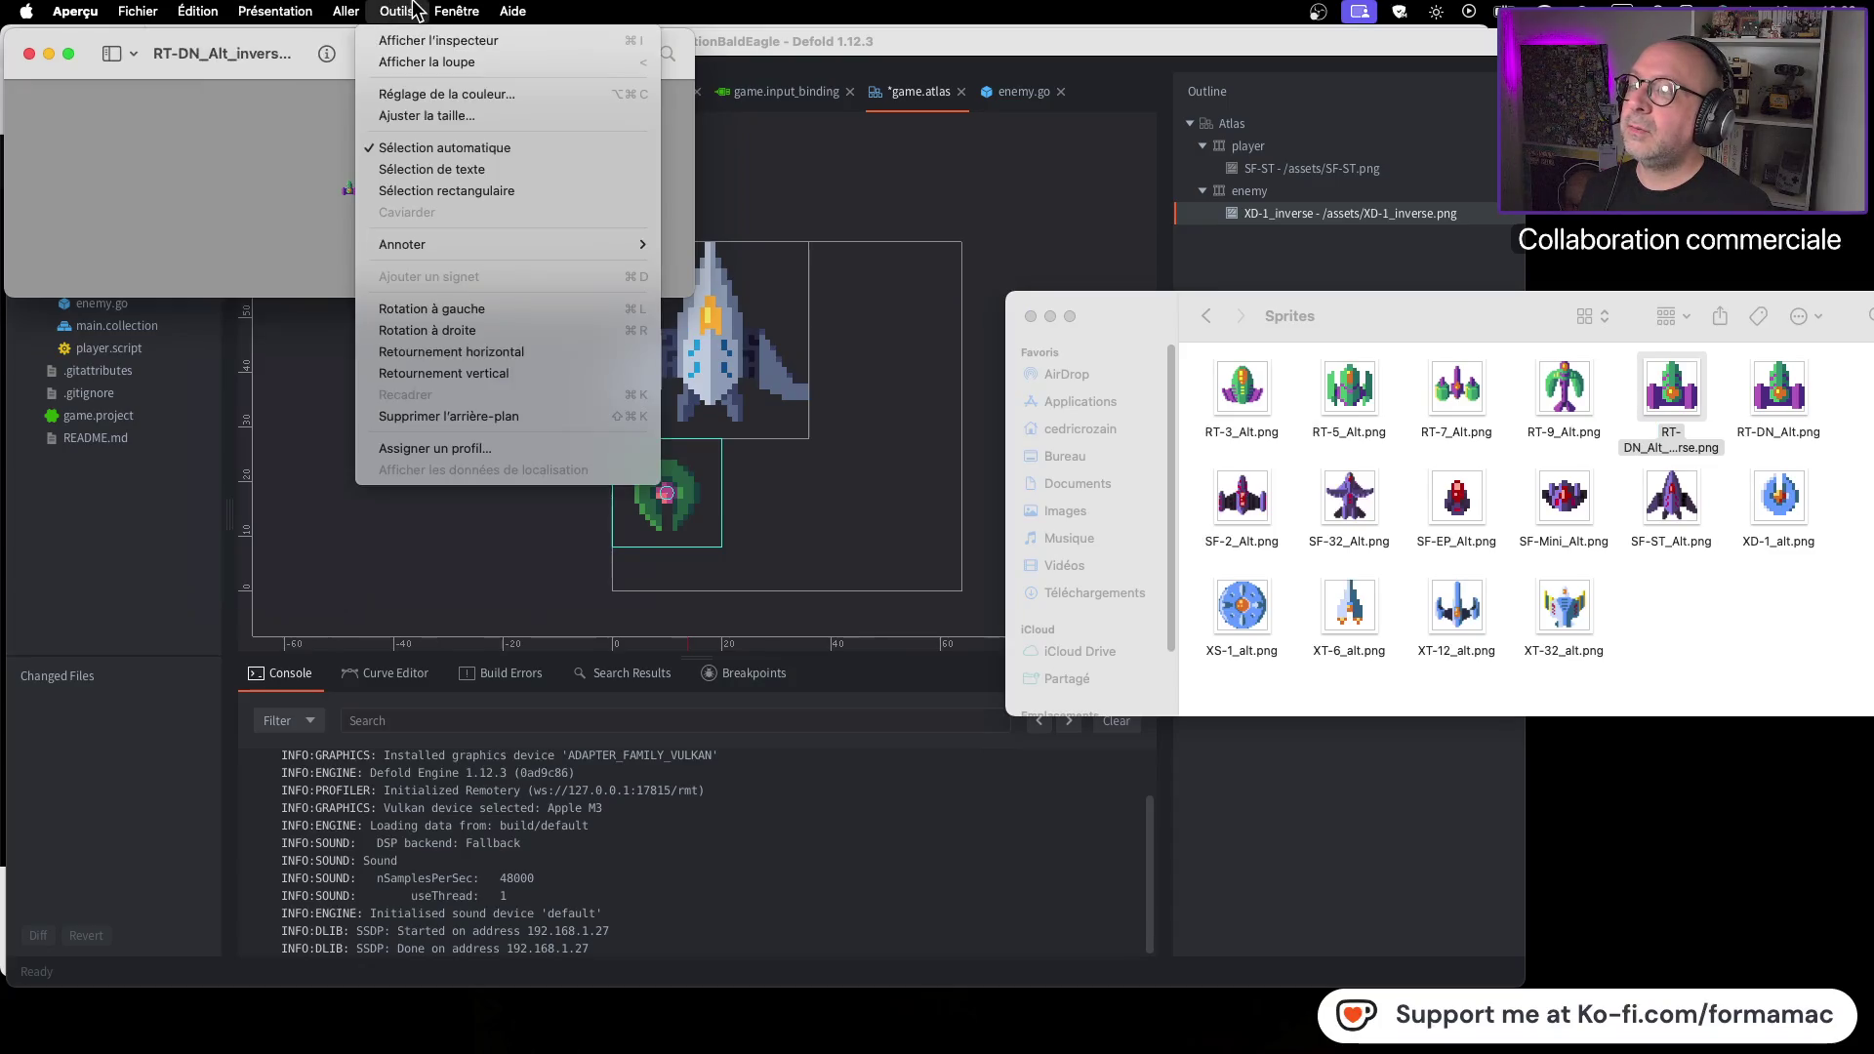
left_click(532, 374)
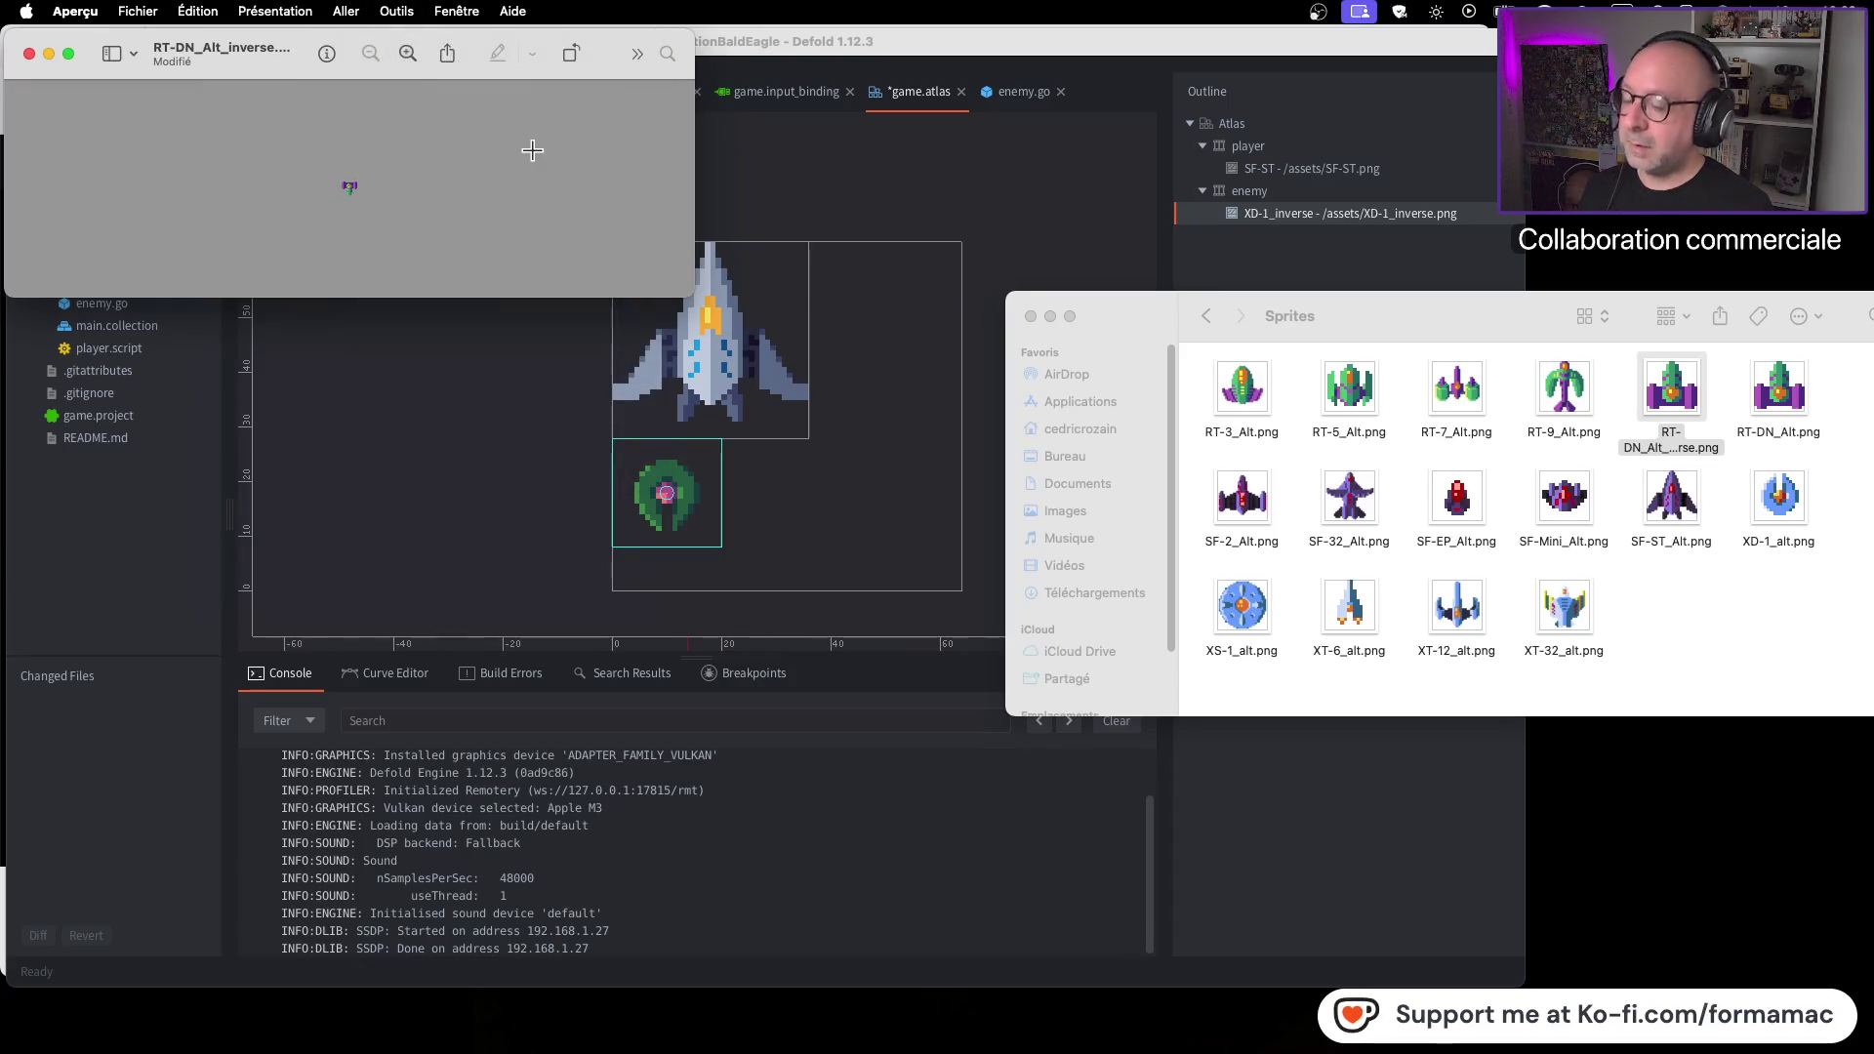
left_click(29, 53)
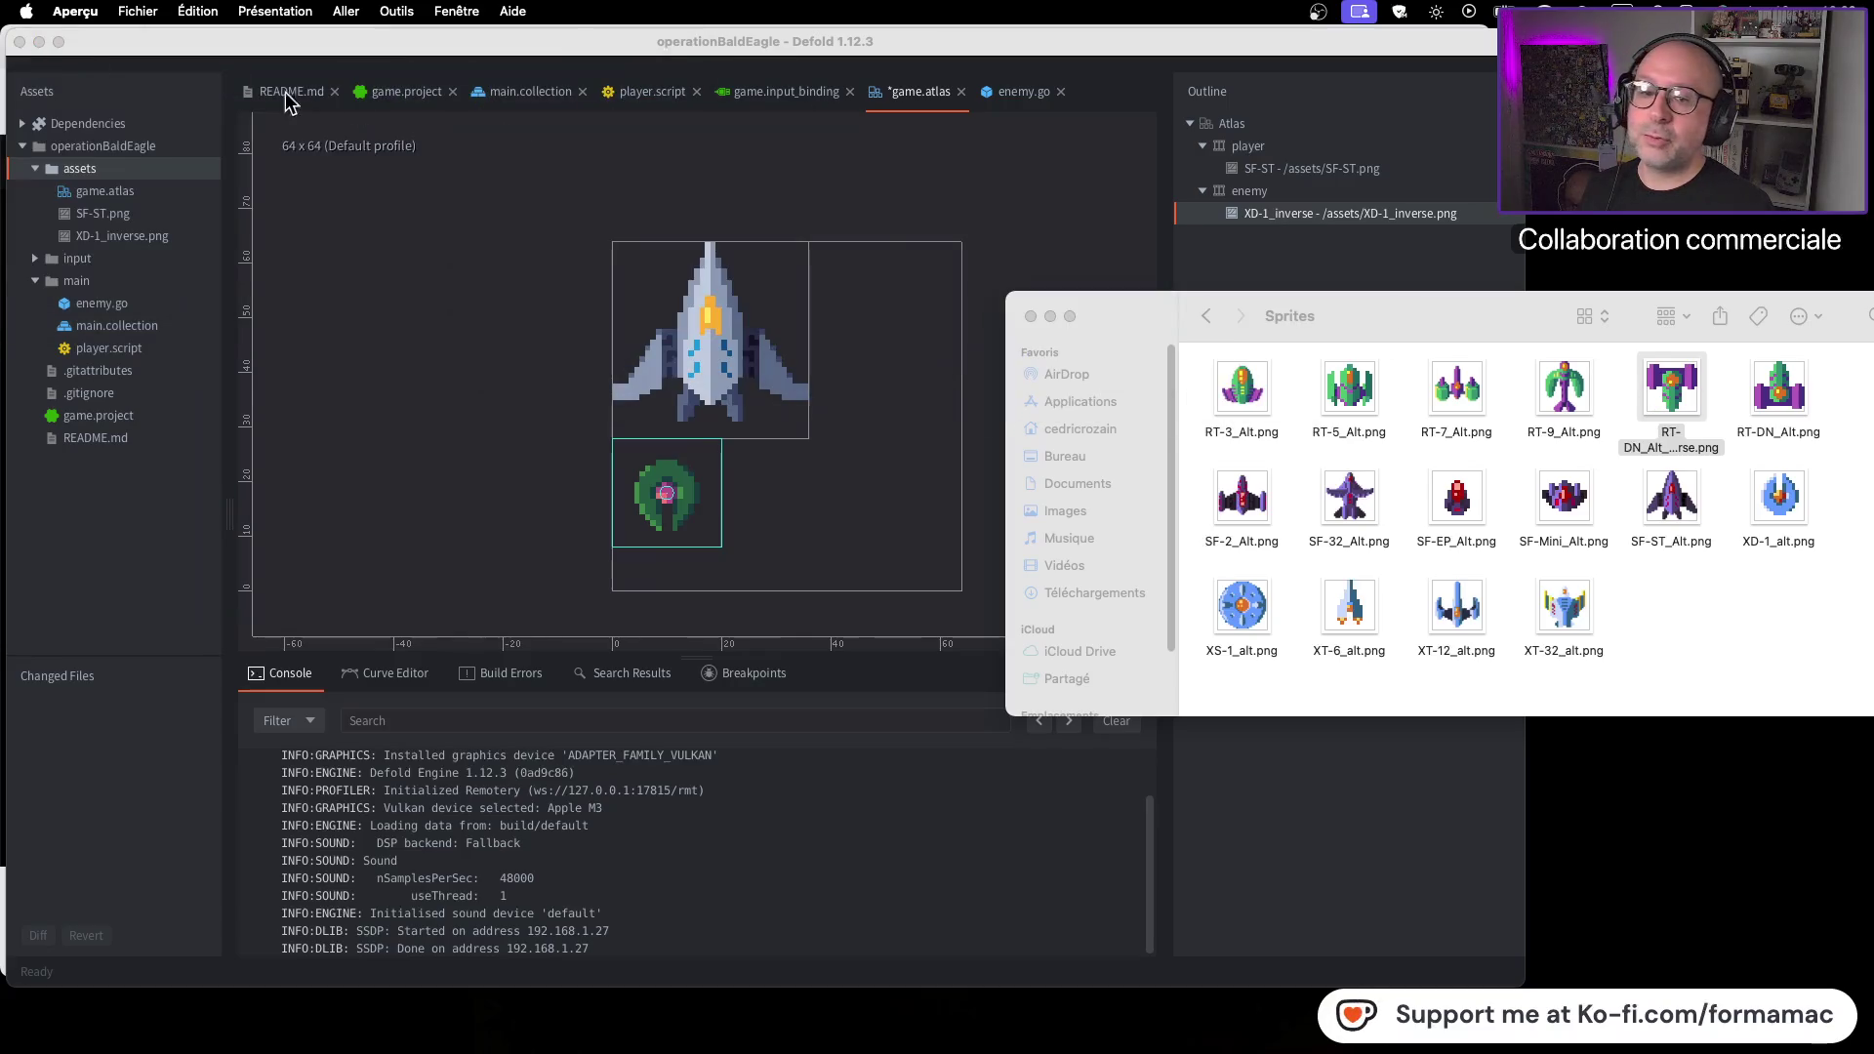
Copy RT-DN_Alt_inverse.png into Defold's assets folder and close the Sprites window
mouse_move(1669, 388)
left_mouse_down()
mouse_move(649, 249)
mouse_move(171, 141)
mouse_move(125, 146)
mouse_move(119, 172)
mouse_move(125, 132)
left_mouse_up()
mouse_move(1671, 389)
left_mouse_down()
mouse_move(1322, 390)
mouse_move(192, 196)
mouse_move(156, 172)
left_mouse_up()
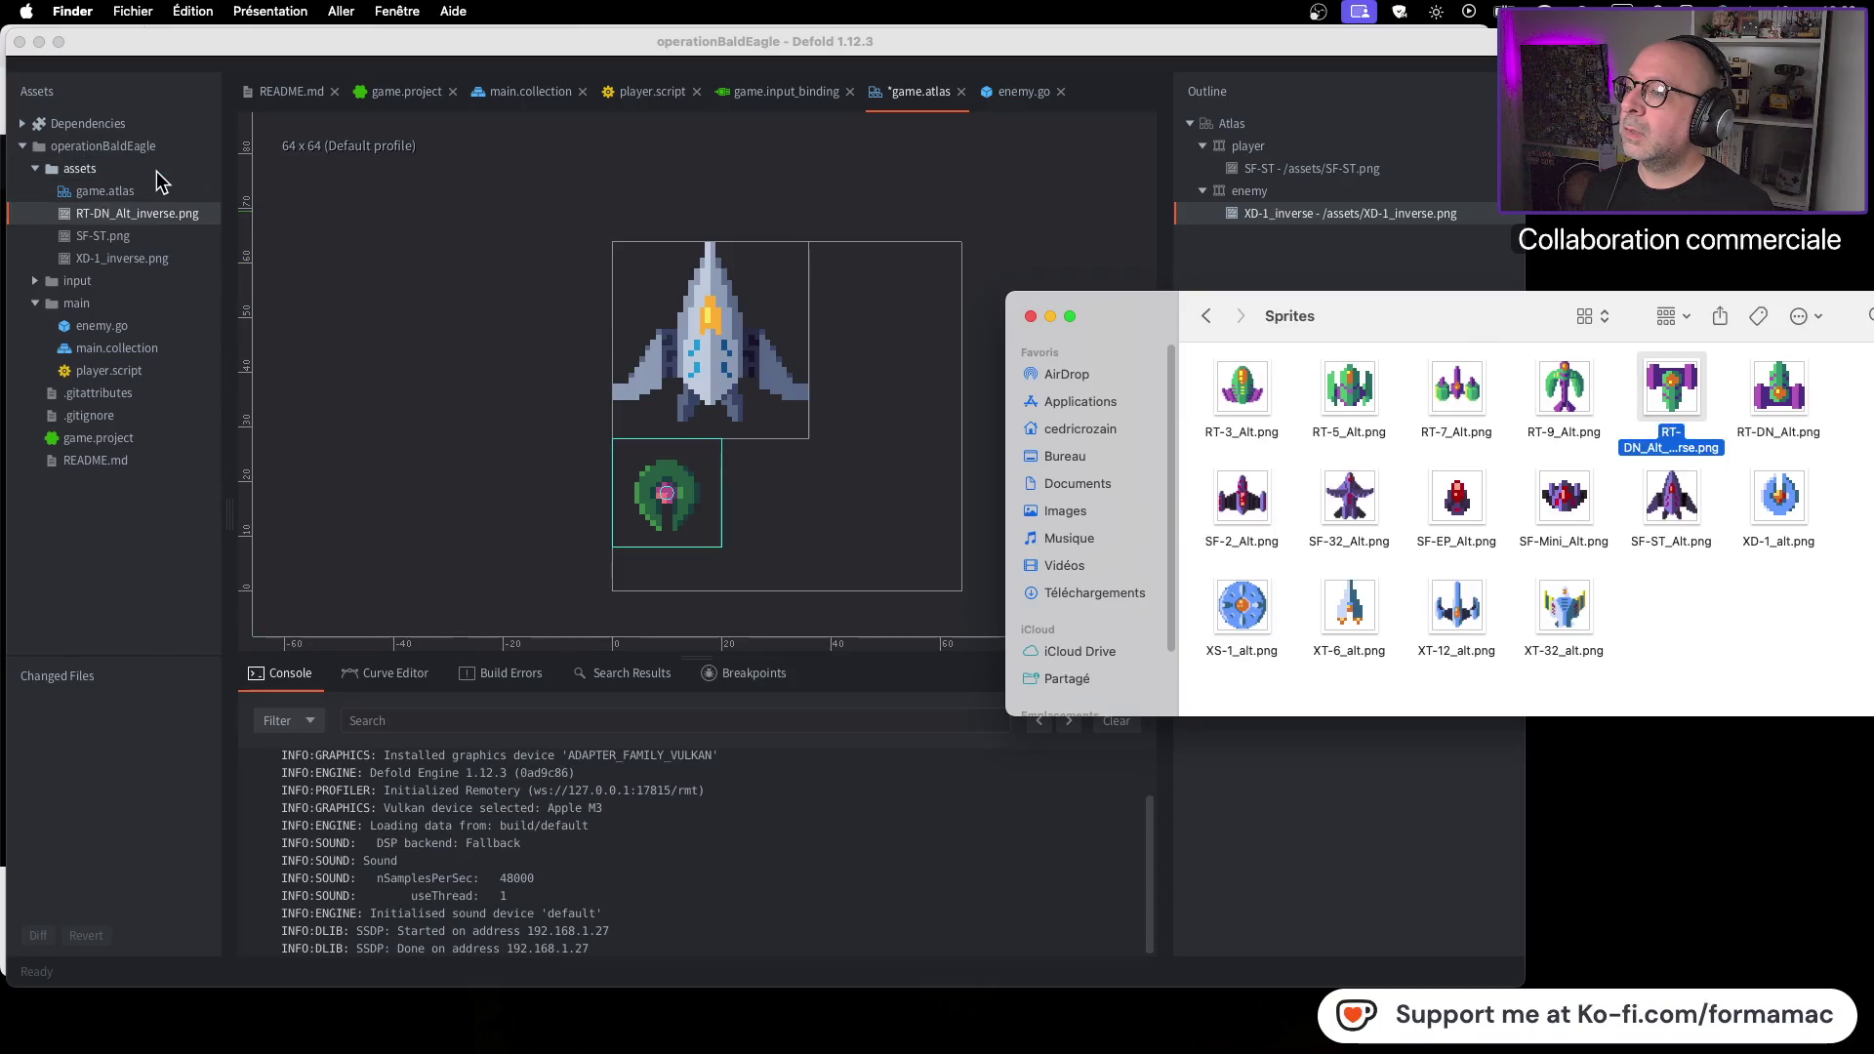
left_click(1030, 317)
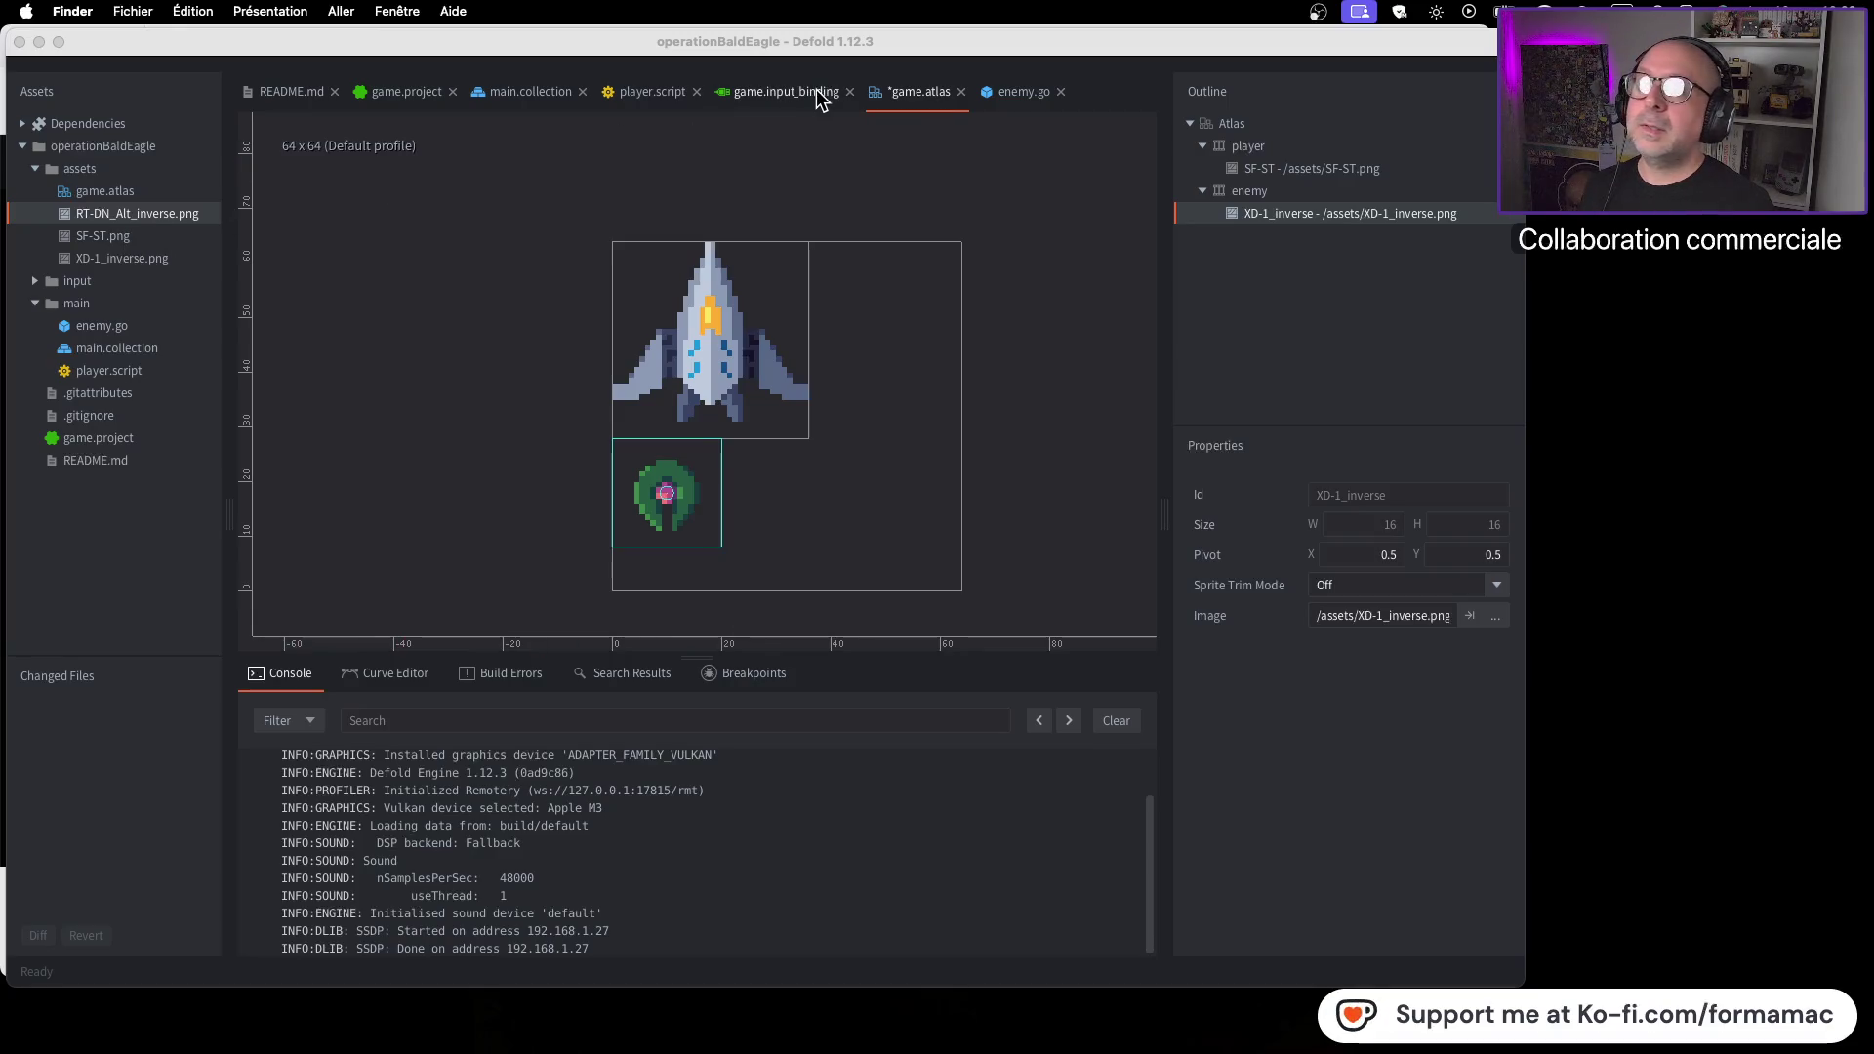
Delete the XD-1_inverse image from the enemy animation
left_click(1249, 193)
left_click(1257, 220)
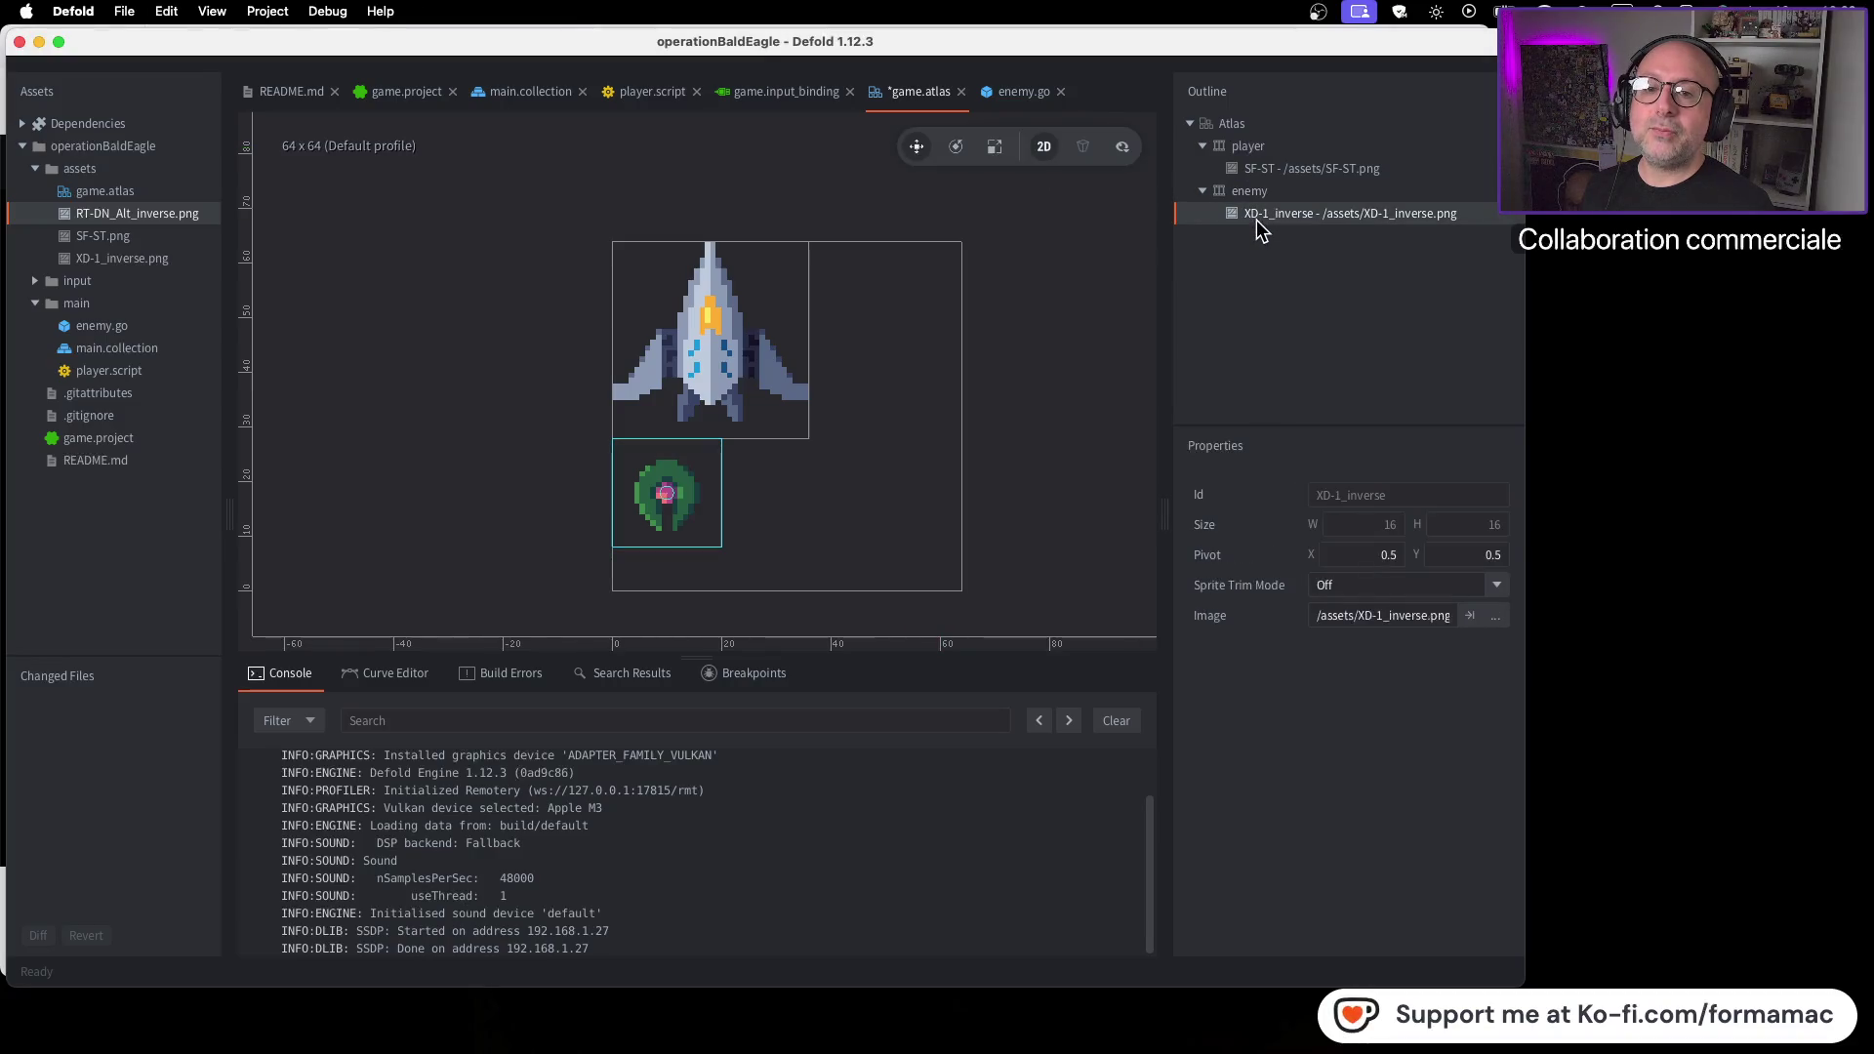
right_click(1259, 225)
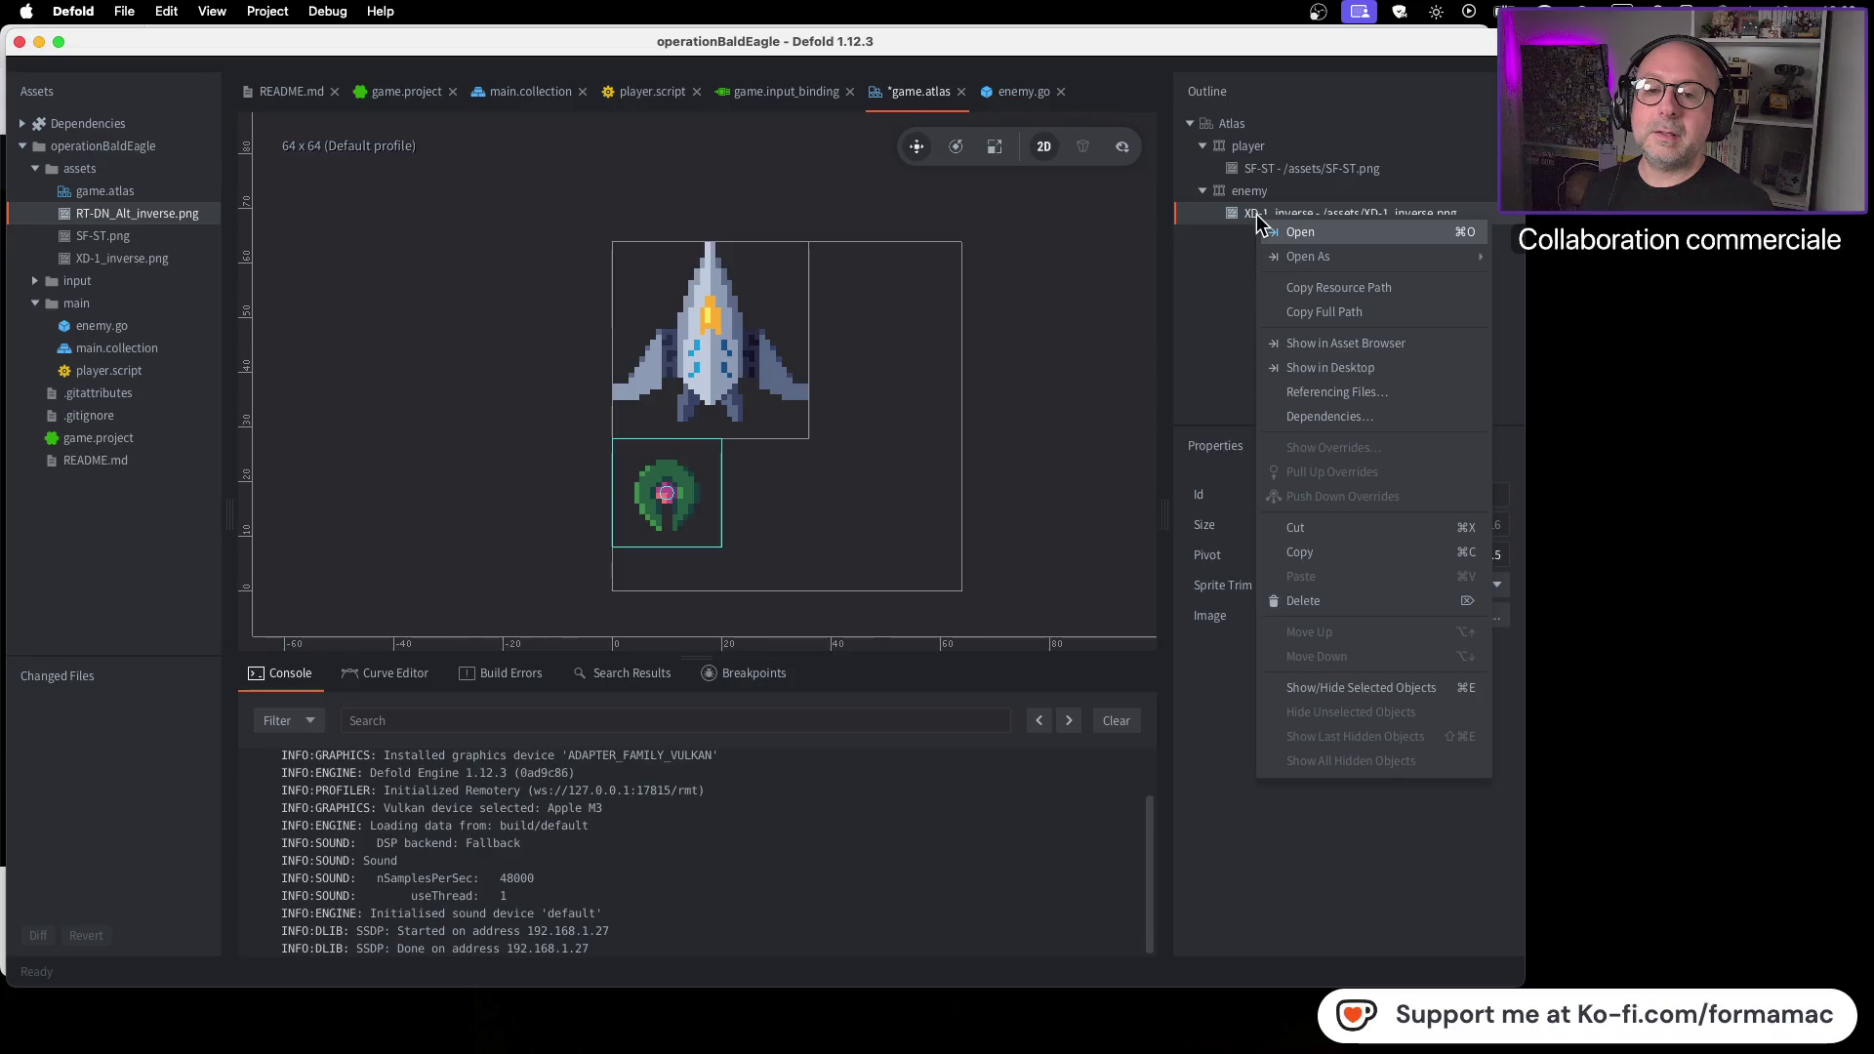
left_click(1347, 598)
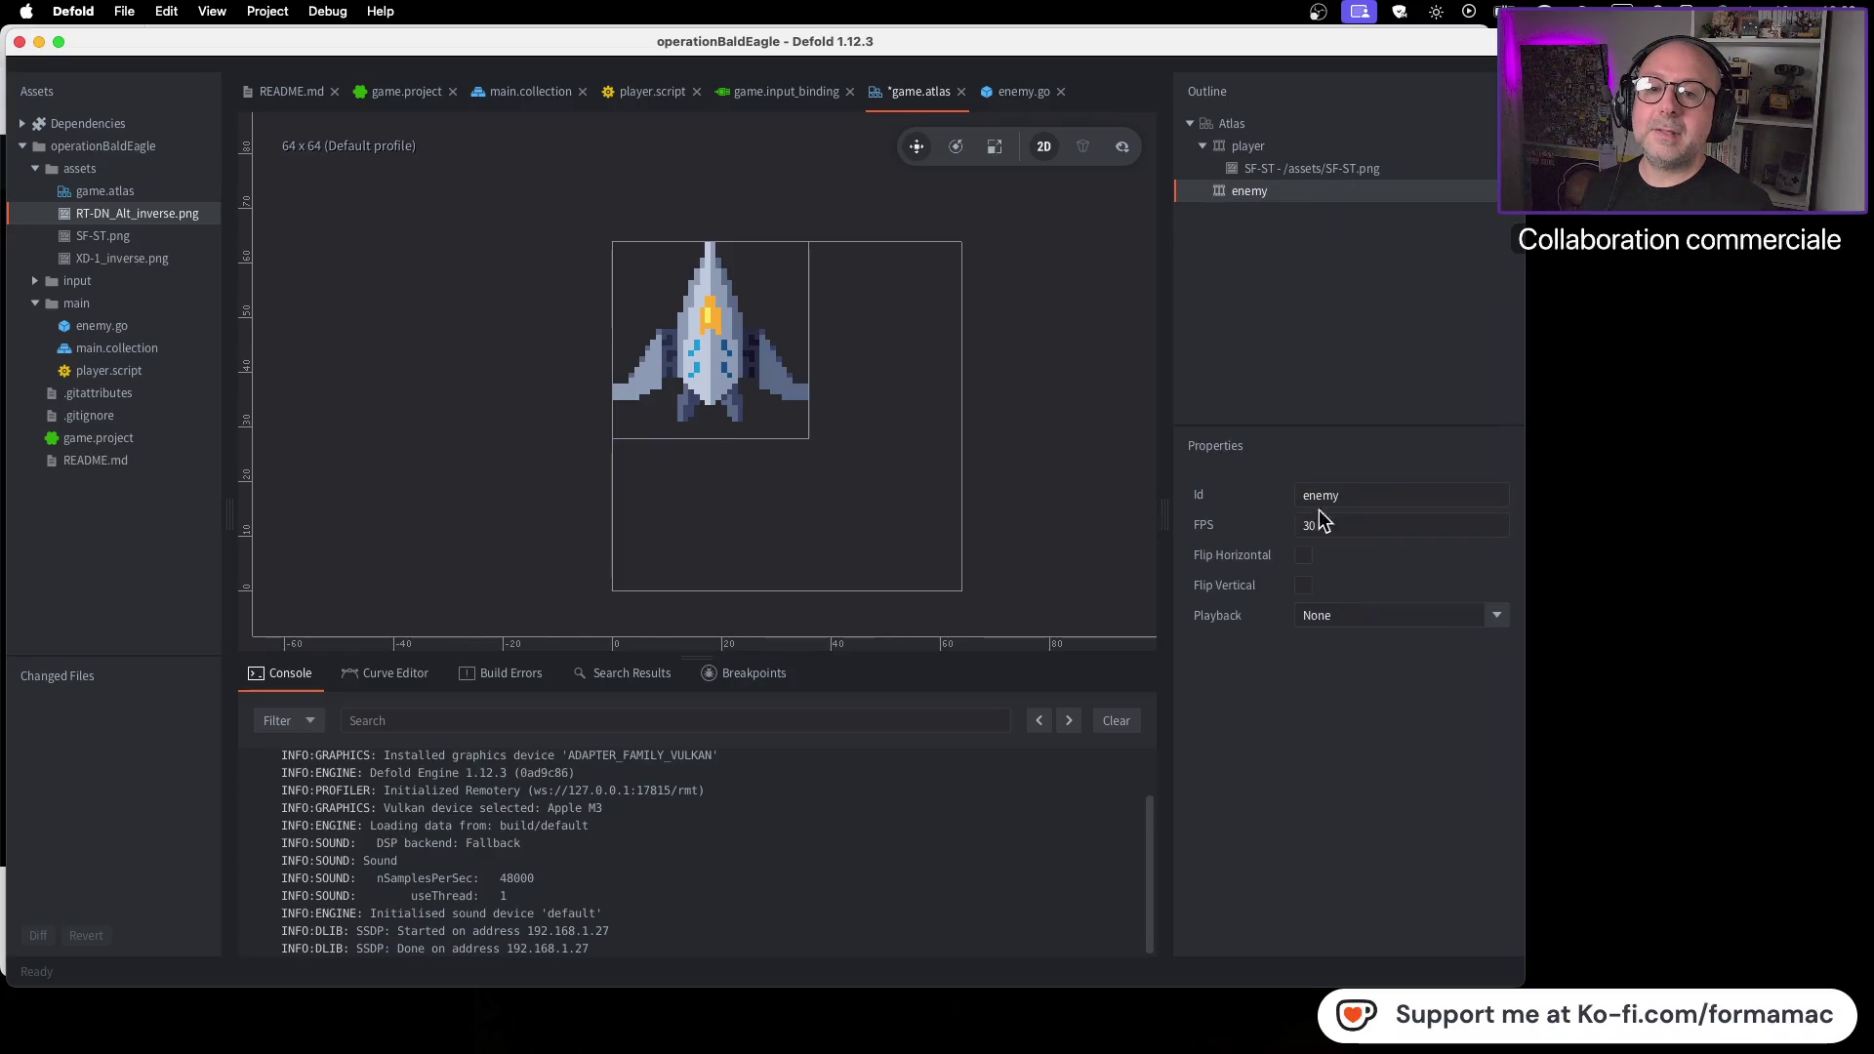
Add RT-DN_Alt_inverse.png to the enemy animation
right_click(1230, 196)
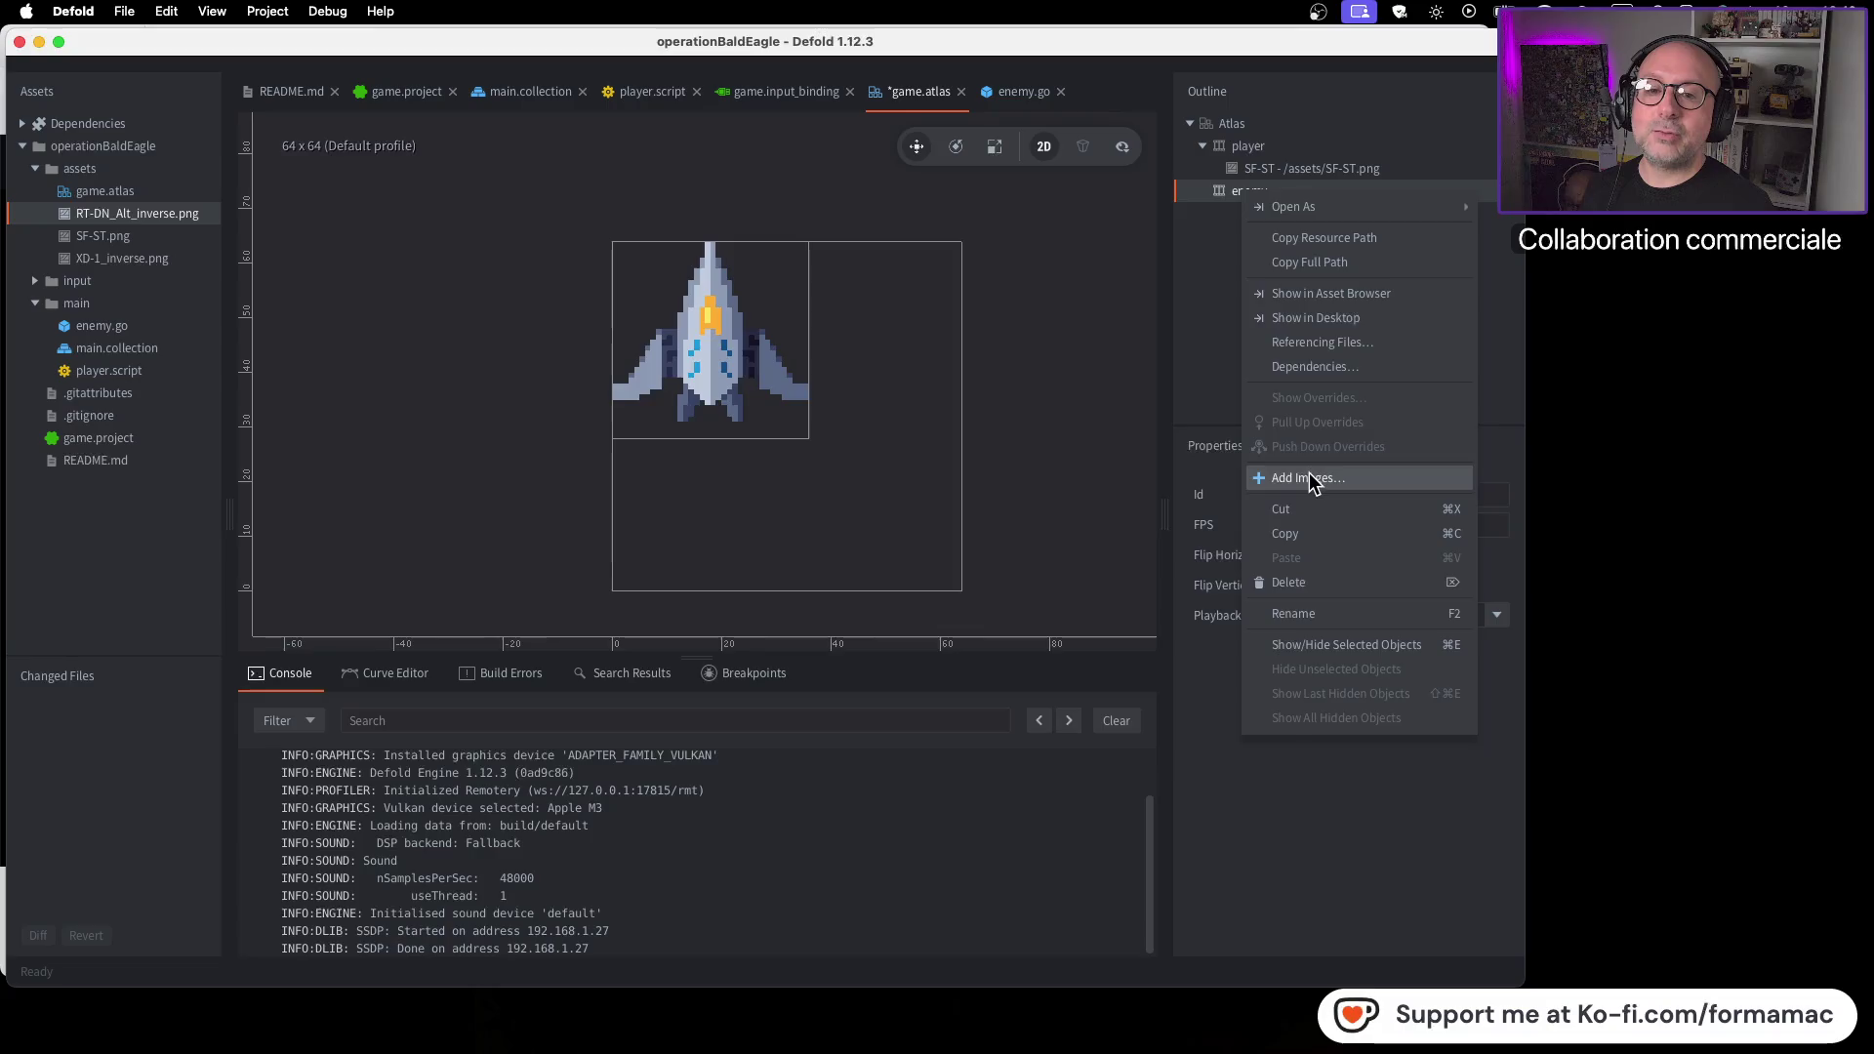
left_click(1309, 472)
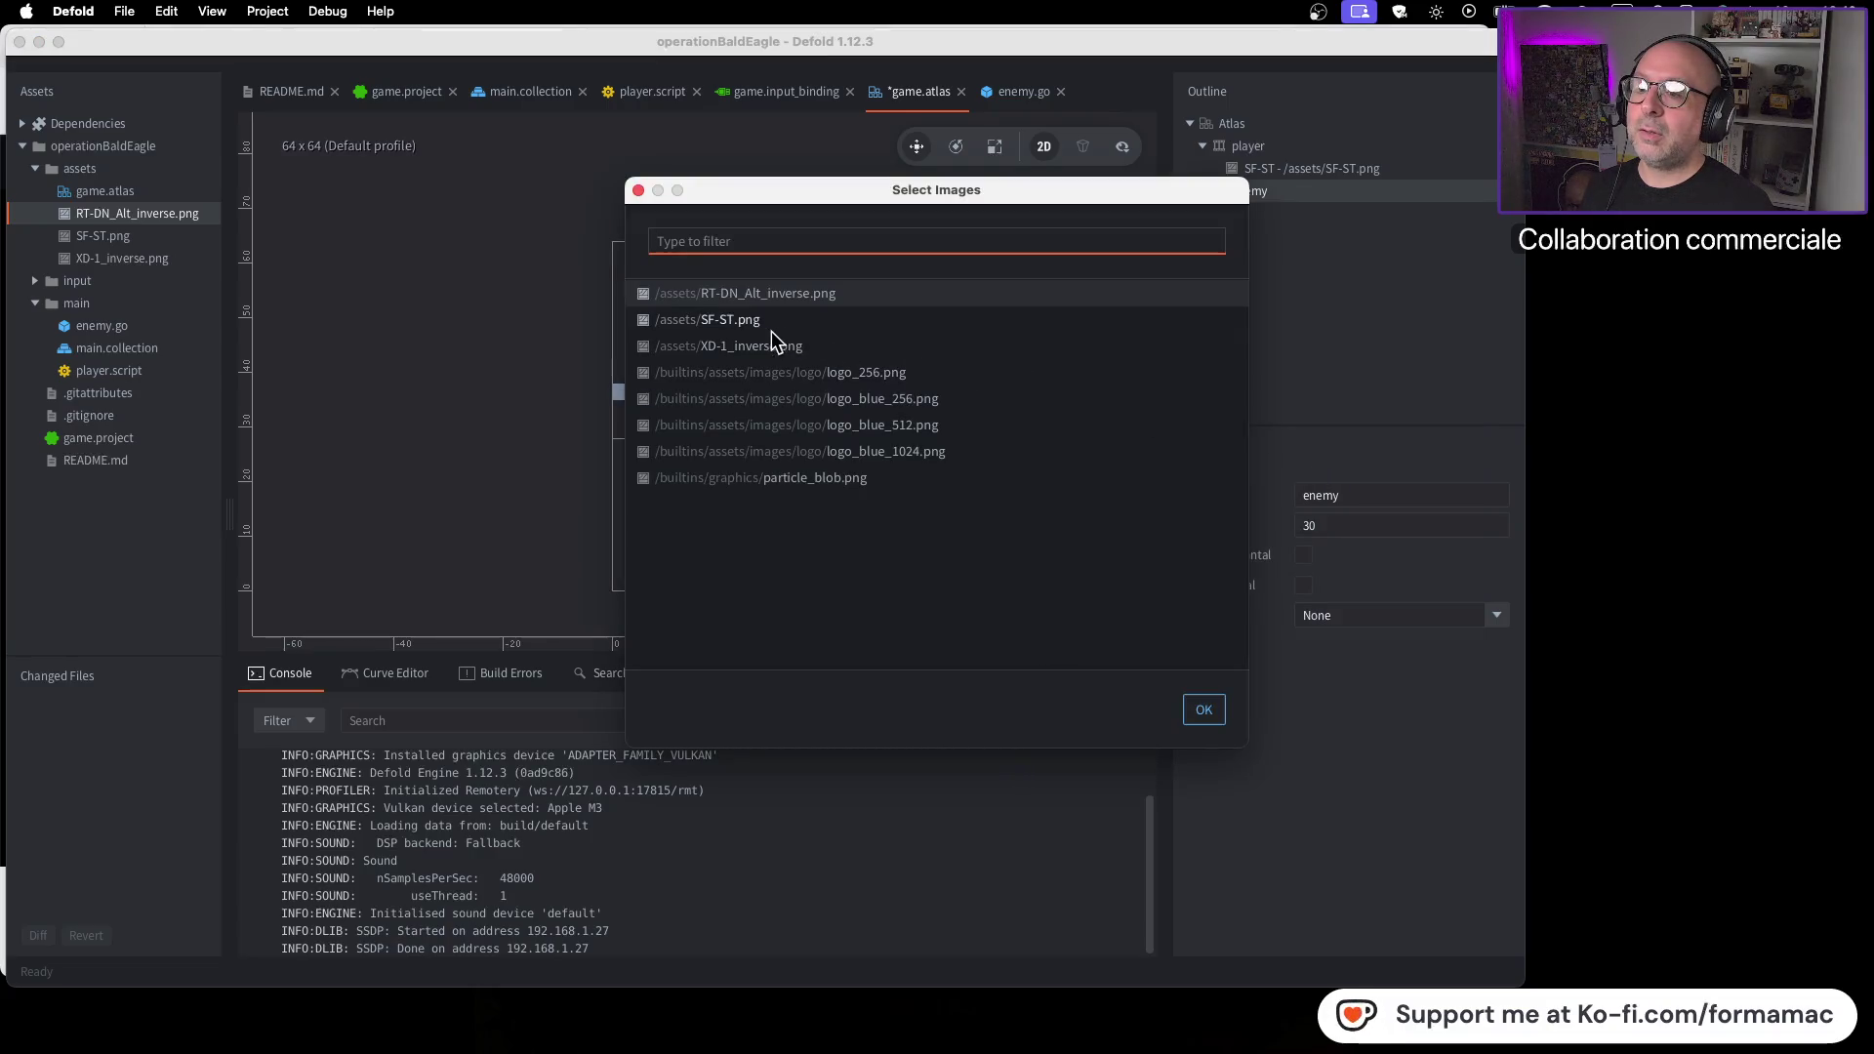
left_click(788, 295)
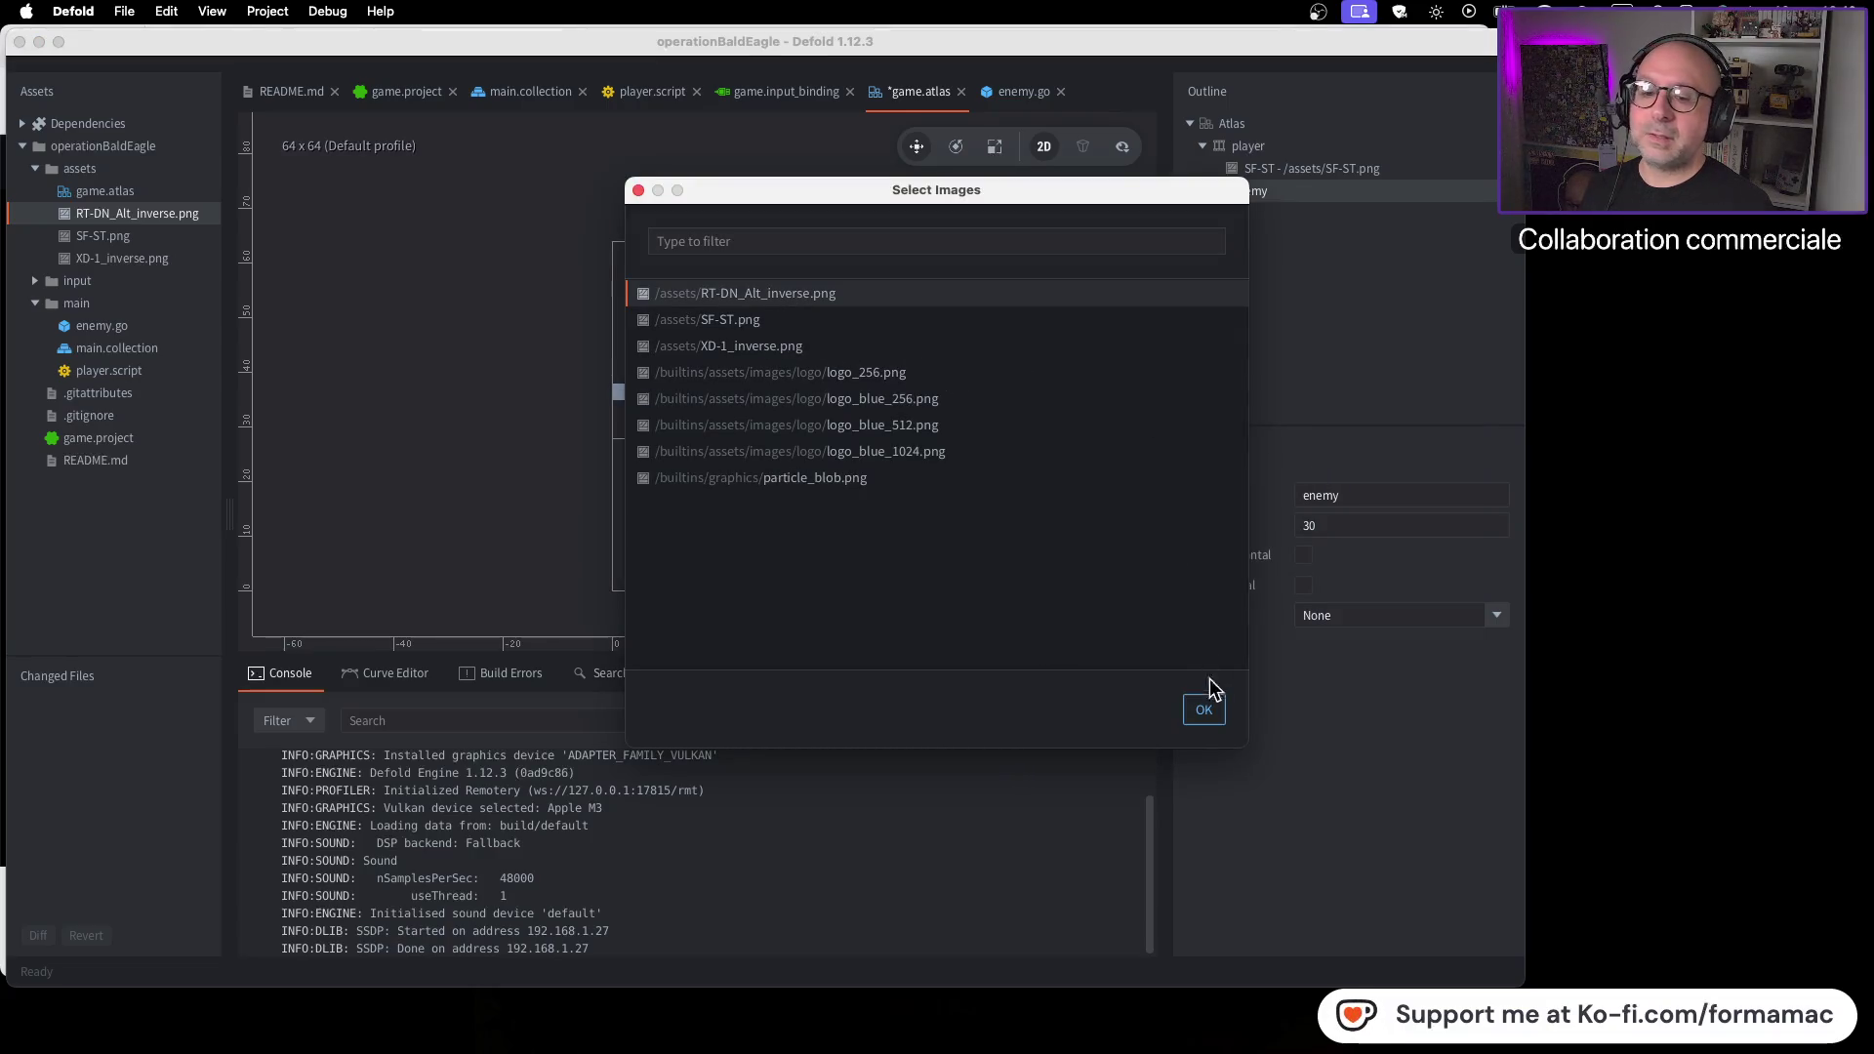
left_click(1206, 710)
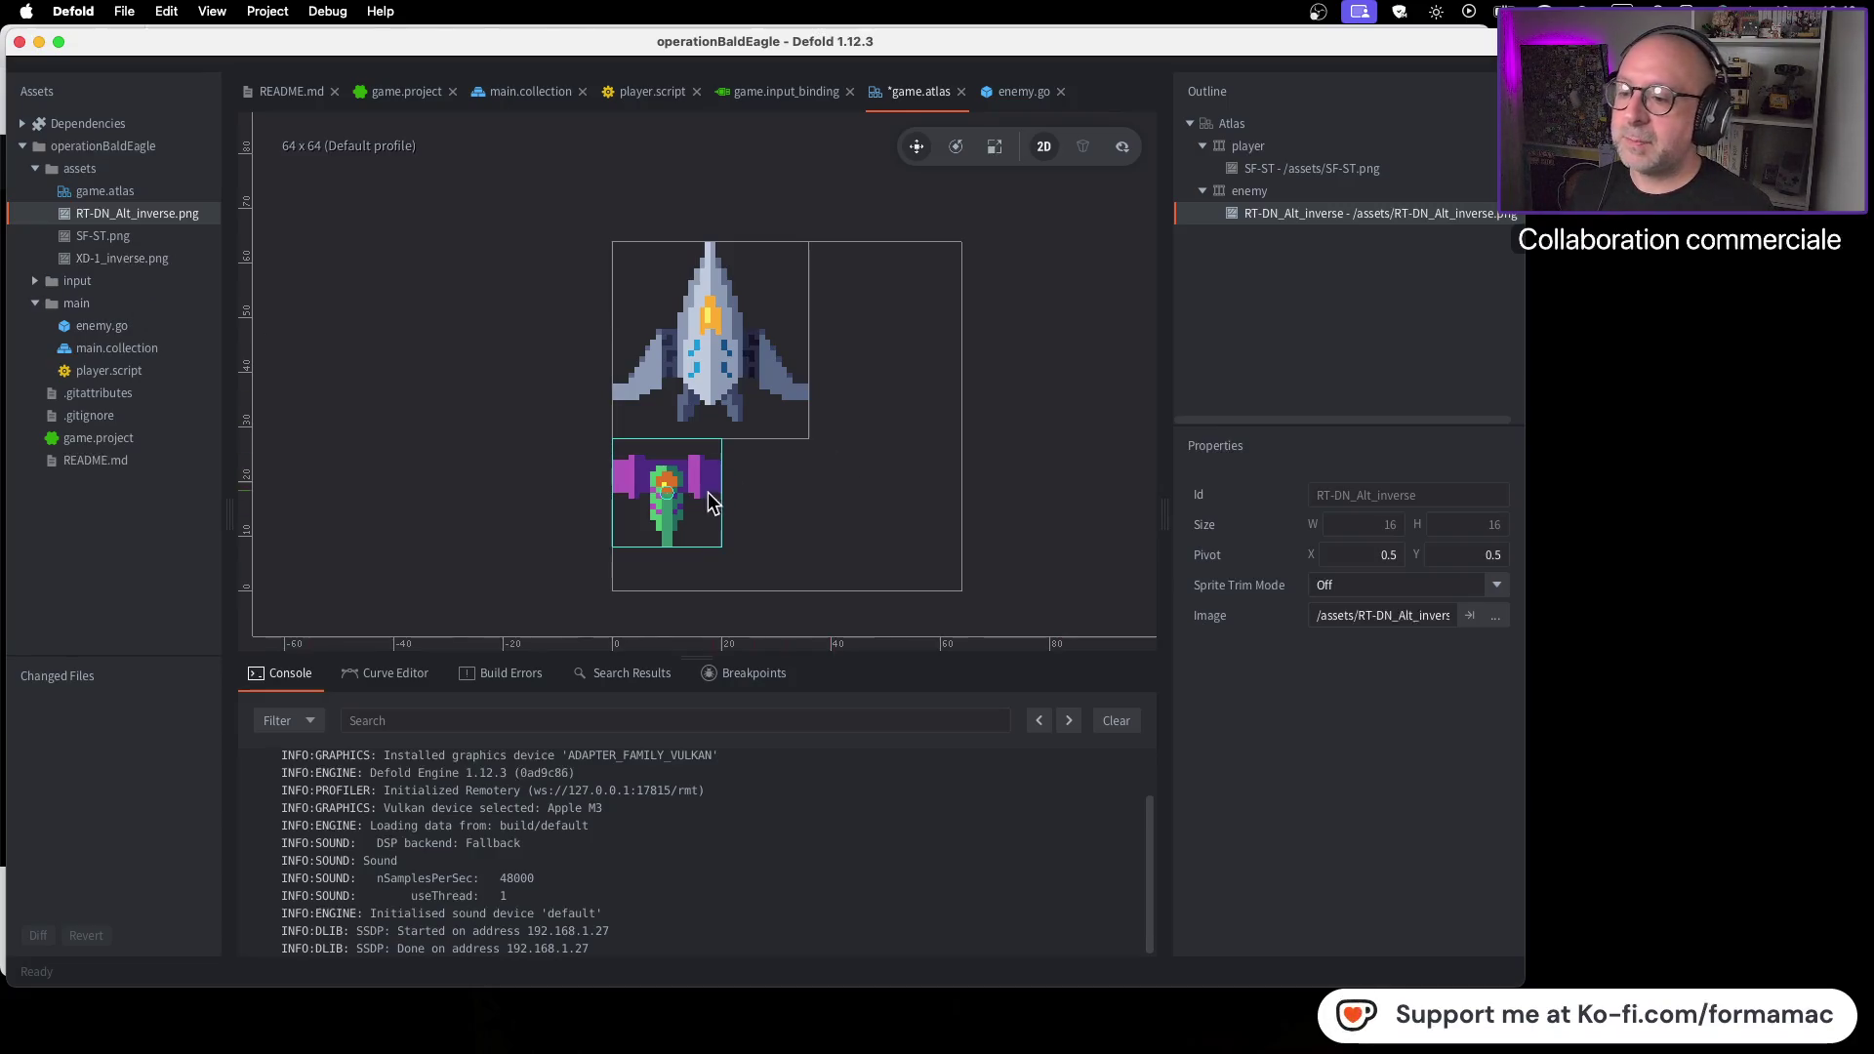
key("super+Tab")
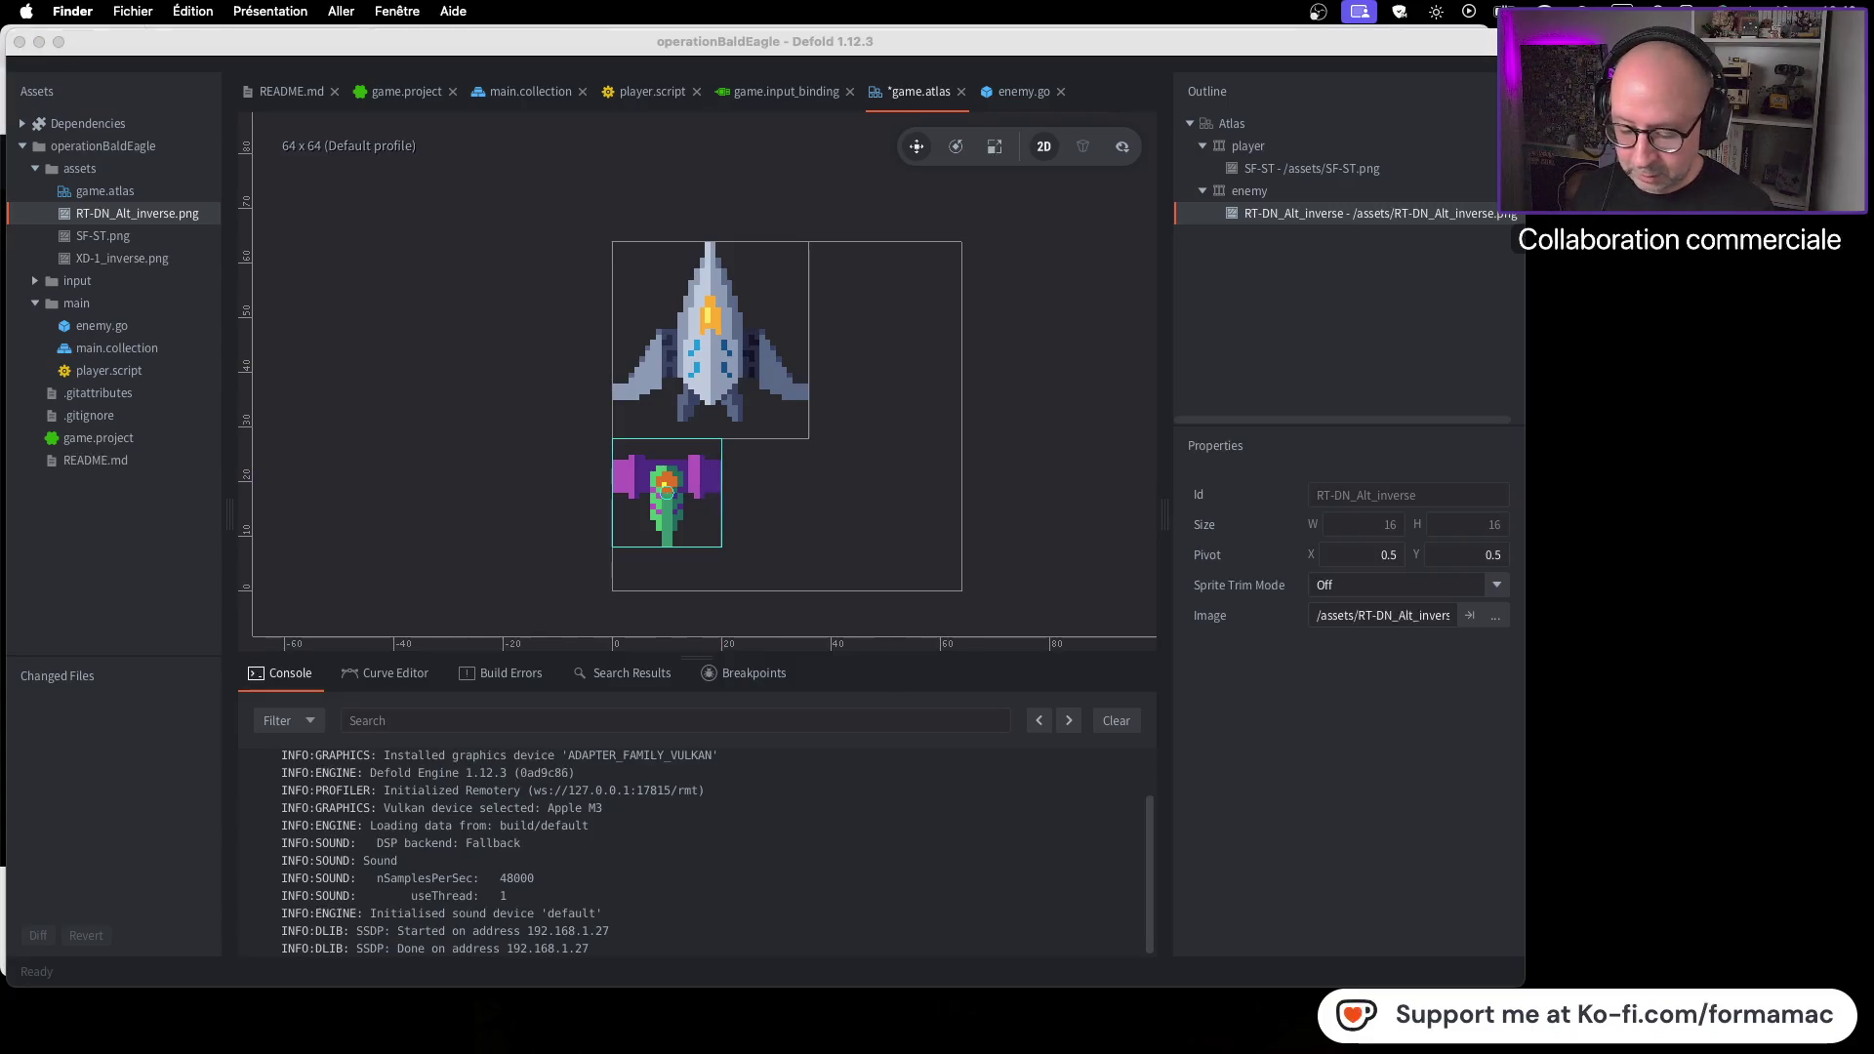
Navigate to Assets > Graphics > Alt Ships > Sprites and show SF-ST_Alt.png's info (32×32)
key("super+n")
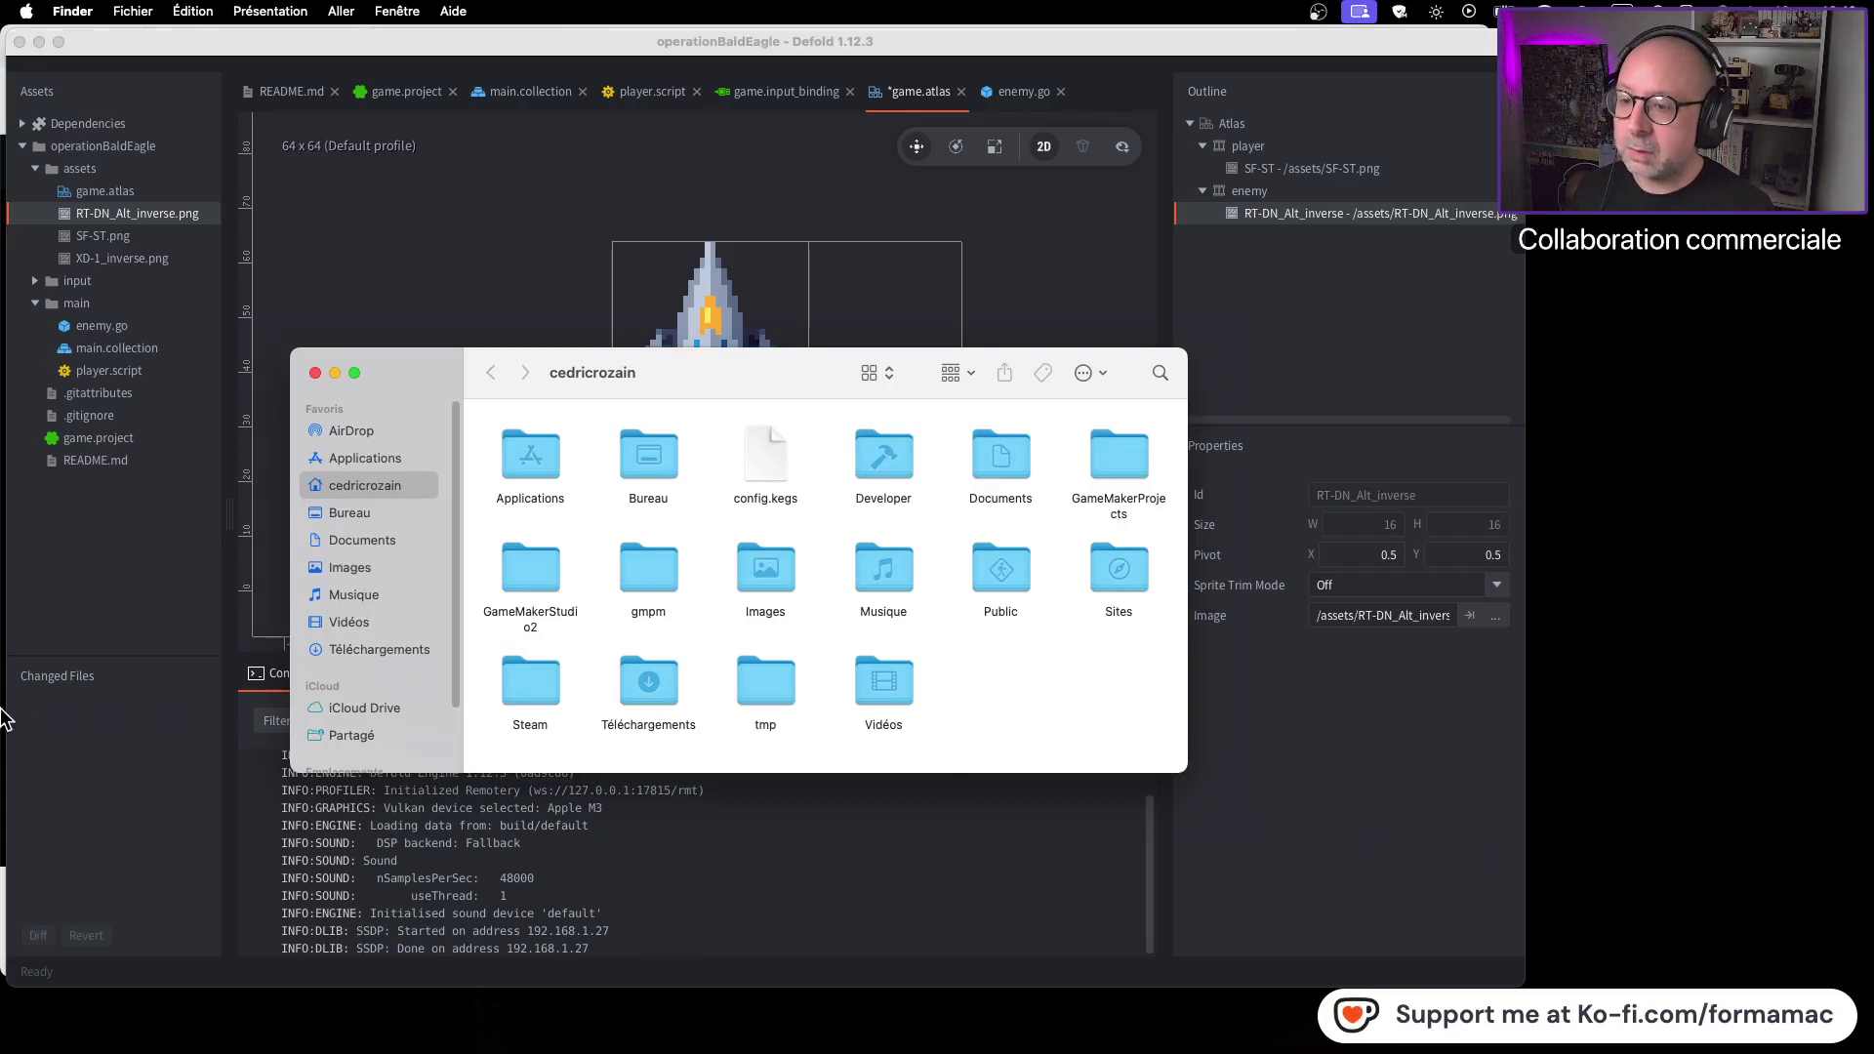
left_click(314, 373)
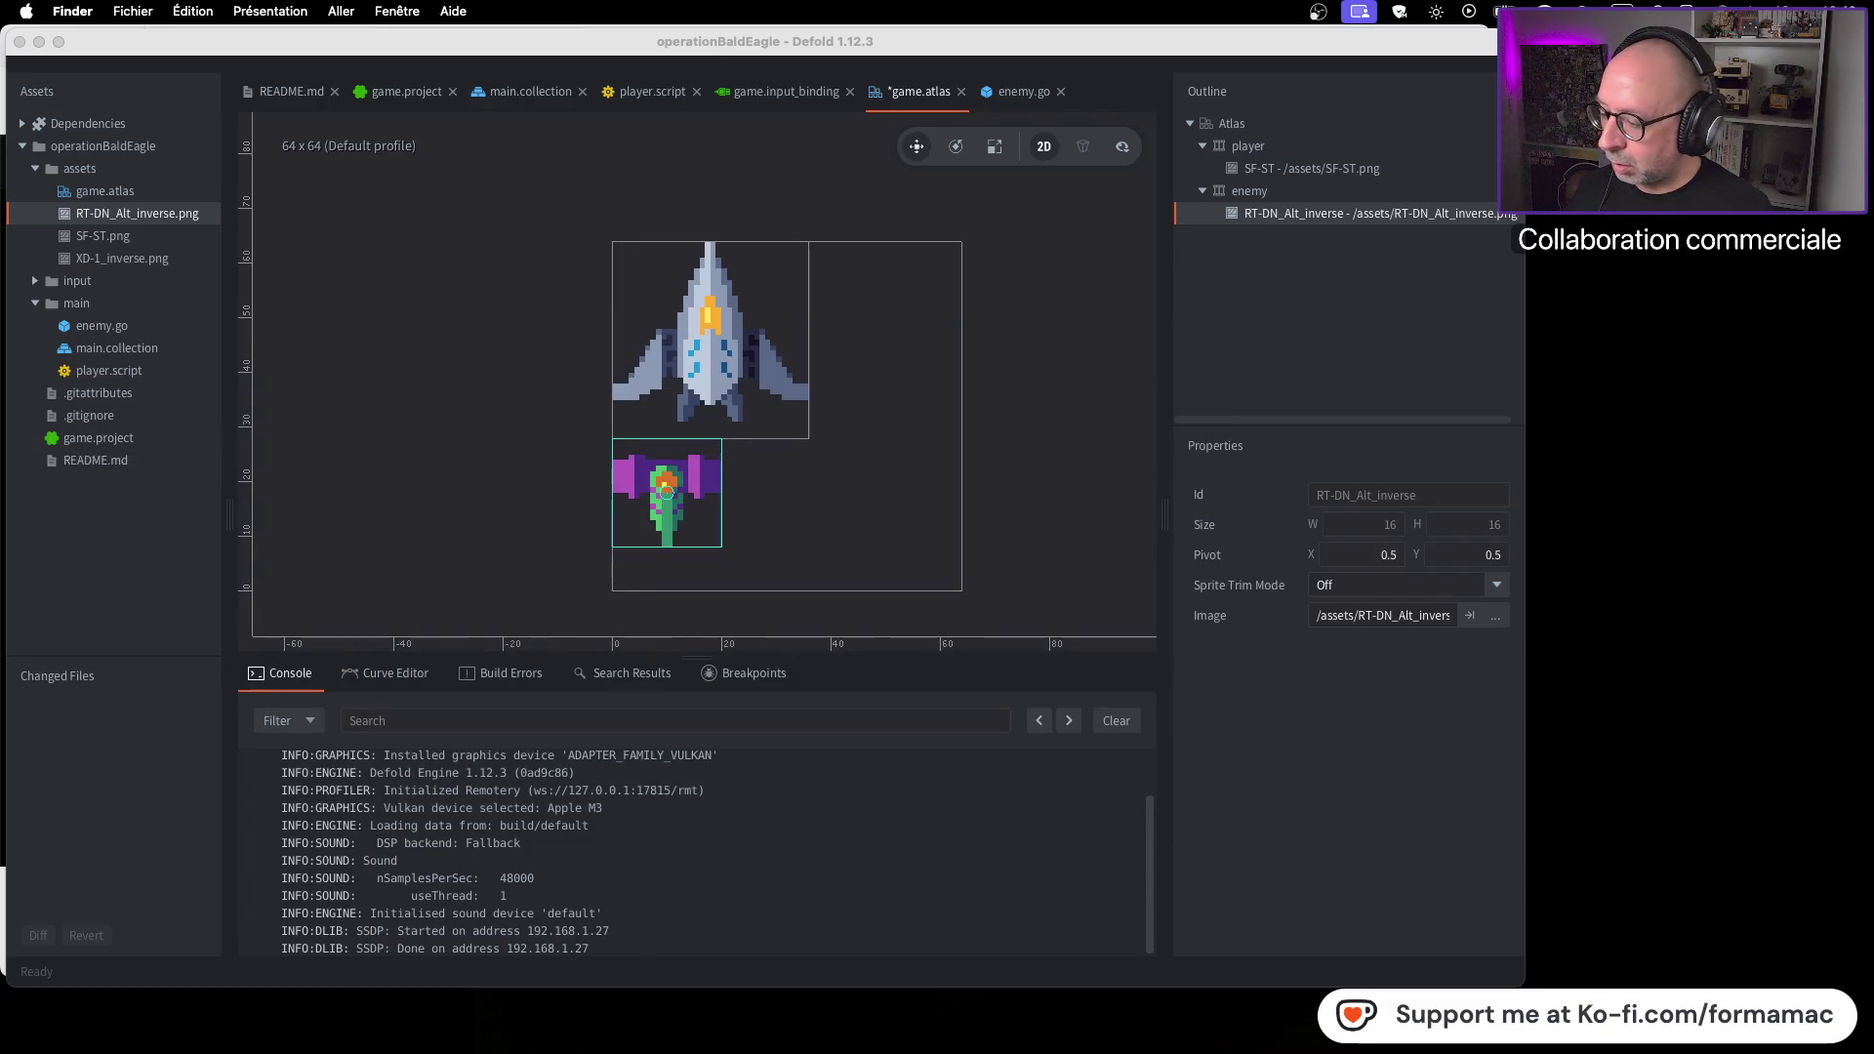
key("super+n")
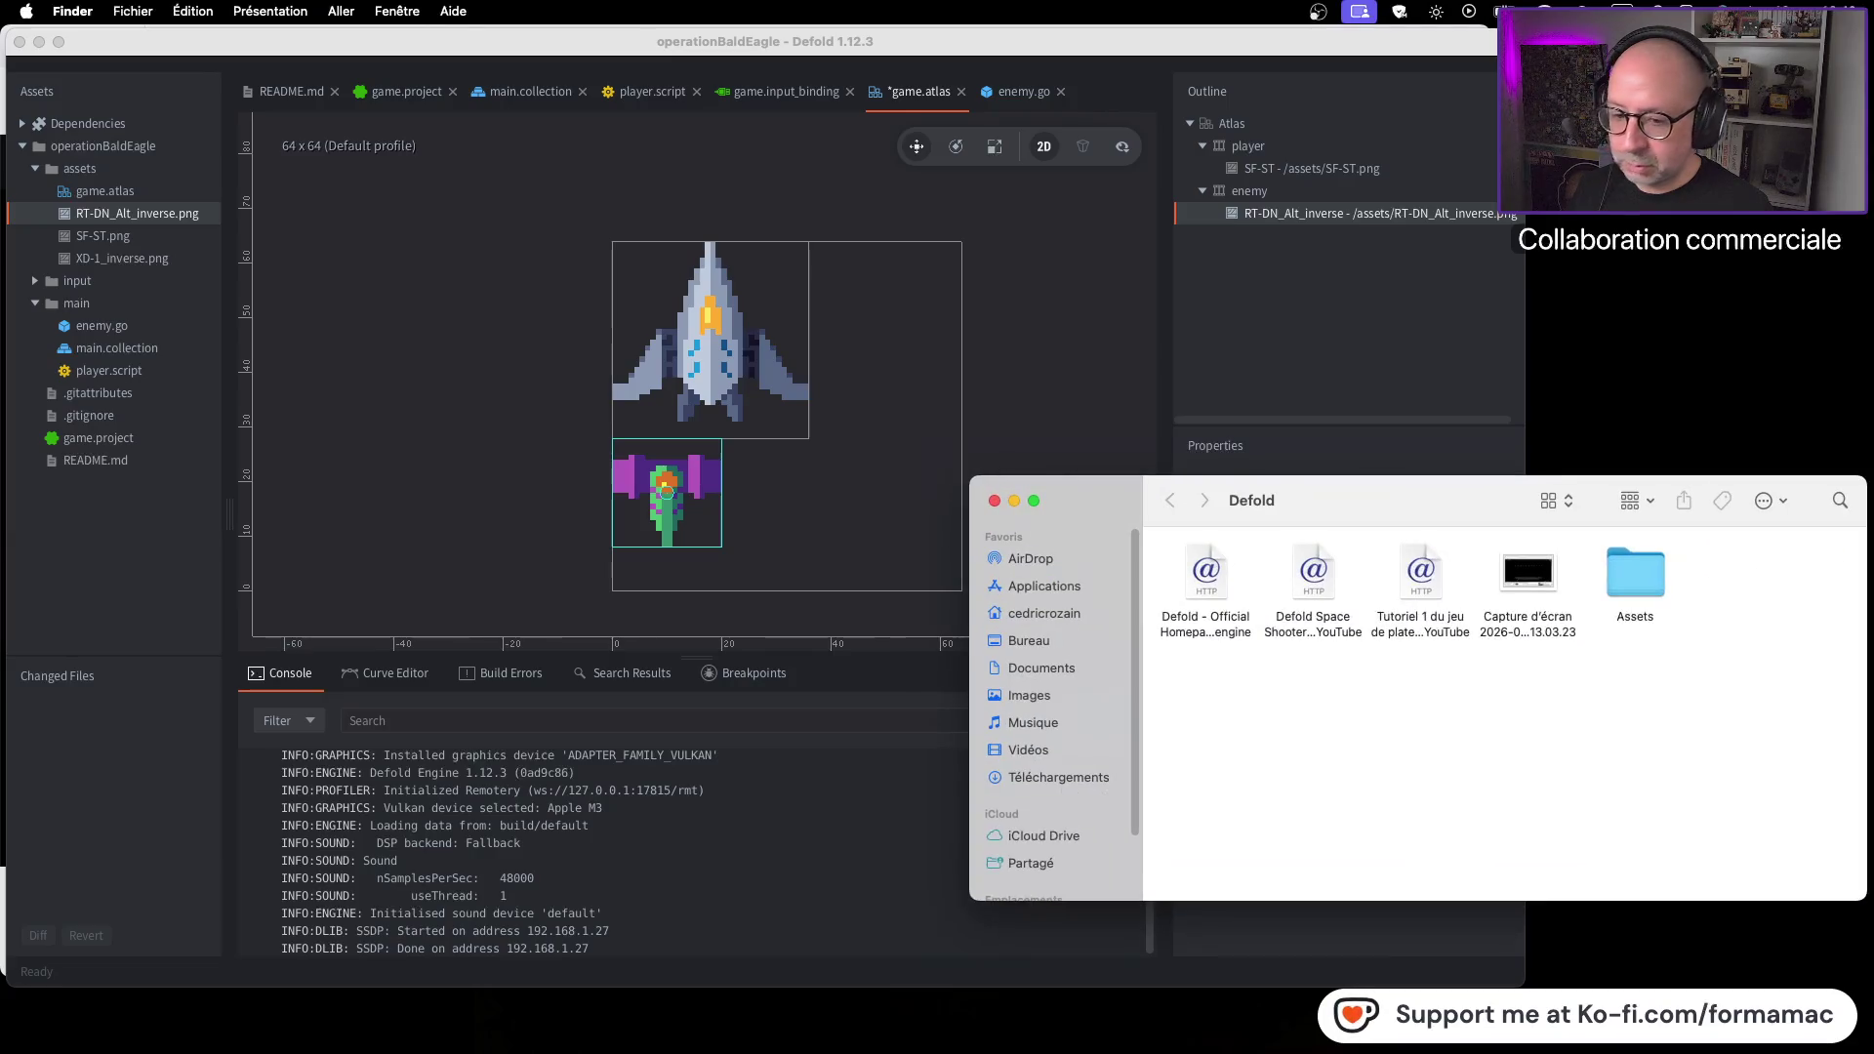
key("super+Tab")
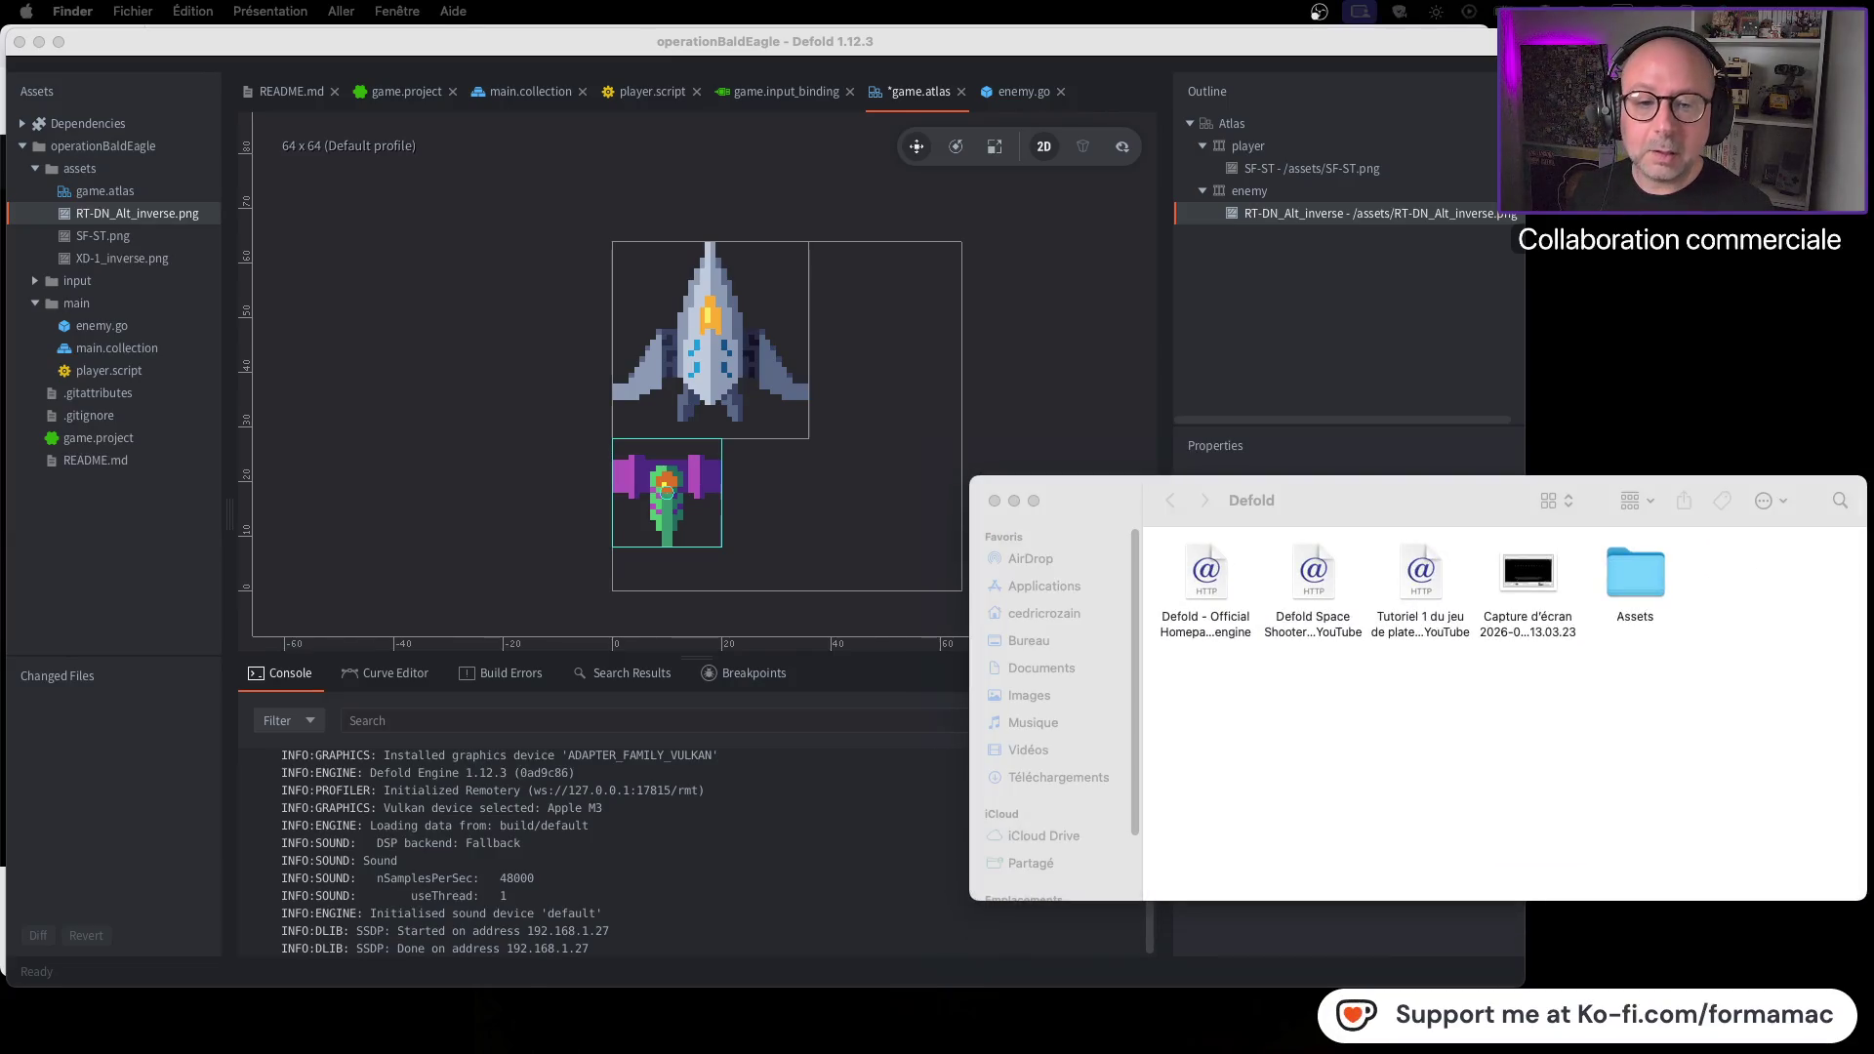
double_click(1635, 575)
double_click(1208, 575)
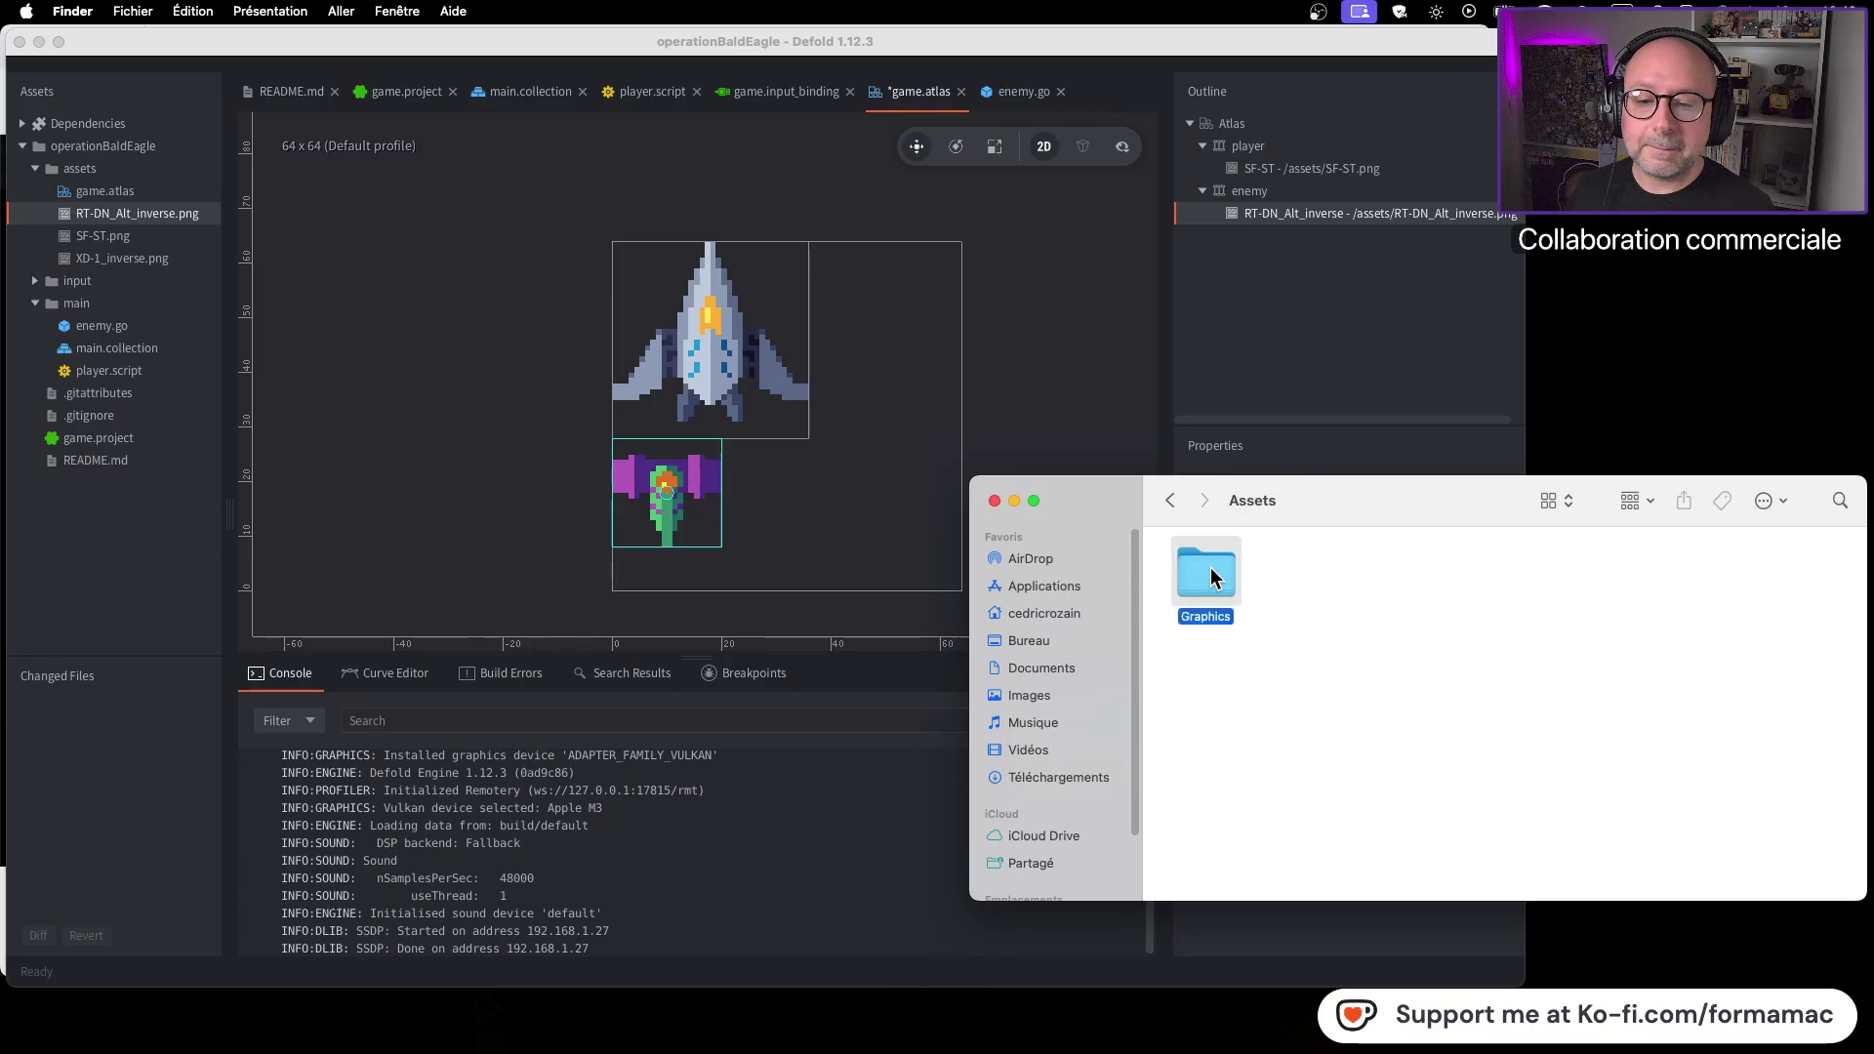
double_click(1210, 575)
double_click(1214, 578)
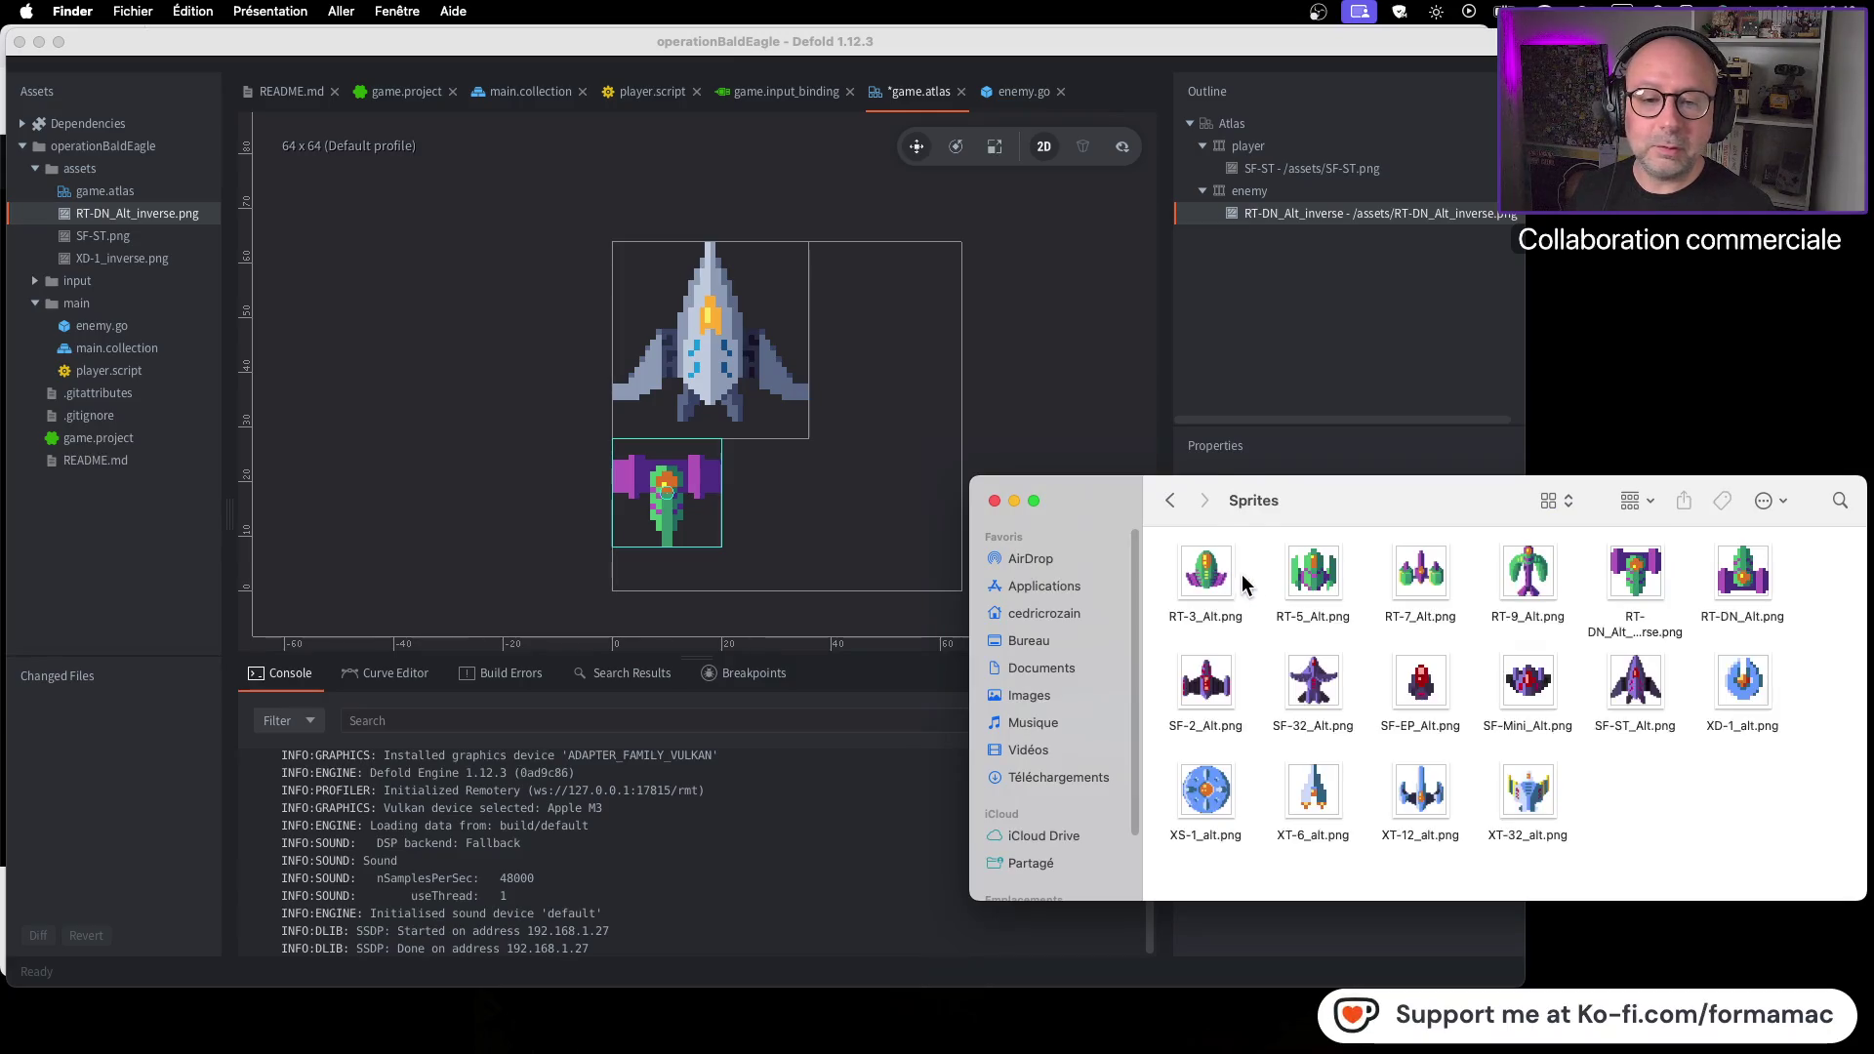
left_click(1640, 685)
key("super+i")
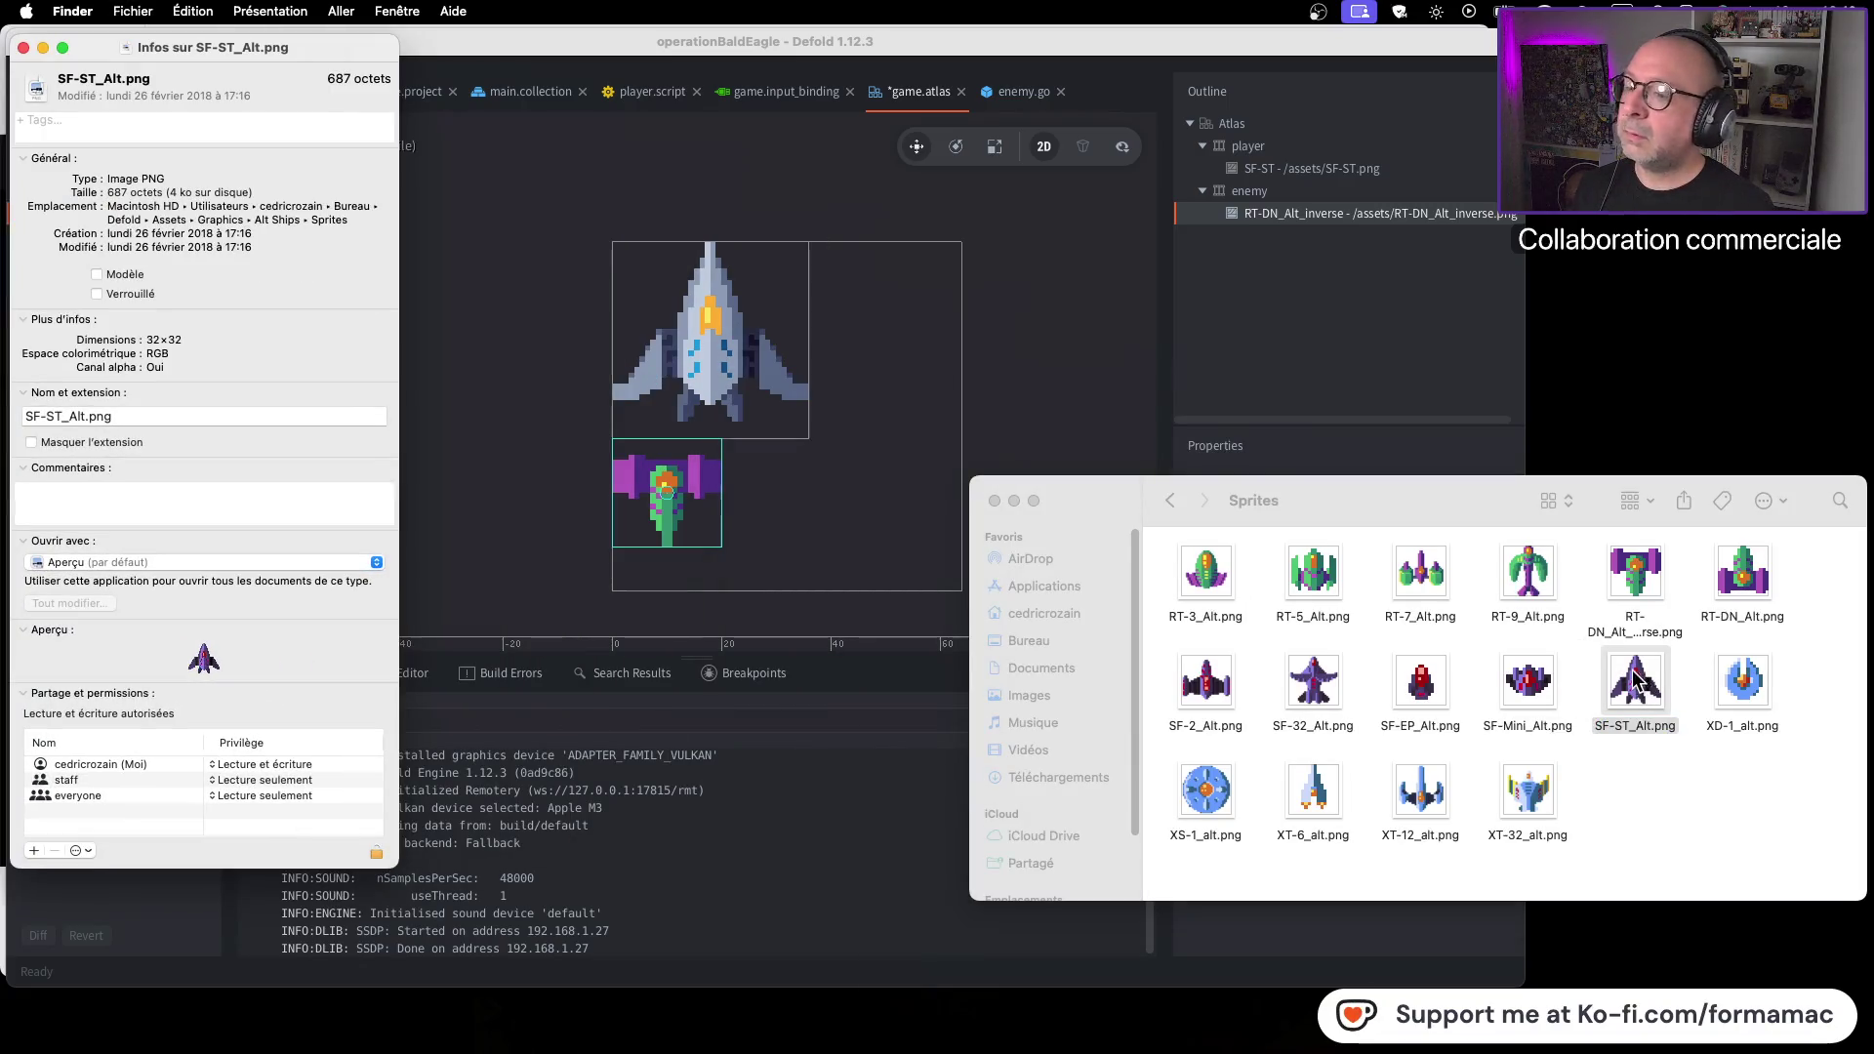
Compare the details of RT-DN_Alt_inverse.png and RT-DN_Alt.png, then close both
left_click(1642, 578)
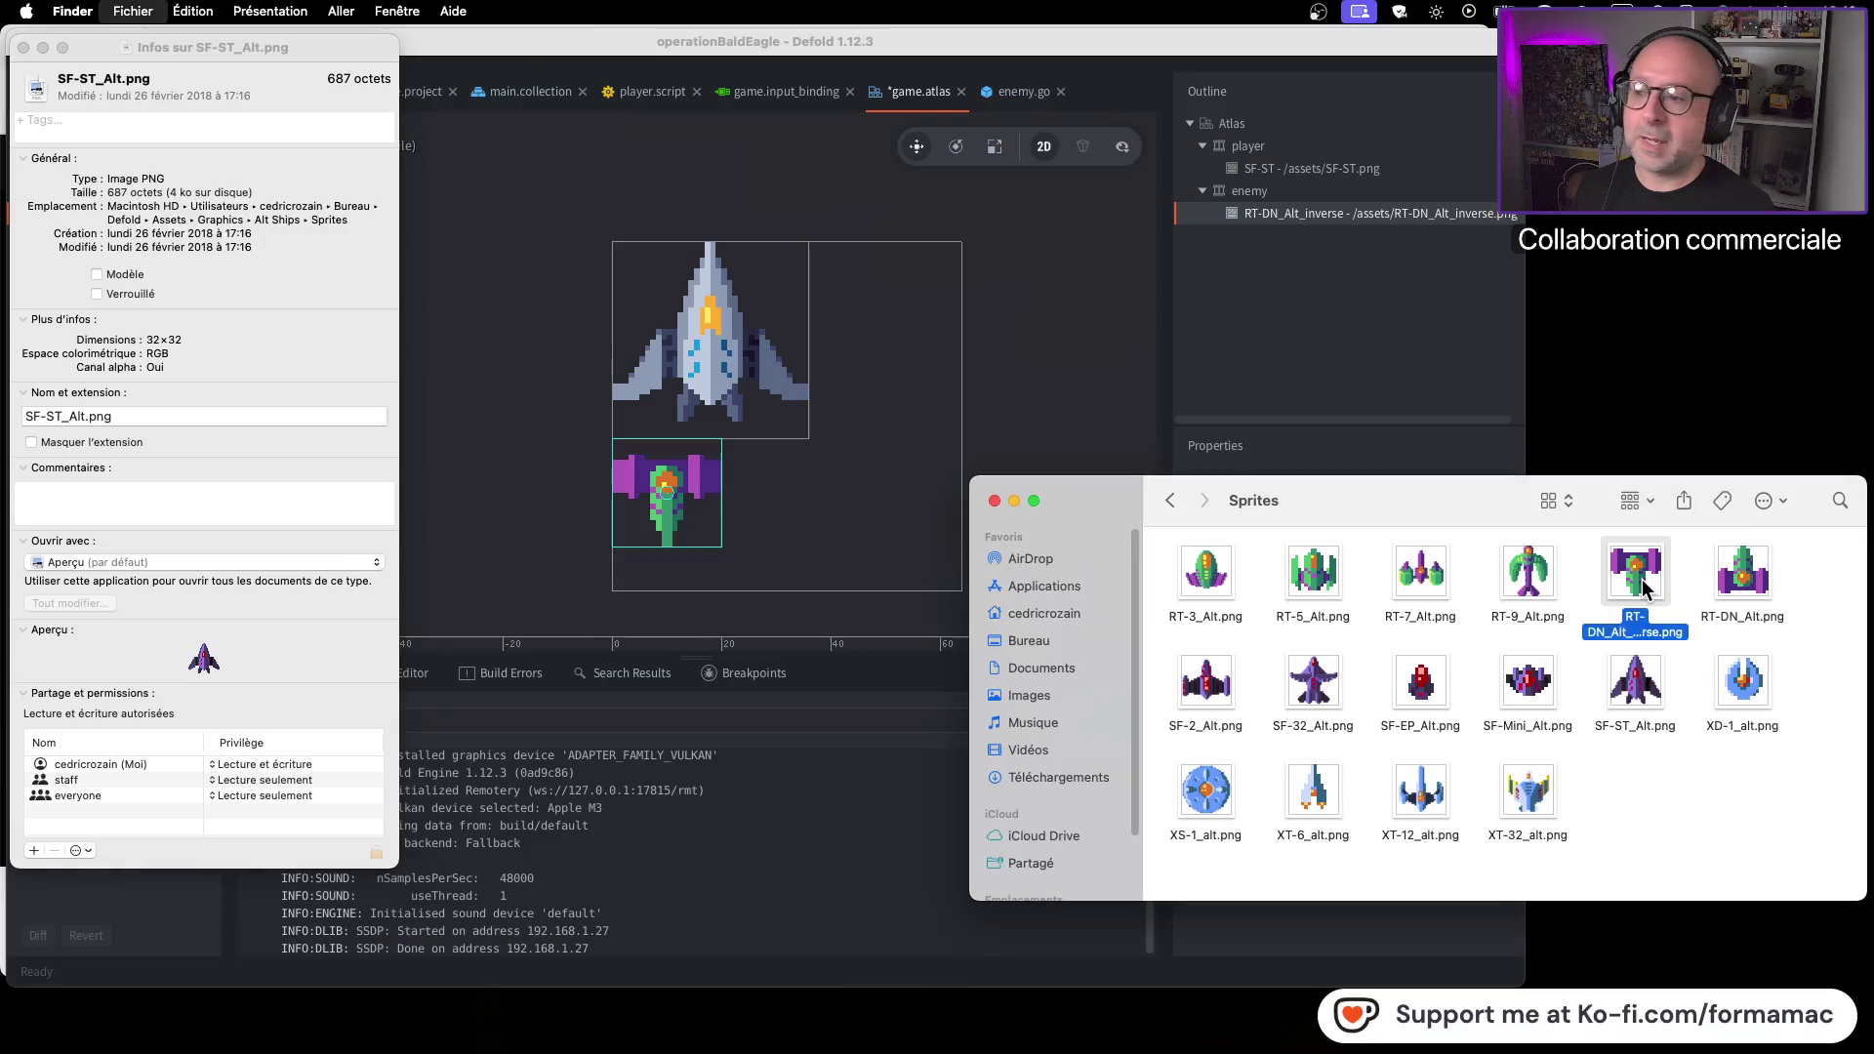
key("super+i")
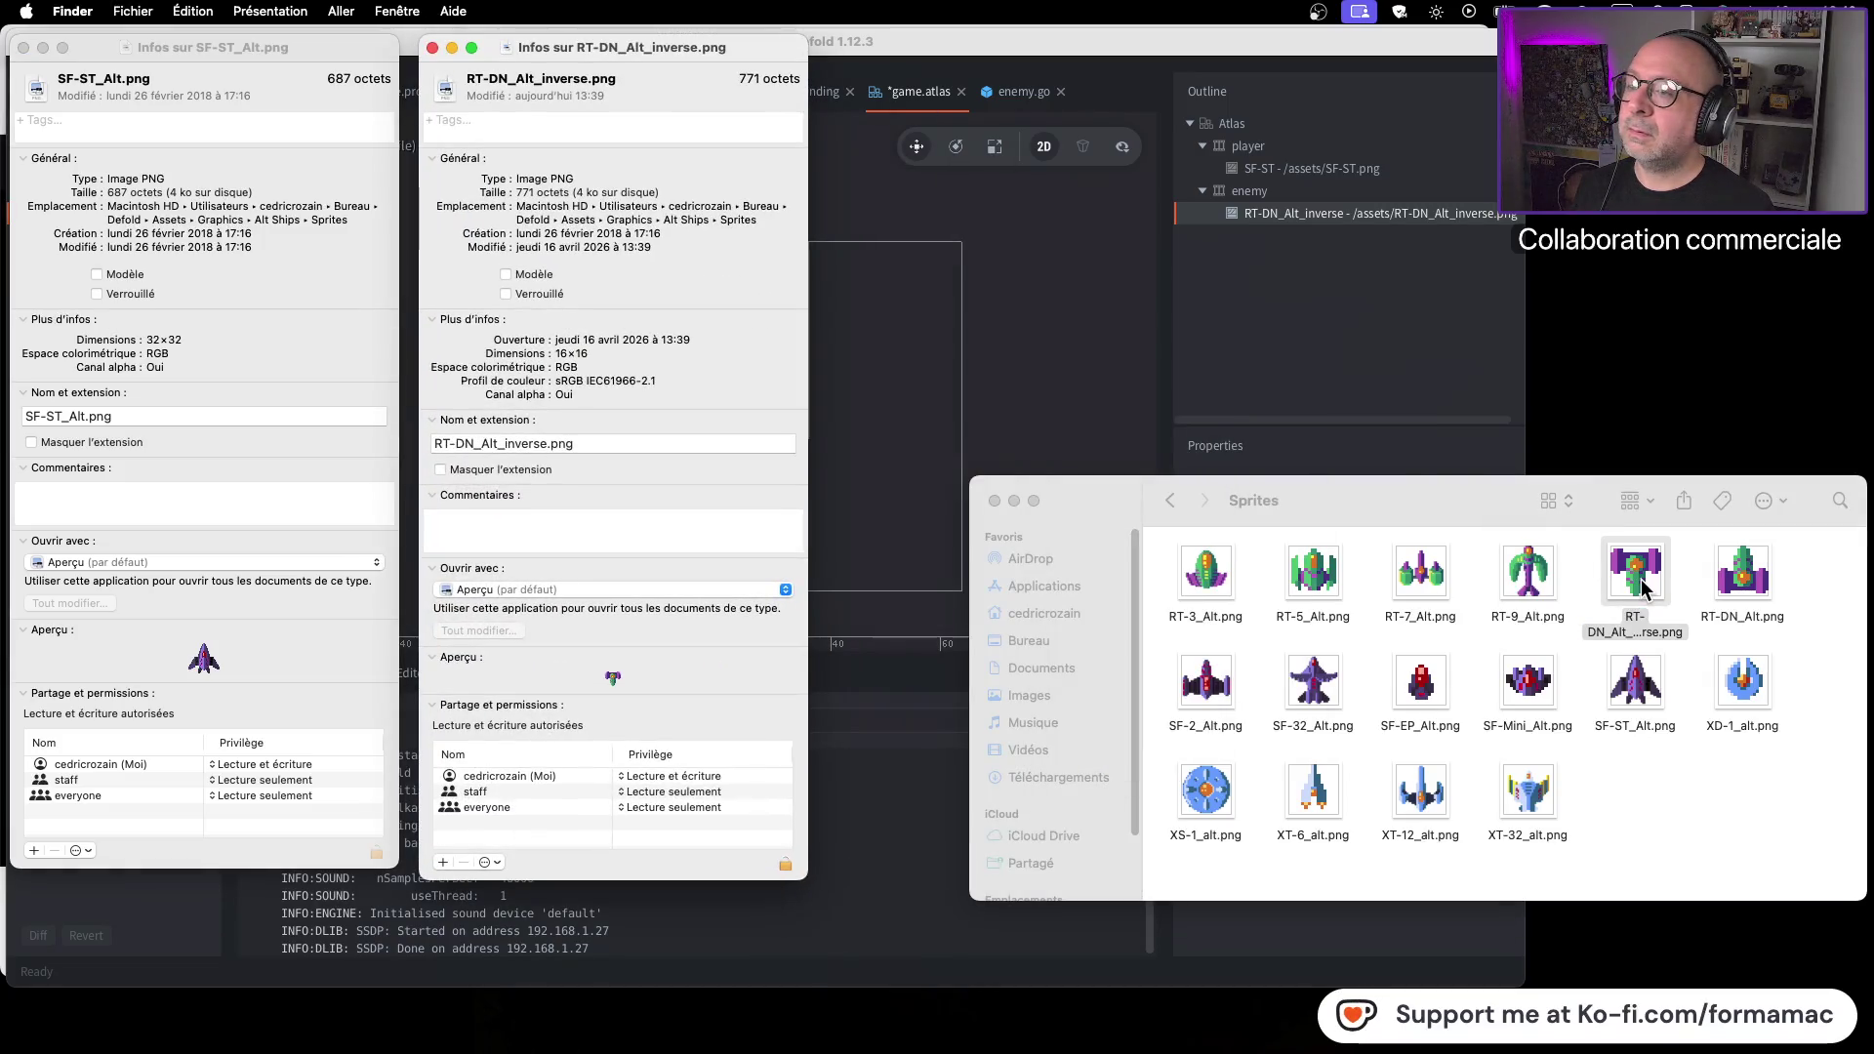
left_click(1756, 595)
key("super+i")
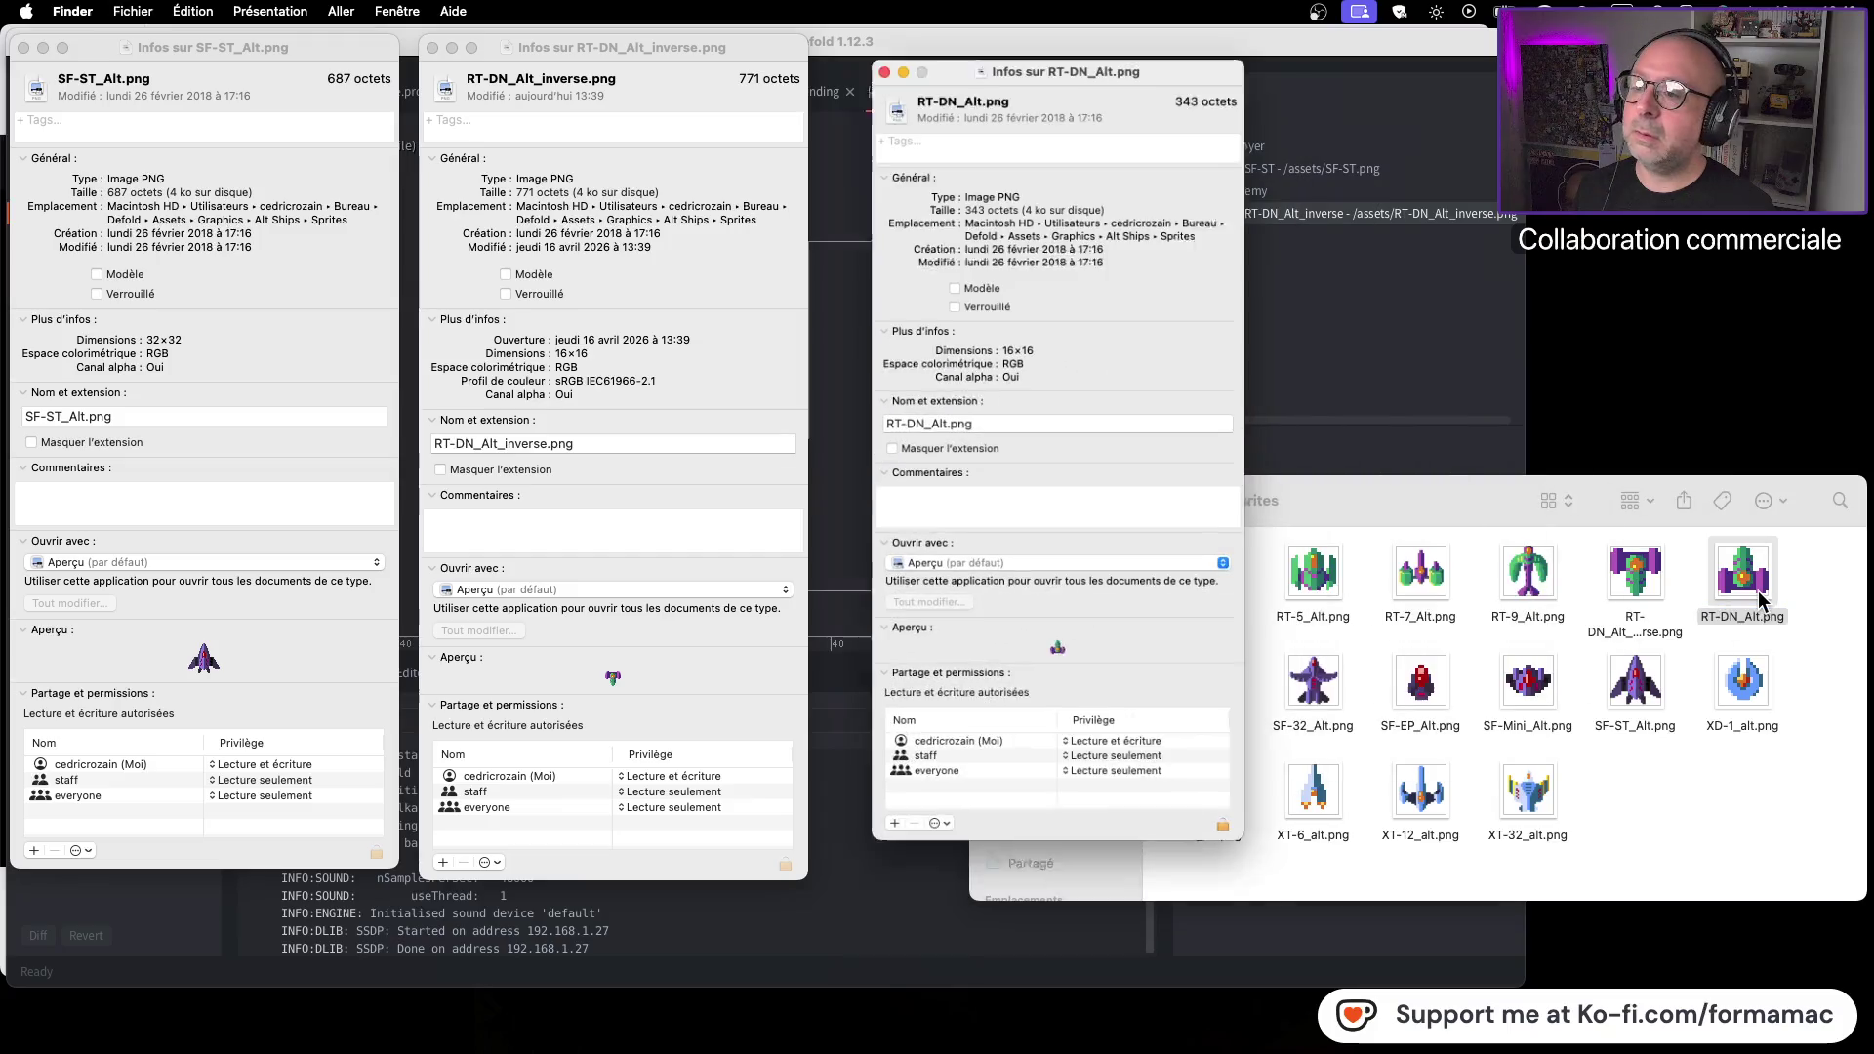
left_click(841, 47)
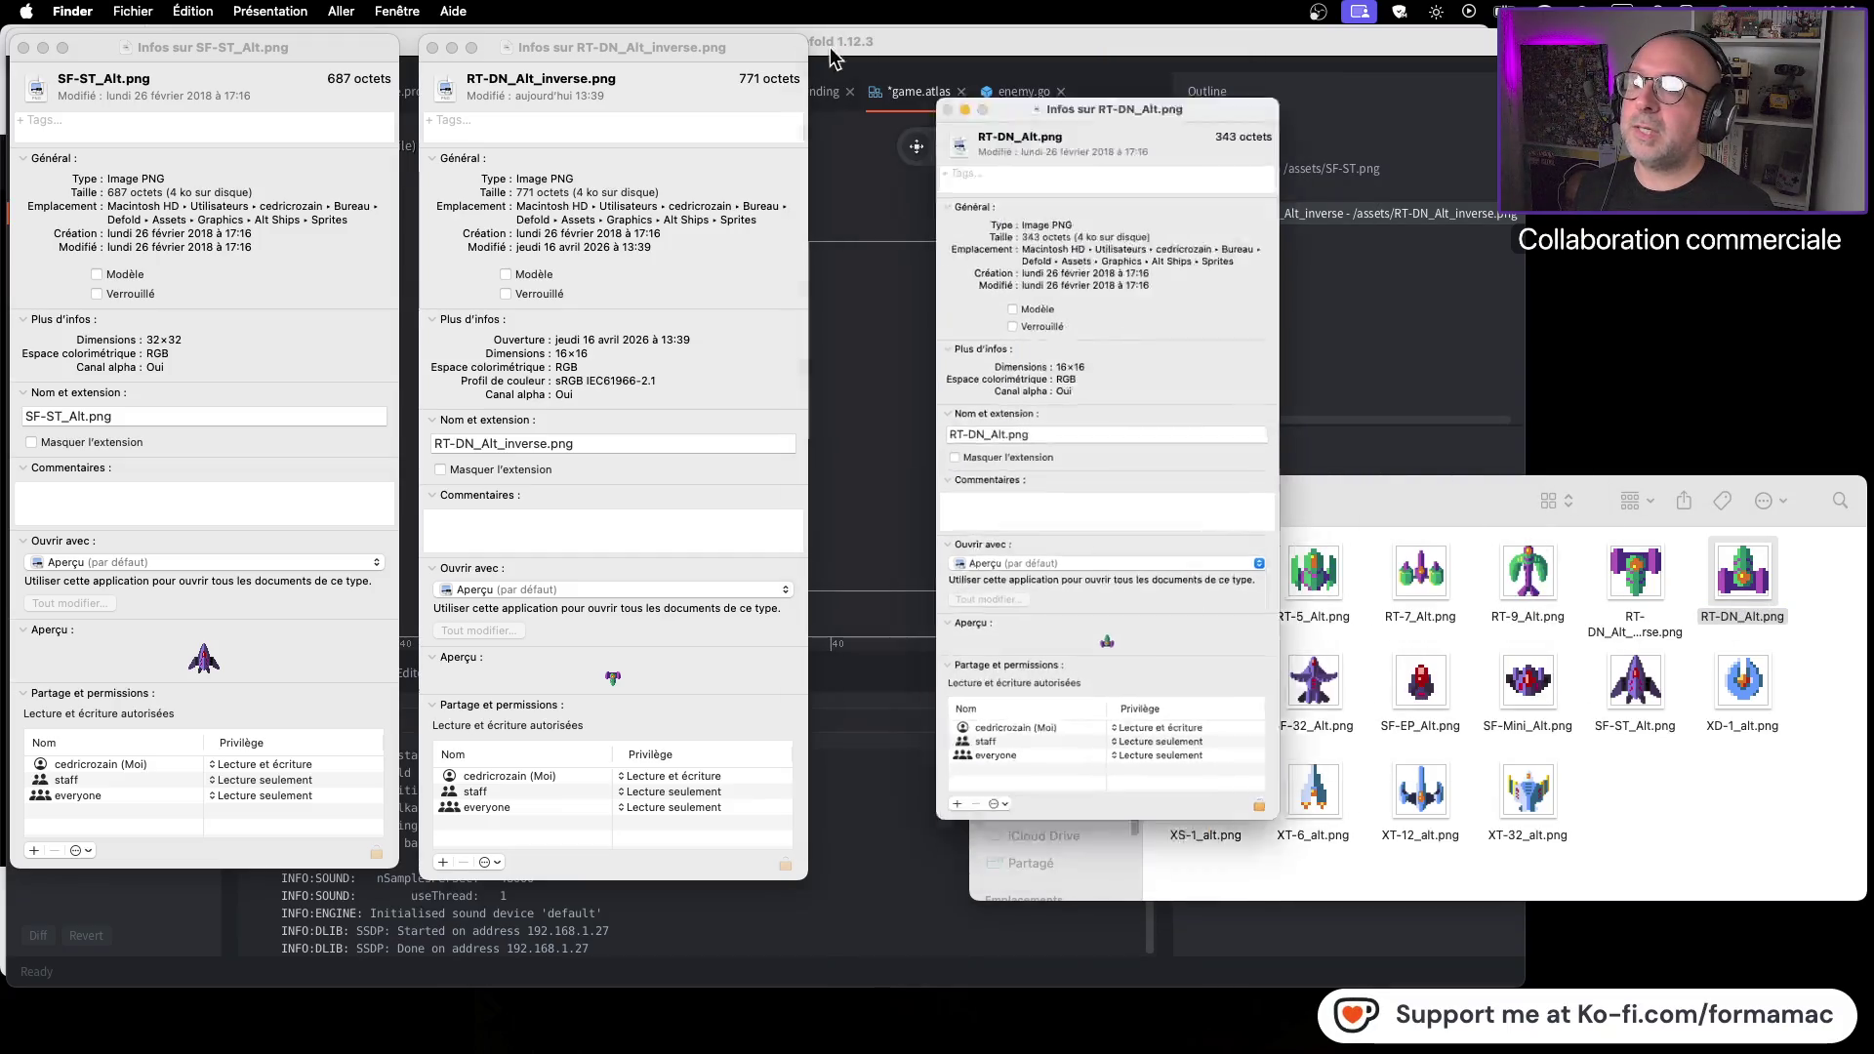
left_click(432, 47)
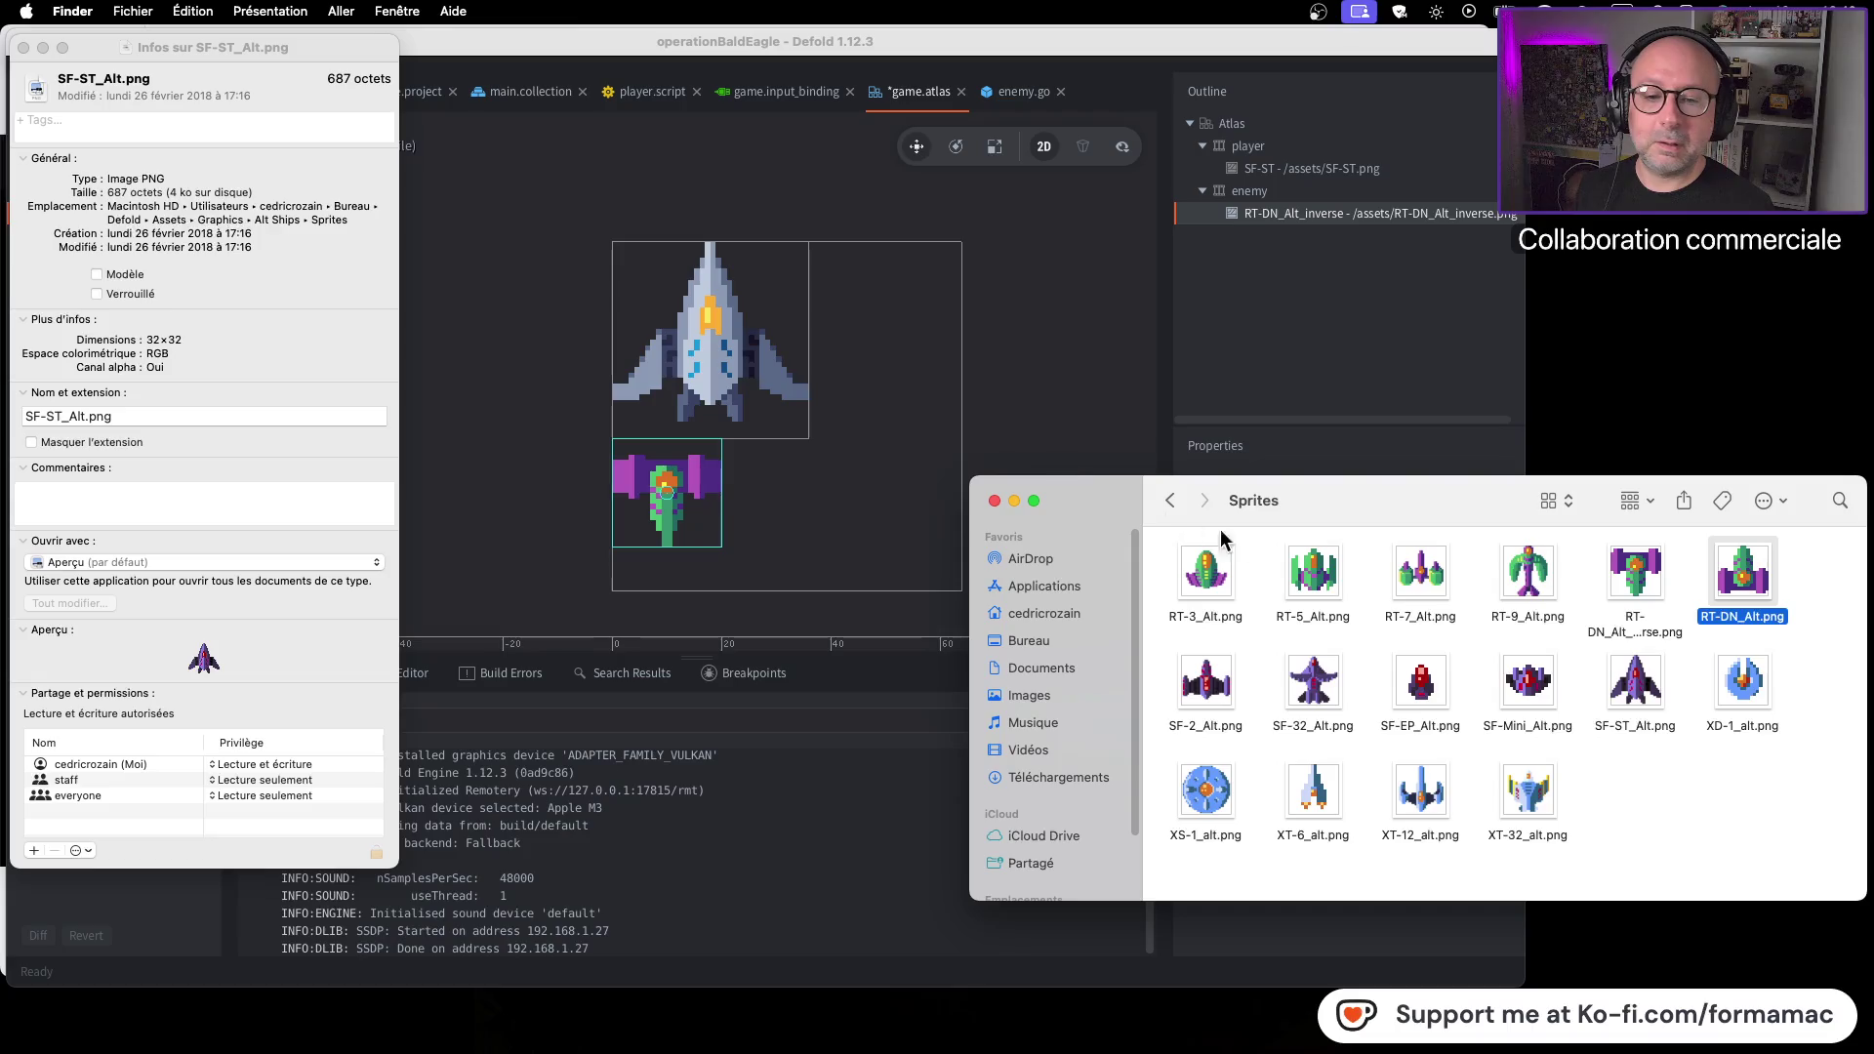
Check the SF-ST_Alt.png file details and close them
left_click(1216, 584)
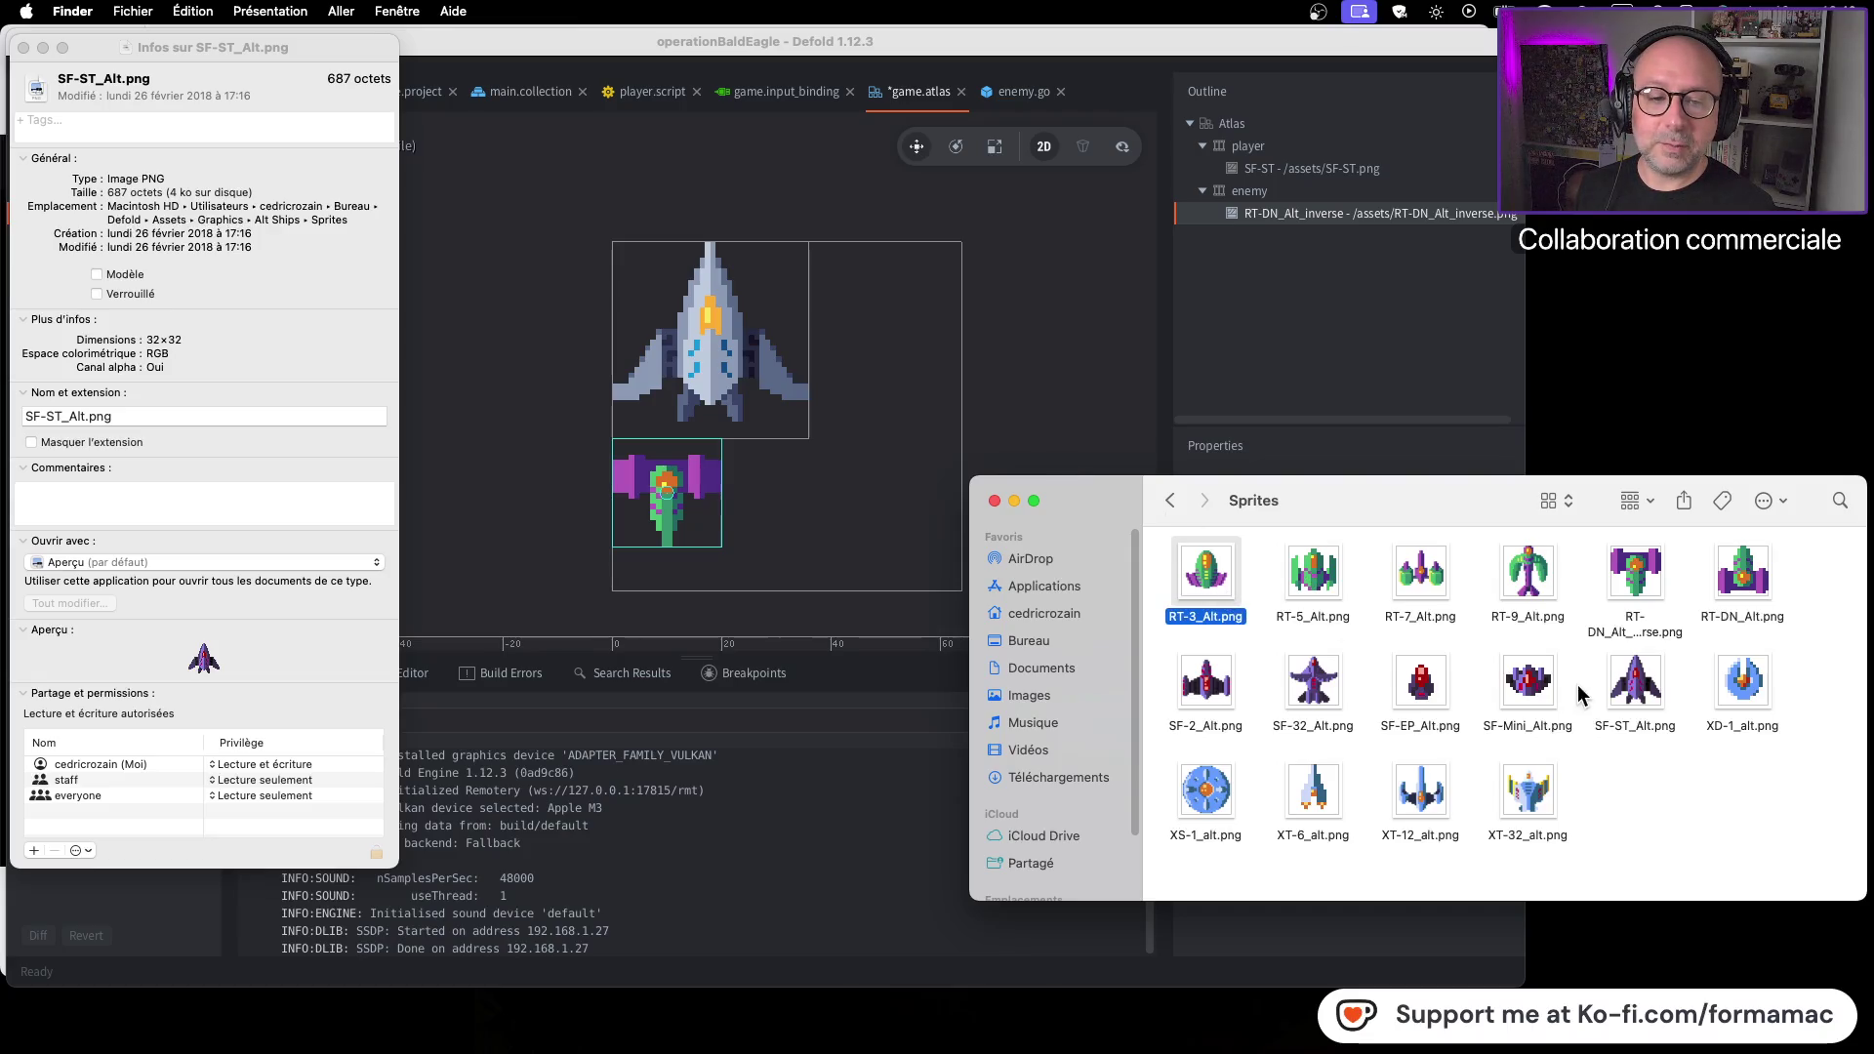
left_click(1618, 687)
key("super+i")
left_click(1616, 690)
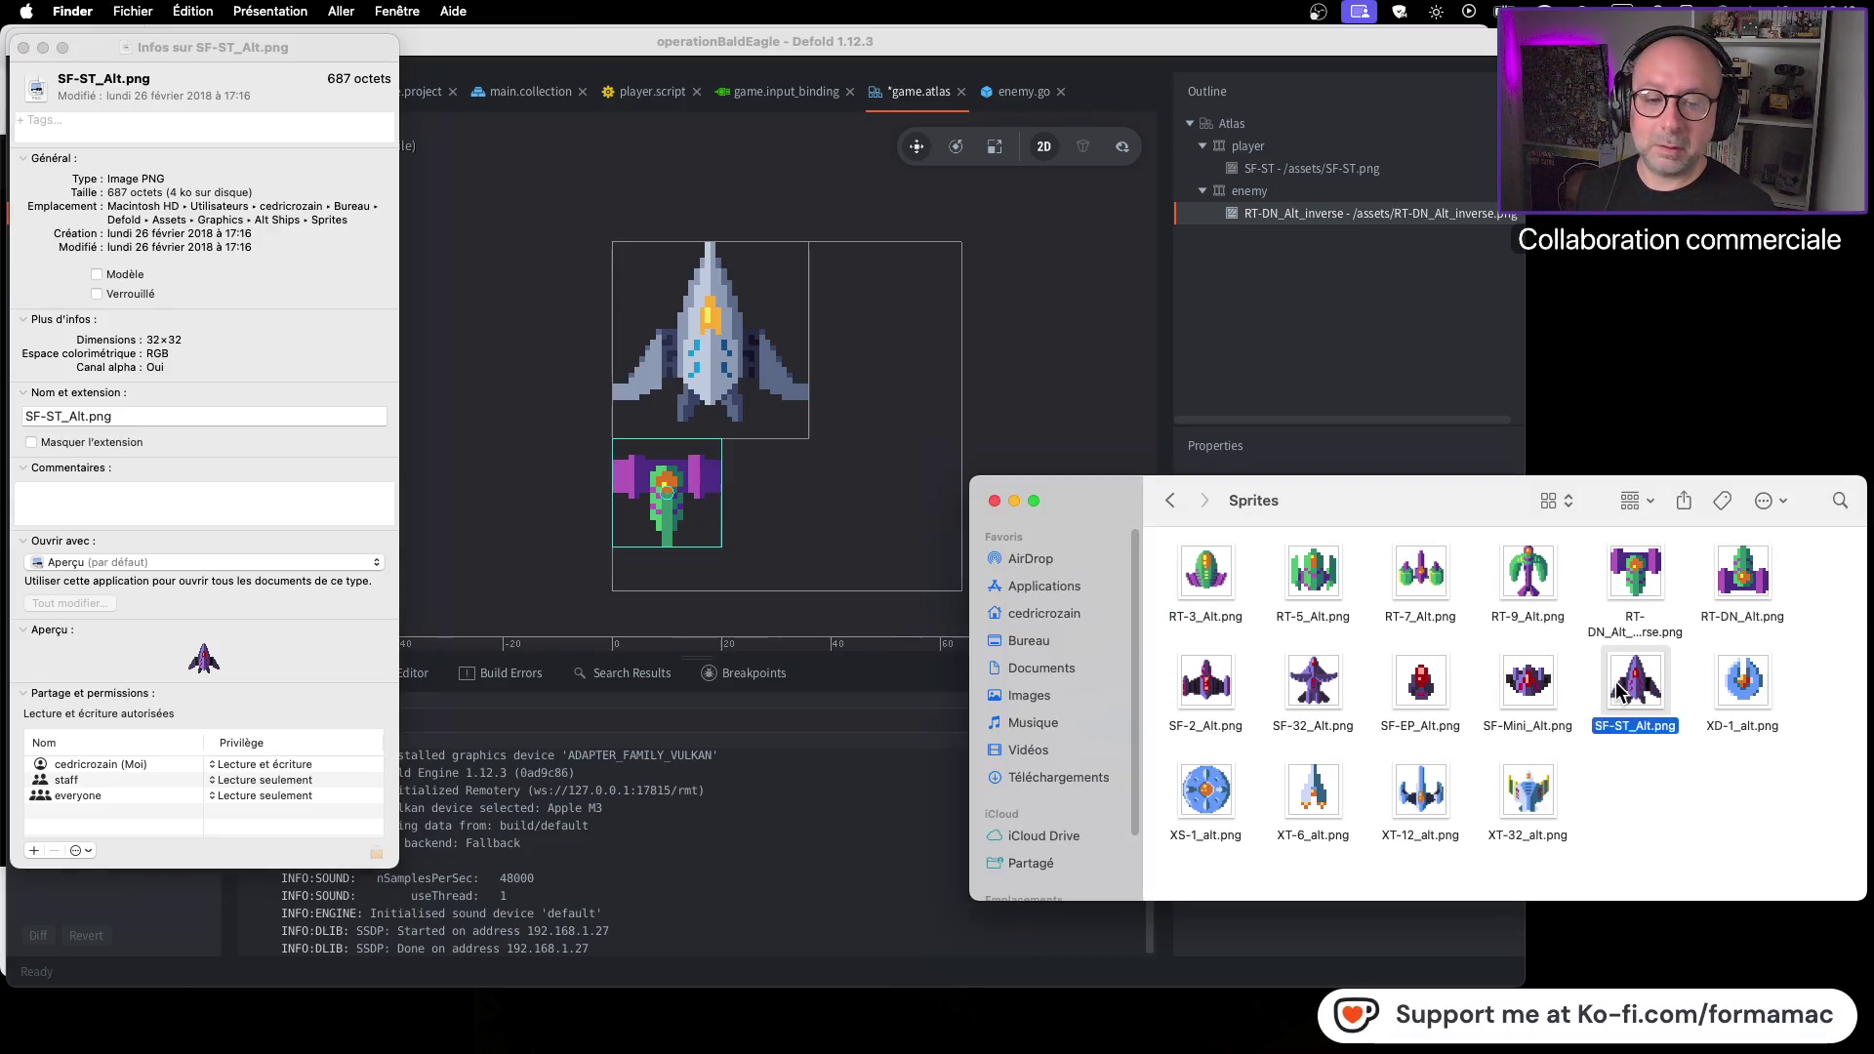
key("super+i")
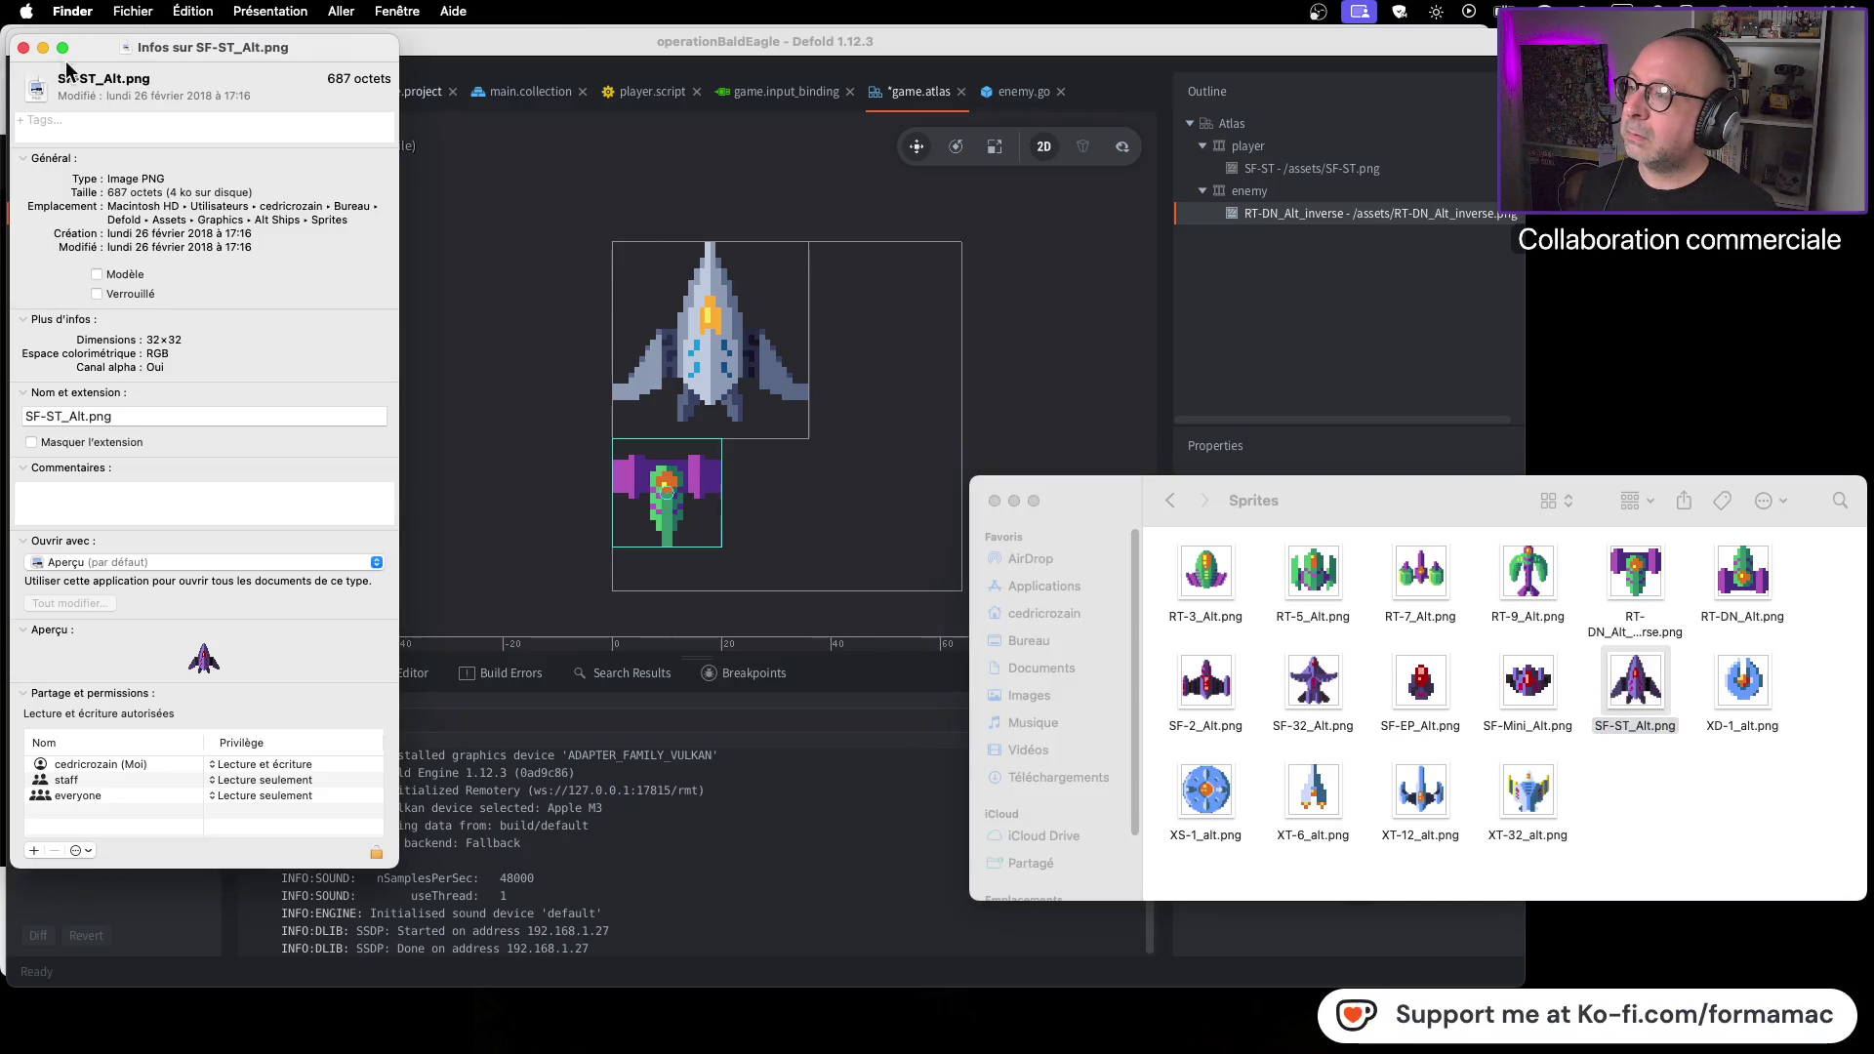
left_click(23, 47)
Check the dimensions of SF-32_Alt.png, RT-3_Alt.png and RT-DN_Alt.png, closing each info window
left_click(1323, 689)
key("super+i")
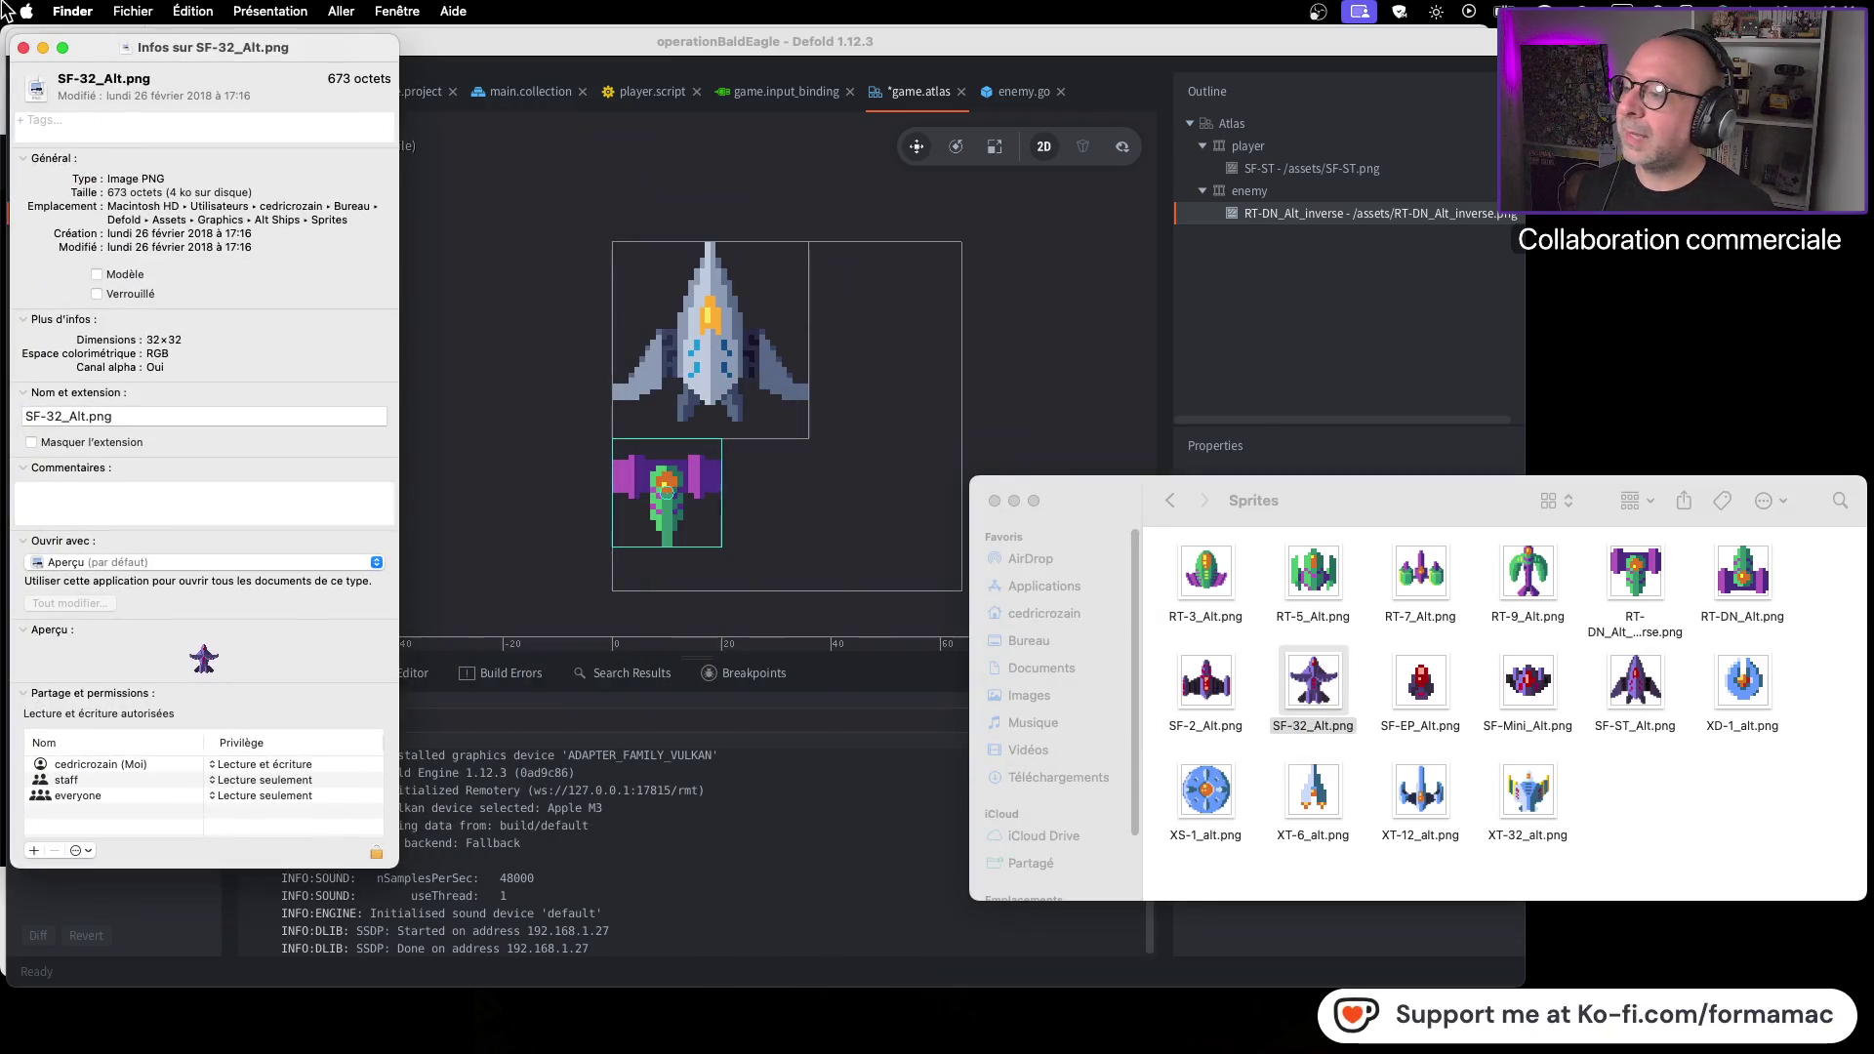
left_click(24, 48)
left_click(1214, 566)
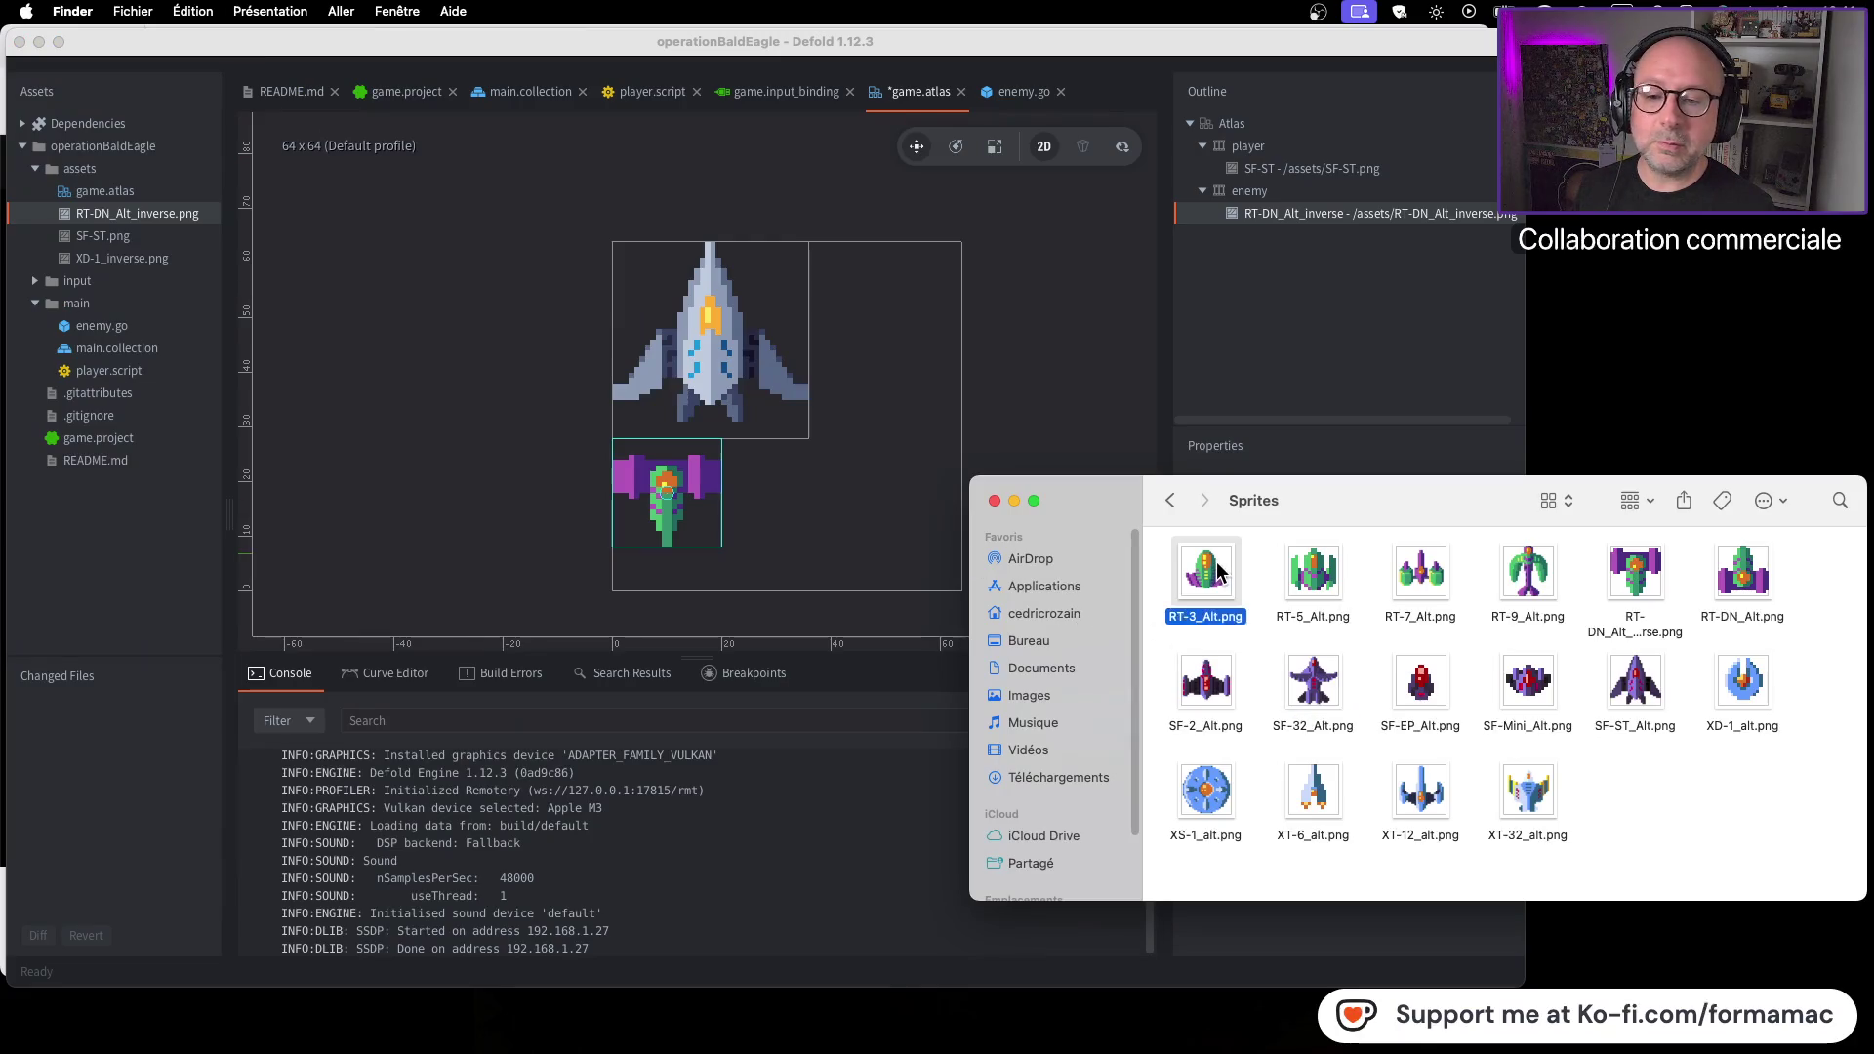
key("super+i")
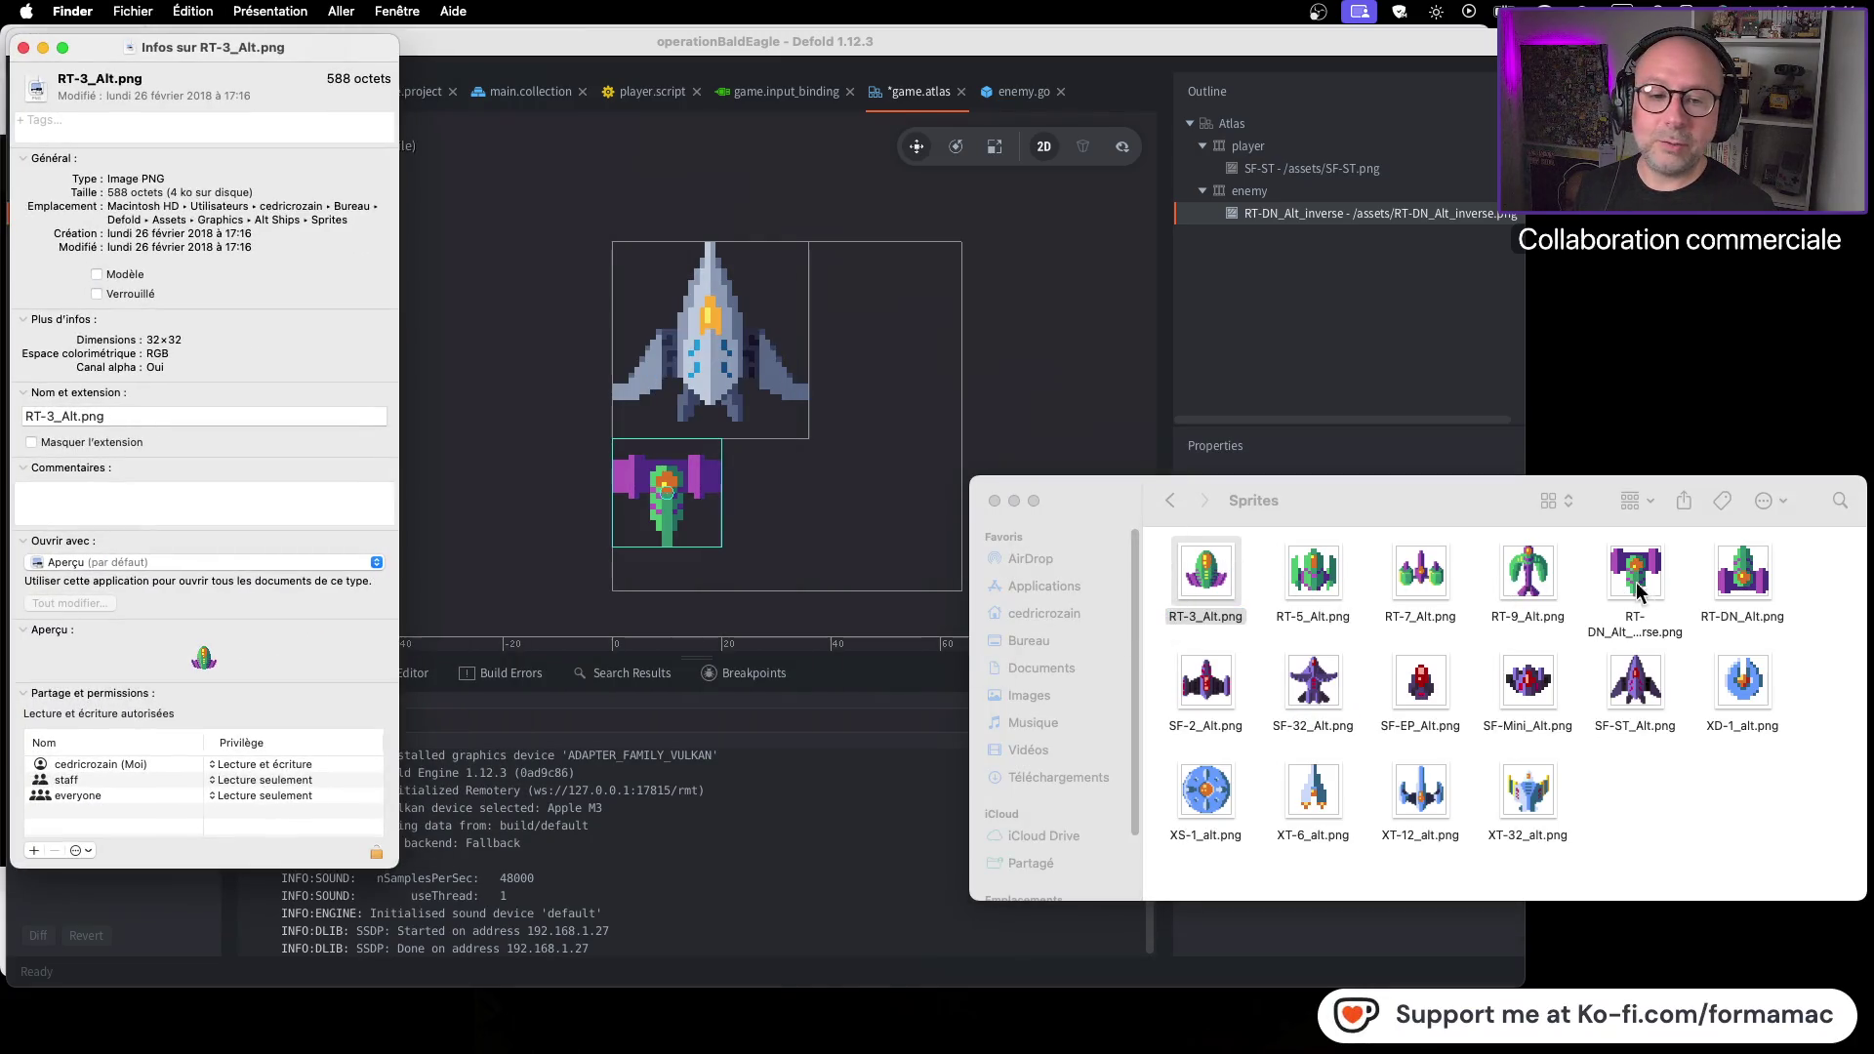
left_click(1747, 581)
key("super+i")
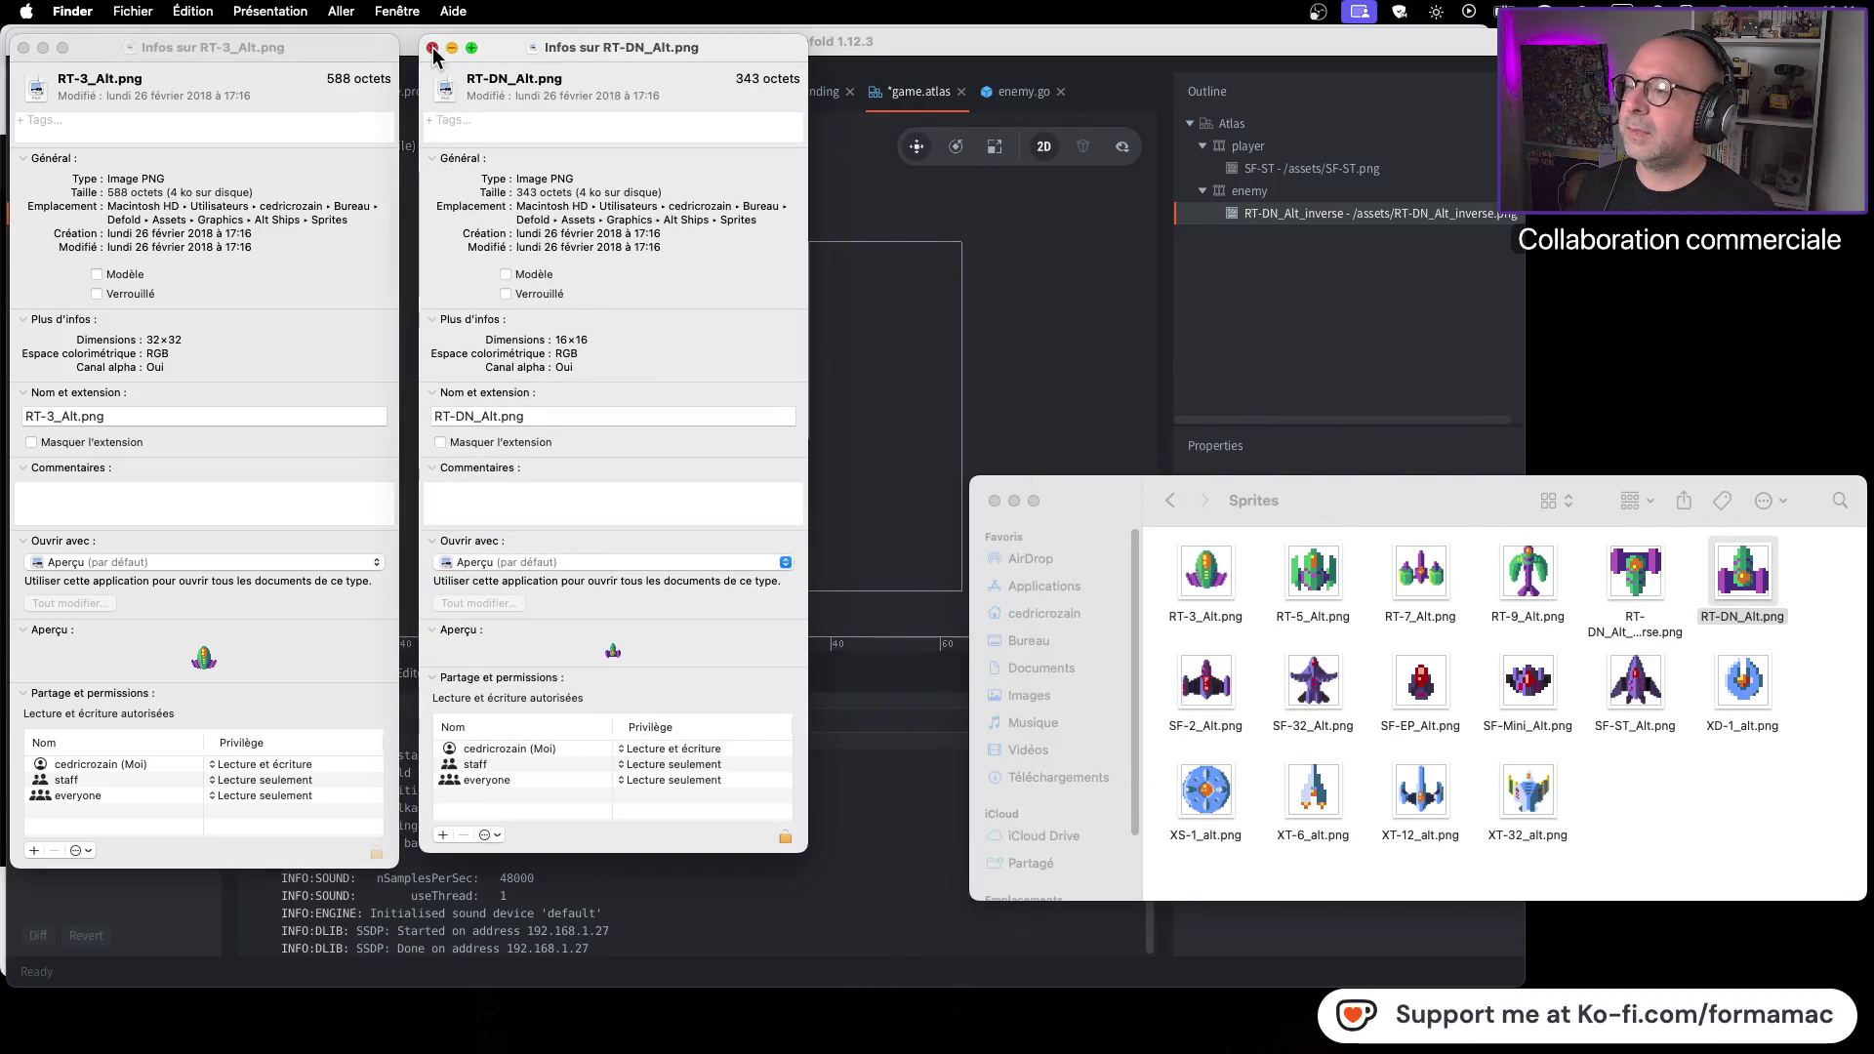
left_click(432, 48)
left_click(23, 48)
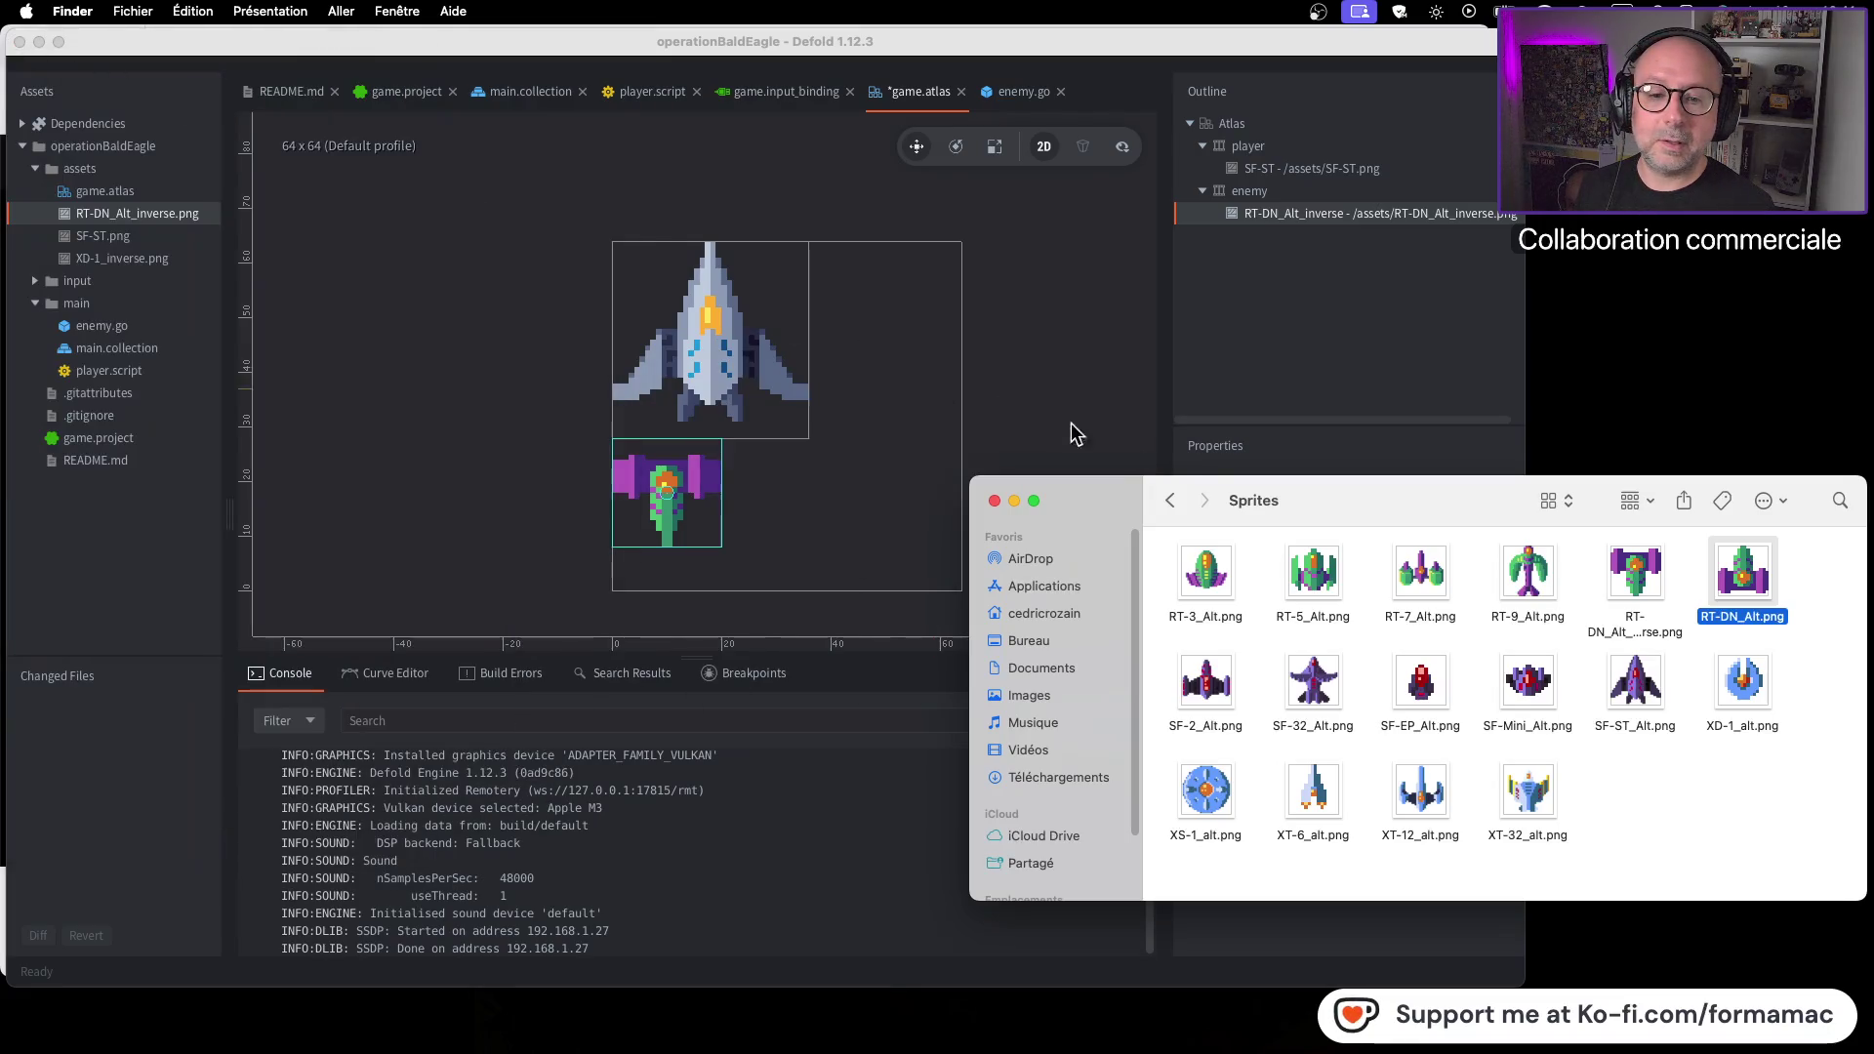
Check the dimensions of RT-7_Alt.png, RT-5_Alt.png and RT-3_Alt.png in turn
left_click(1404, 576)
key("super+i")
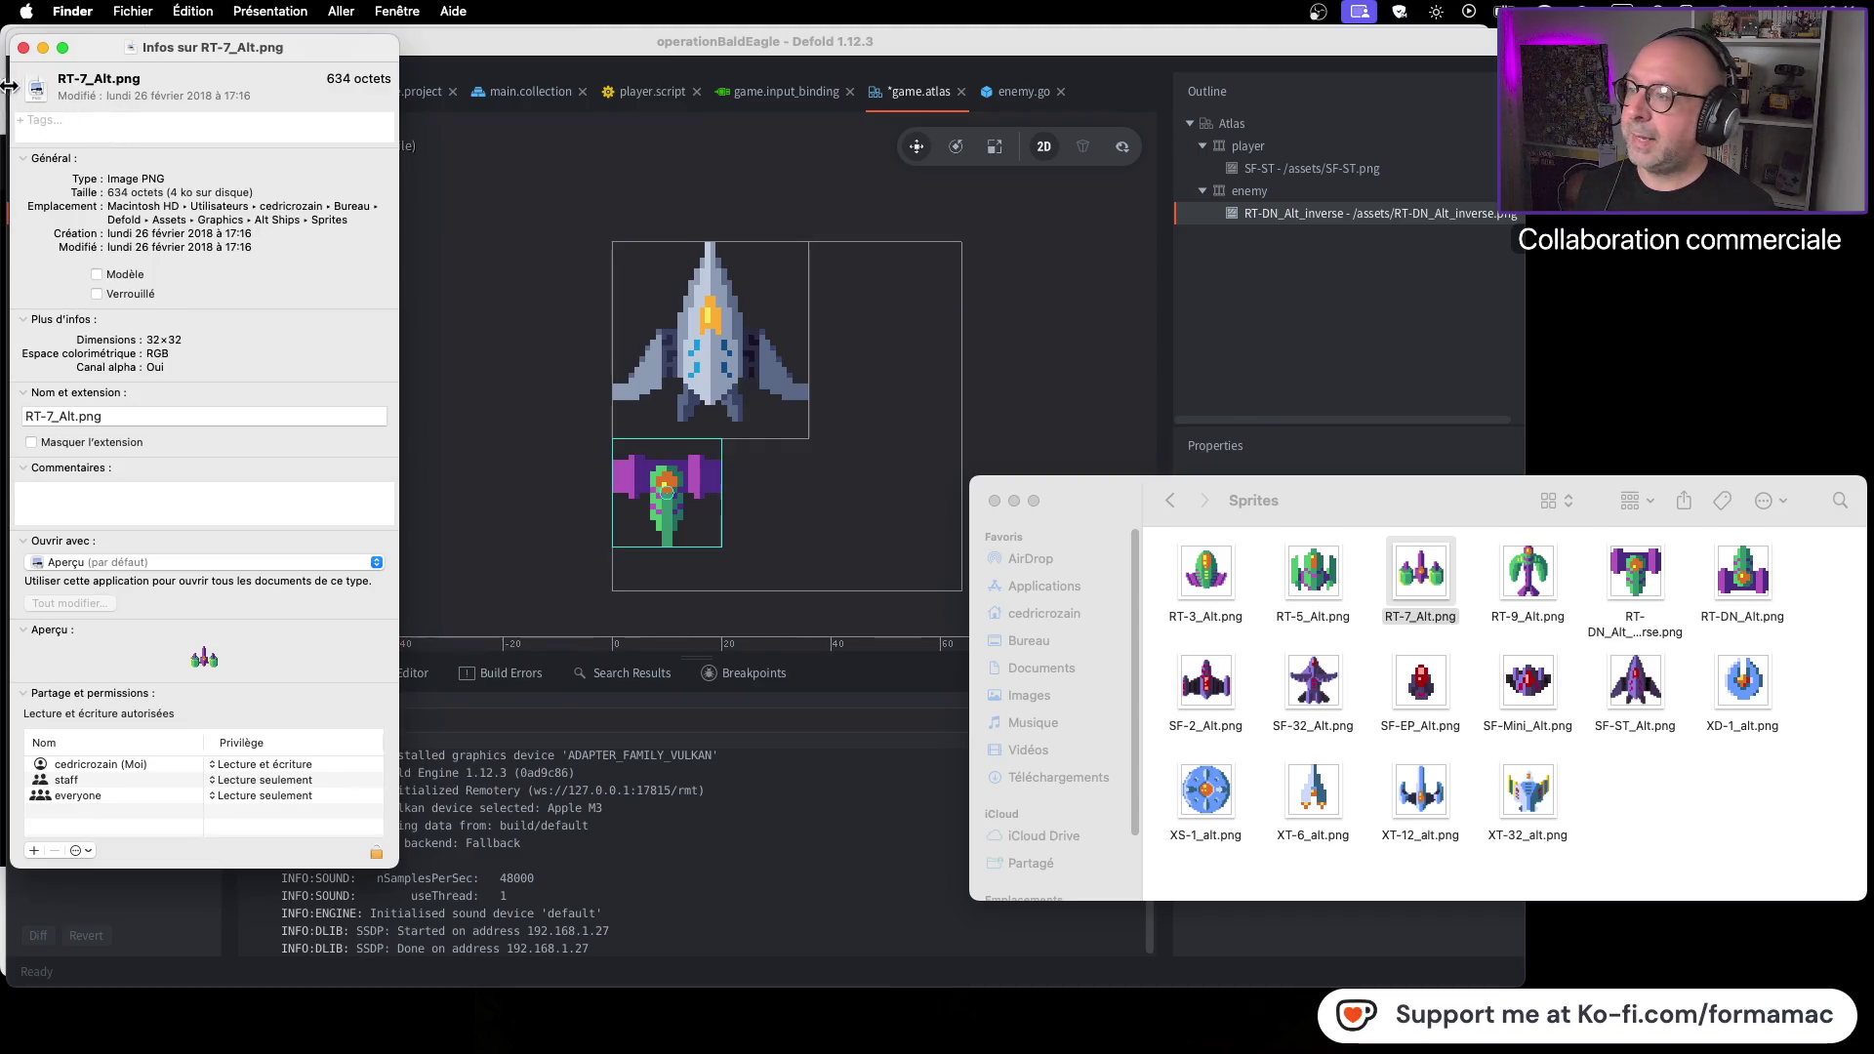
left_click(24, 47)
left_click(1318, 576)
key("super+i")
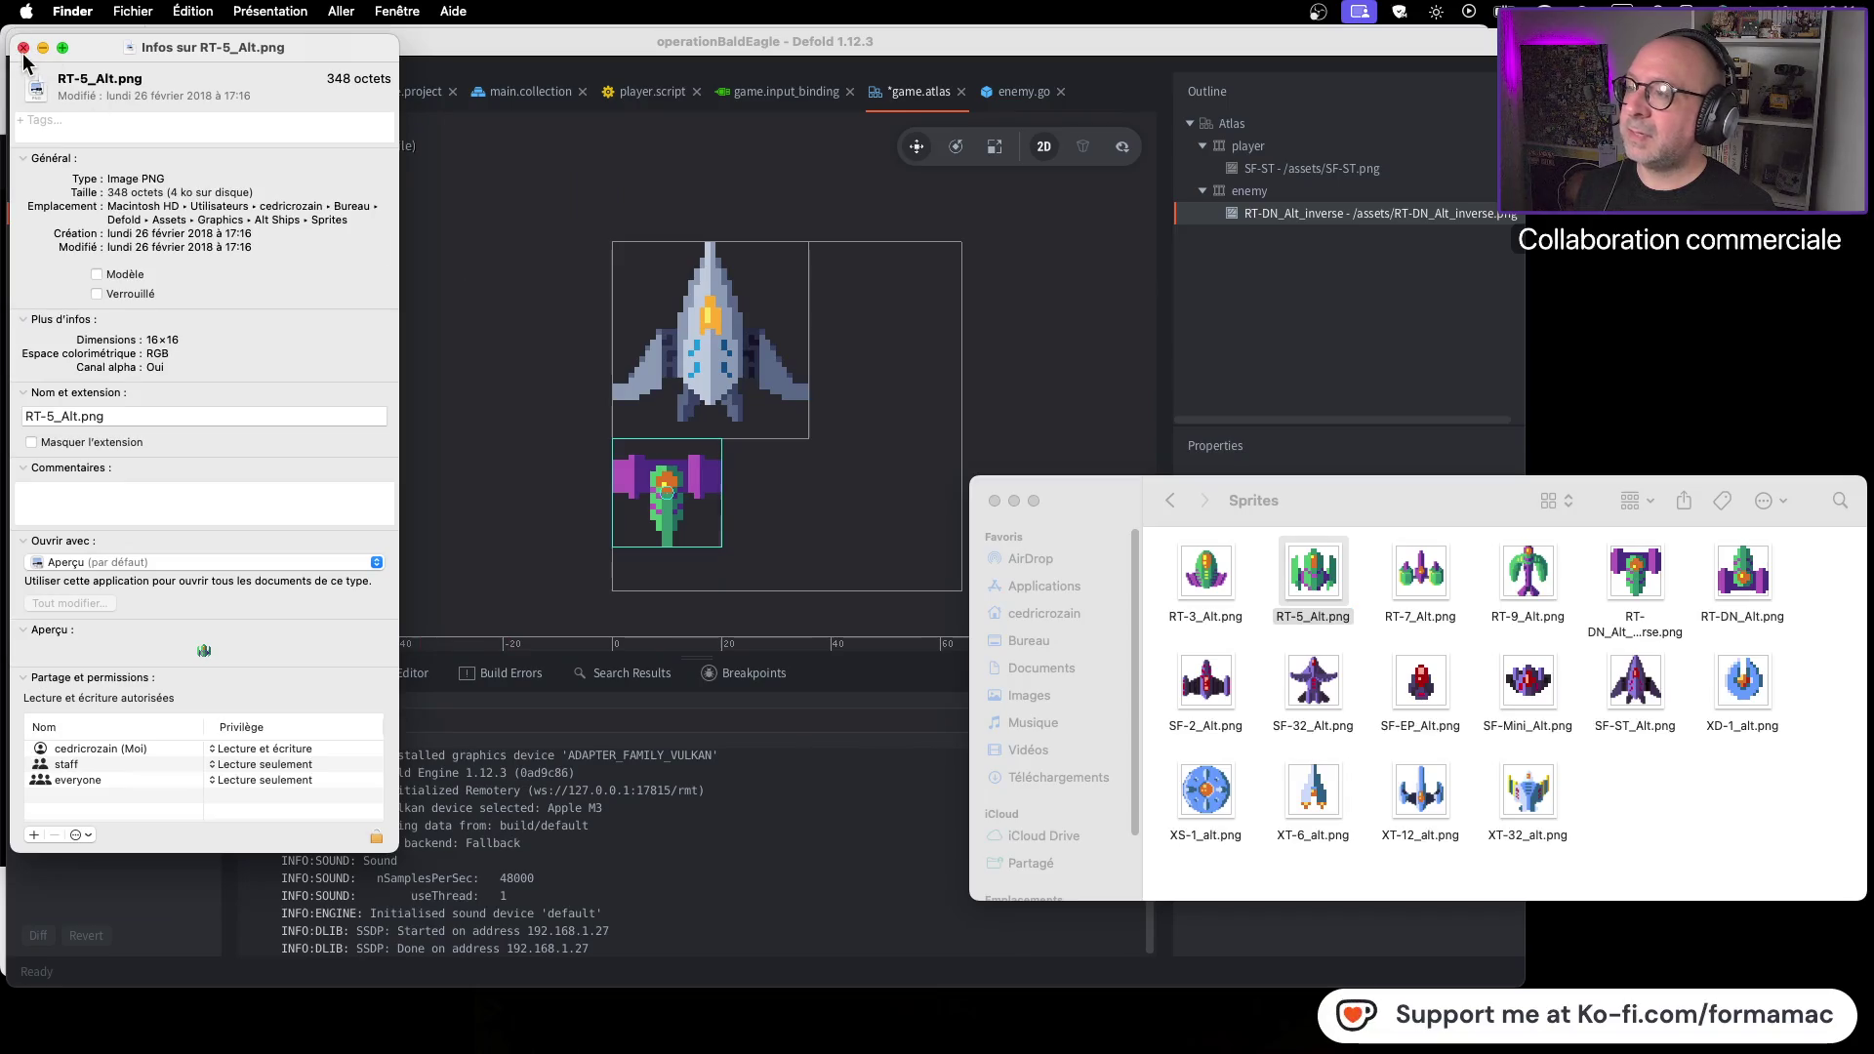
left_click(23, 48)
left_click(1209, 571)
key("super+i")
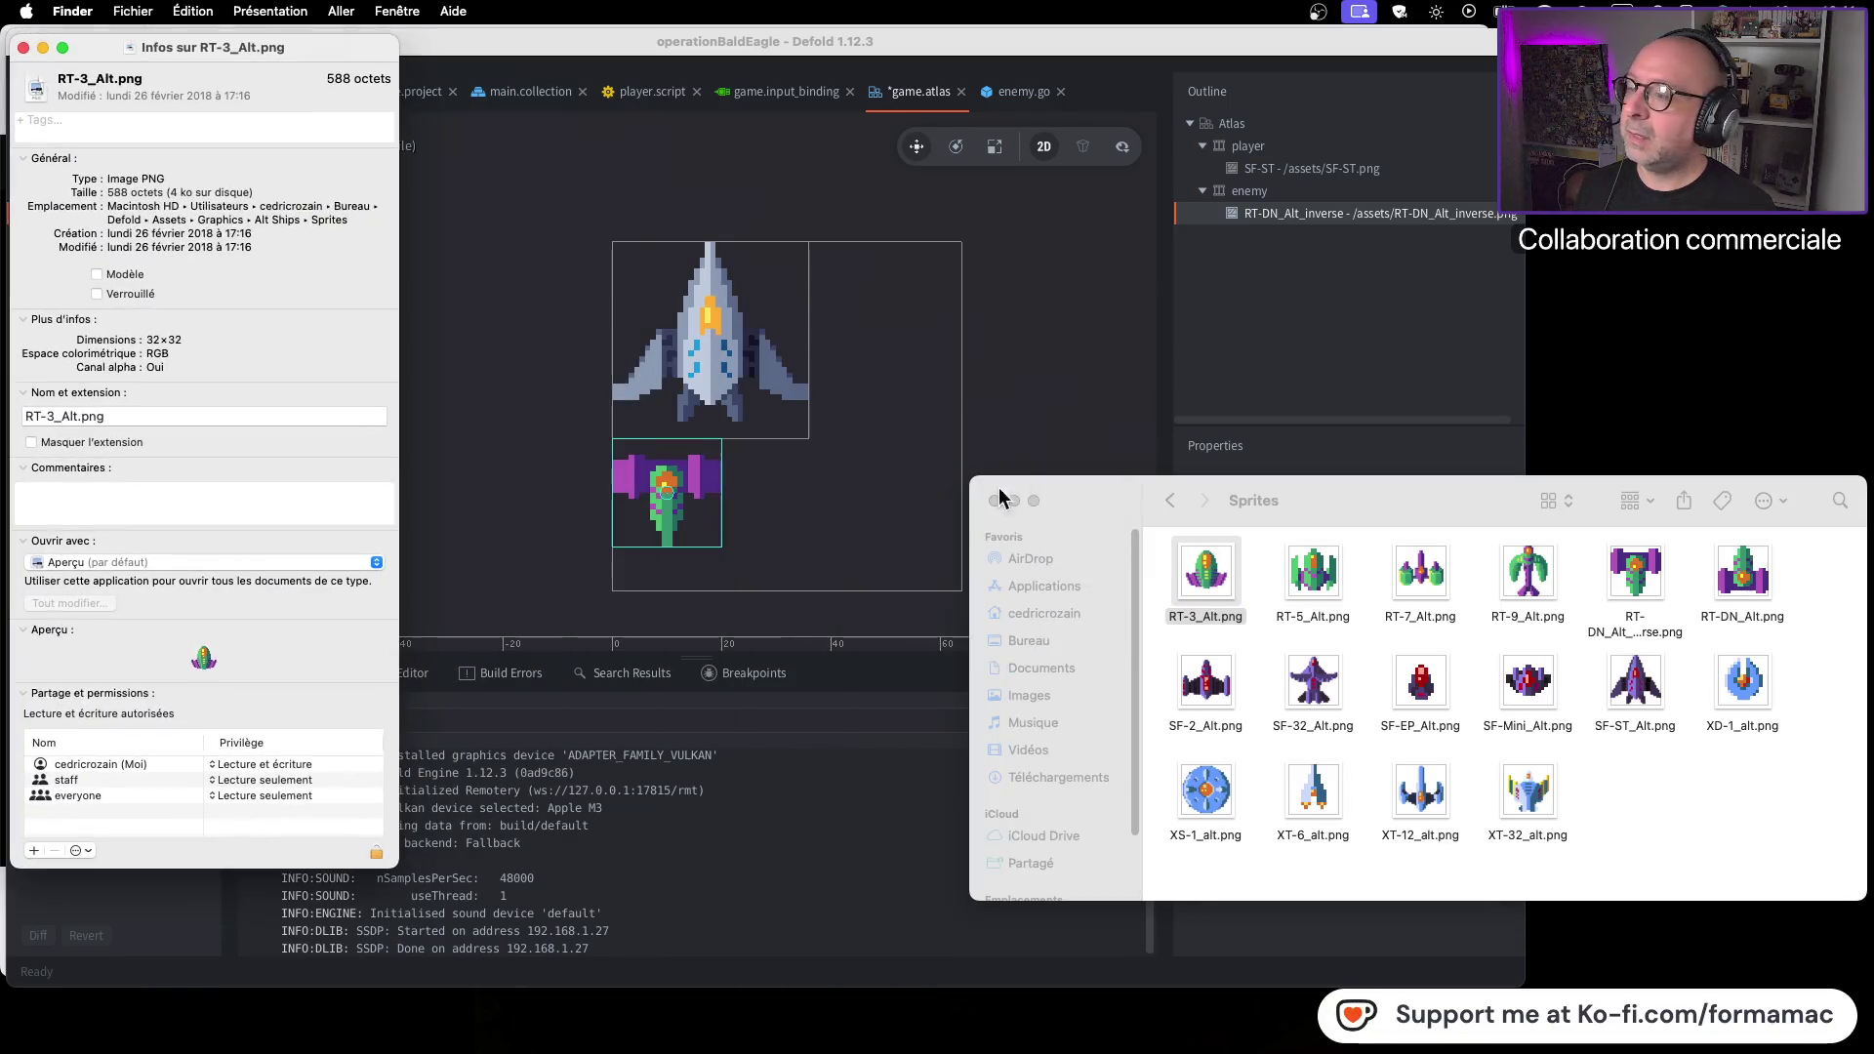
left_click(24, 48)
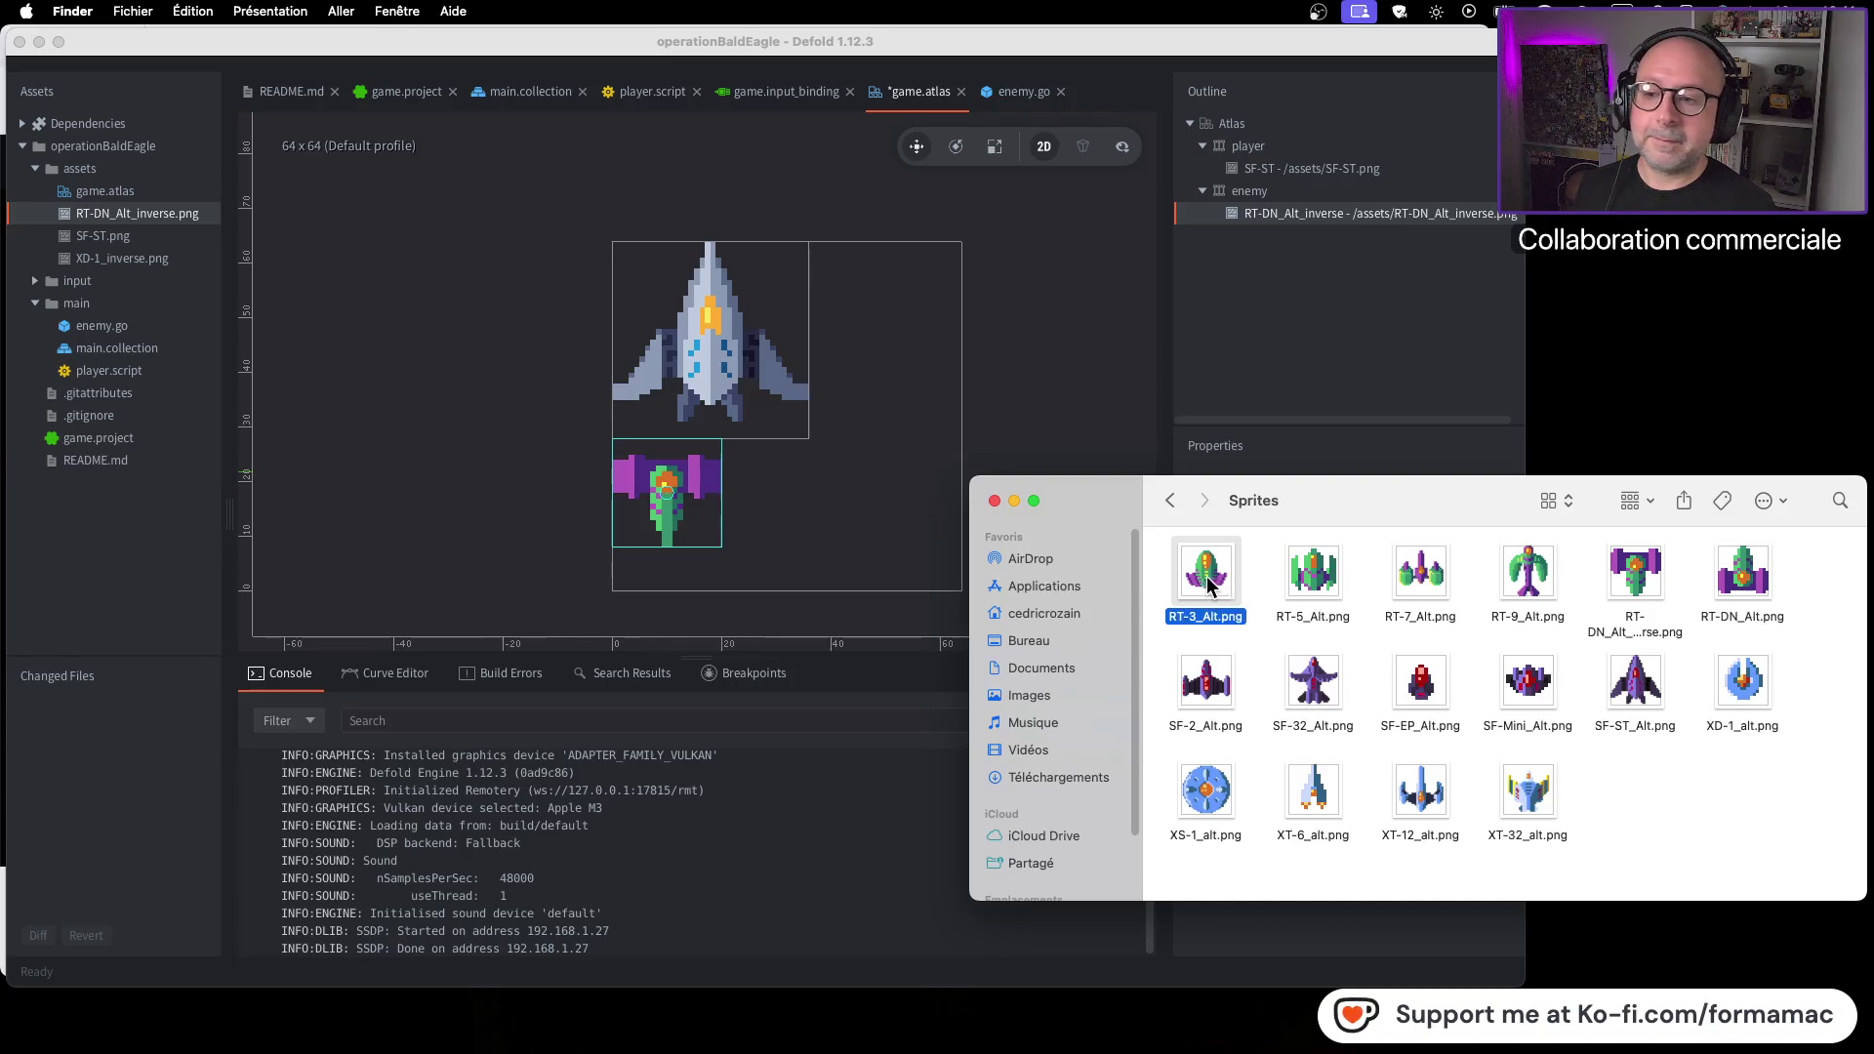
Recheck that SF-32_Alt.png and RT-7_Alt.png are 32×32, then select RT-DN_Alt_inverse.png
left_click(1424, 592)
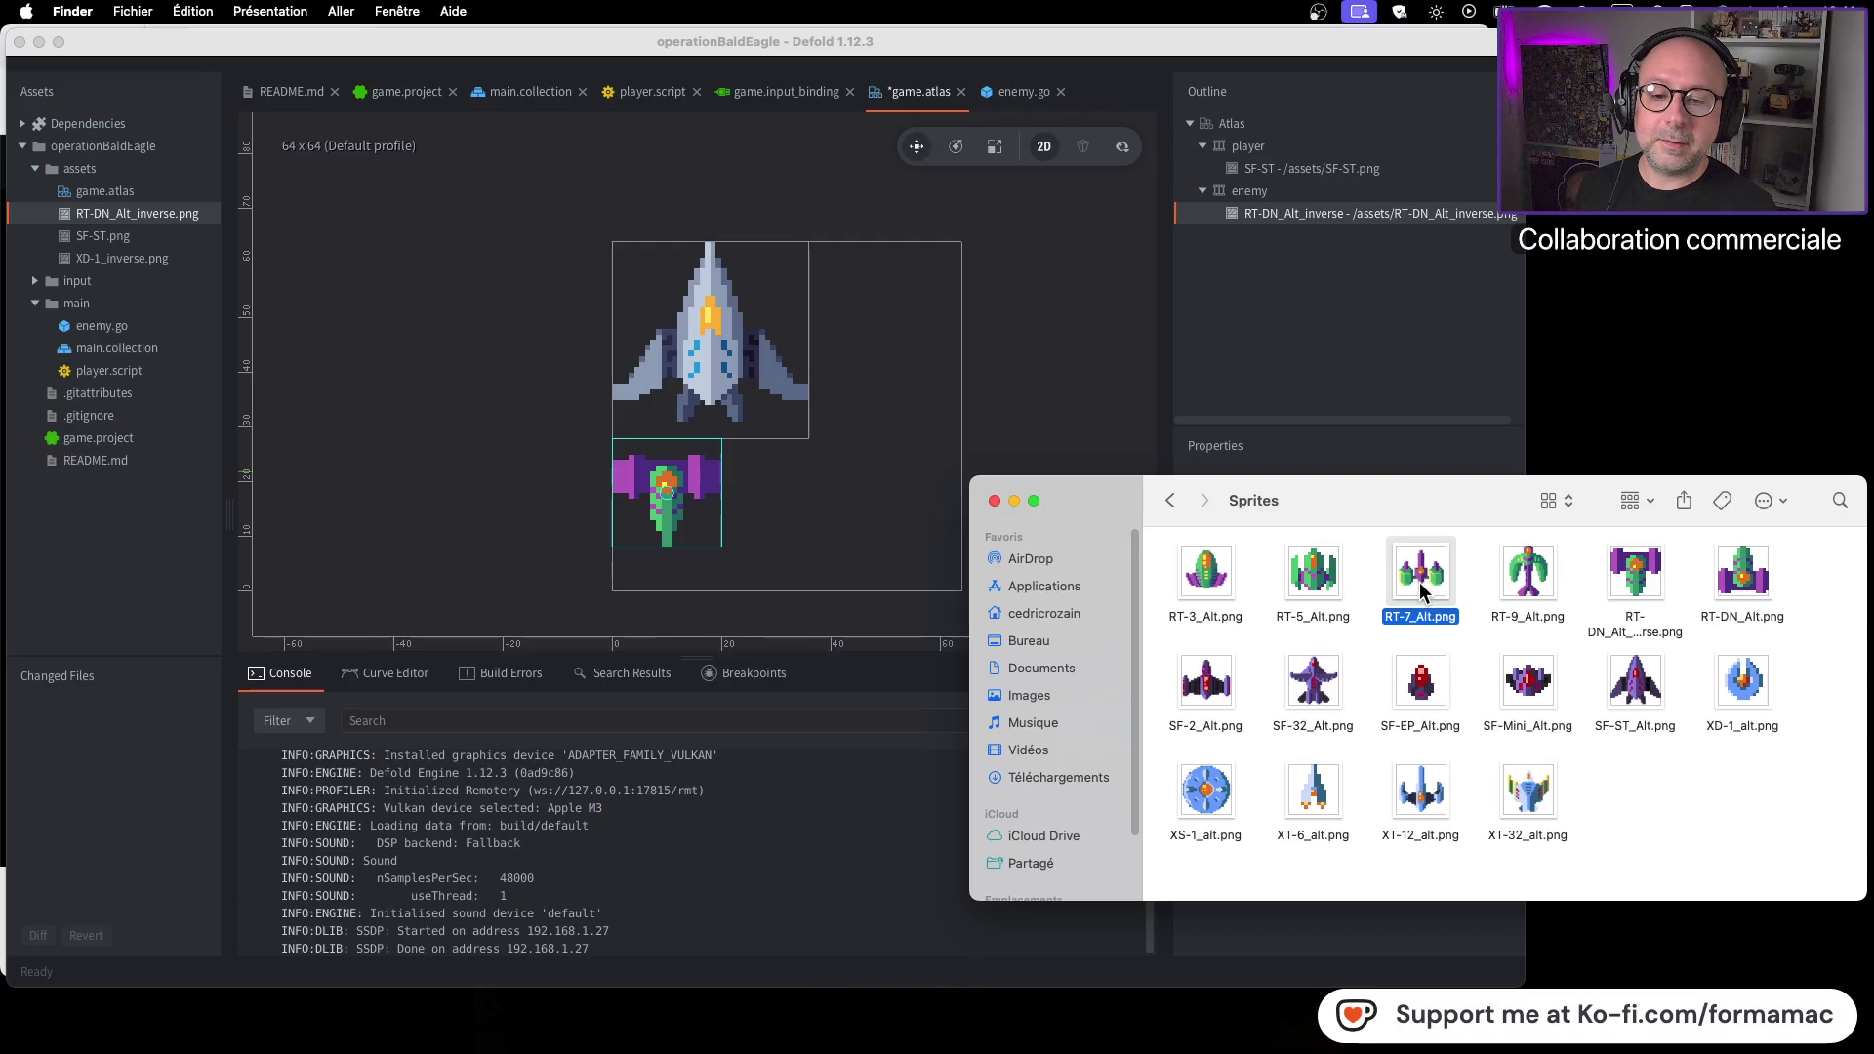
left_click(1328, 691)
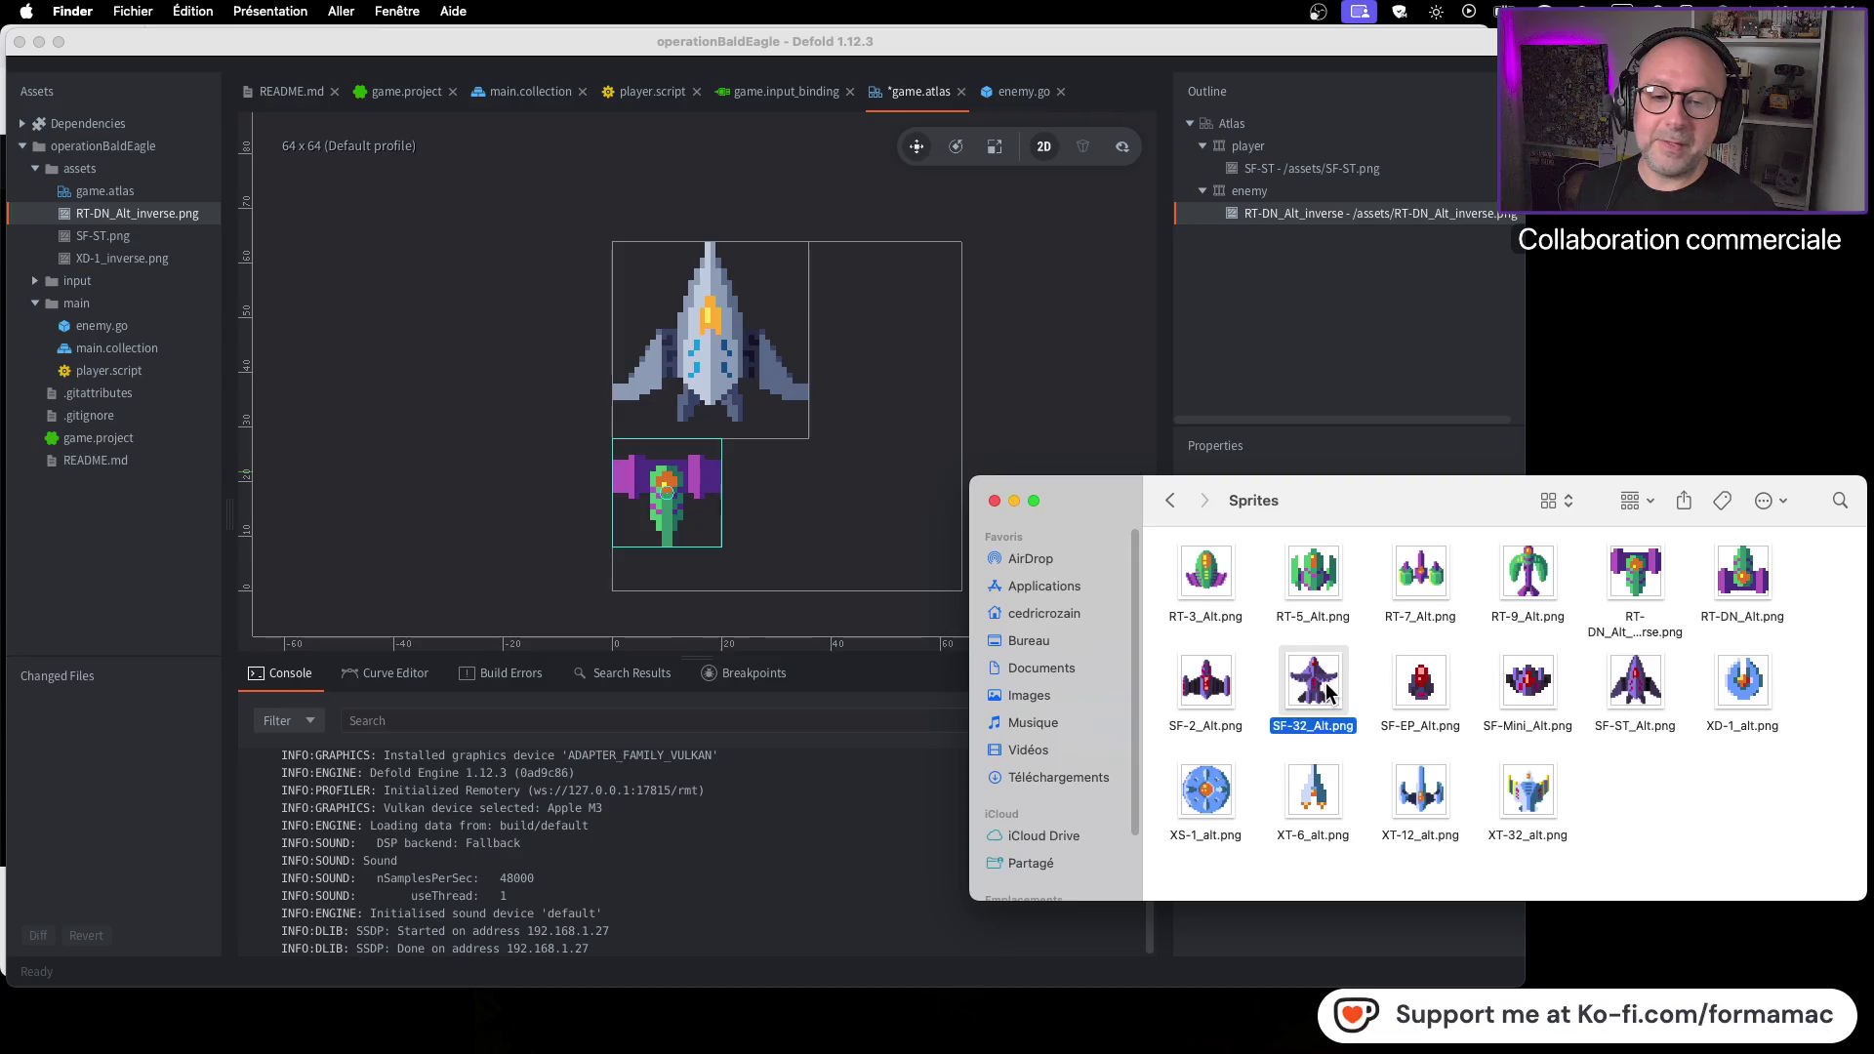
key("super+i")
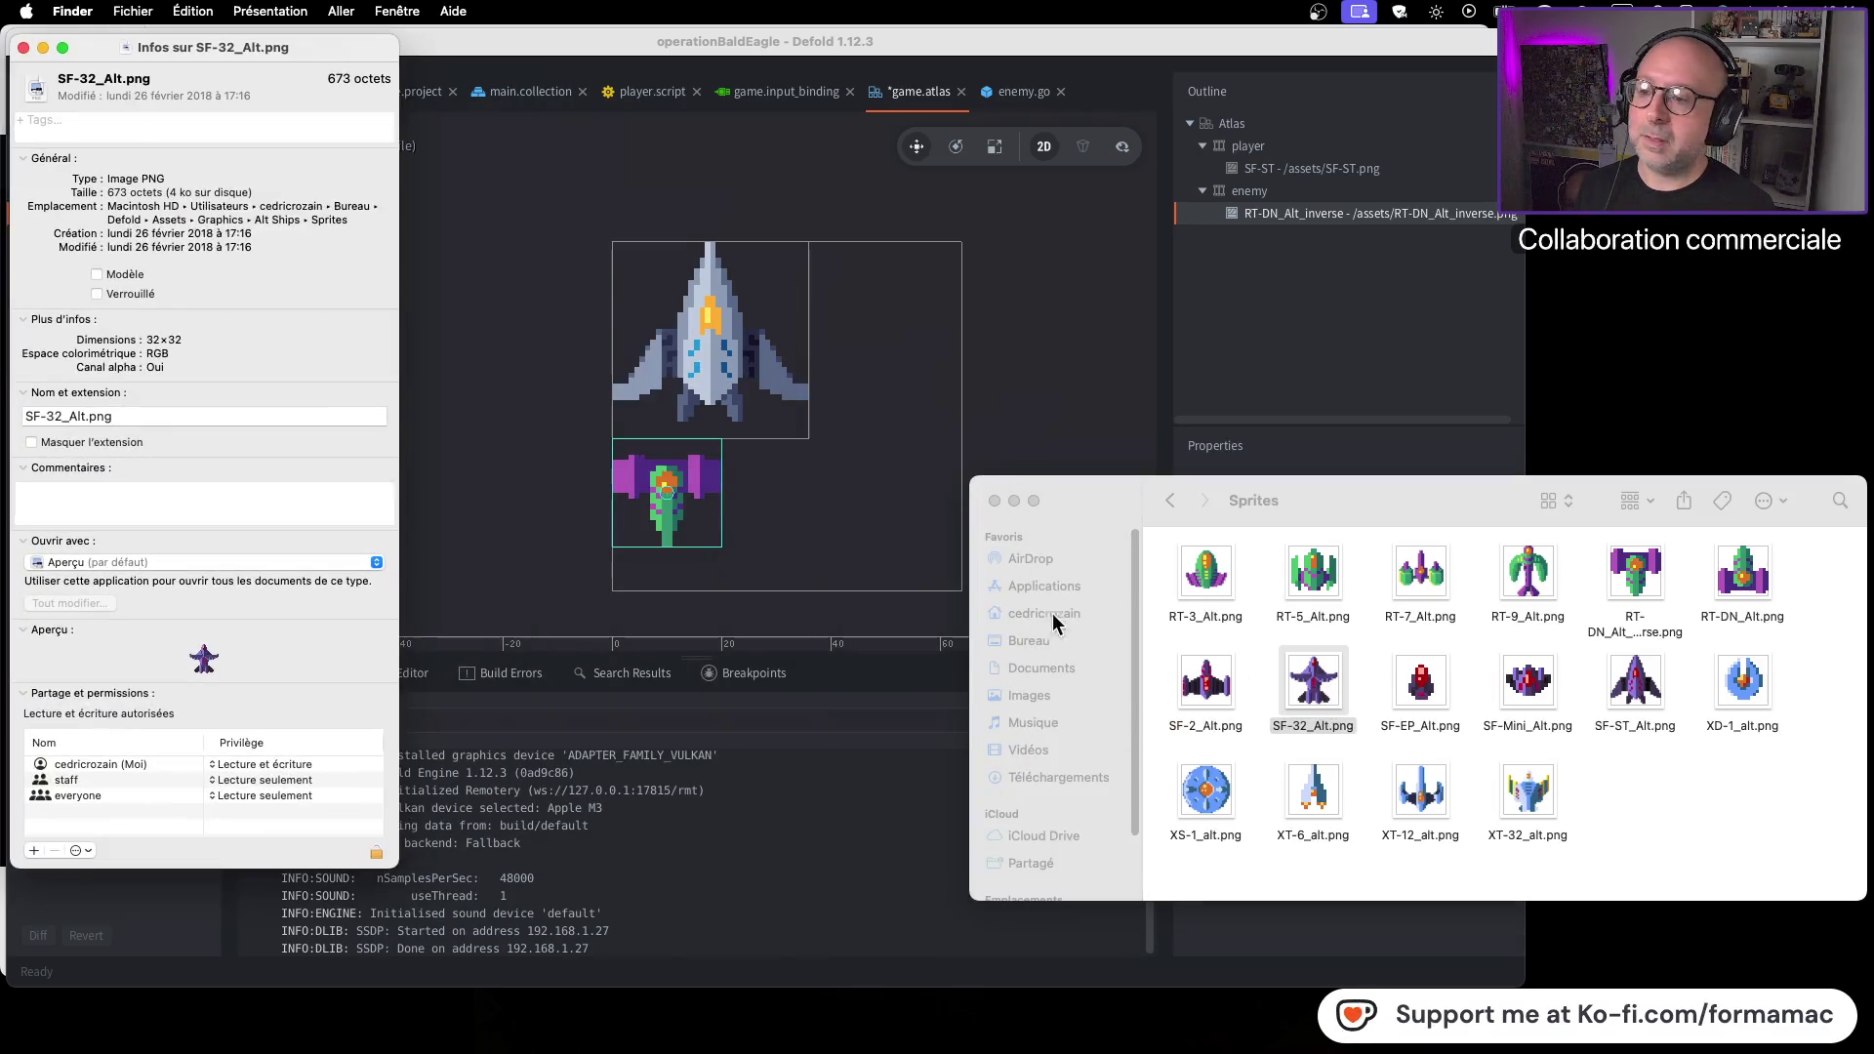
left_click(24, 48)
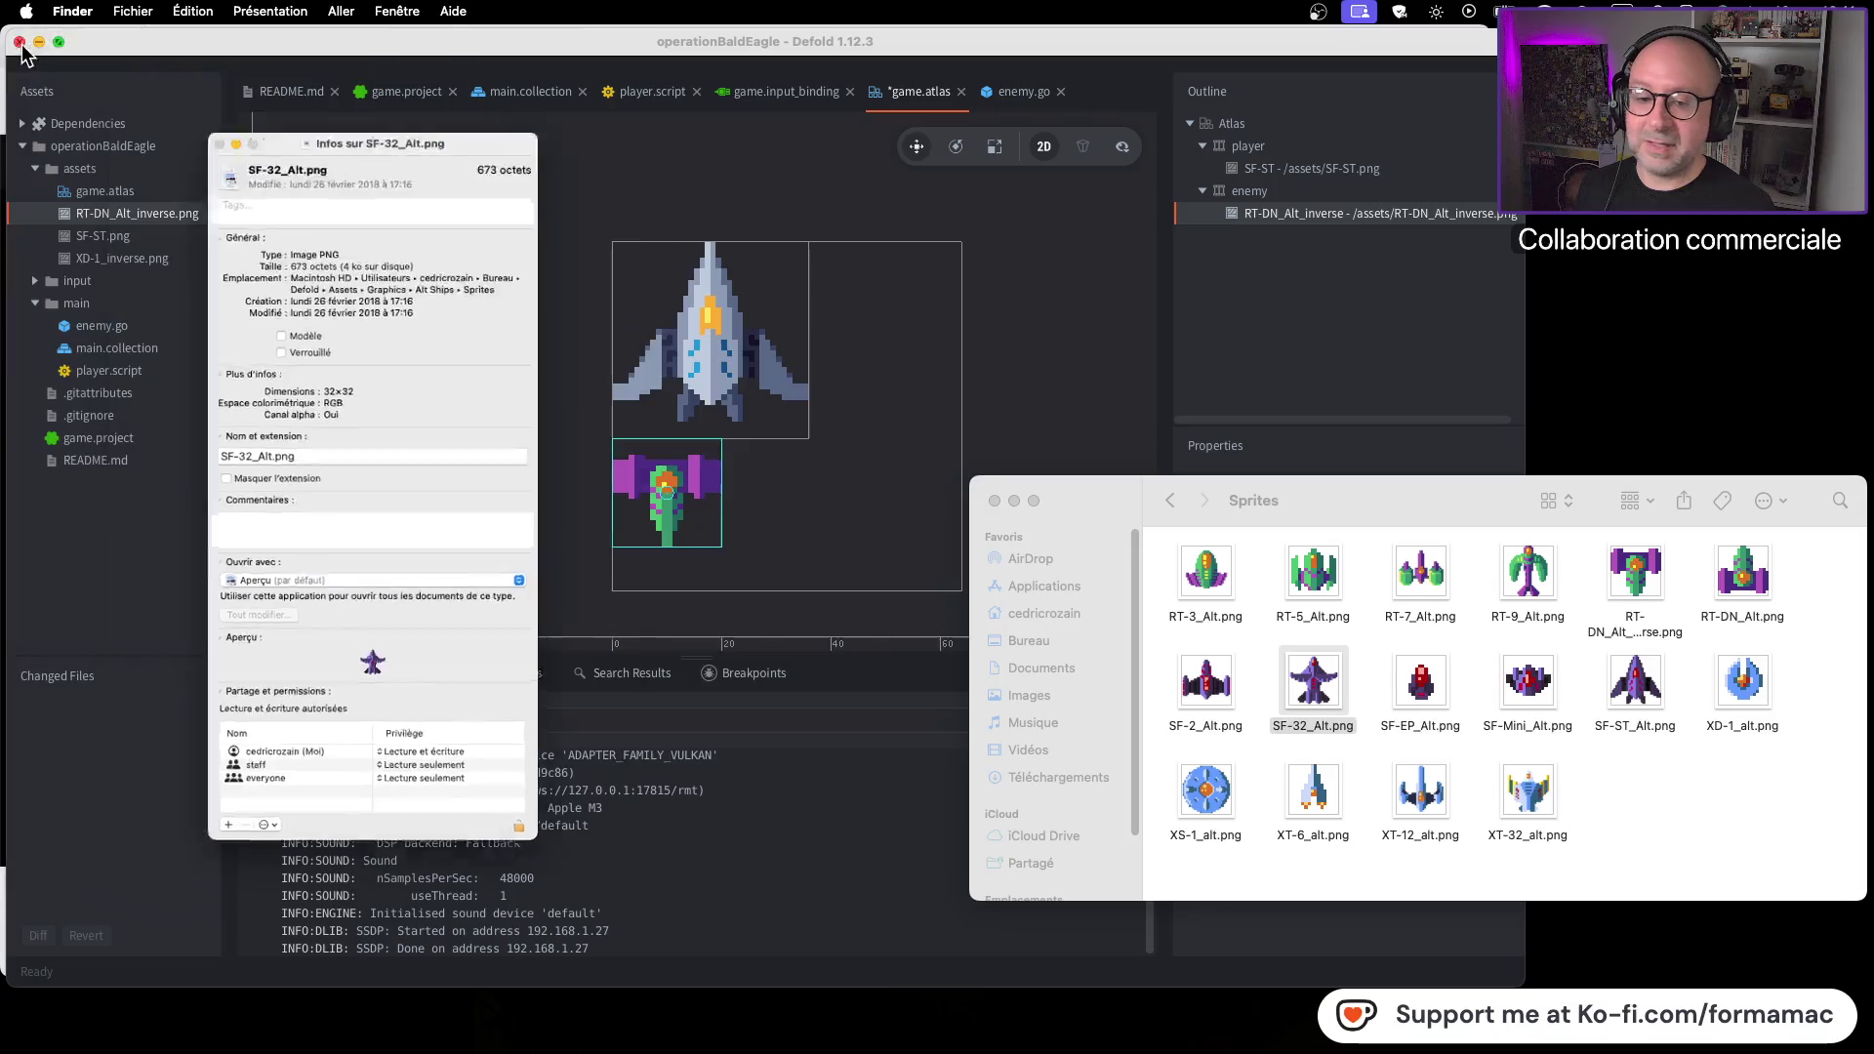
left_click(1423, 575)
key("super+i")
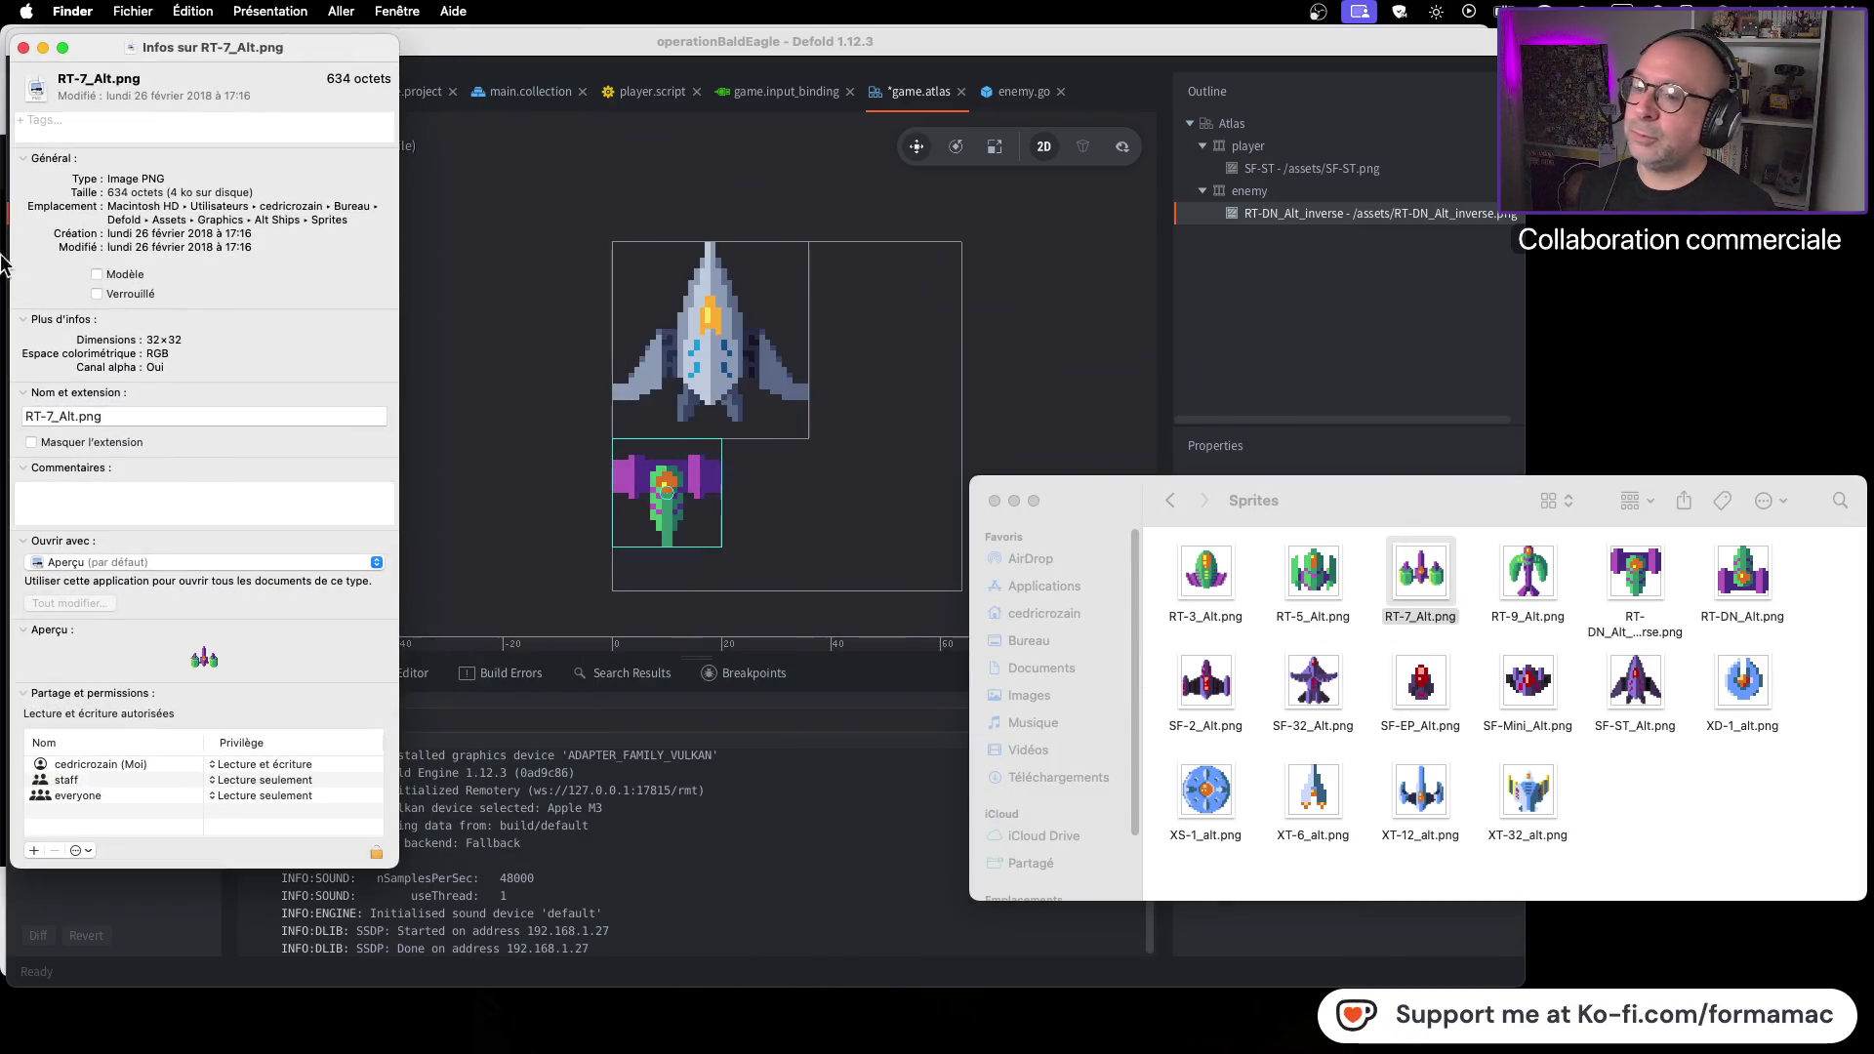
left_click(23, 48)
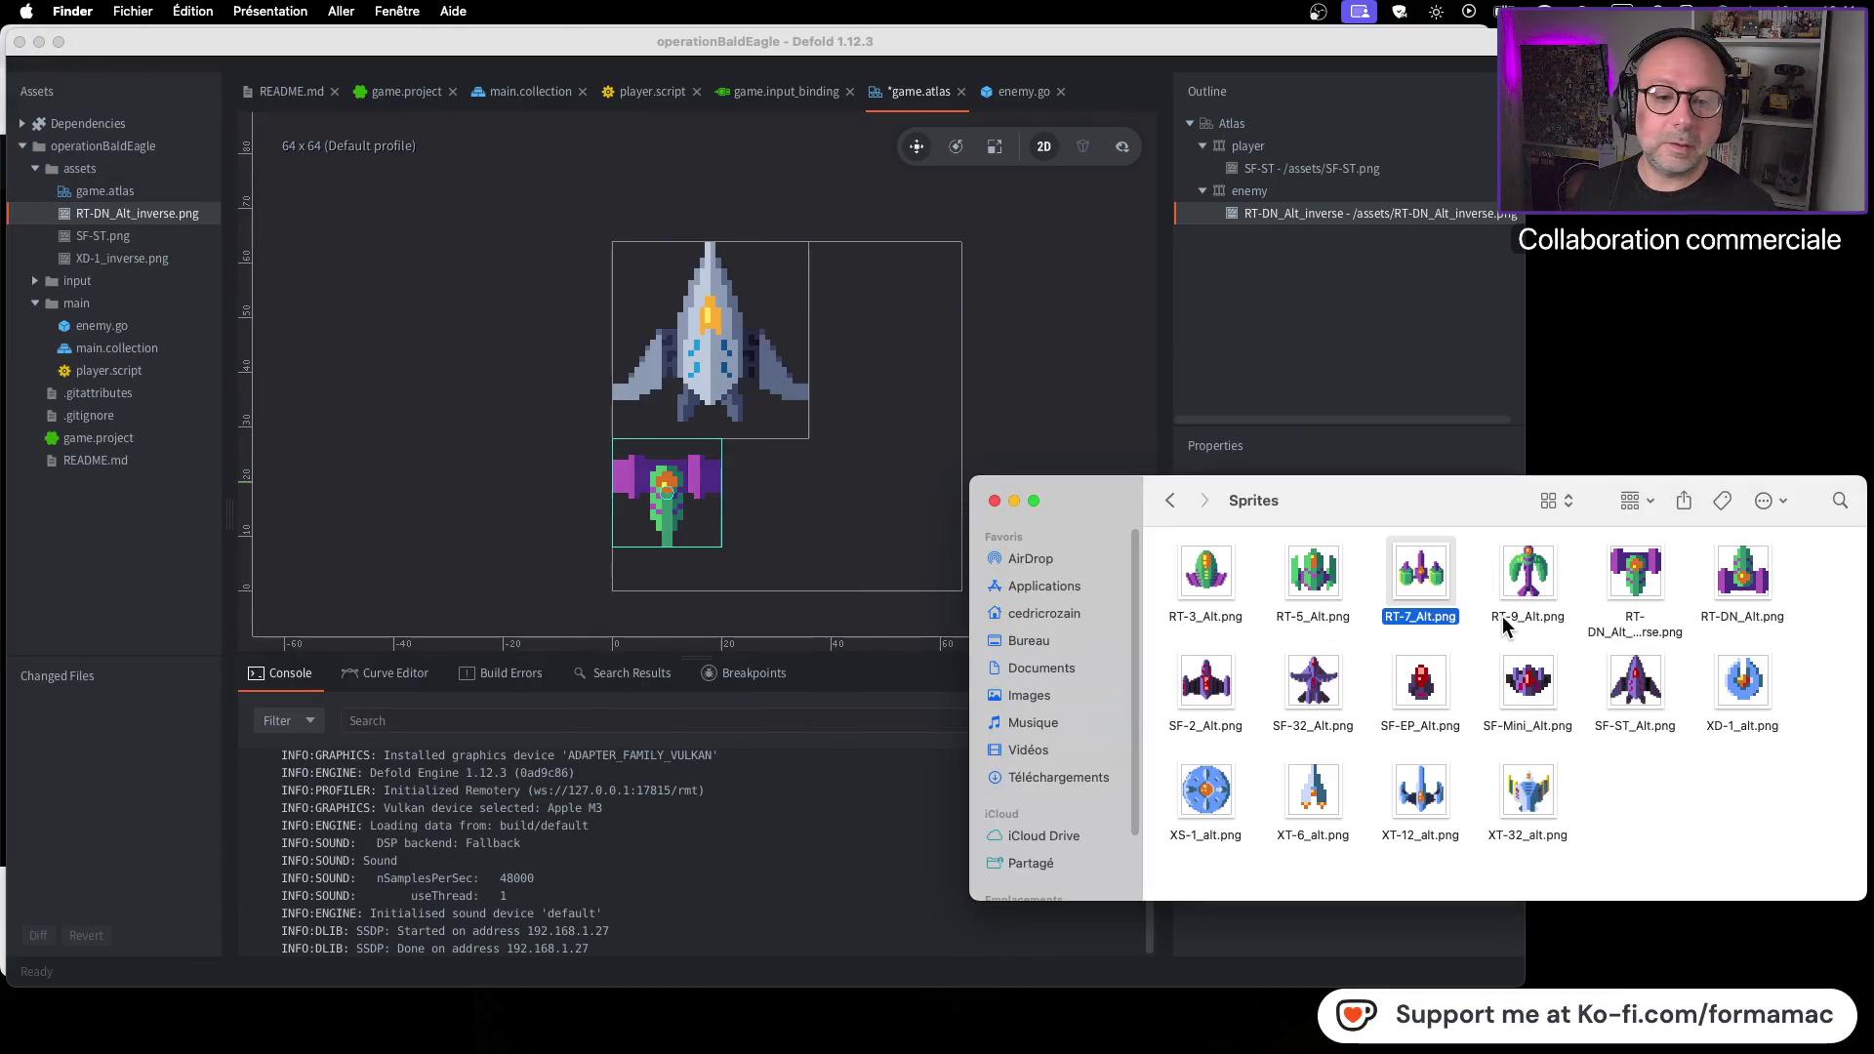
left_click(1647, 582)
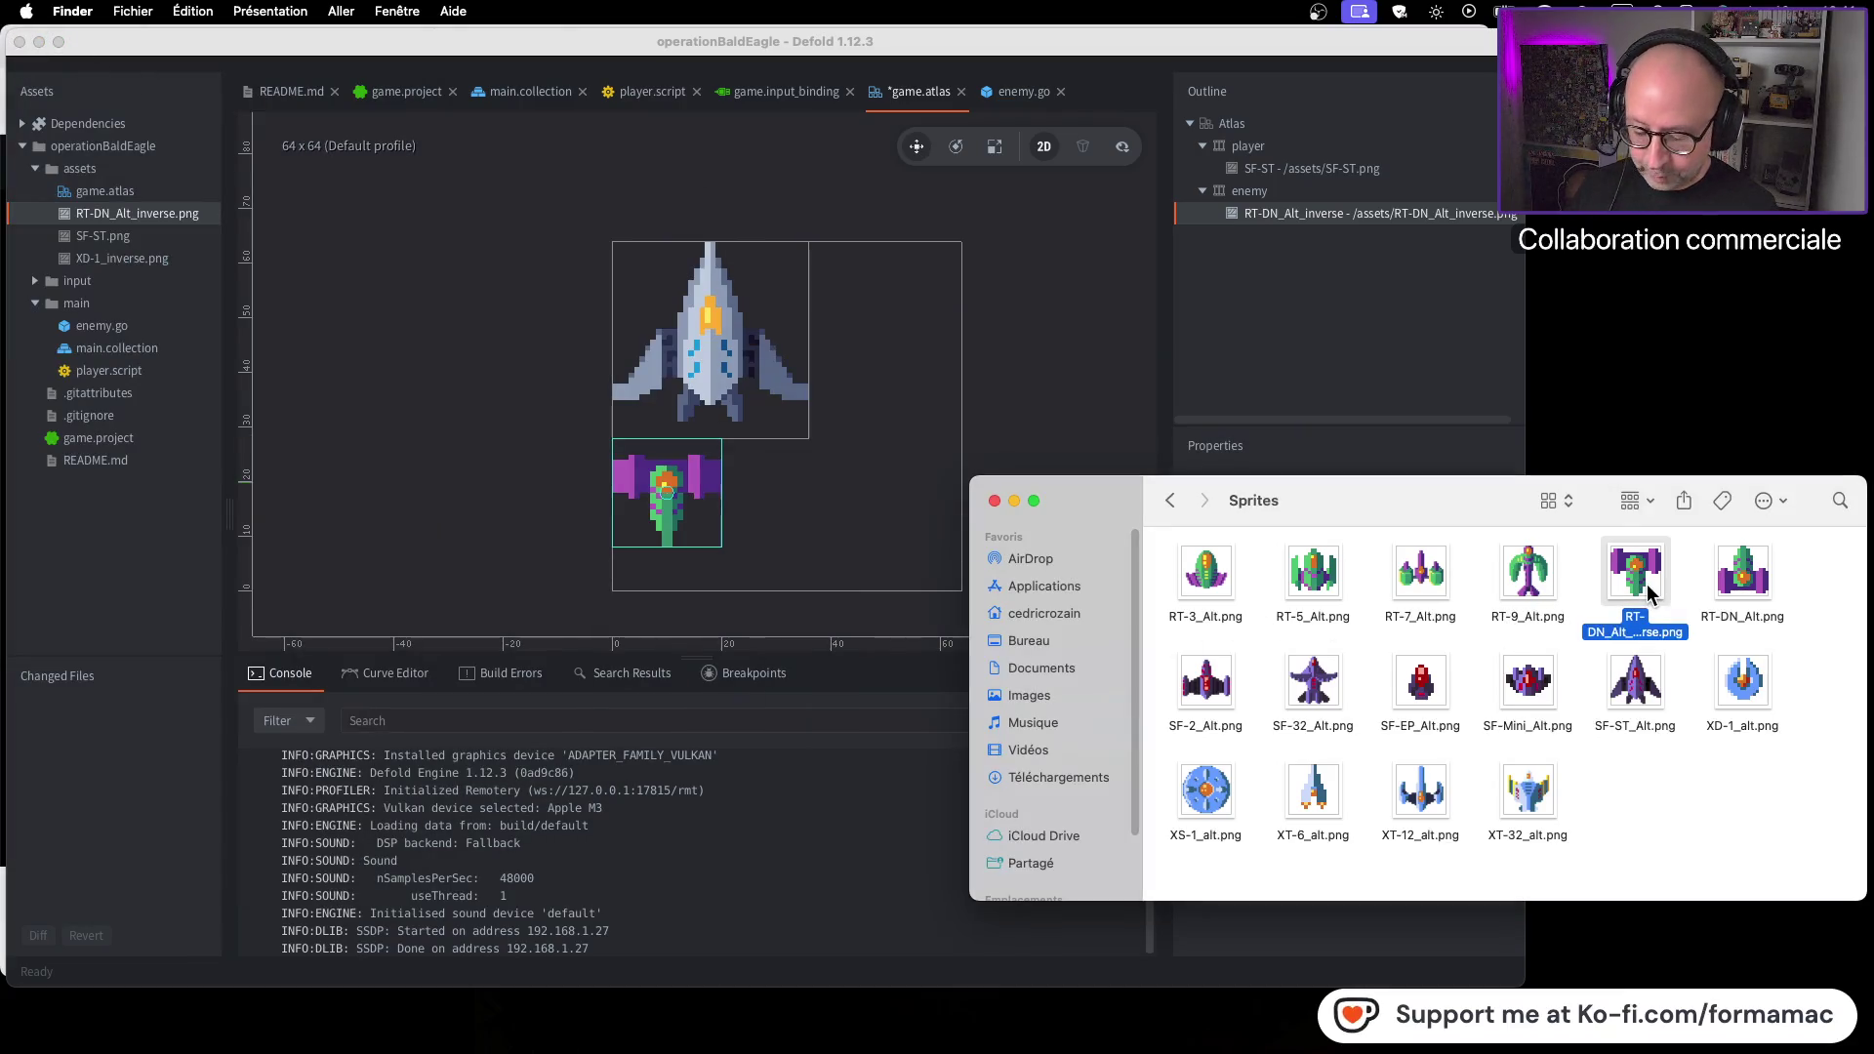
Delete RT-DN_Alt_inverse.png from the Sprites folder and confirm RT-5_Alt.png is 16×16
key("super+BackSpace")
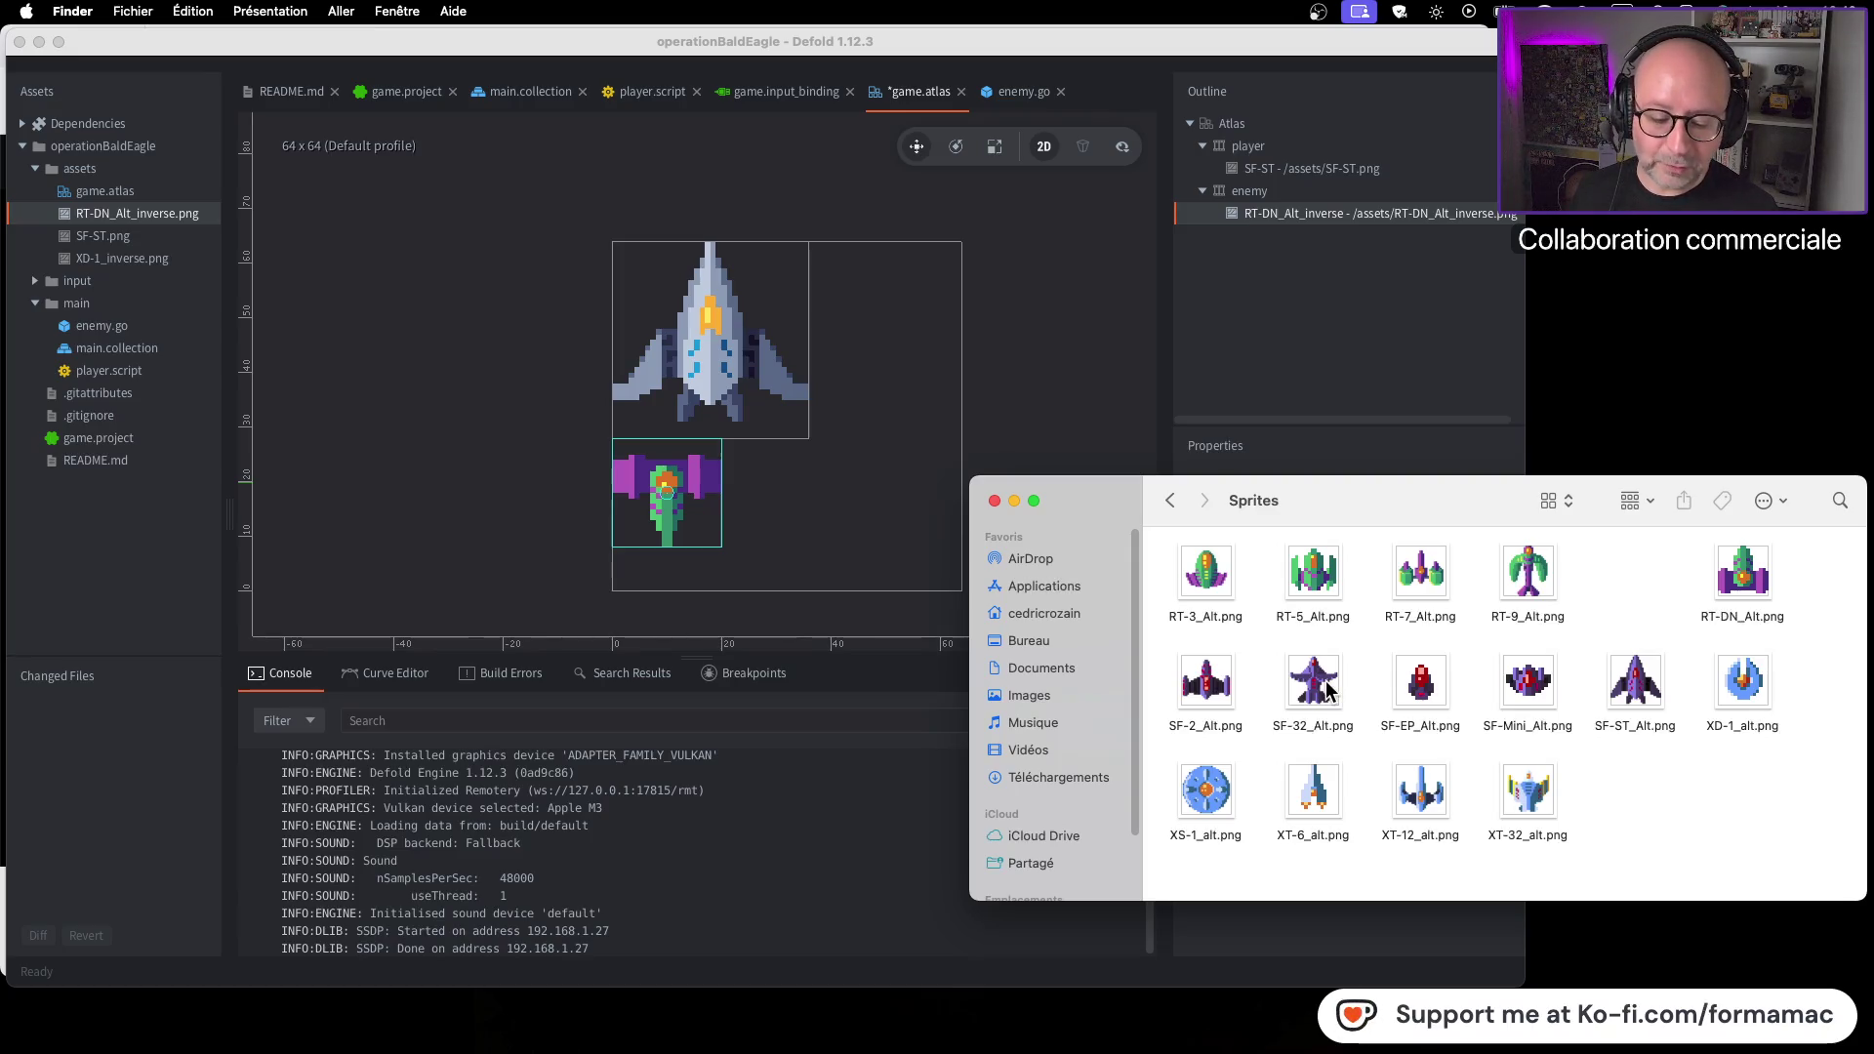
left_click(1311, 576)
key("super+i")
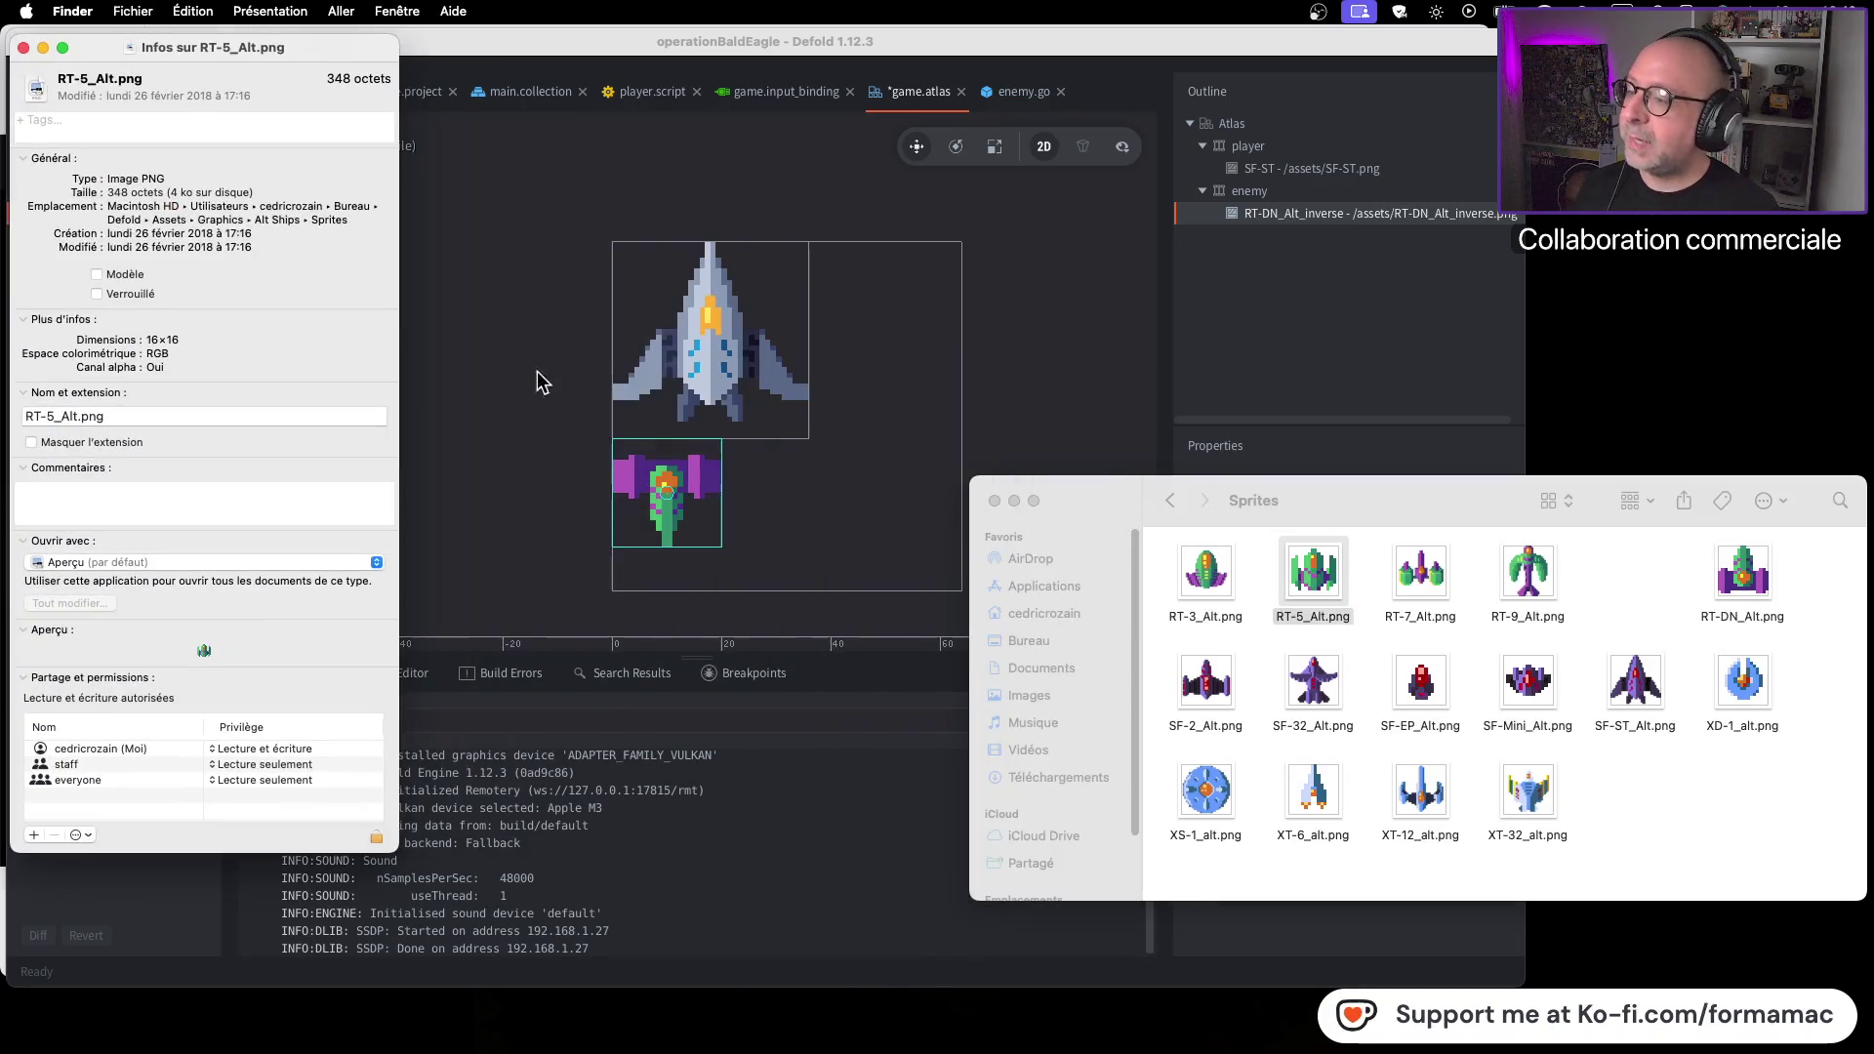
left_click(23, 47)
Confirm RT-3_Alt.png is 32×32, check RT-7_Alt.png, then return to Defold
left_click(1206, 573)
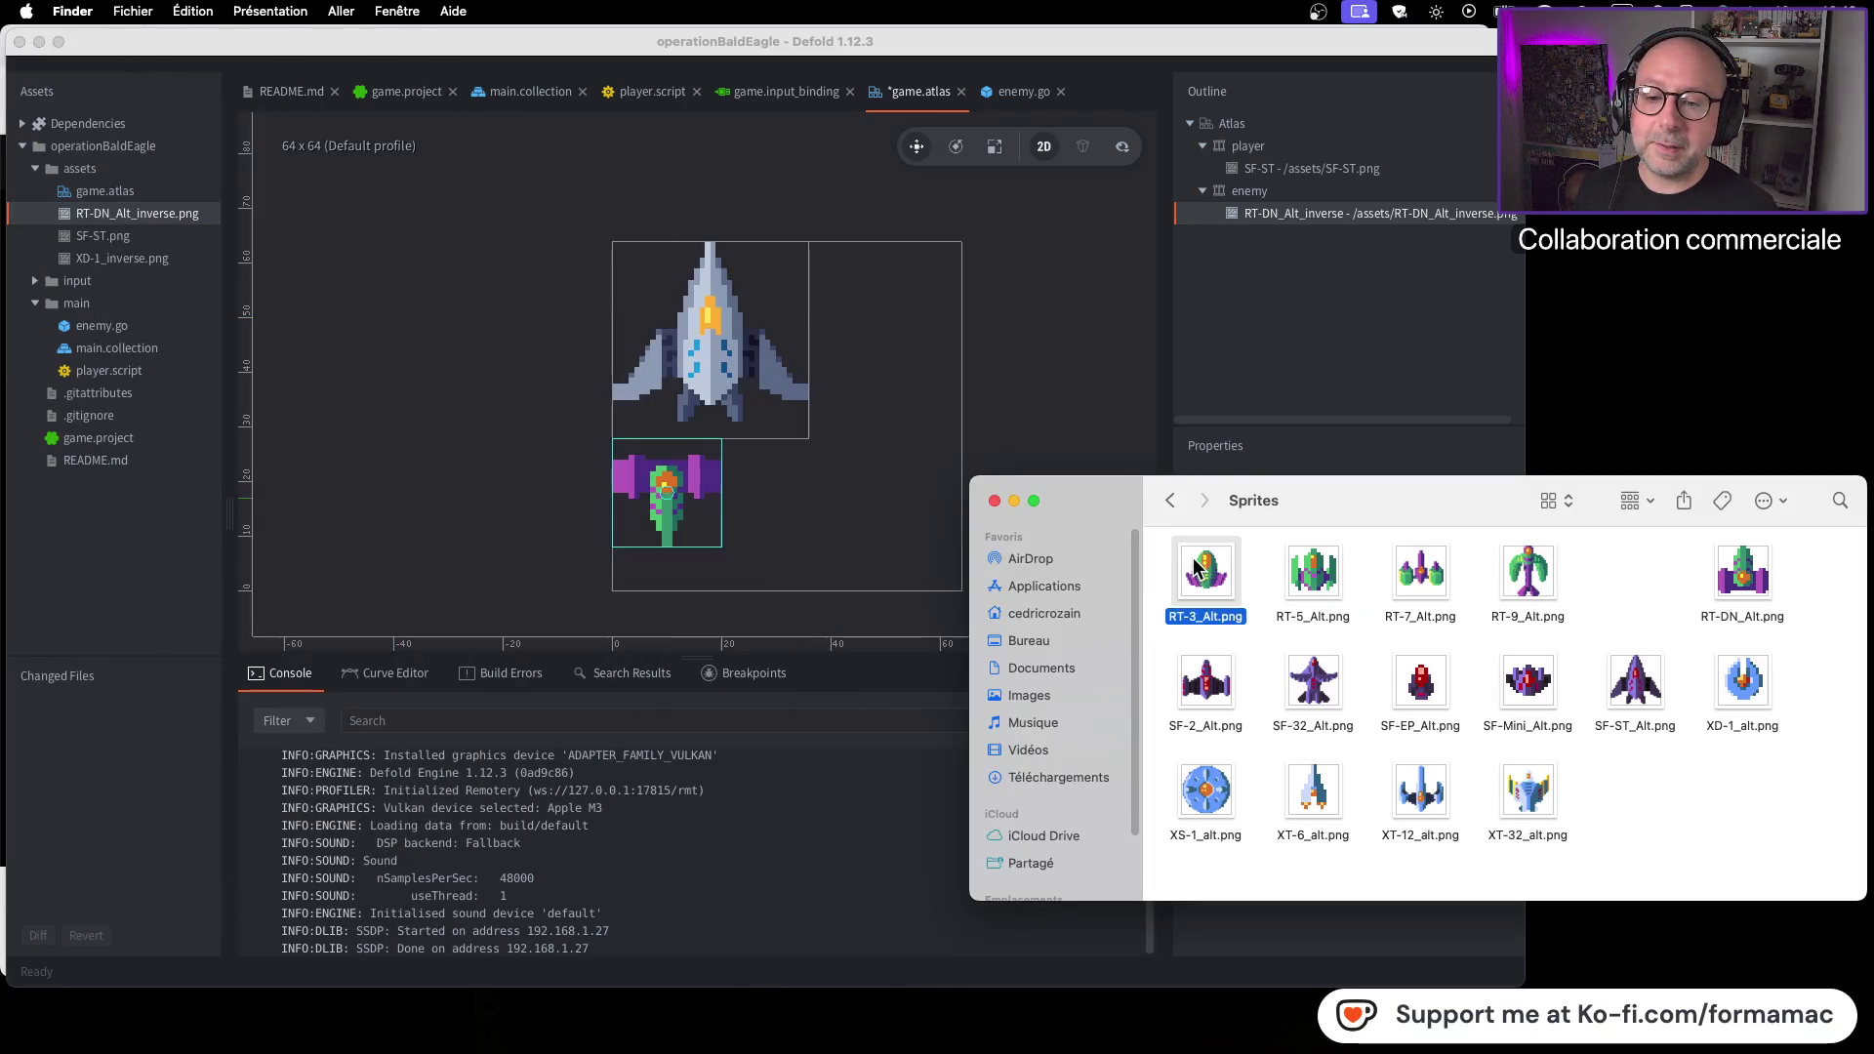
key("super+i")
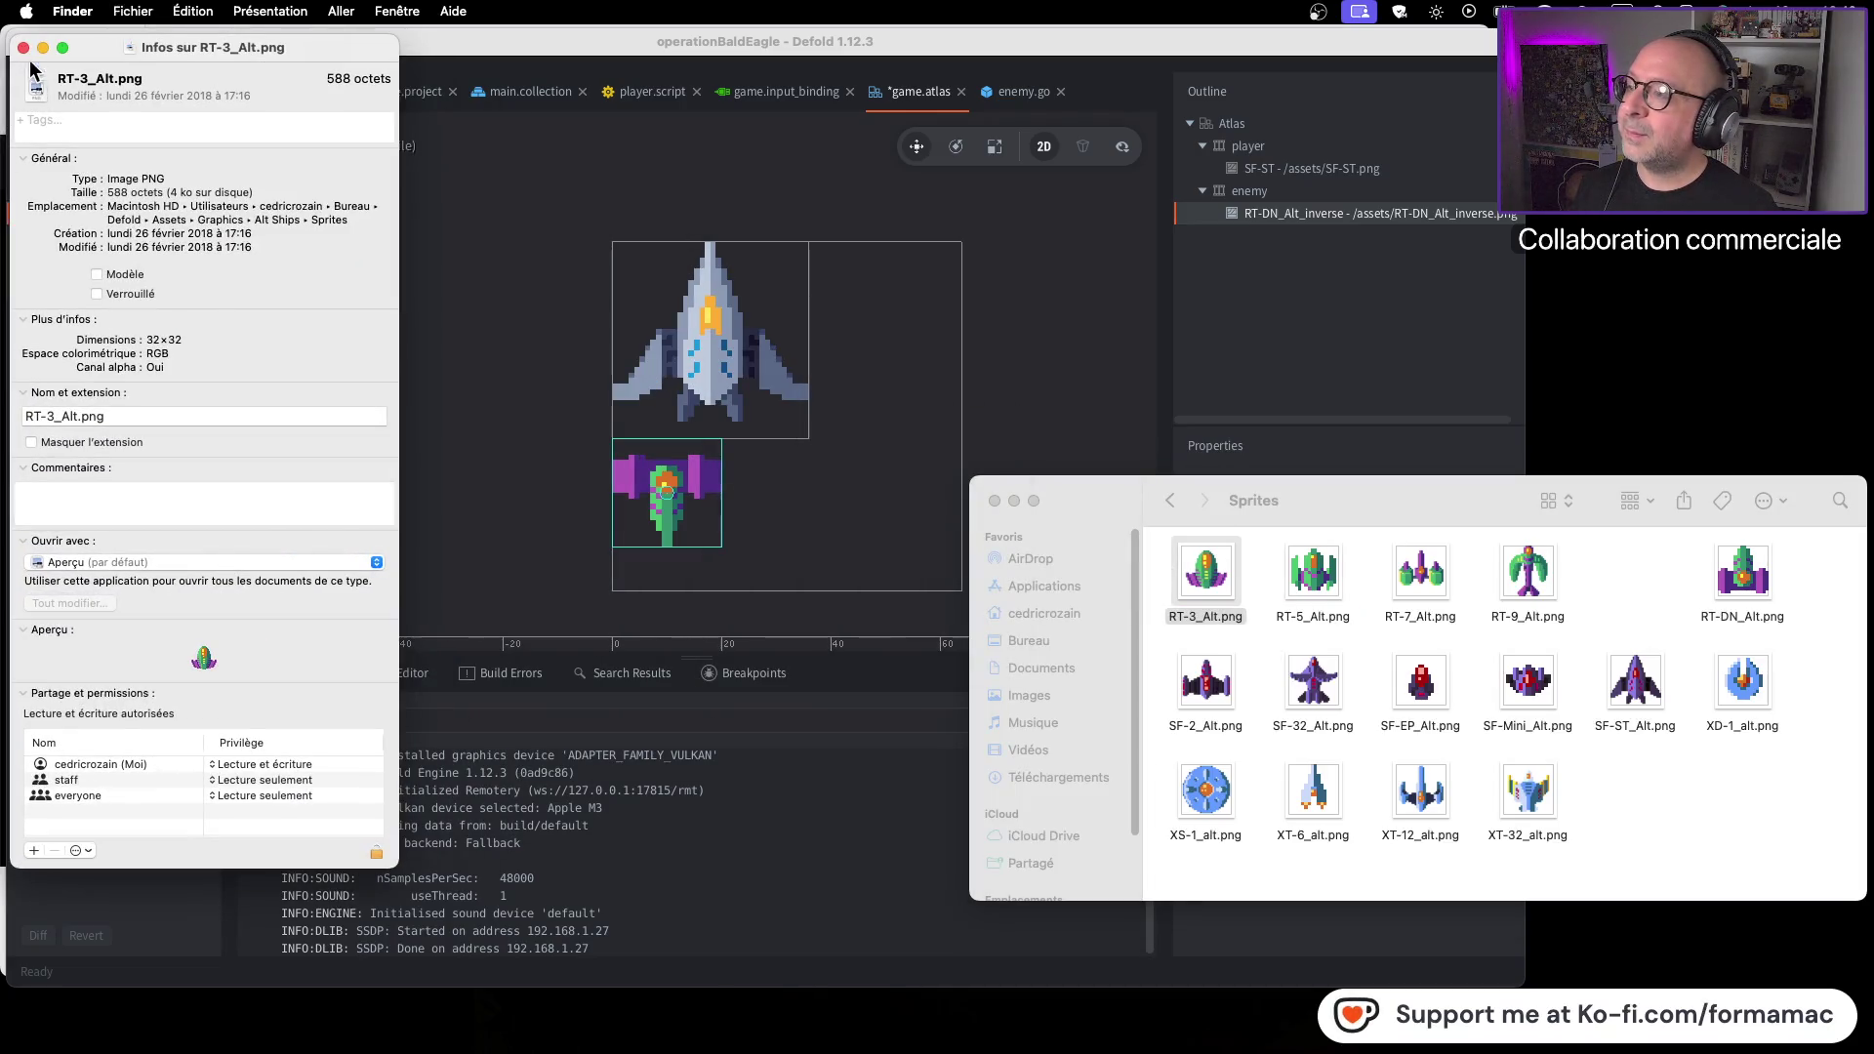
left_click(24, 49)
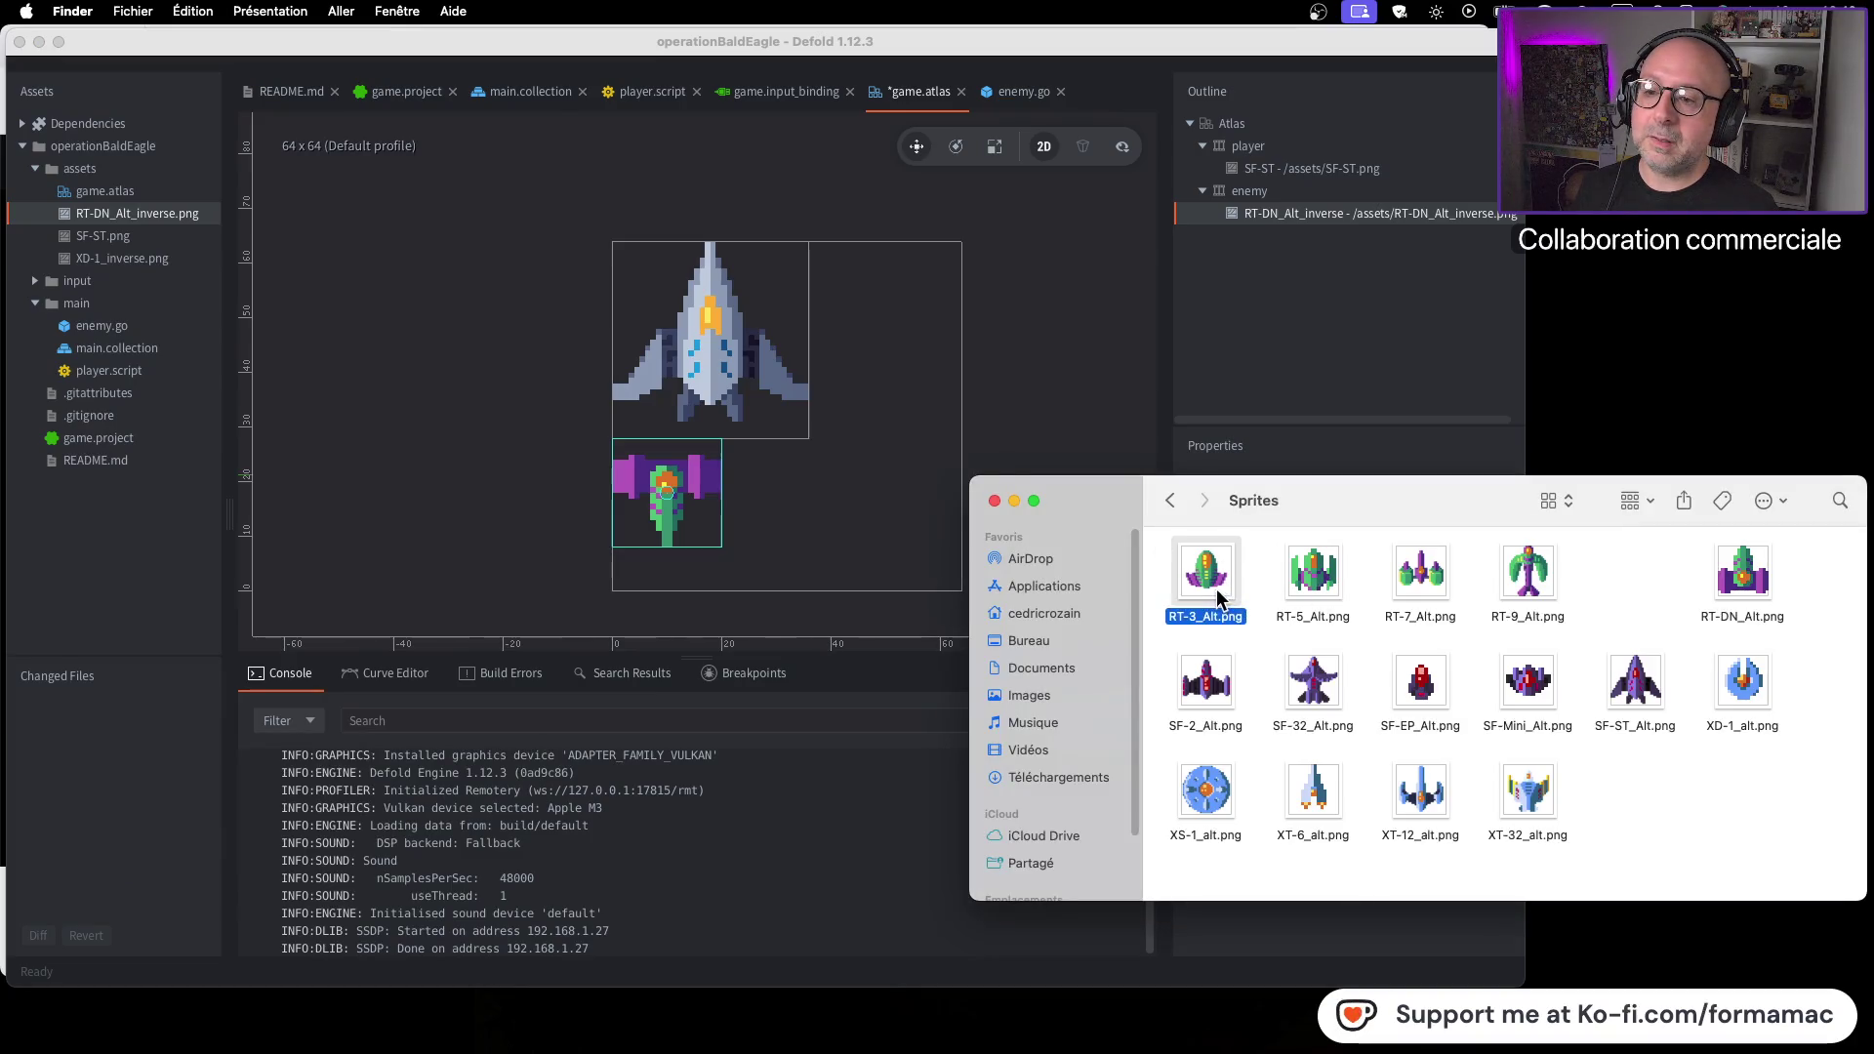
left_click(1425, 585)
key("super+i")
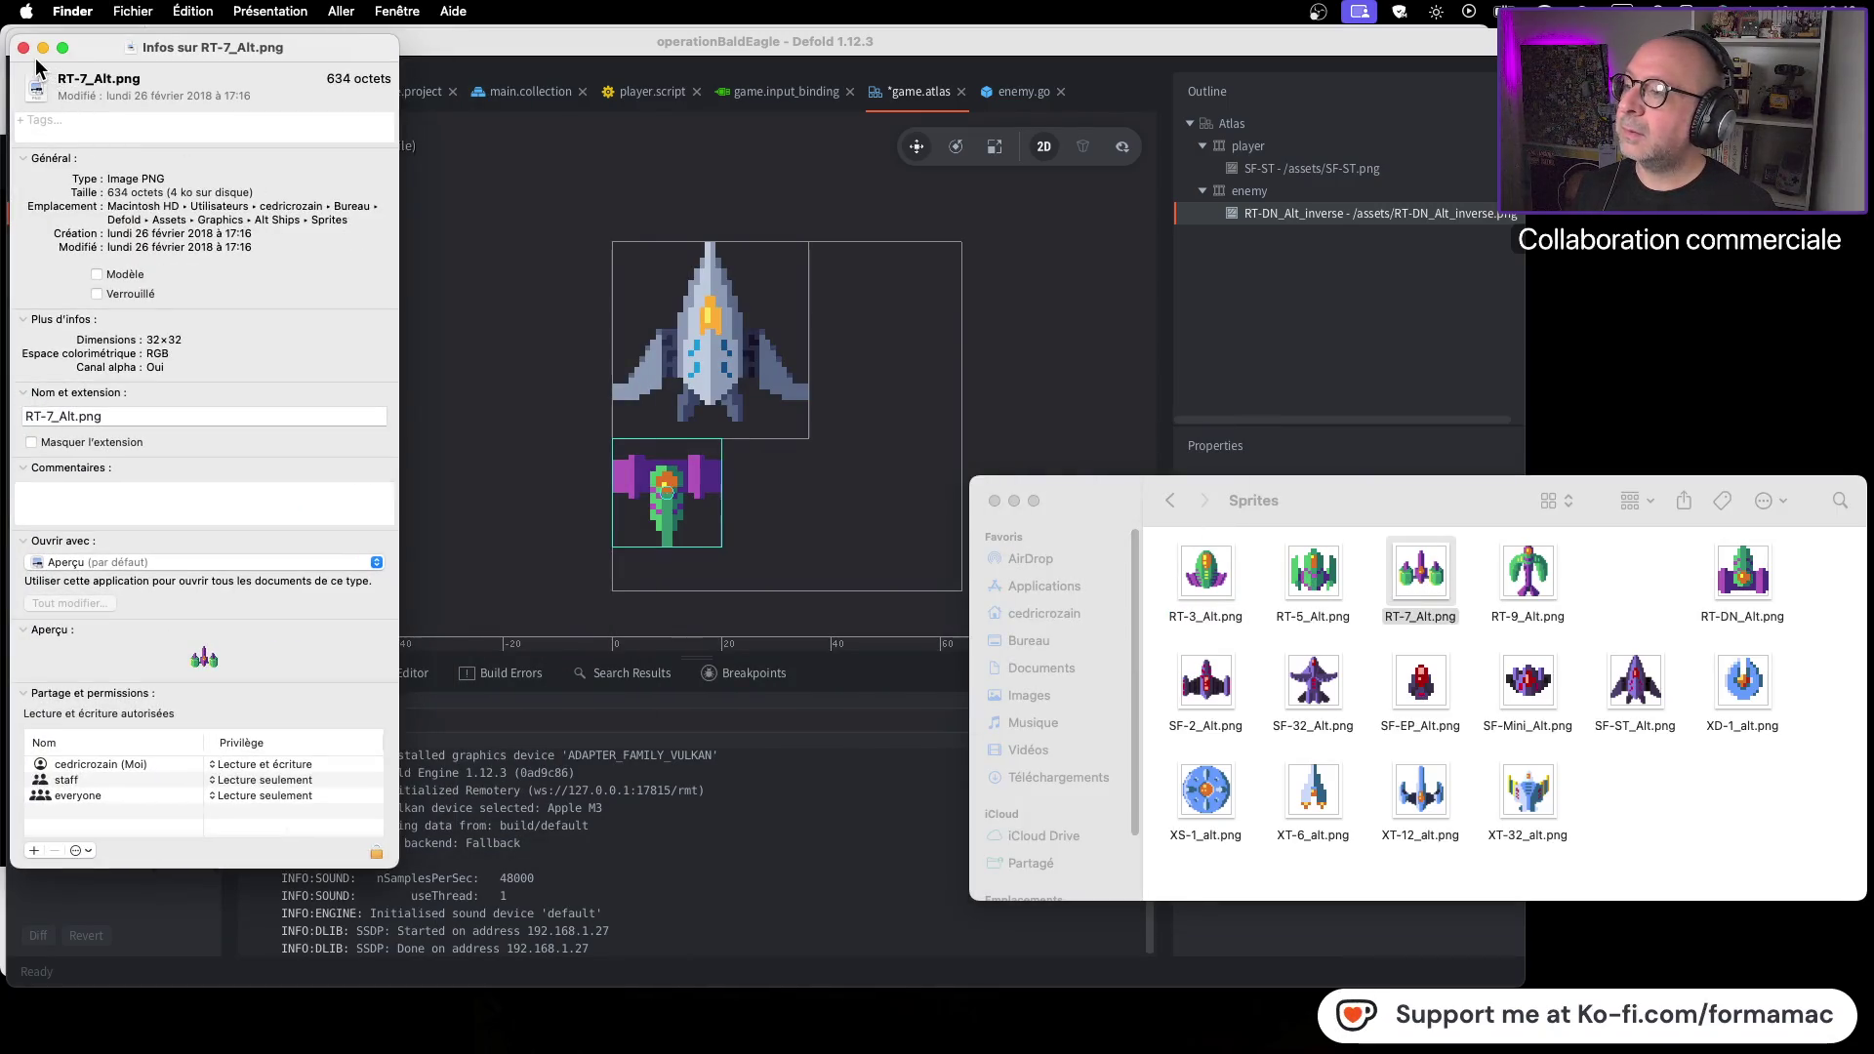
left_click(24, 48)
left_click(183, 221)
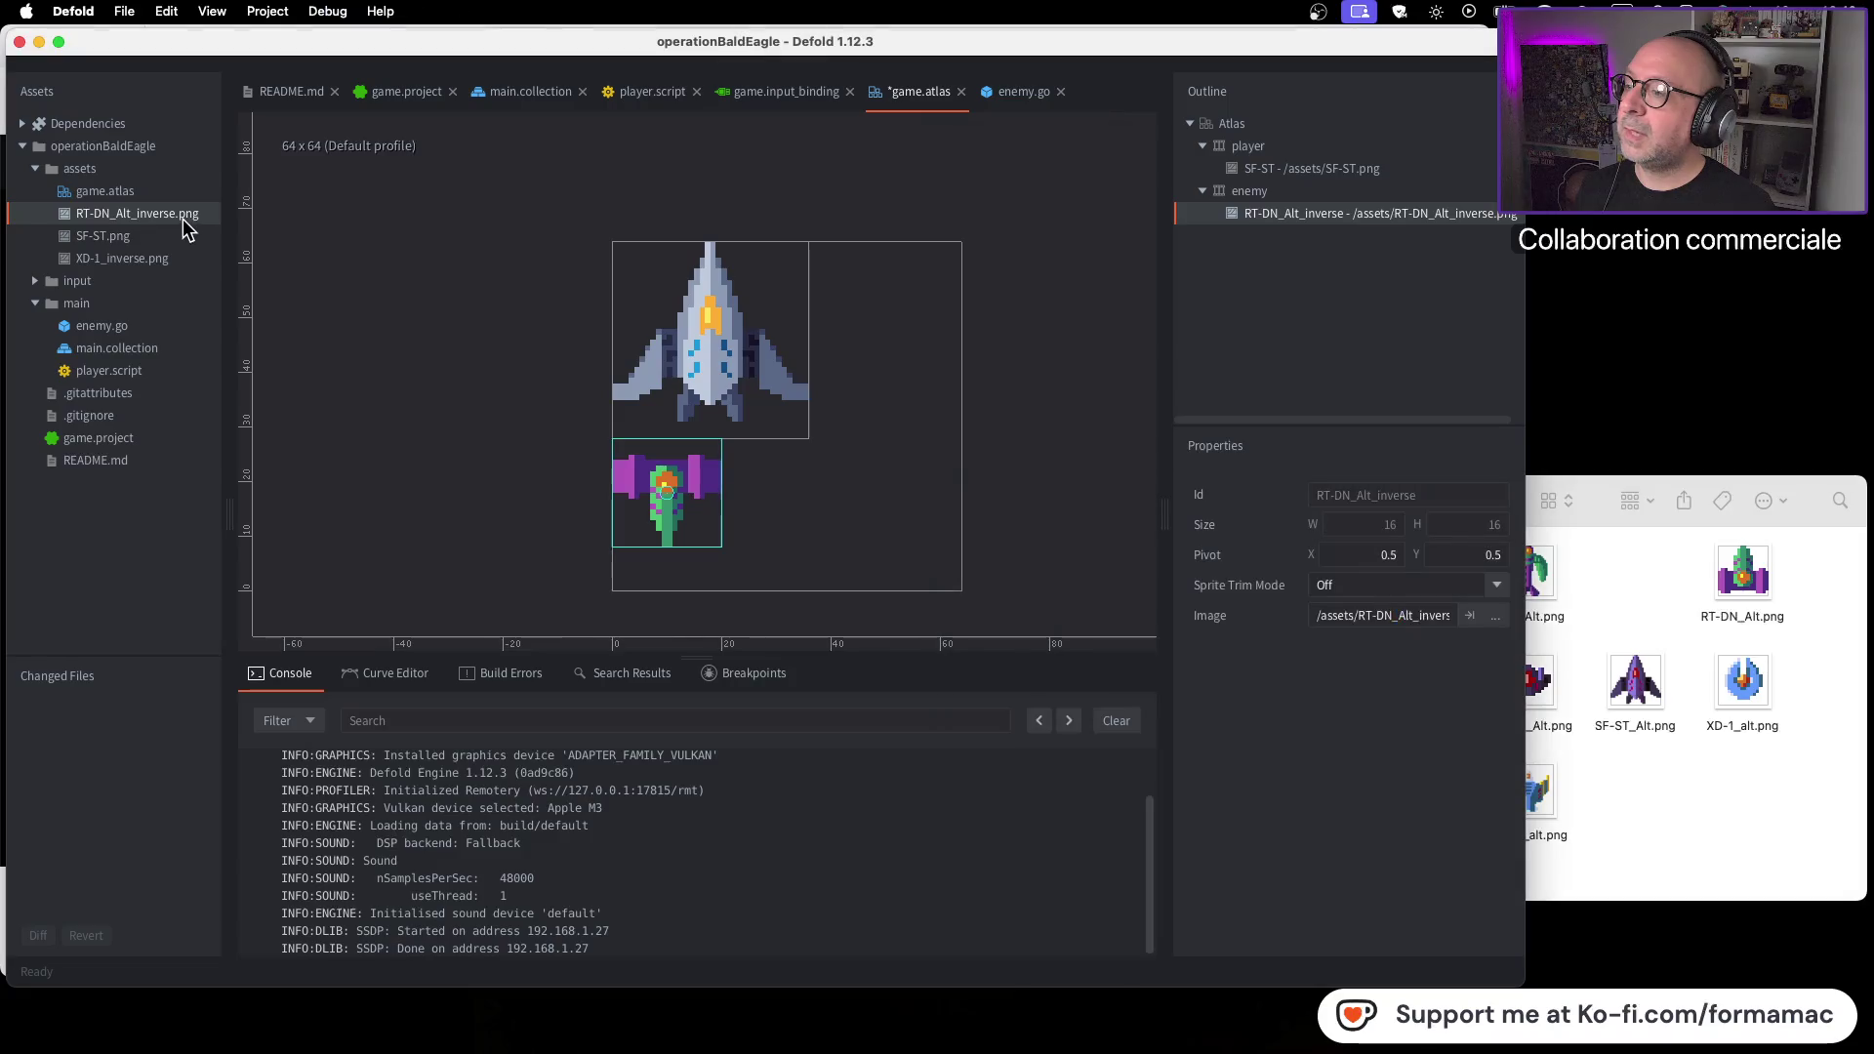
Delete XD-1_inverse.png and RT-DN_Alt_inverse.png from the Defold assets, confirming each
right_click(154, 260)
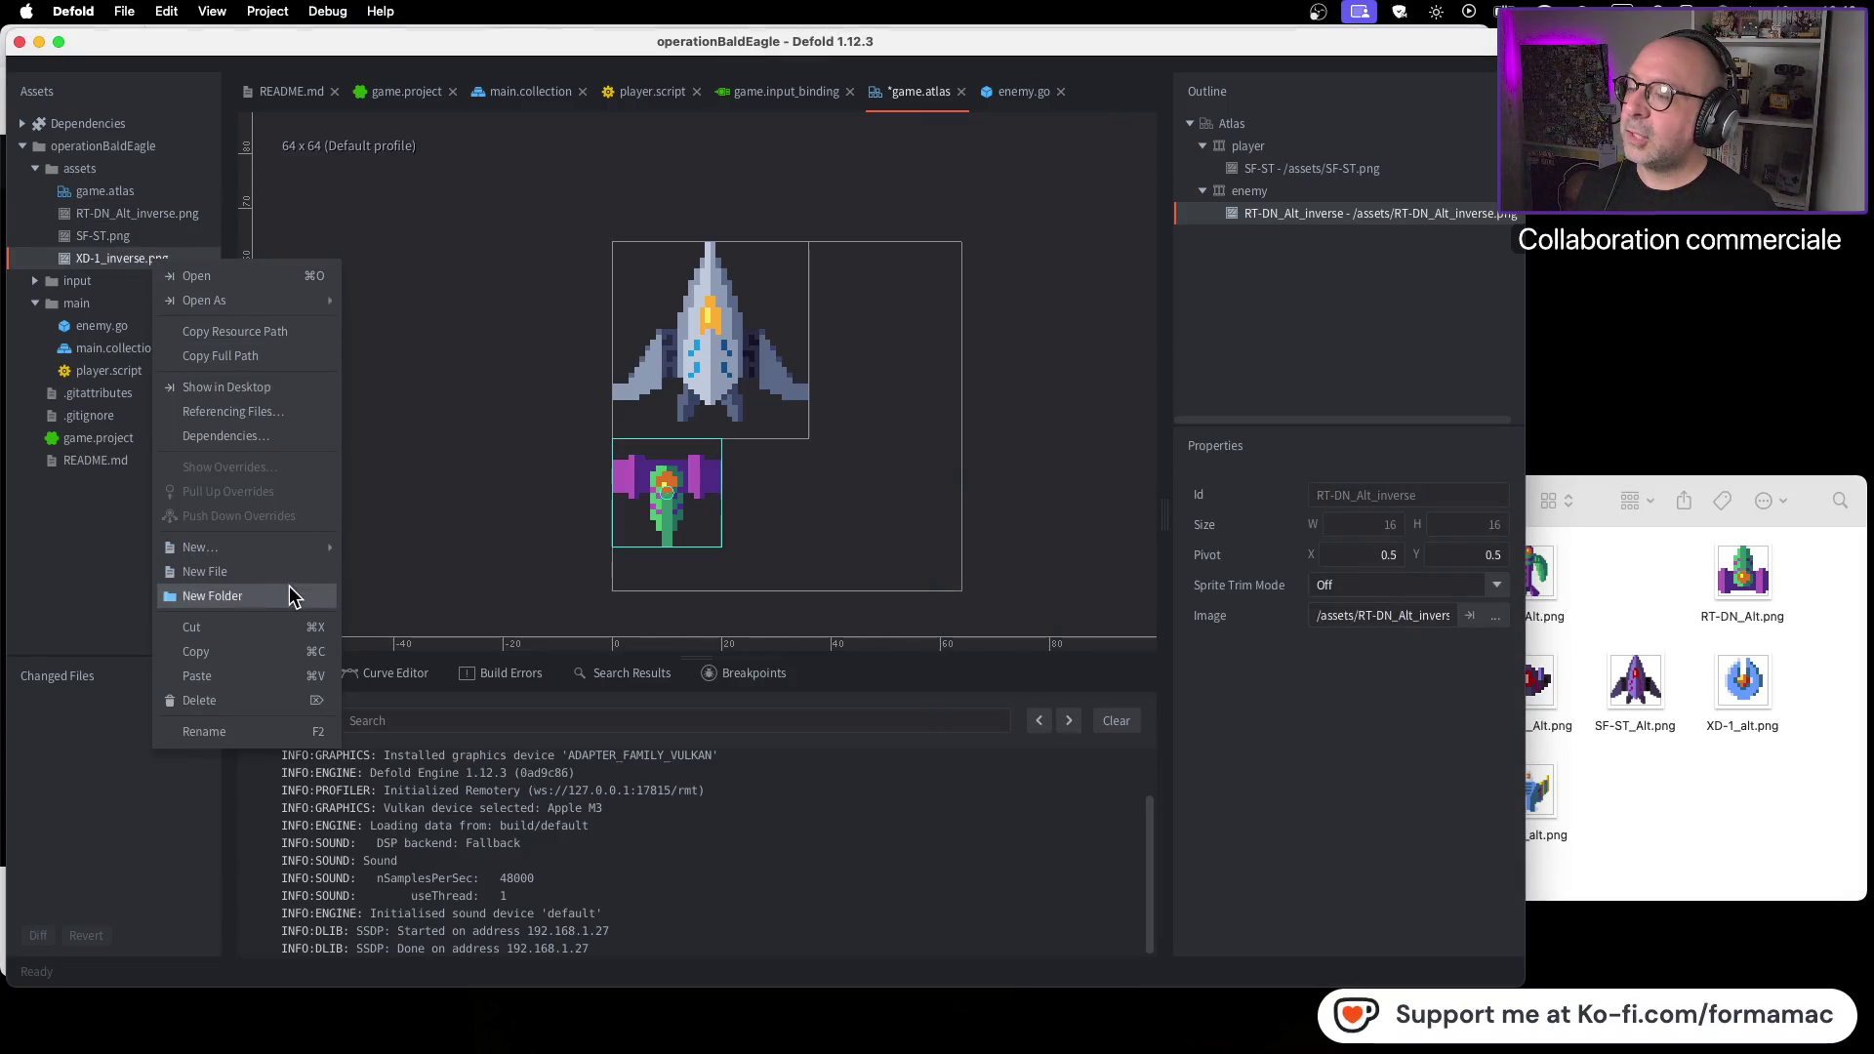
left_click(241, 702)
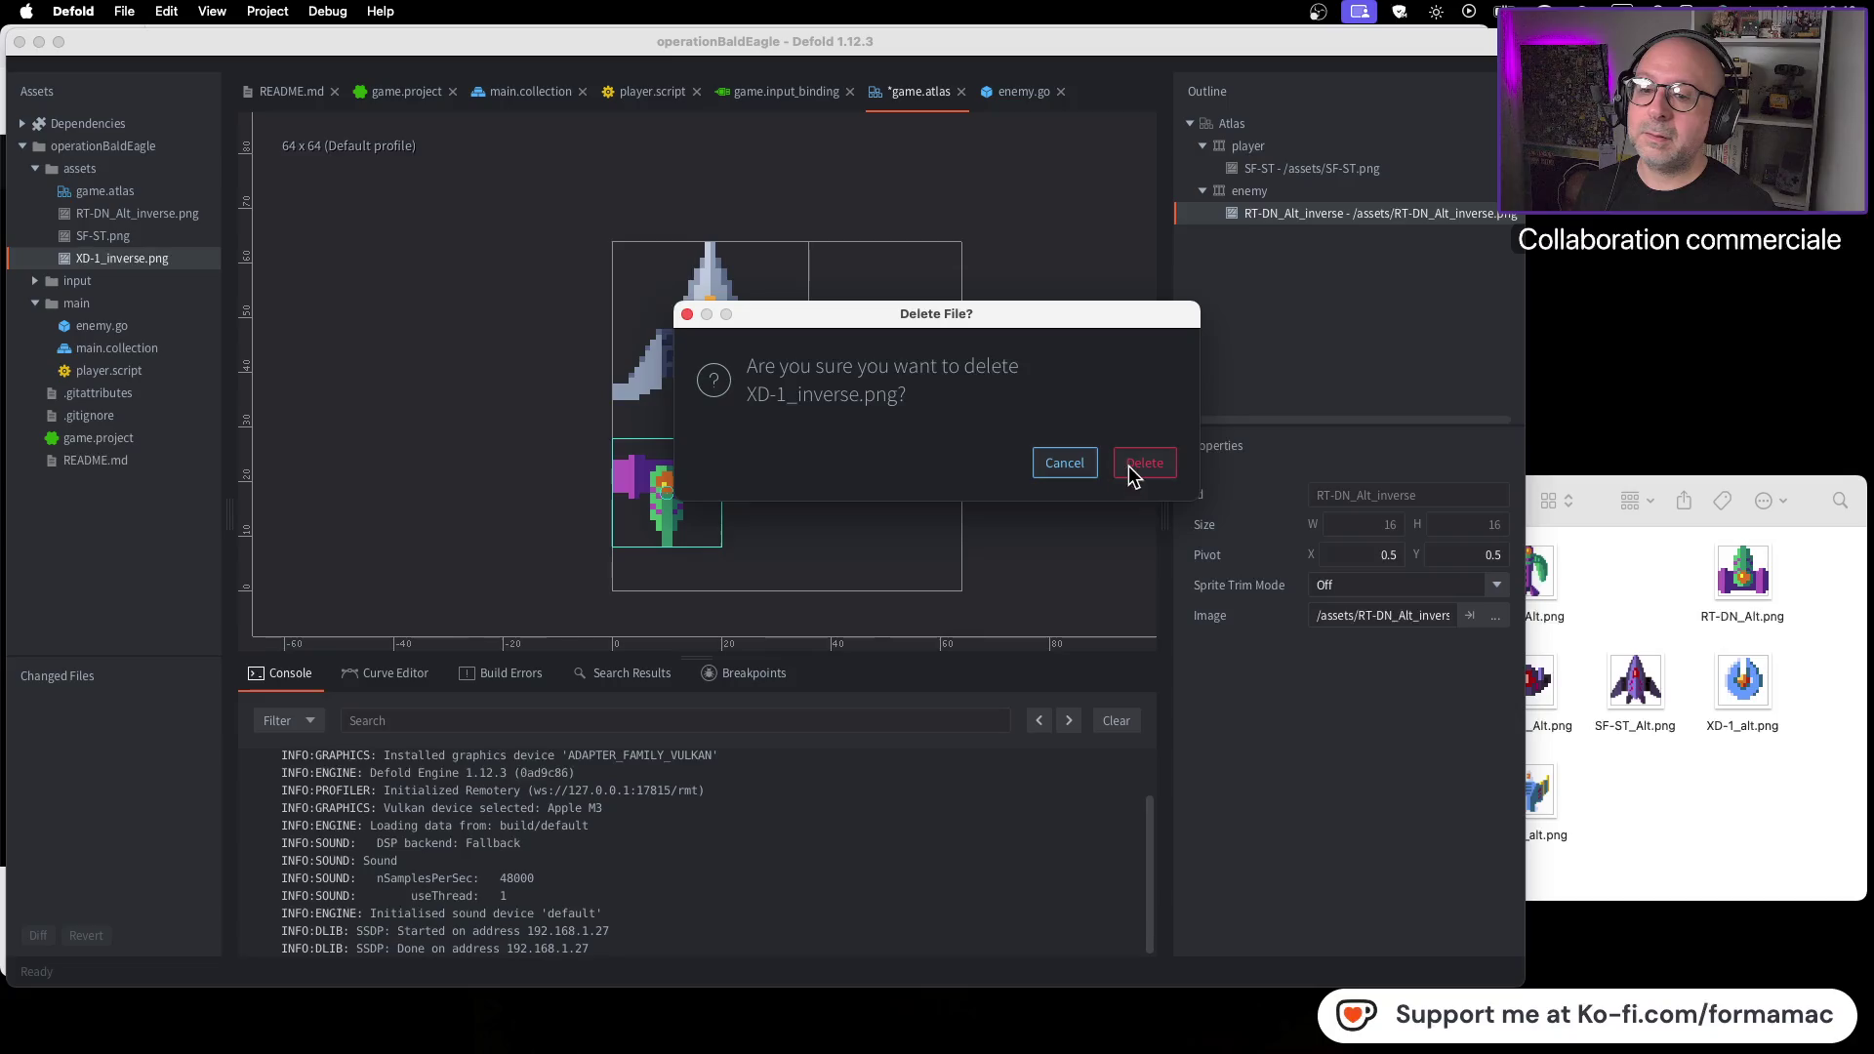
left_click(1128, 465)
right_click(158, 215)
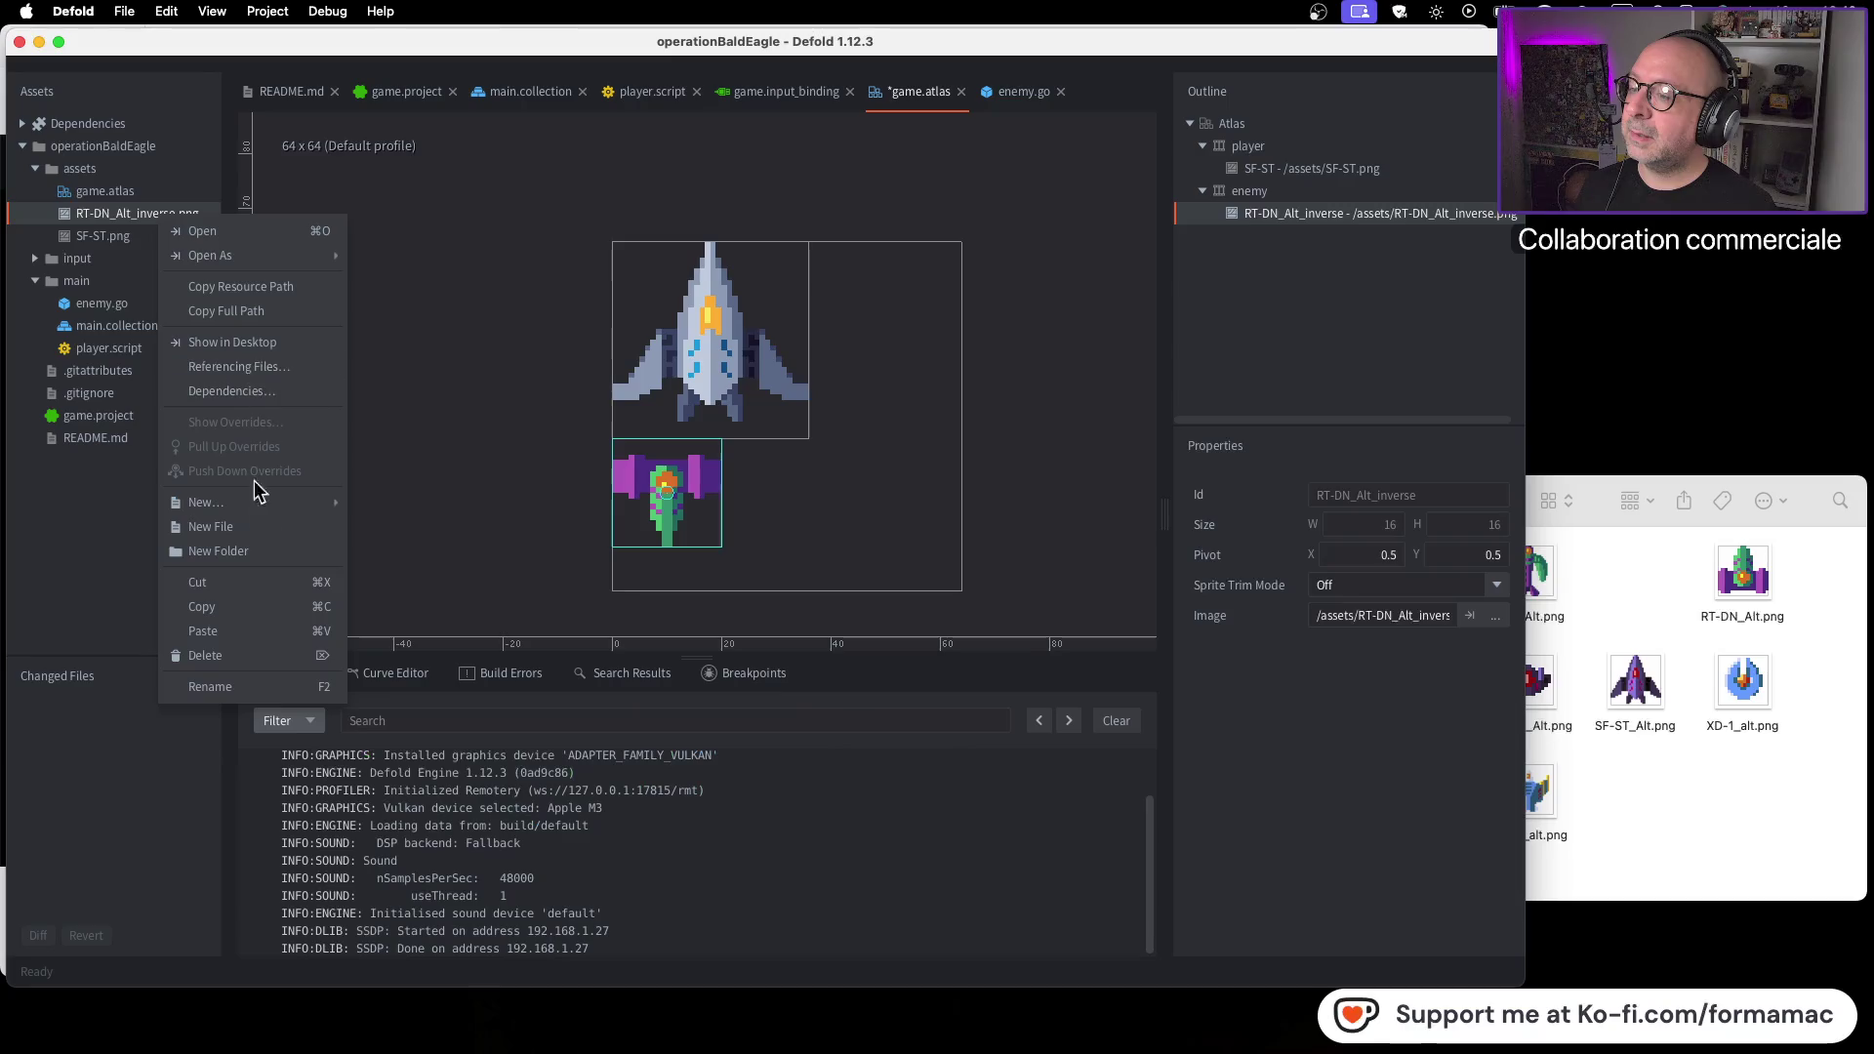
left_click(207, 655)
left_click(1144, 464)
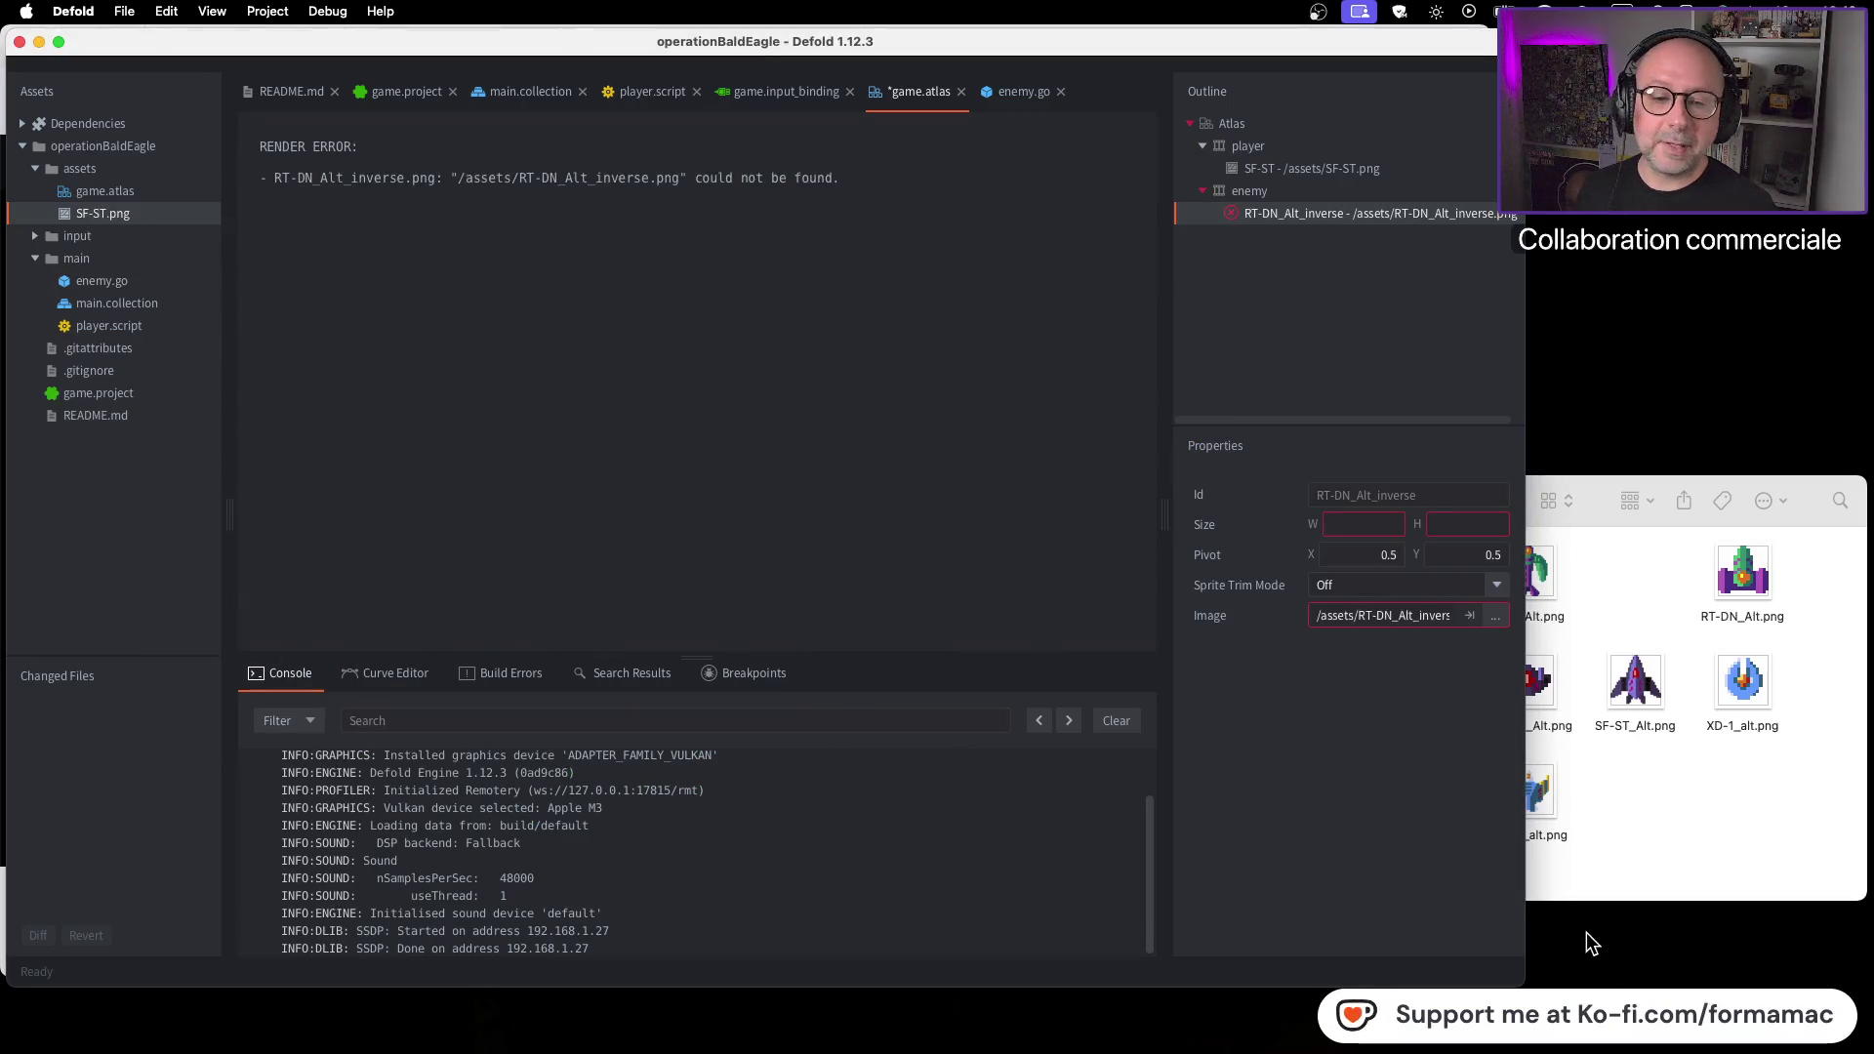
left_click(1638, 831)
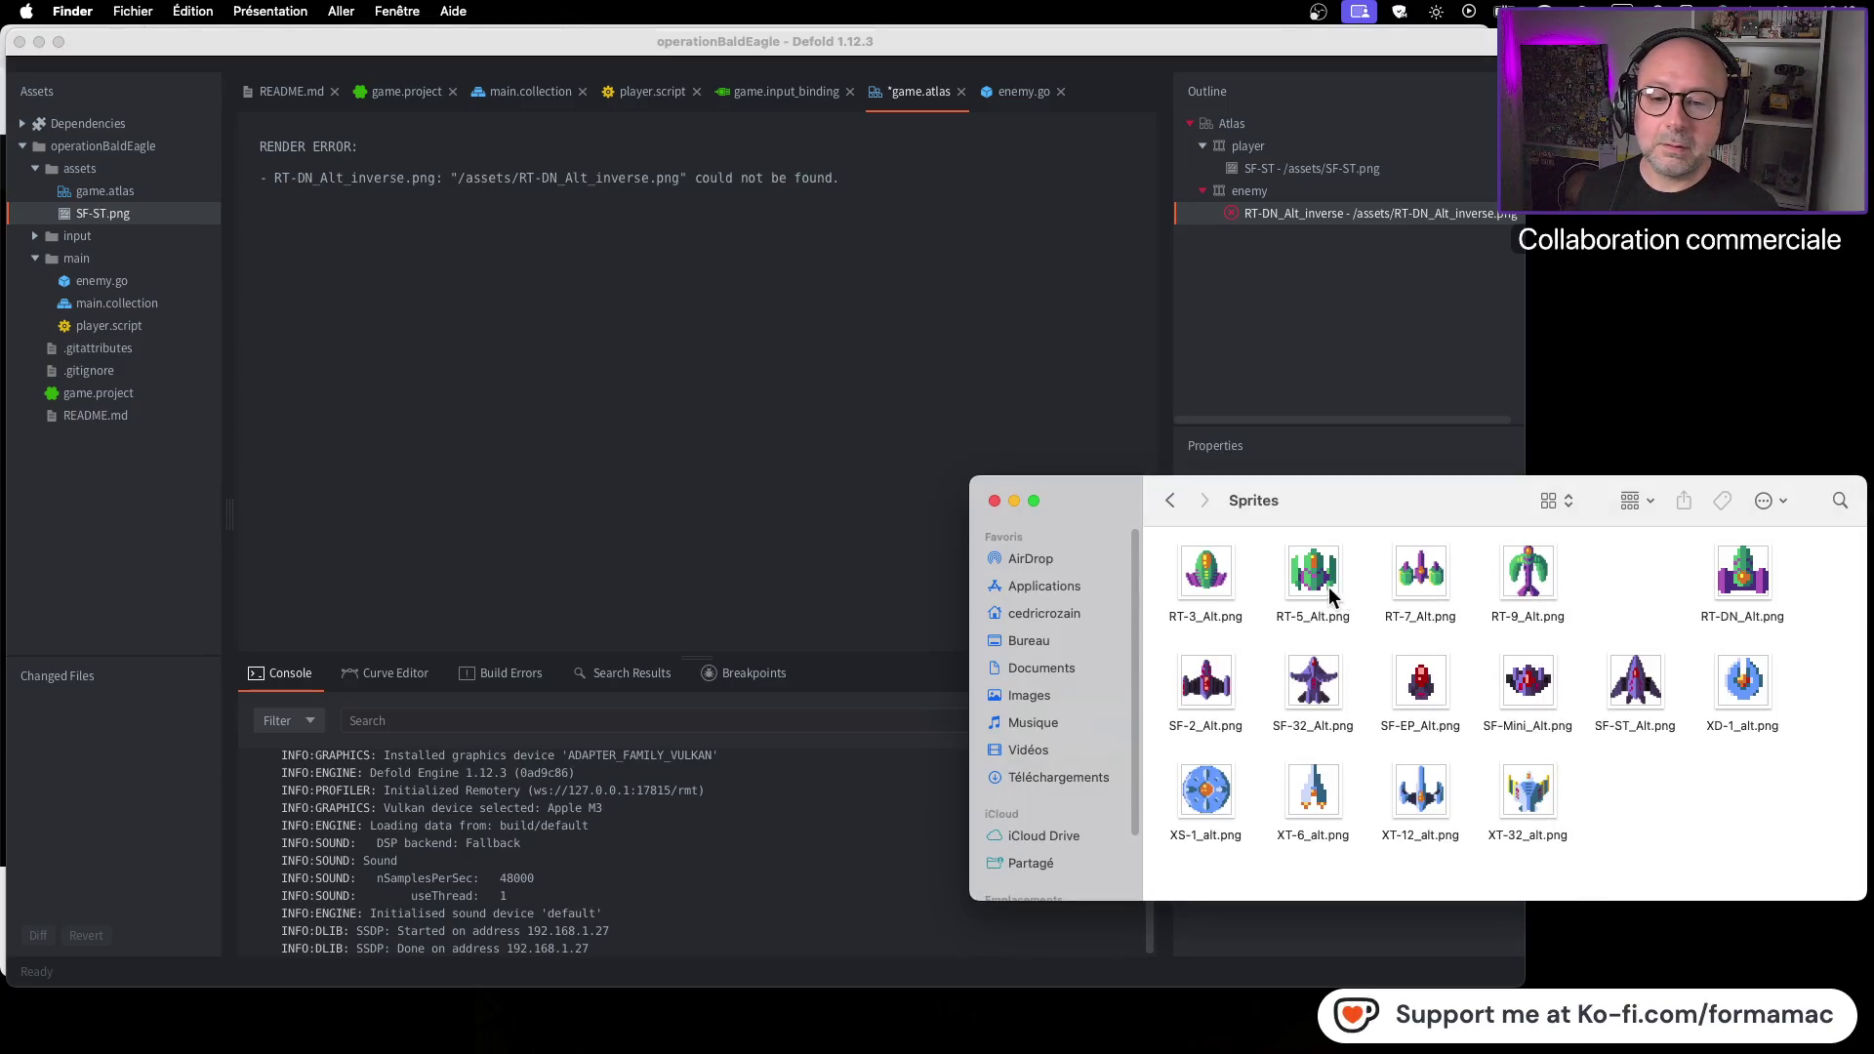
Check RT-7_Alt.png's details and duplicate it with Cmd+D
left_click(1420, 580)
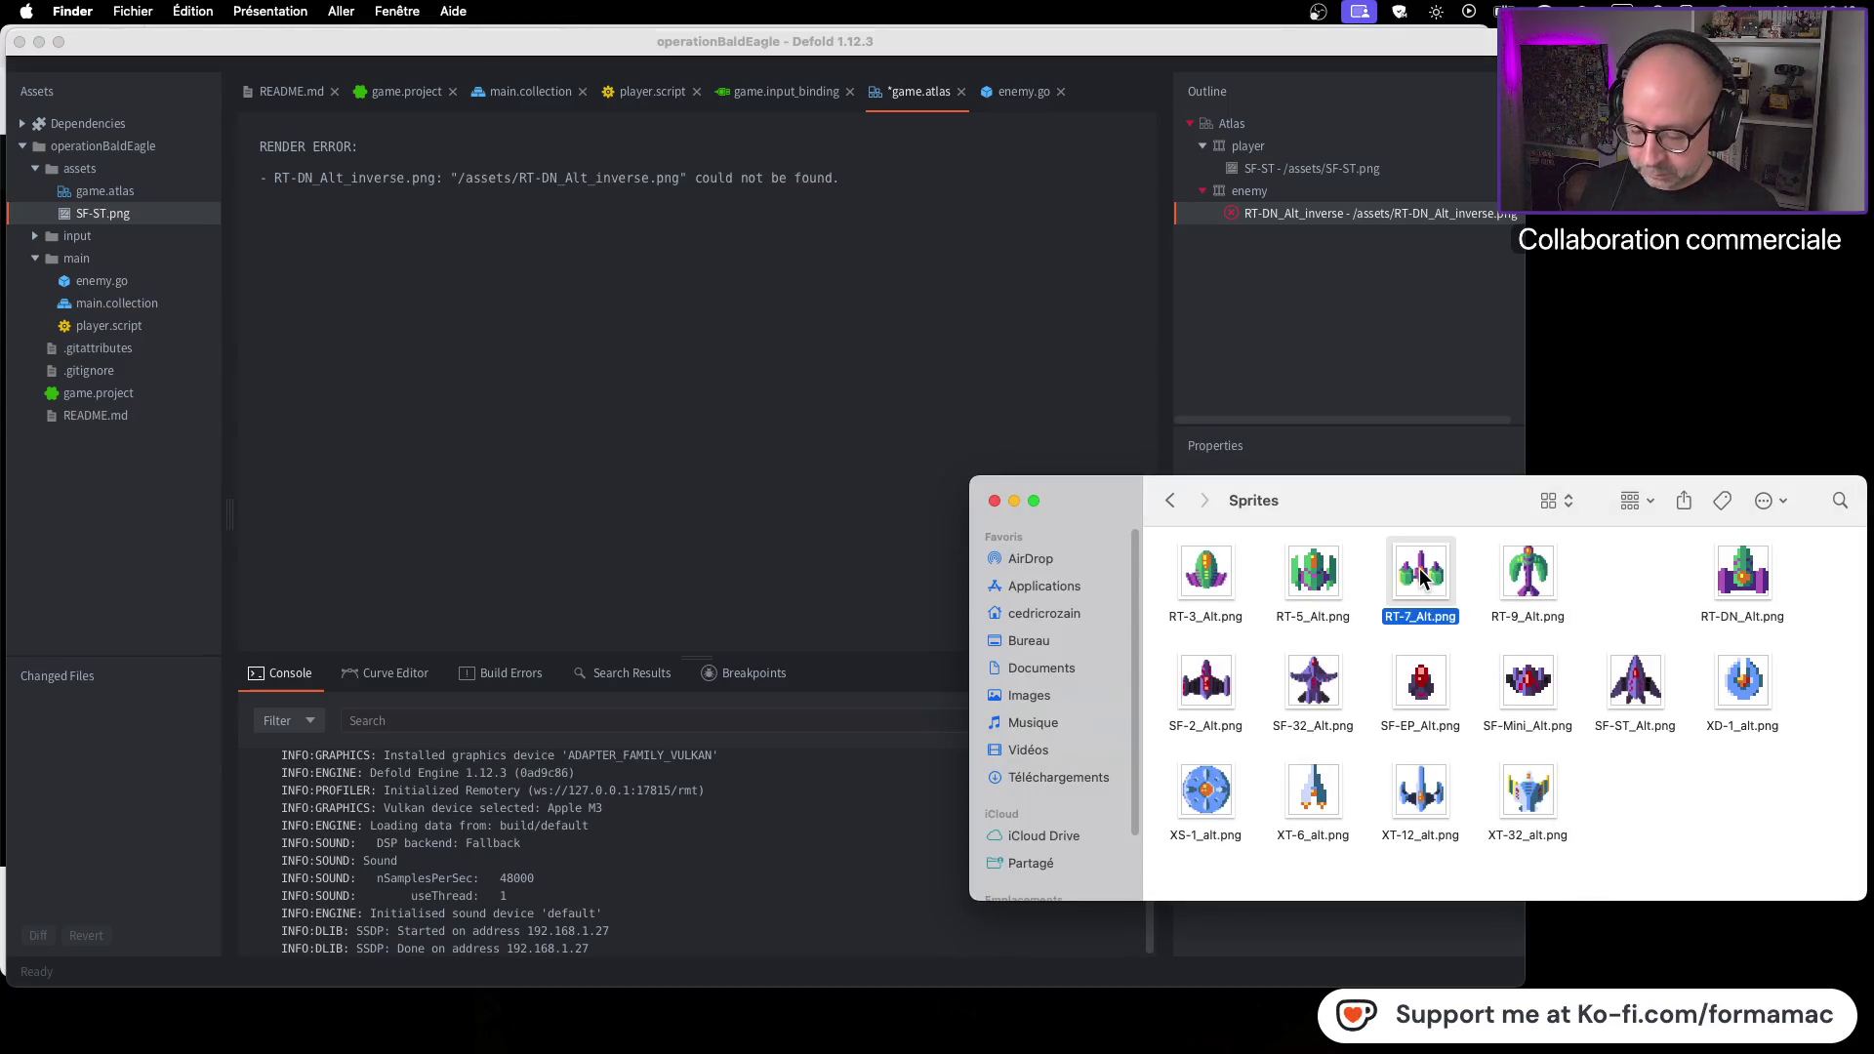
key("super+i")
left_click(41, 49)
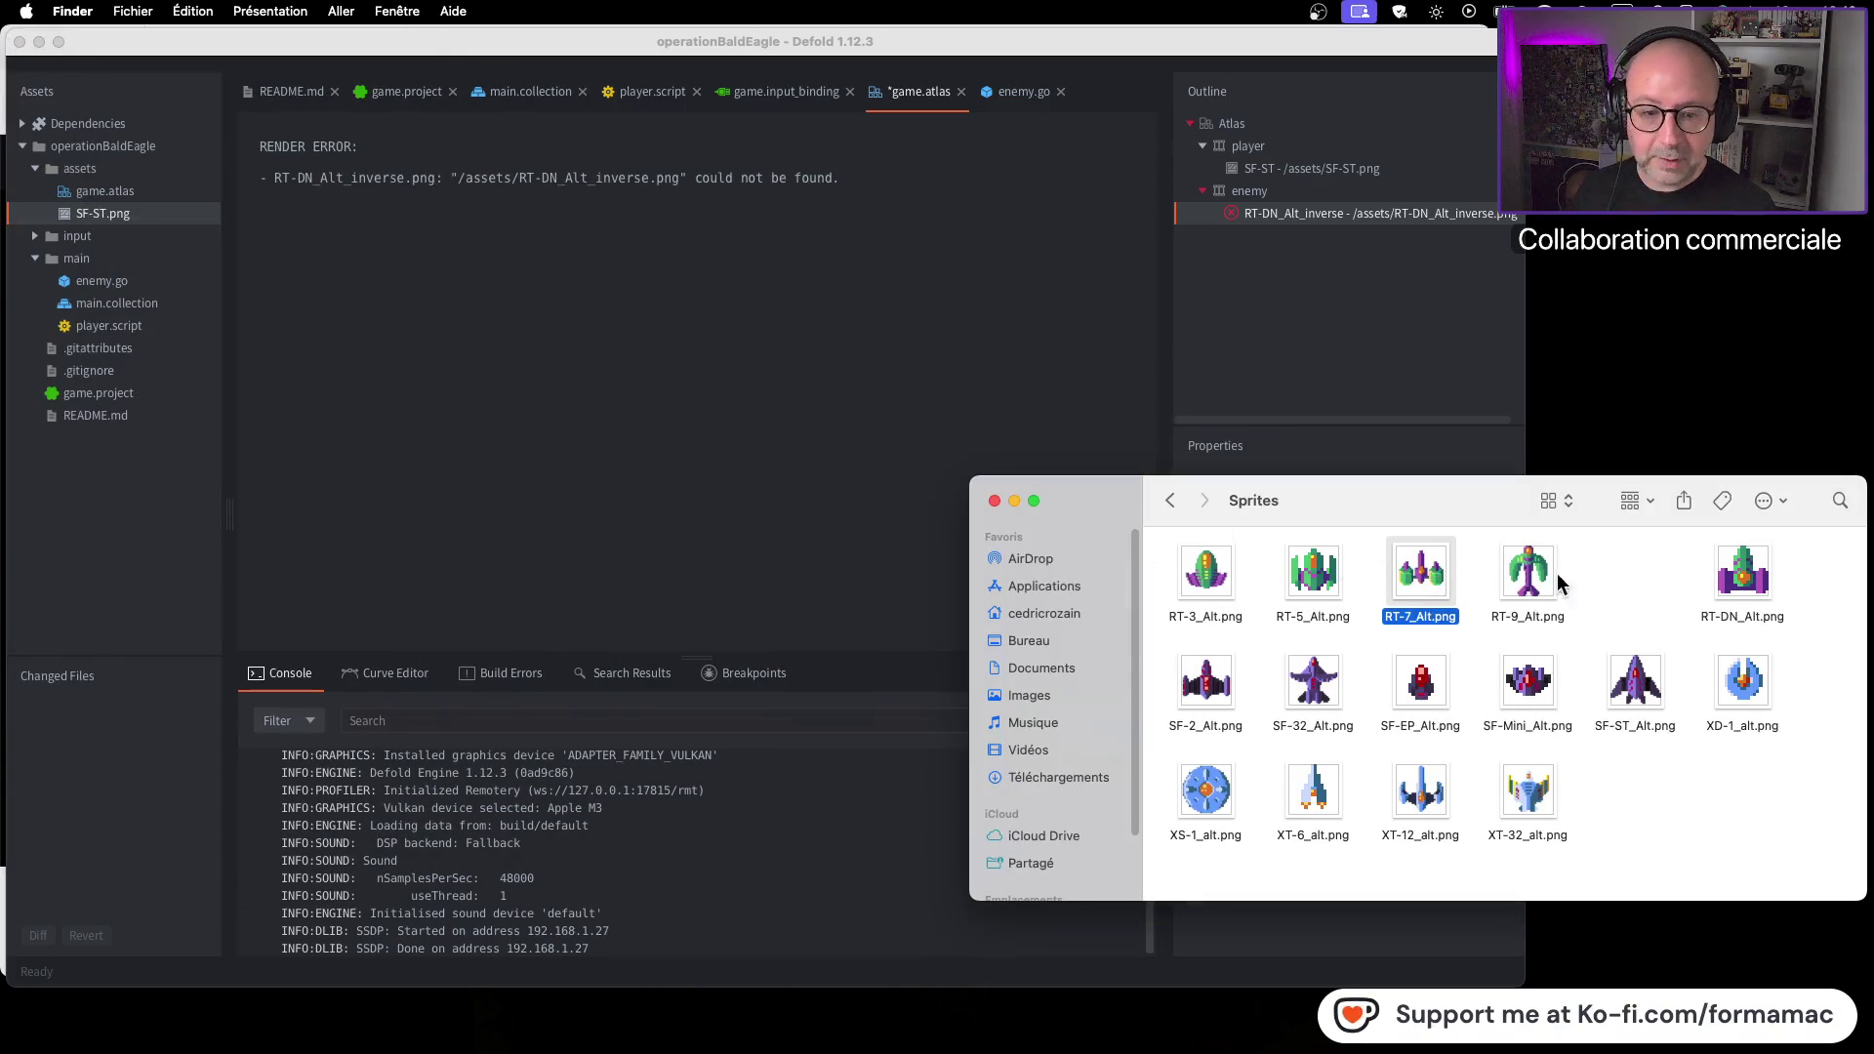
key("super+d")
Rename the duplicate 'RT-7_Alt copie.png' to RT-7_Alt_inverse.png
left_click(1656, 840)
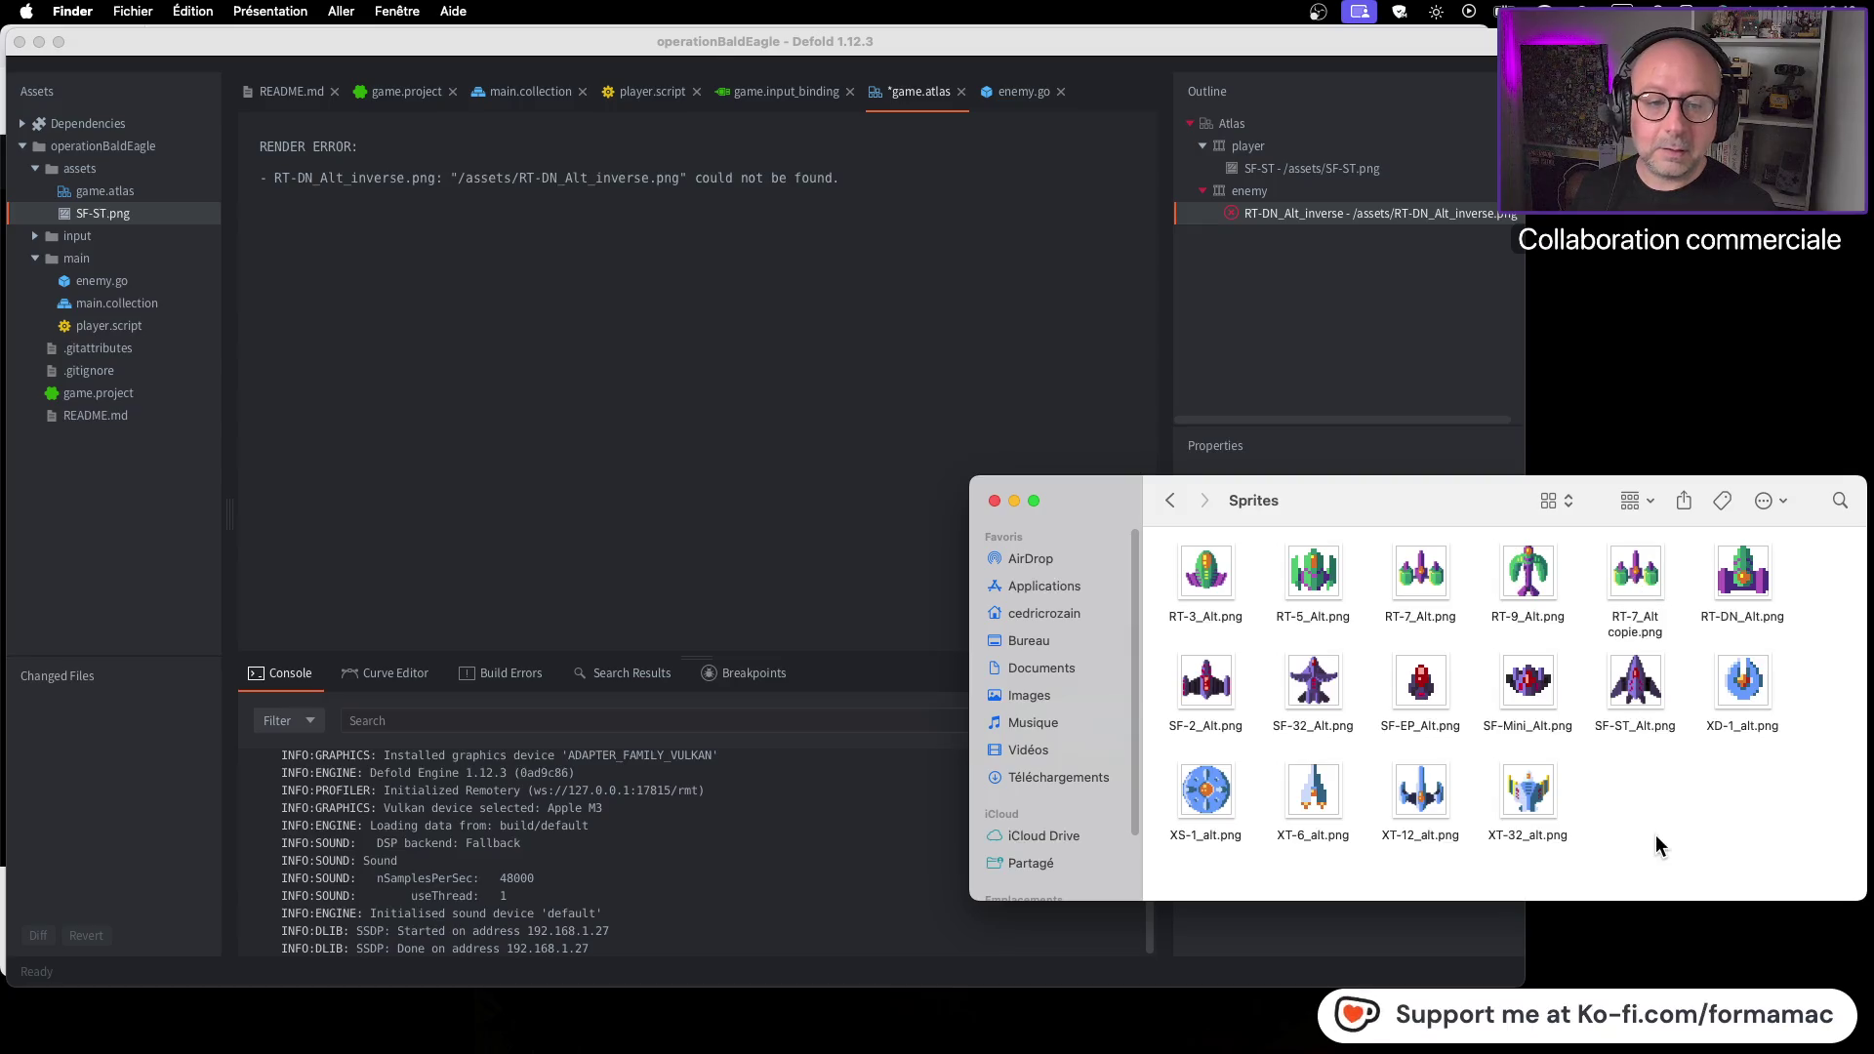
left_click(1623, 634)
key("Return")
key("Right")
key("BackSpace")
key("BackSpace")
key("BackSpace")
key("BackSpace")
key("BackSpace")
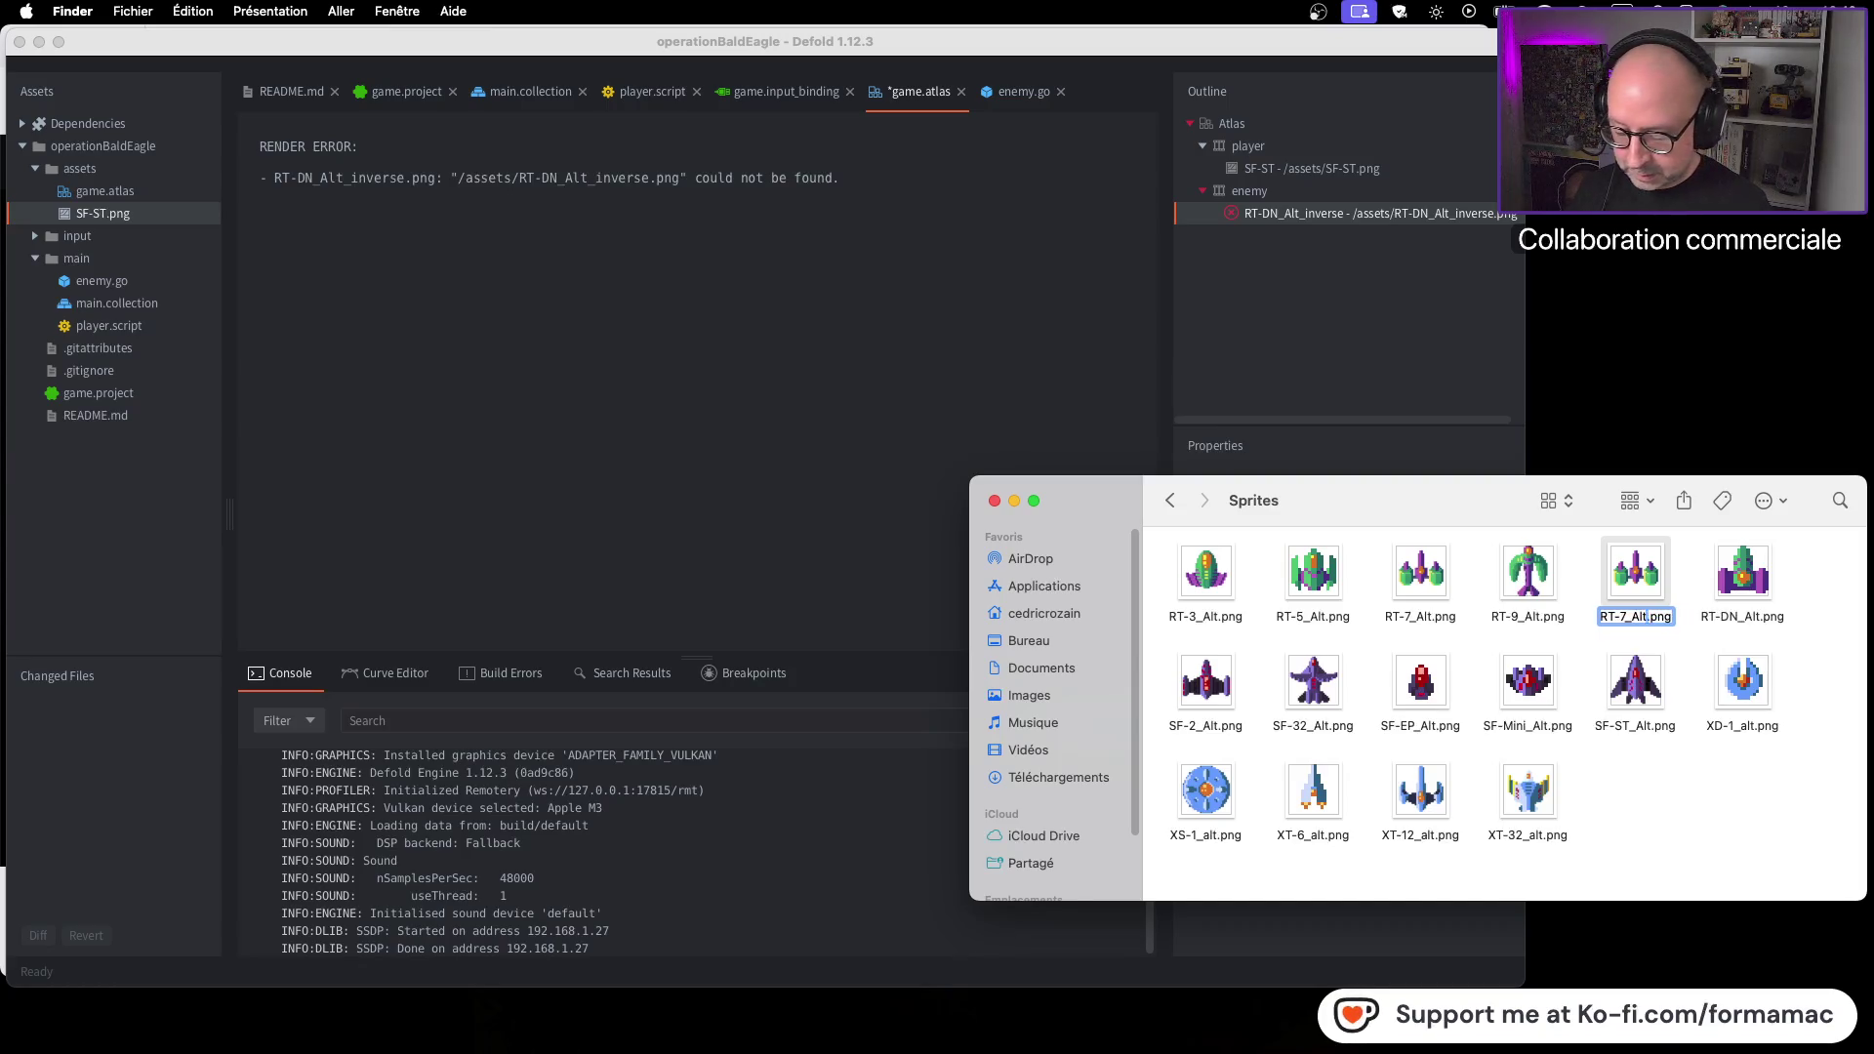
type("_inverse")
key("Return")
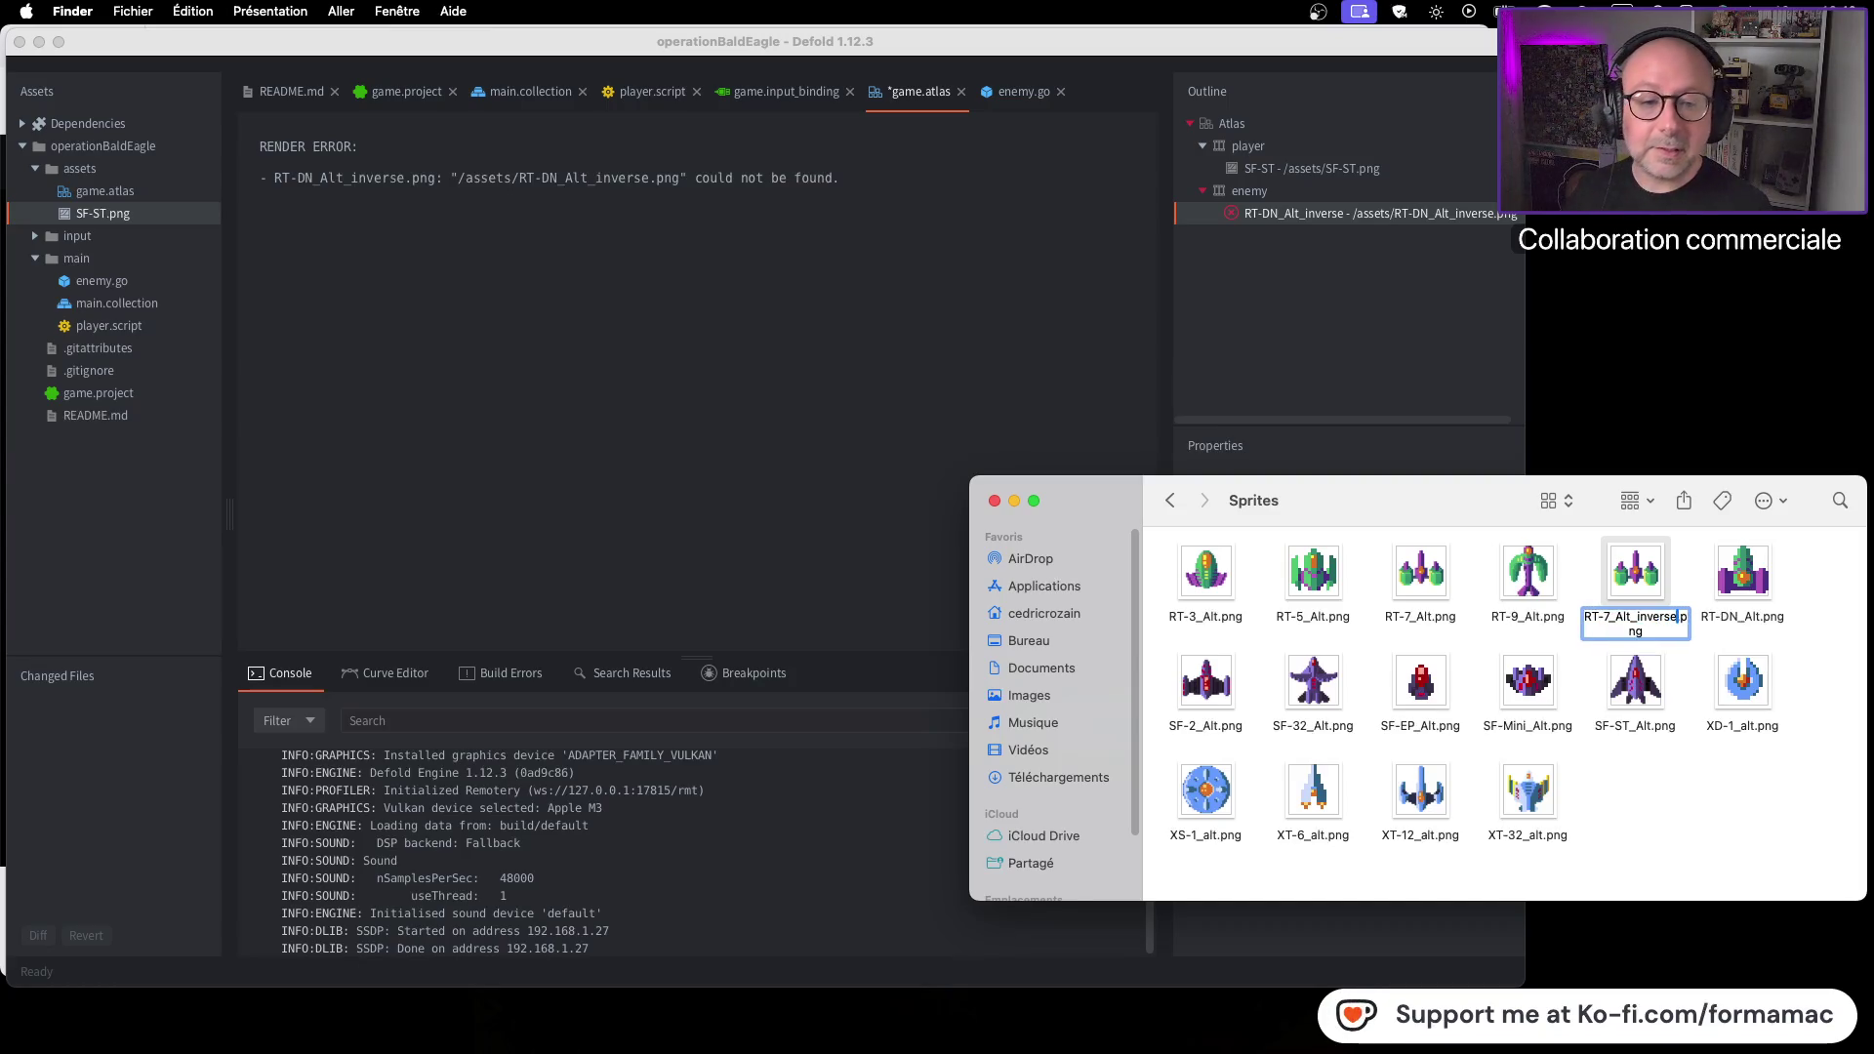
left_click(1645, 790)
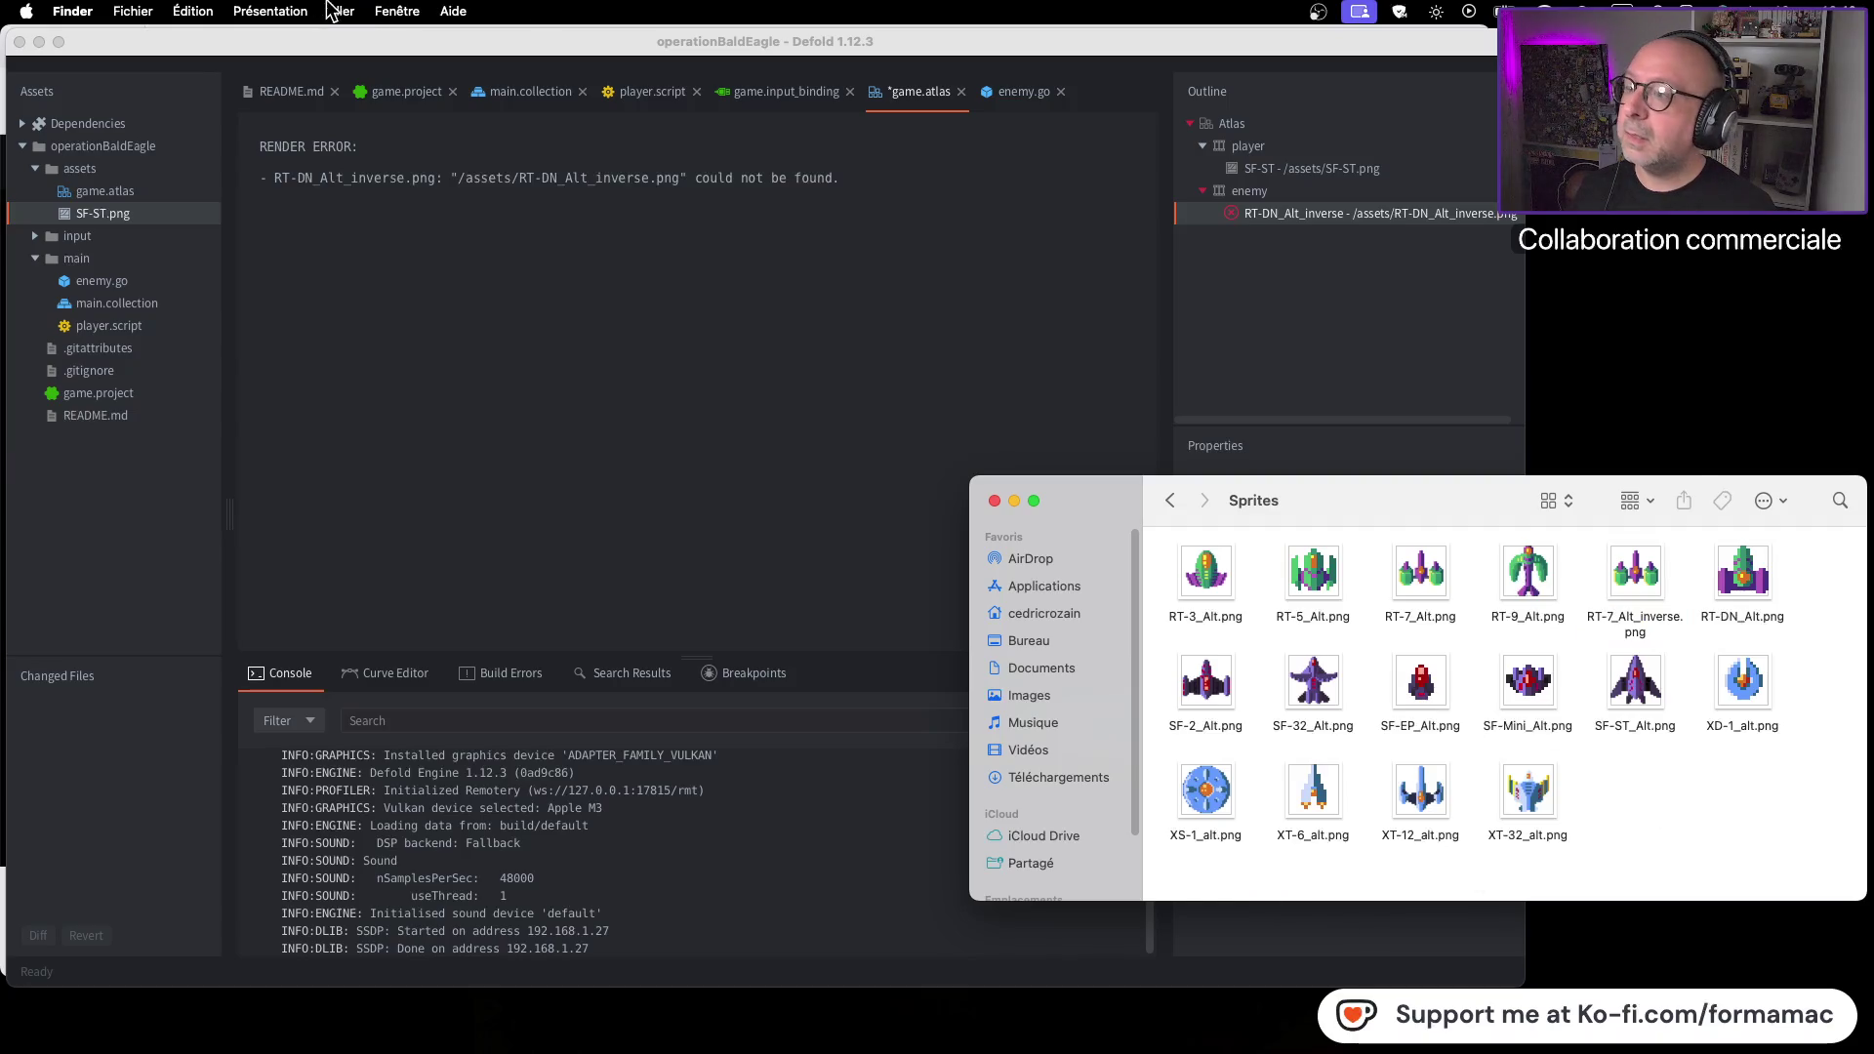
Sort the Sprites folder by name, check XT-32_alt.png, and open RT-7_Alt_inverse.png
left_click(270, 11)
mouse_move(459, 201)
left_click(640, 201)
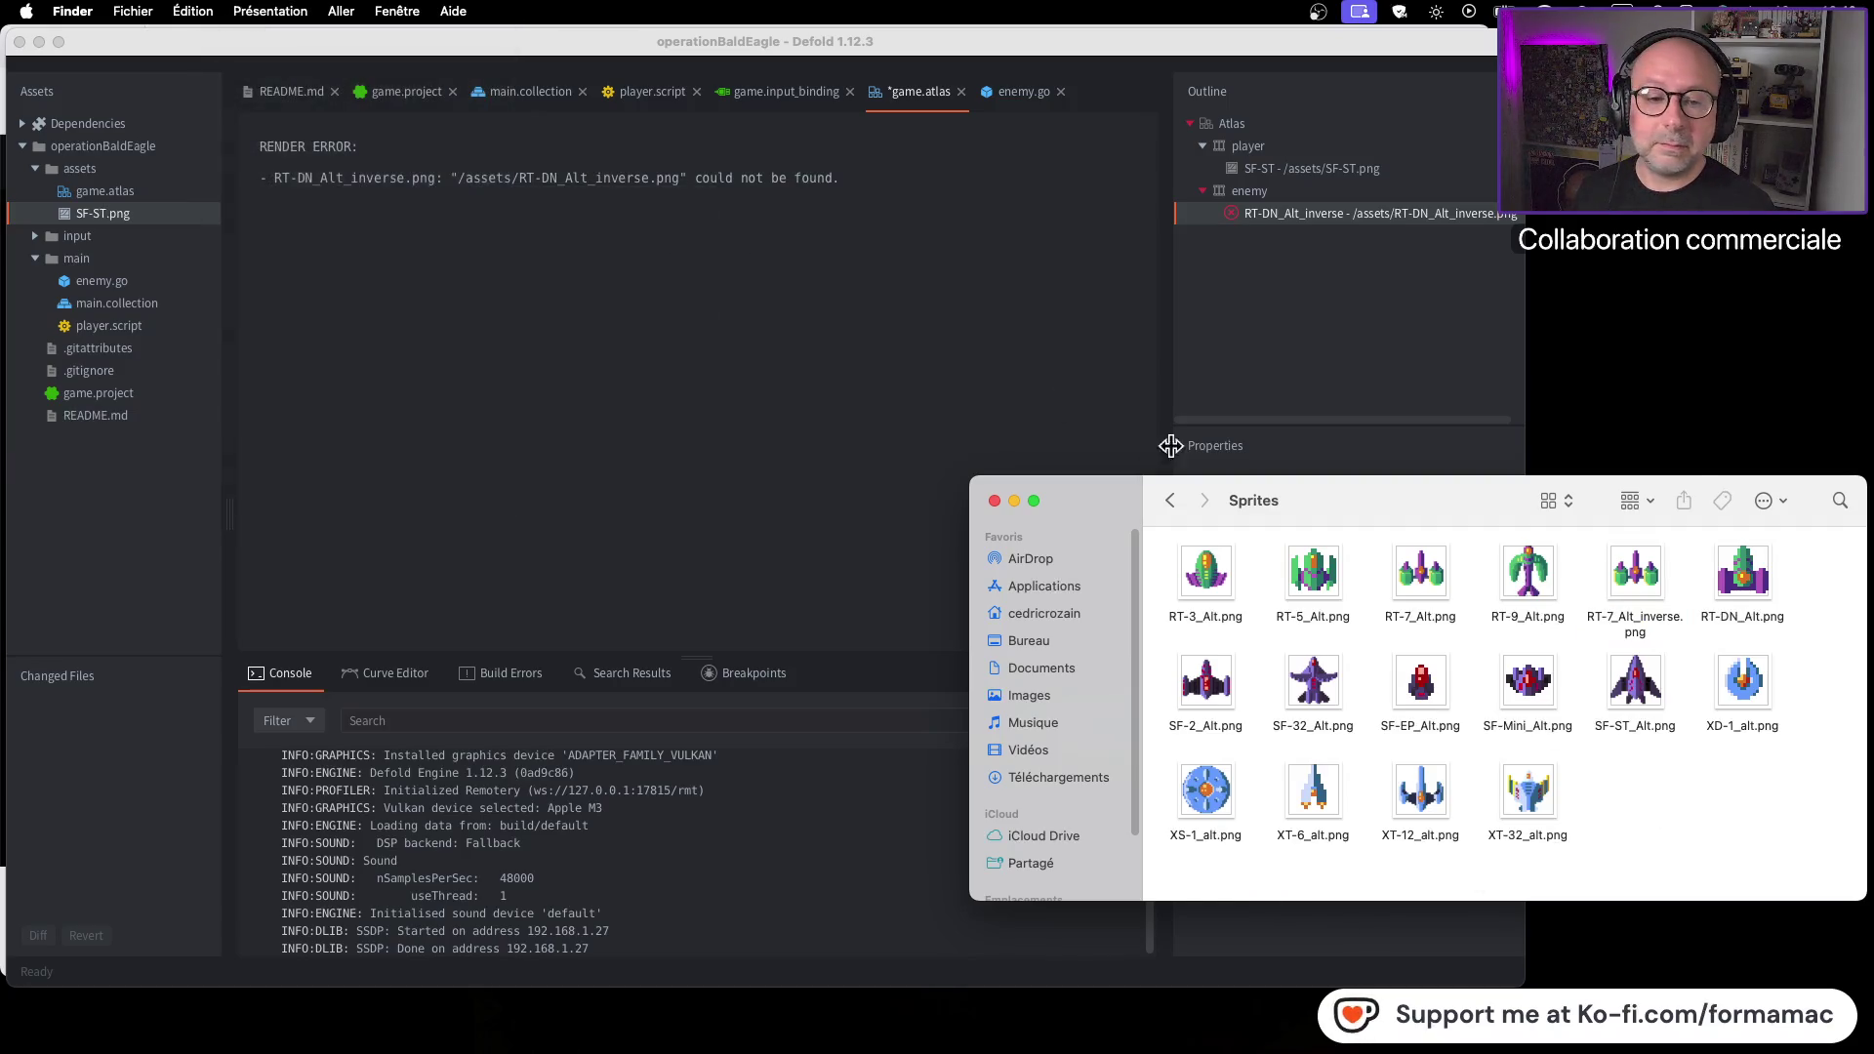
left_click(1559, 832)
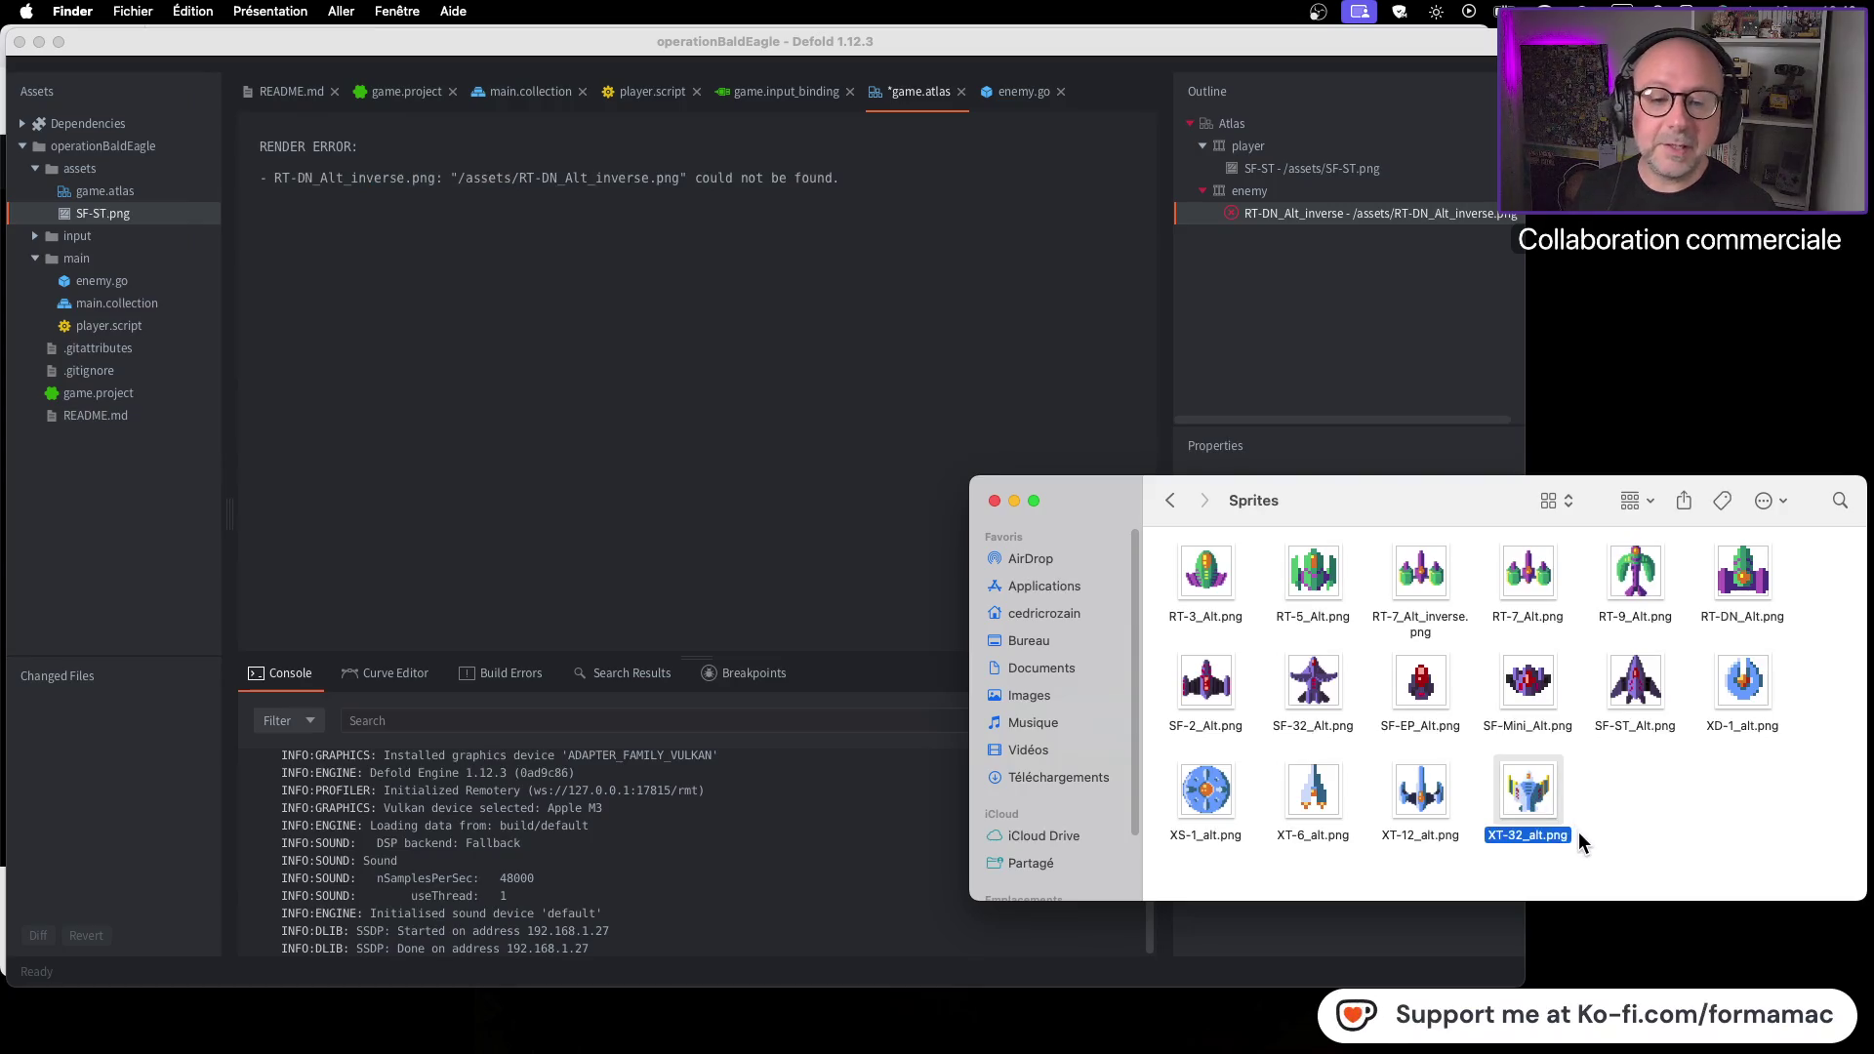
key("super+i")
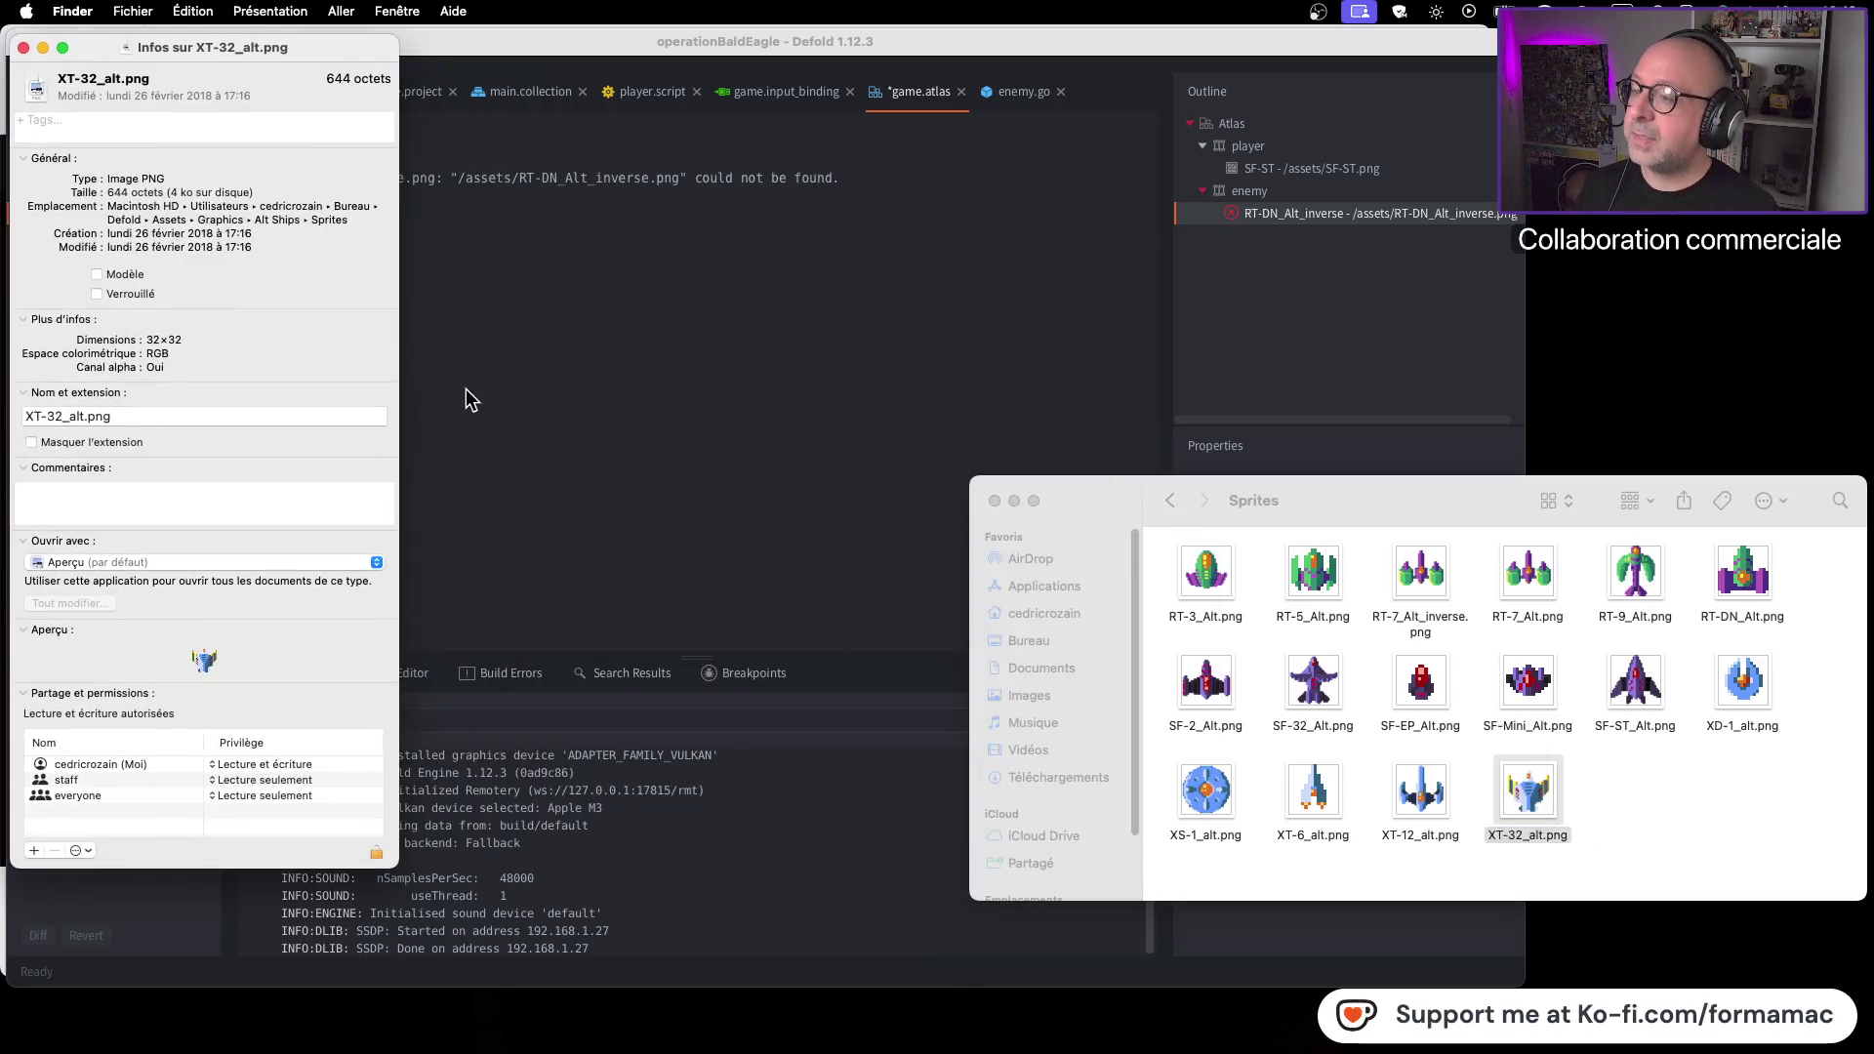
left_click(23, 47)
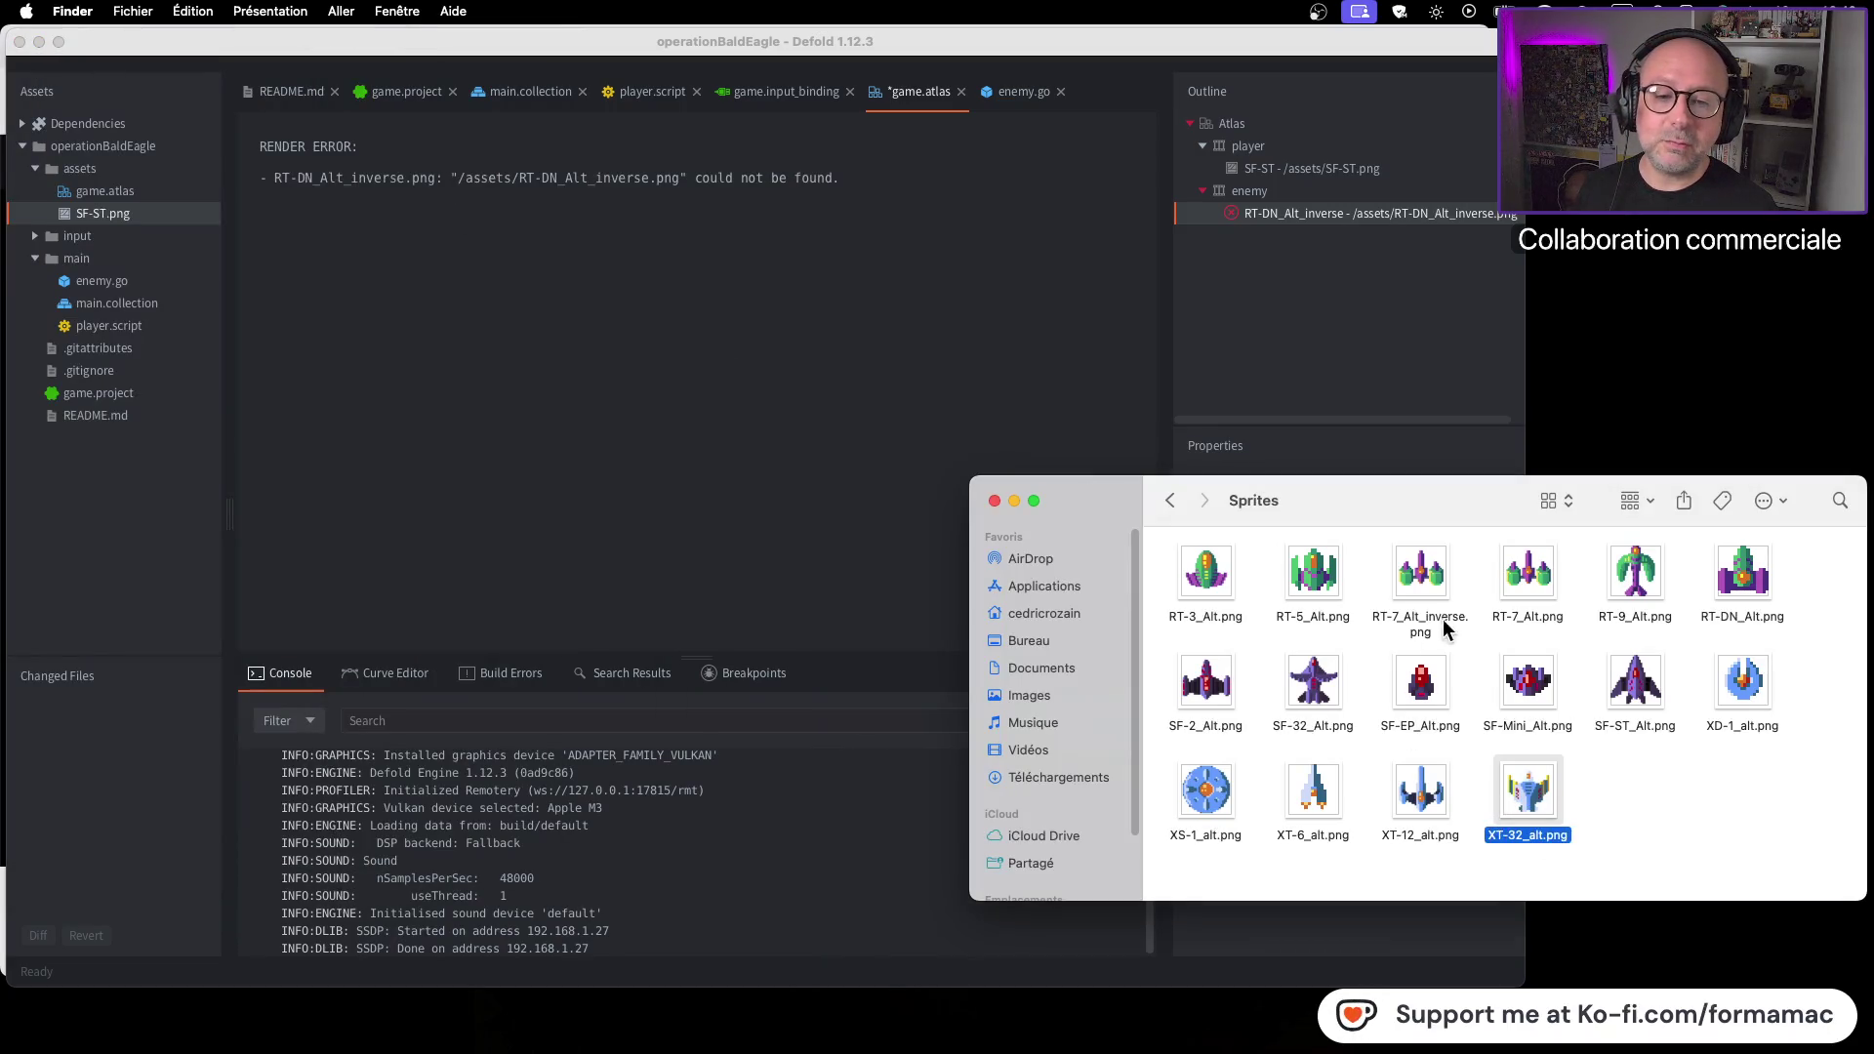
double_click(1417, 584)
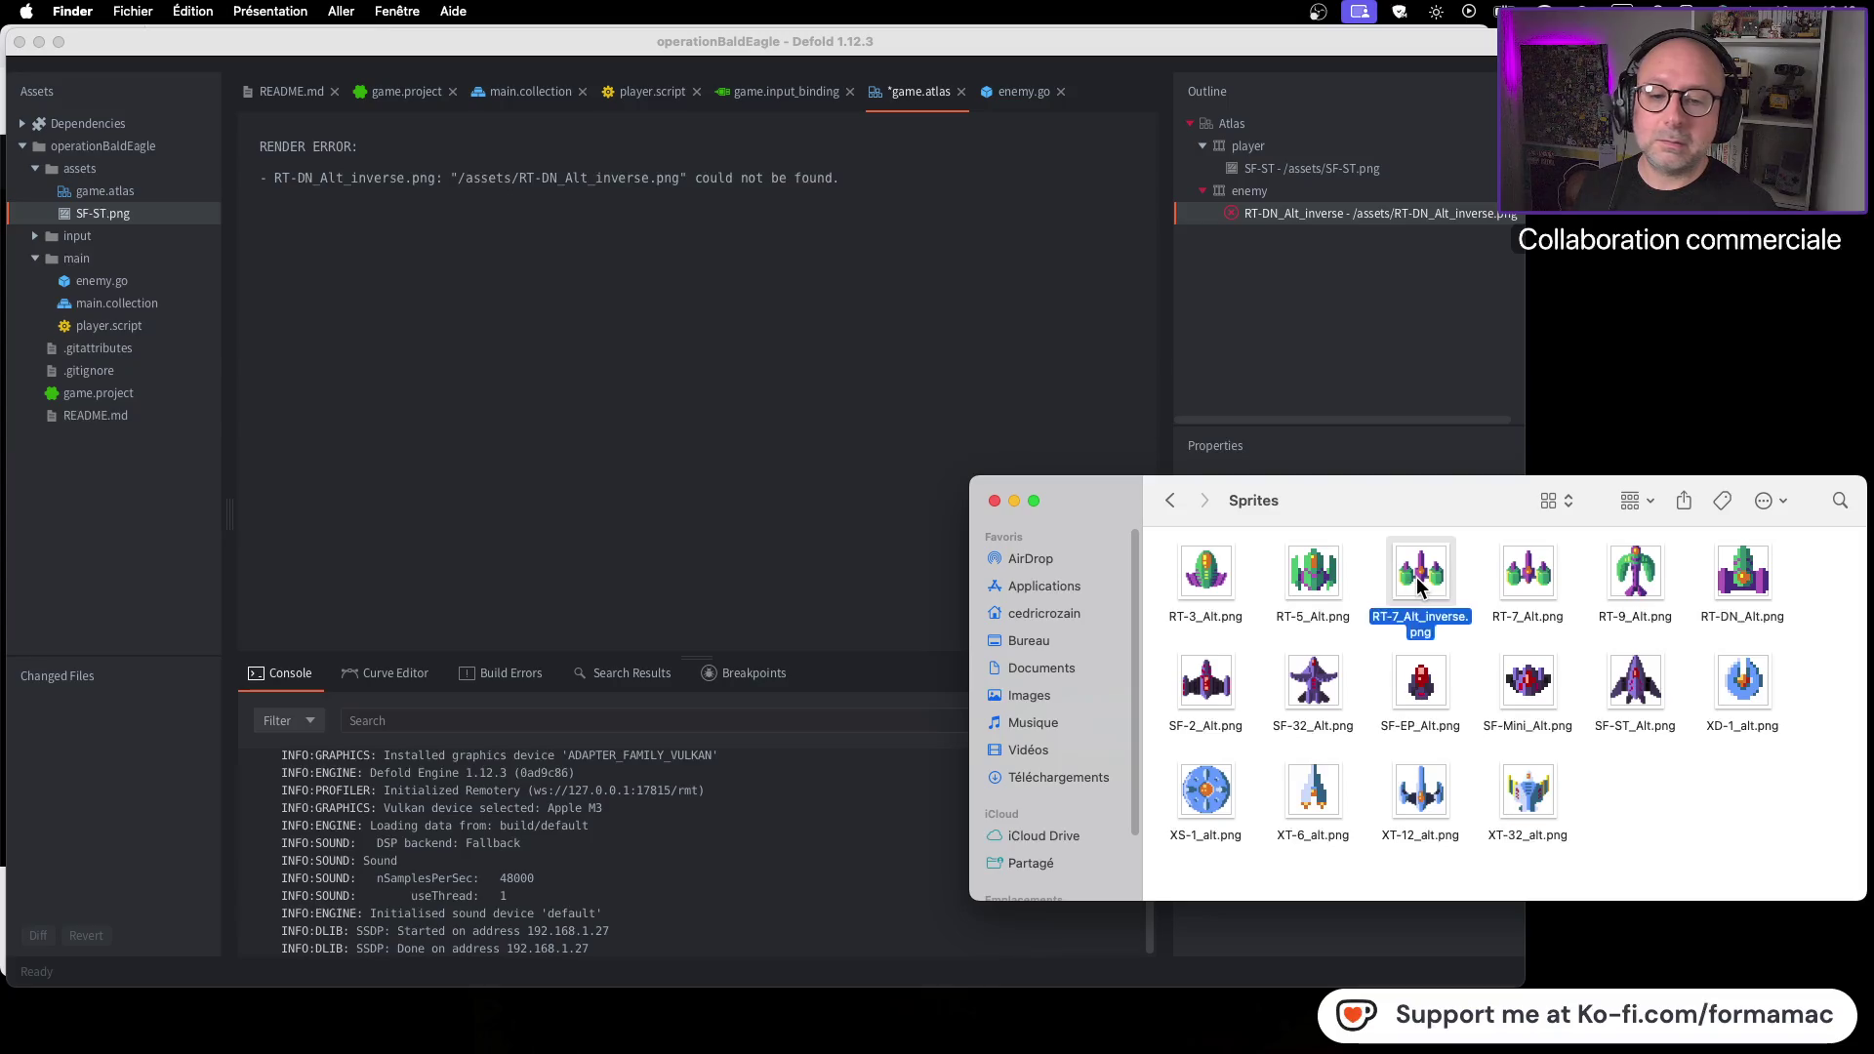
Flip RT-7_Alt_inverse.png vertically in Preview, close it, and verify it in Finder
left_click(434, 11)
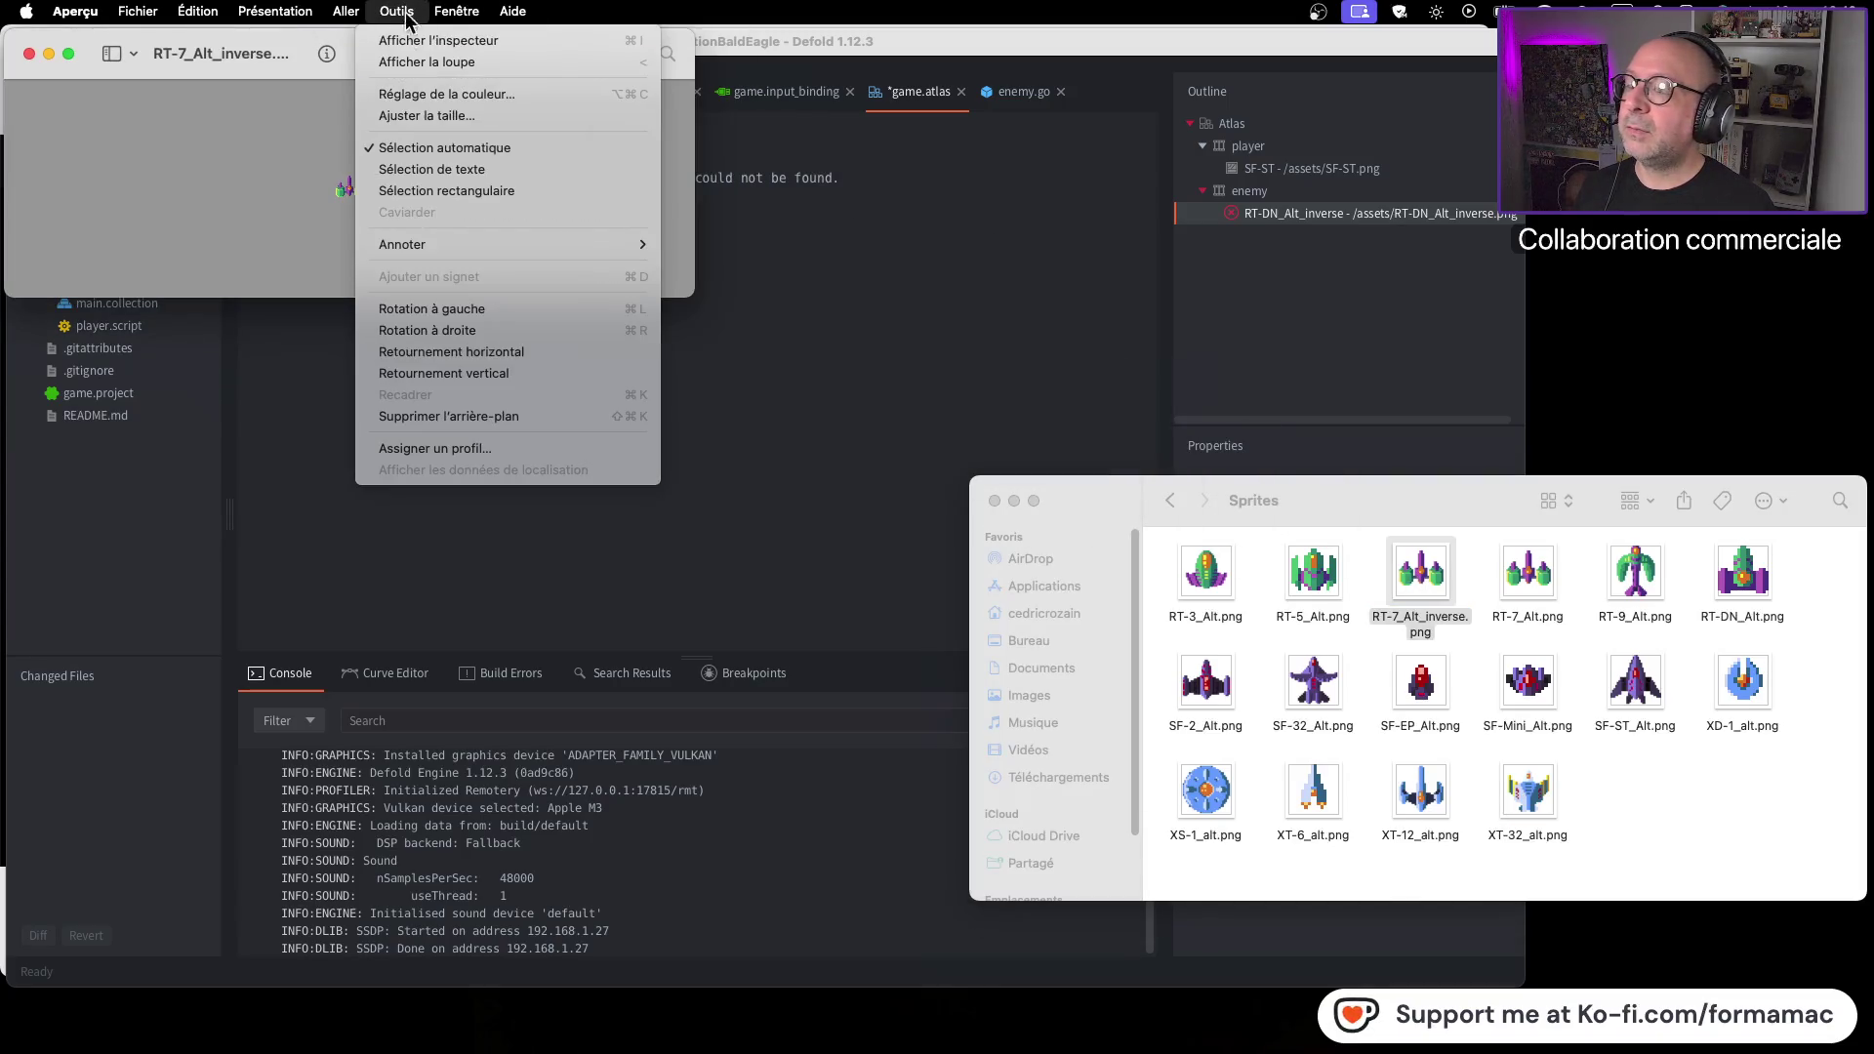
left_click(504, 378)
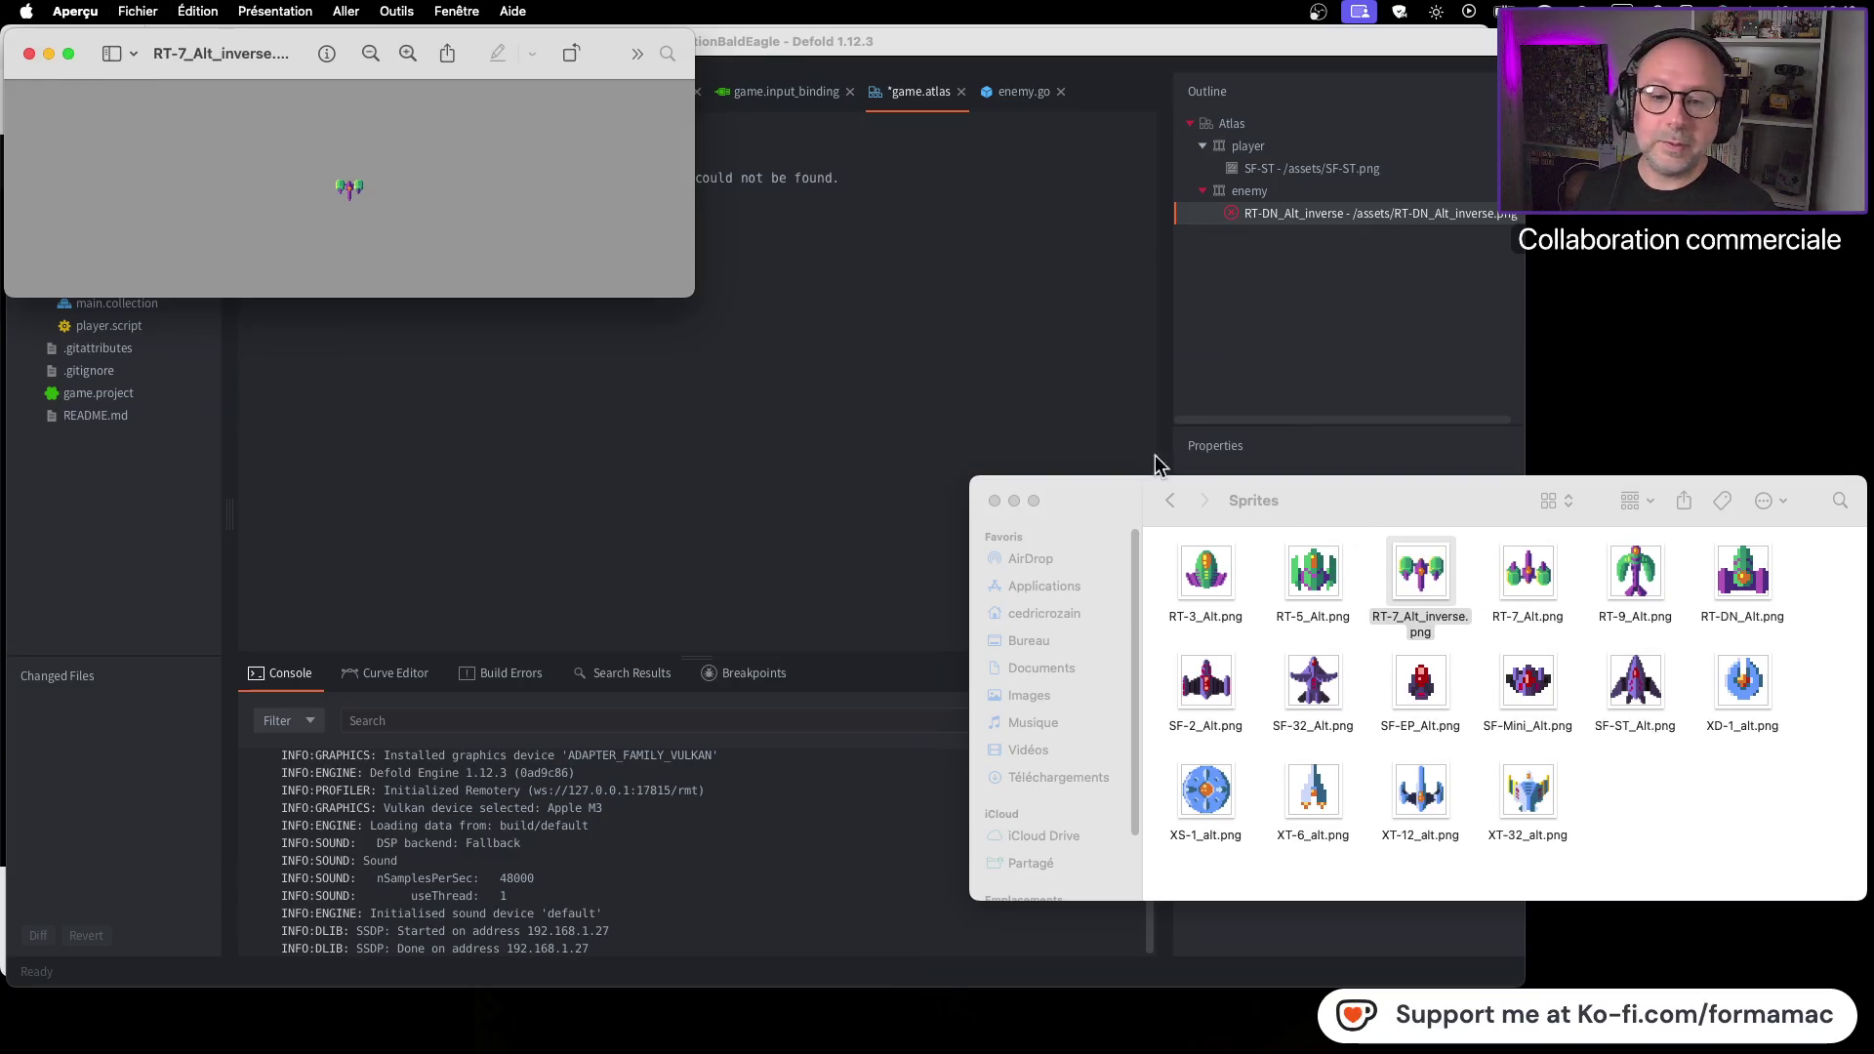
left_click(29, 54)
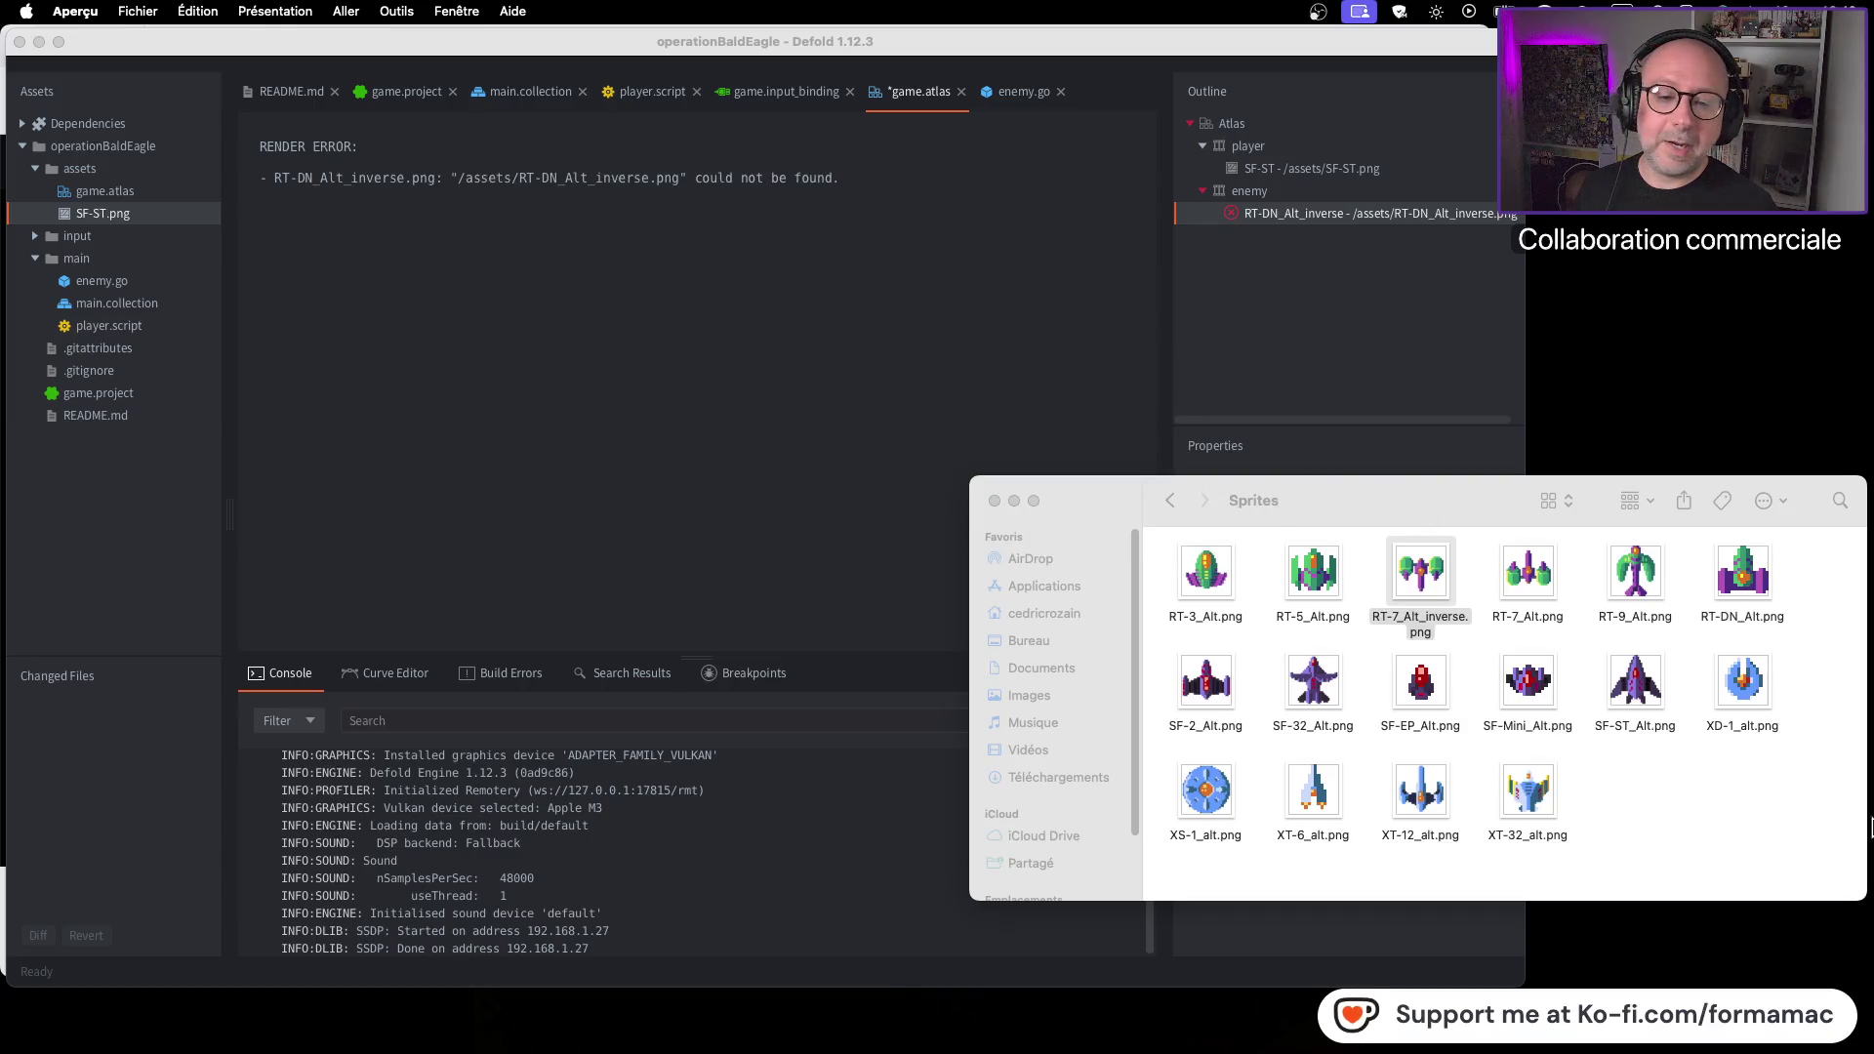
left_click(1423, 586)
key("super+i")
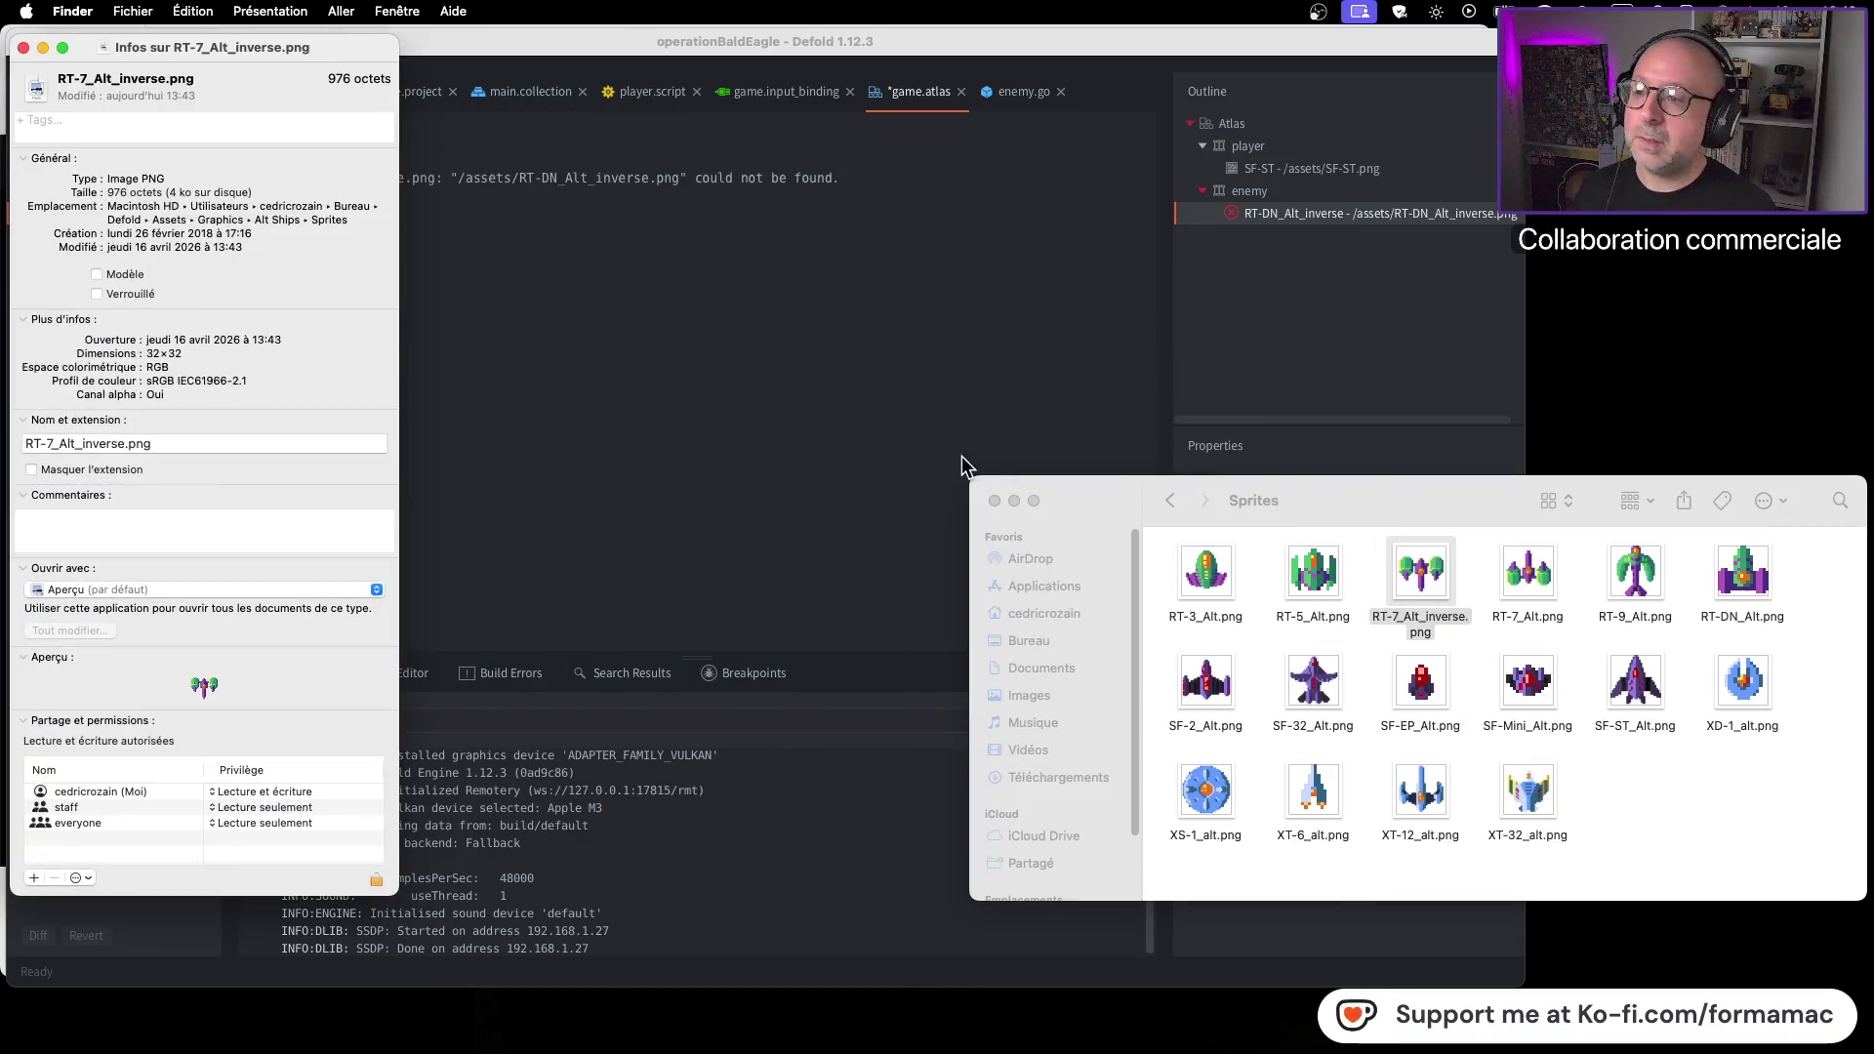
left_click(23, 47)
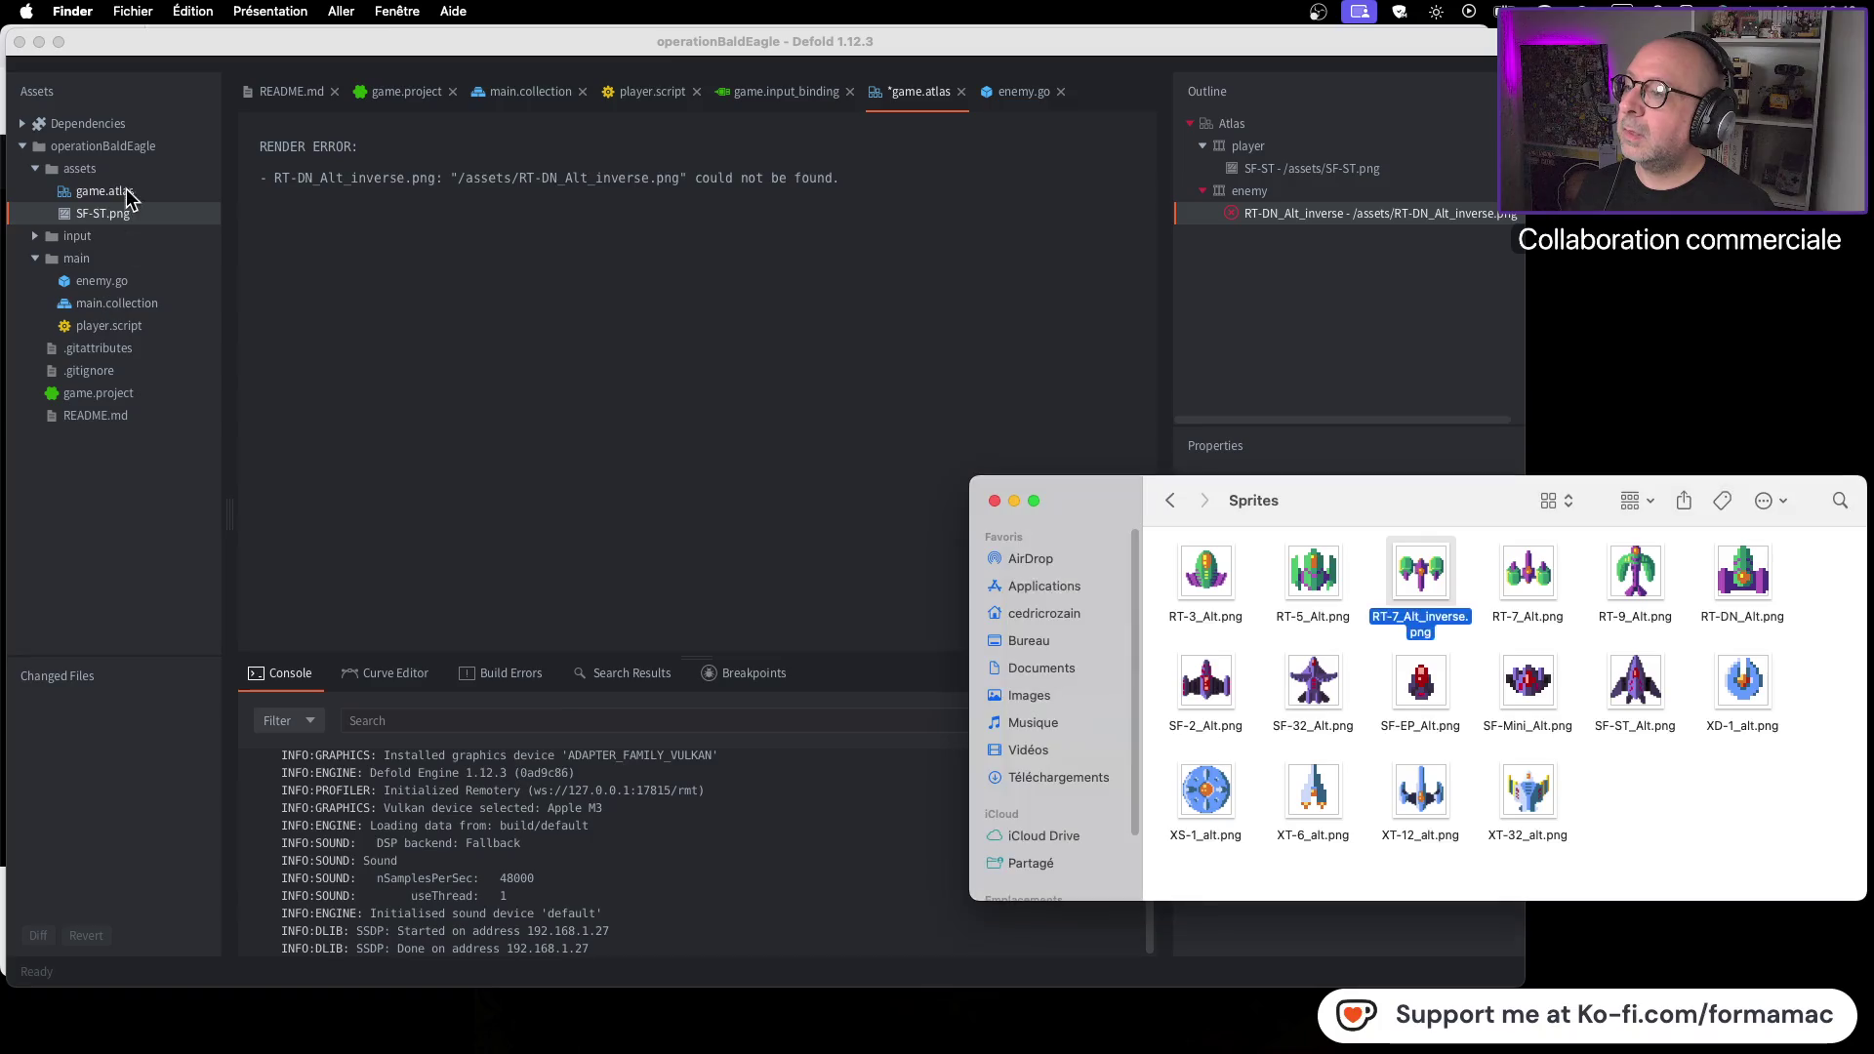
Import RT-7_Alt_inverse.png into Defold assets and remove the broken RT-DN_Alt_inverse atlas entry
mouse_move(1417, 583)
left_mouse_down()
mouse_move(103, 219)
mouse_move(115, 166)
left_mouse_up()
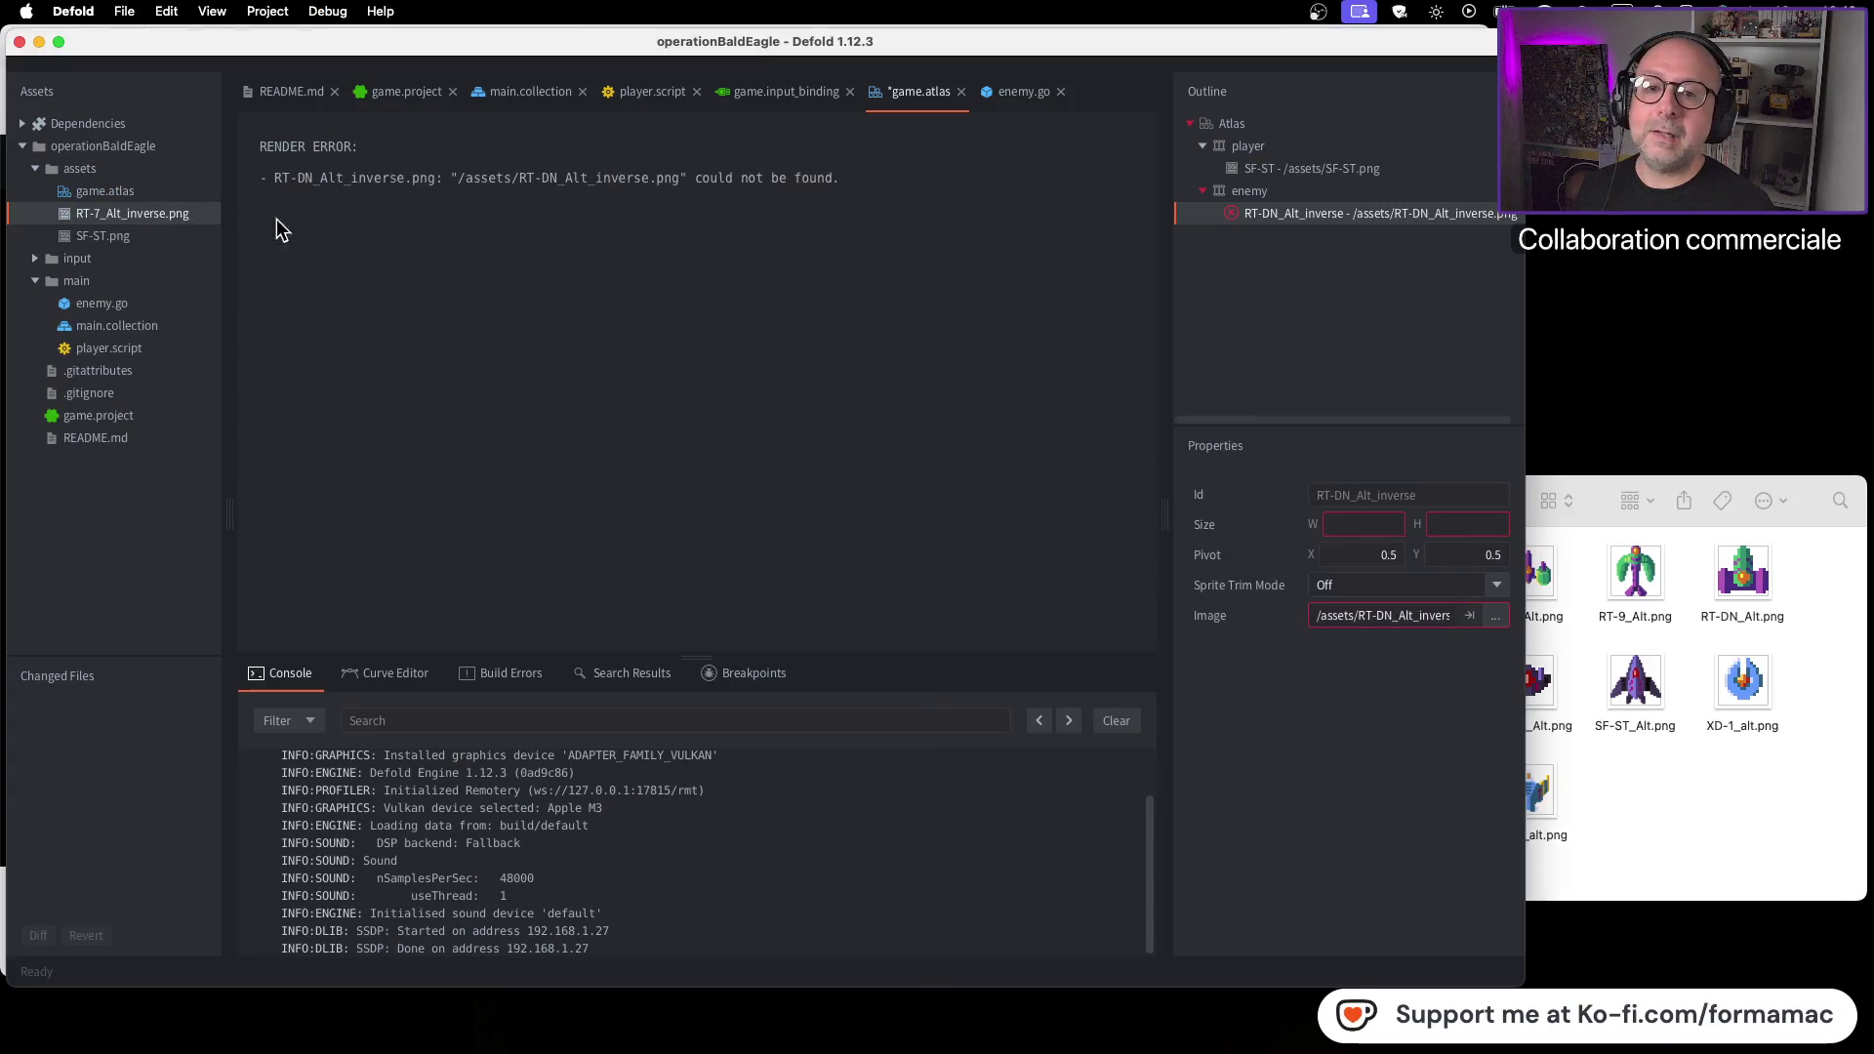
right_click(1298, 222)
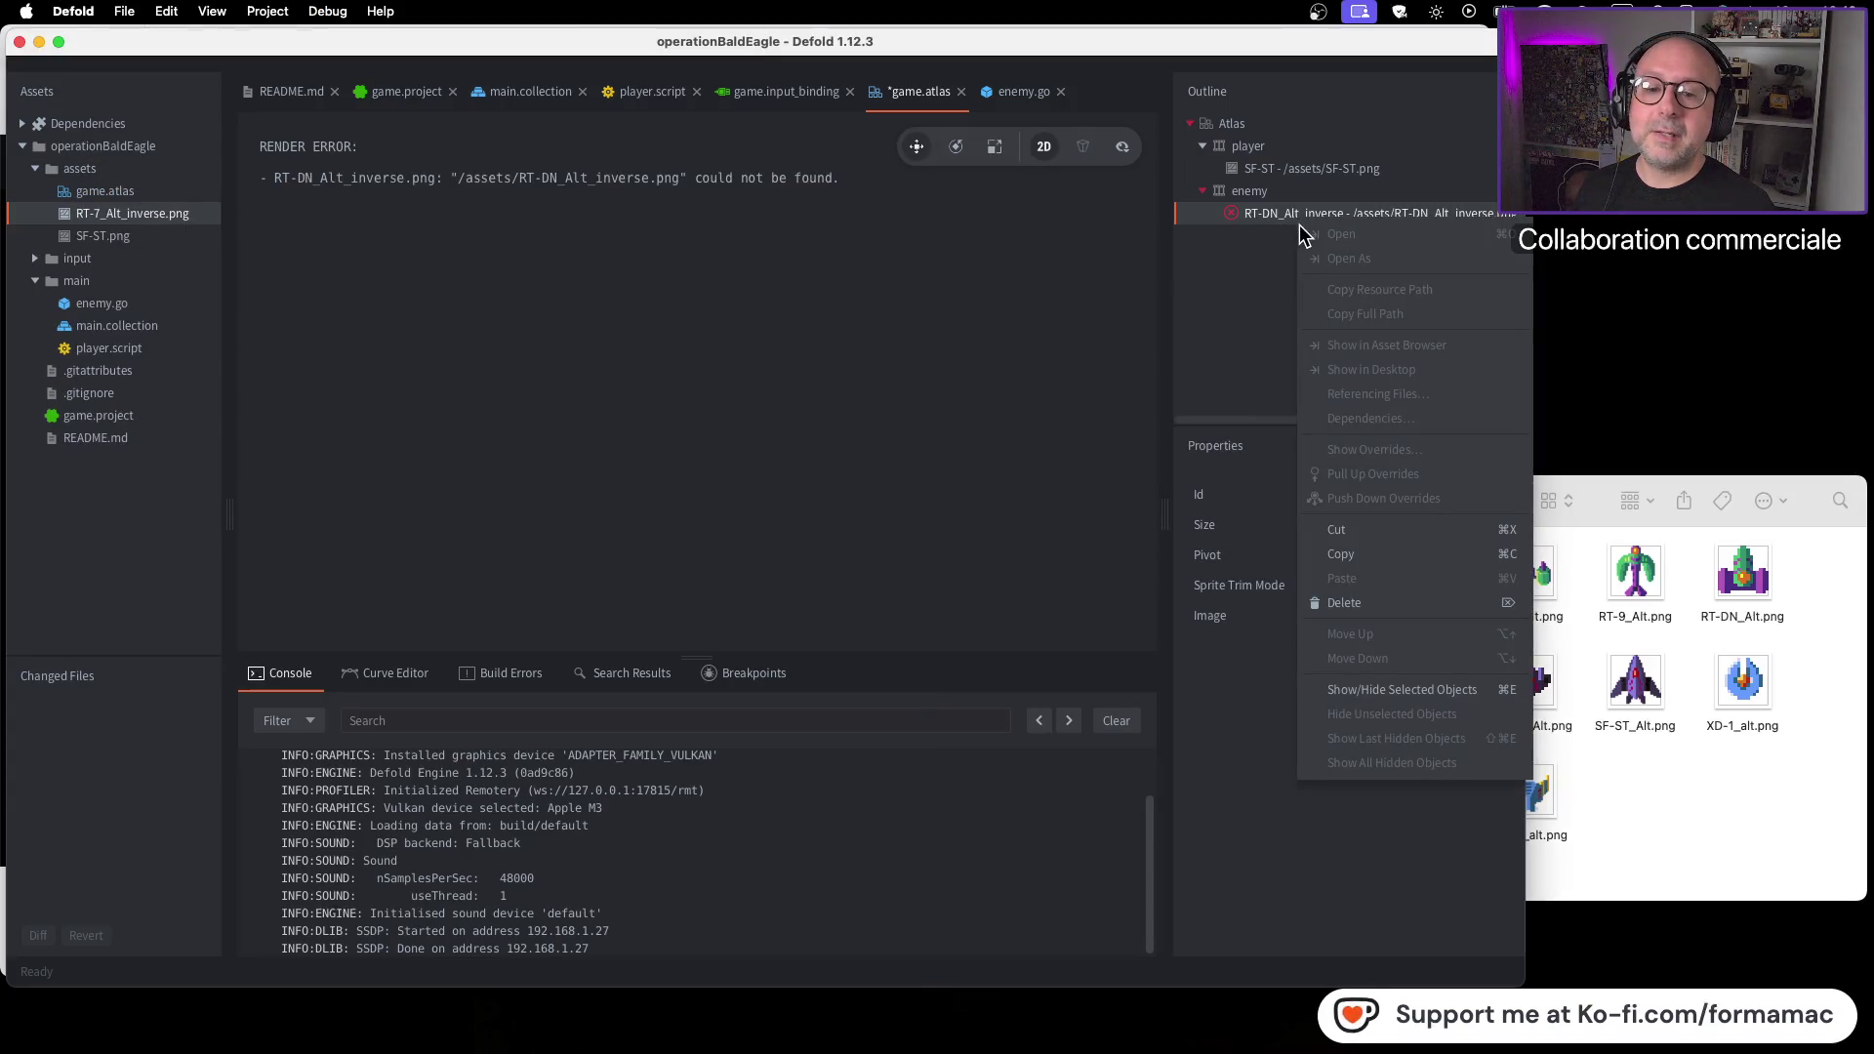
left_click(1375, 606)
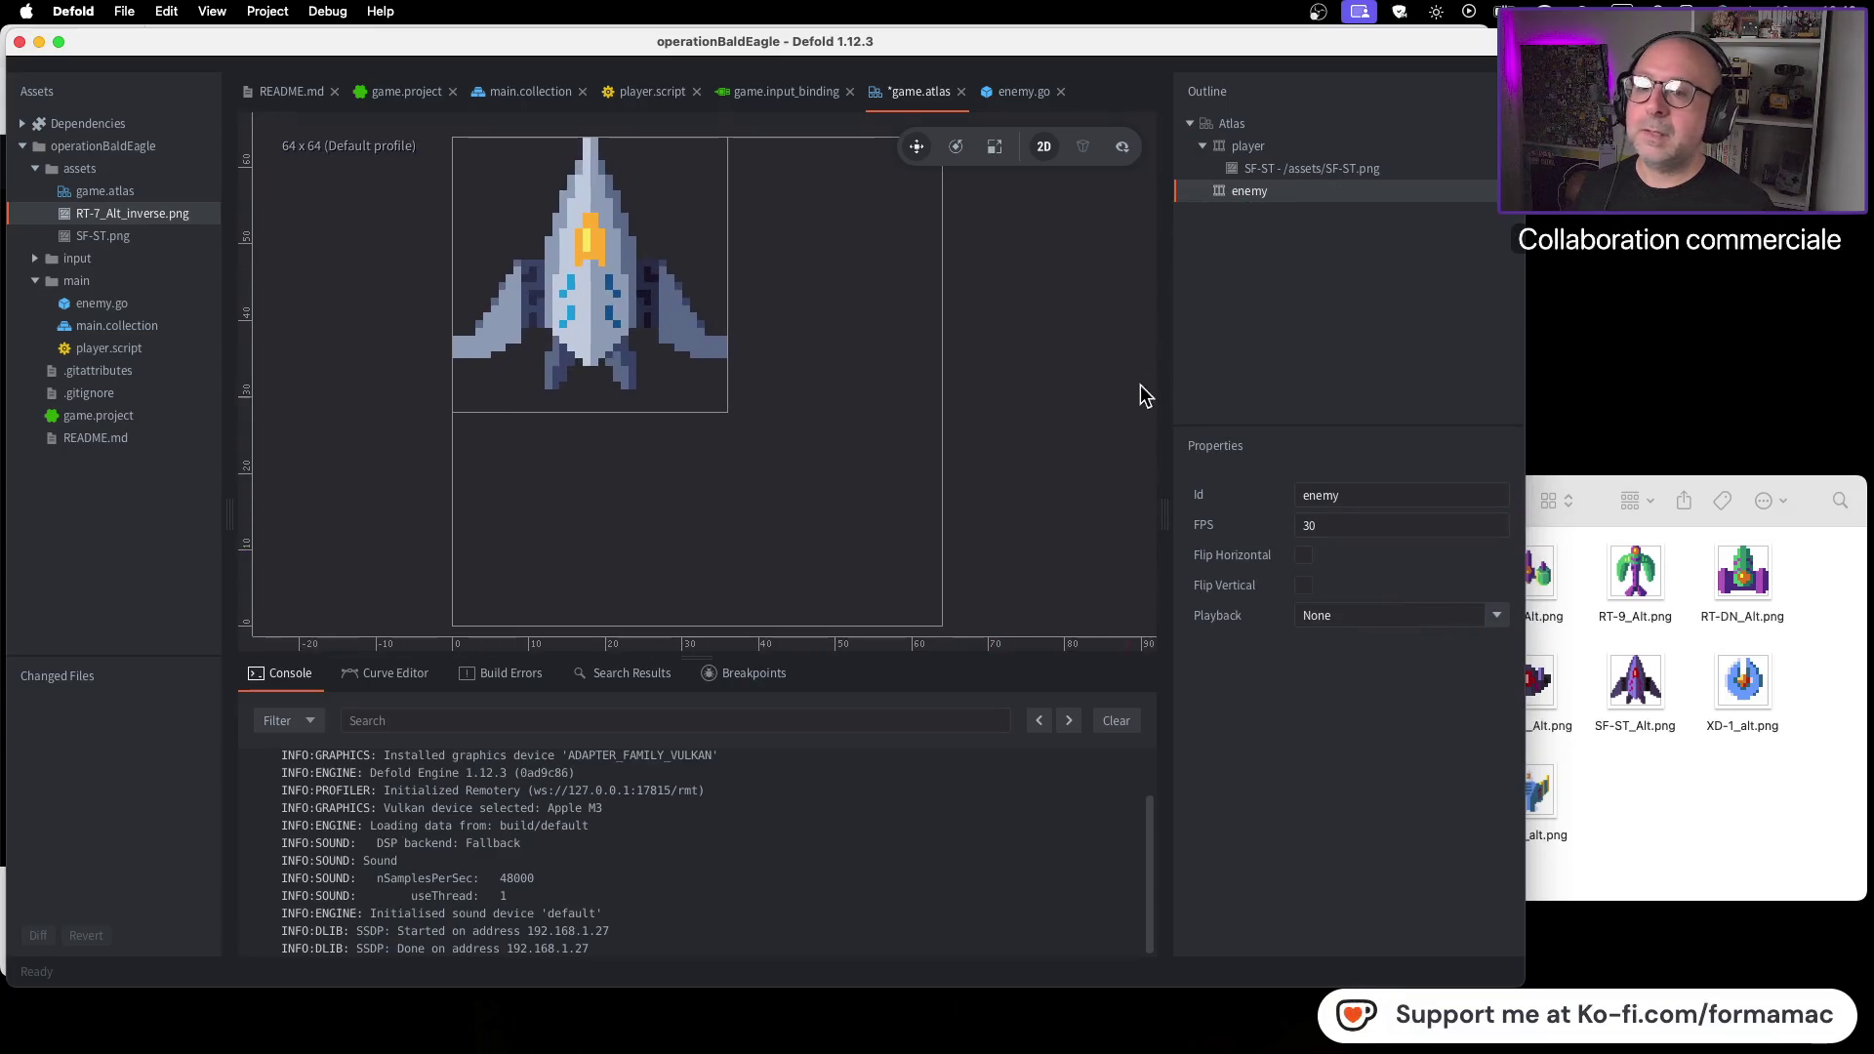
Add the RT-7_Alt_inverse image to the atlas's enemy animation
right_click(1265, 192)
left_click(1360, 485)
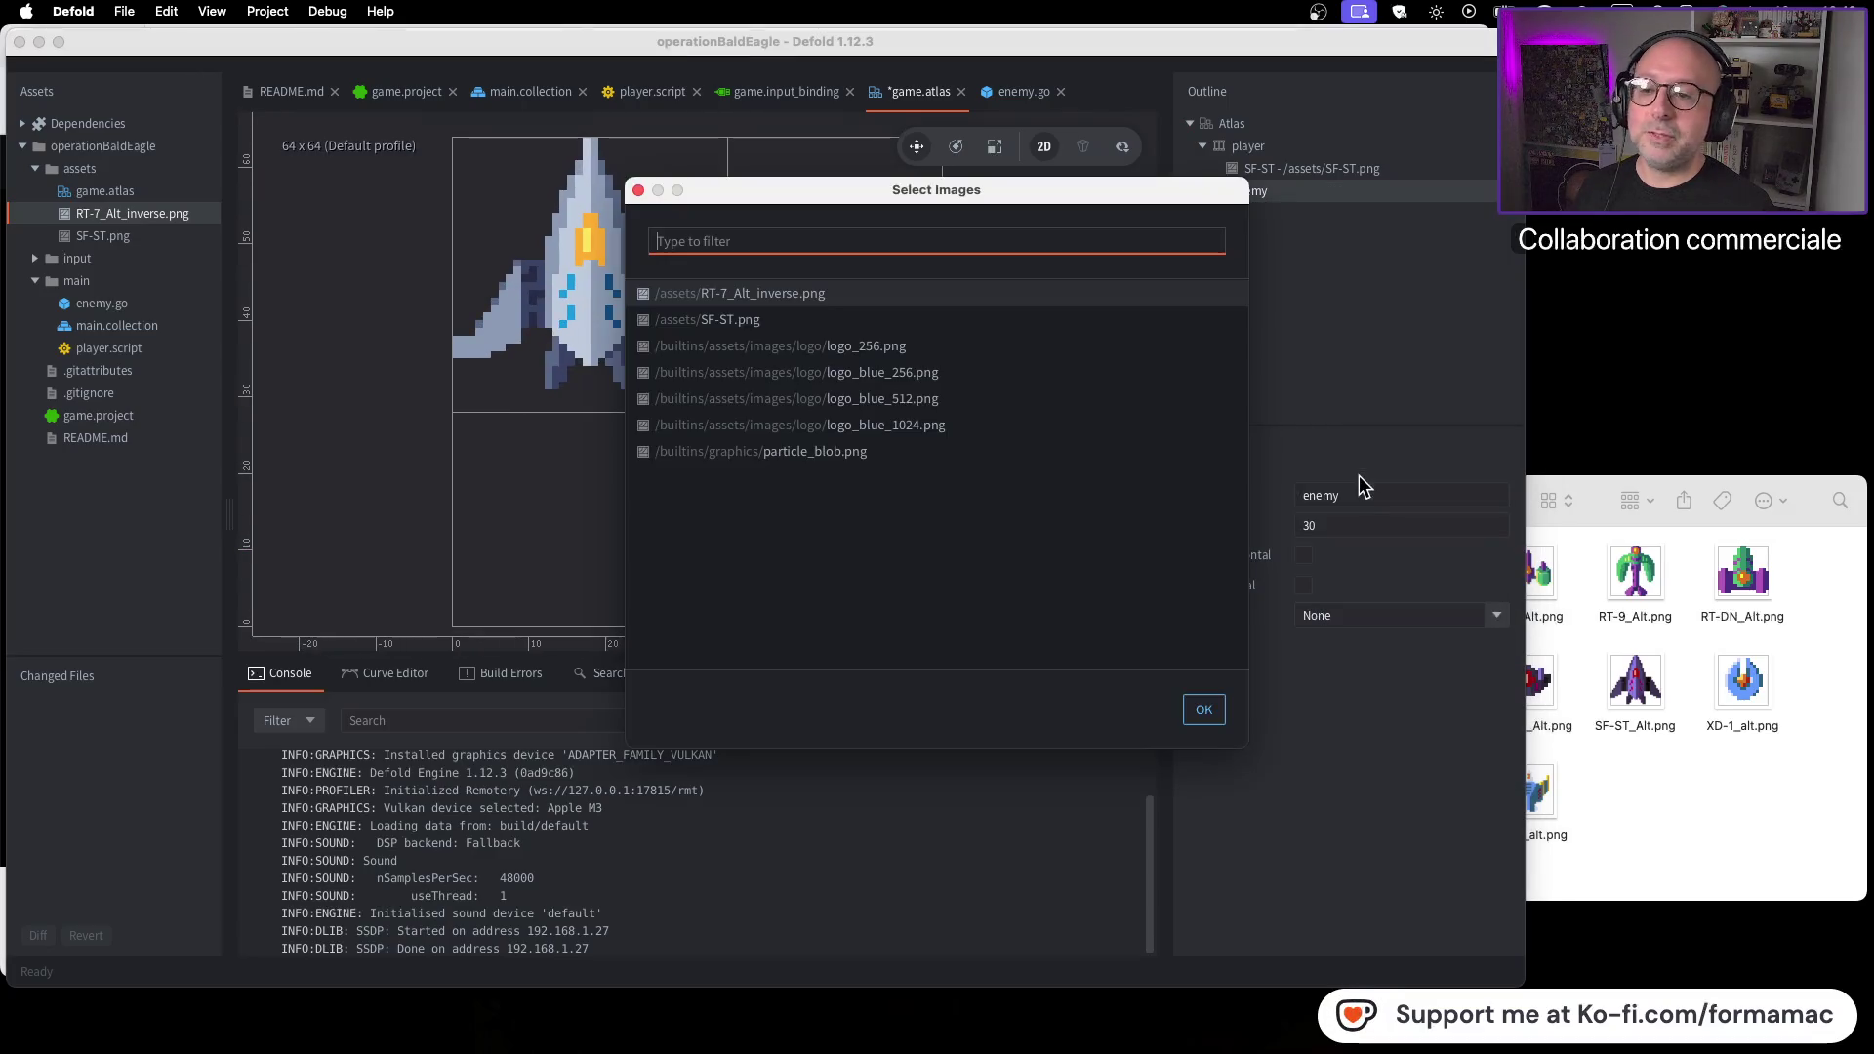
left_click(849, 294)
left_click(1204, 712)
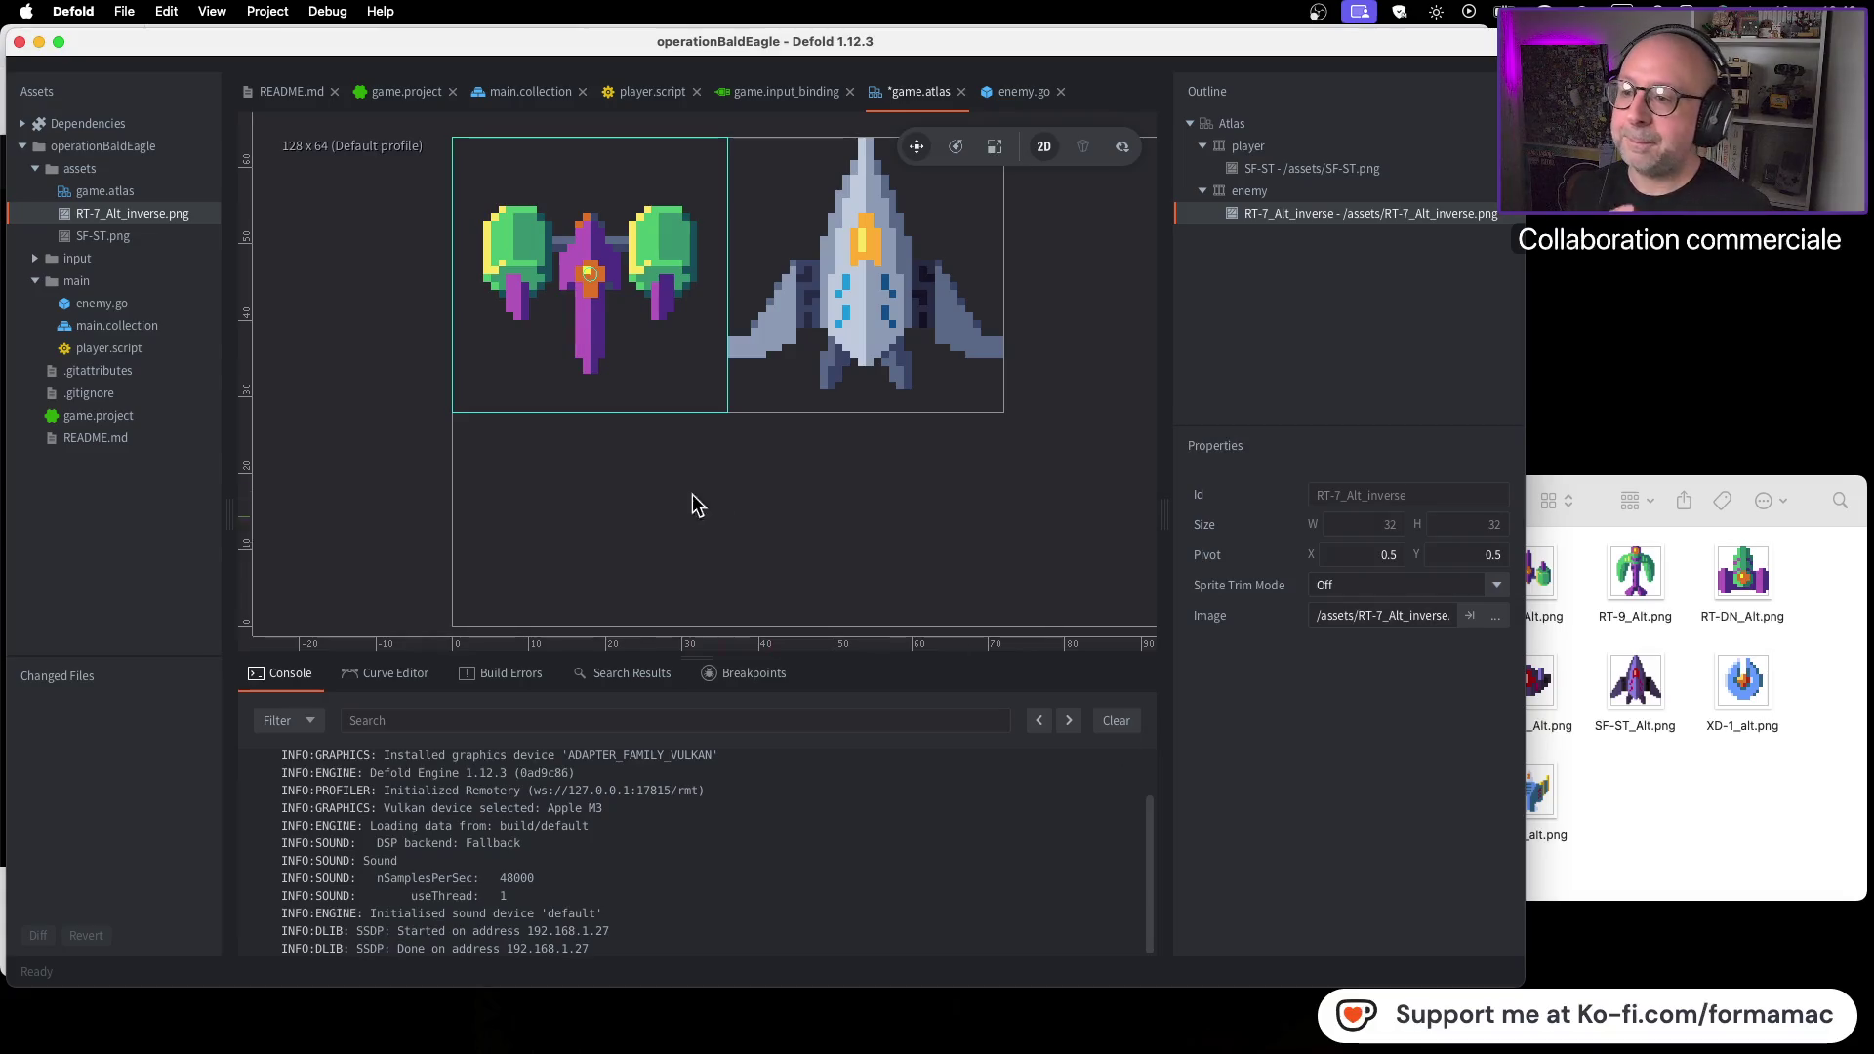
scroll(795, 476, "down", 2)
scroll(797, 476, "down", 1)
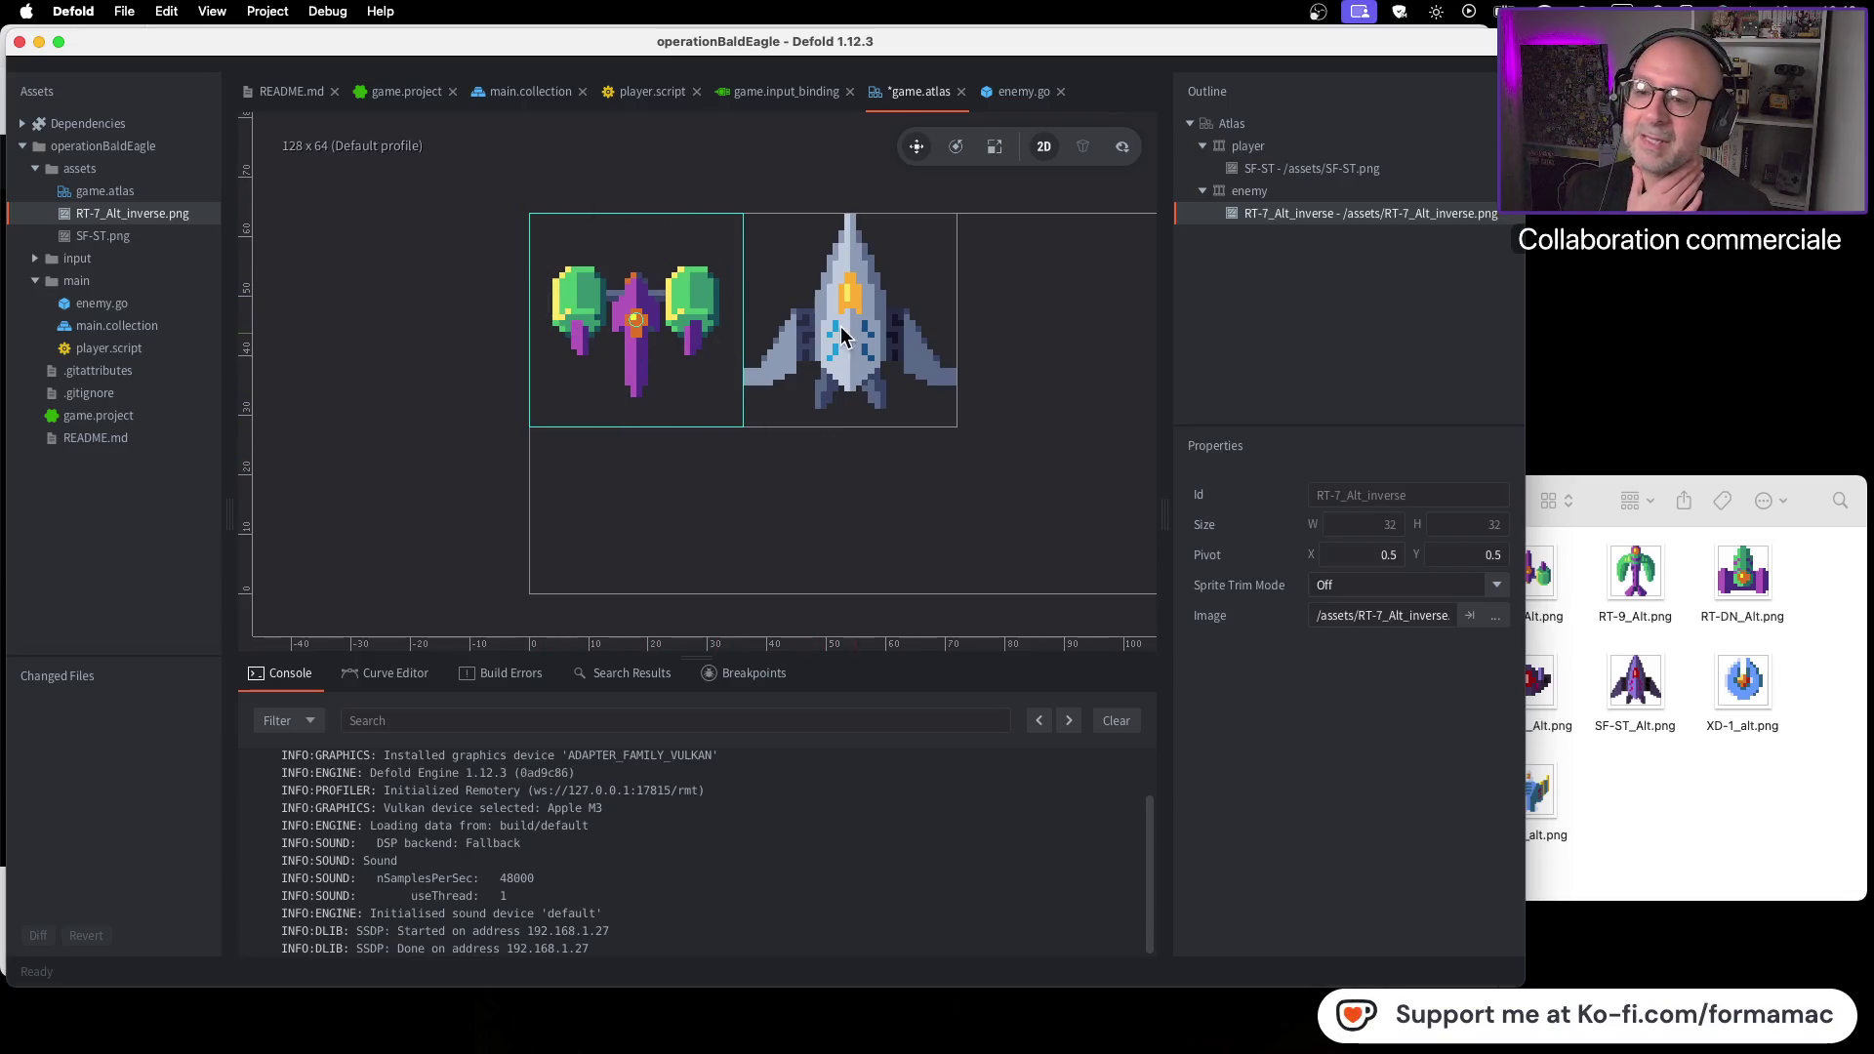
left_click(1713, 804)
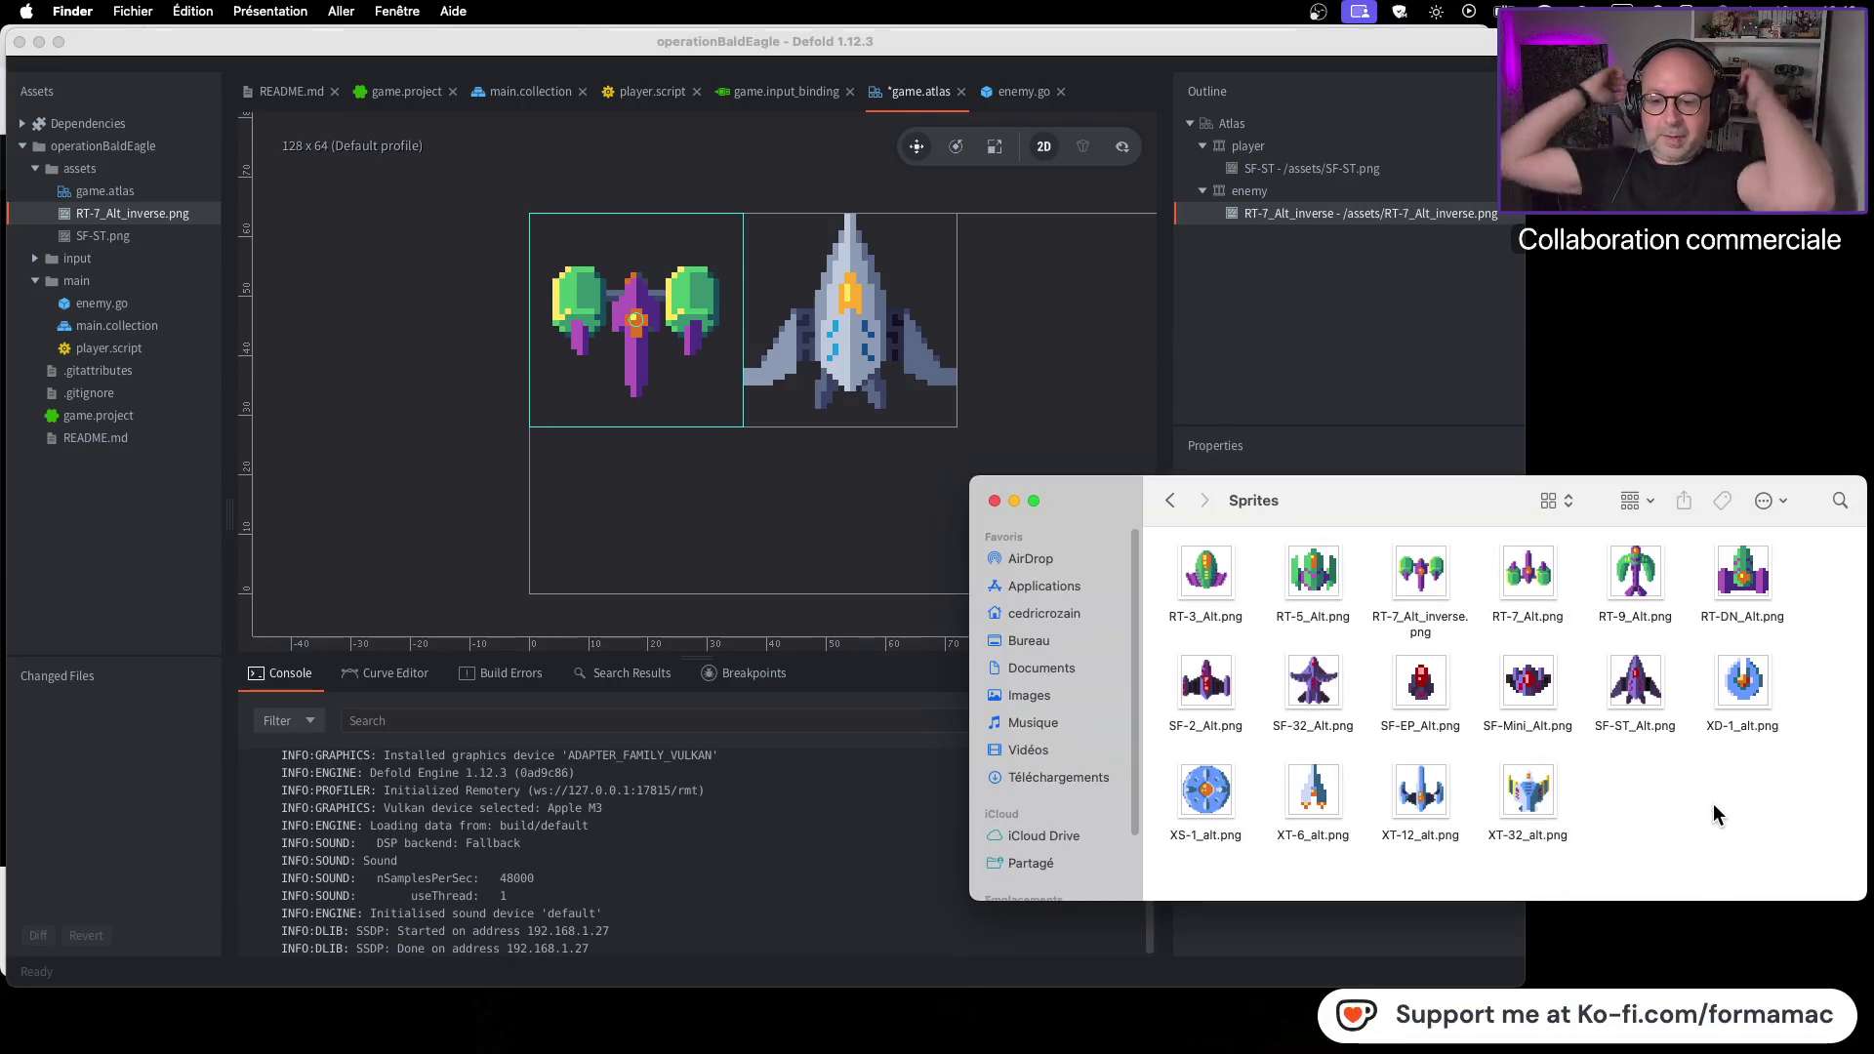
Check XS-1_alt.png's info, then navigate back to Graphics > Ships
left_click(1210, 802)
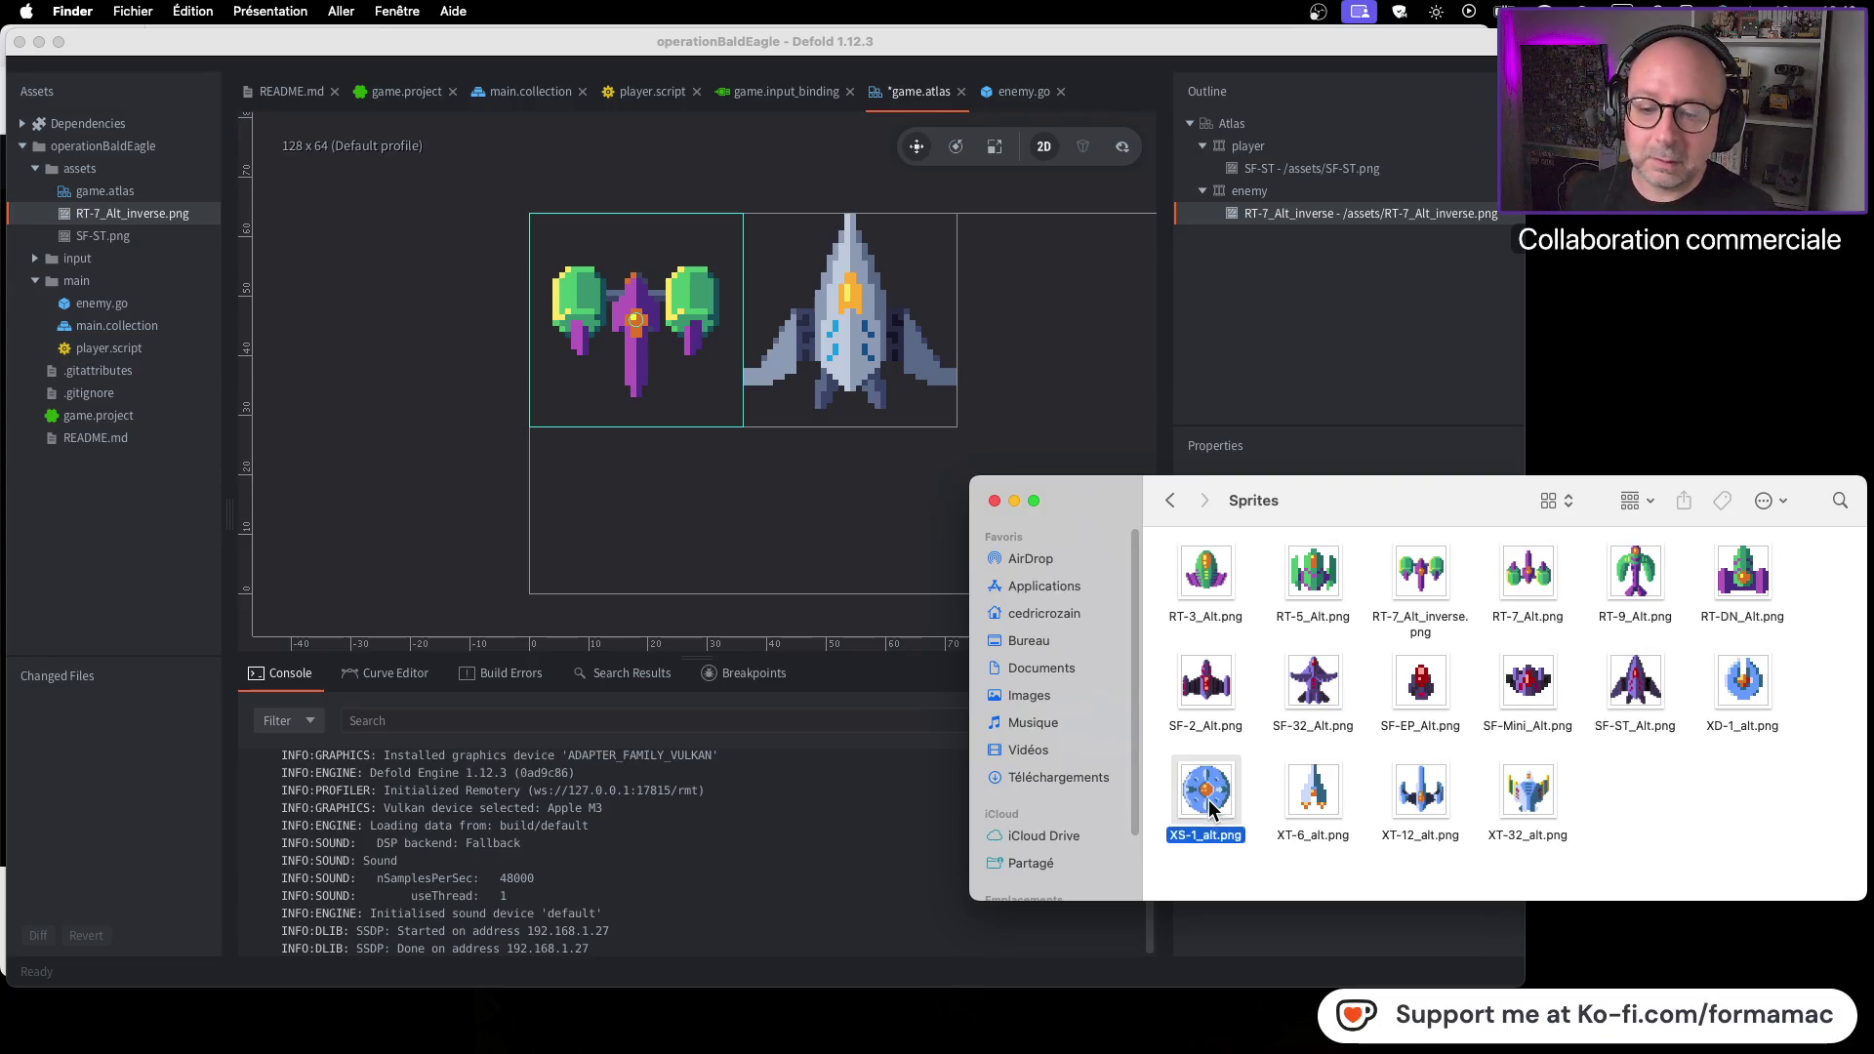
key("super+i")
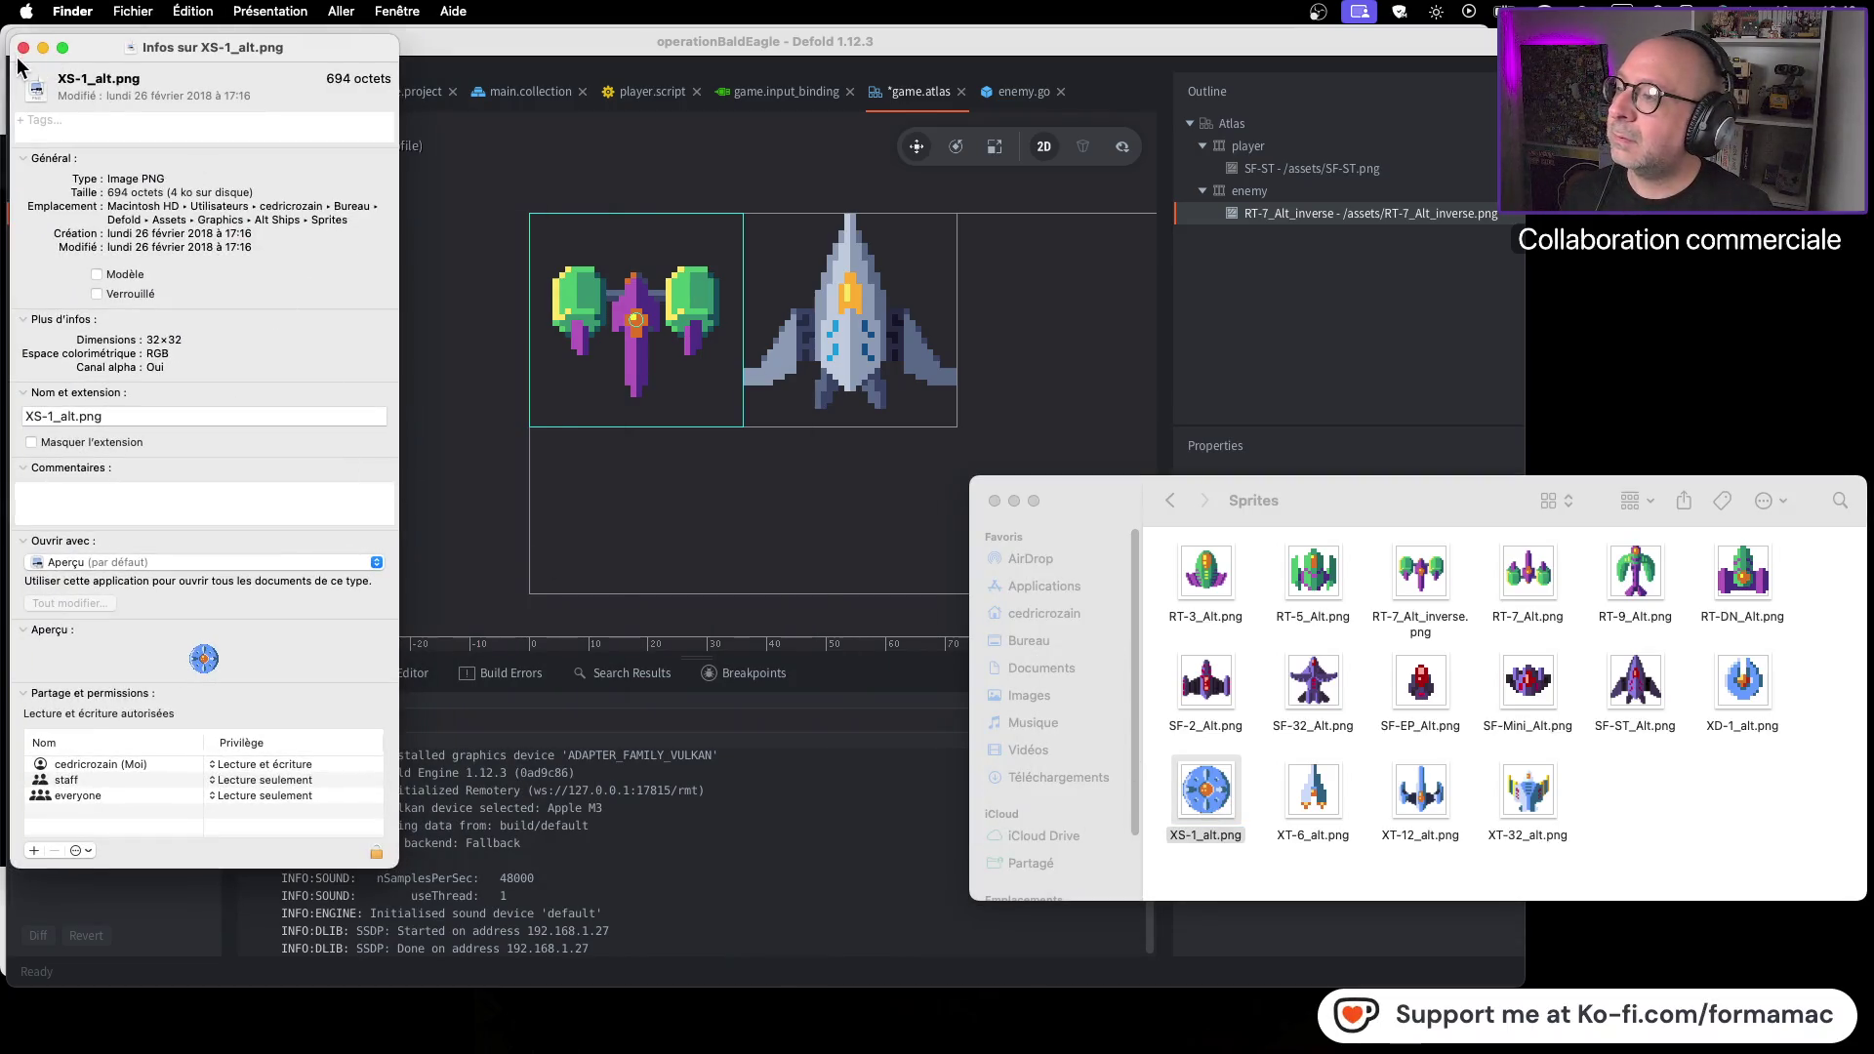
left_click(24, 48)
left_click(1596, 771)
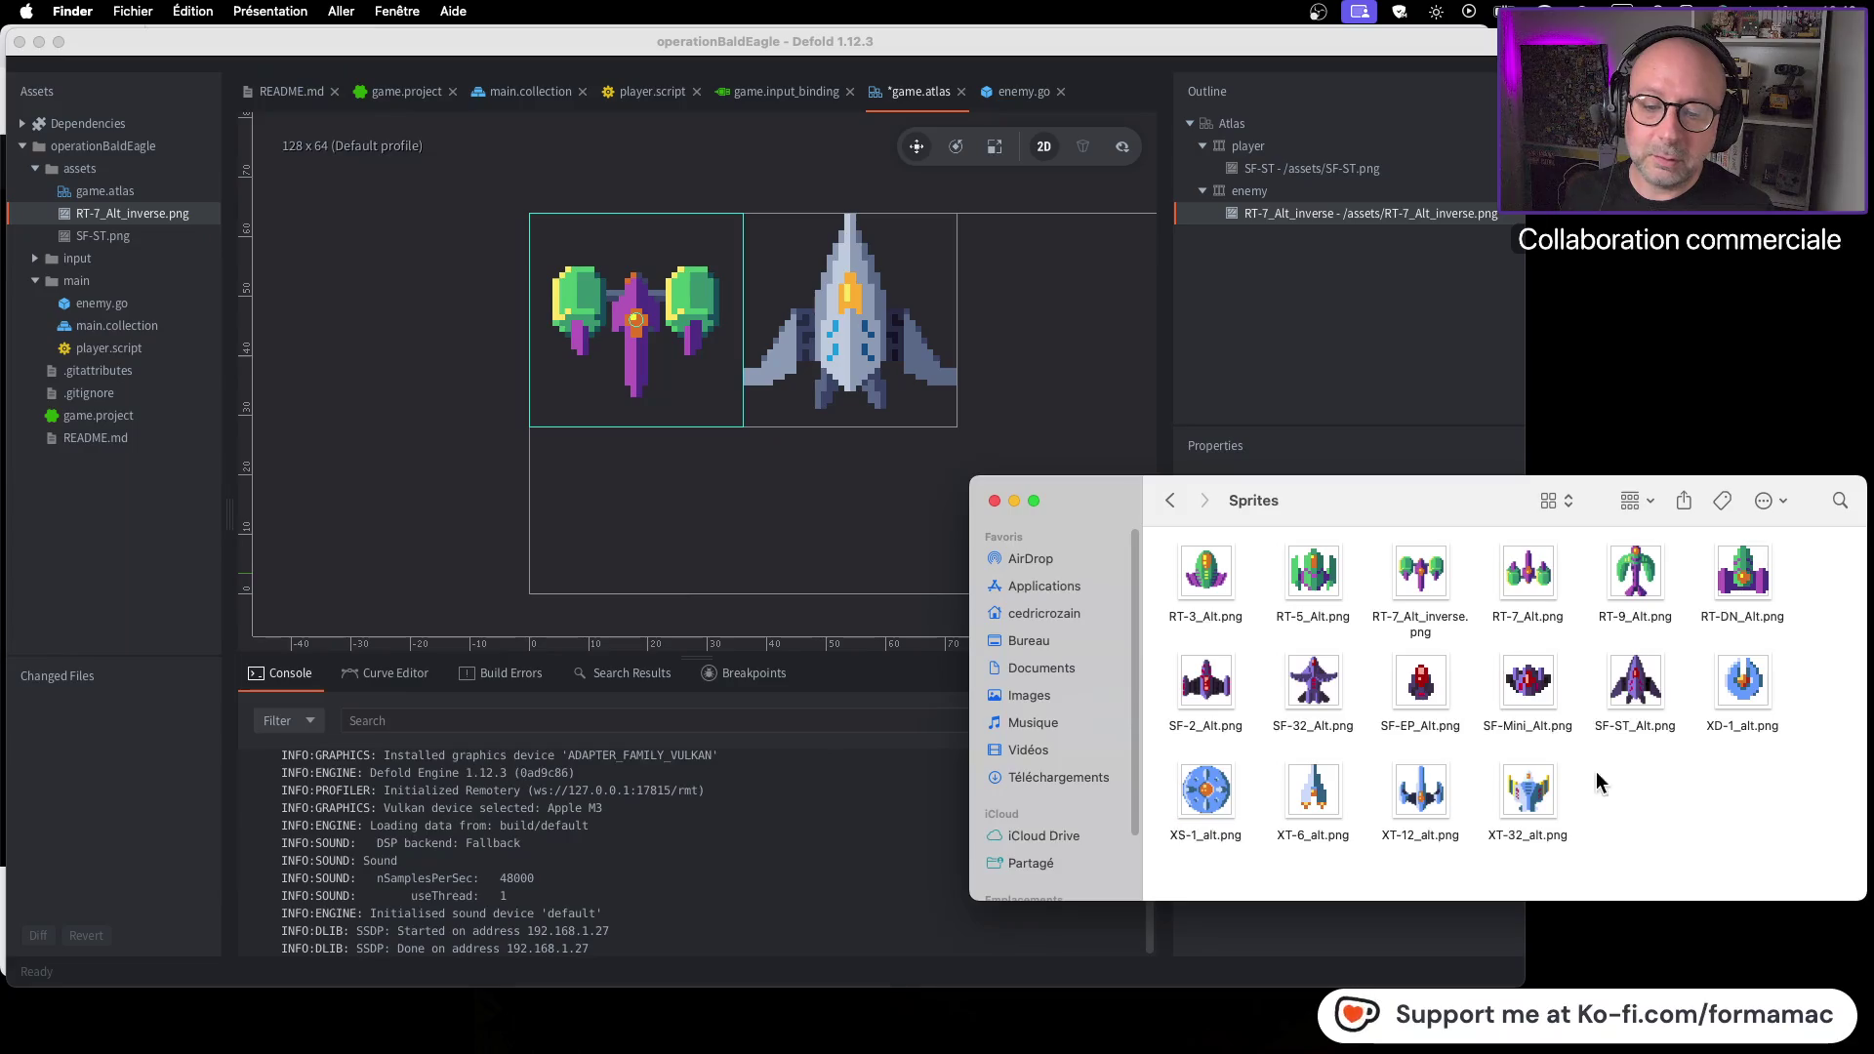
left_click(1170, 502)
left_click(1168, 503)
double_click(1315, 577)
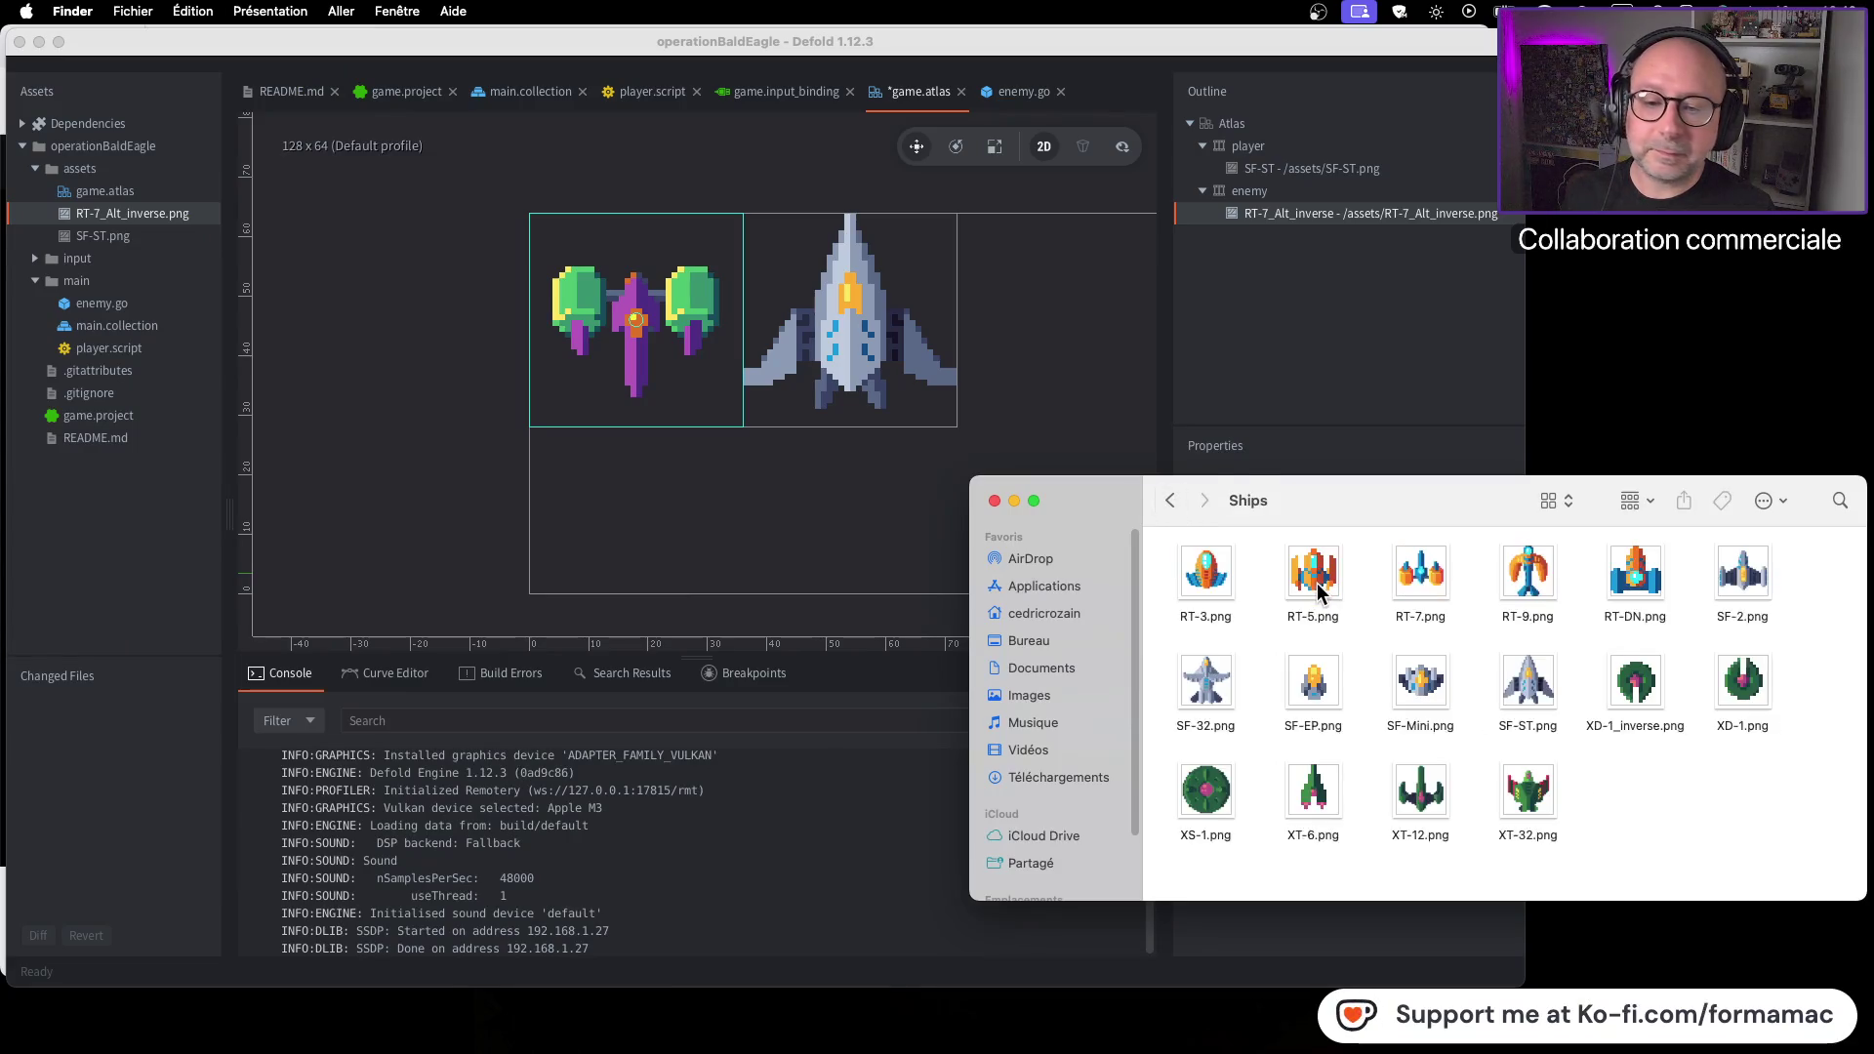
Check XS-1.png's info, drag it into Defold's assets, and dismiss the resulting error
left_click(1213, 798)
key("super+i")
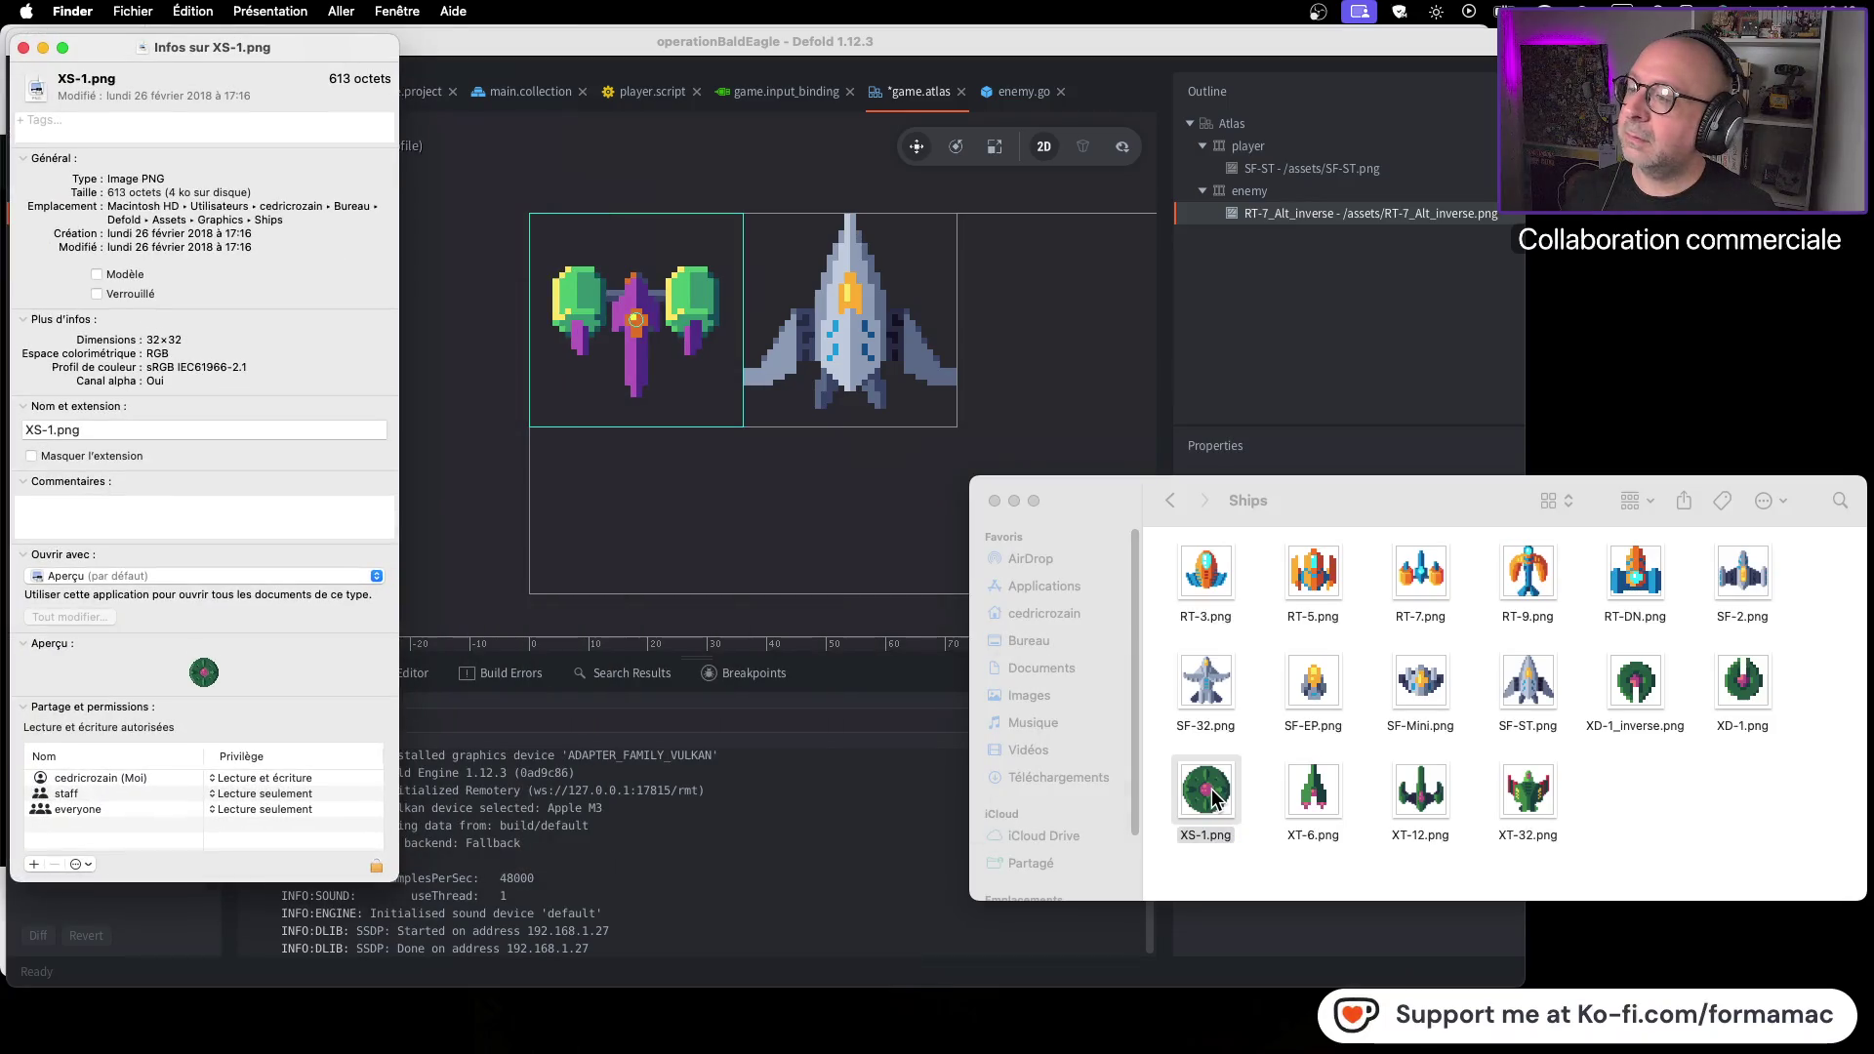
left_click(24, 48)
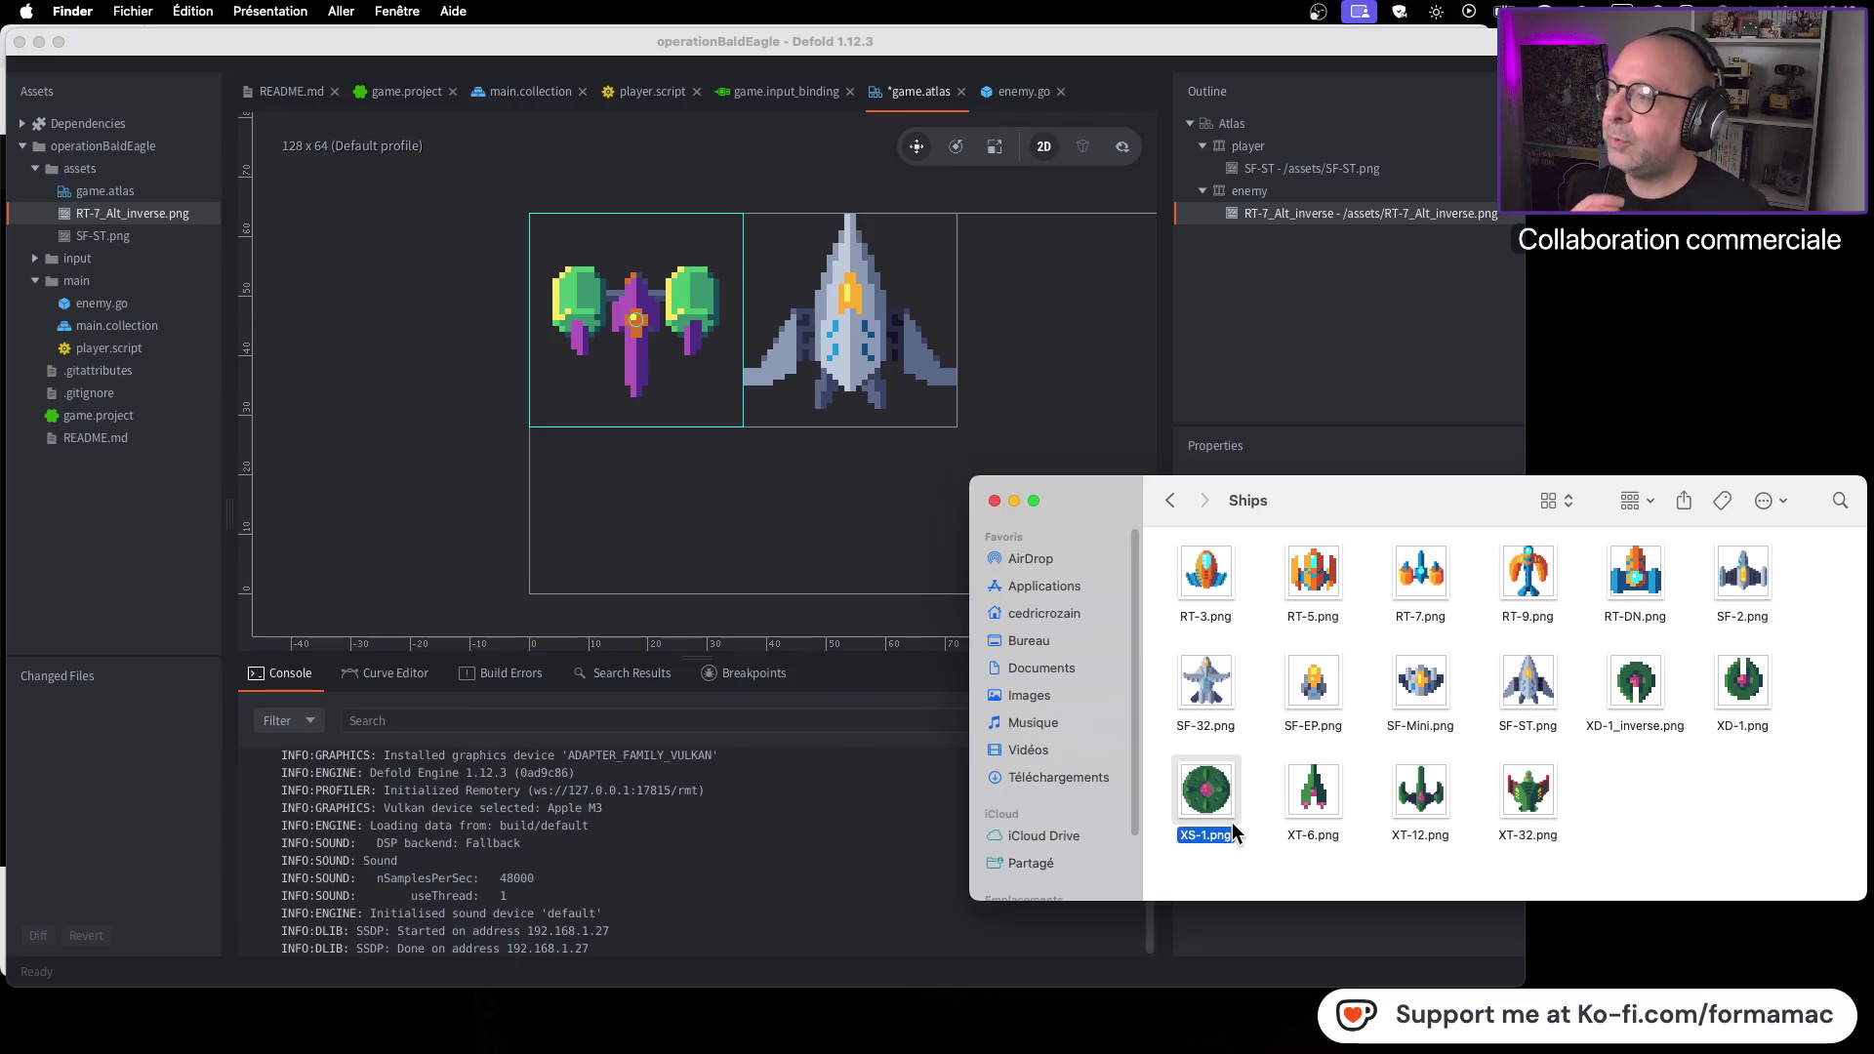
mouse_move(1213, 800)
left_mouse_down()
mouse_move(473, 488)
mouse_move(135, 179)
left_mouse_up()
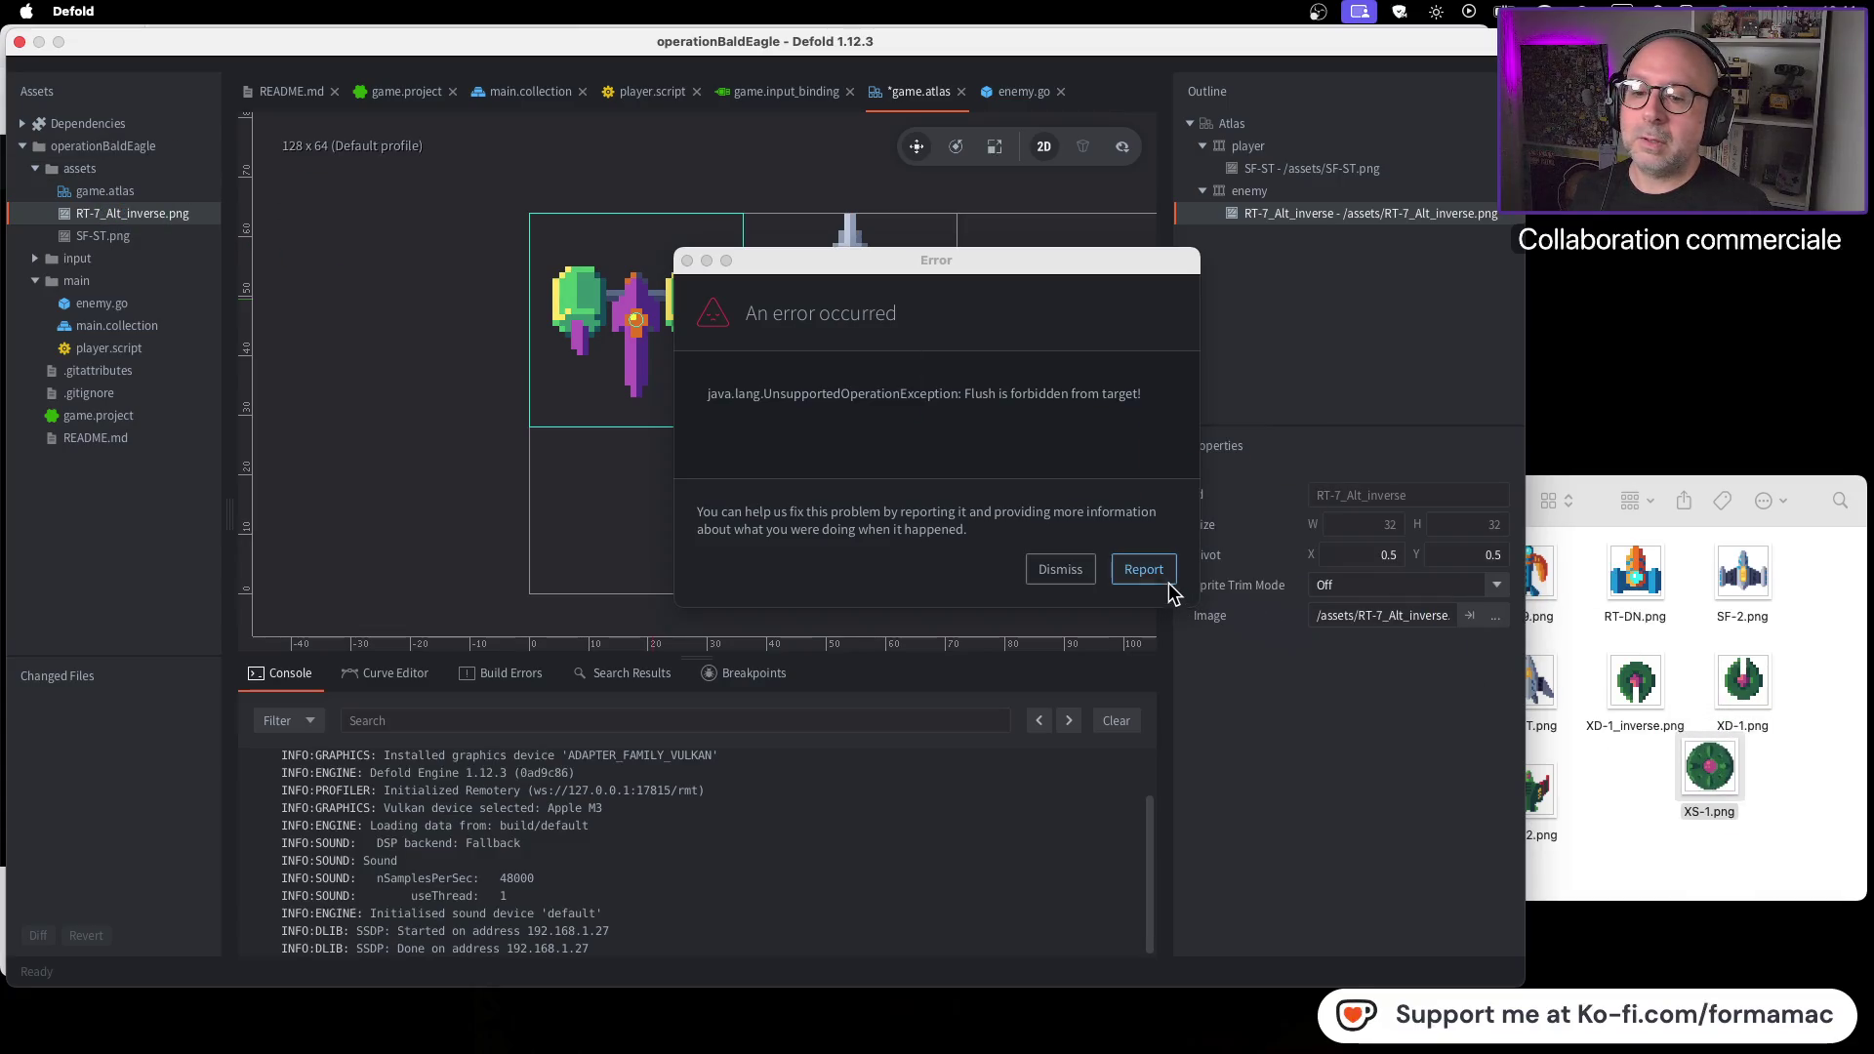
left_click(1135, 576)
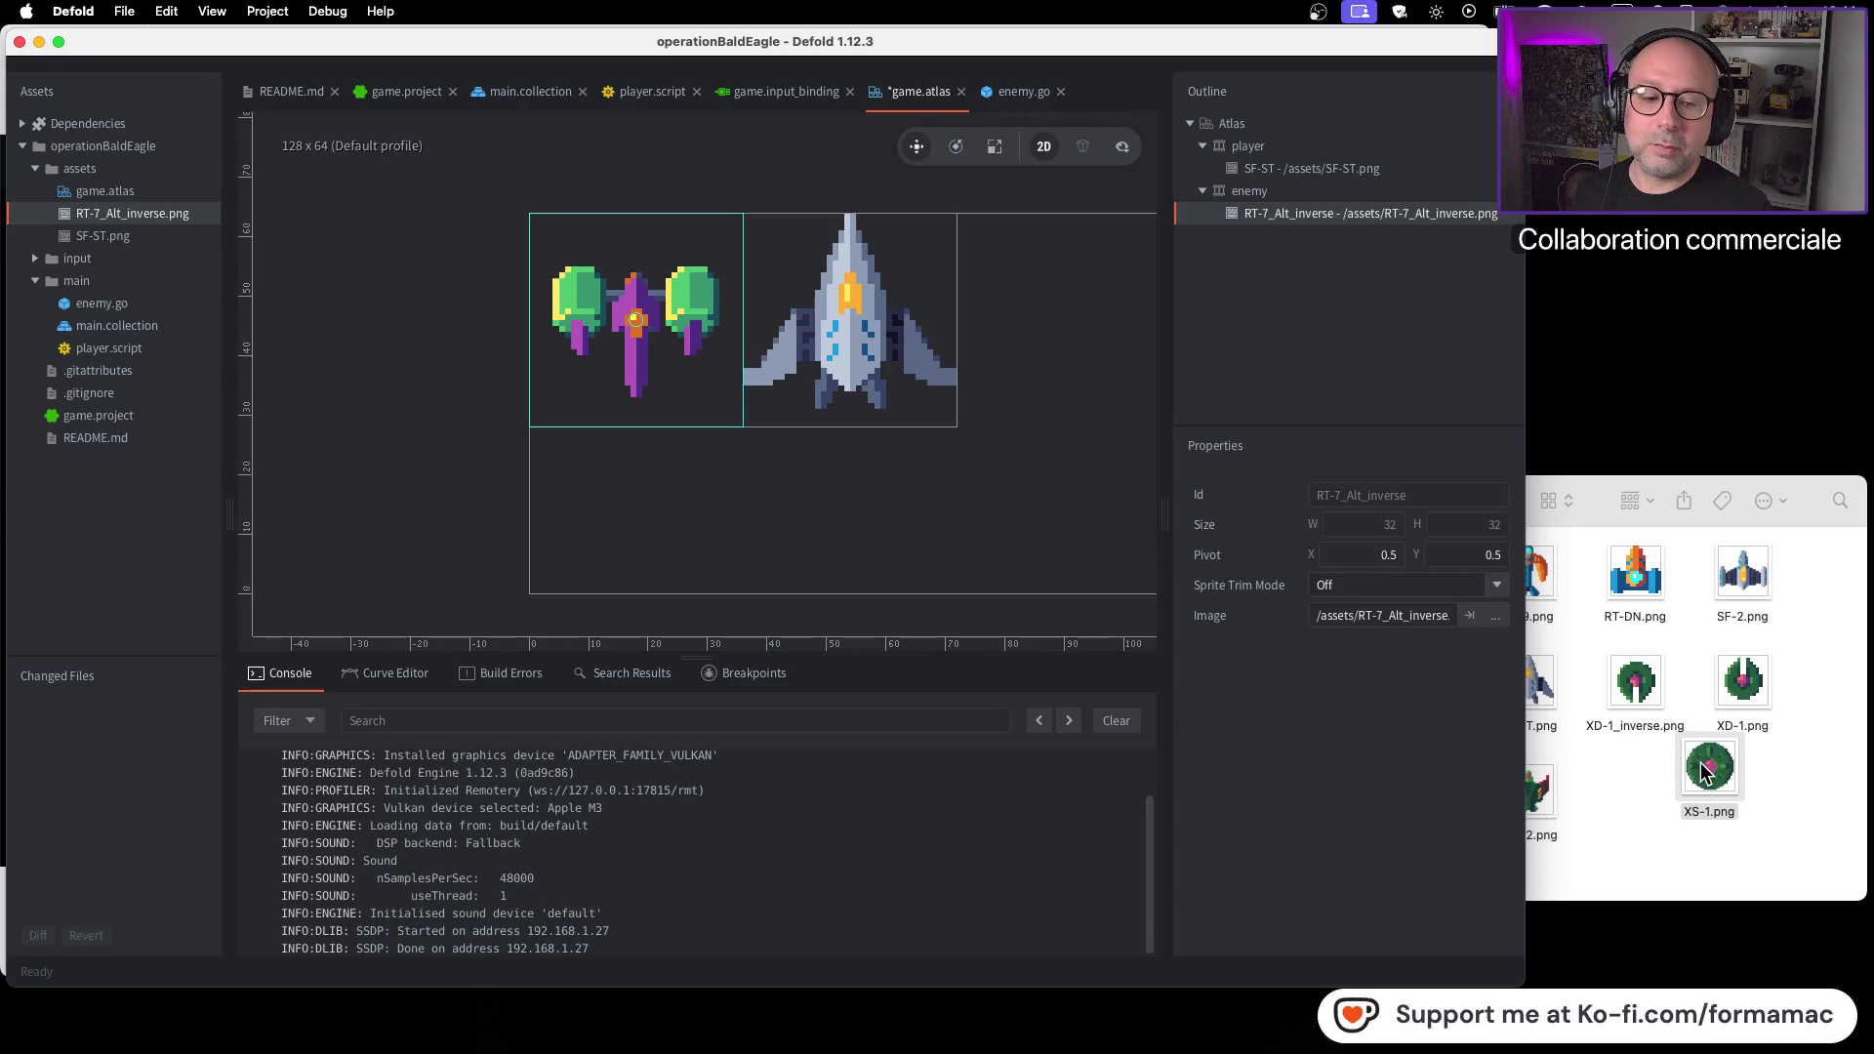
Import XS-1.png, delete the RT-7_Alt_inverse.png asset, and remove its missing atlas entry
mouse_move(1706, 781)
left_mouse_down()
mouse_move(1265, 804)
mouse_move(304, 302)
mouse_move(172, 173)
left_mouse_up()
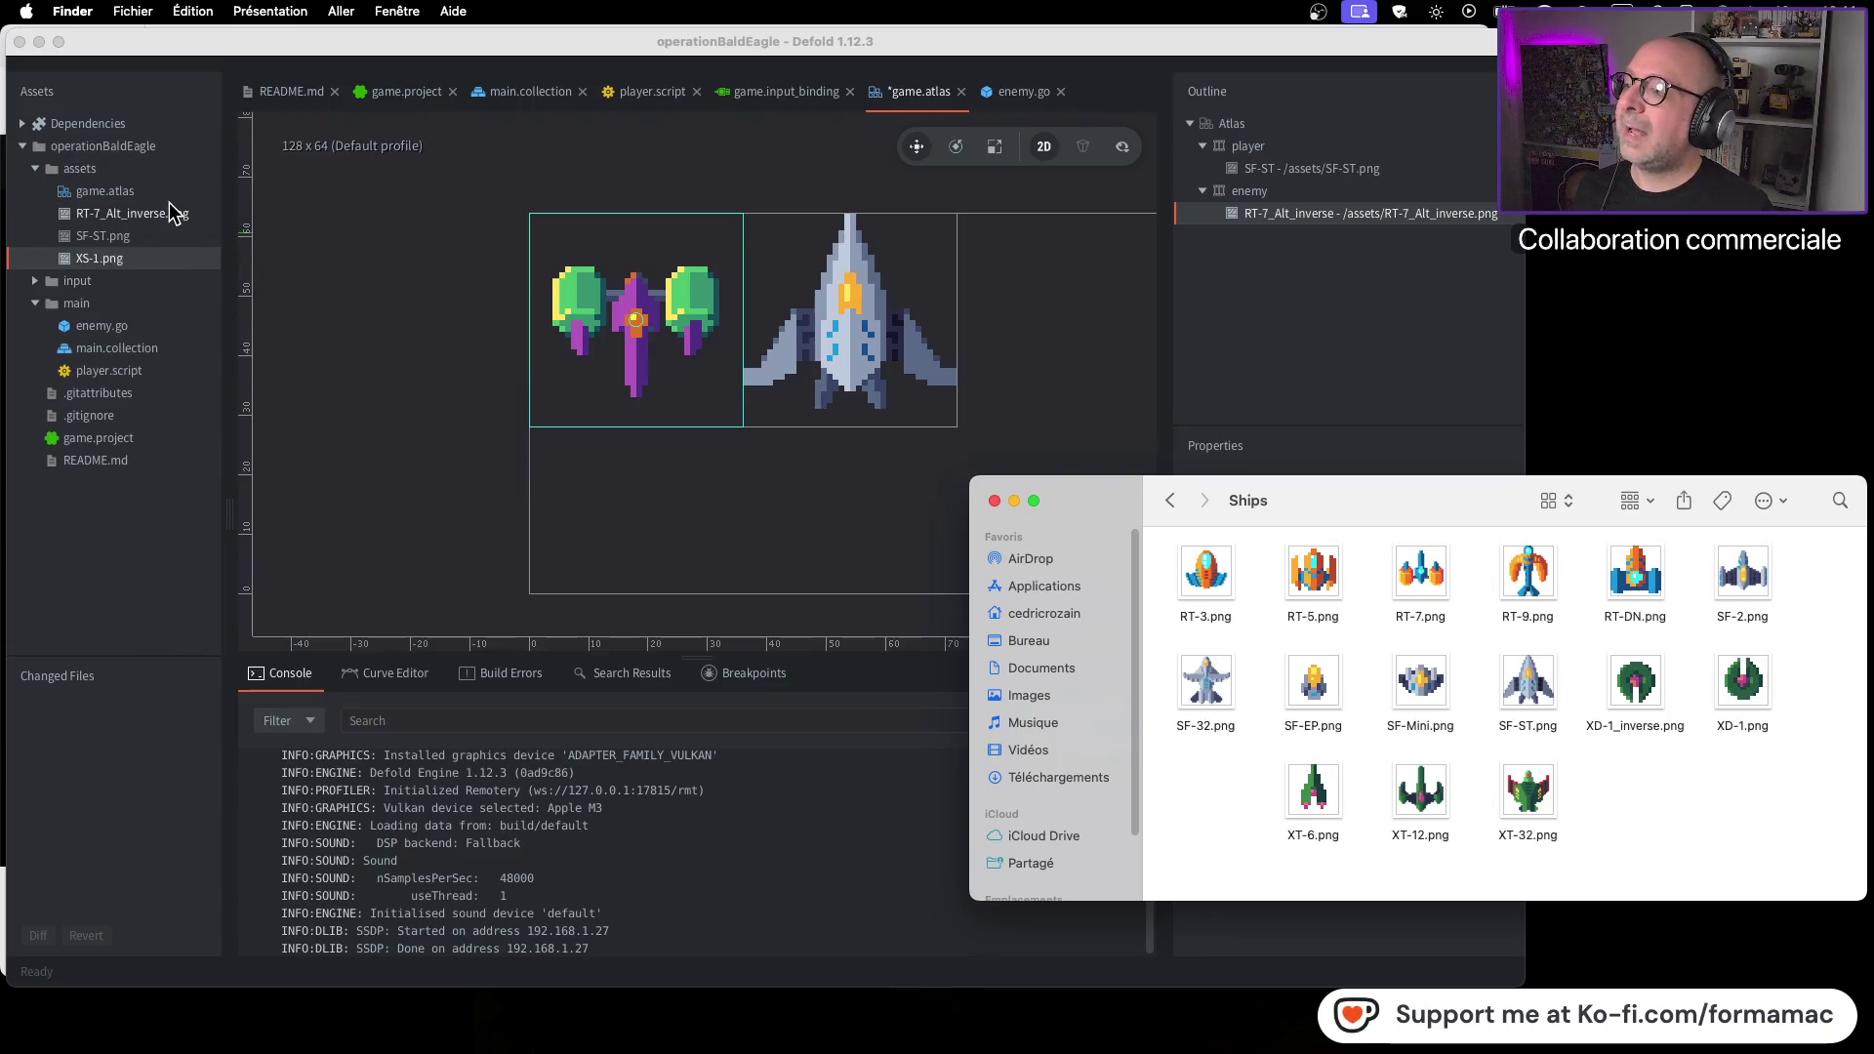
left_click(176, 215)
right_click(176, 214)
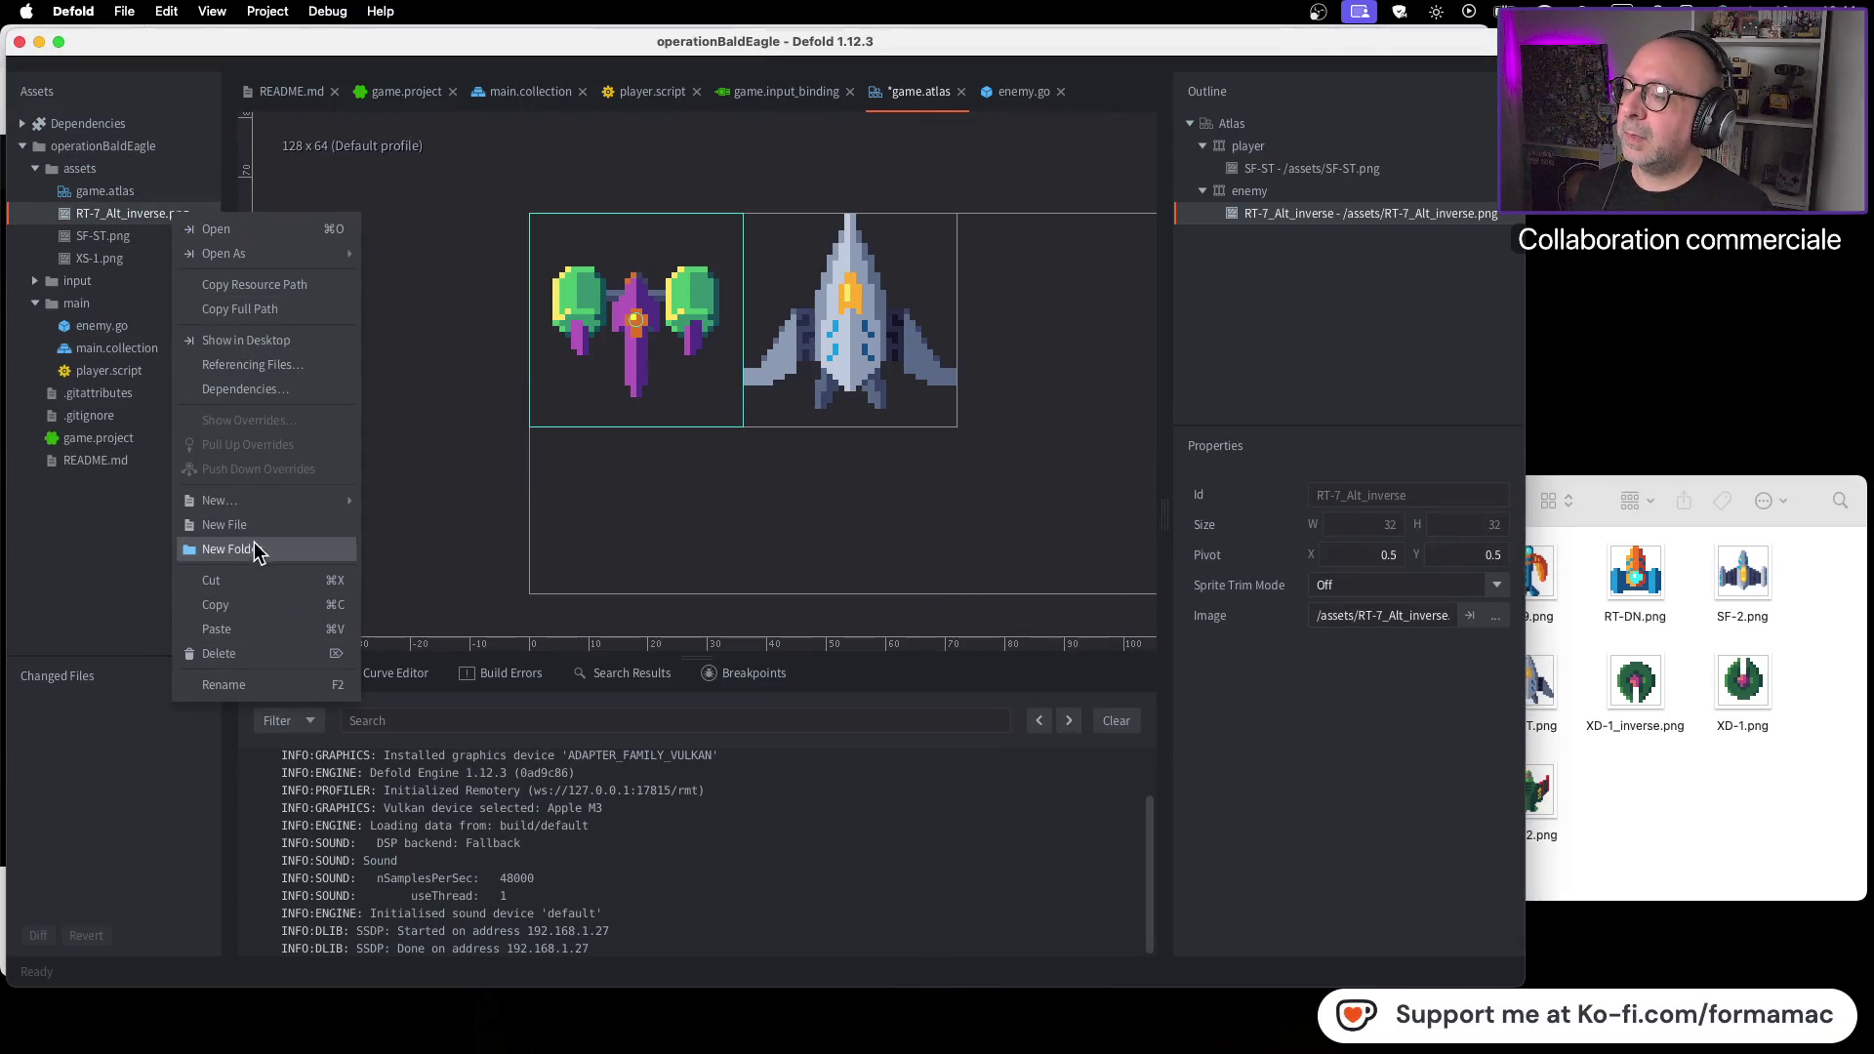
left_click(261, 653)
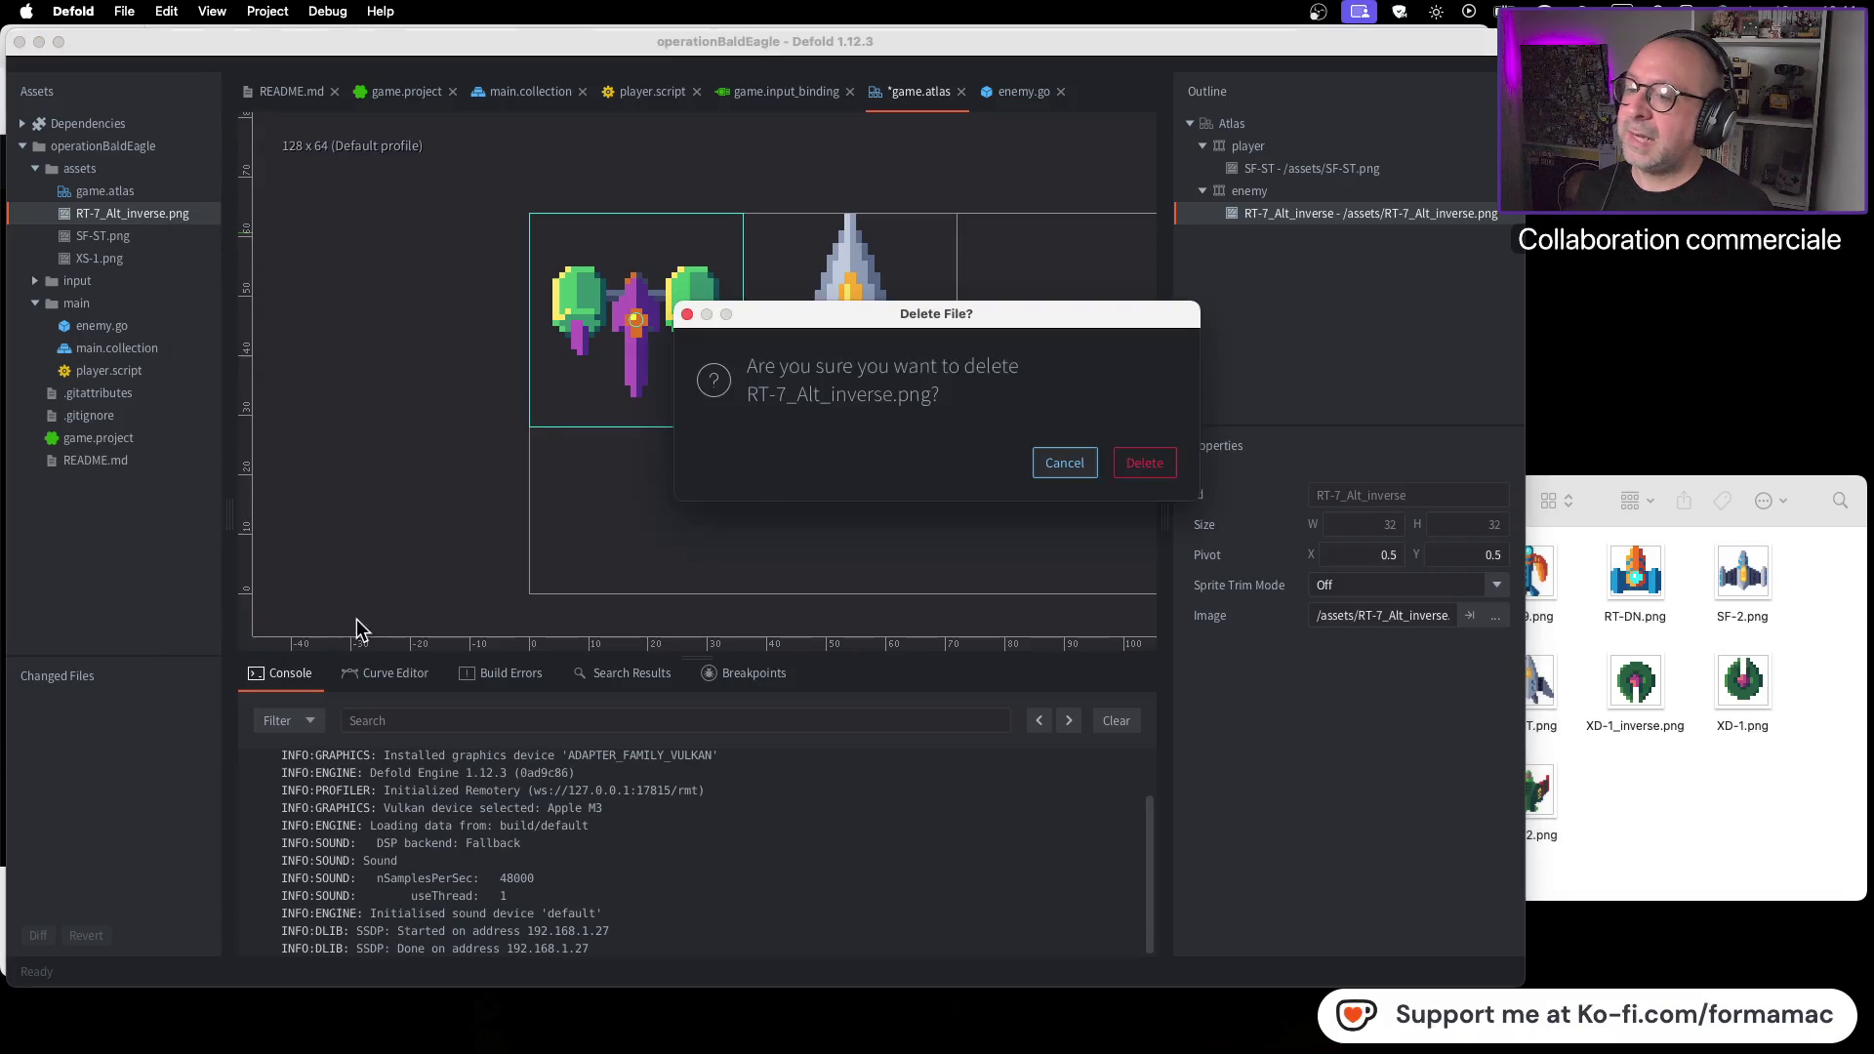
left_click(1157, 466)
right_click(1339, 212)
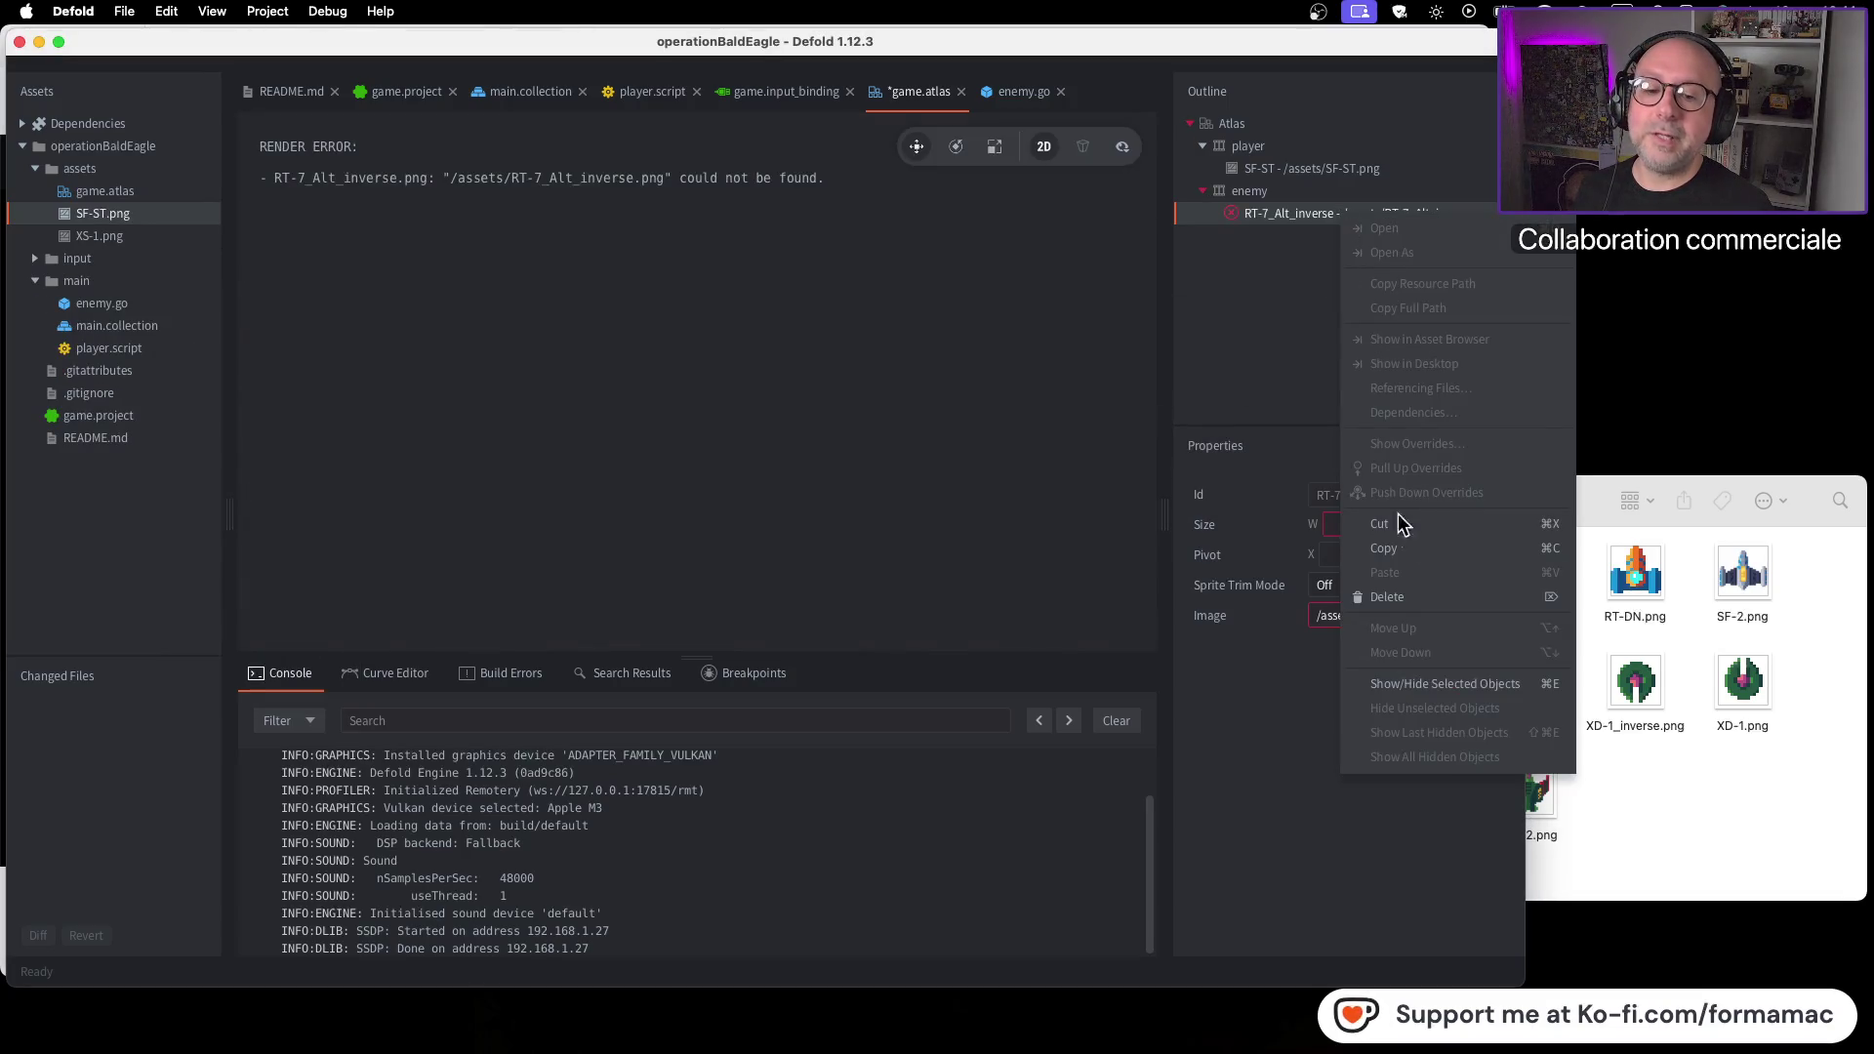
left_click(1413, 597)
Add XS-1.png to the atlas's enemy animation
right_click(1280, 192)
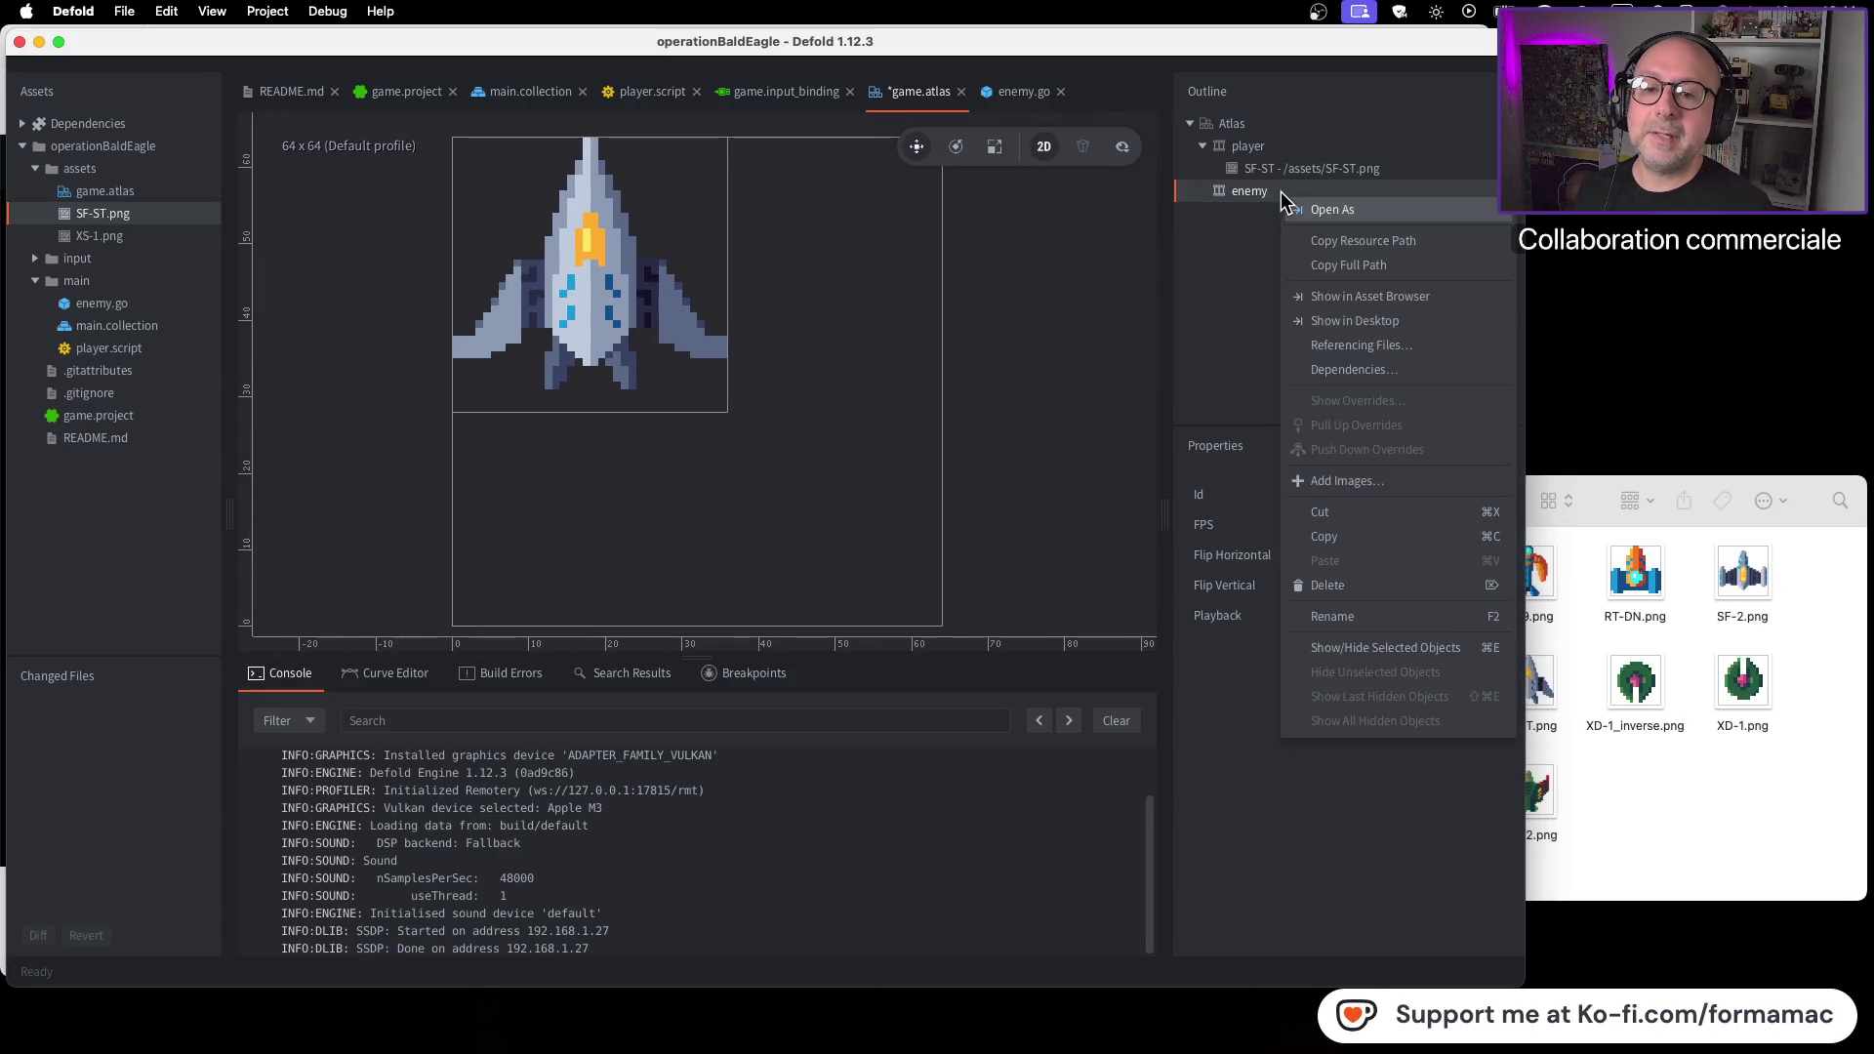
left_click(1350, 482)
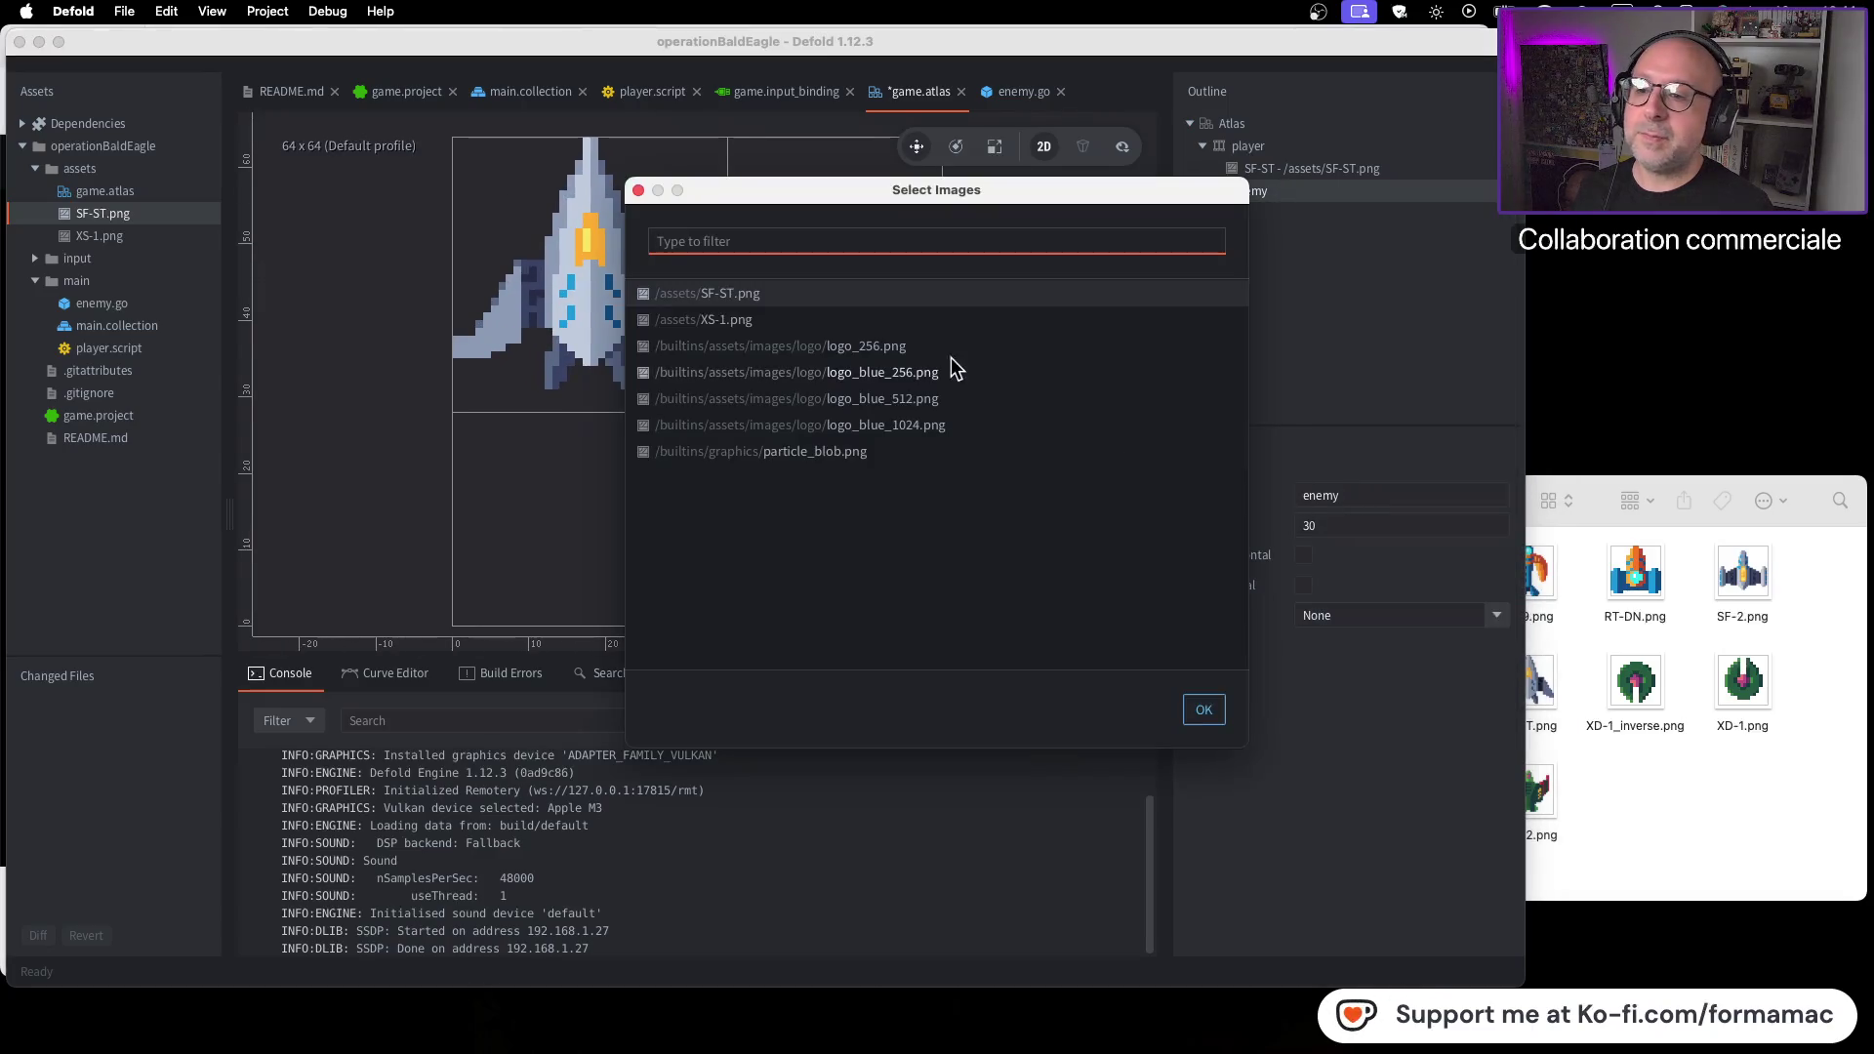
left_click(770, 323)
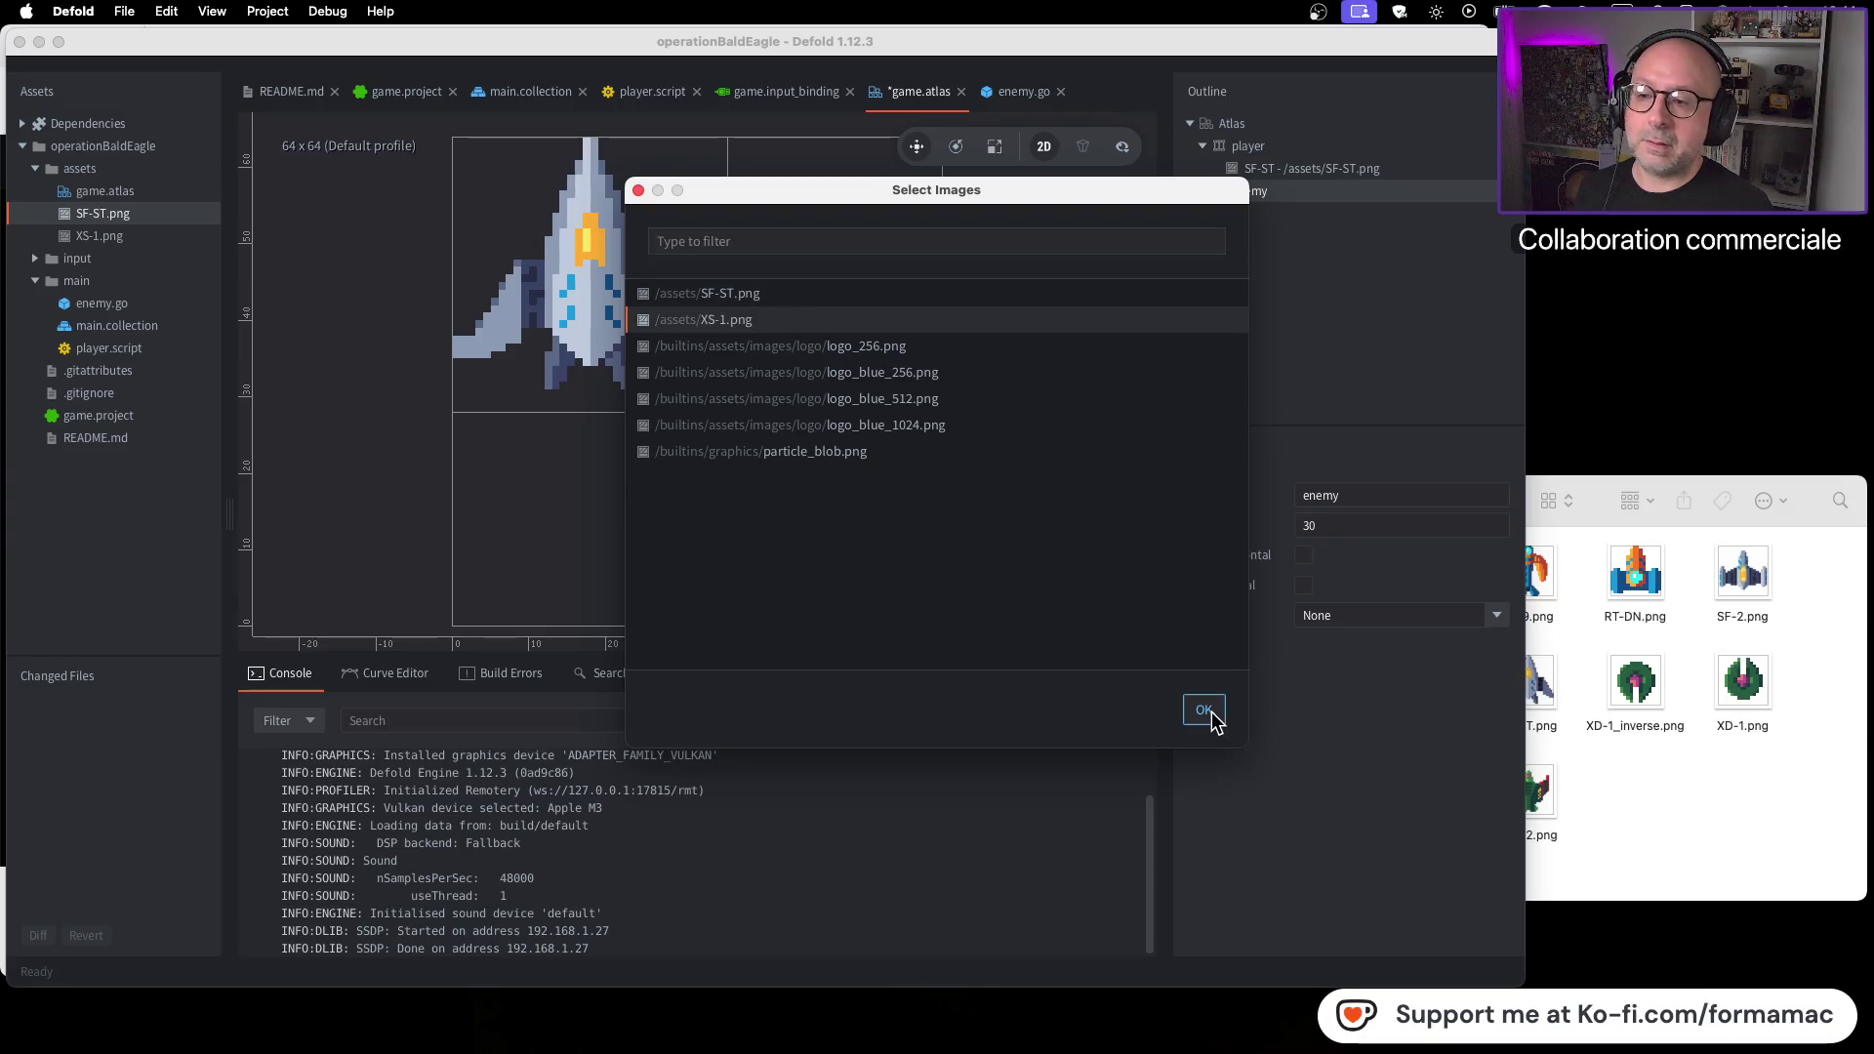
left_click(1203, 709)
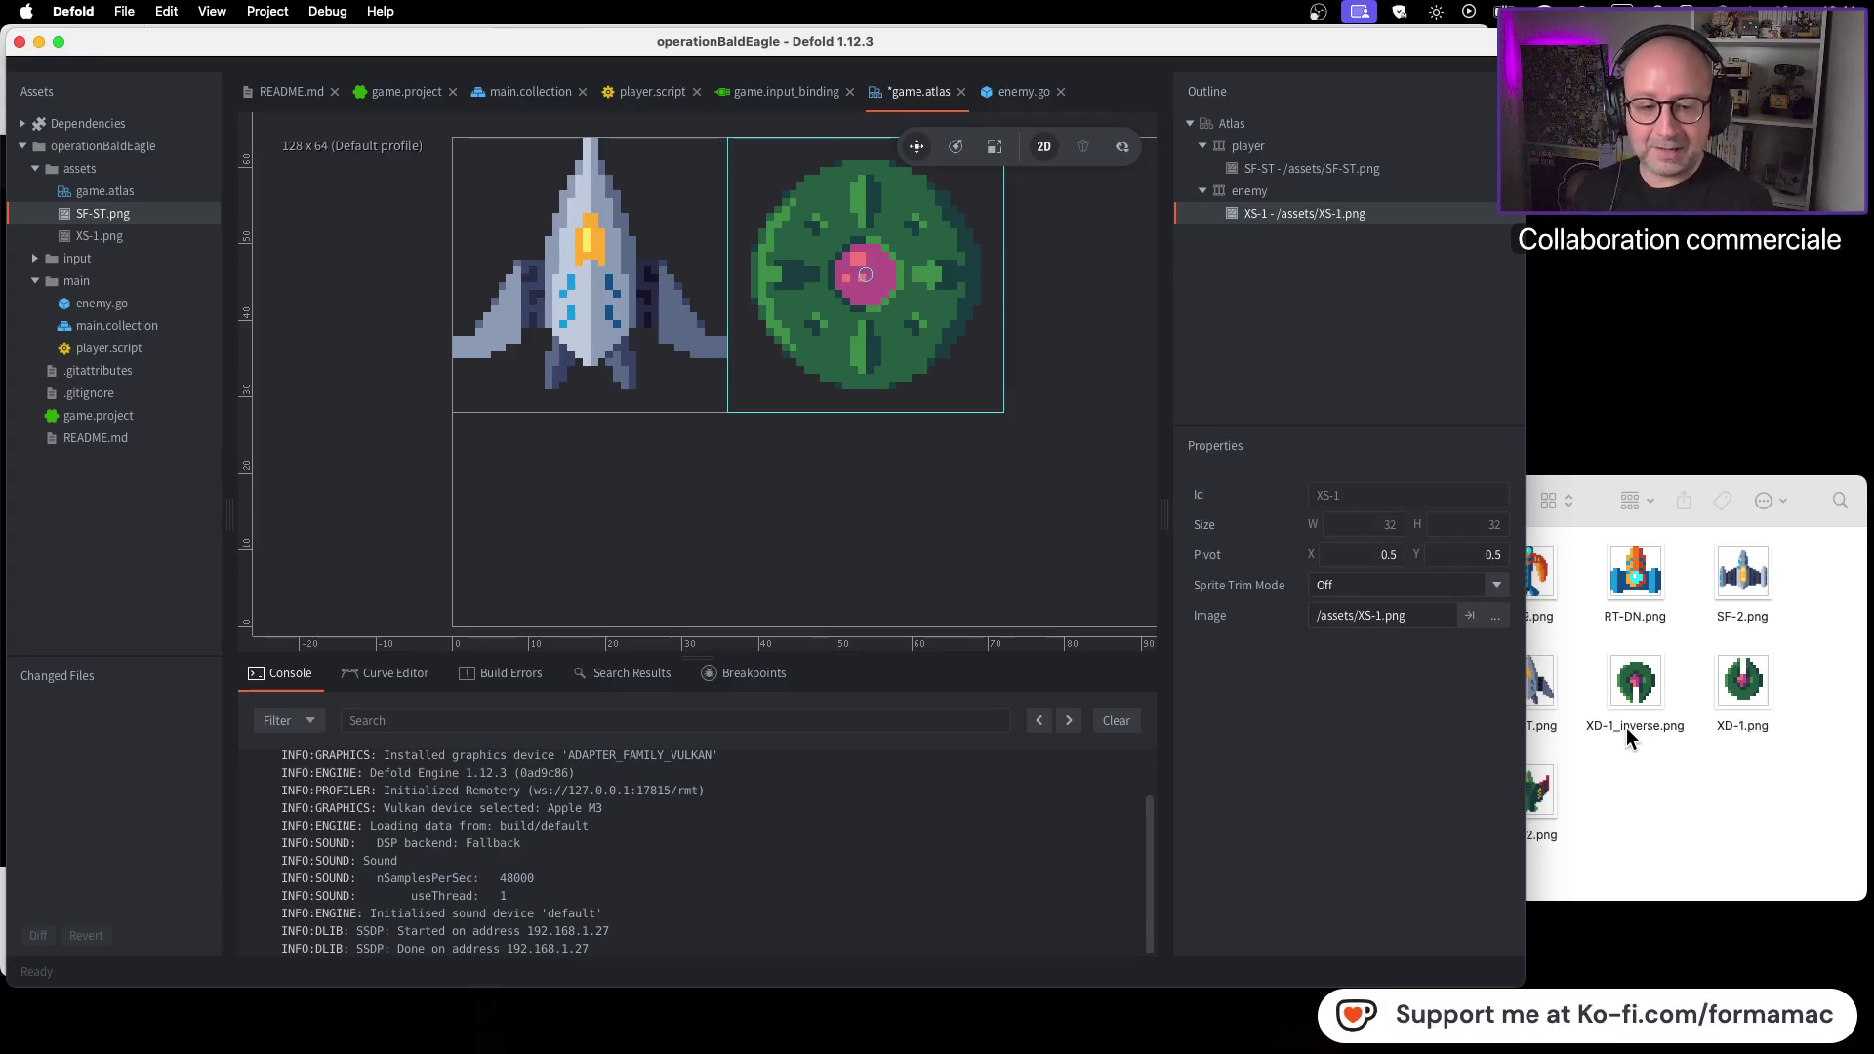
left_click(1682, 787)
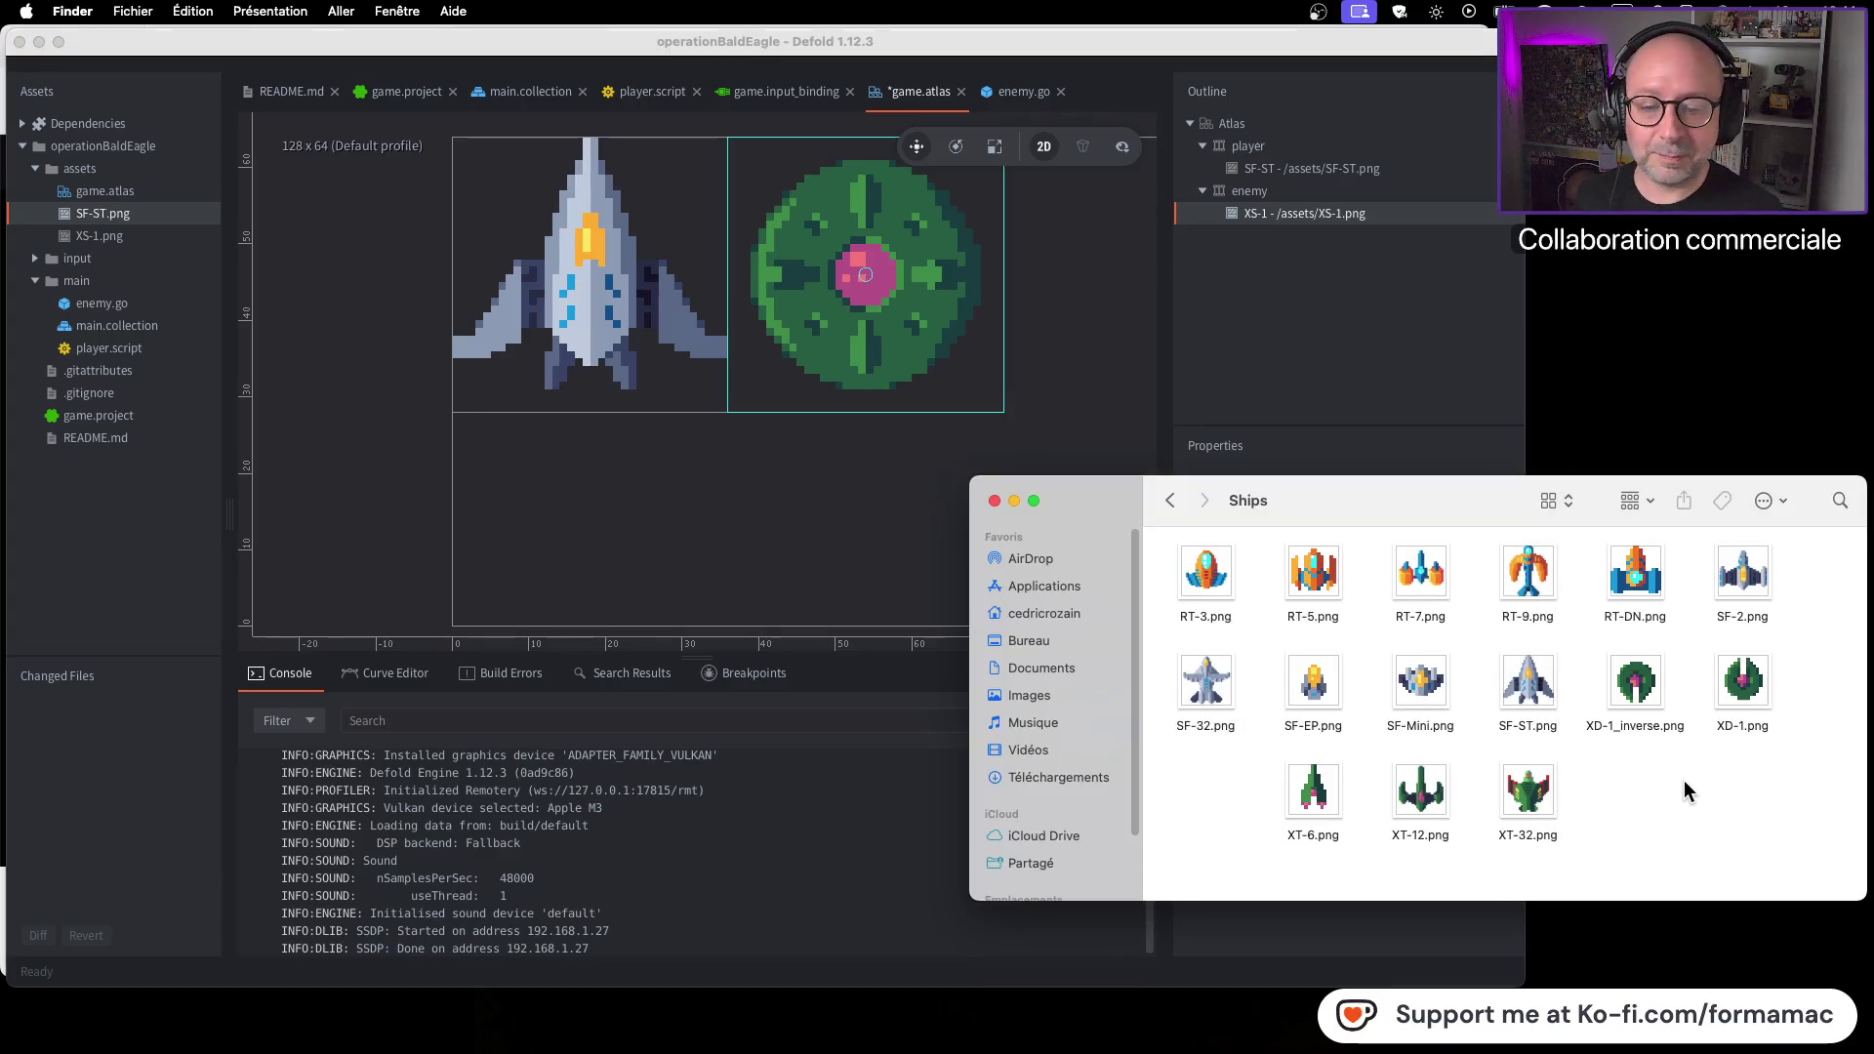
Reposition the Finder Ships window and minimize the Defold and browser windows
mouse_move(1473, 518)
left_mouse_down()
mouse_move(1772, 1042)
mouse_move(1493, 485)
mouse_move(1489, 553)
left_mouse_up()
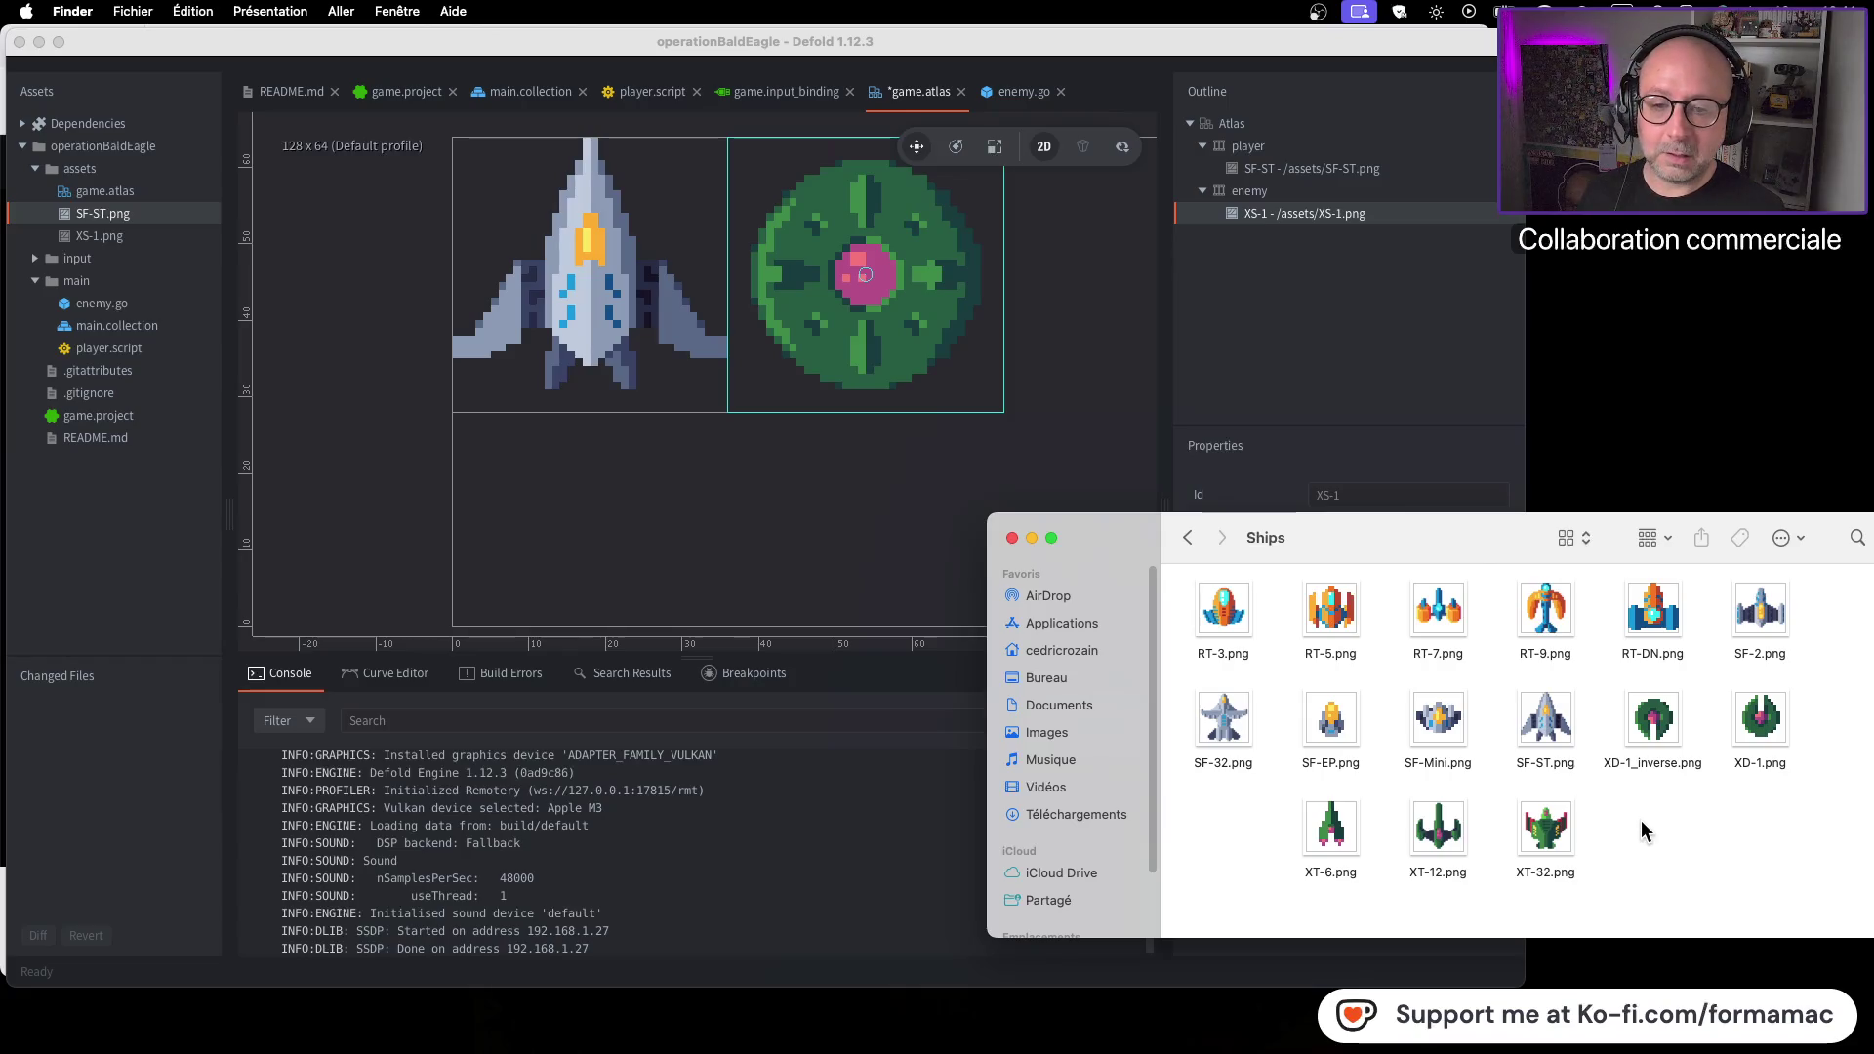
mouse_move(1287, 543)
left_mouse_down()
mouse_move(1423, 579)
mouse_move(1403, 630)
left_mouse_up()
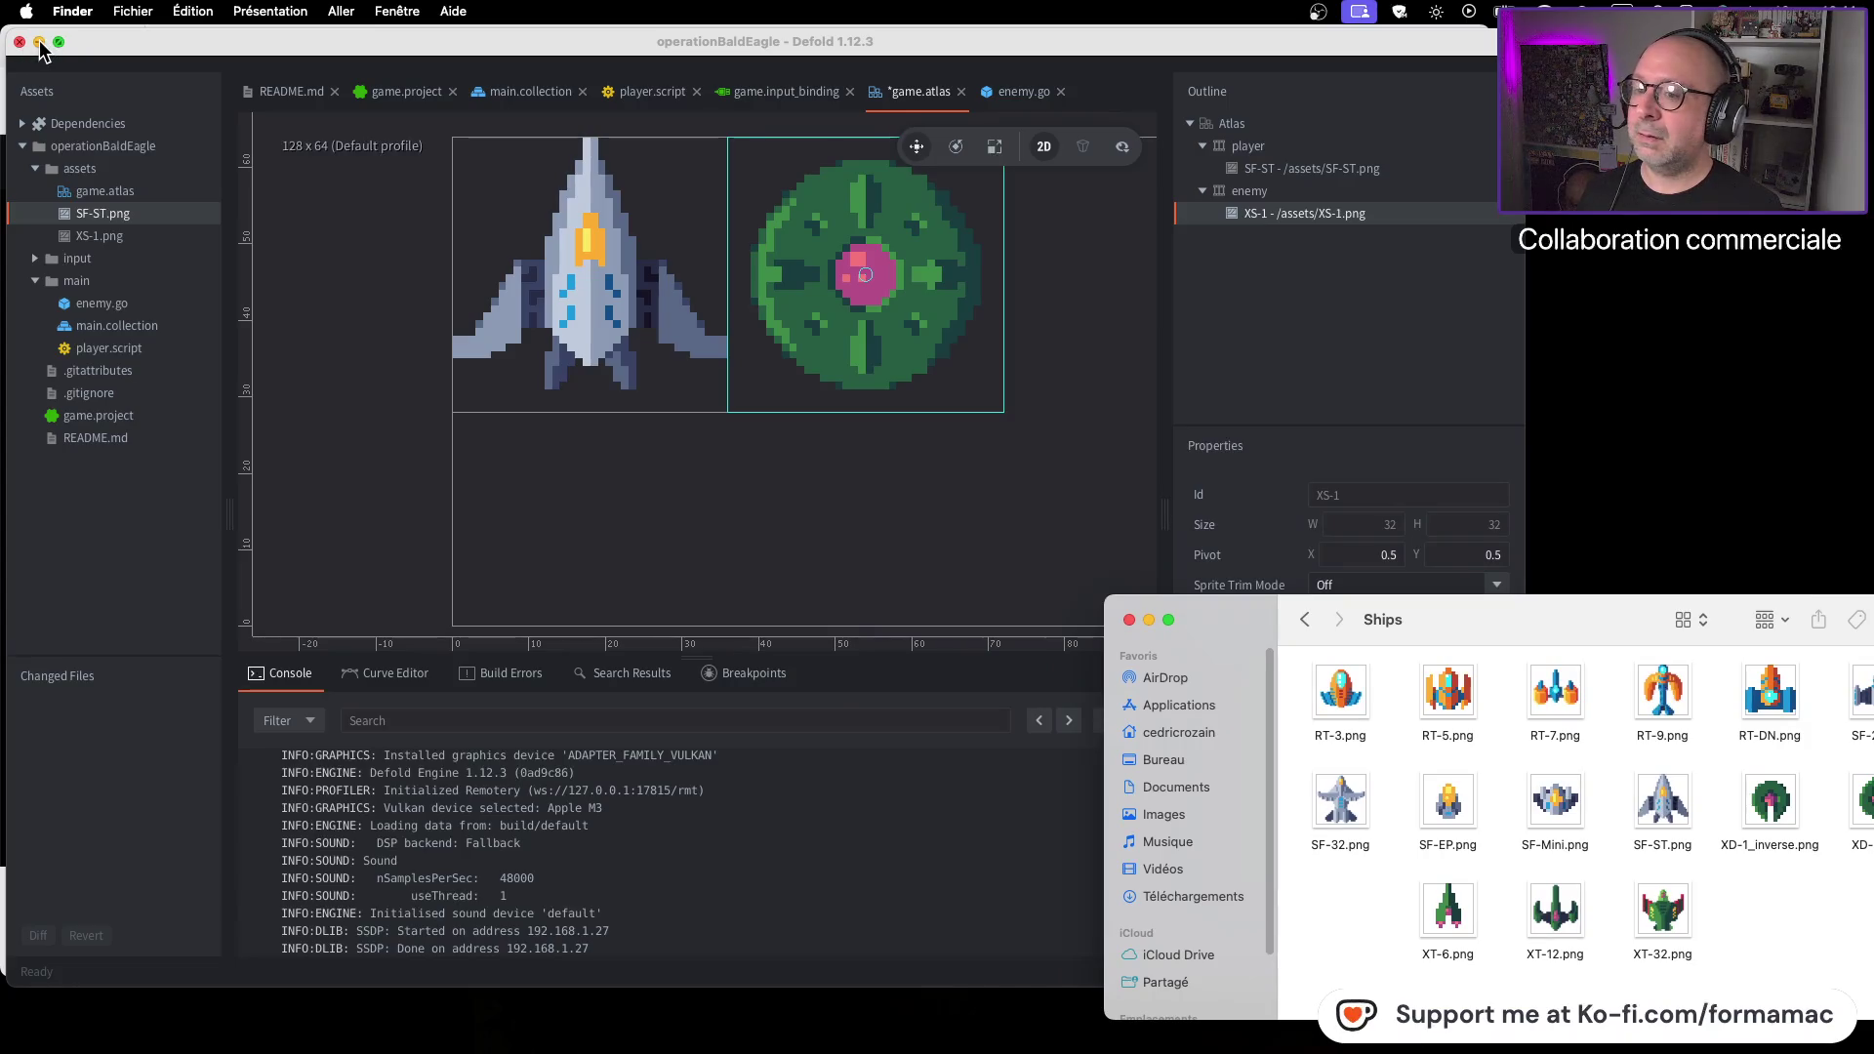
left_click(39, 41)
left_click(37, 46)
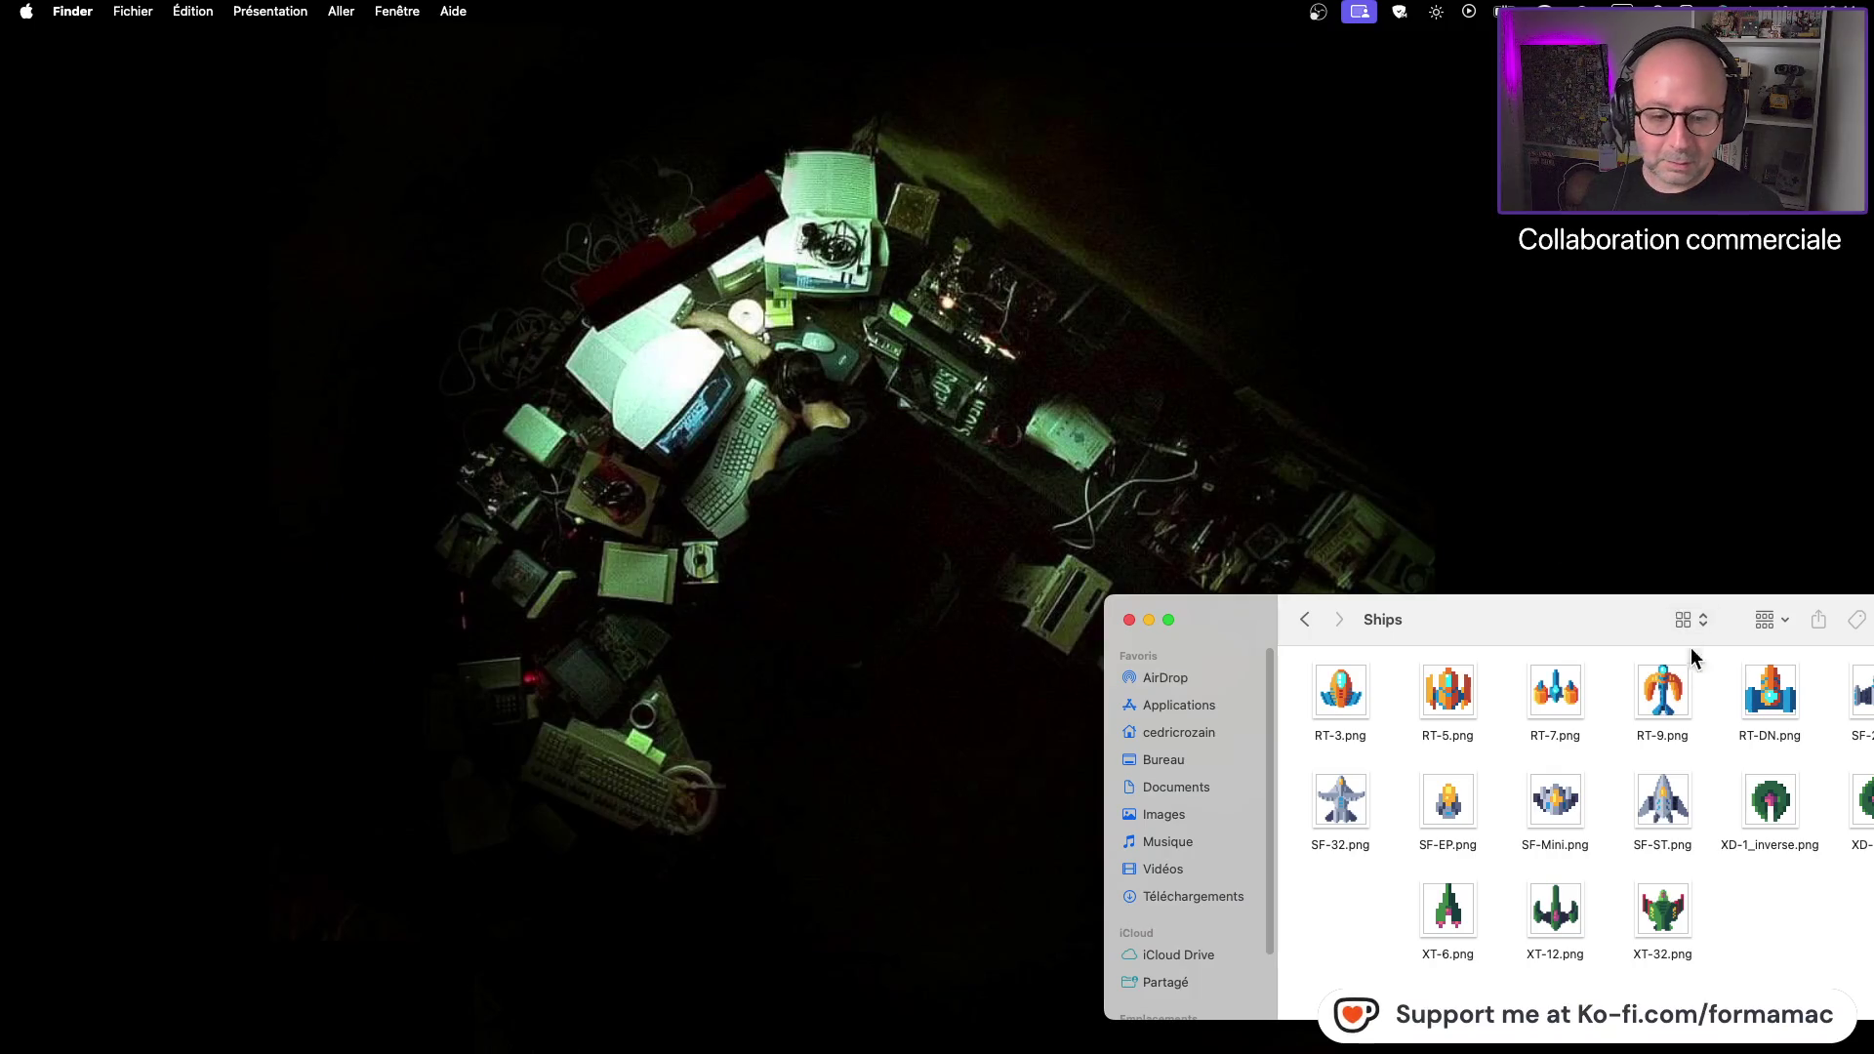
mouse_move(1627, 627)
left_mouse_down()
mouse_move(1414, 306)
mouse_move(1485, 384)
left_mouse_up()
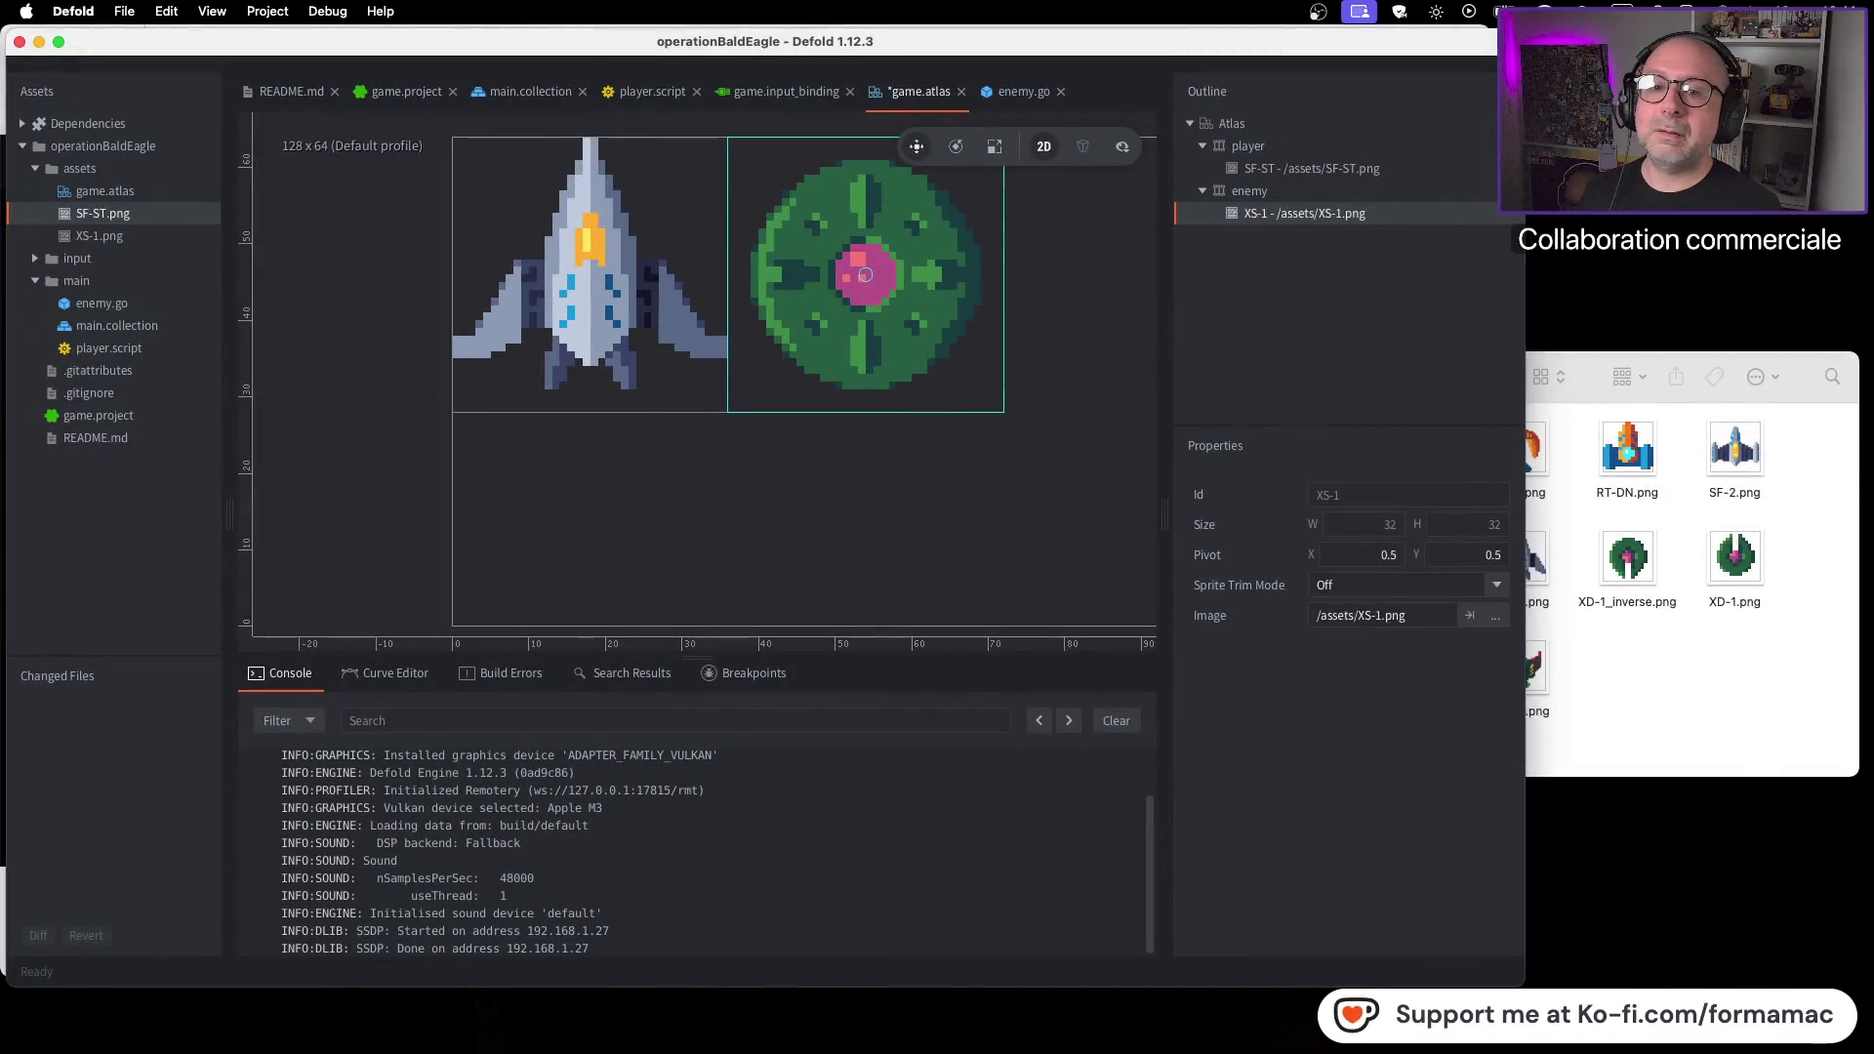
left_click(1675, 681)
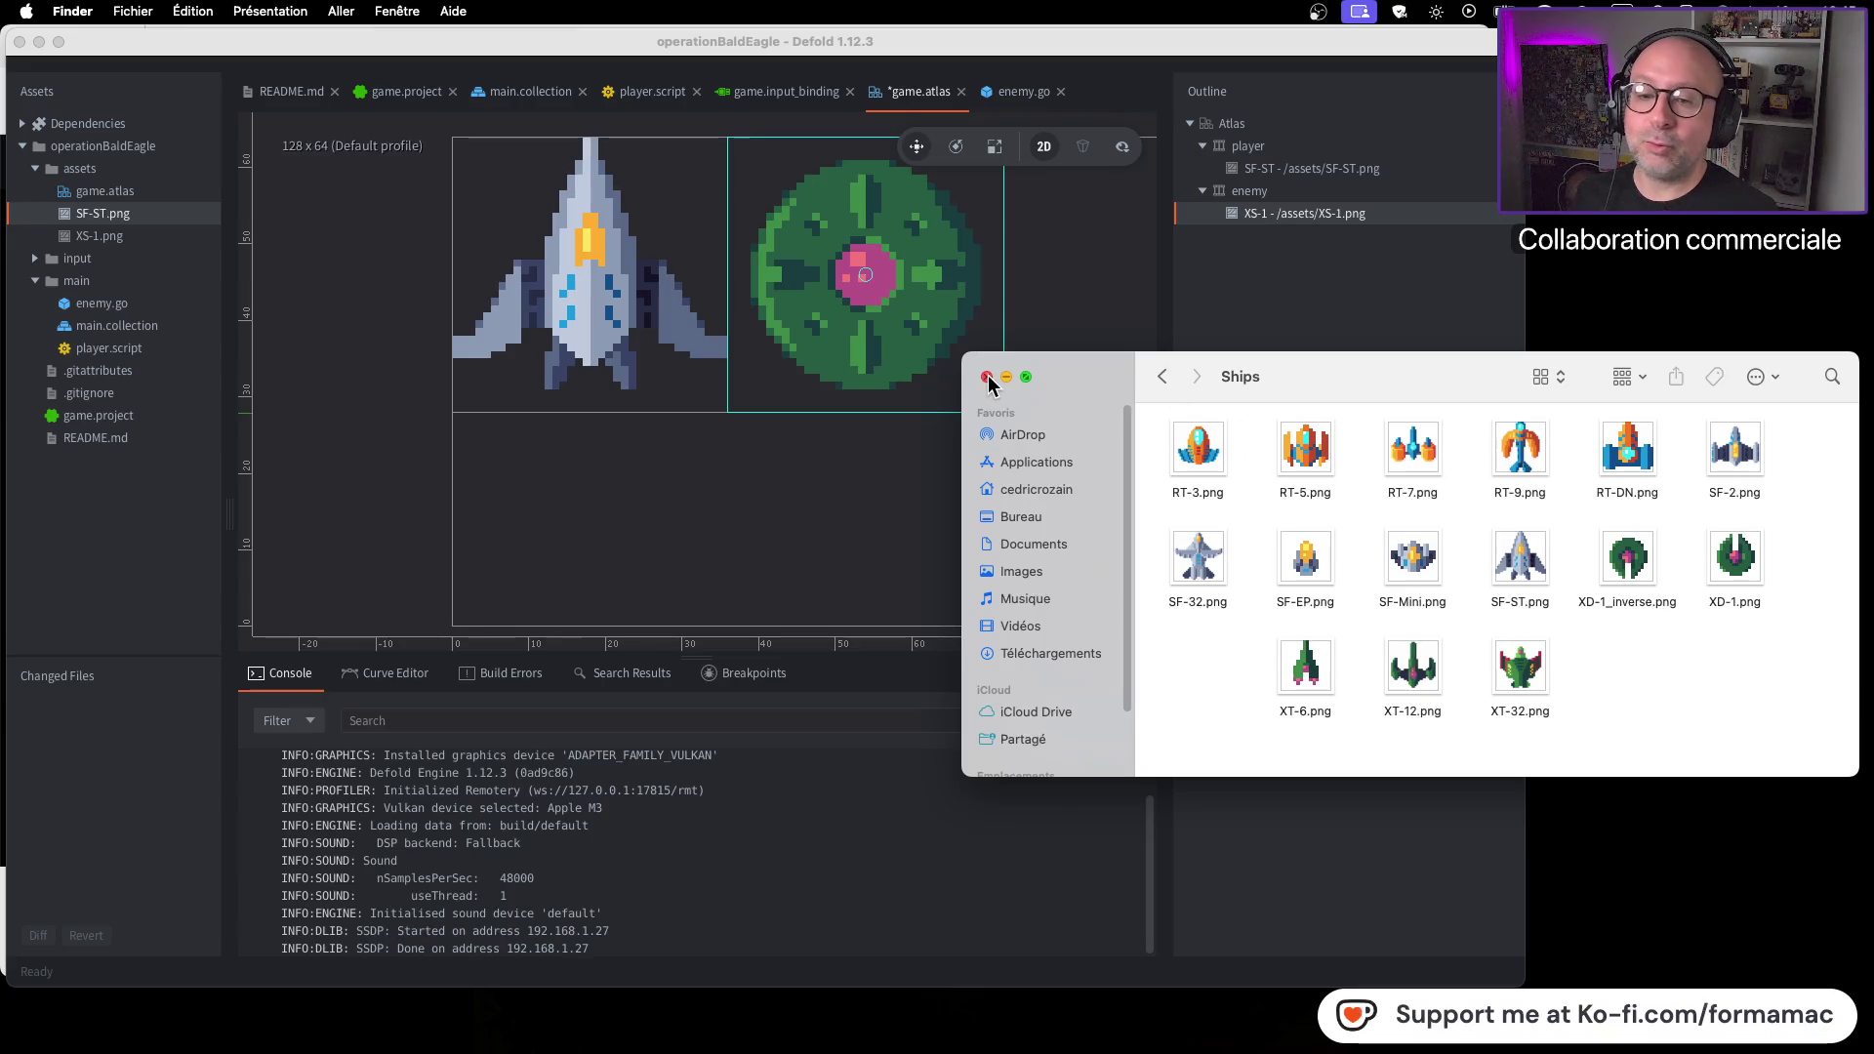
Tidy the XT ship icons into a grid, close the Ships window, and switch to the tutorial video
left_click_drag(1725, 669, 1274, 717)
left_click_drag(1412, 669, 1313, 668)
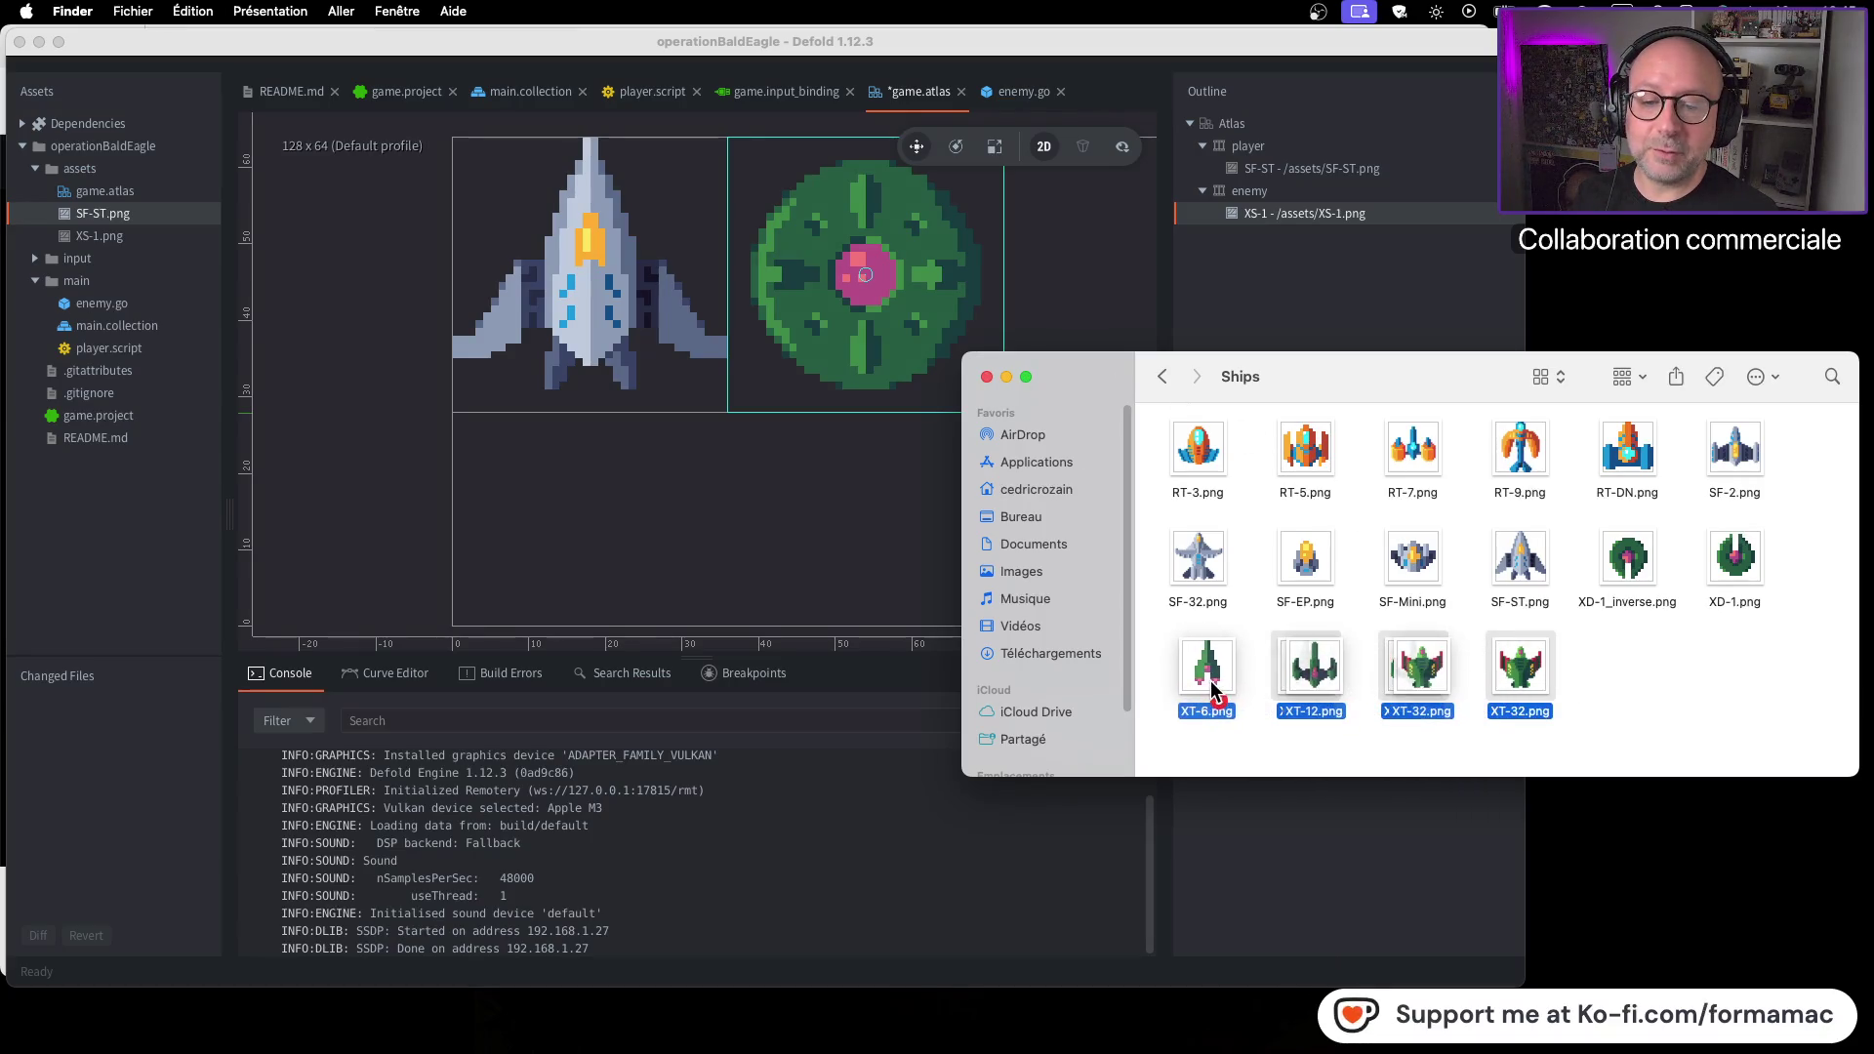
left_click(1760, 651)
left_click(269, 11)
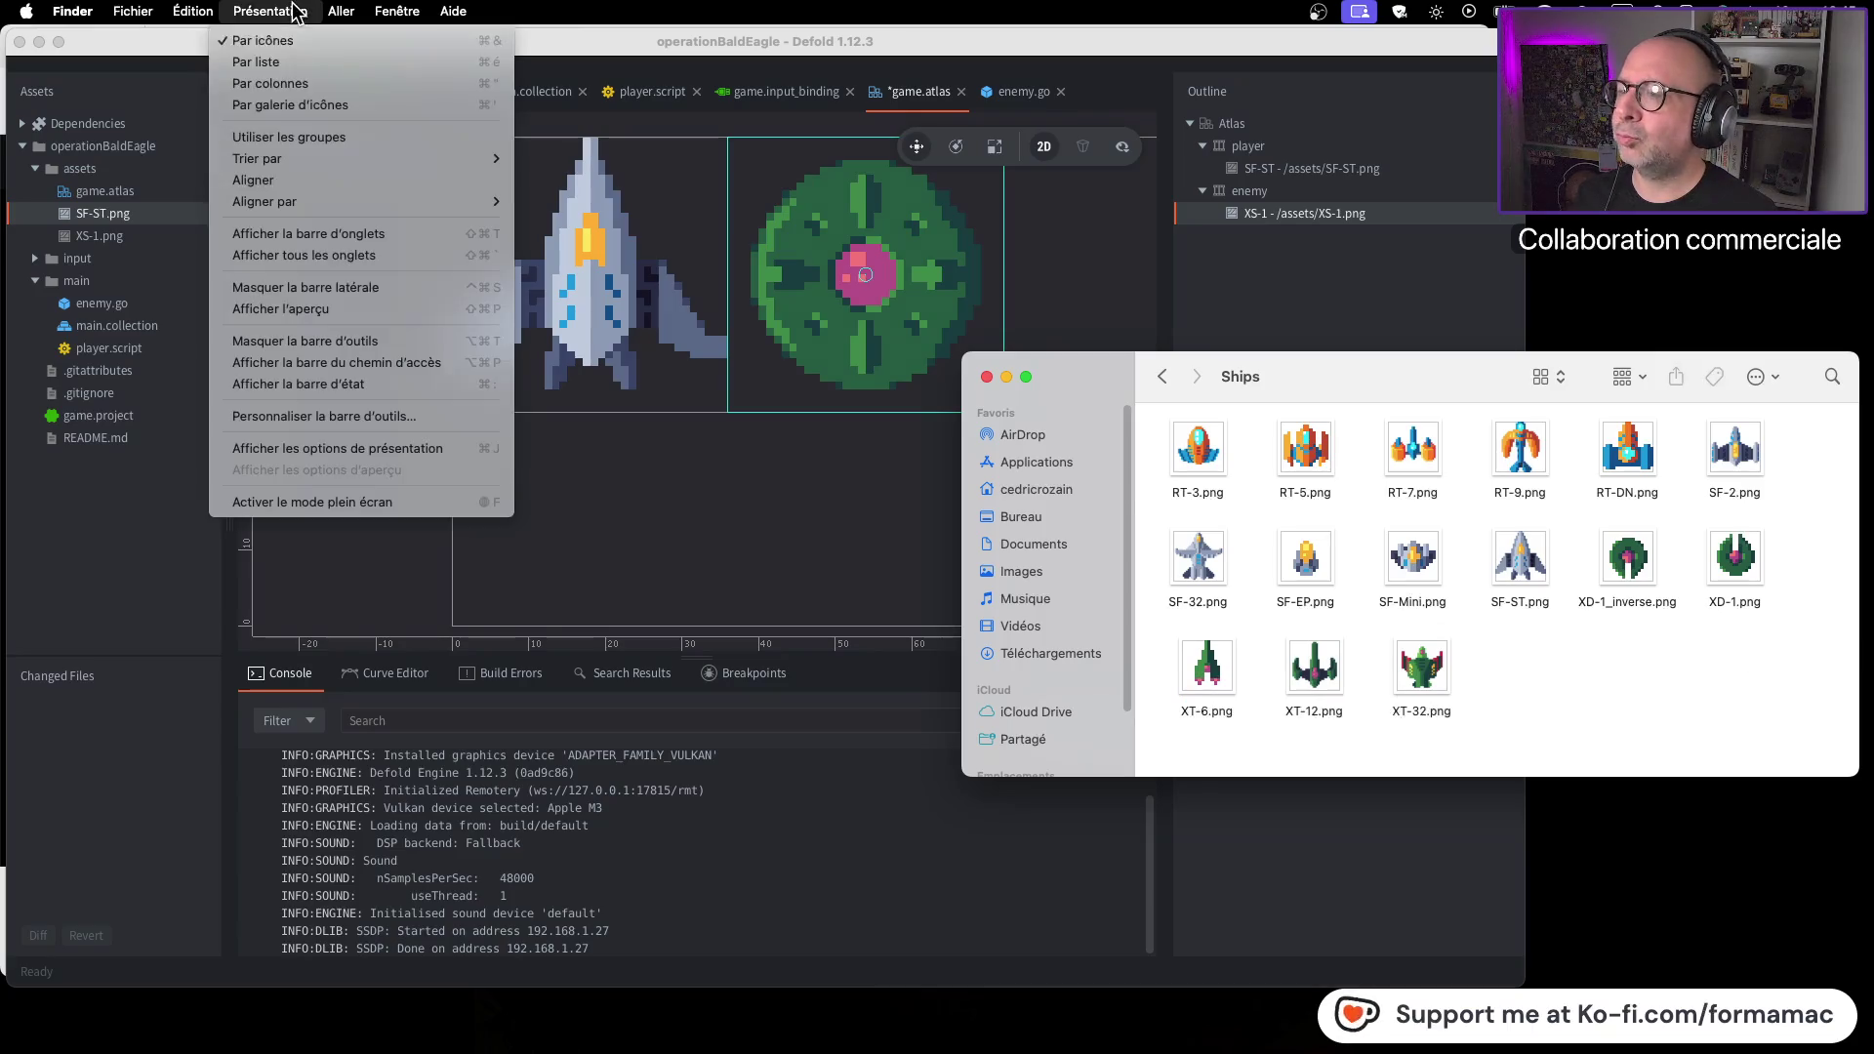
left_click(313, 180)
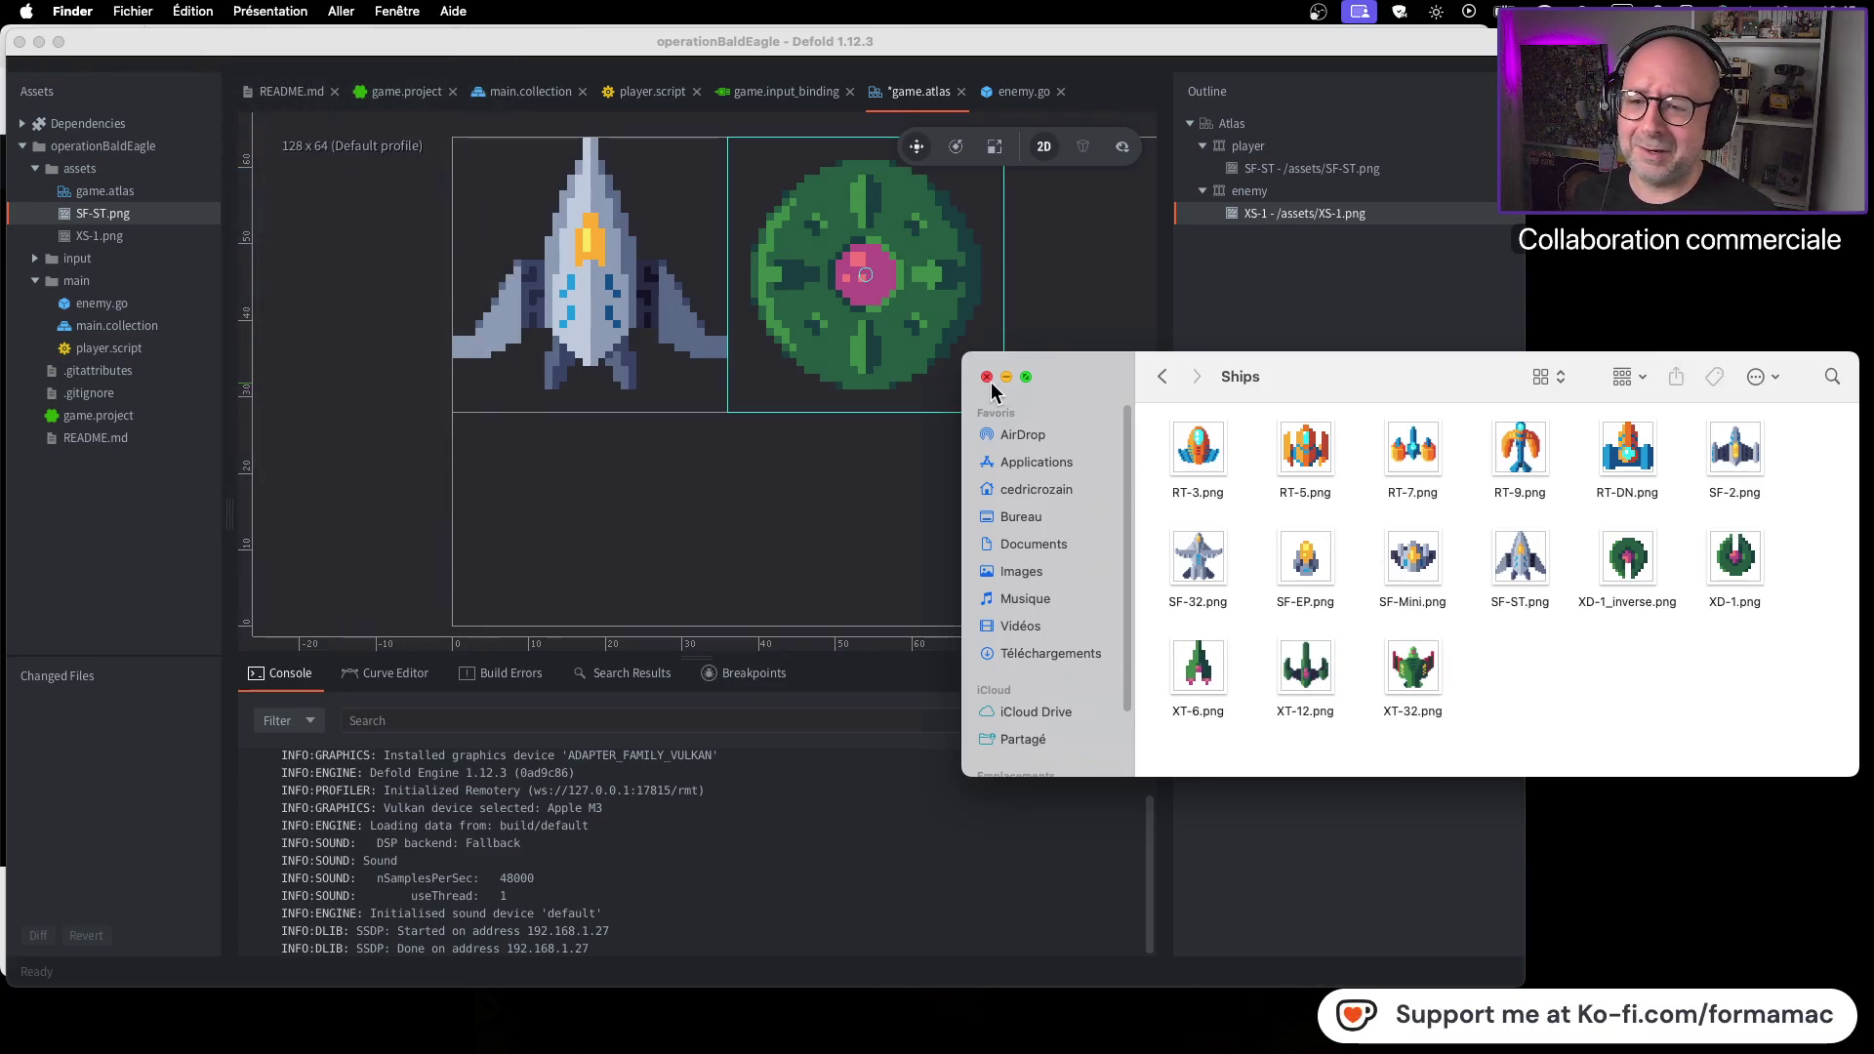
left_click(987, 378)
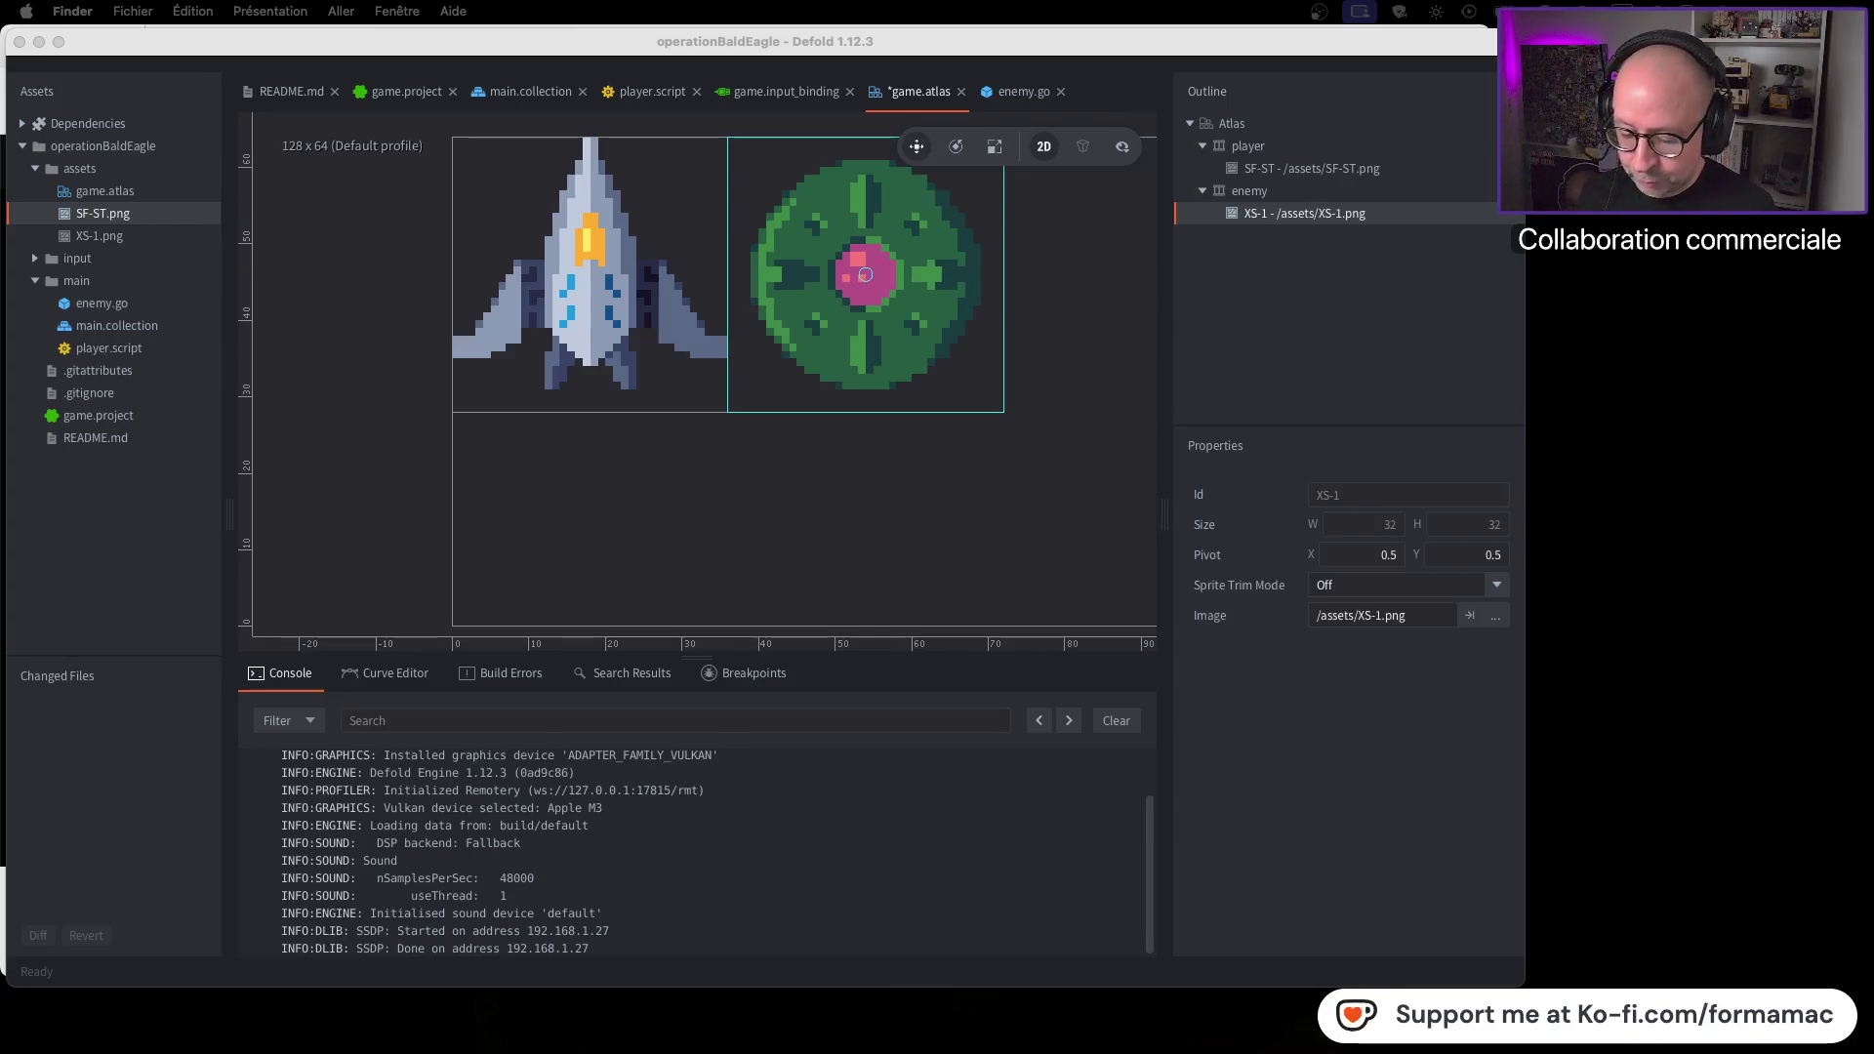
key("super+Tab")
Save game.atlas with the enemy sprite, then open the enemy.go game object
left_click(629, 512)
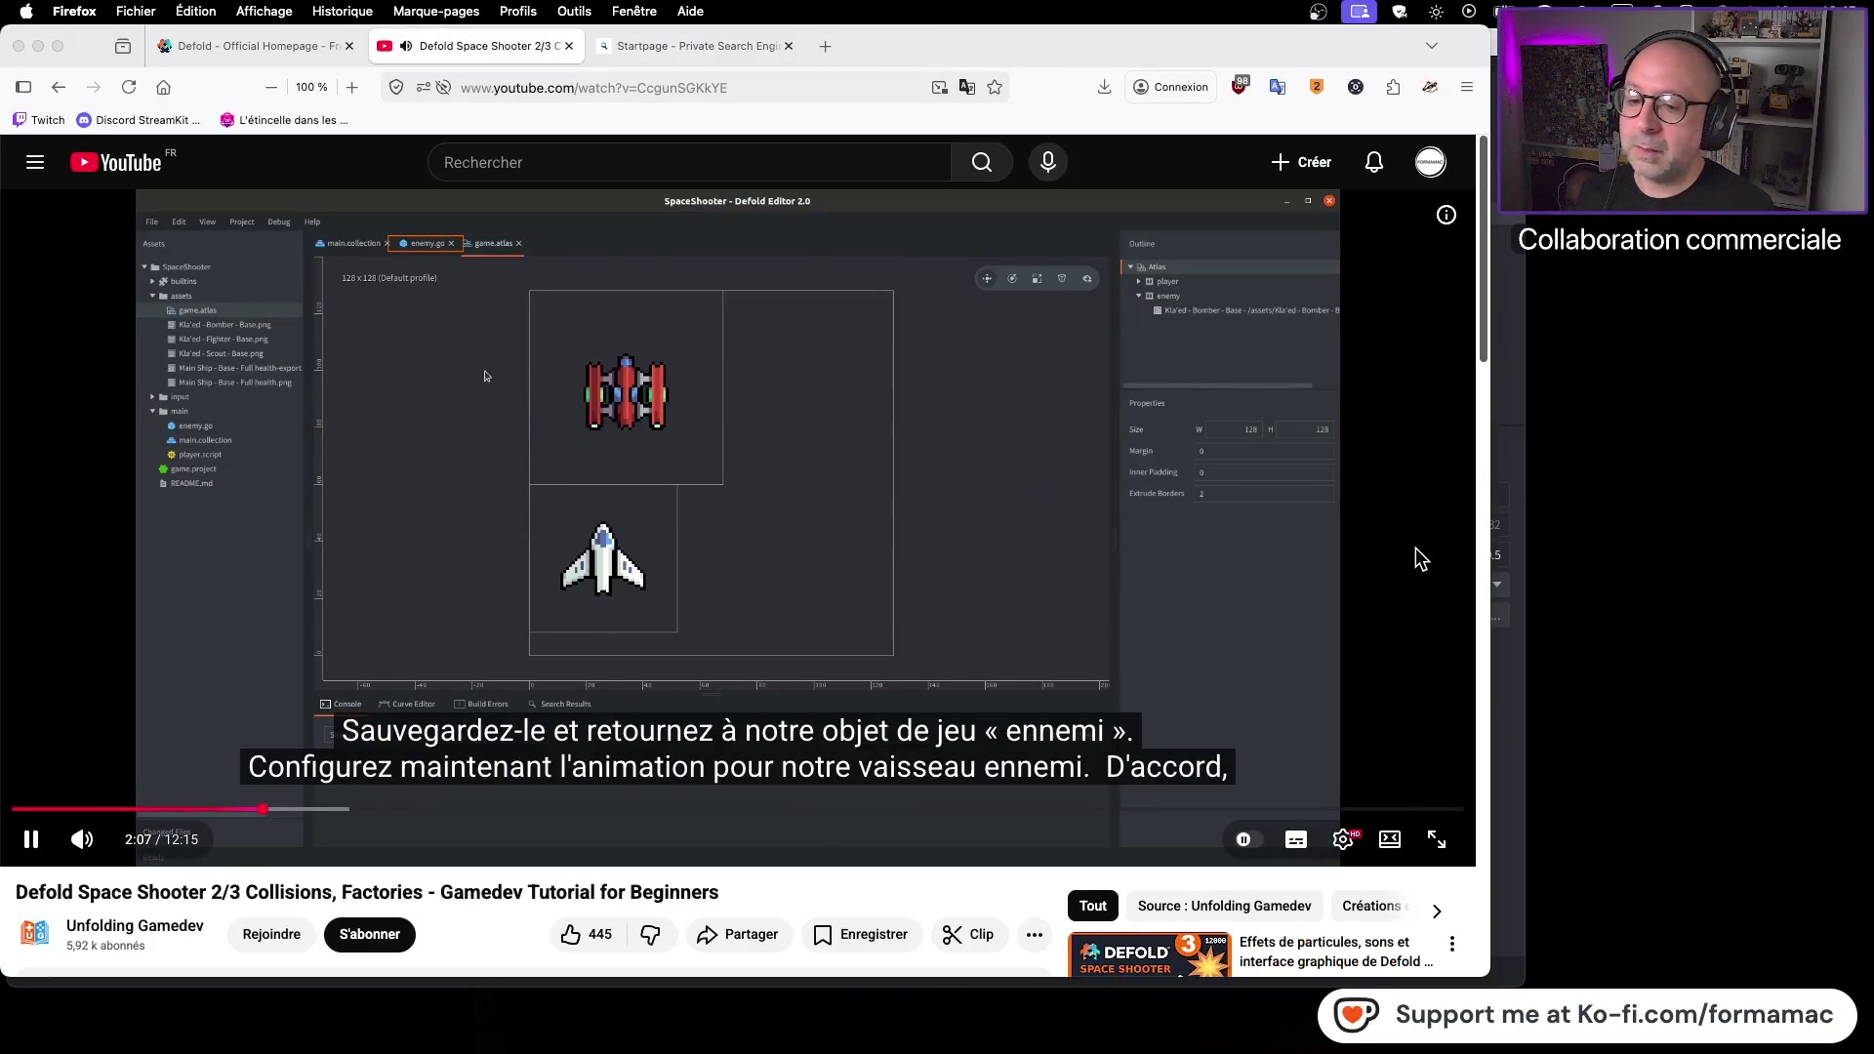
left_click(884, 596)
key("super+s")
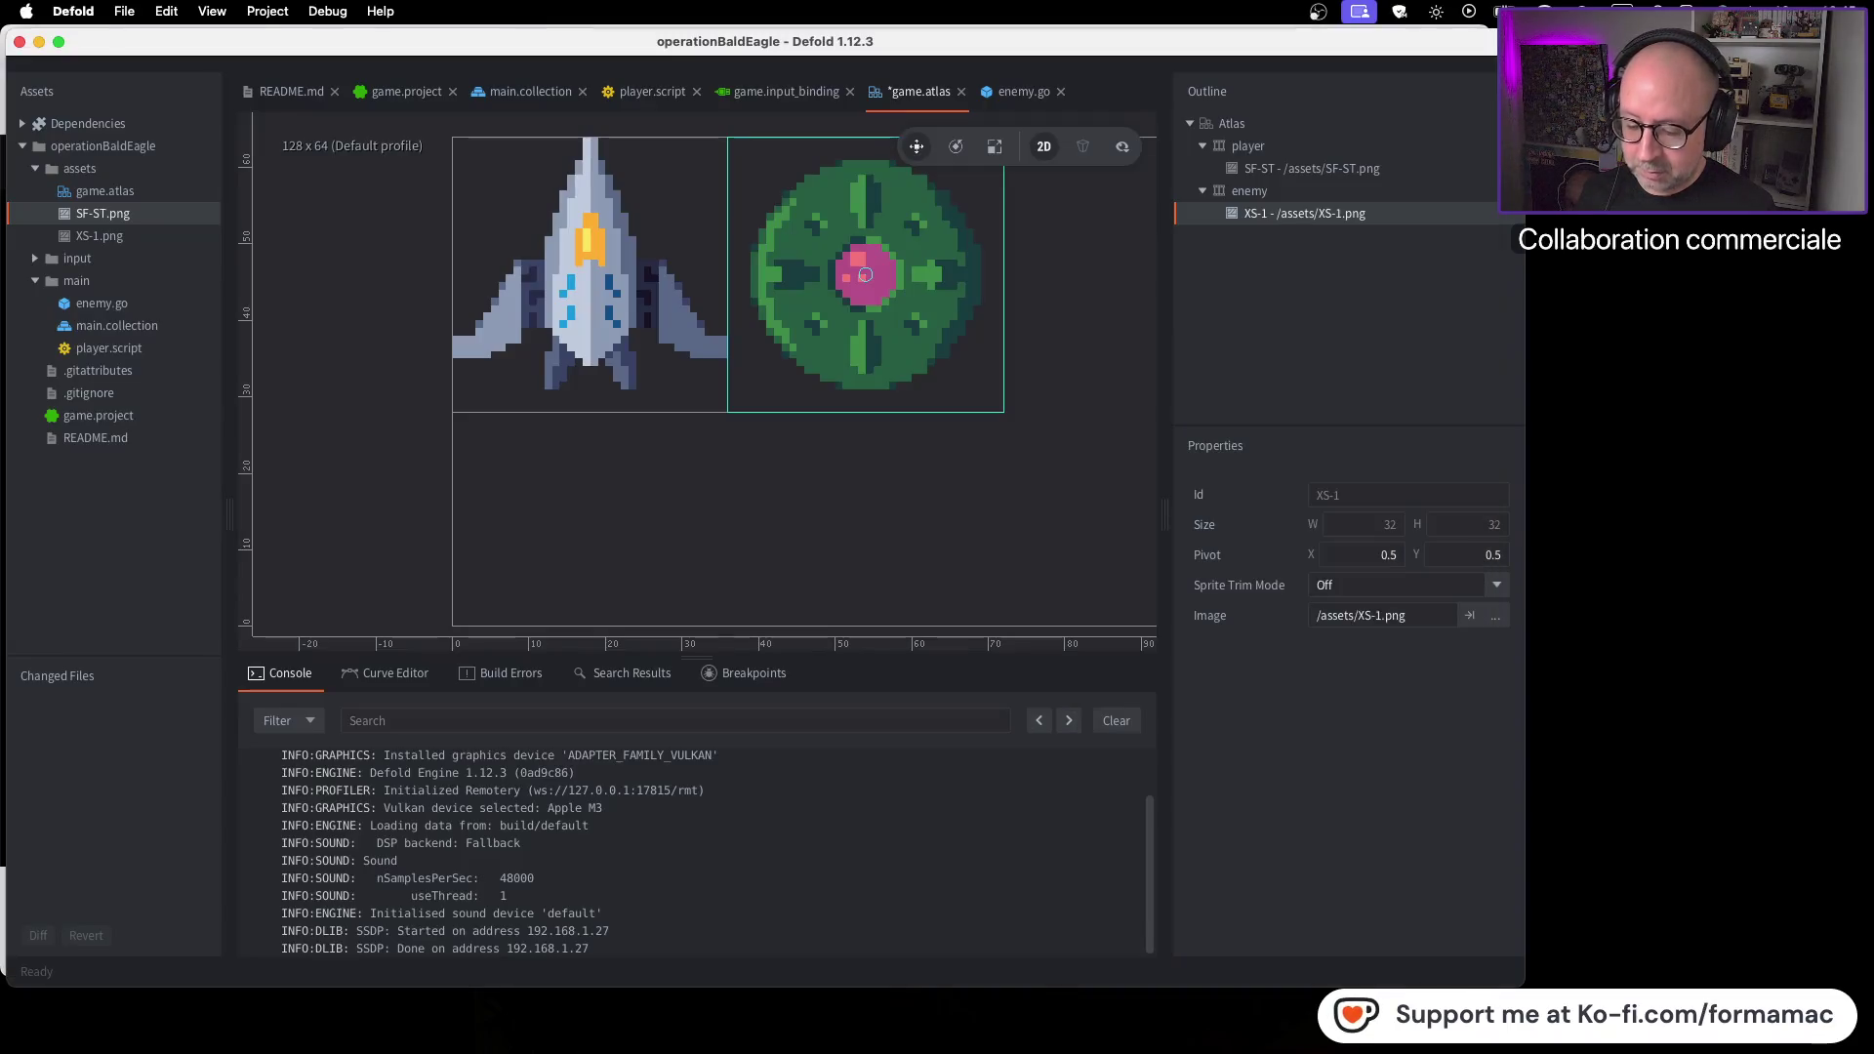
key("super+s")
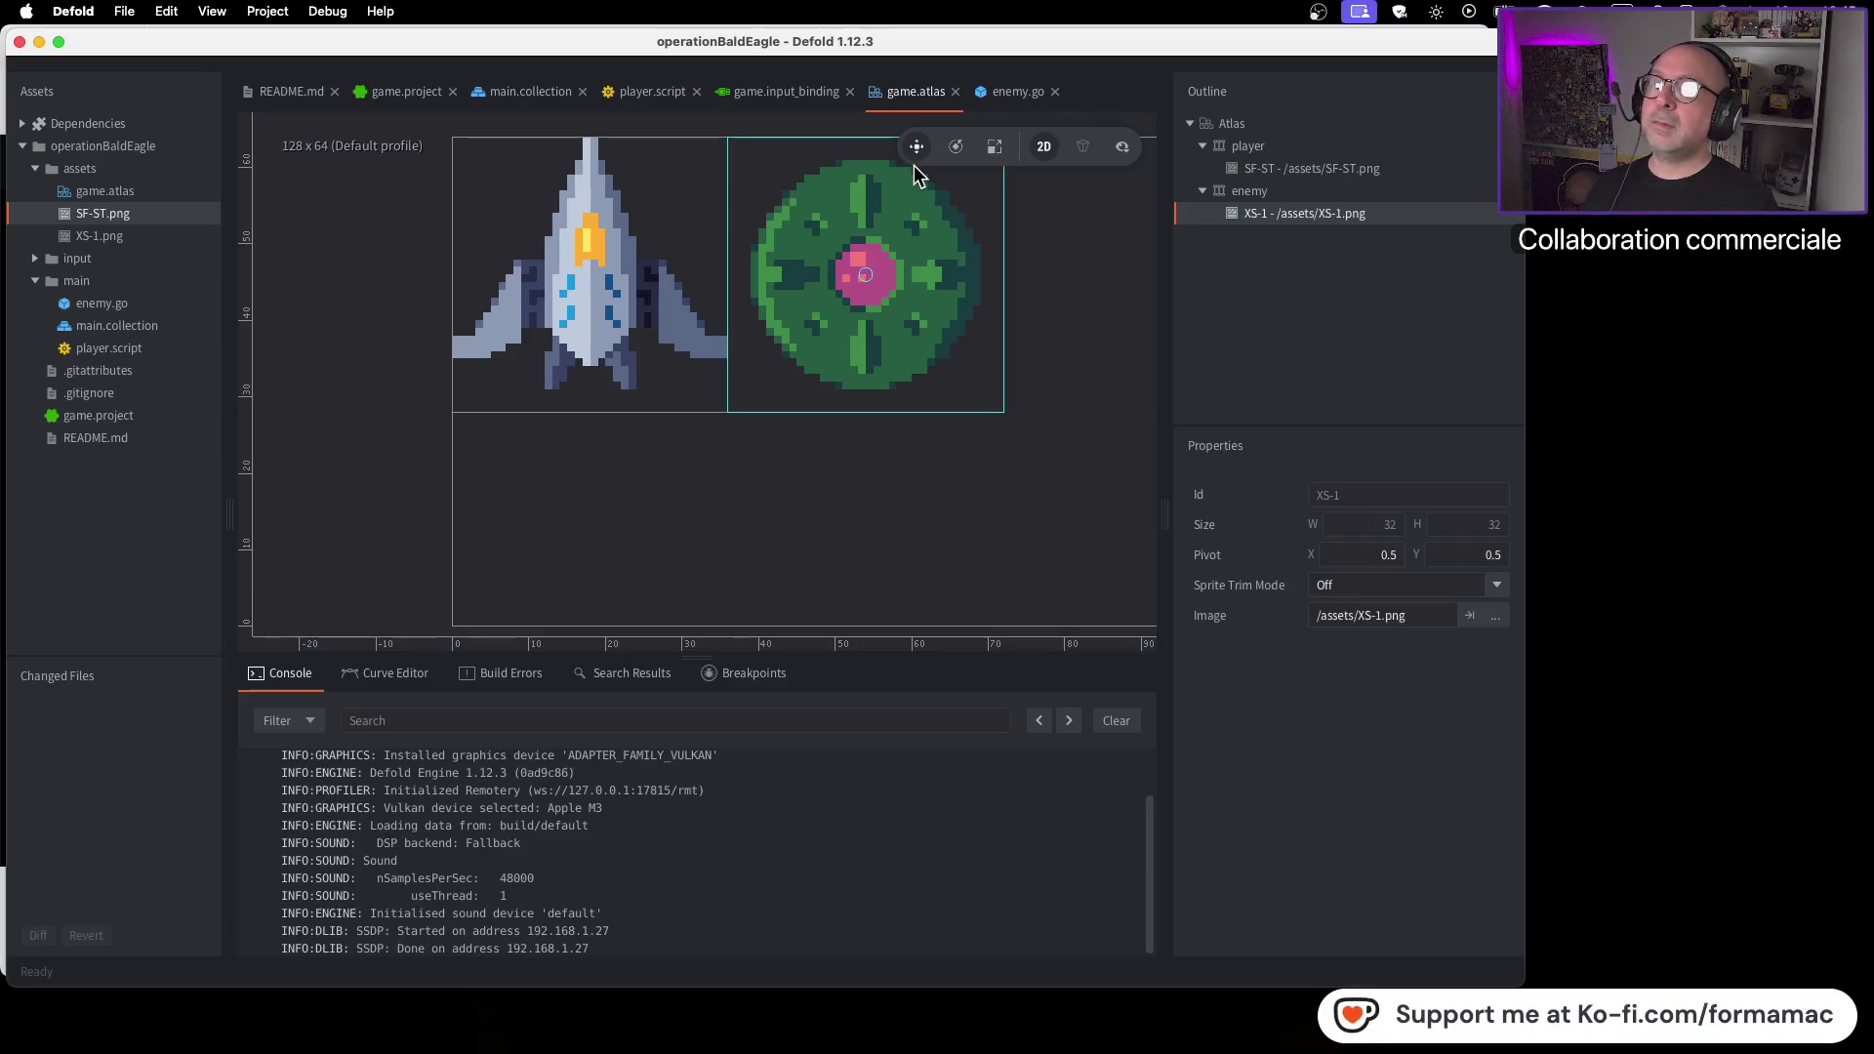
left_click(1015, 94)
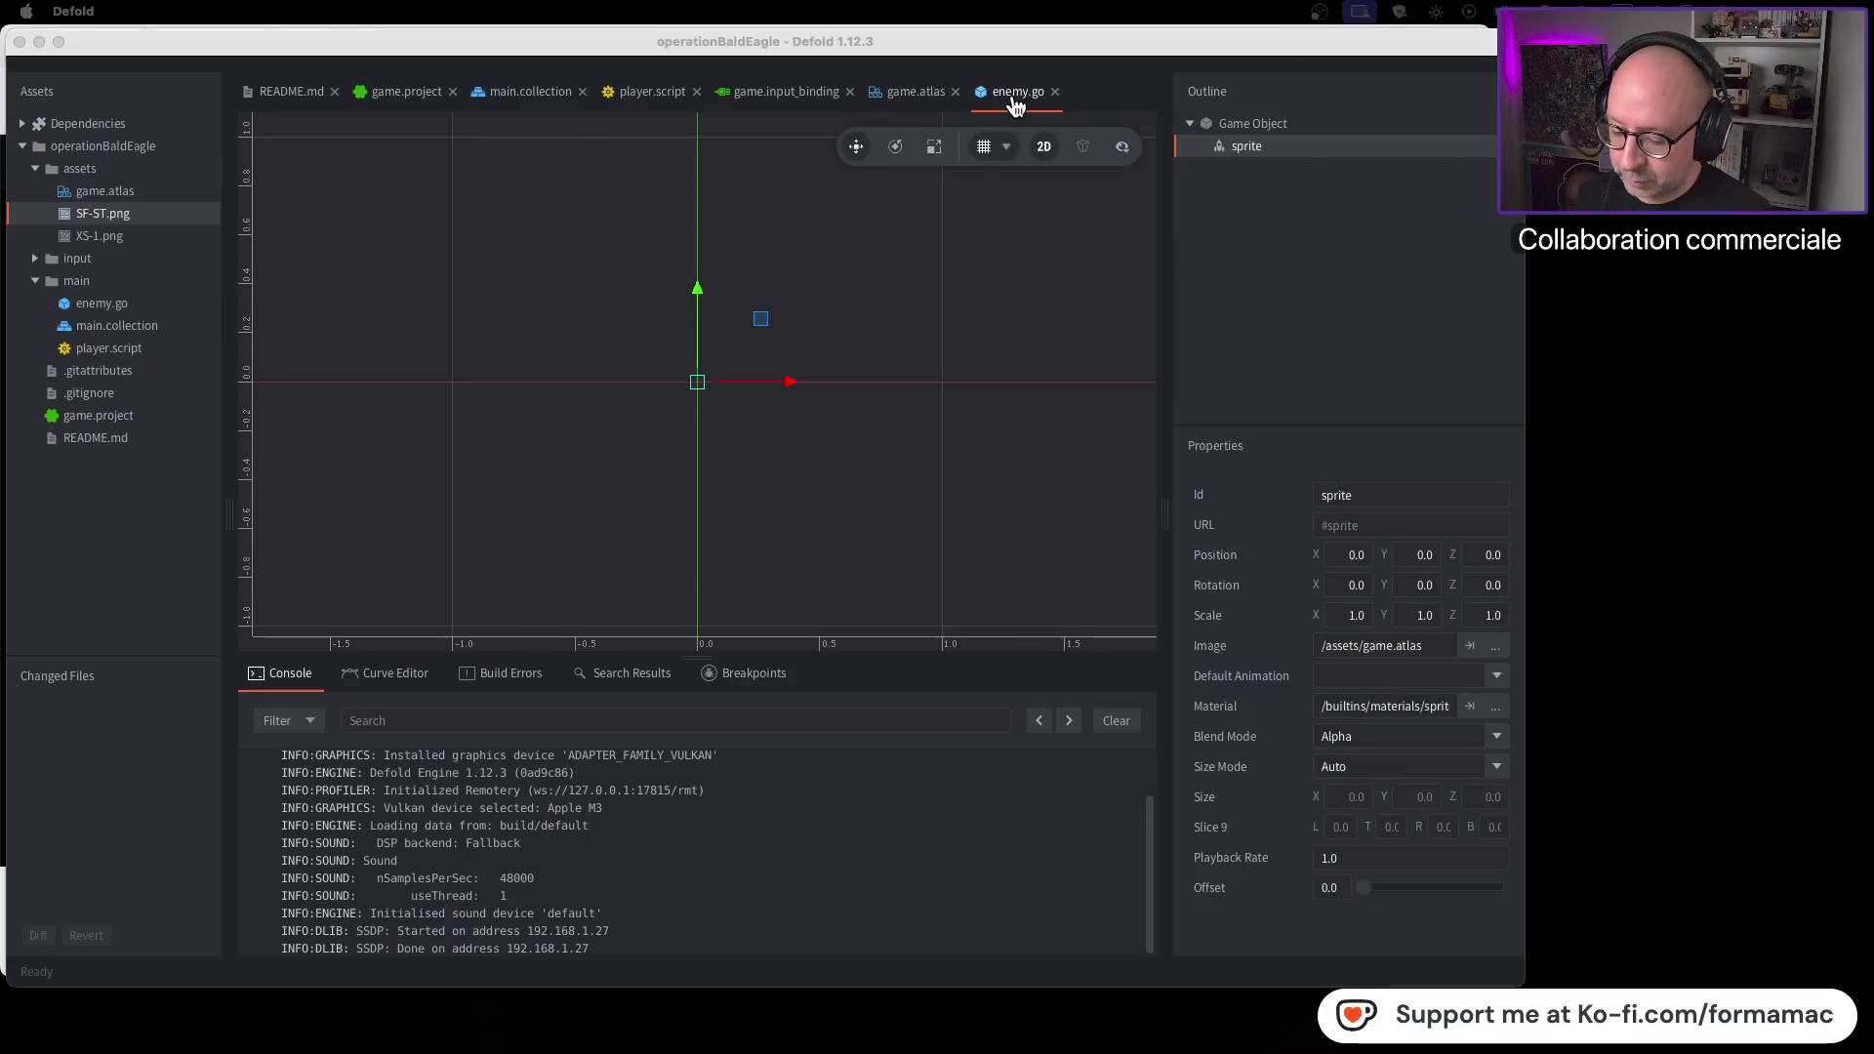
Cancel the browser's web-page save, return to Defold, then bring up the Defold folder in Finder
key("super+s")
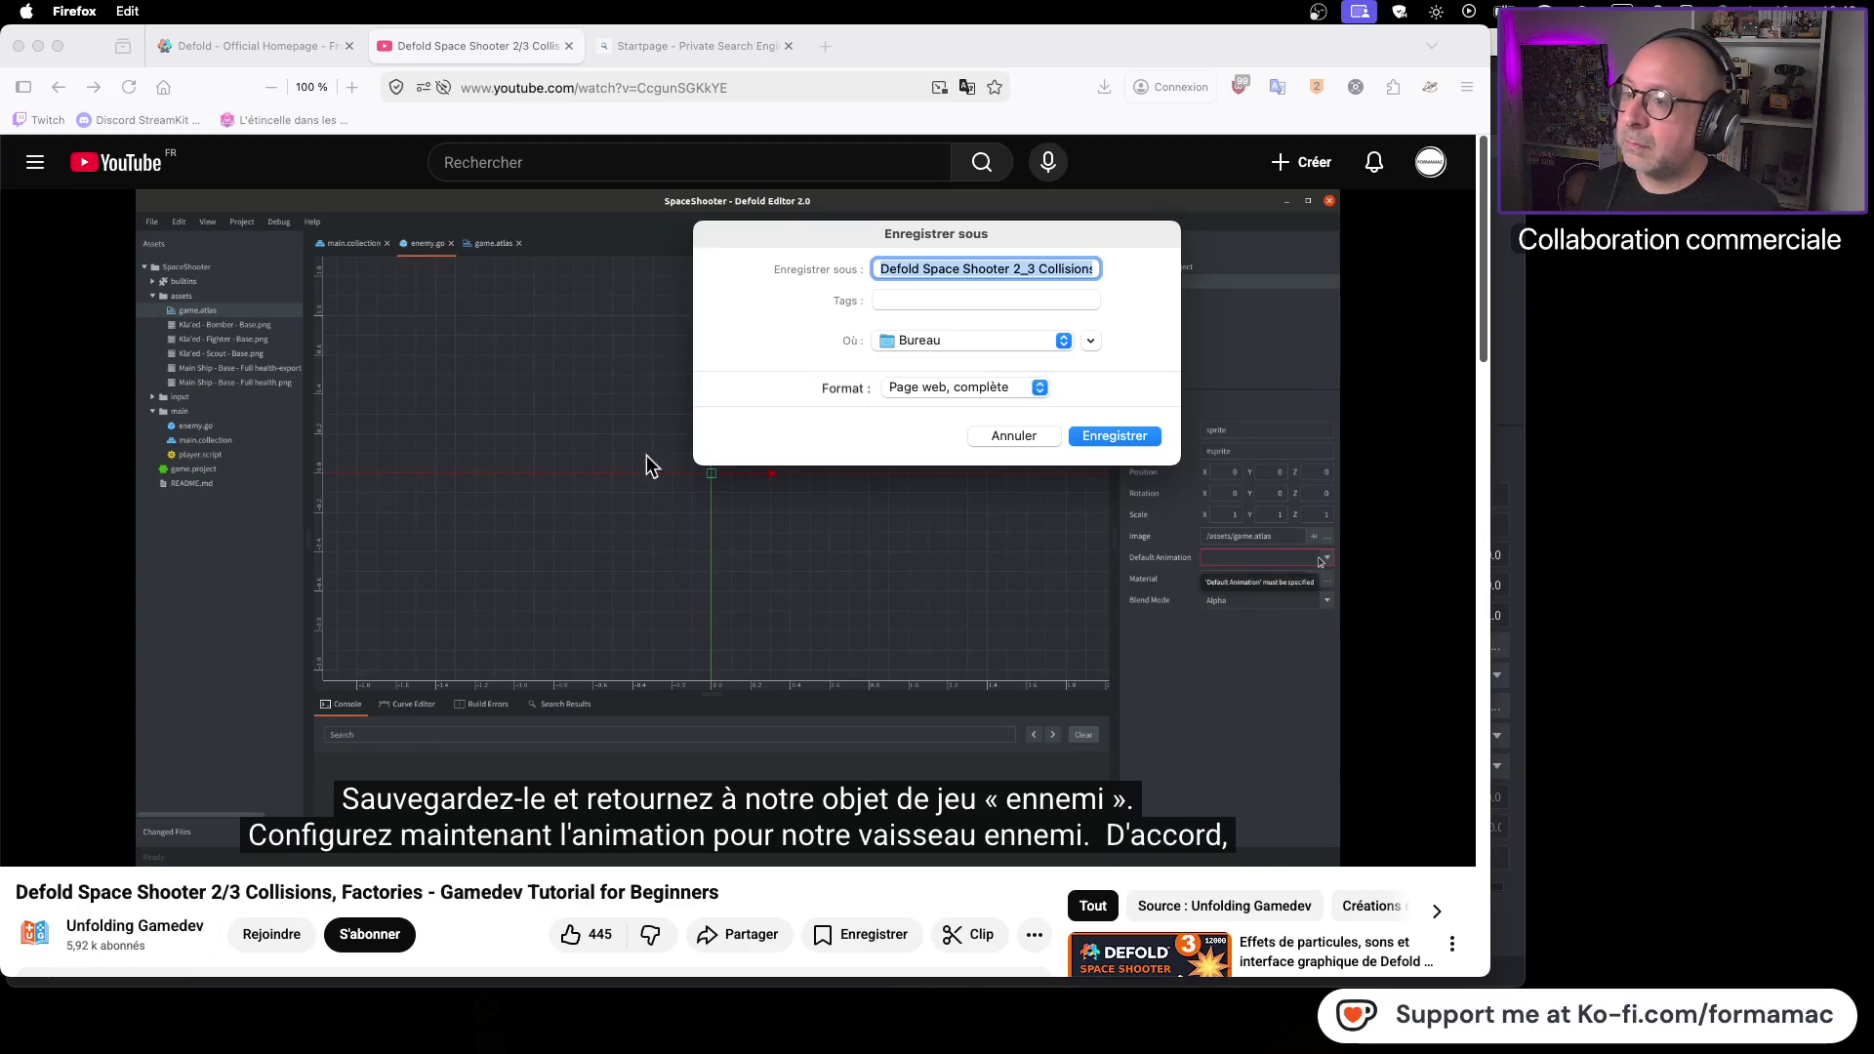
mouse_move(1093, 69)
left_mouse_down()
mouse_move(1249, 62)
mouse_move(1122, 51)
mouse_move(1135, 80)
left_mouse_up()
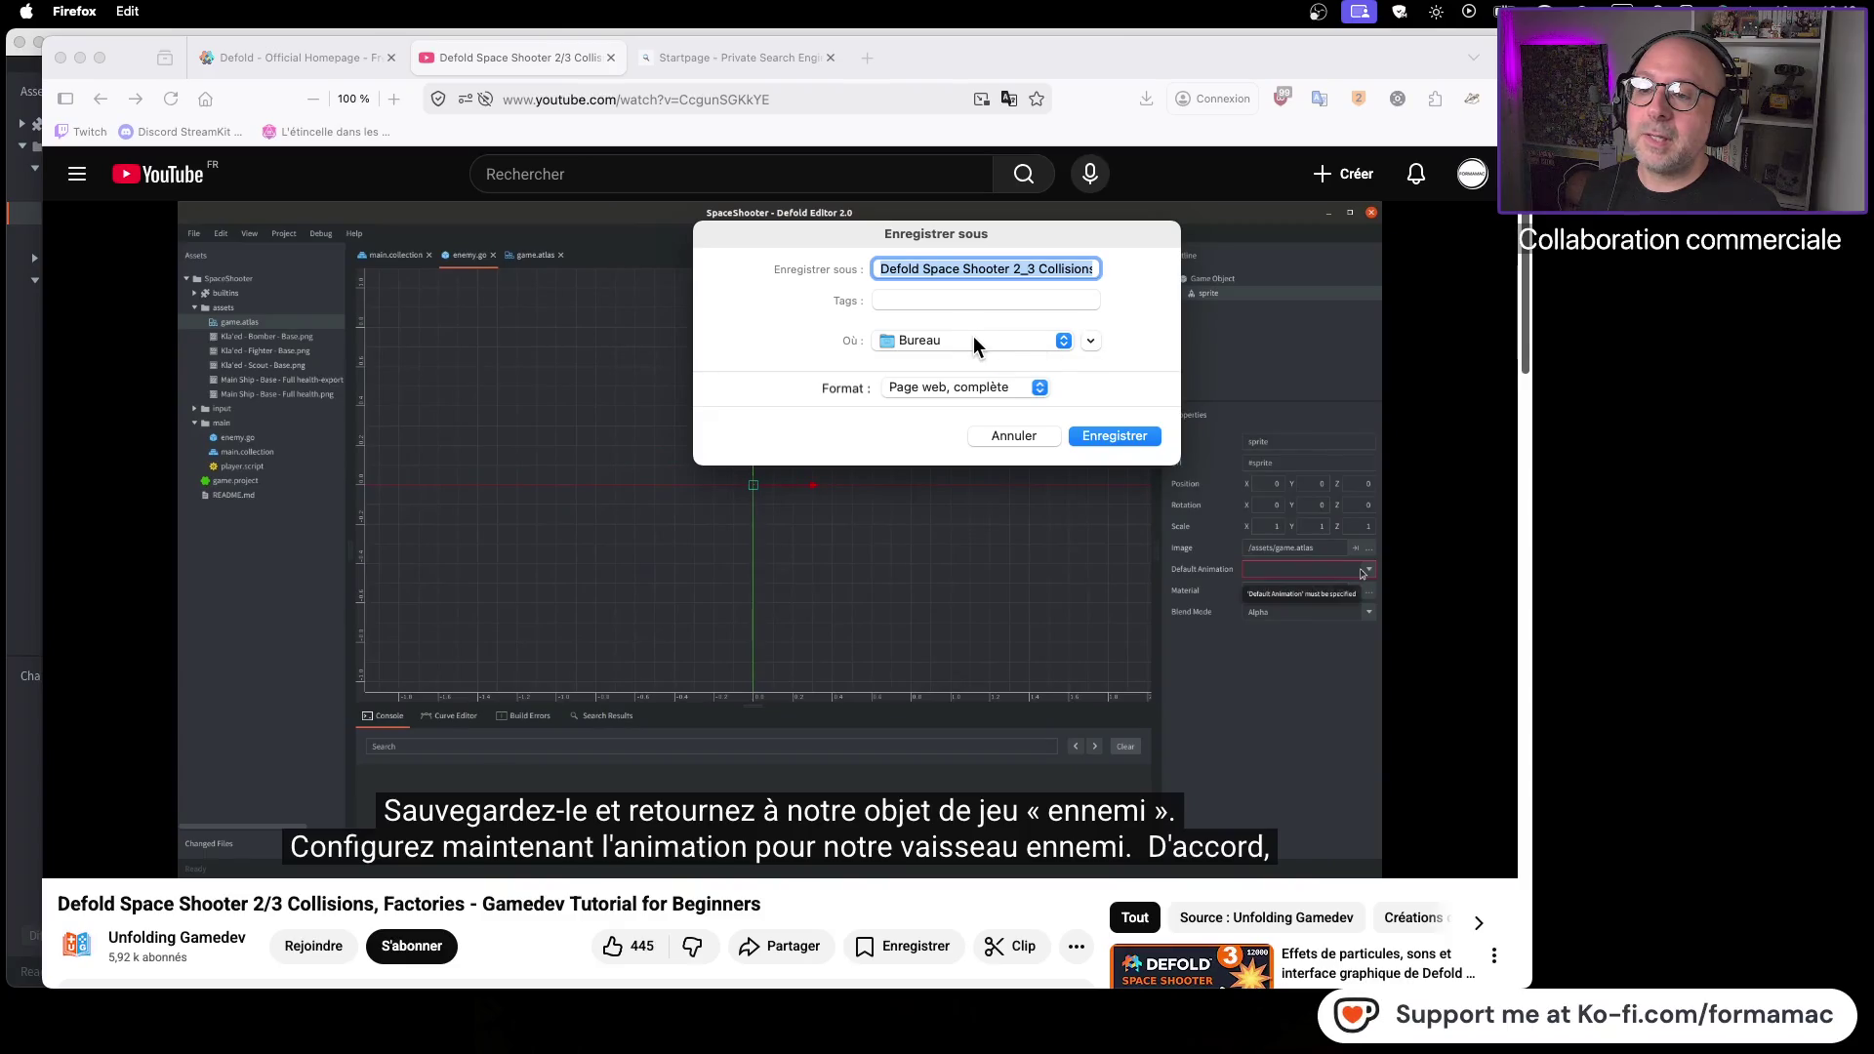
left_click(998, 435)
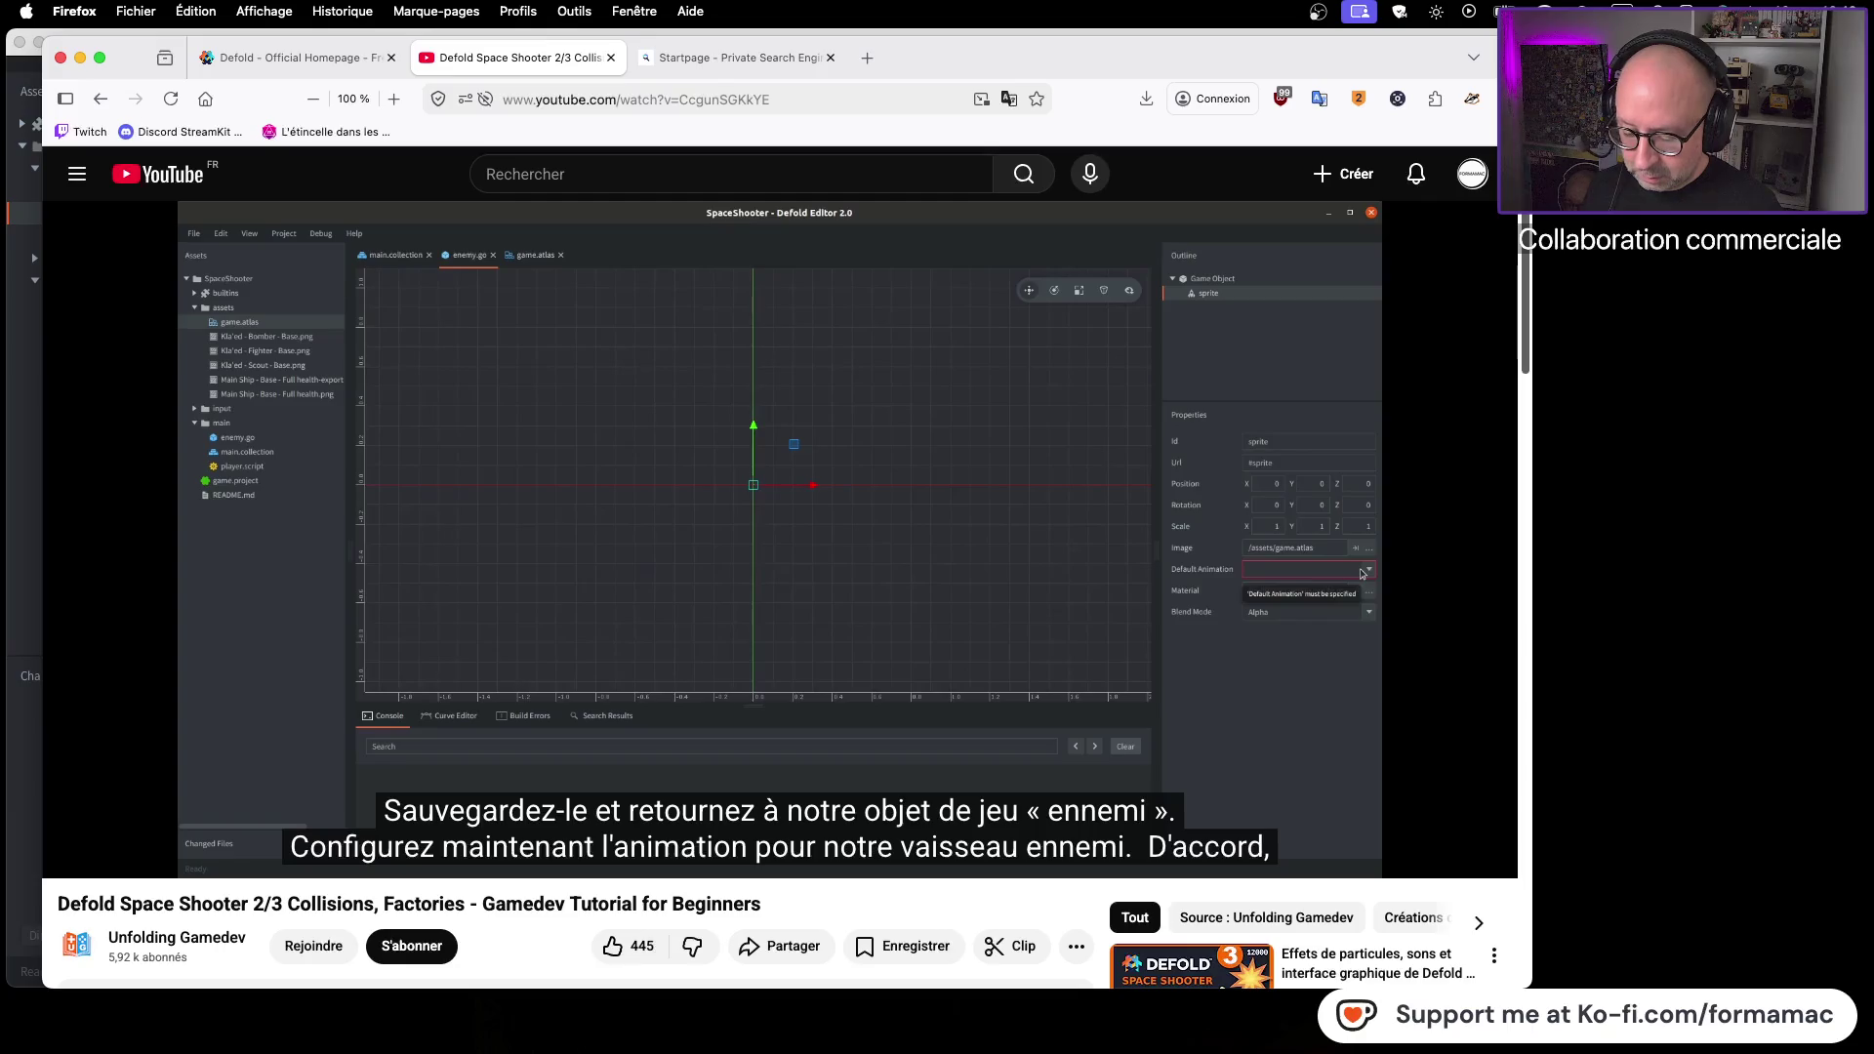
key("super+Tab")
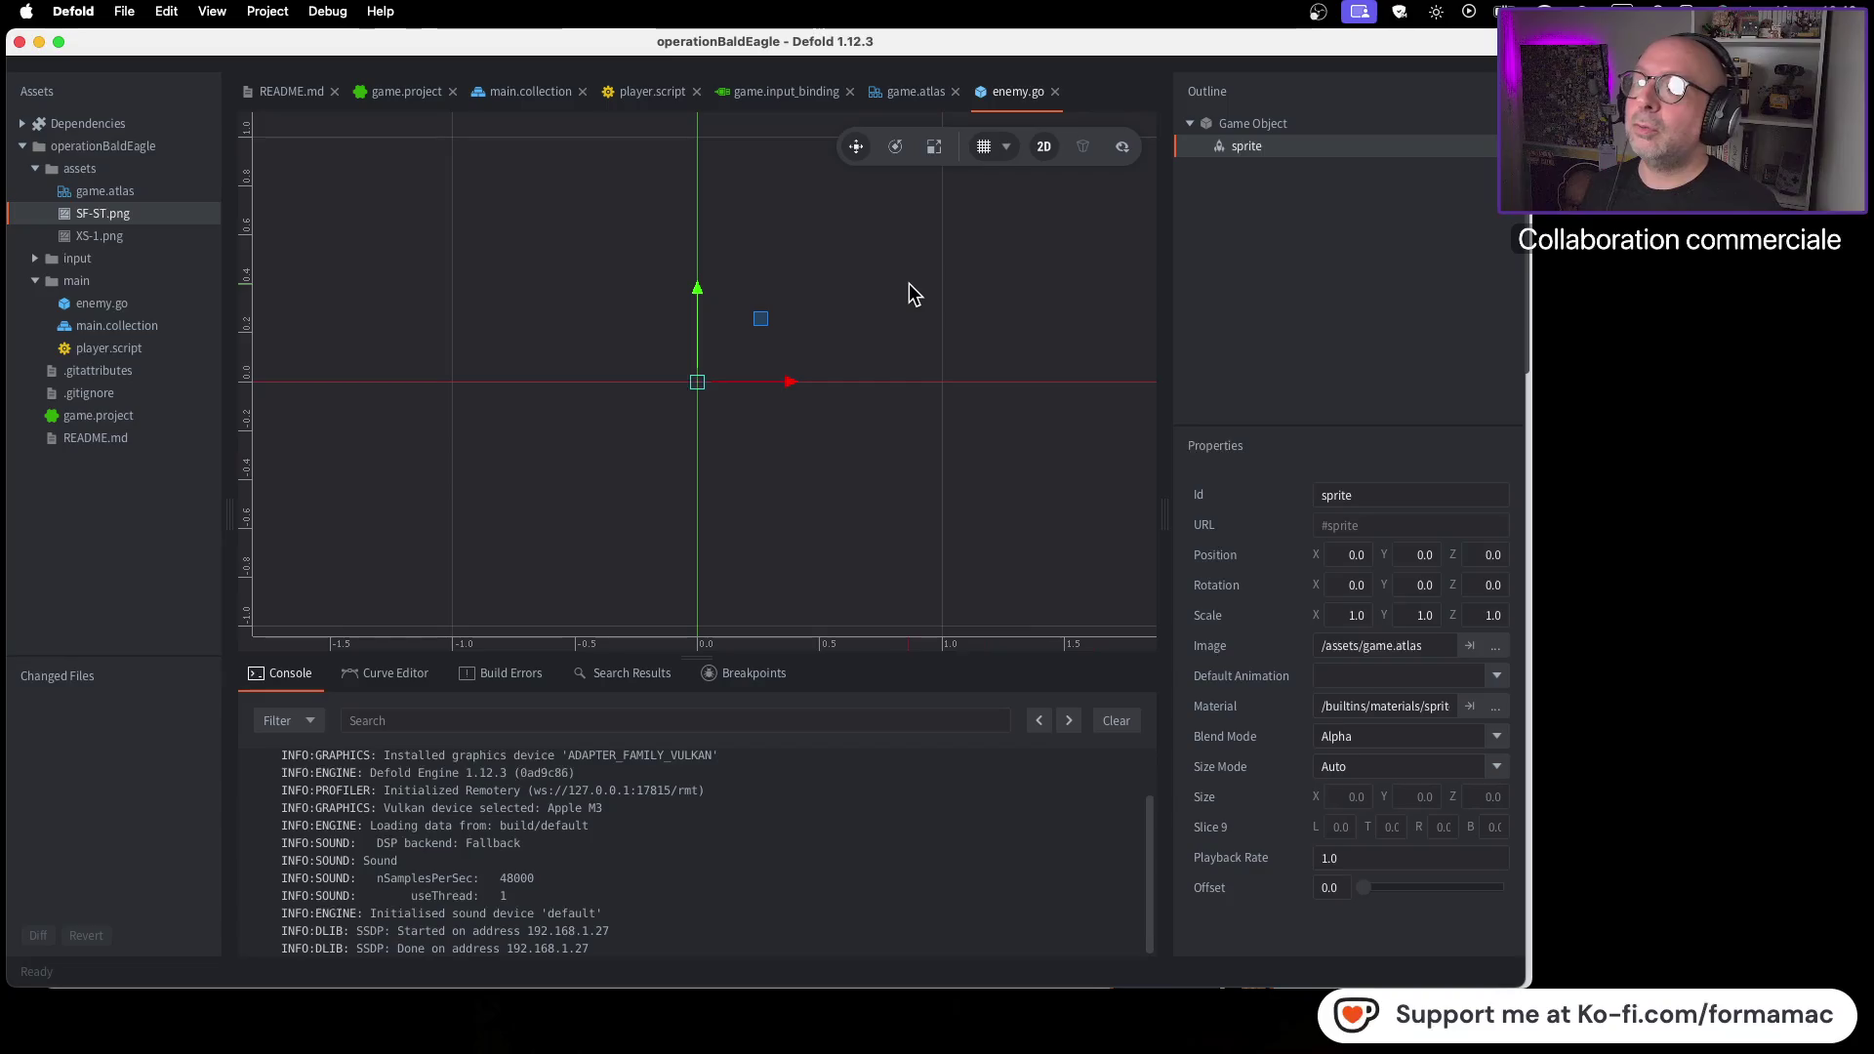
mouse_move(1155, 54)
left_mouse_down()
mouse_move(1134, 129)
mouse_move(1226, 167)
mouse_move(1179, 62)
left_mouse_up()
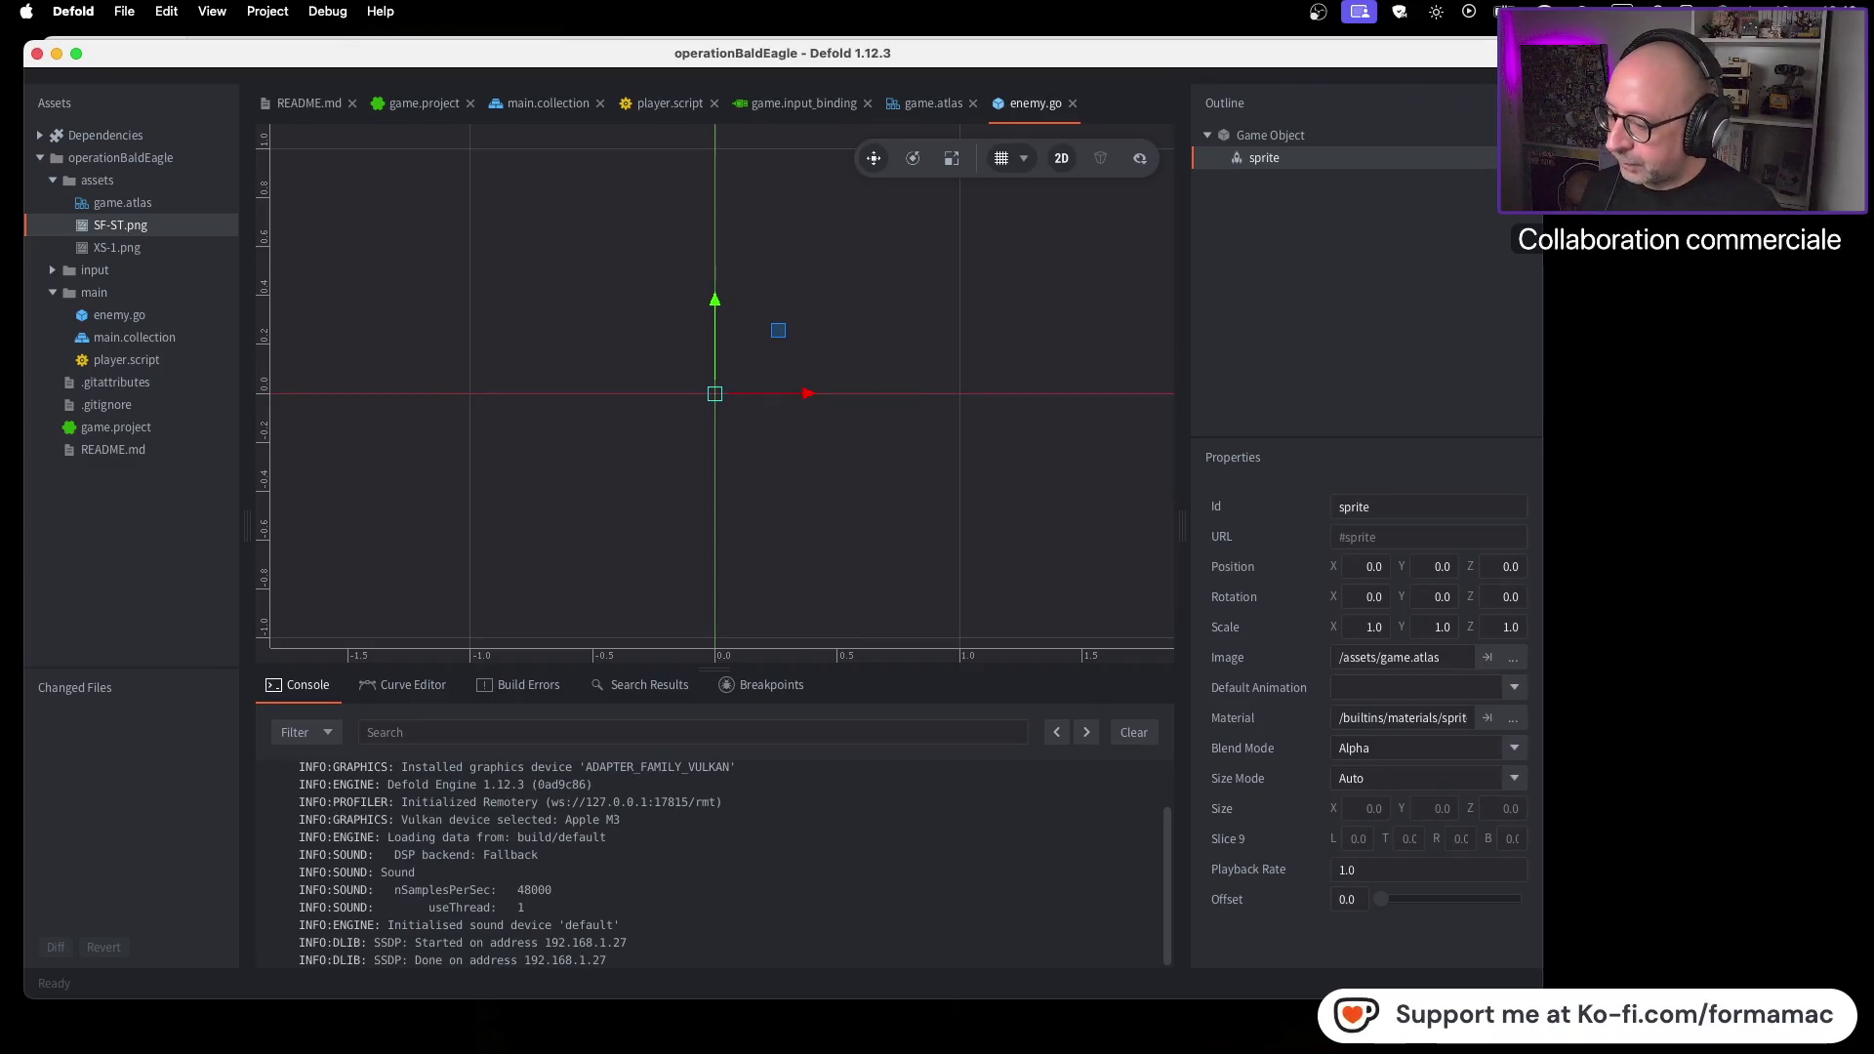
key("super+Tab")
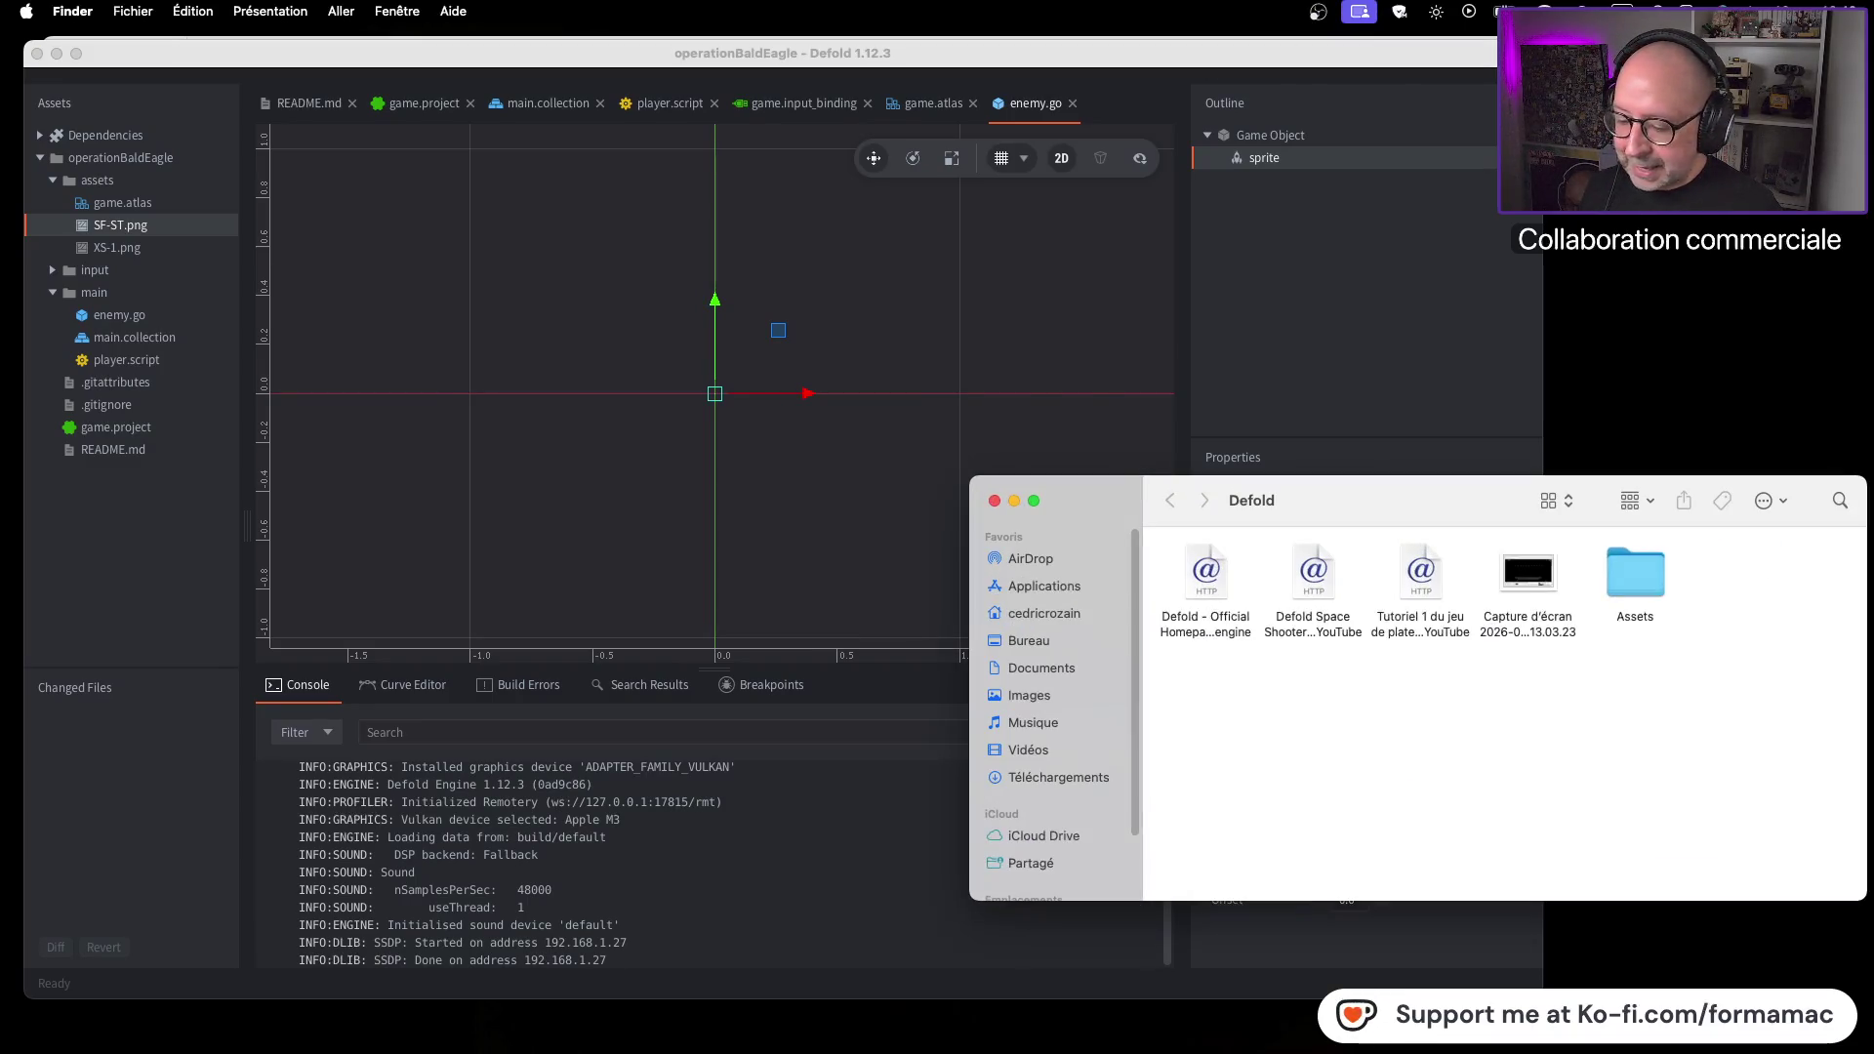
Browse Assets > Graphics > Ships in Finder, then close it and reactivate Defold's enemy.go editor
double_click(1649, 568)
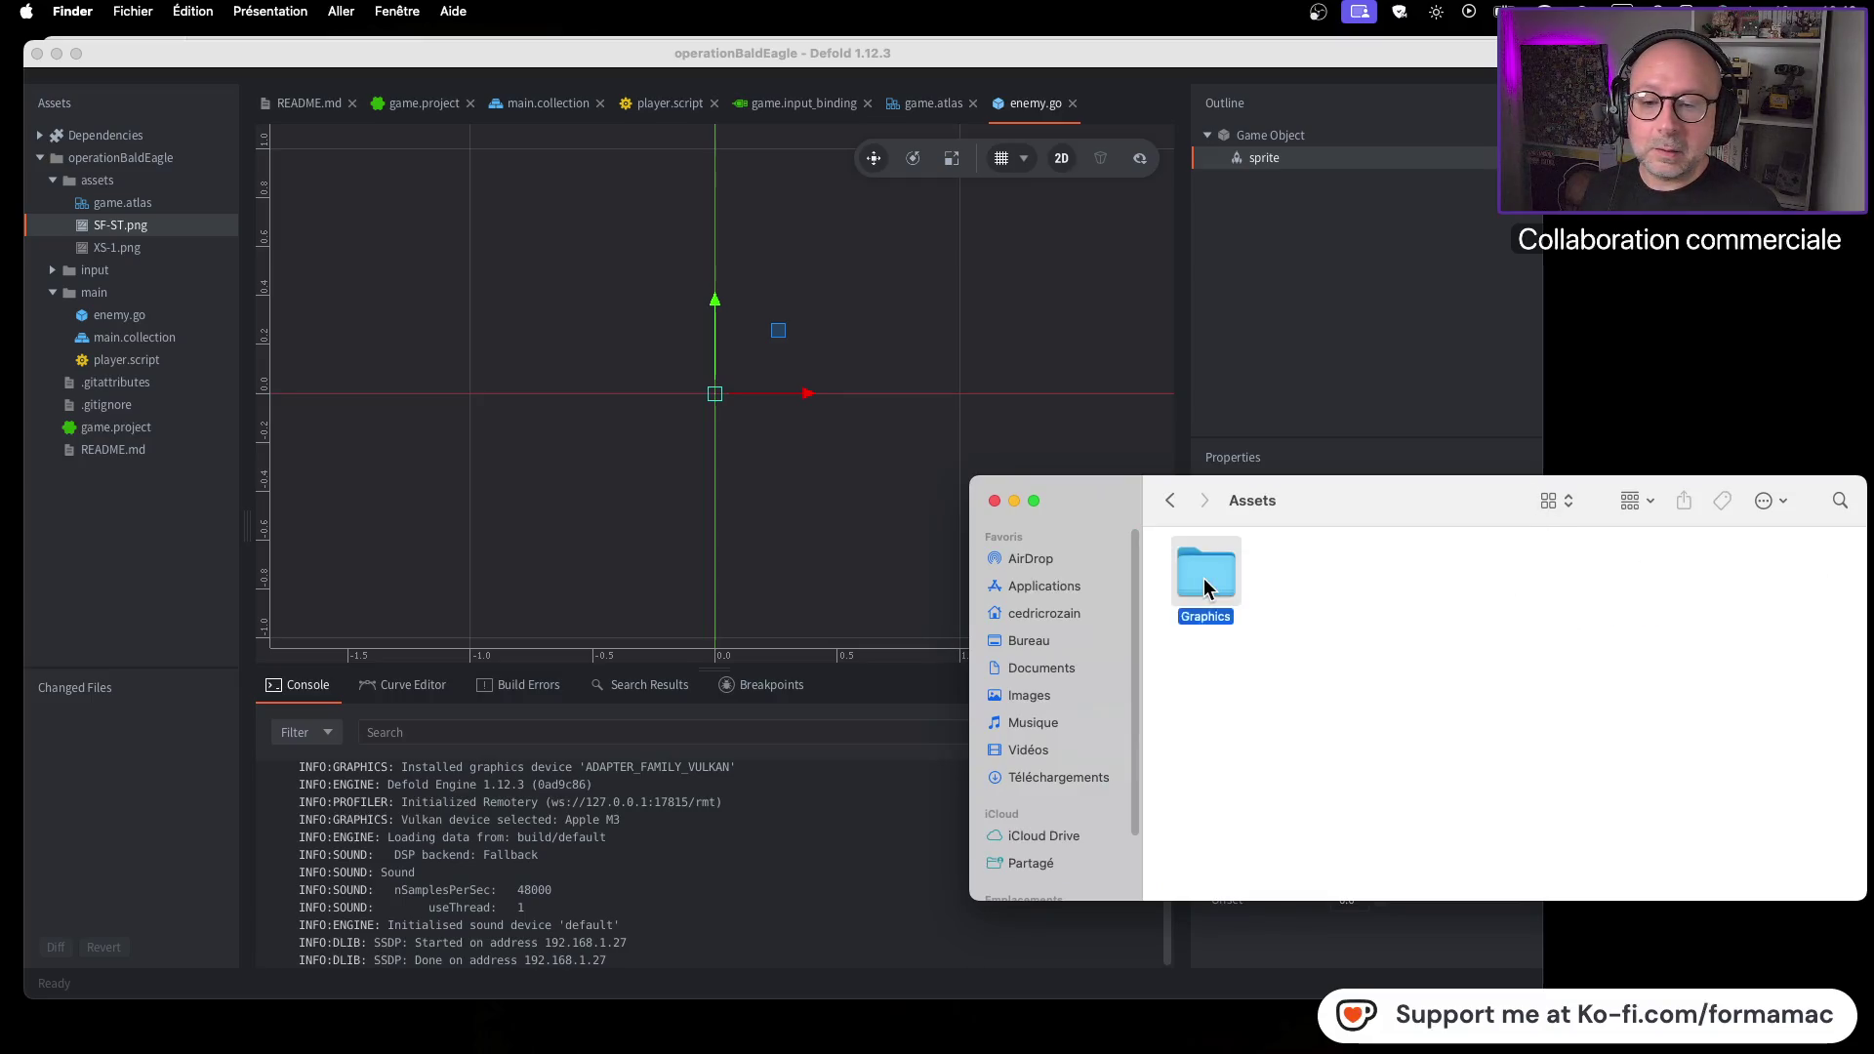
double_click(1207, 578)
left_click(1316, 582)
double_click(1314, 581)
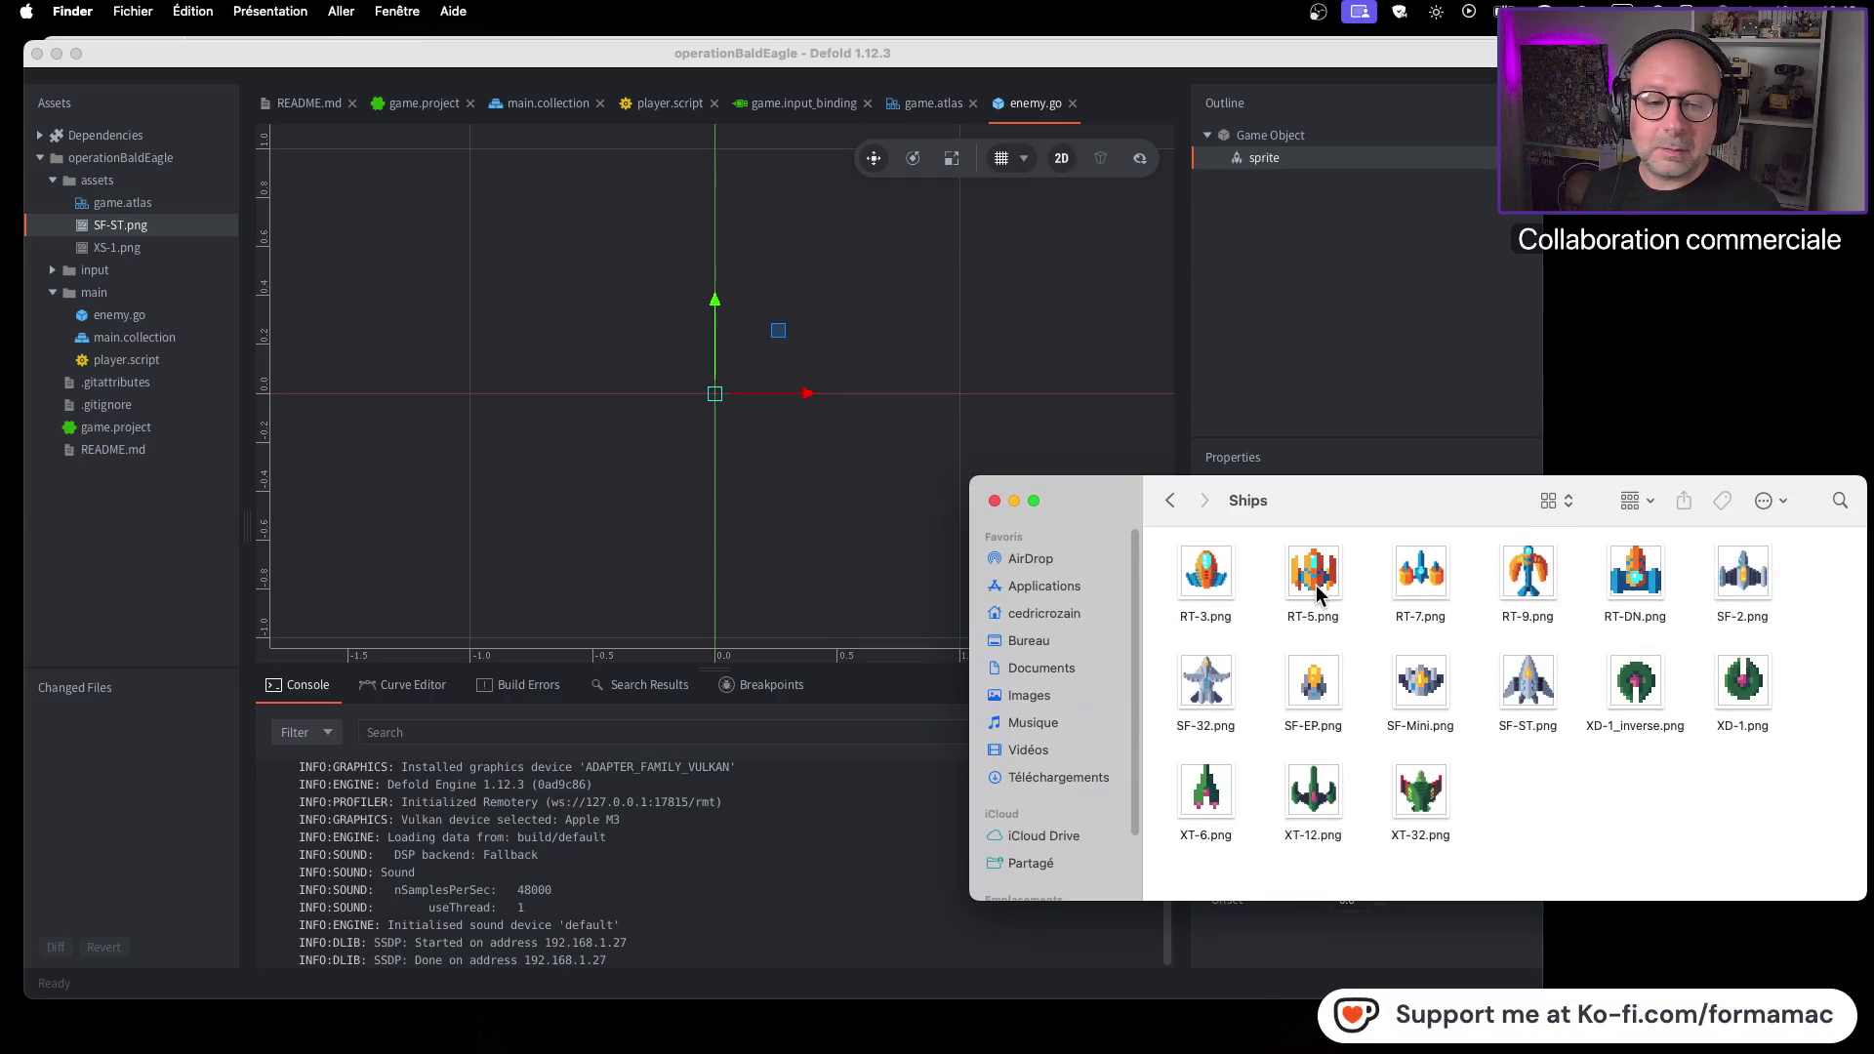
left_click(994, 500)
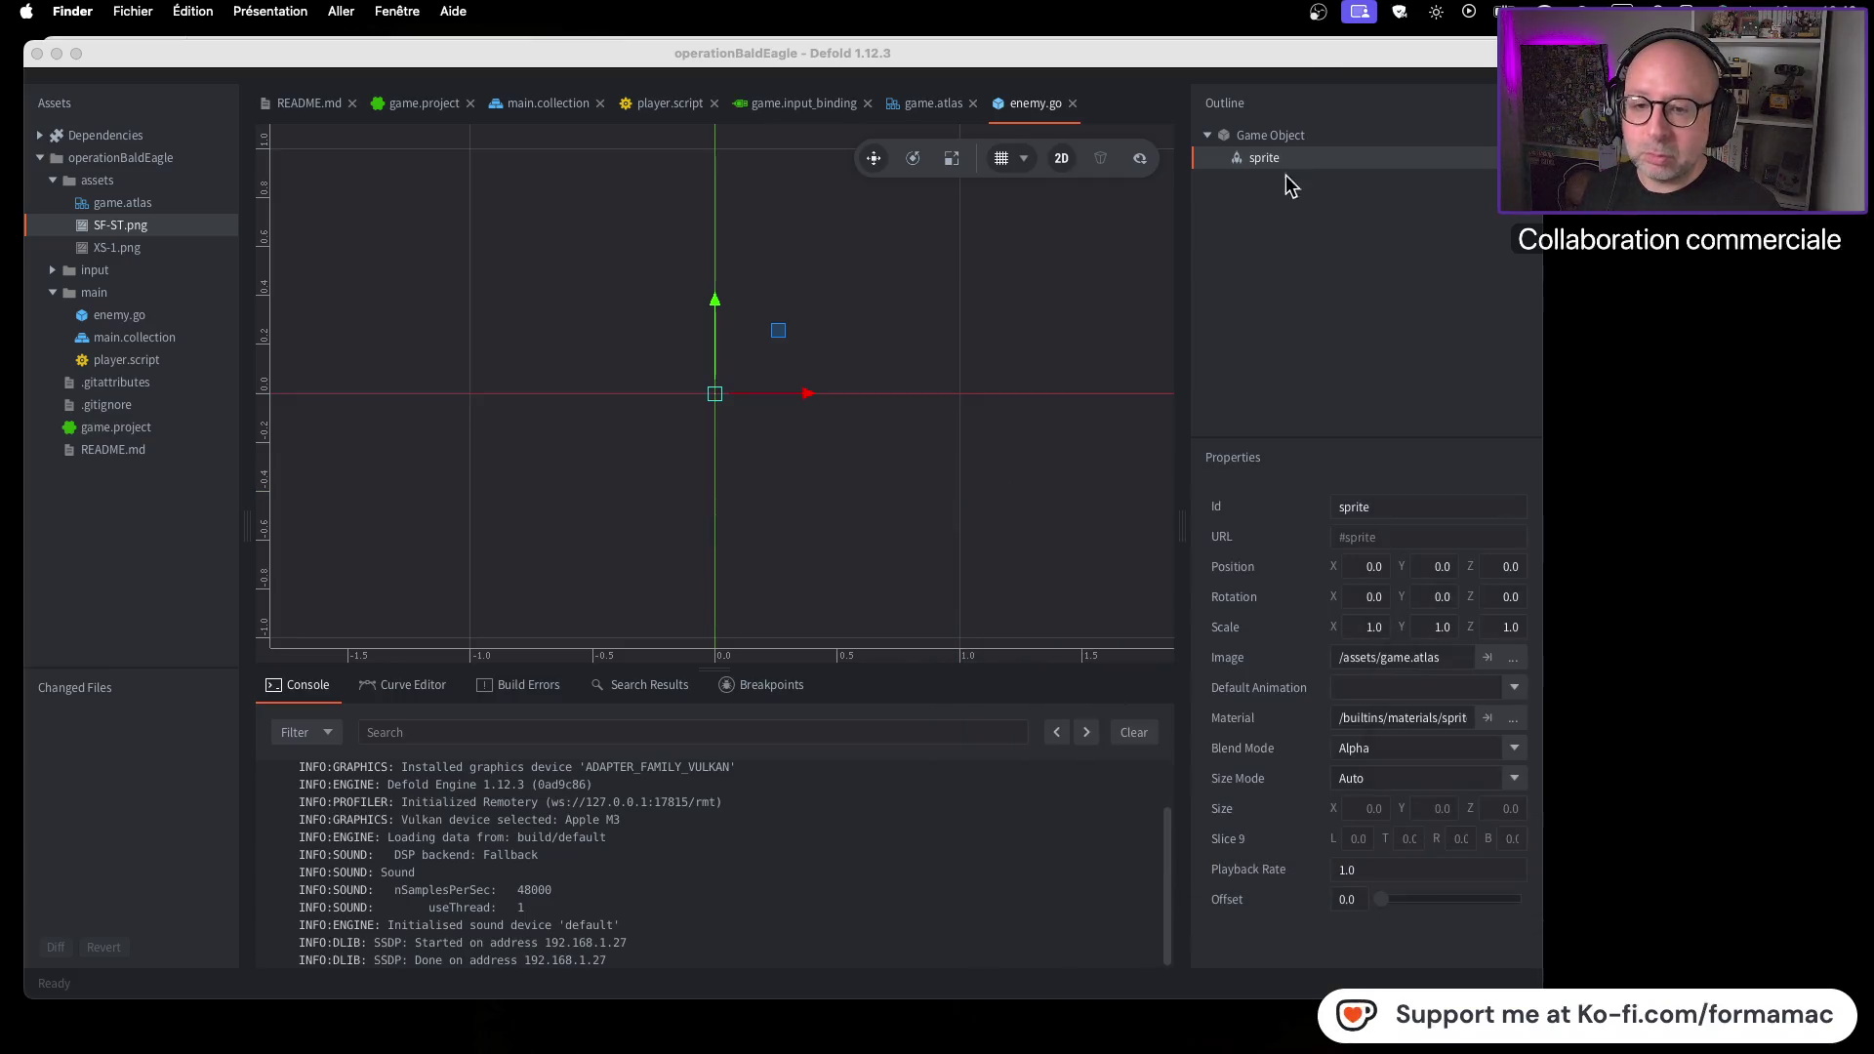
left_click(1317, 73)
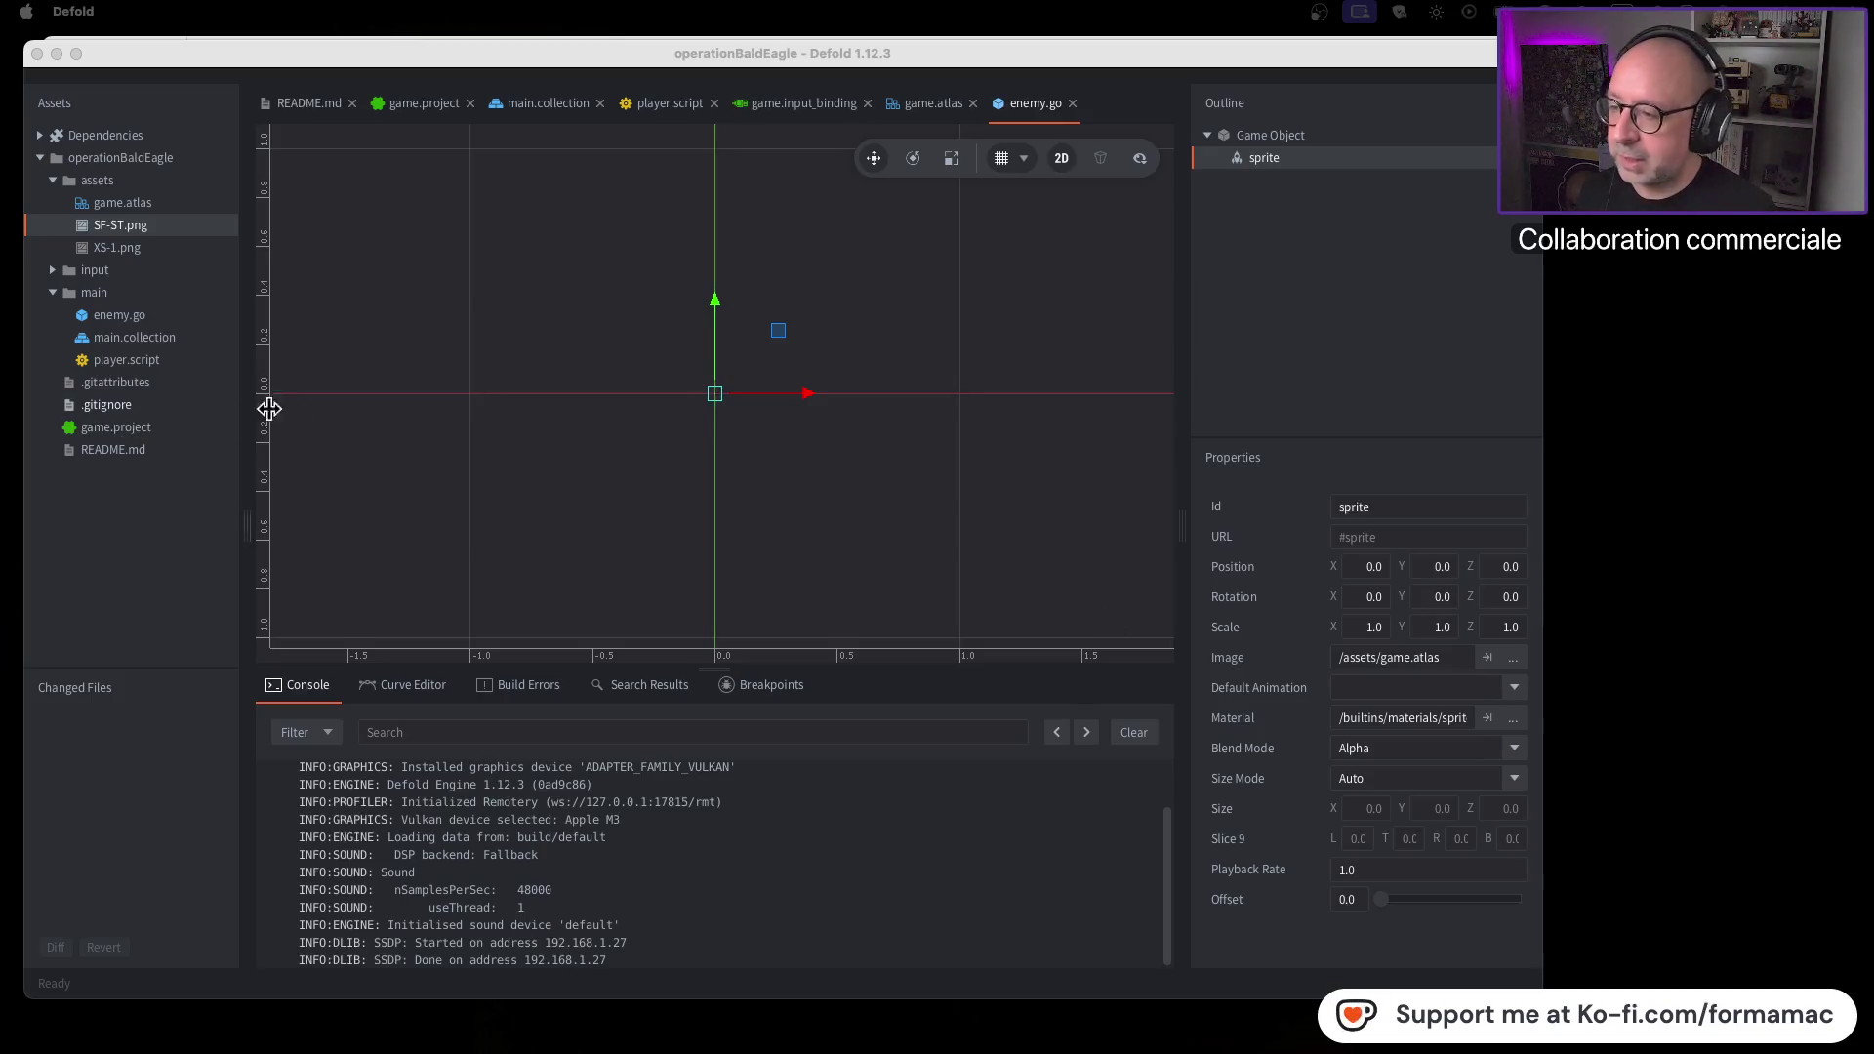
left_click(954, 366)
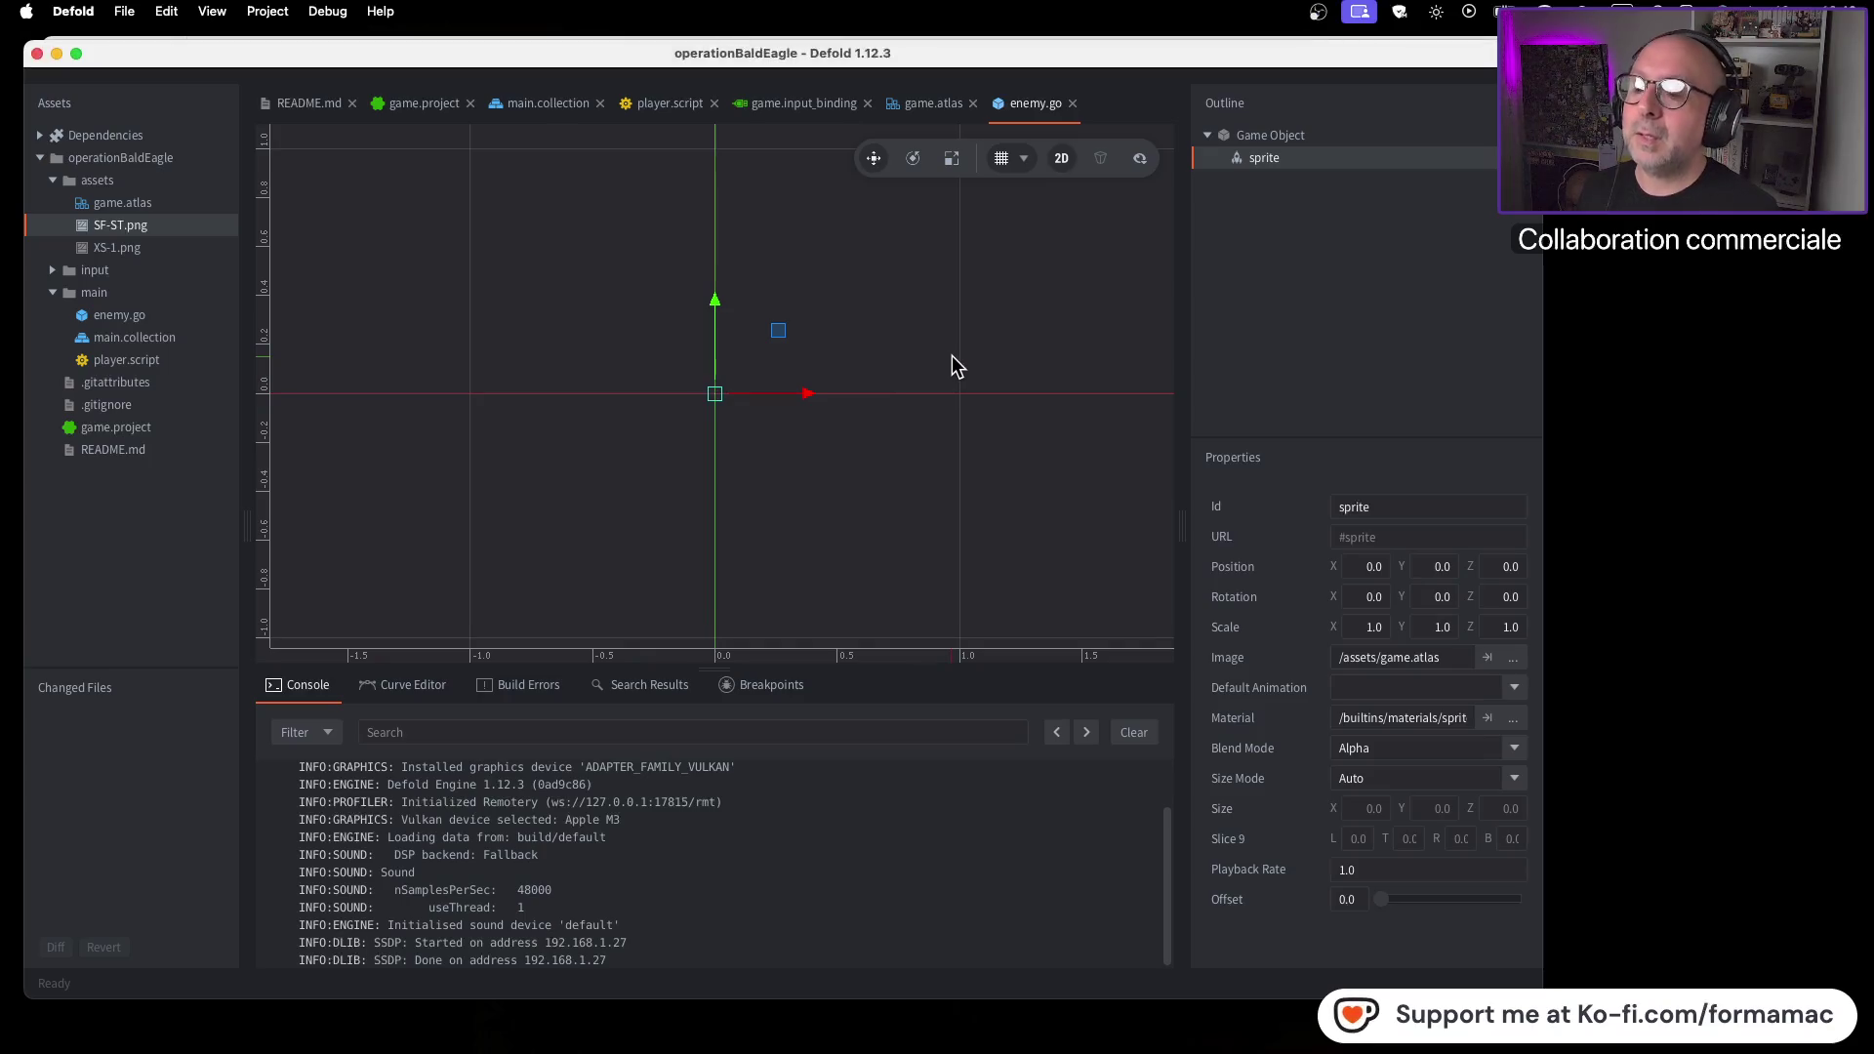
Slow the tutorial to 0.85x, watch briefly, then select enemy.go's sprite component in Defold
key("super+Tab")
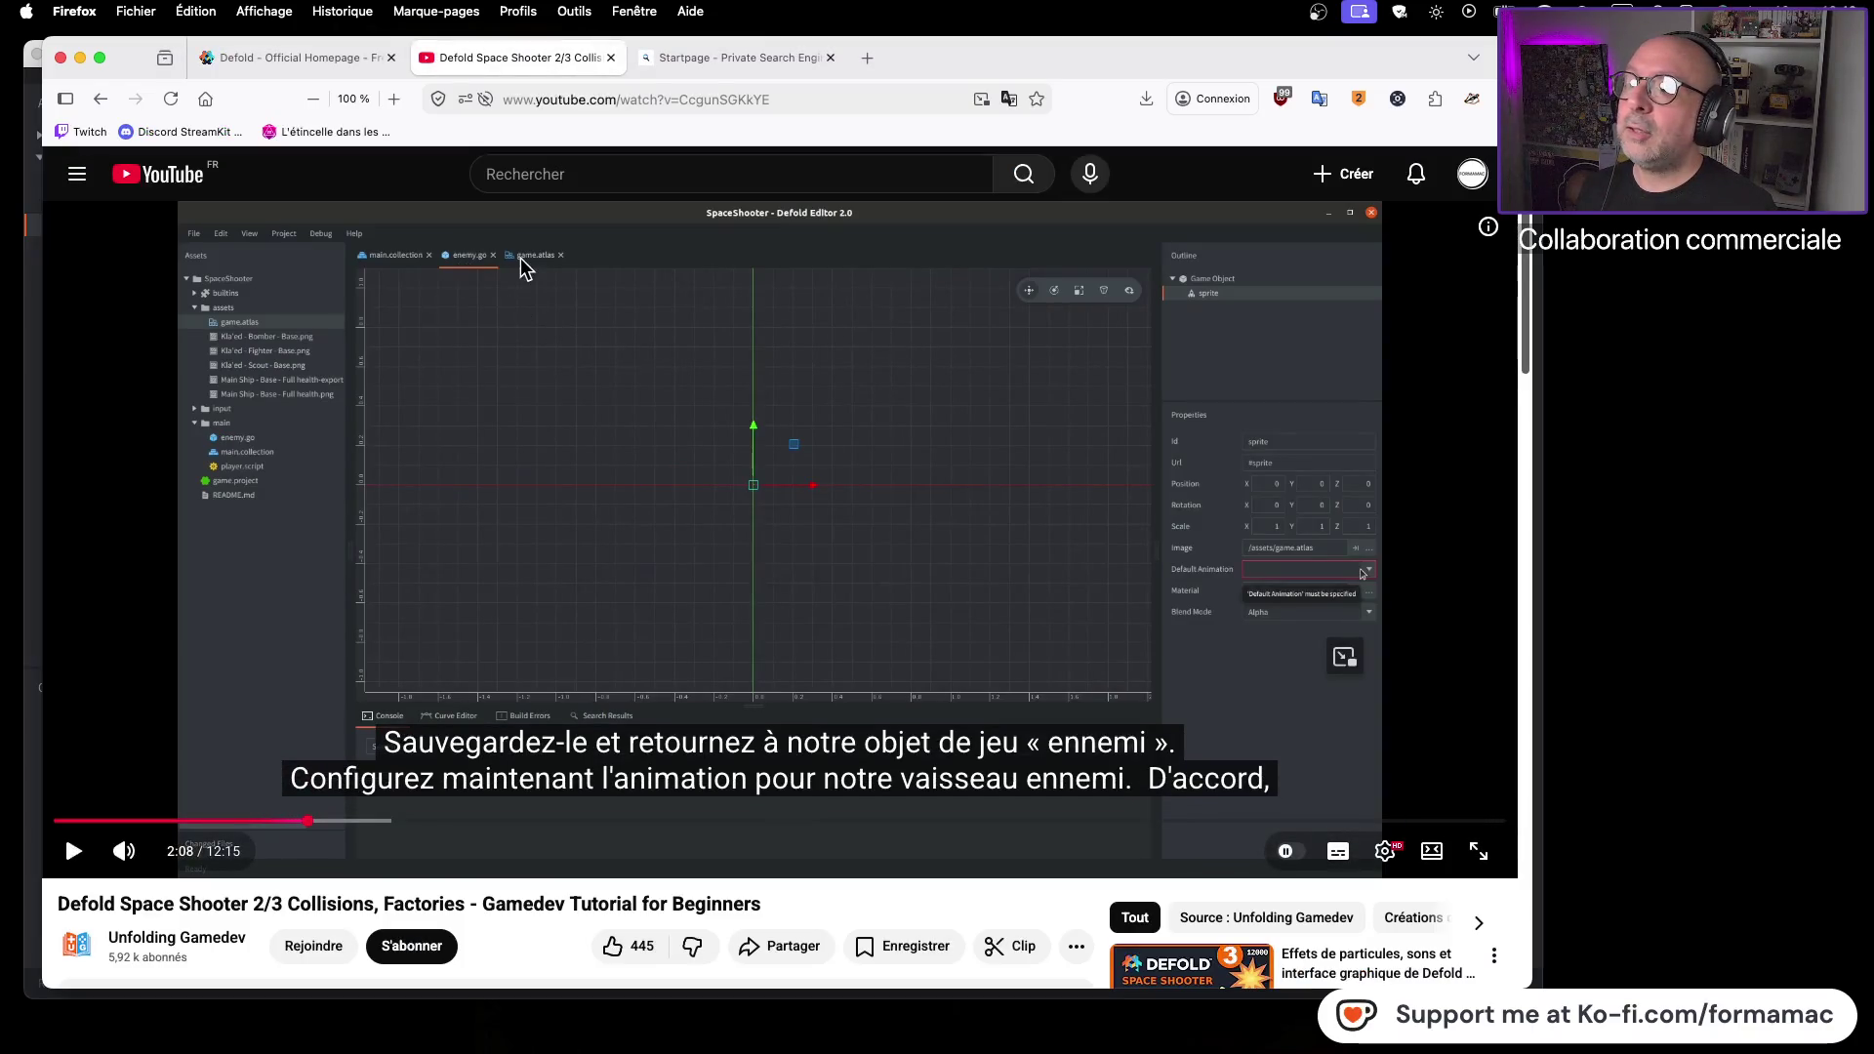
left_click(1383, 851)
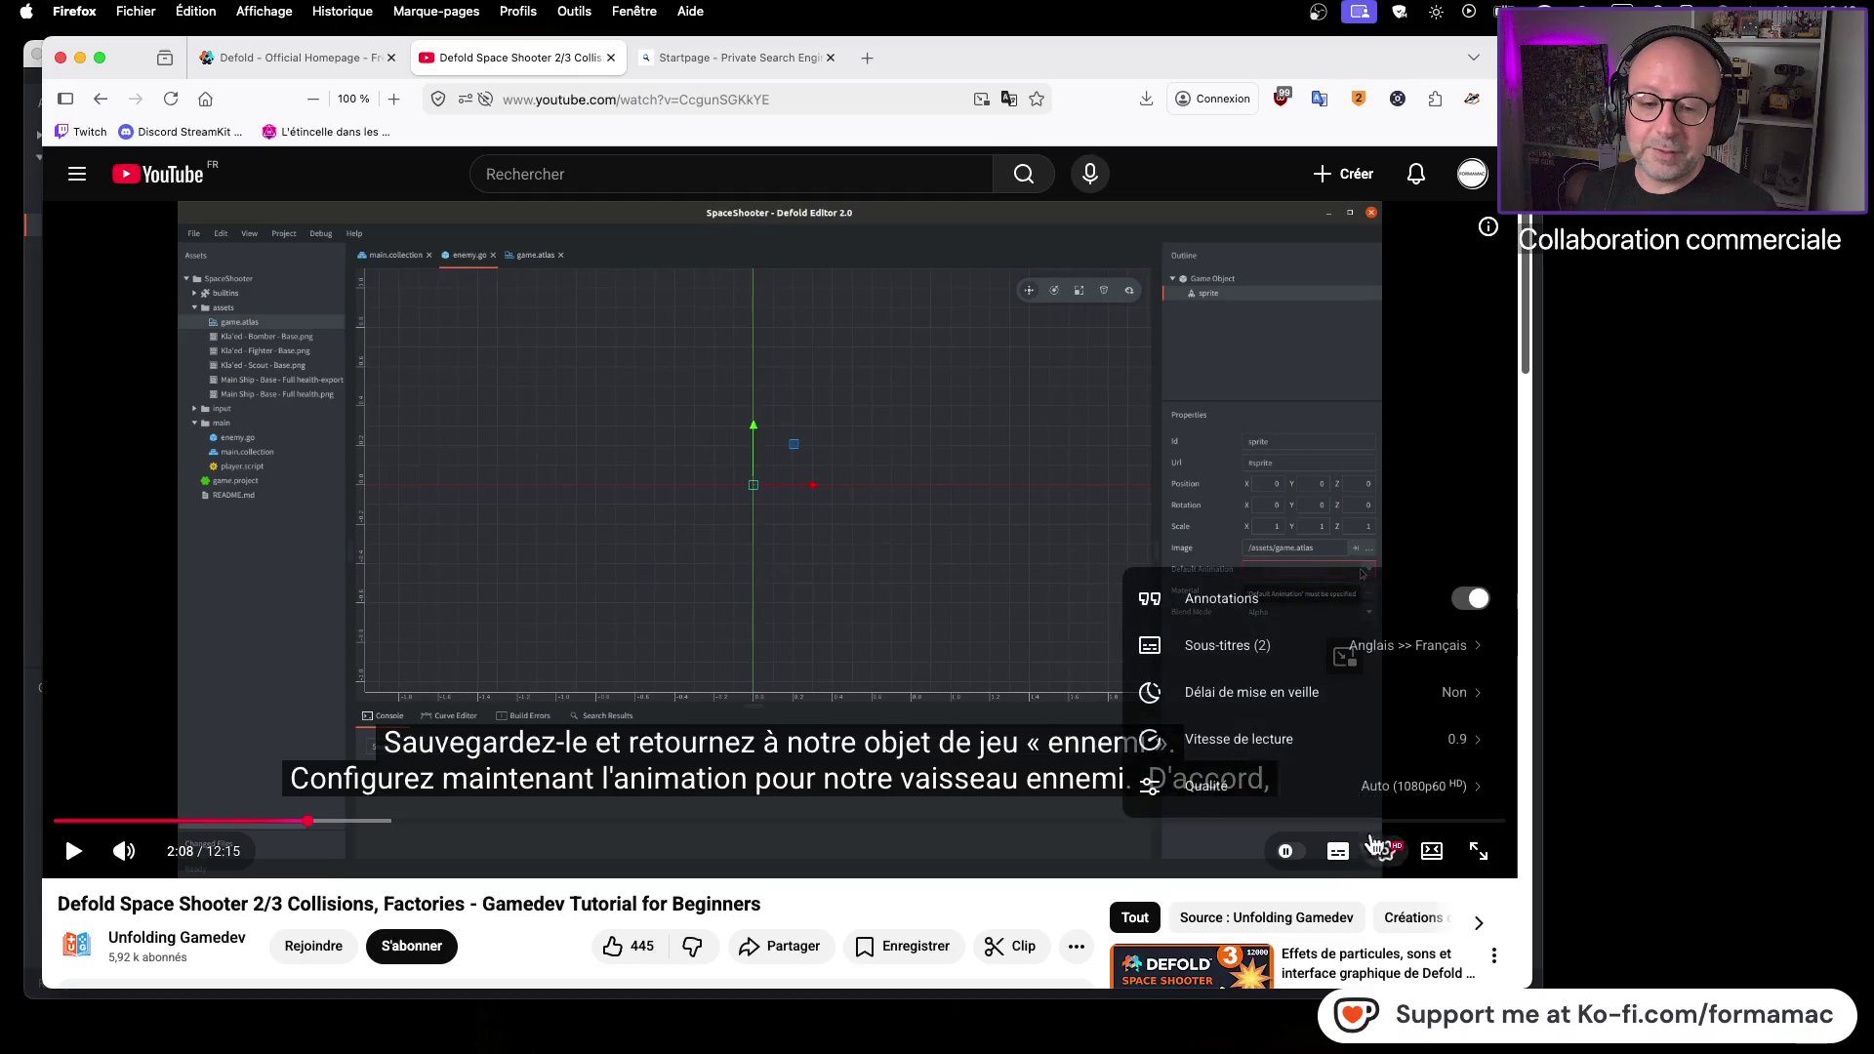
left_click(1353, 739)
left_click(1317, 716)
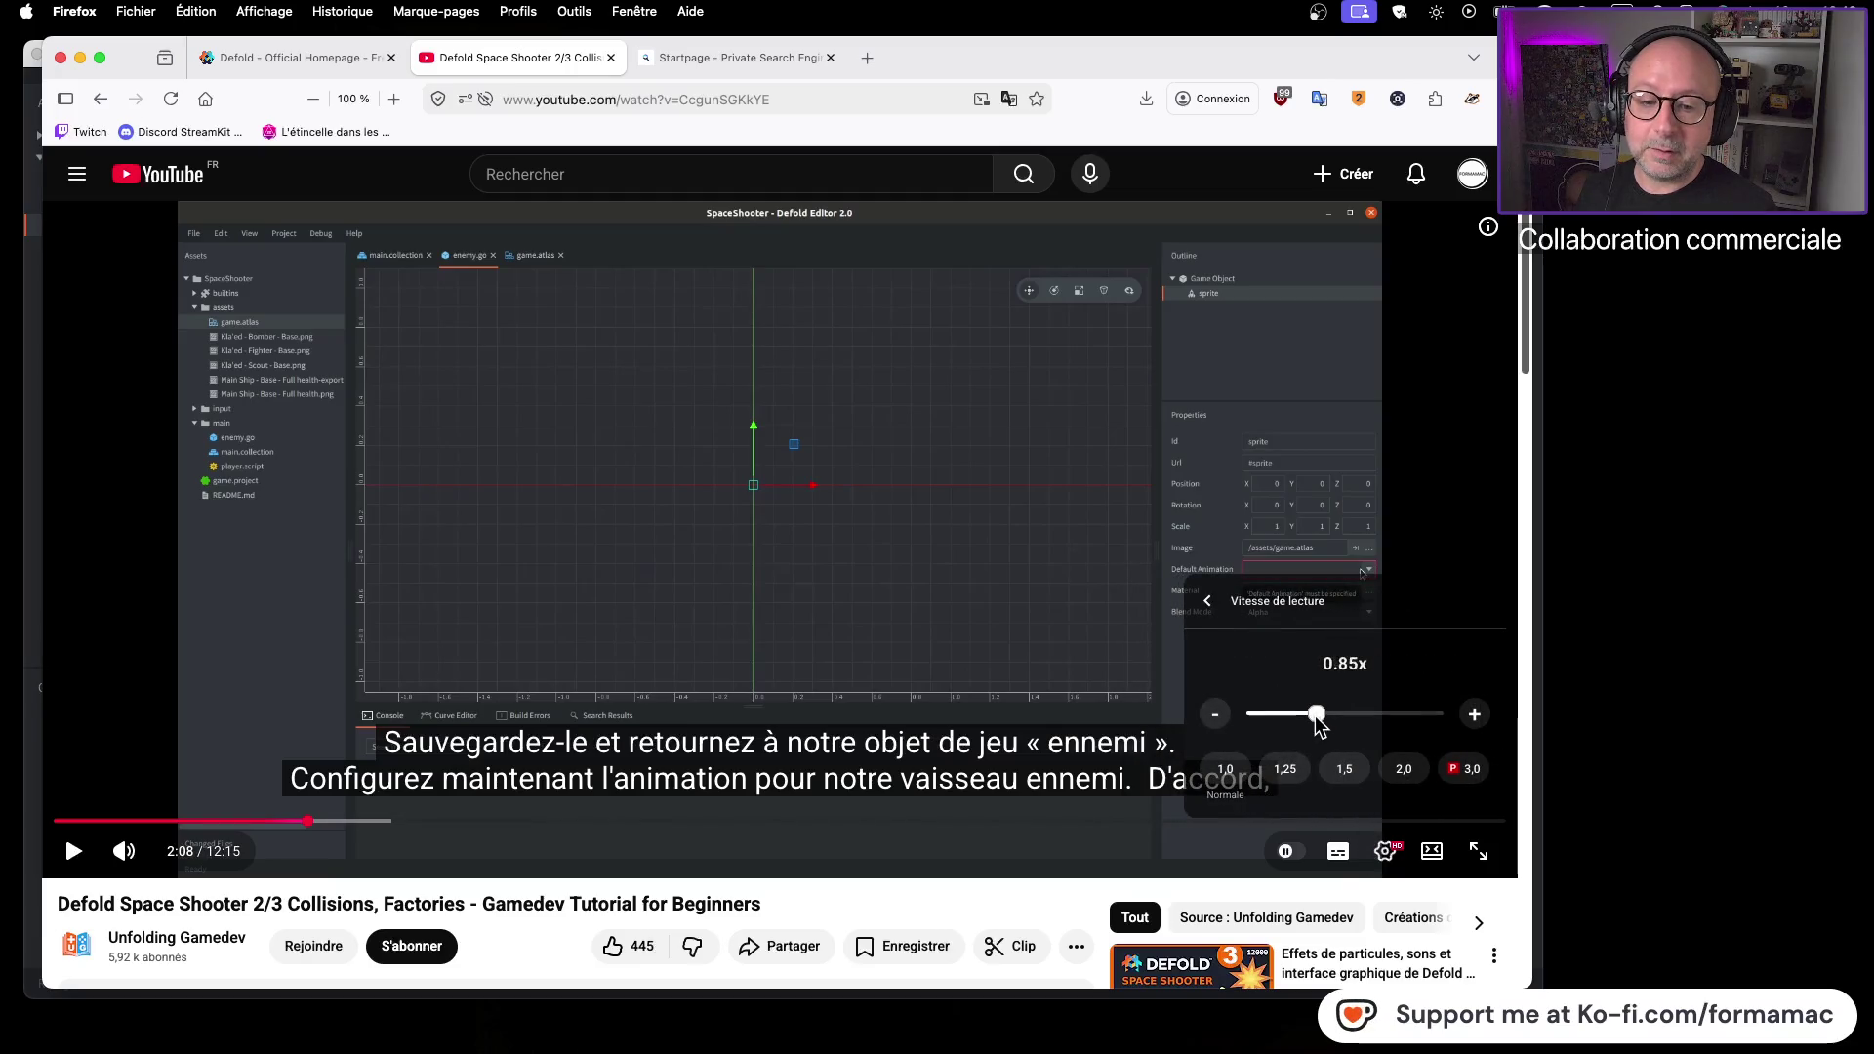
left_click(1037, 612)
left_click(68, 849)
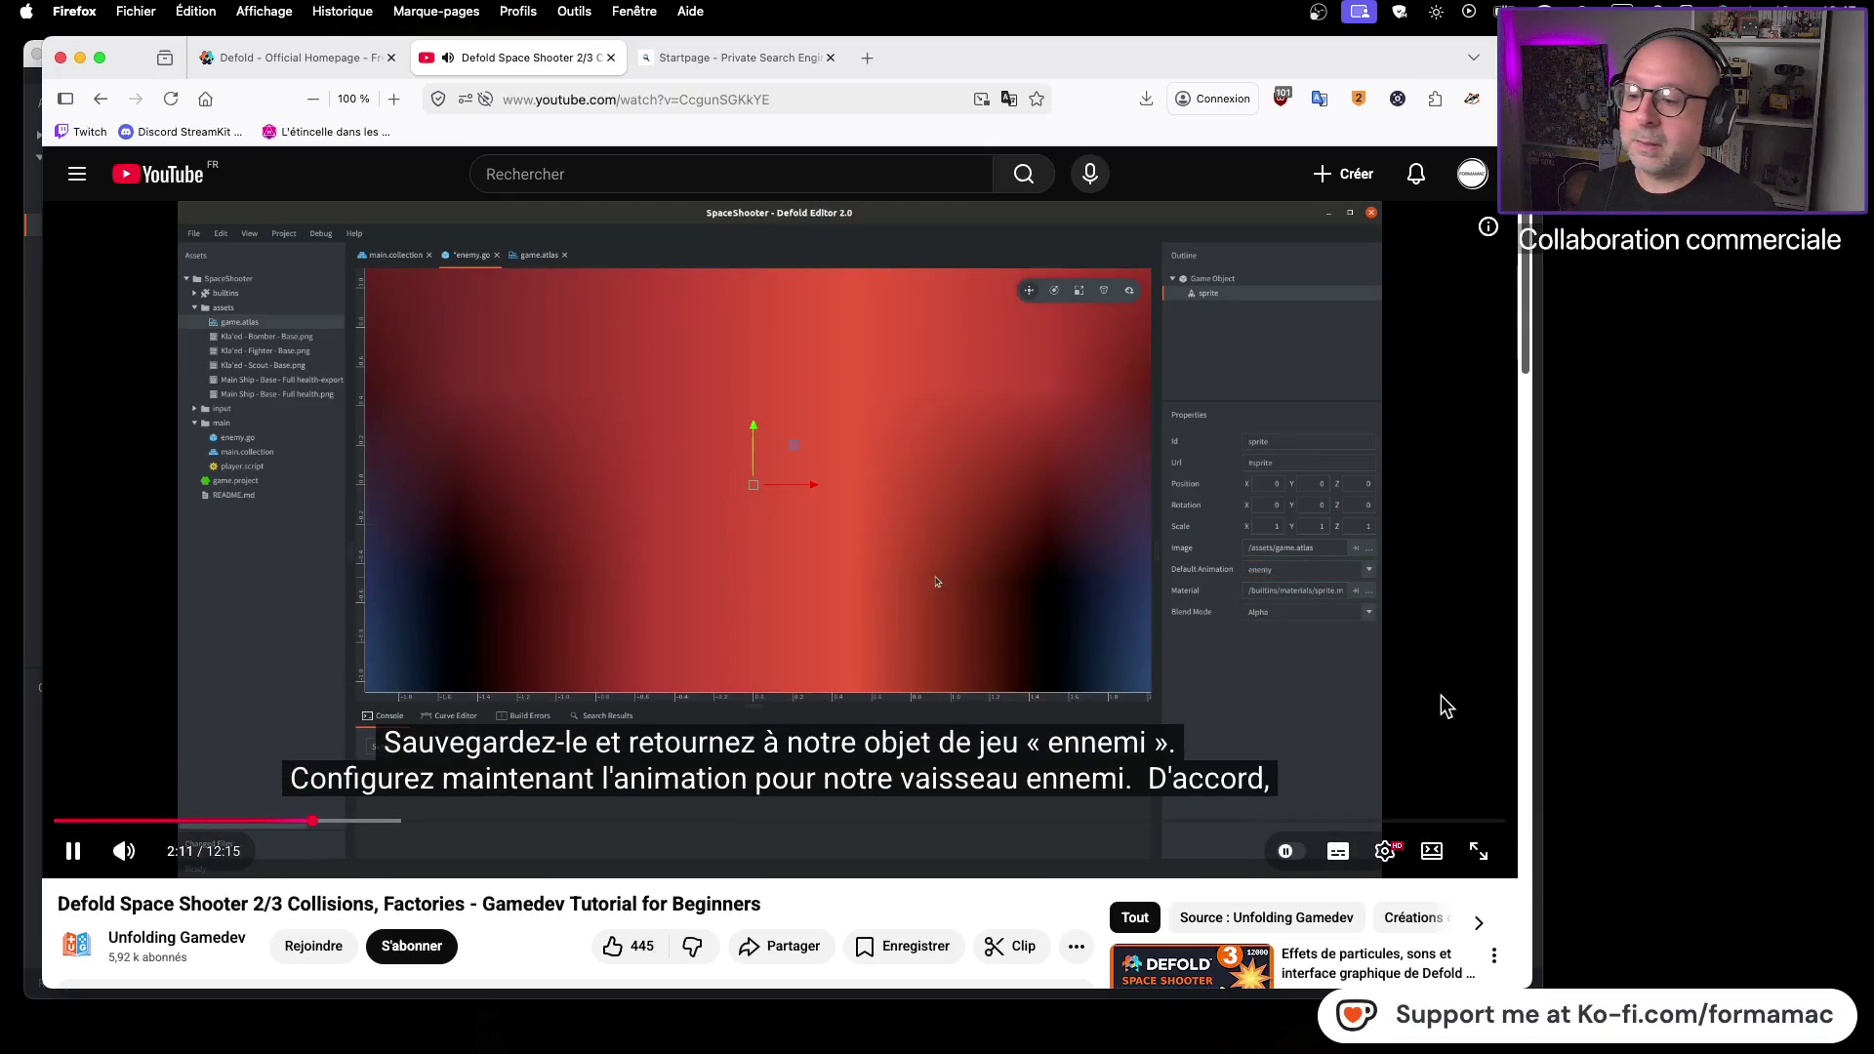
left_click(1423, 585)
key("super+Tab")
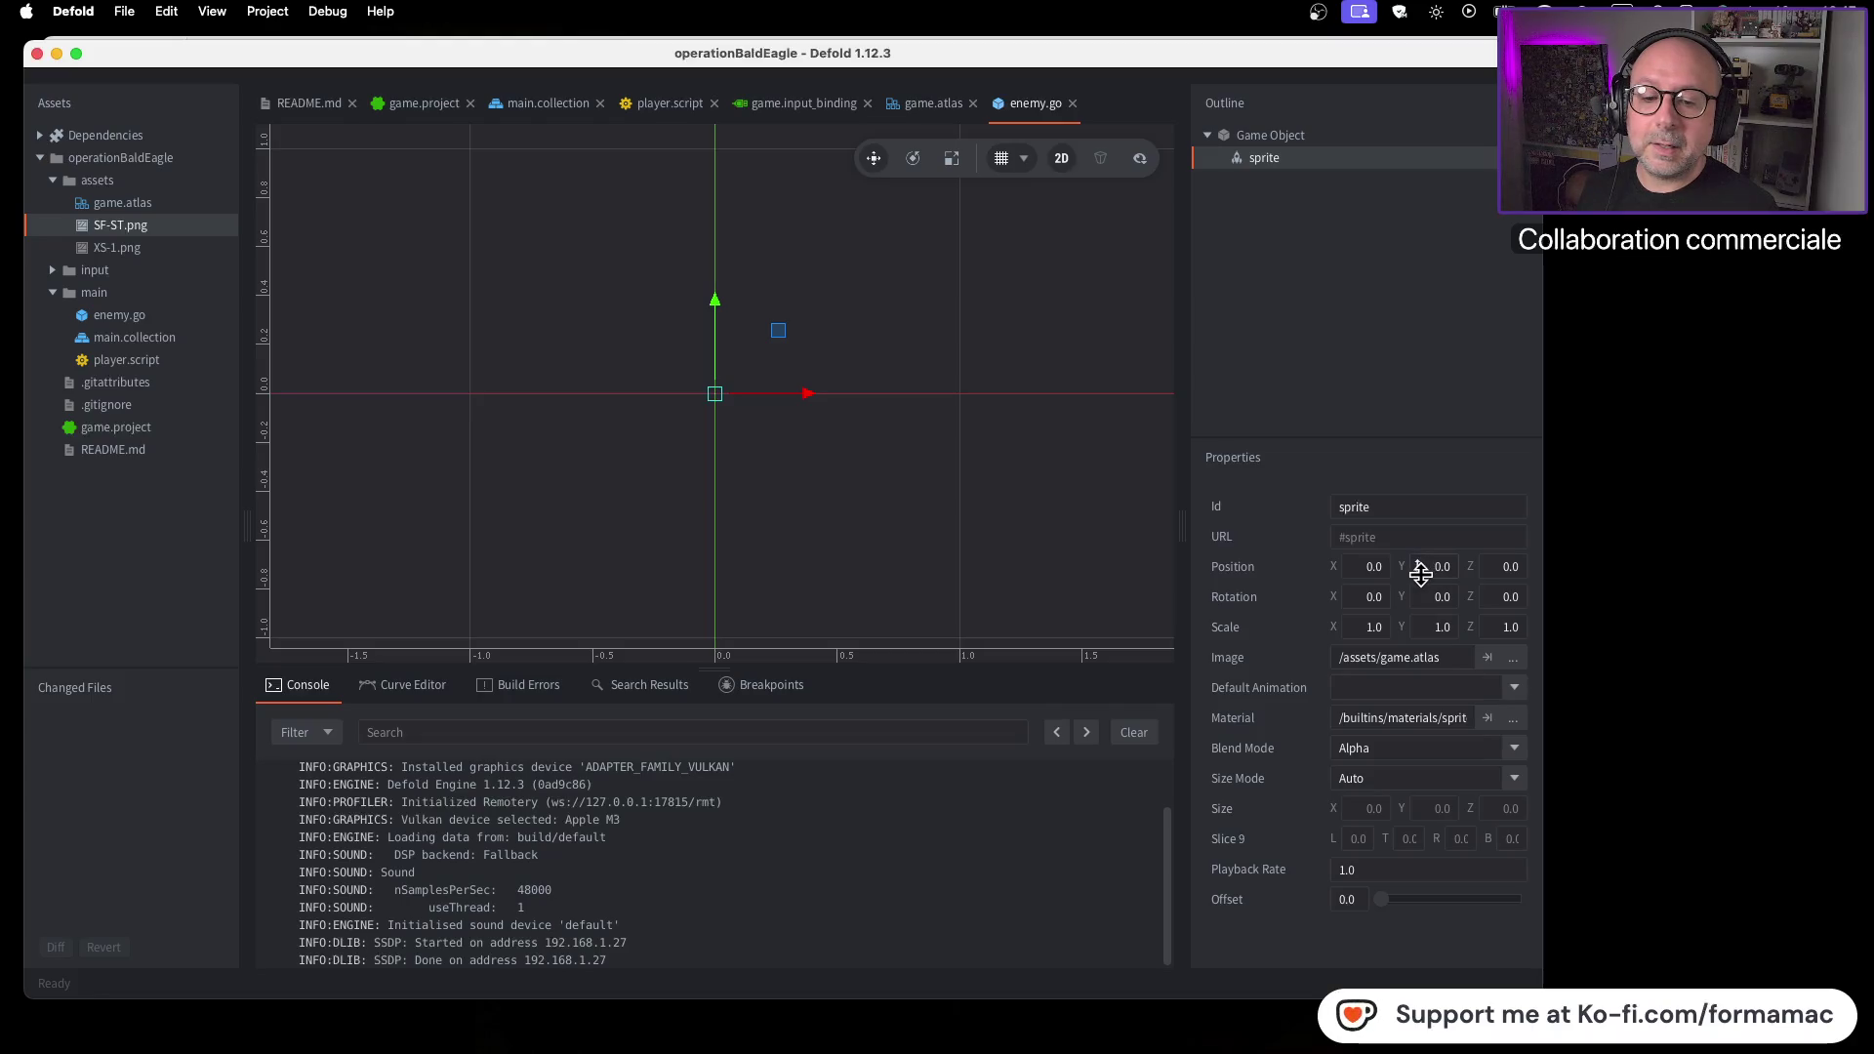
left_click(900, 489)
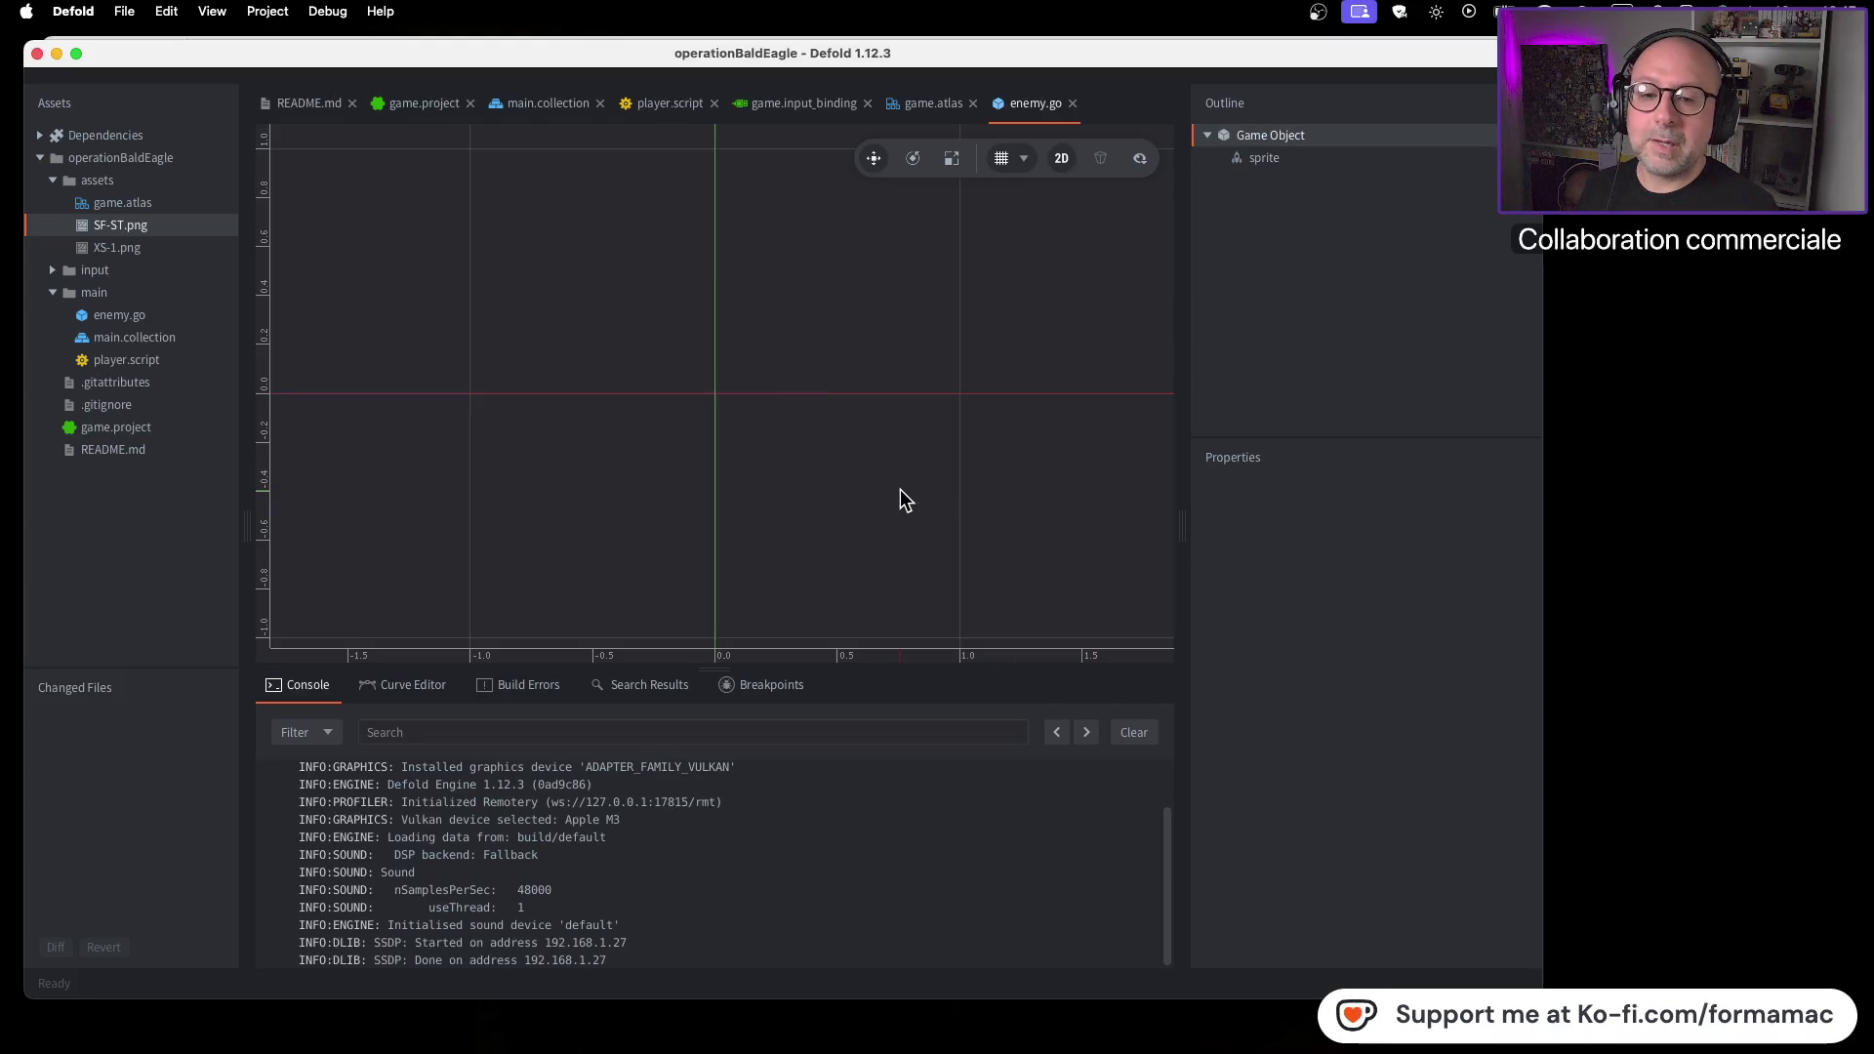
left_click(1280, 159)
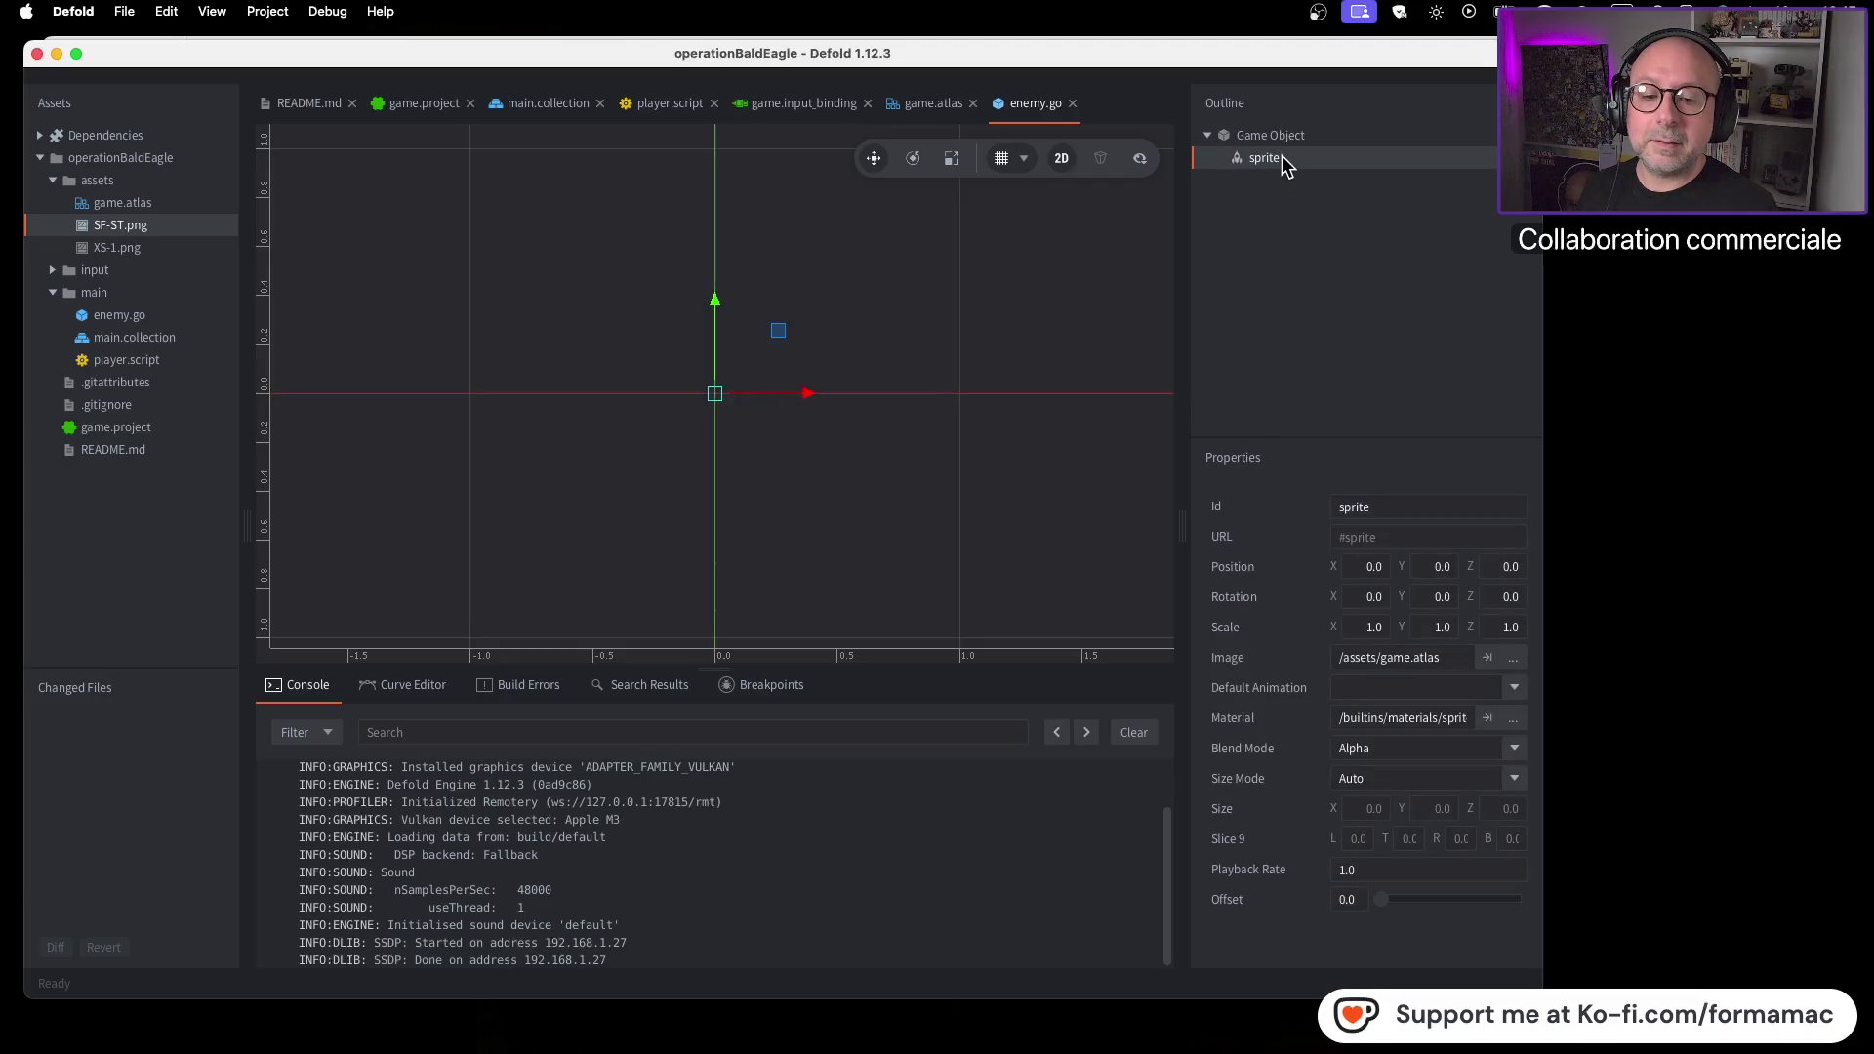
Rewind the tutorial to 2:04 and watch to about 2:09, comparing it with Defold
key("super+Tab")
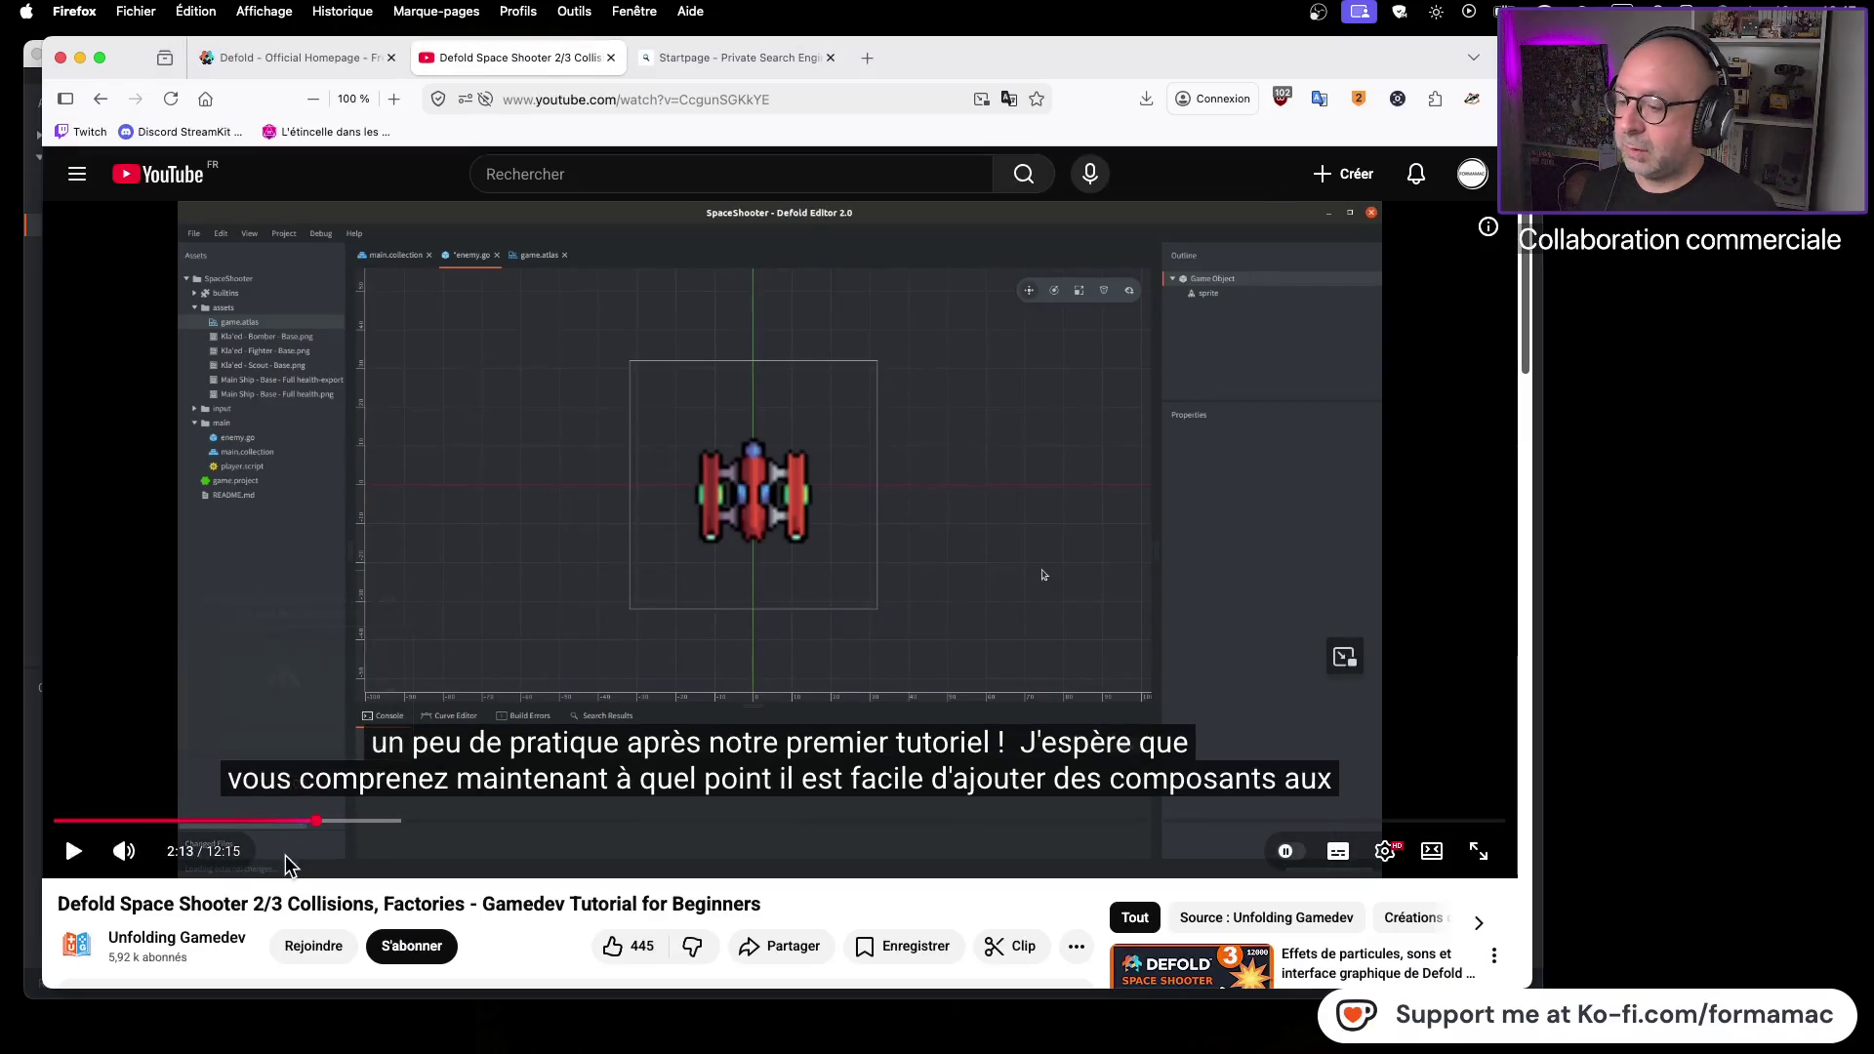
left_click(303, 825)
left_click(66, 841)
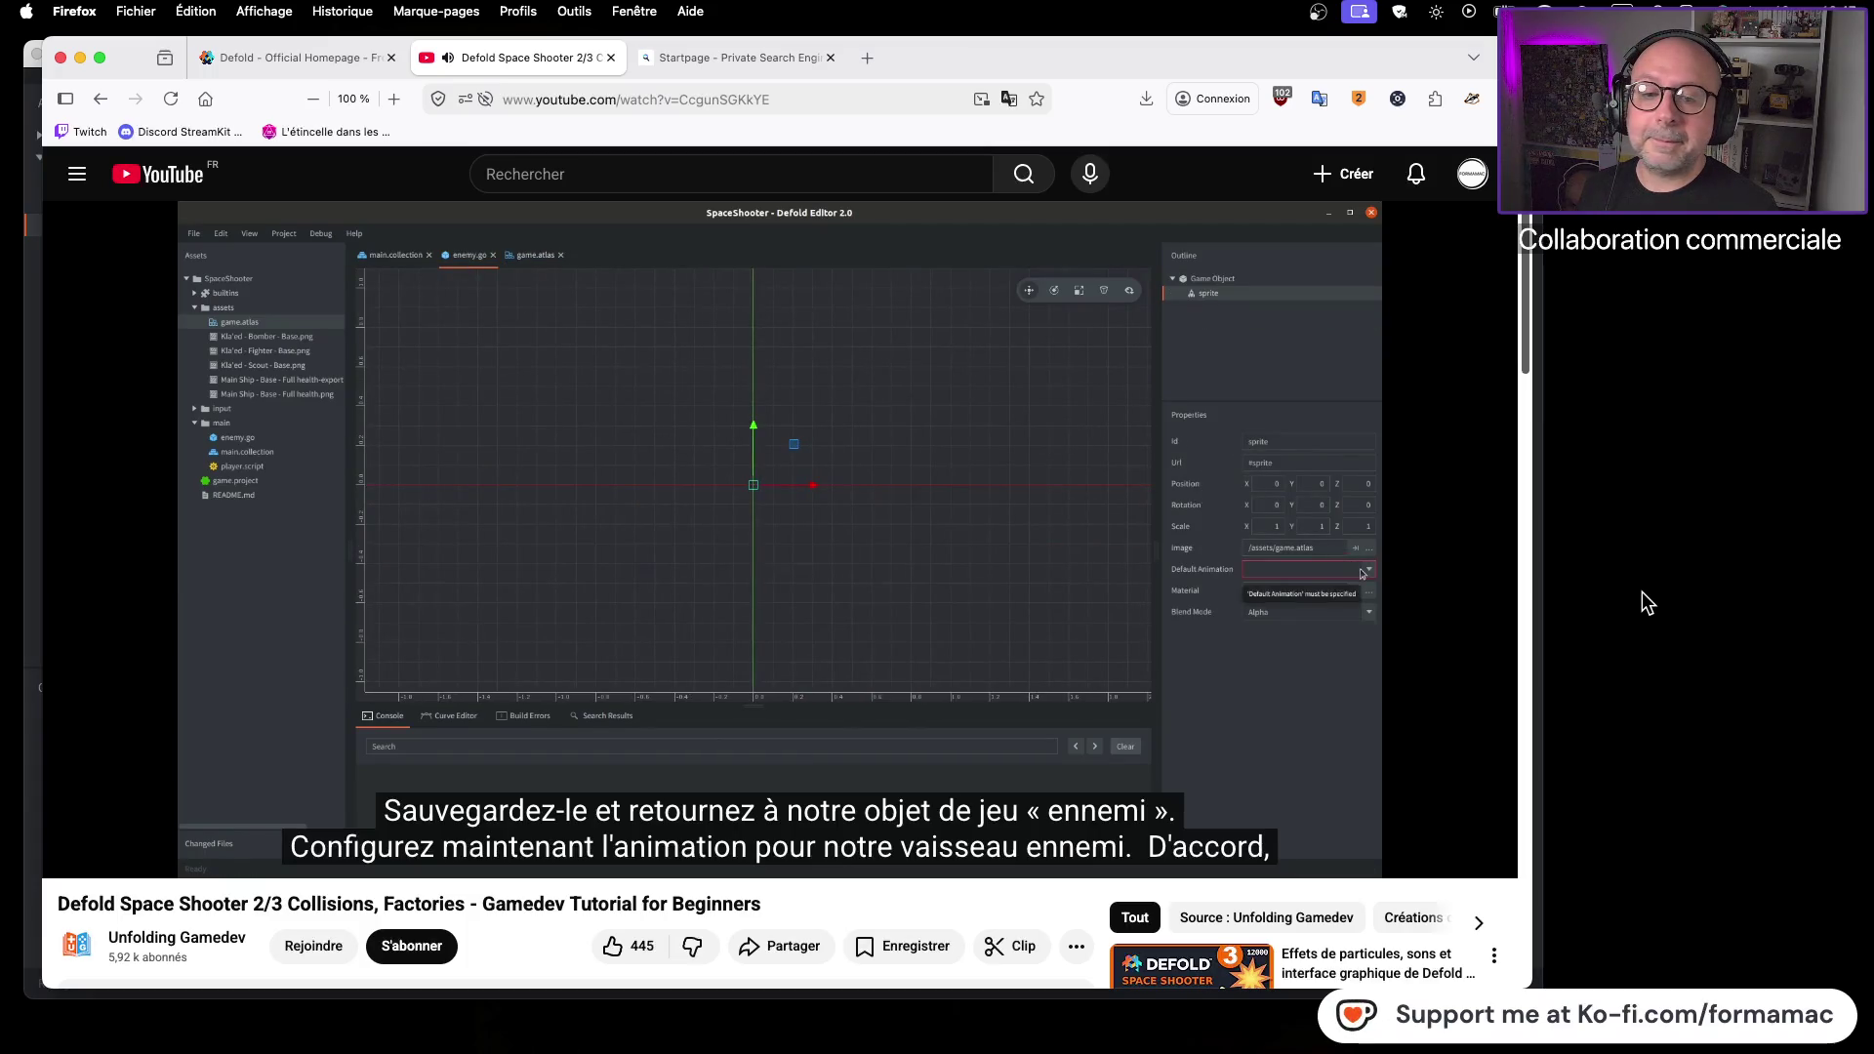
left_click(1449, 632)
key("super+Tab")
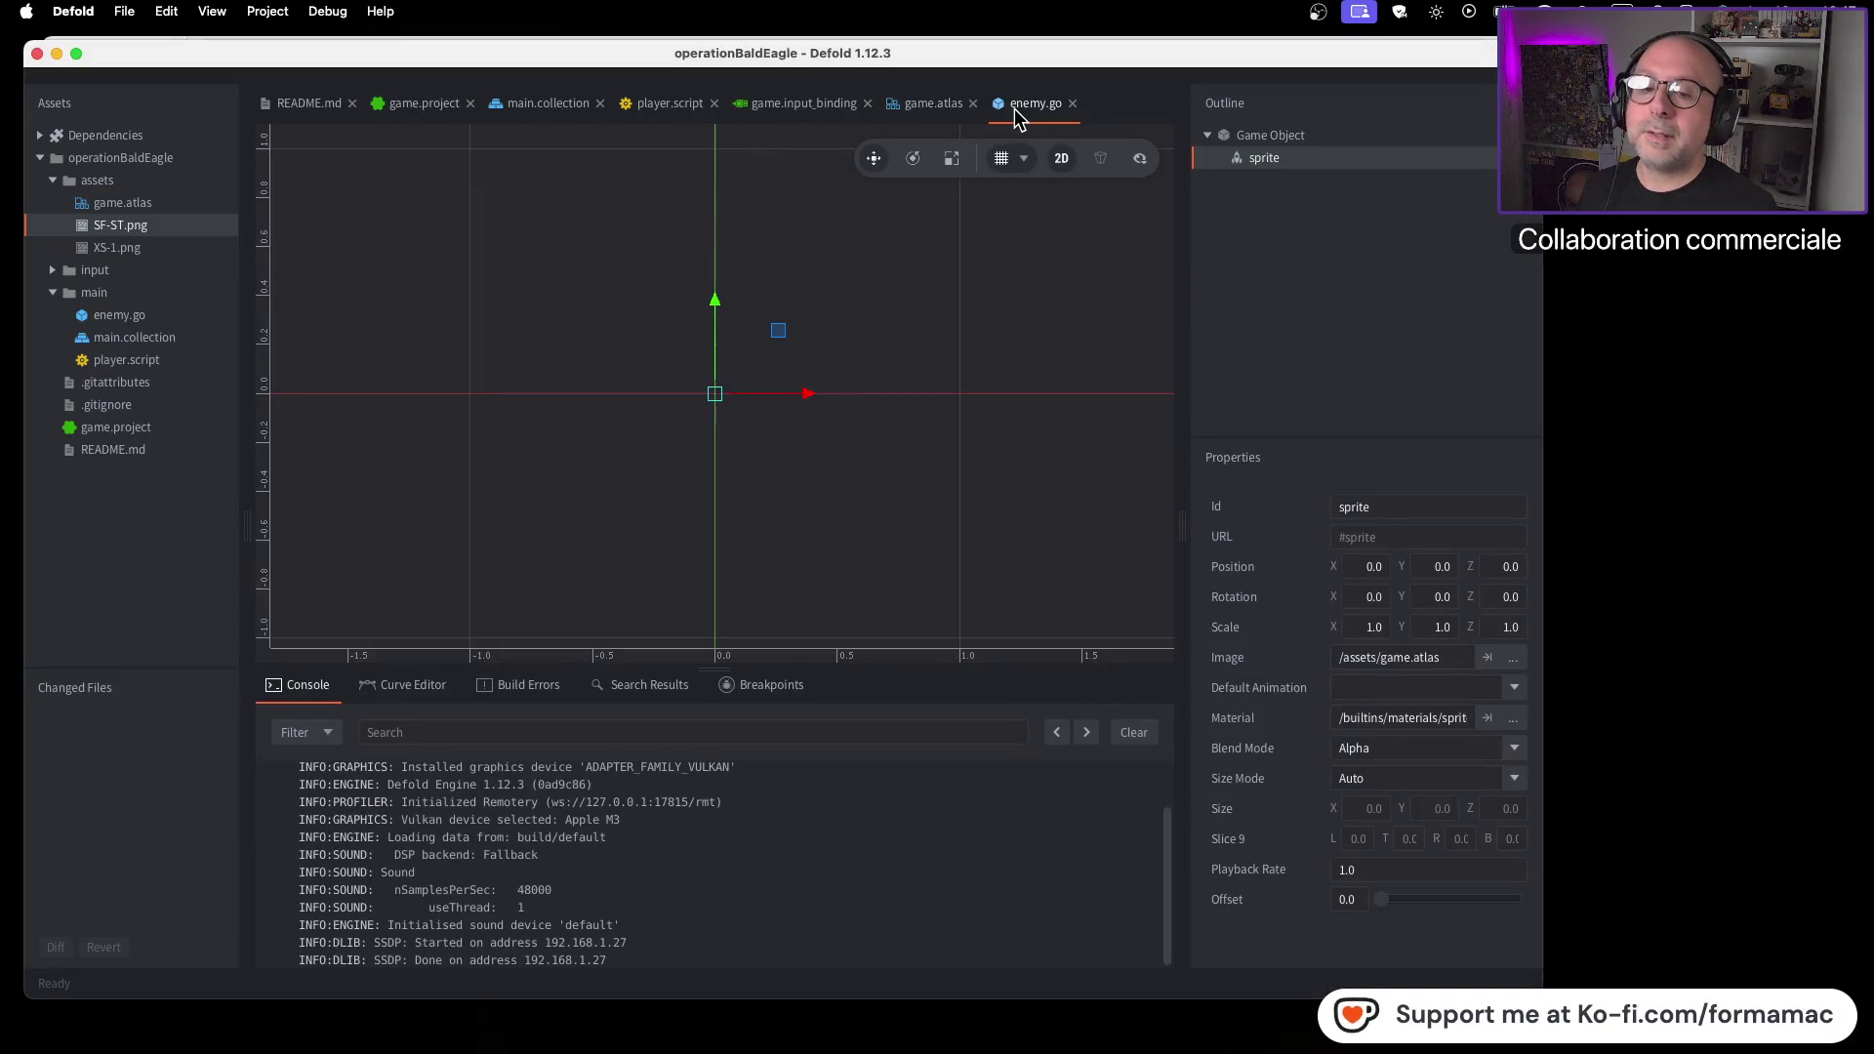
key("super+Tab")
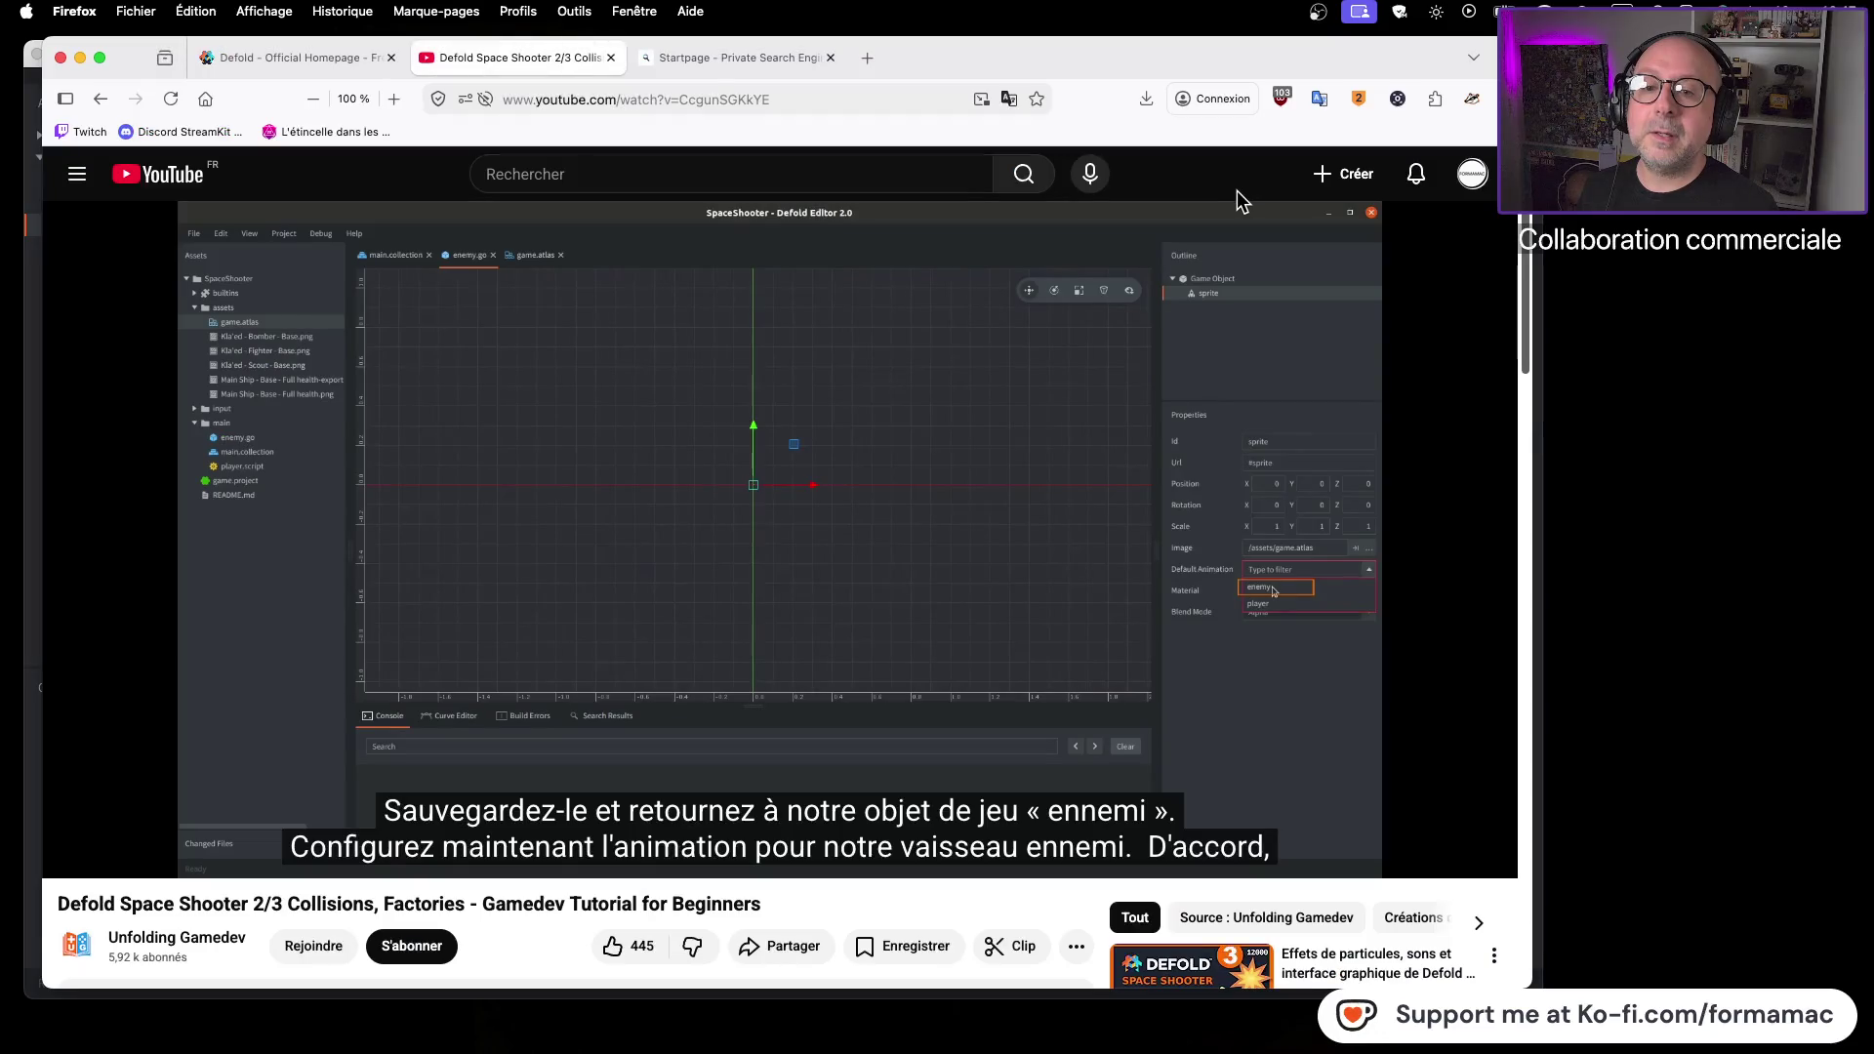
key("super+Tab")
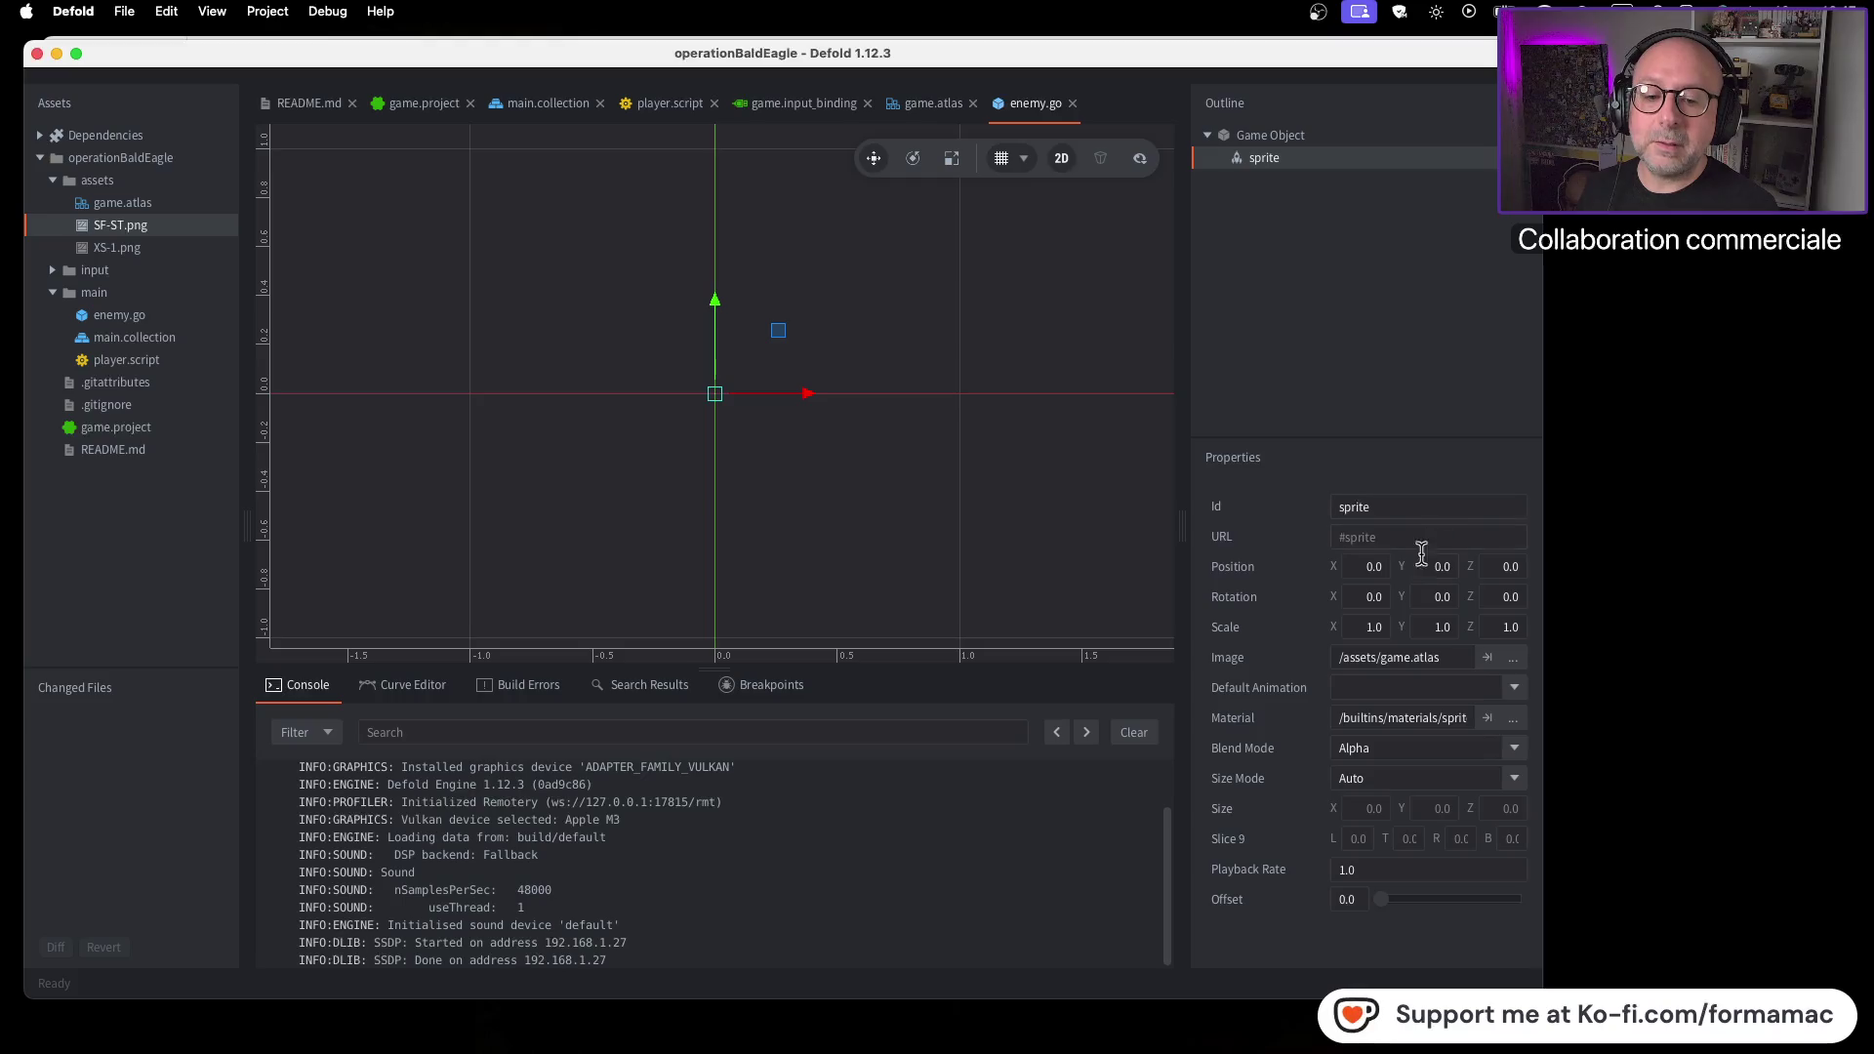
key("super+Tab")
mouse_move(1395, 660)
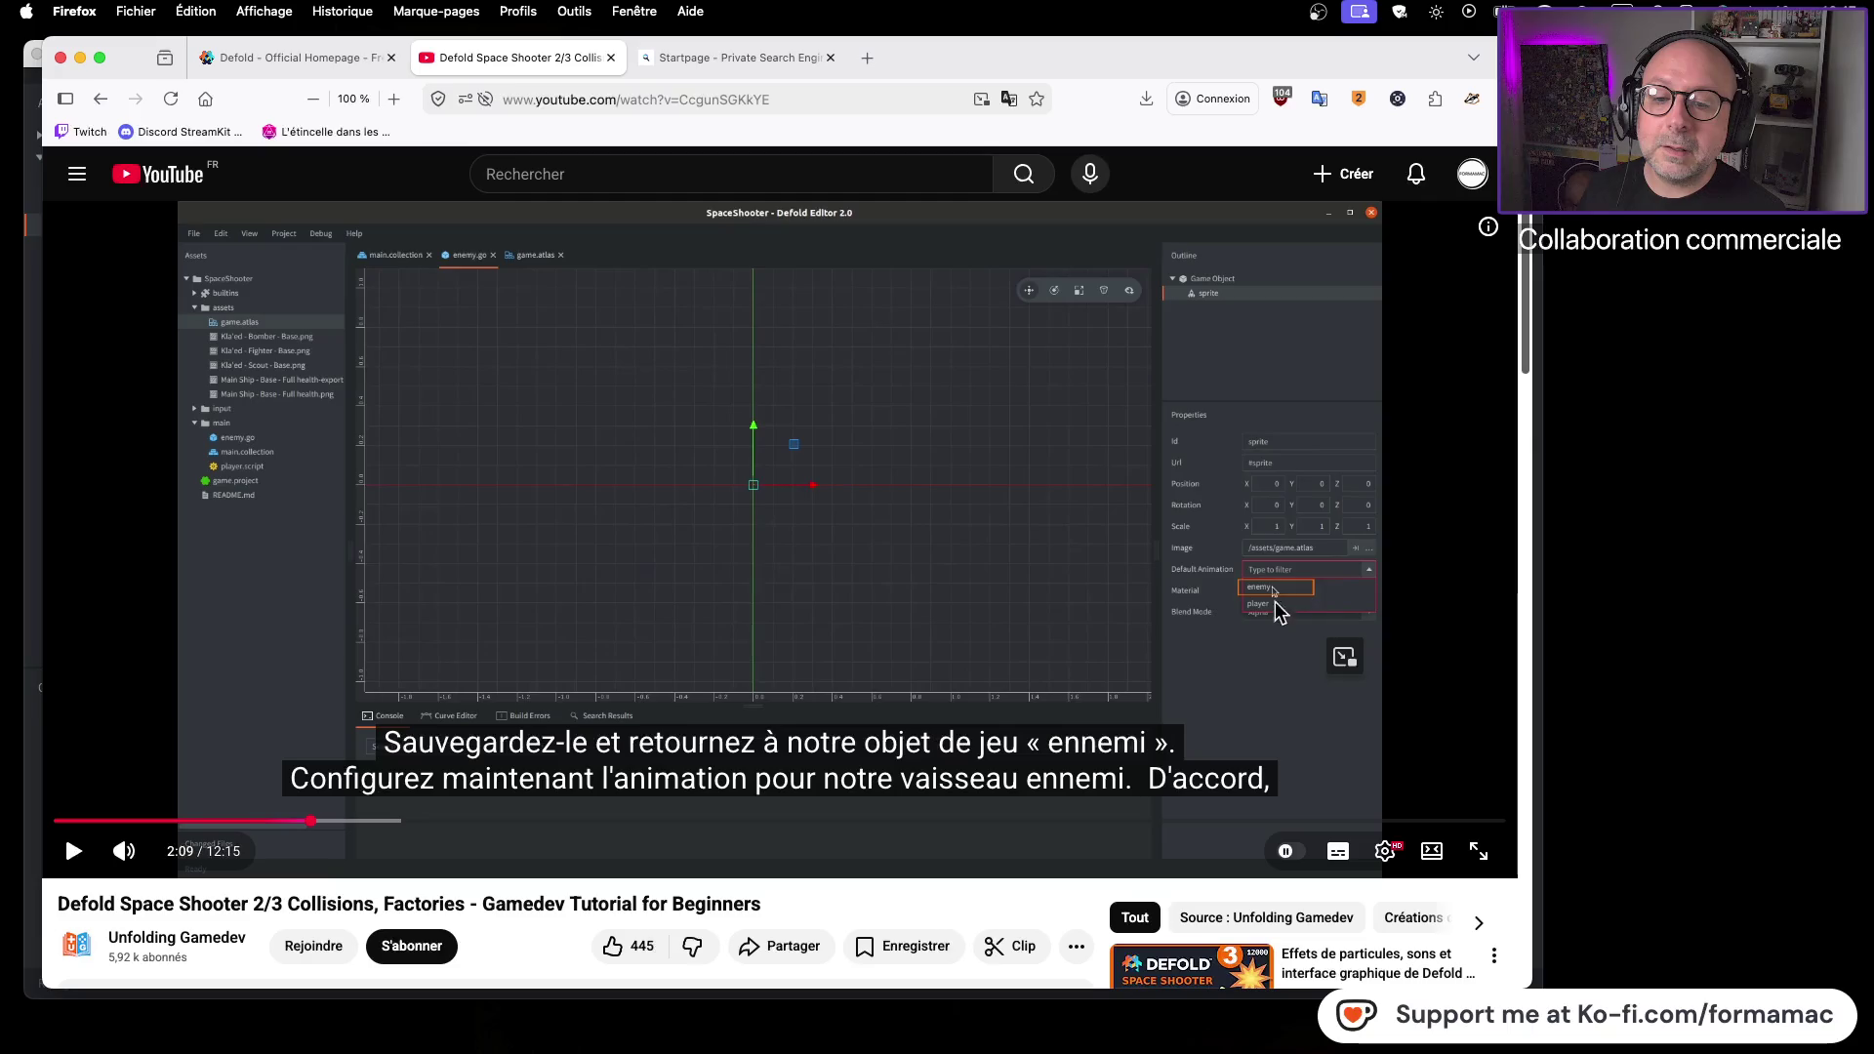
left_click(1236, 633)
left_click(1233, 634)
key("super+Tab")
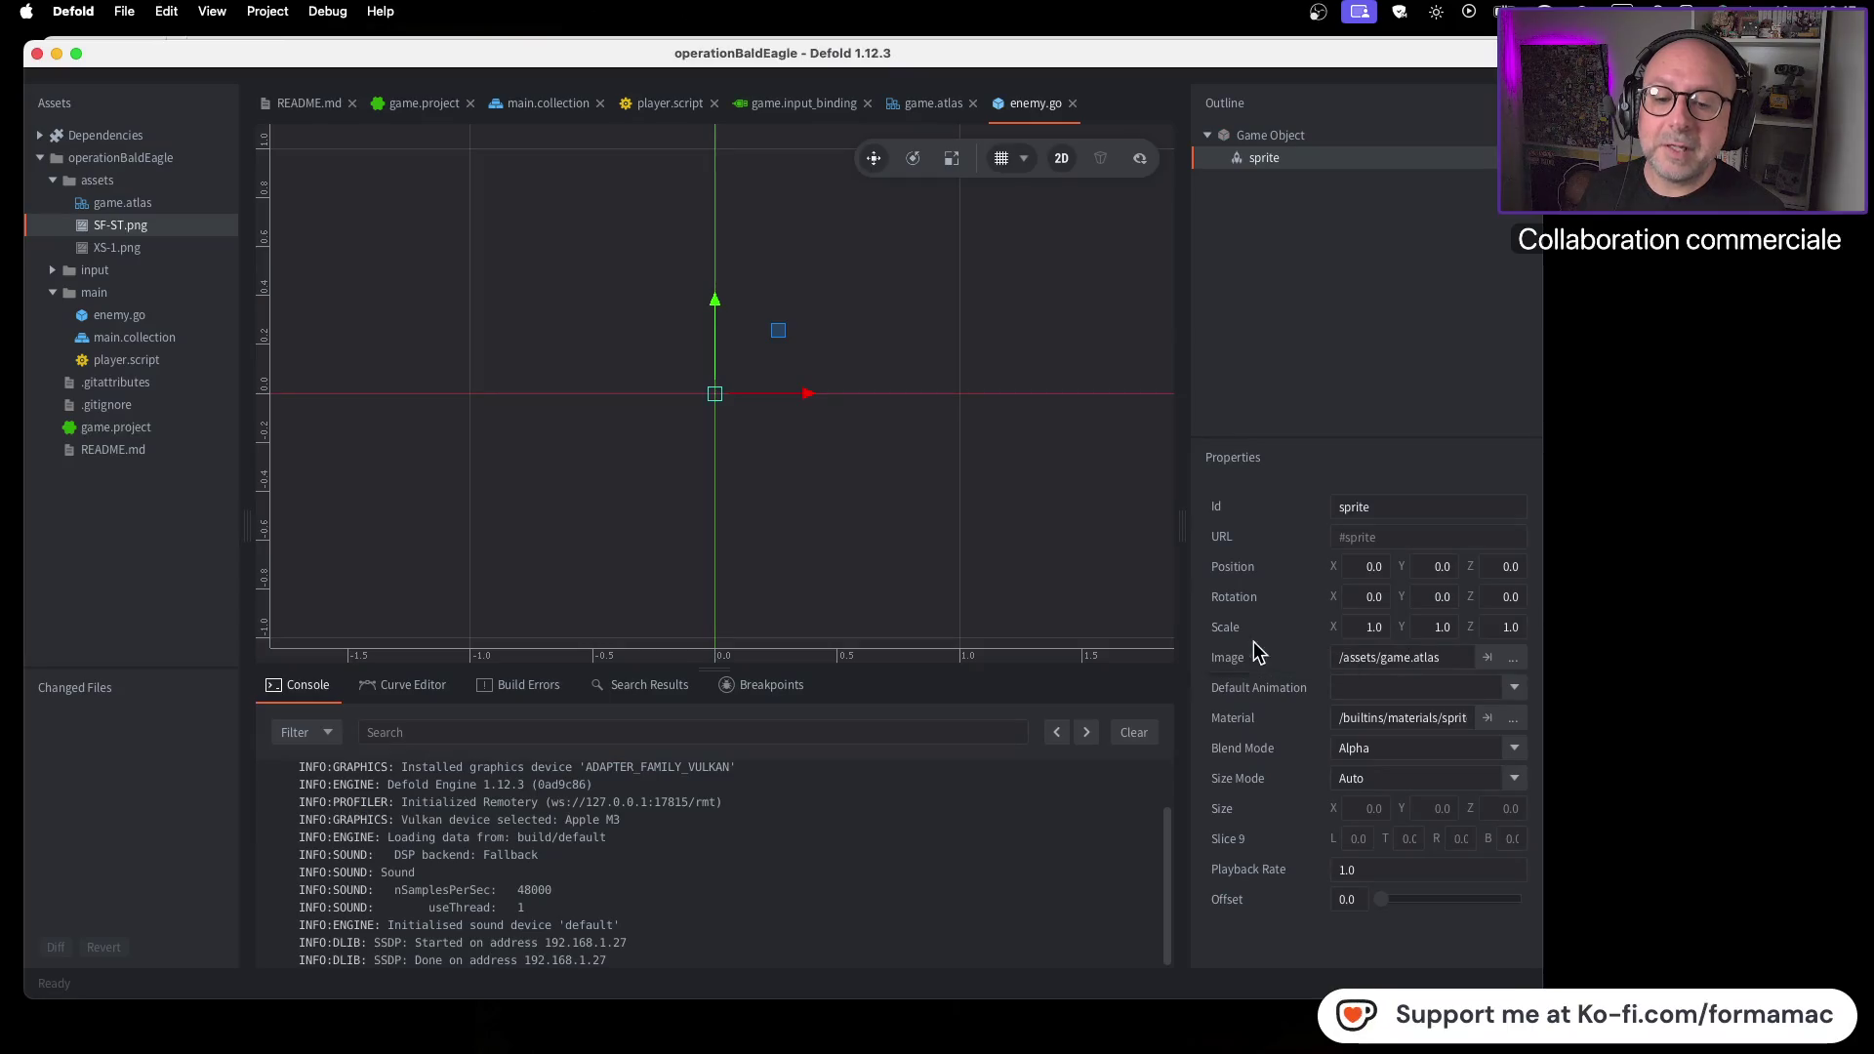
Set the enemy sprite's Default Animation to 'enemy', then resume the tutorial
left_click(1512, 689)
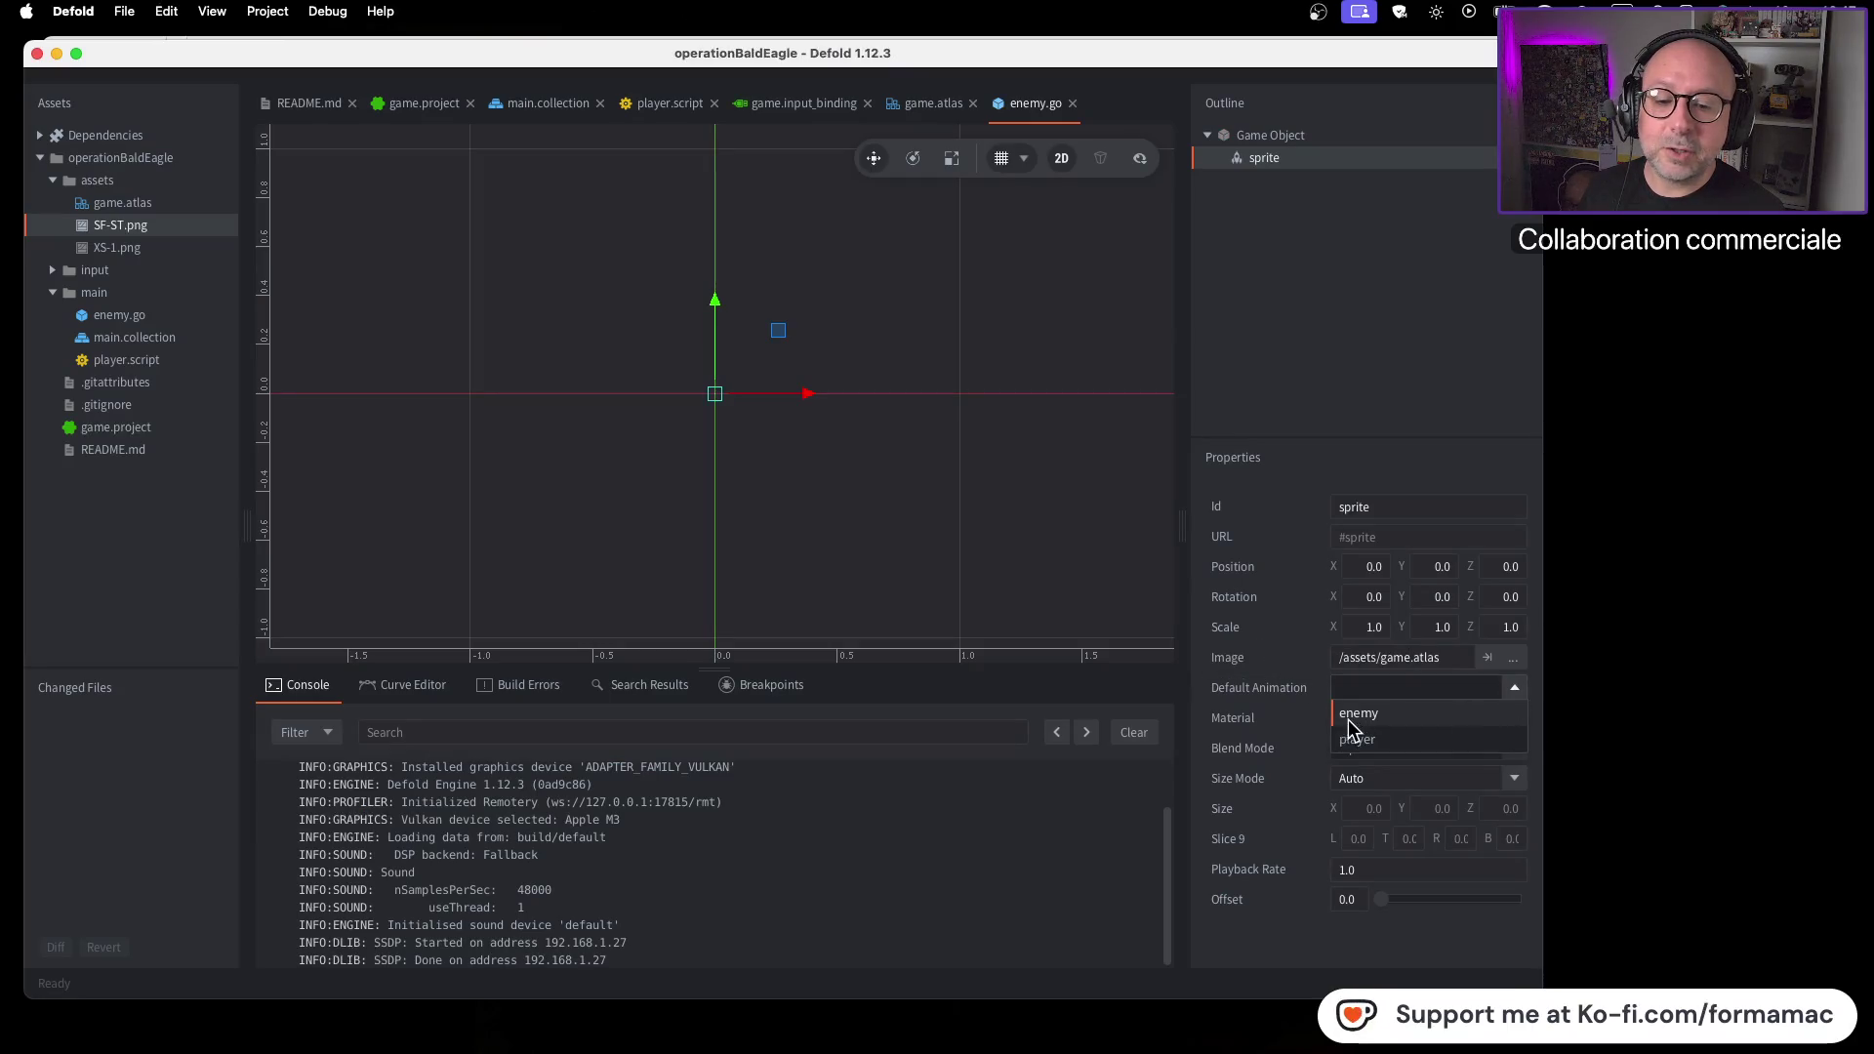
left_click(1352, 719)
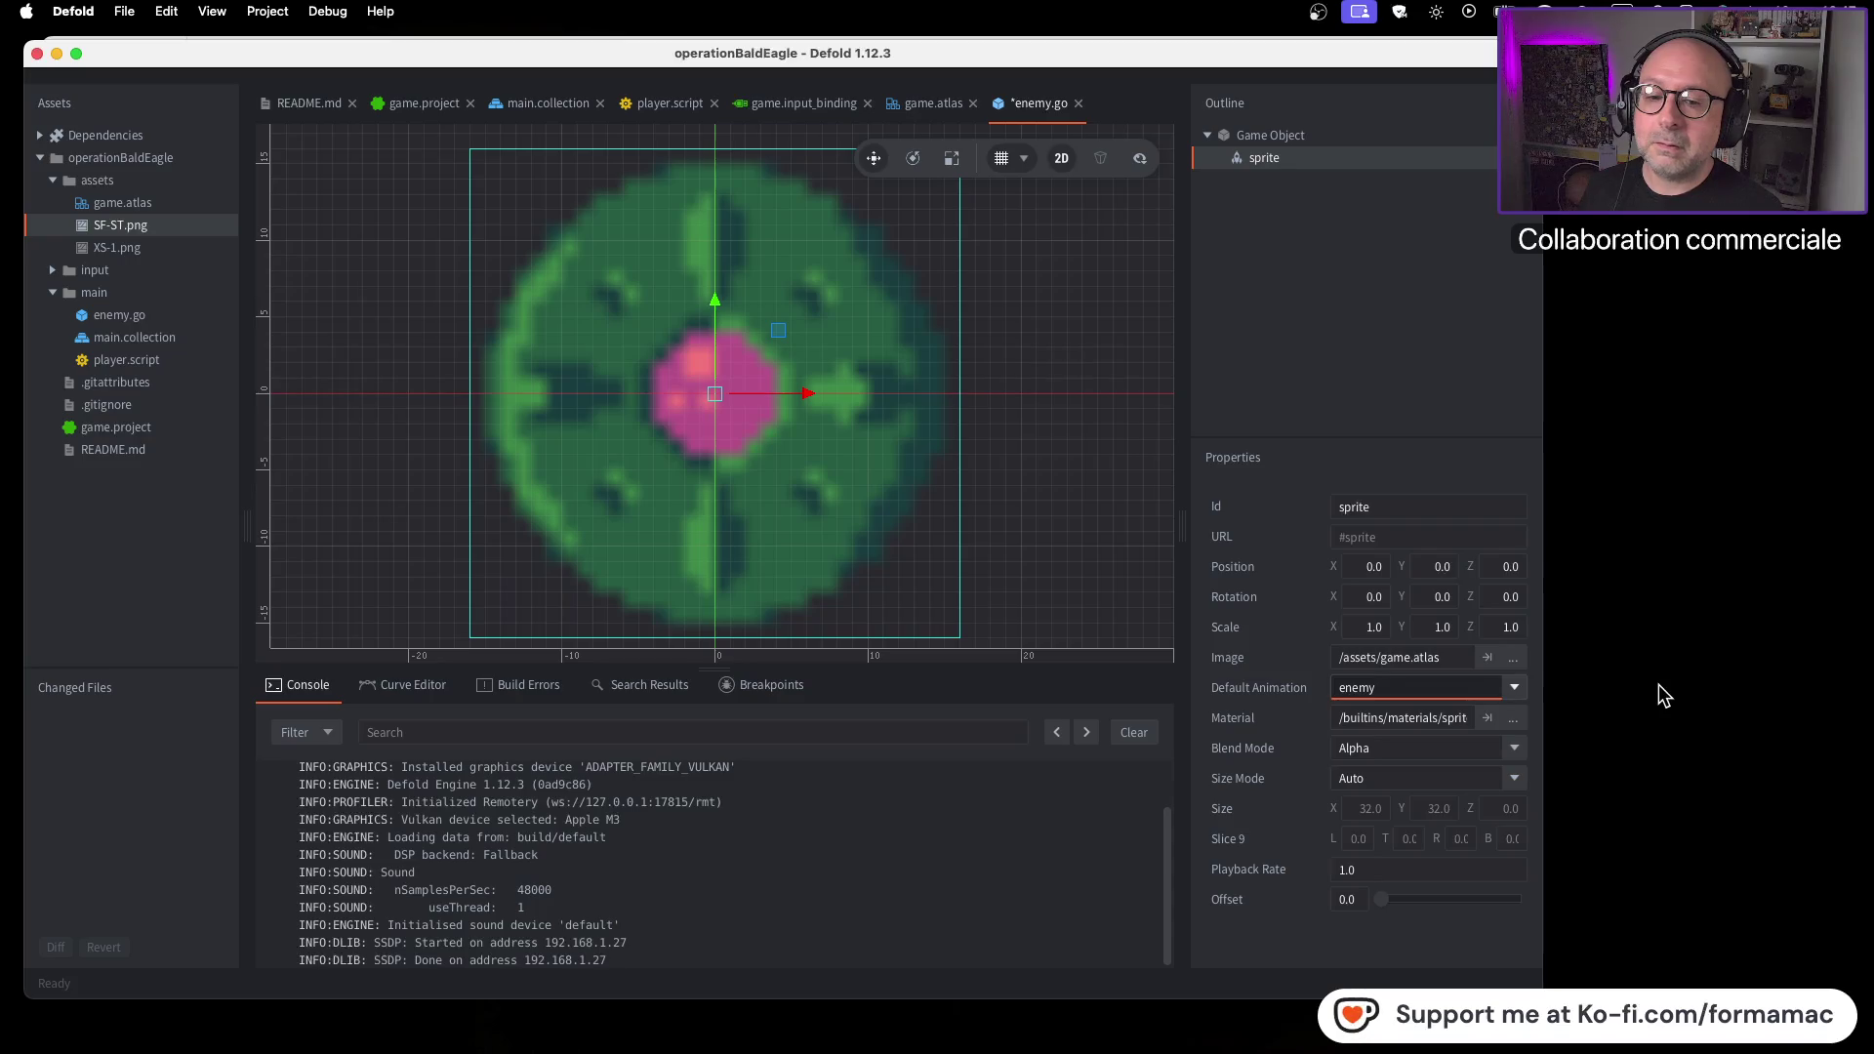
key("super+Tab")
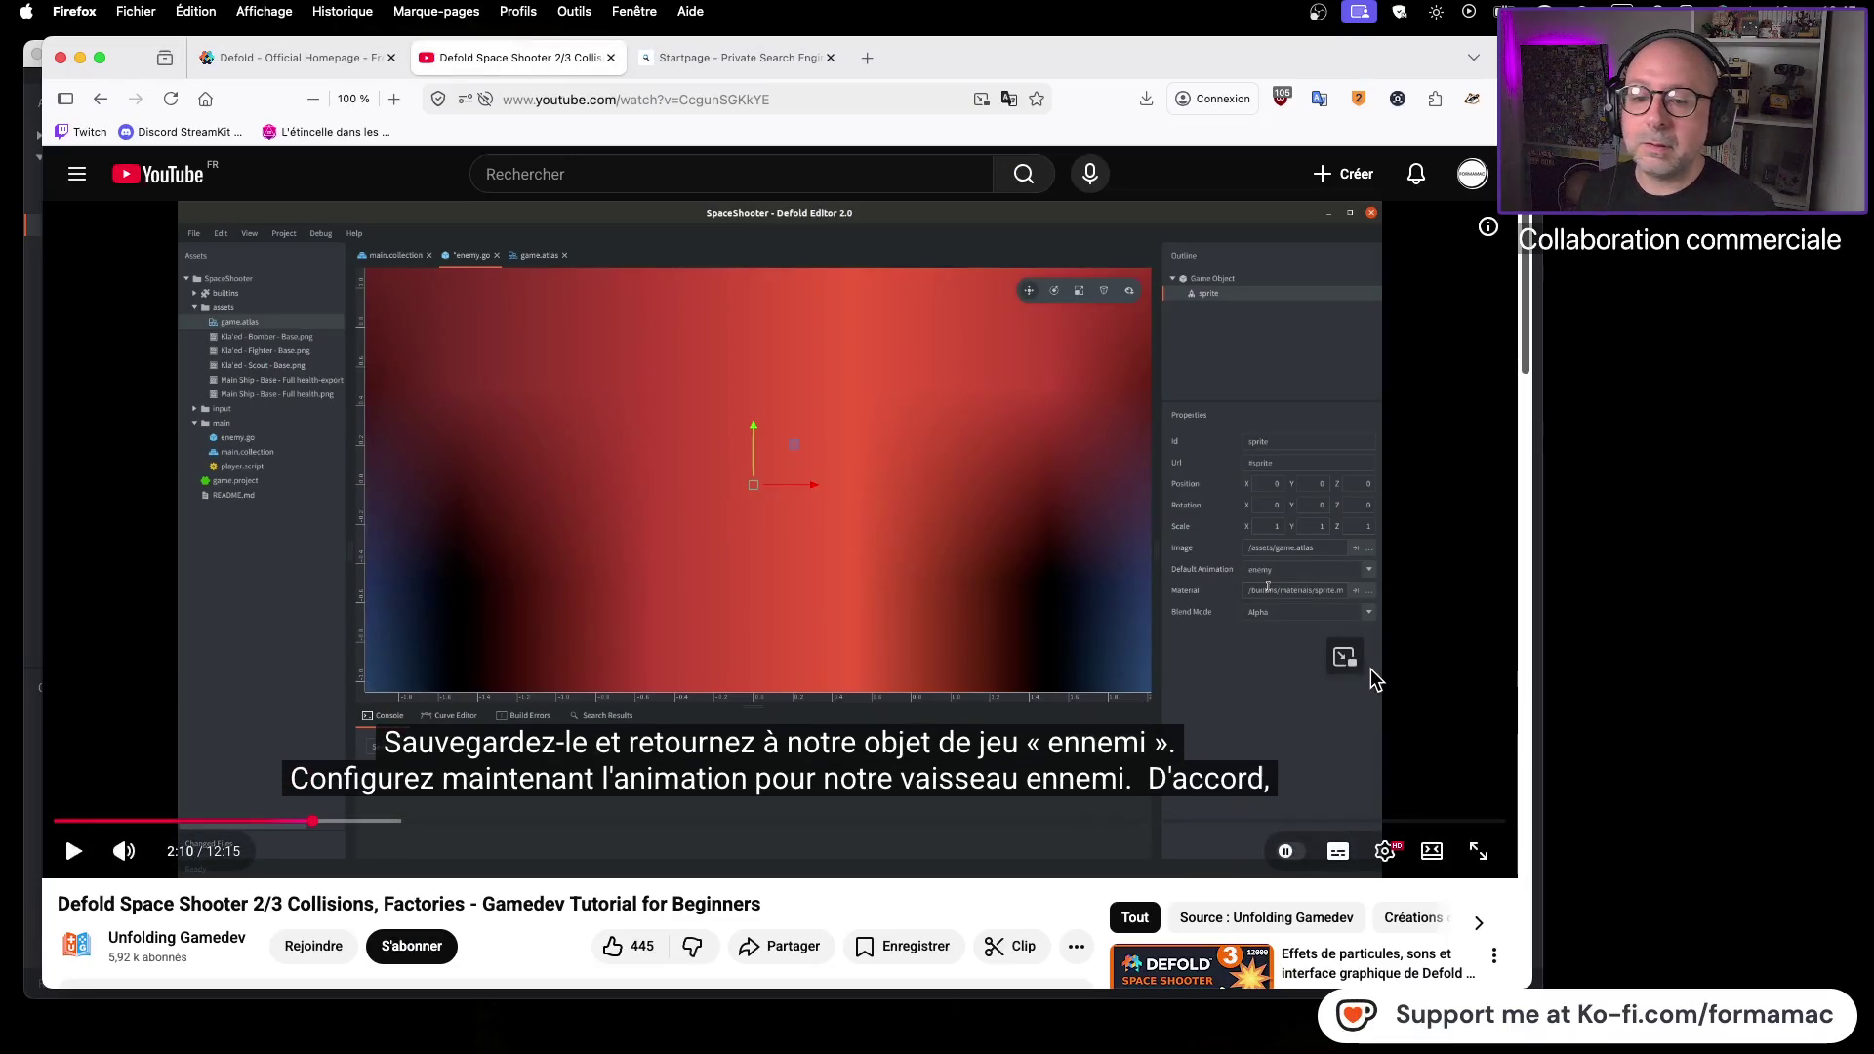
left_click(1201, 701)
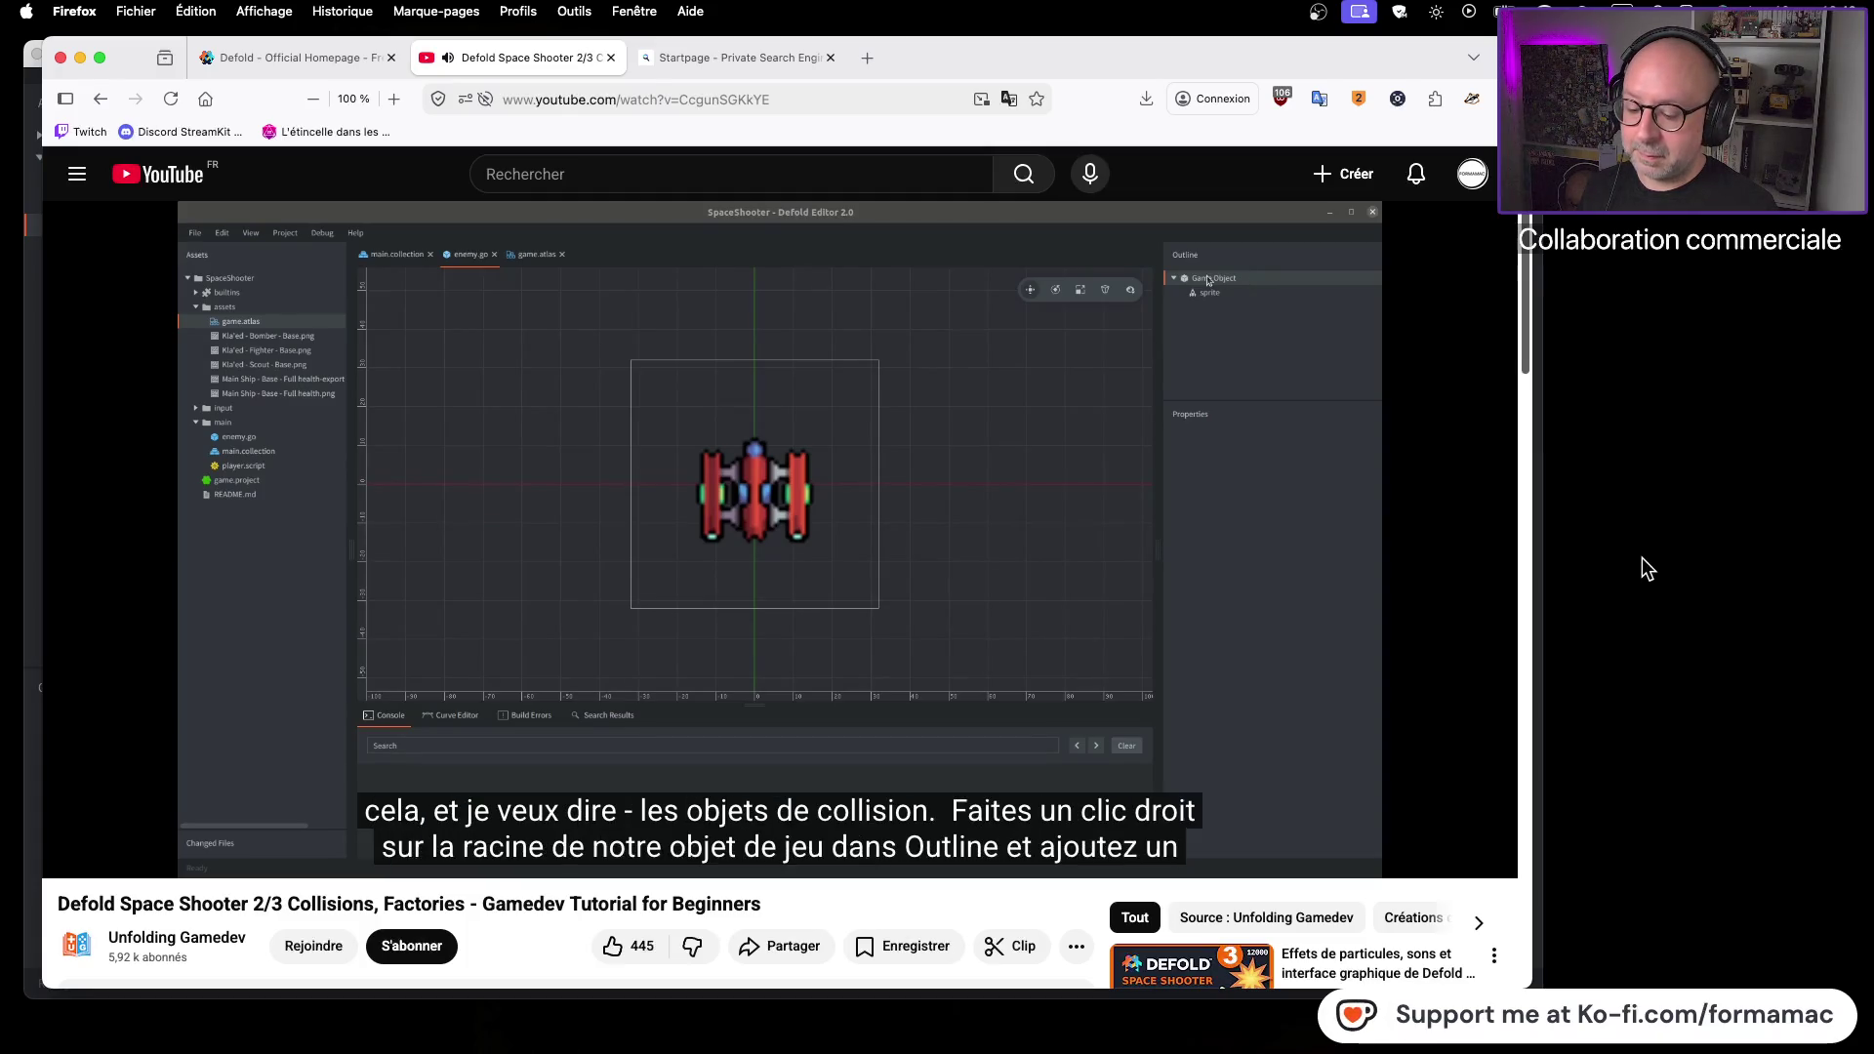
Watch the tutorial to 2:35, then right-click enemy.go's Game Object in the Outline
left_click(989, 652)
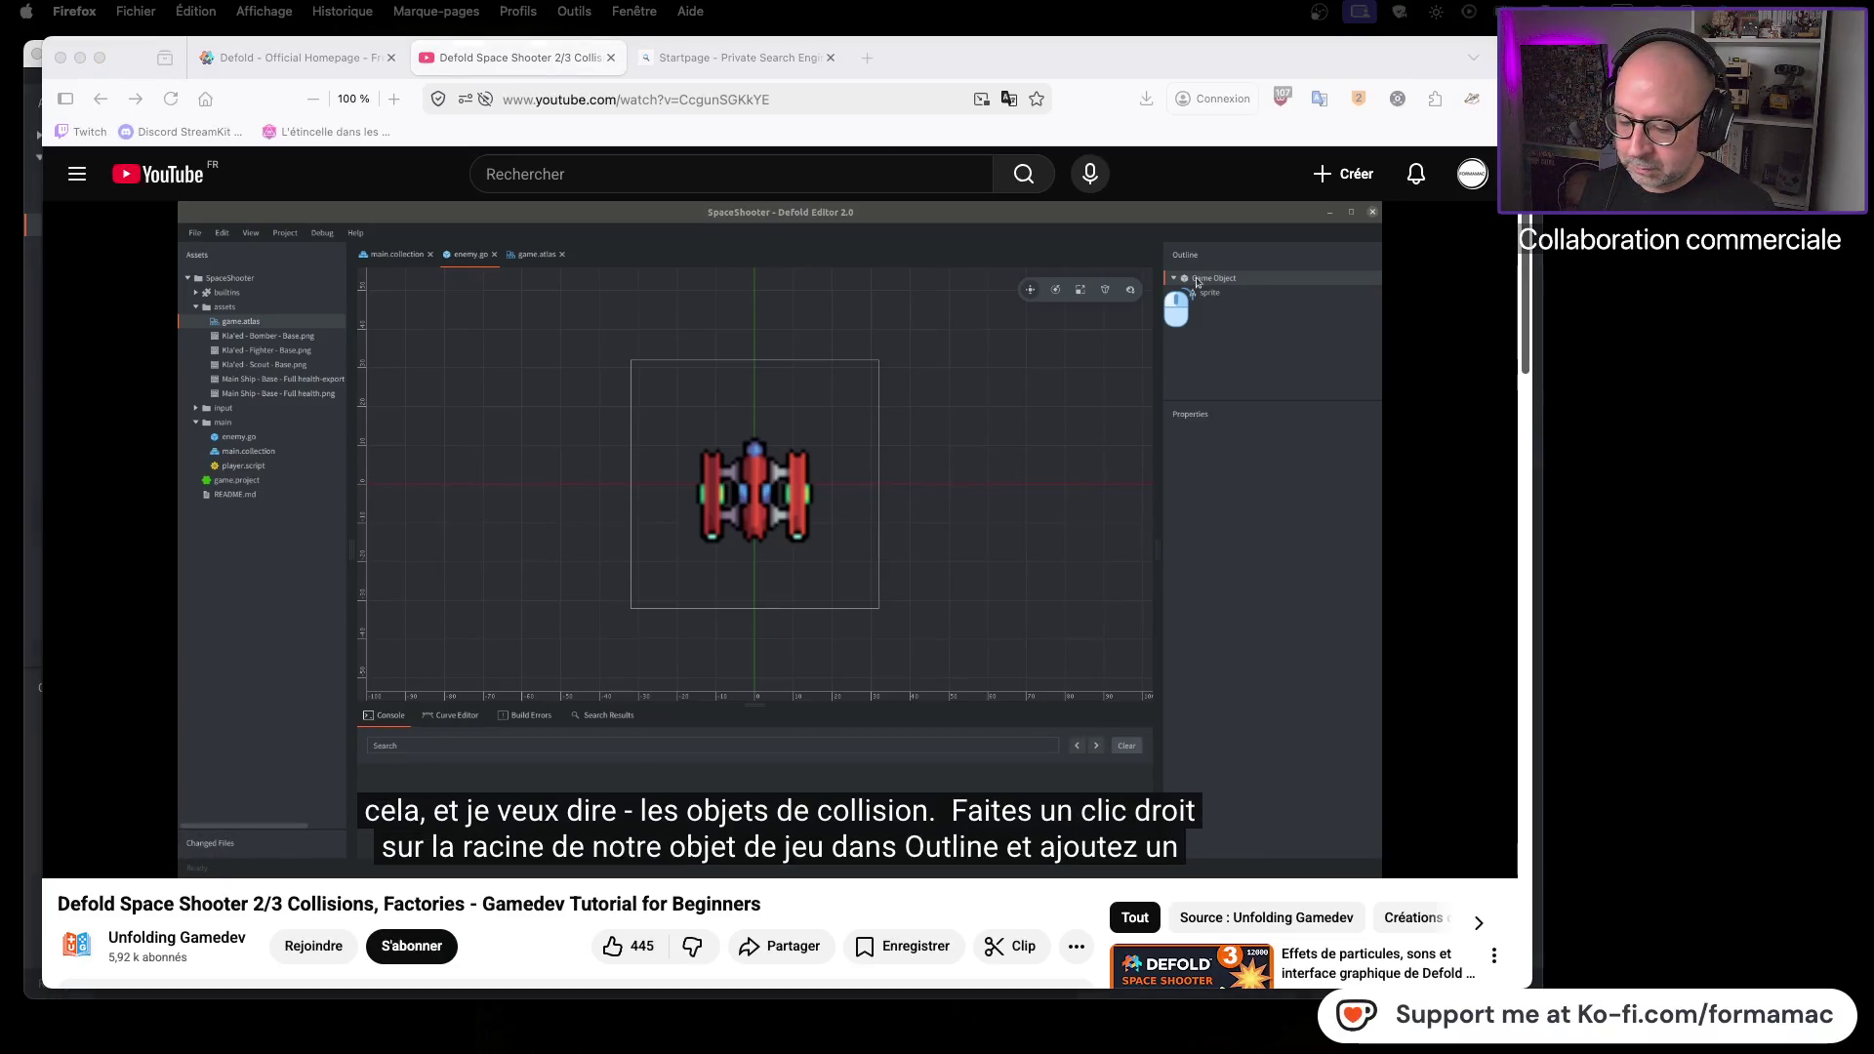
left_click(996, 627)
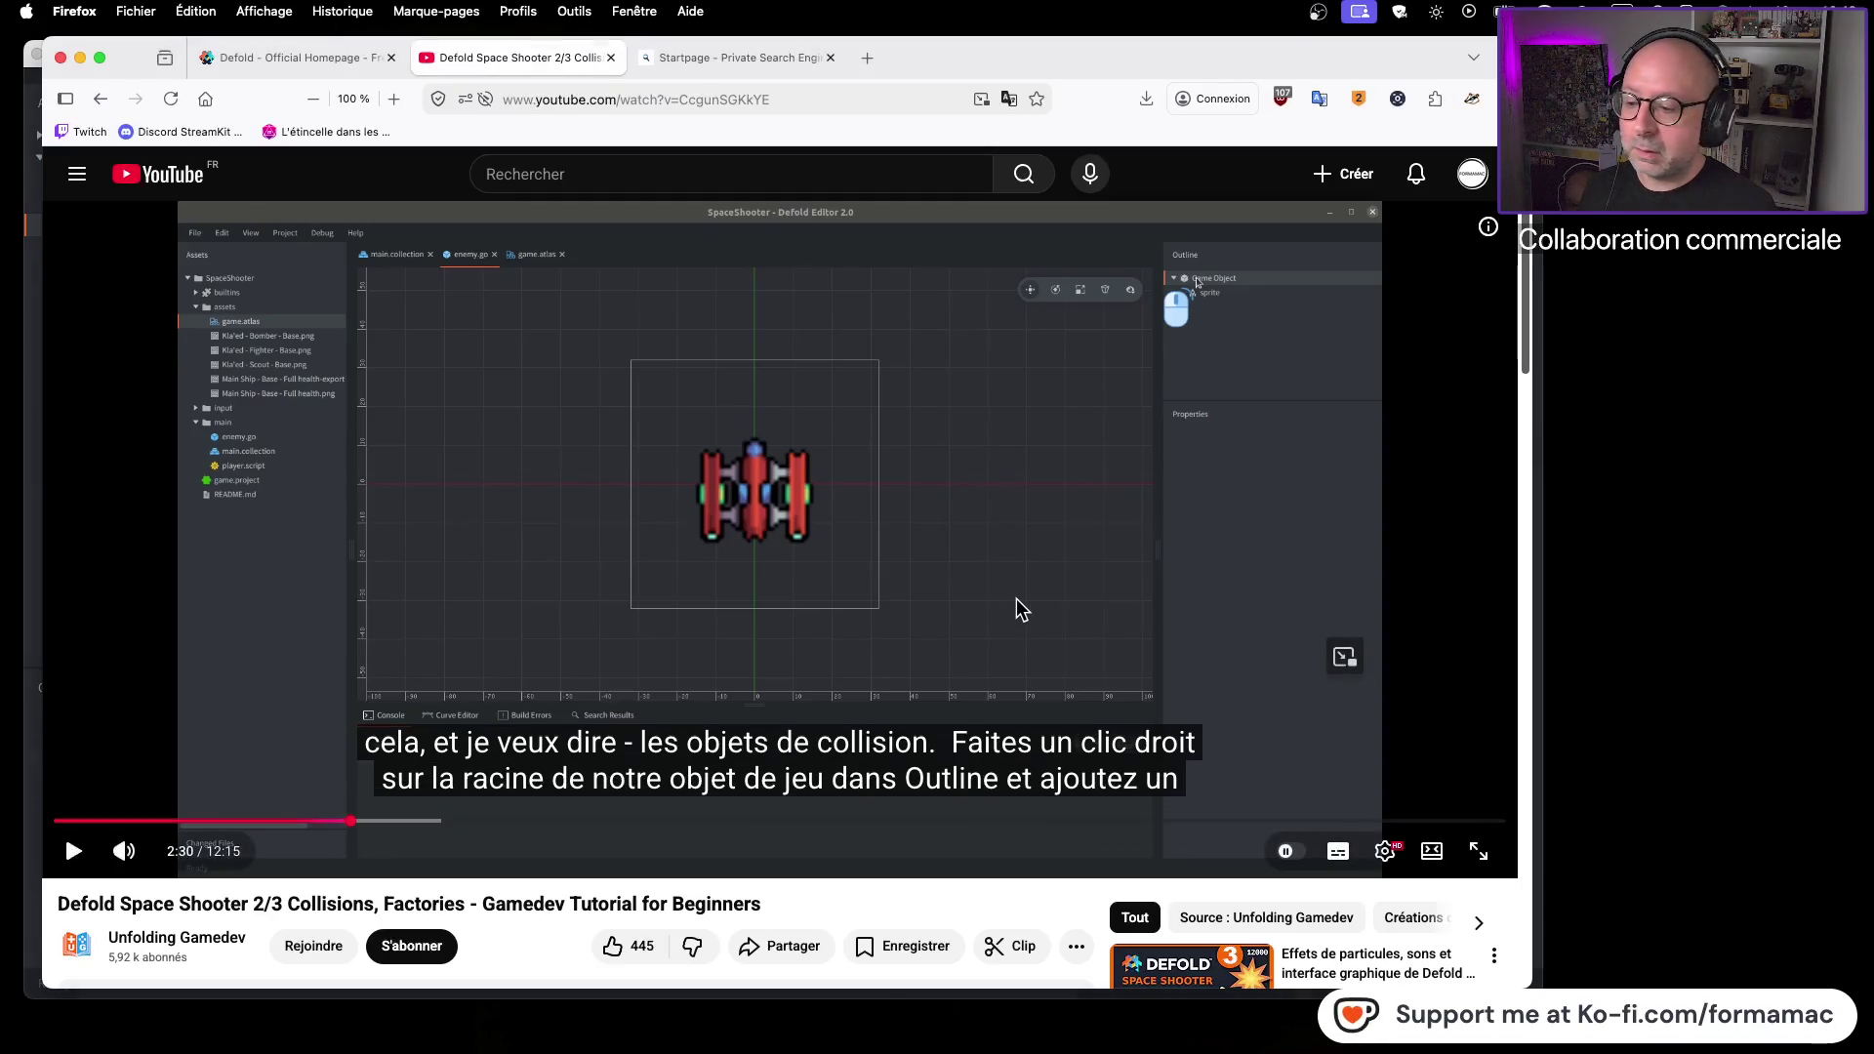
left_click(1162, 590)
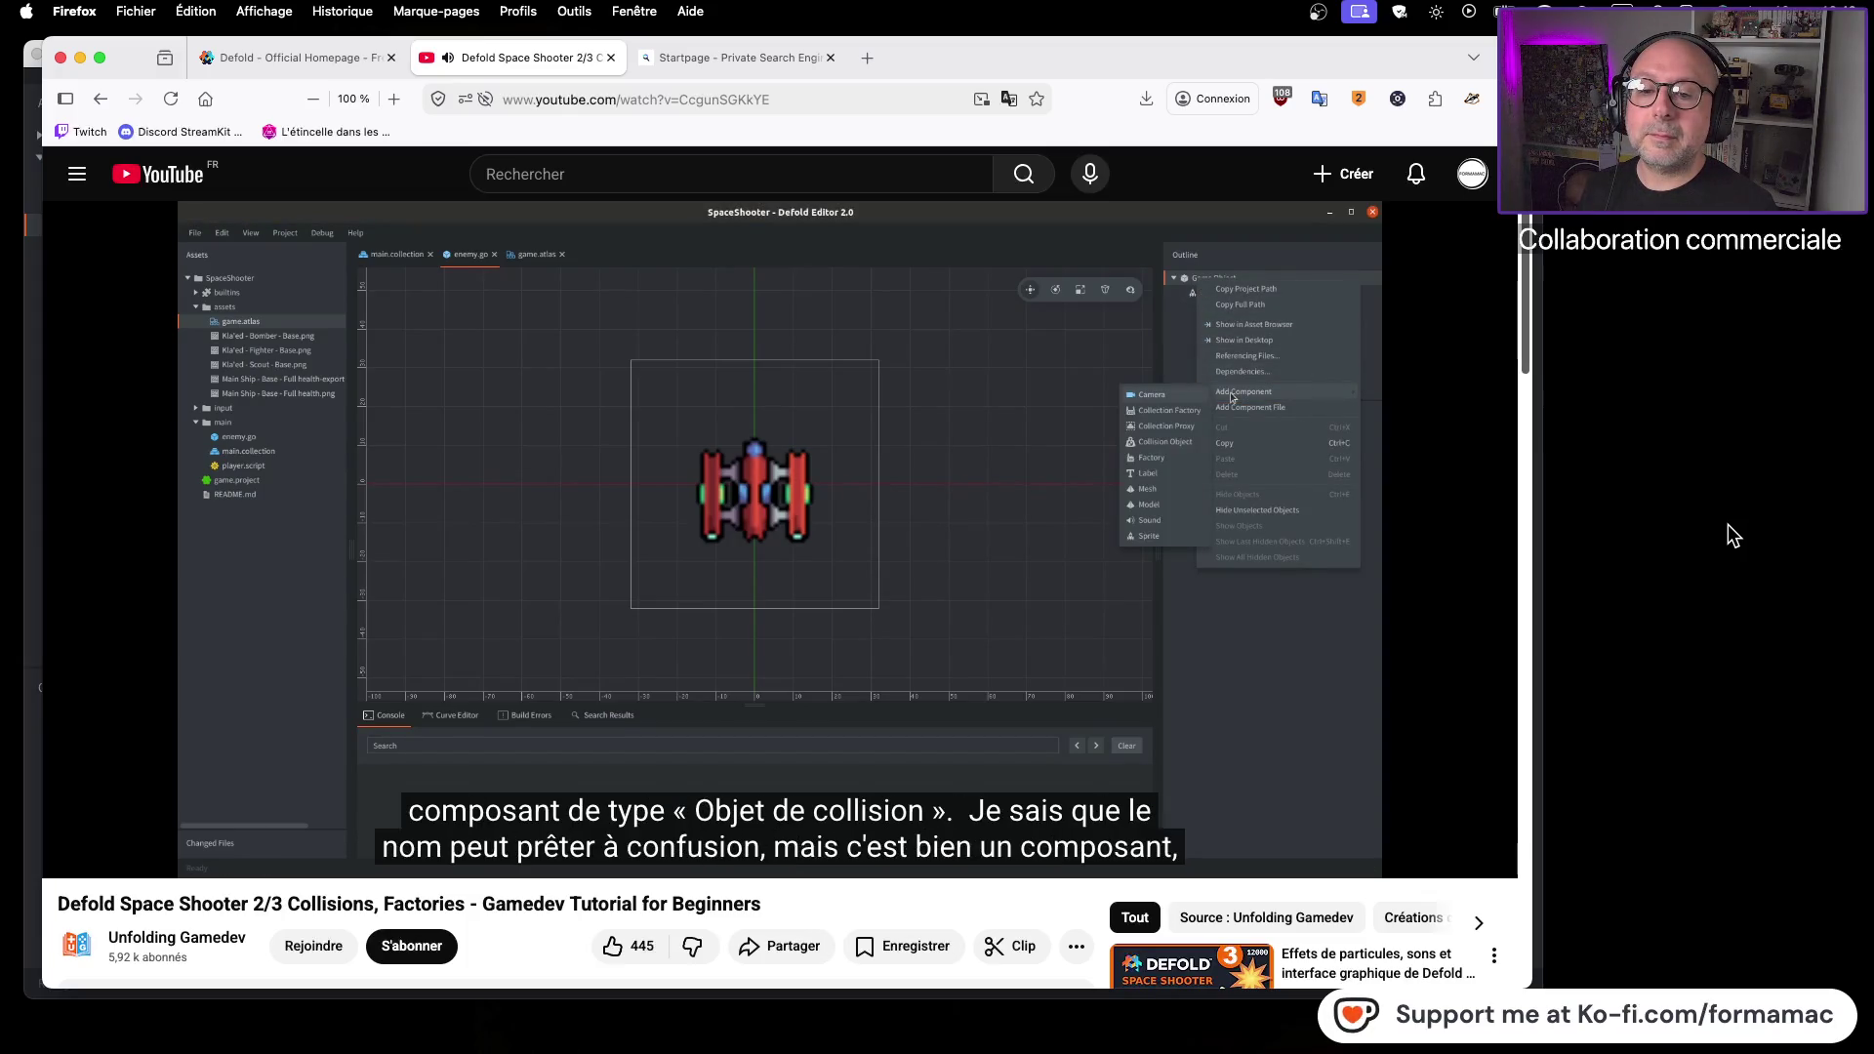
left_click(1347, 620)
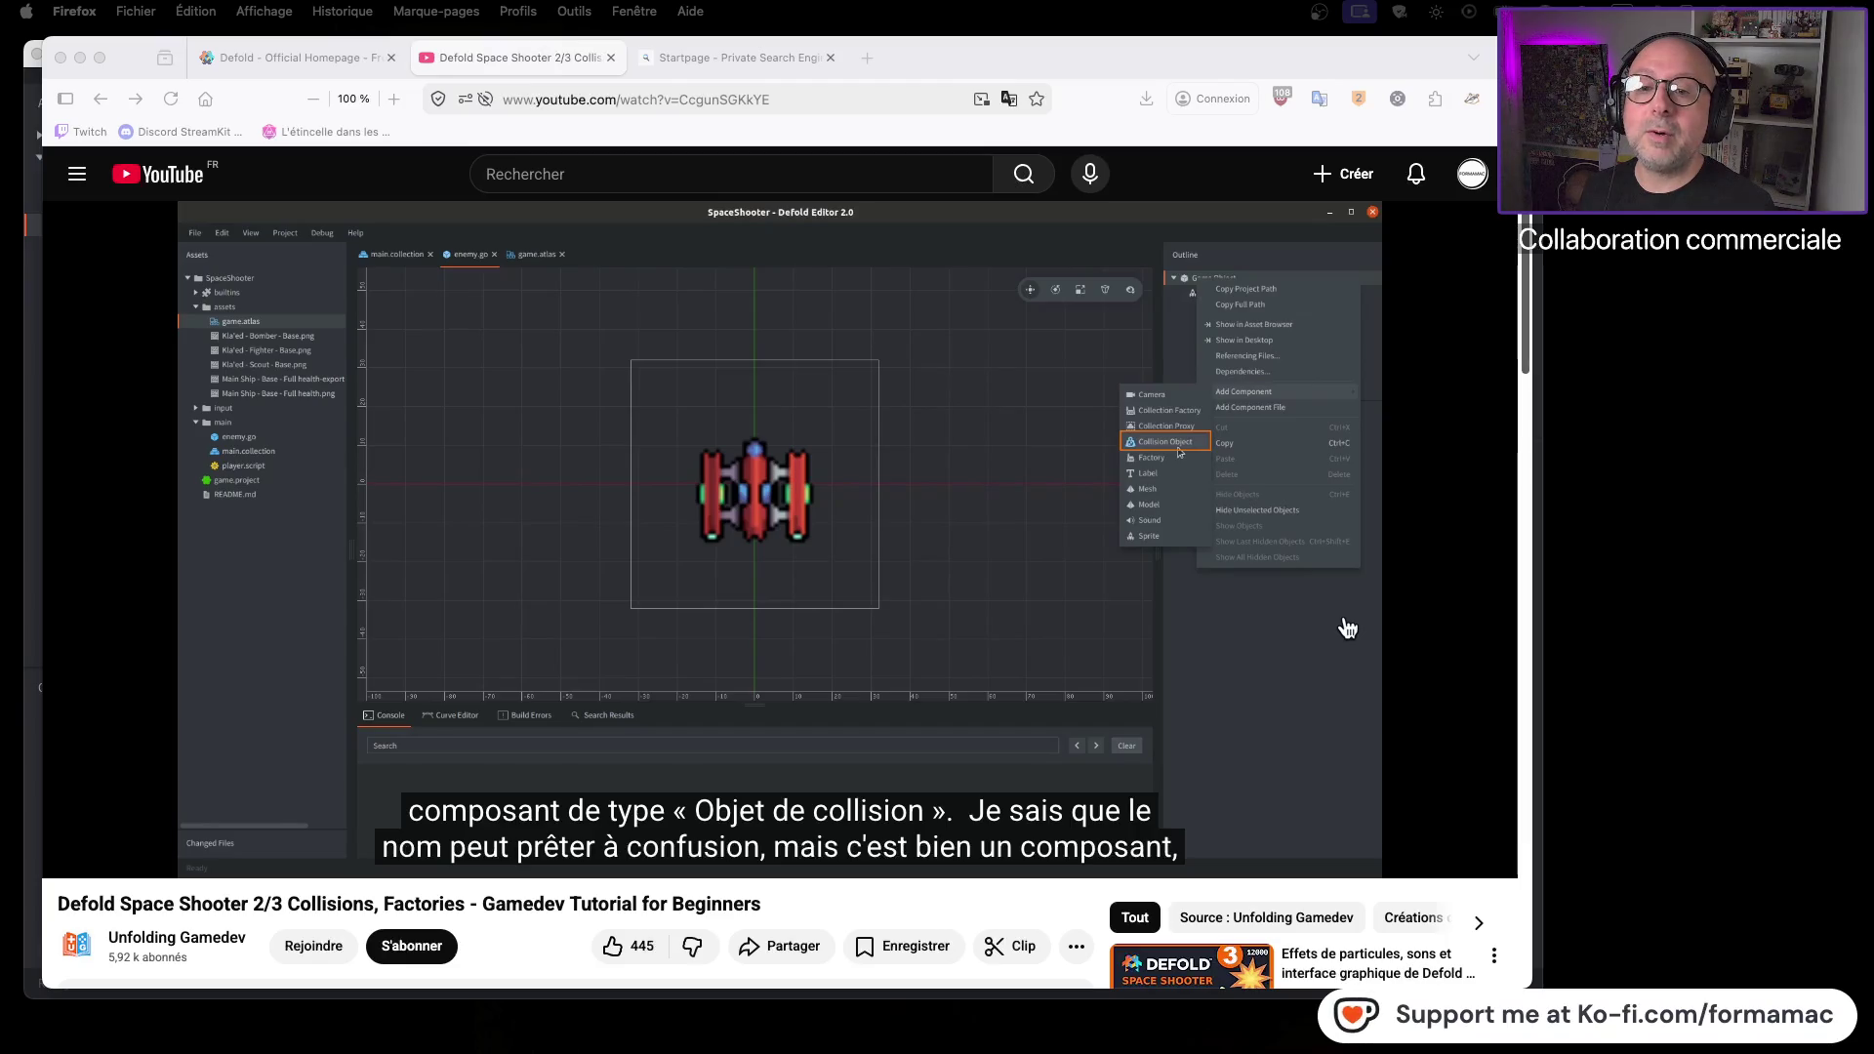
key("super+Tab")
left_click(1310, 135)
right_click(1310, 135)
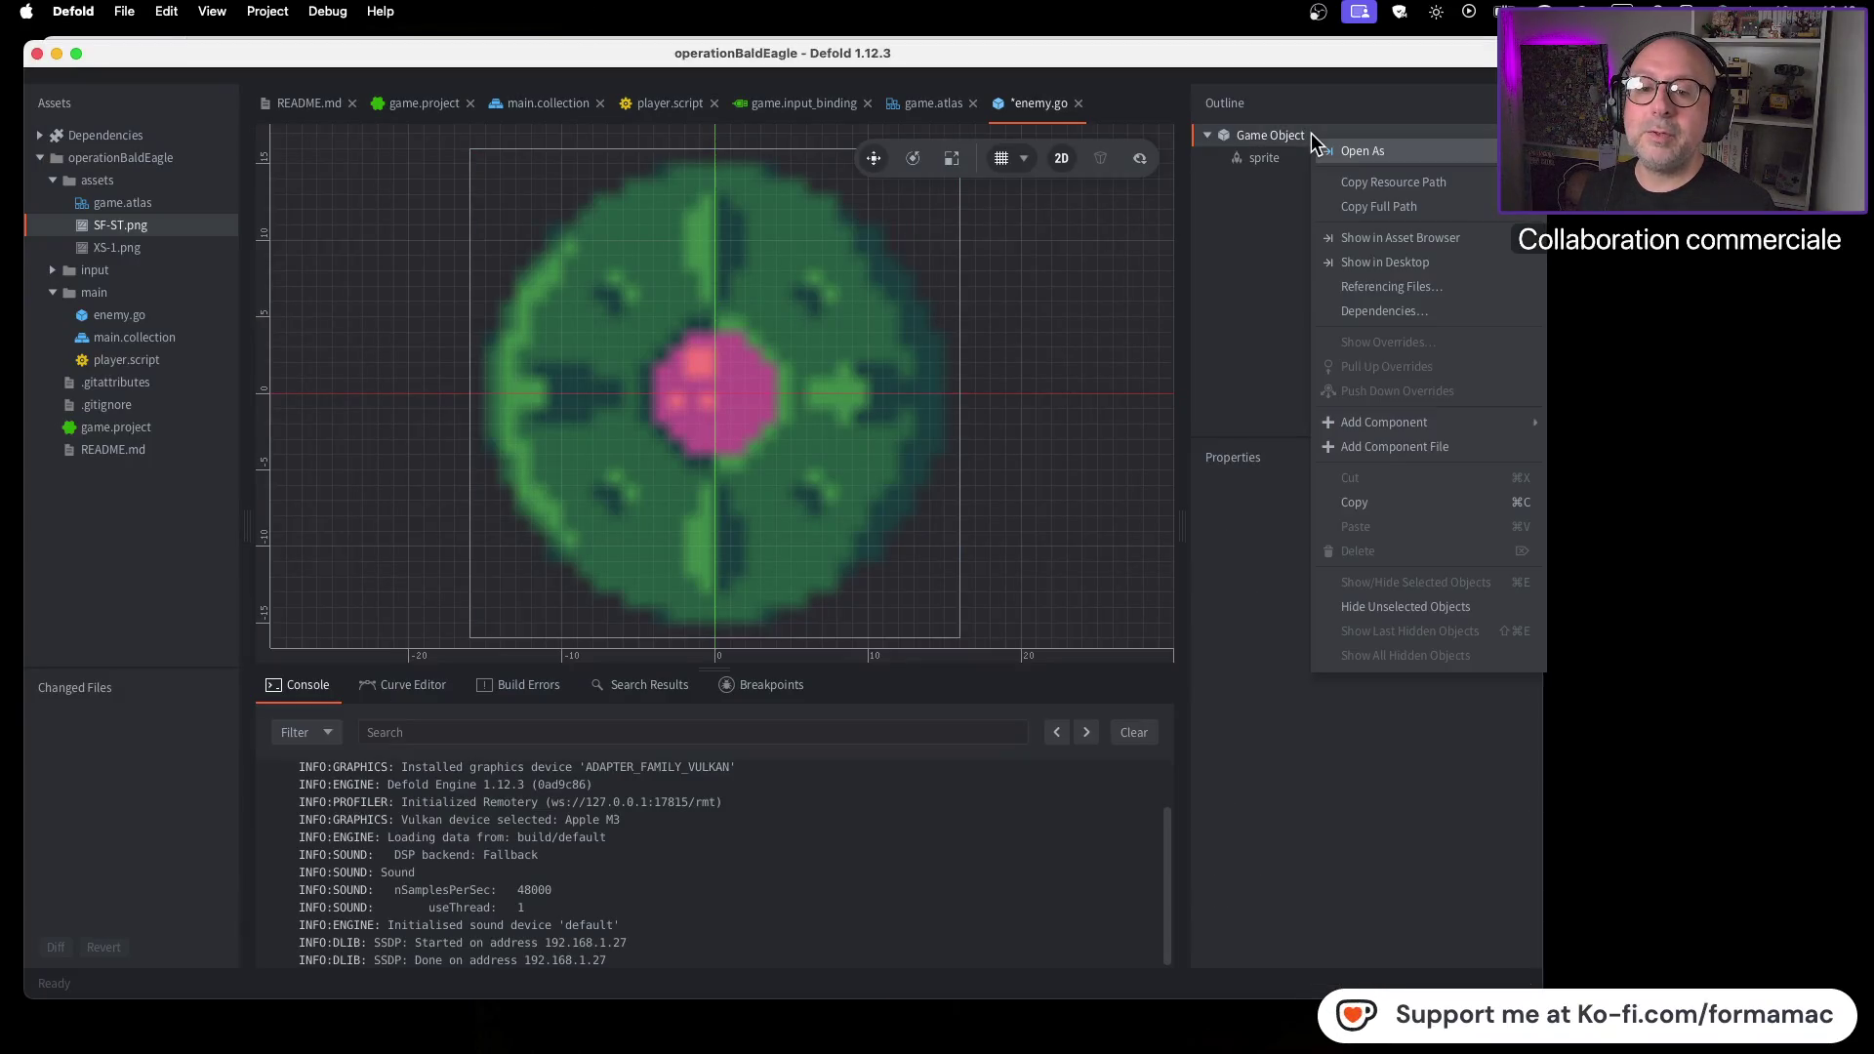
Add a Collision Object component to the Game Object and compare it with the tutorial
mouse_move(1381, 424)
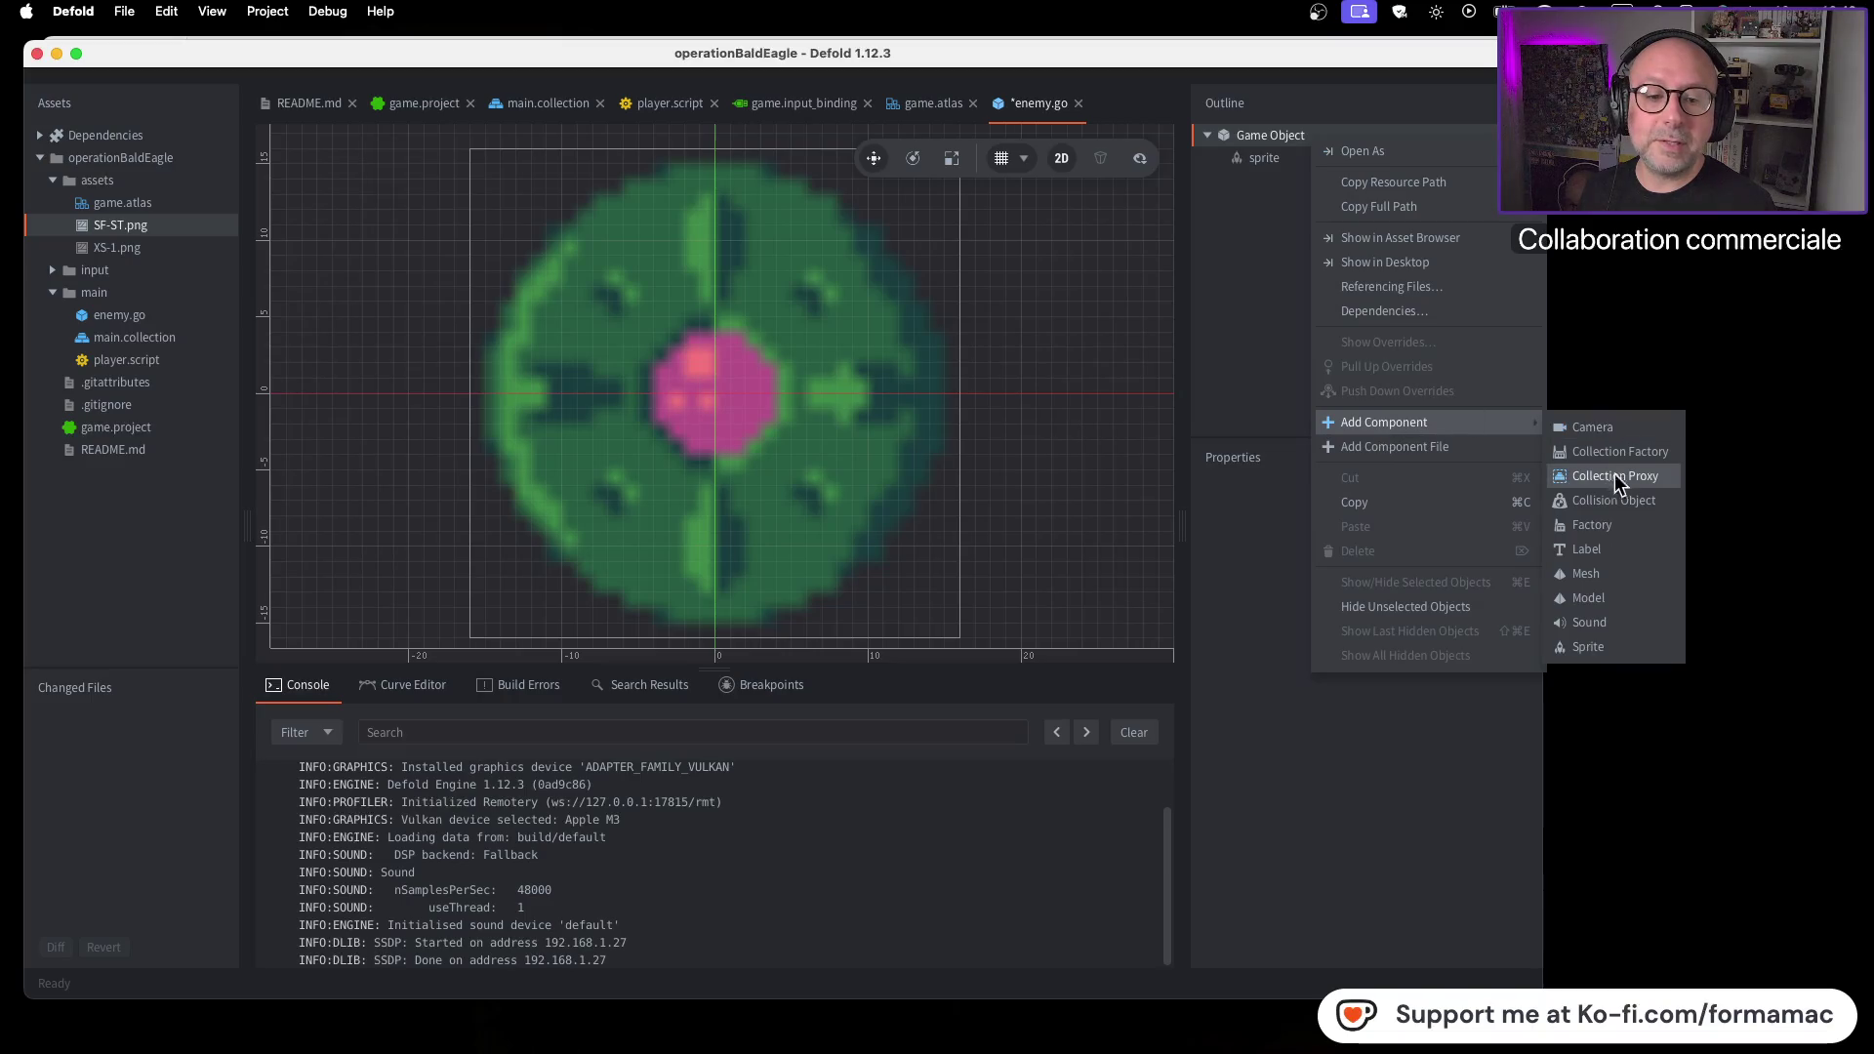
left_click(1625, 500)
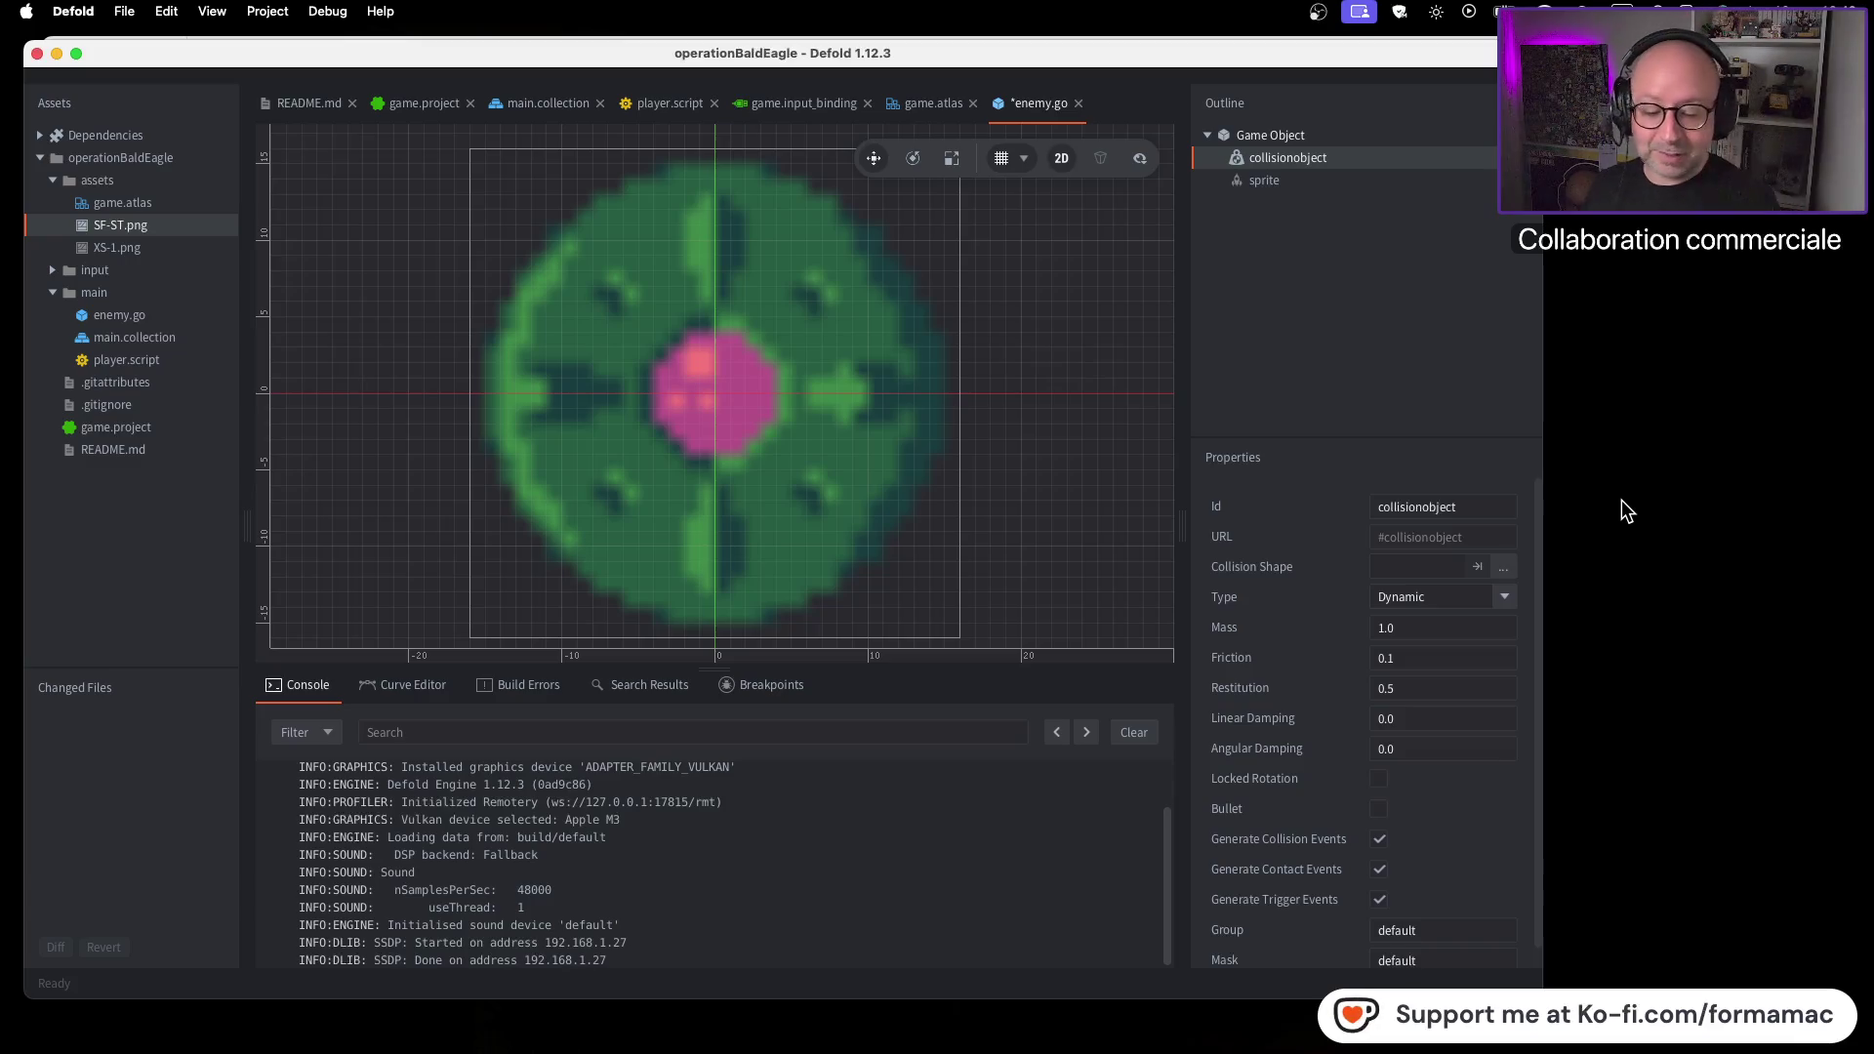
left_click(1620, 500)
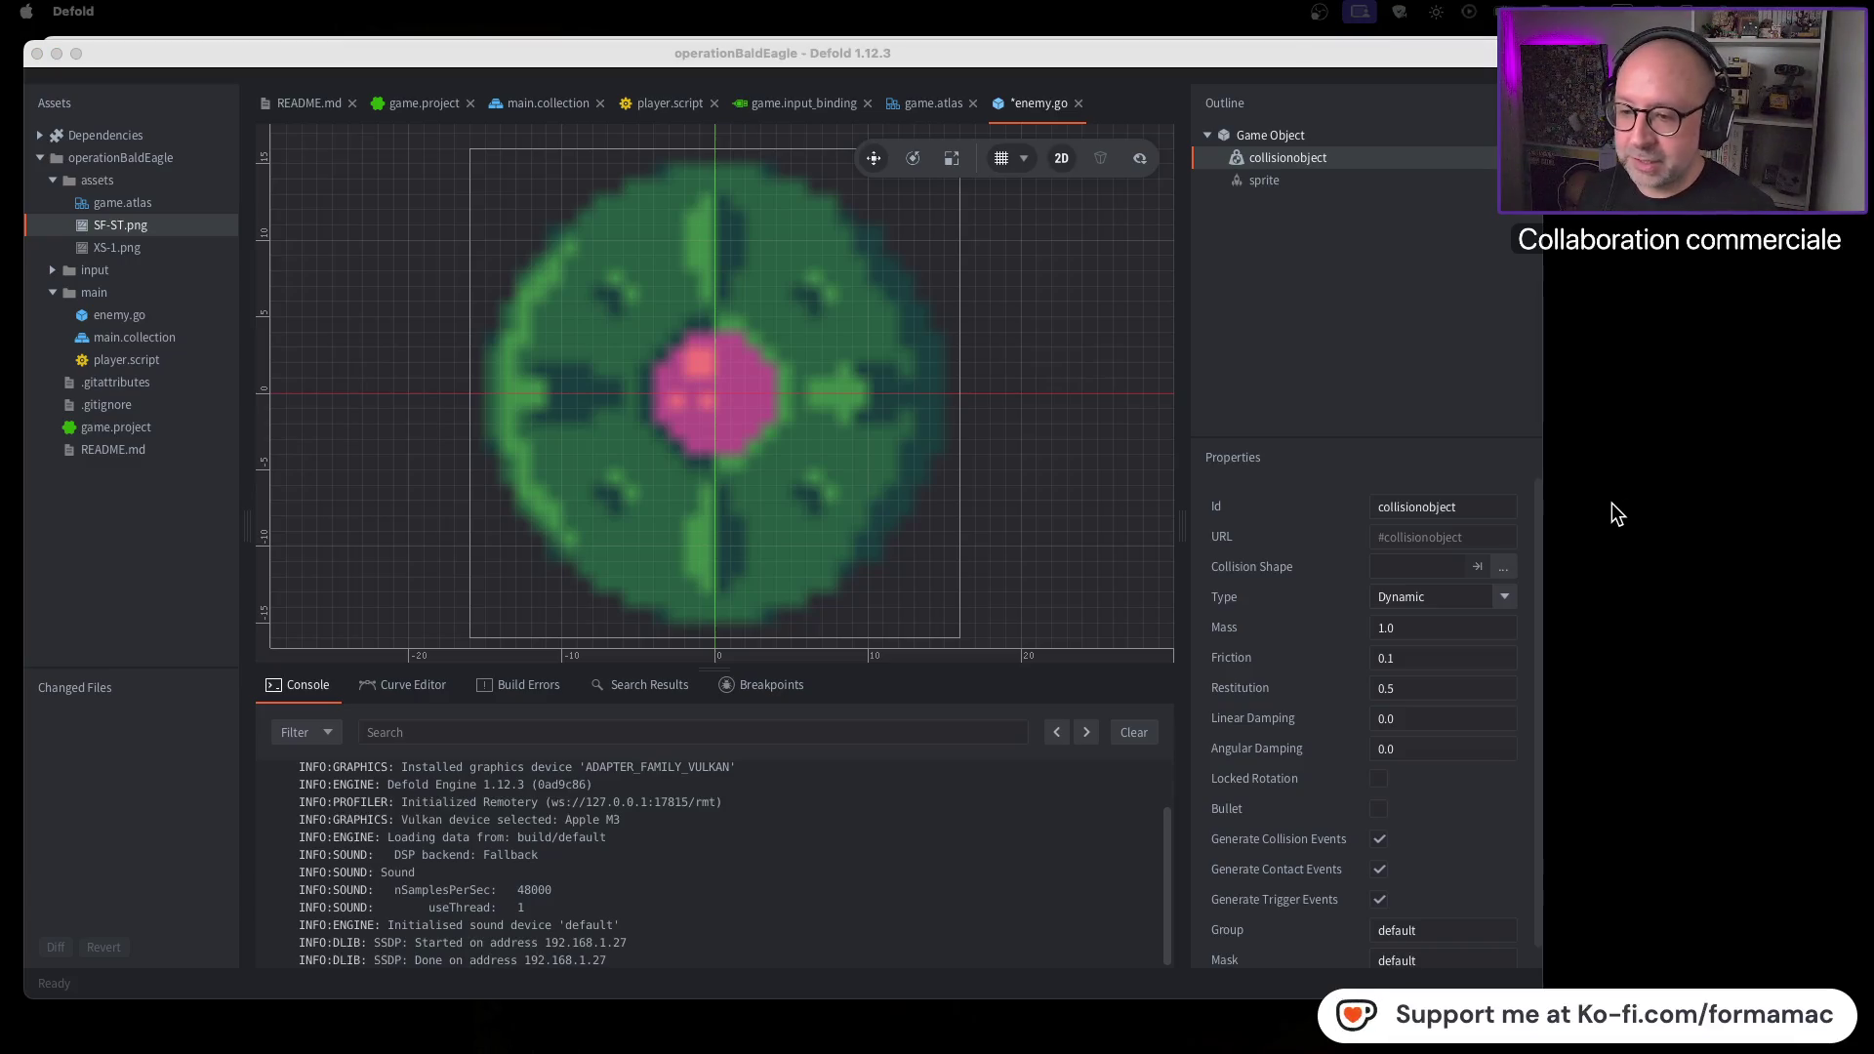
key("super+Tab")
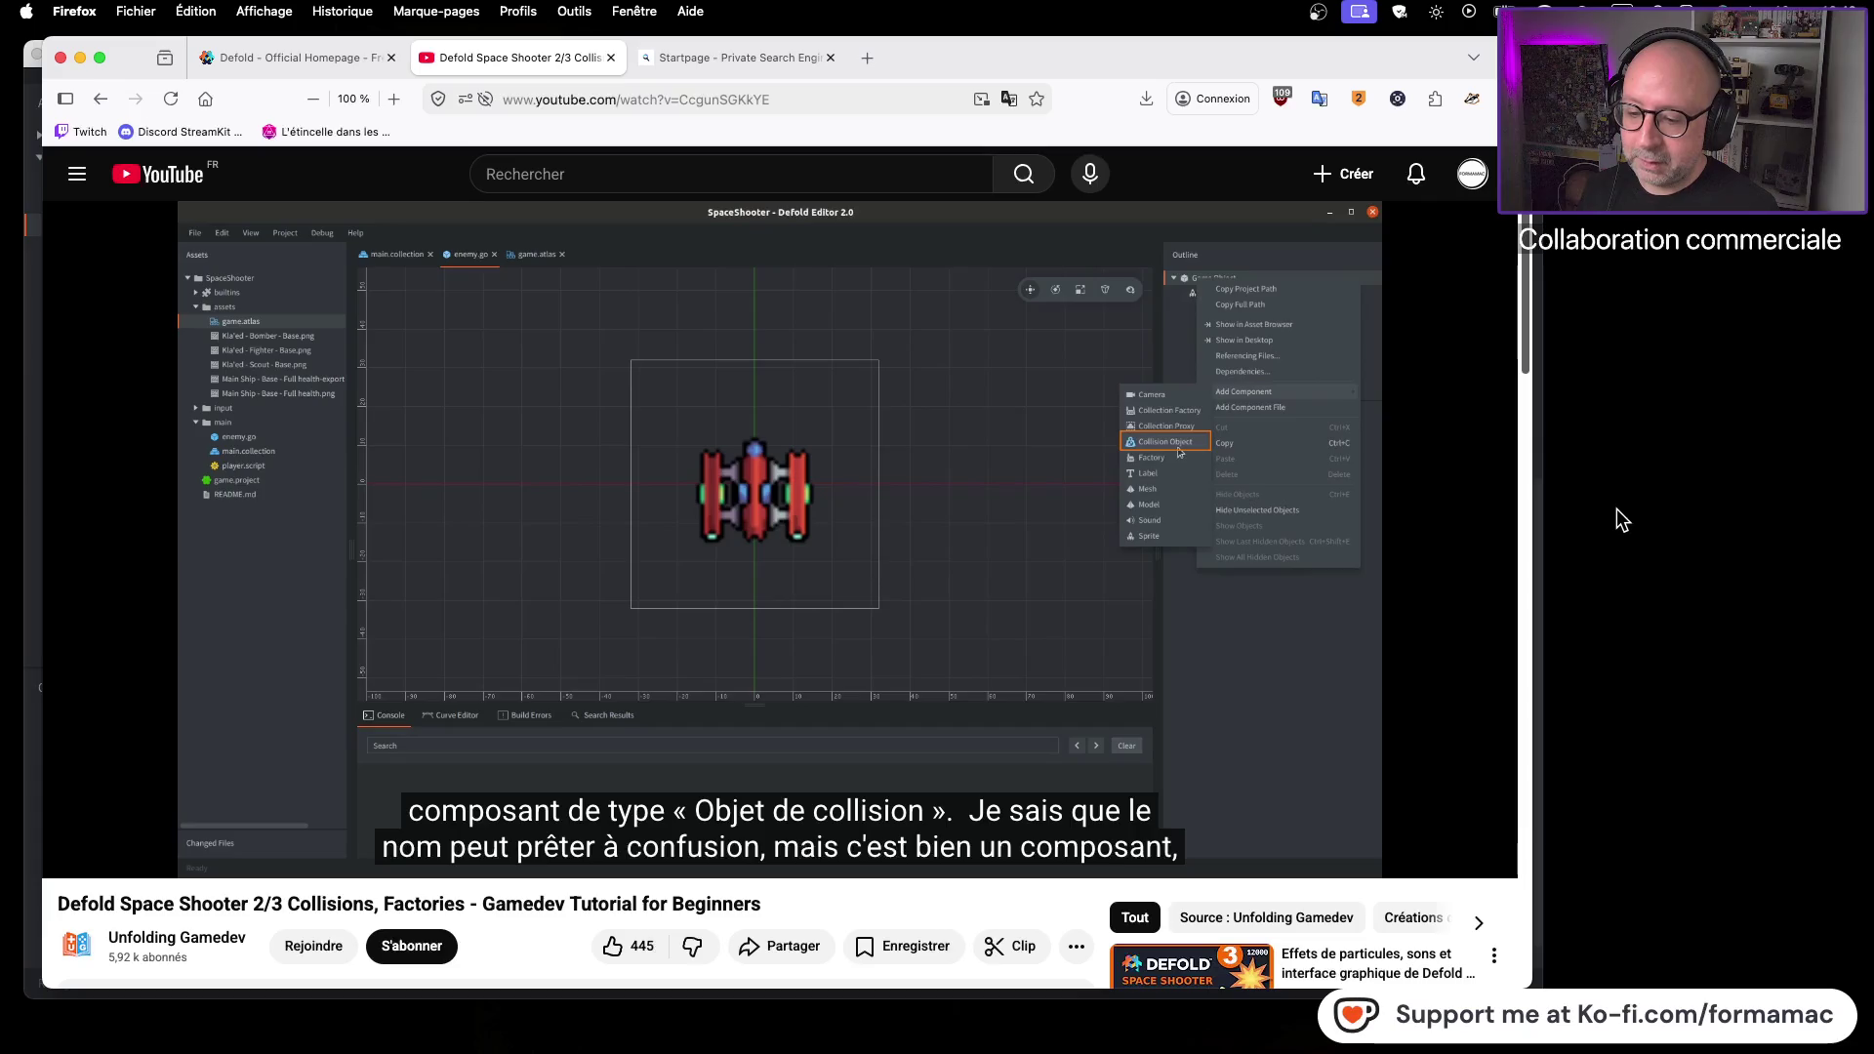
left_click(1618, 516)
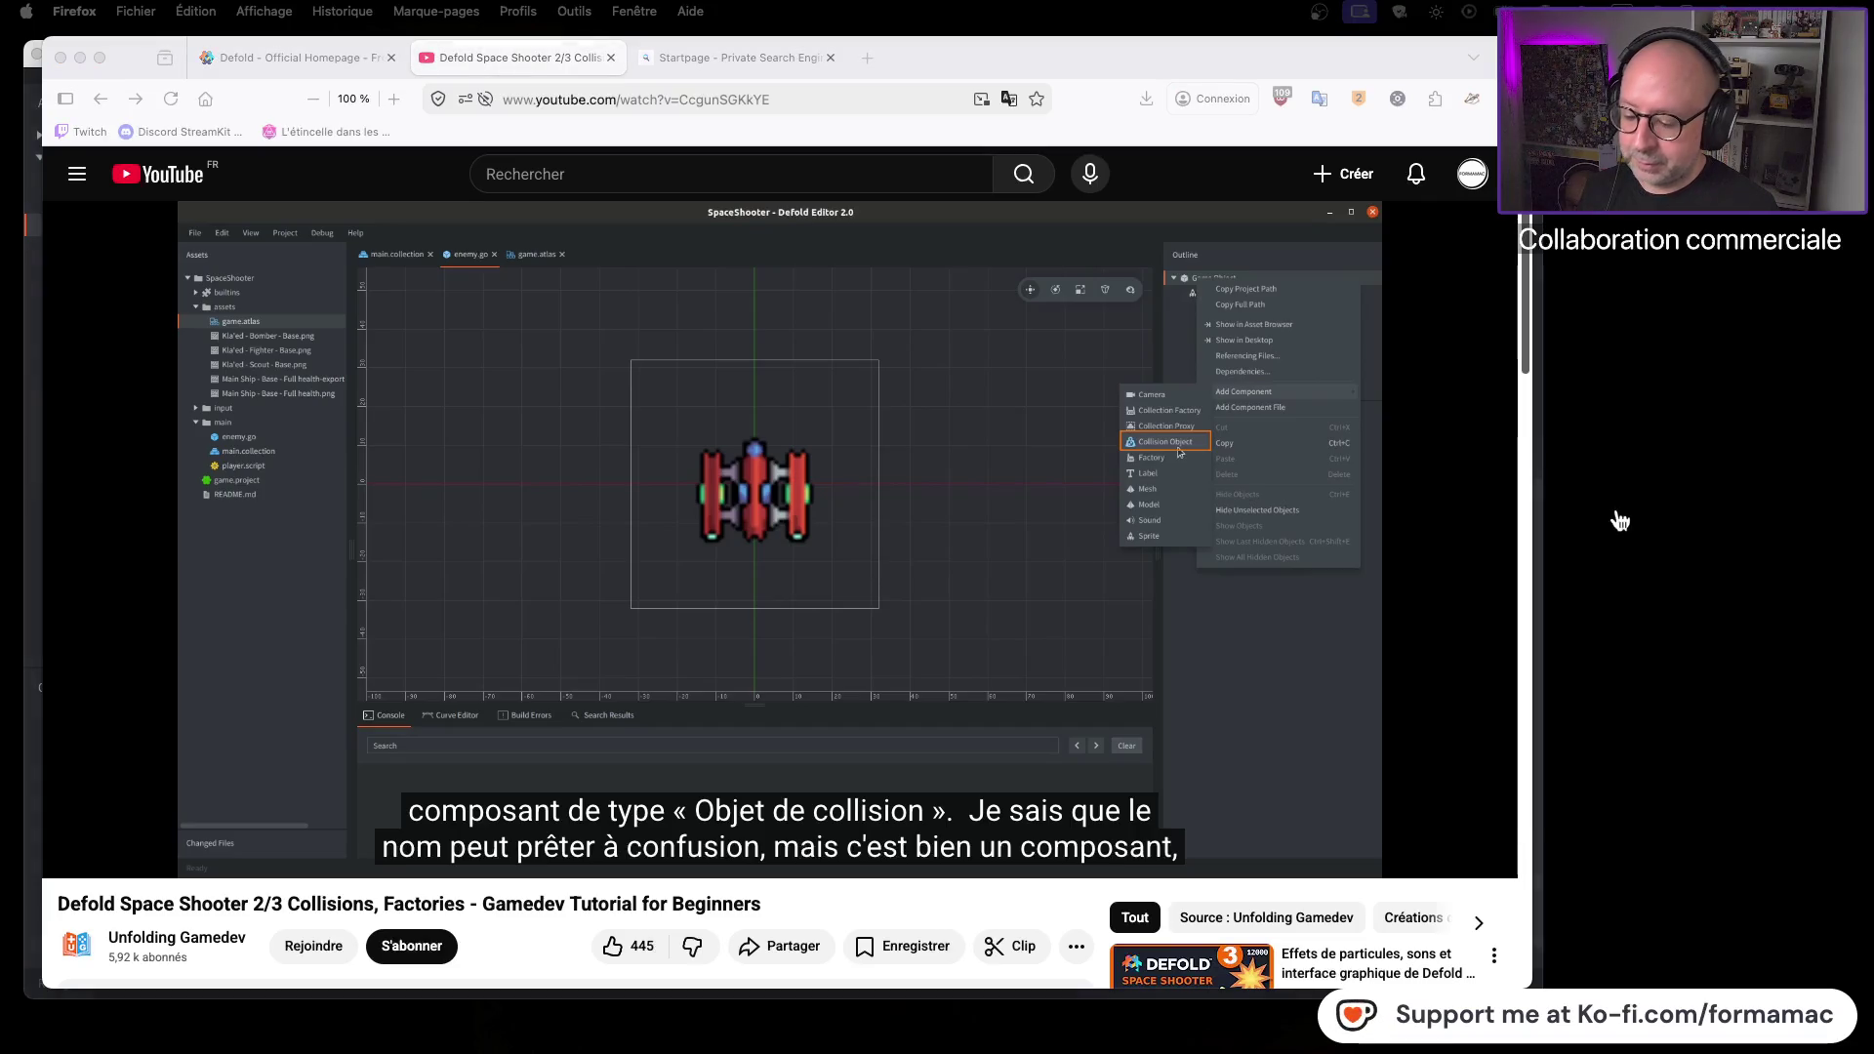
key("super+Tab")
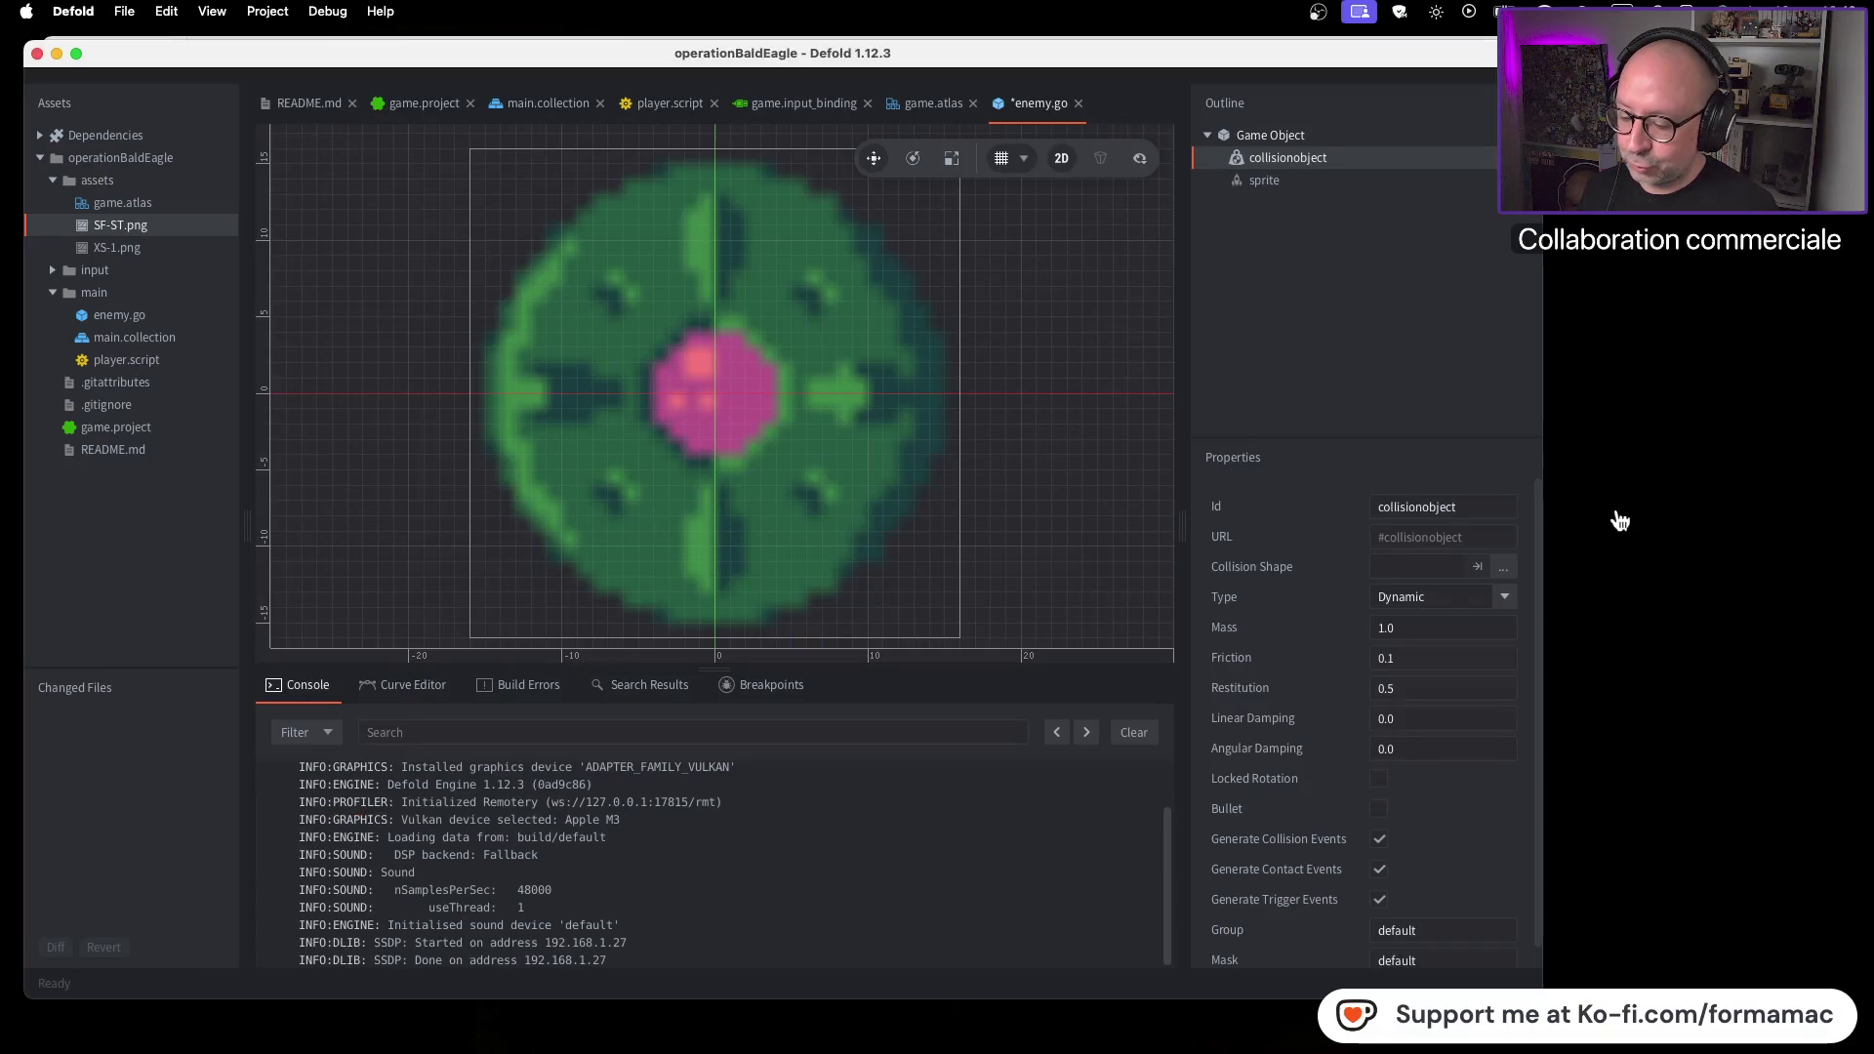
key("super+Tab")
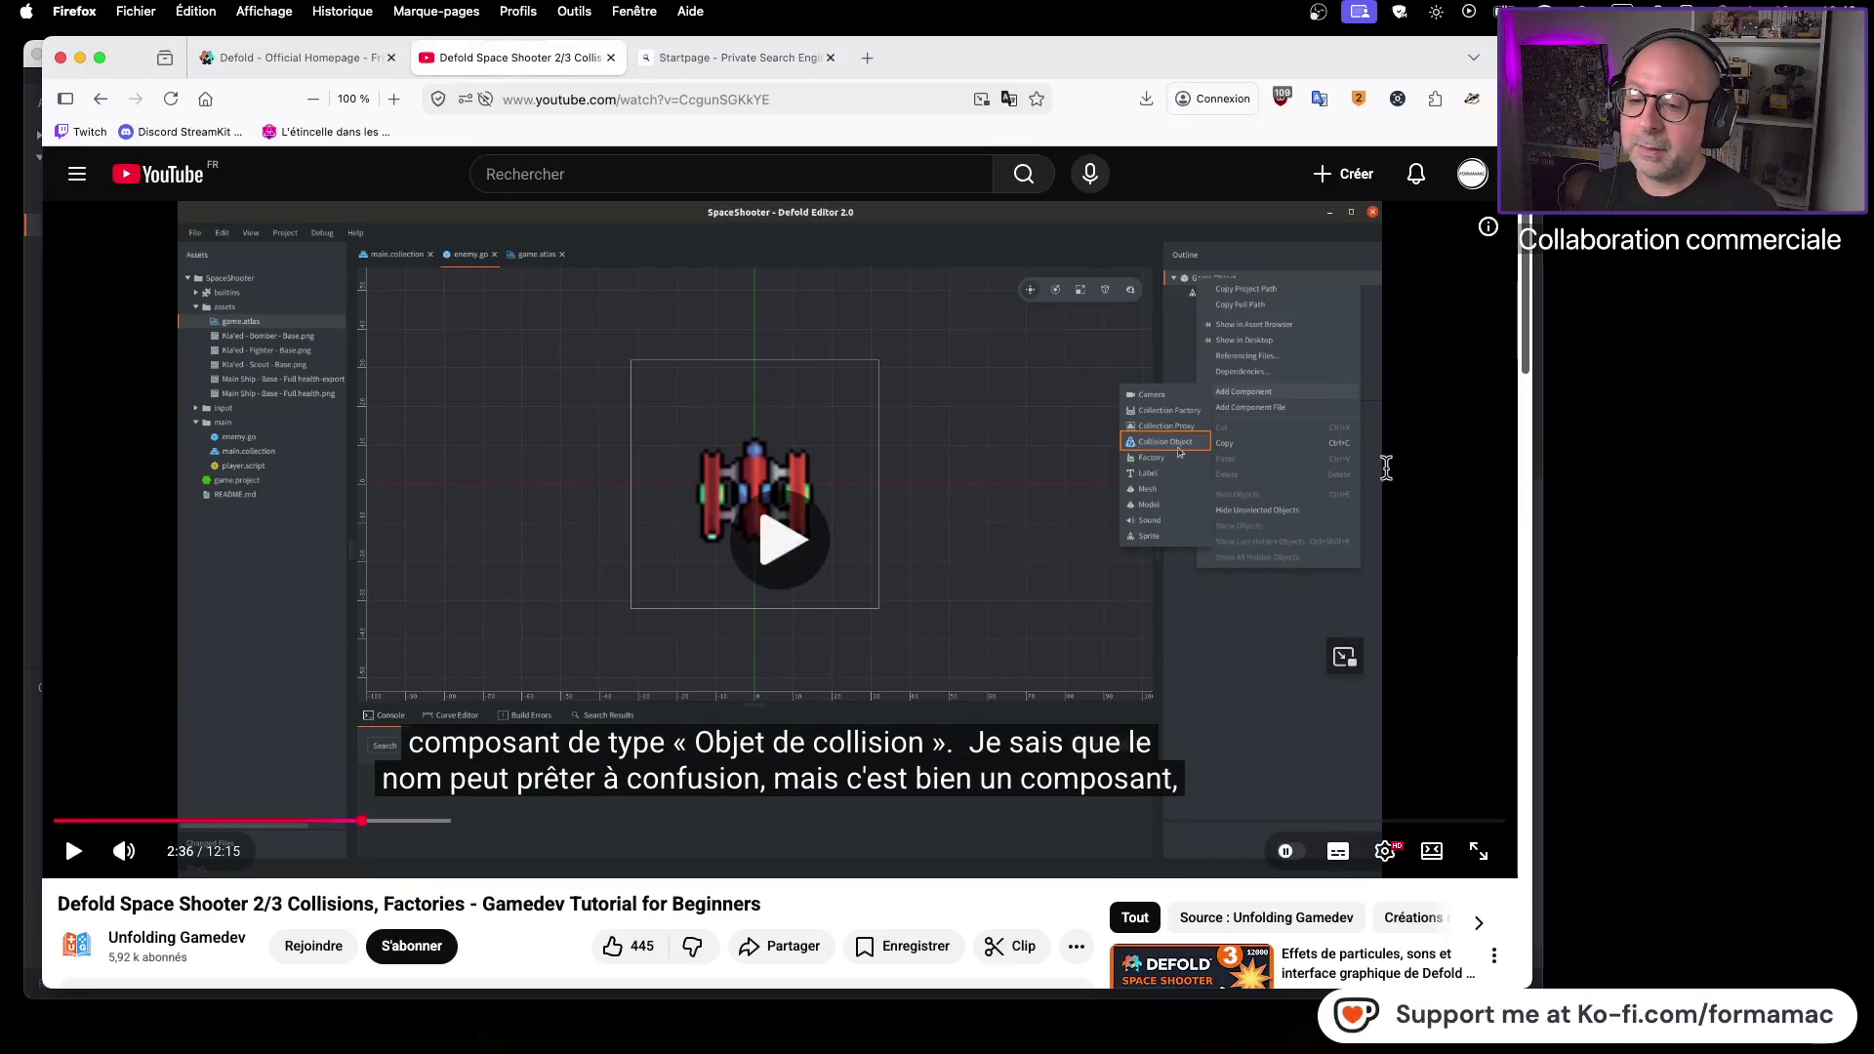
Watch the tutorial until it adds a Box shape, then return to Defold
key("space")
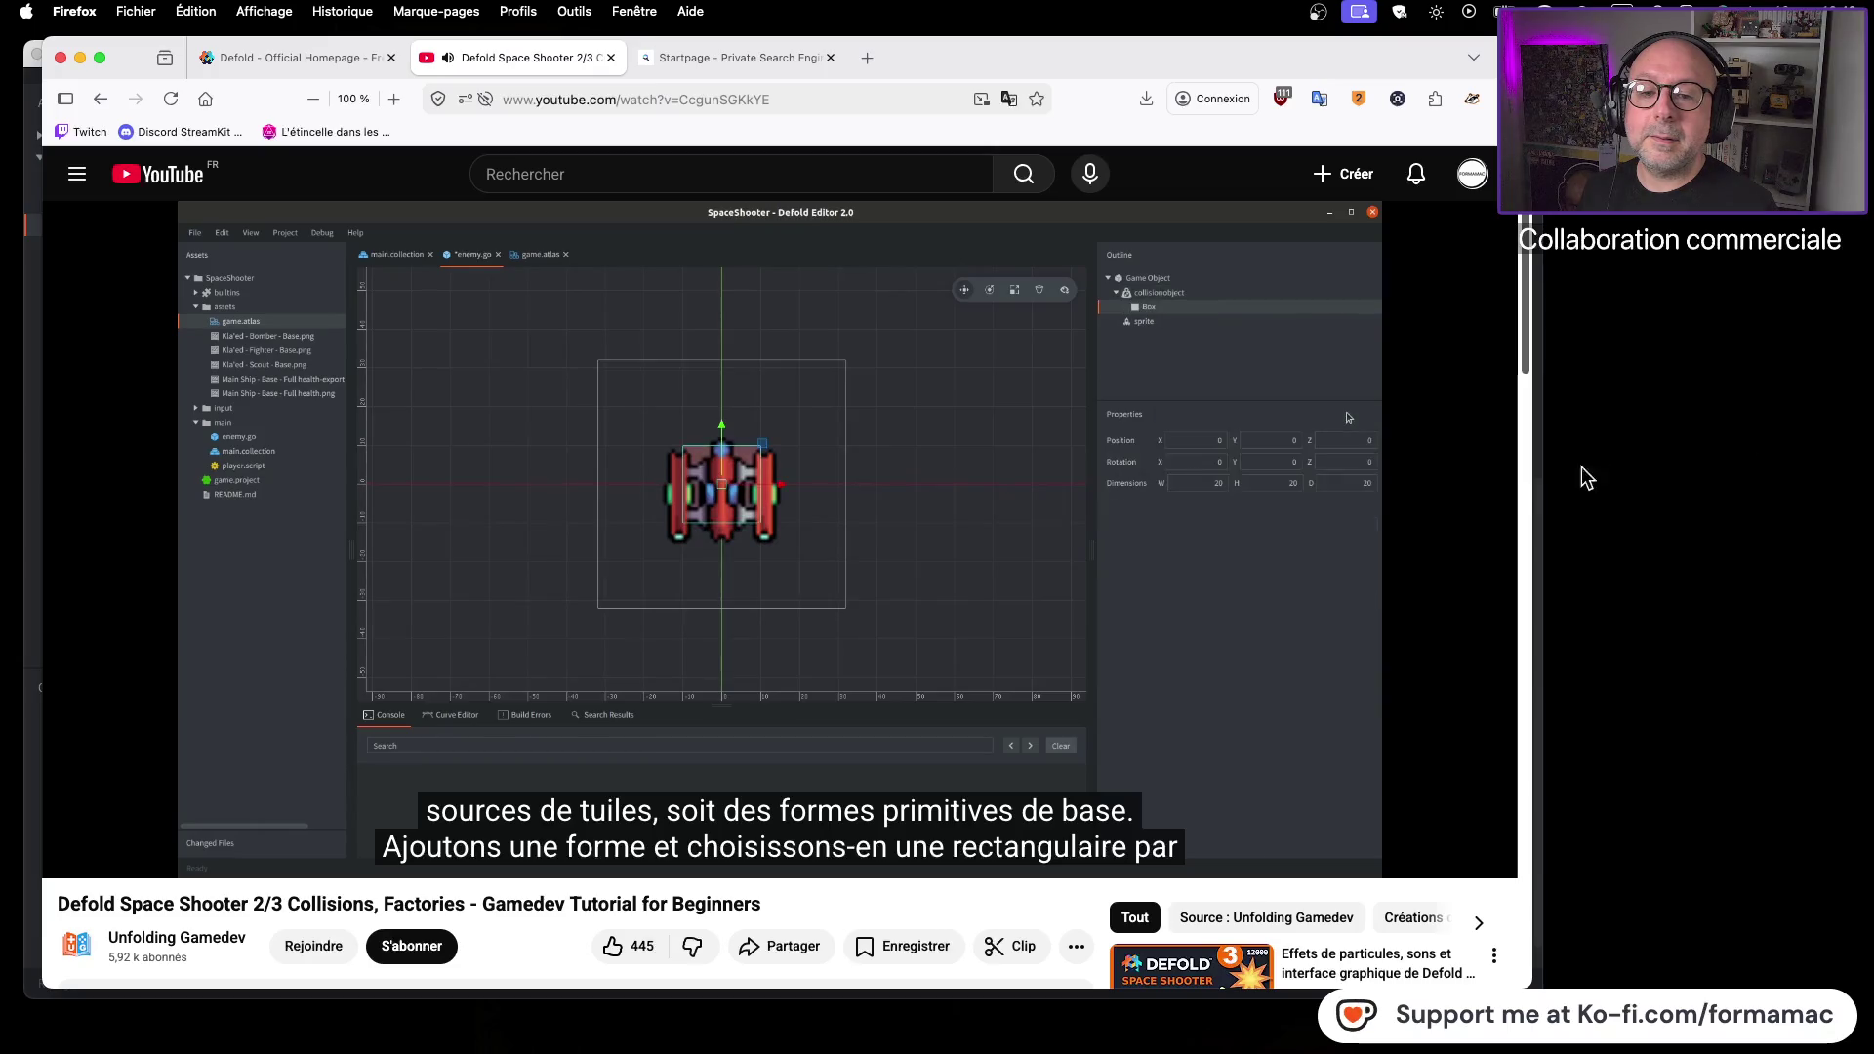
left_click(1459, 476)
key("super+Tab")
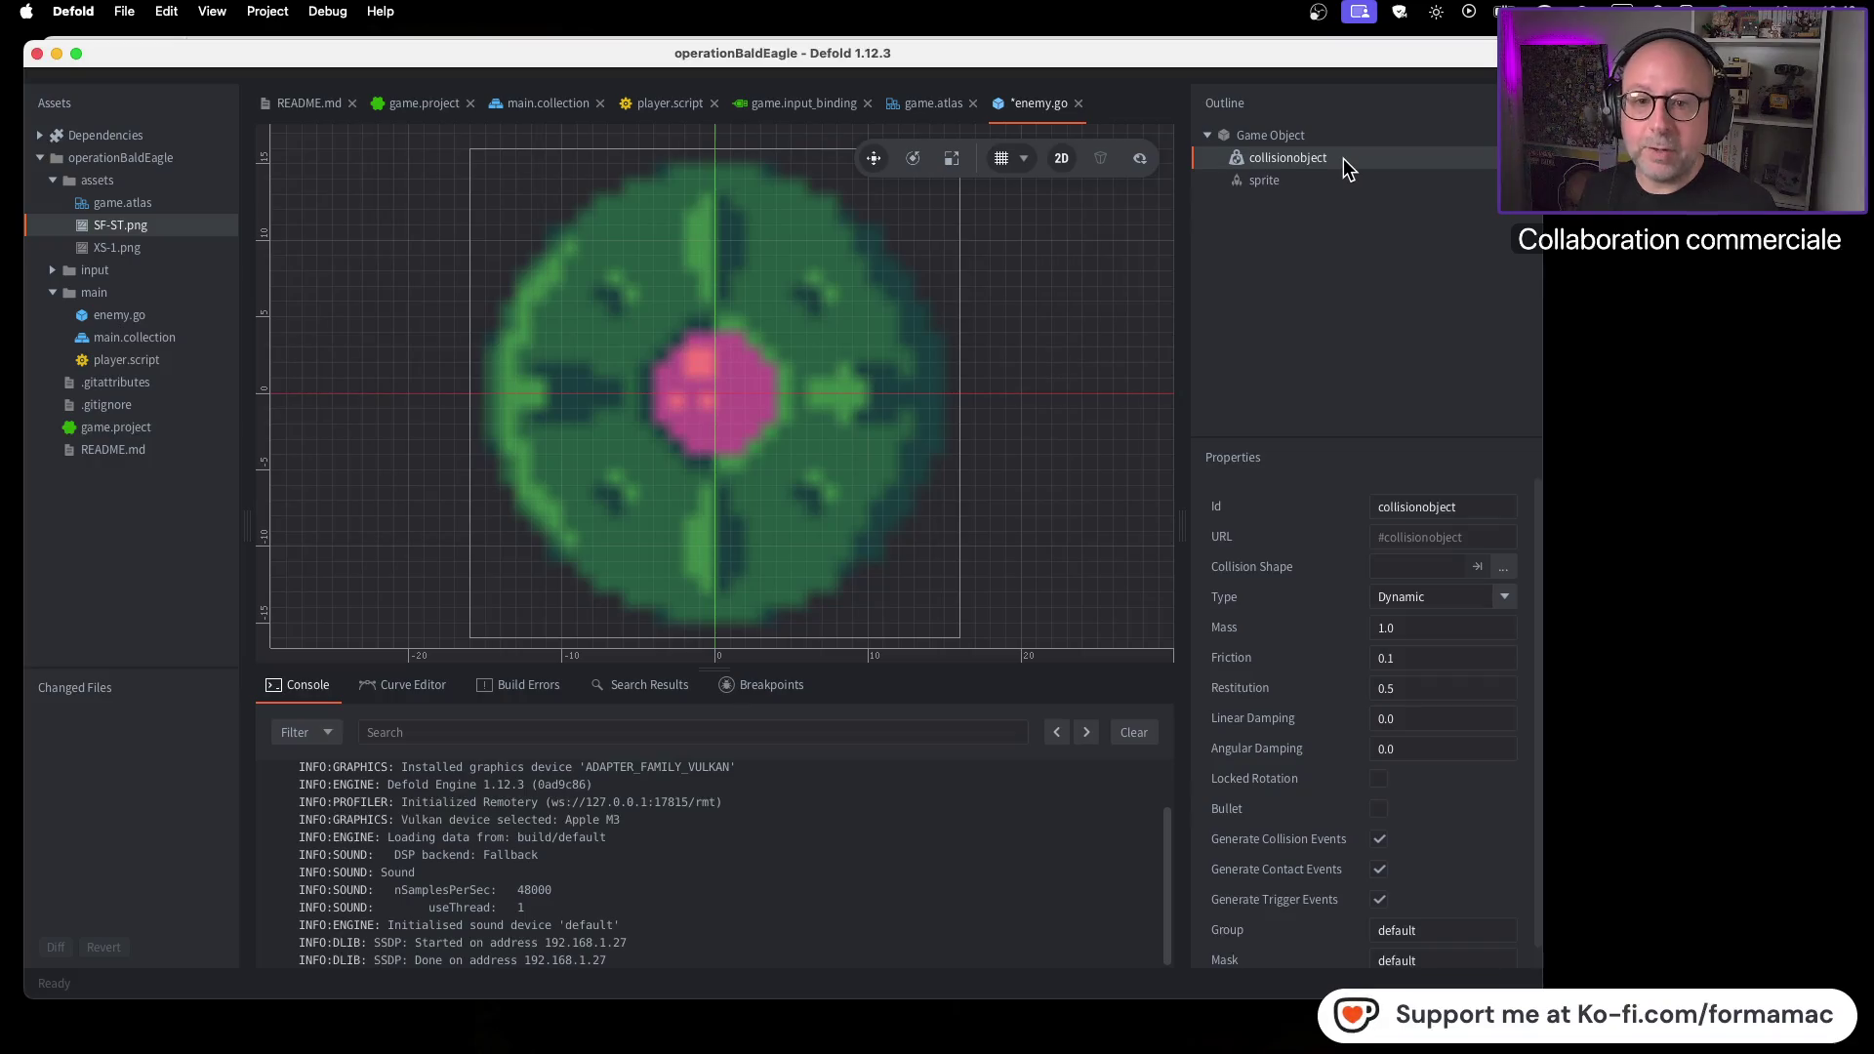
Add a 20×20×20 Box shape to the collisionobject, then return to the tutorial
right_click(1342, 158)
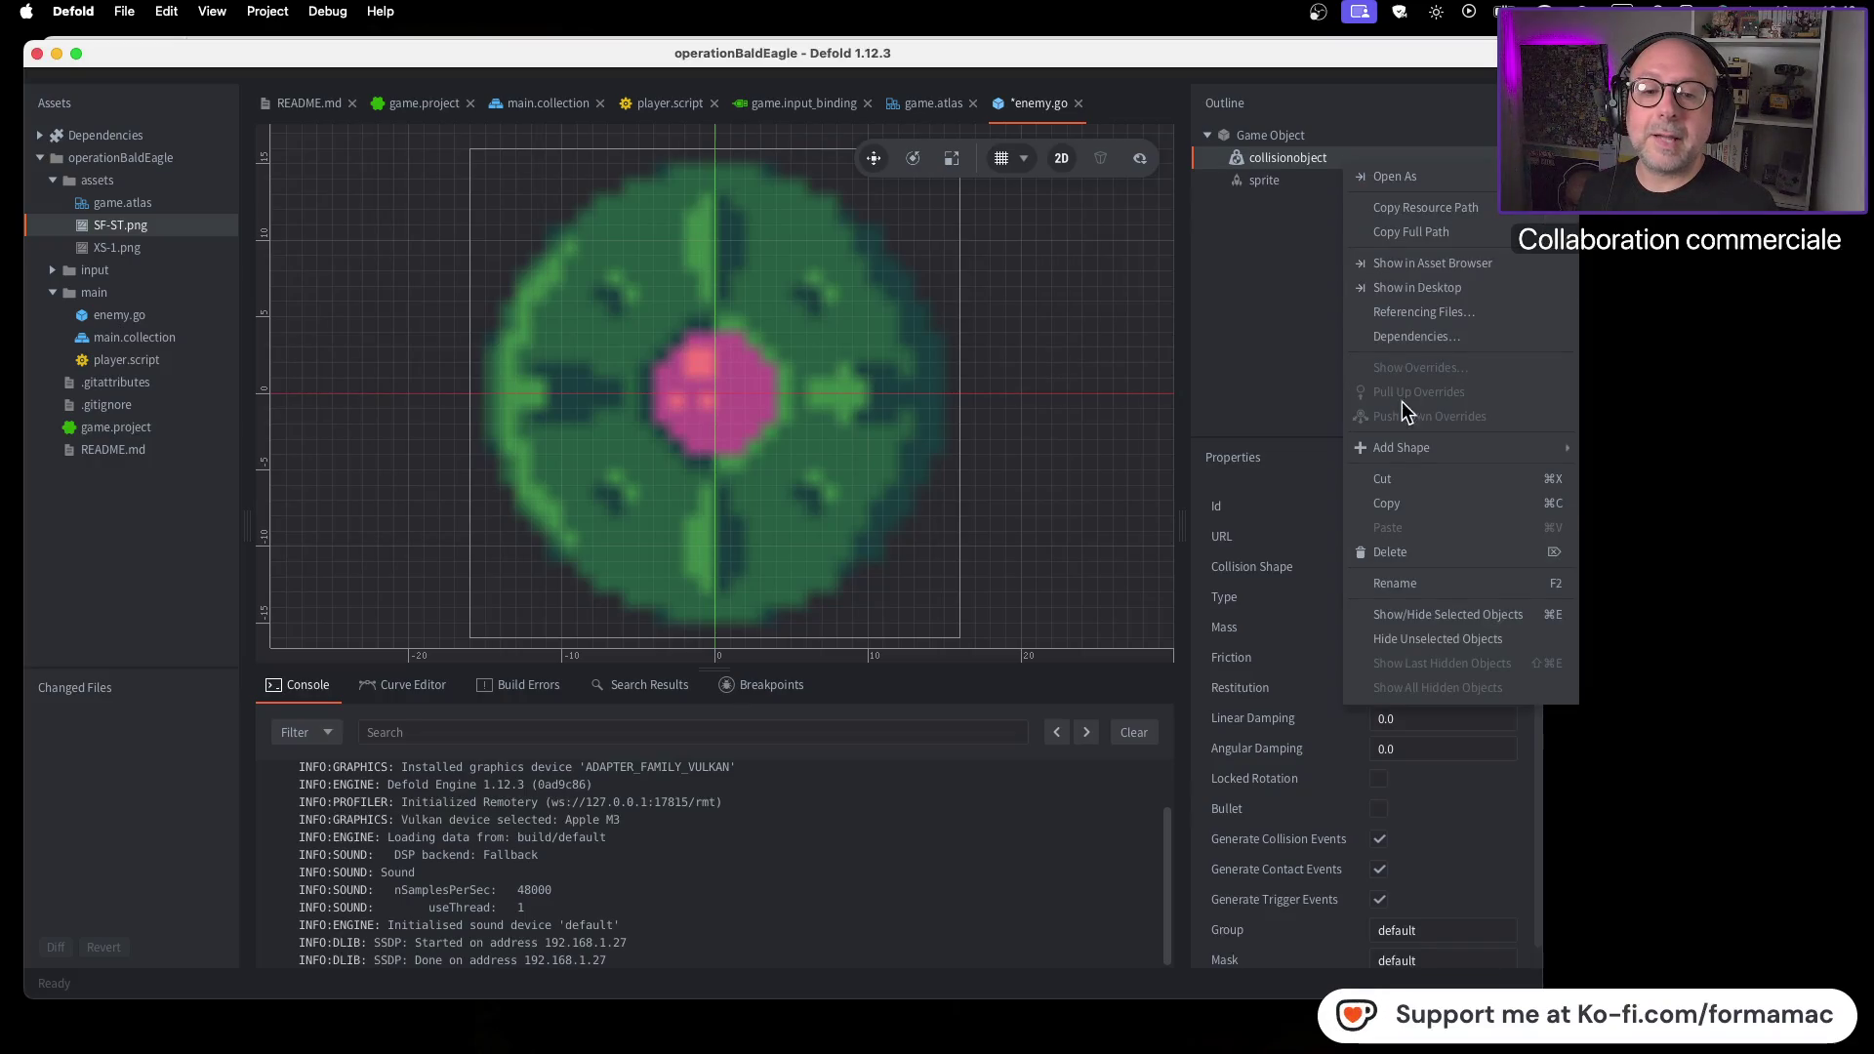
mouse_move(1403, 445)
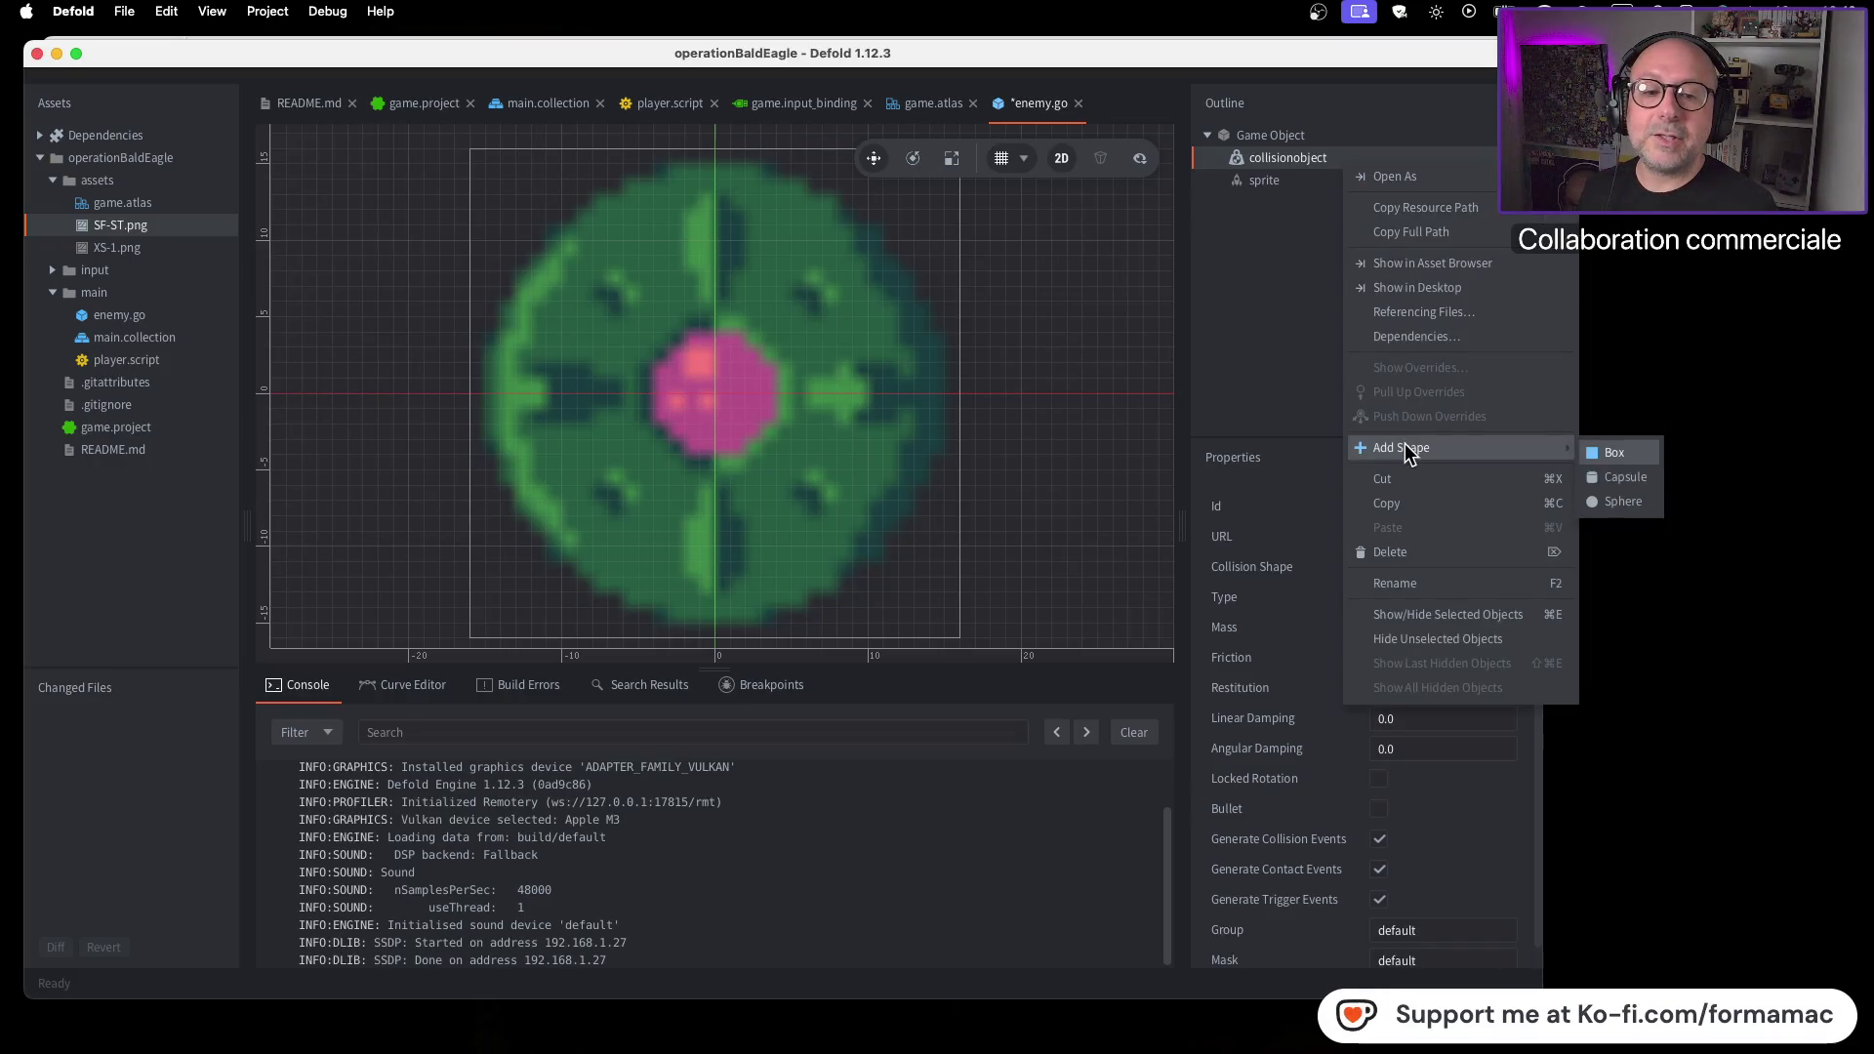
left_click(1637, 464)
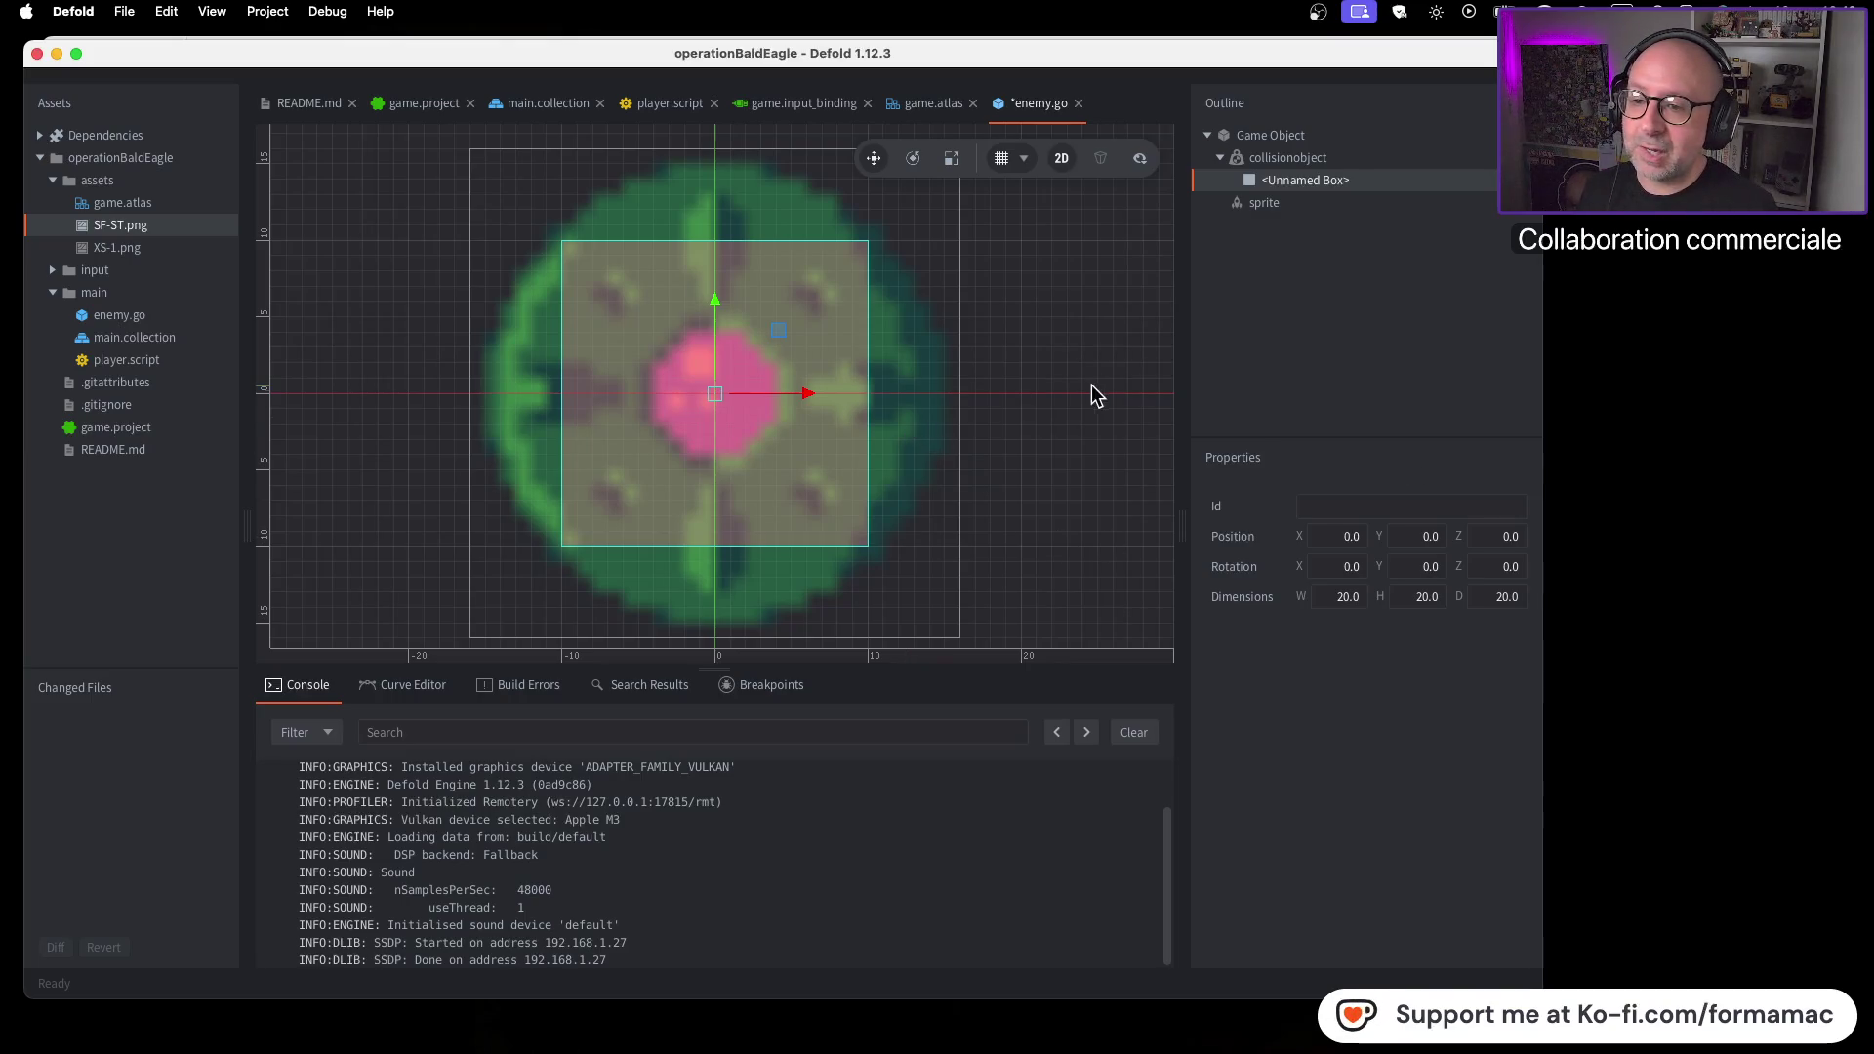
key("super+Tab")
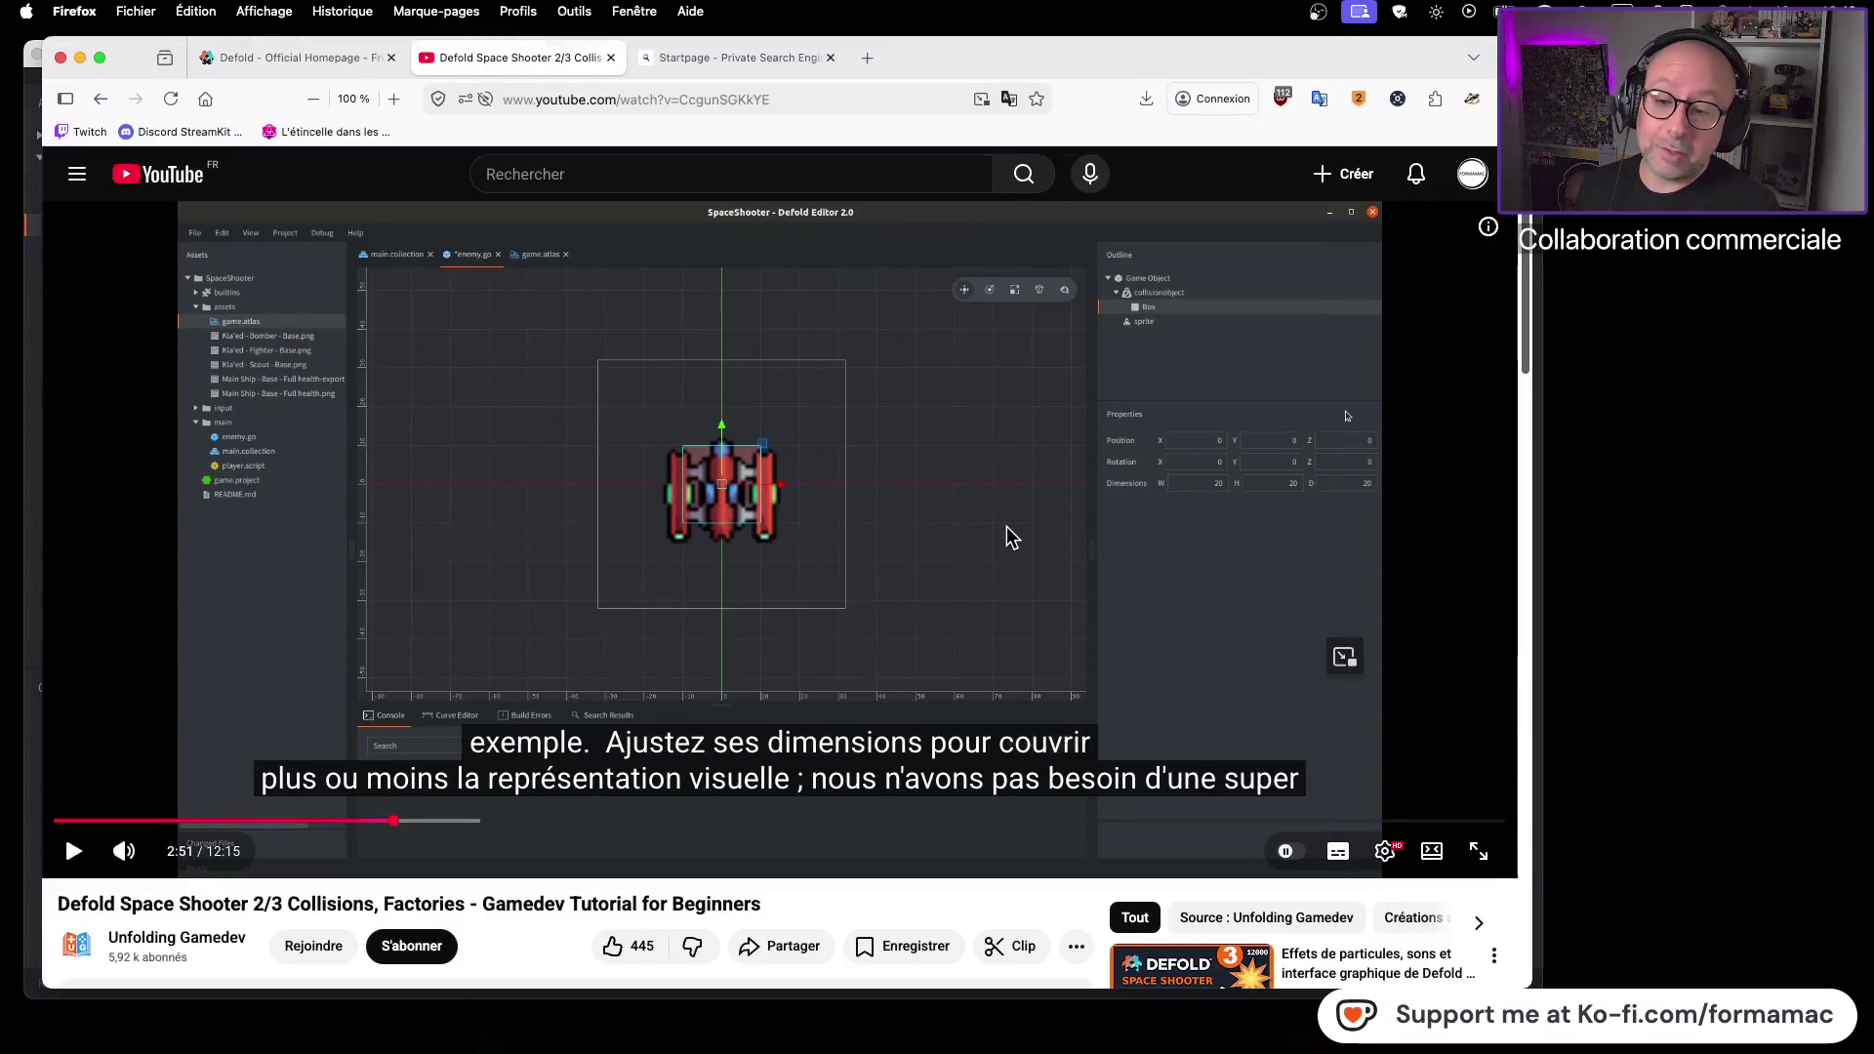
Watch the tutorial resize the collision box over the ship, then return to Defold
left_click(1005, 527)
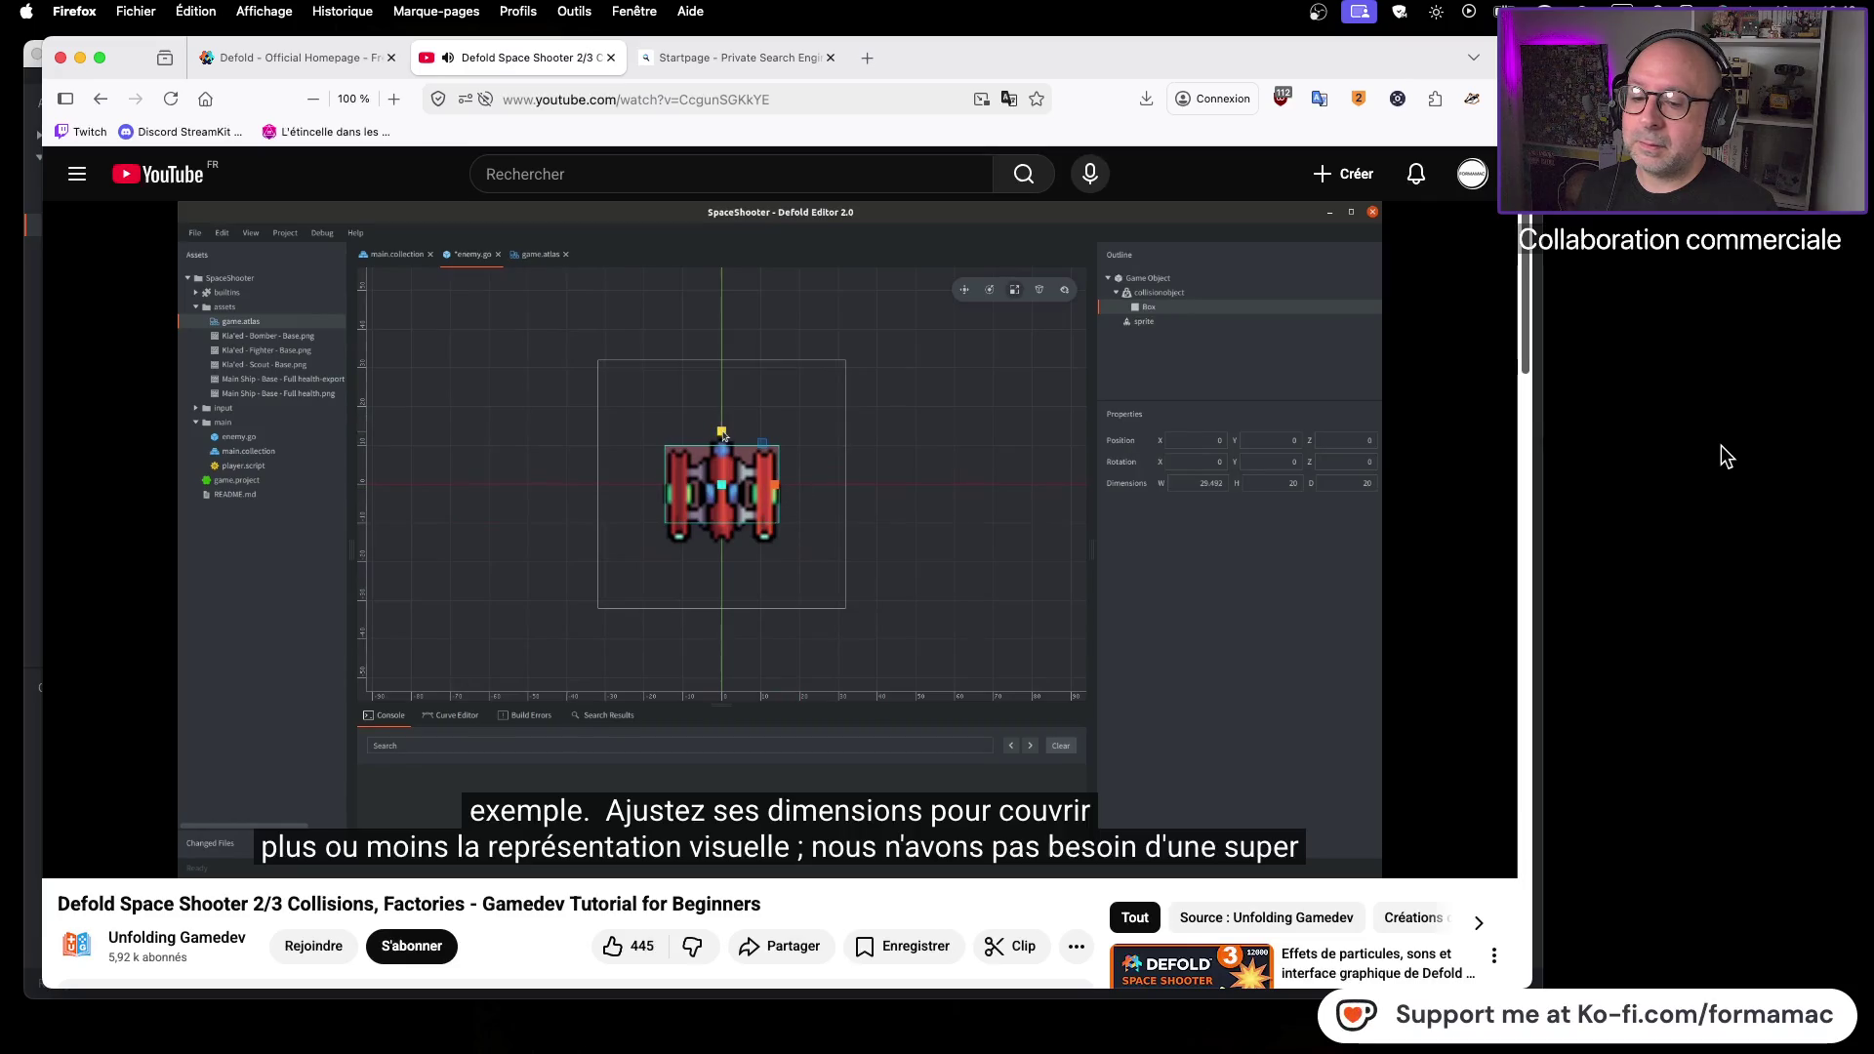
left_click(935, 543)
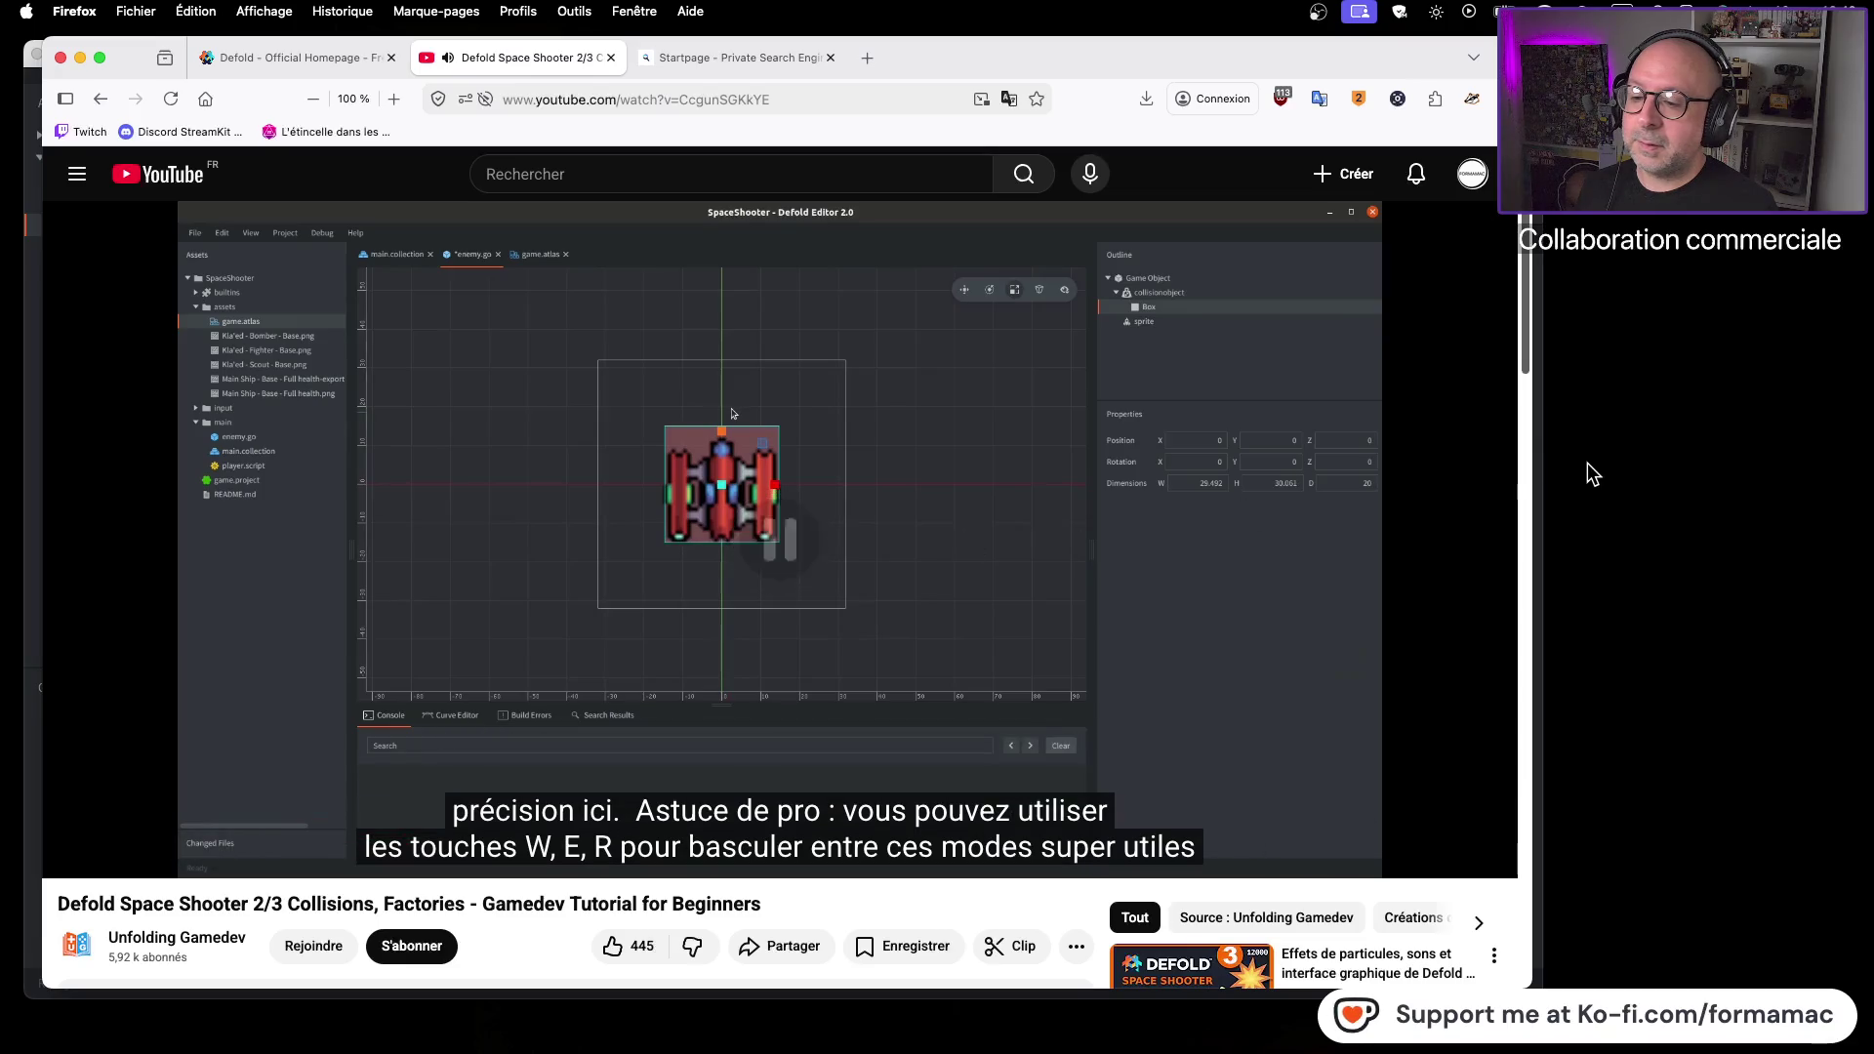
key("super+Tab")
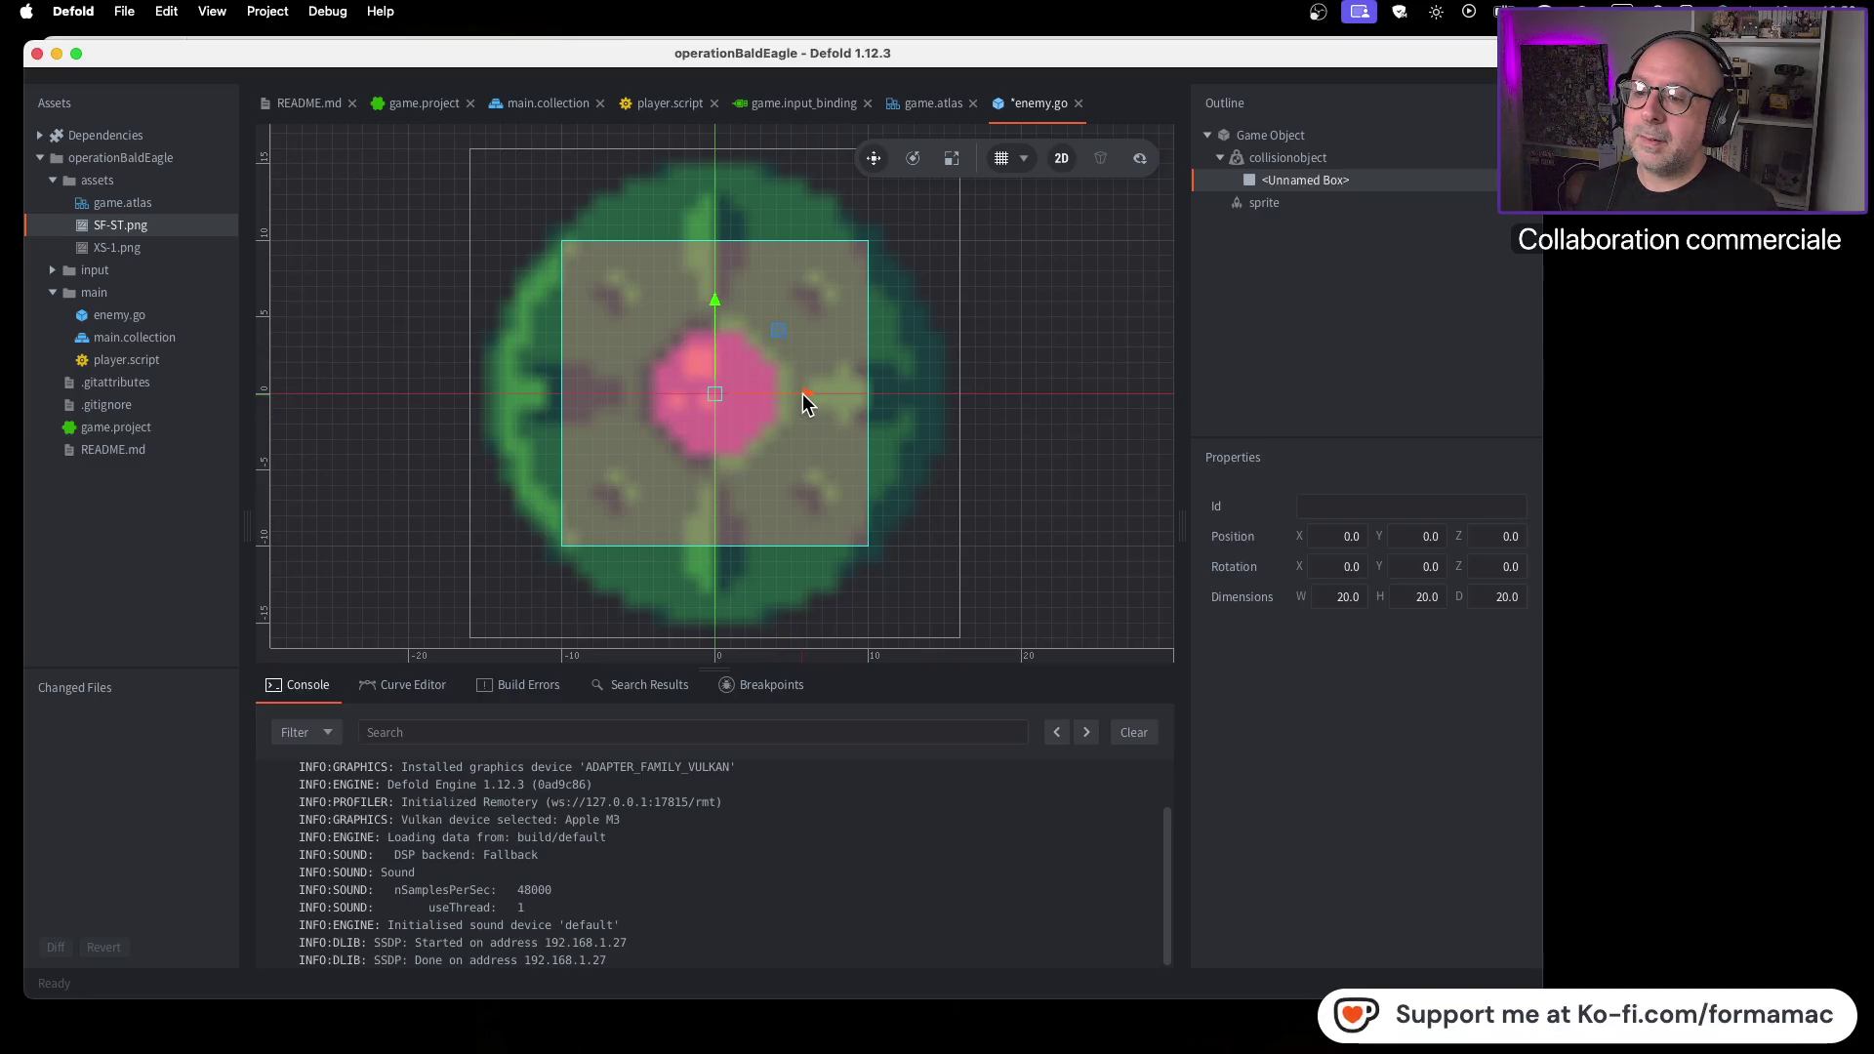
Check the tutorial, then widen the collision box across the enemy sprite with the Scale tool
key("super+Tab")
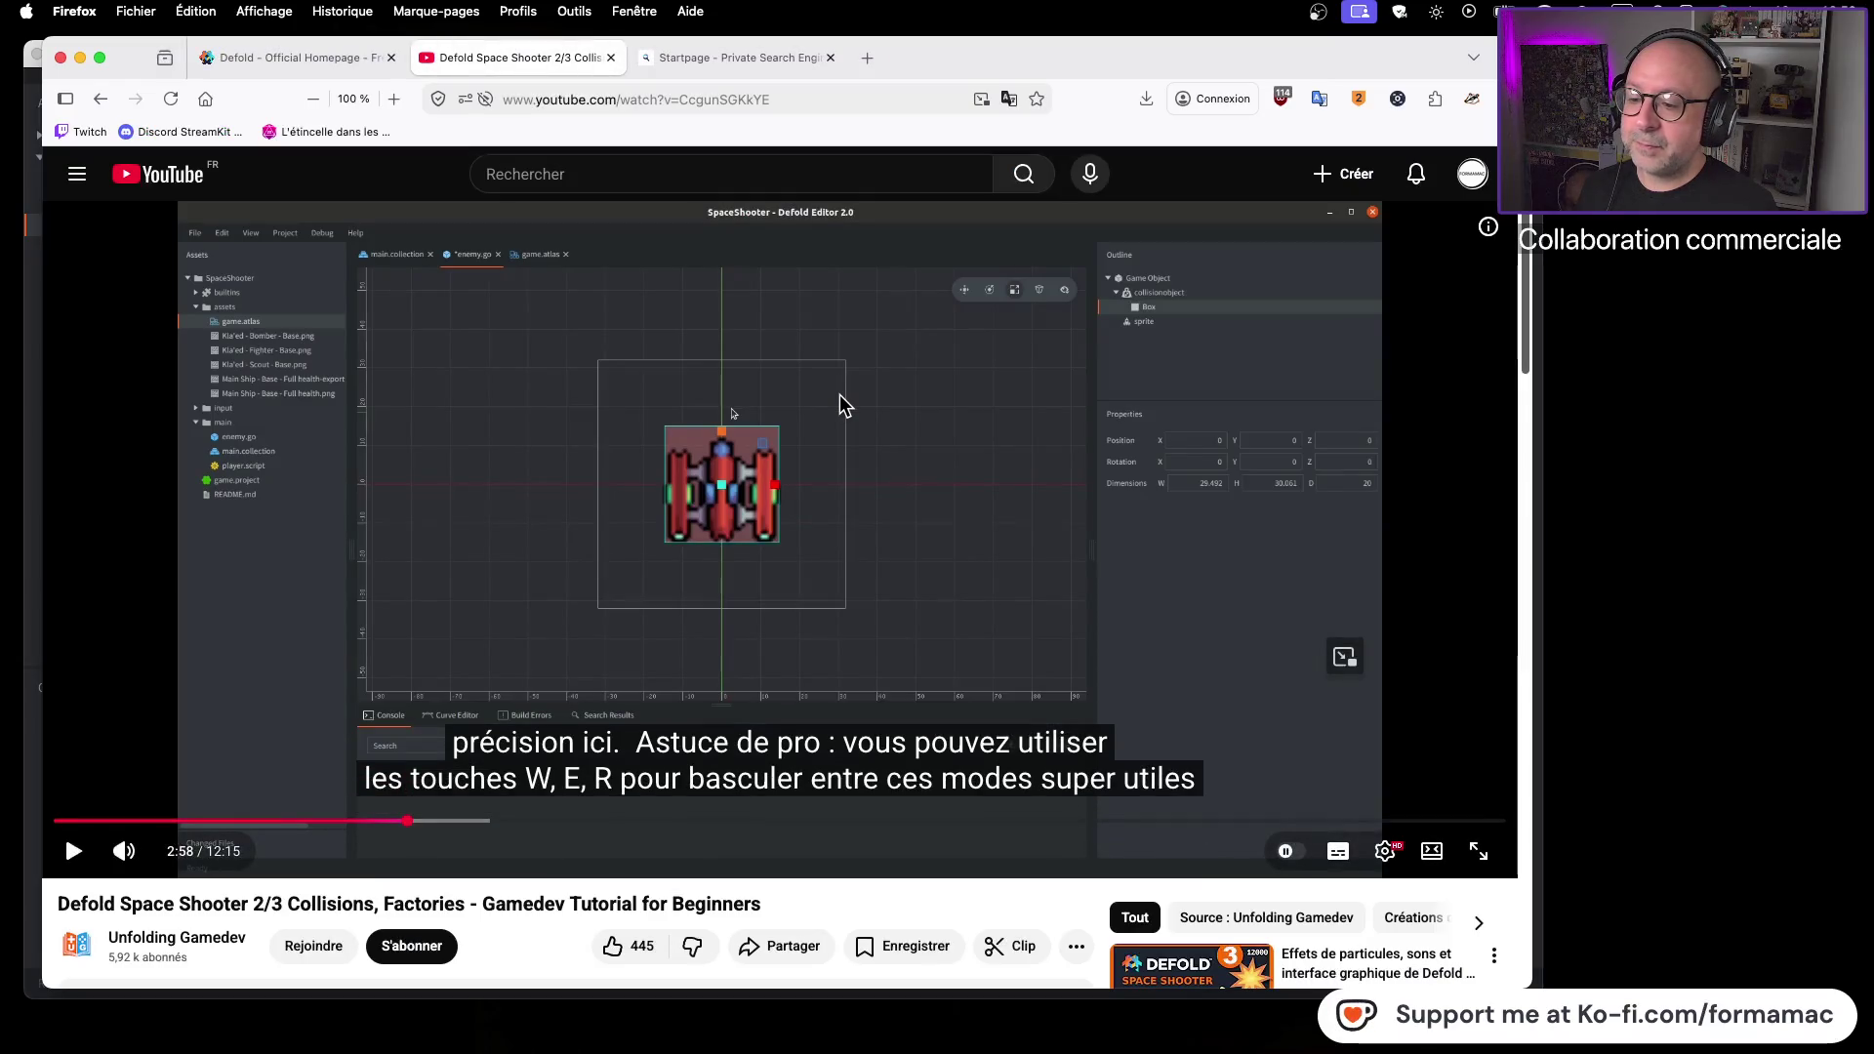
key("super+Tab")
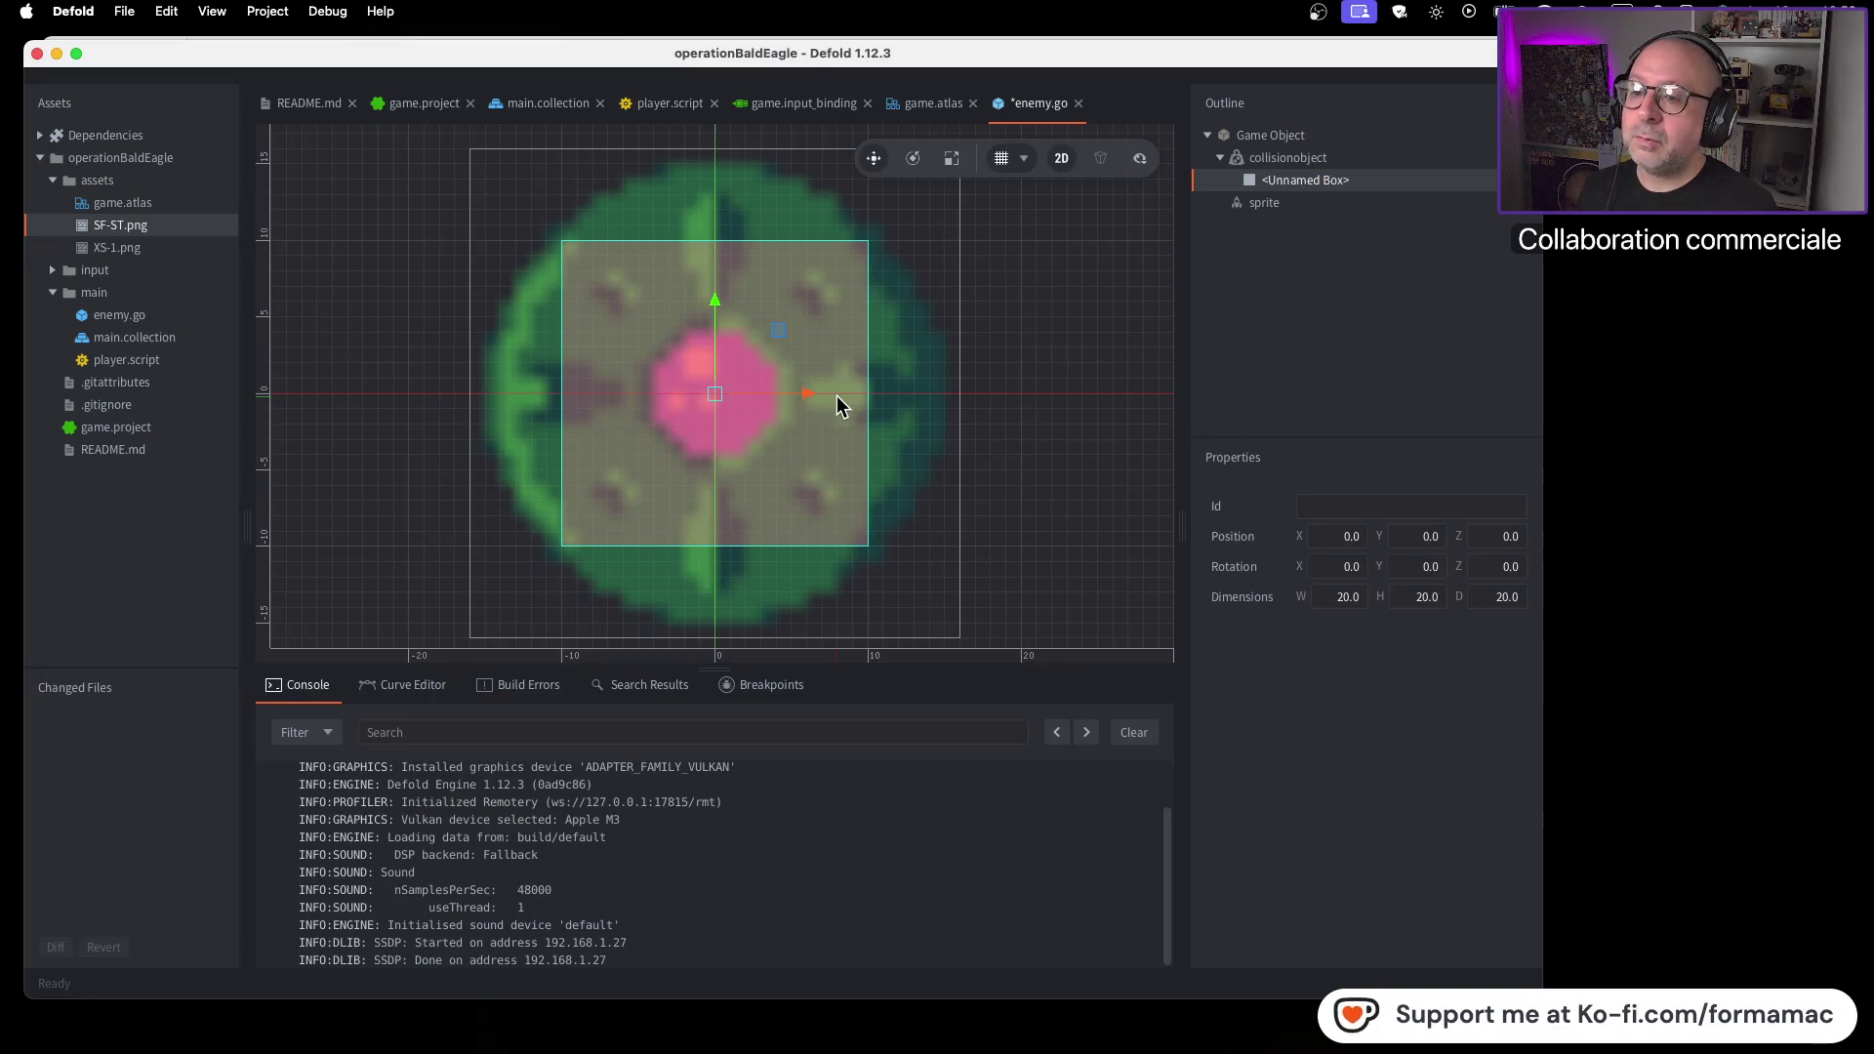
key("e")
key("r")
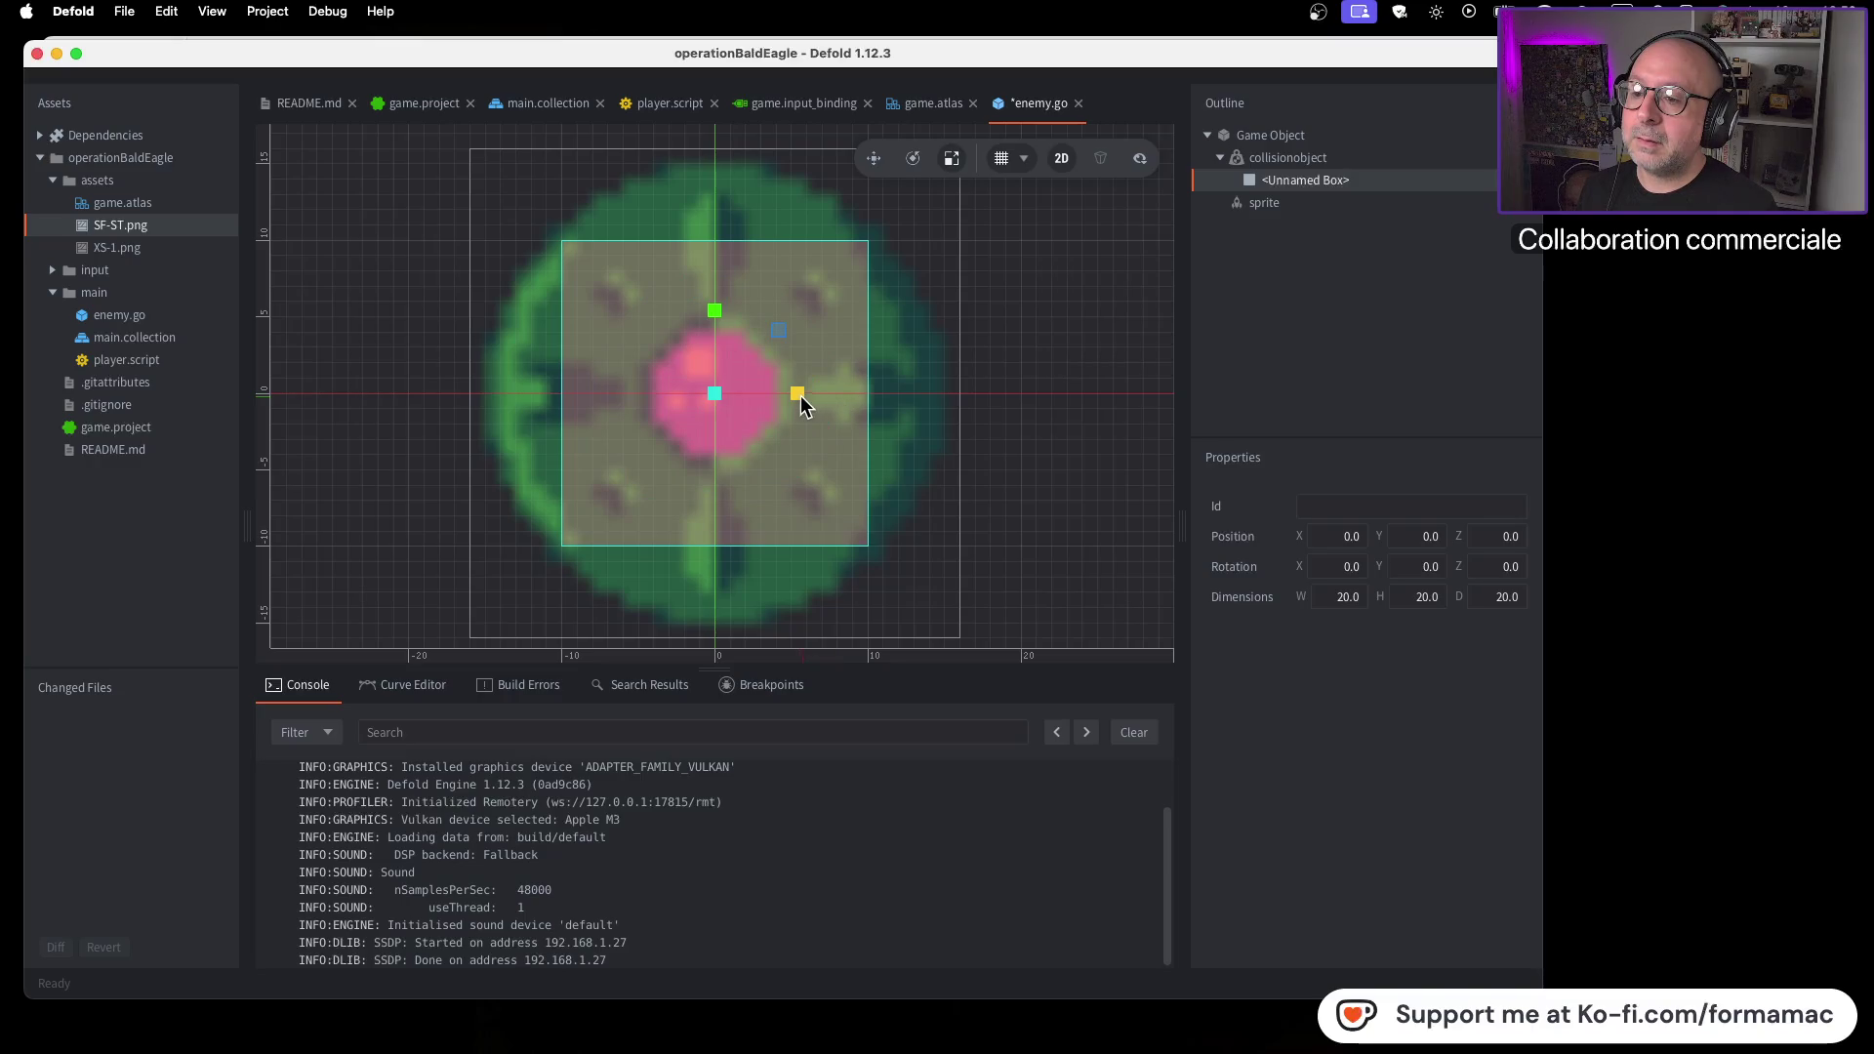
left_click_drag(800, 396, 849, 394)
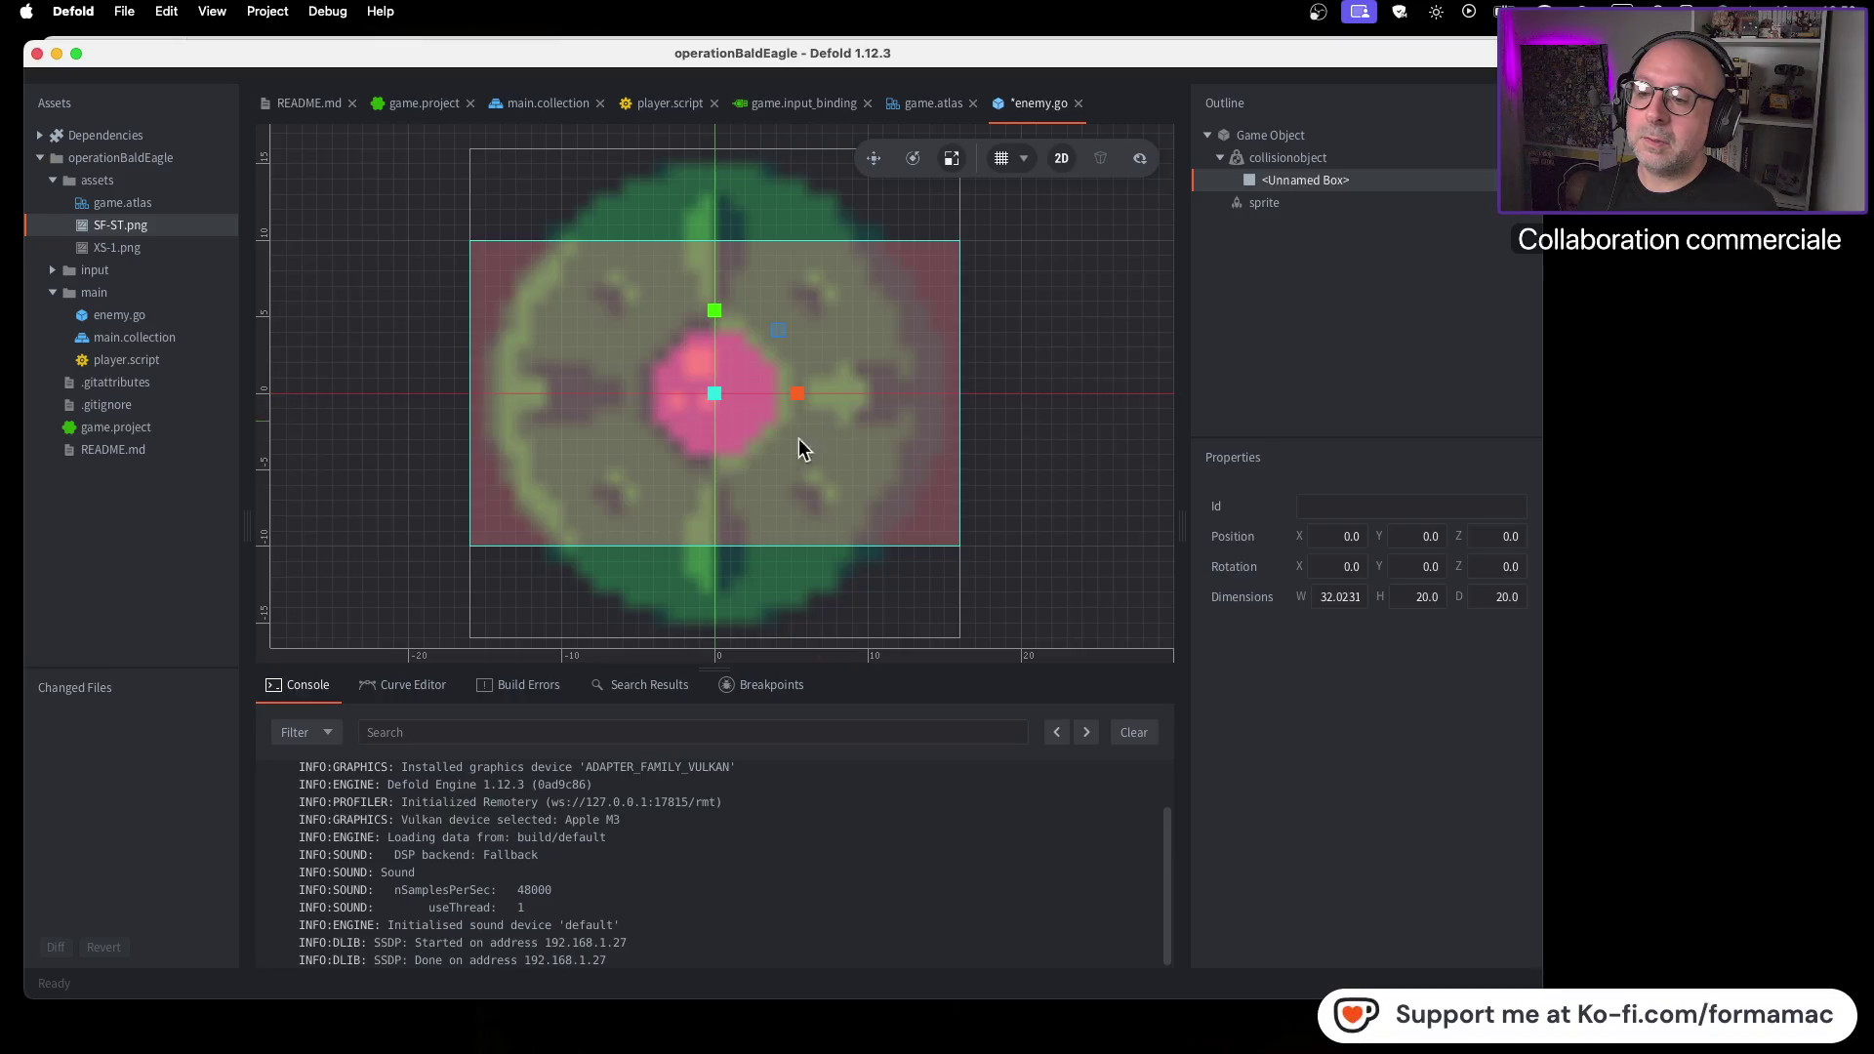
Stretch the box taller and trim its width so it measures about 30.52 × 30.12
key("w")
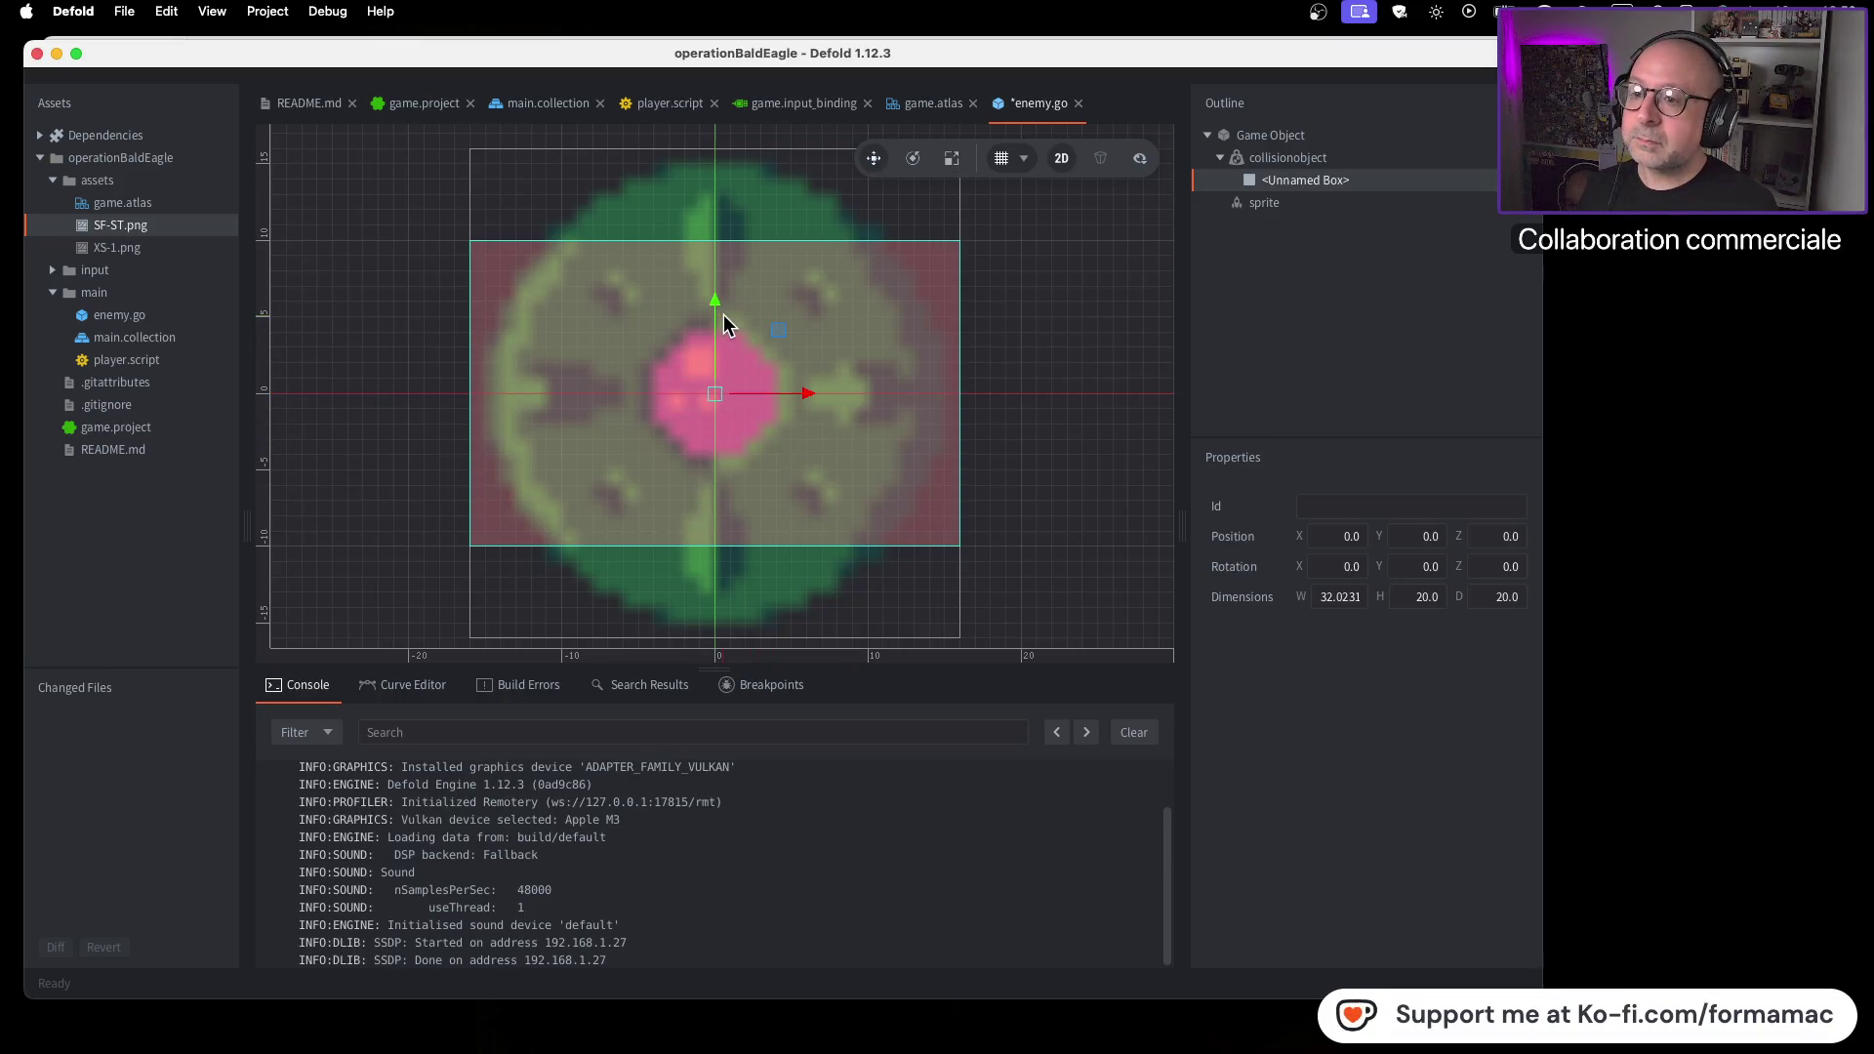
key("r")
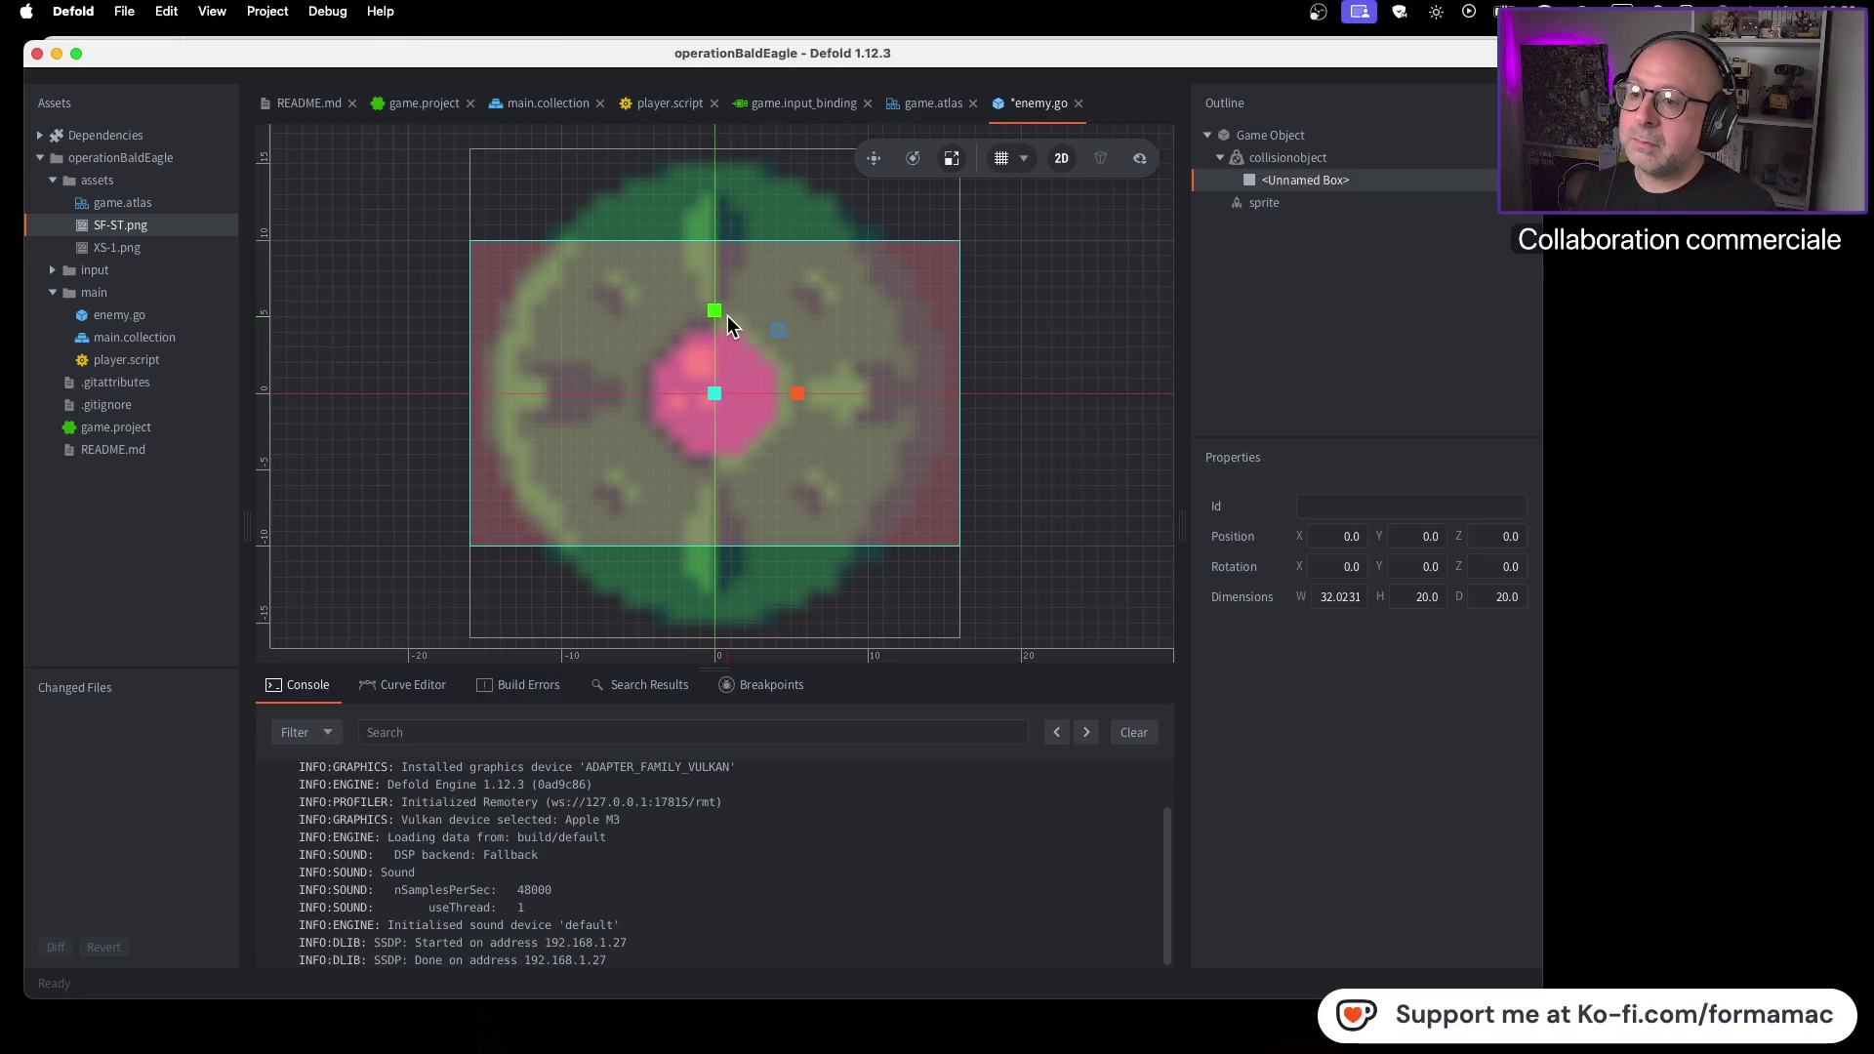
left_click_drag(716, 309, 719, 267)
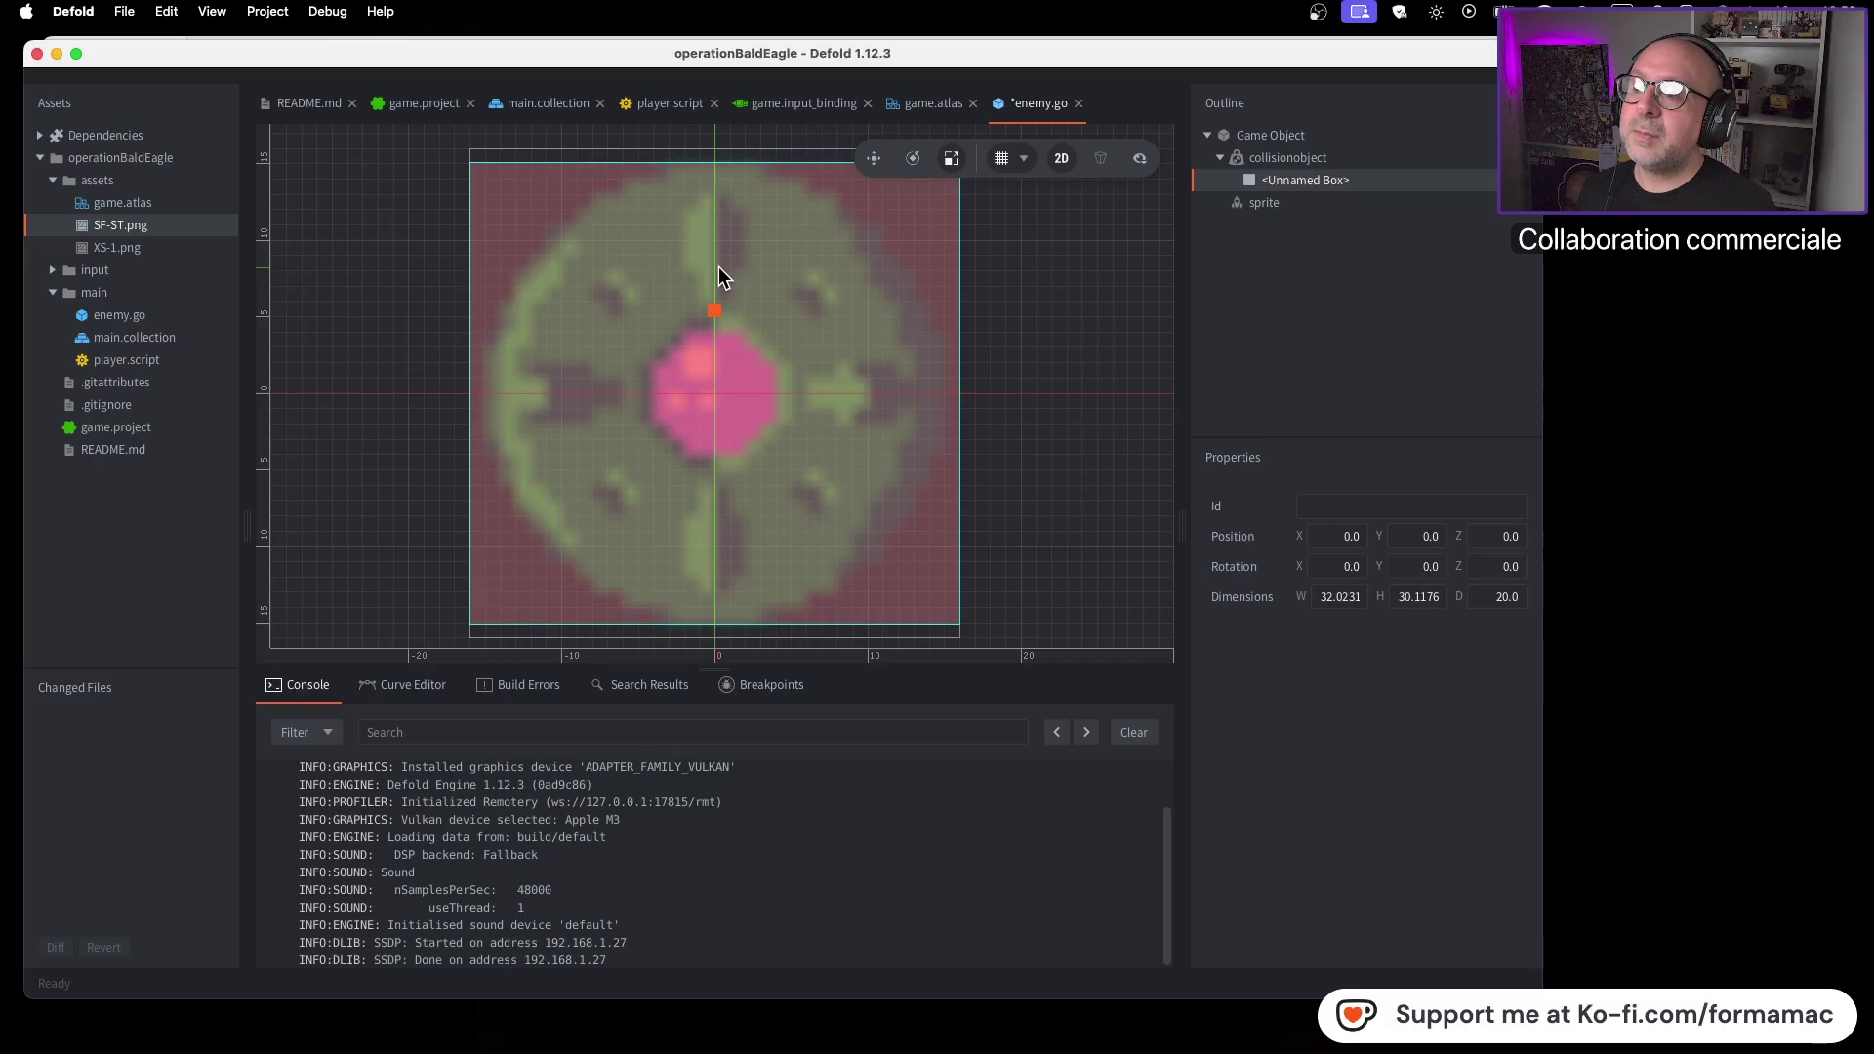
left_click_drag(718, 267, 718, 266)
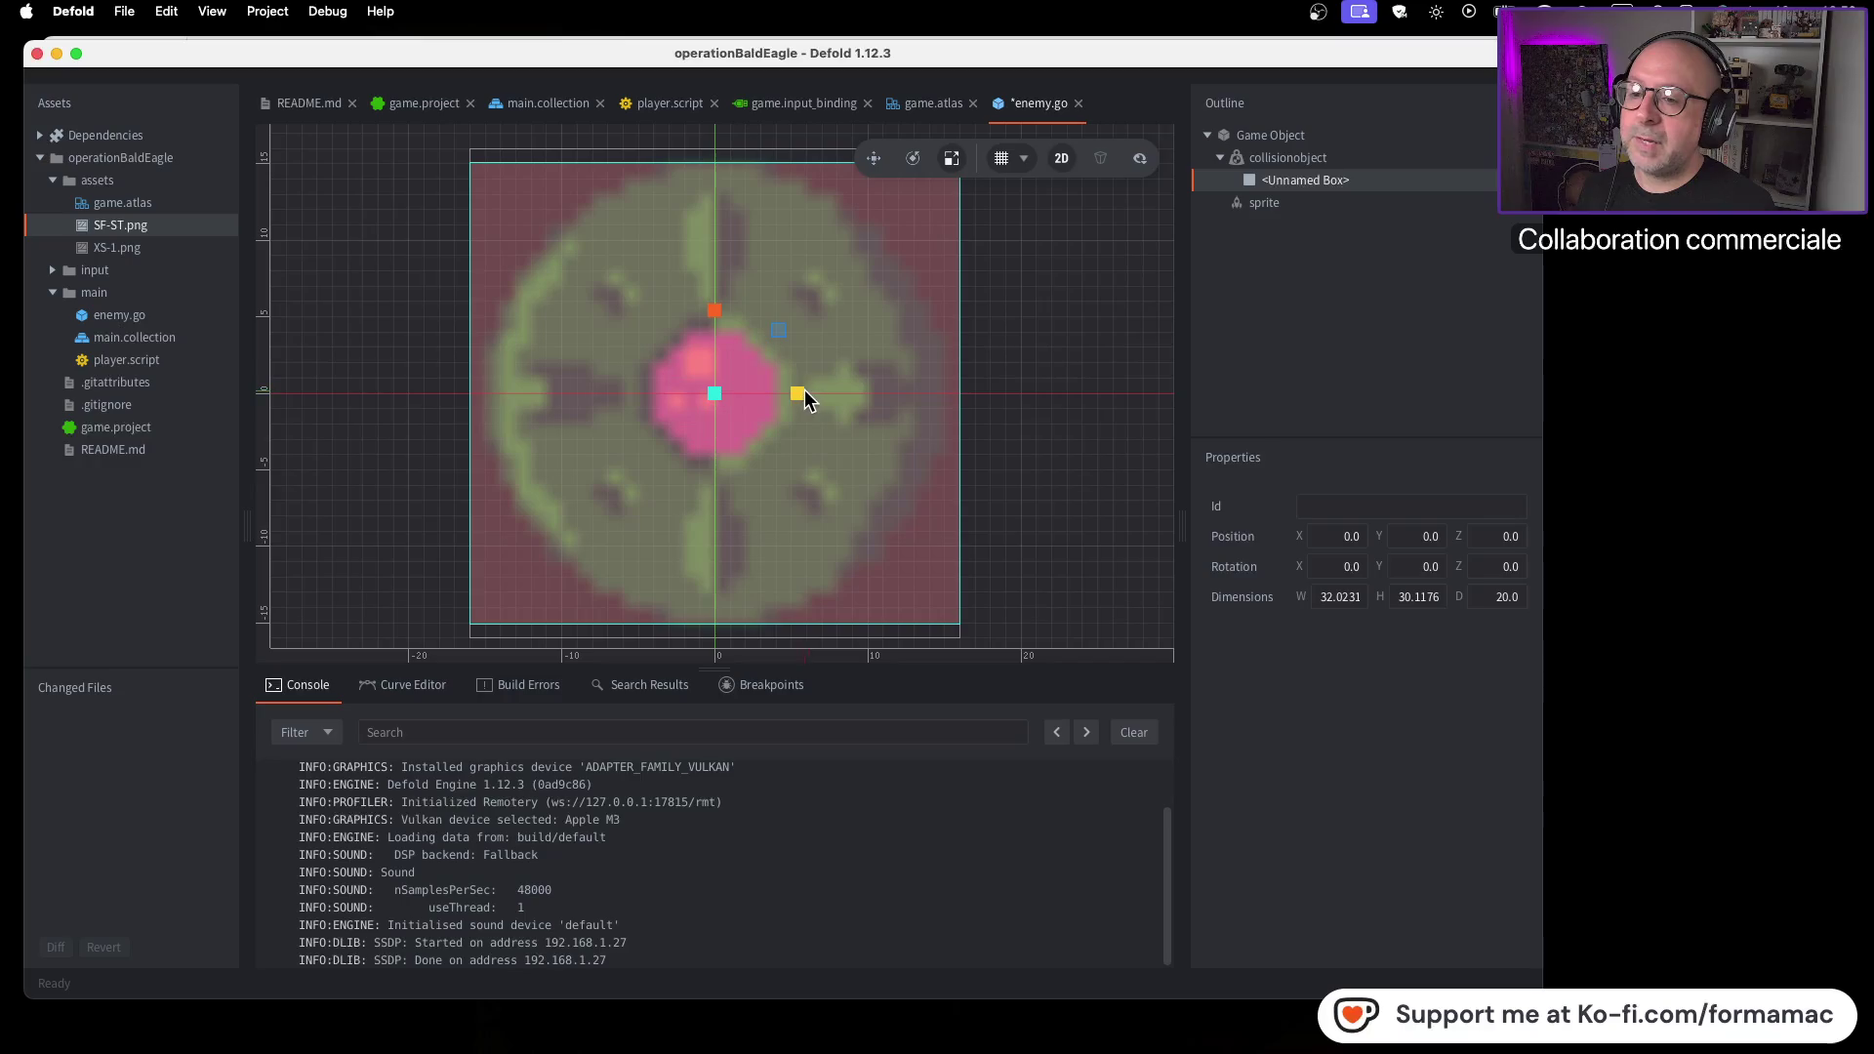
left_click_drag(797, 391, 794, 390)
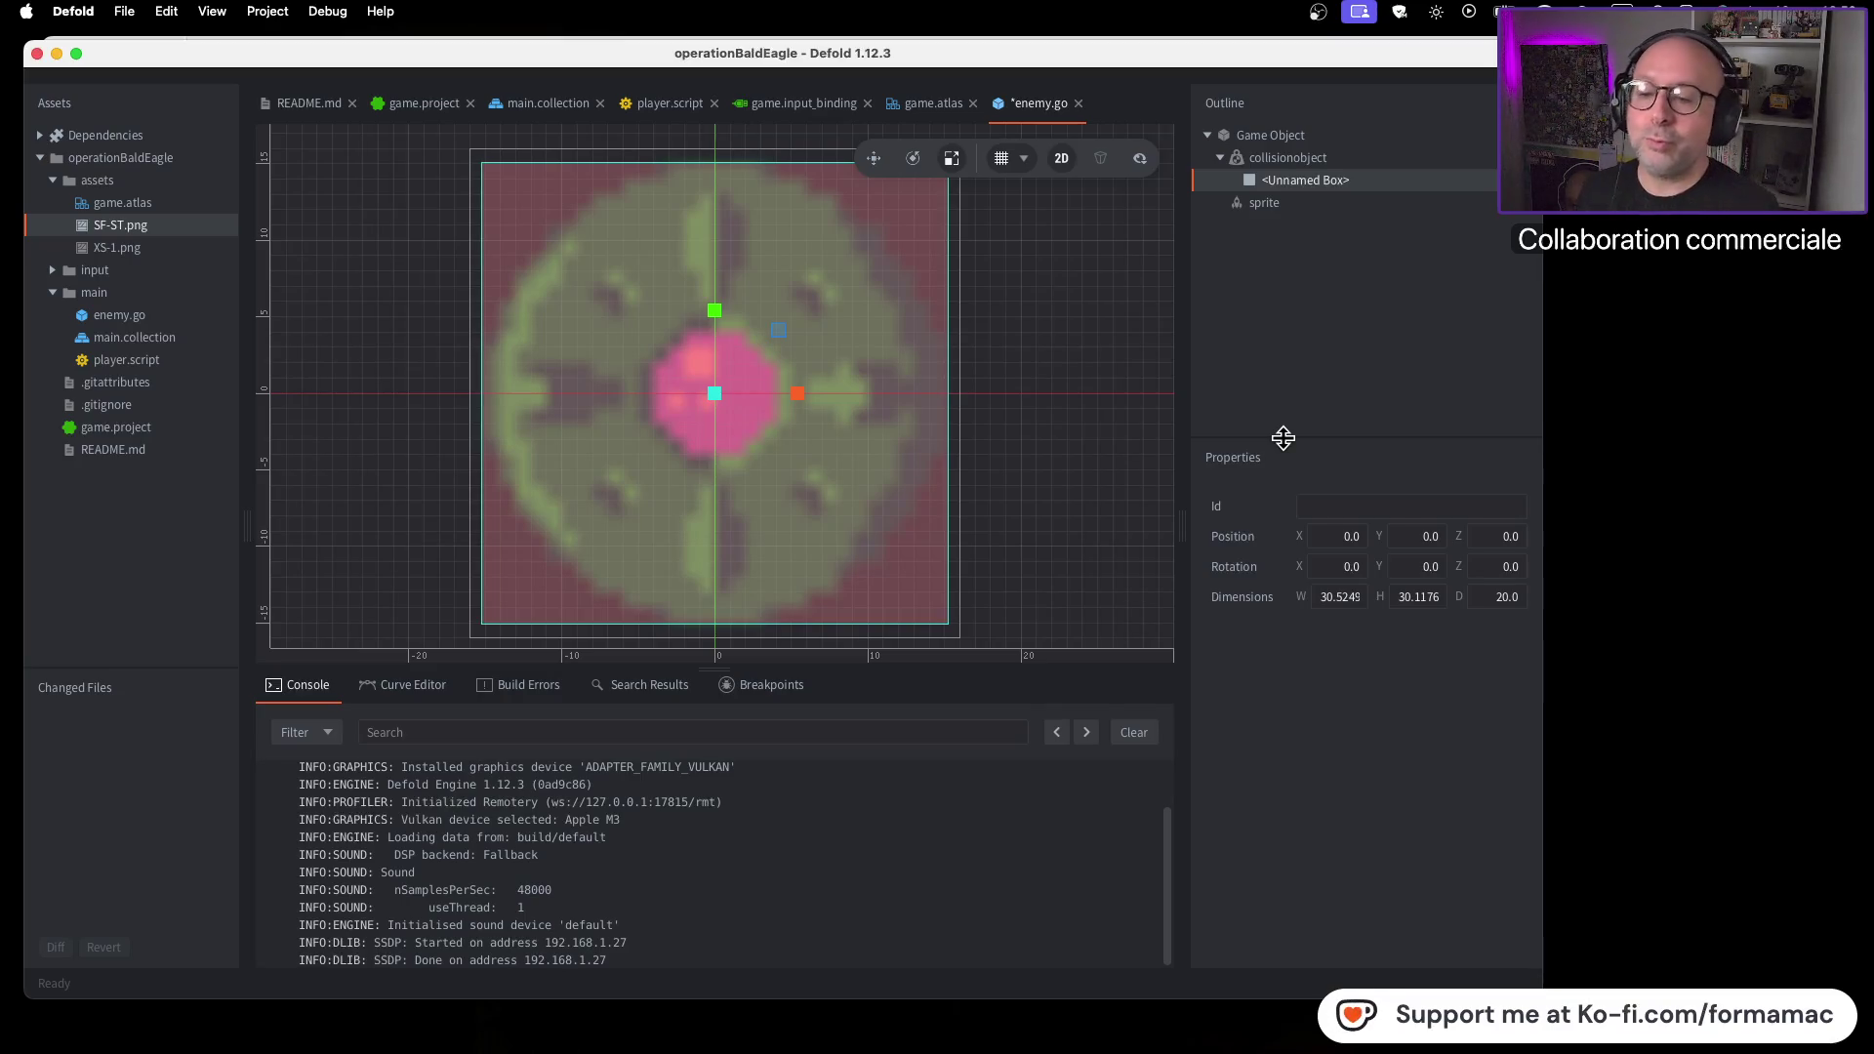
key("super+Tab")
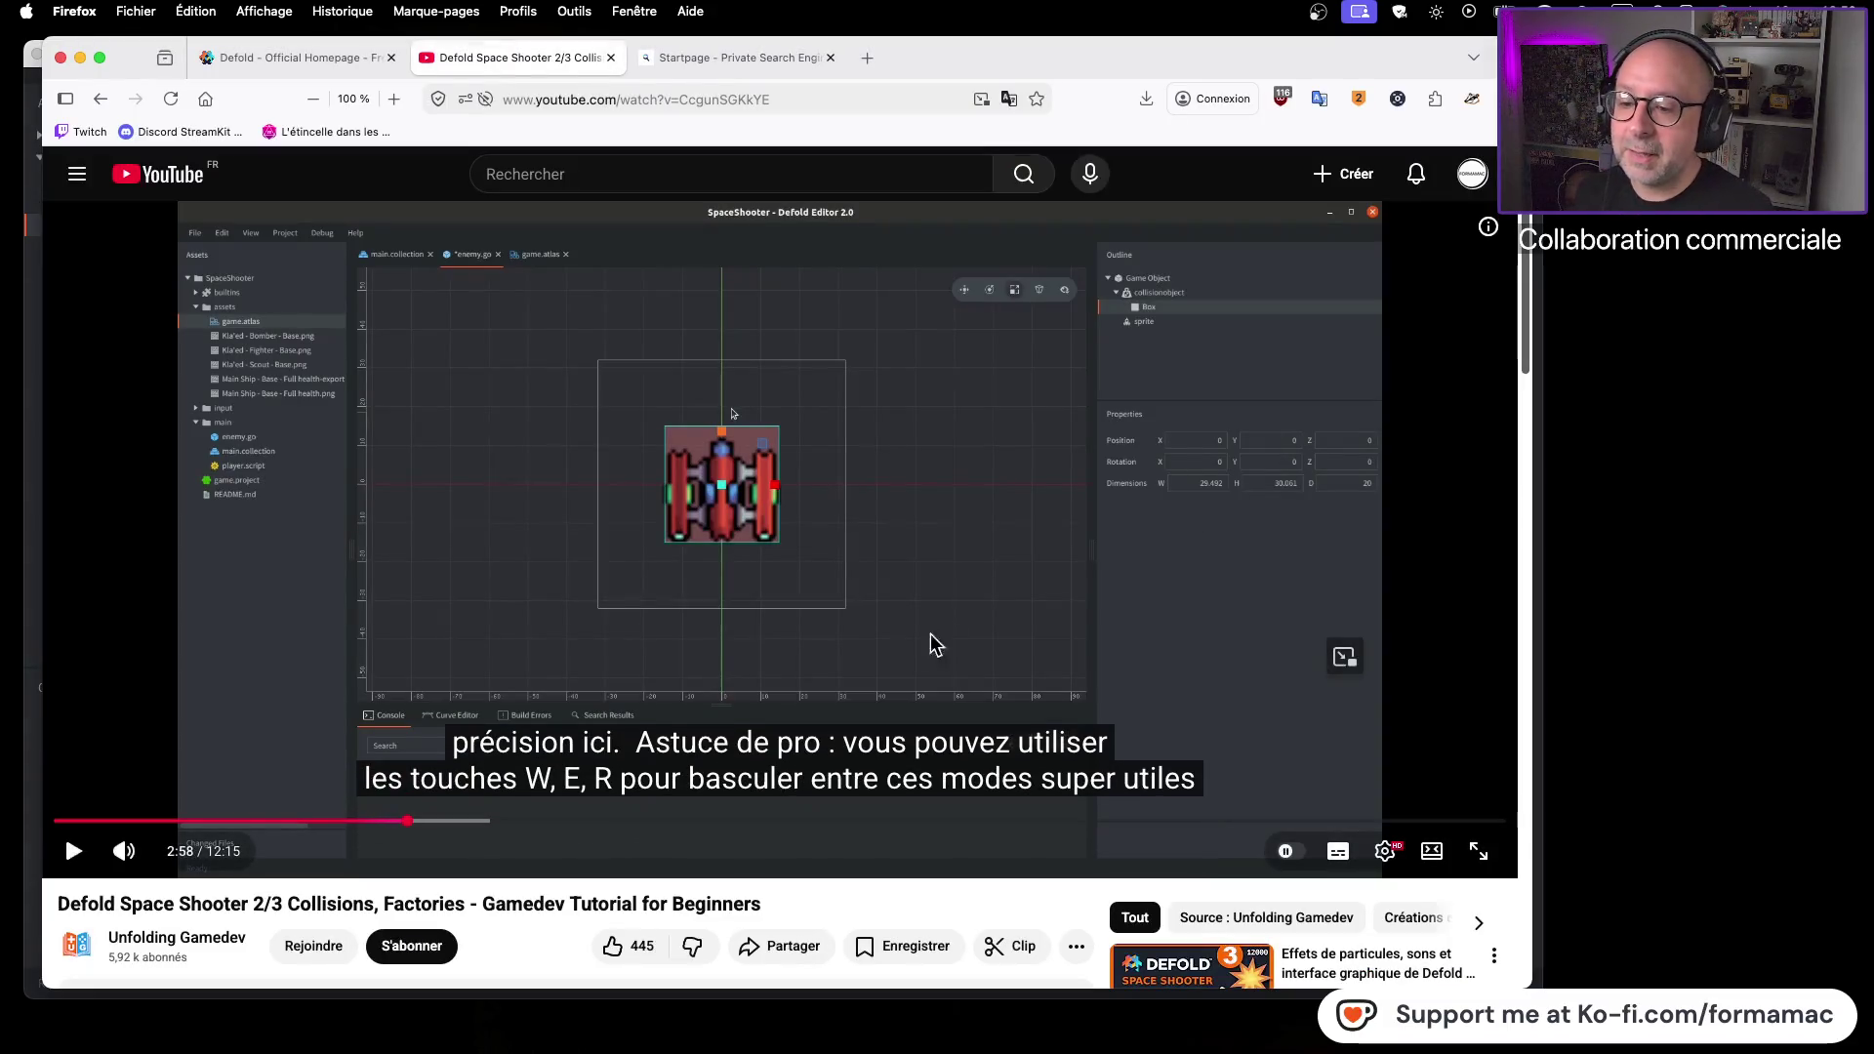
Play the tutorial up to the W, E, R mode-switching tip and pause it
left_click(954, 635)
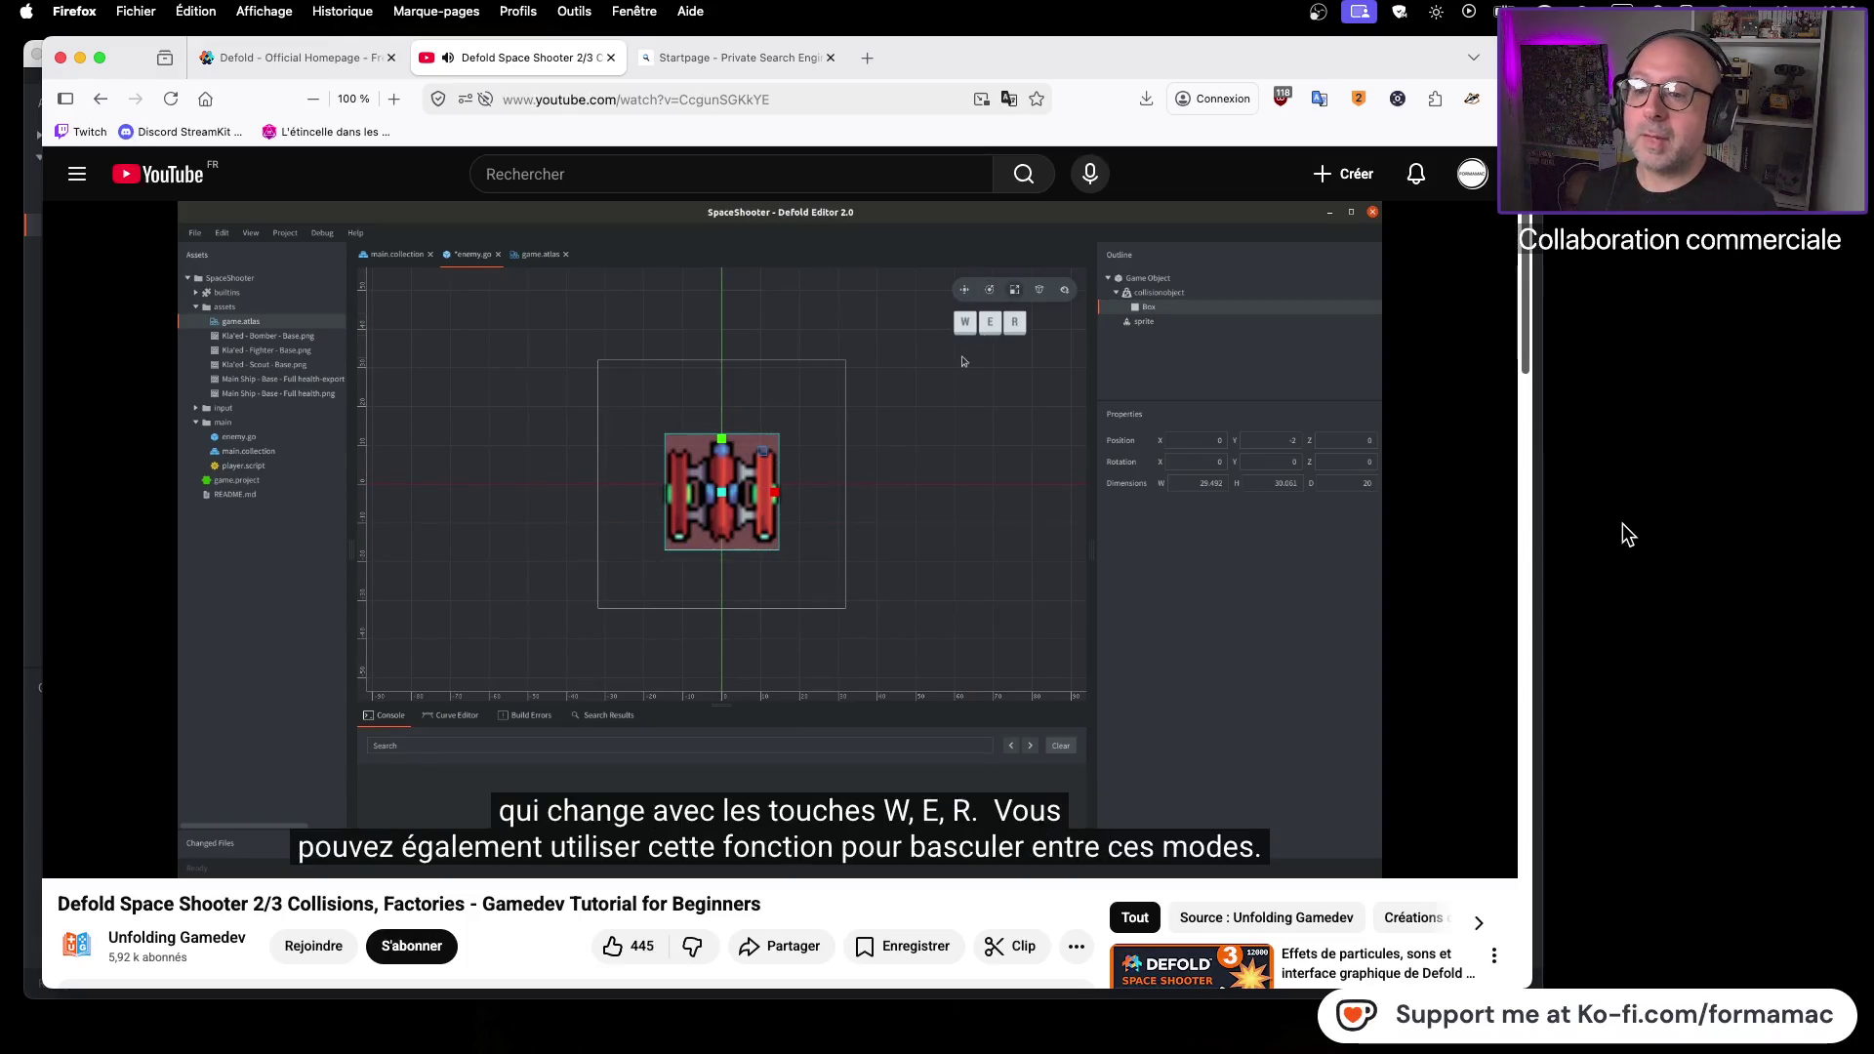
mouse_move(1334, 648)
left_click(1022, 659)
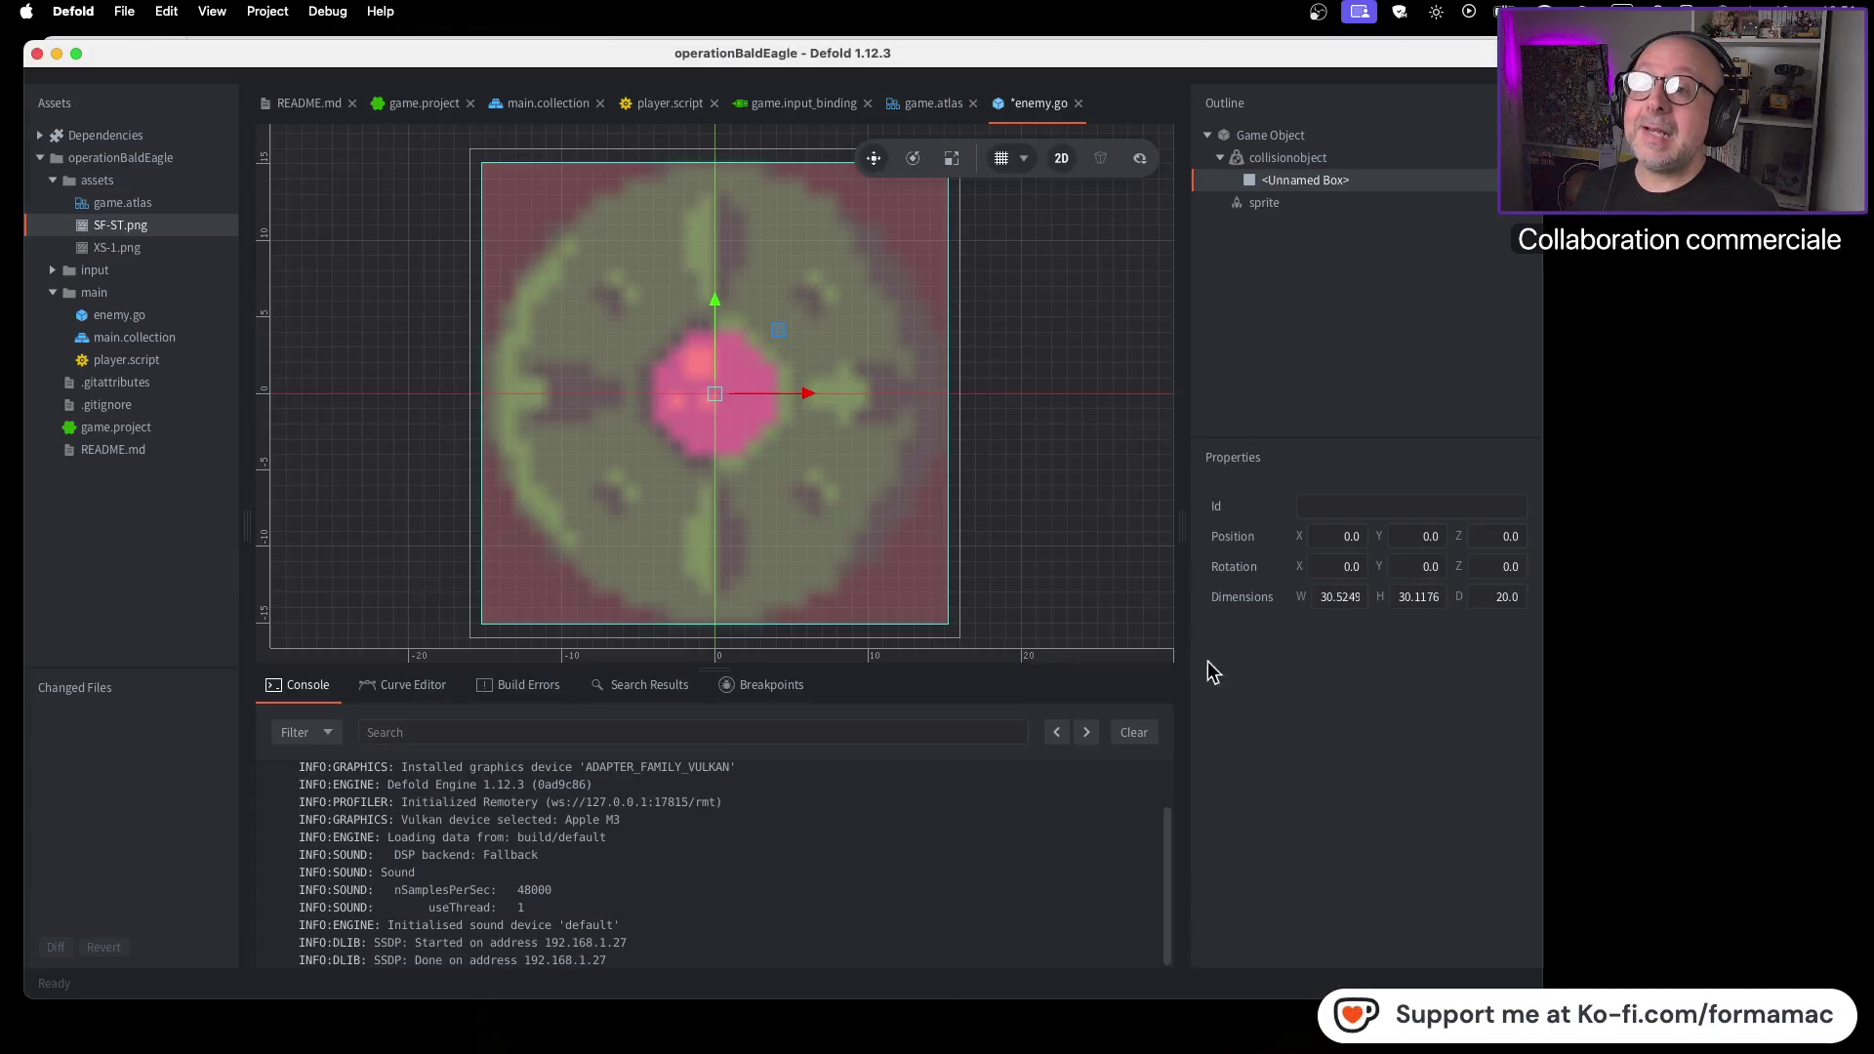
Try the Rotate, Scale and Move tools in turn without changing the collision box
left_click(914, 158)
left_click(951, 161)
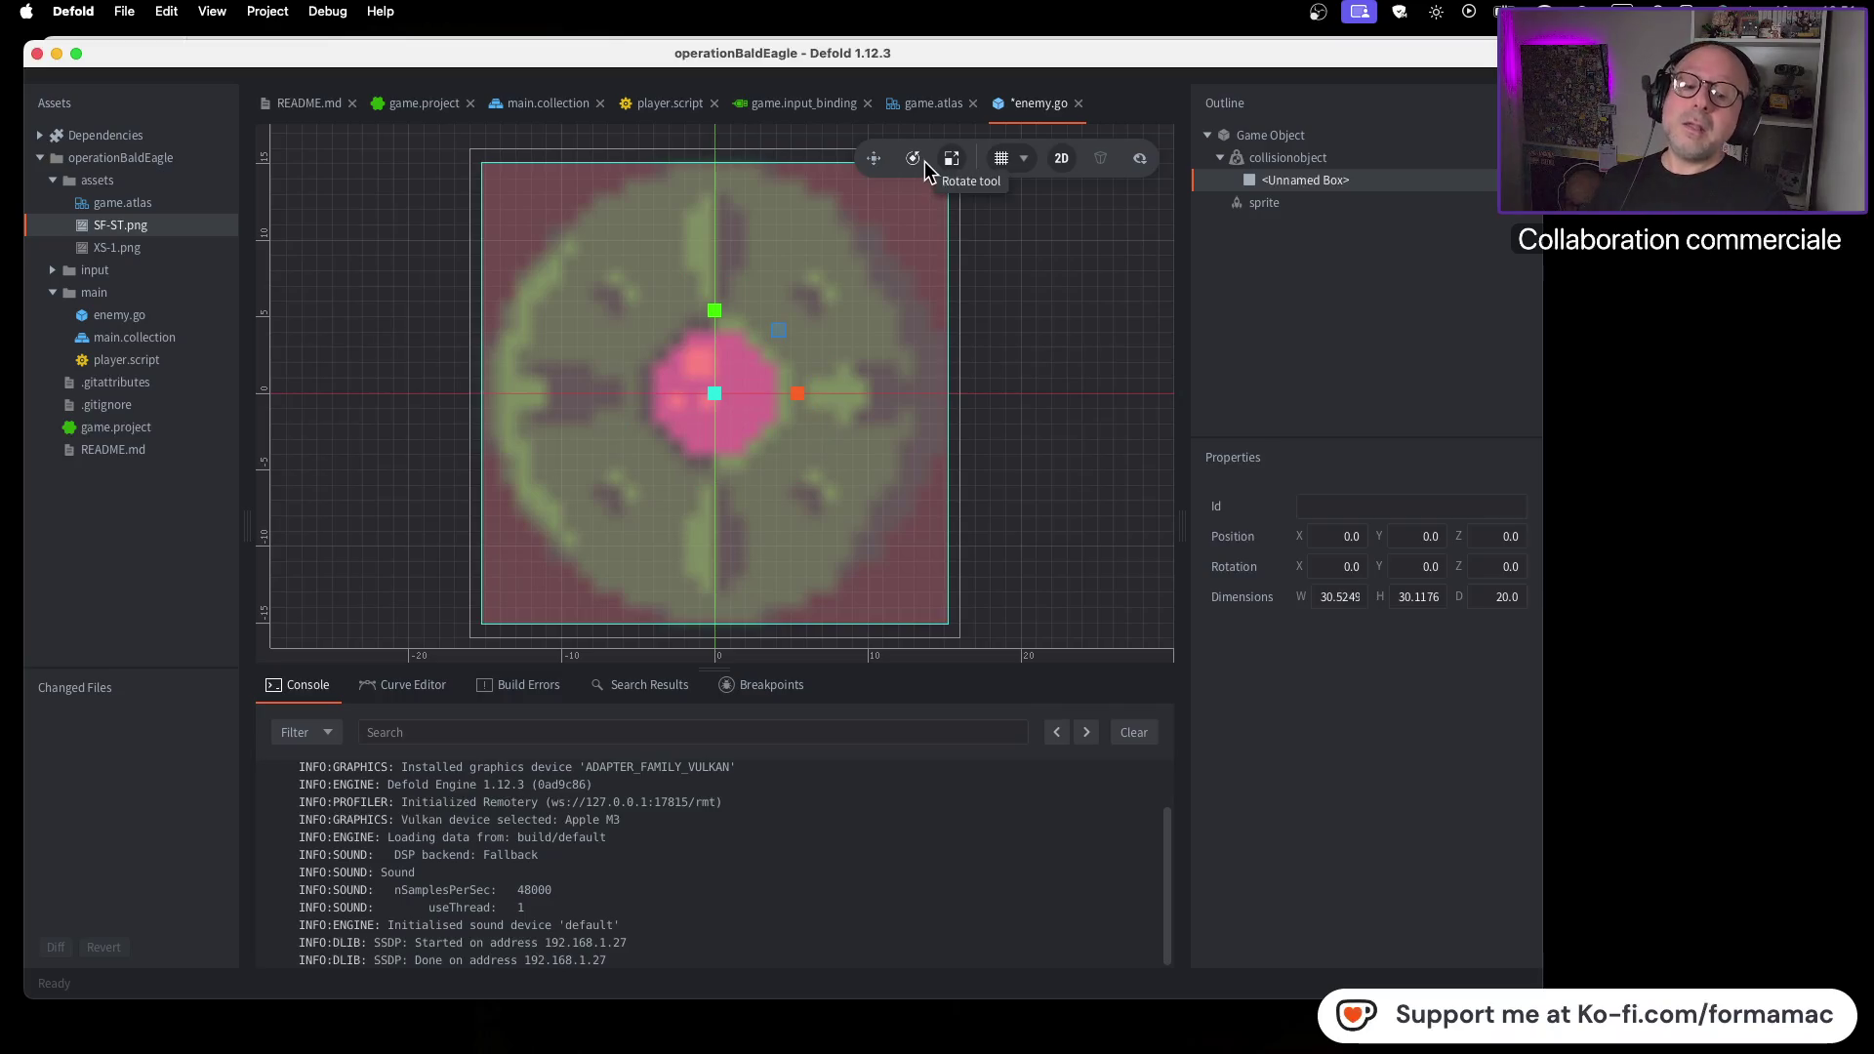
left_click(875, 158)
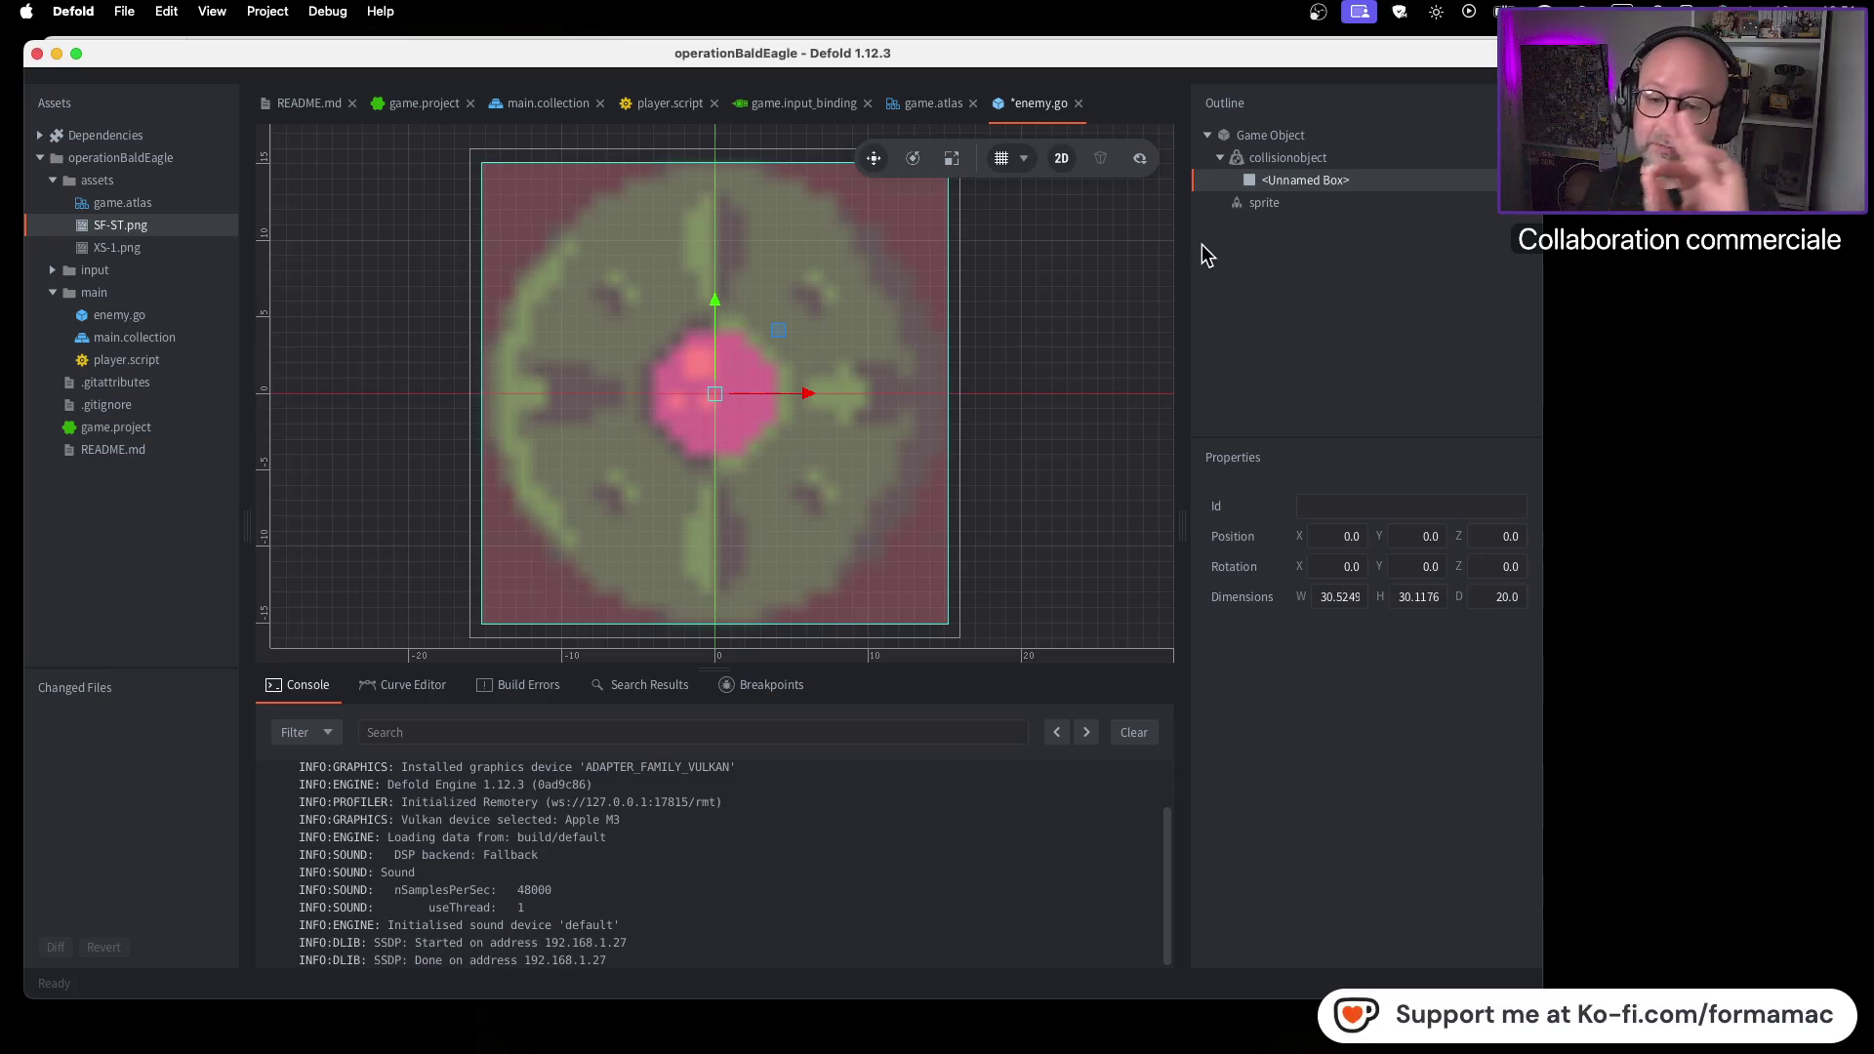
key("super+Tab")
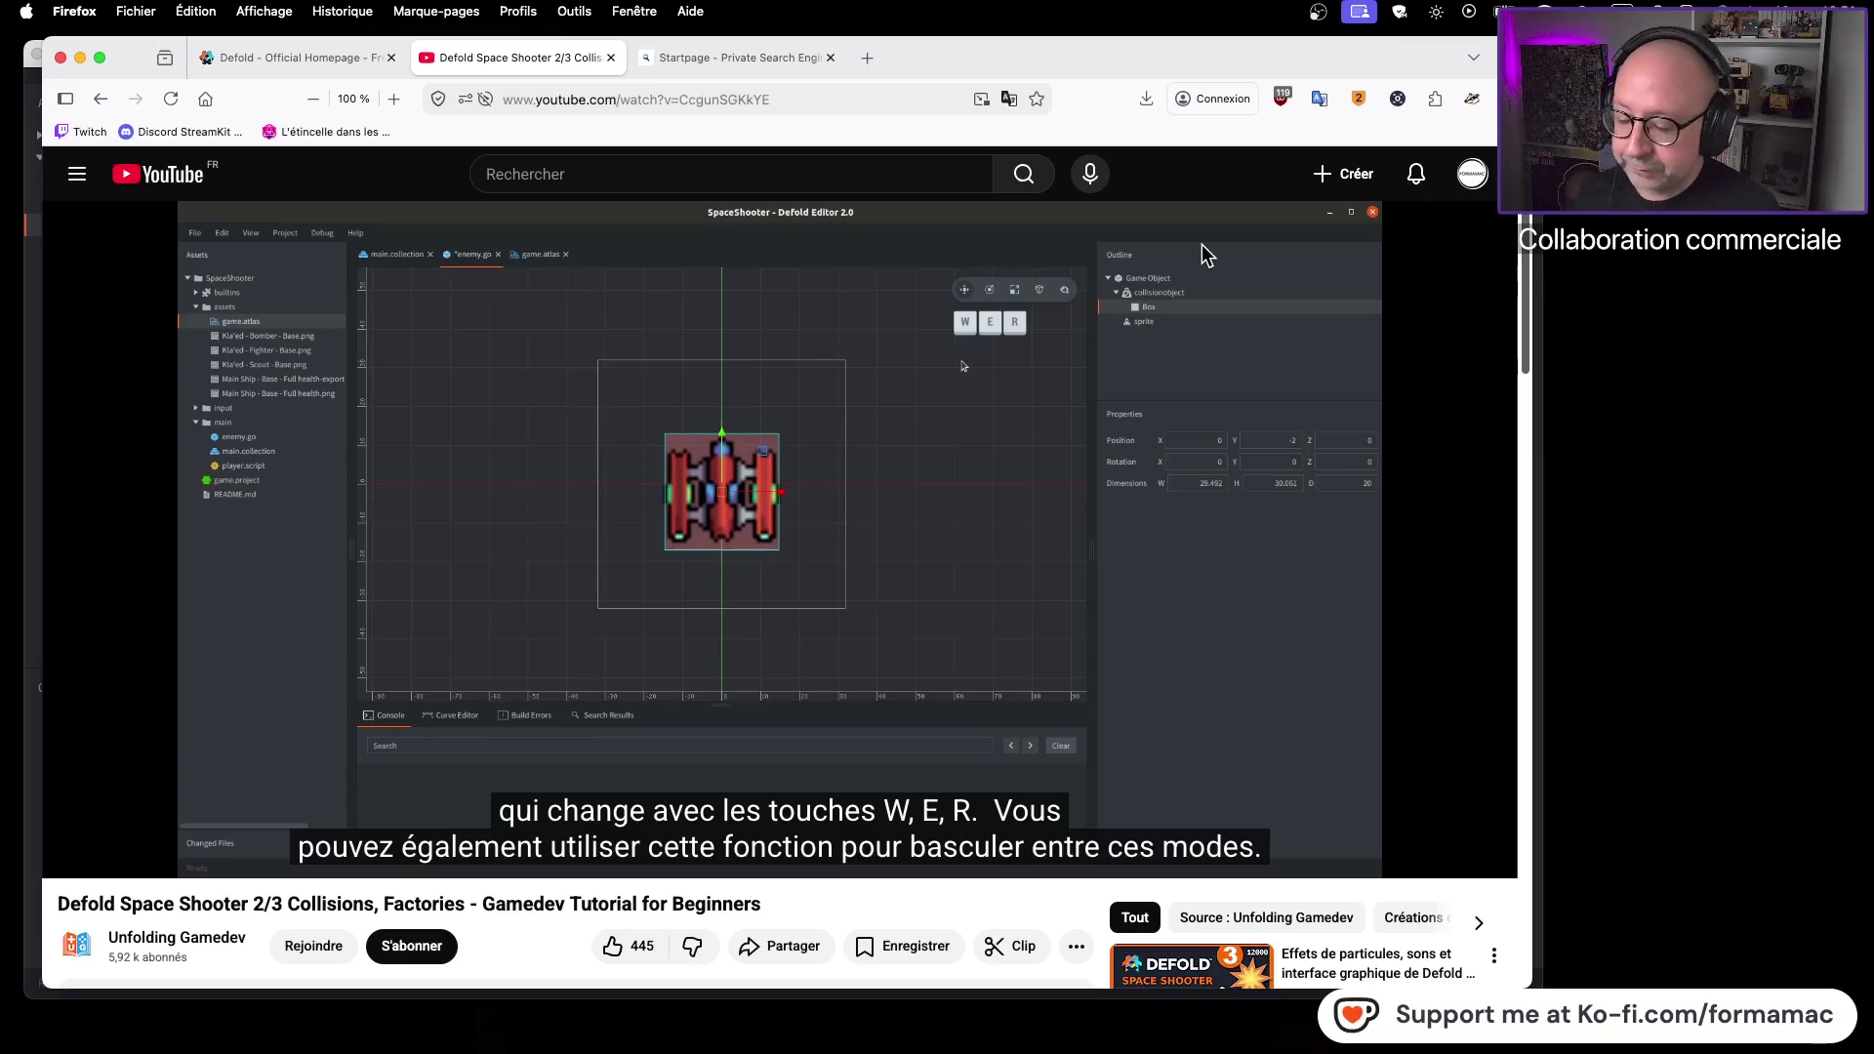
Play the tutorial and pause it at 3:24 on the collision object properties
left_click(1050, 447)
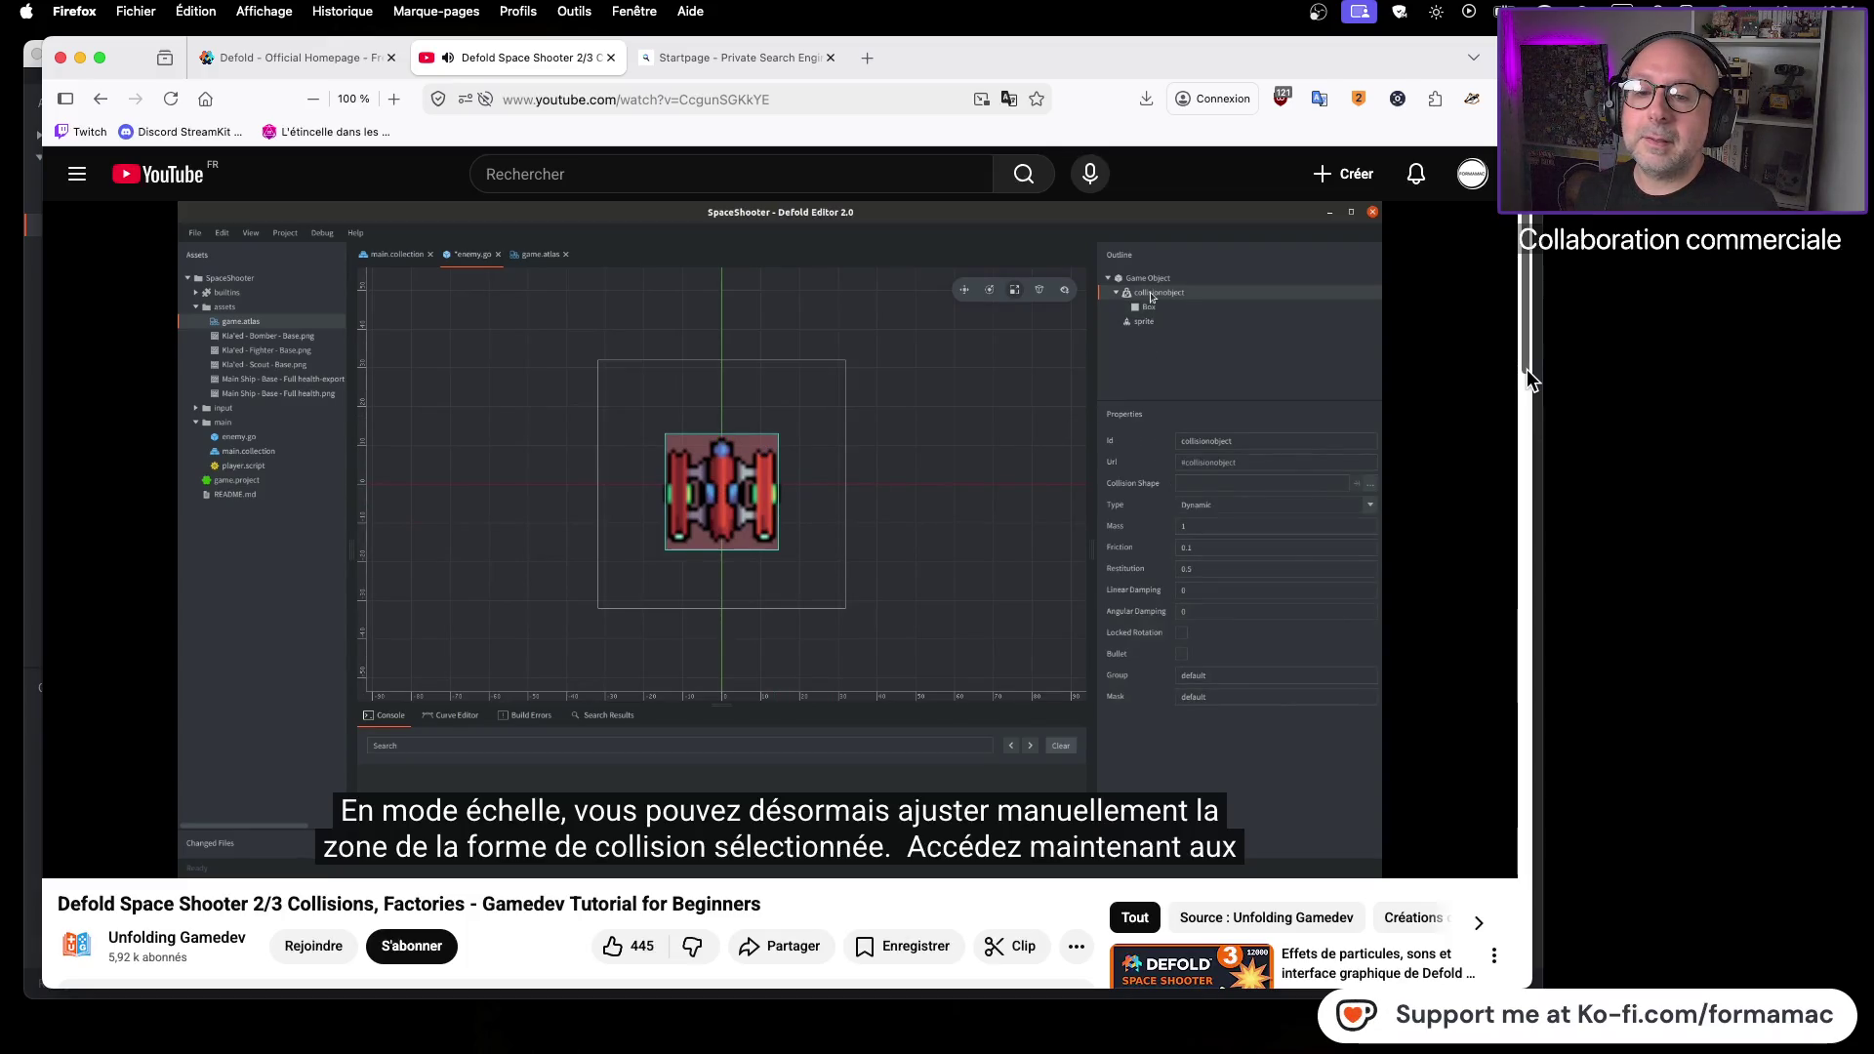
left_click(1439, 375)
key("super+Tab")
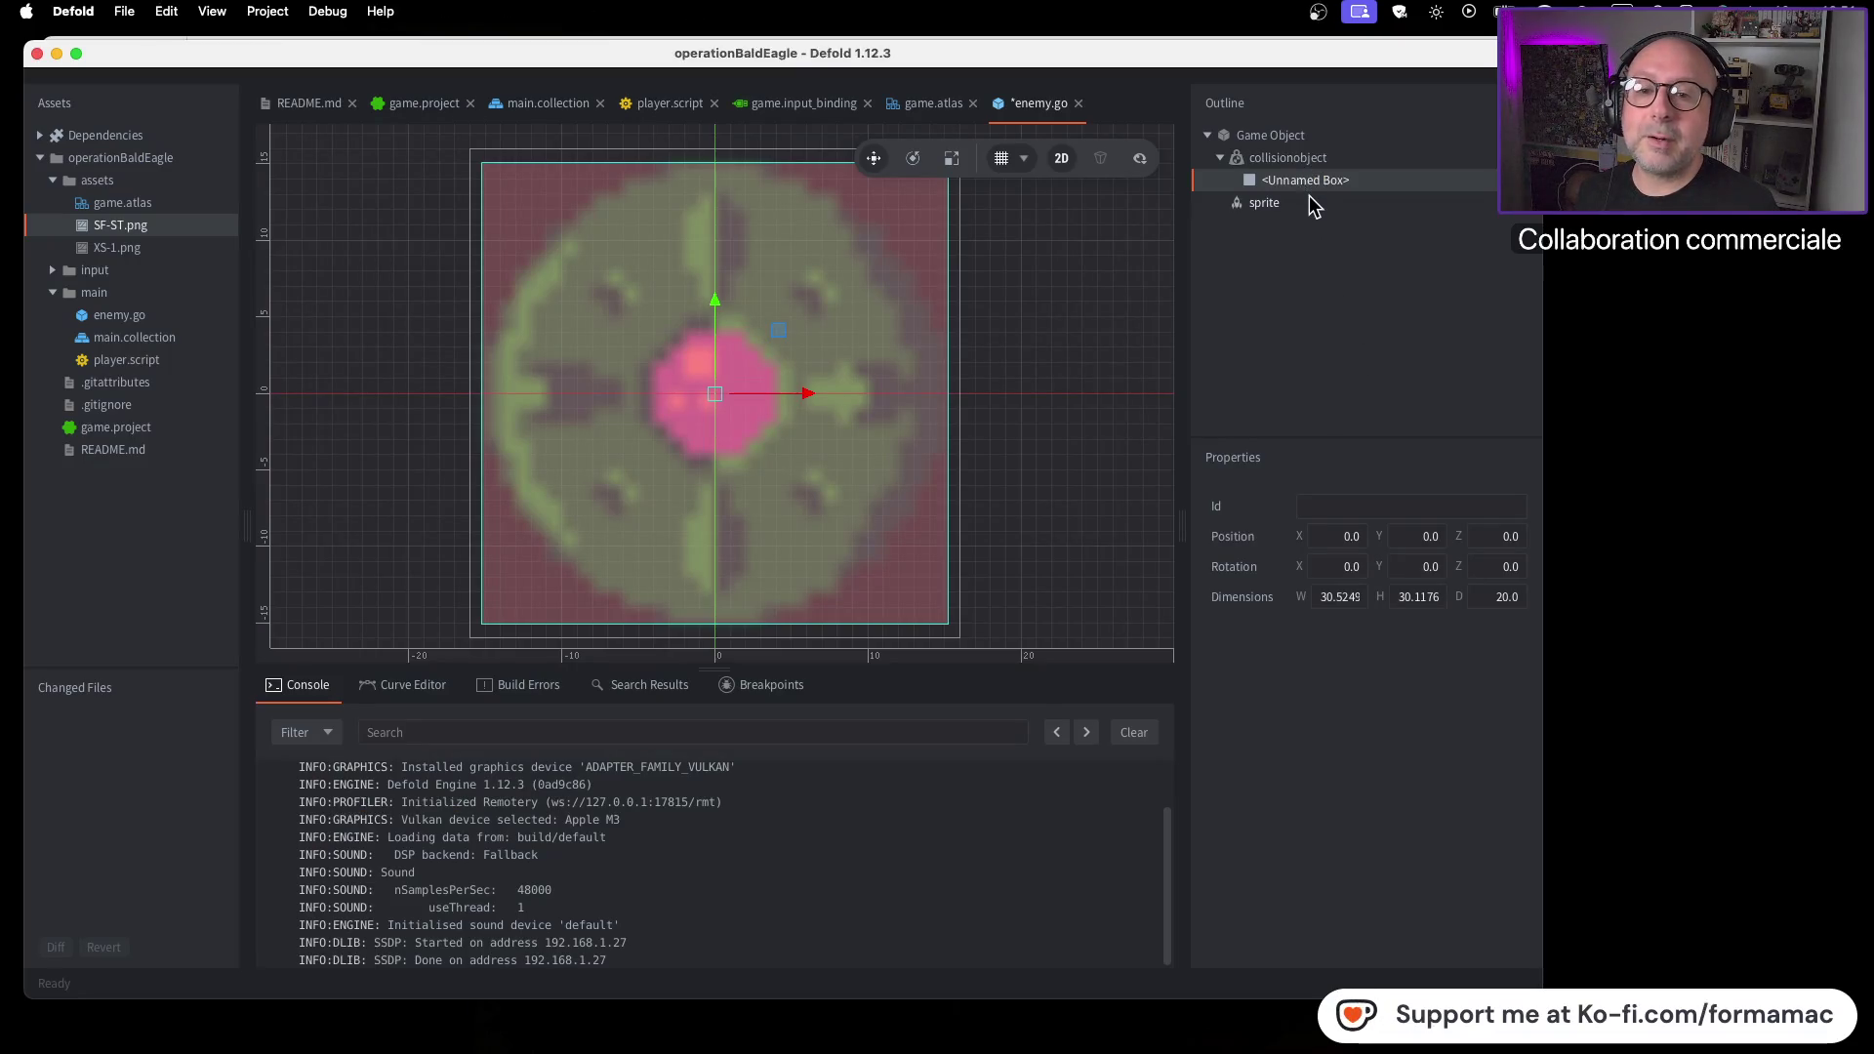
Set the box shape's Id to 'box' and select the collisionobject component
key("super+Tab")
key("super+Tab")
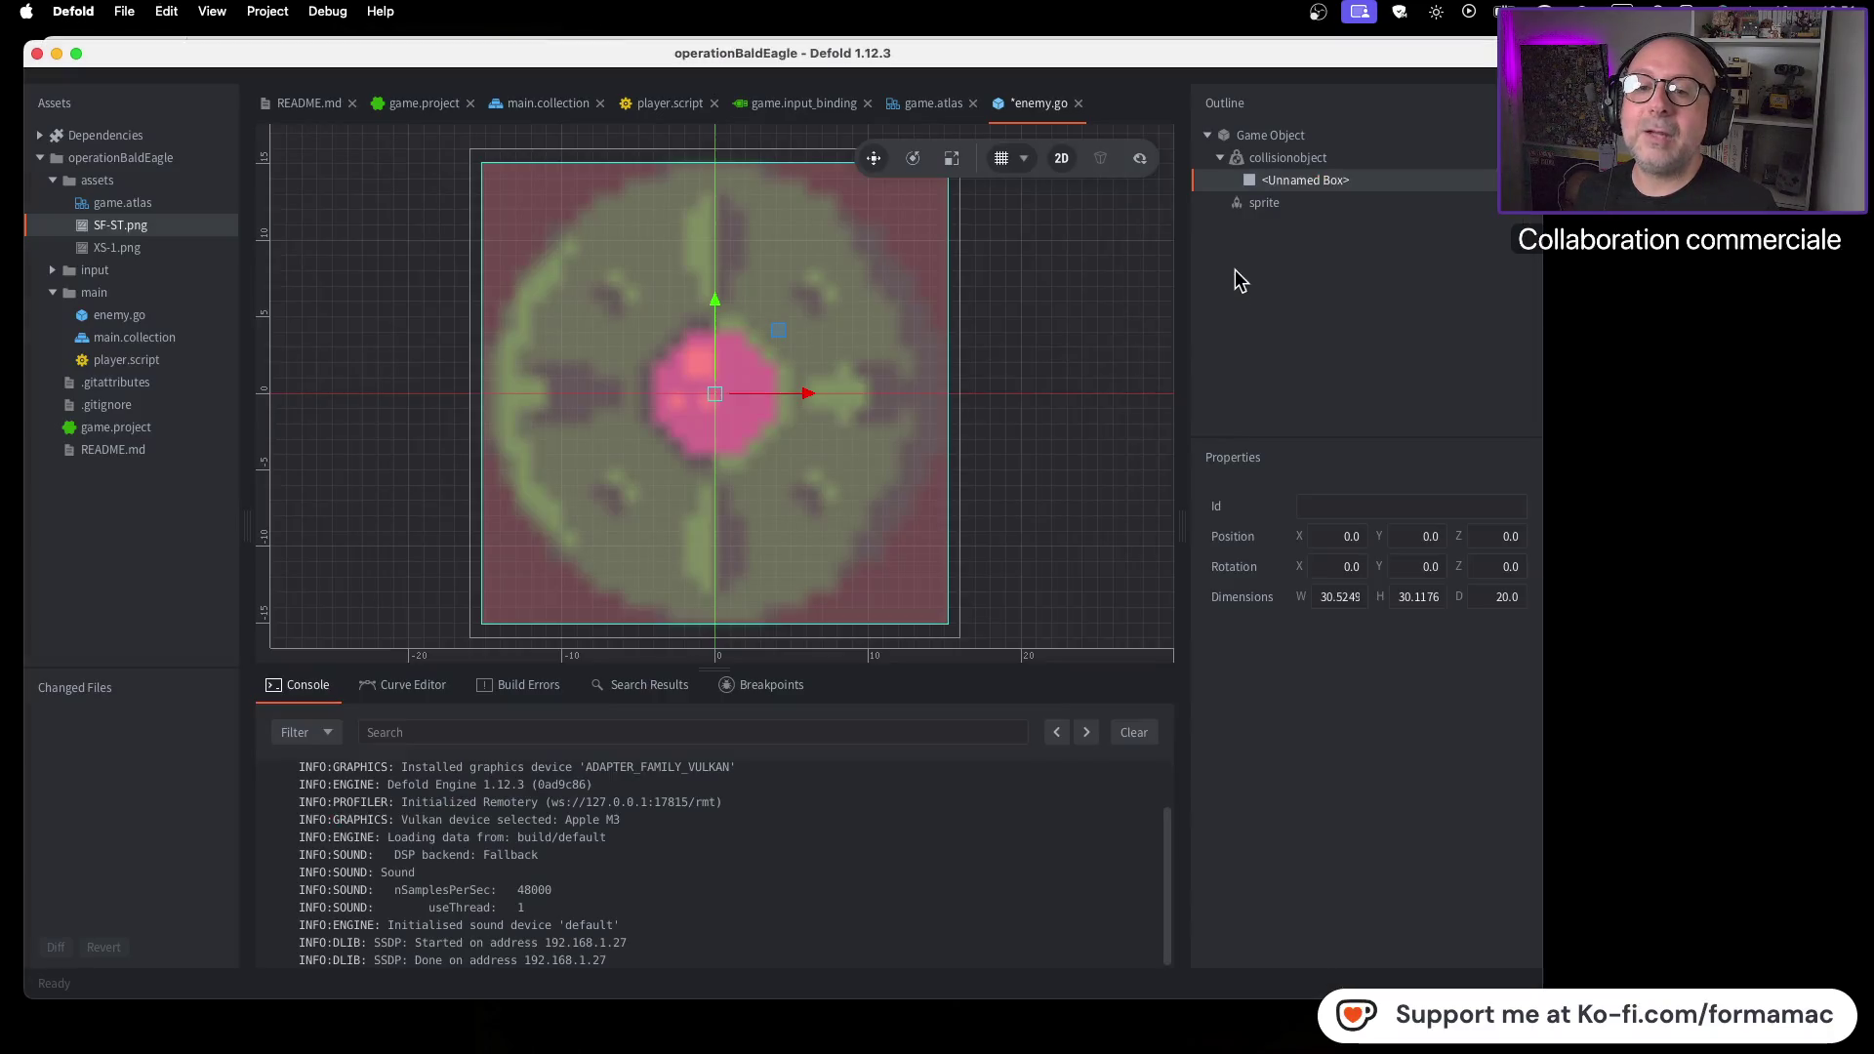
left_click(1335, 505)
type("box")
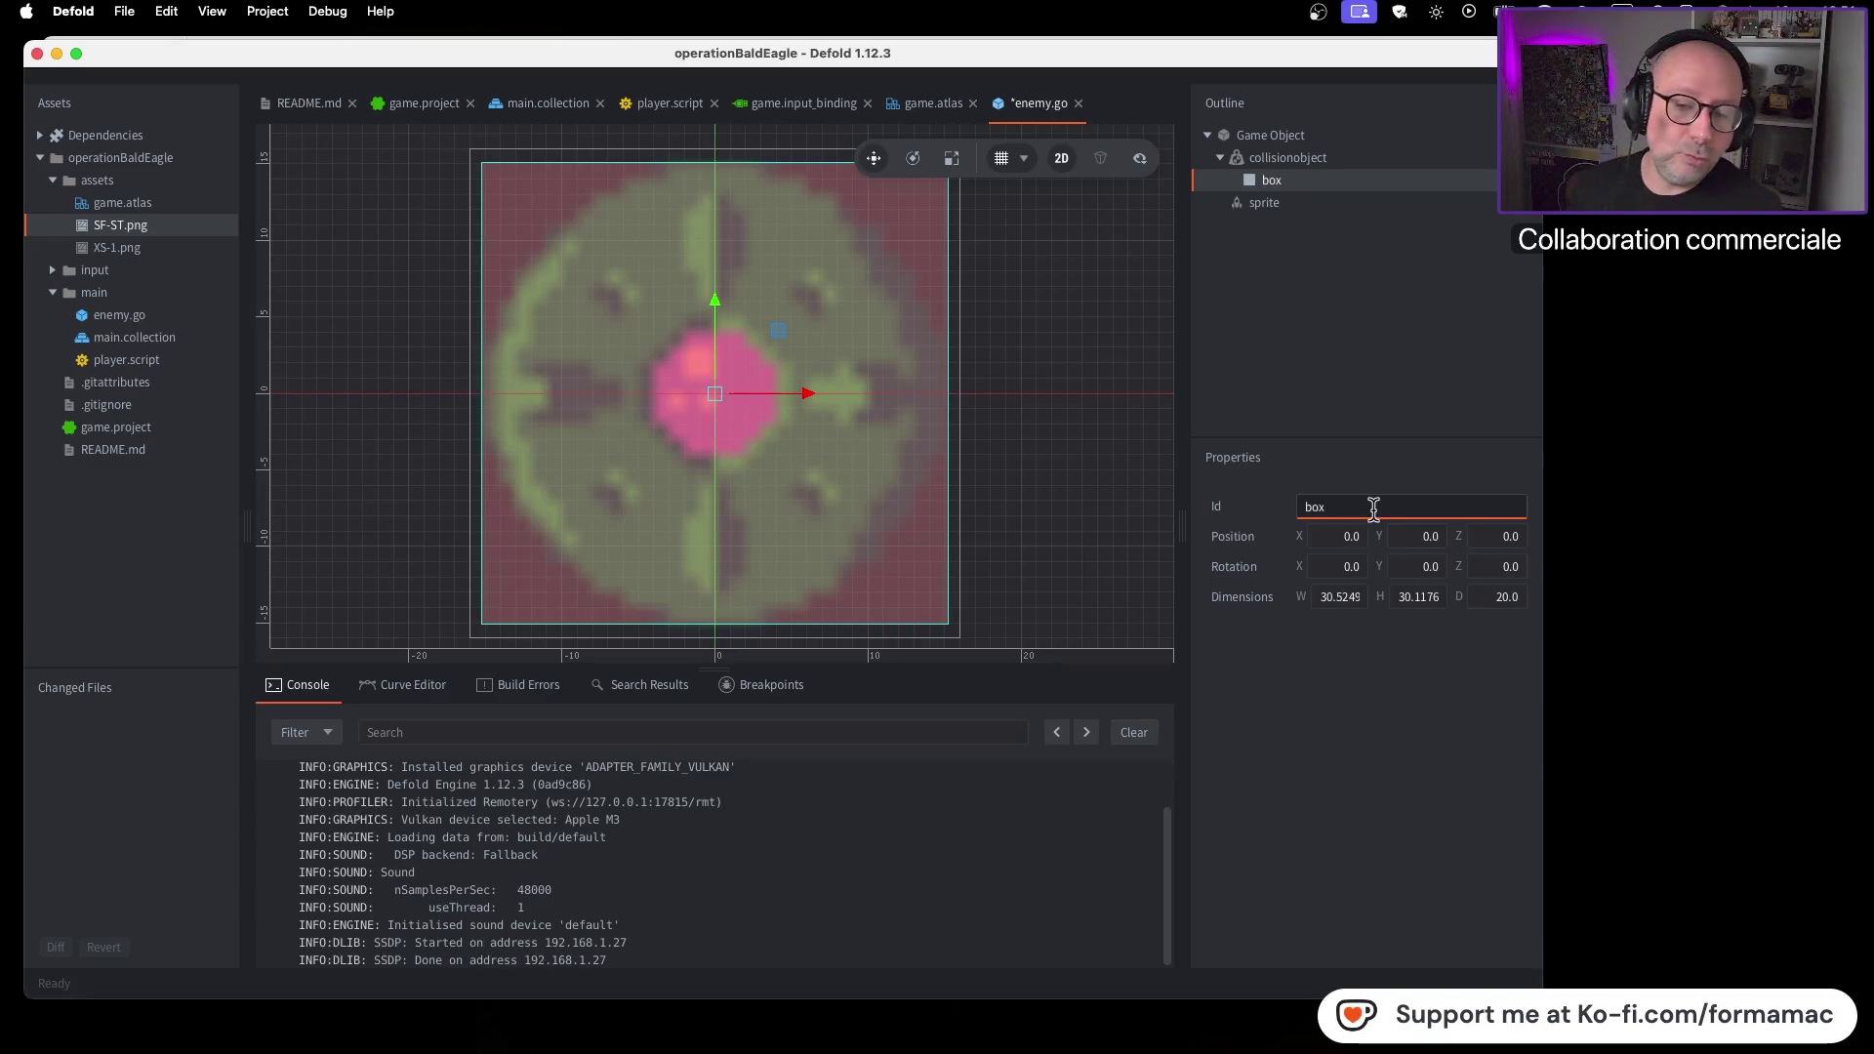
left_click(1335, 378)
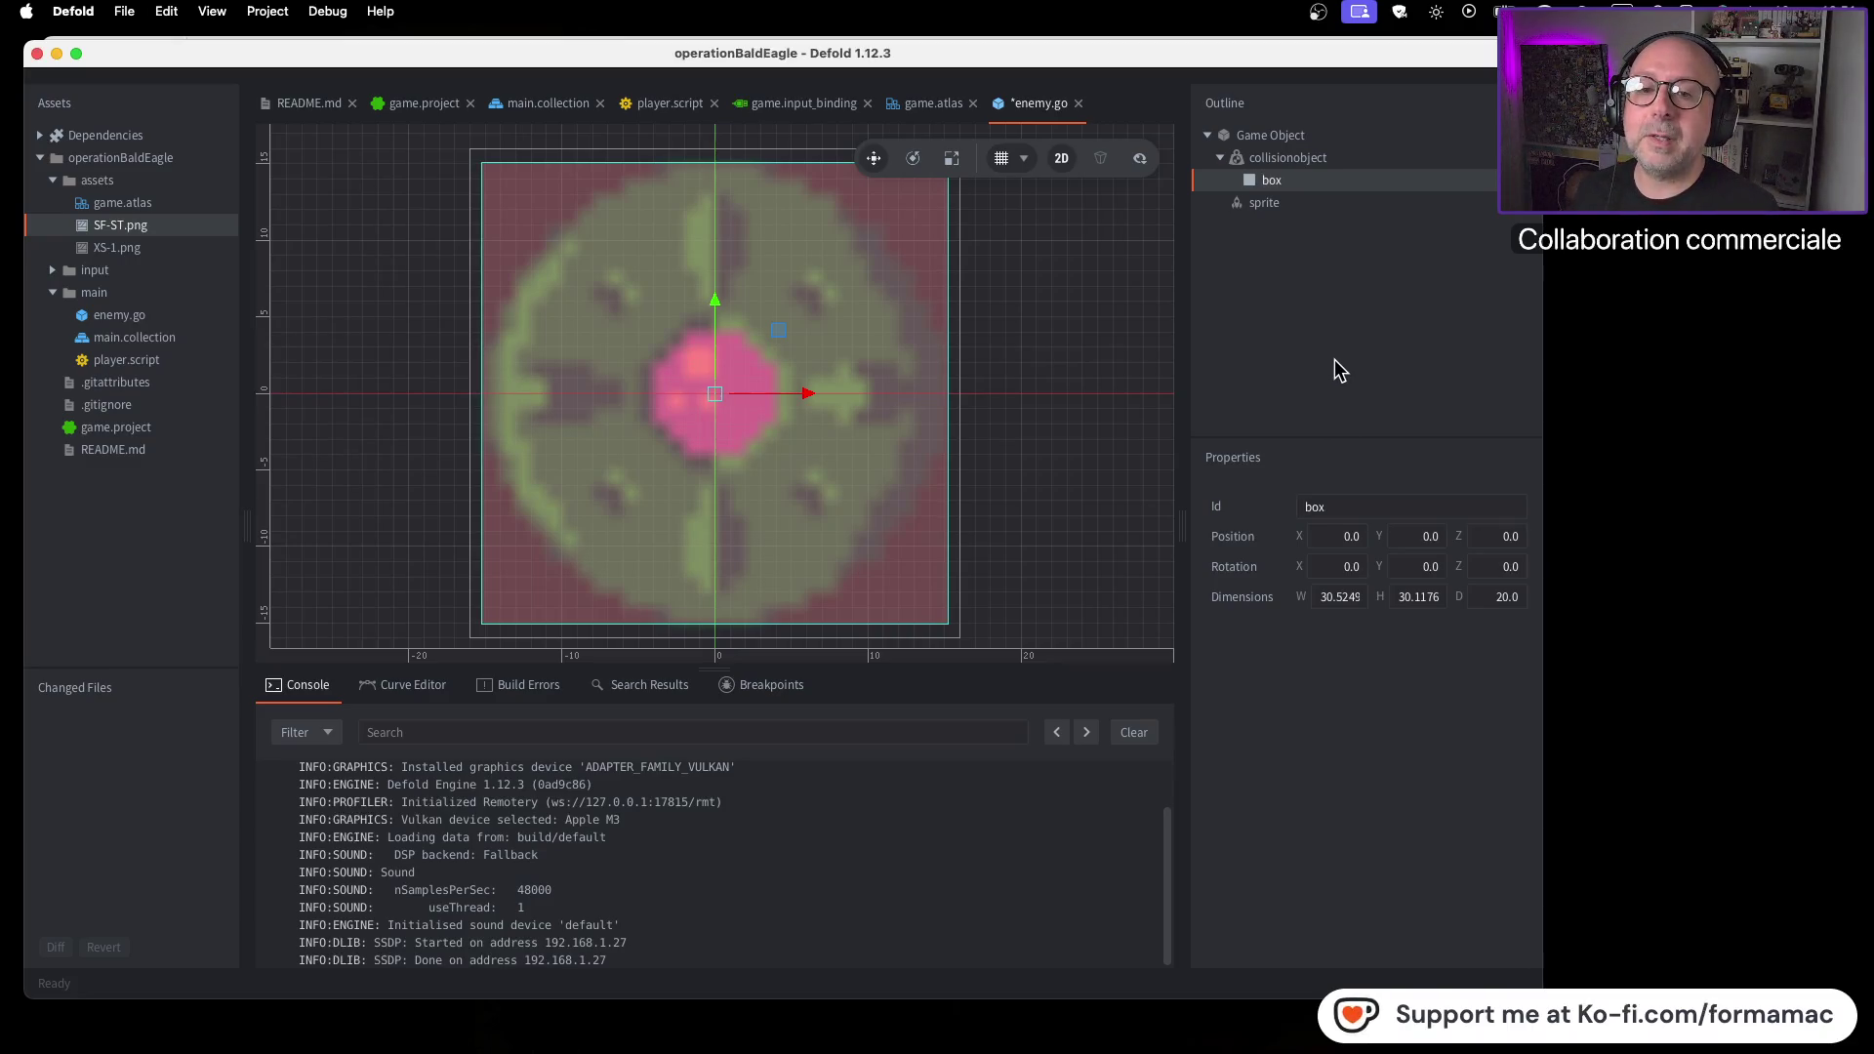
left_click(1324, 157)
key("super+Tab")
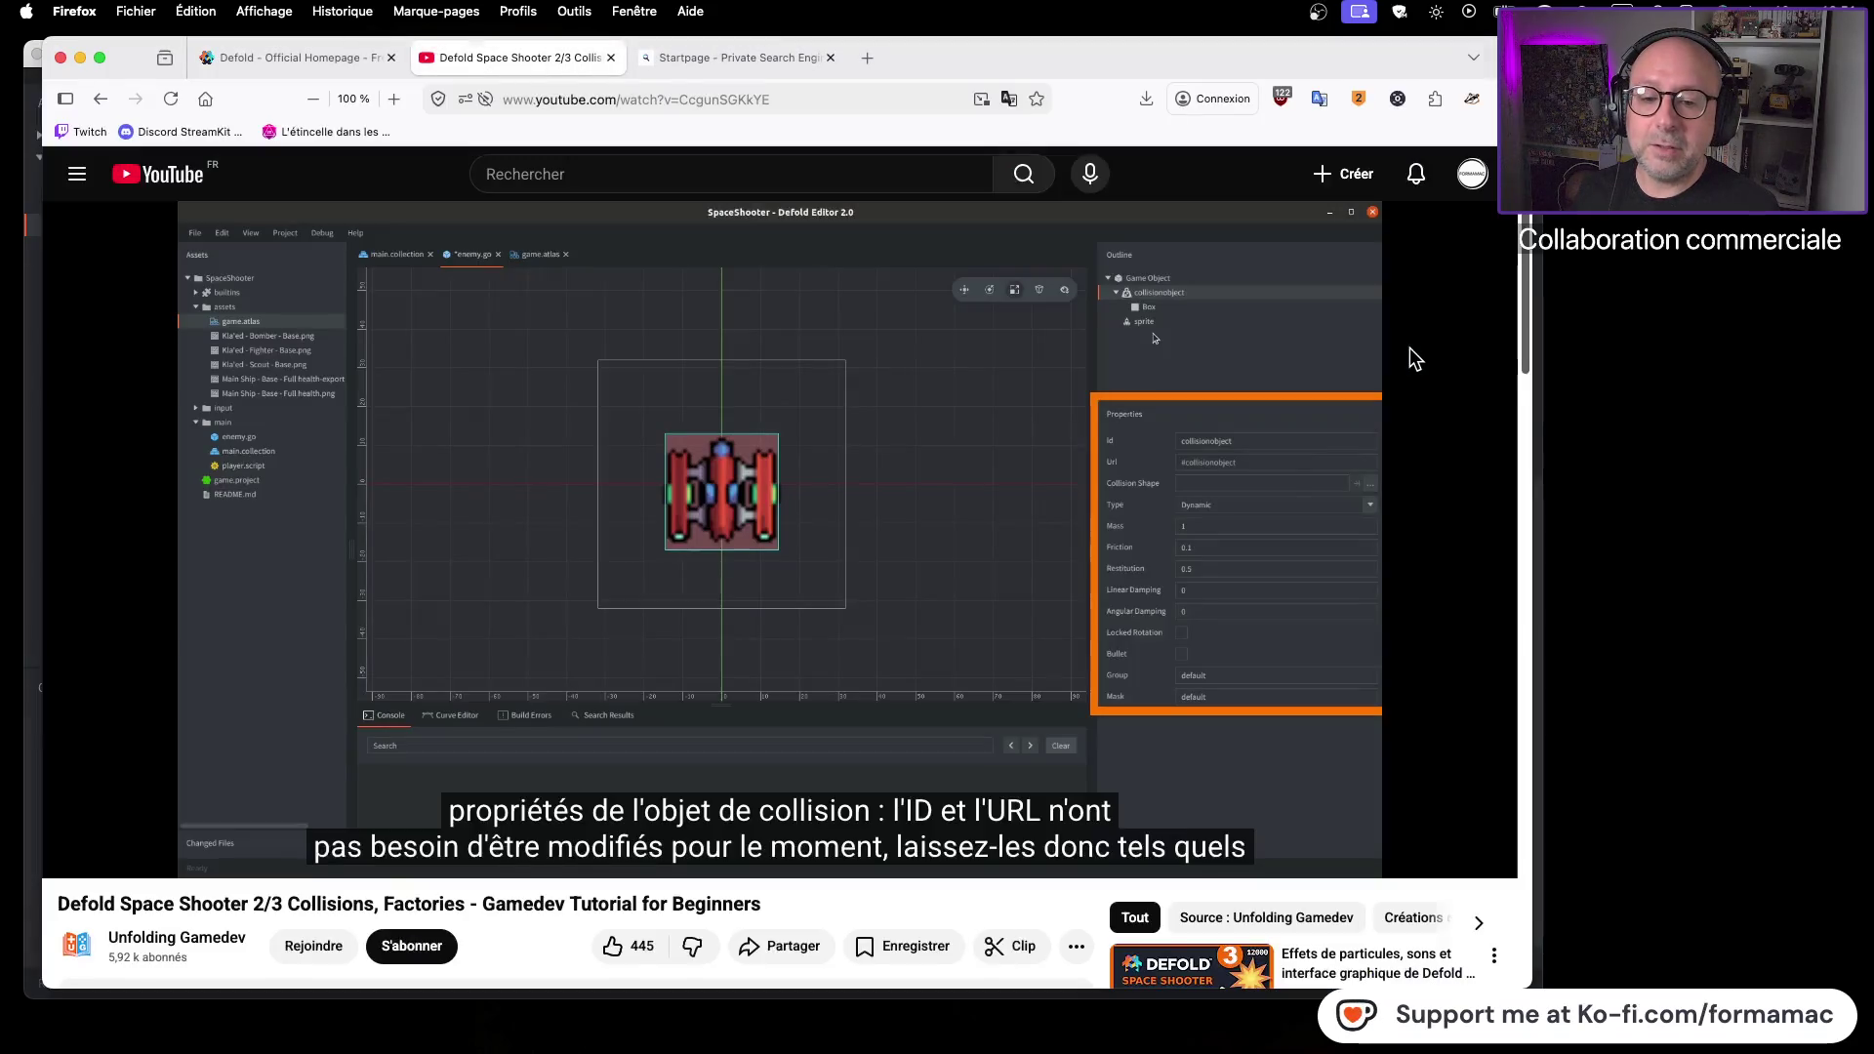
Play the tutorial on through its Box2D explanation and pause there
left_click(1435, 535)
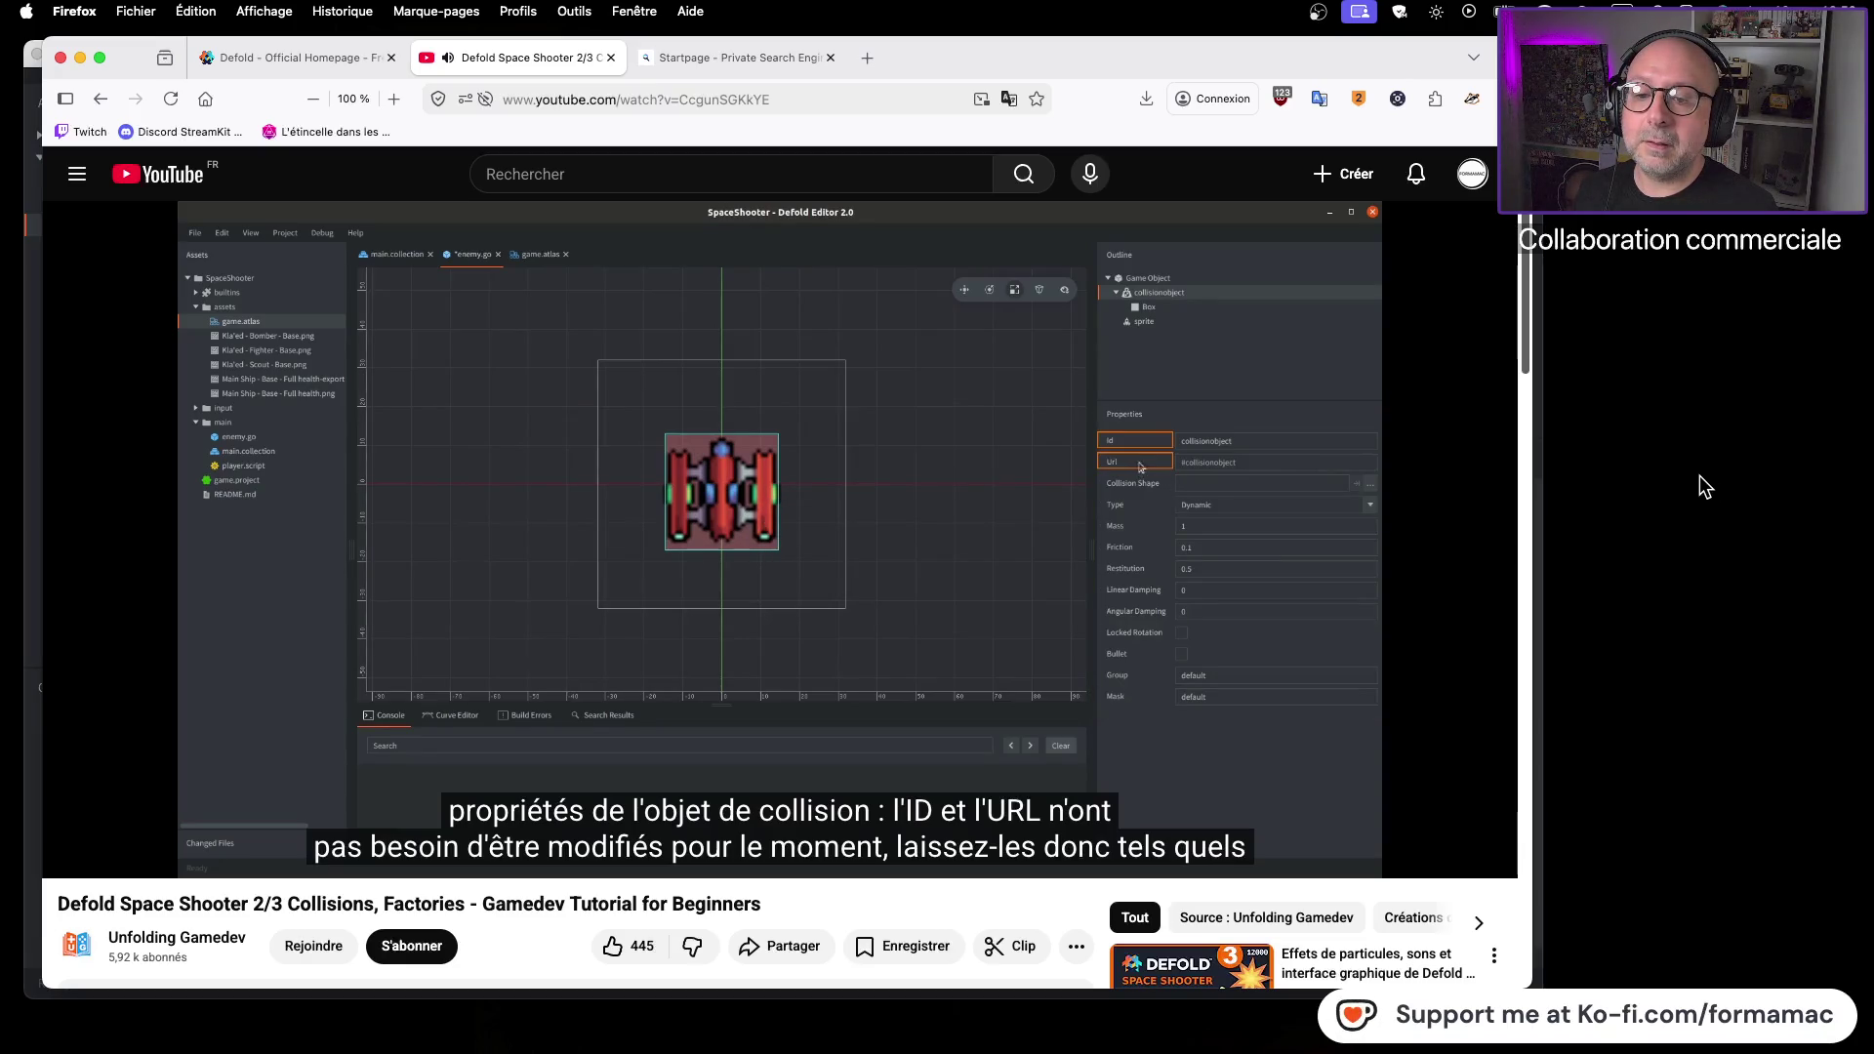
left_click(1419, 493)
key("super+Tab")
key("super+Tab")
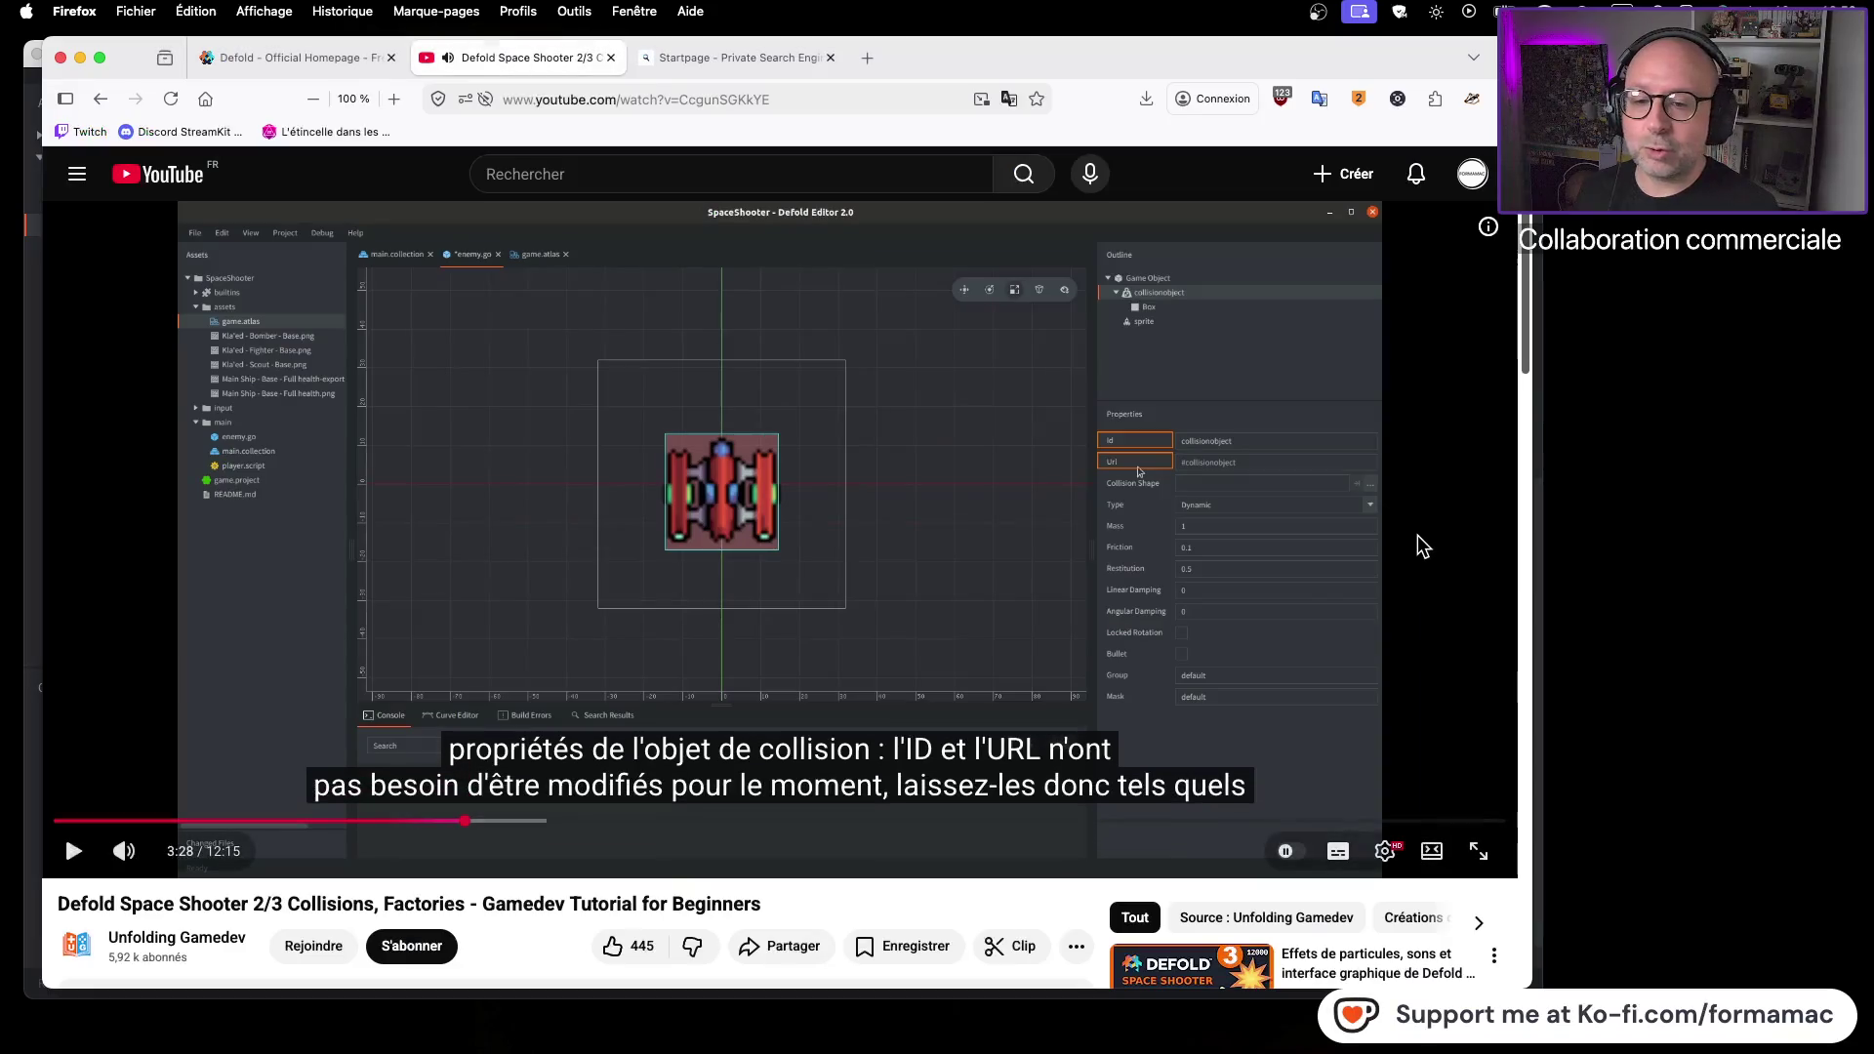
left_click(1364, 552)
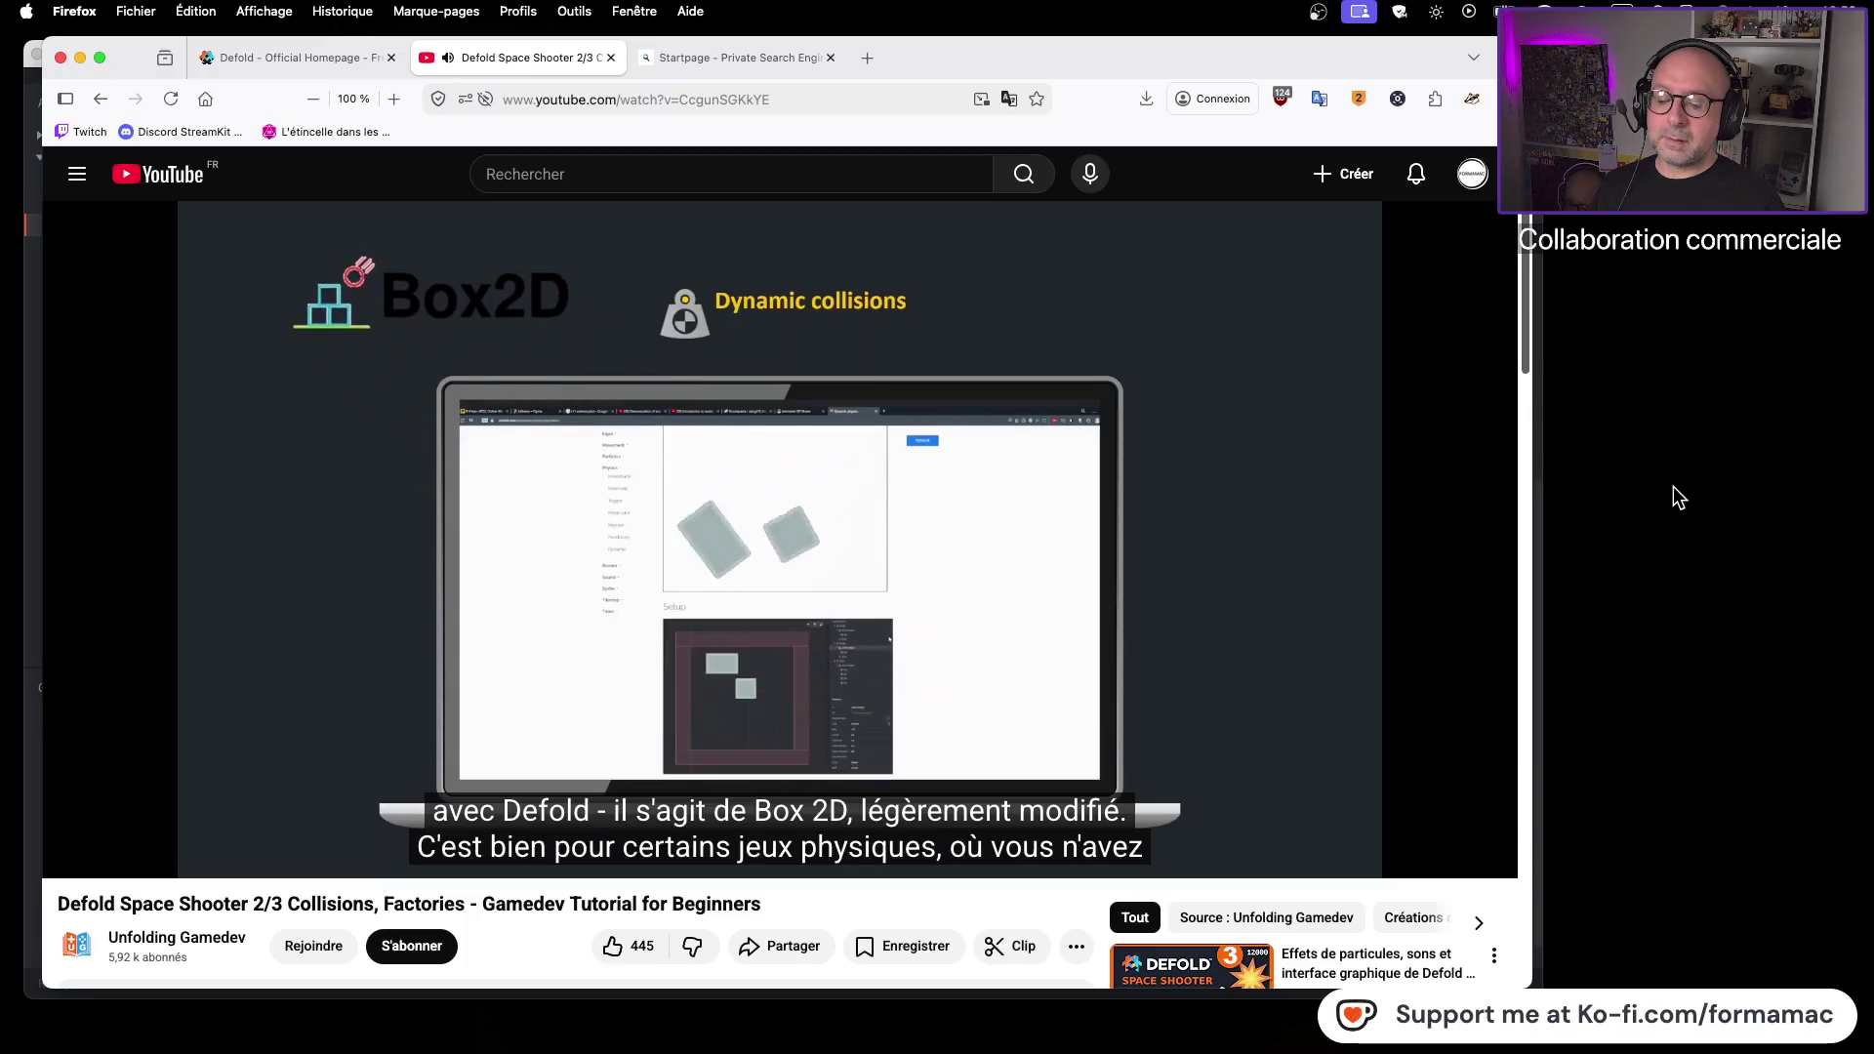
left_click(1095, 546)
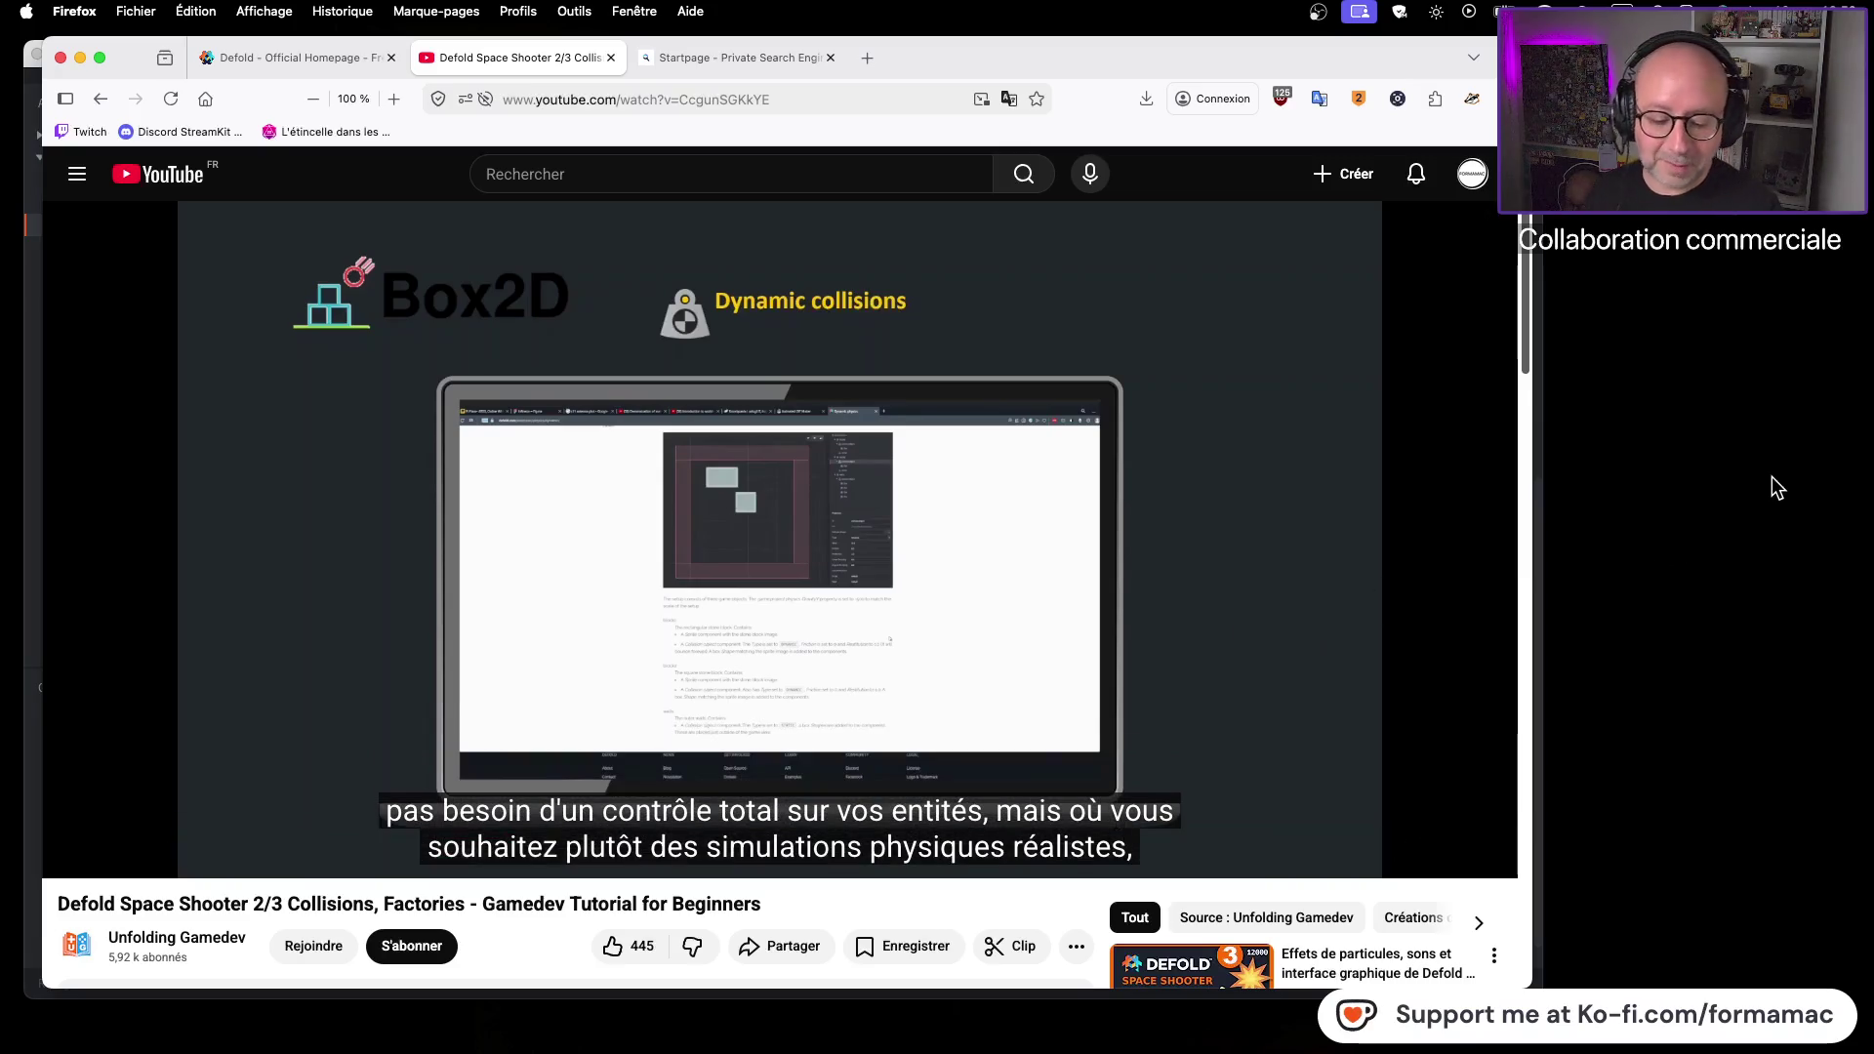
Watch up to the dynamic collisions demo, then go to the Defold homepage tab
left_click(1362, 587)
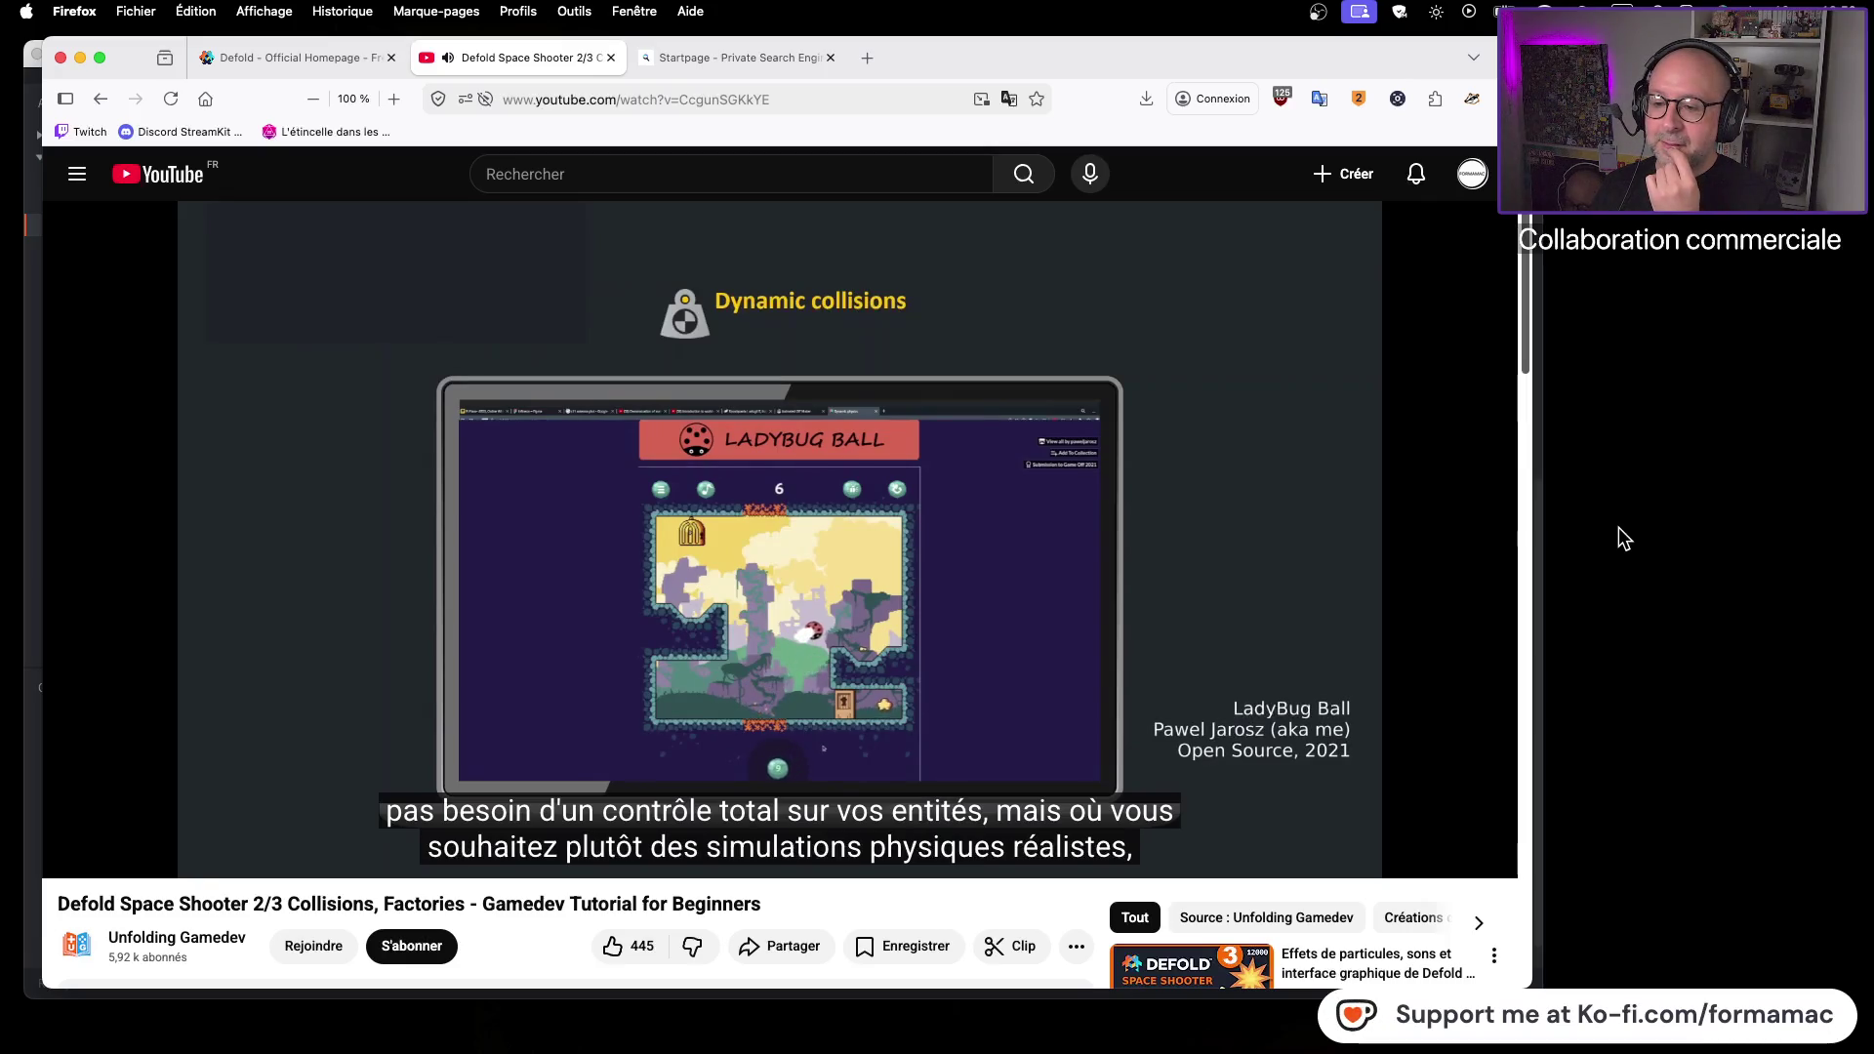
left_click(1076, 560)
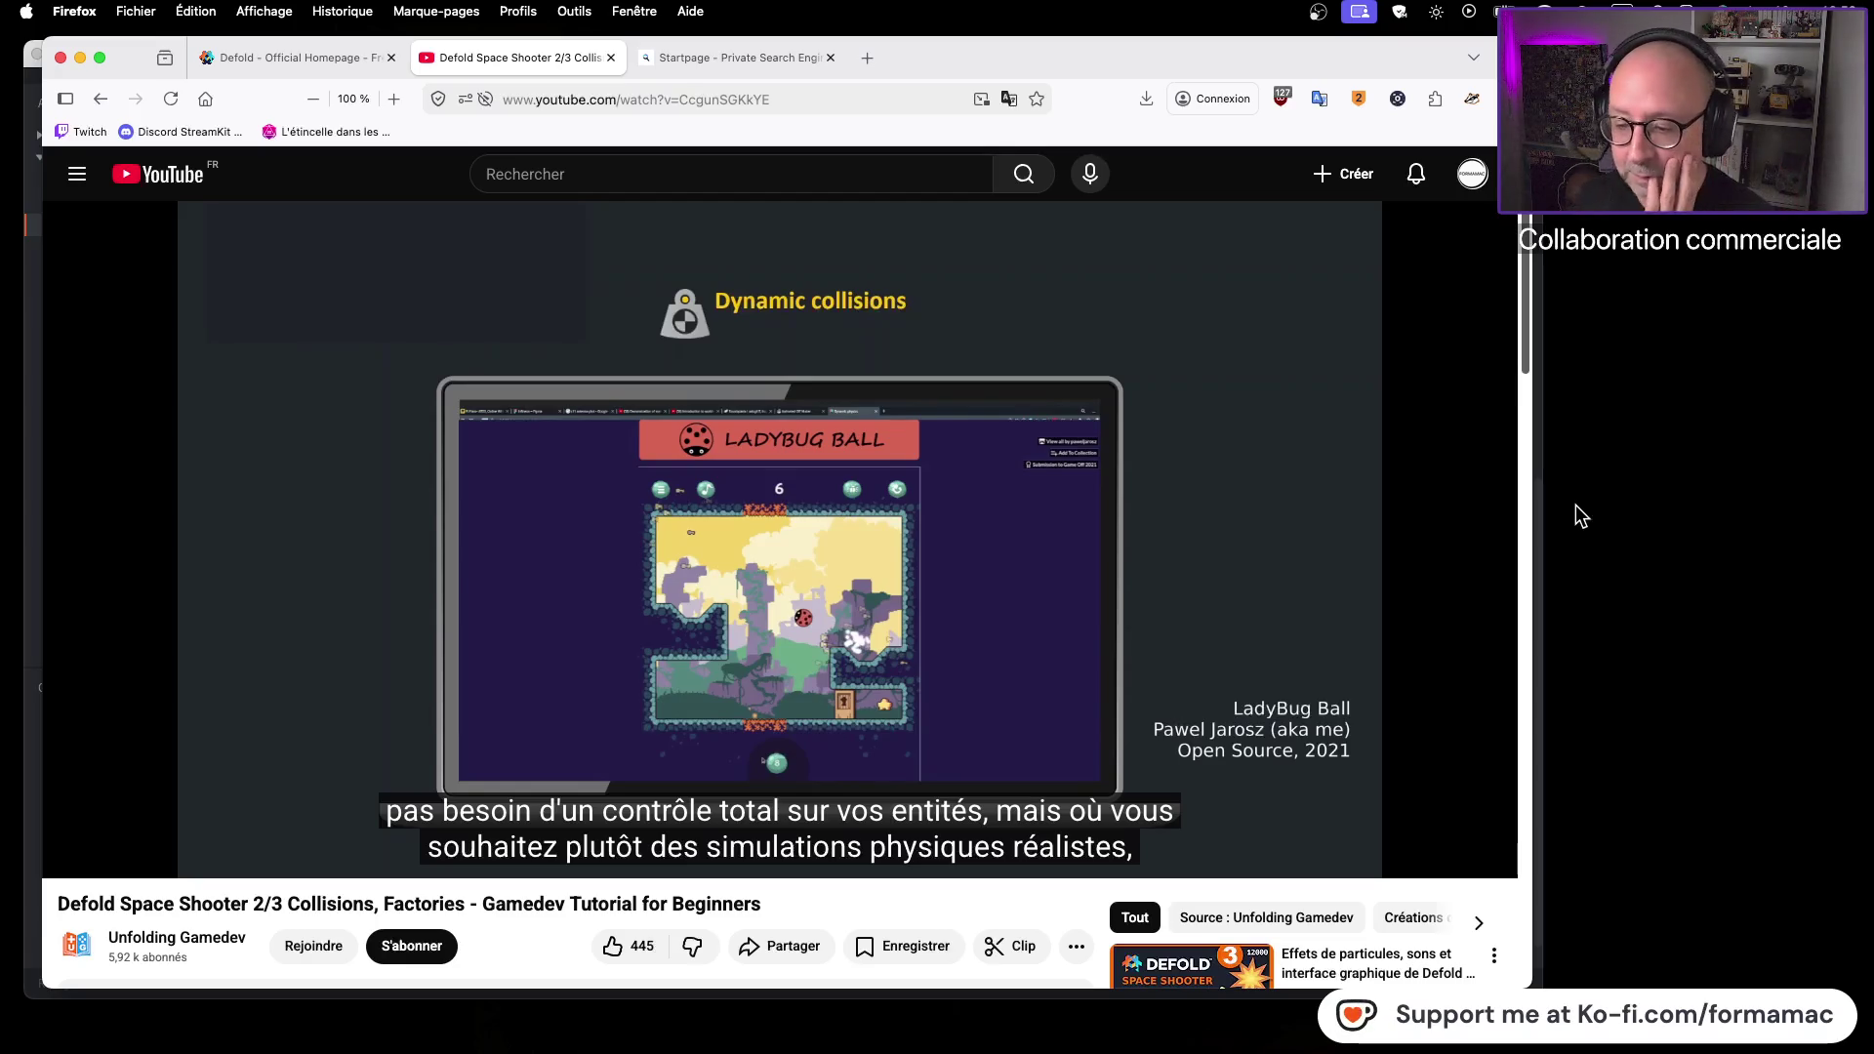
left_click(250, 59)
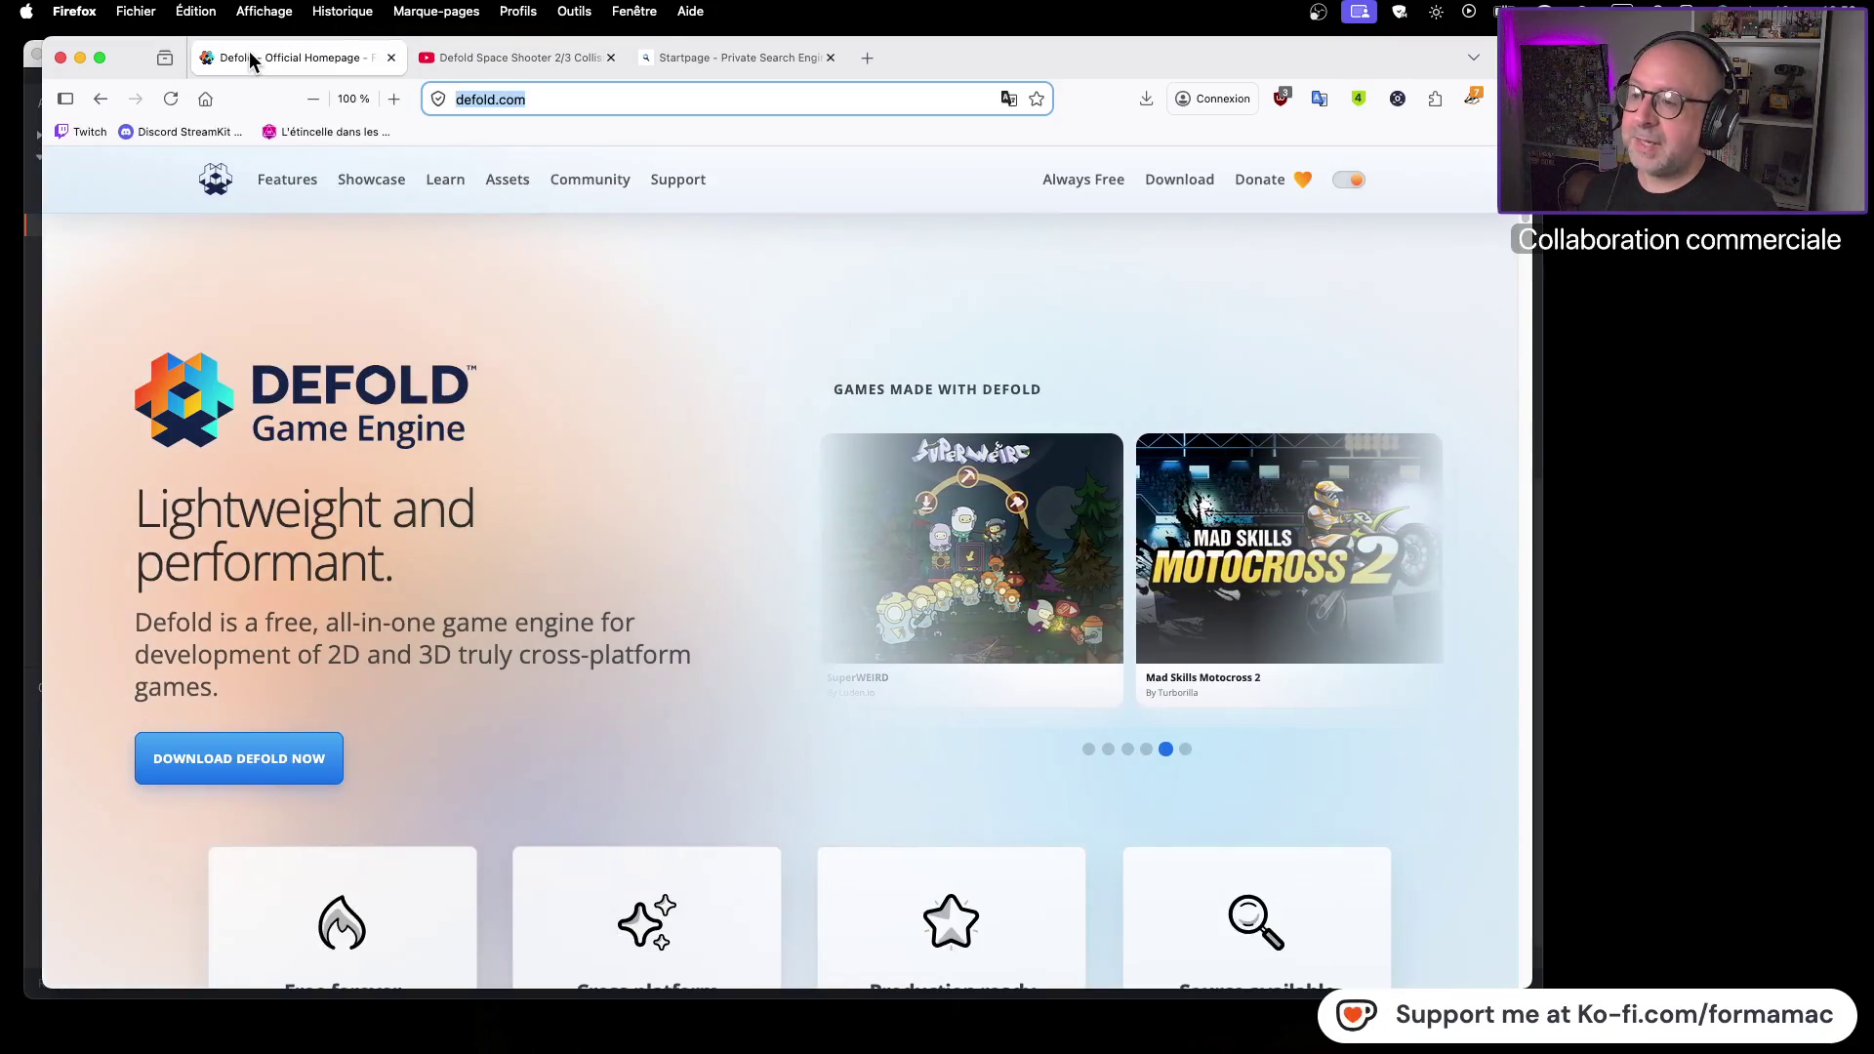
Go back to the YouTube tutorial tab and resume the video from 3:56
left_click(519, 61)
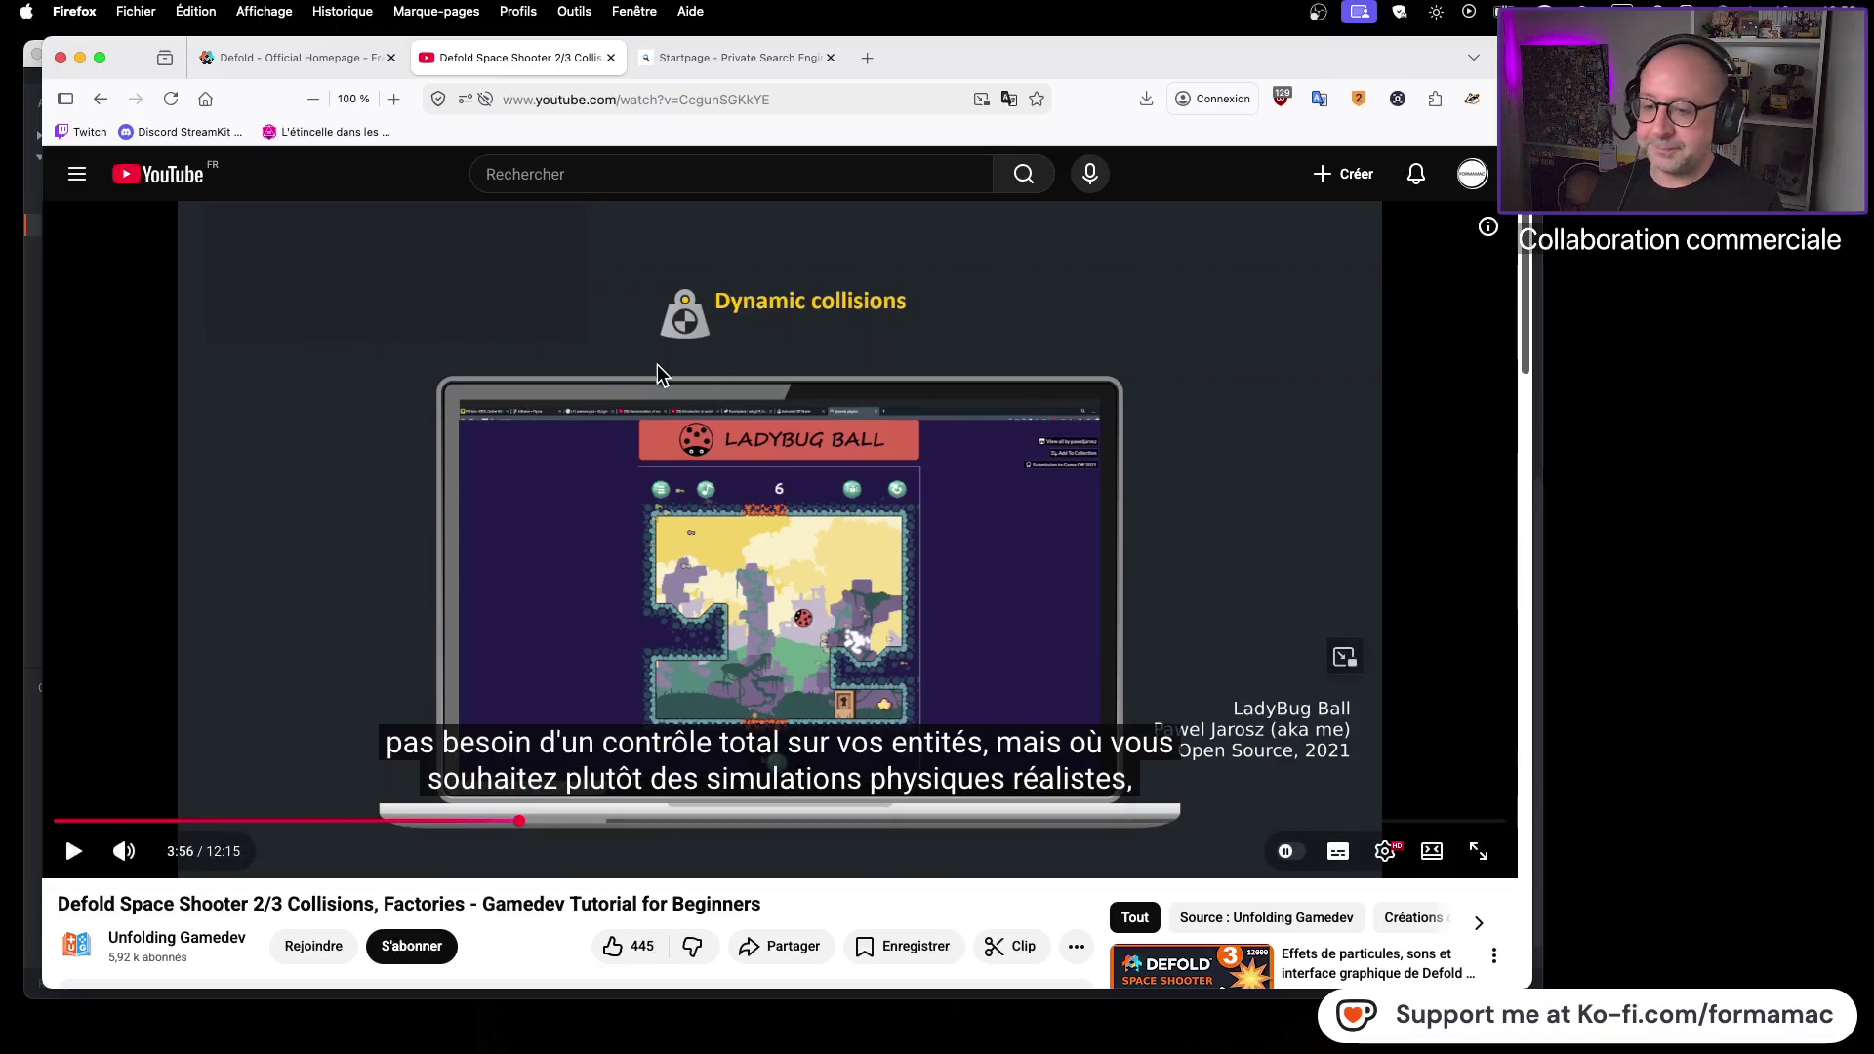
left_click(1102, 436)
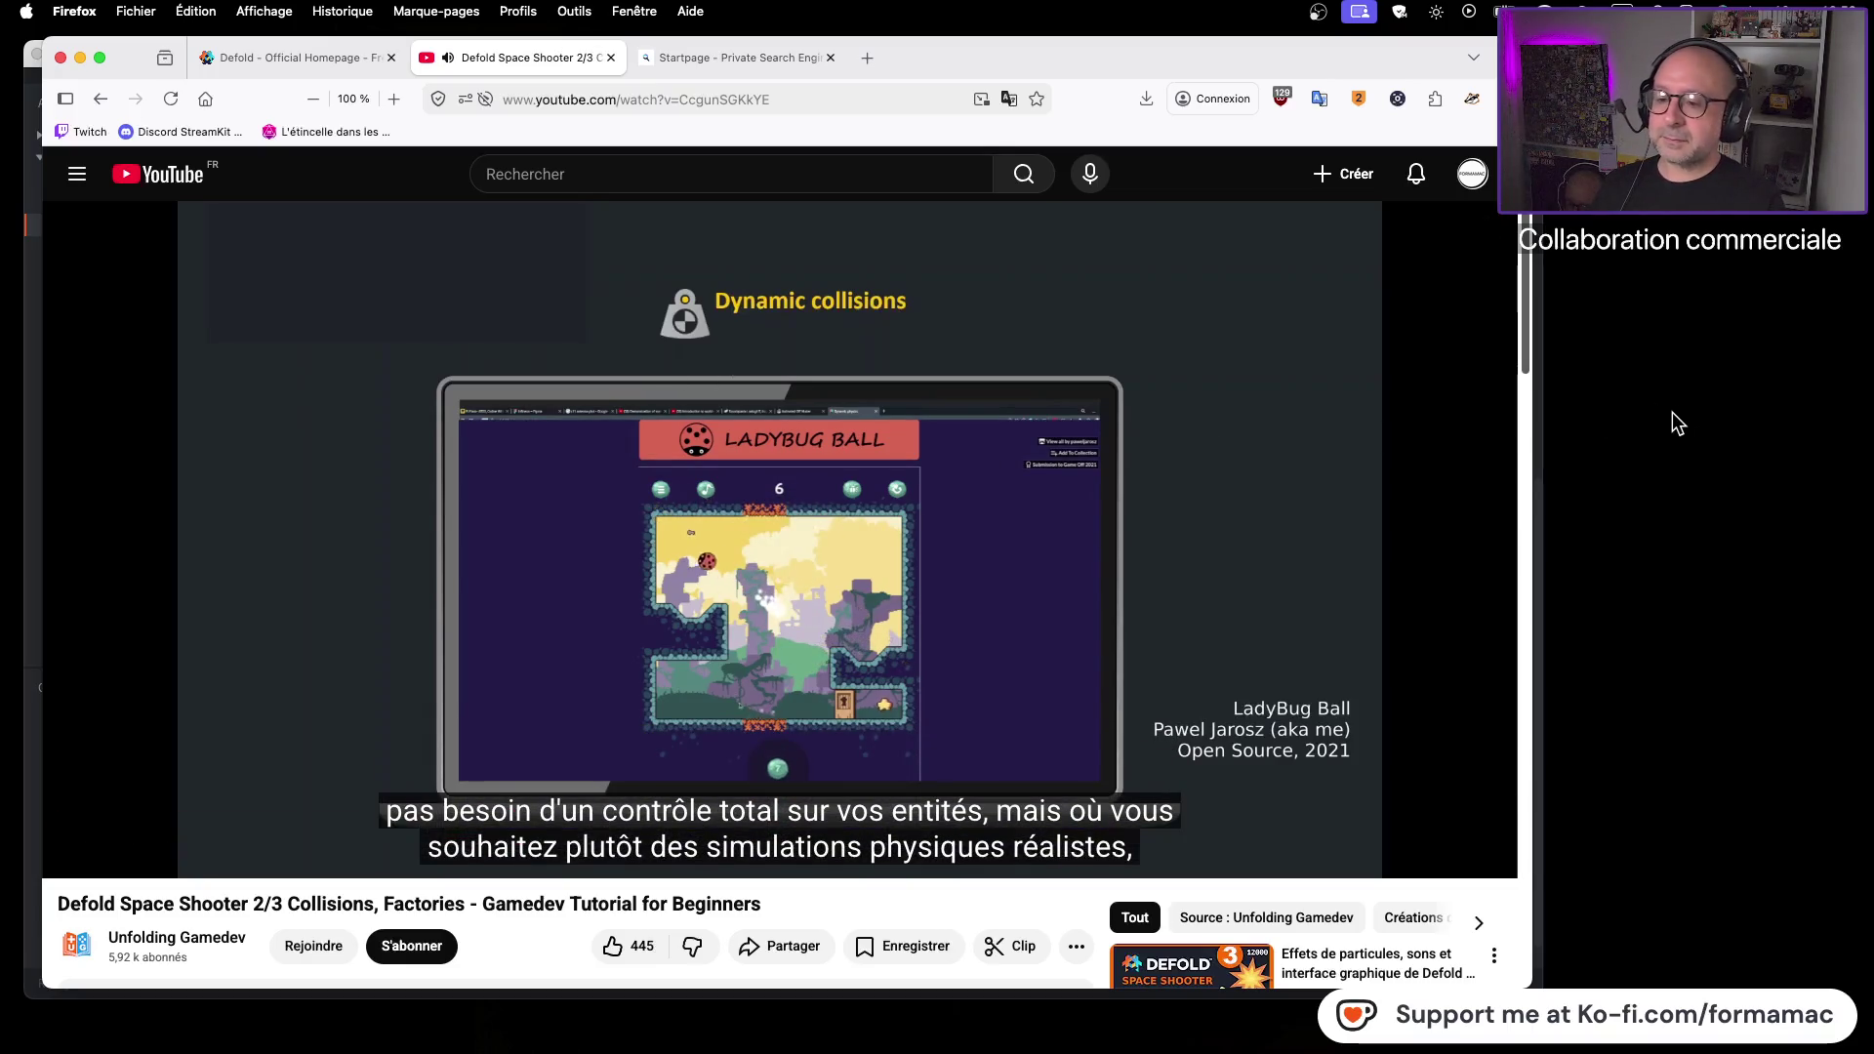
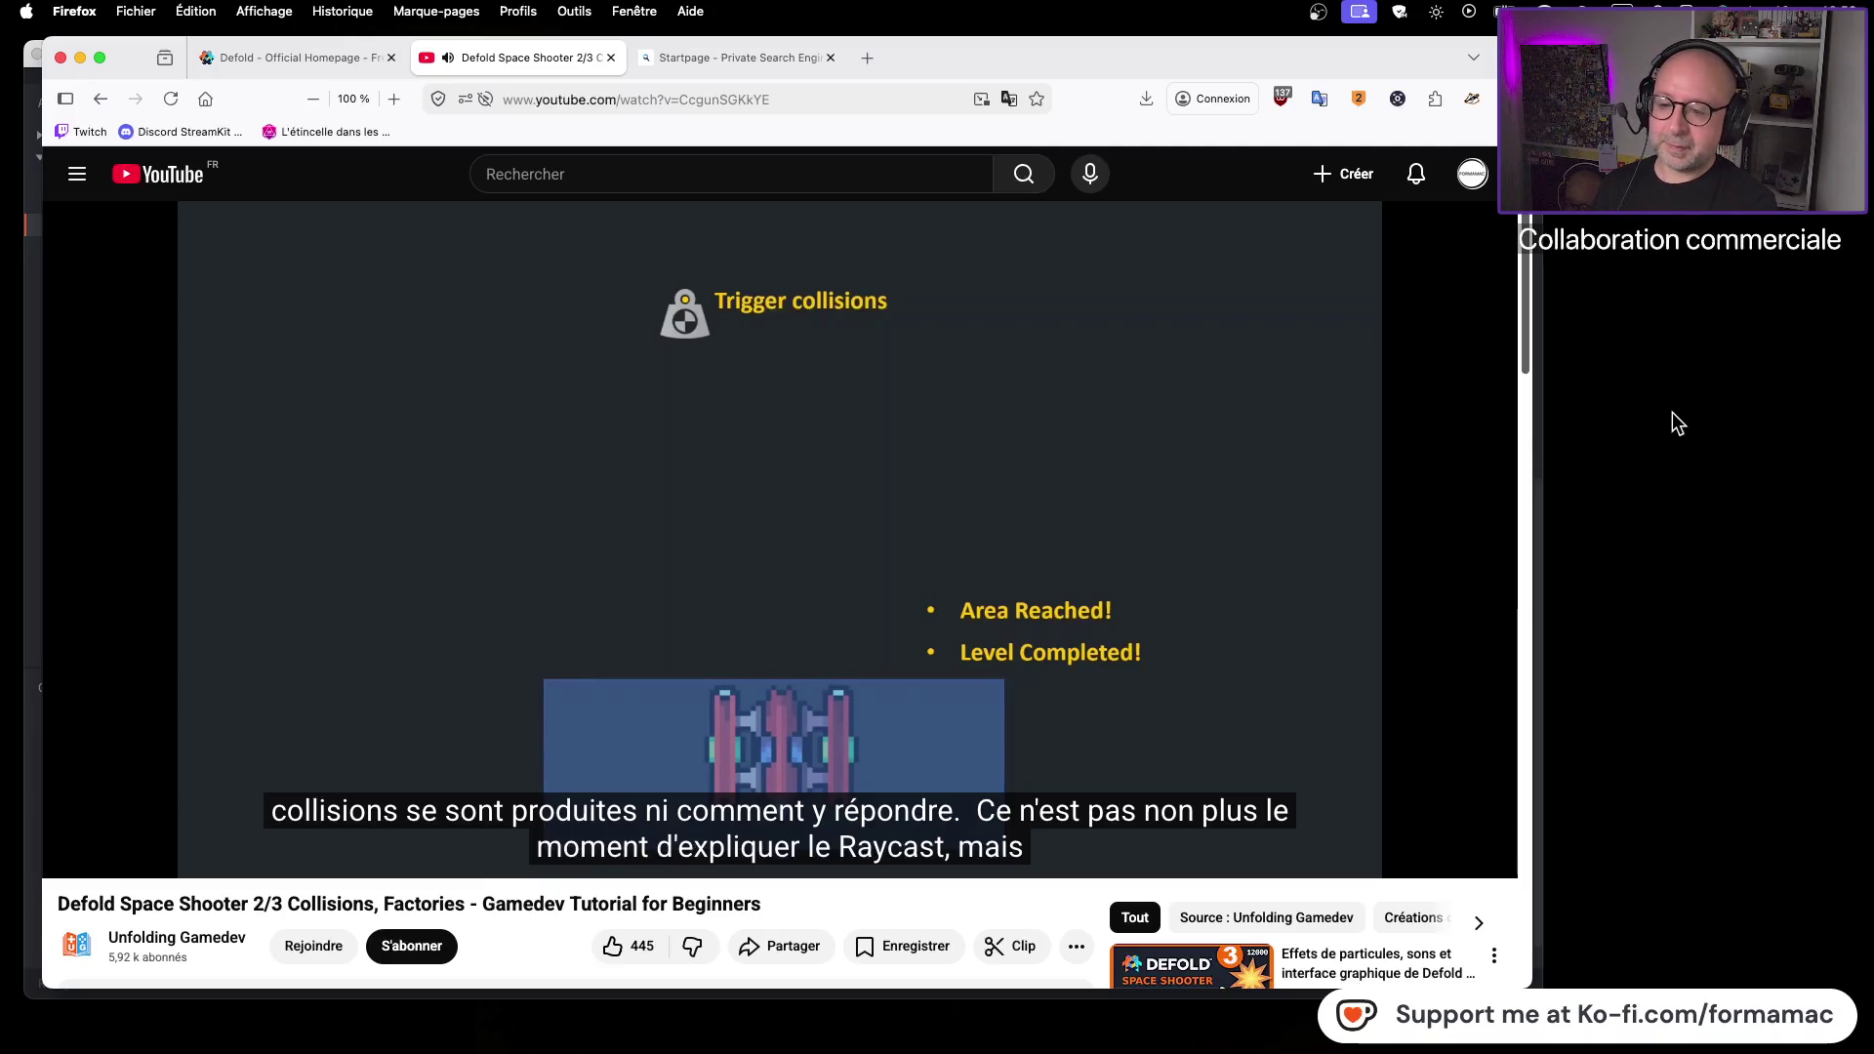
Play the tutorial and pause it at 6:19, where the Type dropdown shows Trigger
left_click(1186, 572)
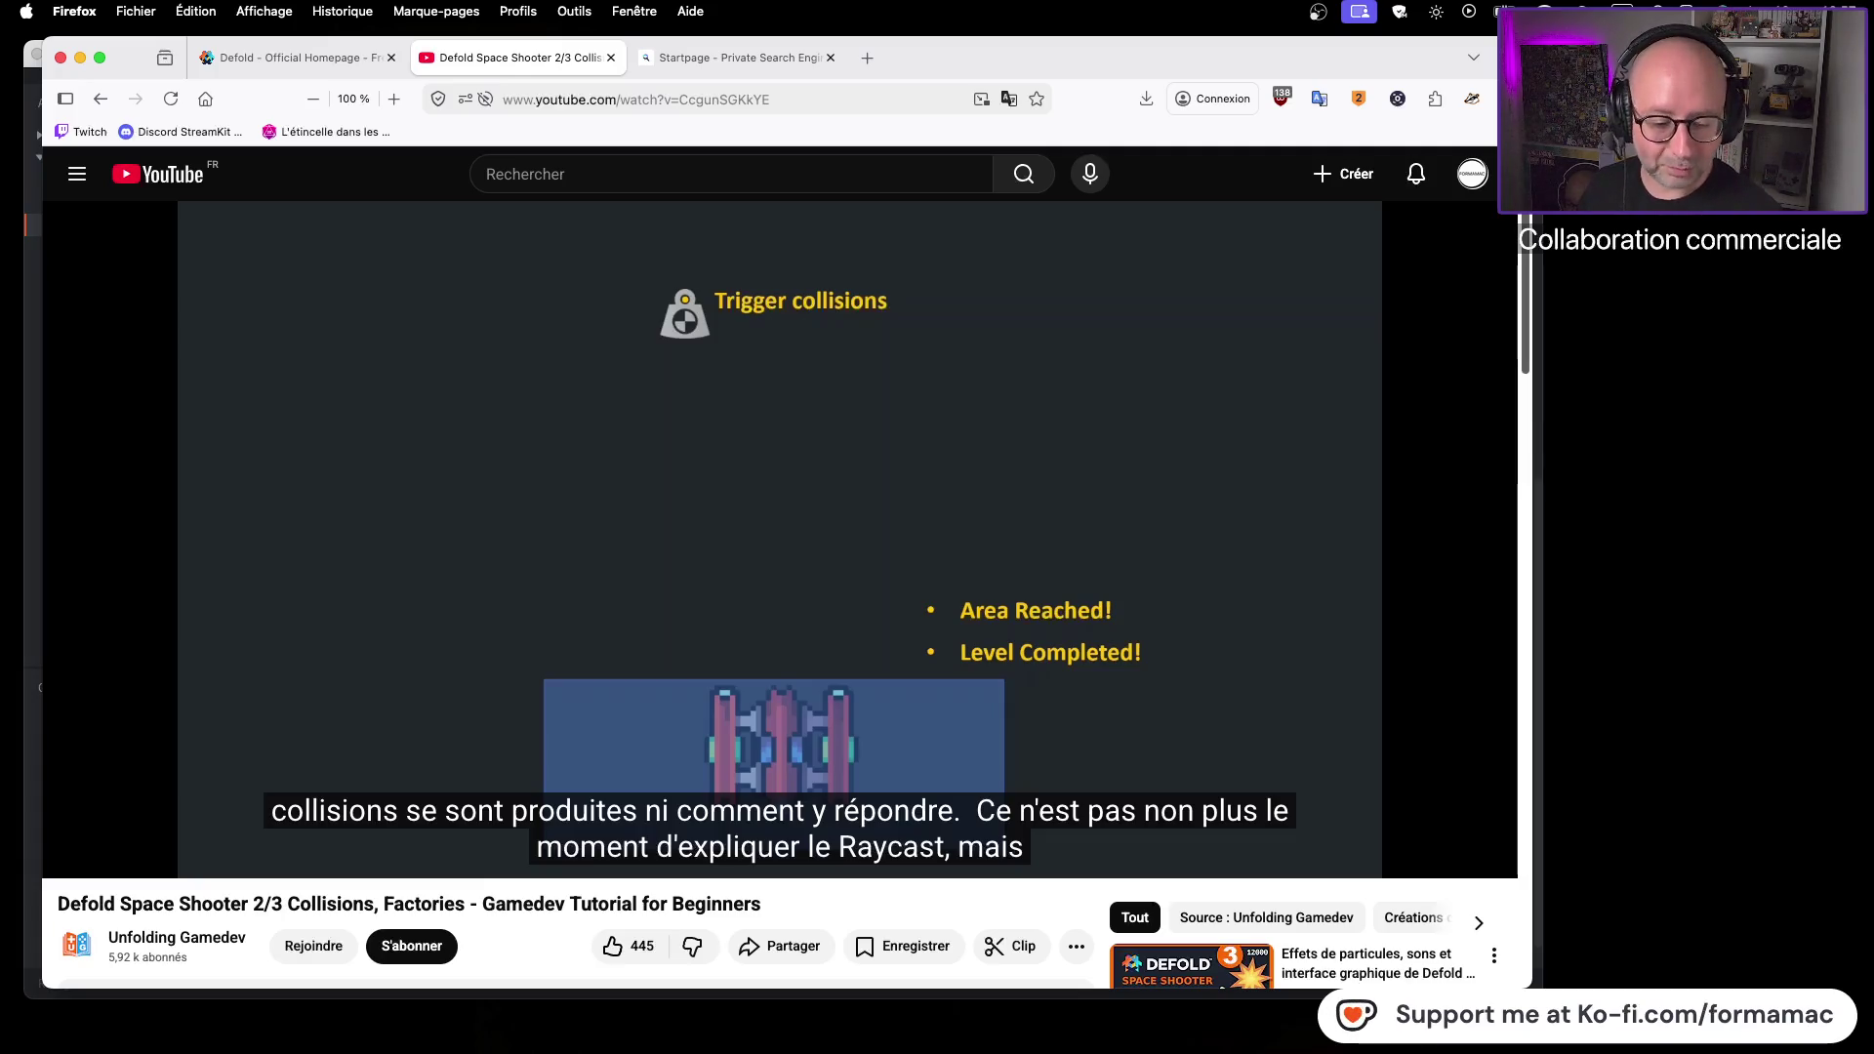
mouse_move(537, 646)
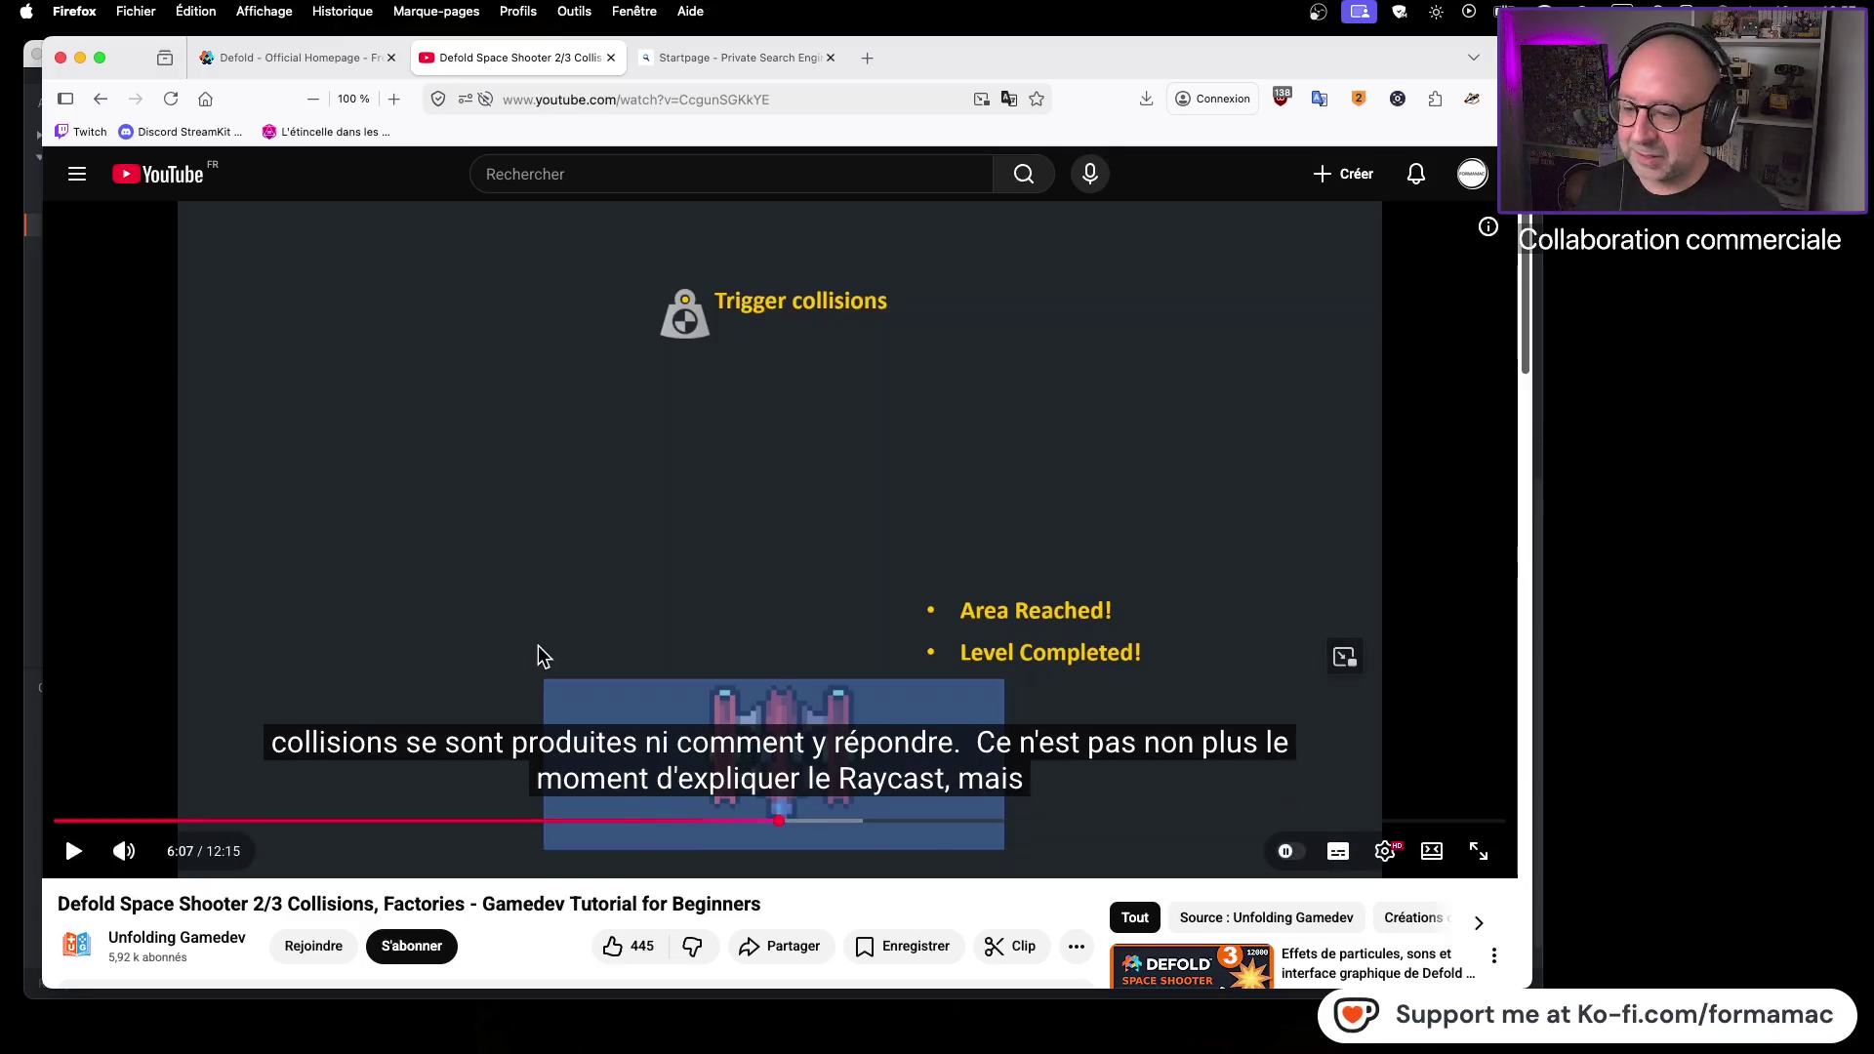
left_click(851, 584)
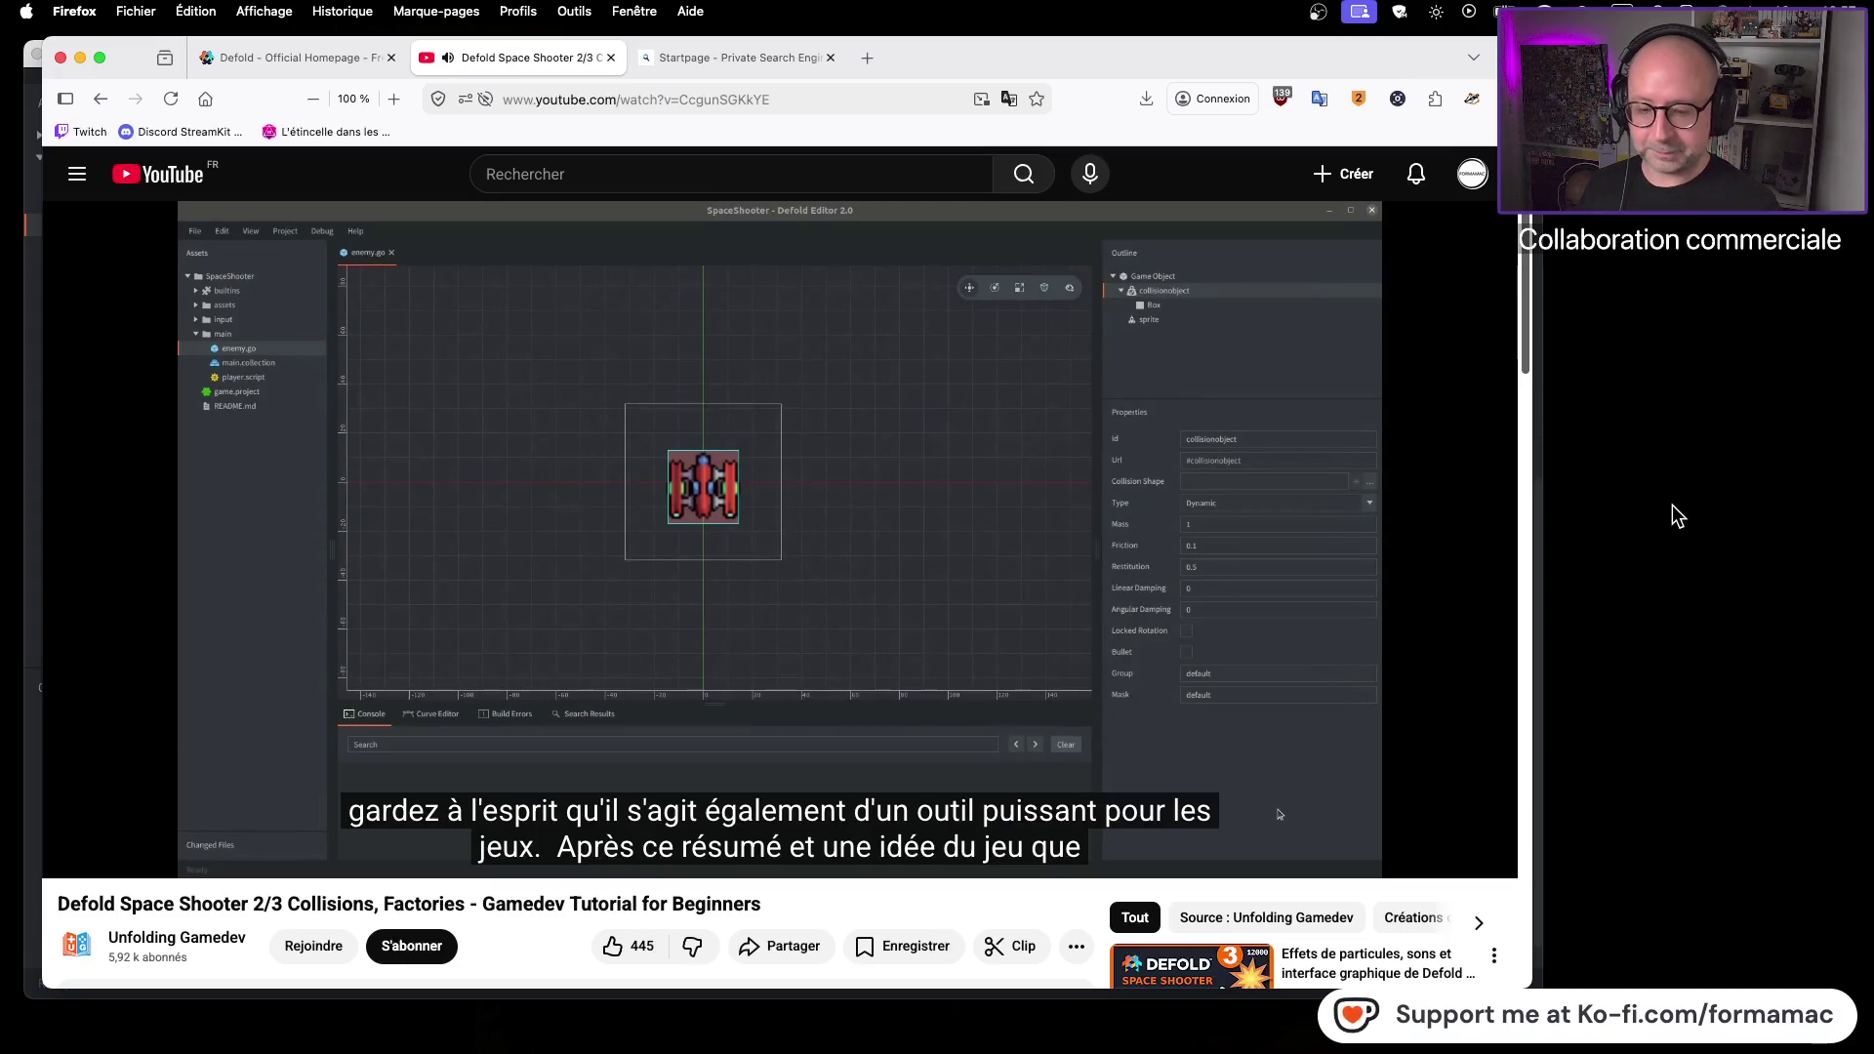
left_click(1460, 606)
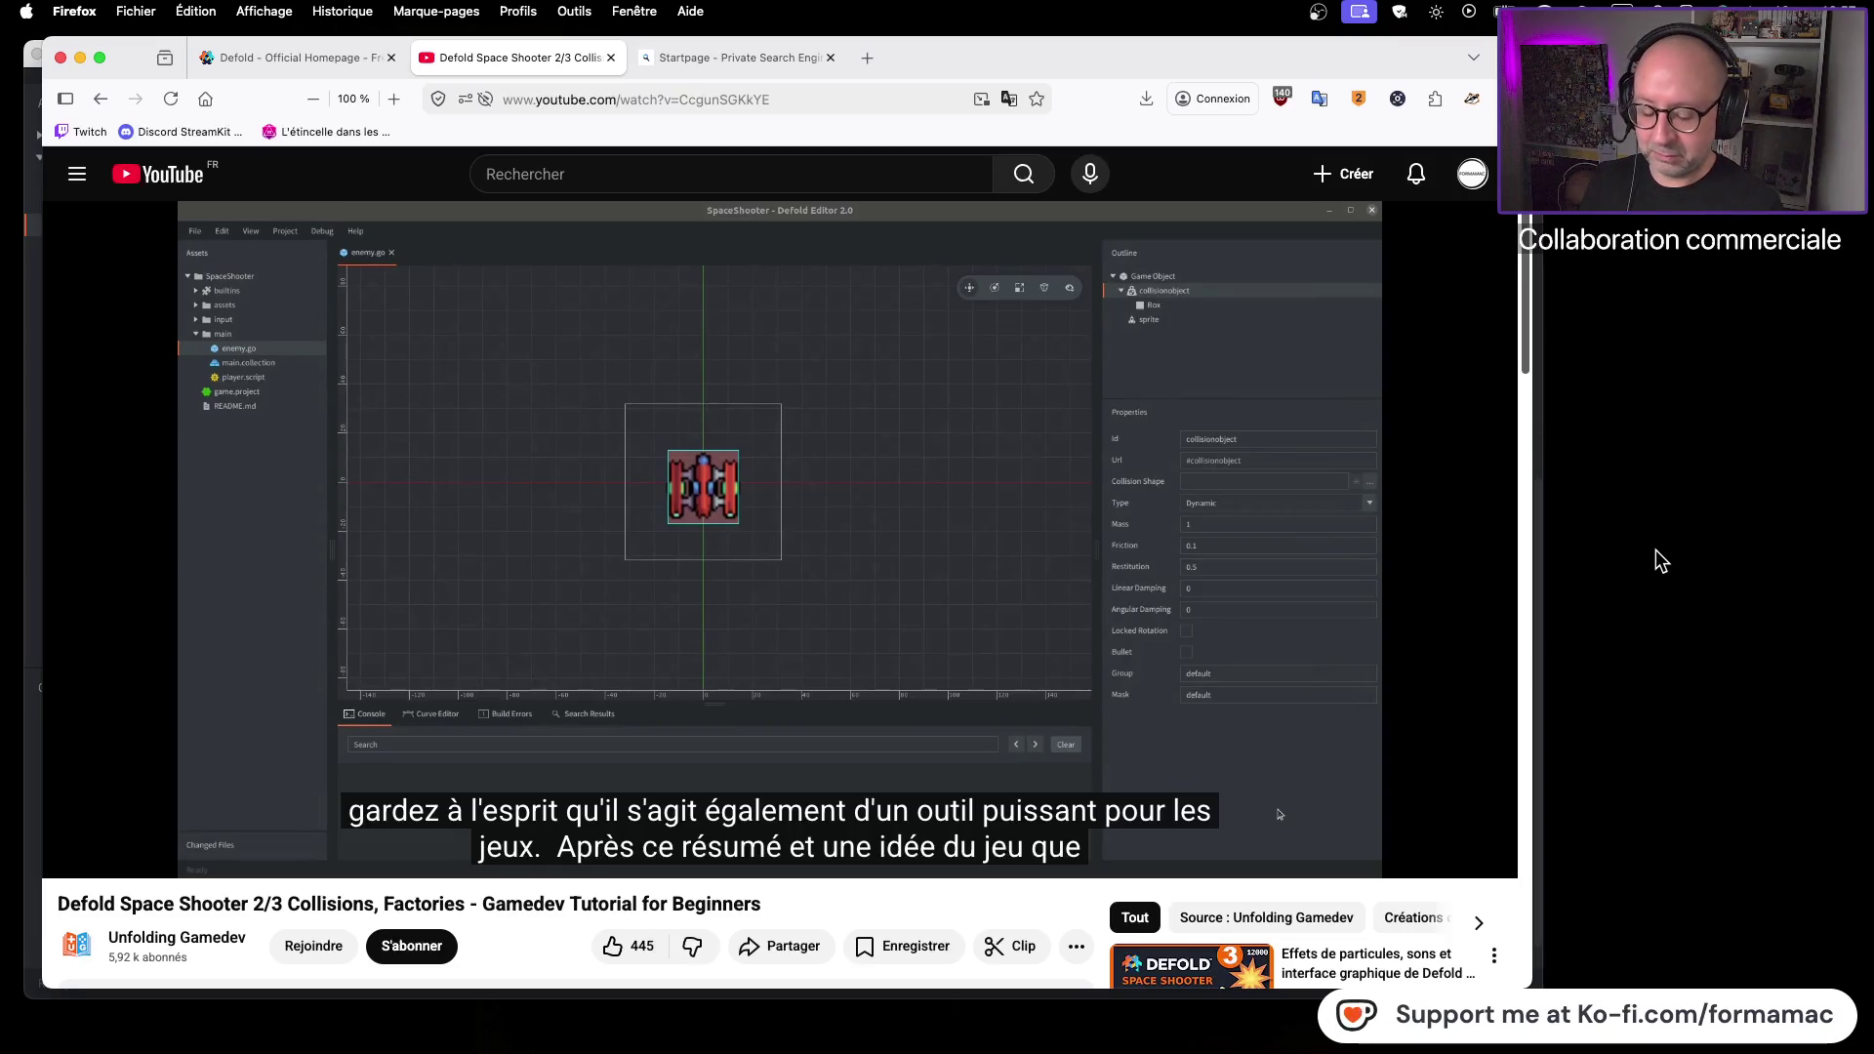
left_click(1284, 589)
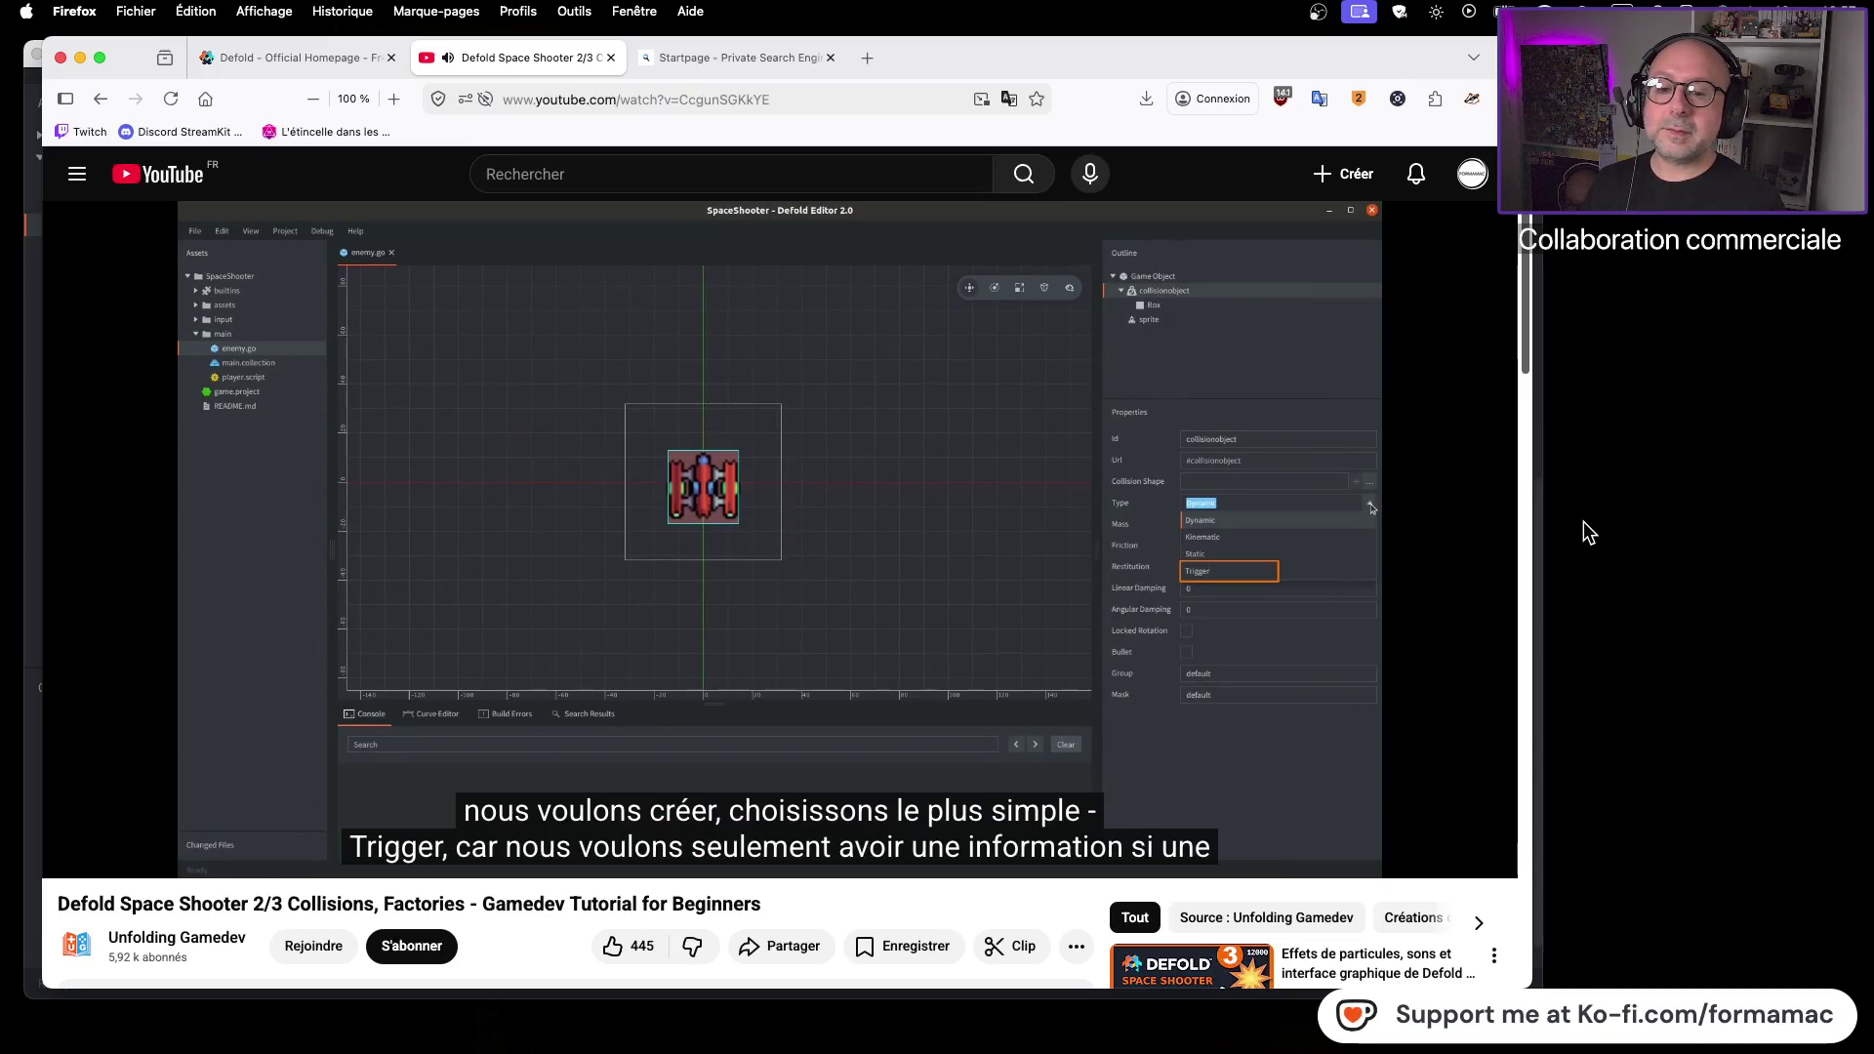
left_click(1325, 554)
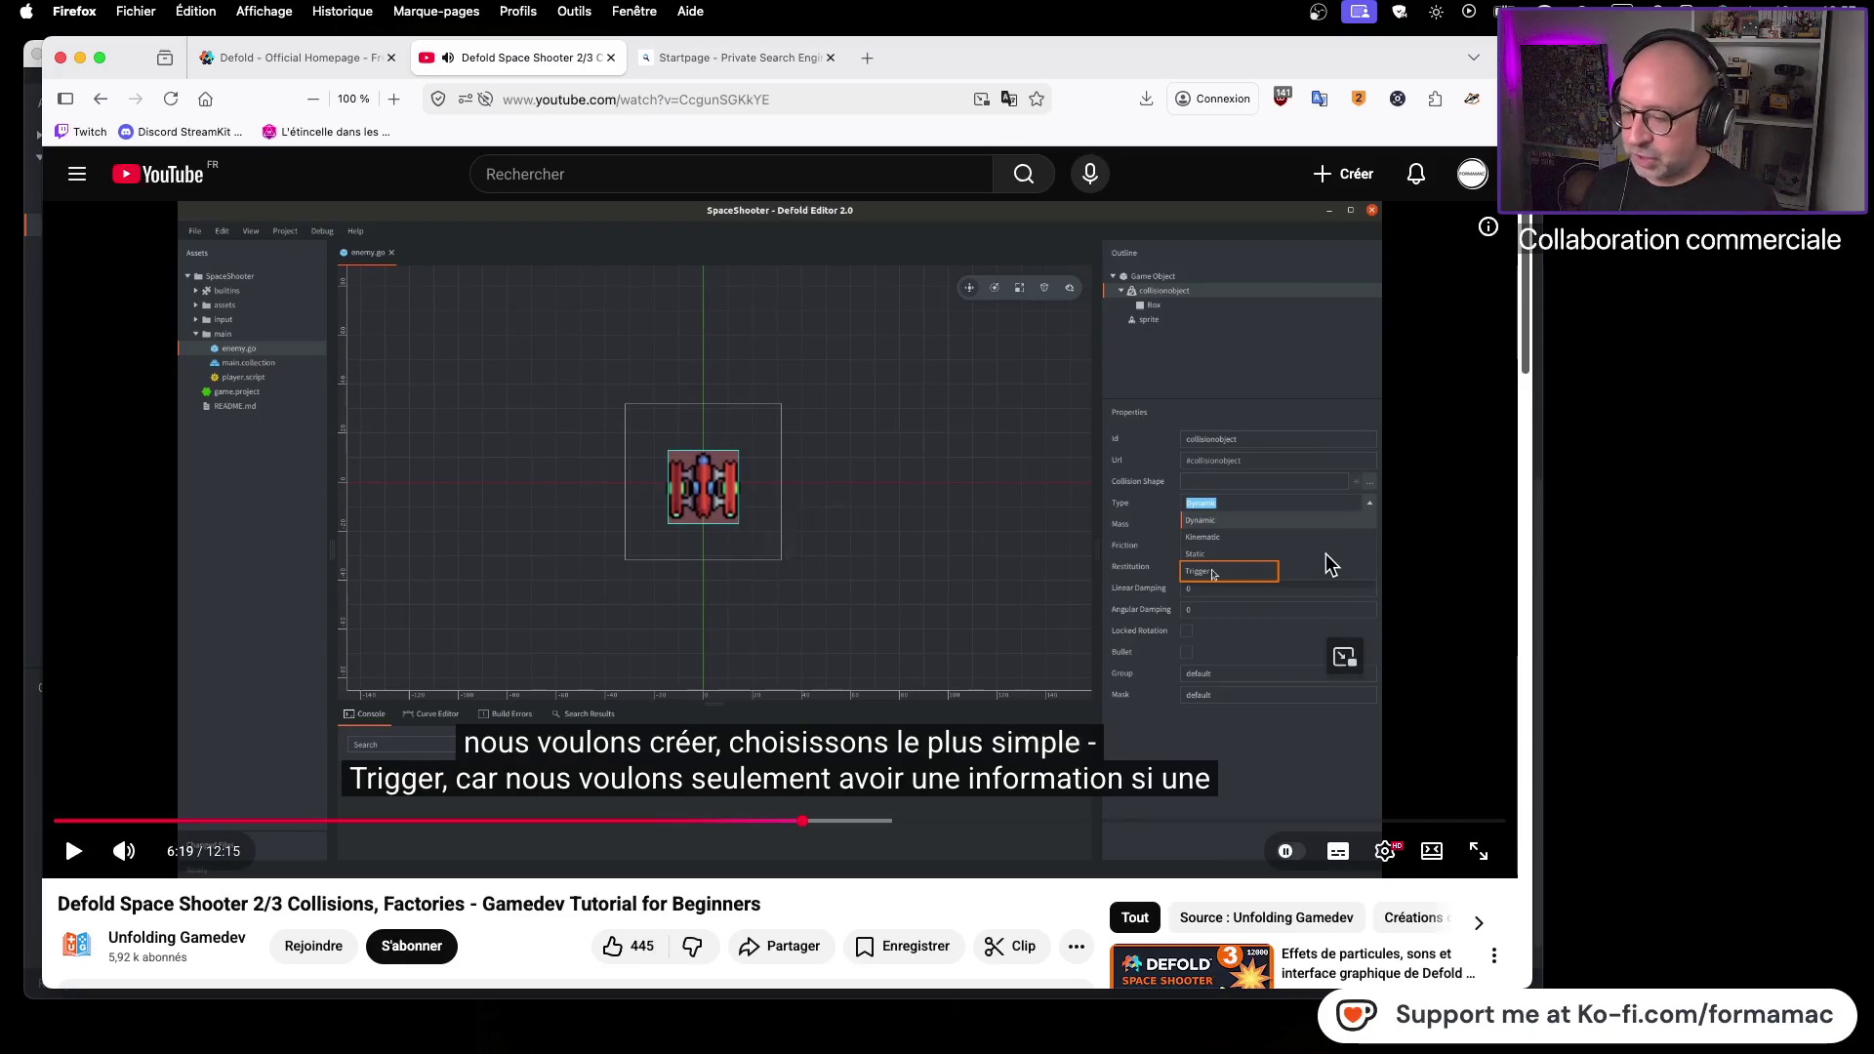
key("super+Tab")
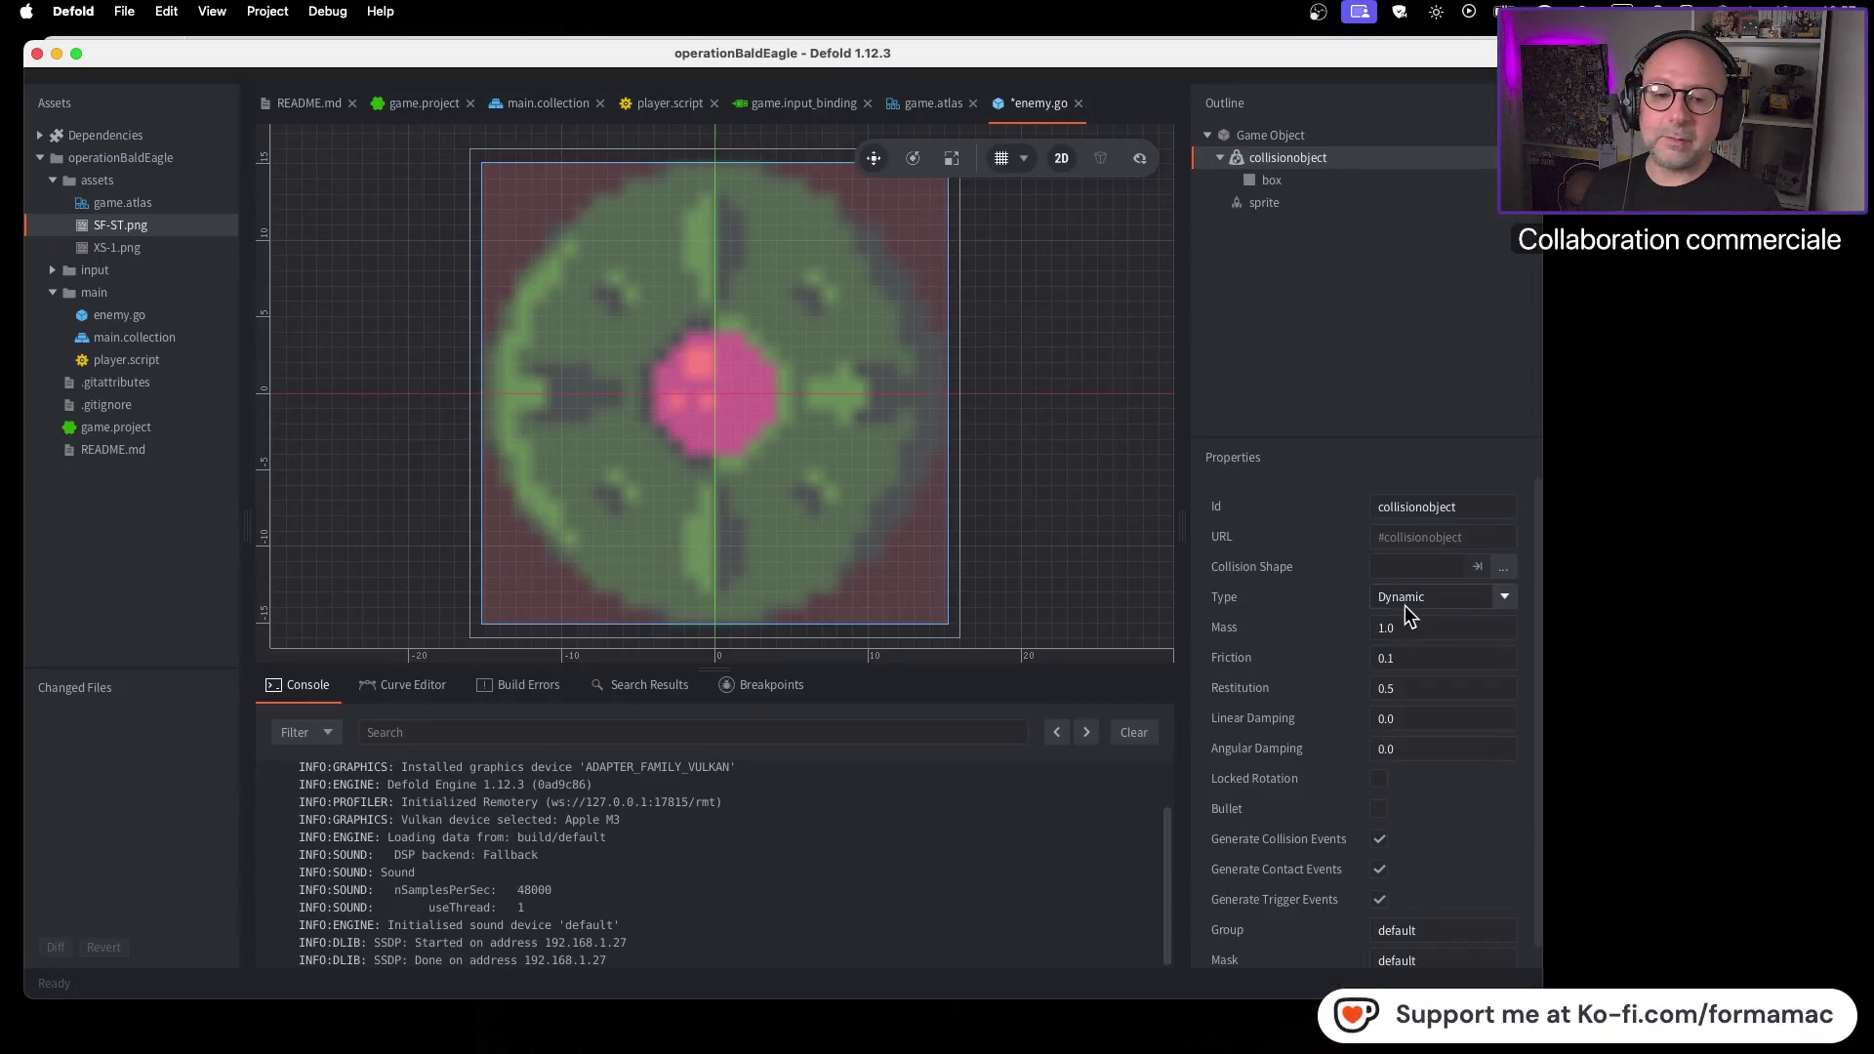
Change the enemy collision object's Type from Dynamic to Trigger, then resume the tutorial
left_click(1505, 599)
left_click(1419, 698)
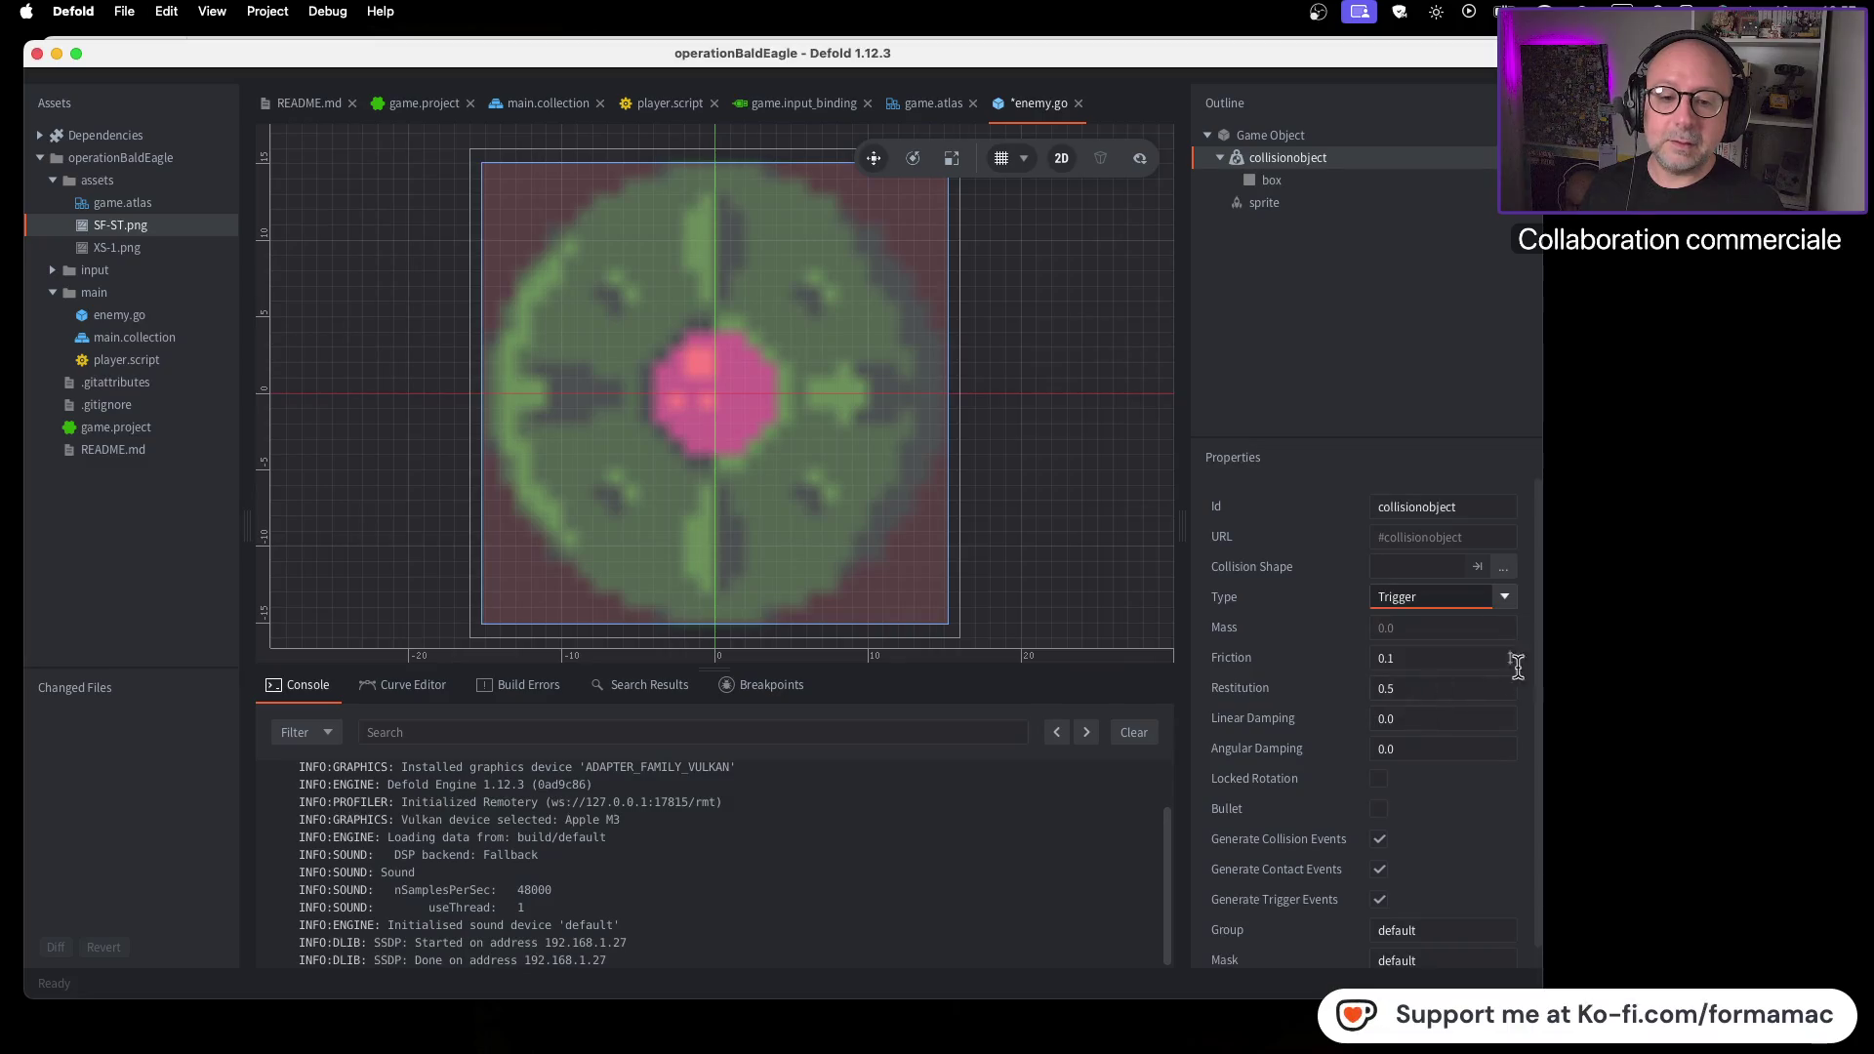
key("super+Tab")
left_click(970, 595)
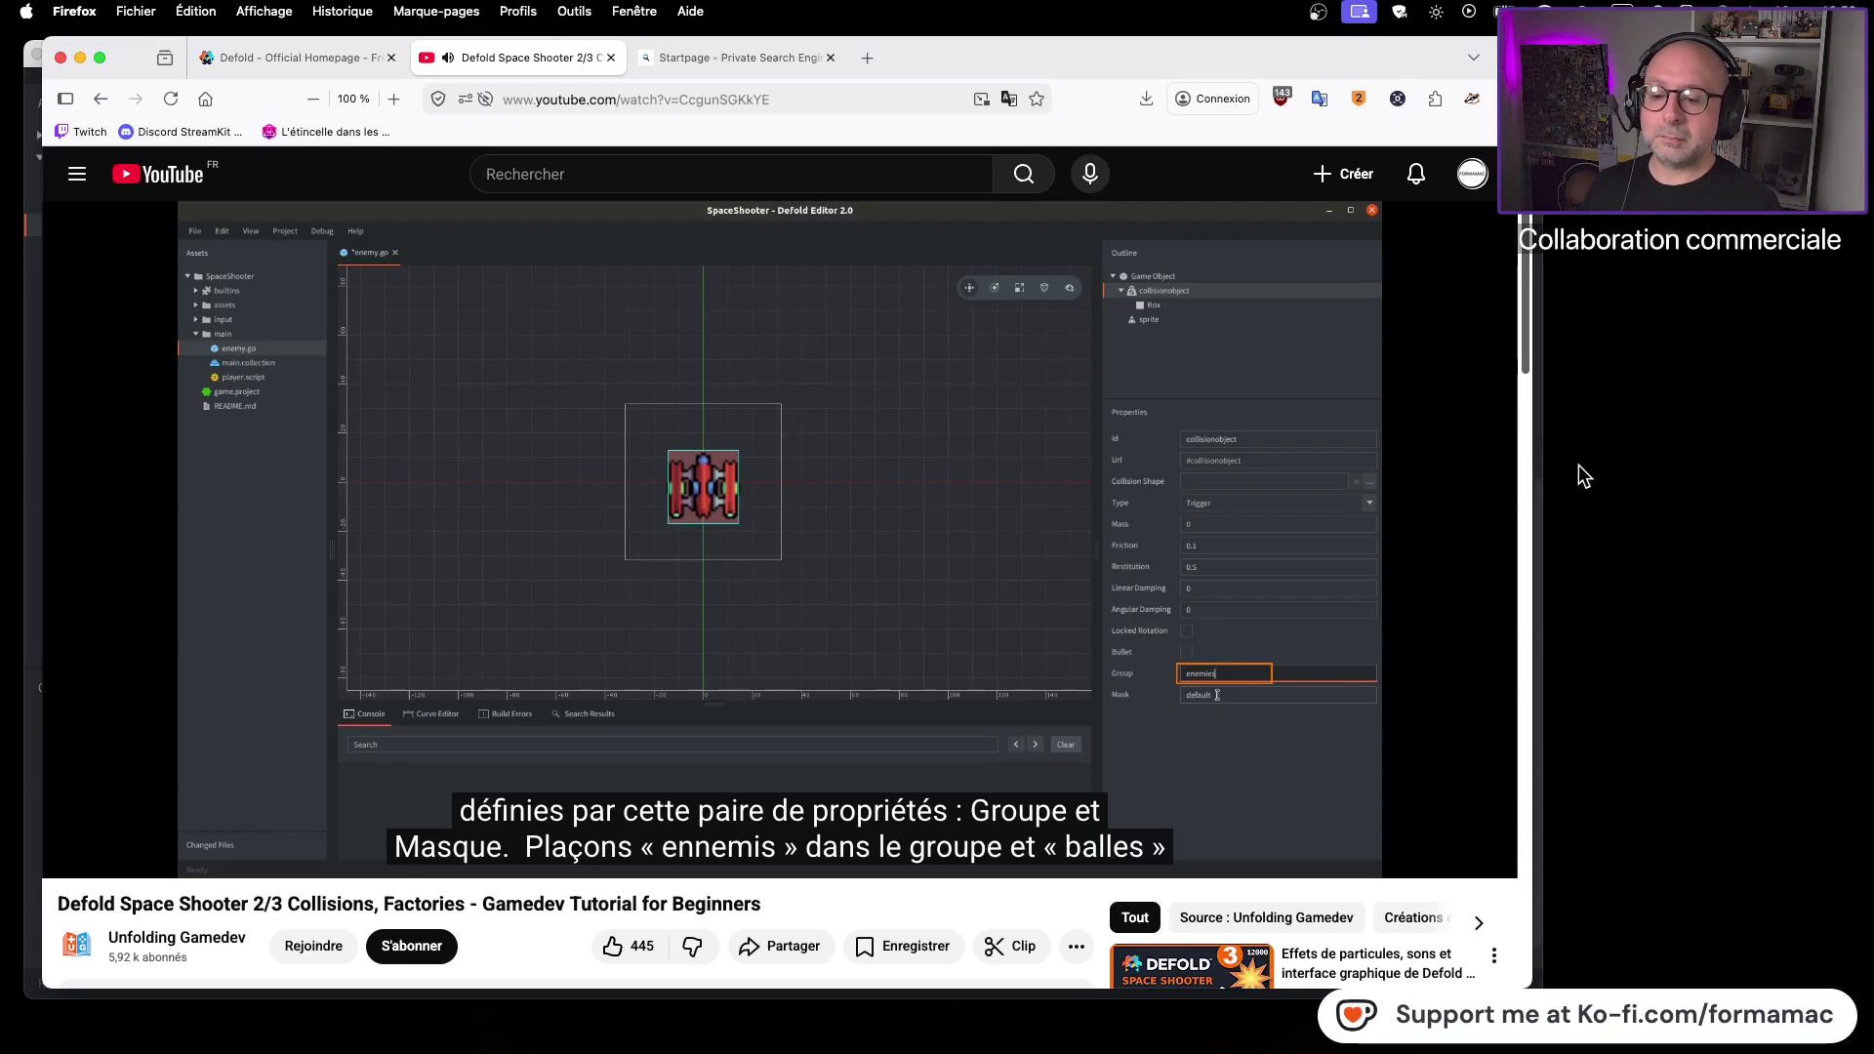
Pause the tutorial at the Group and Mask step and return to Defold
mouse_move(1437, 658)
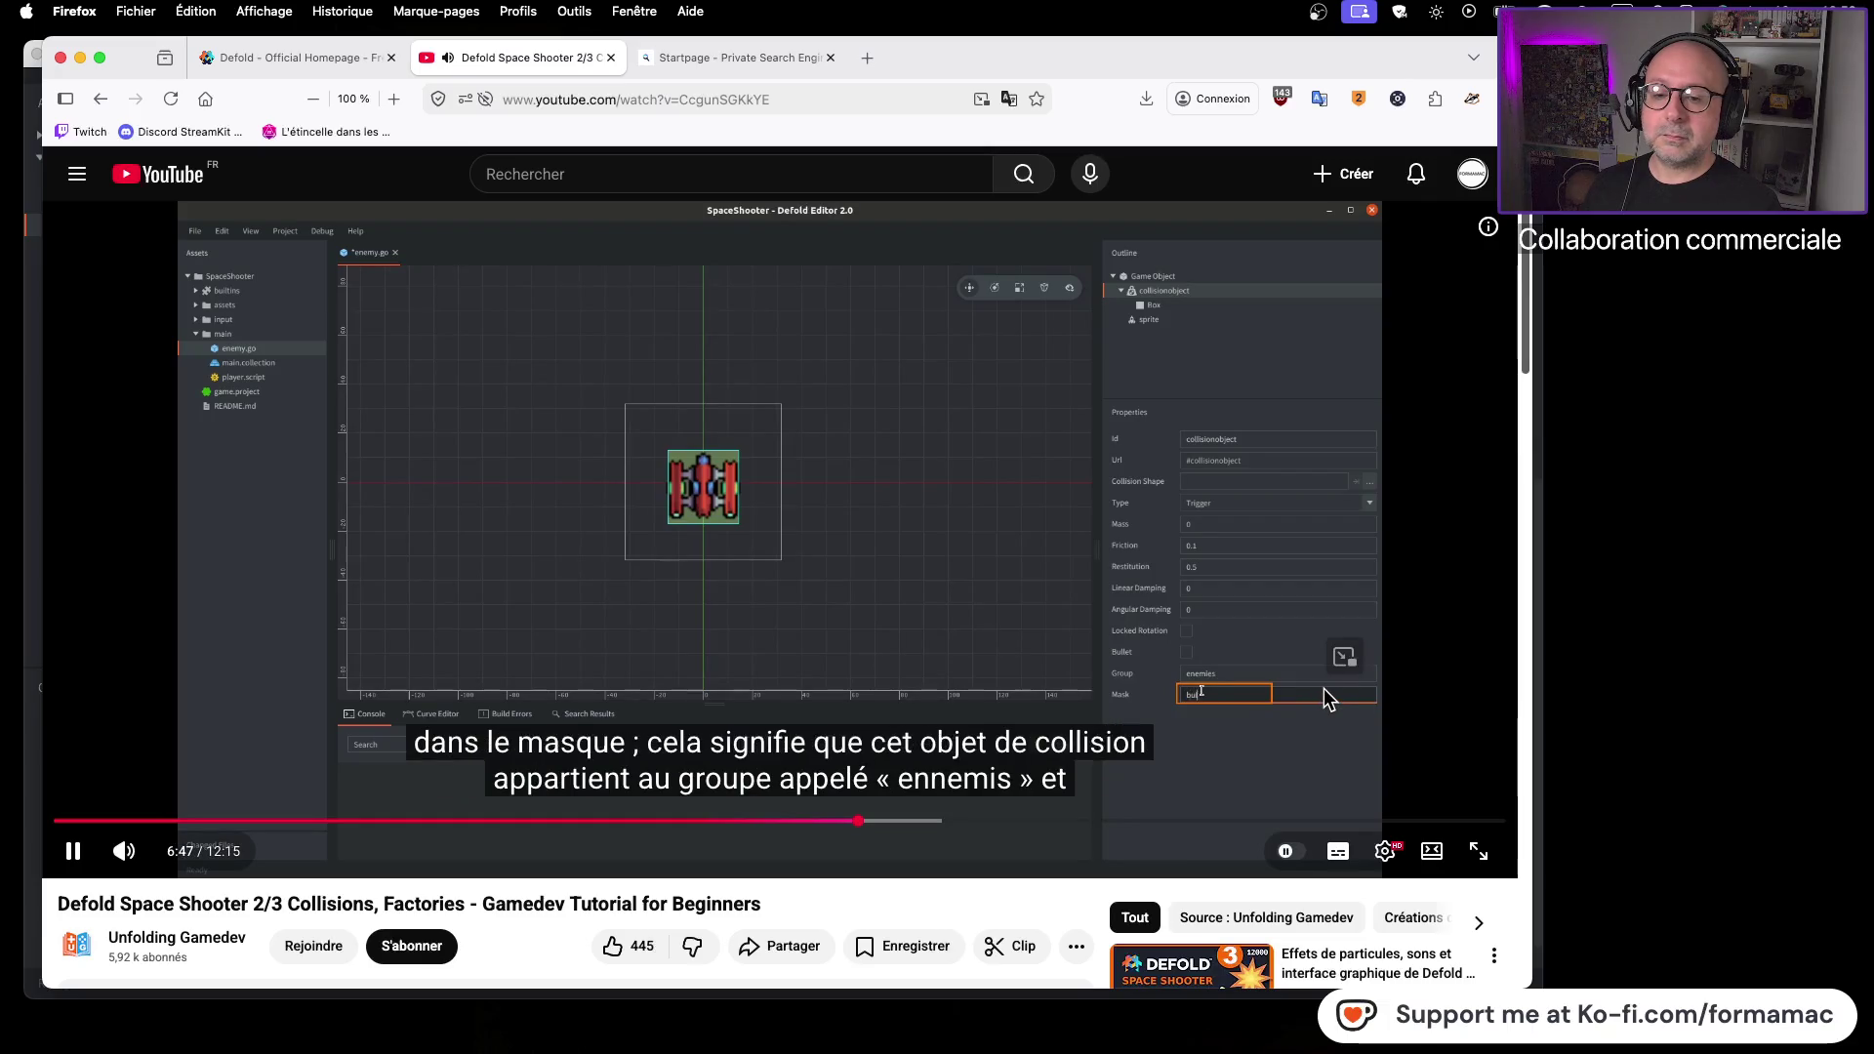
left_click(1317, 717)
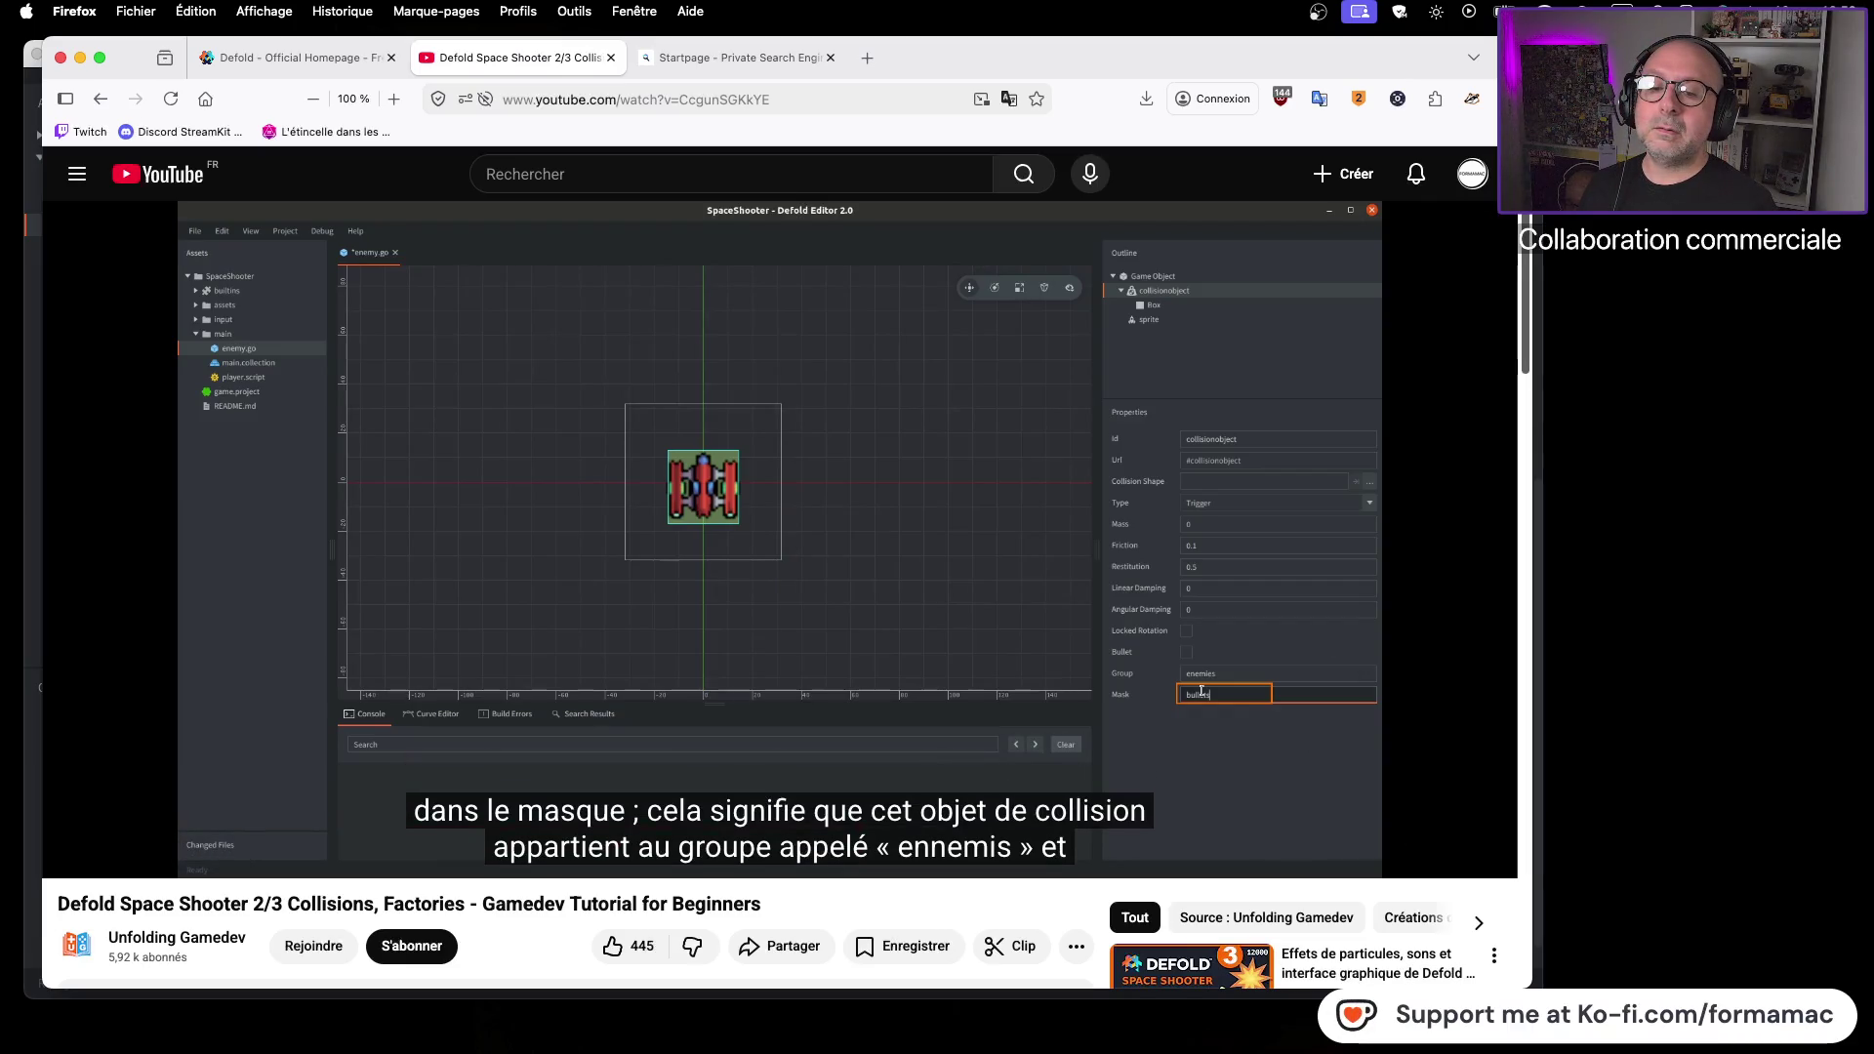
key("super+Tab")
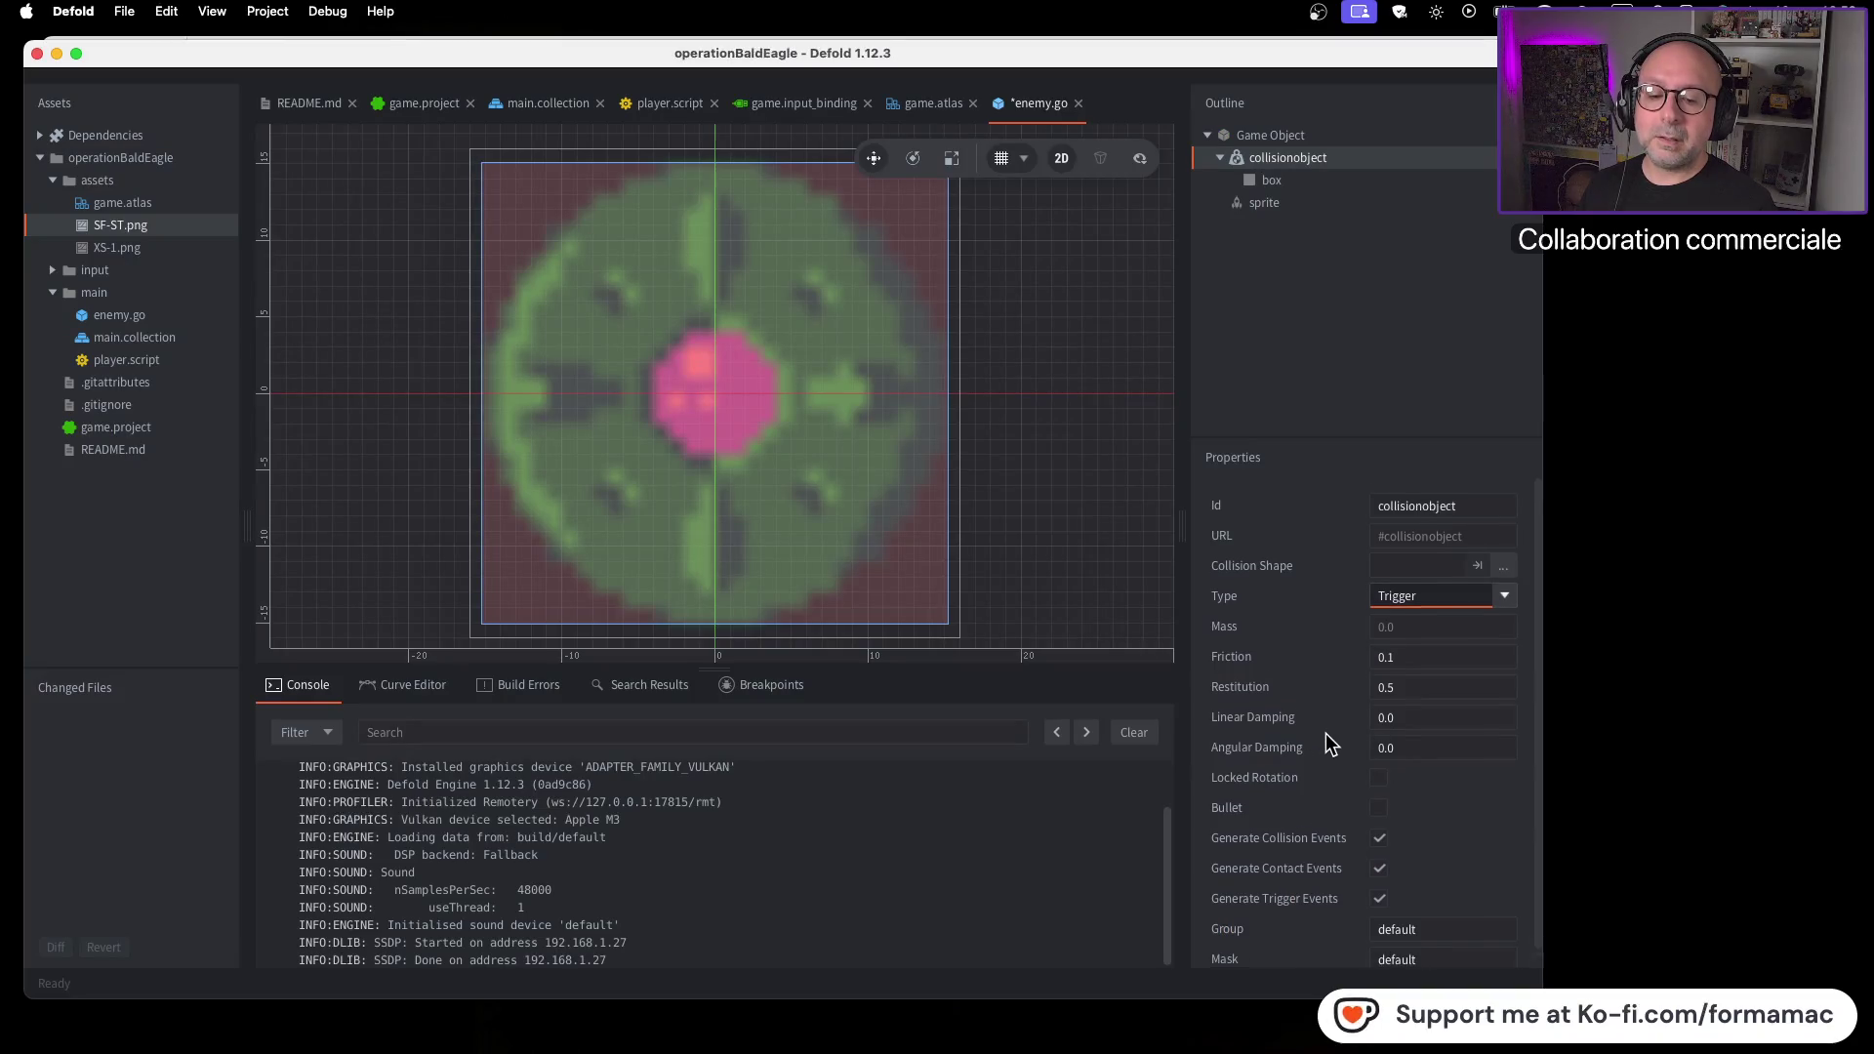
Set the enemy collision object's Group to enemies and Mask to bullets
scroll(1325, 734, "down", 1)
double_click(1427, 894)
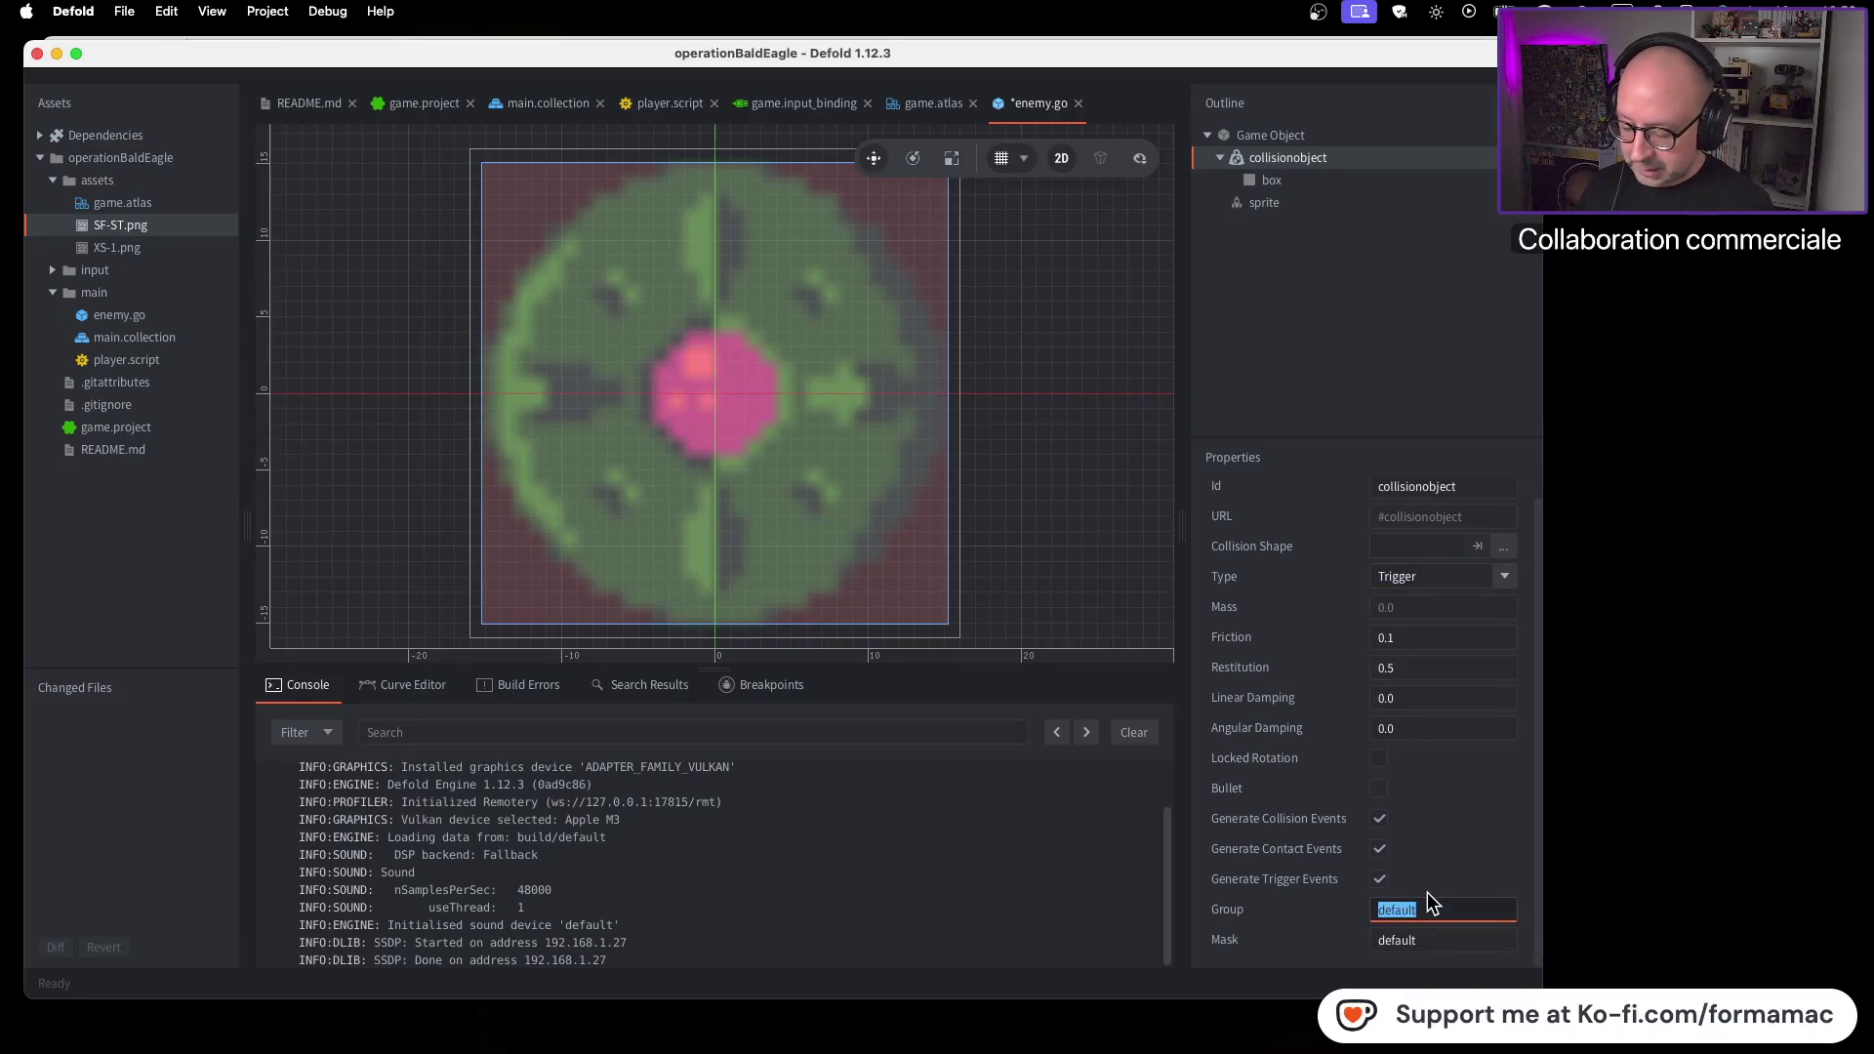
type("enemies")
key("Tab")
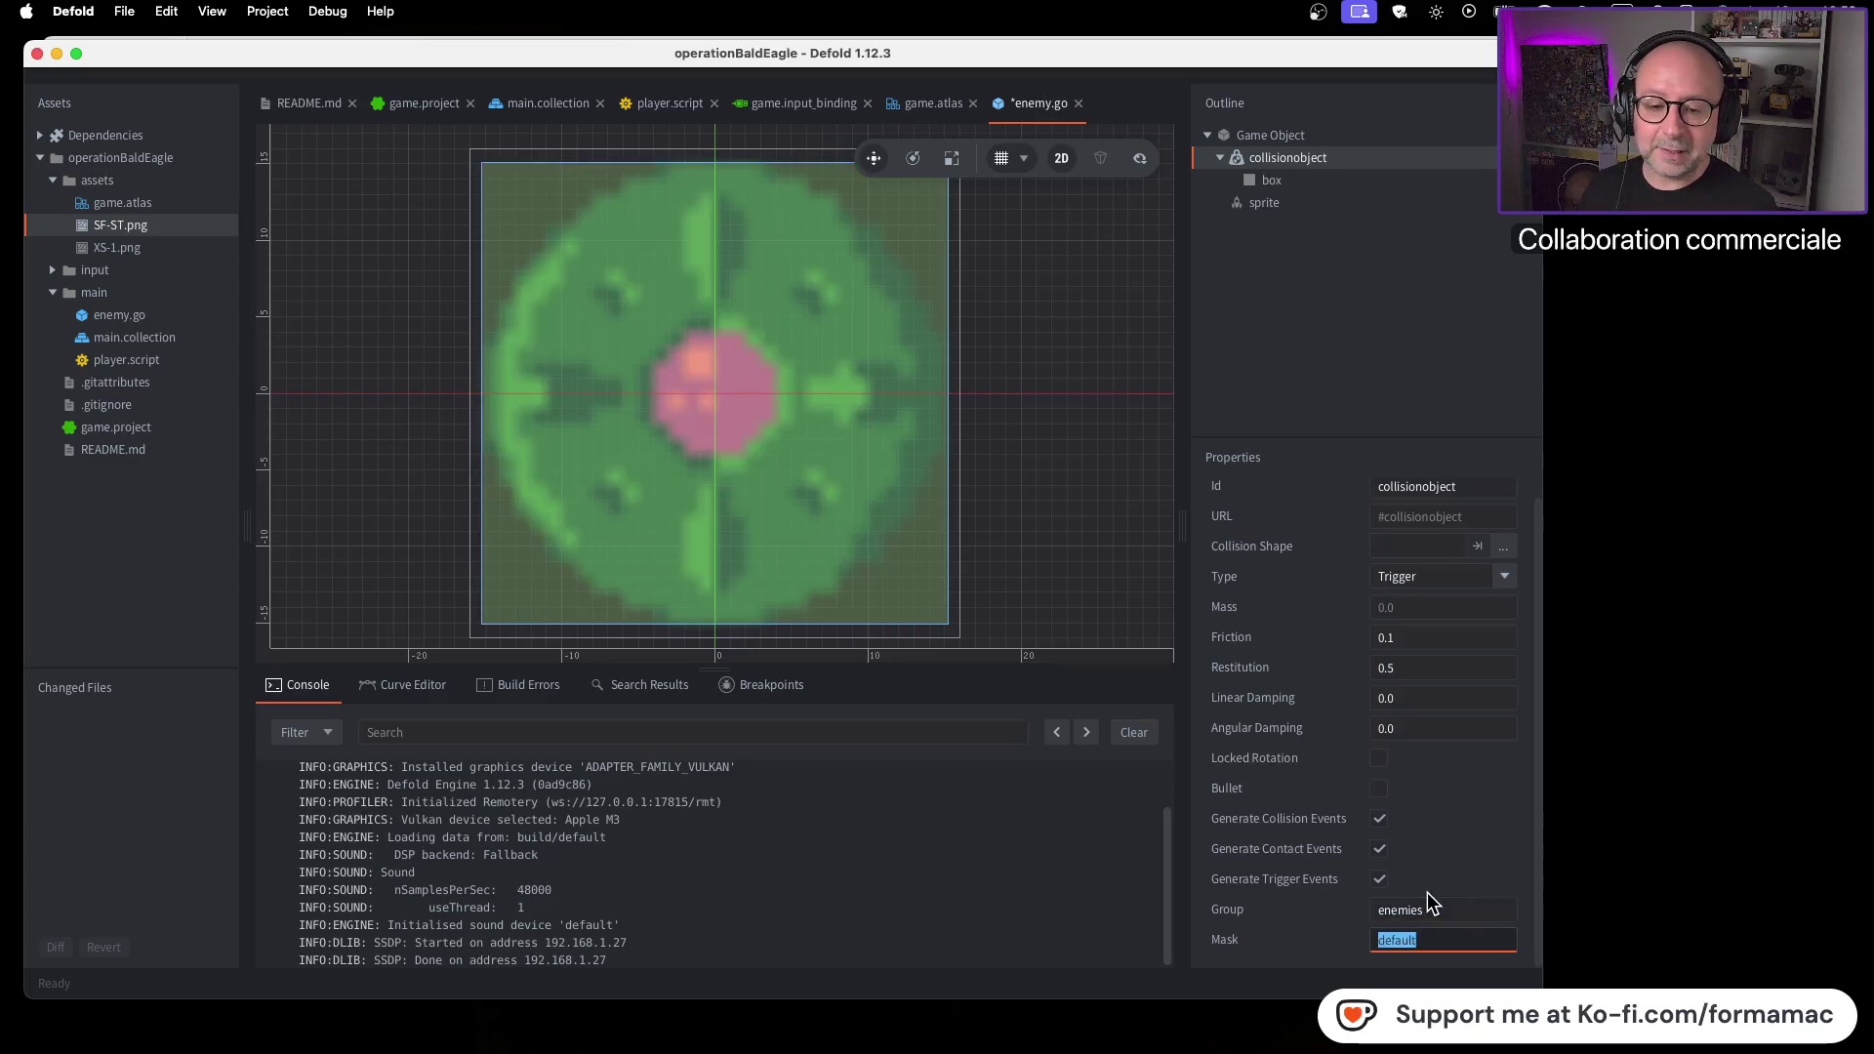
type("bullets")
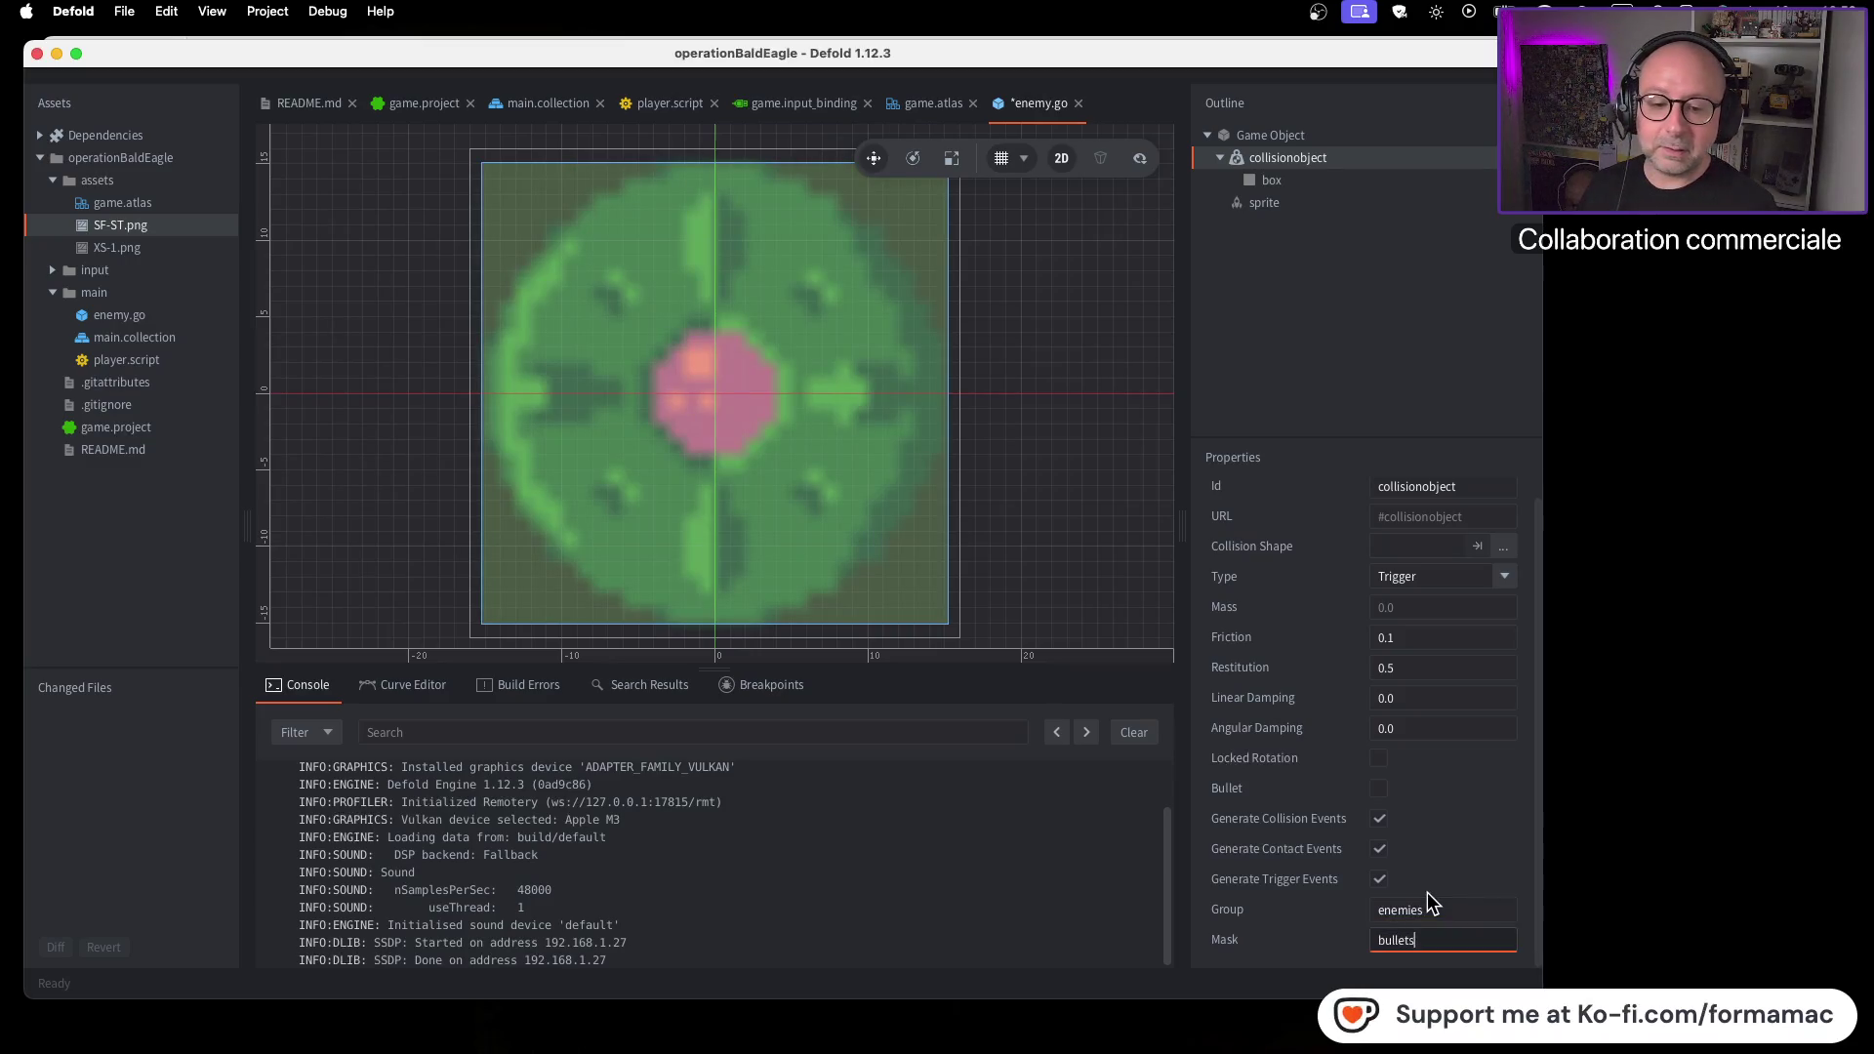
Check the tutorial, save enemy.go, and resume the video
key("super+Tab")
left_click(1439, 683)
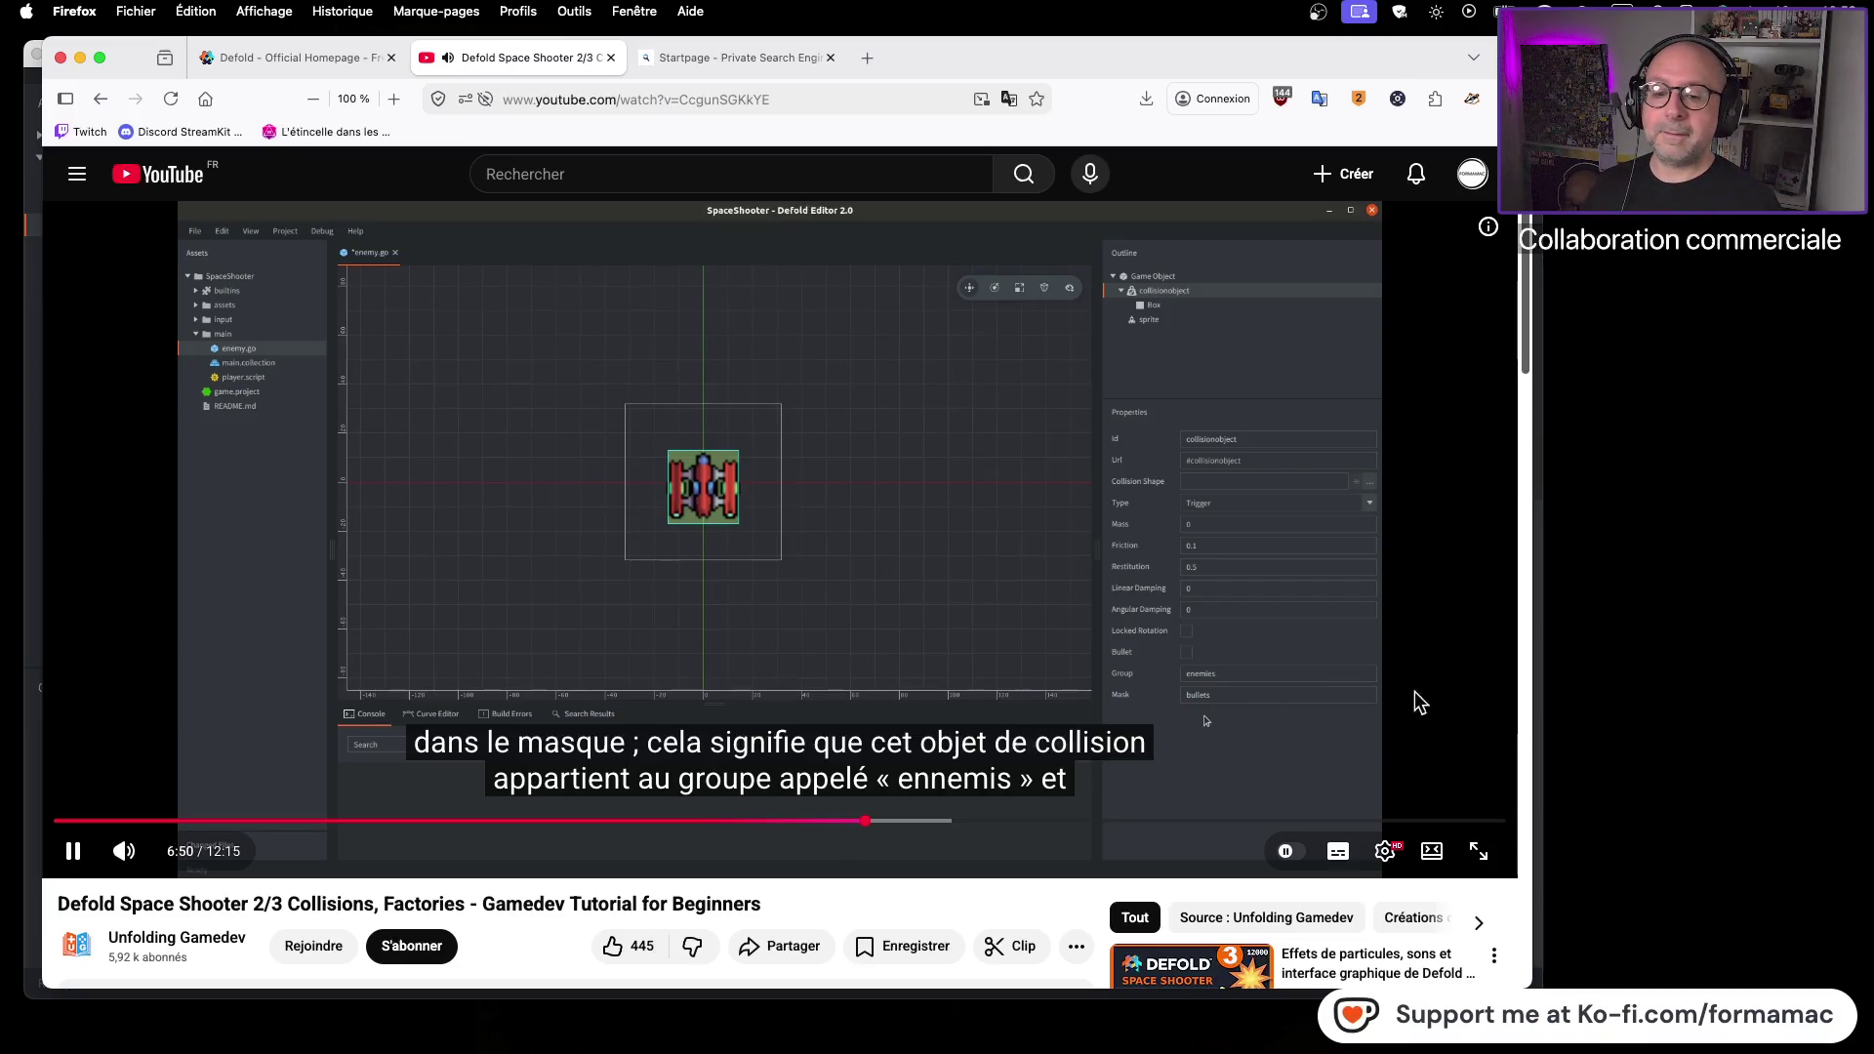
left_click(1454, 682)
key("super+Tab")
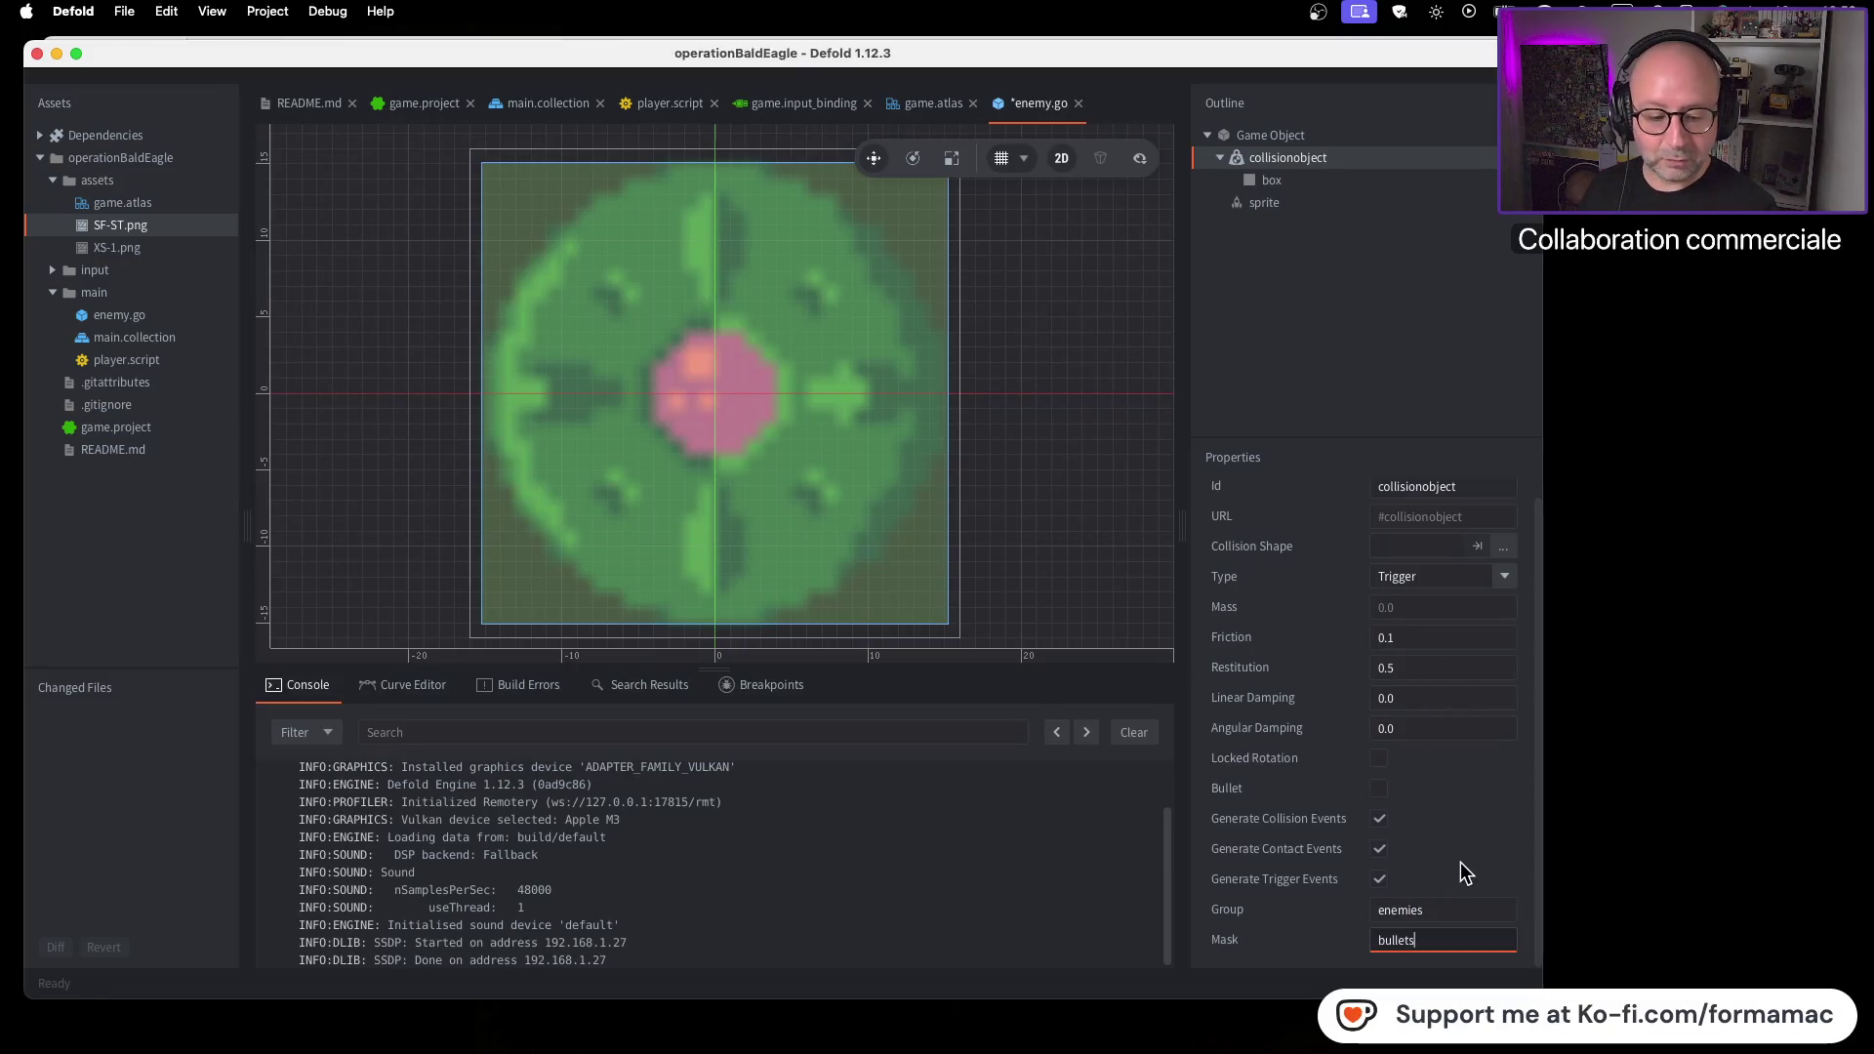
key("super+s")
key("super+Tab")
left_click(1321, 540)
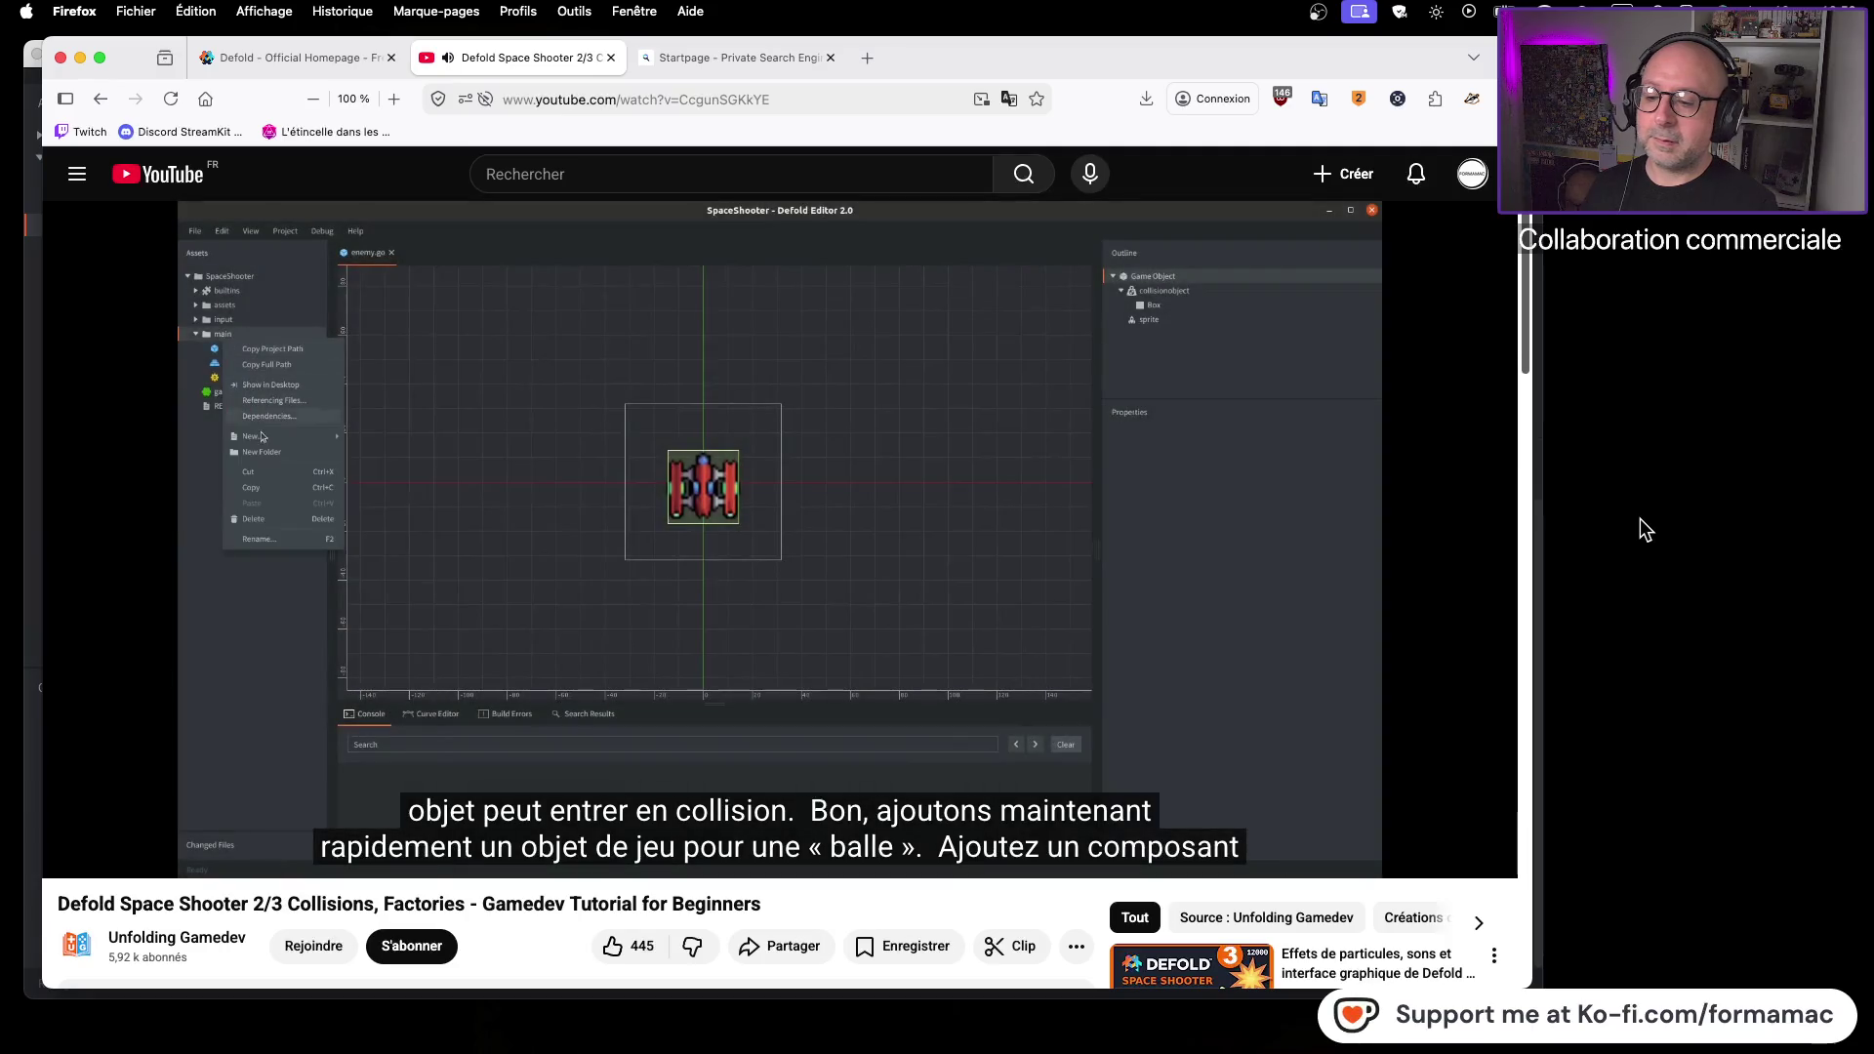
Pause the tutorial at 7:14 and raise playback speed to 0.90x
left_click(861, 533)
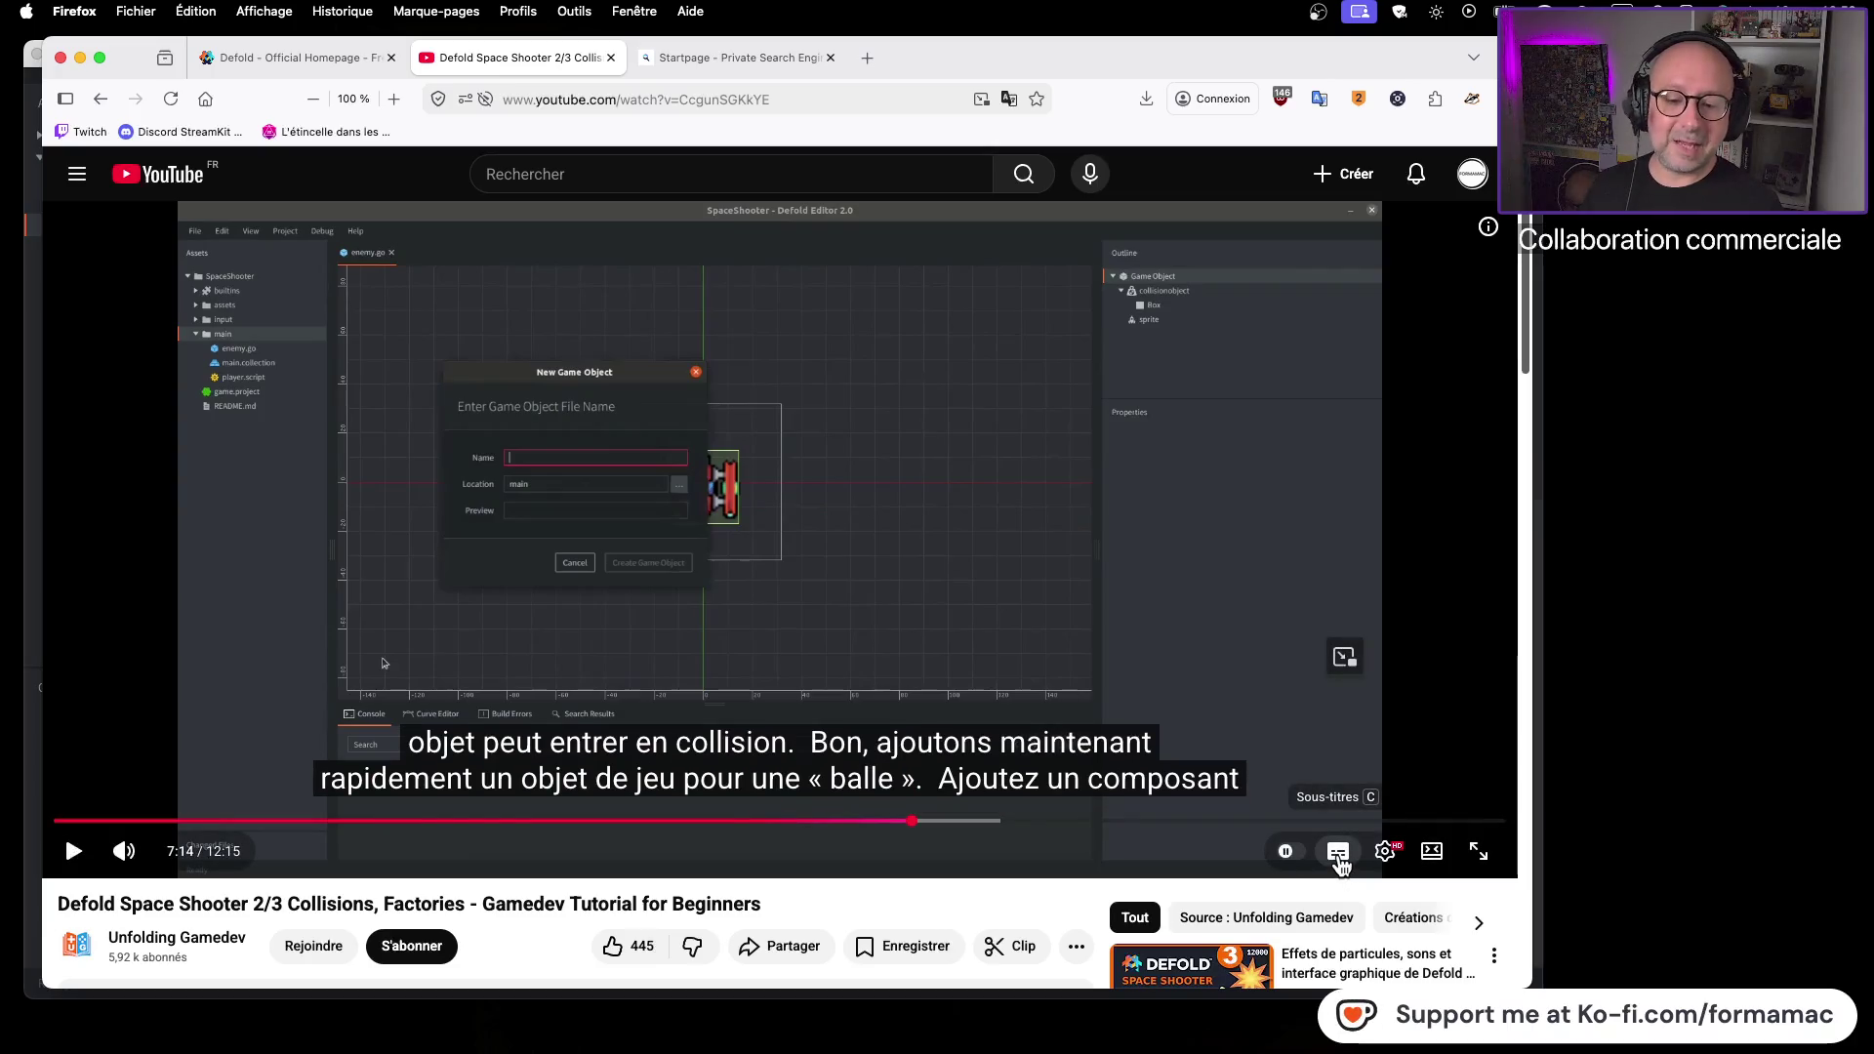
left_click(1385, 851)
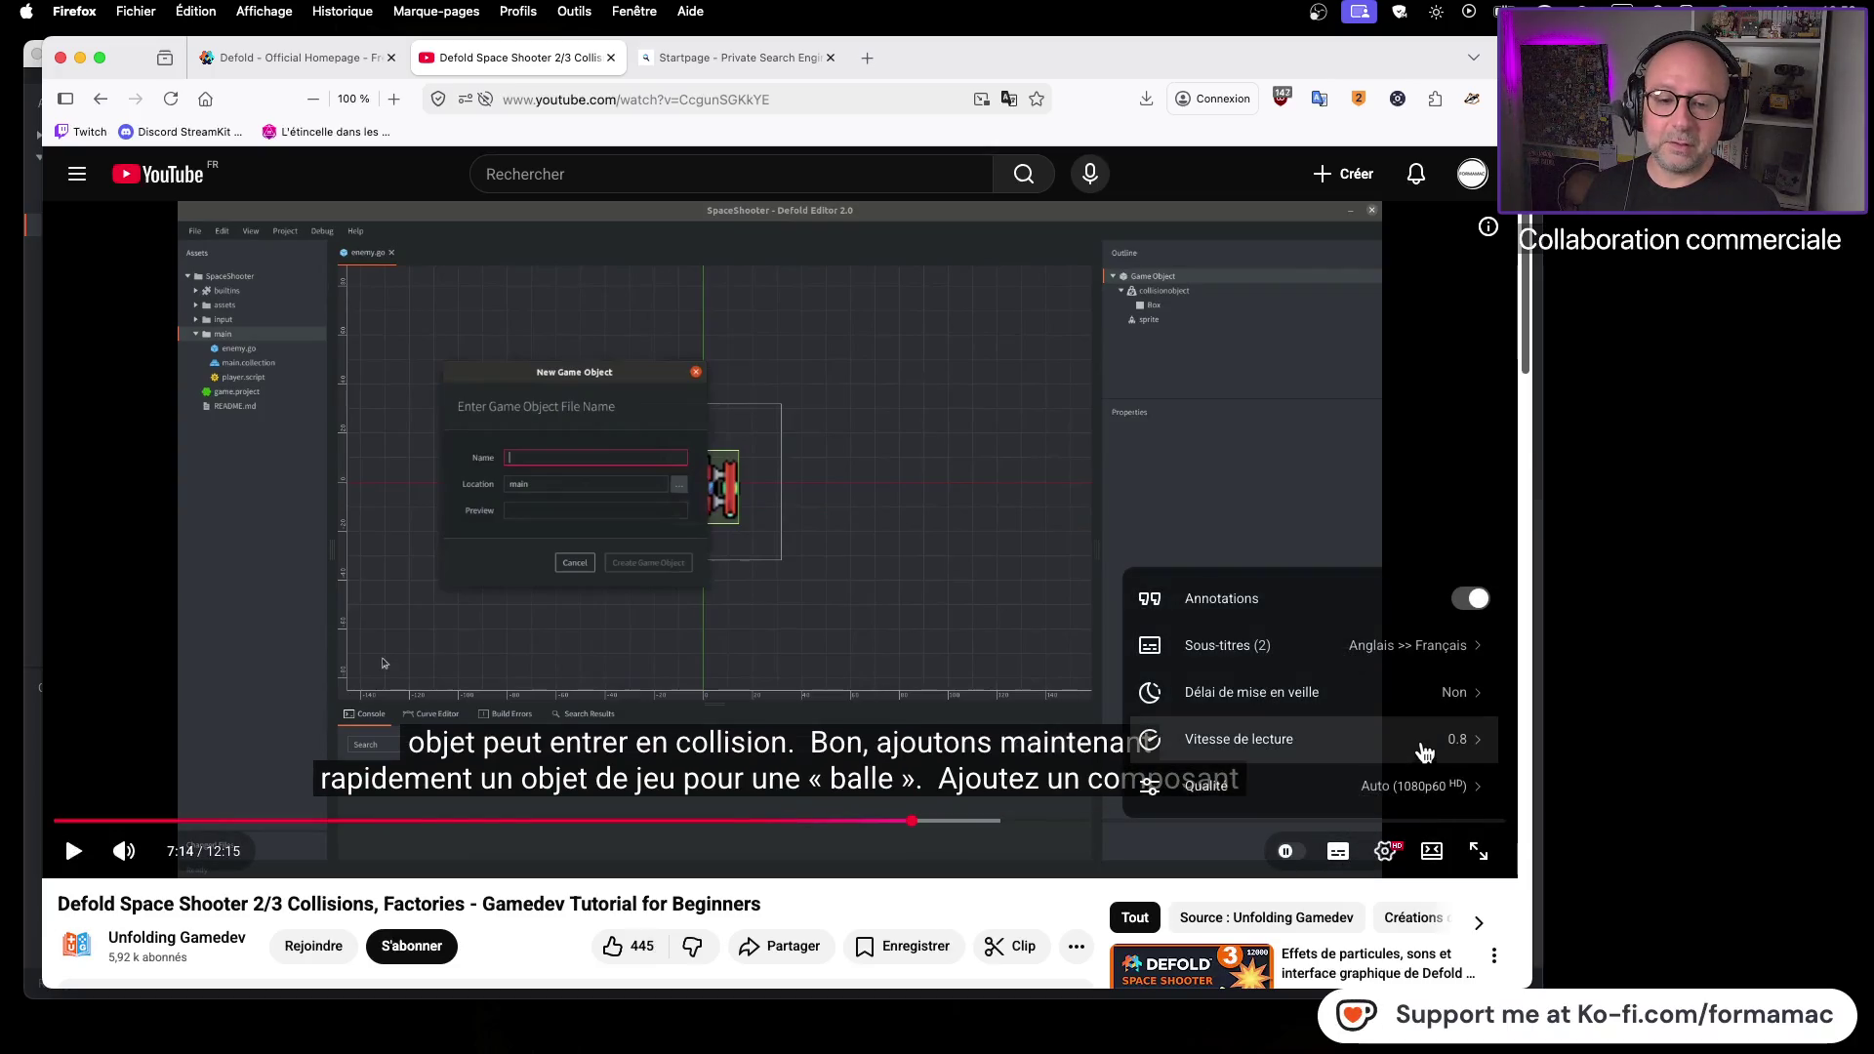
left_click(1422, 753)
left_click(1318, 716)
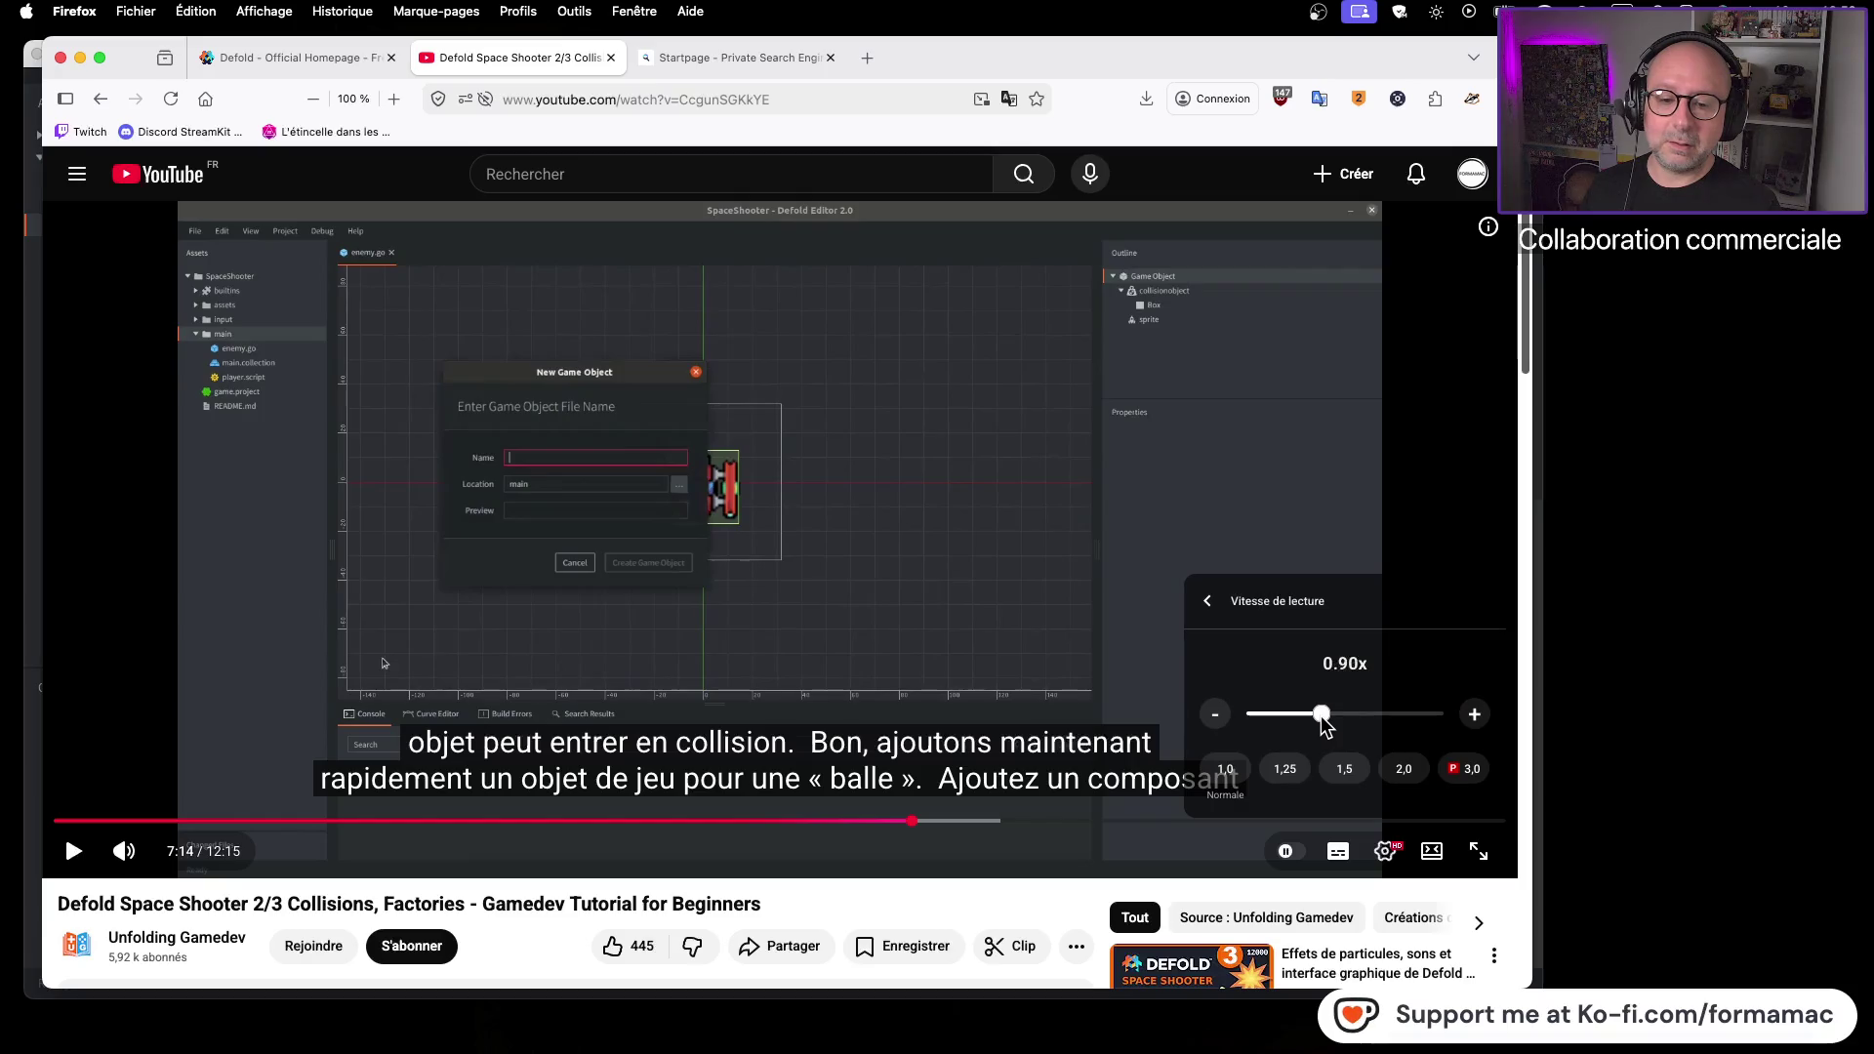
left_click(1418, 482)
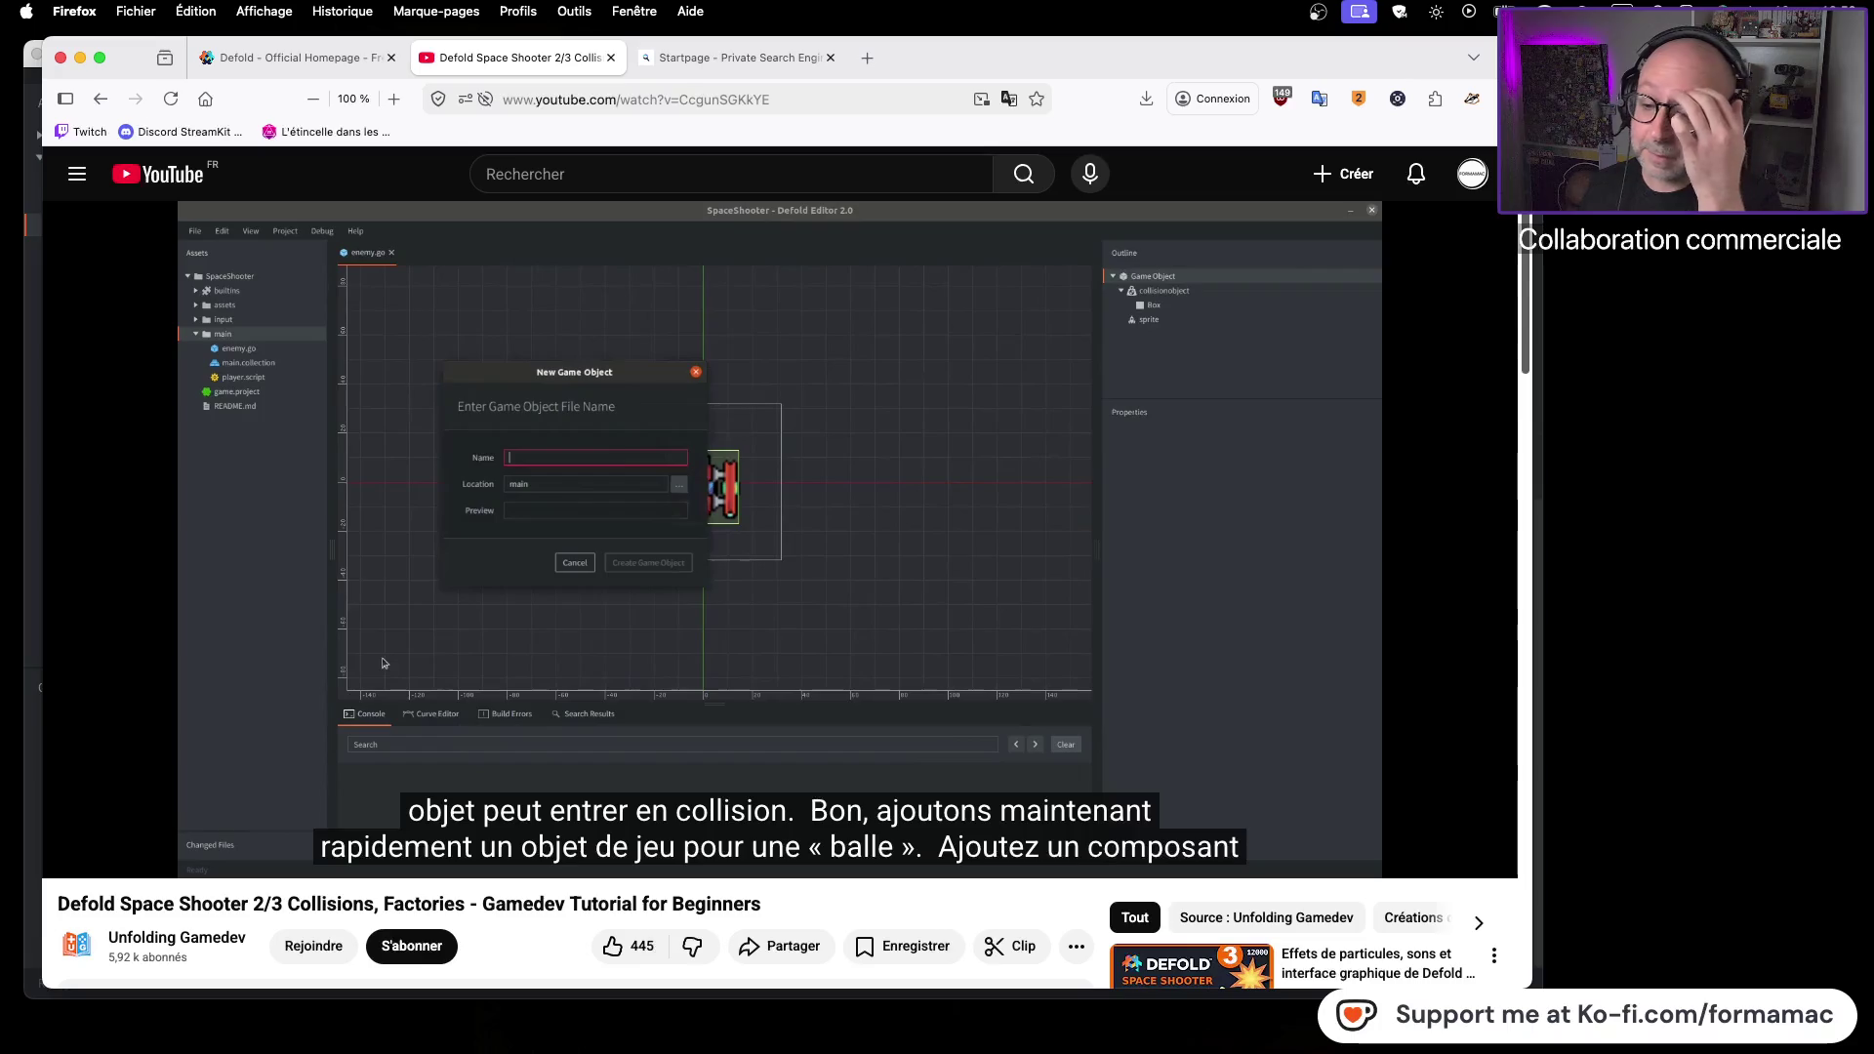
mouse_move(1268, 621)
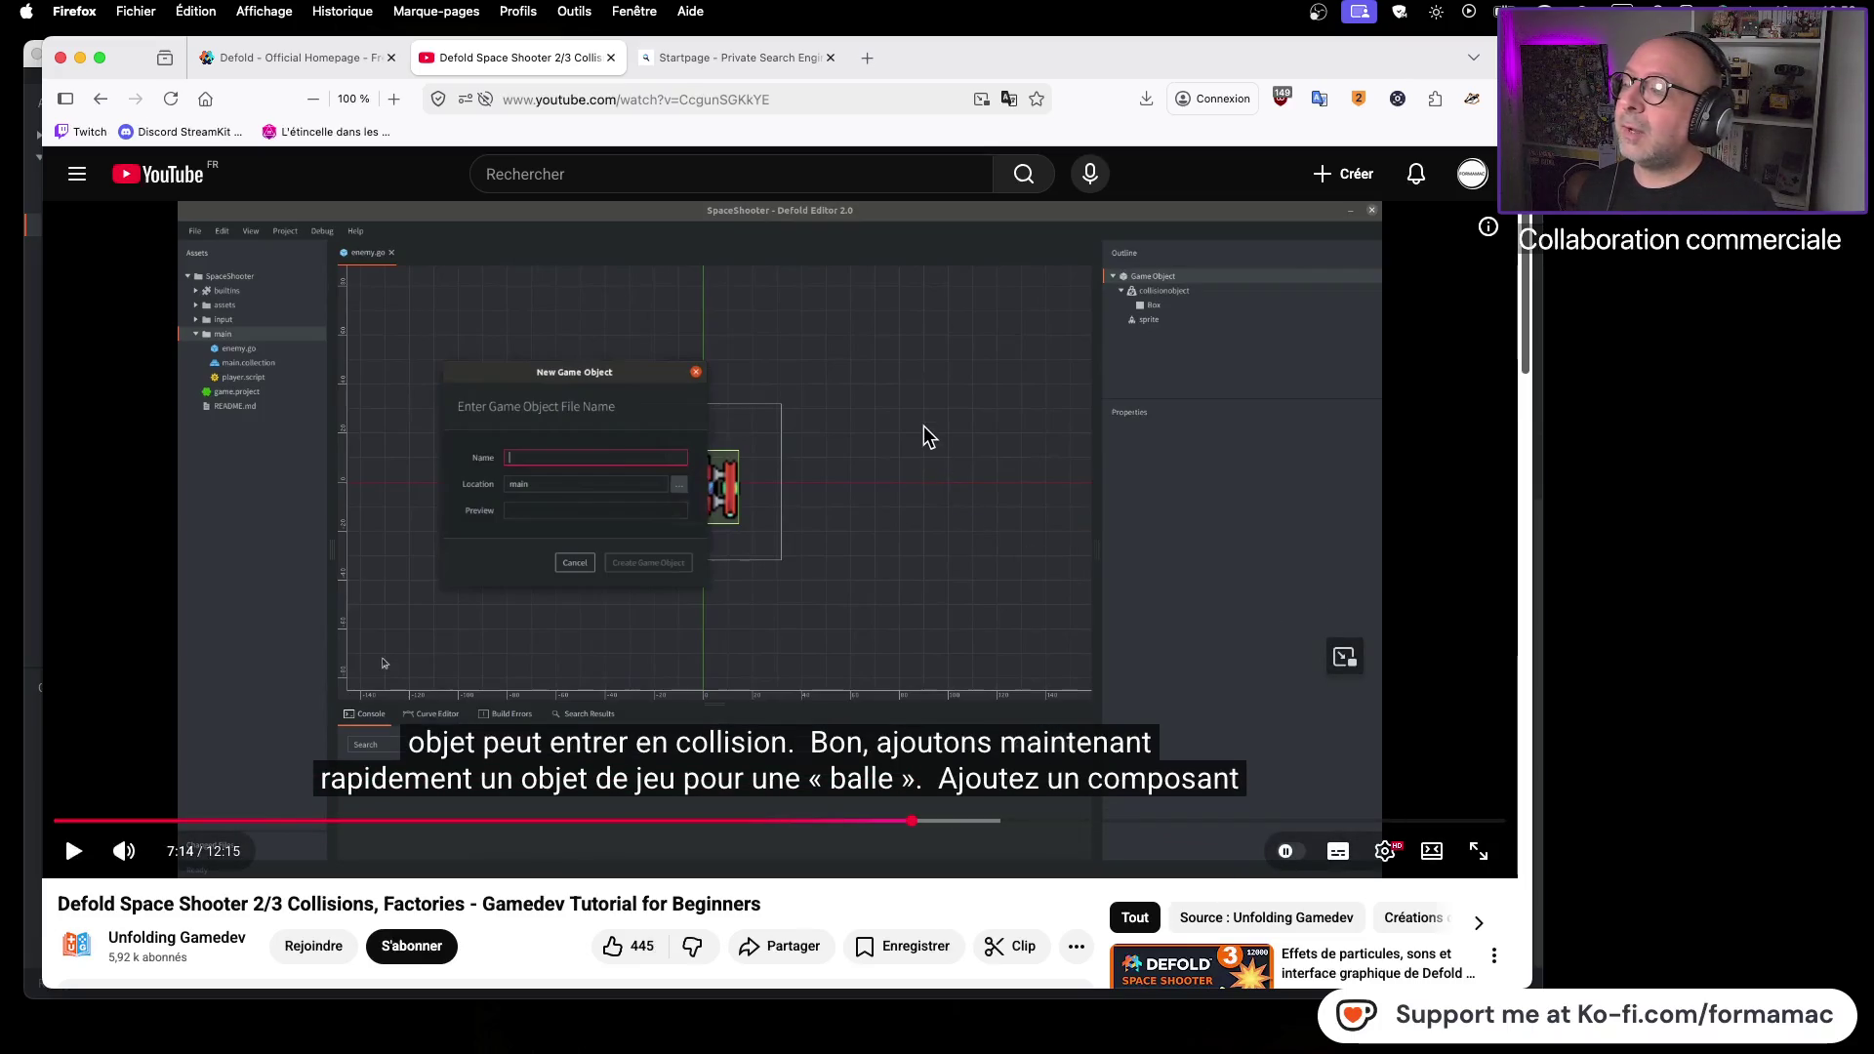
key("super+Tab")
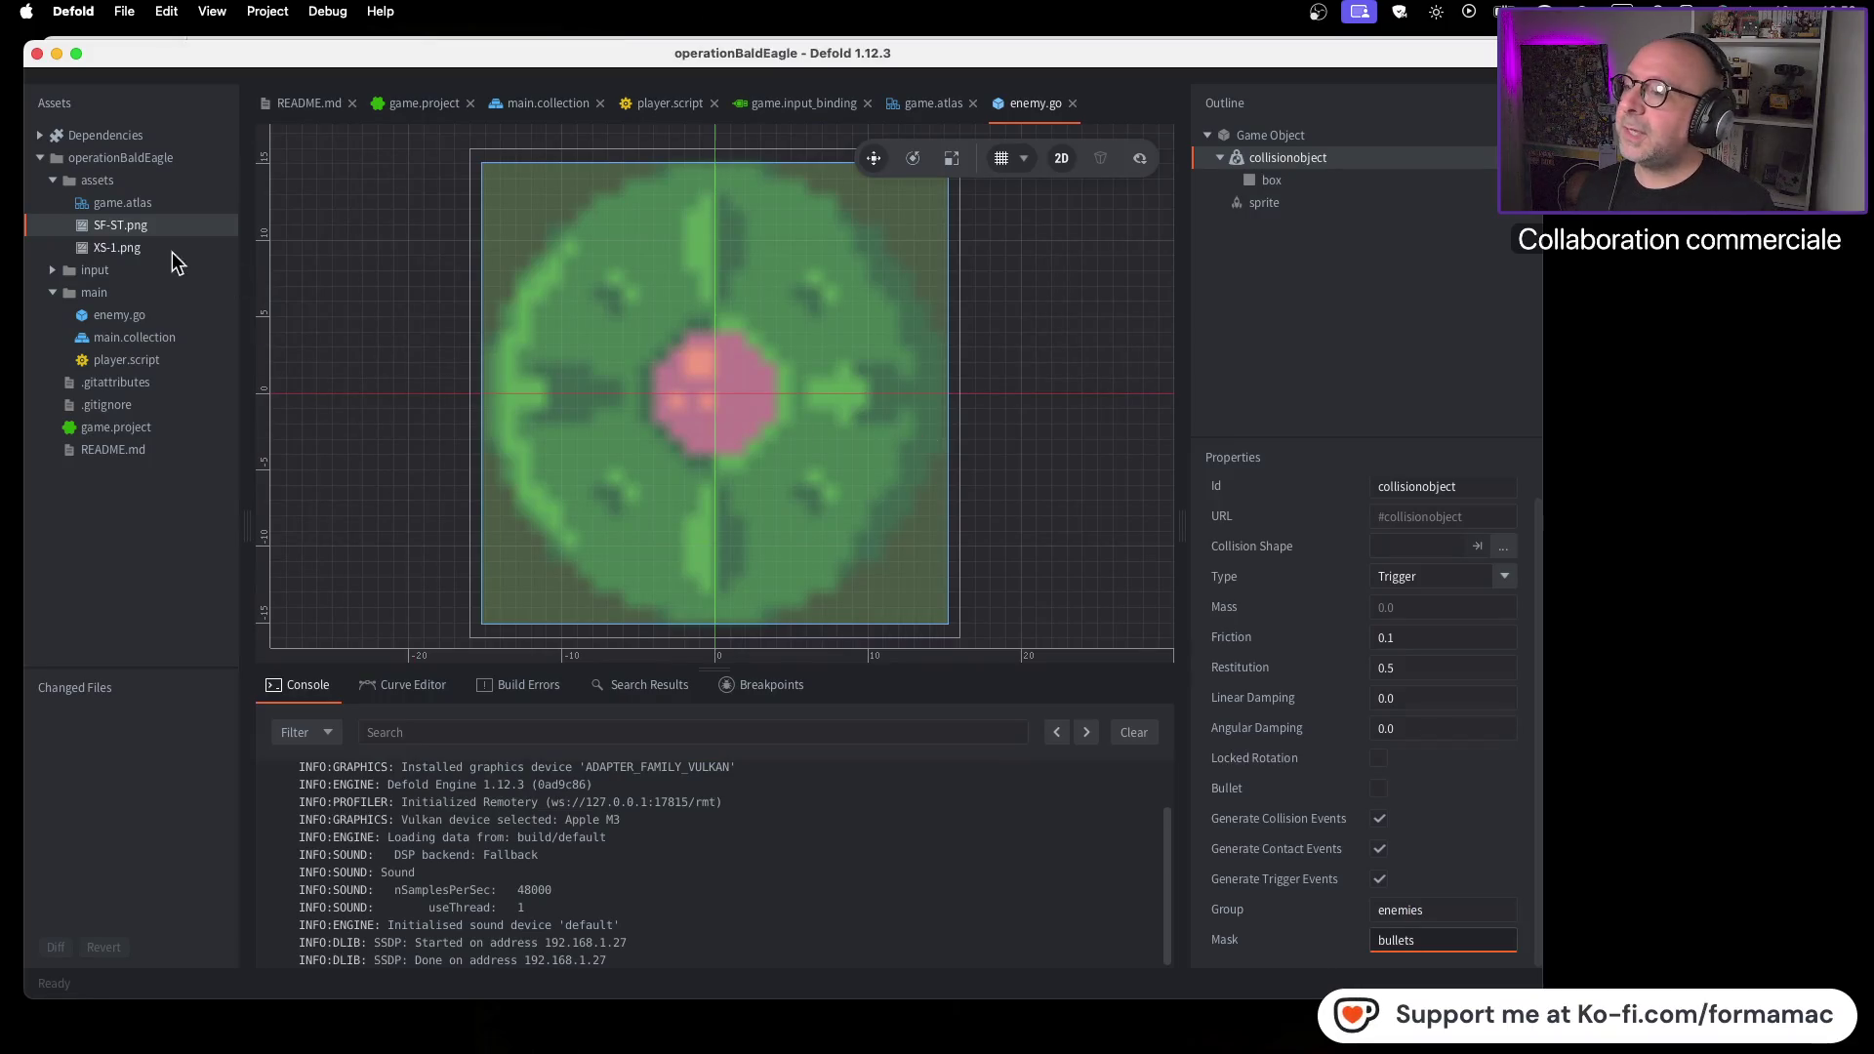
Start creating a new Game Object in the main folder
key("super+Tab")
key("super+Tab")
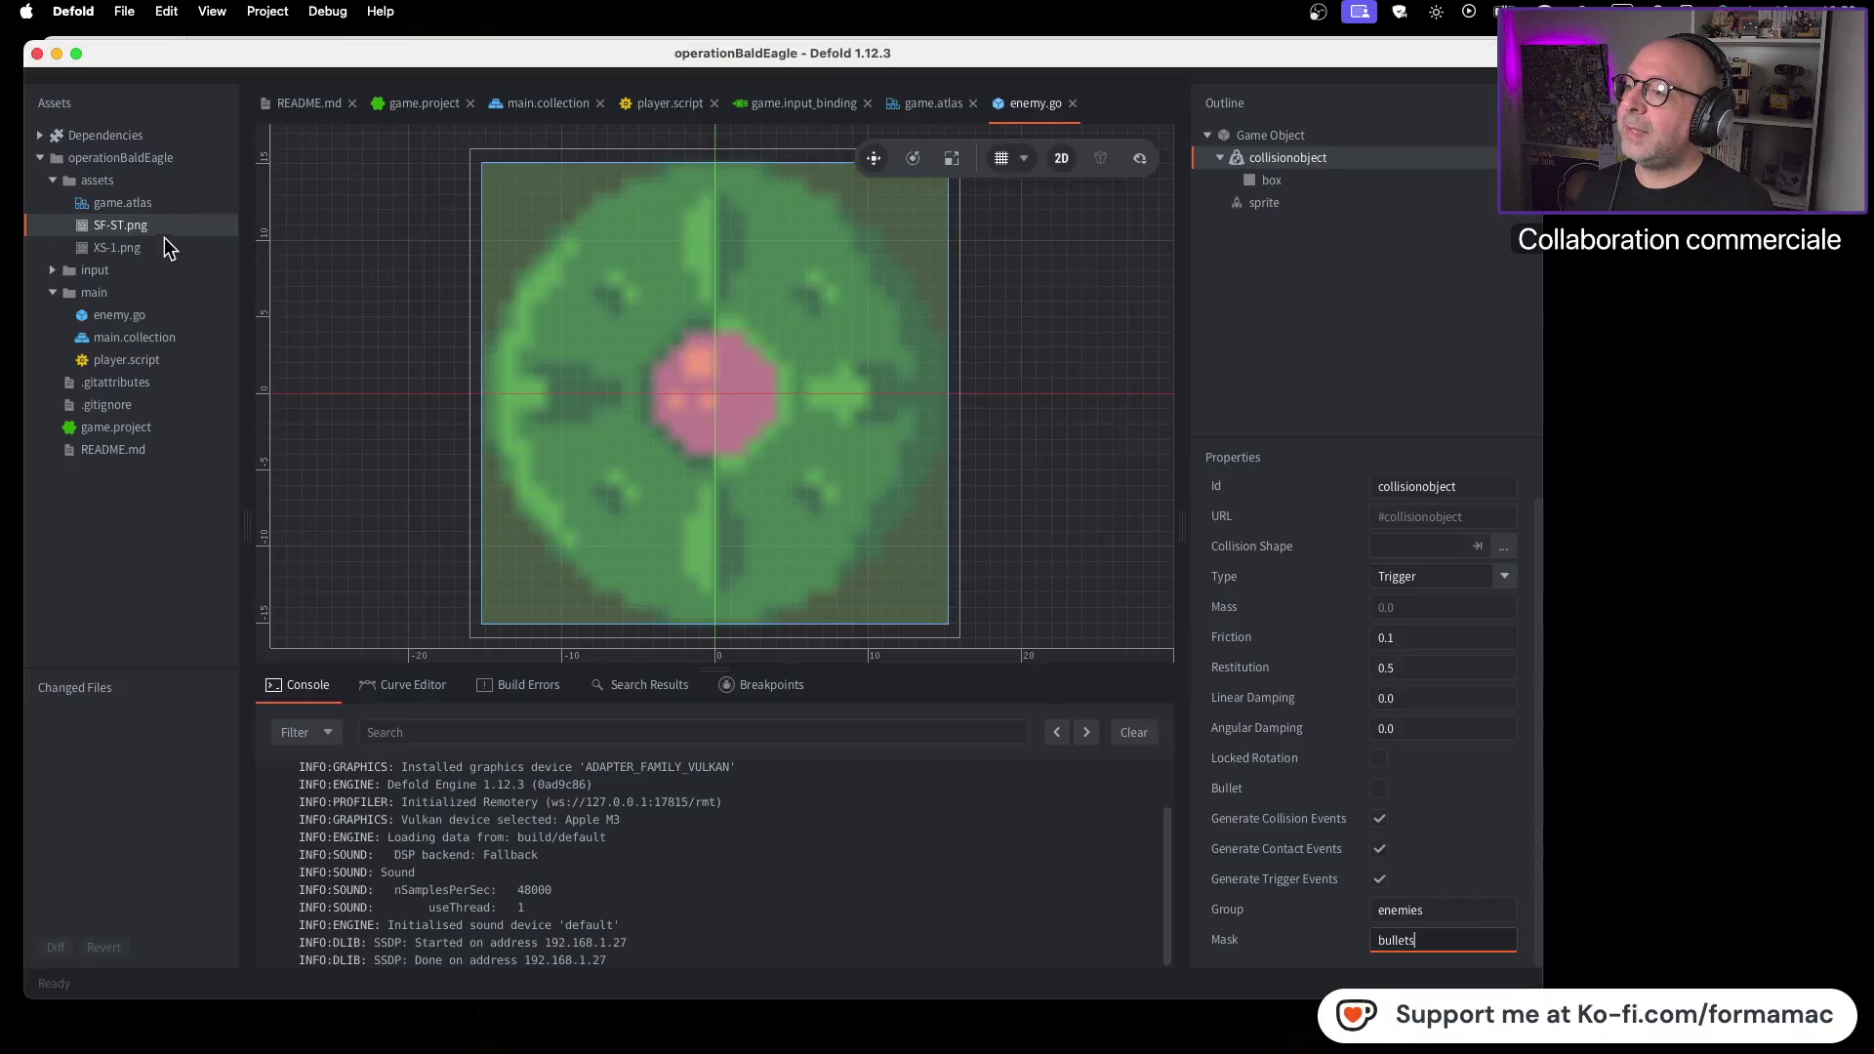
left_click(161, 295)
left_click(160, 296)
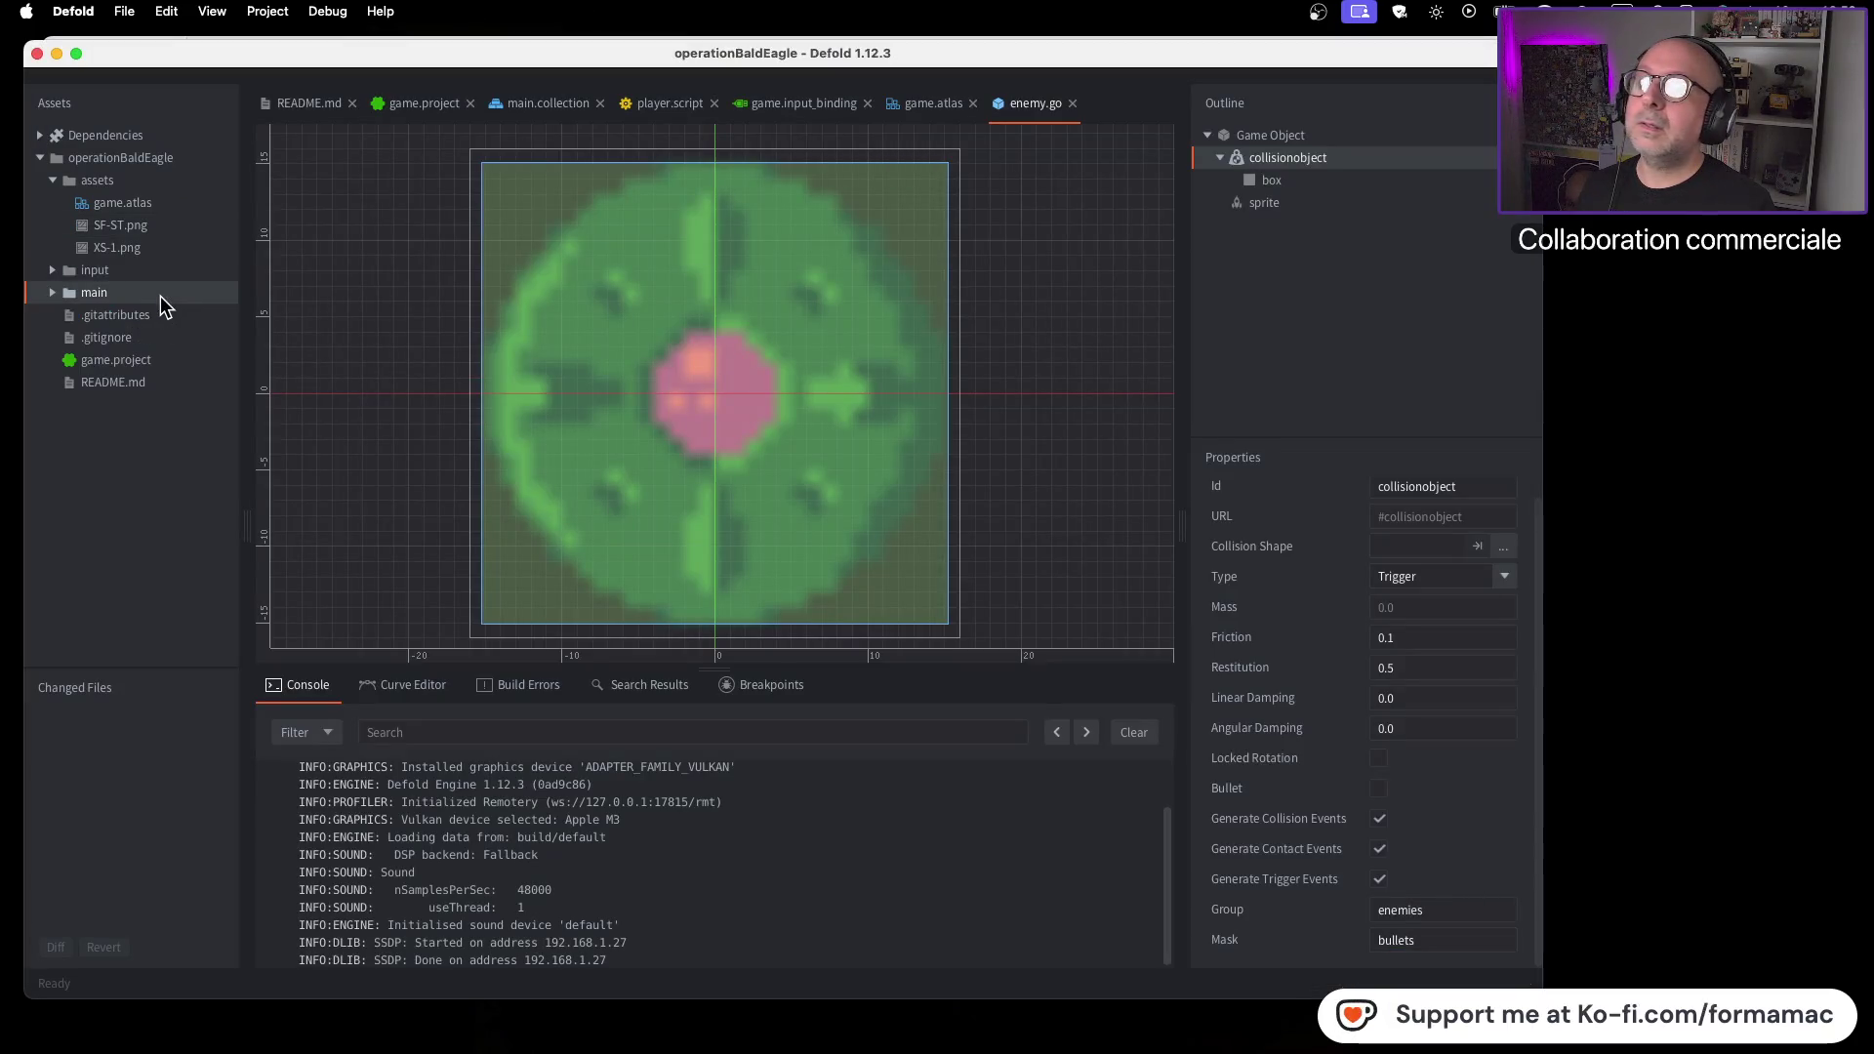
left_click(55, 293)
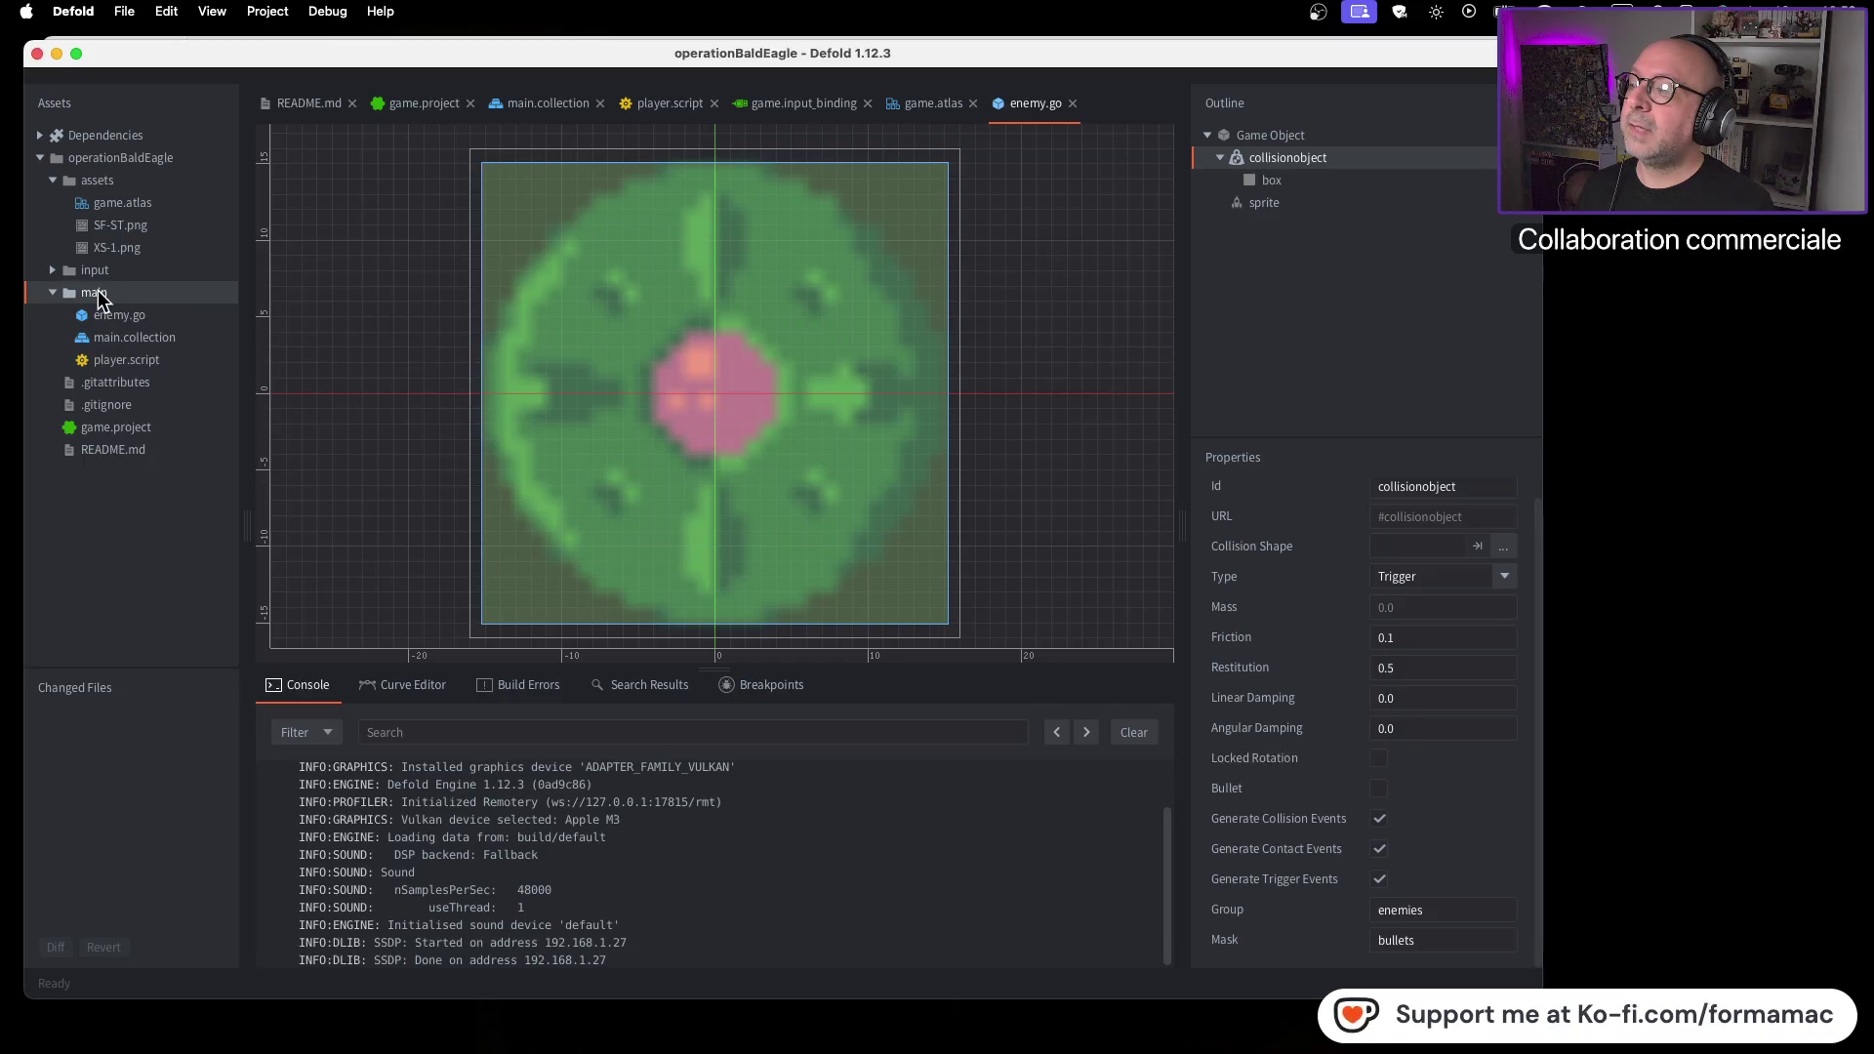
right_click(101, 291)
mouse_move(184, 482)
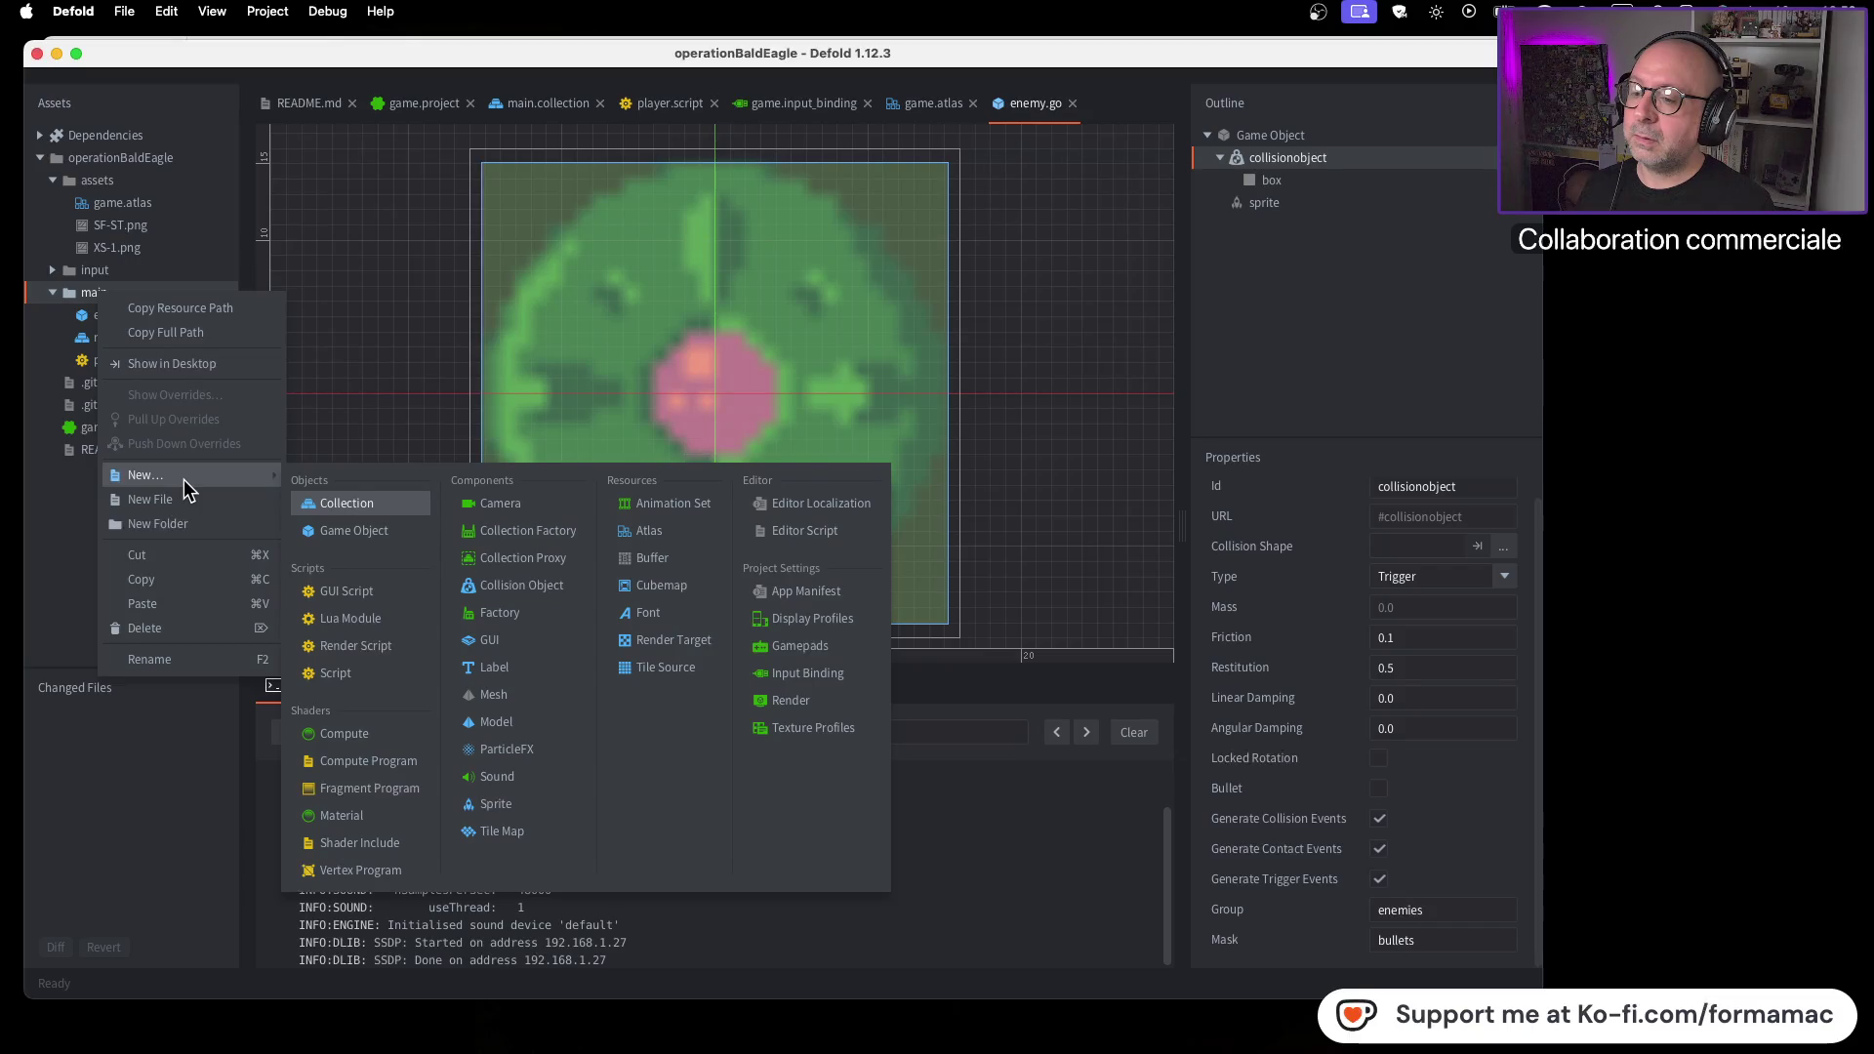
left_click(398, 535)
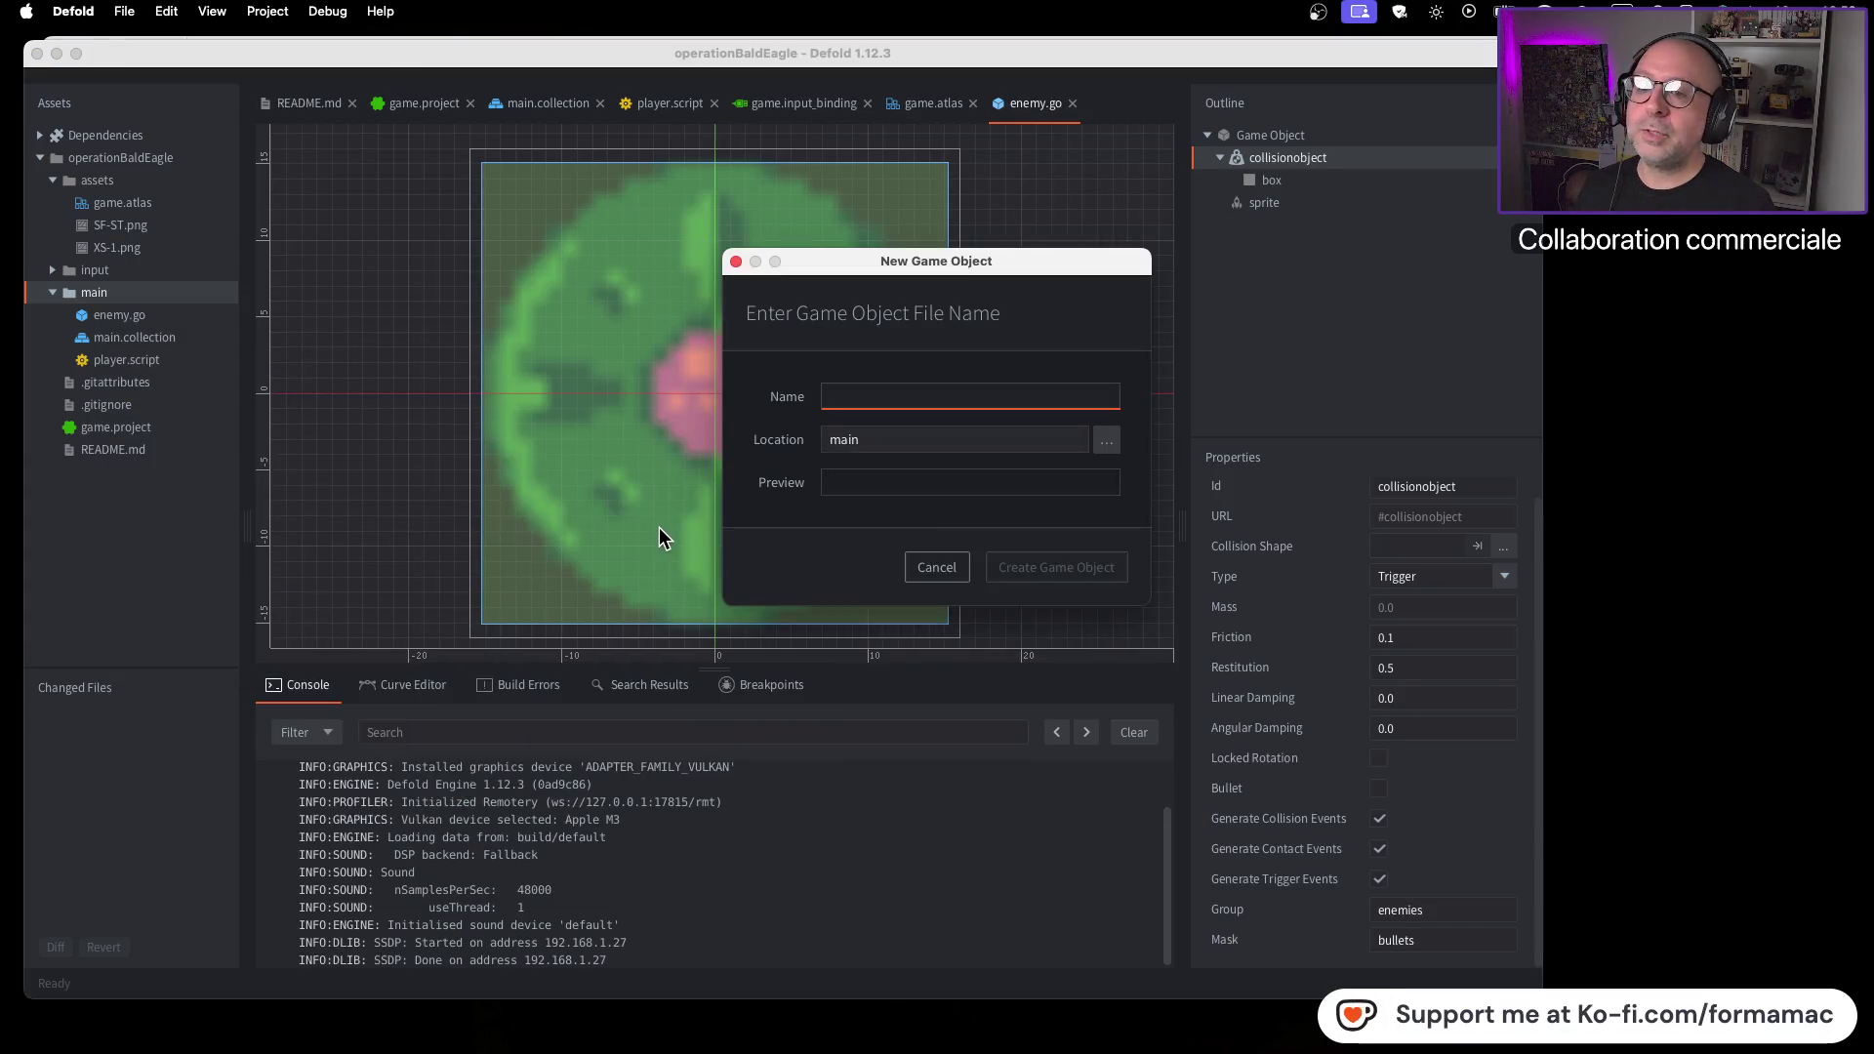
Name the new game object bullet and create bullet.go
key("super+Tab")
left_click(660, 523)
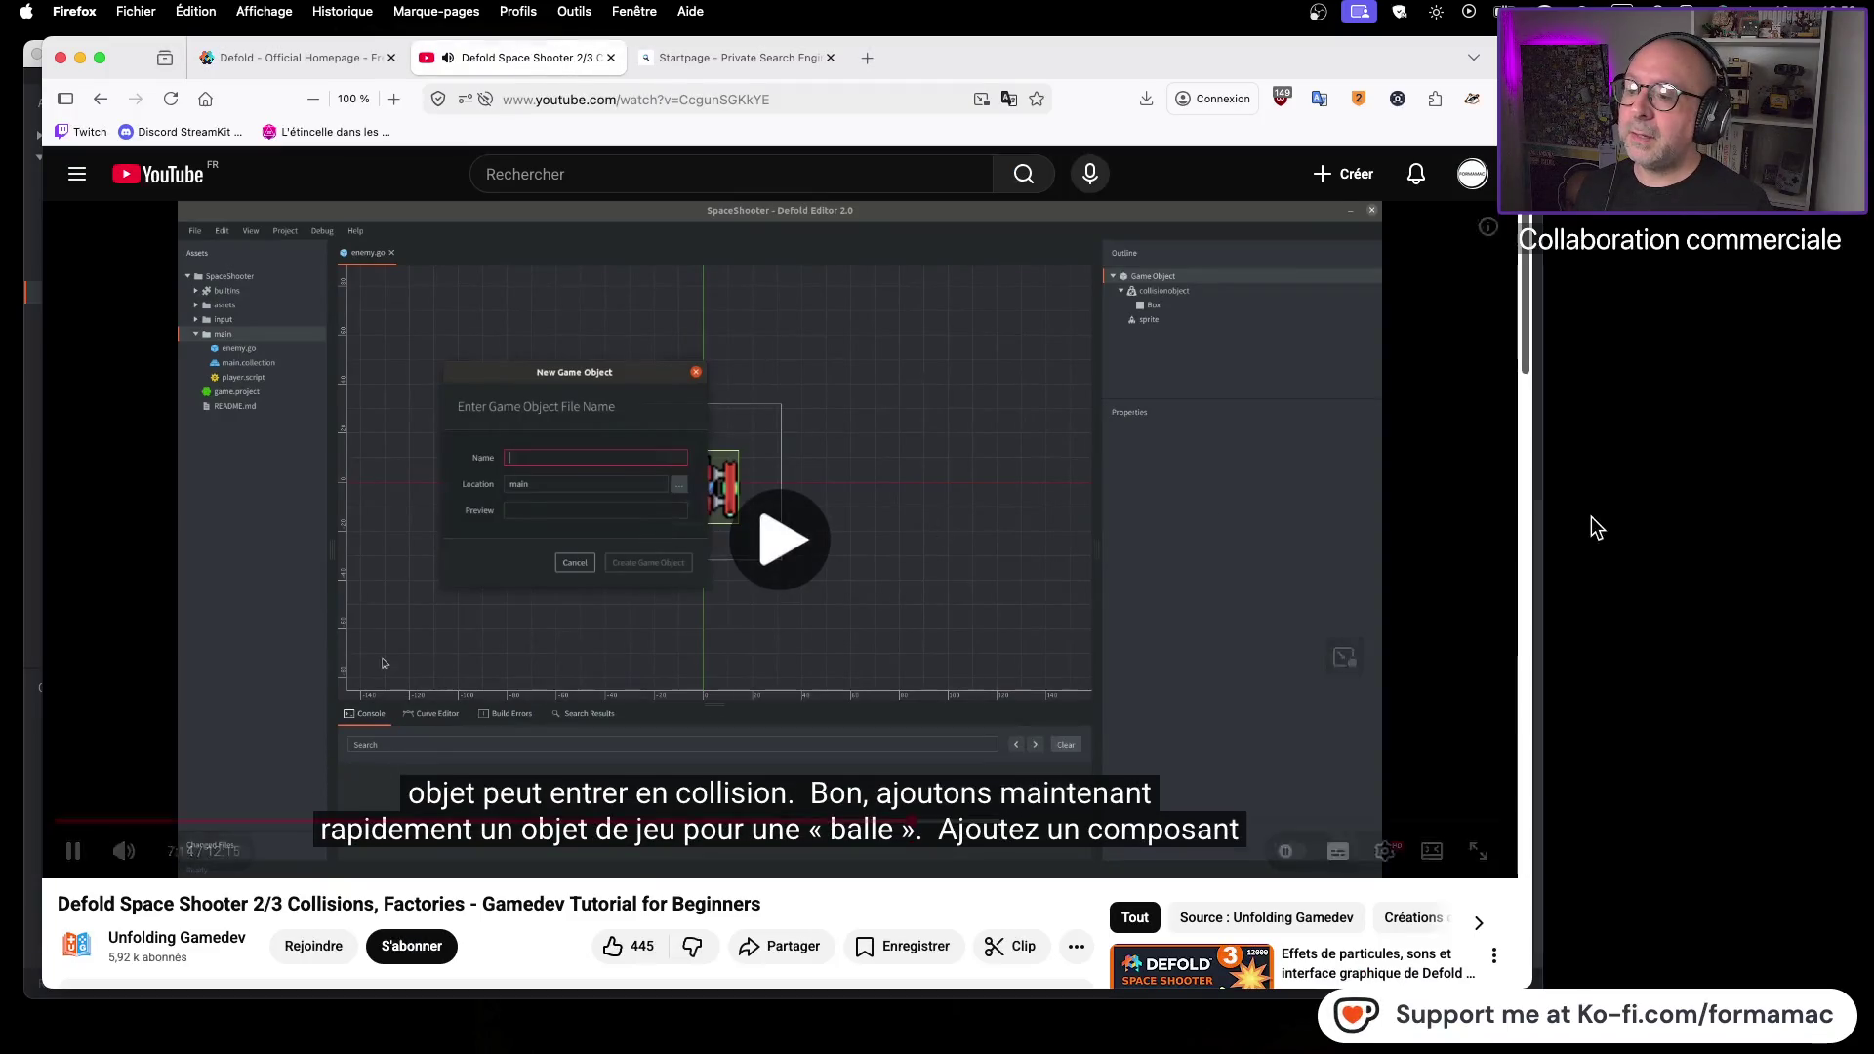
left_click(892, 562)
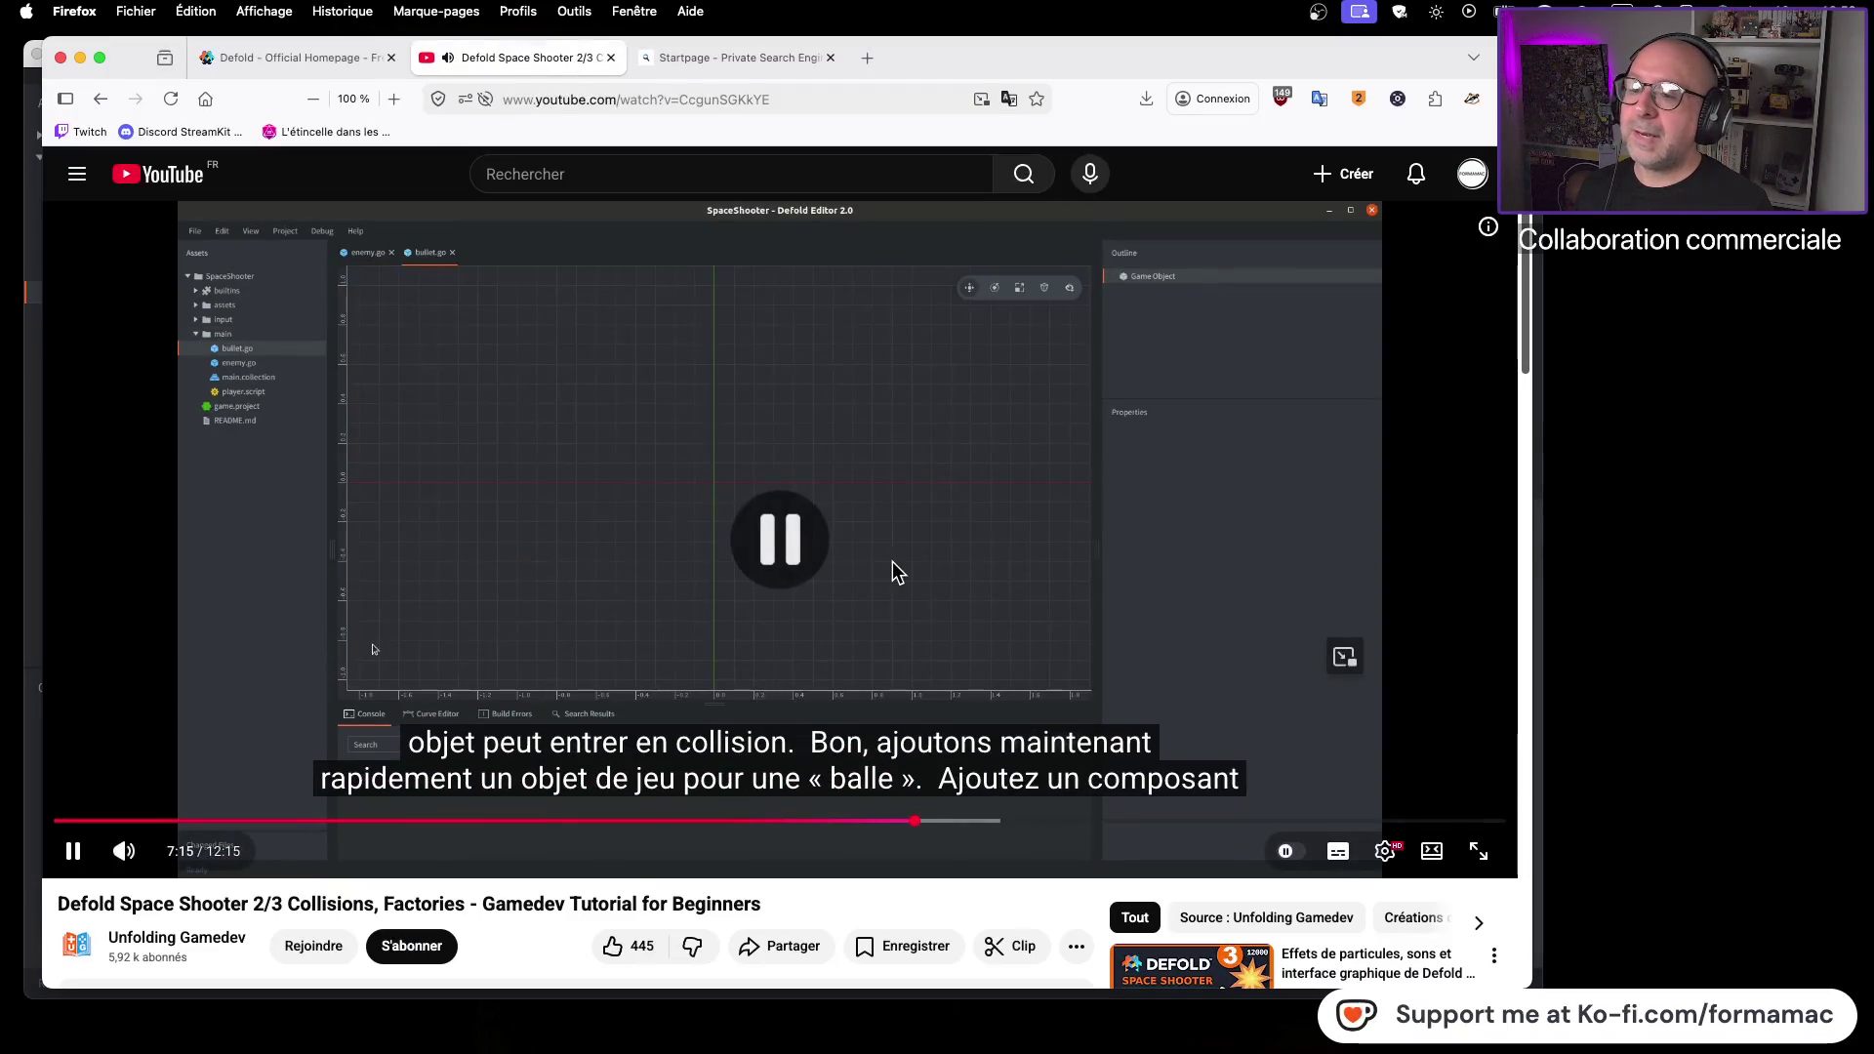
key("super+Tab")
type("bullet")
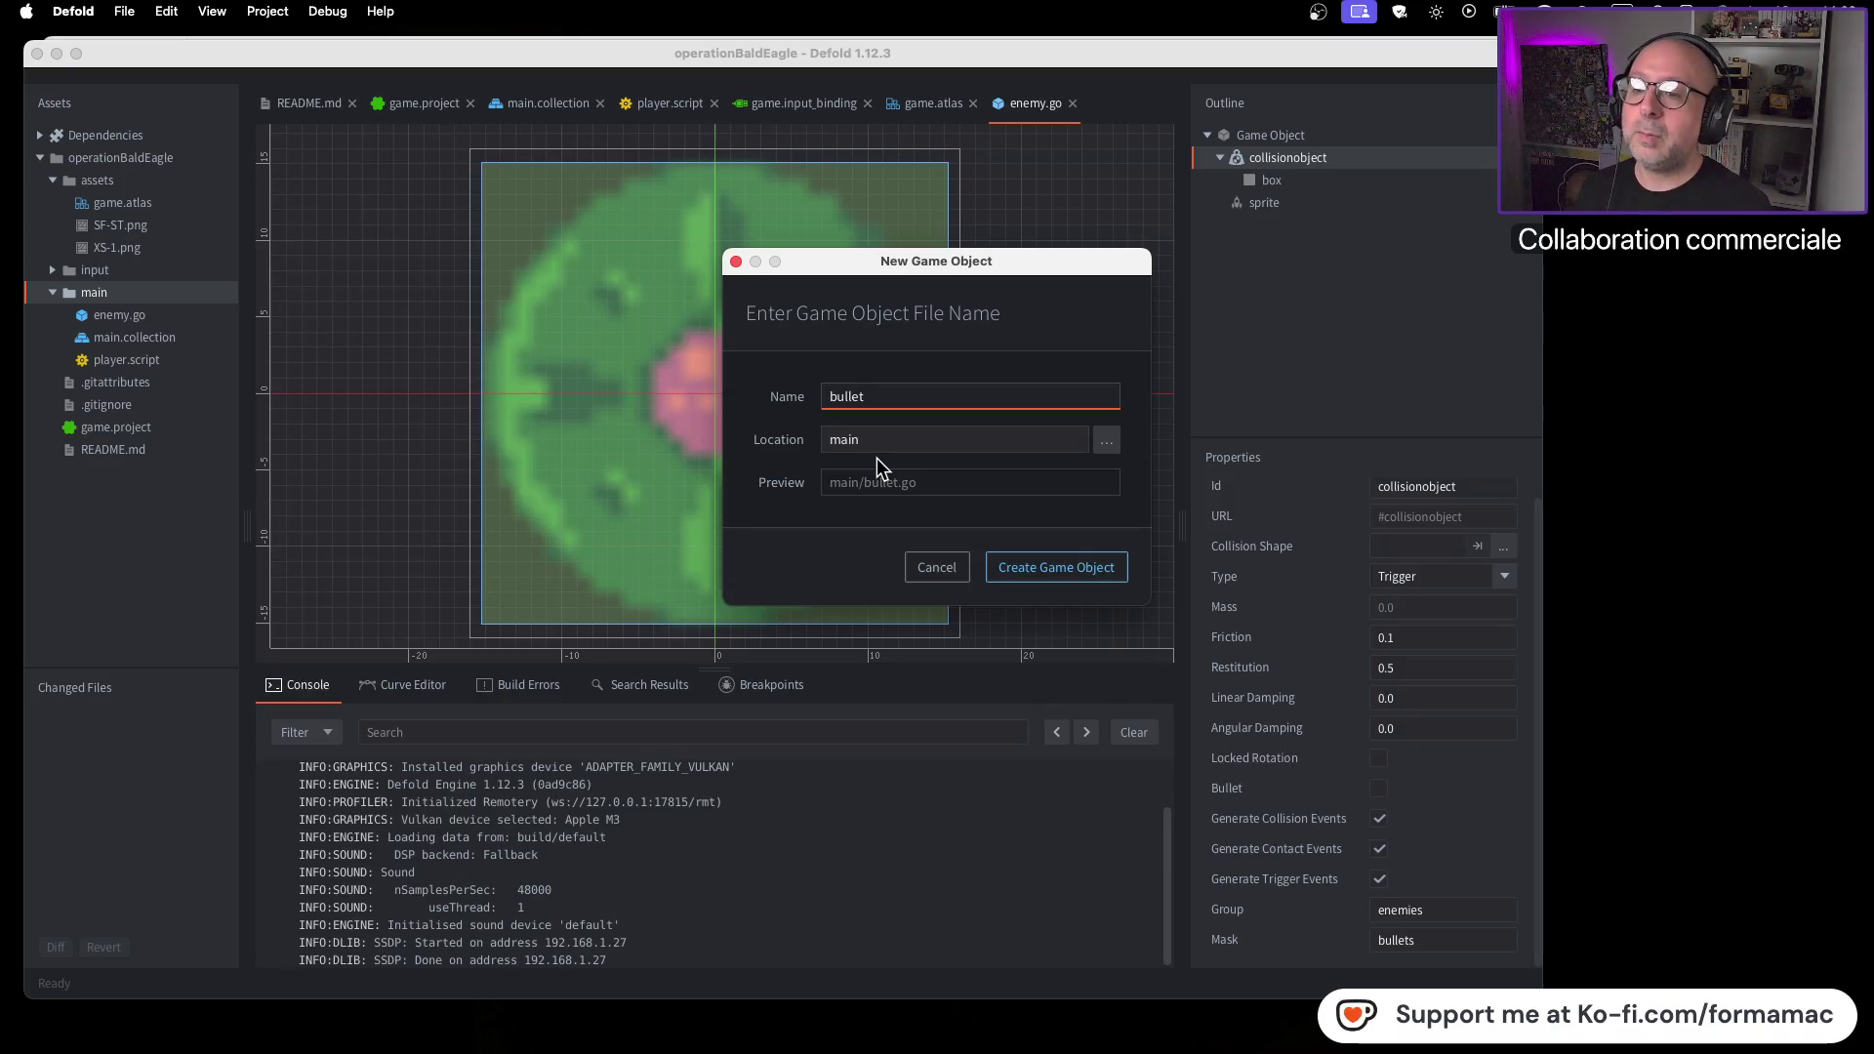
left_click(1021, 566)
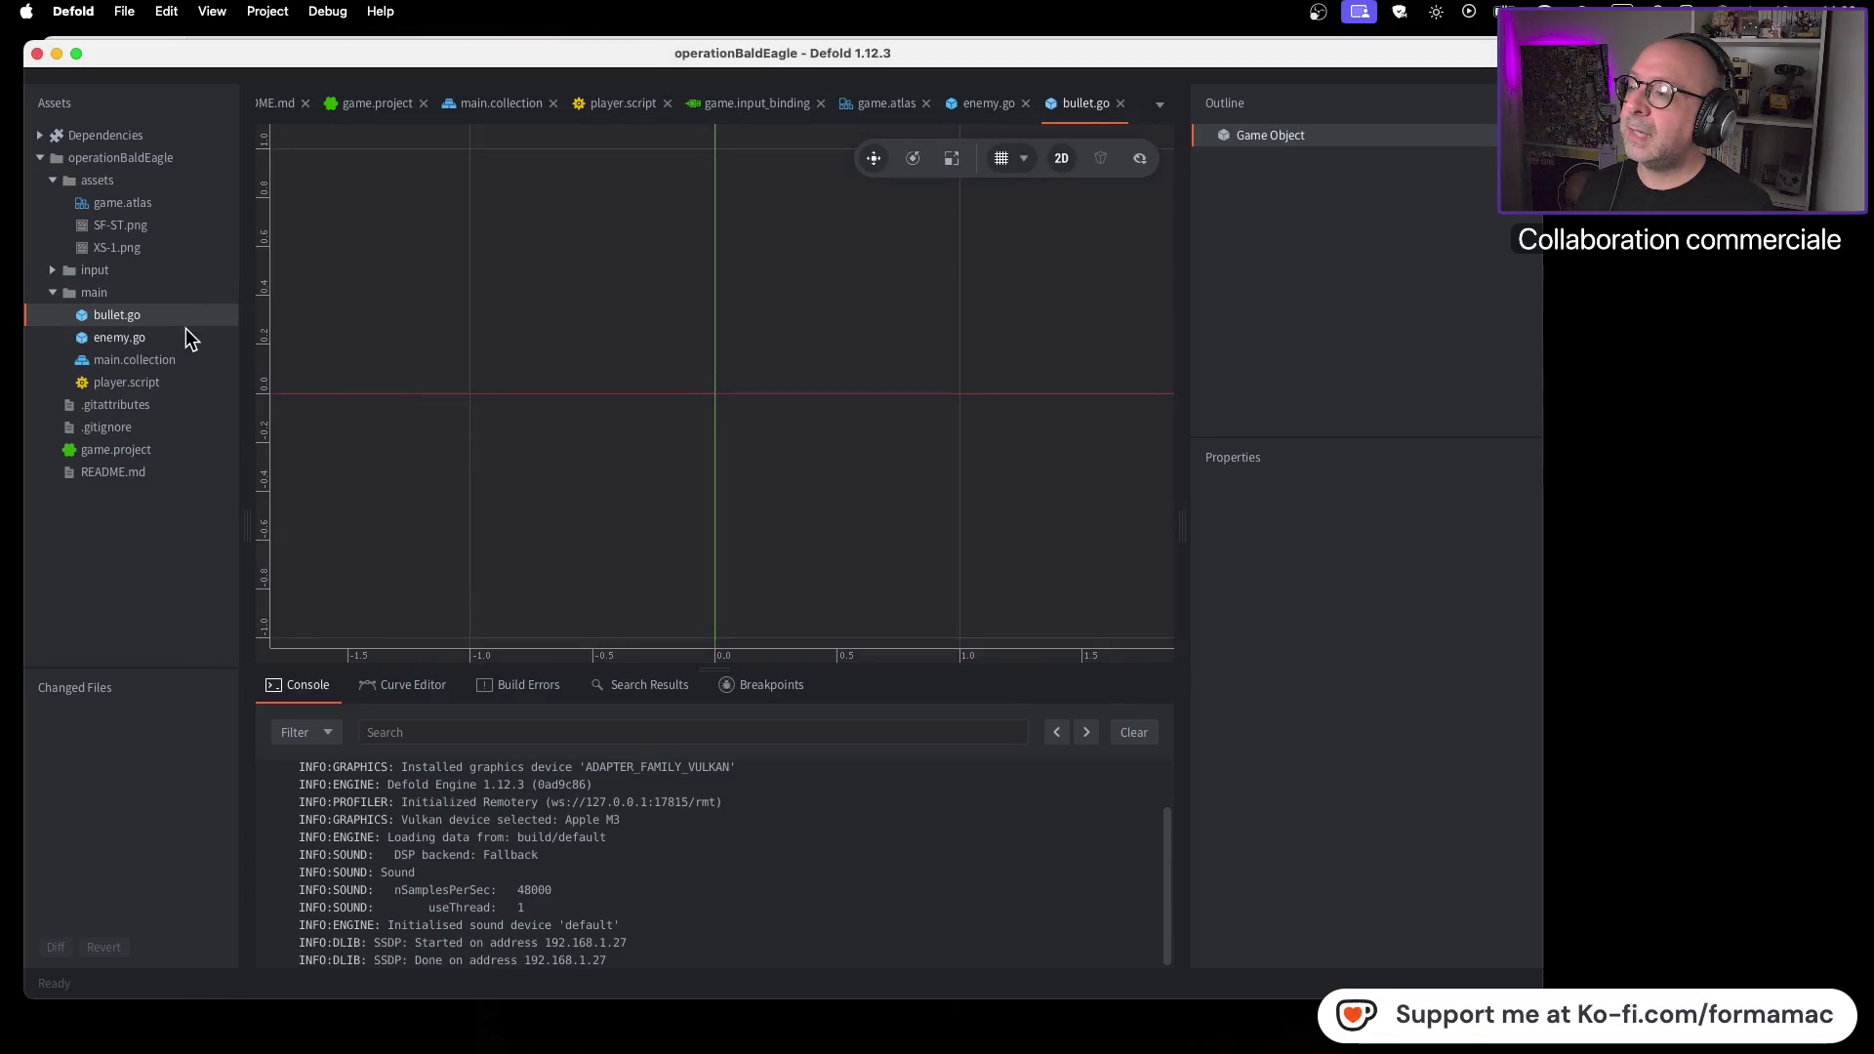
Add a Sprite component to bullet.go's Game Object in the Outline
key("super+Tab")
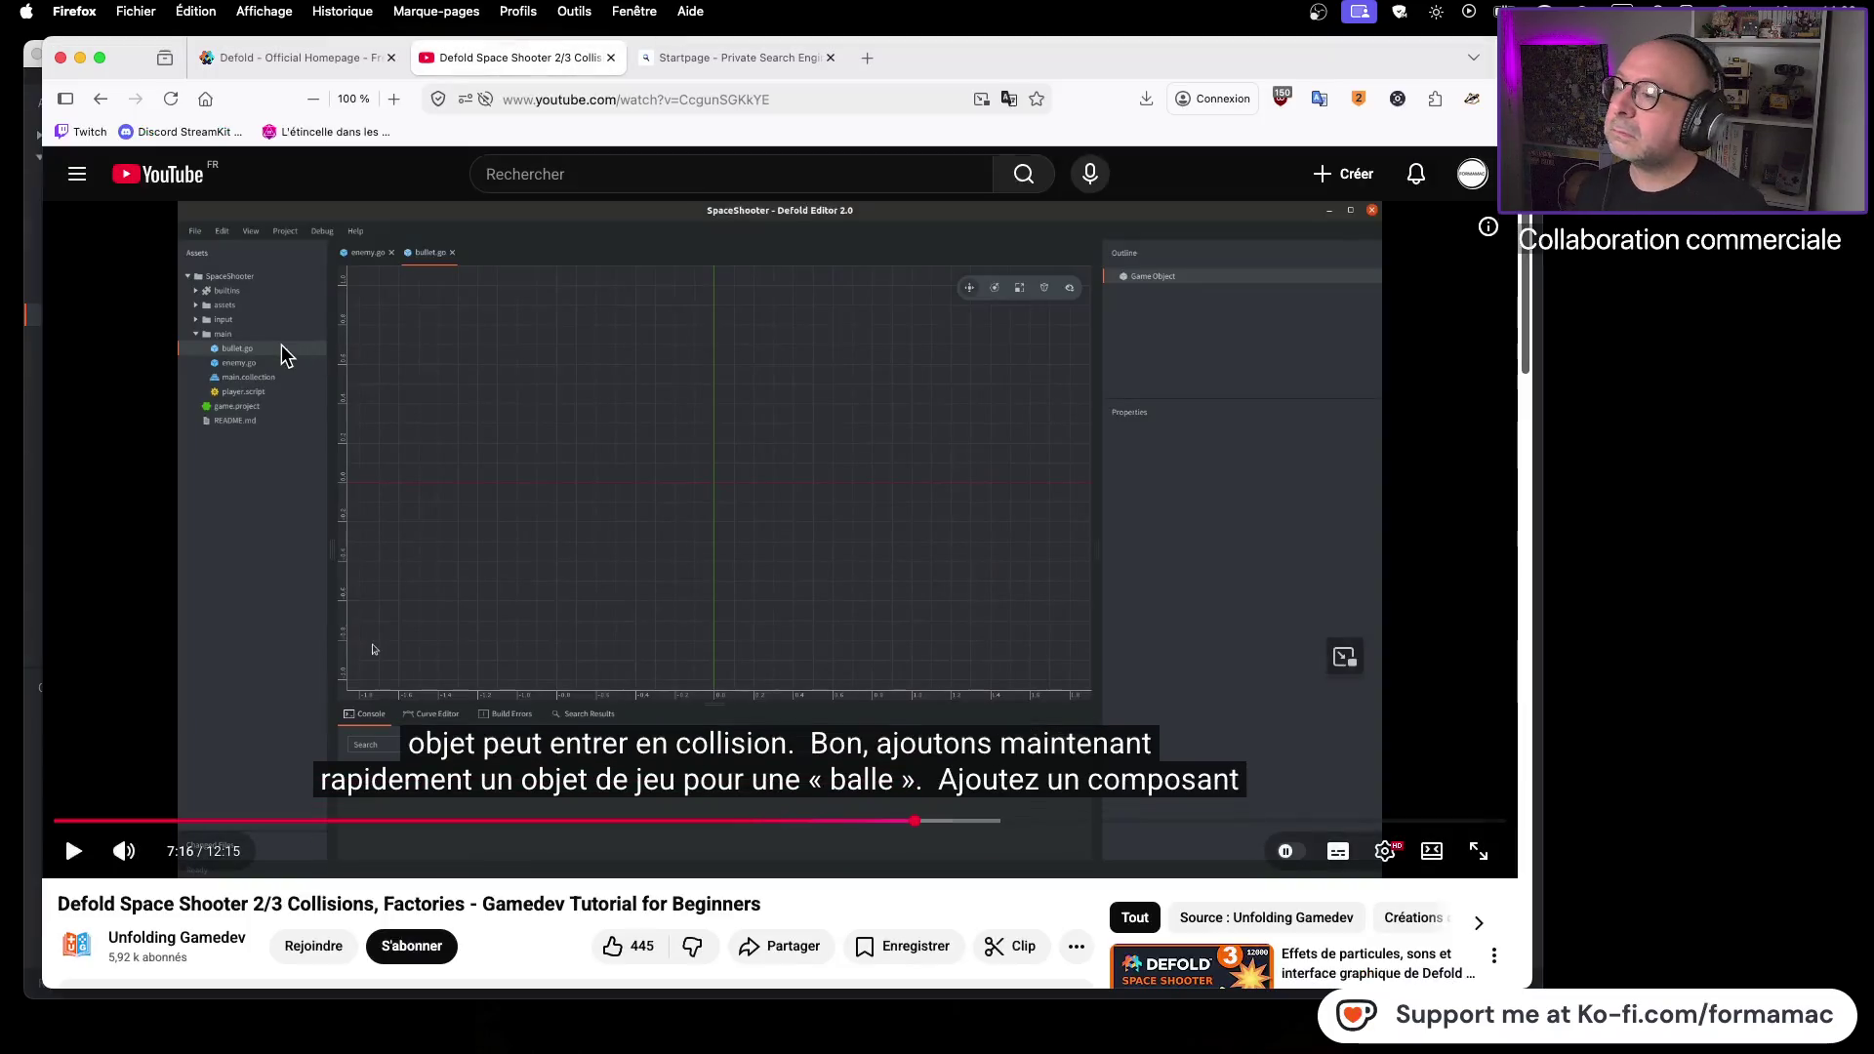
left_click(857, 524)
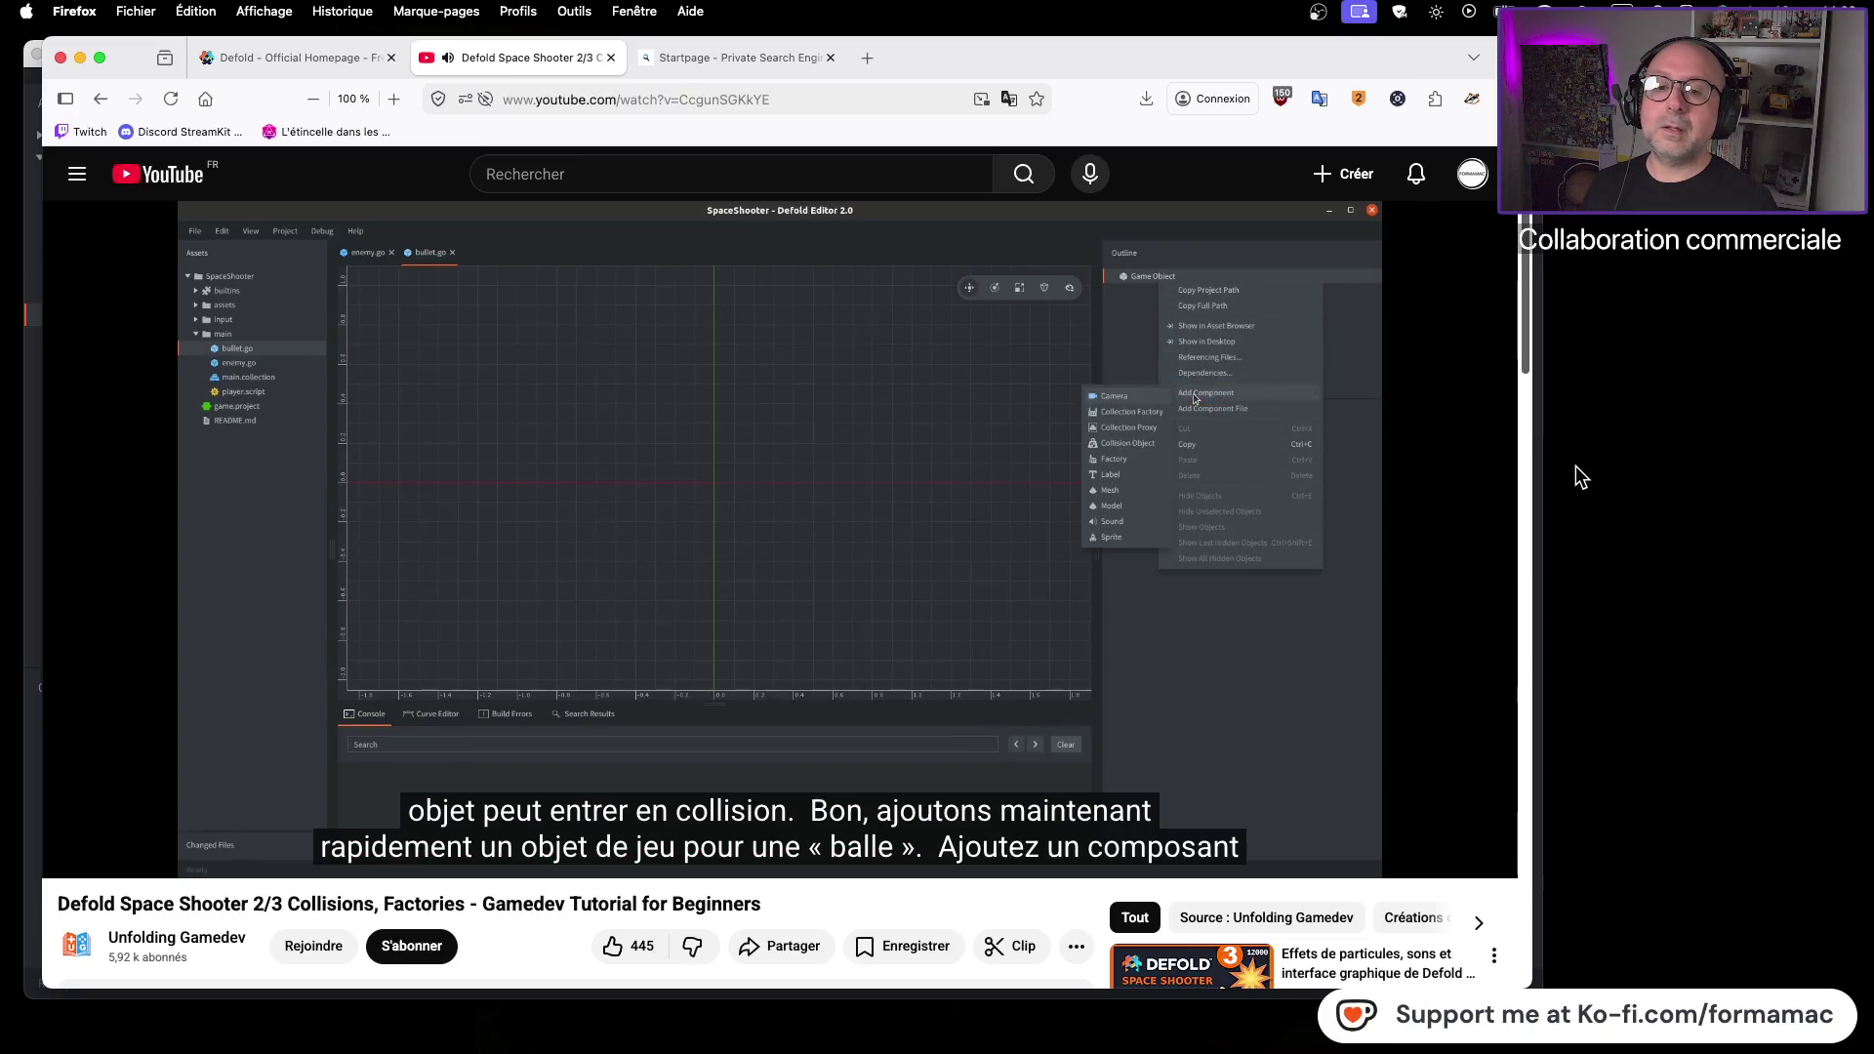
left_click(928, 517)
key("super+Tab")
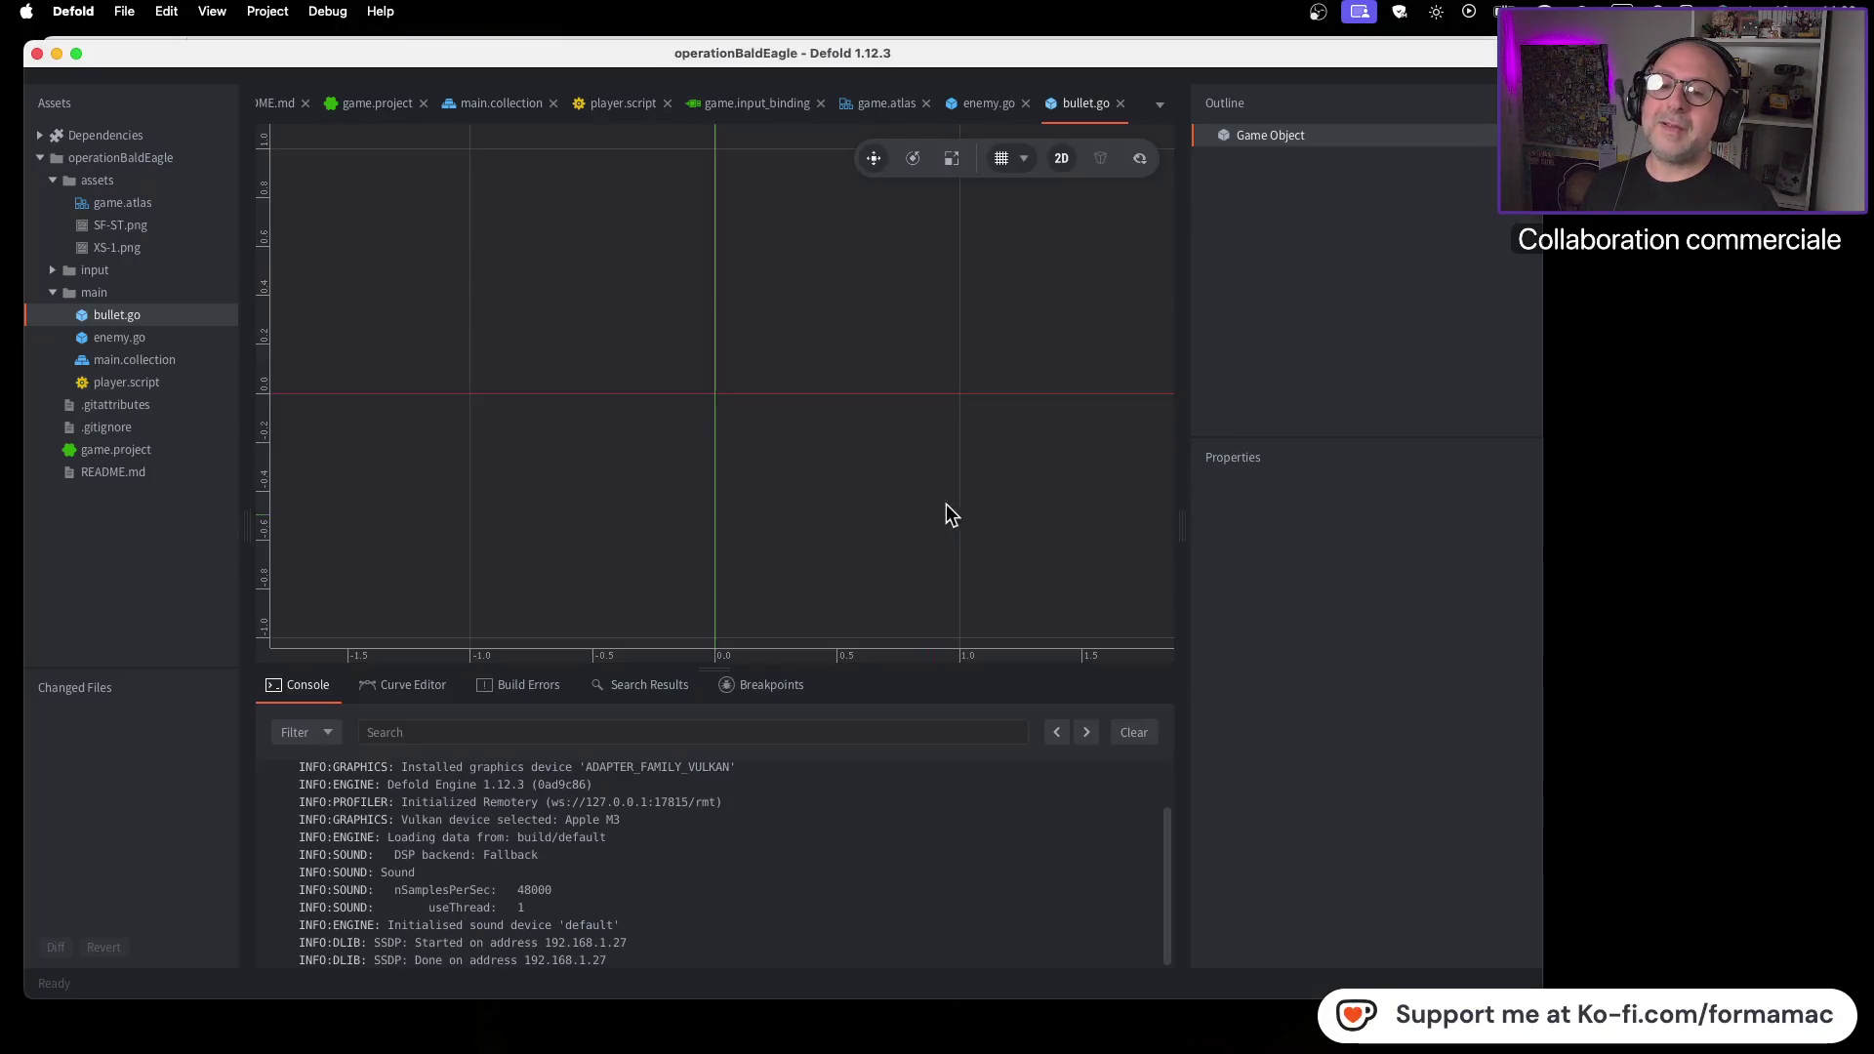
right_click(1294, 141)
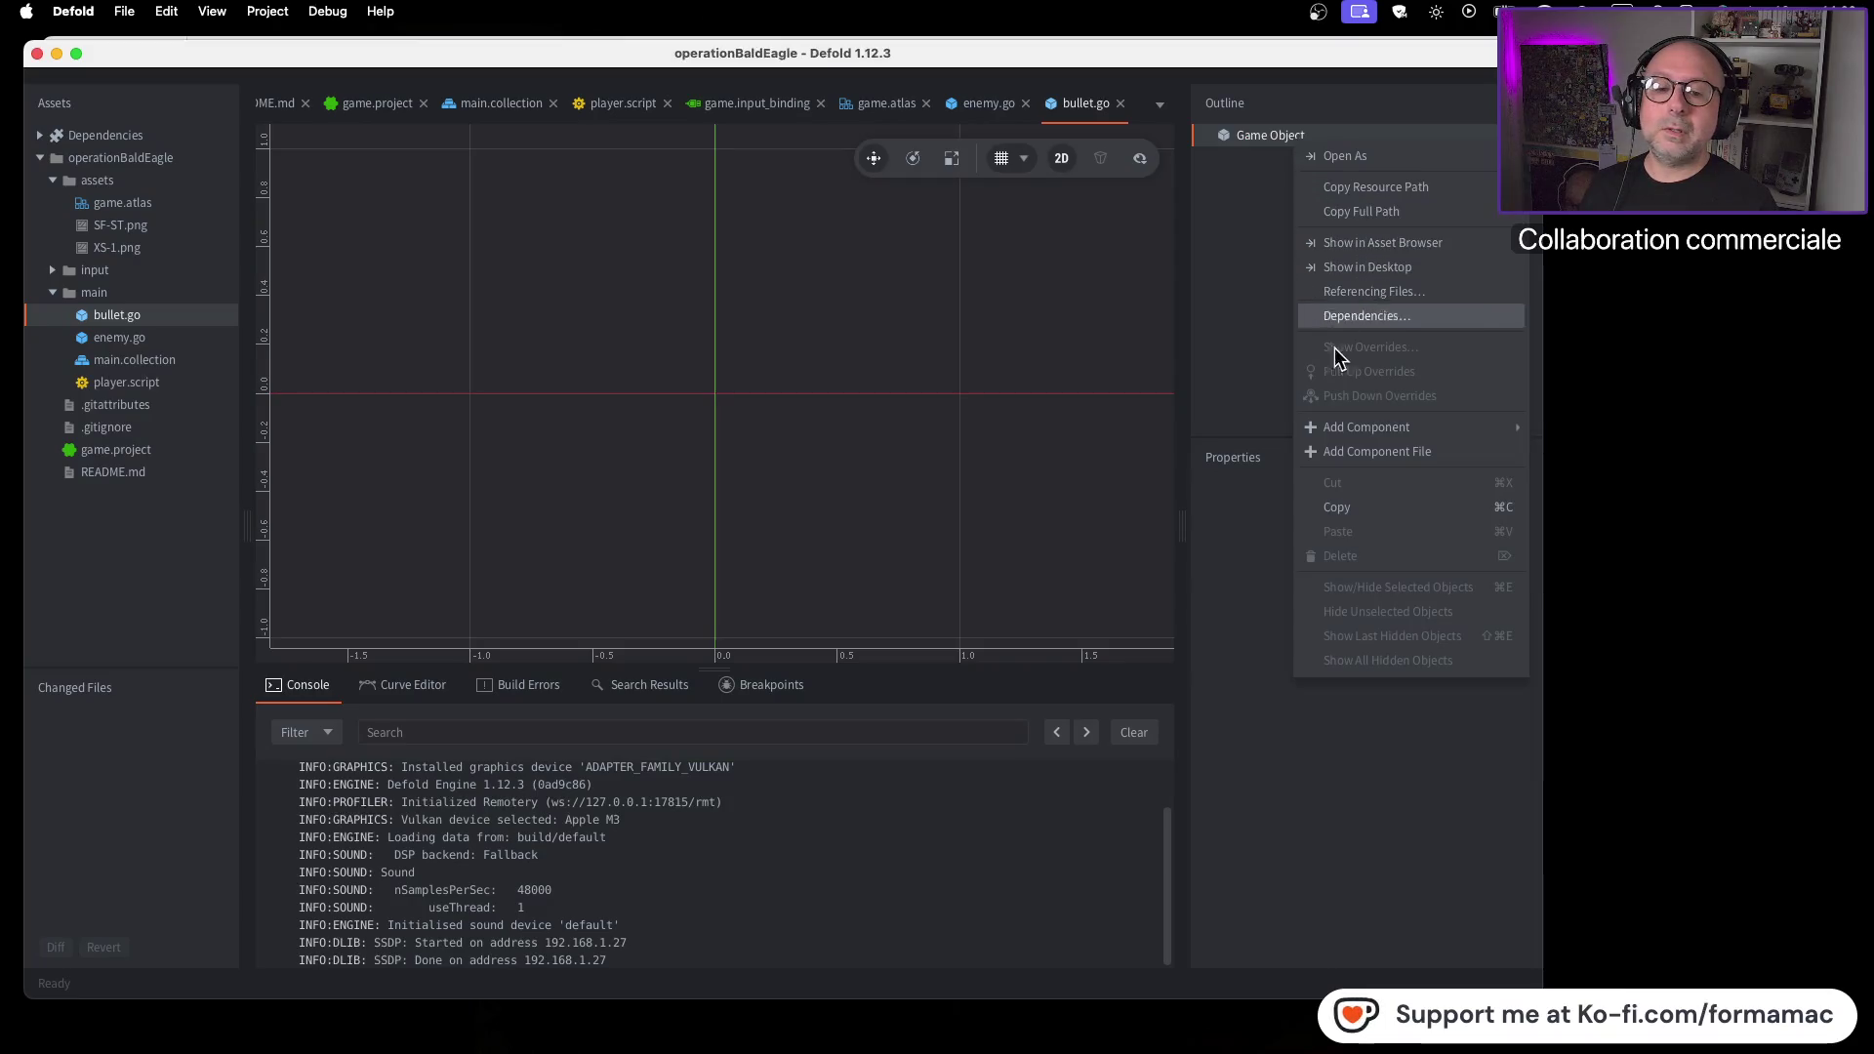
mouse_move(1343, 422)
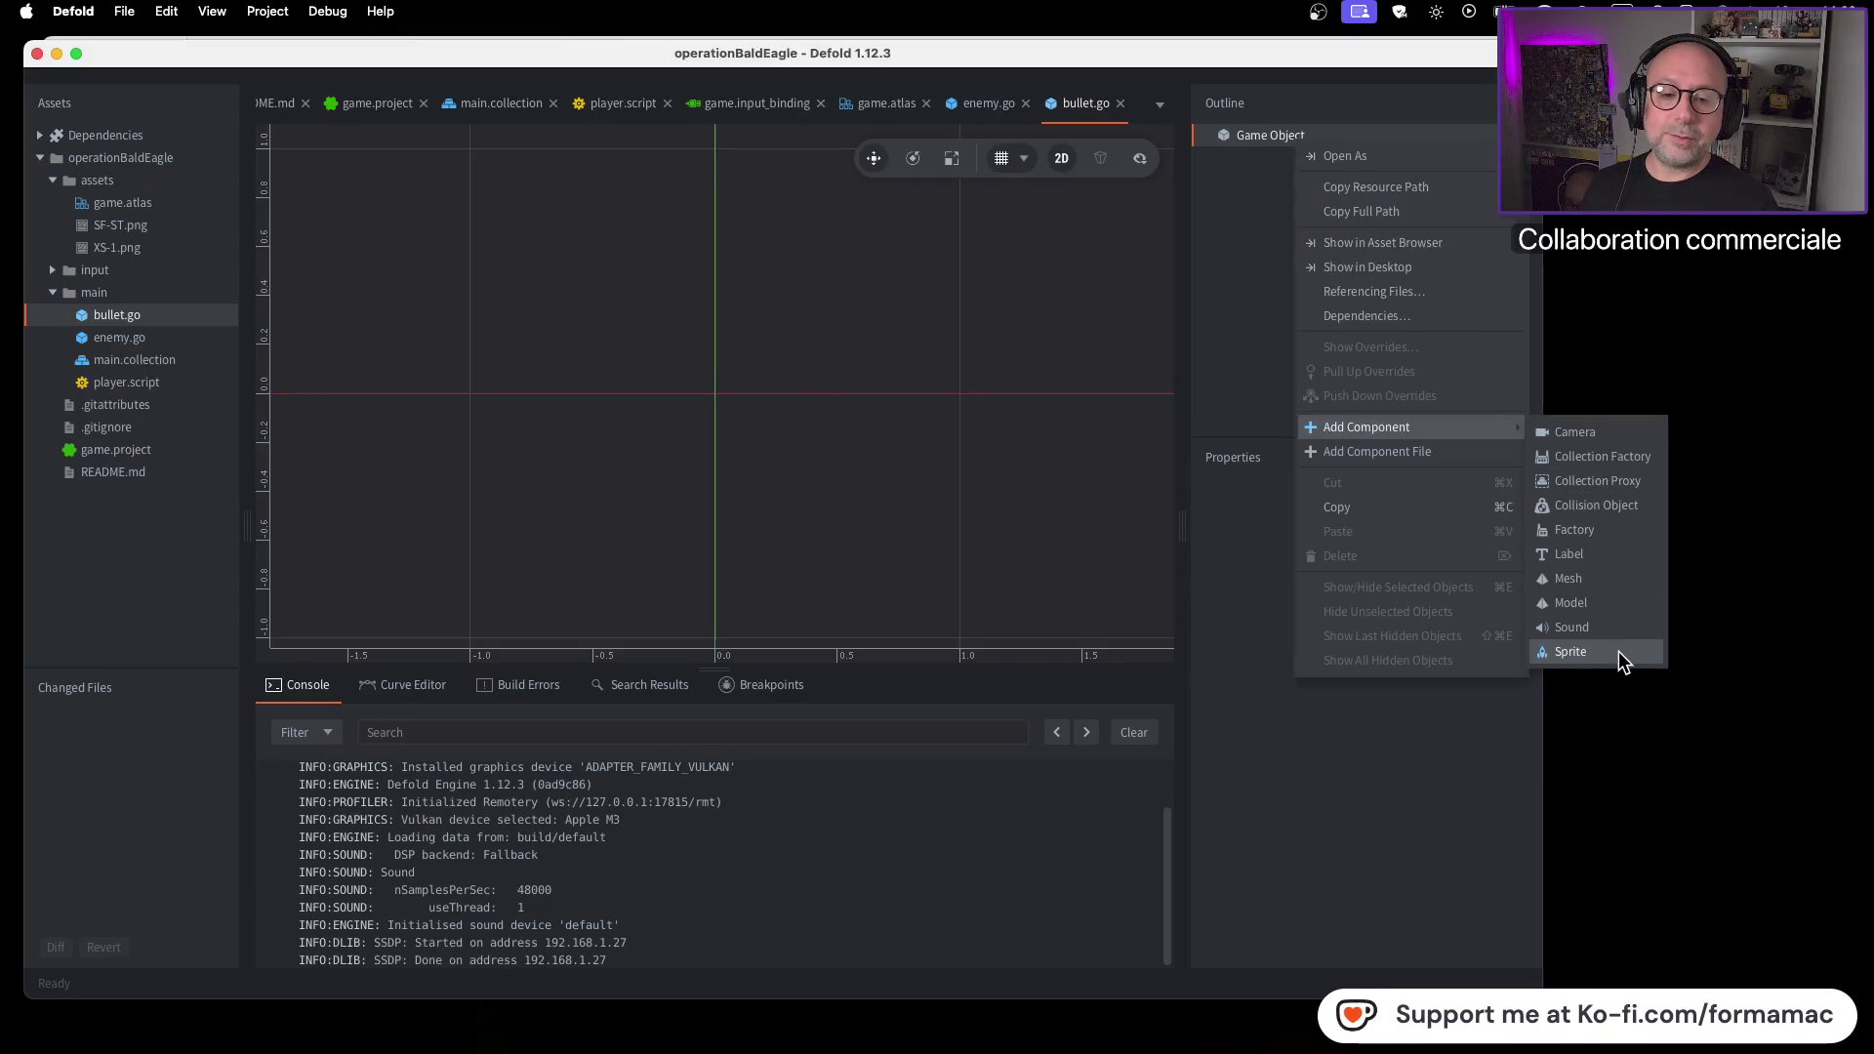
left_click(1618, 652)
key("super+Tab")
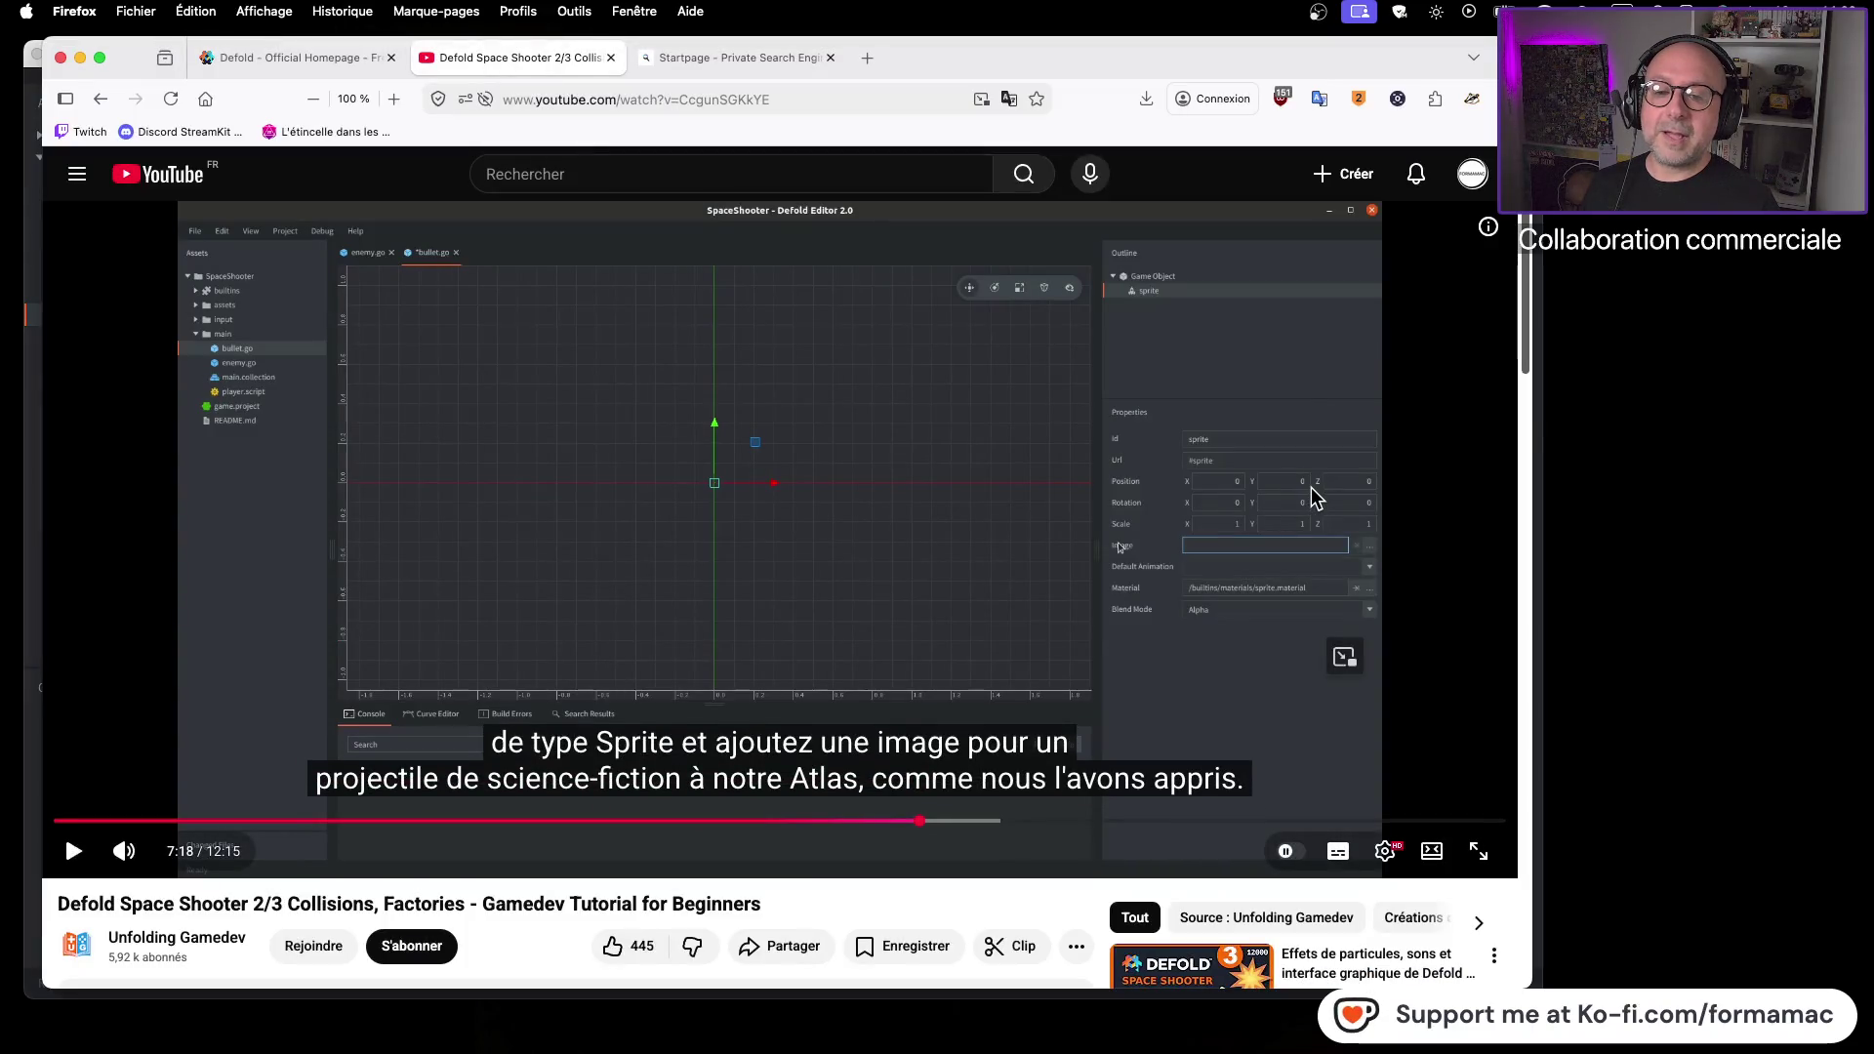
key("super+Tab")
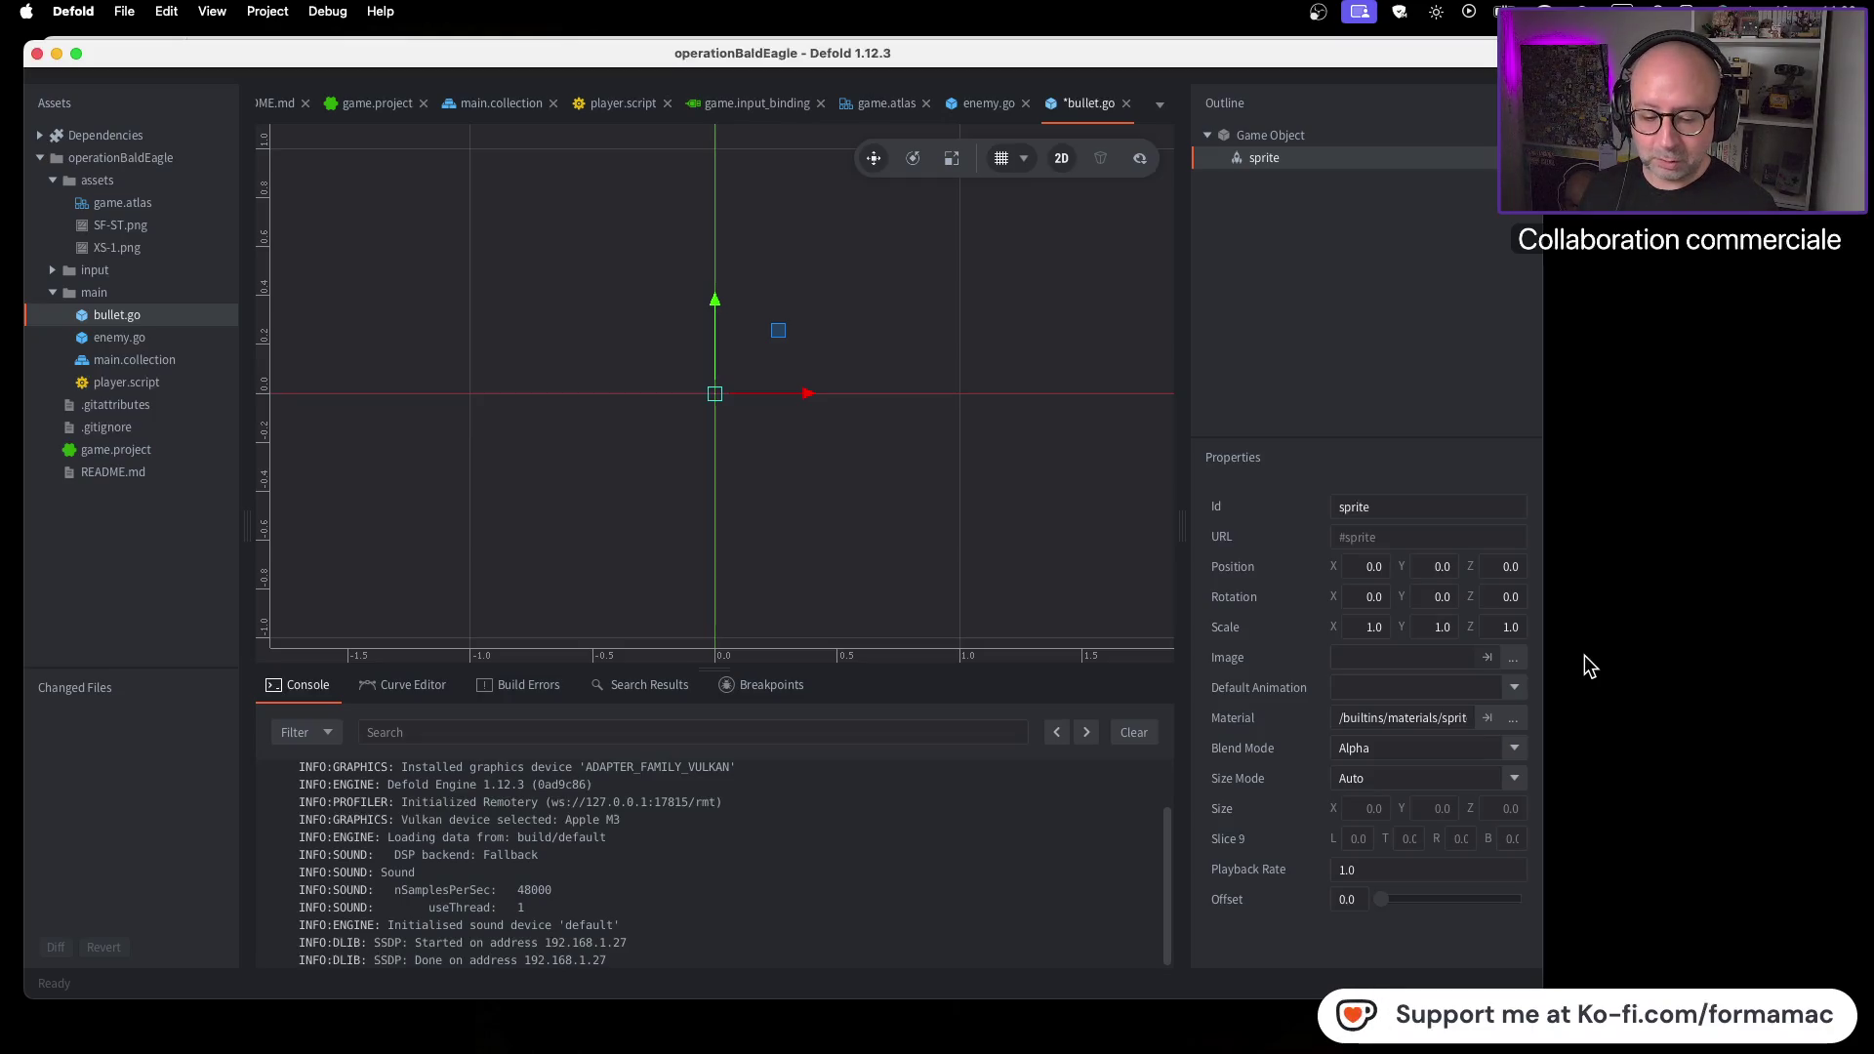
key("super+Tab")
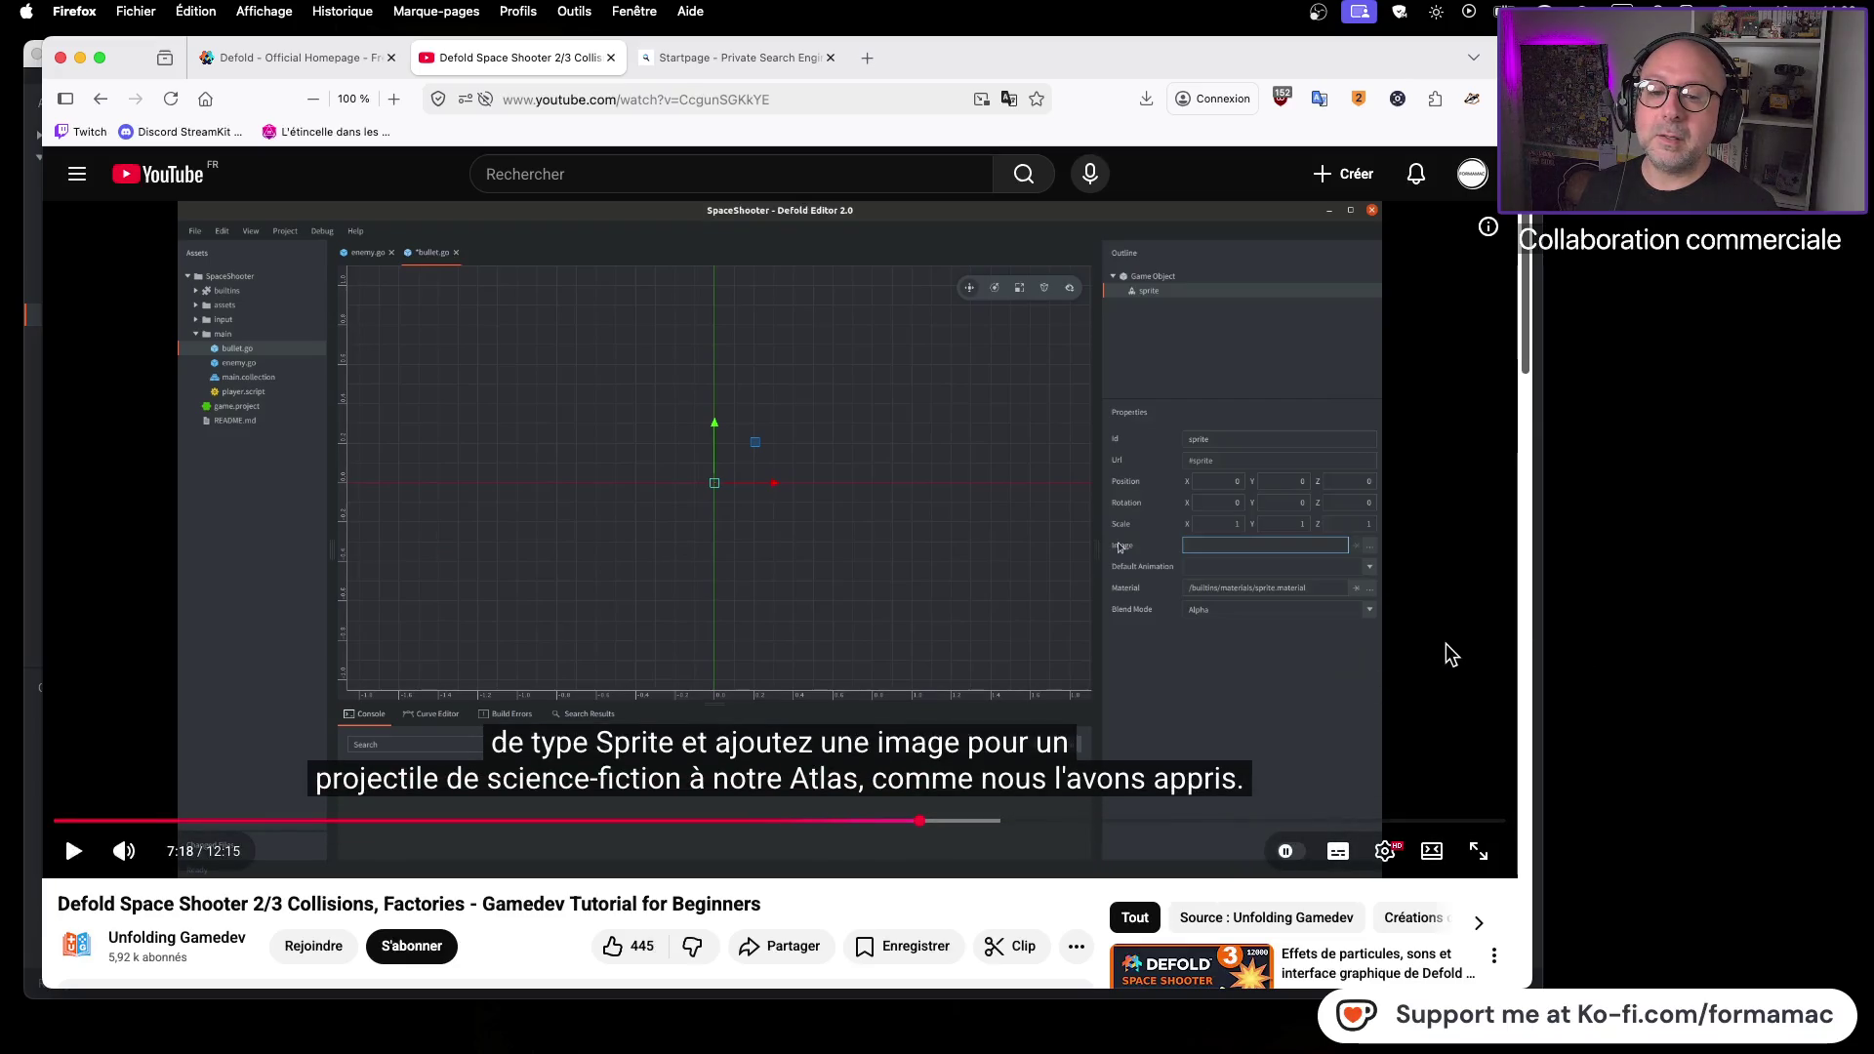
left_click(1313, 667)
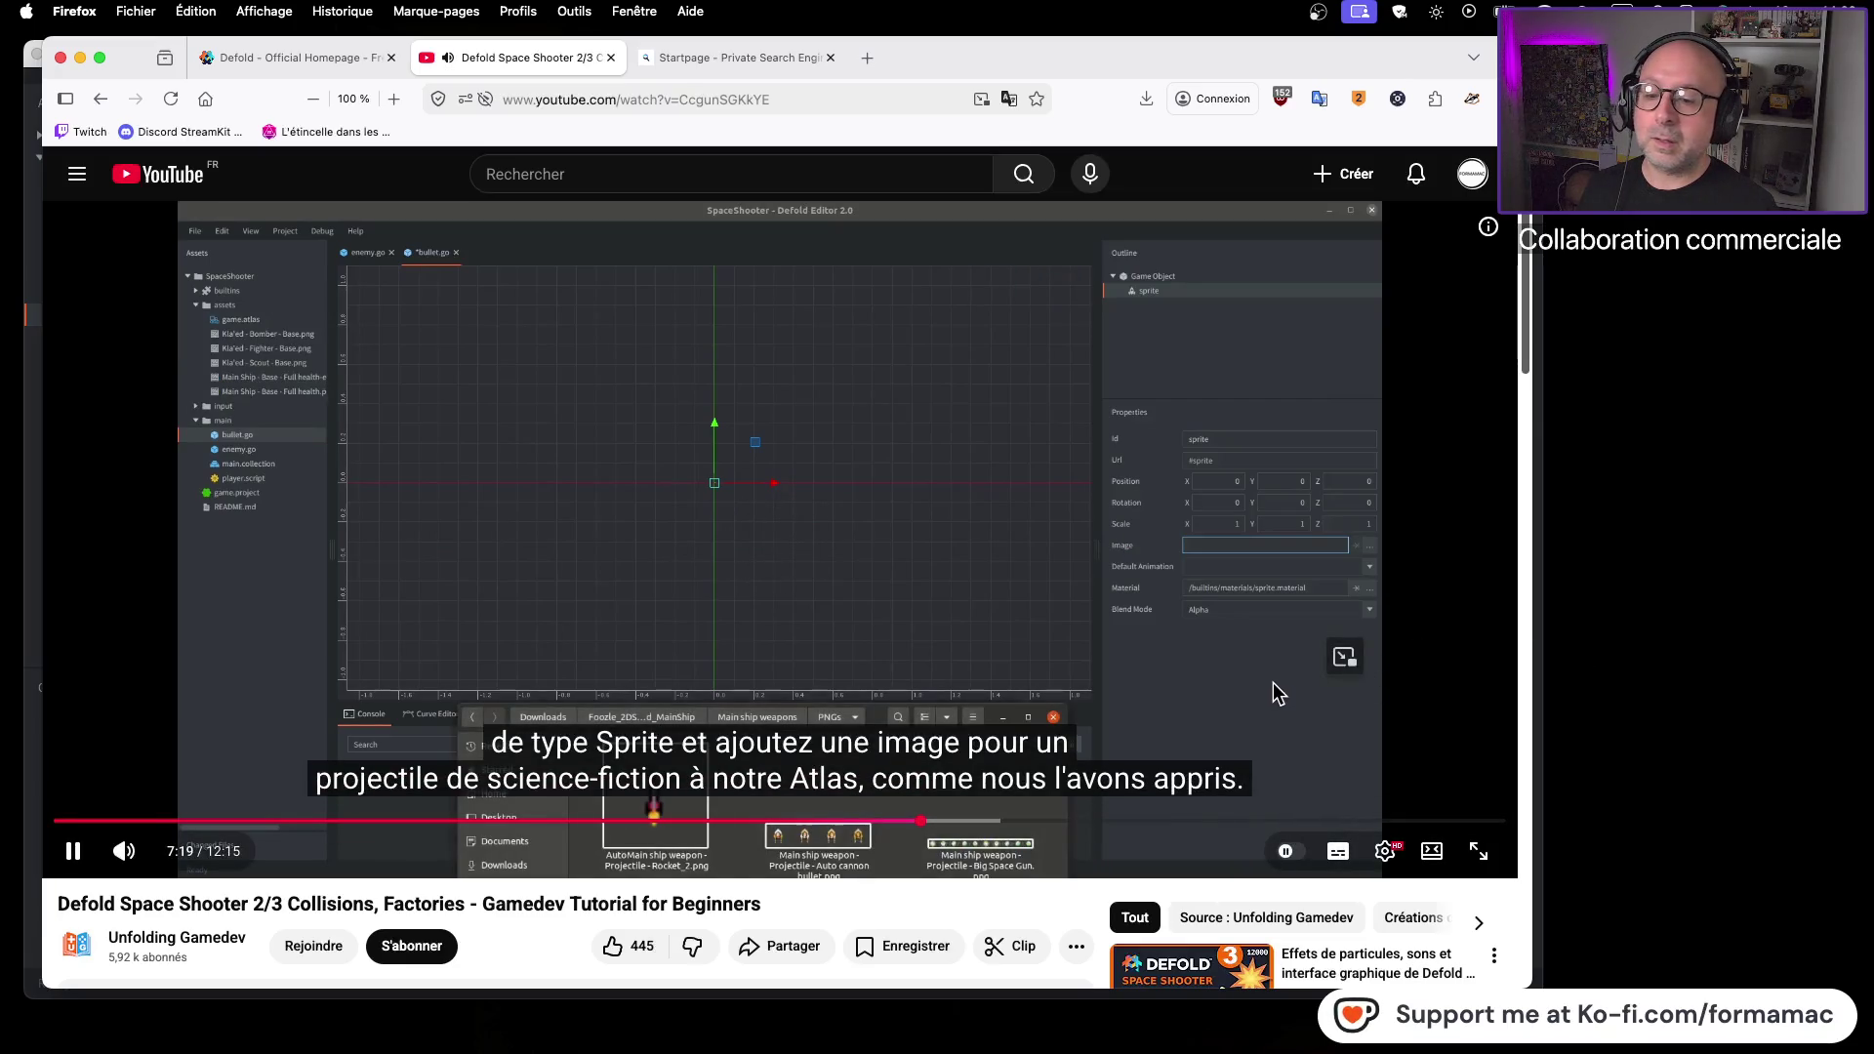
left_click(1446, 658)
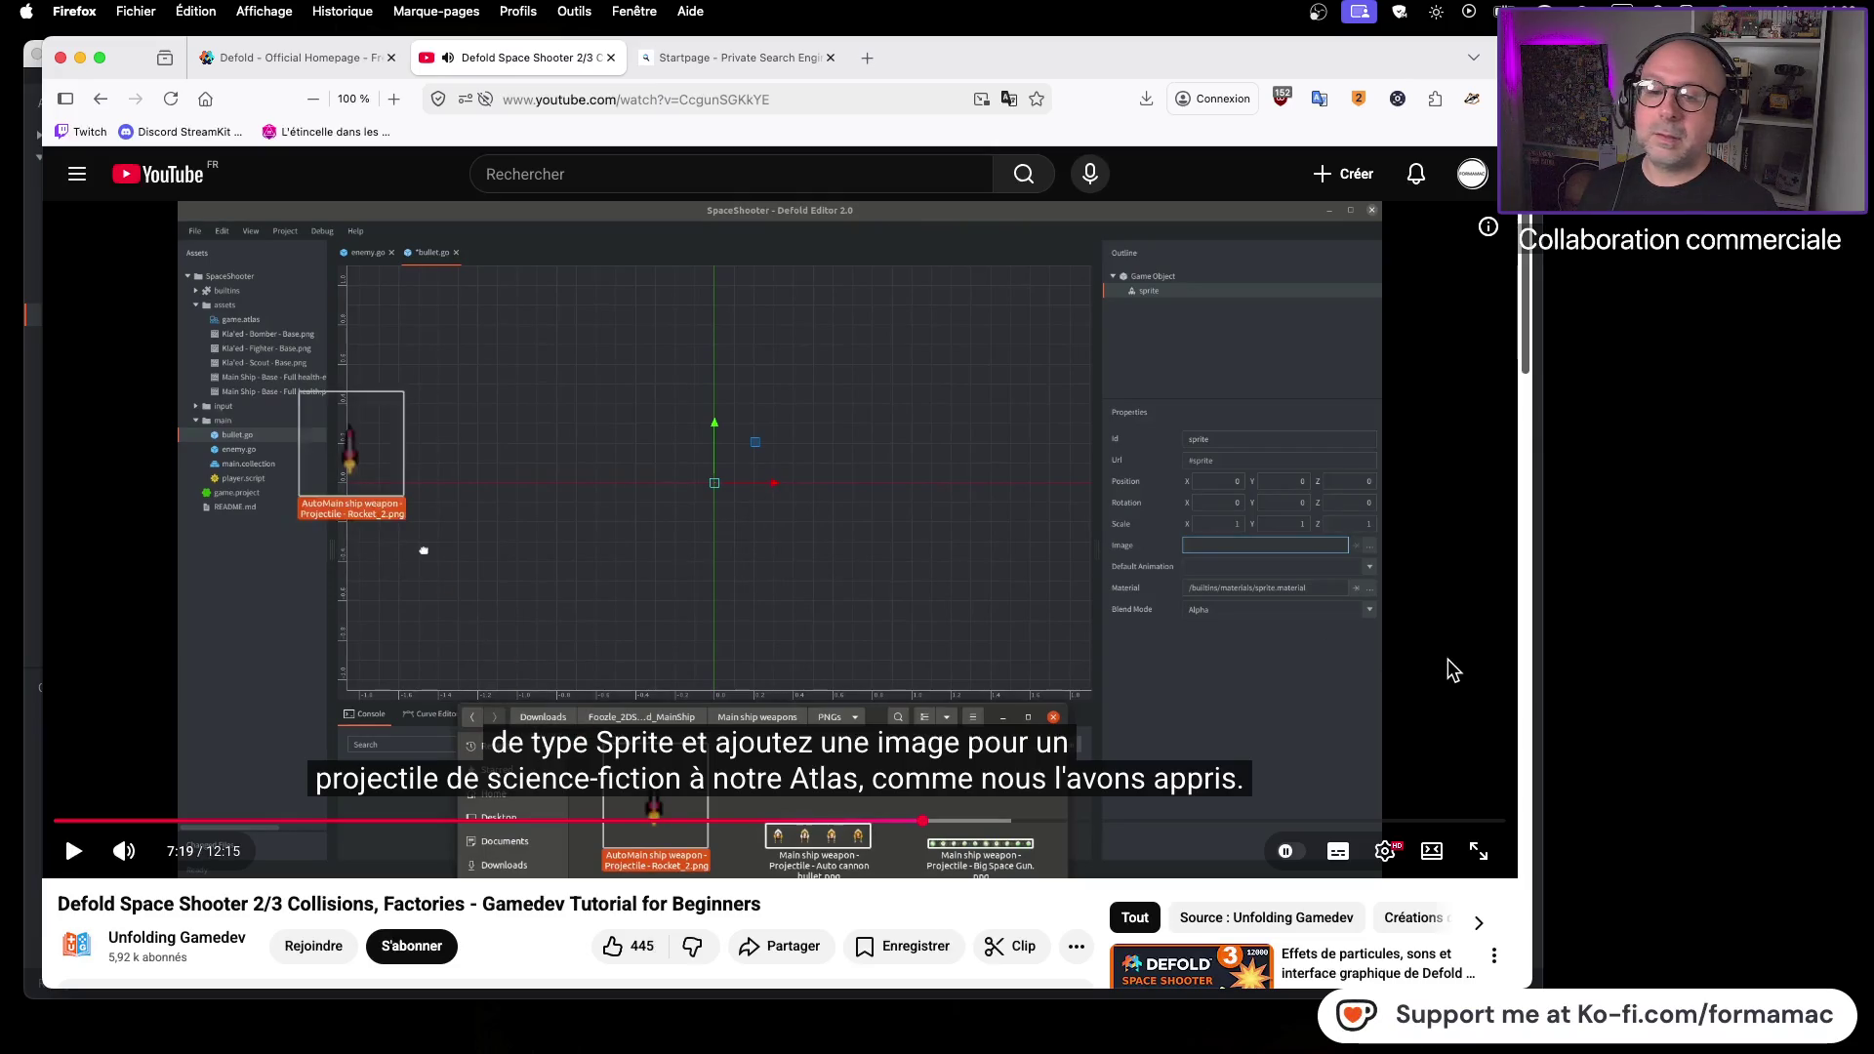
key("super+Tab")
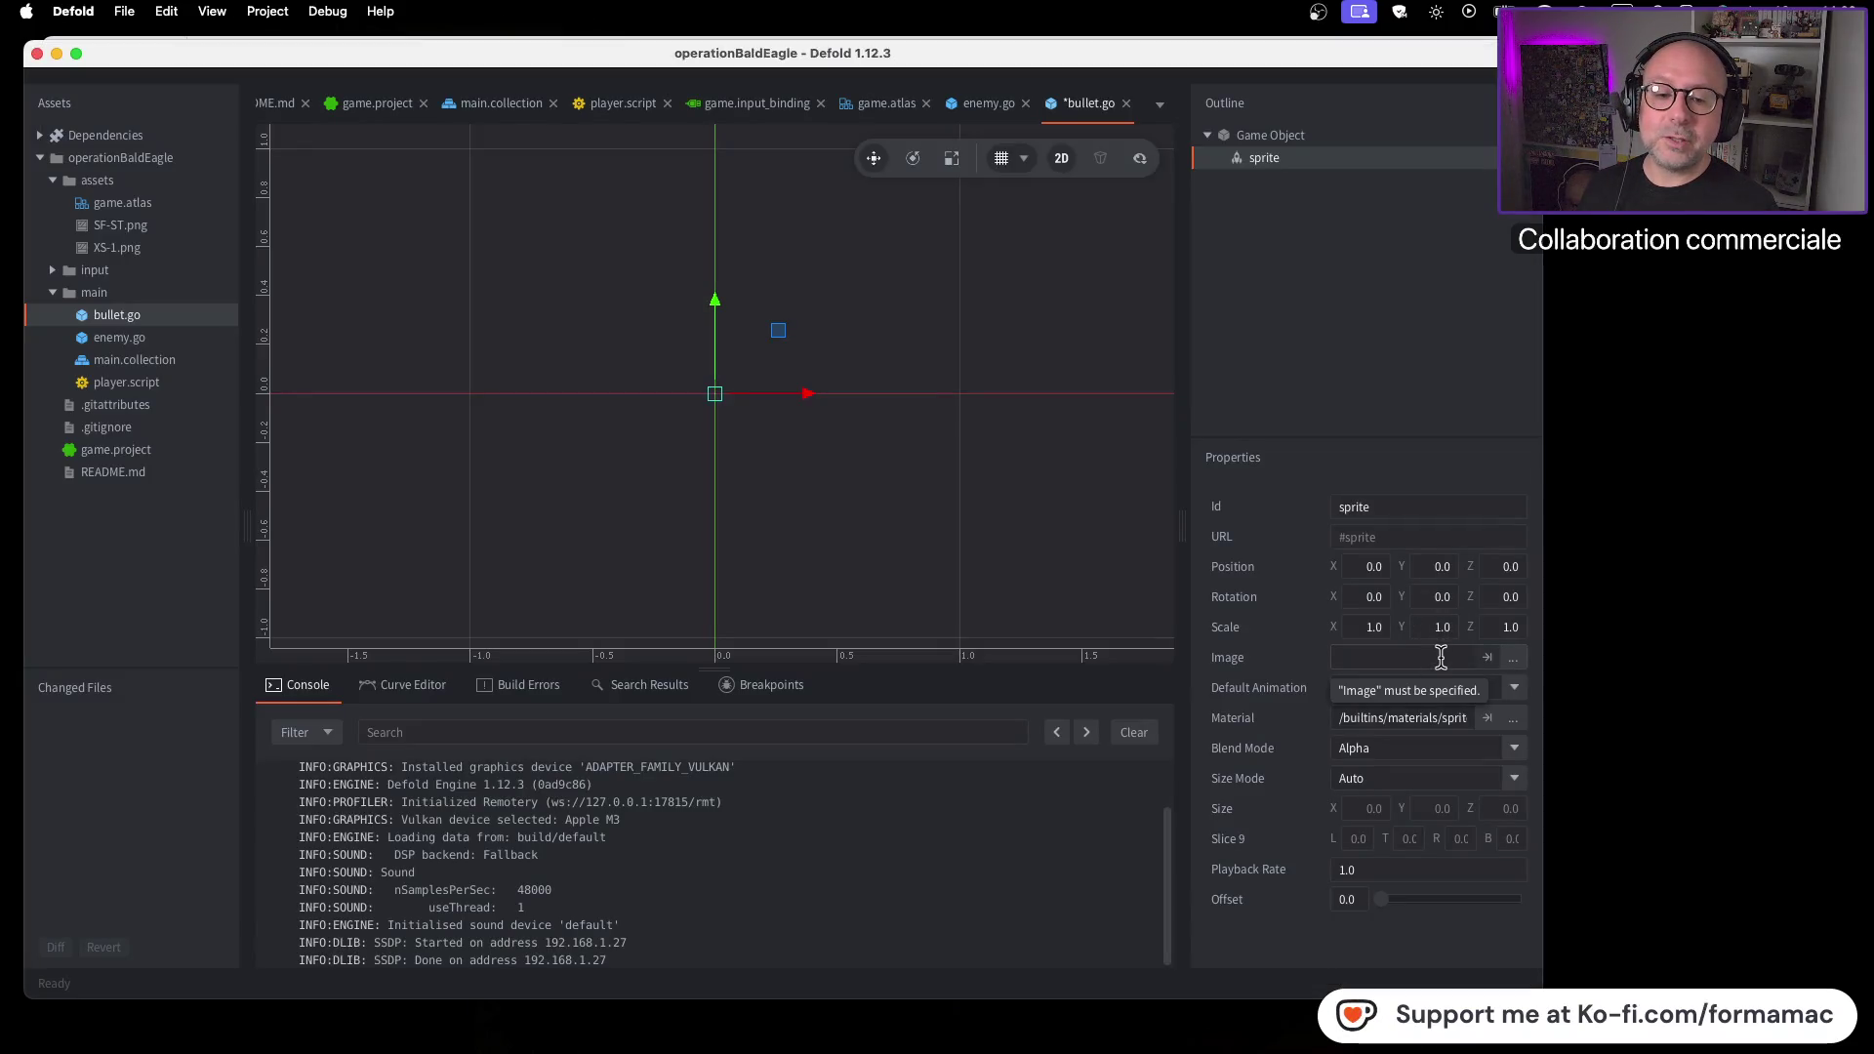
left_click(1513, 658)
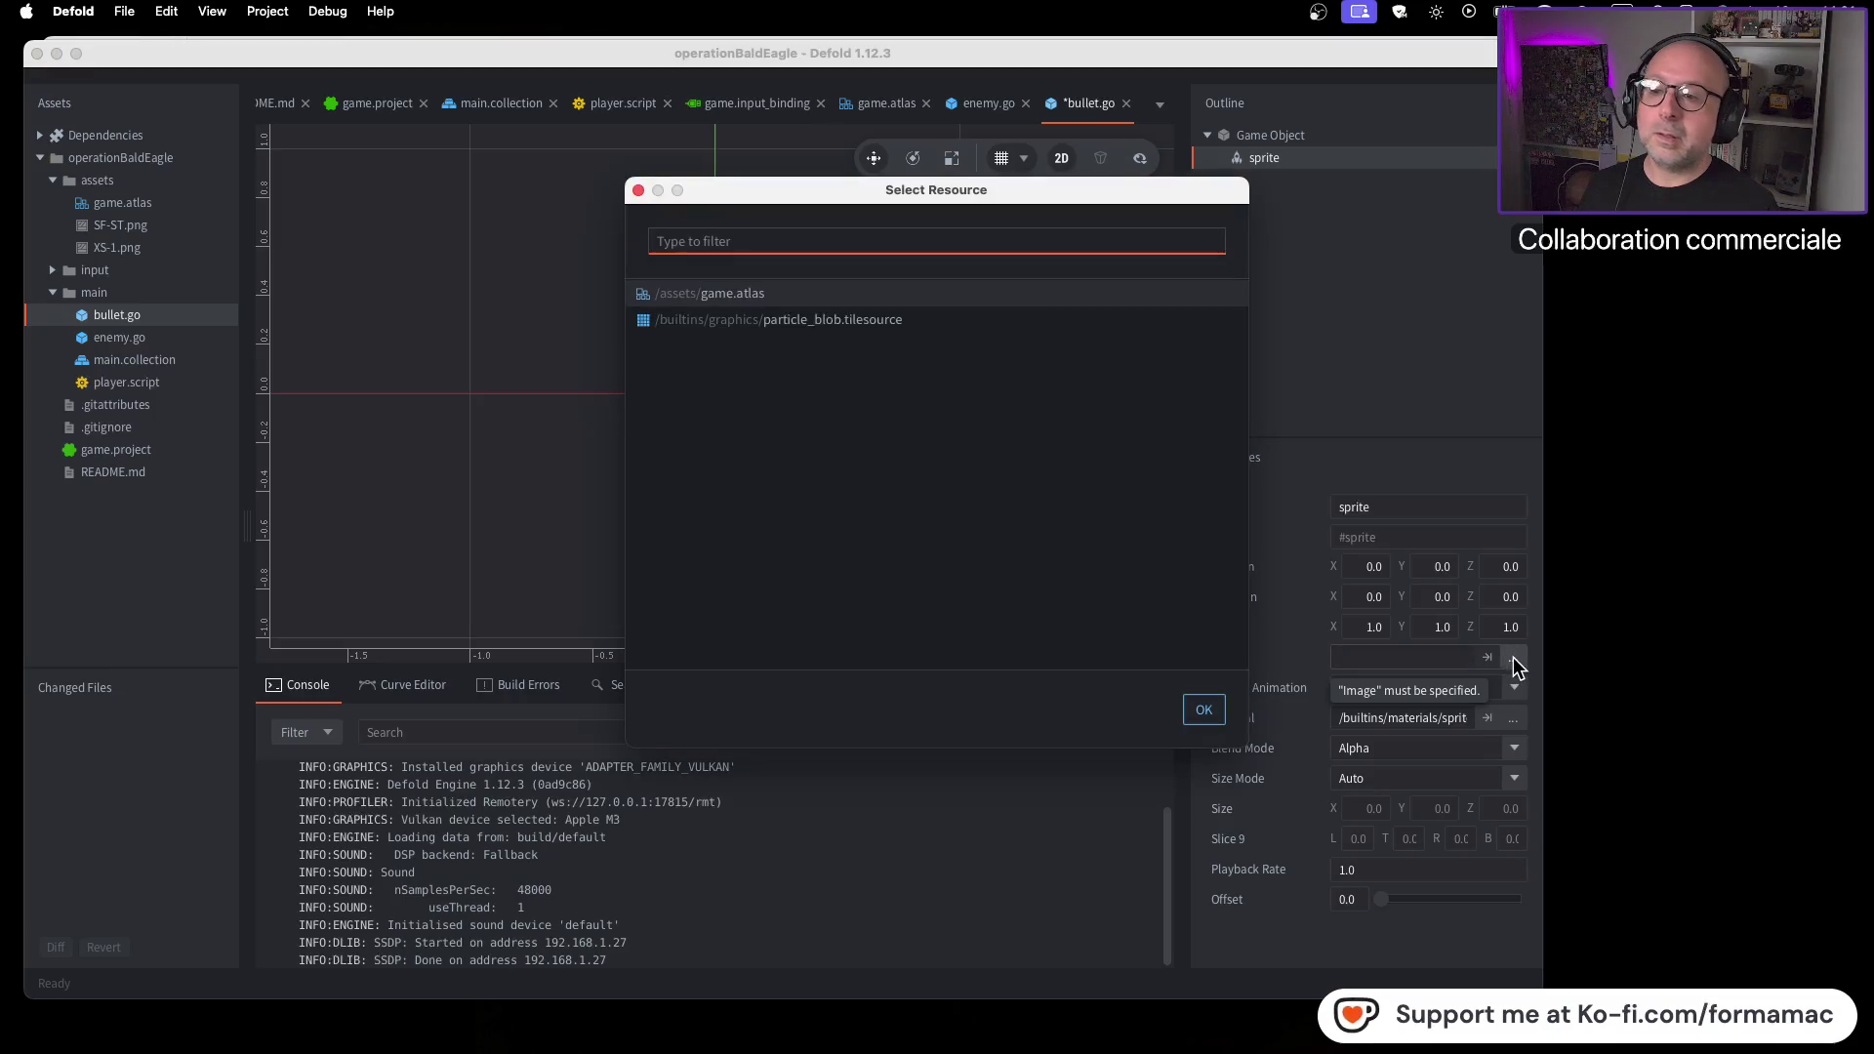
left_click(638, 190)
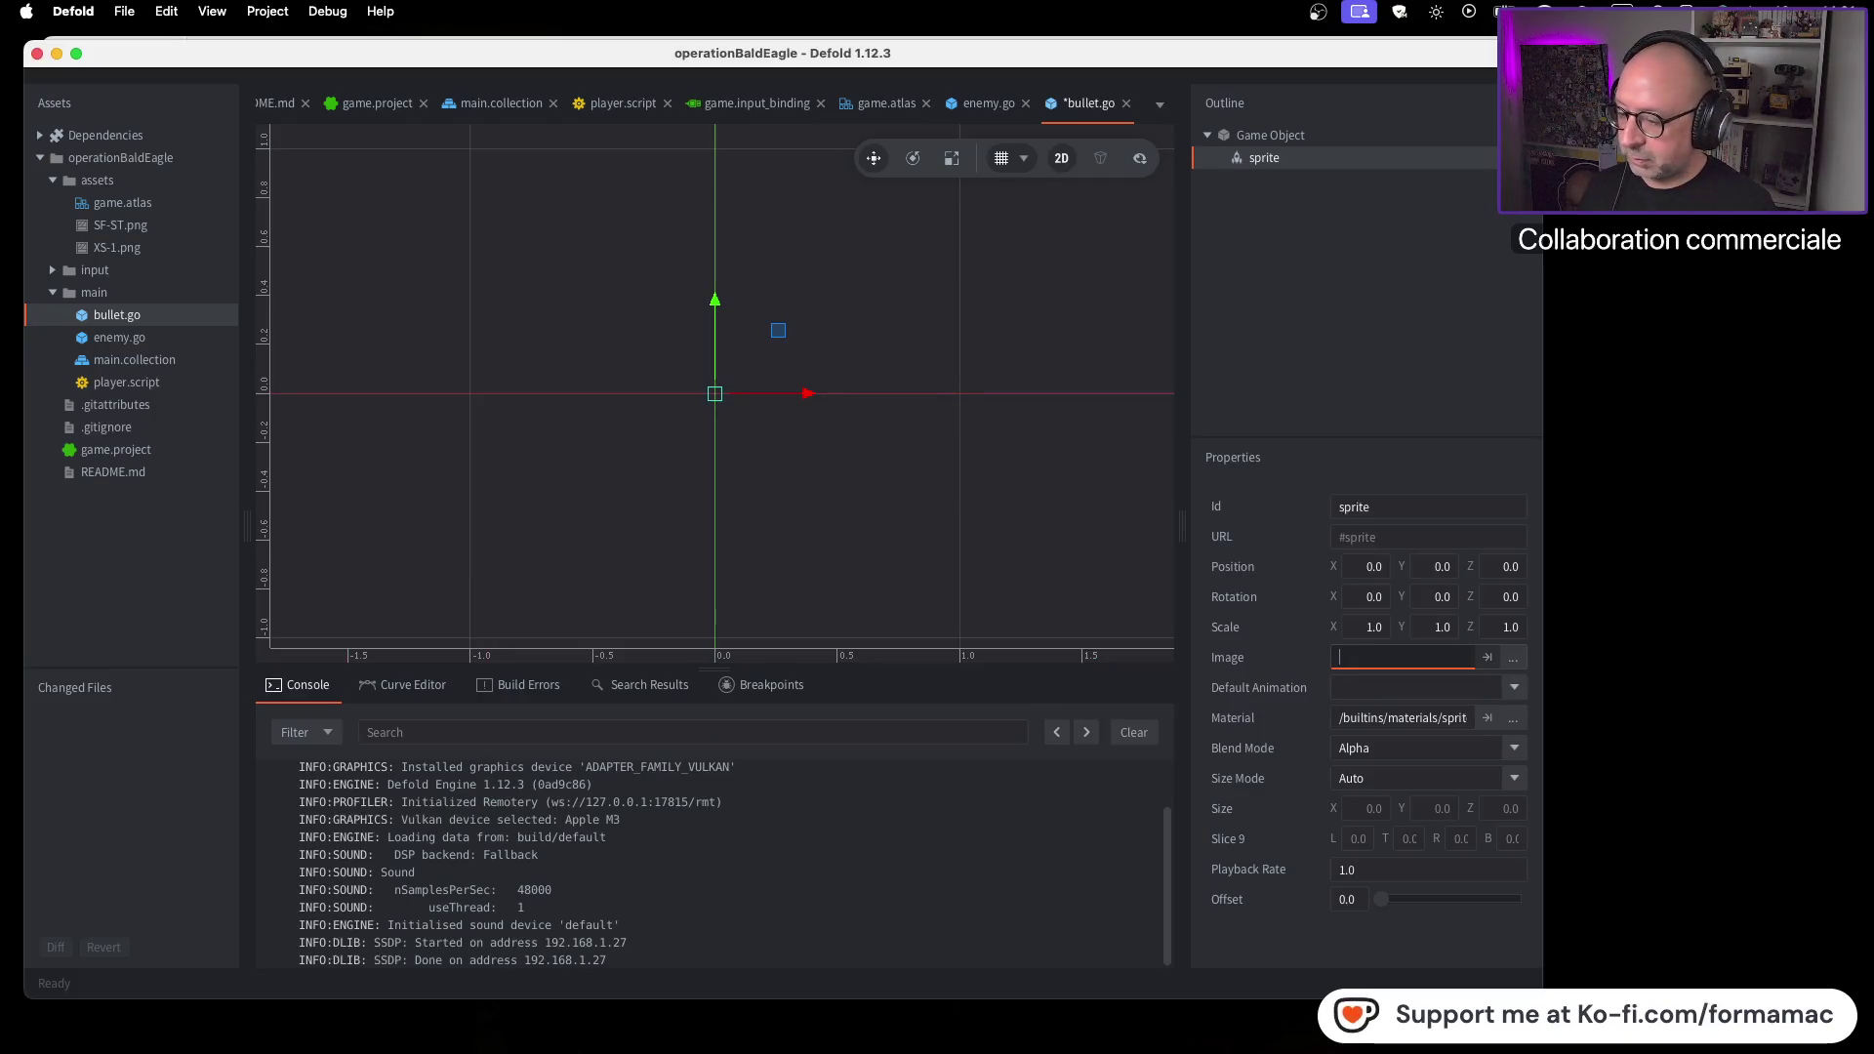
key("super+Tab")
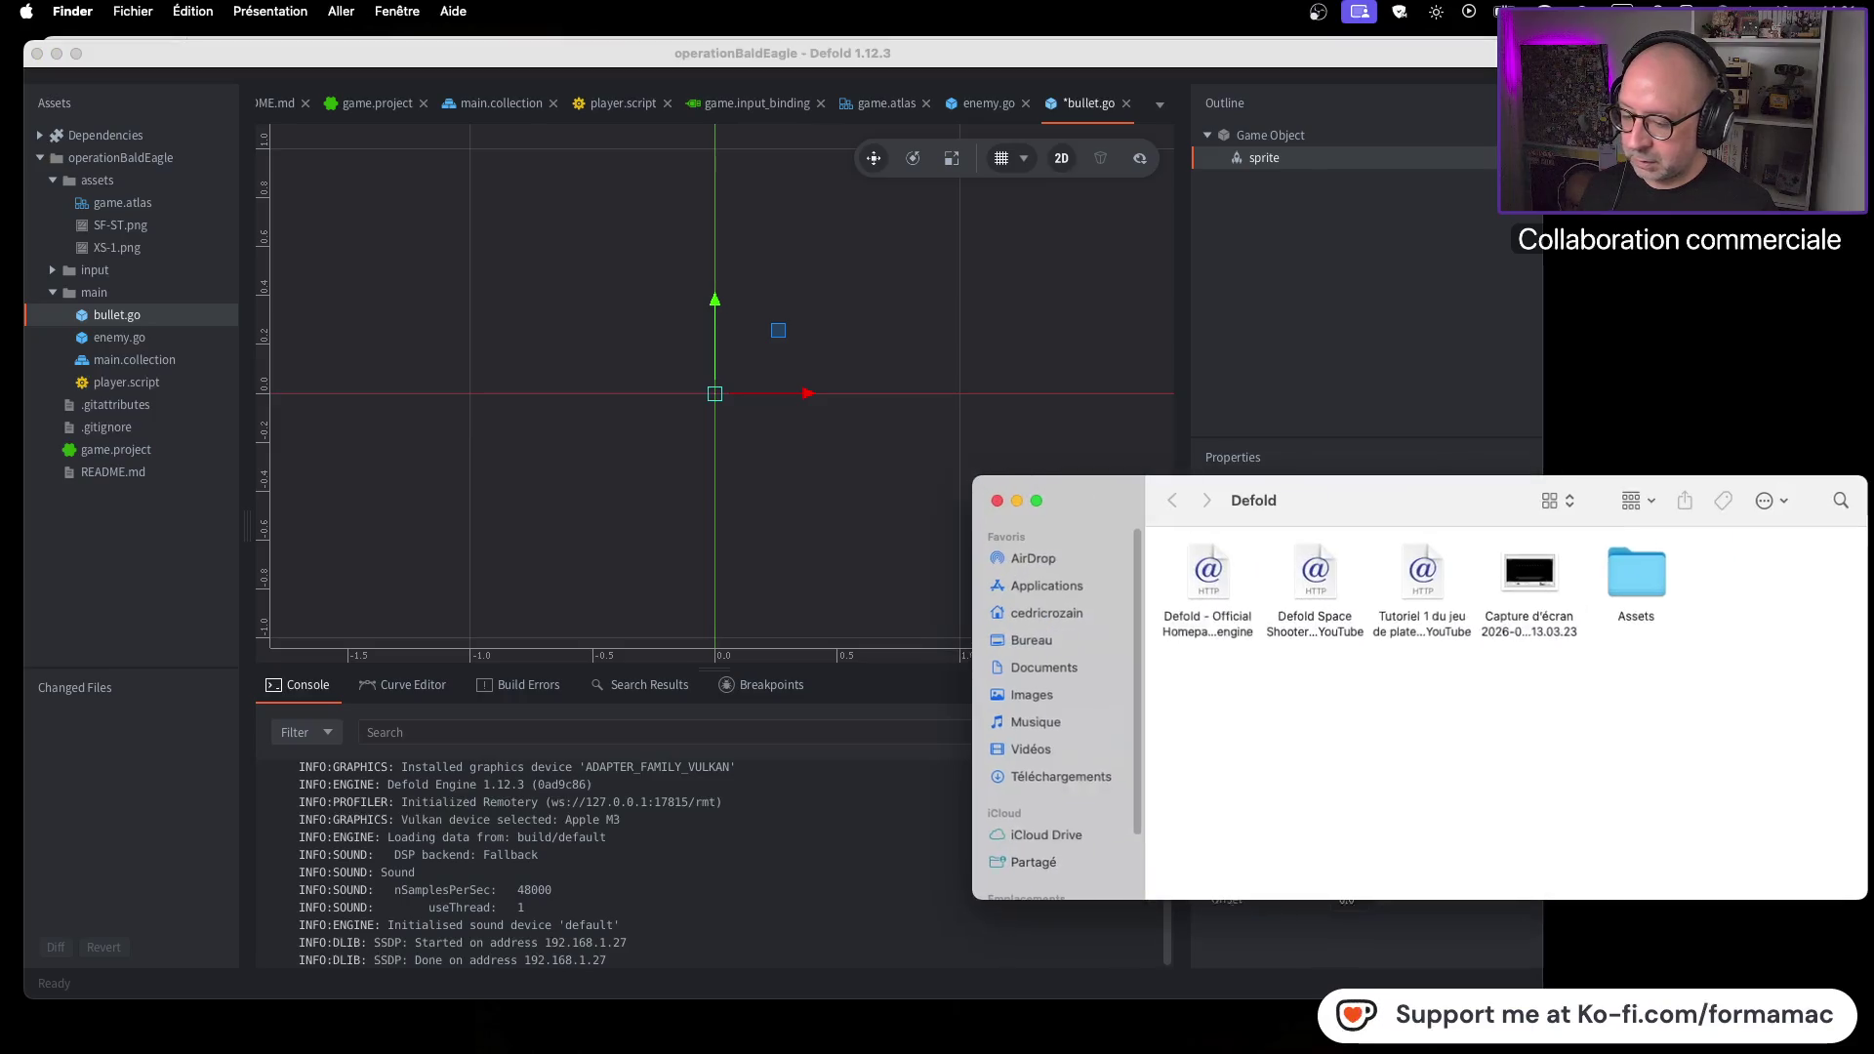
Open the Assets > Graphics folder in Finder
left_click_drag(1349, 502, 1378, 602)
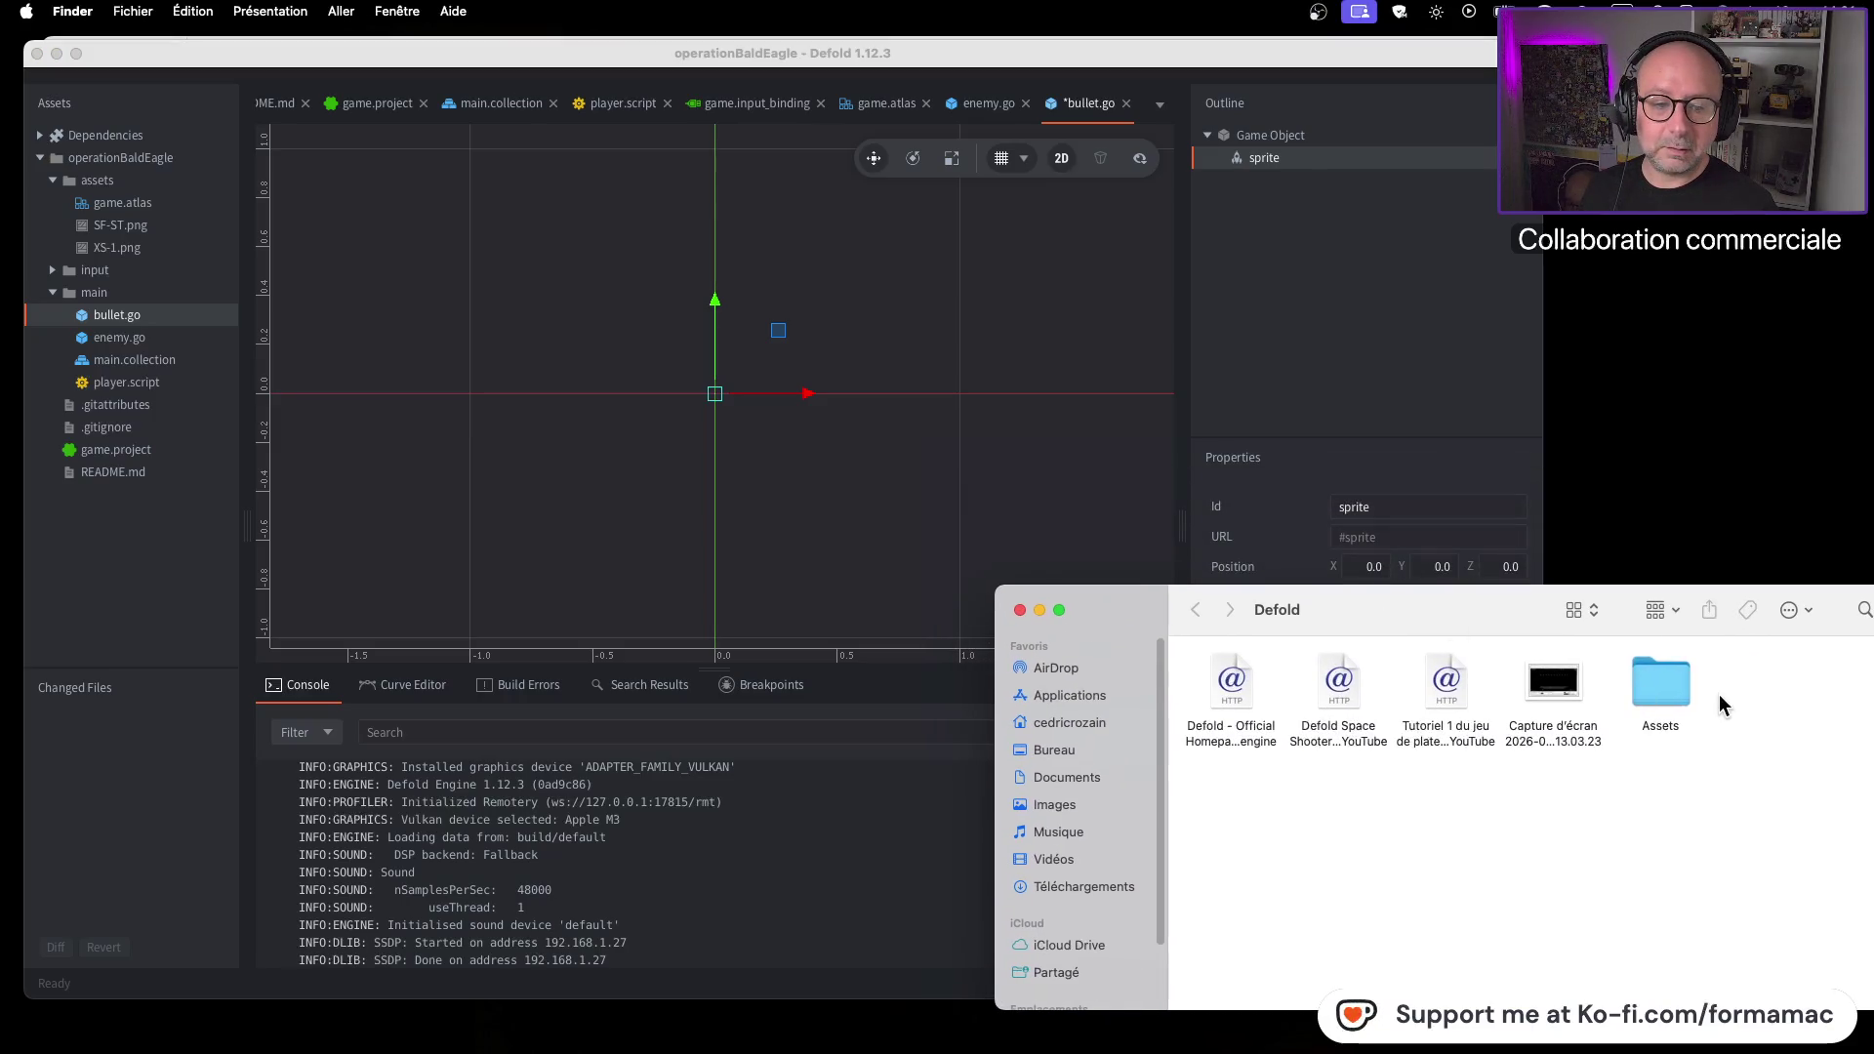
double_click(1655, 684)
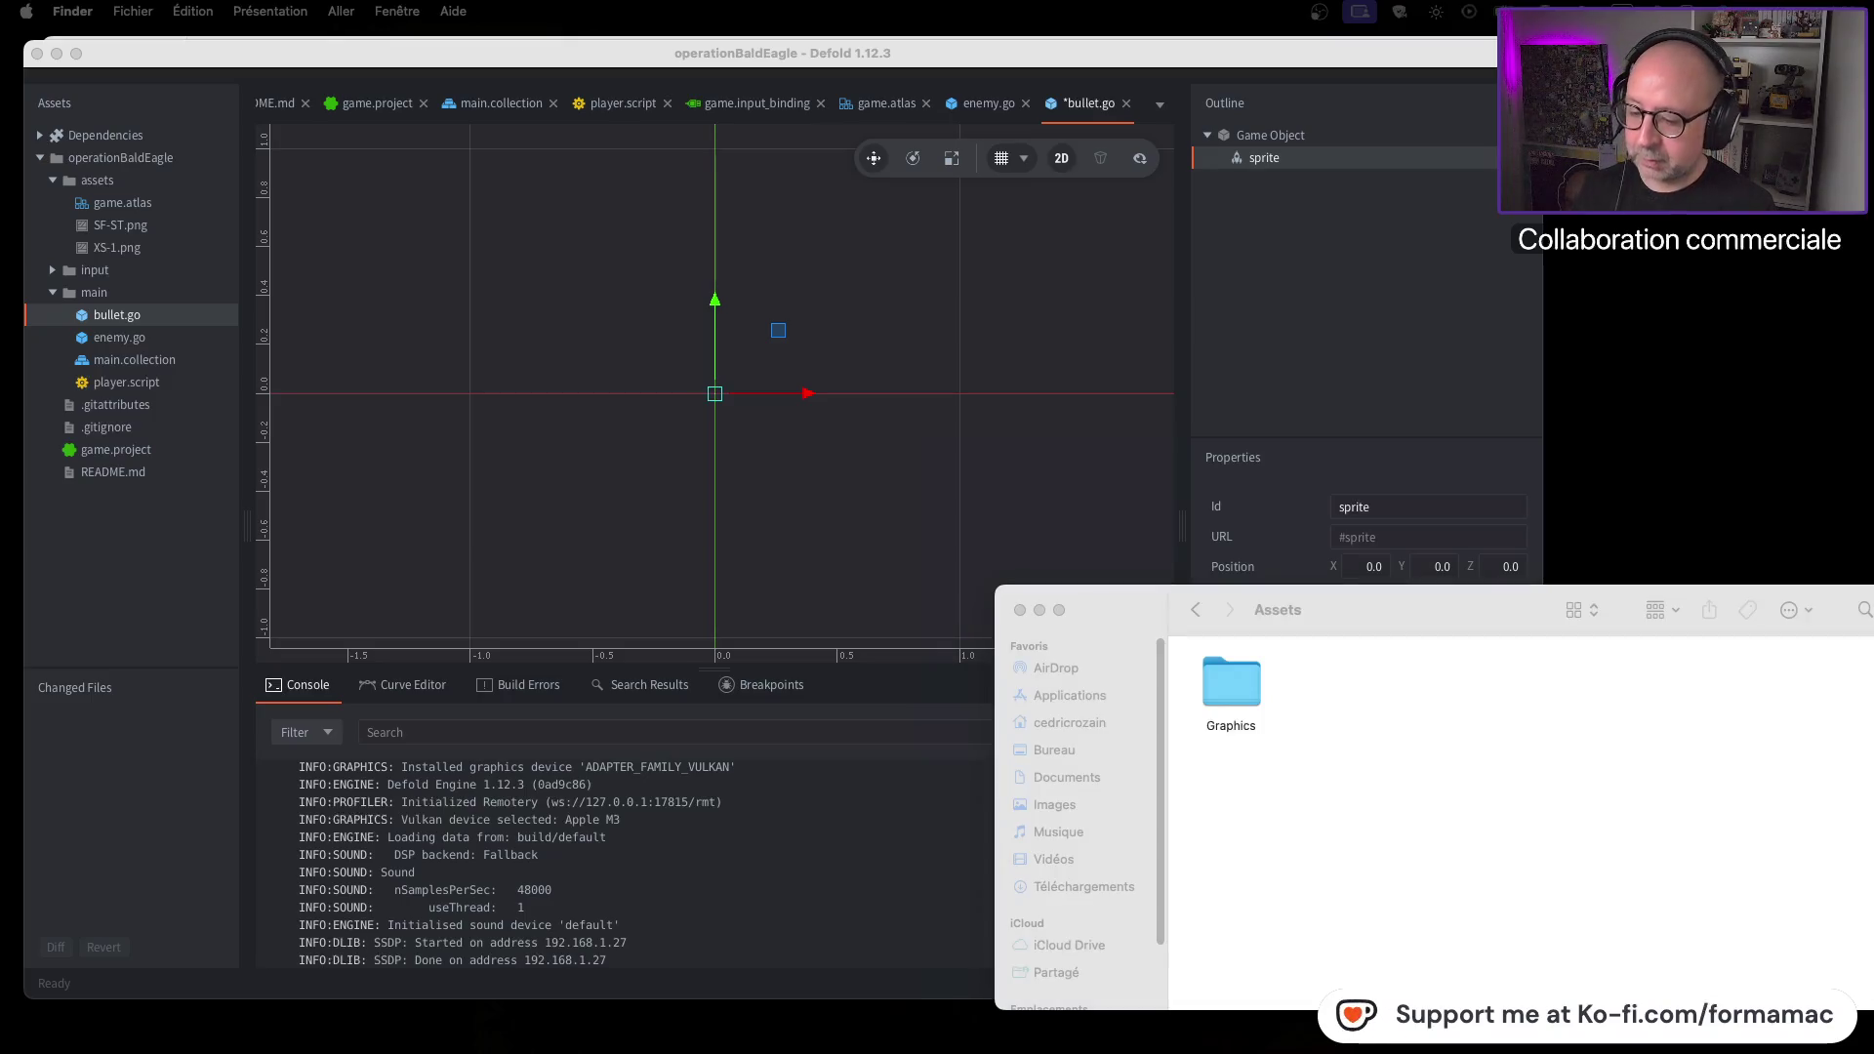
double_click(1264, 676)
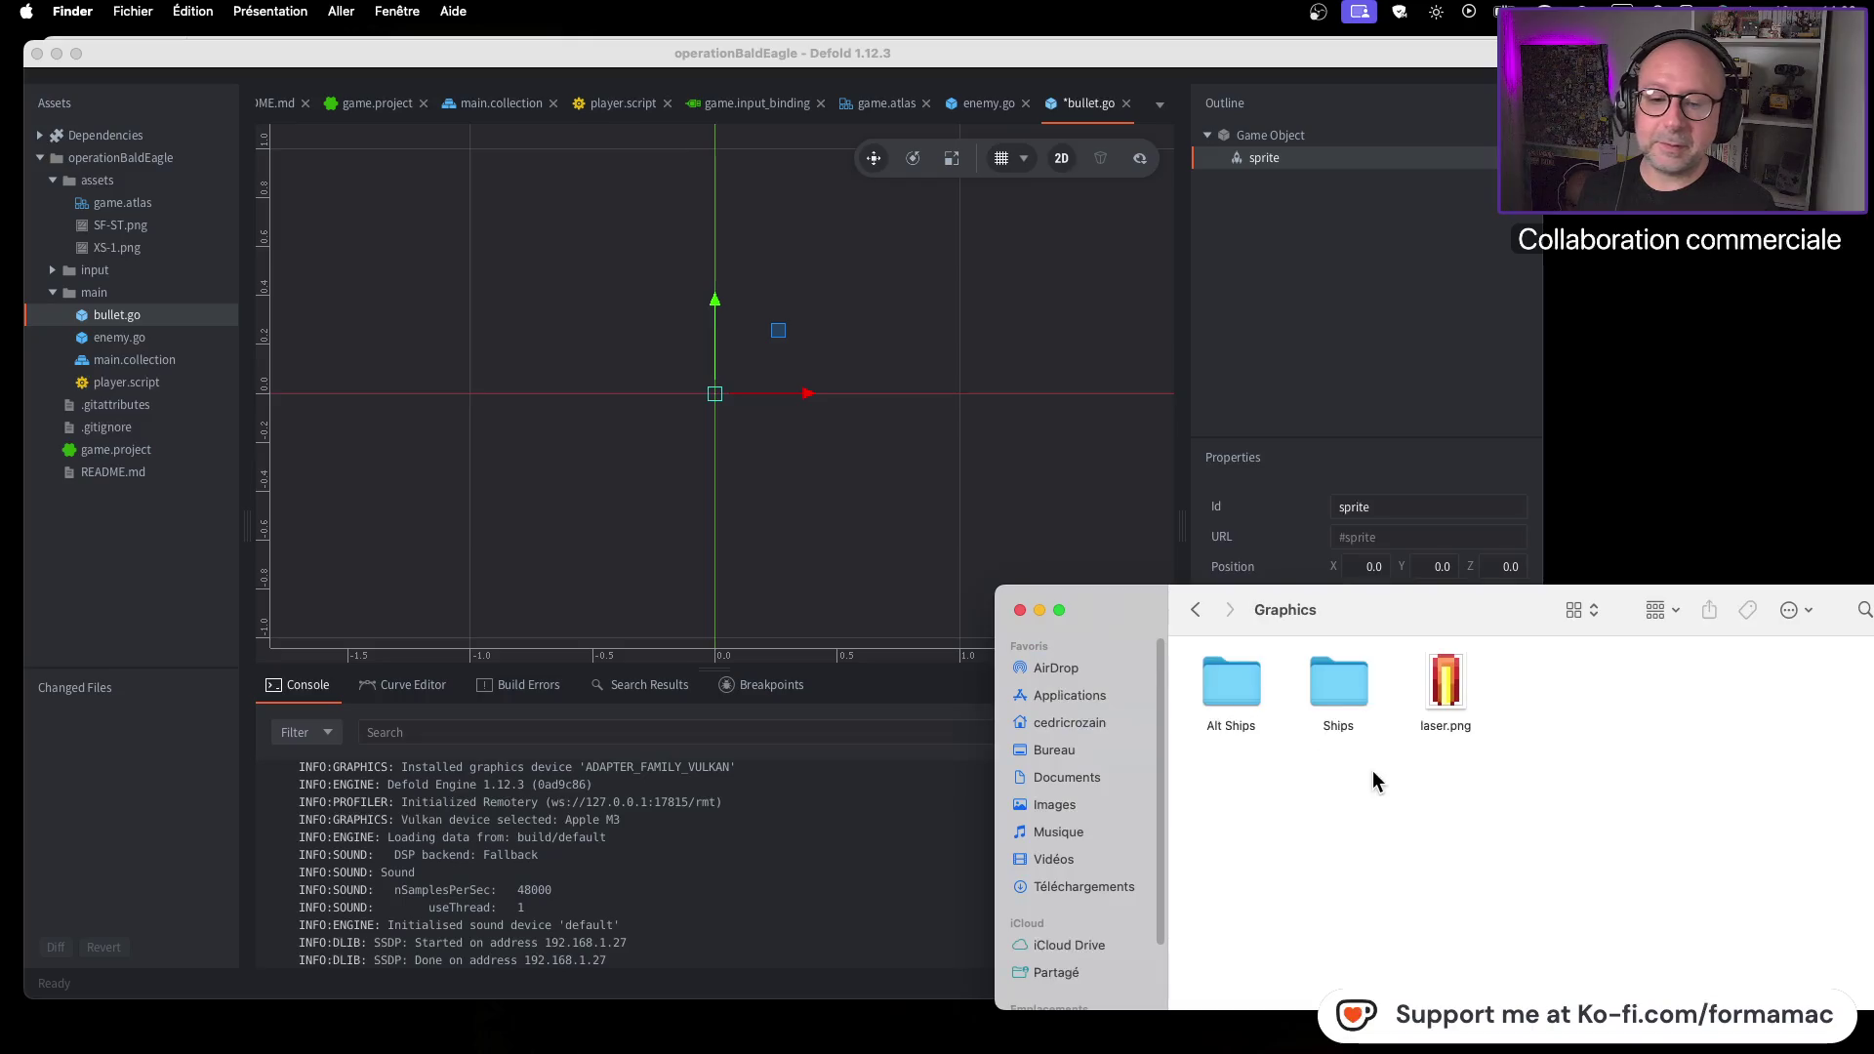
Check laser.png's 8×12 dimensions with Get Info
left_click(1446, 689)
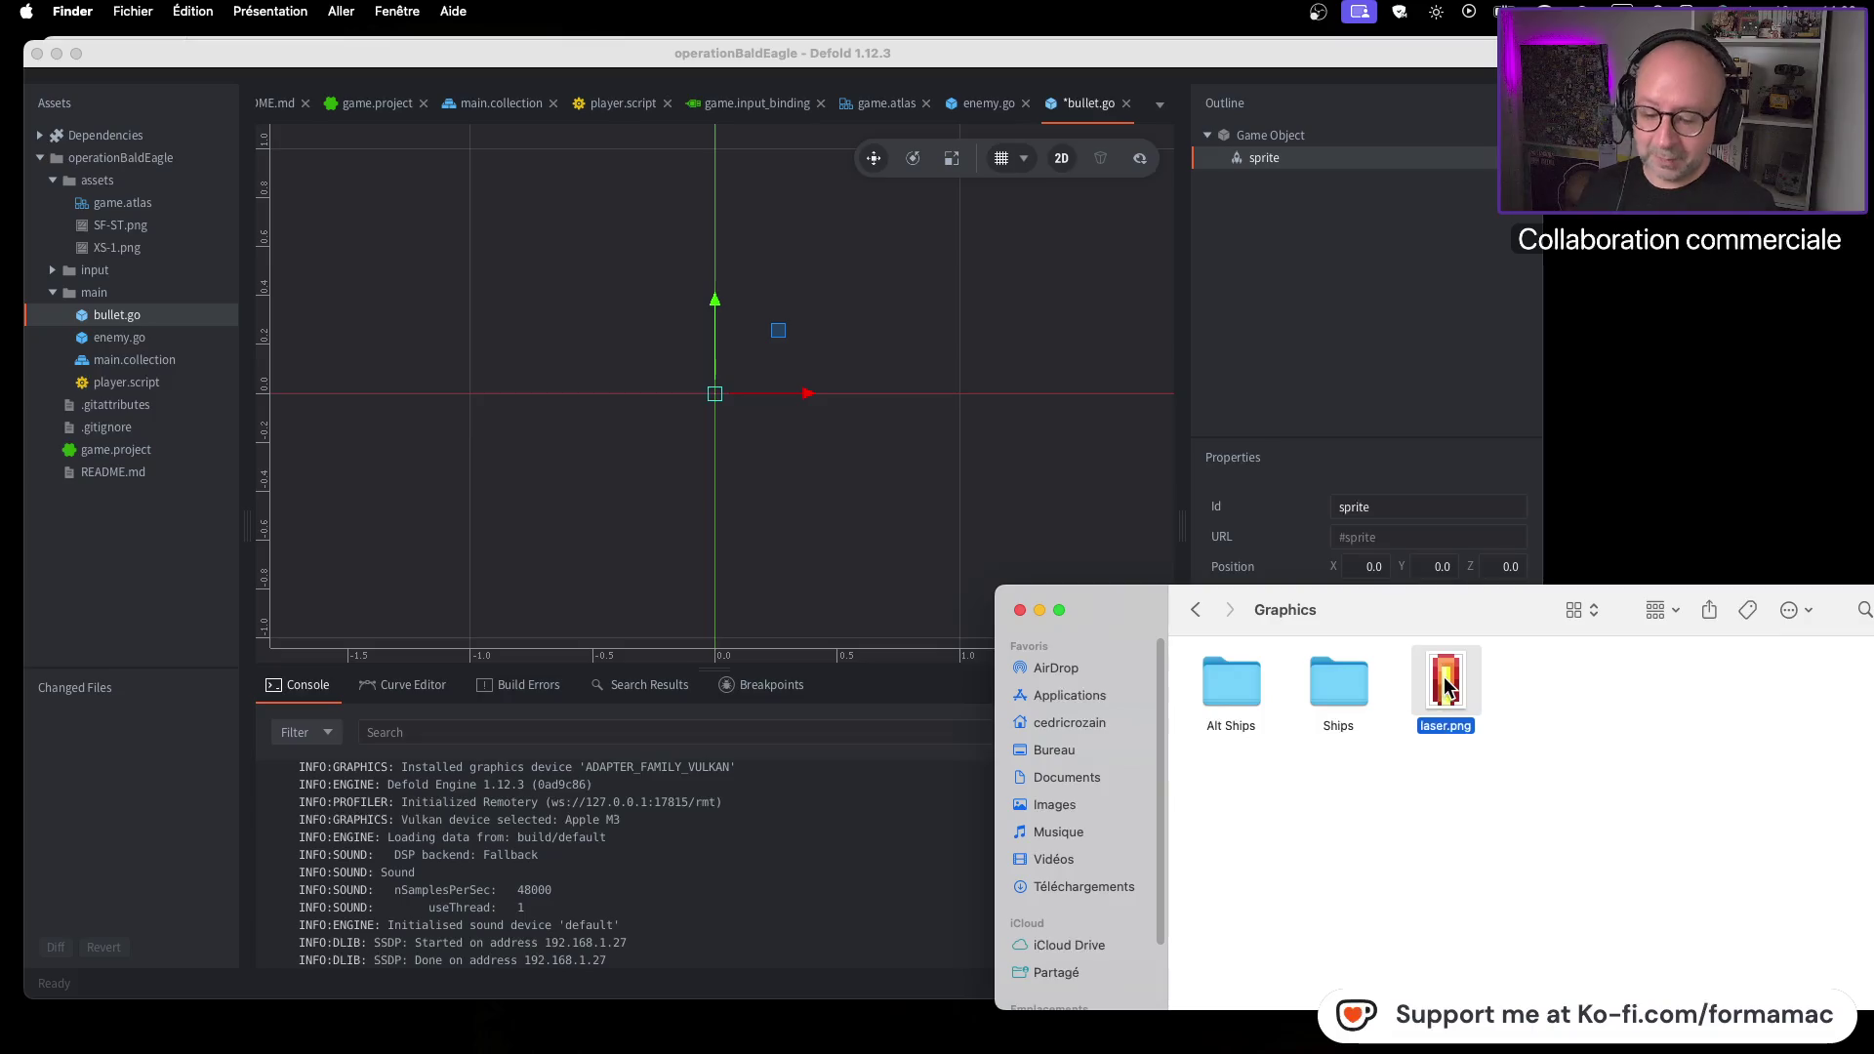
key("super+i")
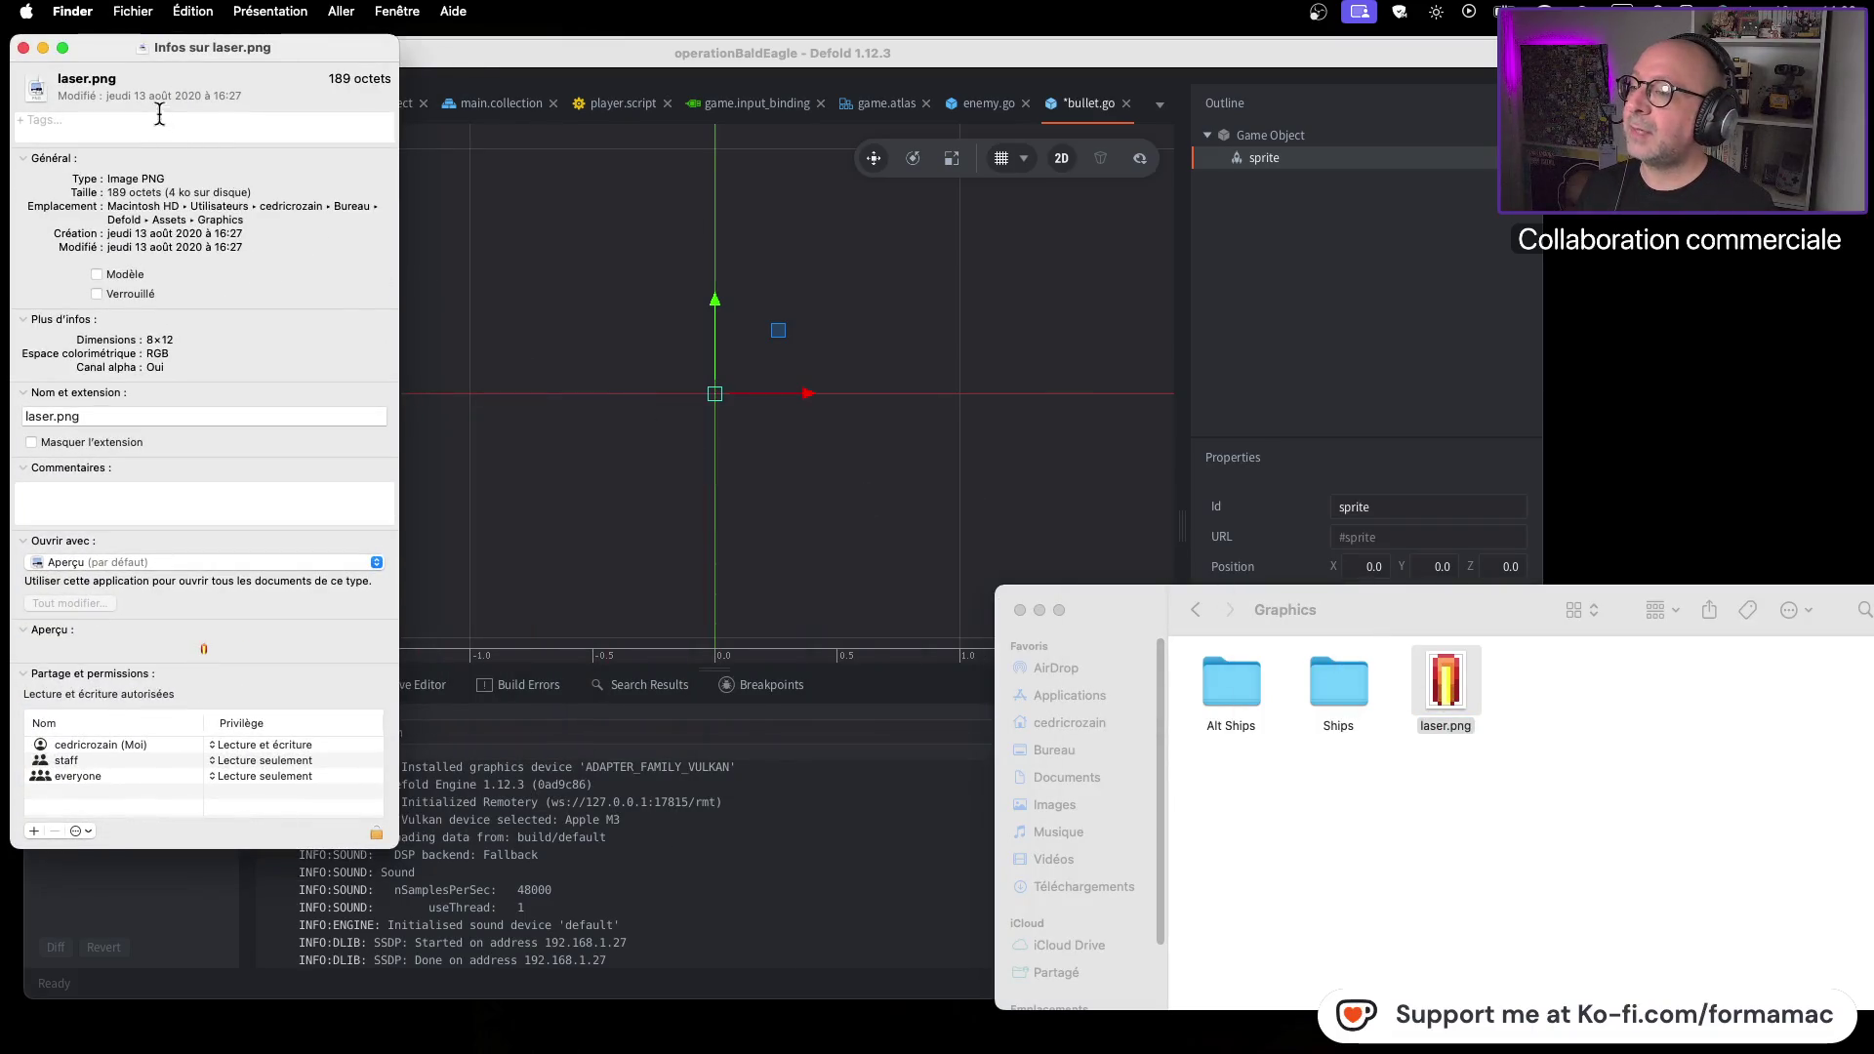
left_click(24, 48)
left_click(1555, 777)
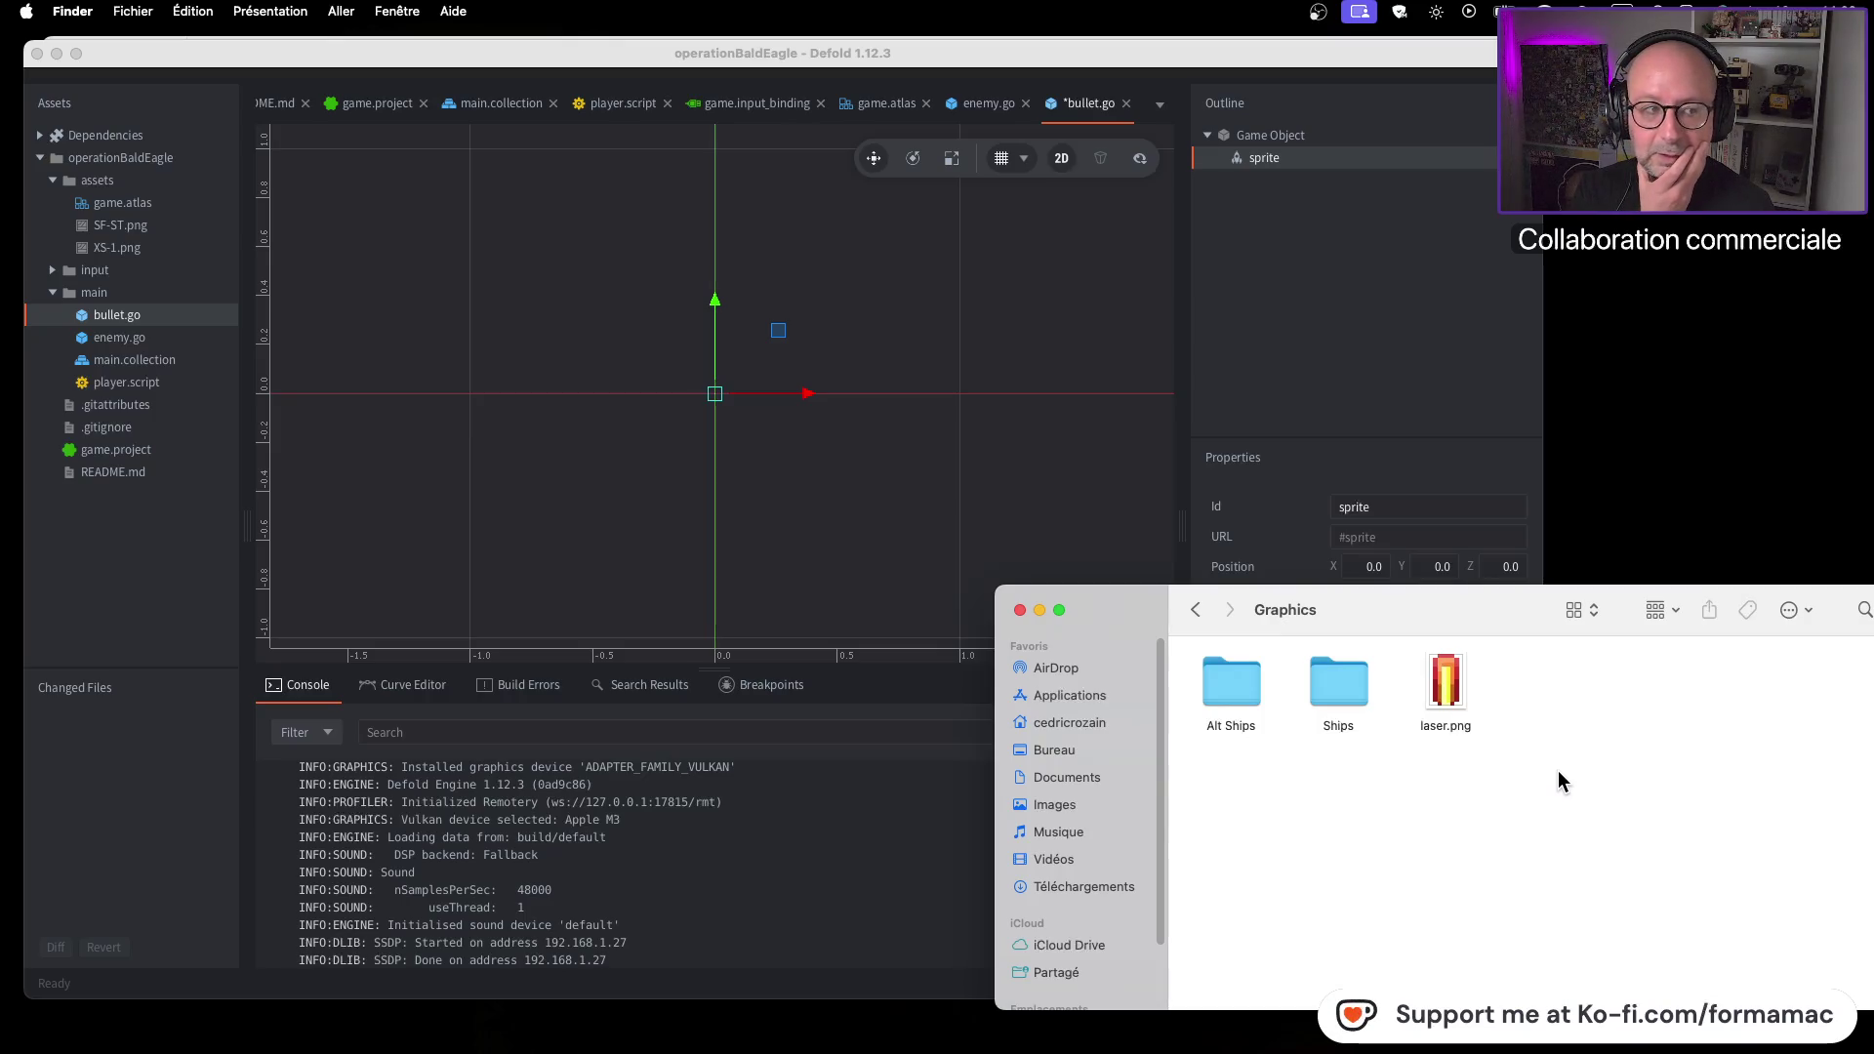
left_click(1448, 693)
Duplicate laser.png and open laser copie.png in Preview, enlarging its window
key("super+c")
key("super+v")
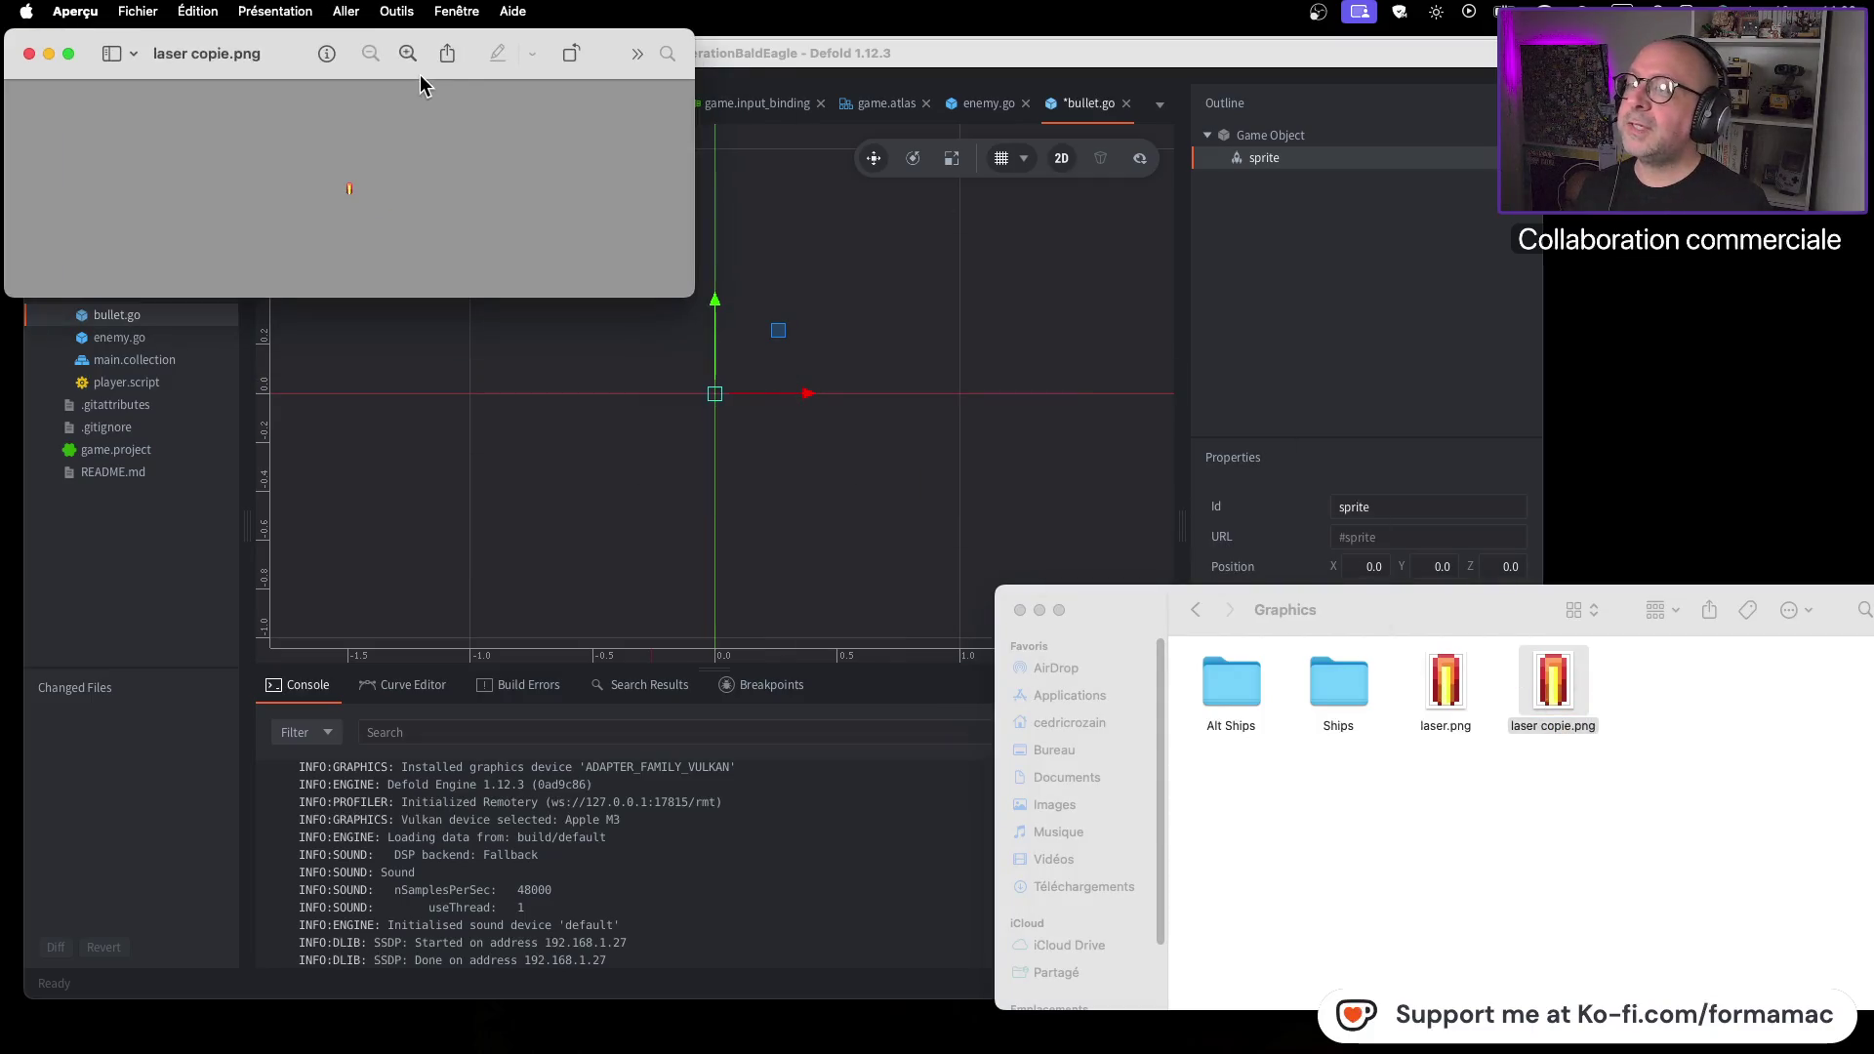
left_click(408, 53)
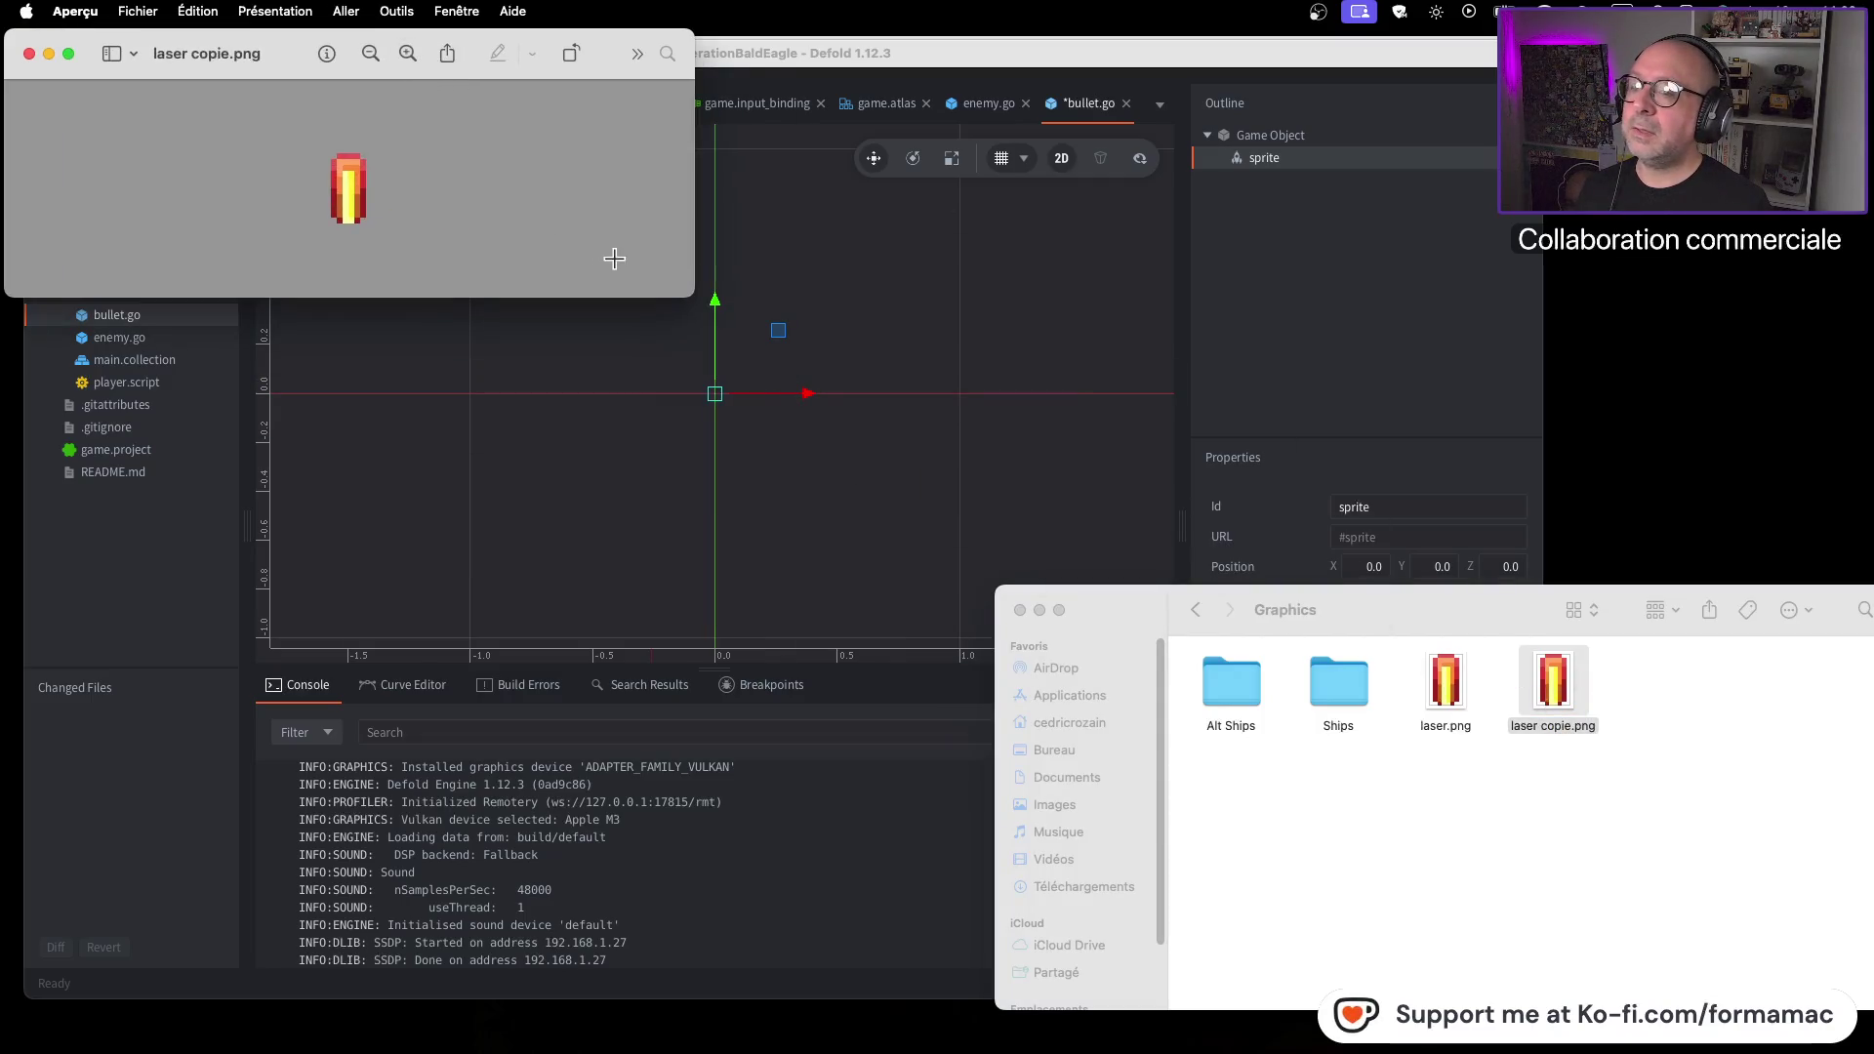
left_click_drag(687, 292, 1018, 768)
Resize laser copie.png to 16×24 pixels and close the Preview window
left_click(399, 11)
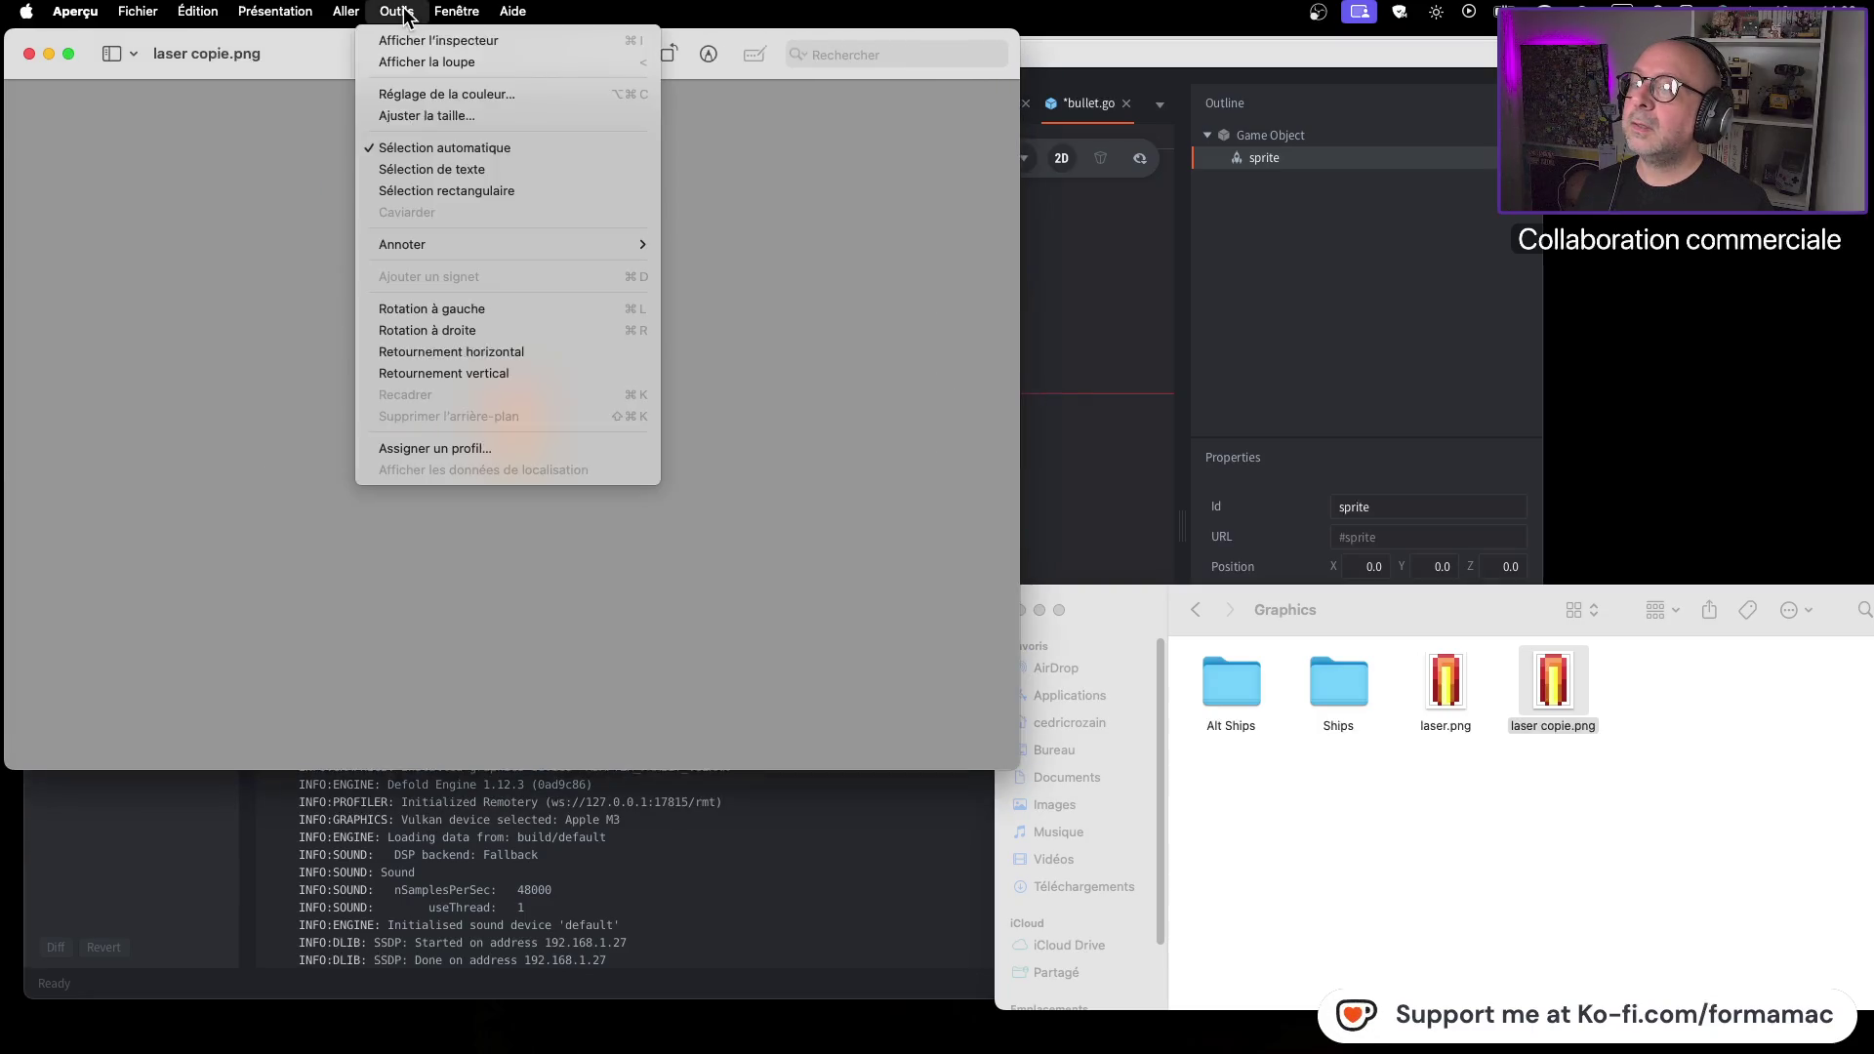
left_click(482, 116)
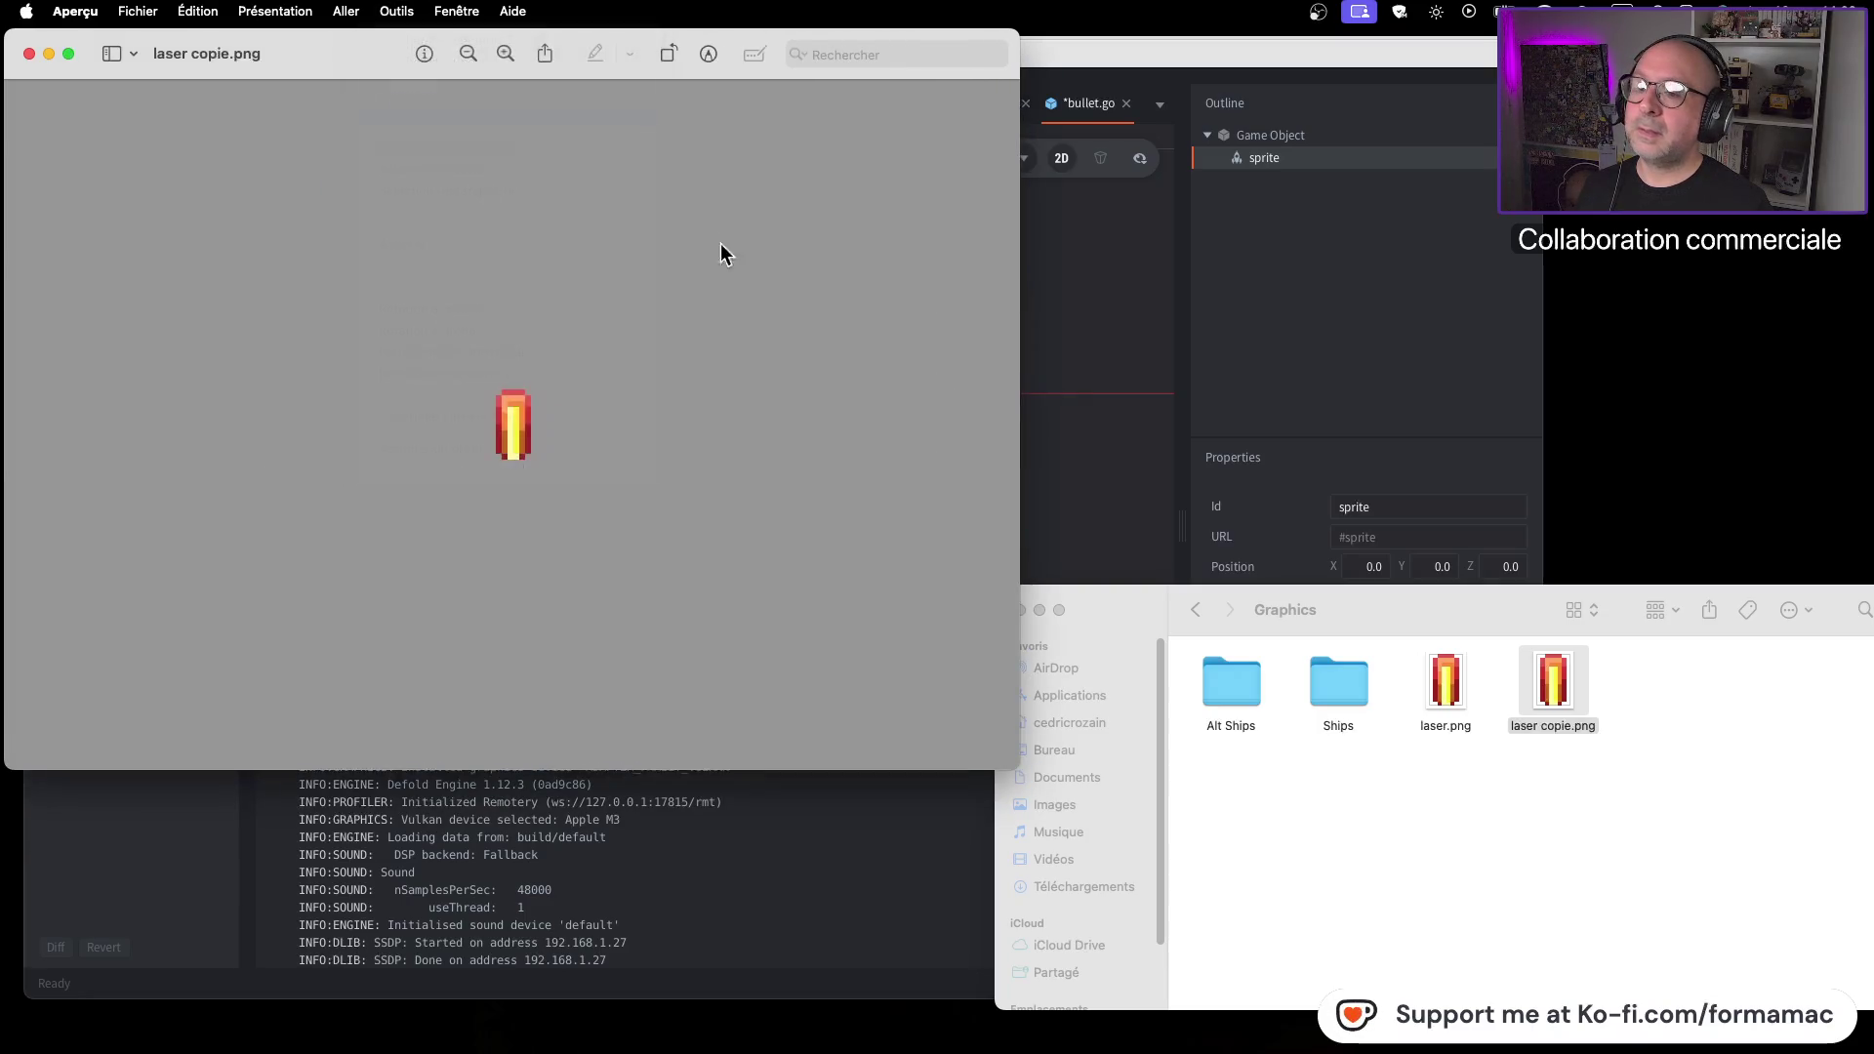
left_click(609, 312)
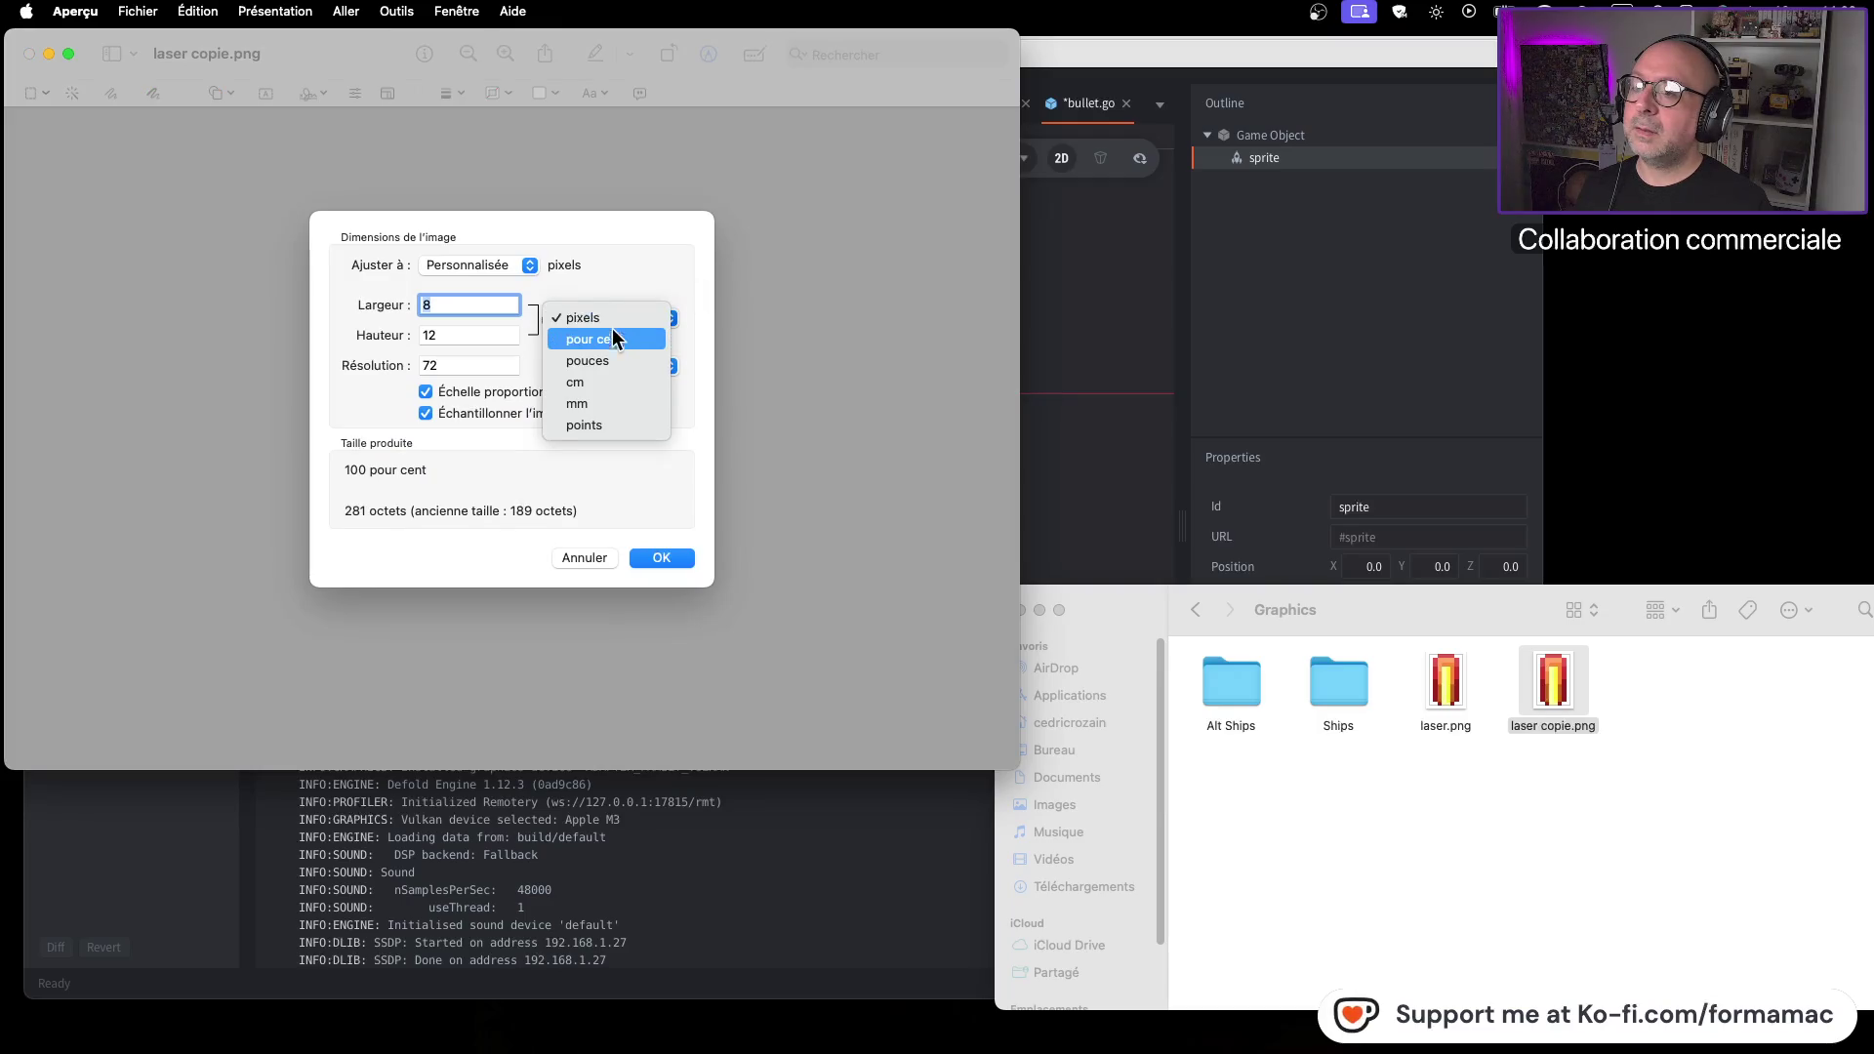
left_click(470, 301)
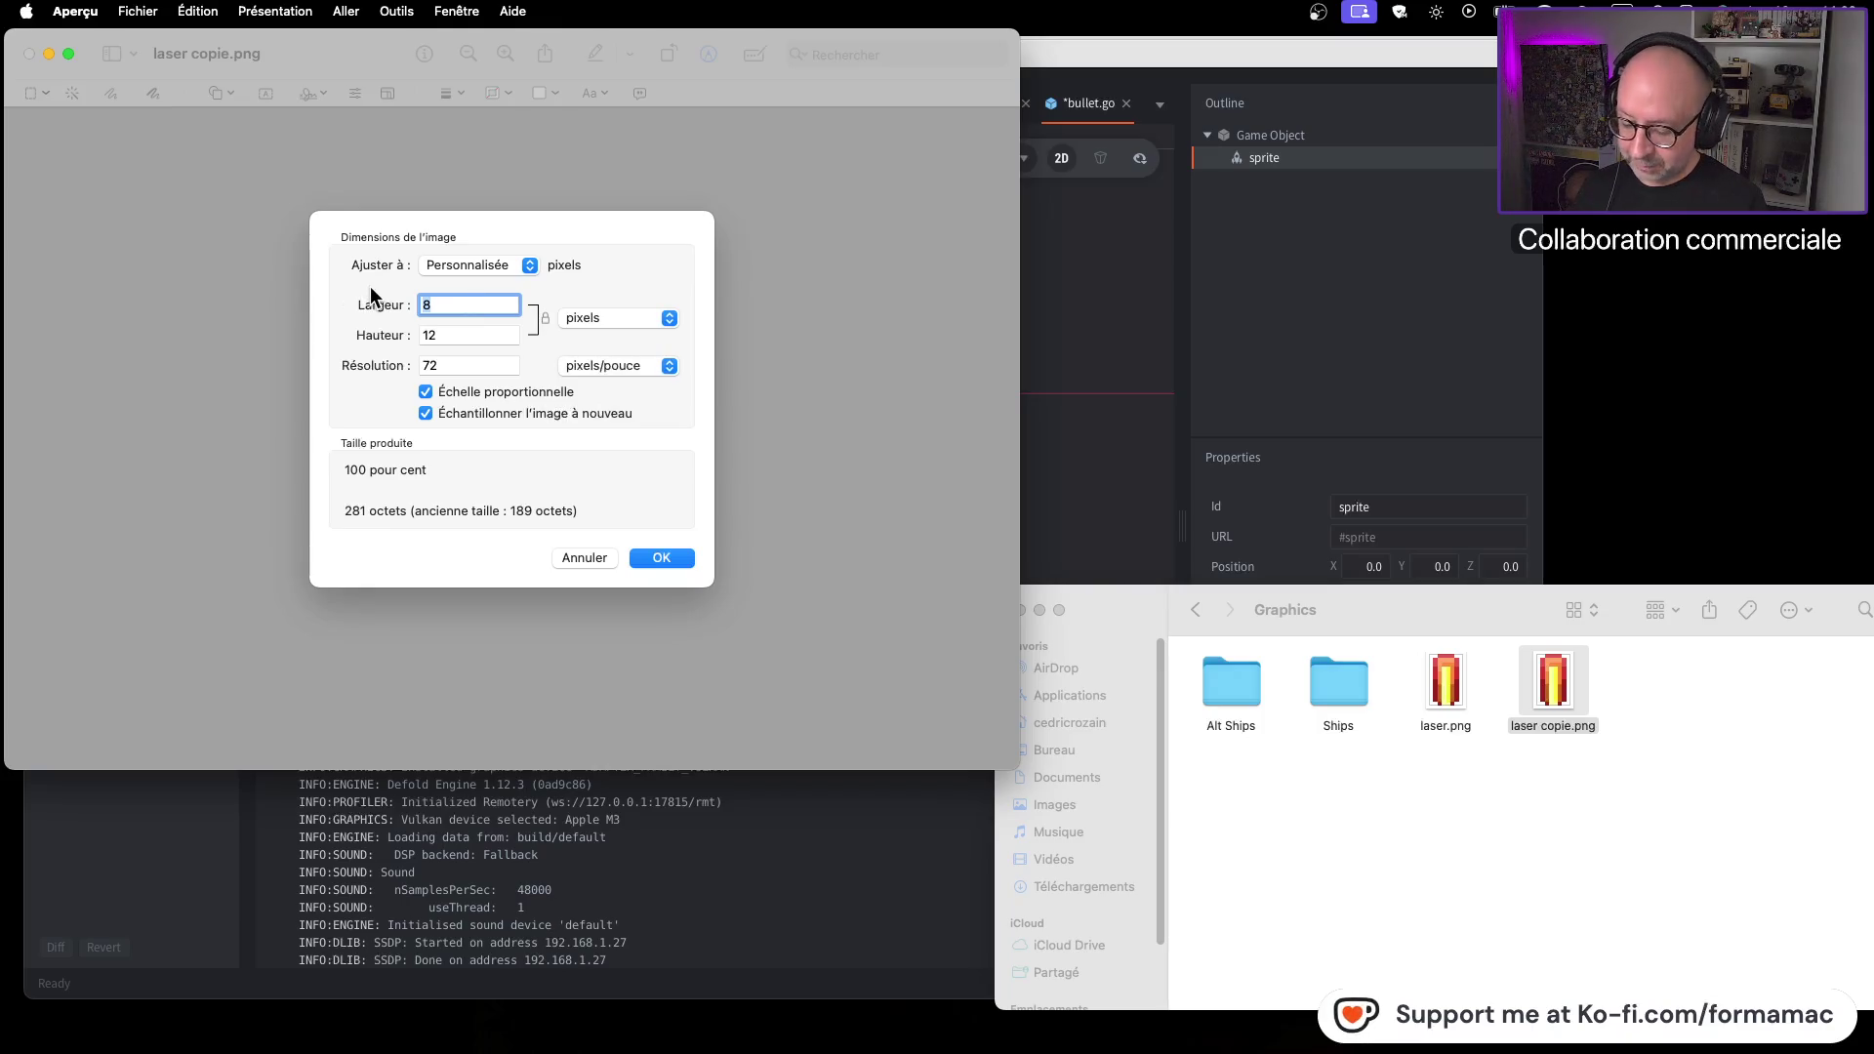
type("16")
key("Tab")
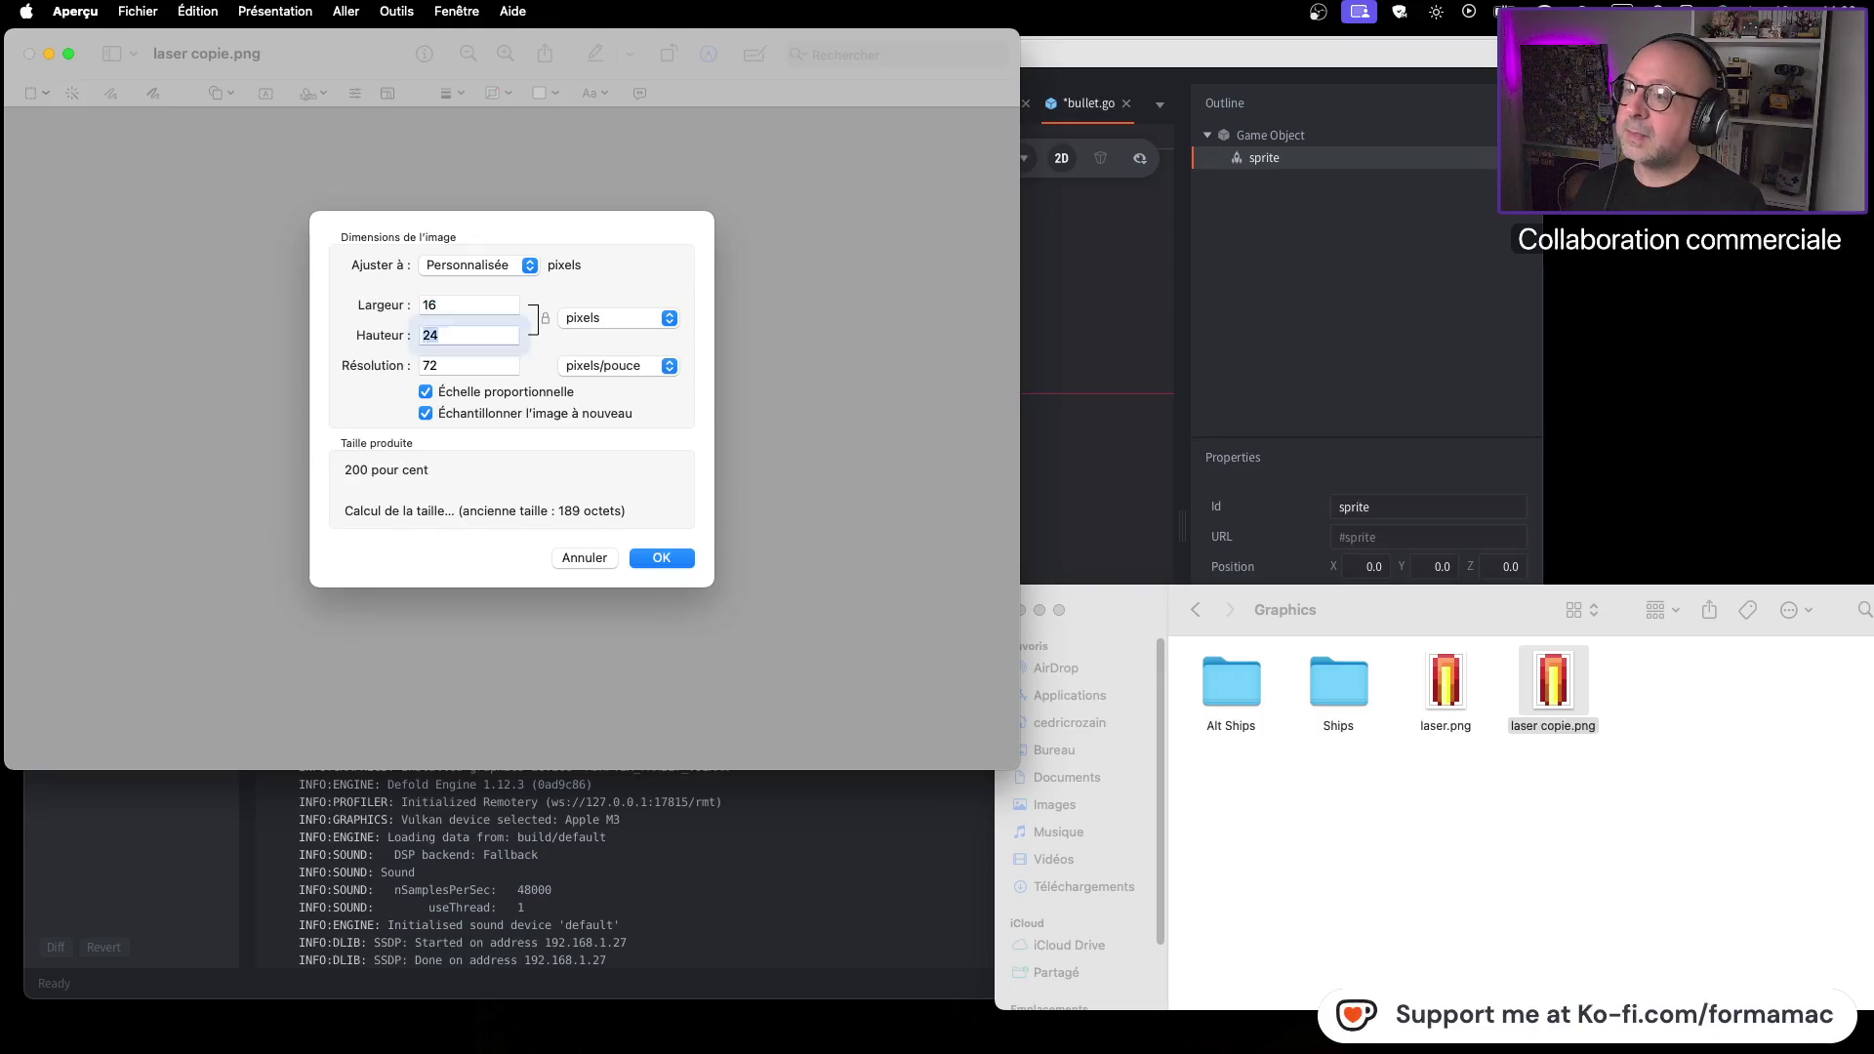
left_click(658, 557)
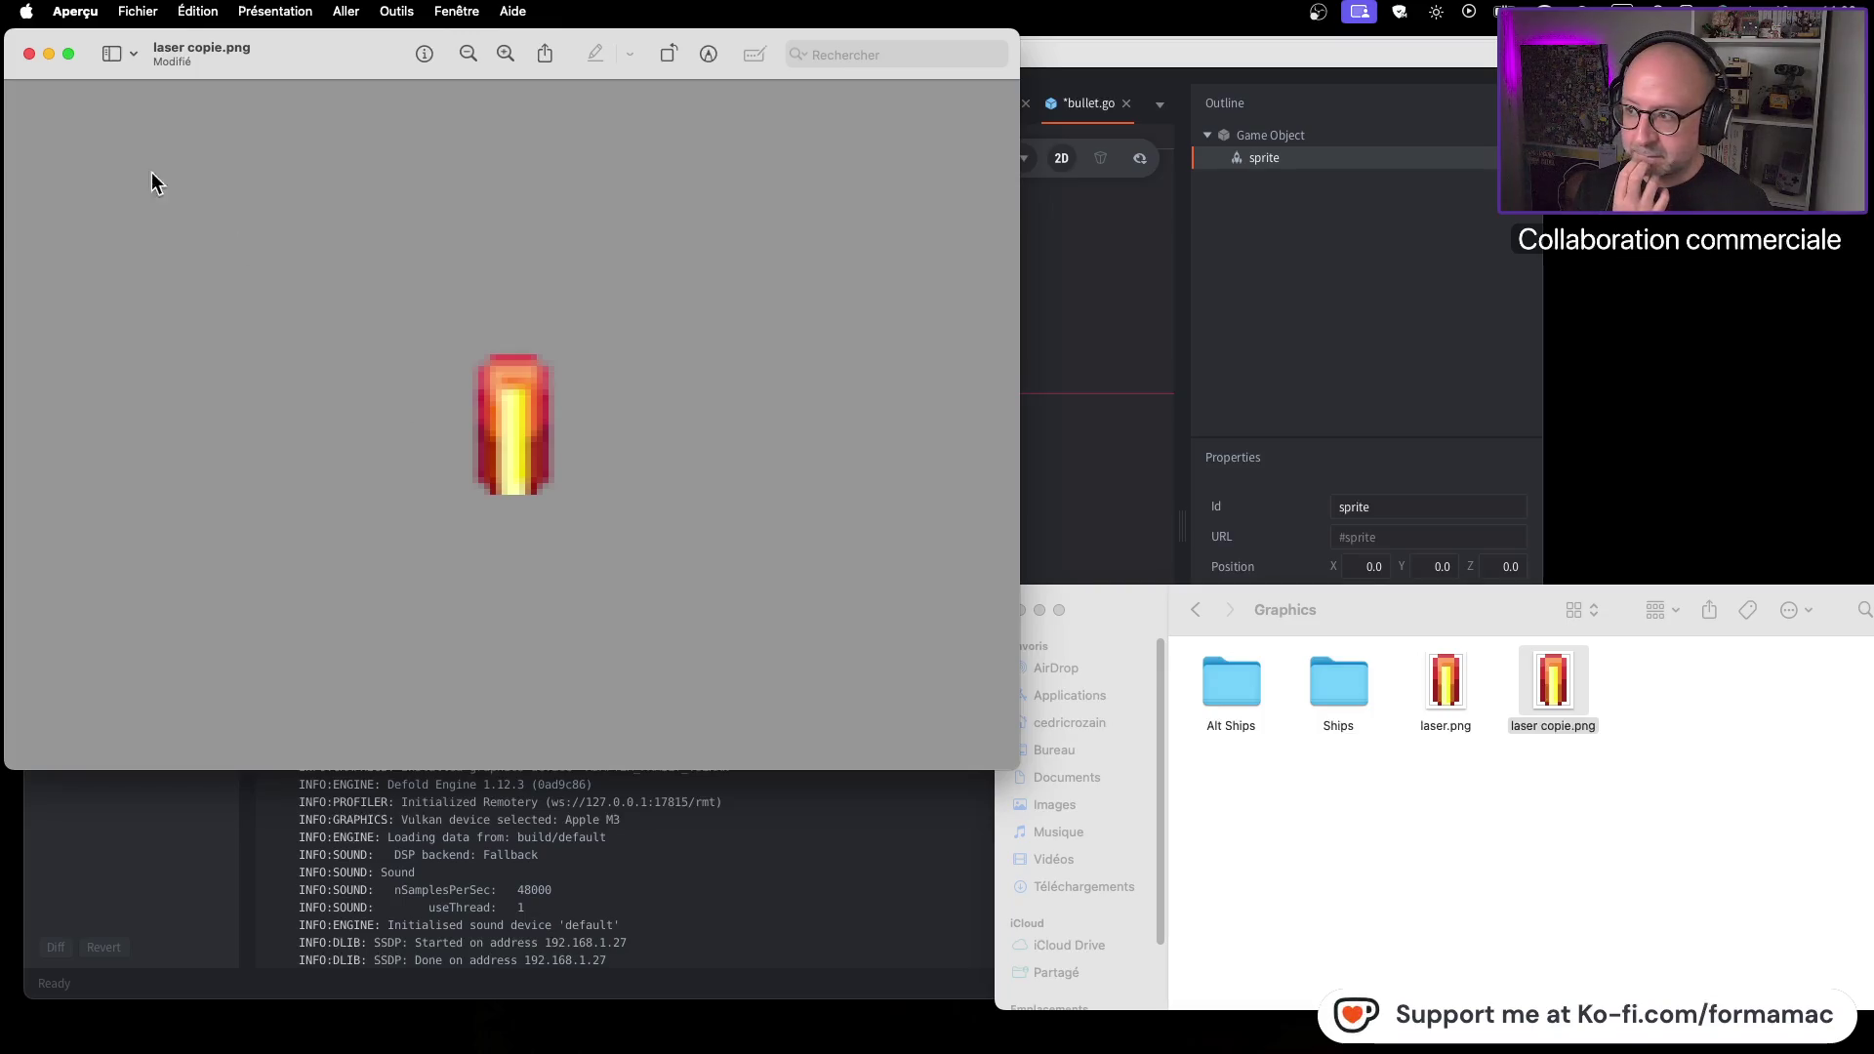
left_click(49, 54)
left_click(1556, 685)
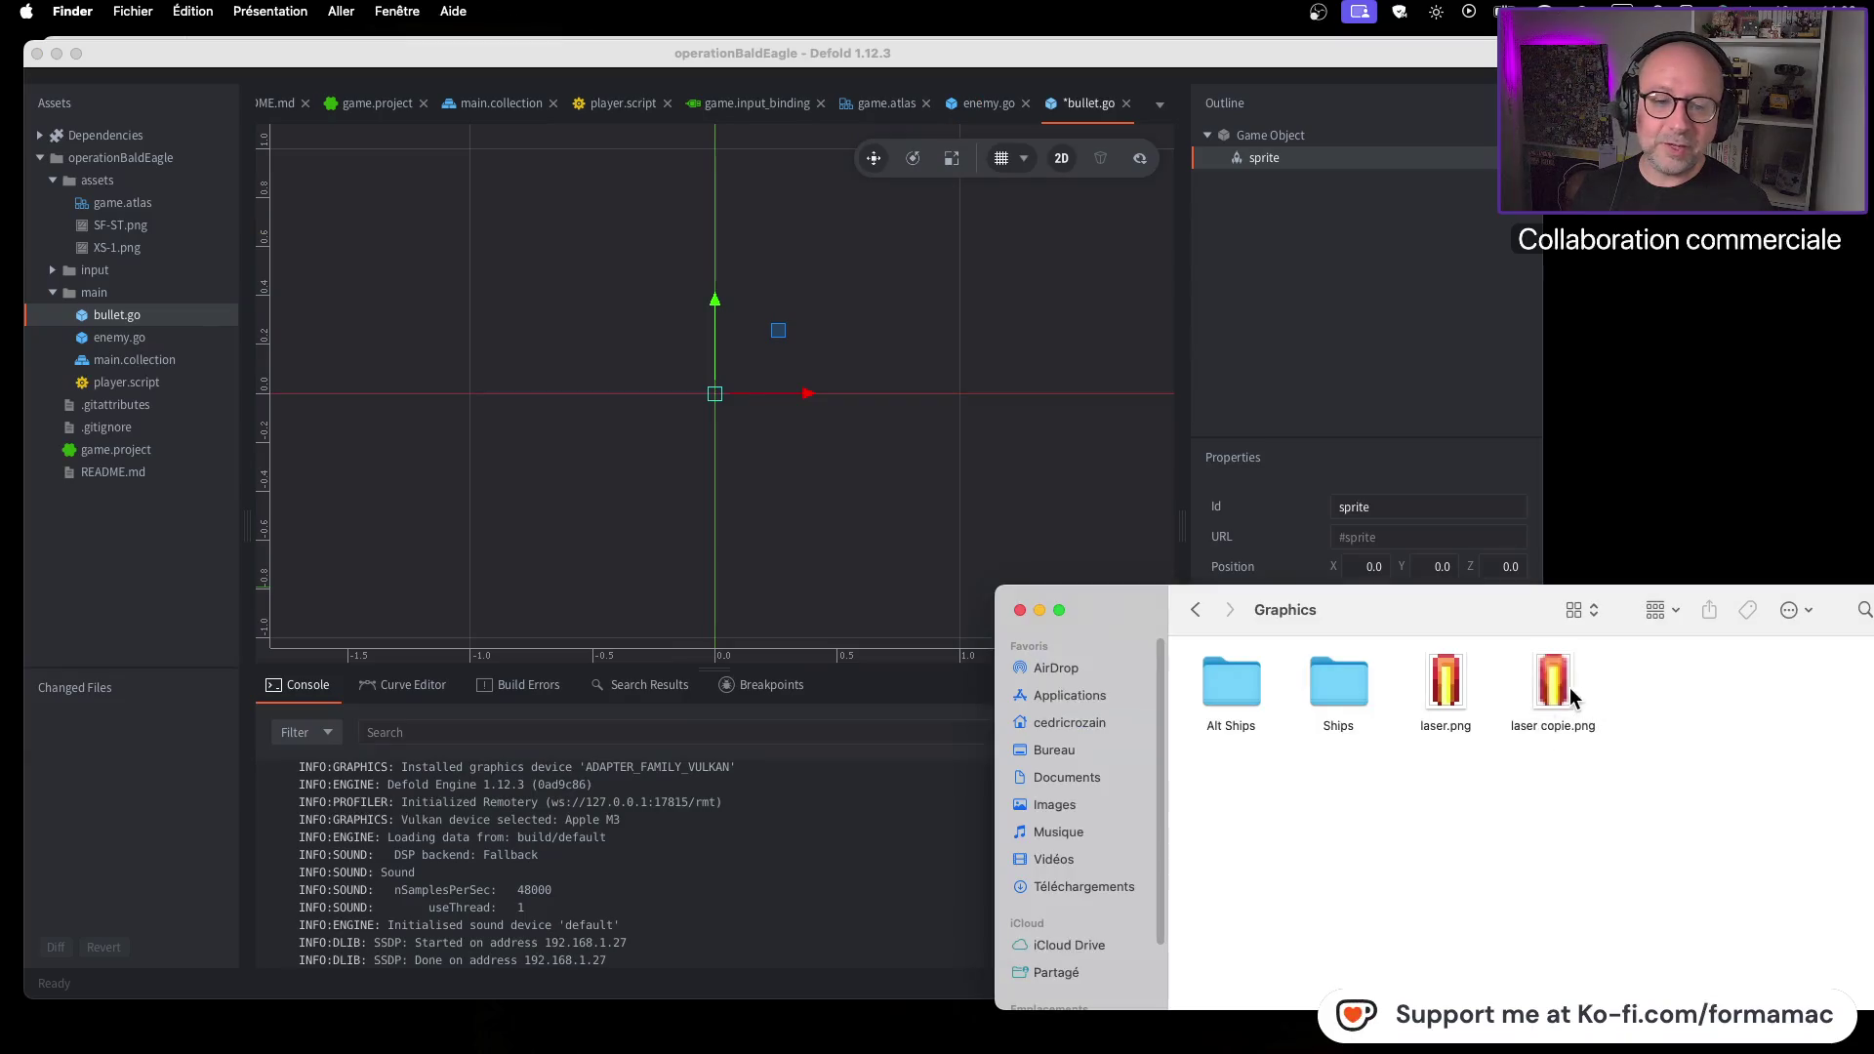
Delete laser copie.png and drag laser.png into Defold's assets folder
key("super+BackSpace")
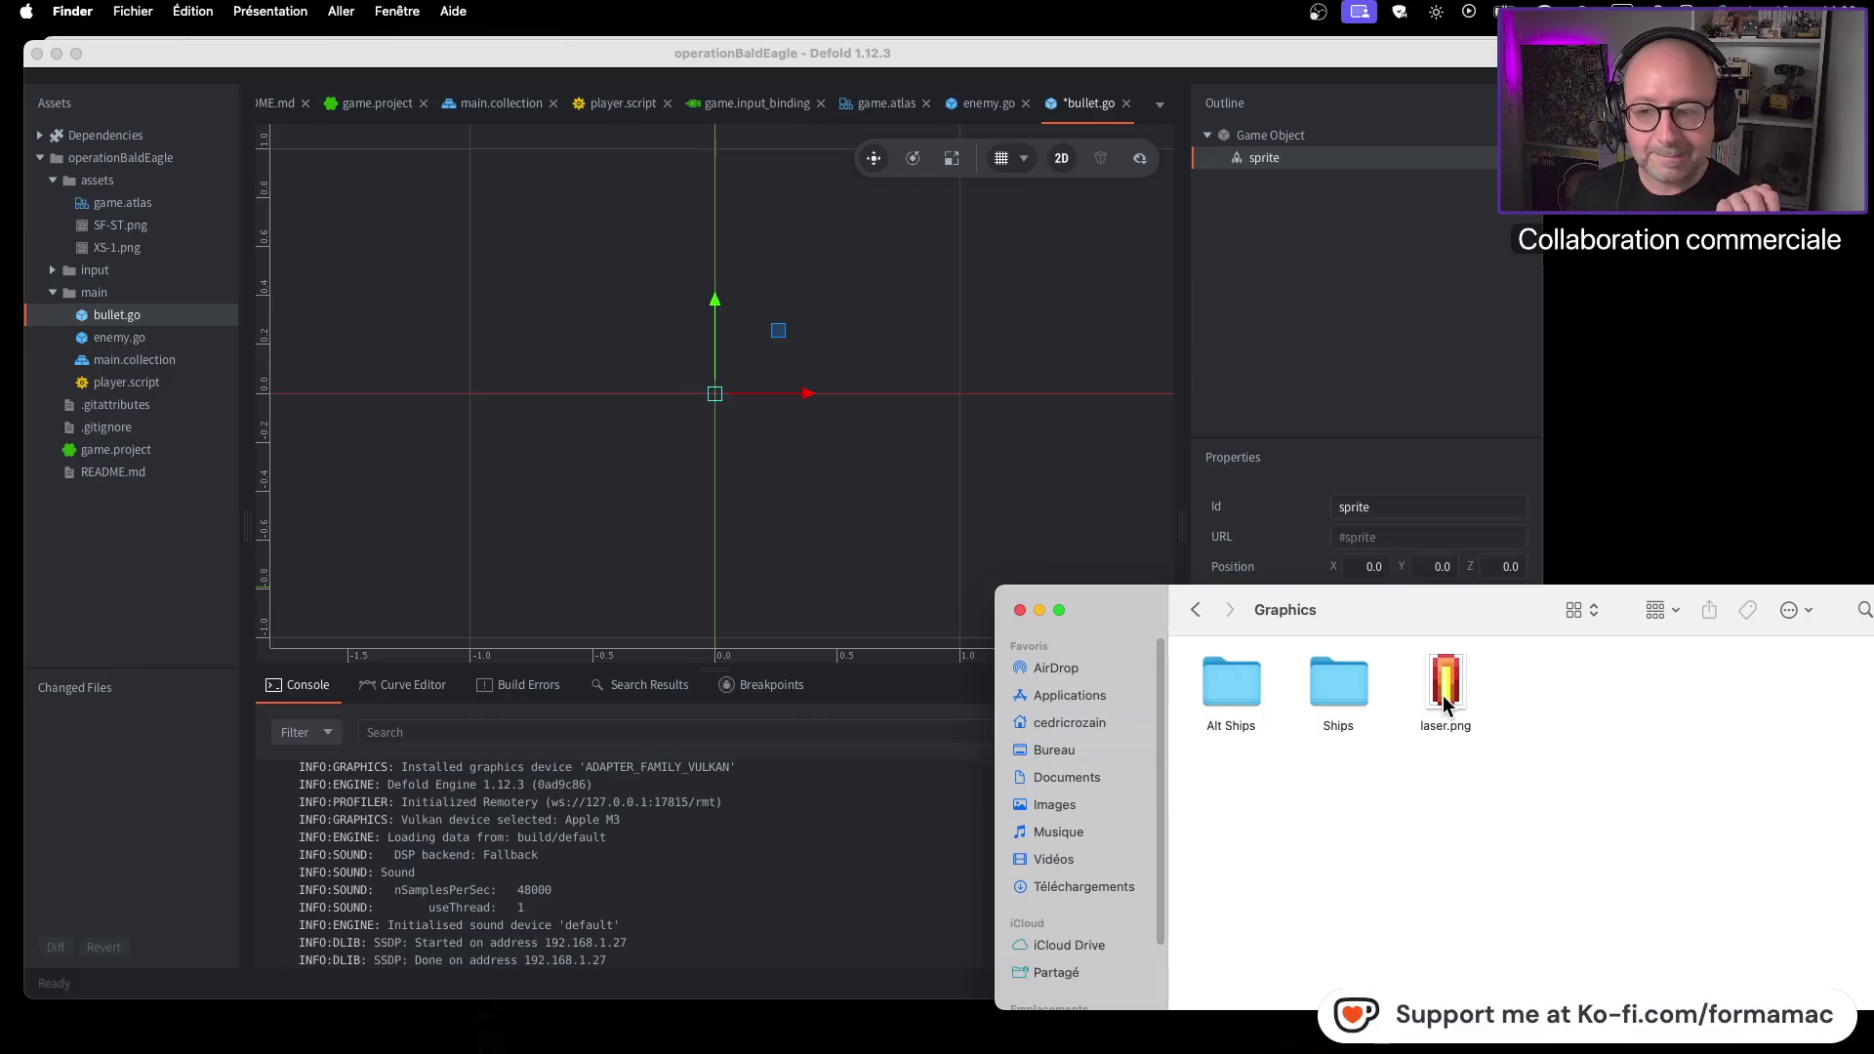
mouse_move(1445, 690)
left_mouse_down()
mouse_move(139, 164)
mouse_move(125, 187)
left_mouse_up()
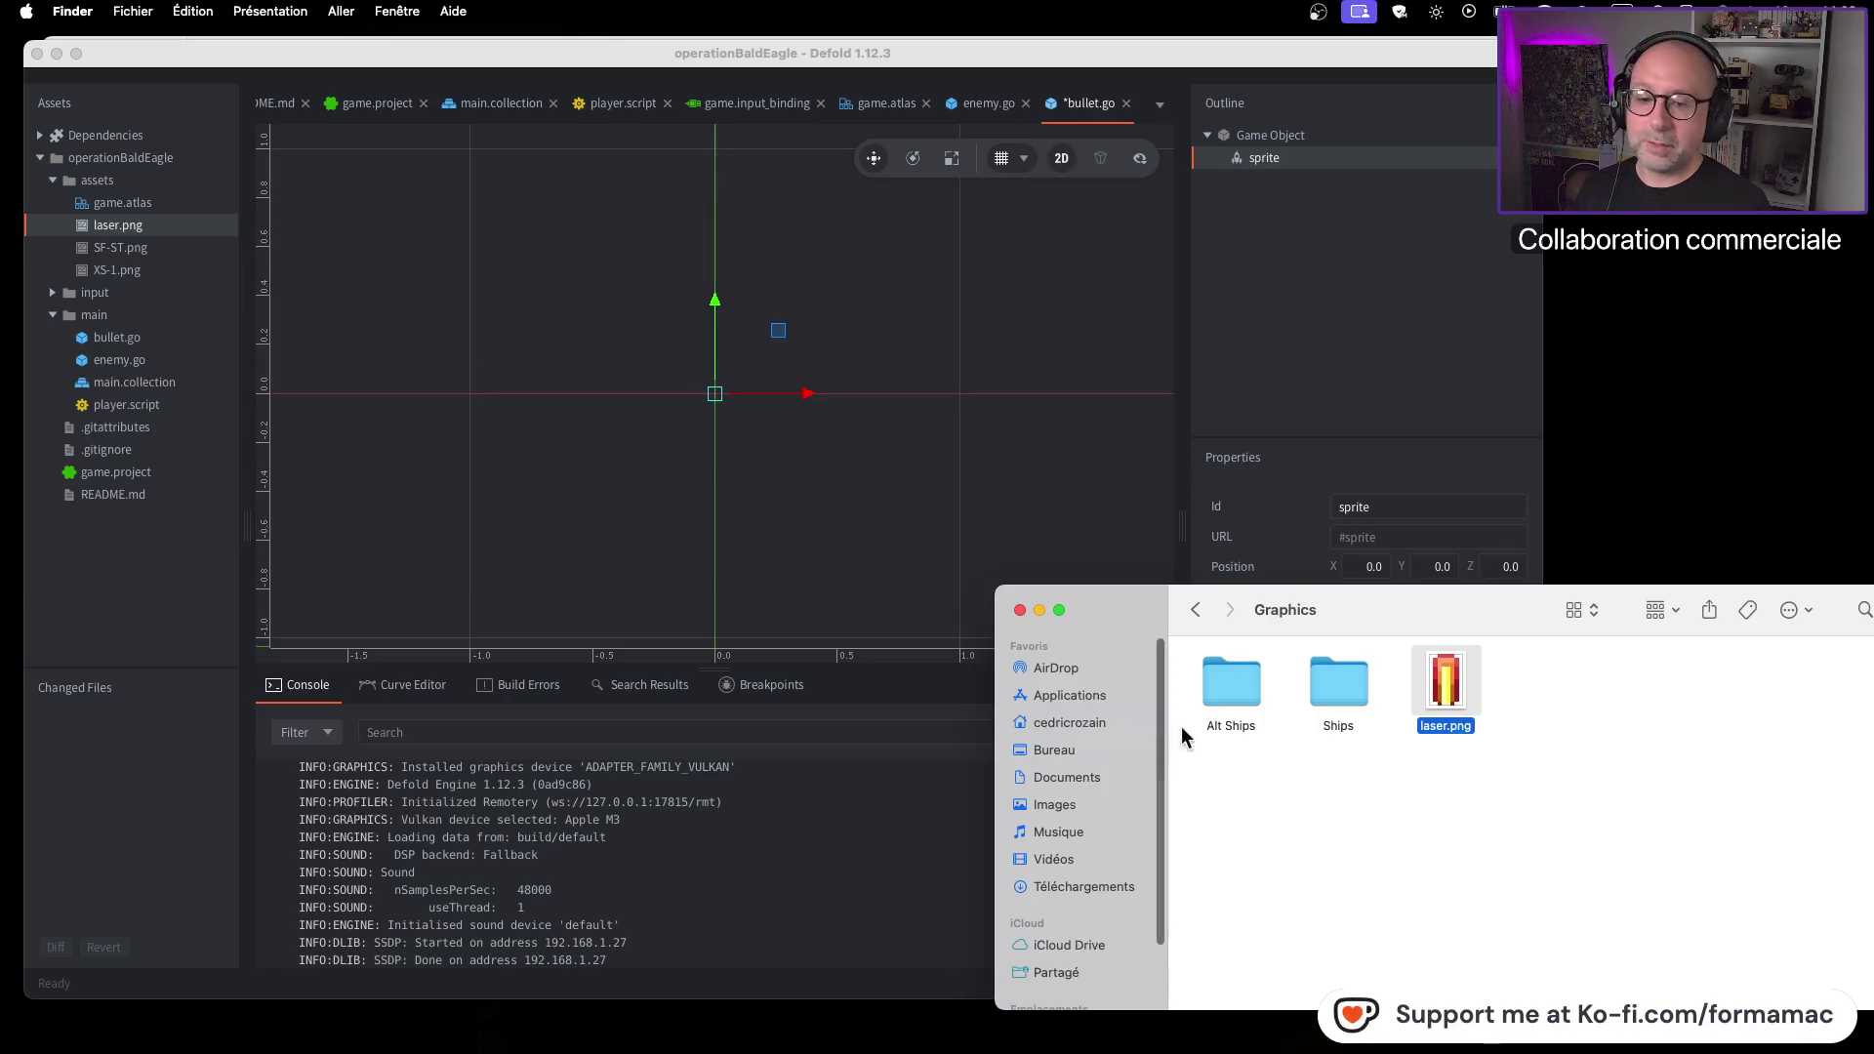
left_click(1036, 610)
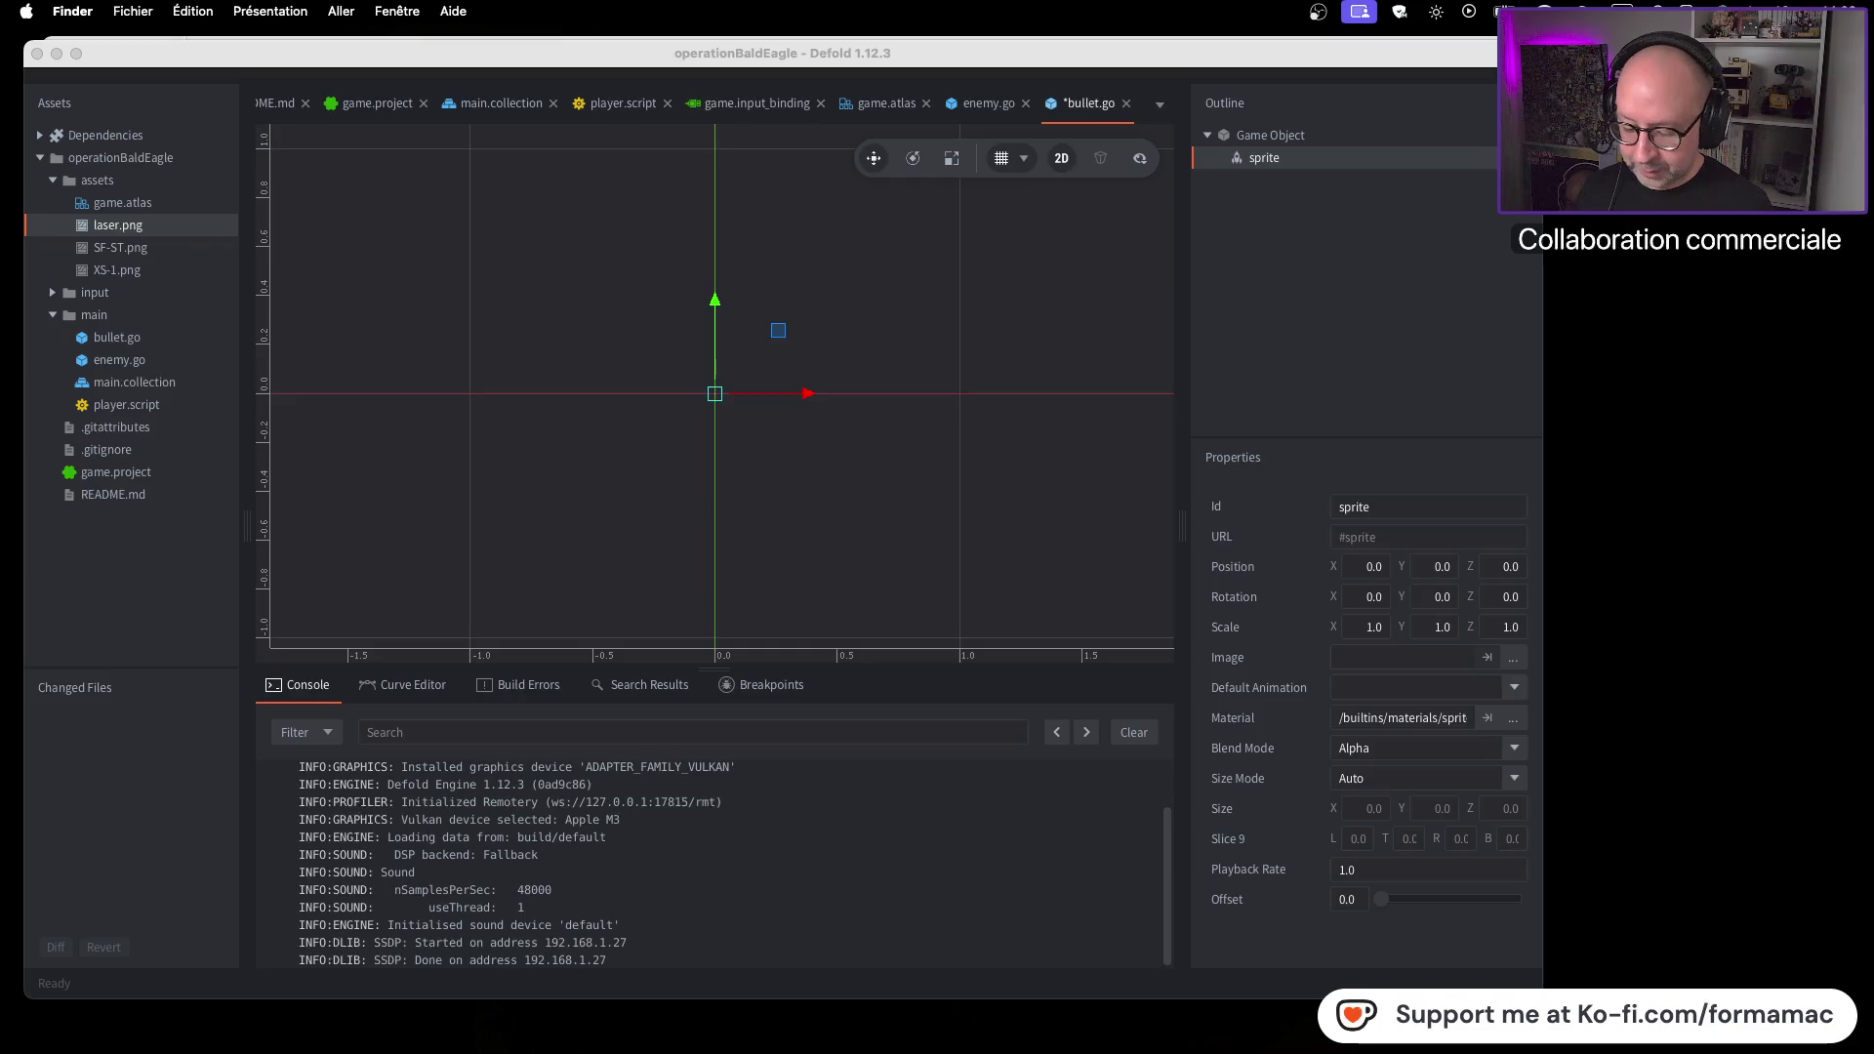
key("super+Tab")
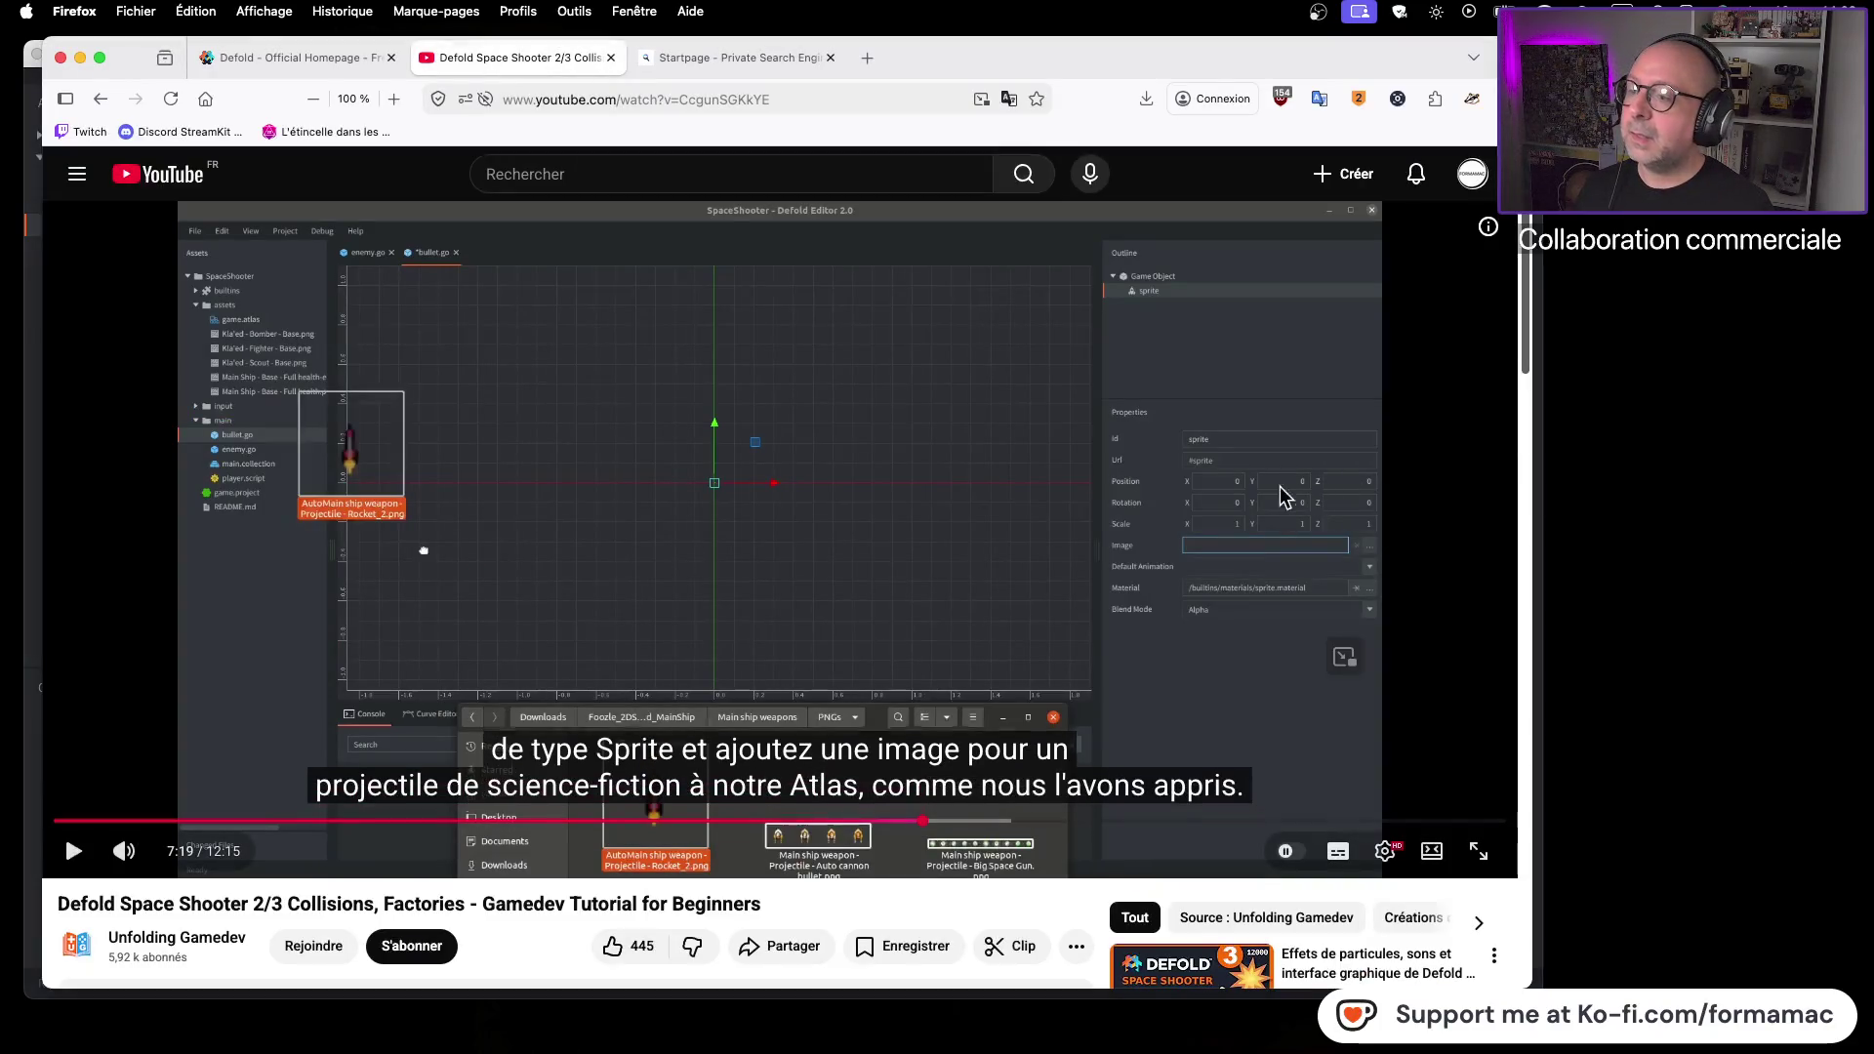
Play the tutorial through the game.atlas New Animation step, then return to Defold
left_click(552, 472)
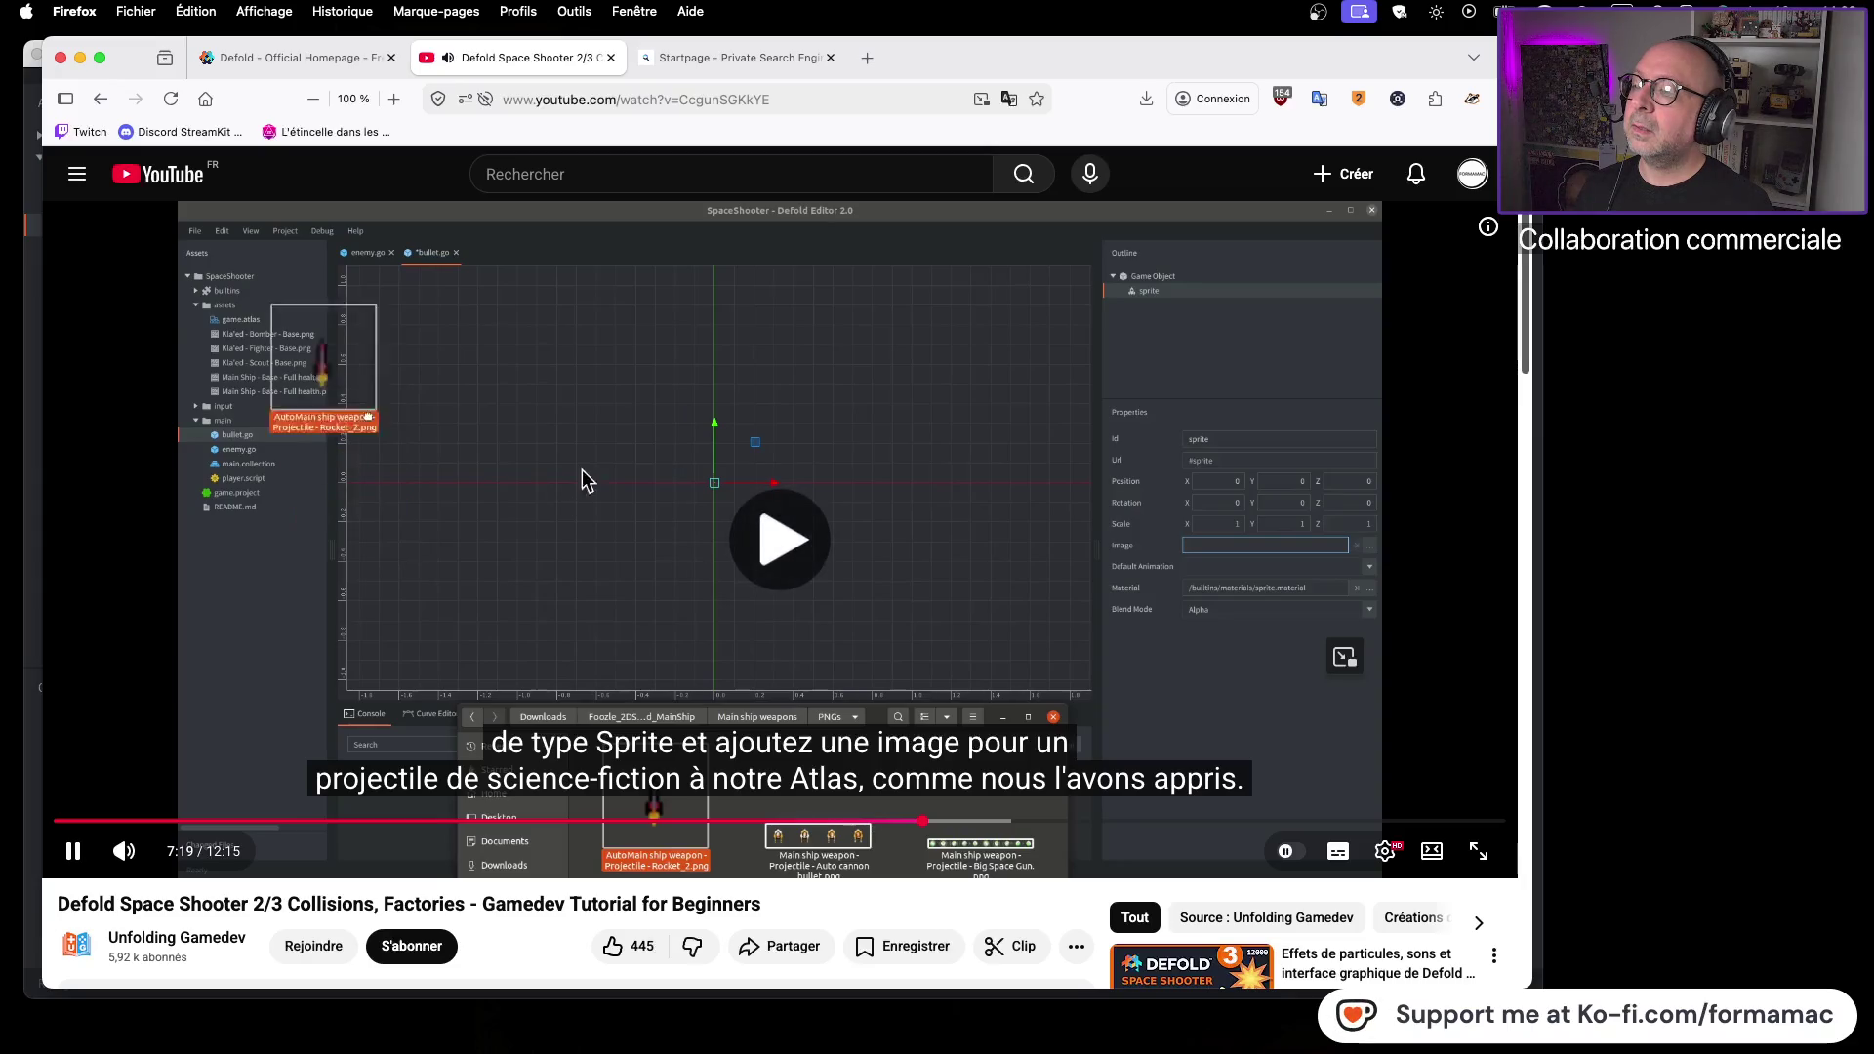
left_click(1003, 400)
key("super+Tab")
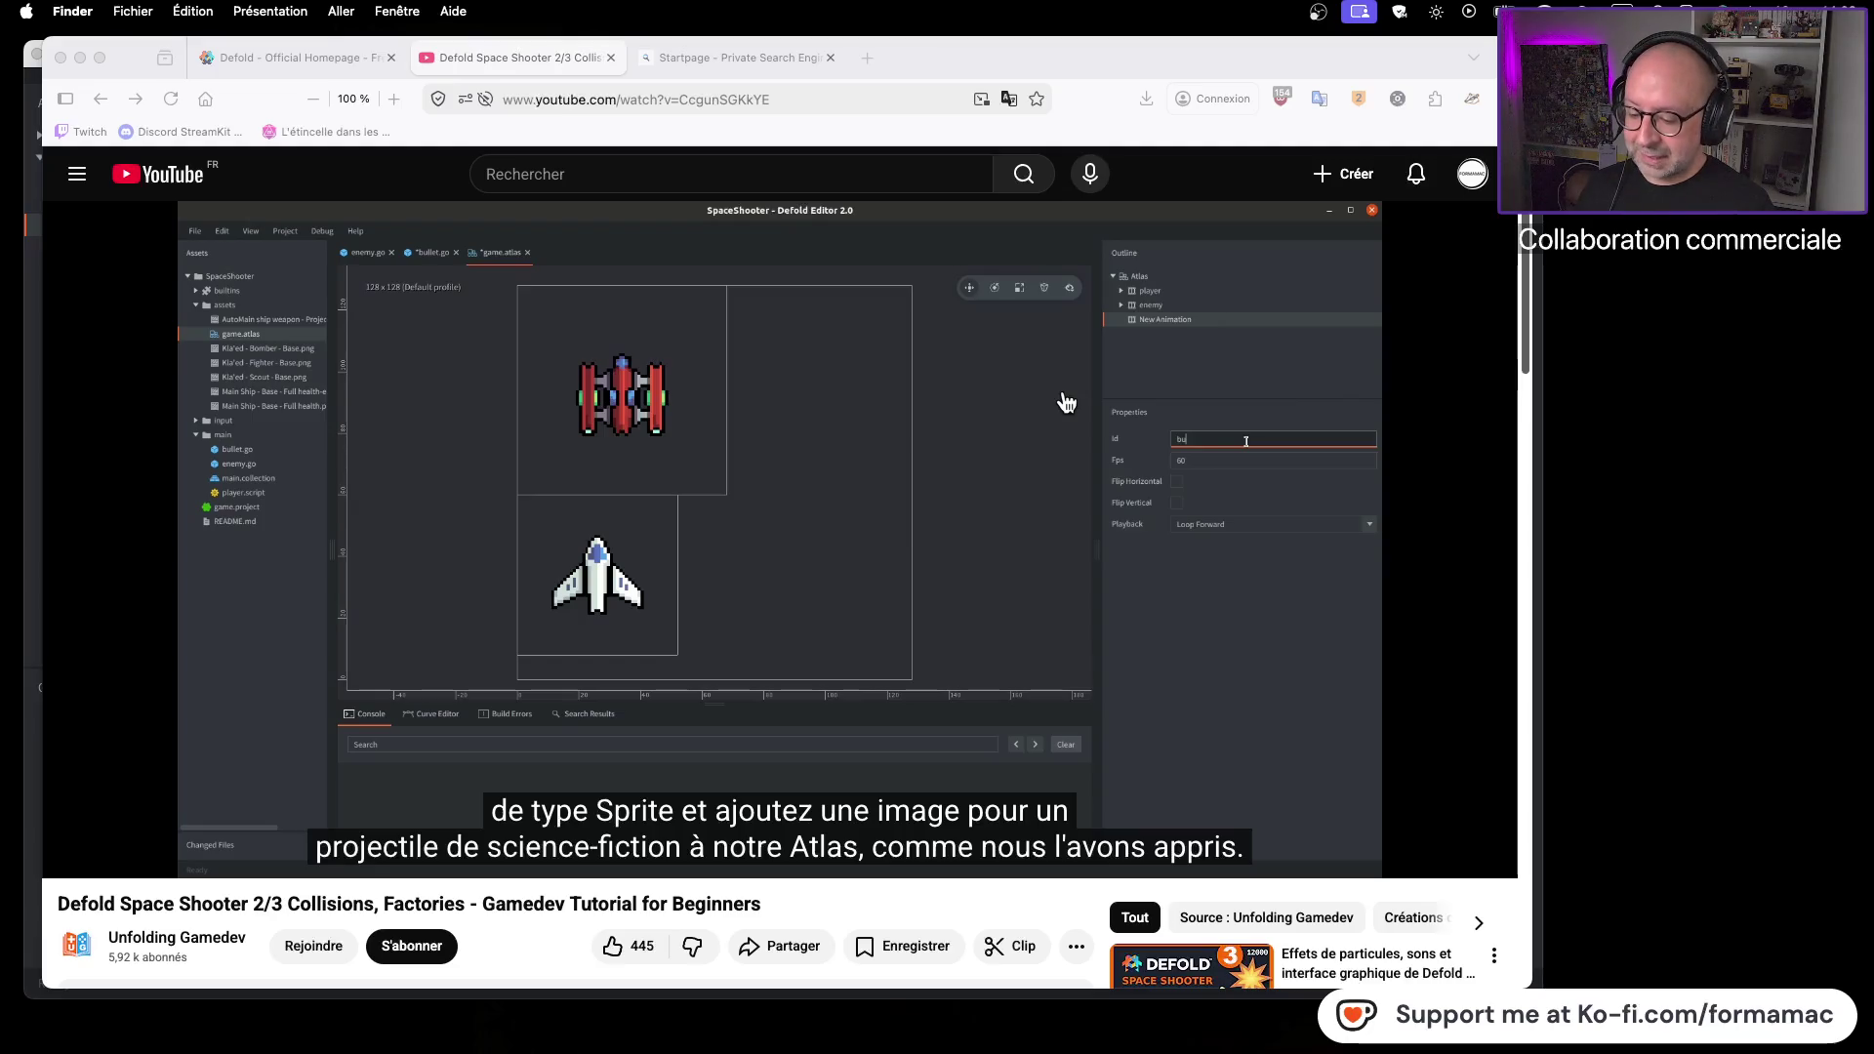
key("super+Tab")
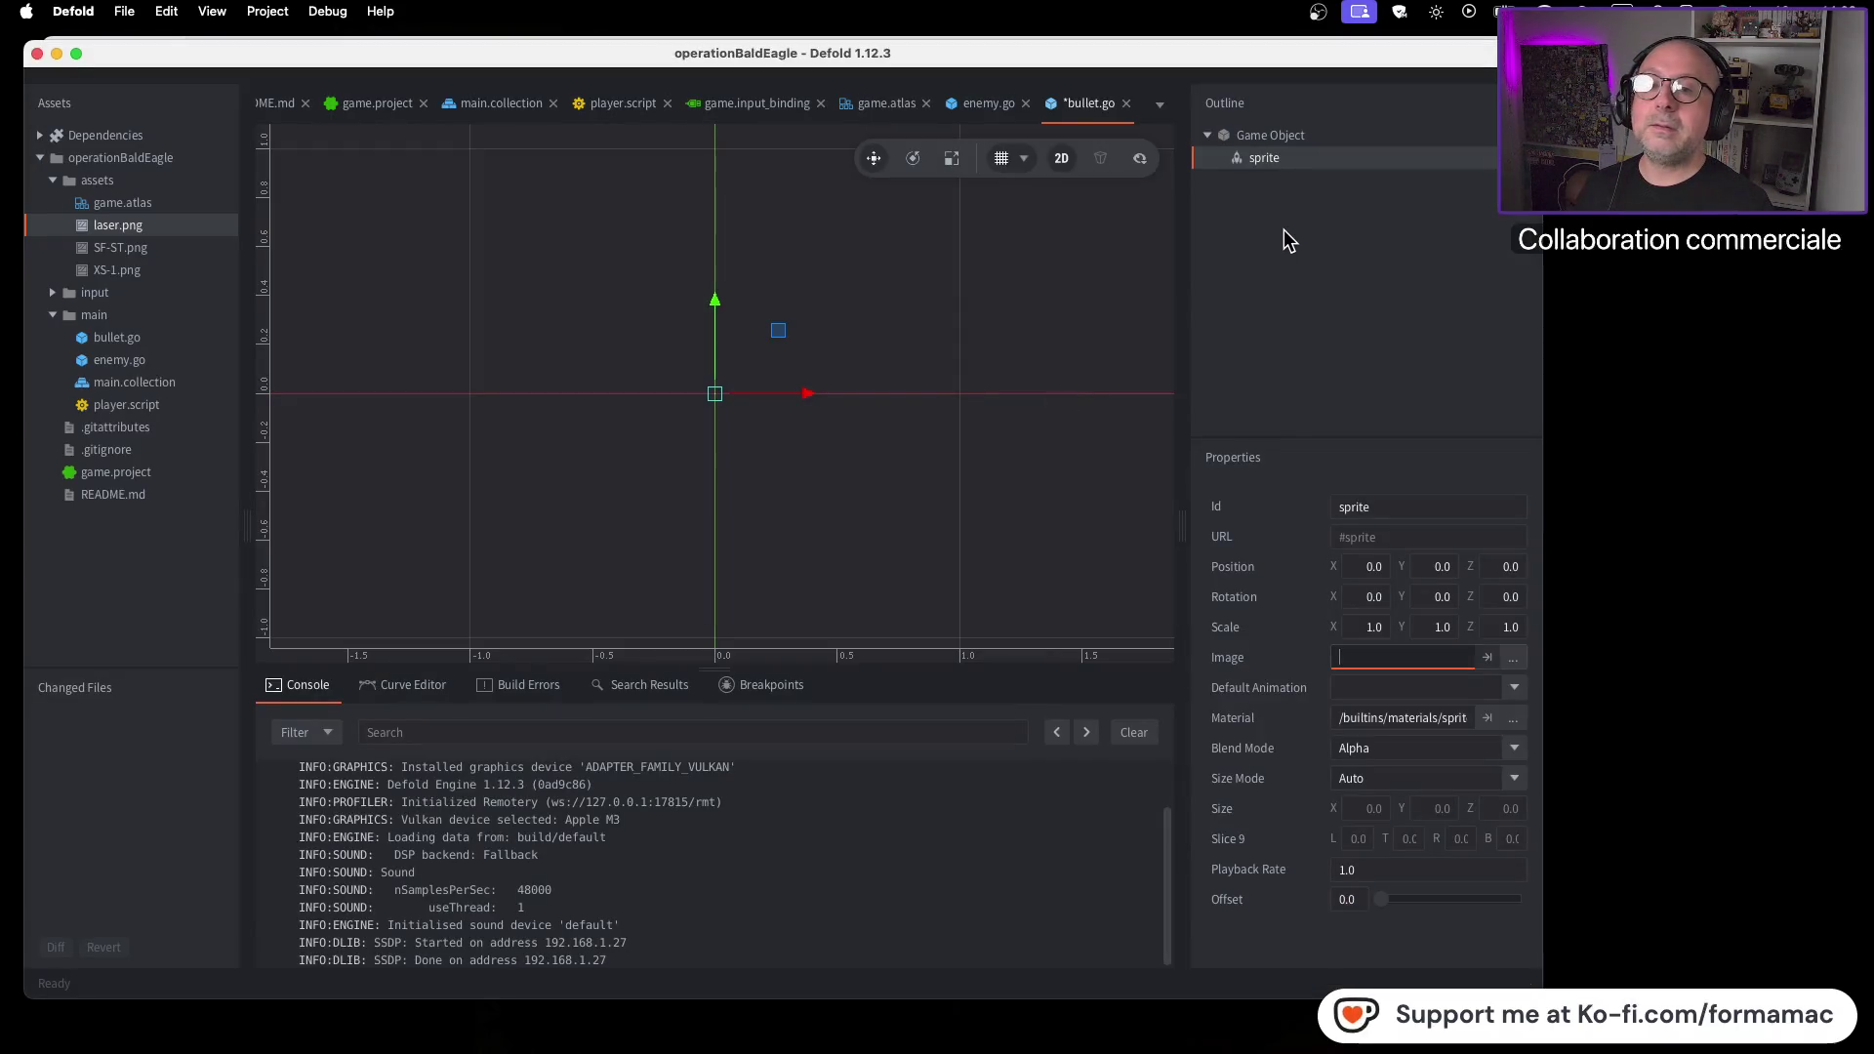
Add a new animation to game.atlas and type bullet as its Id
left_click(883, 104)
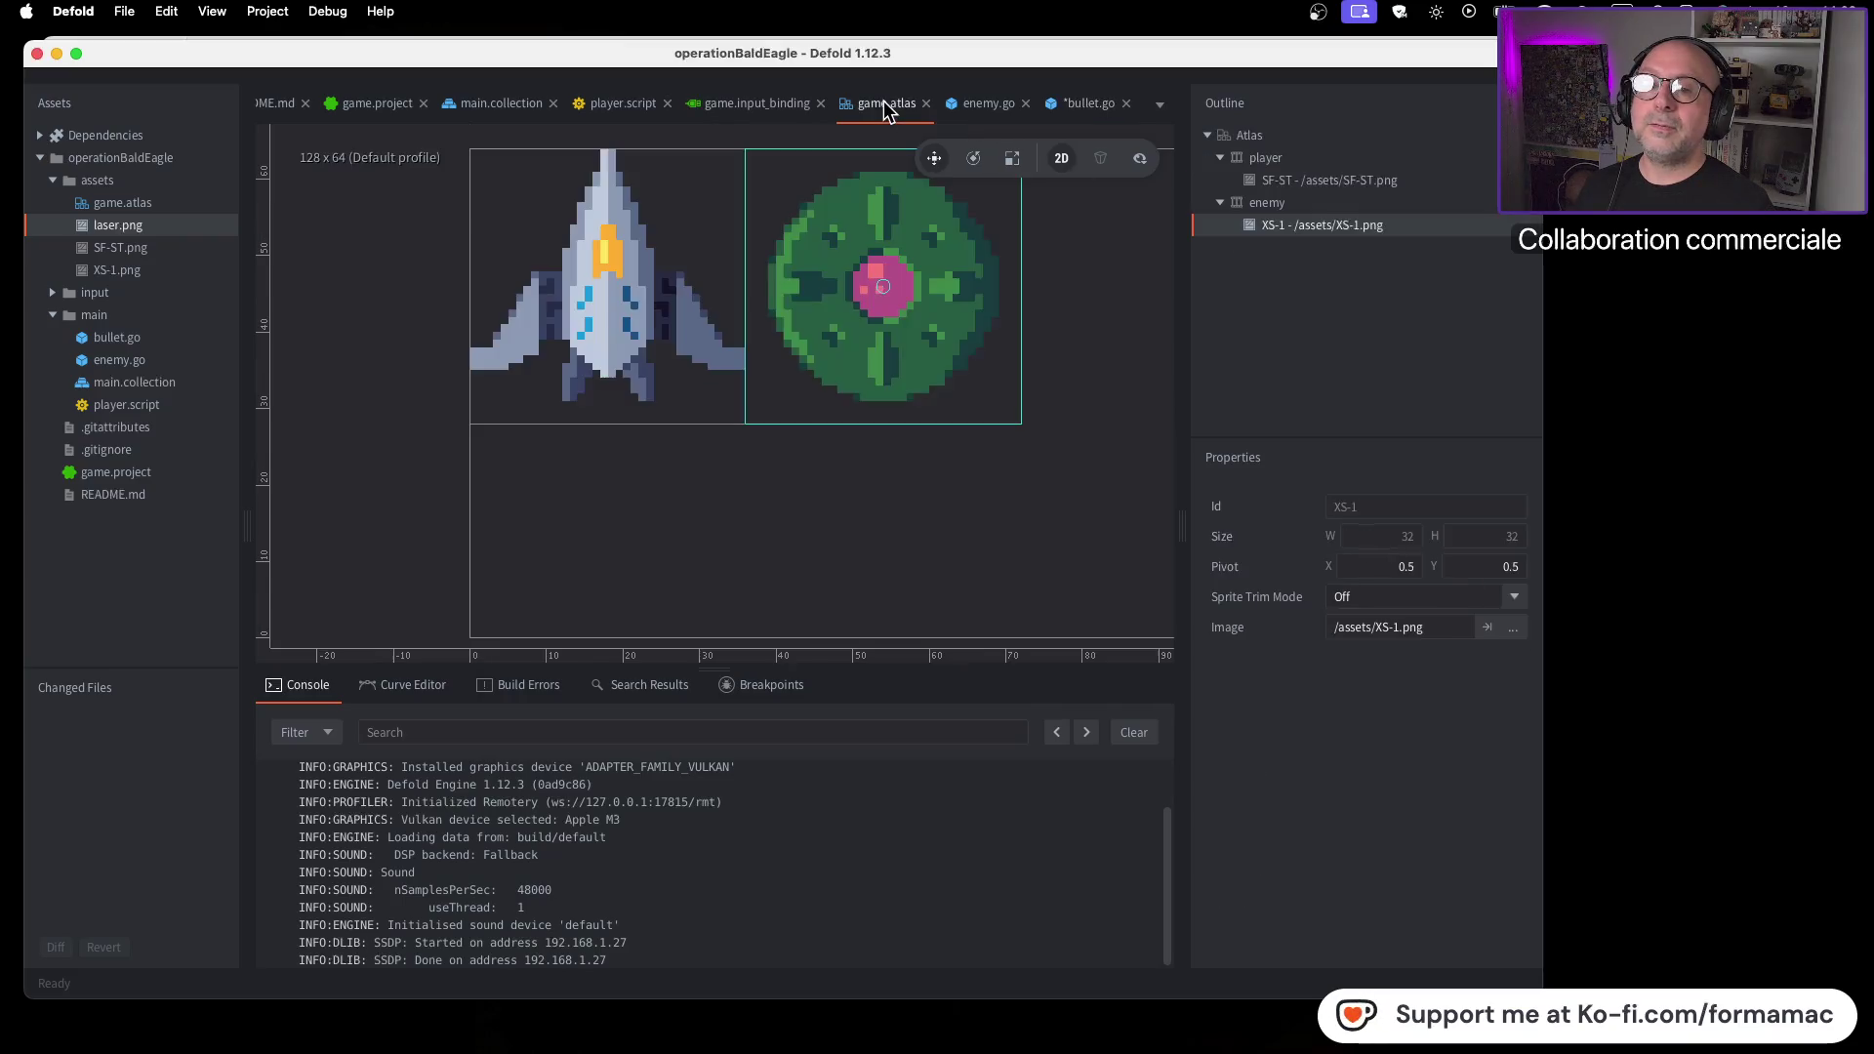
right_click(1245, 138)
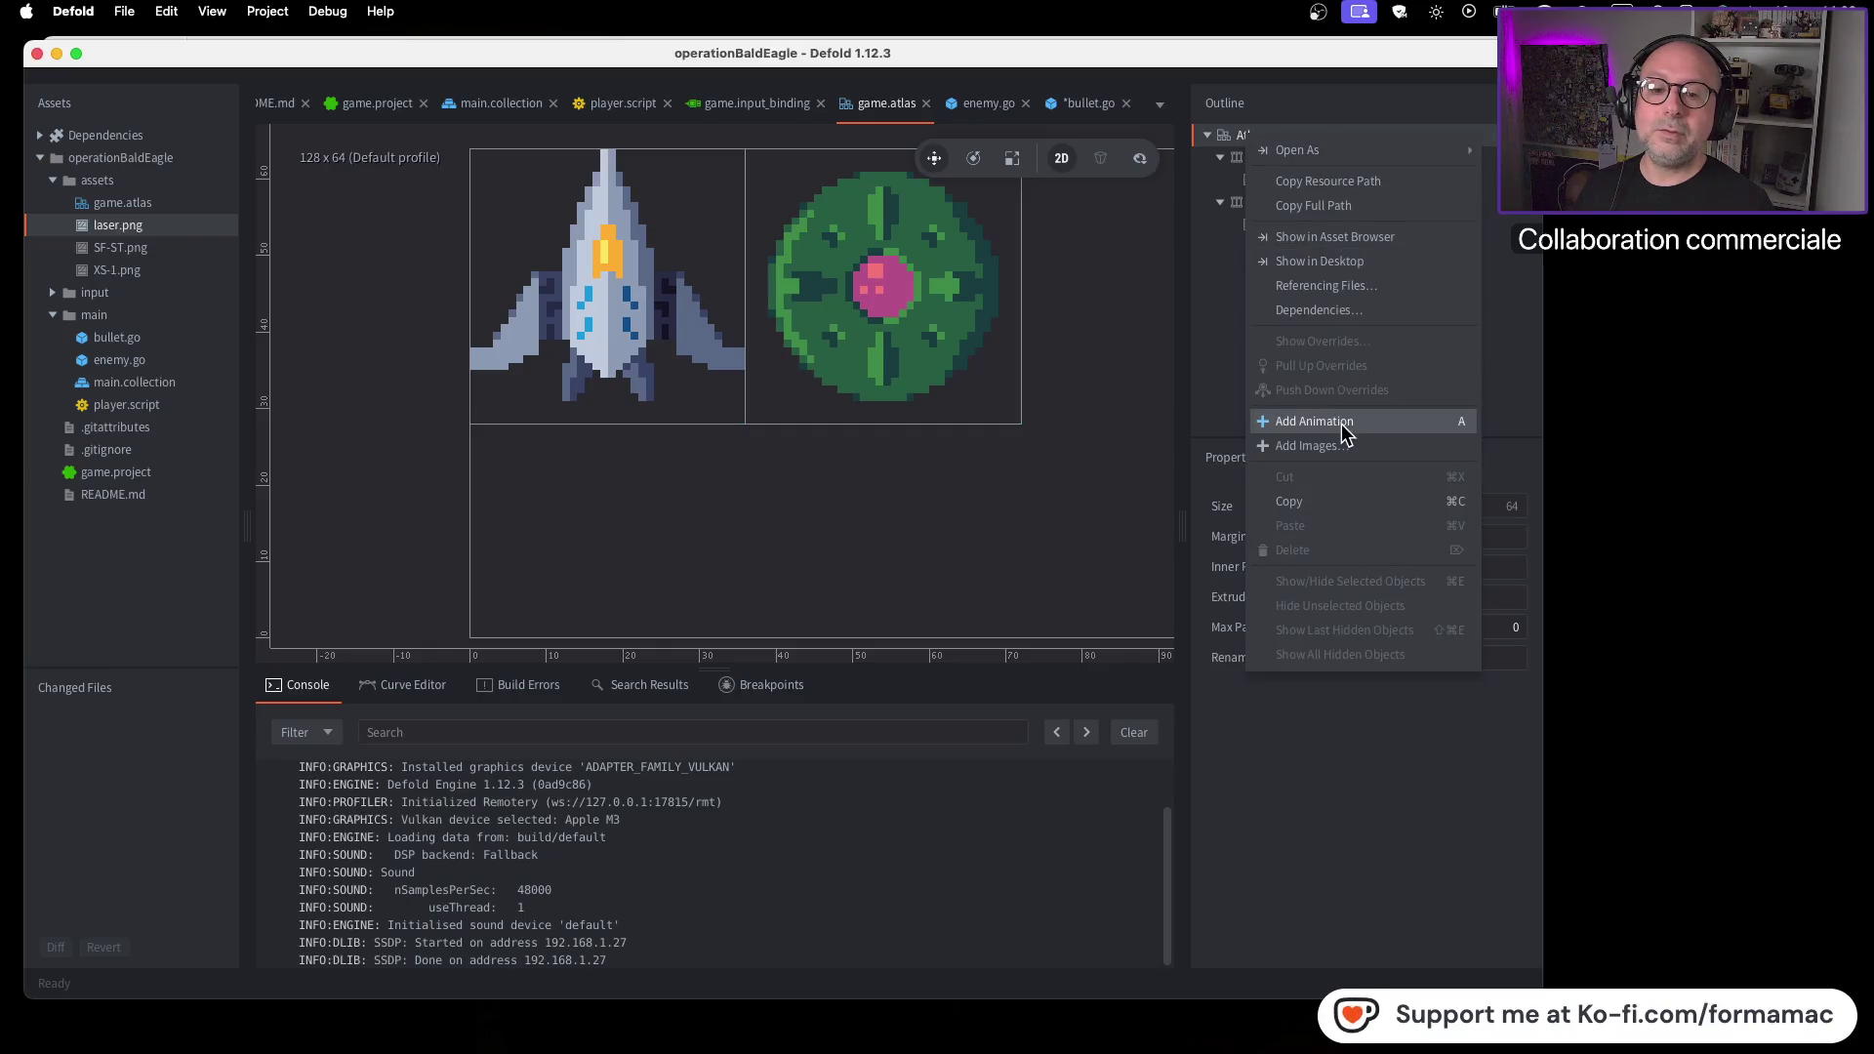
left_click(1314, 422)
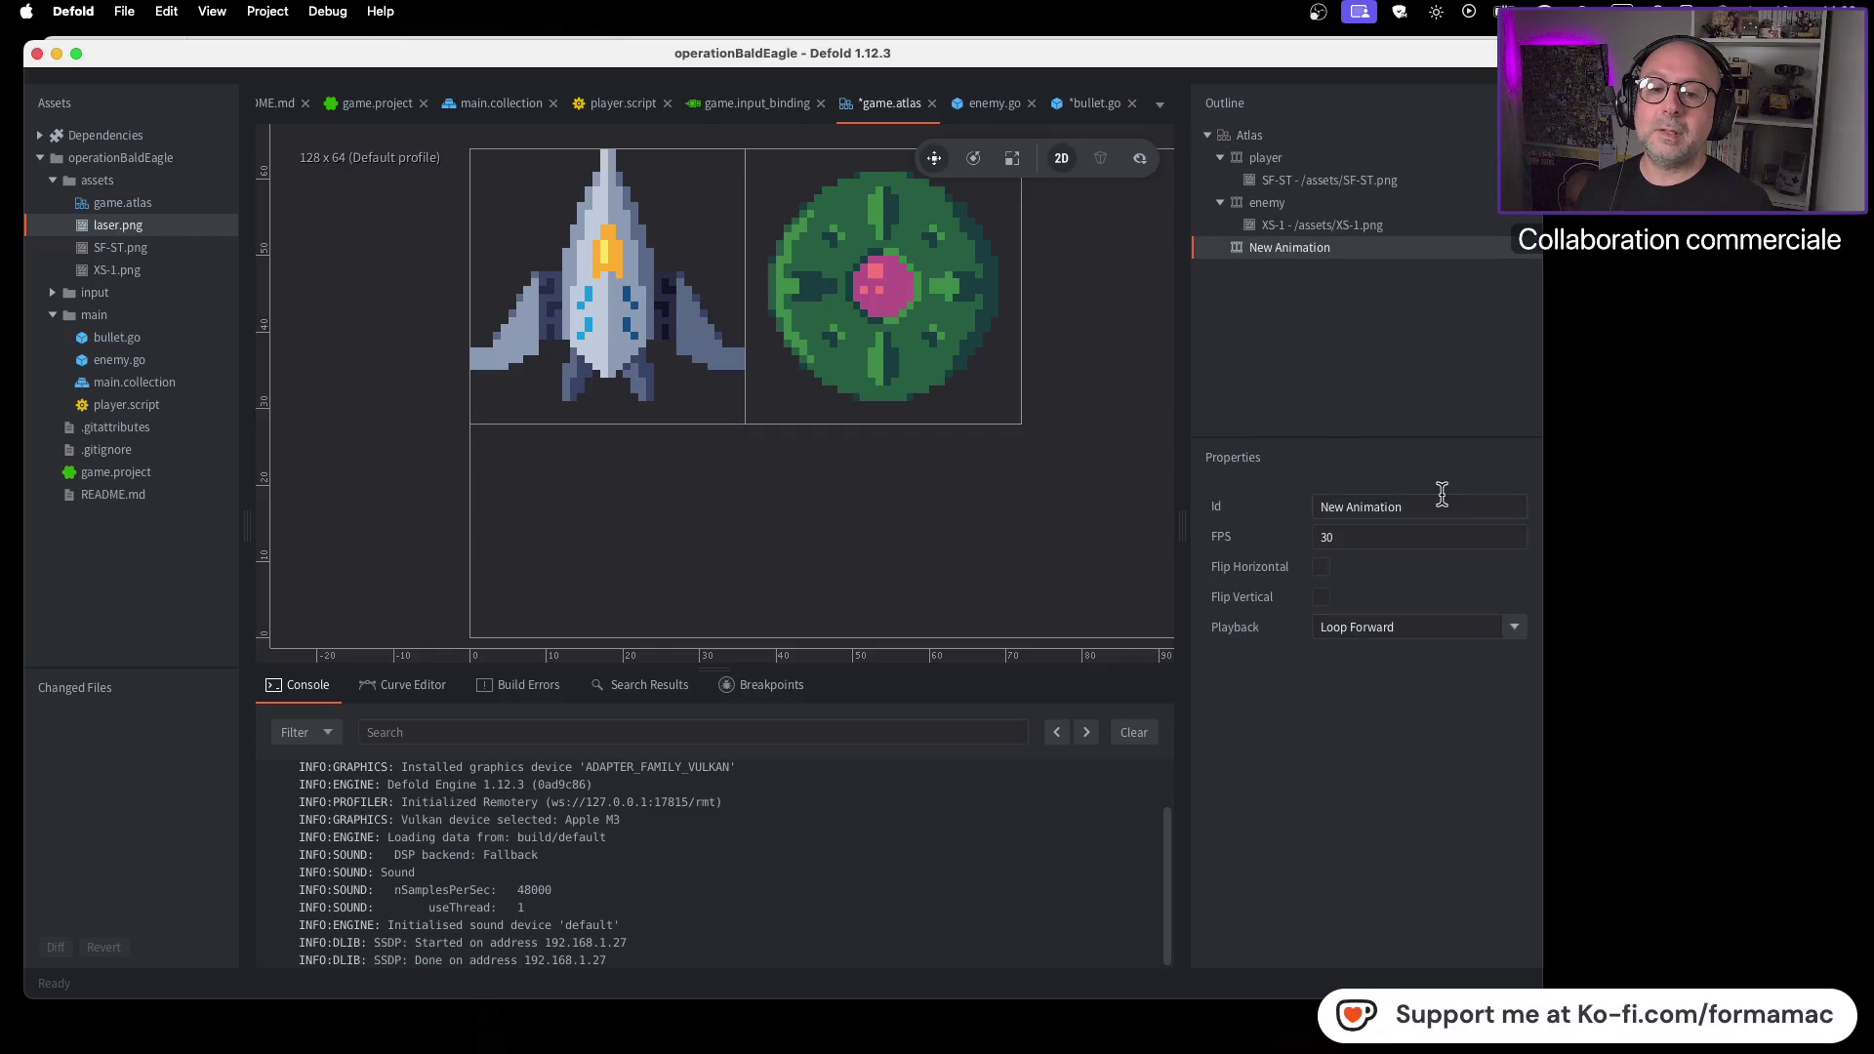
left_click_drag(1439, 504, 1273, 507)
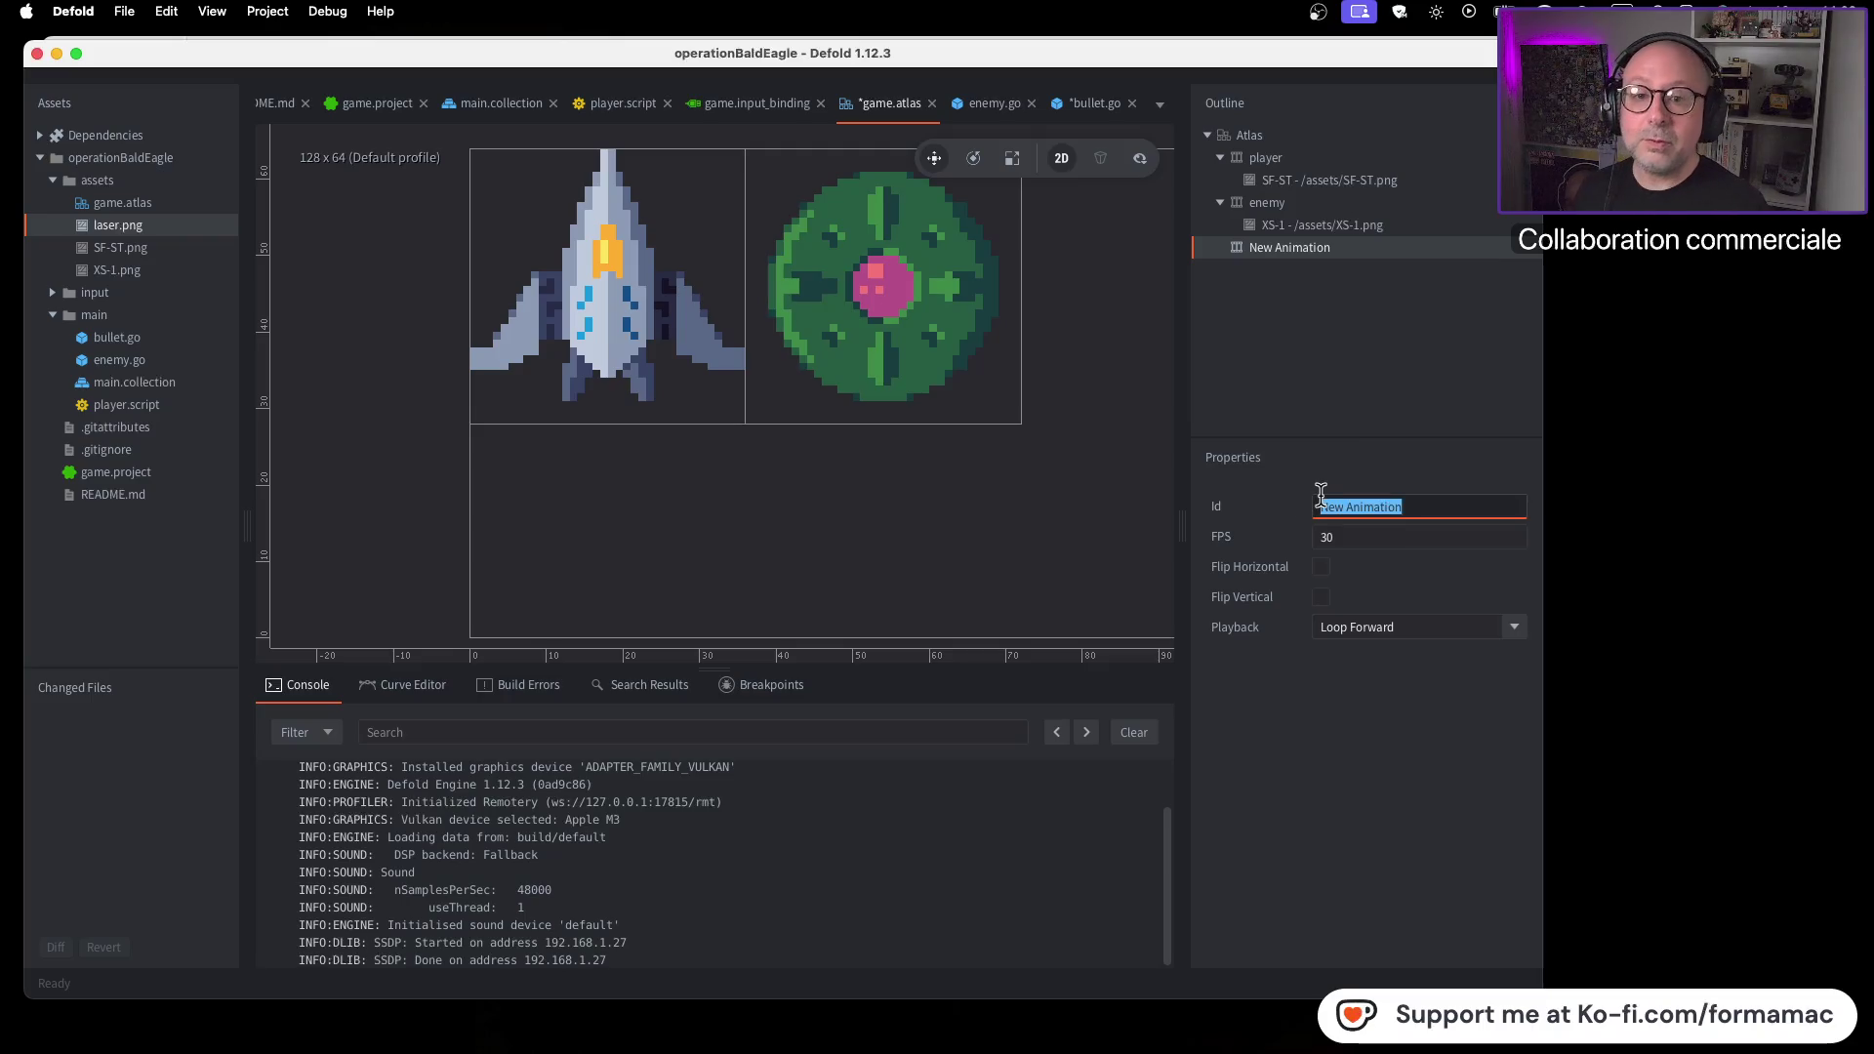
type("bul")
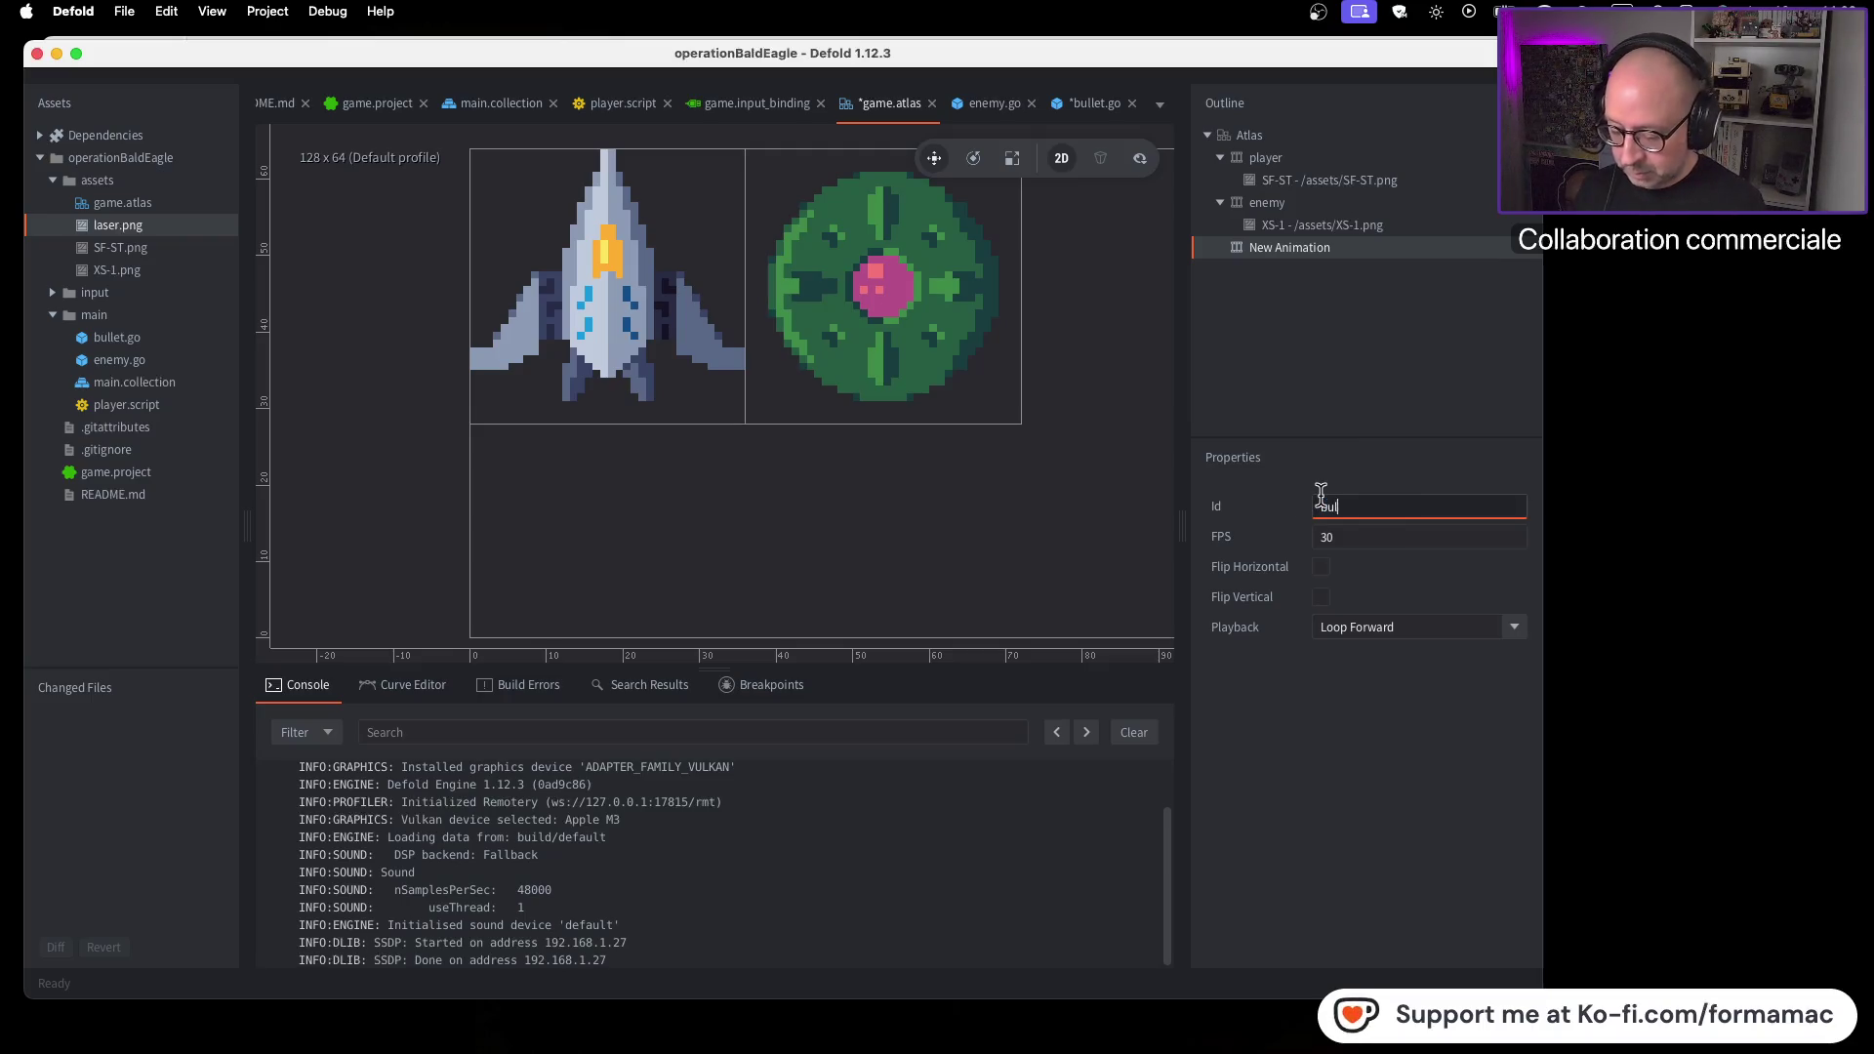
type("let")
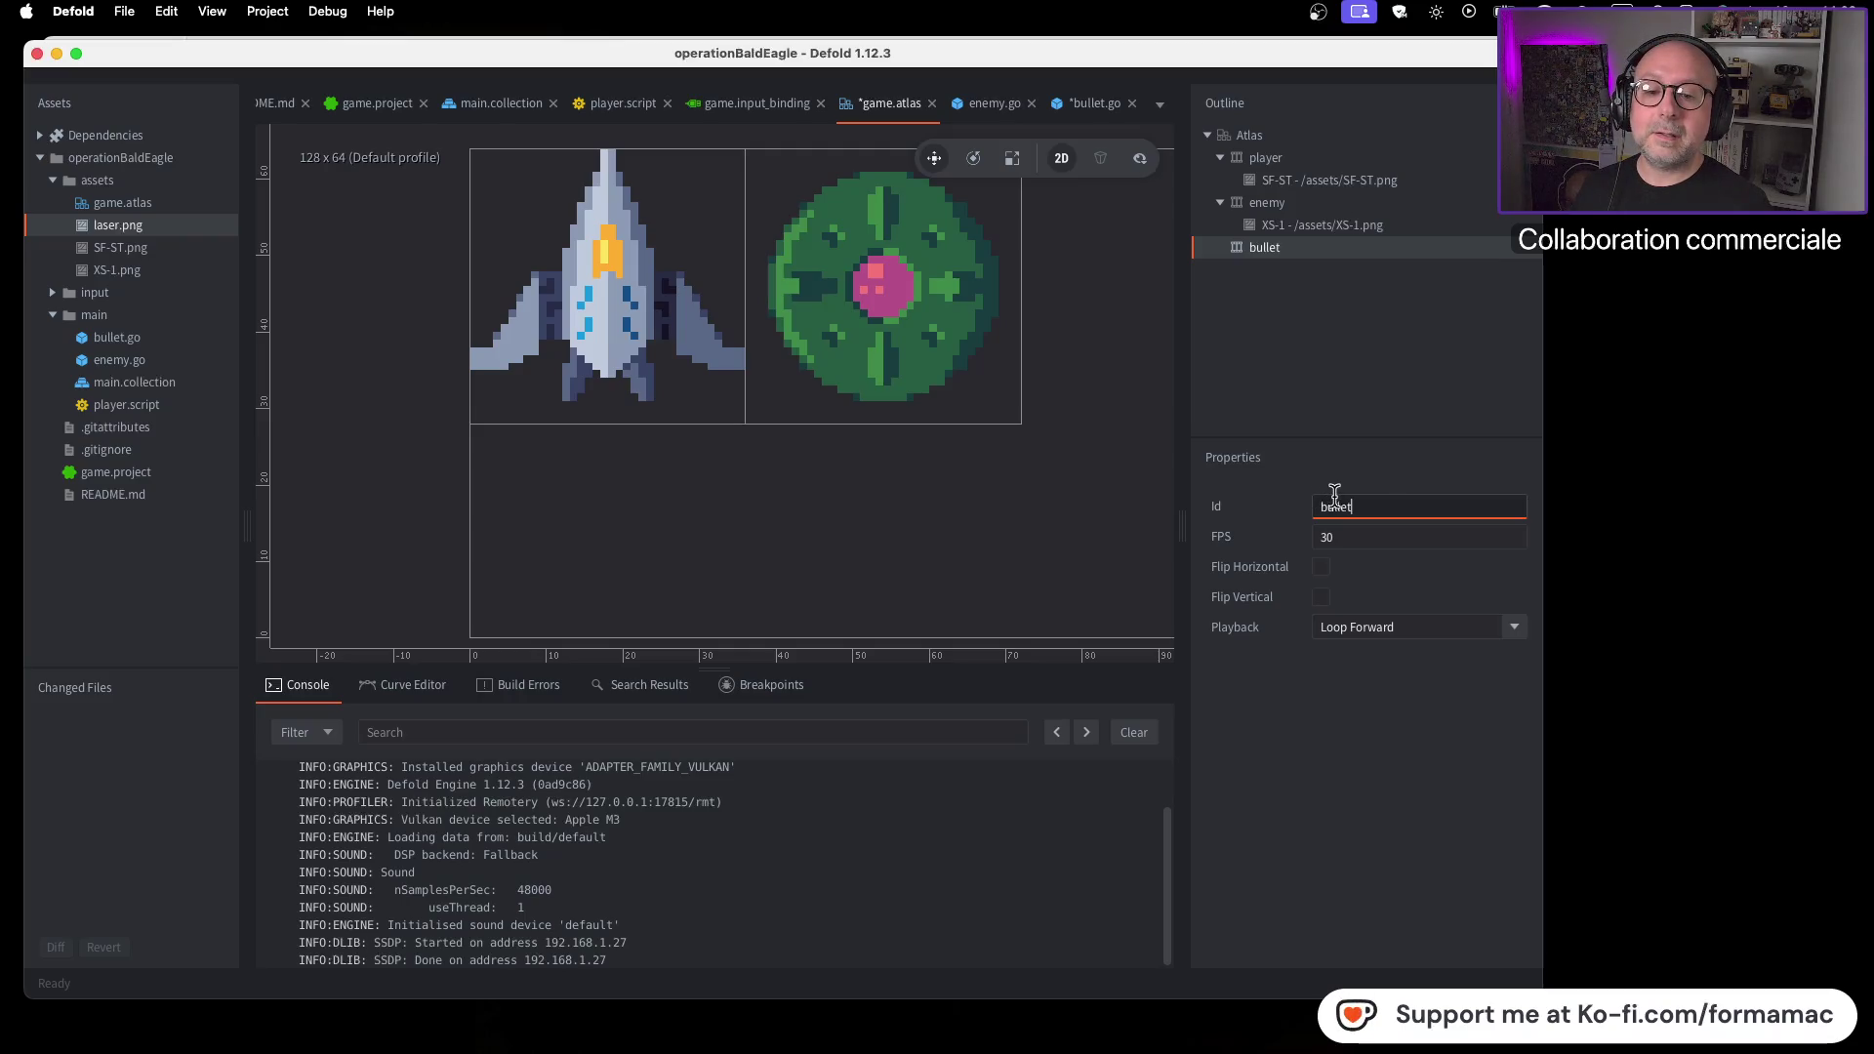
Compare with the tutorial, then confirm bullet as the animation Id
key("super+Tab")
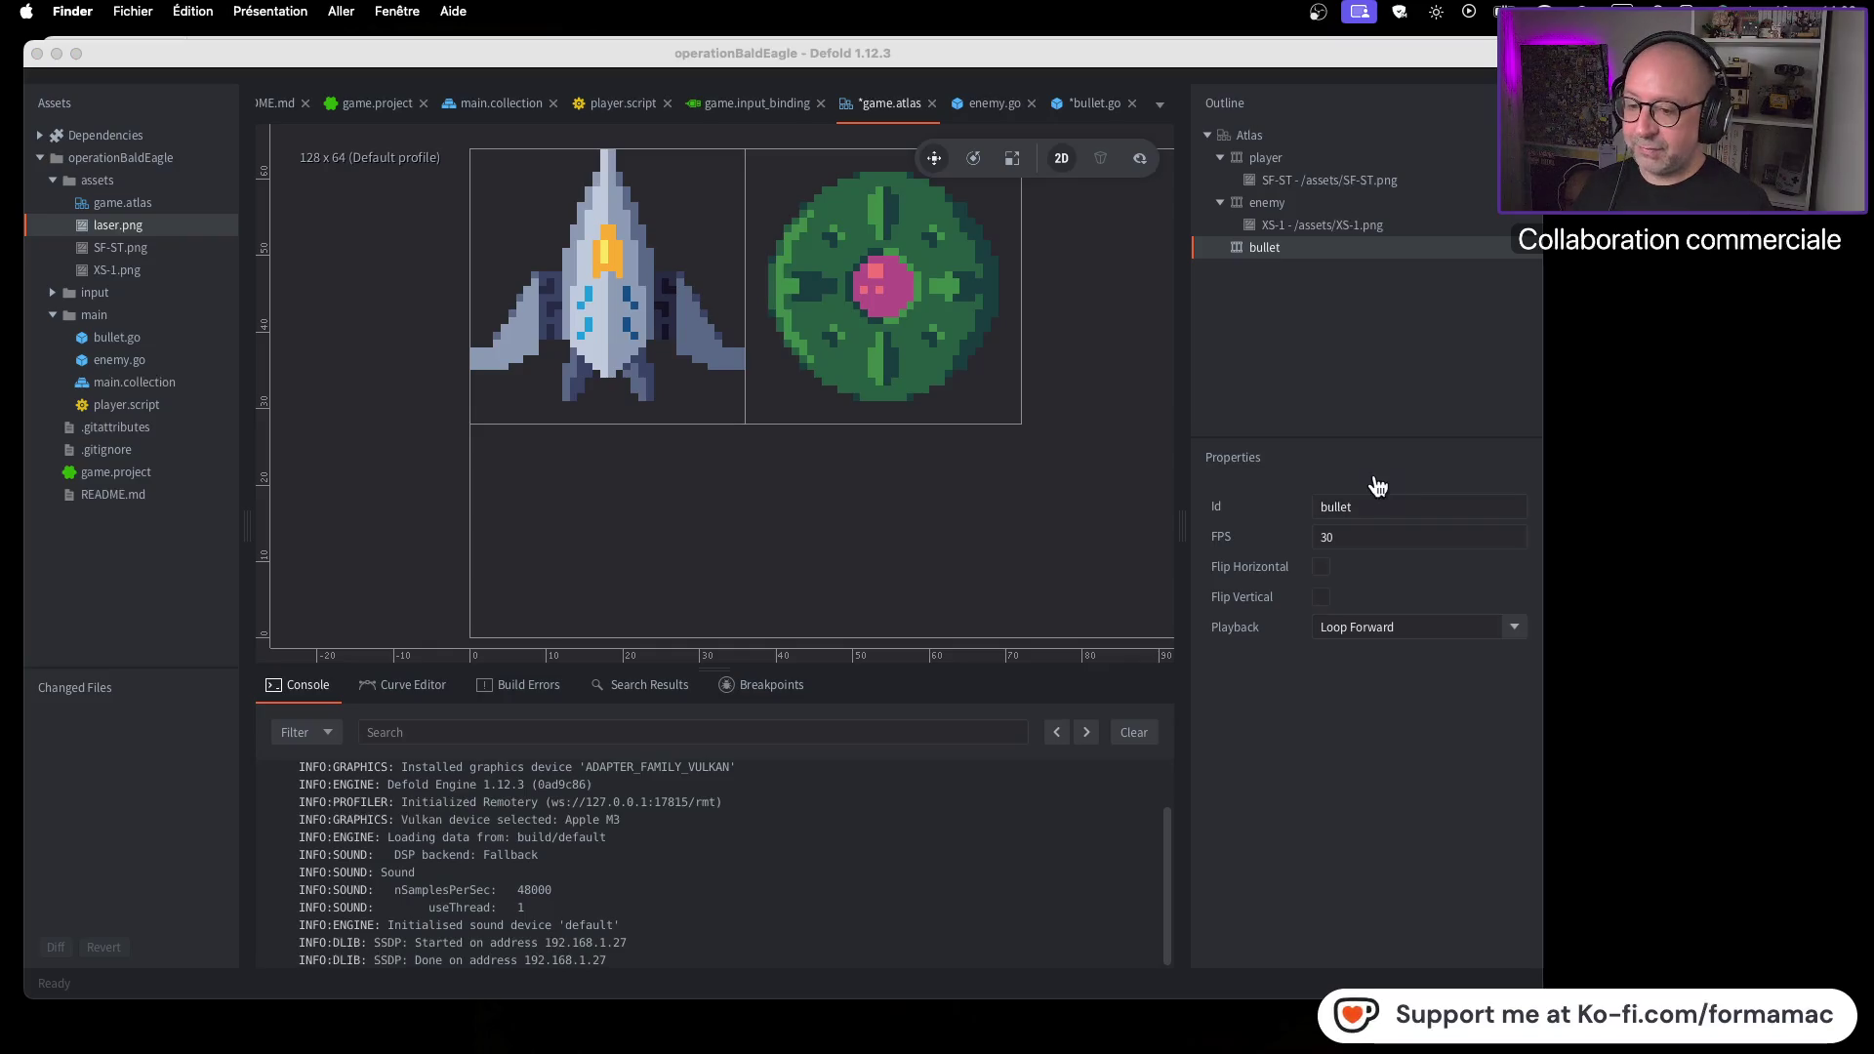
key("super+Tab")
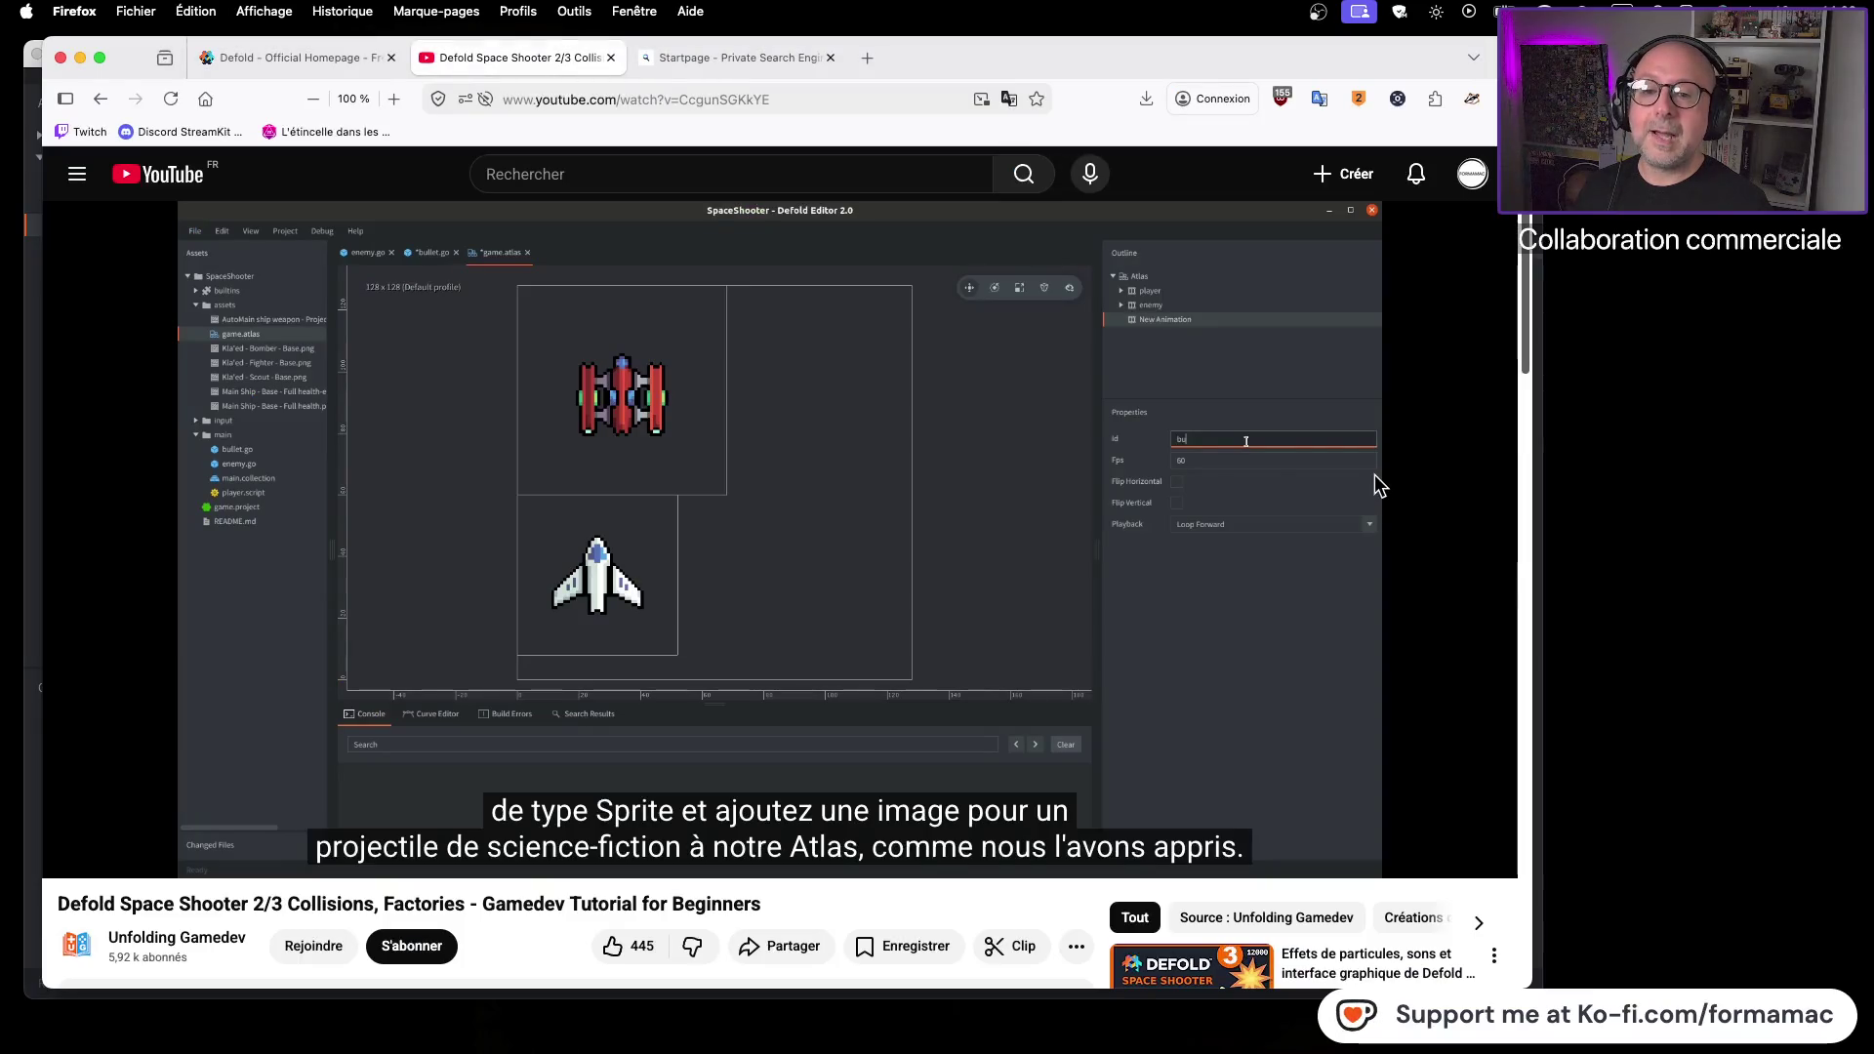
key("super+Tab")
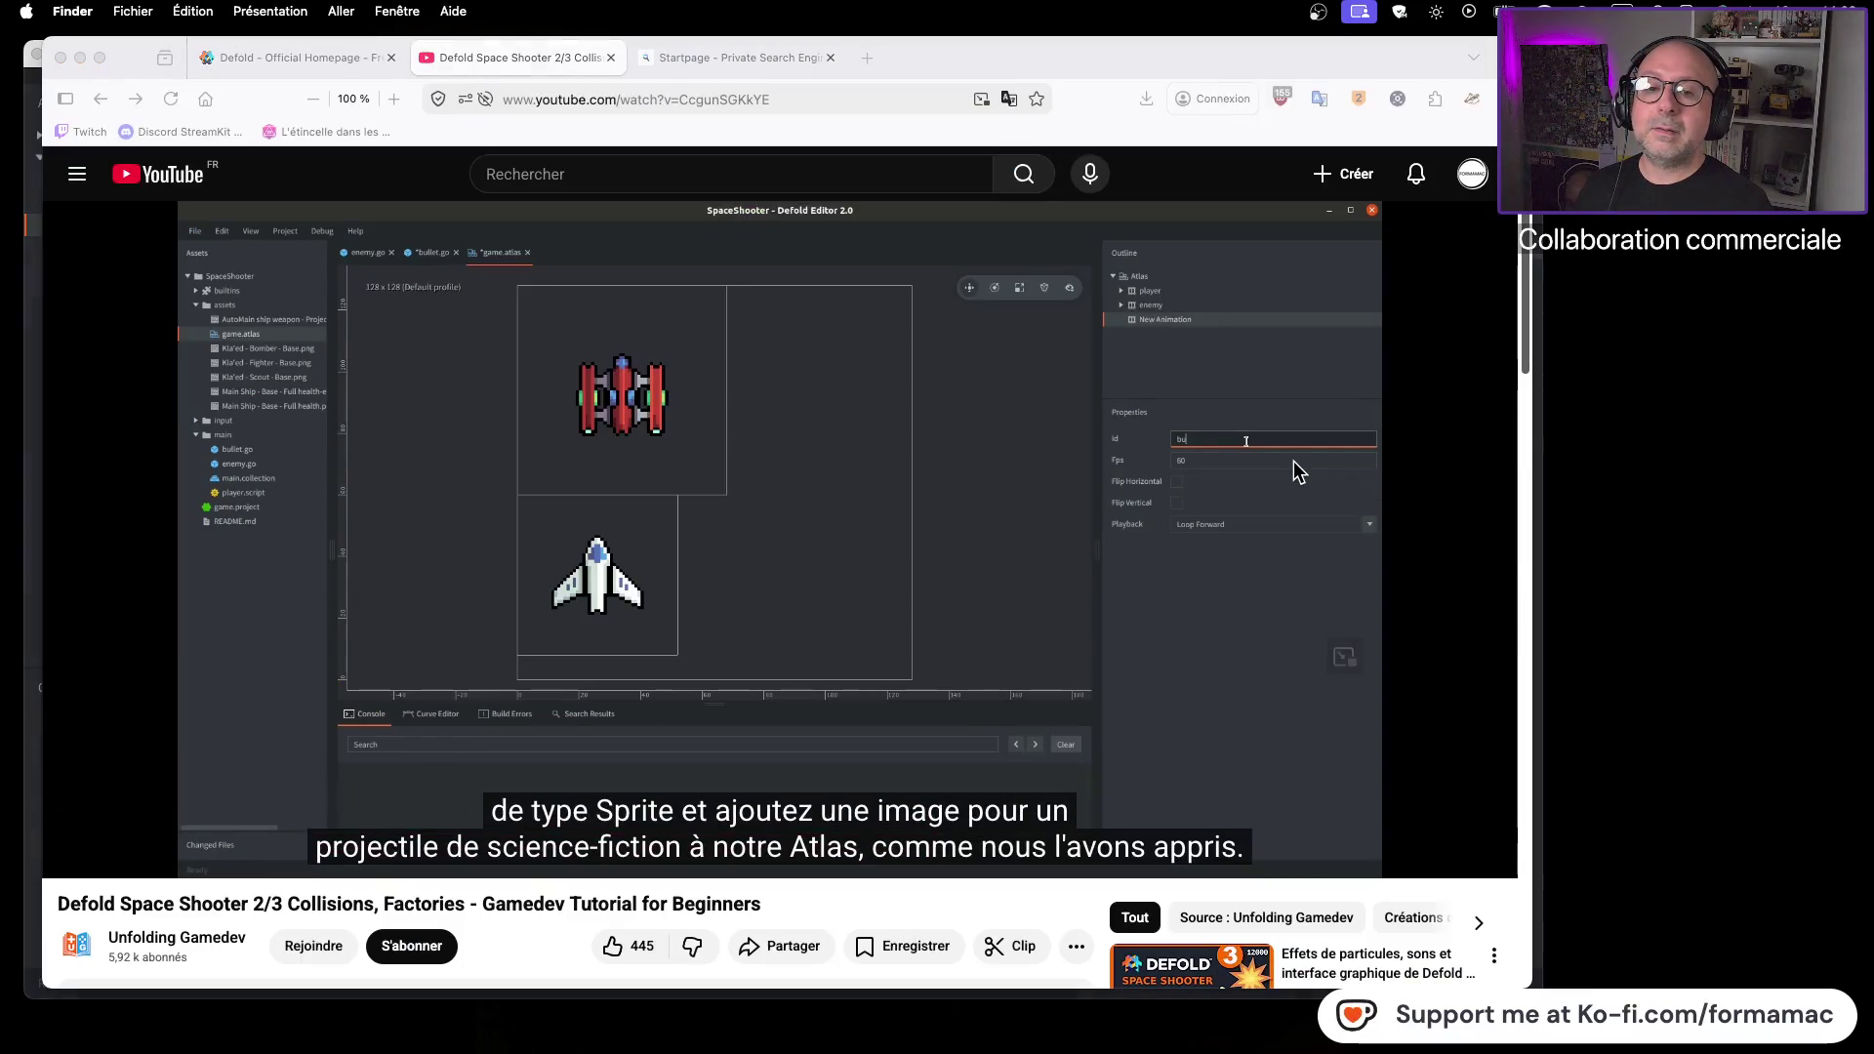
key("super+Tab")
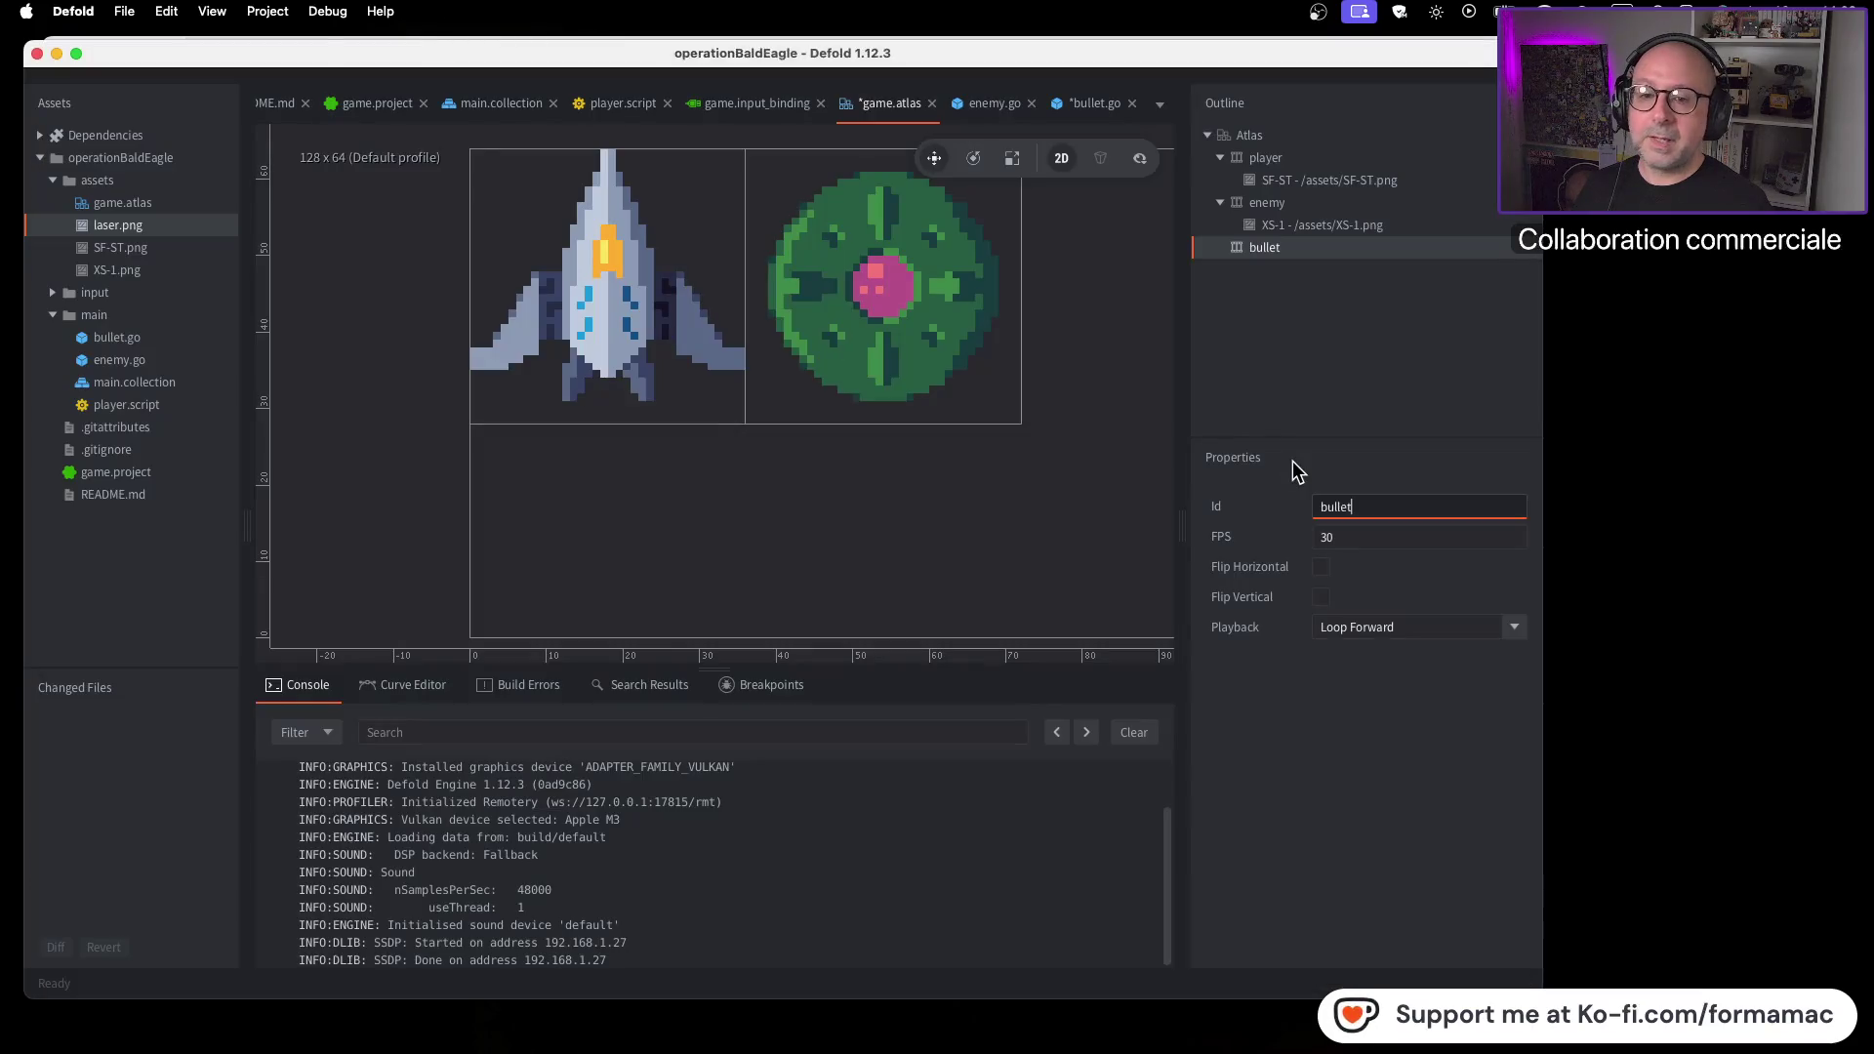
key("super+Tab")
key("super+Tab")
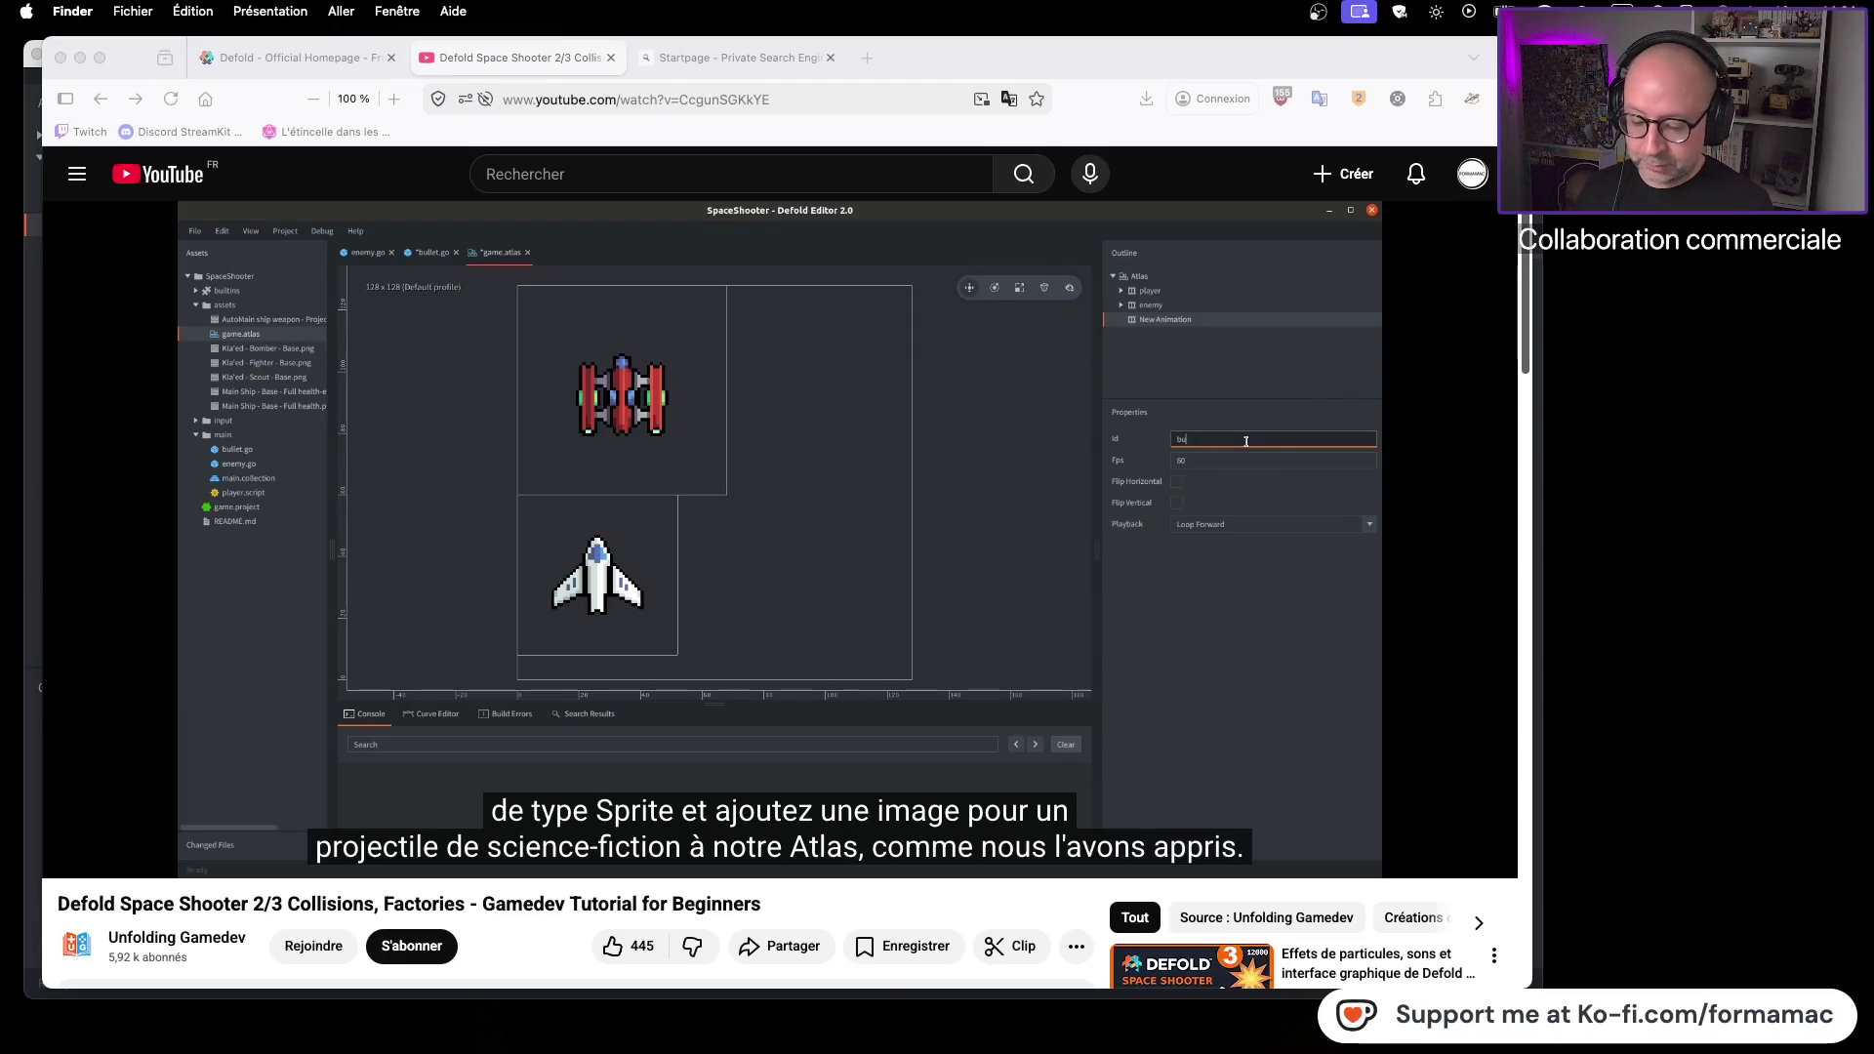
key("super+Tab")
key("super+Tab")
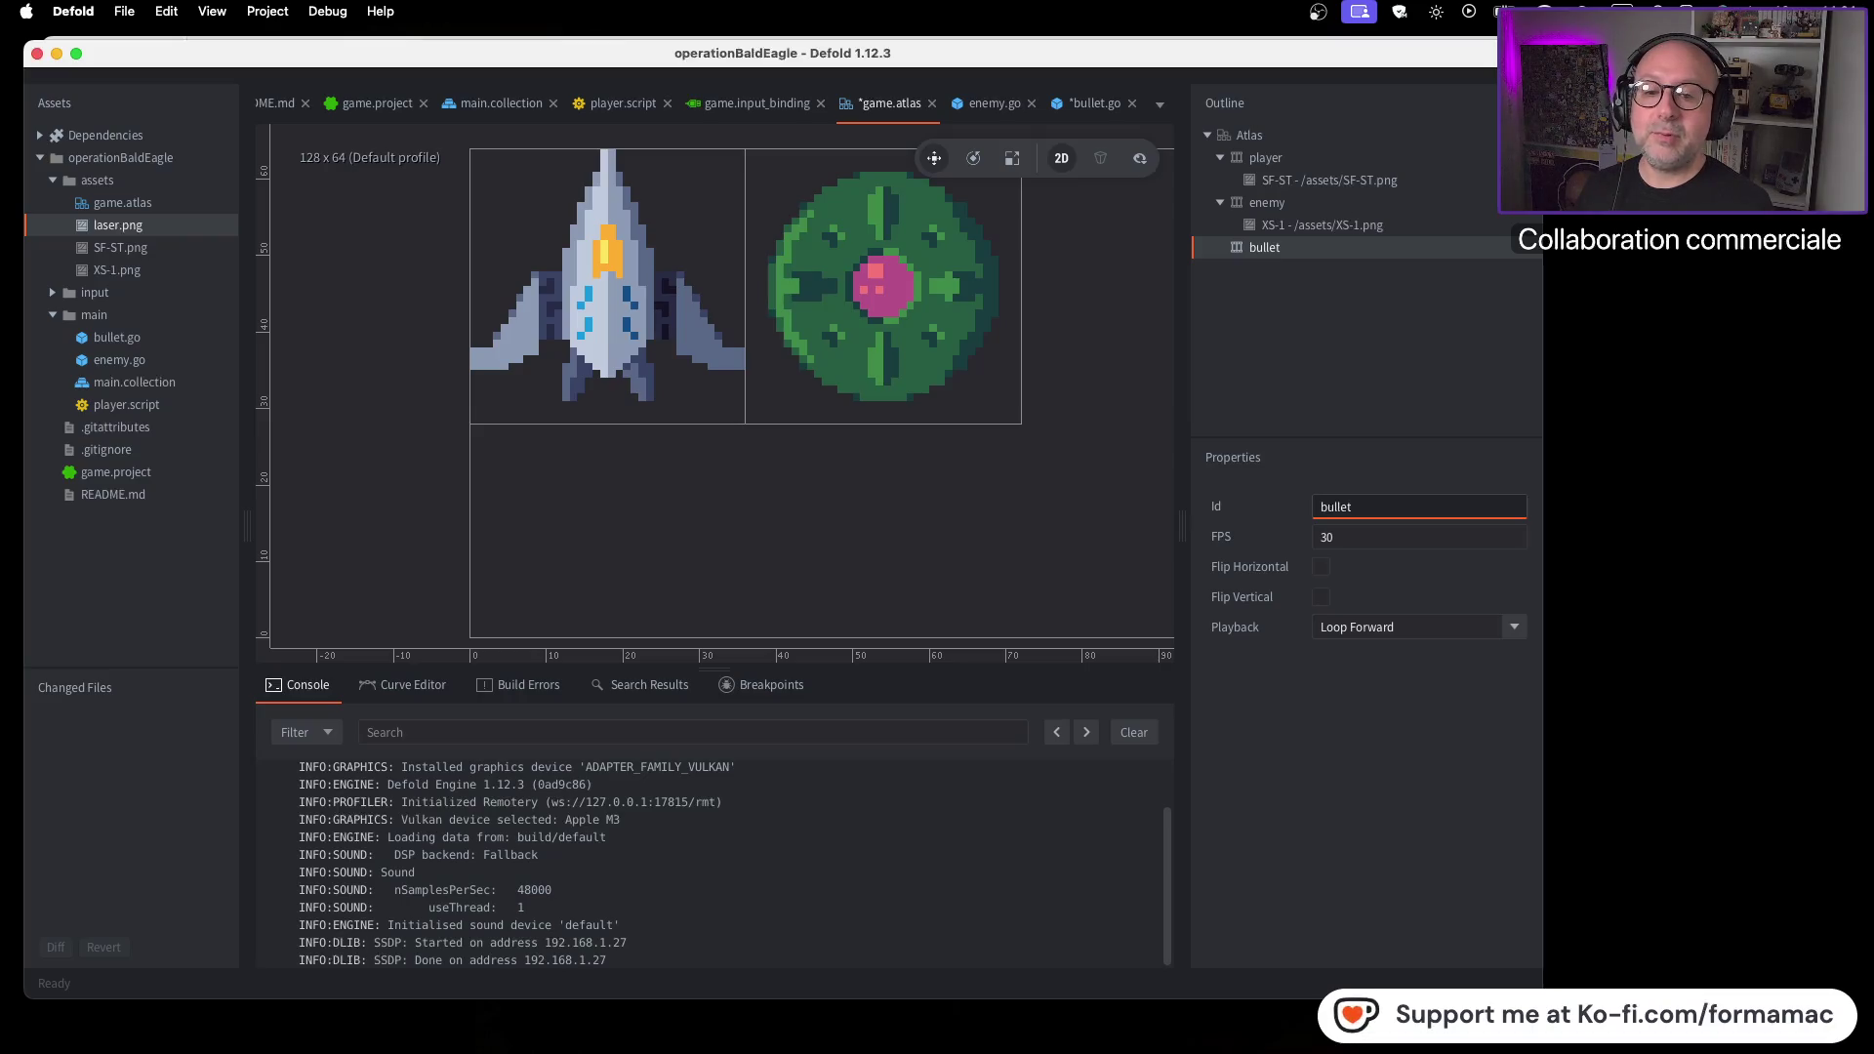
left_click(1386, 391)
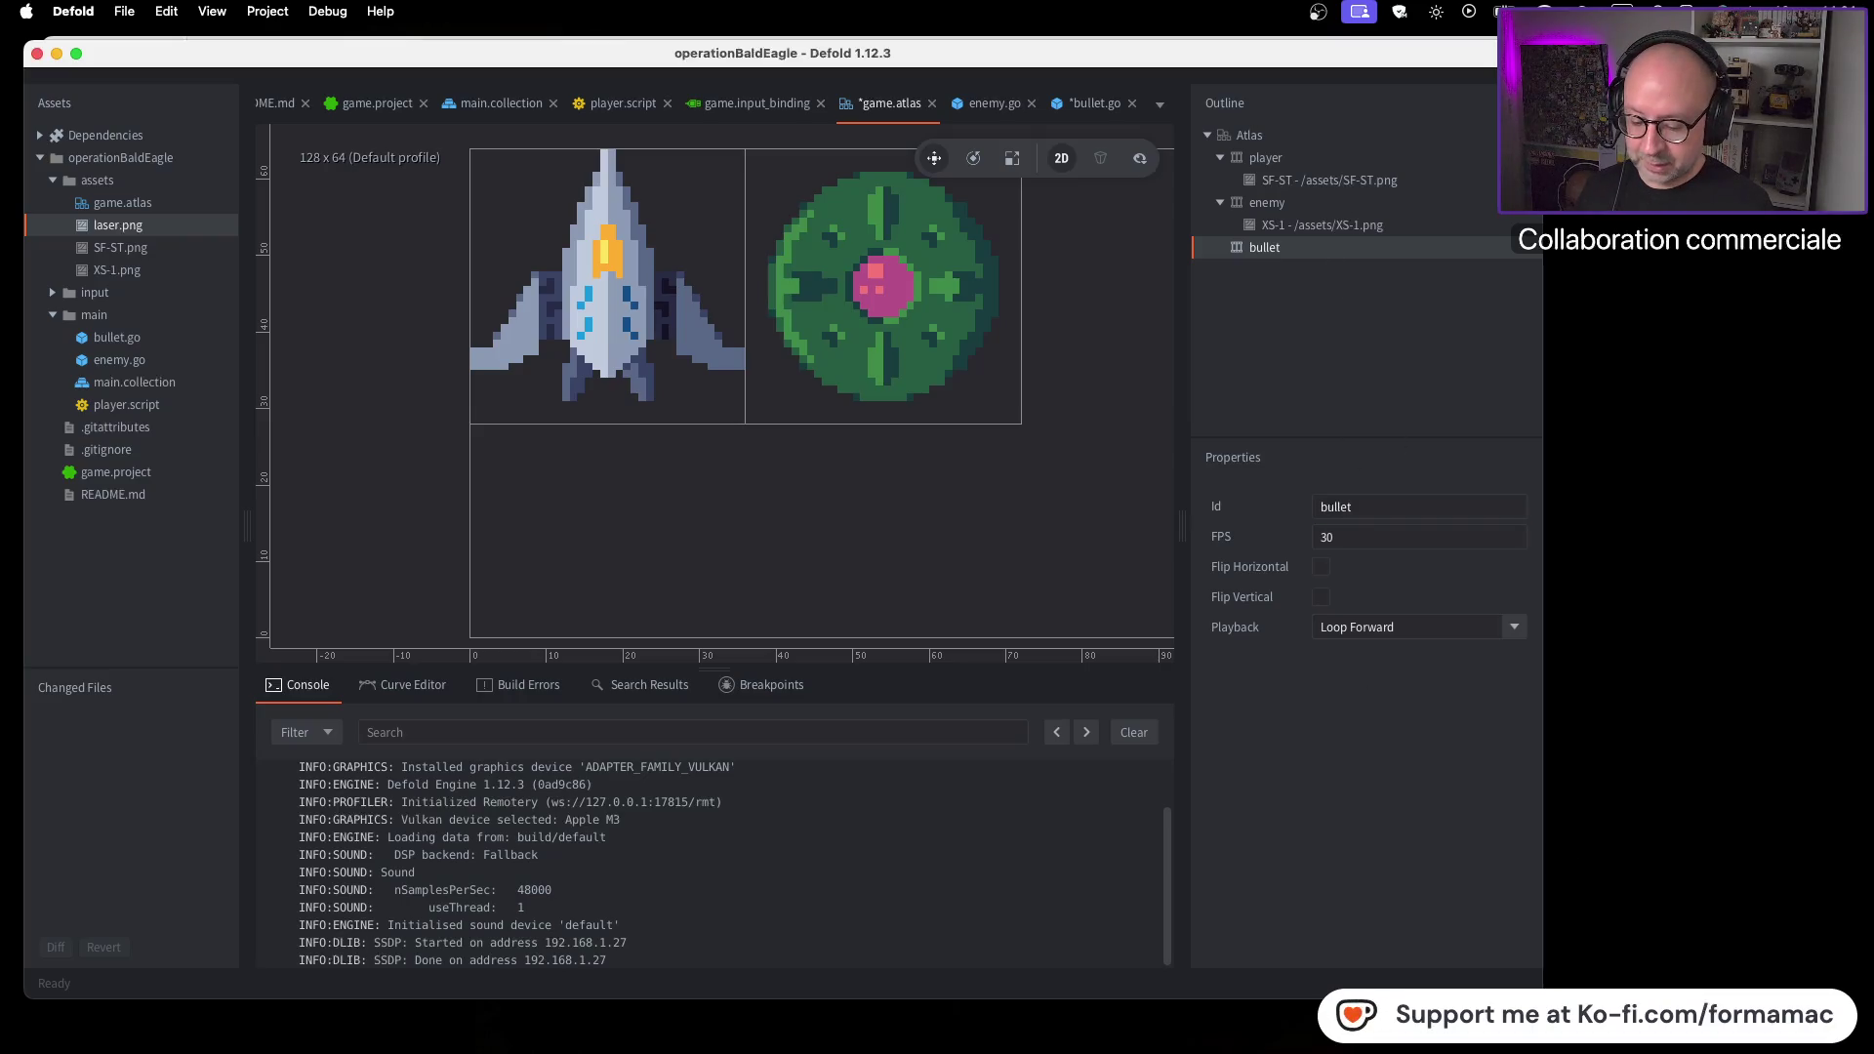
Watch the next part of the tutorial, then bring up the bullet animation's Playback choices
key("super+Tab")
left_click(683, 683)
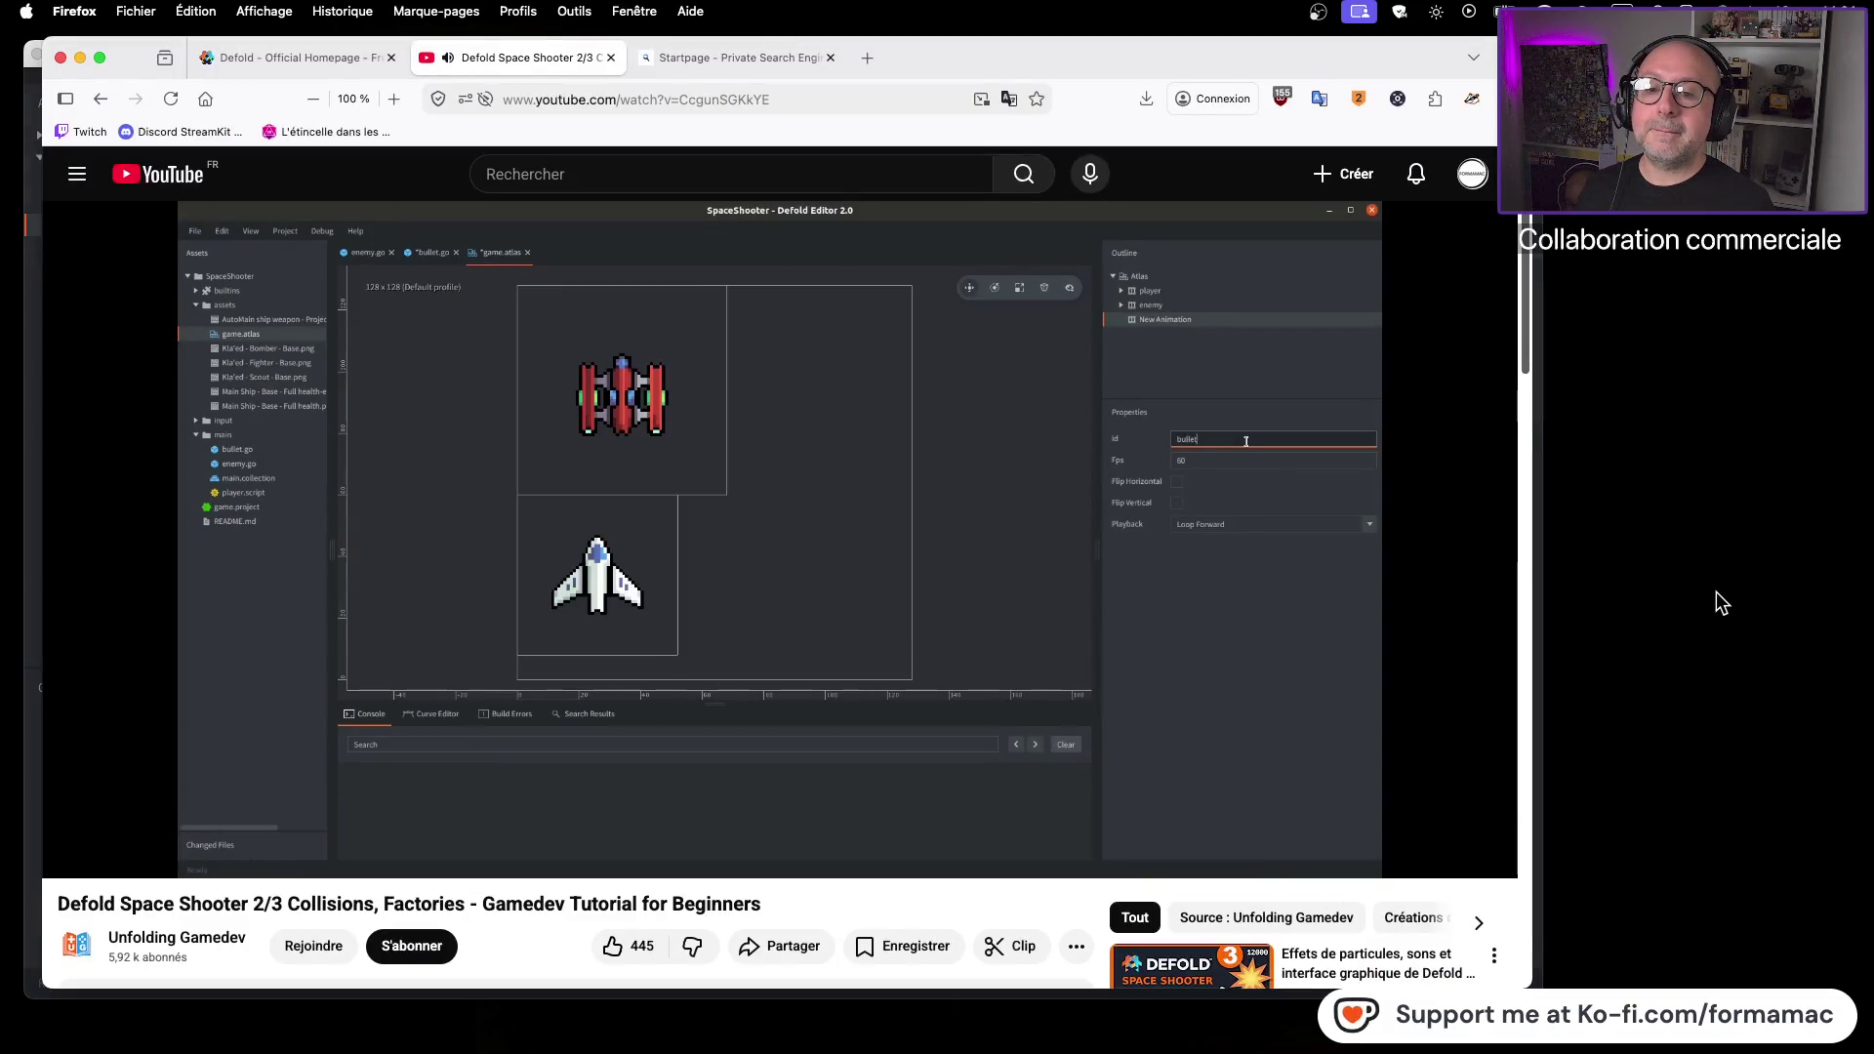
left_click(1358, 610)
key("super+Tab")
left_click(1434, 628)
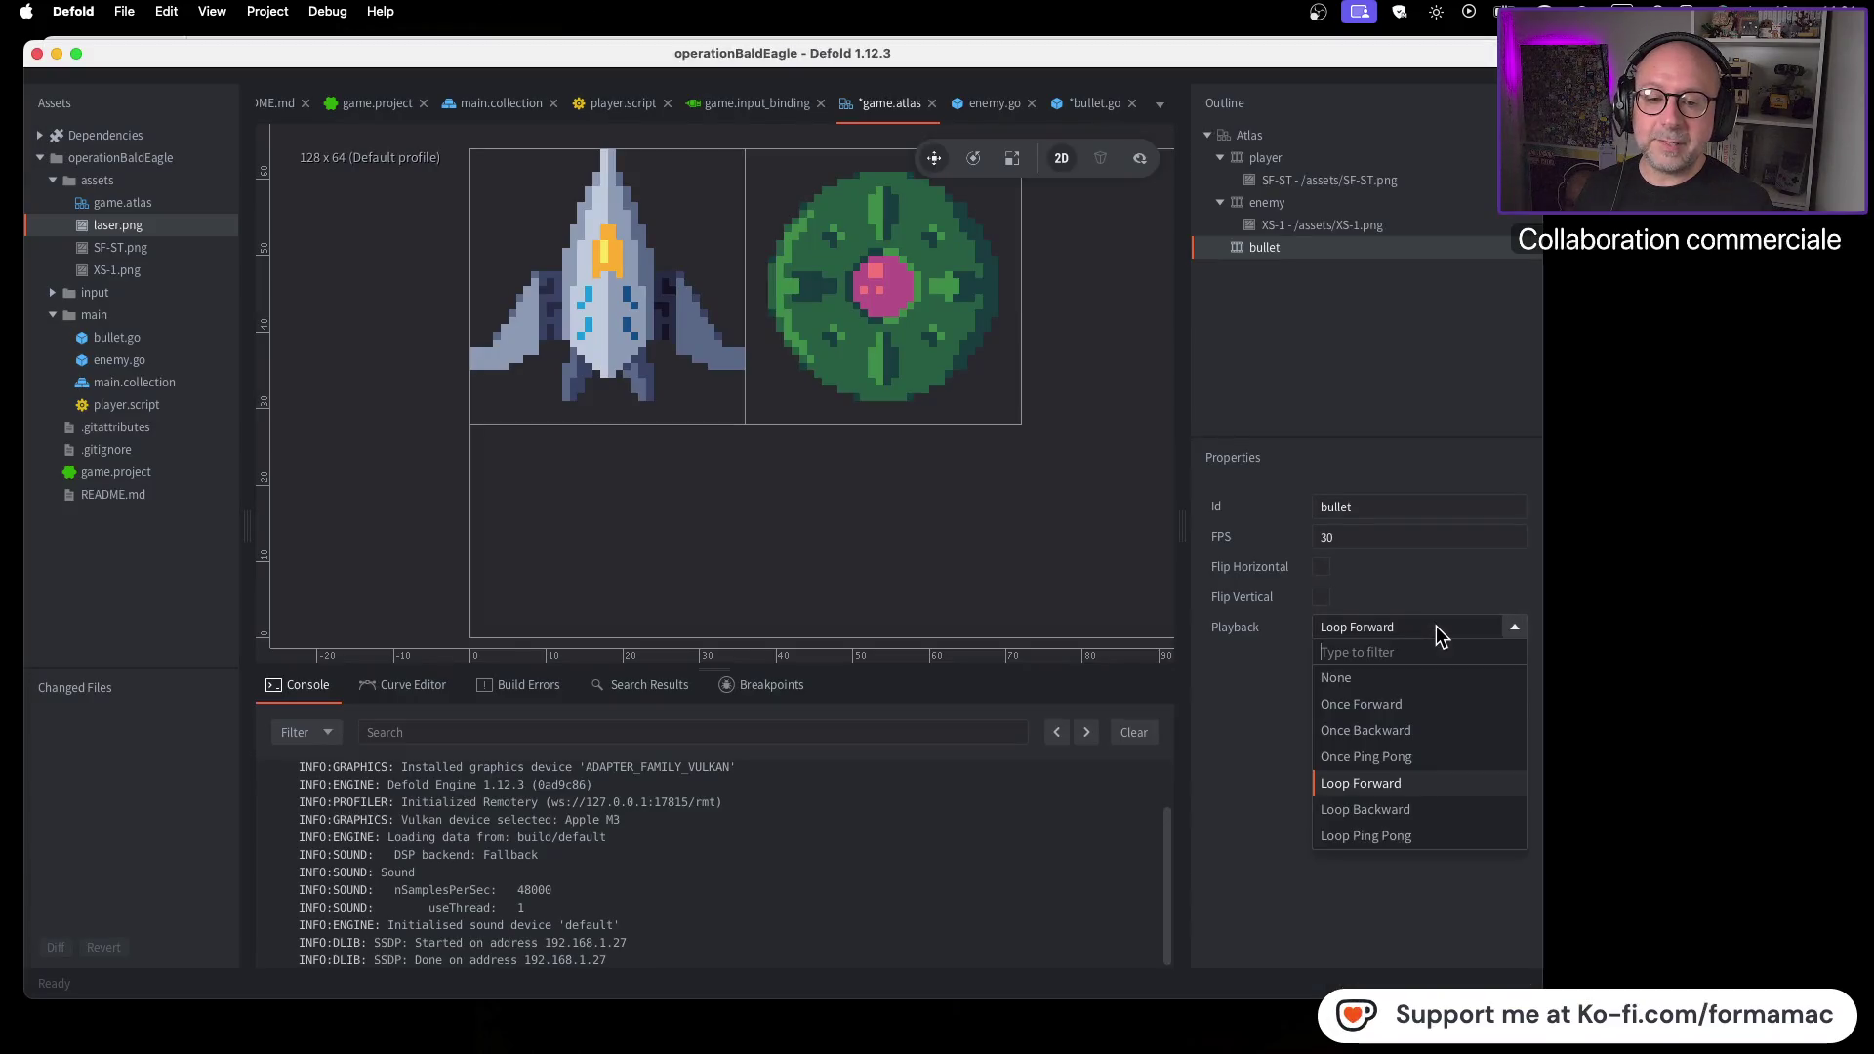
Set the bullet animation's Playback to None
left_click(1380, 683)
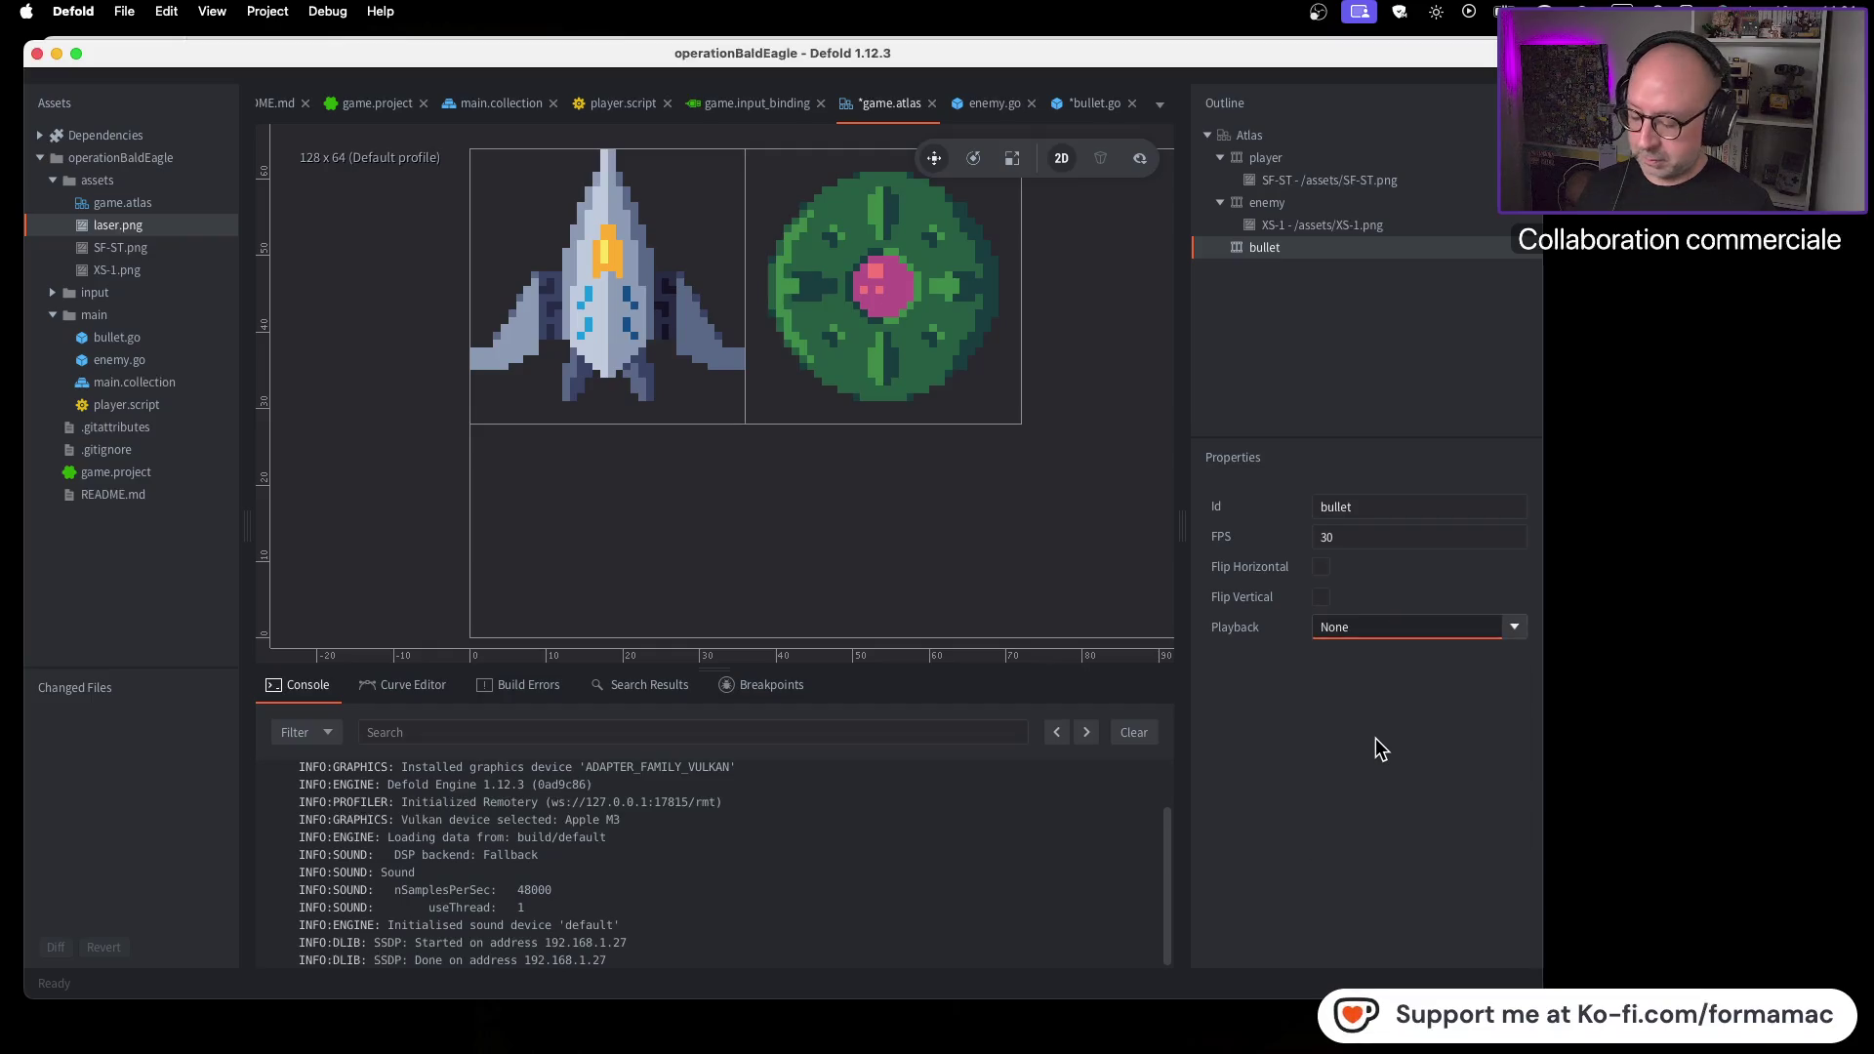
key("super+Tab")
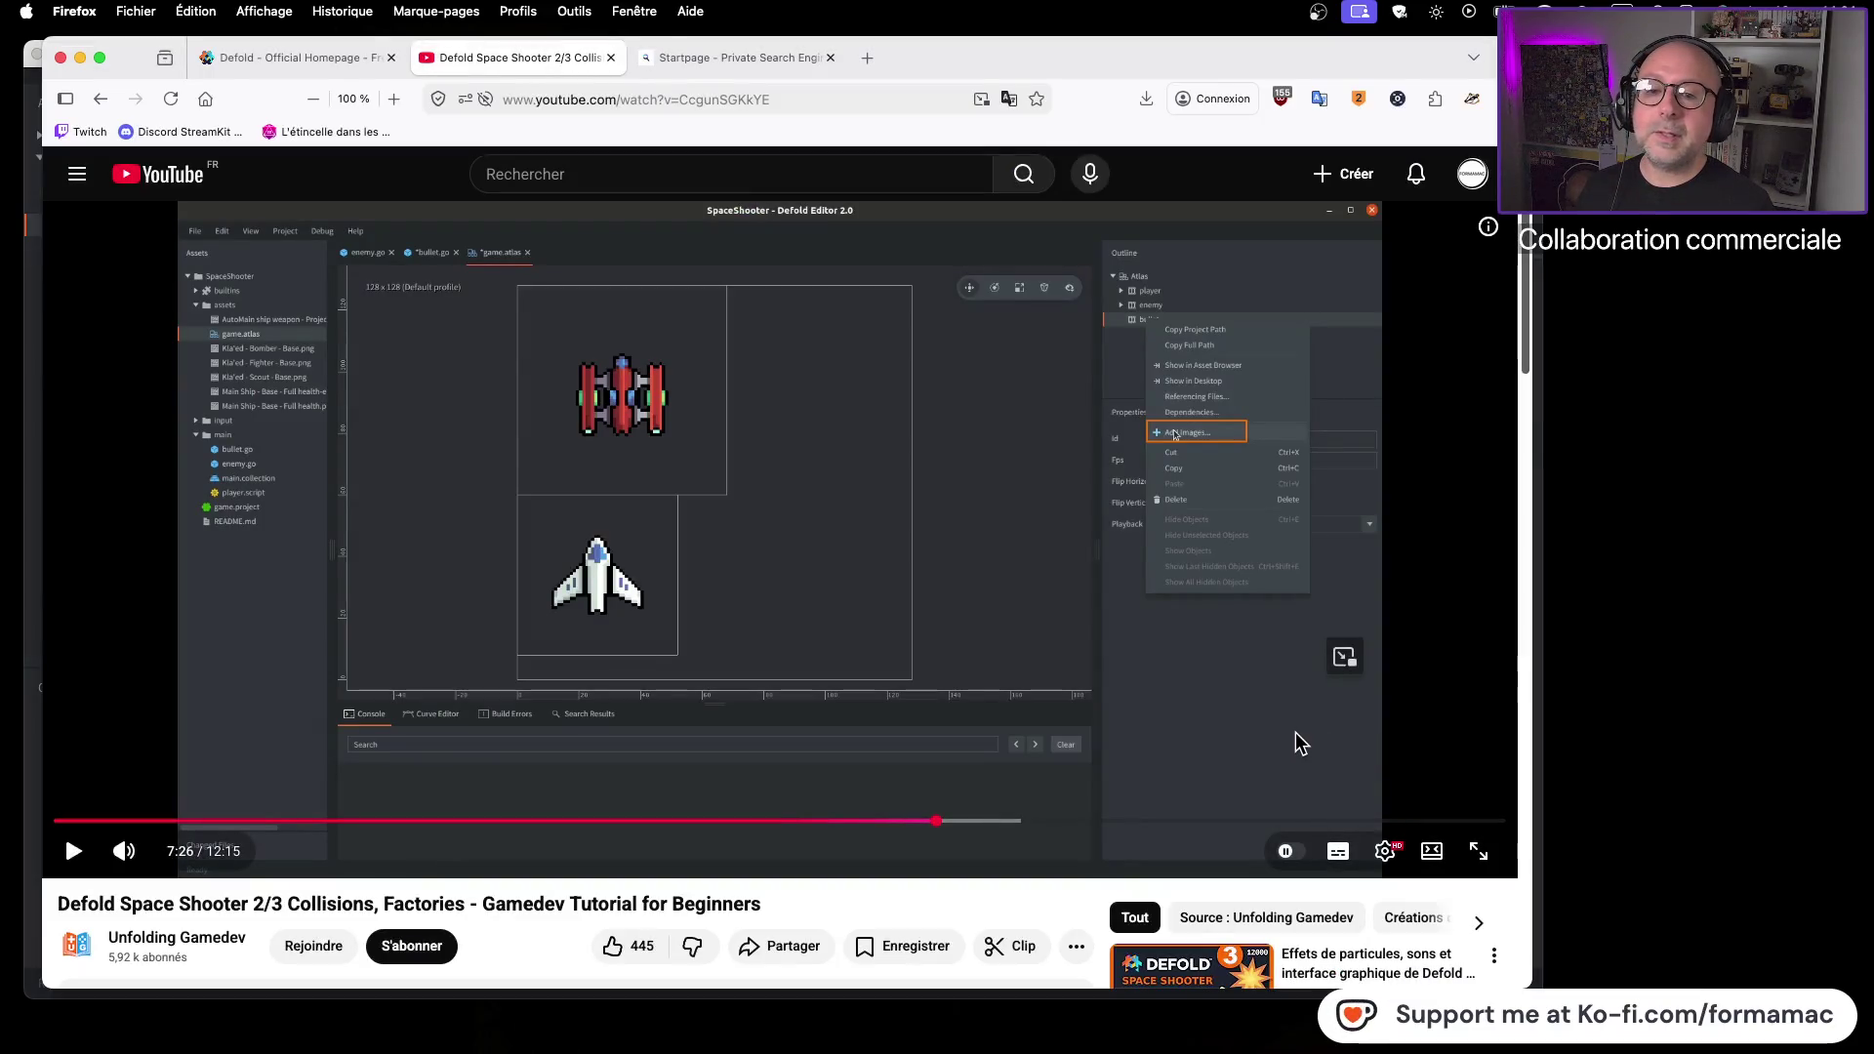
key("super+Tab")
key("super+Tab")
key("super+Tab")
Add /assets/laser.png to the bullet animation
right_click(1292, 250)
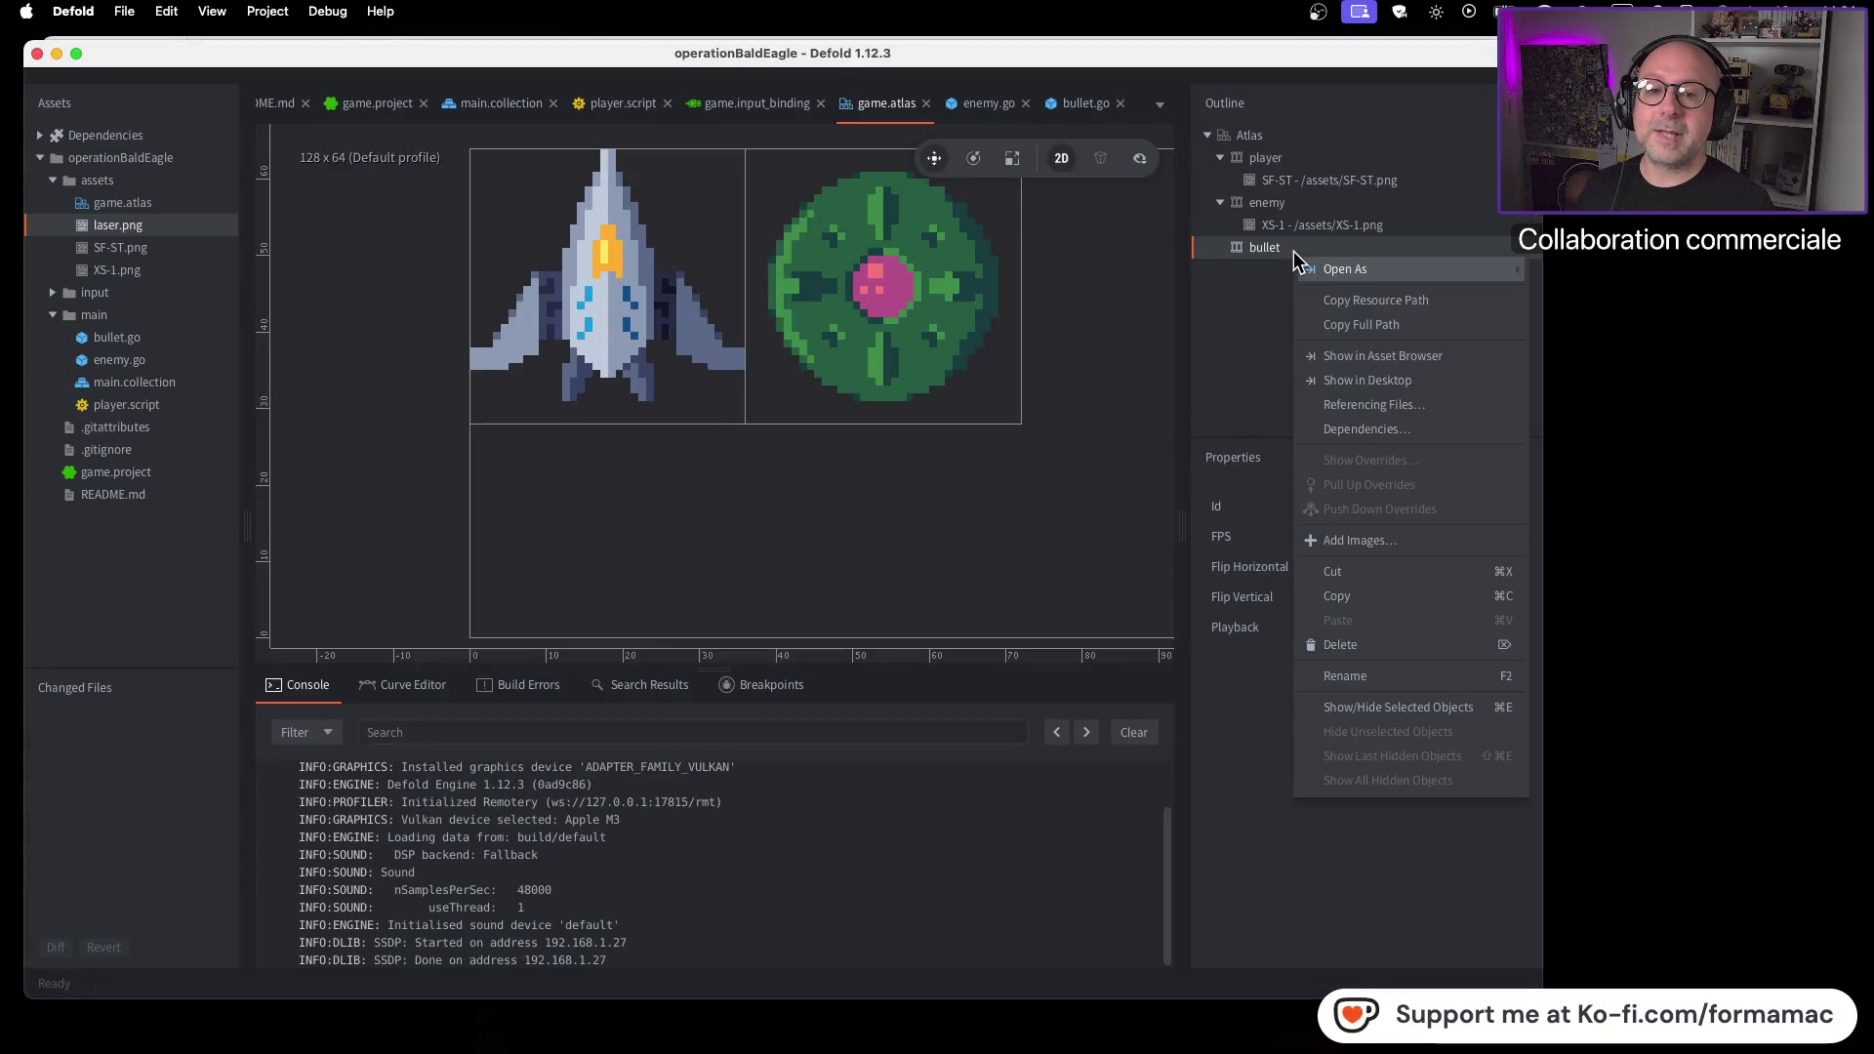
left_click(1353, 535)
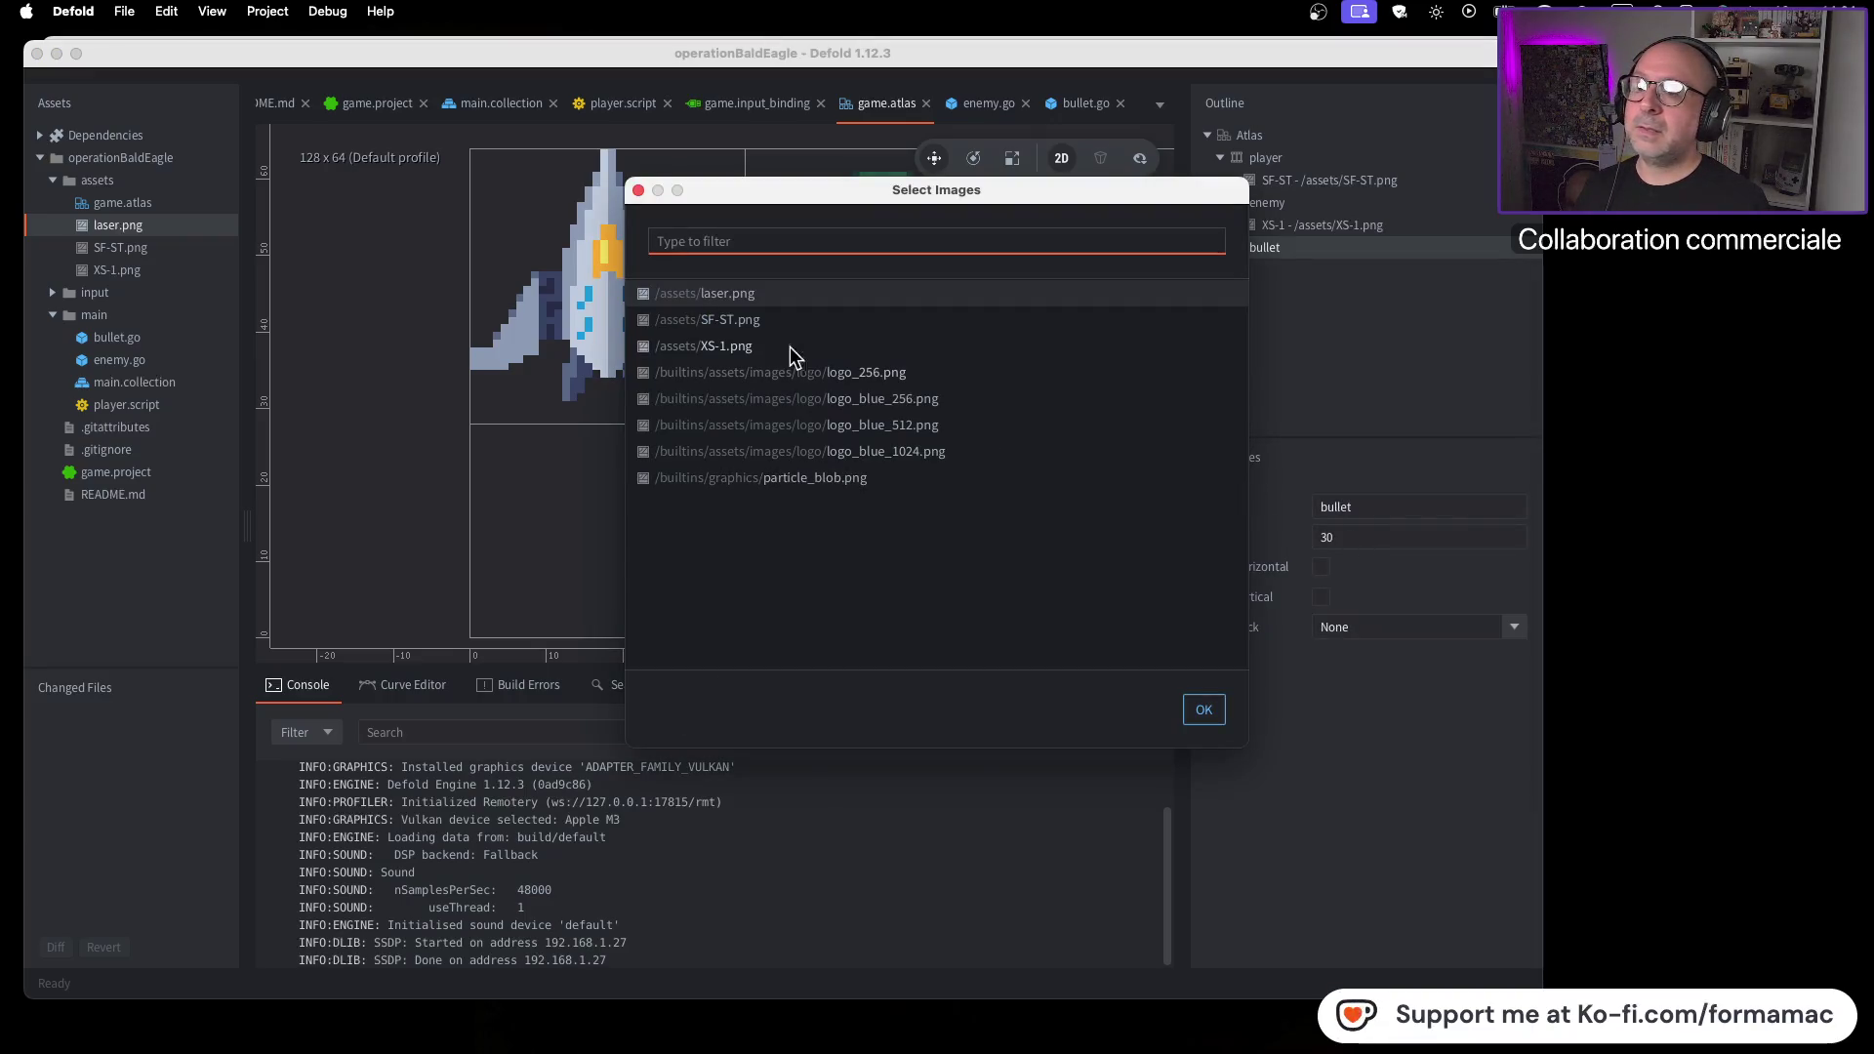
left_click(775, 295)
left_click(1203, 709)
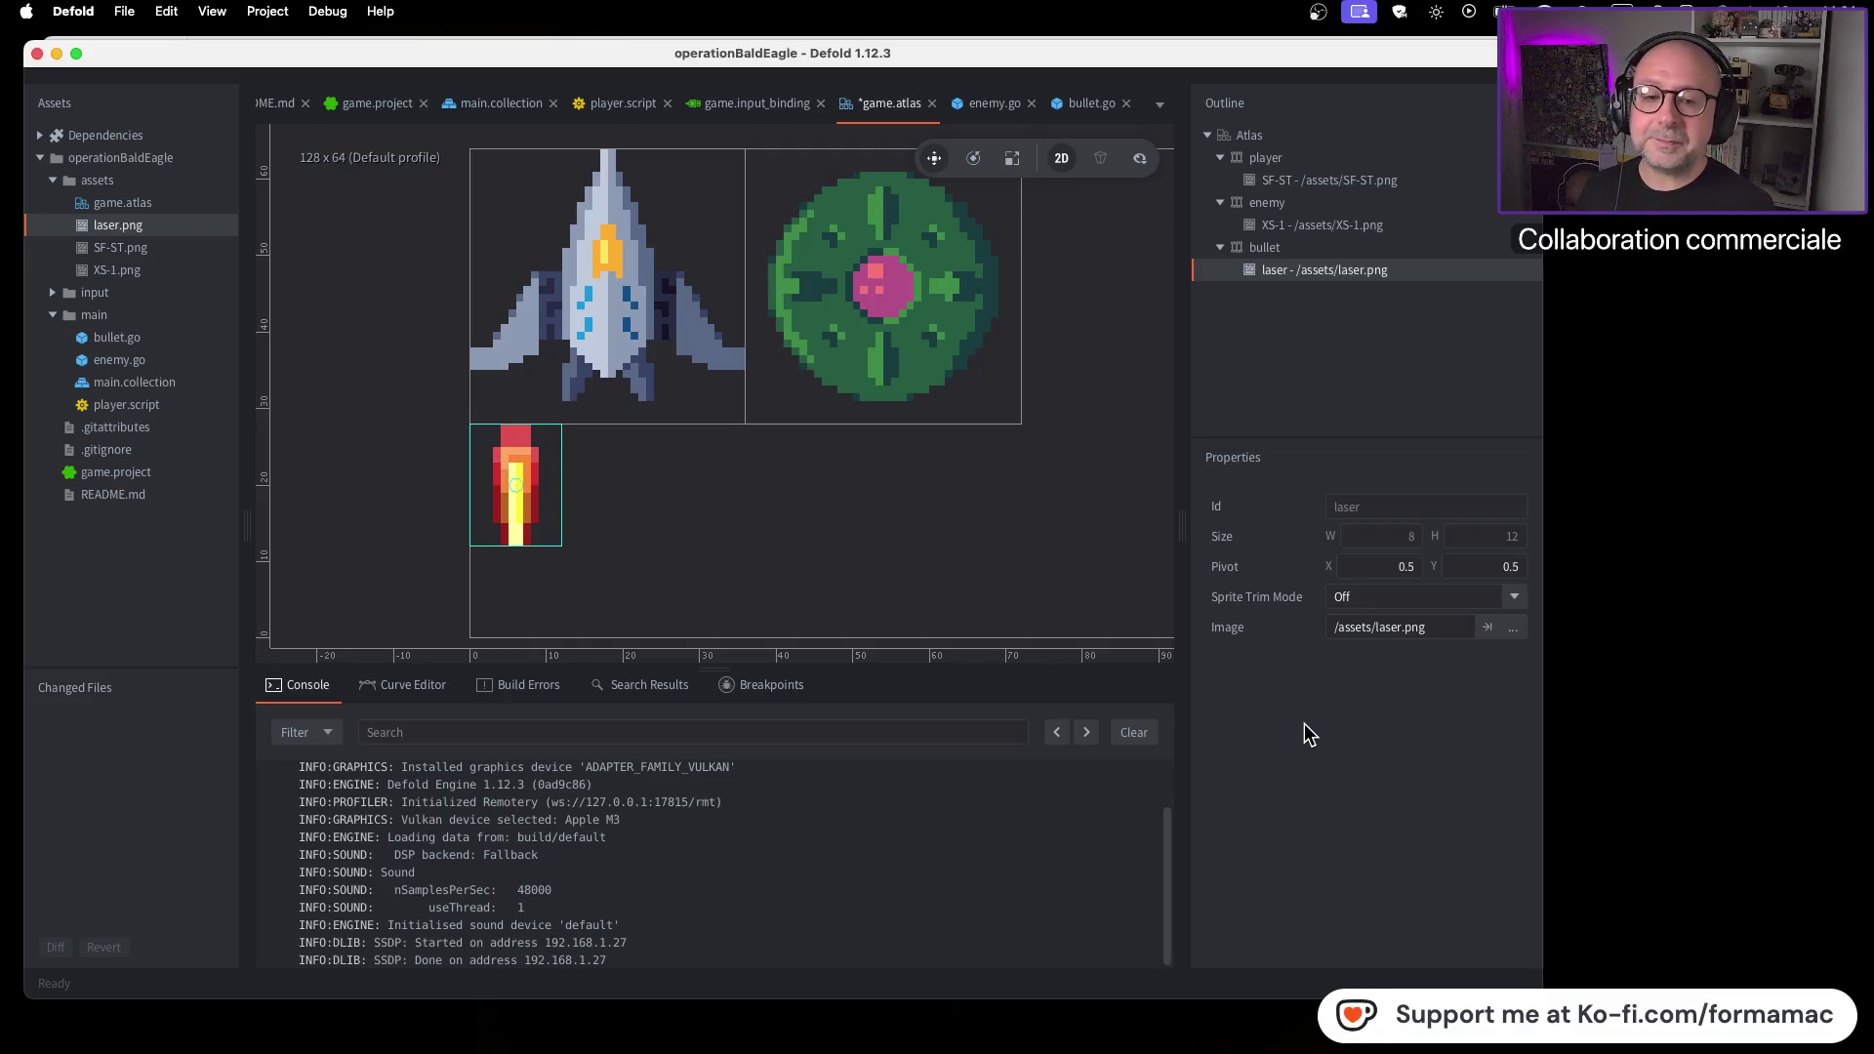
key("super+Tab")
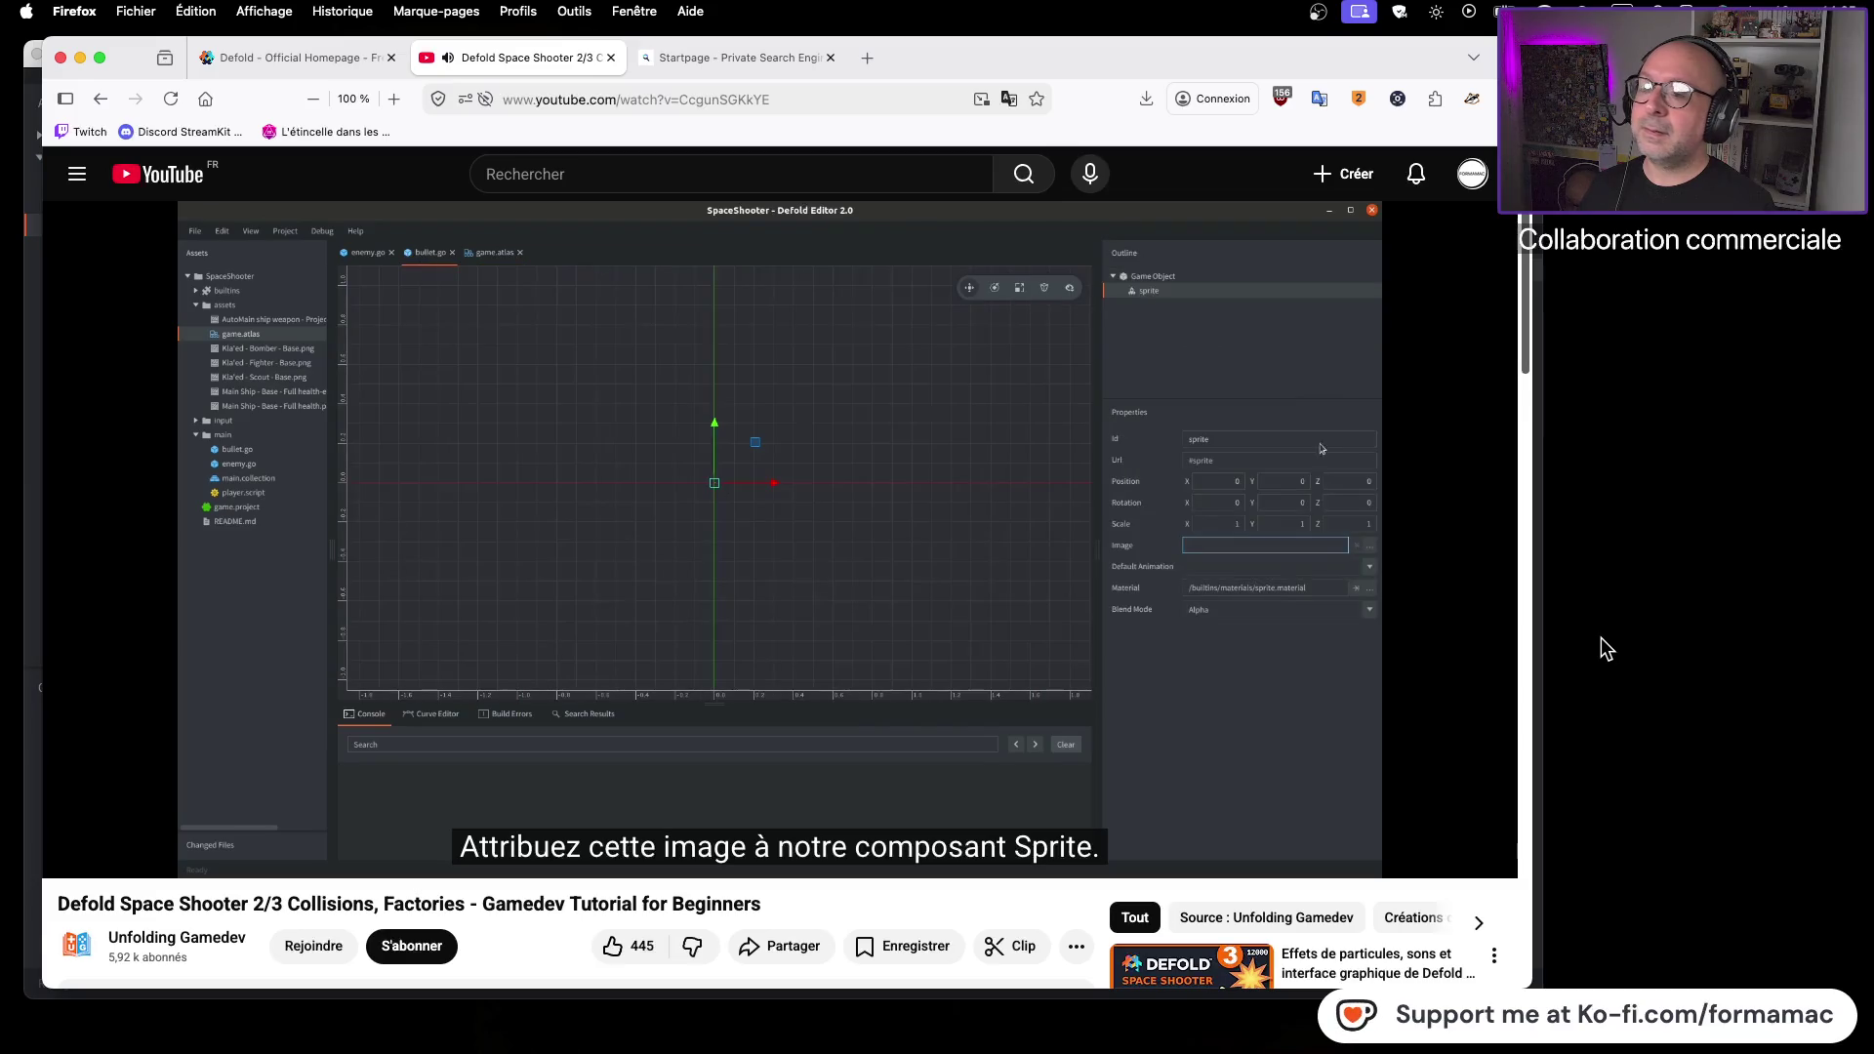
left_click(1267, 668)
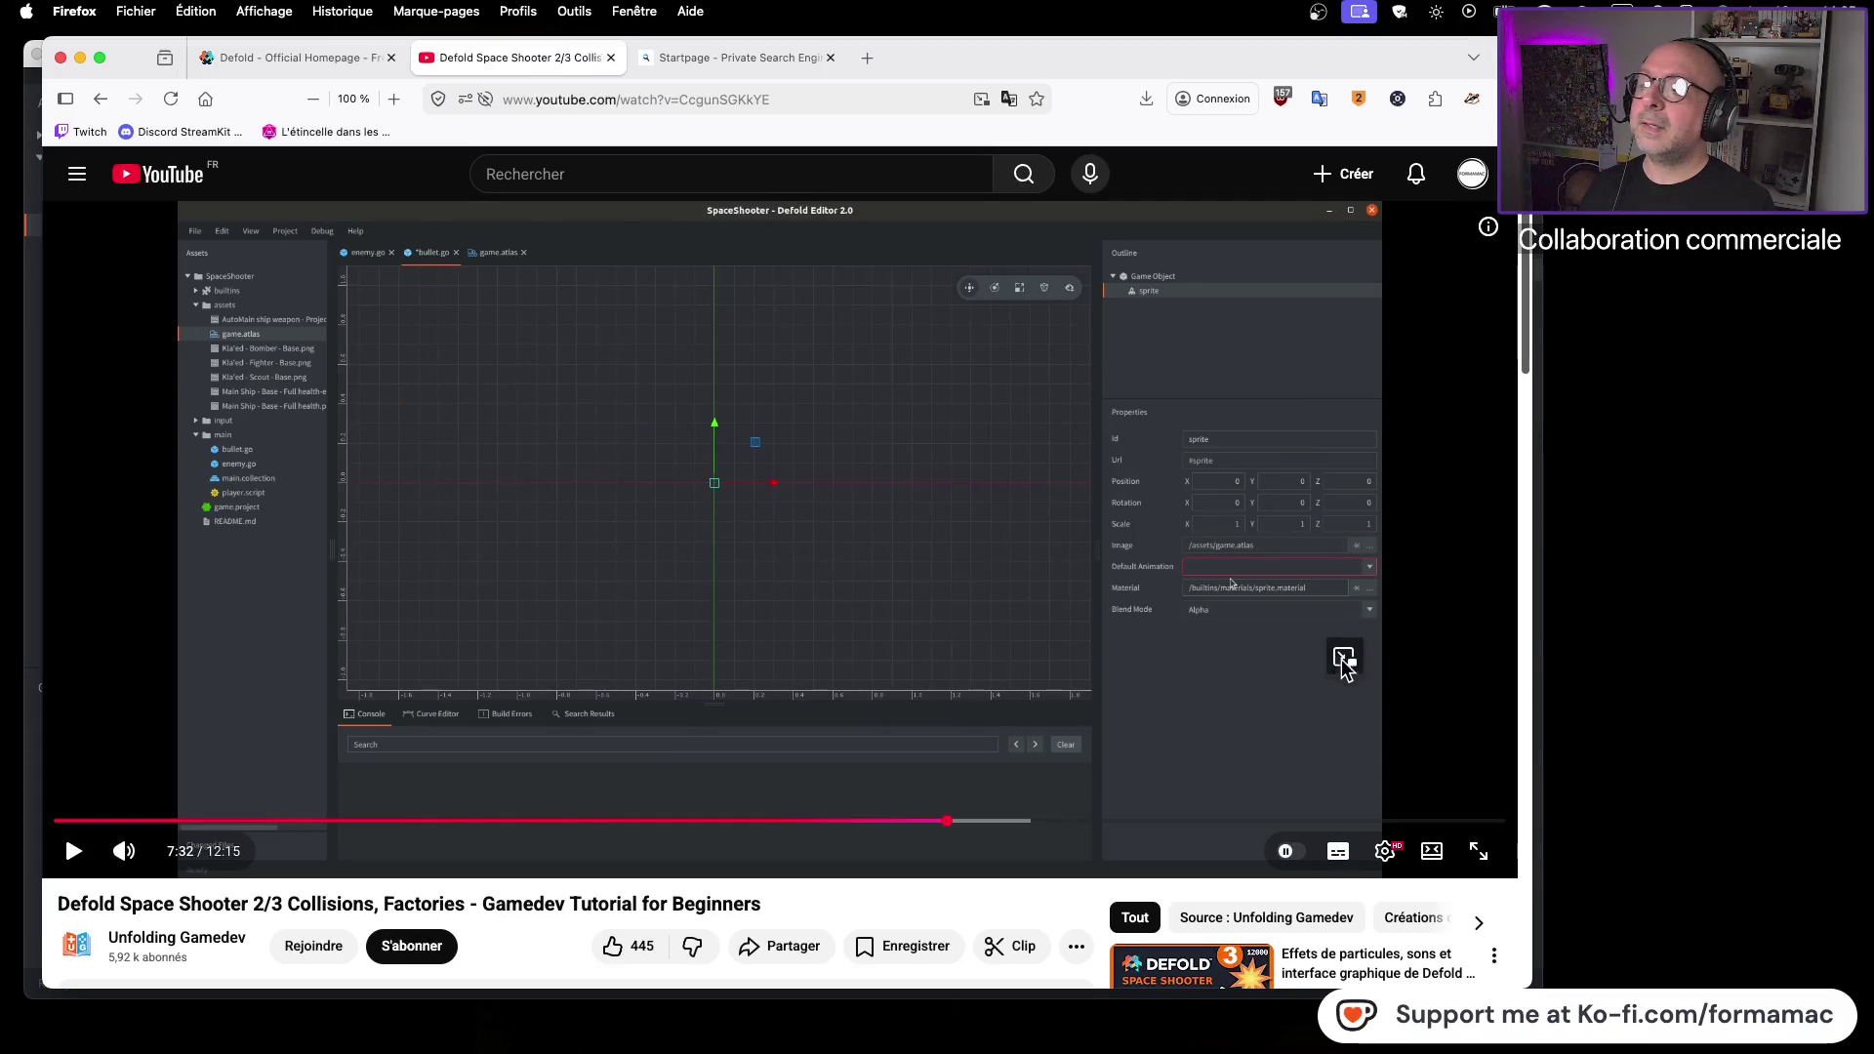
key("super+Tab")
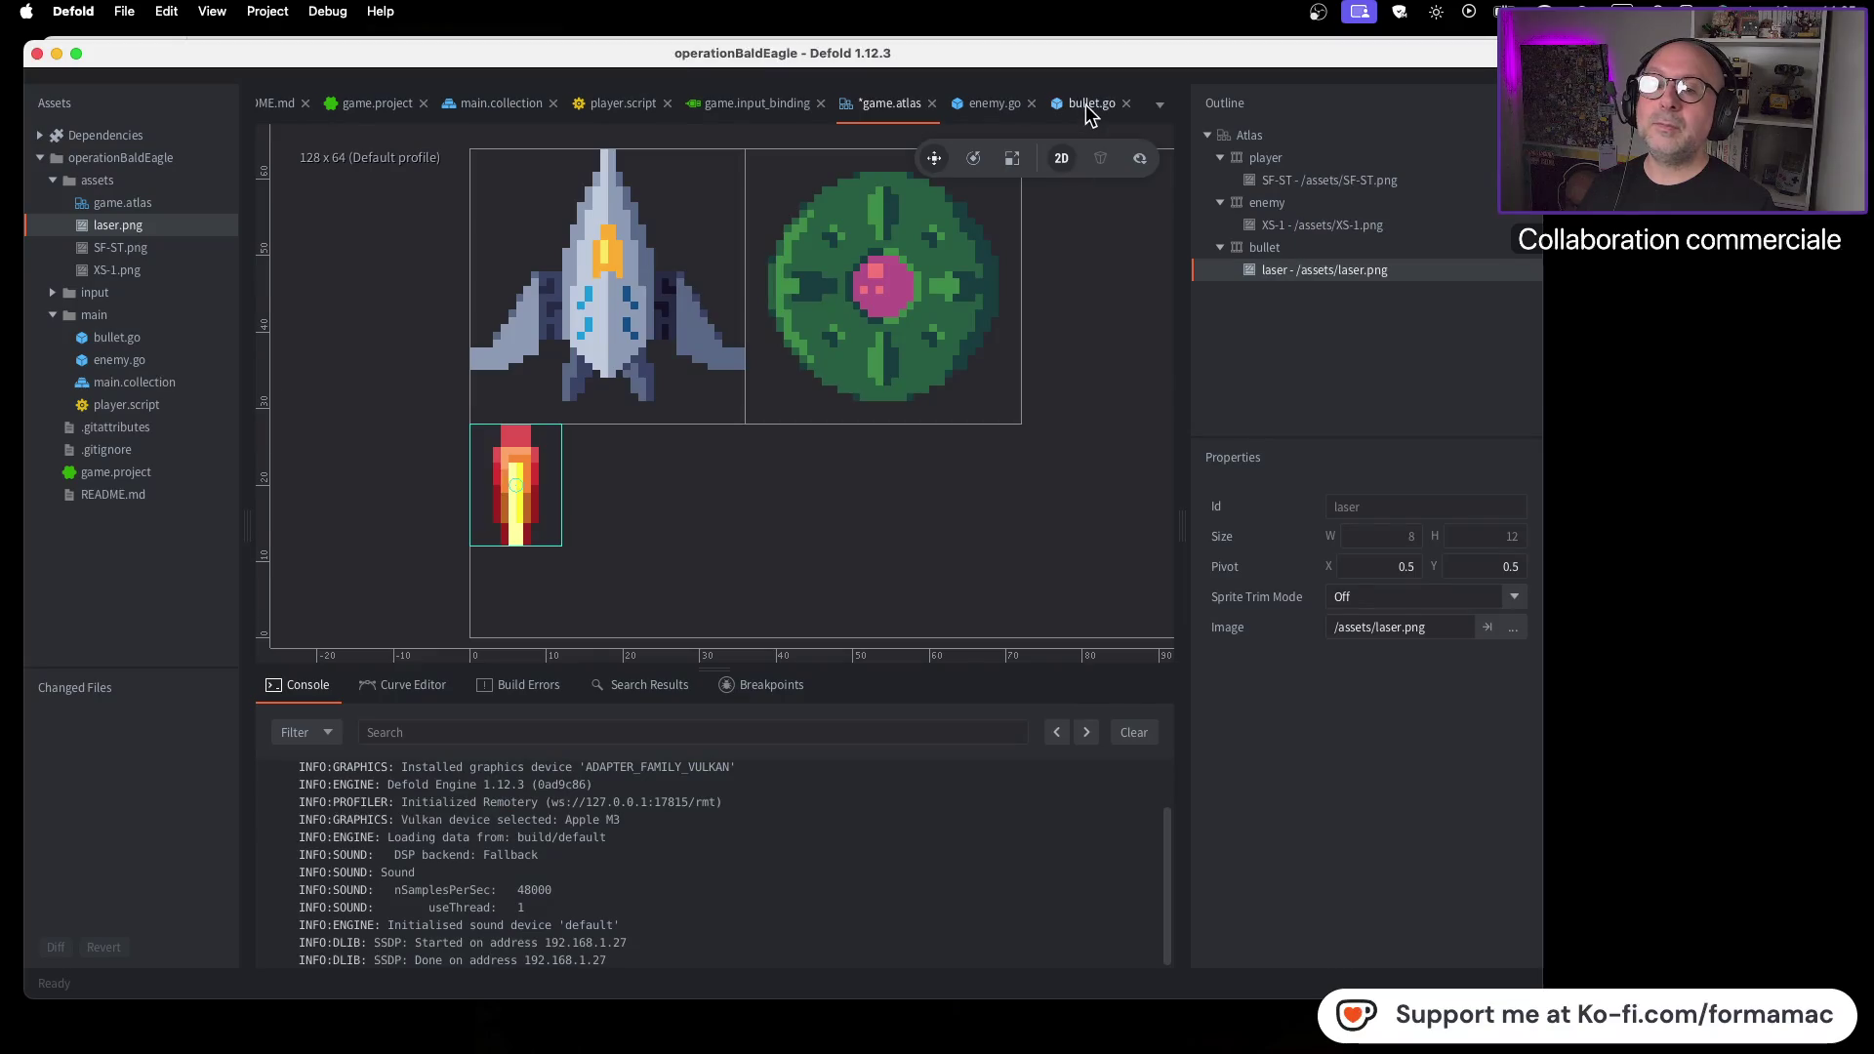
Open bullet.go and check the tutorial for how the sprite's image is chosen
left_click(1088, 107)
key("super+Tab")
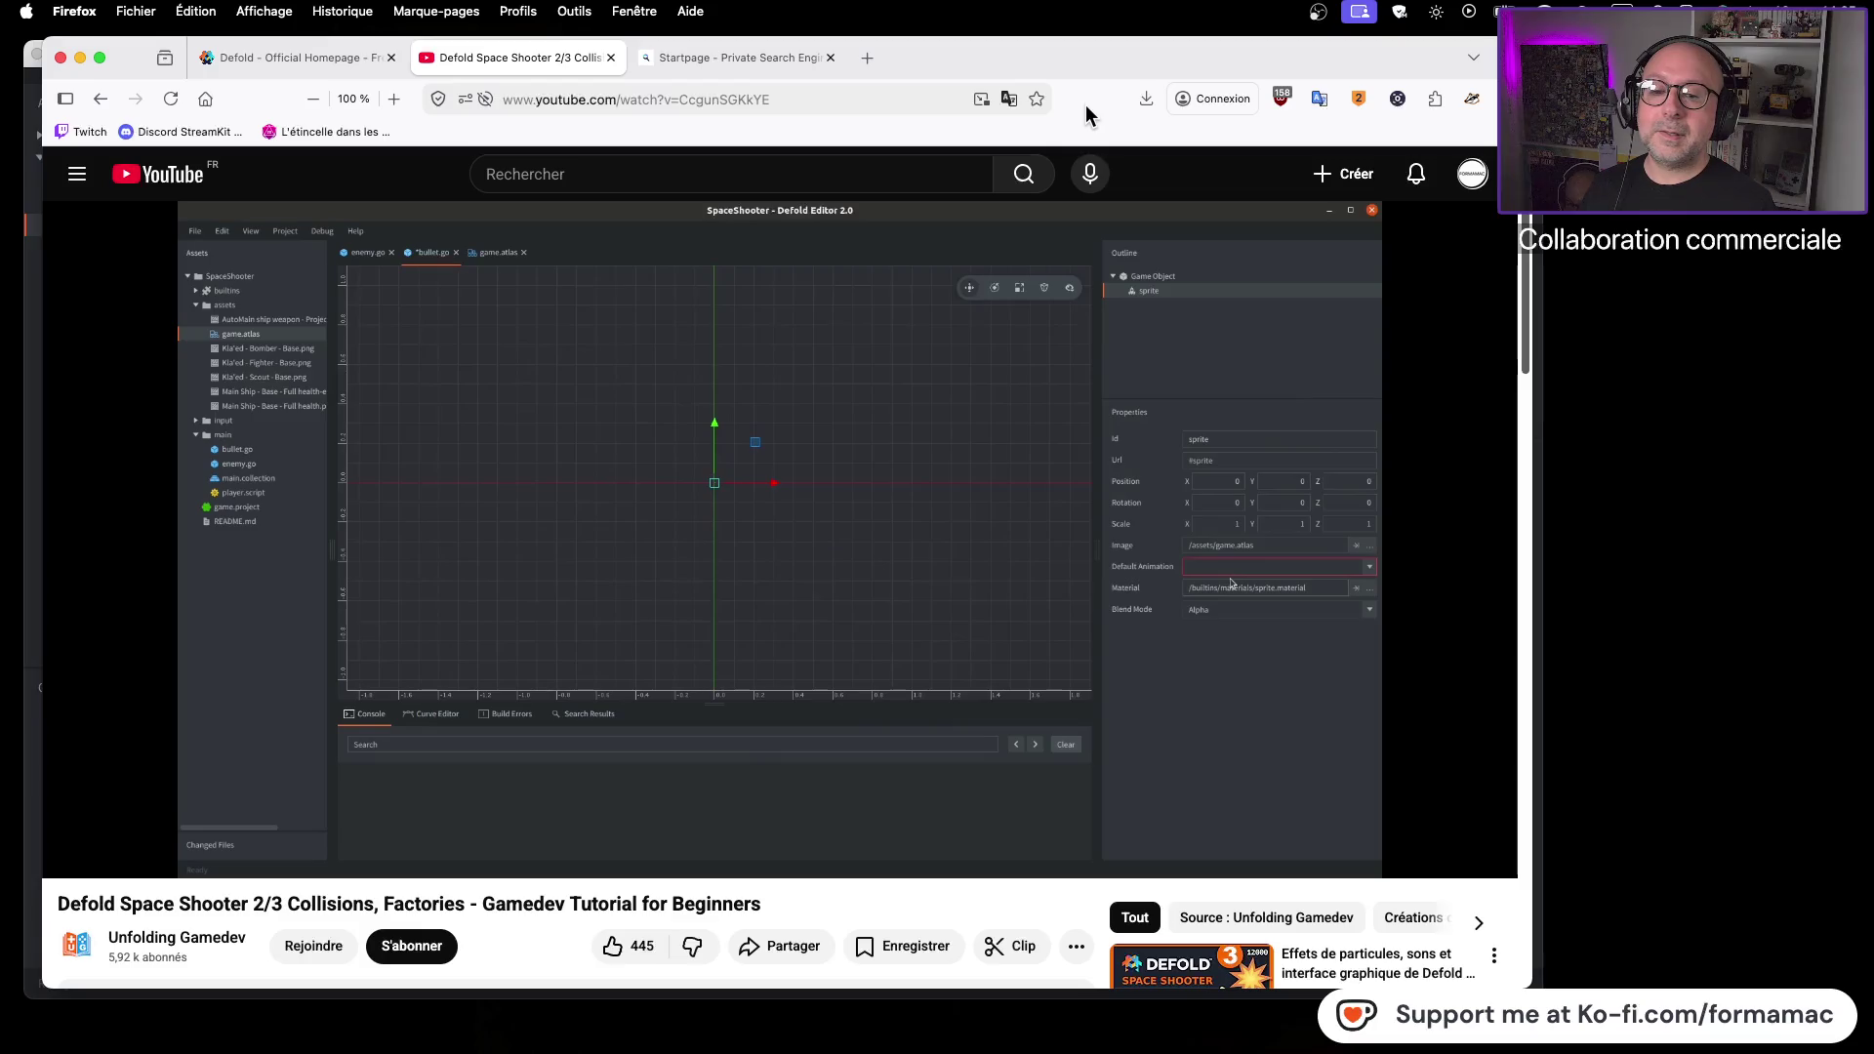
left_click(1163, 650)
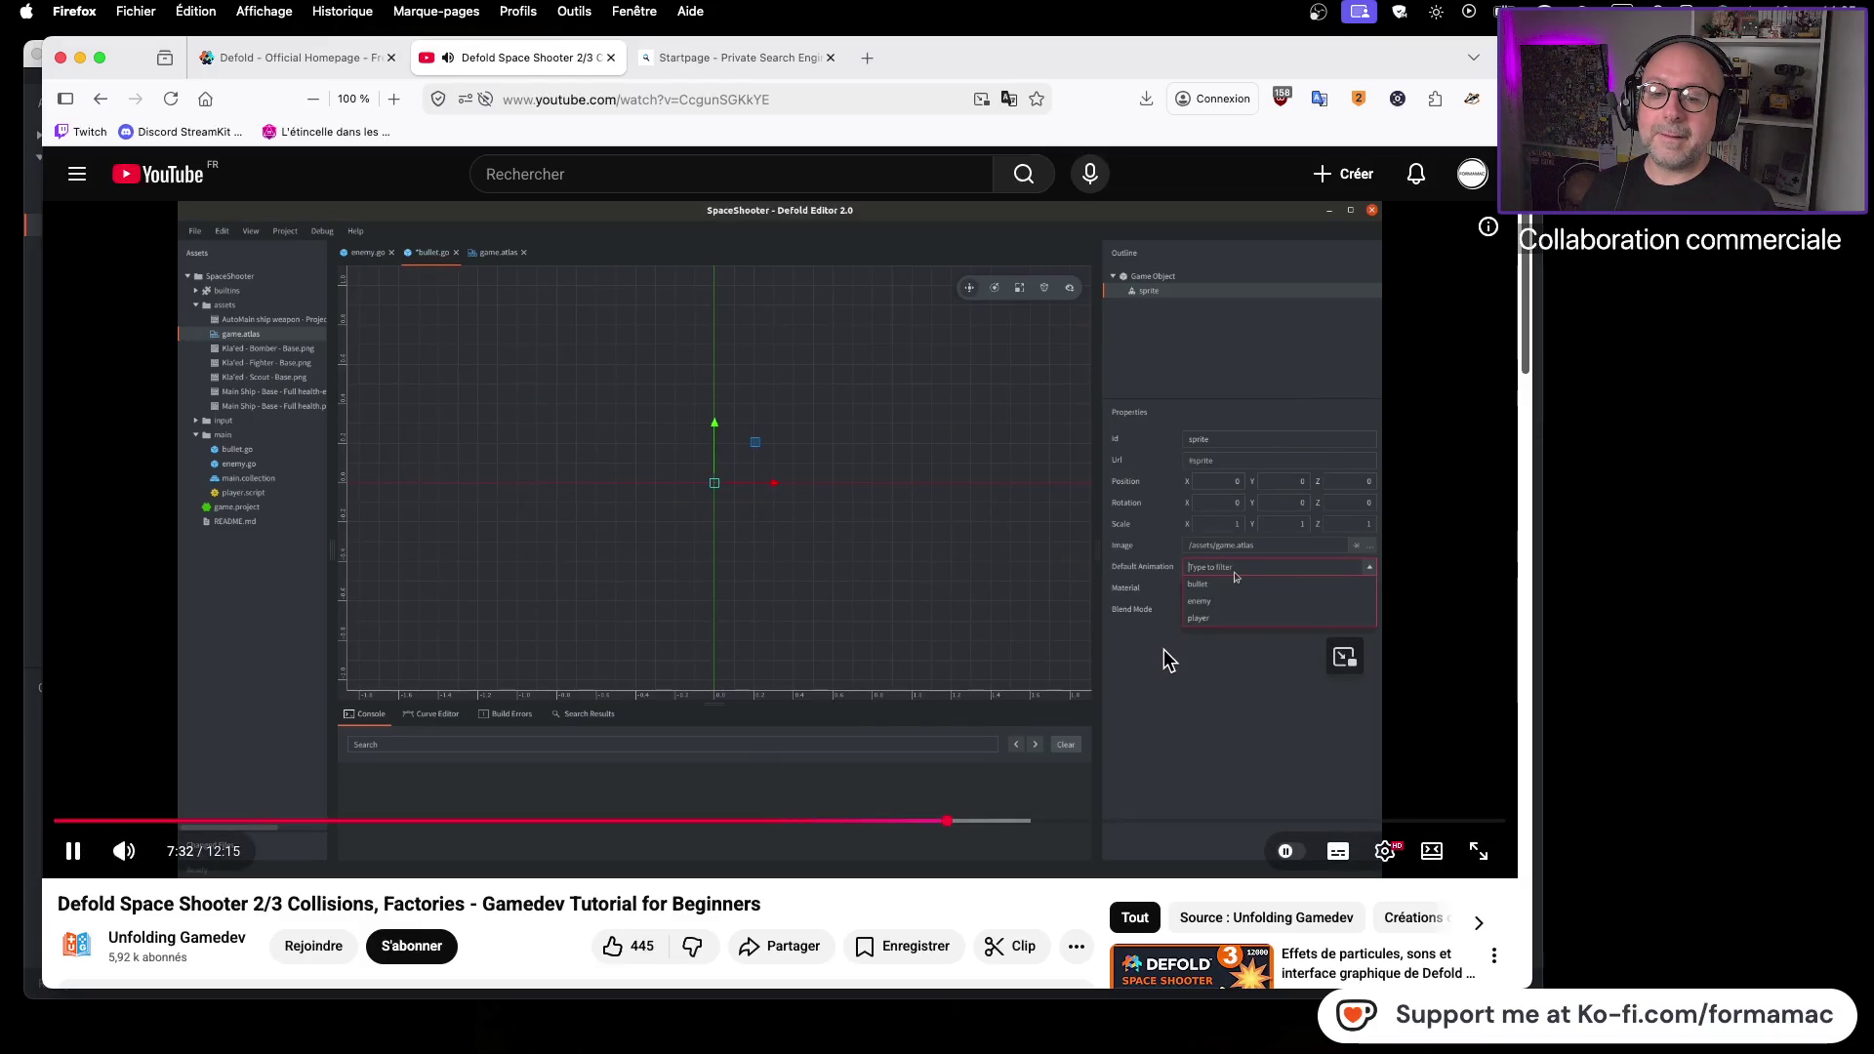
key("super+Tab")
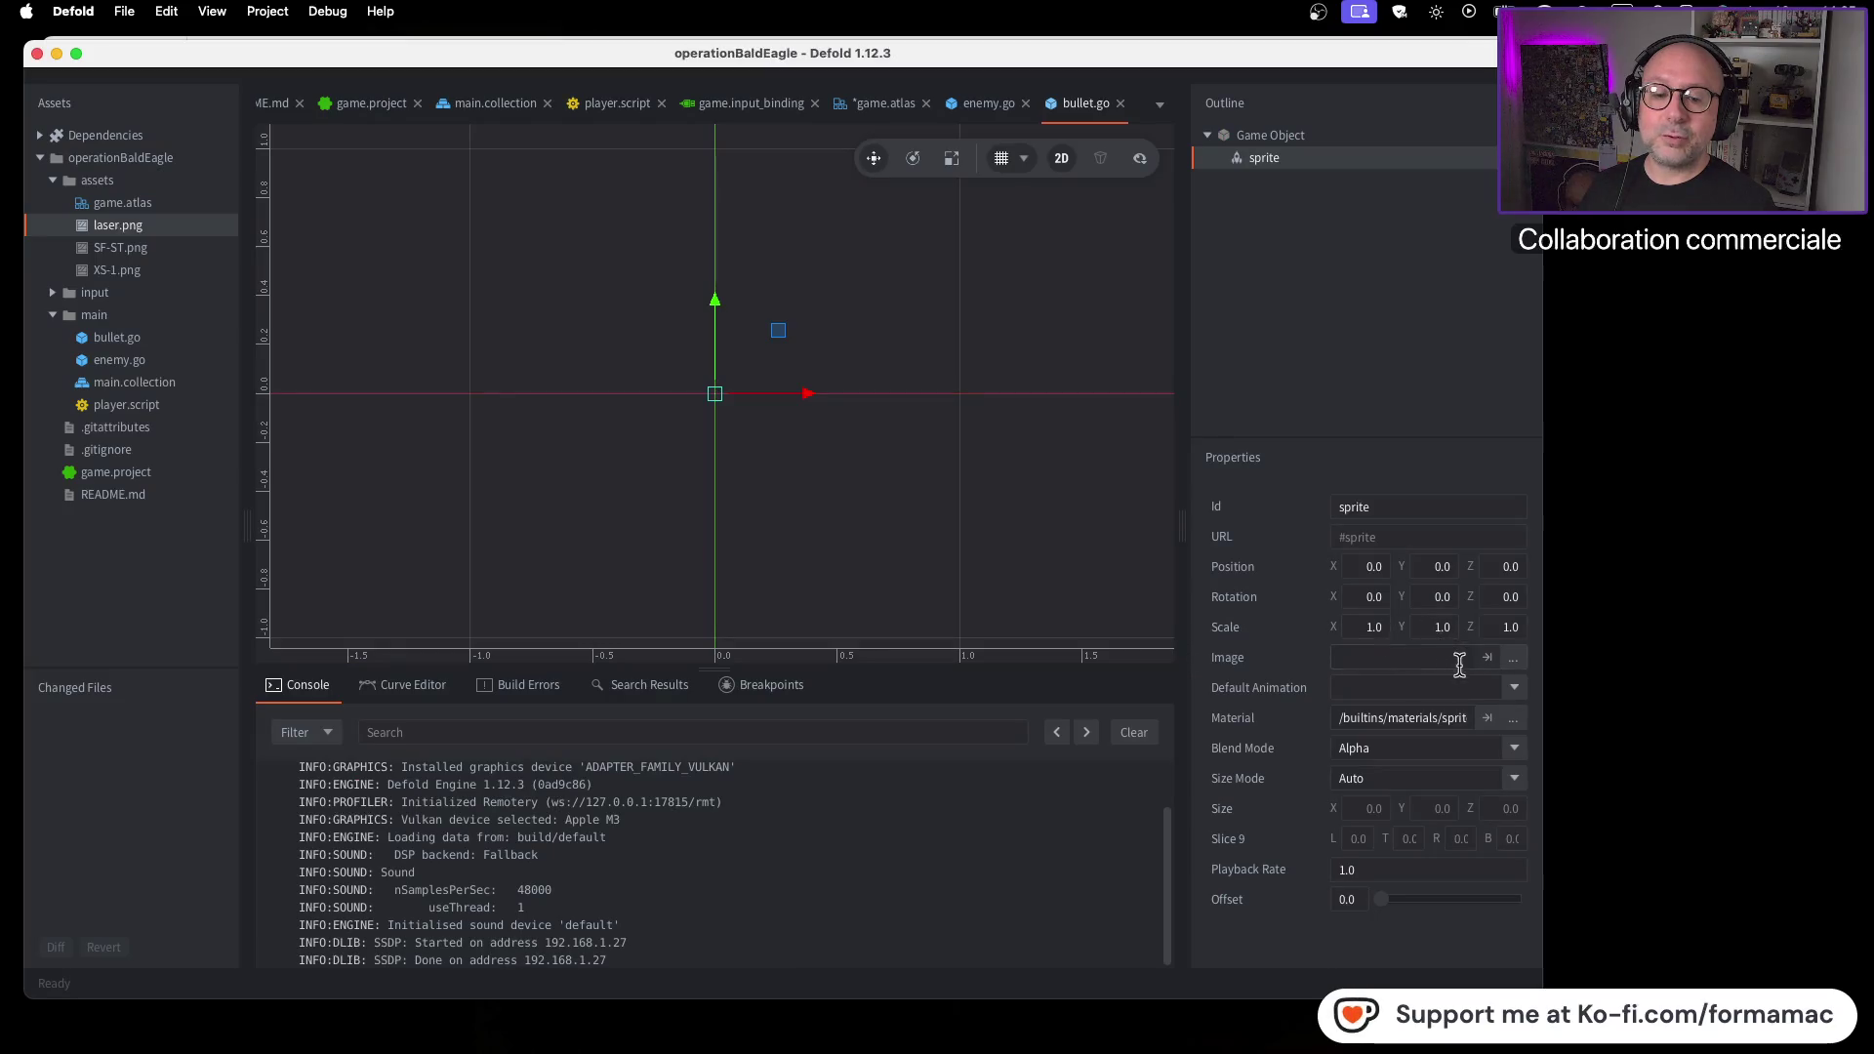
left_click(1512, 660)
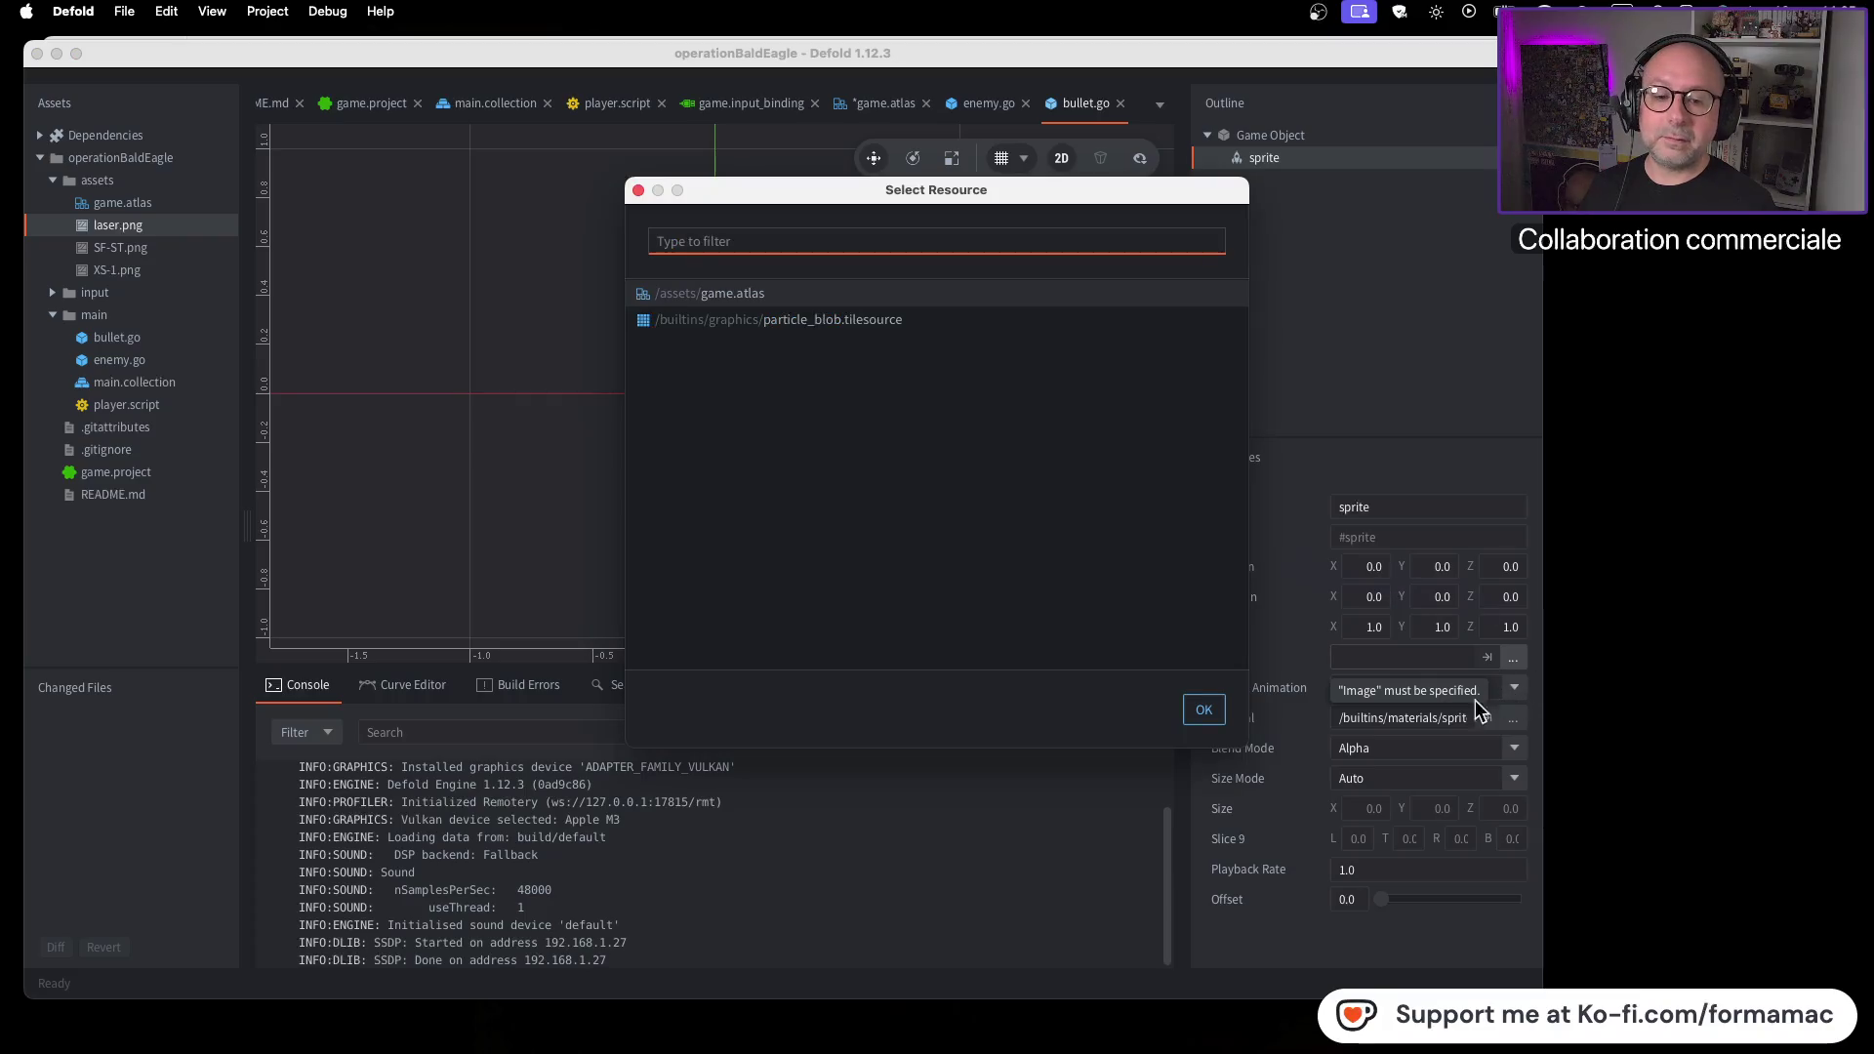
left_click(639, 189)
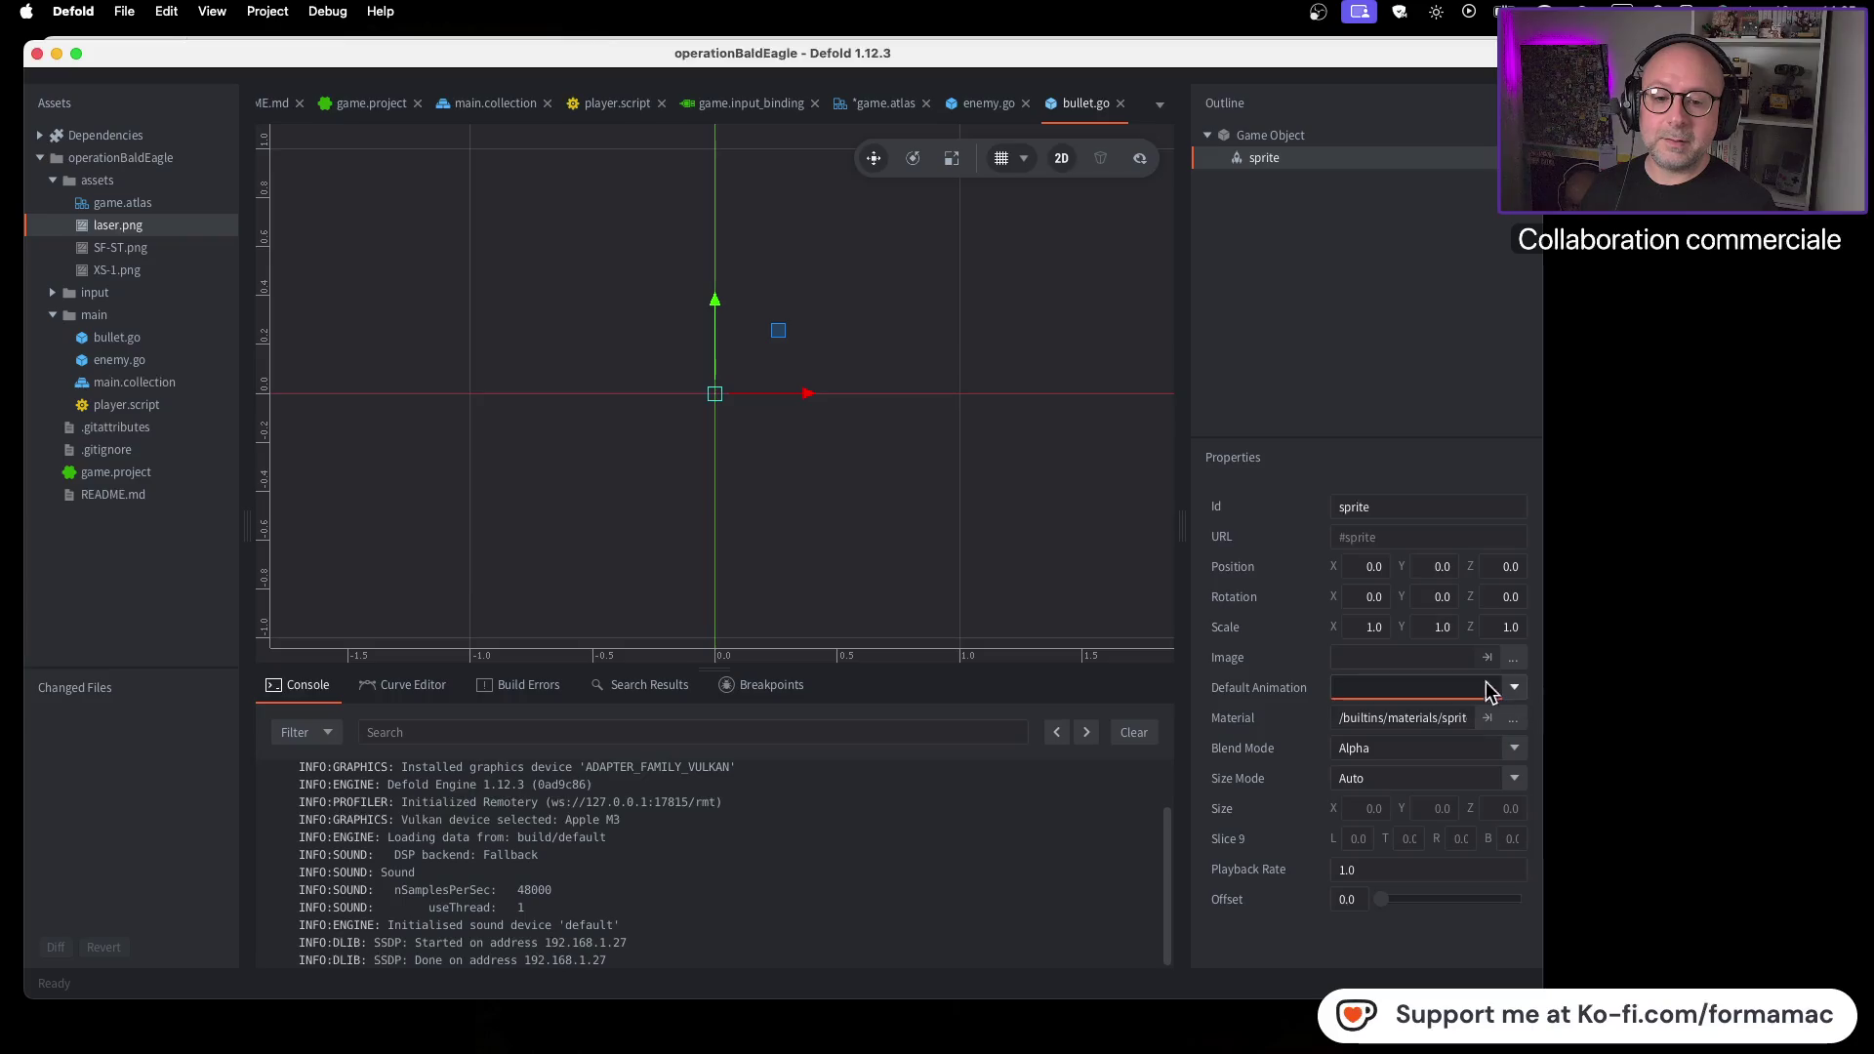
key("super+Tab")
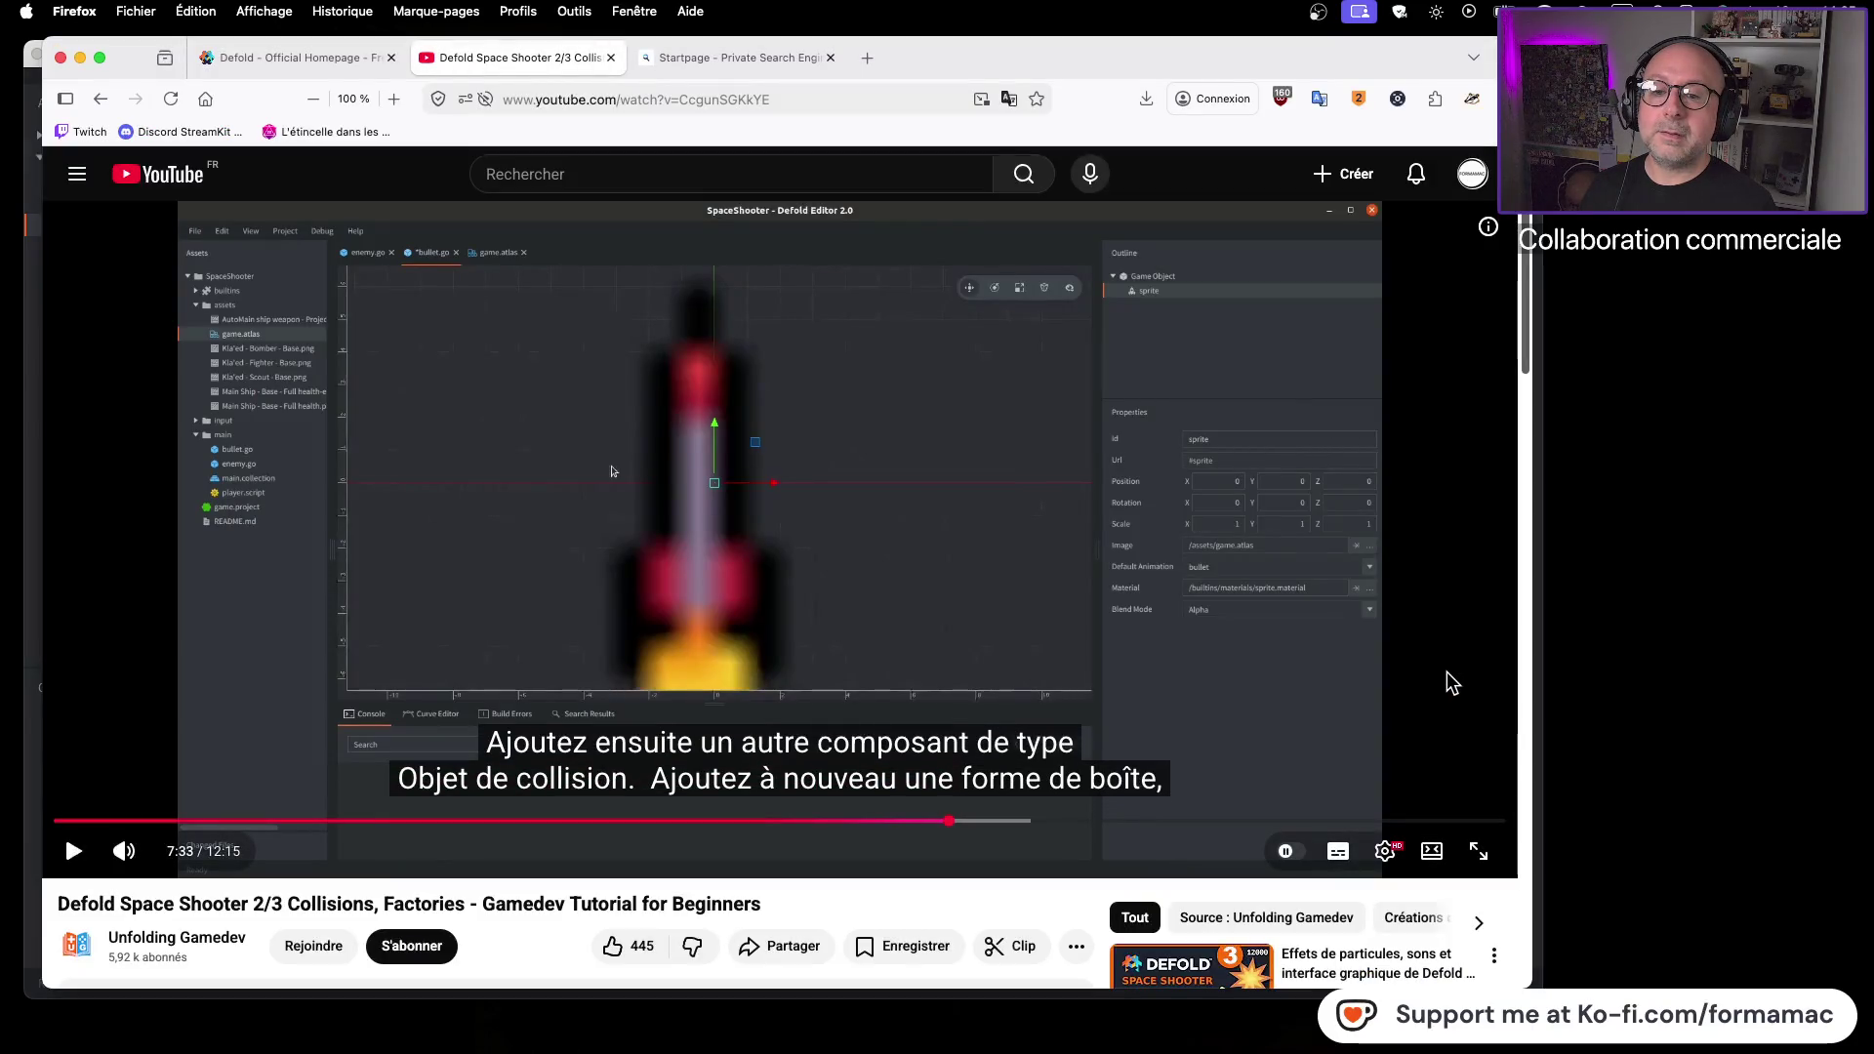
key("super+Tab")
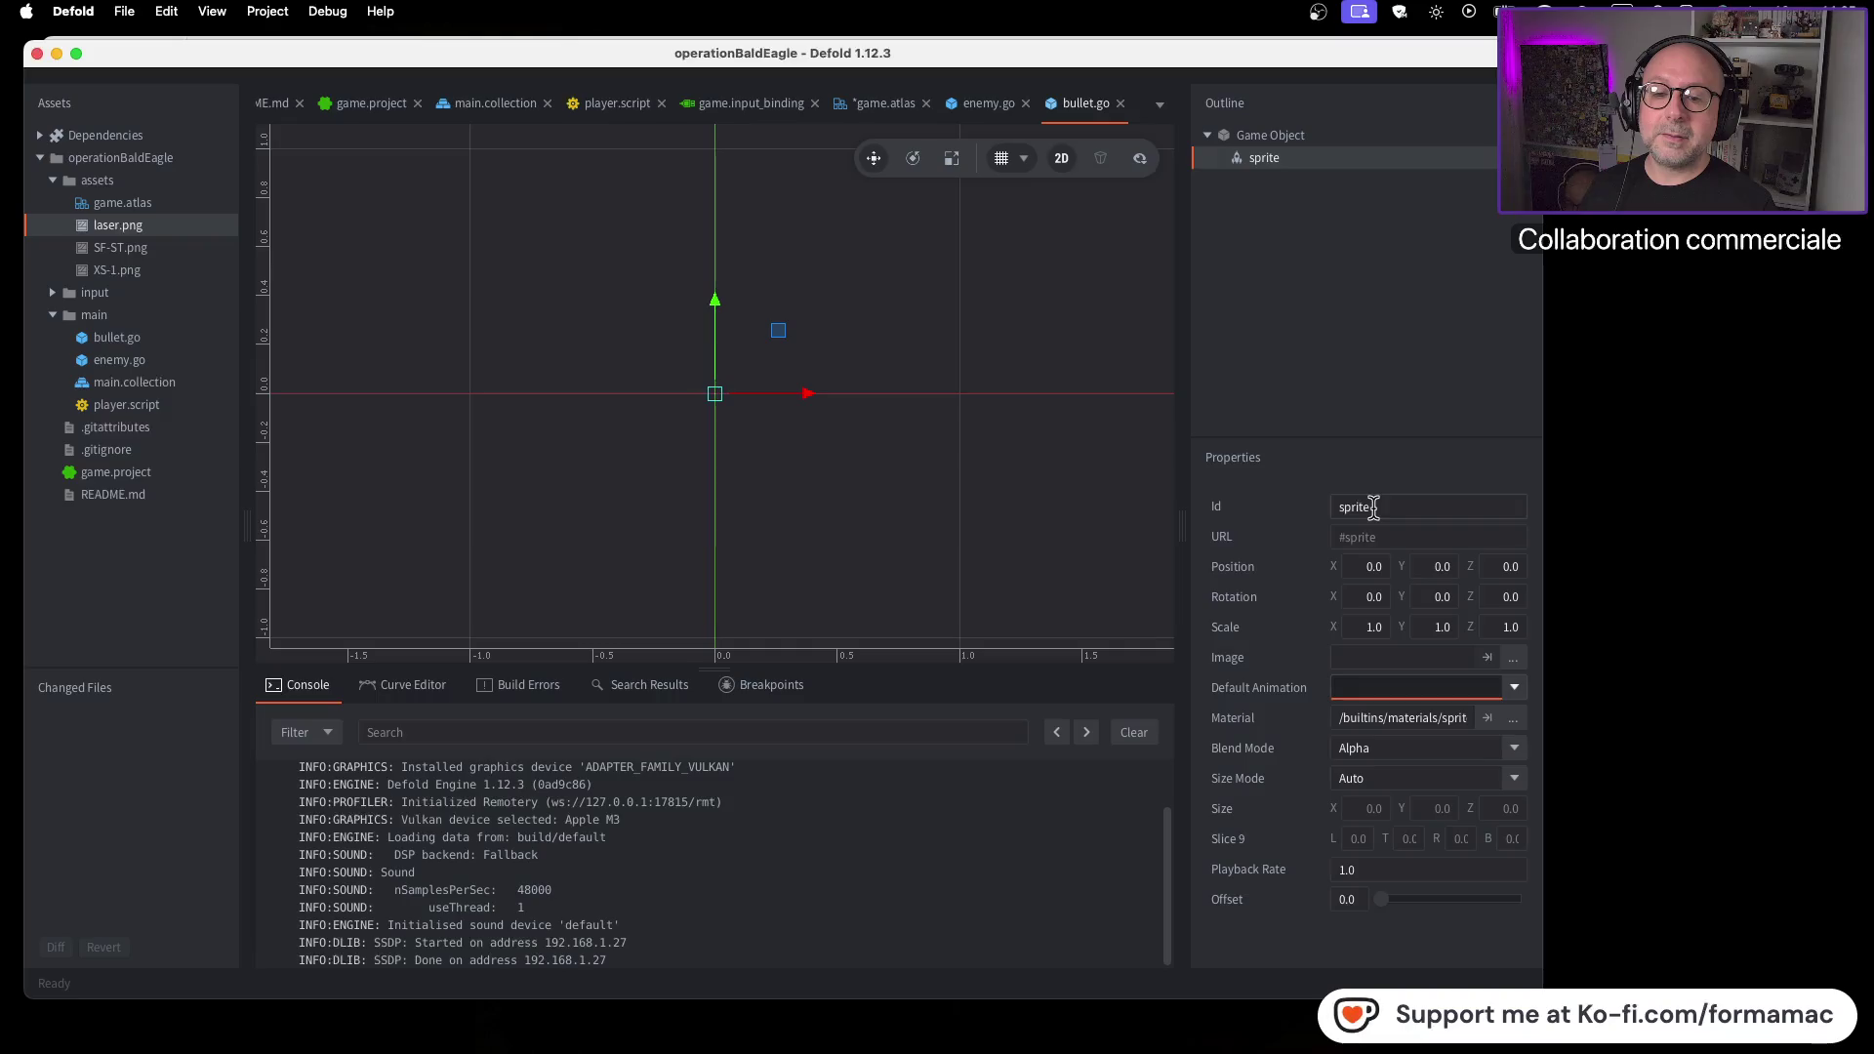
key("super+Tab")
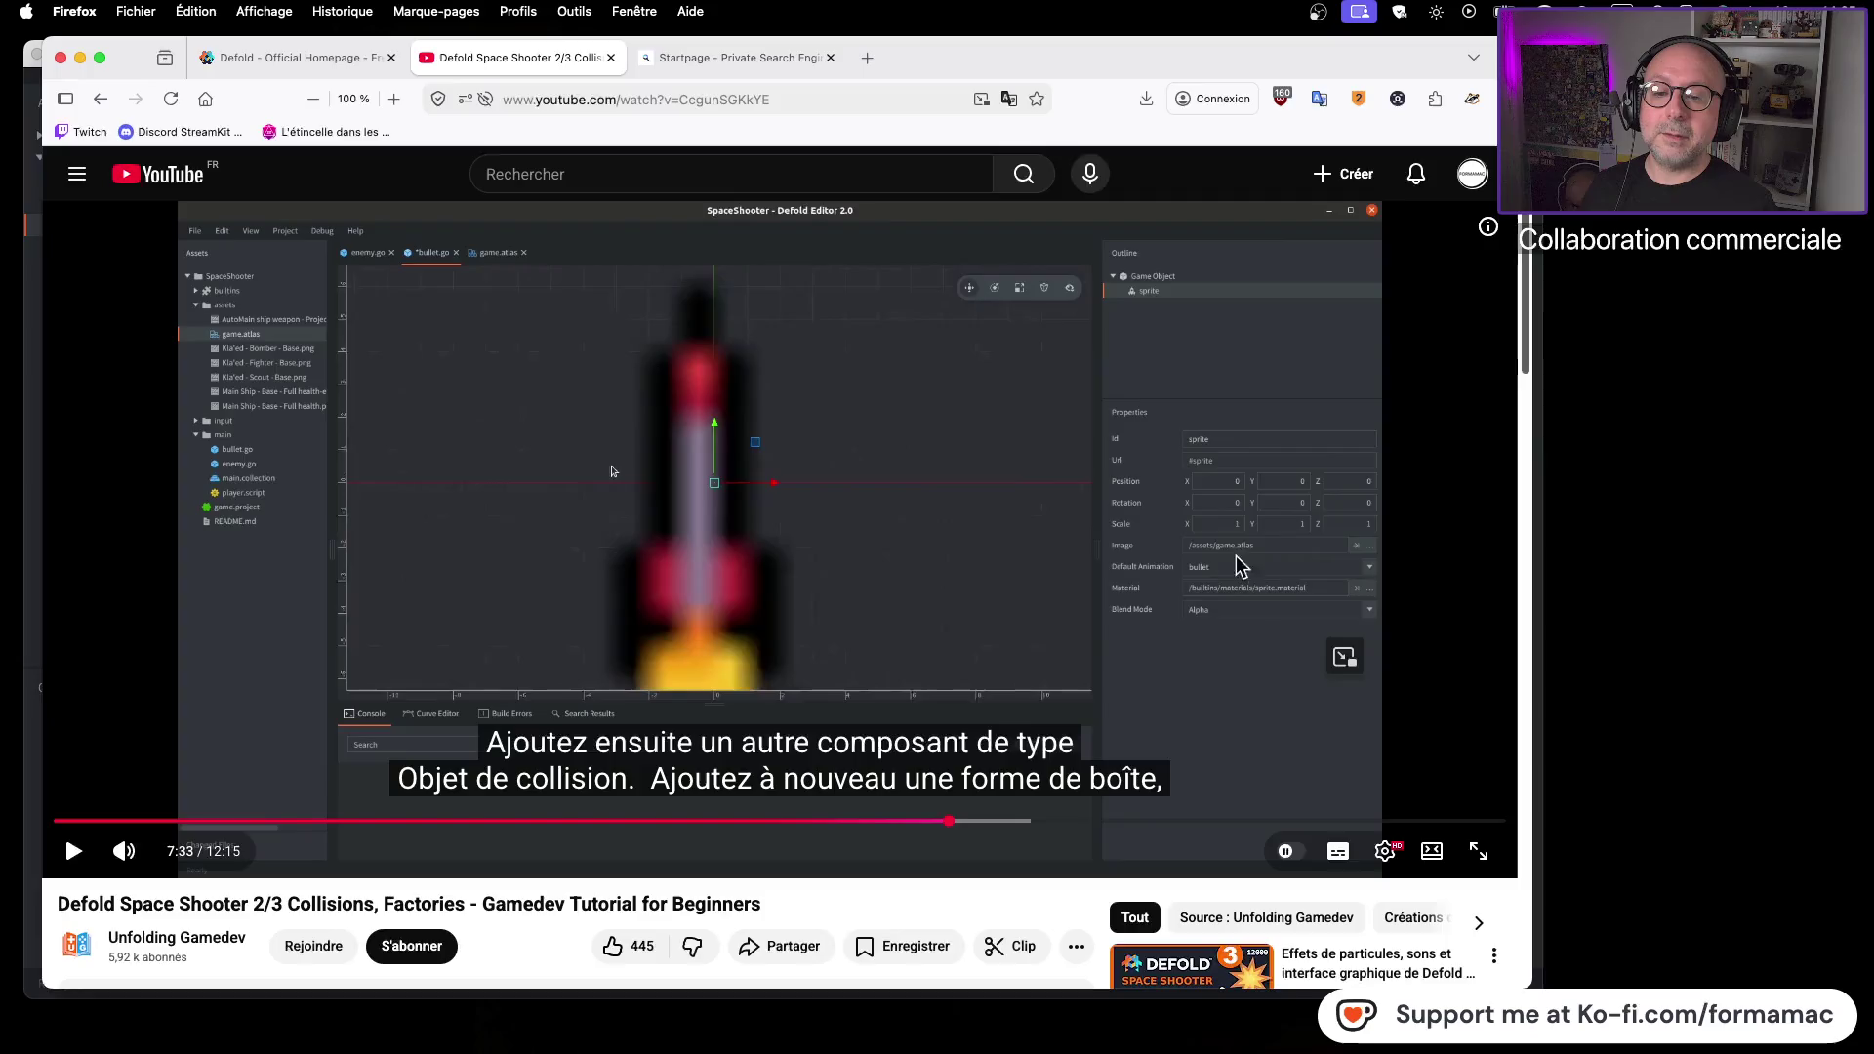
key("super+Tab")
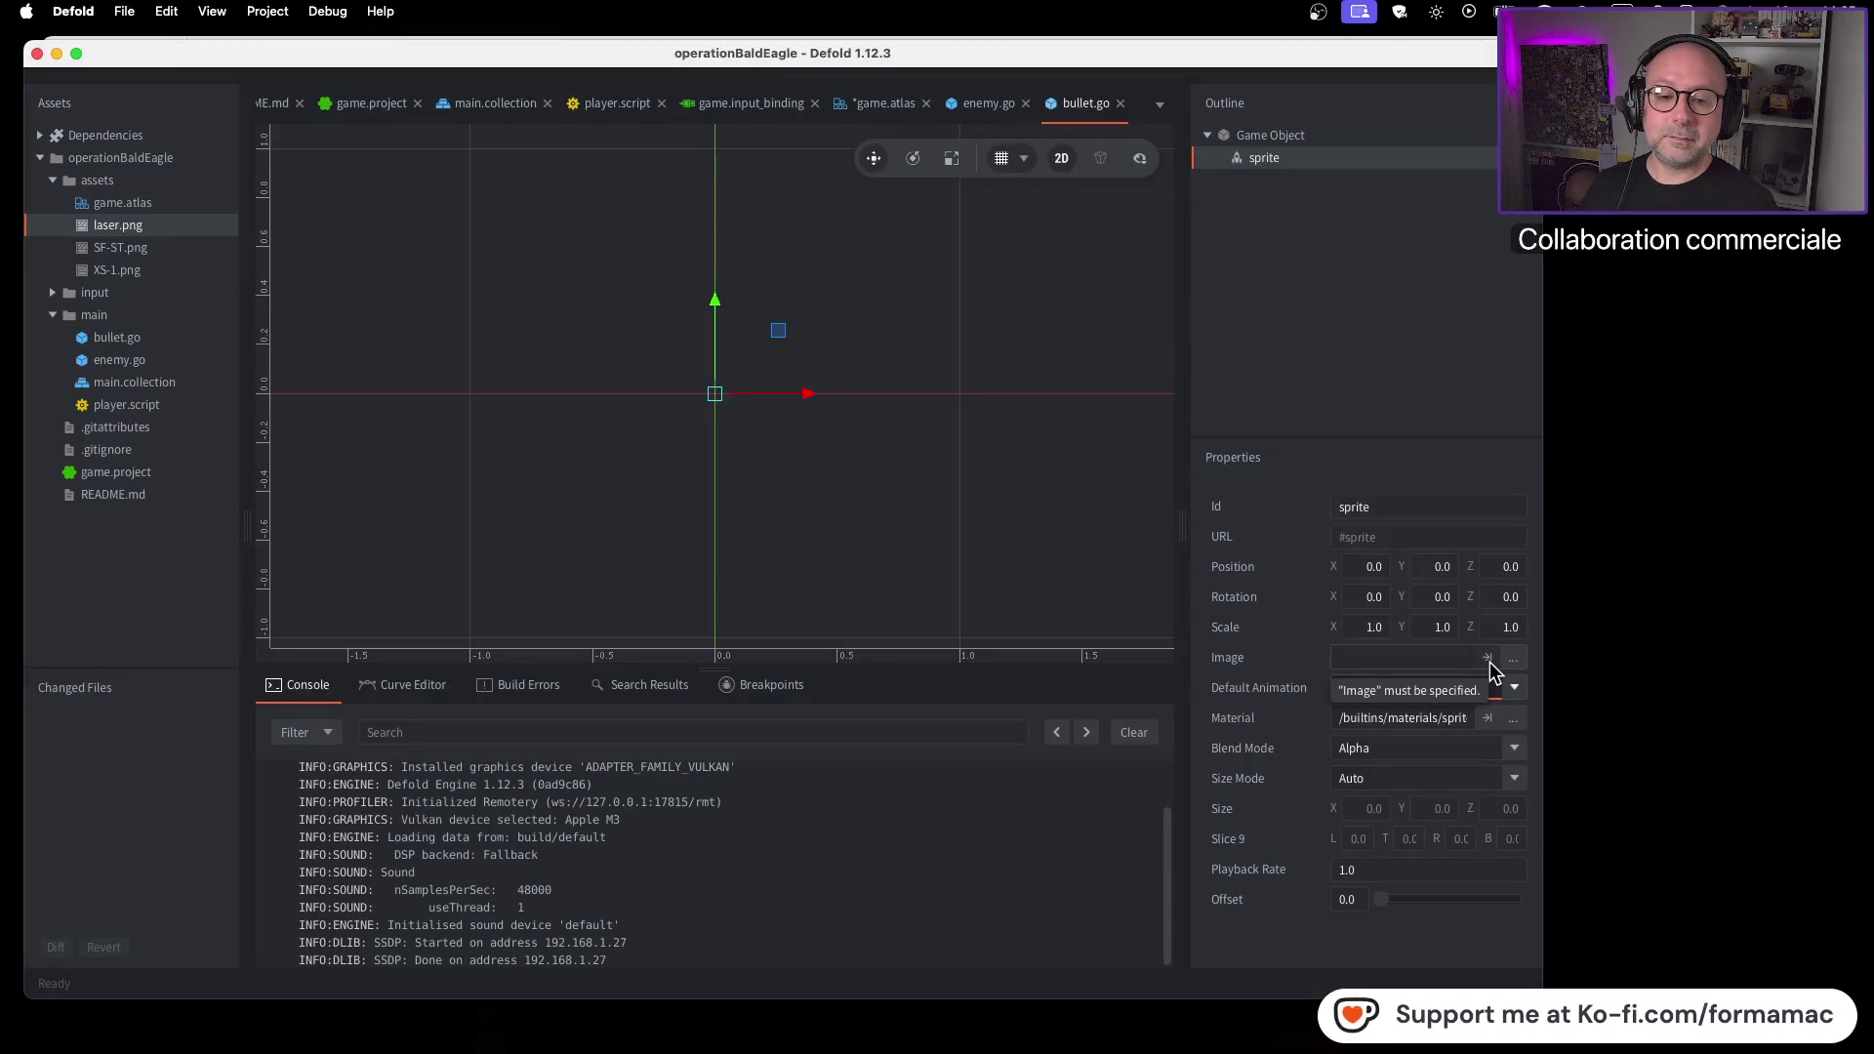
Set the sprite's Image to /assets/game.atlas with Default Animation bullet
left_click(1512, 658)
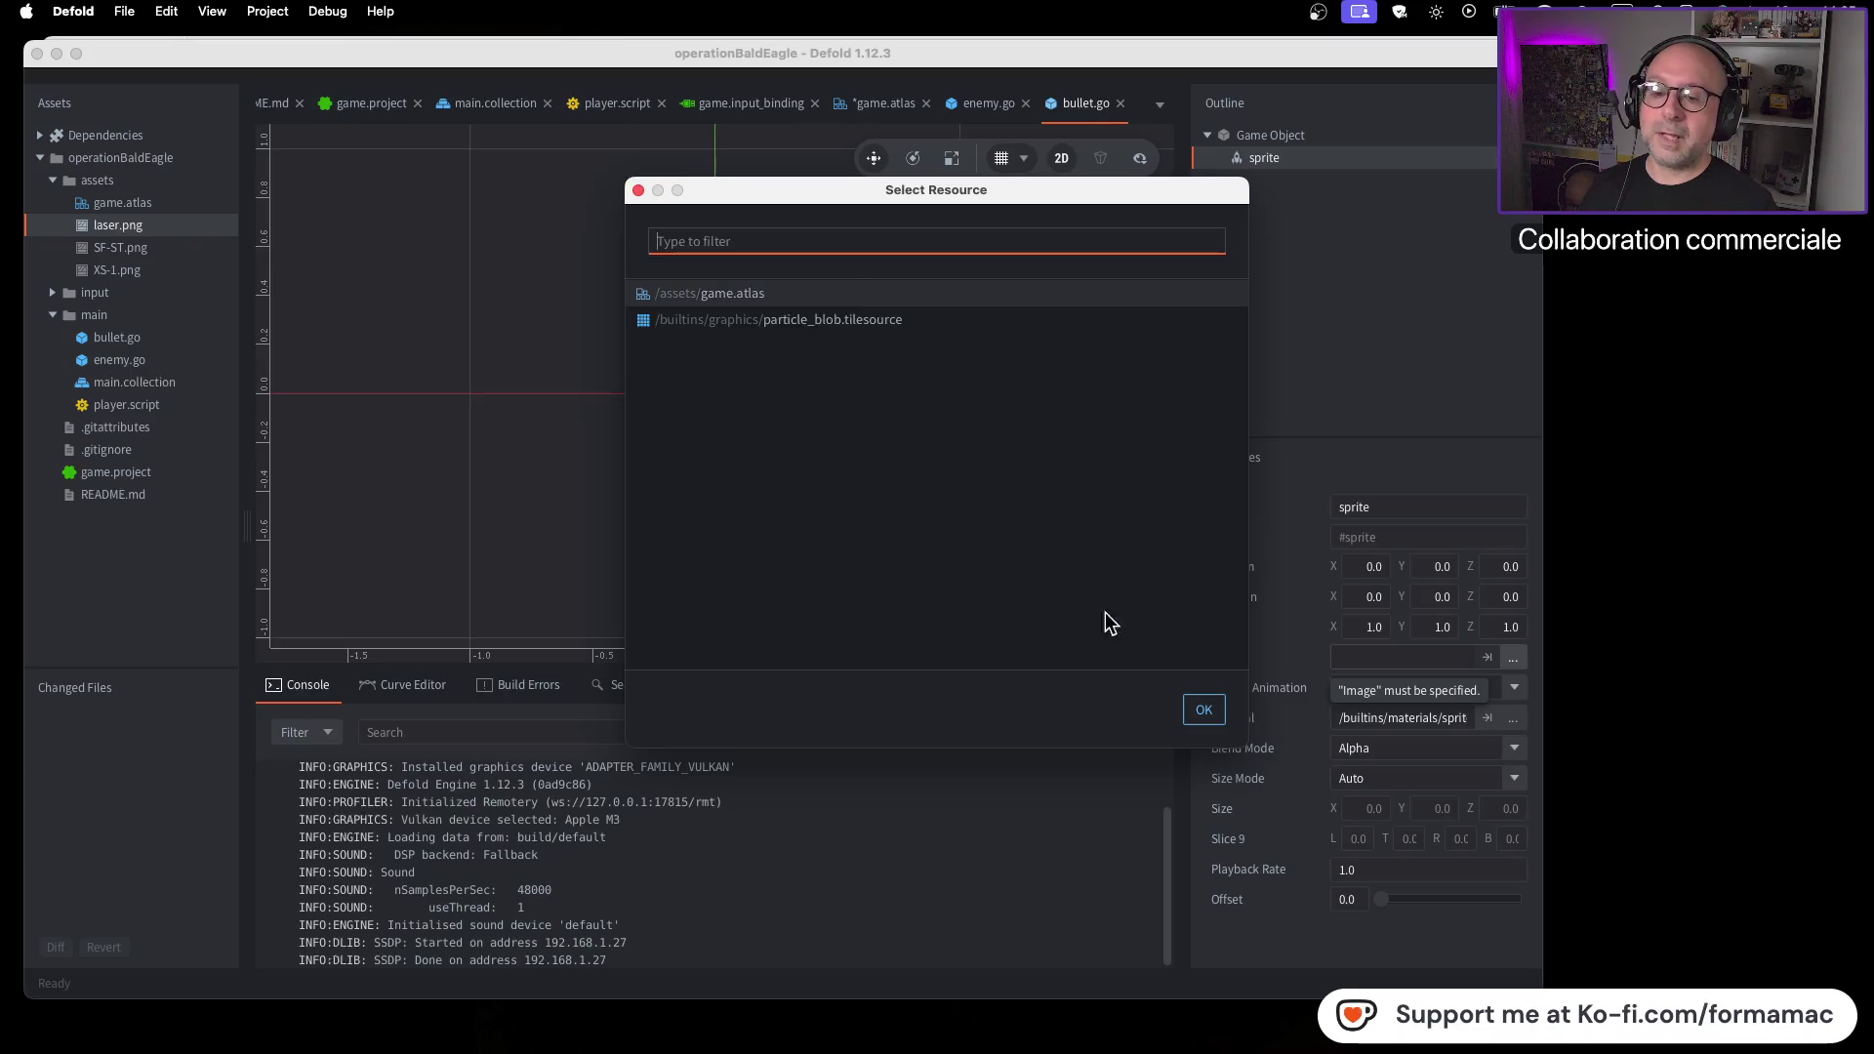
left_click(1202, 711)
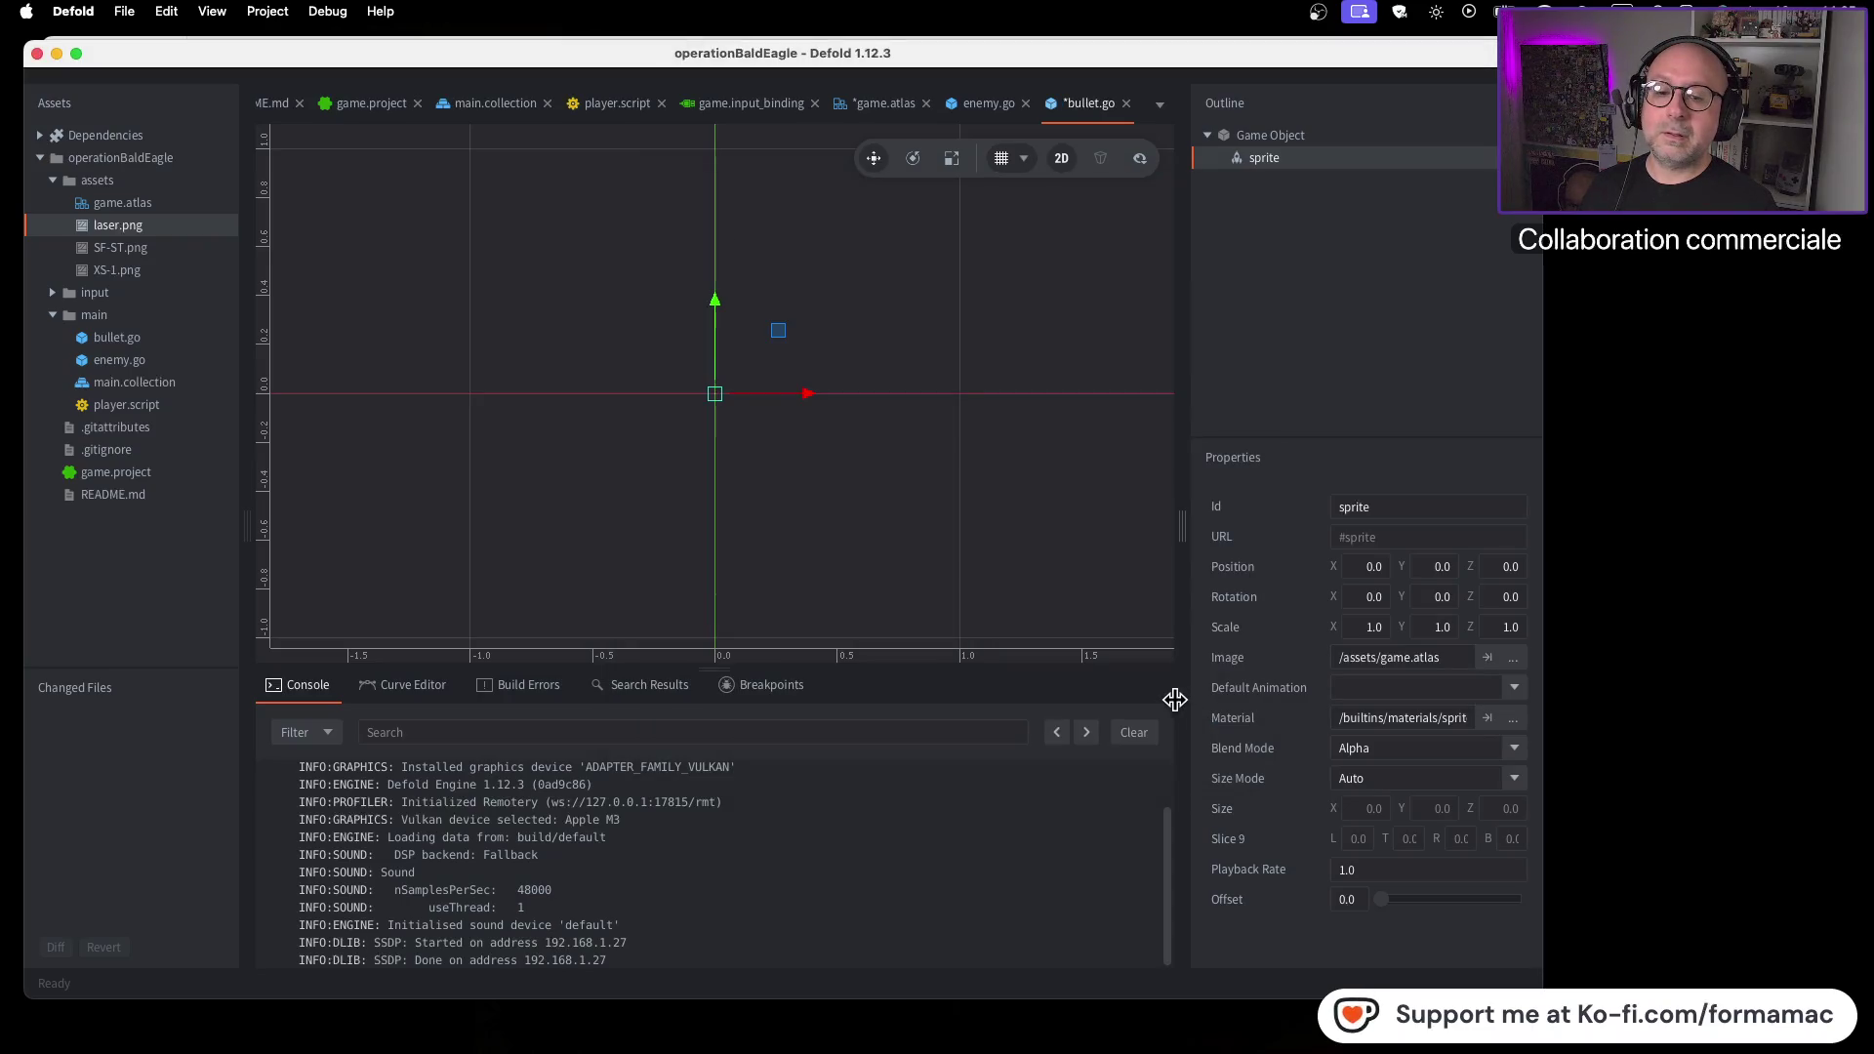
key("super+Tab")
left_click(1175, 699)
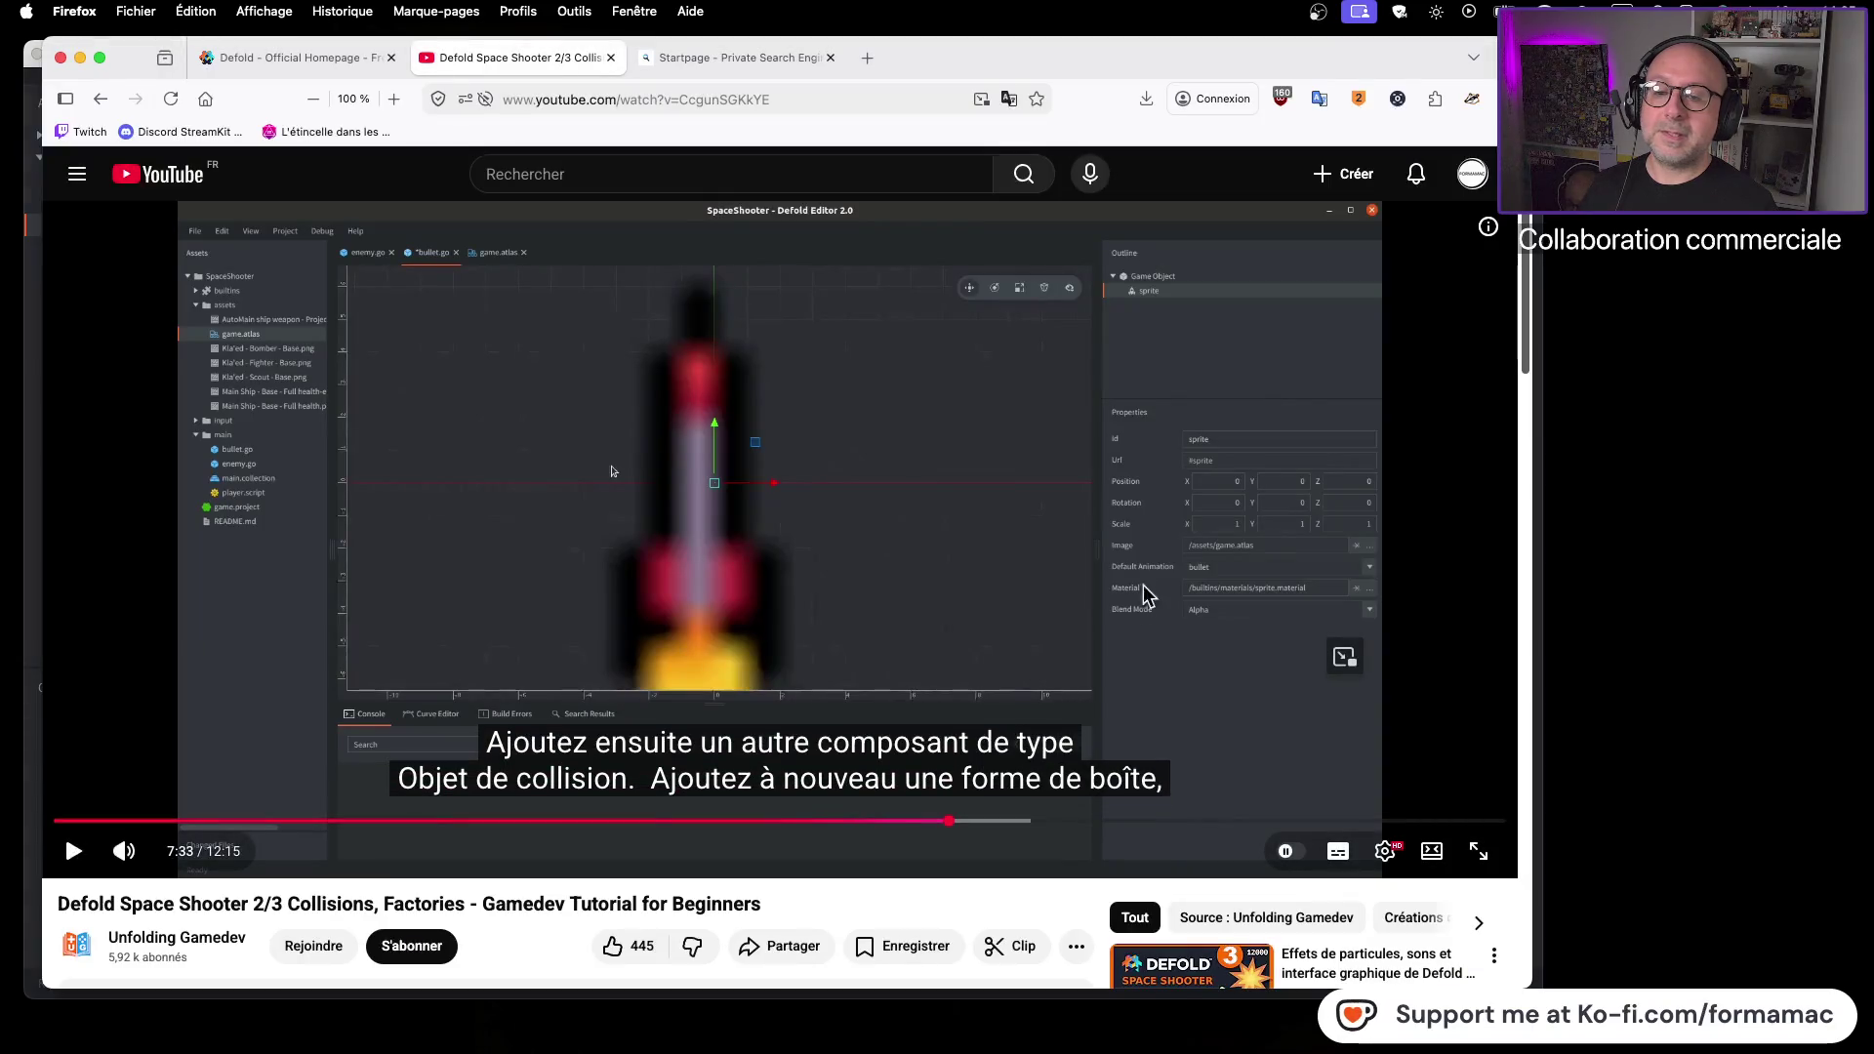
key("super+Tab")
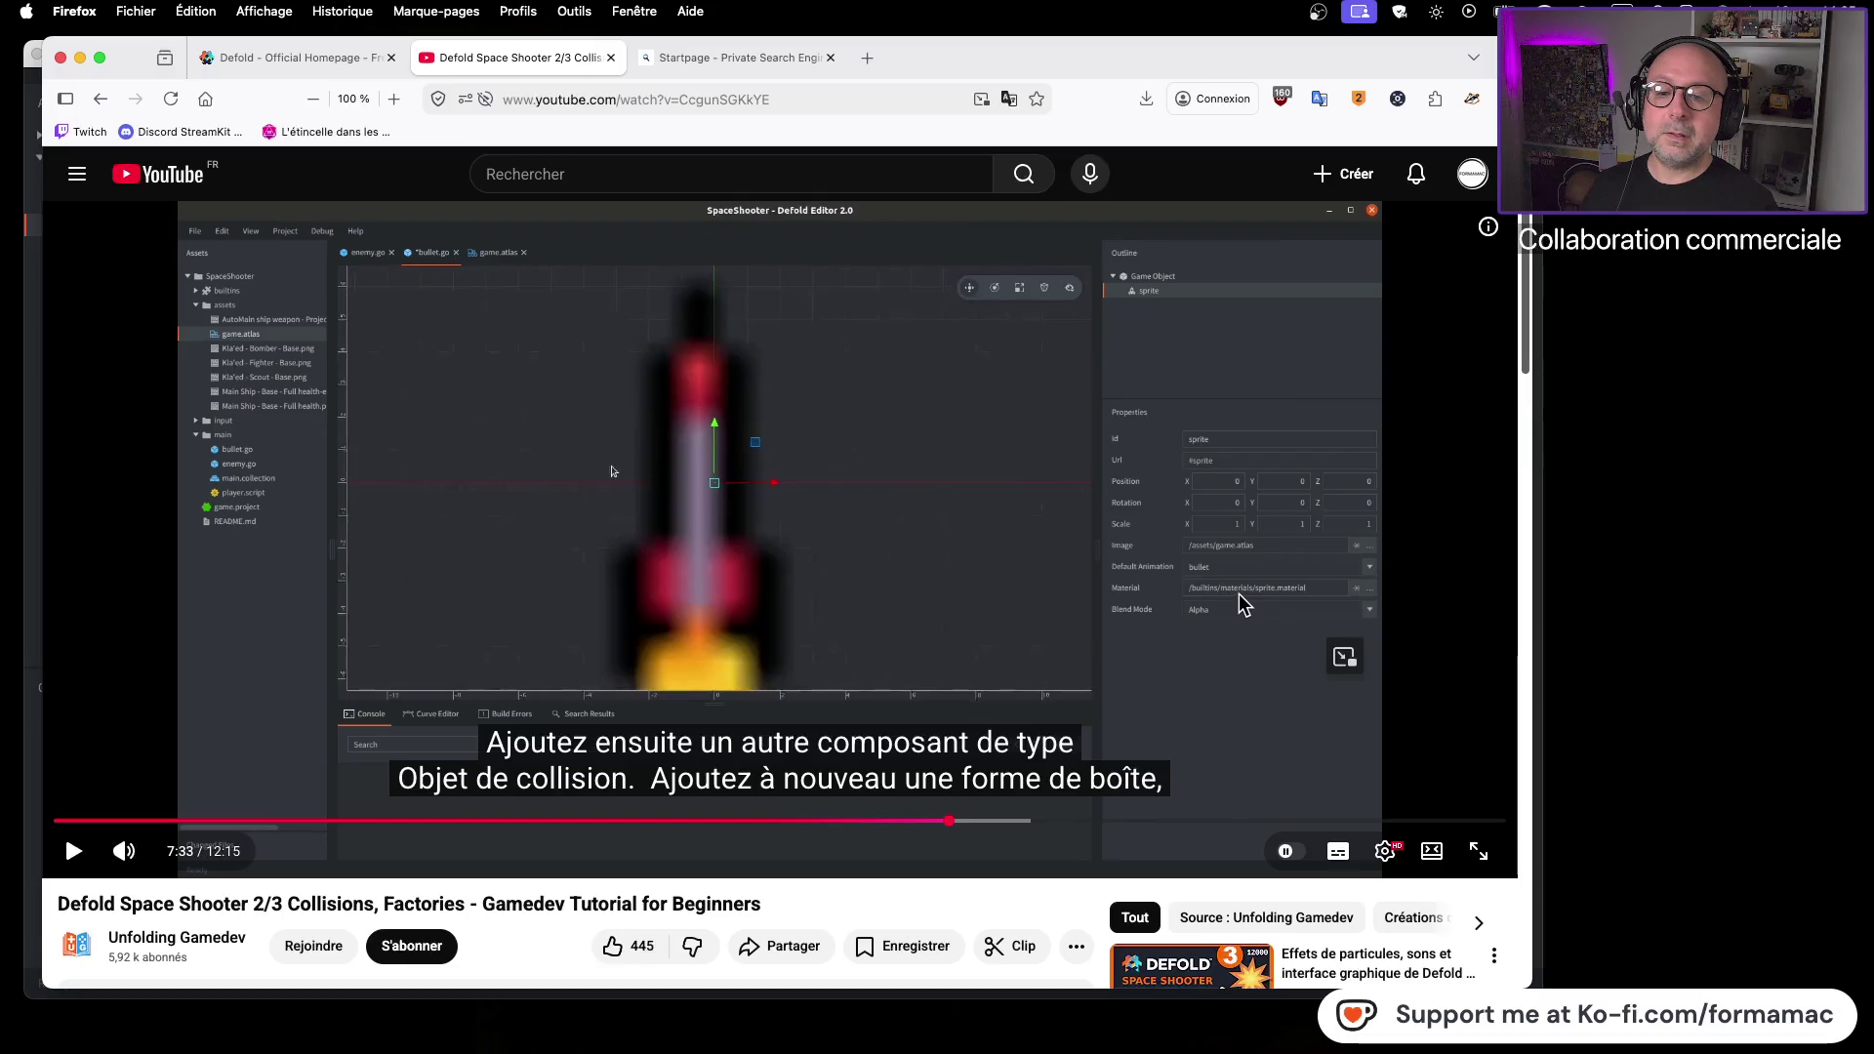
key("super+Tab")
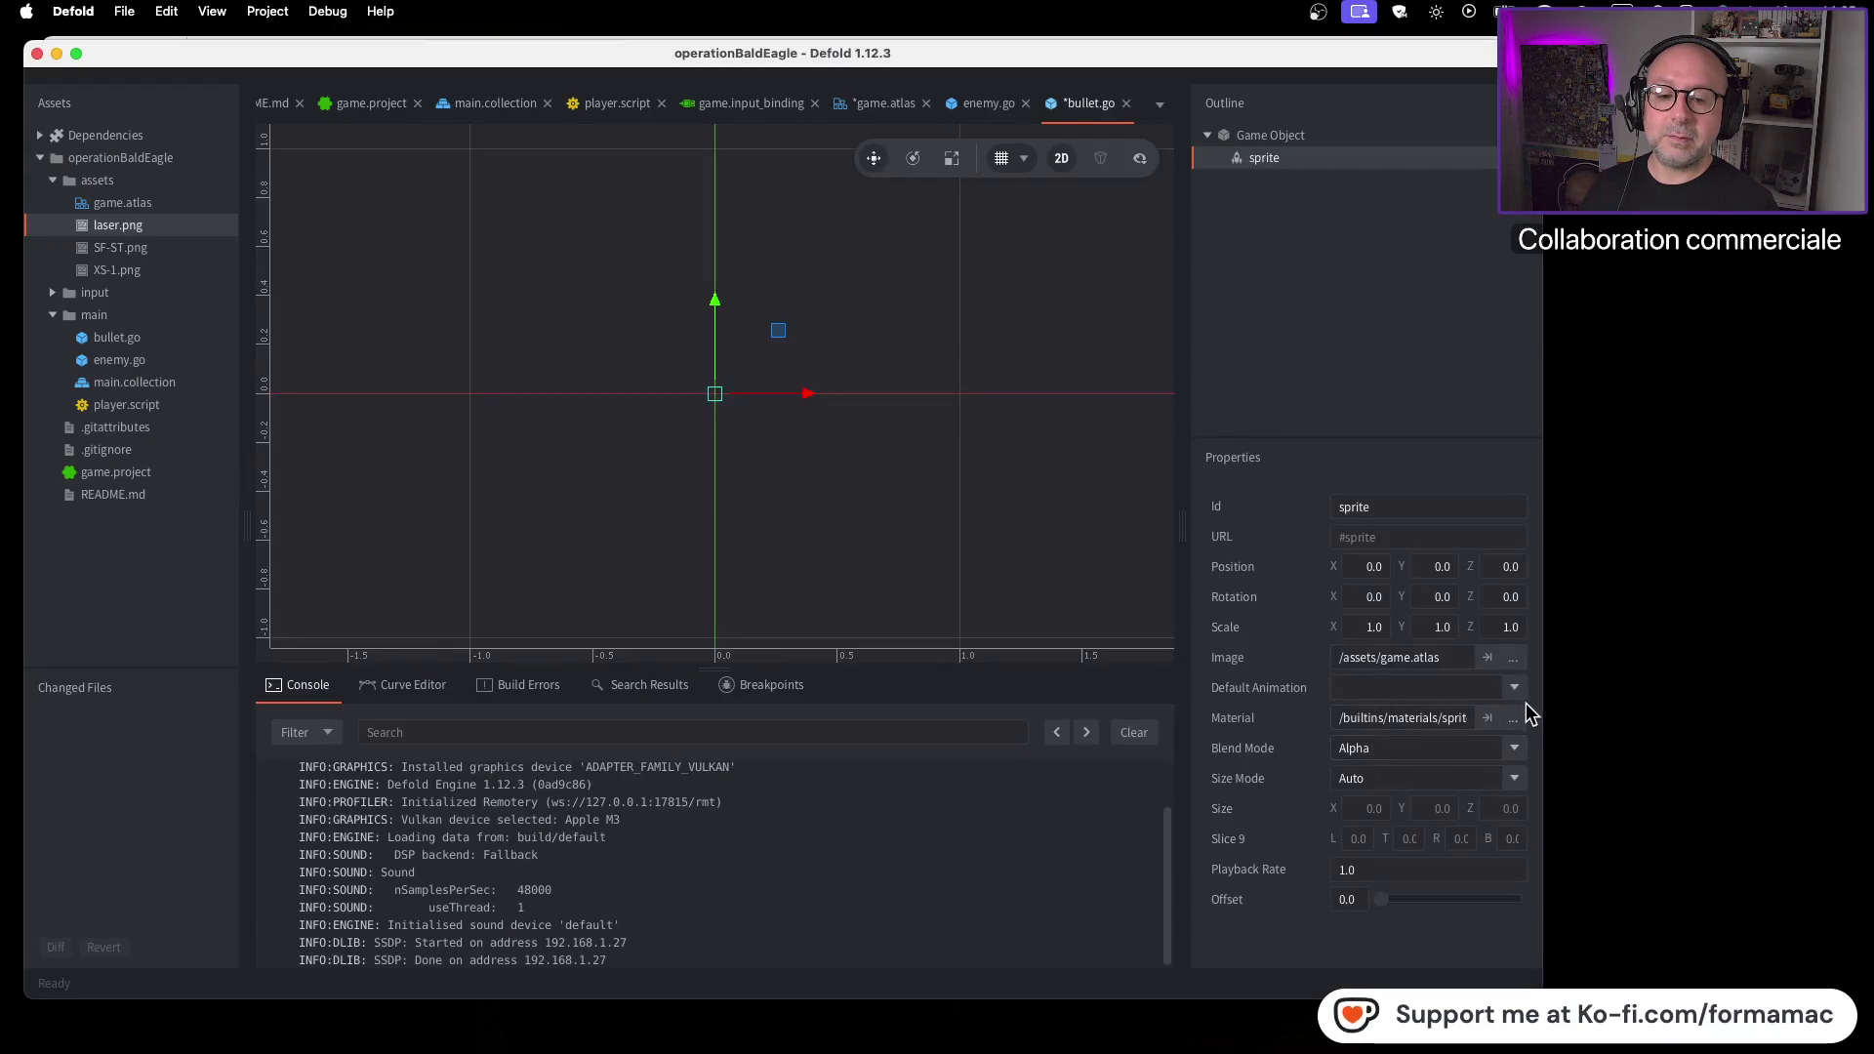
left_click(1512, 695)
left_click(1352, 716)
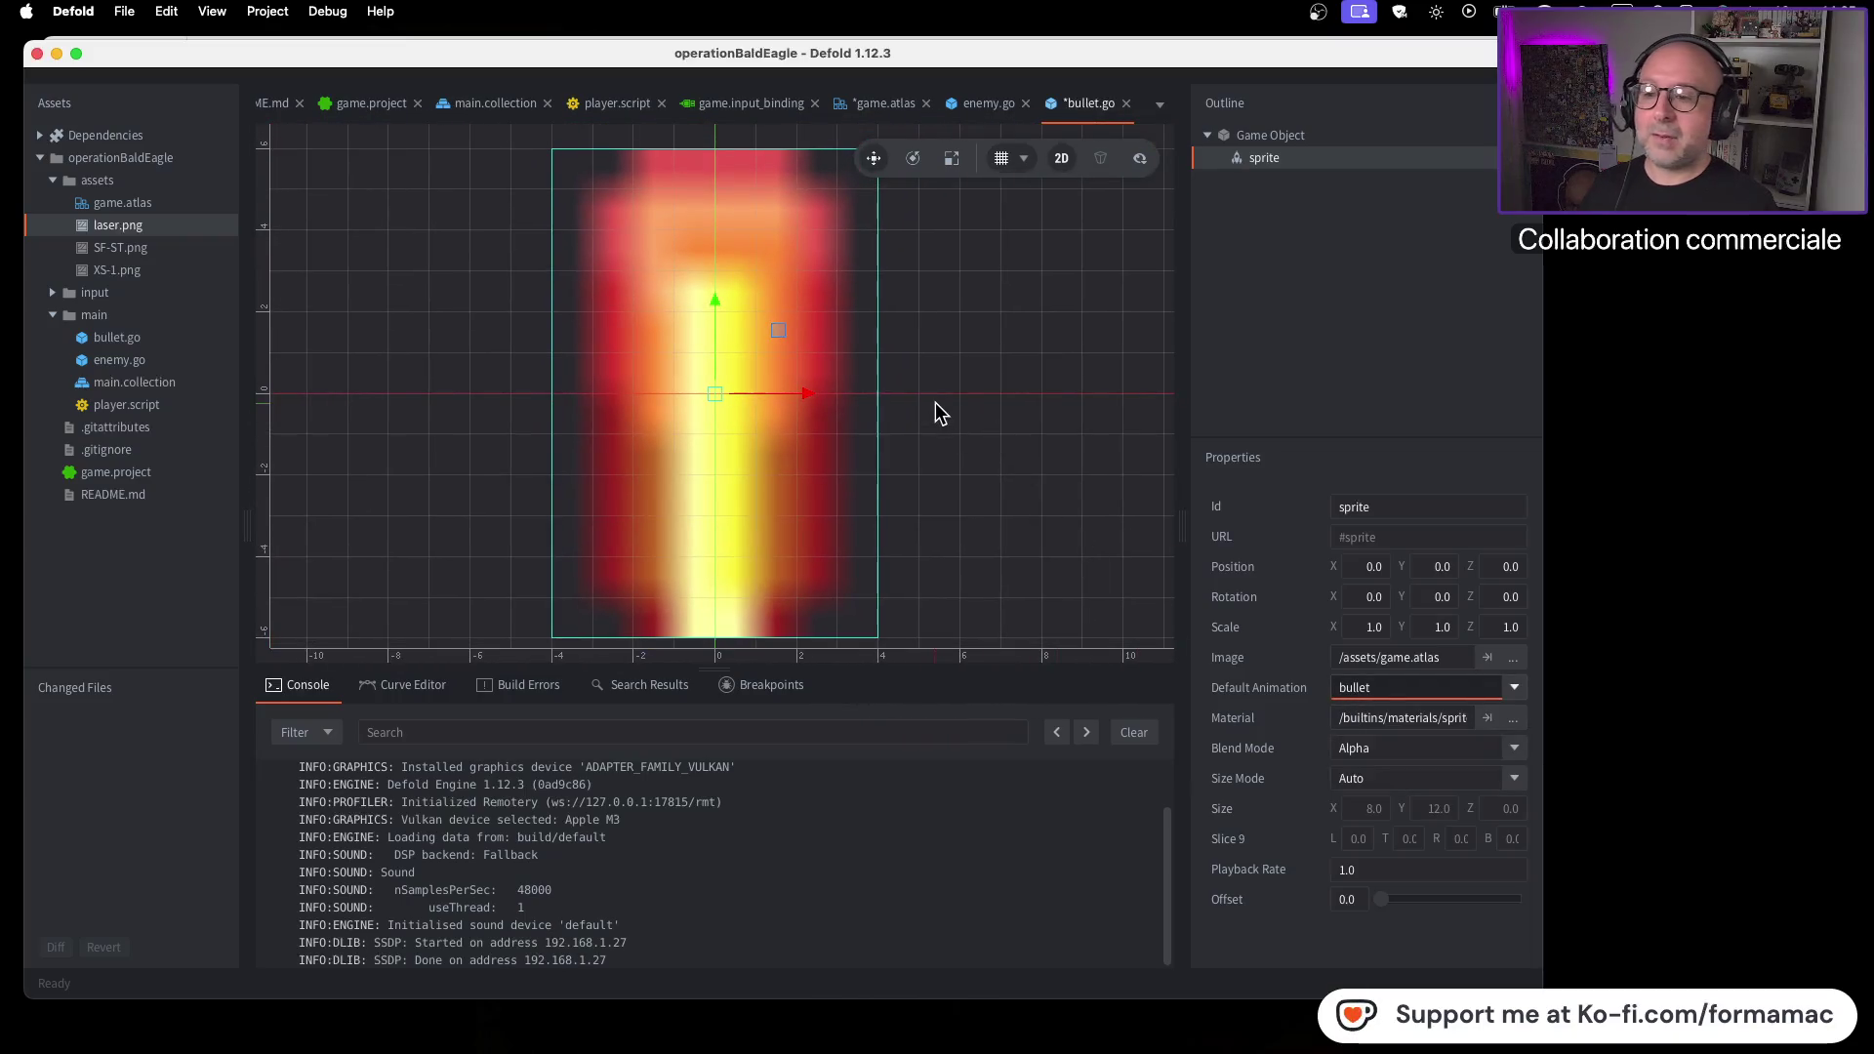
Frame the laser sprite in the scene, then save bullet.go and game.atlas with Cmd+S
scroll(940, 405, "down", 5)
scroll(960, 407, "down", 3)
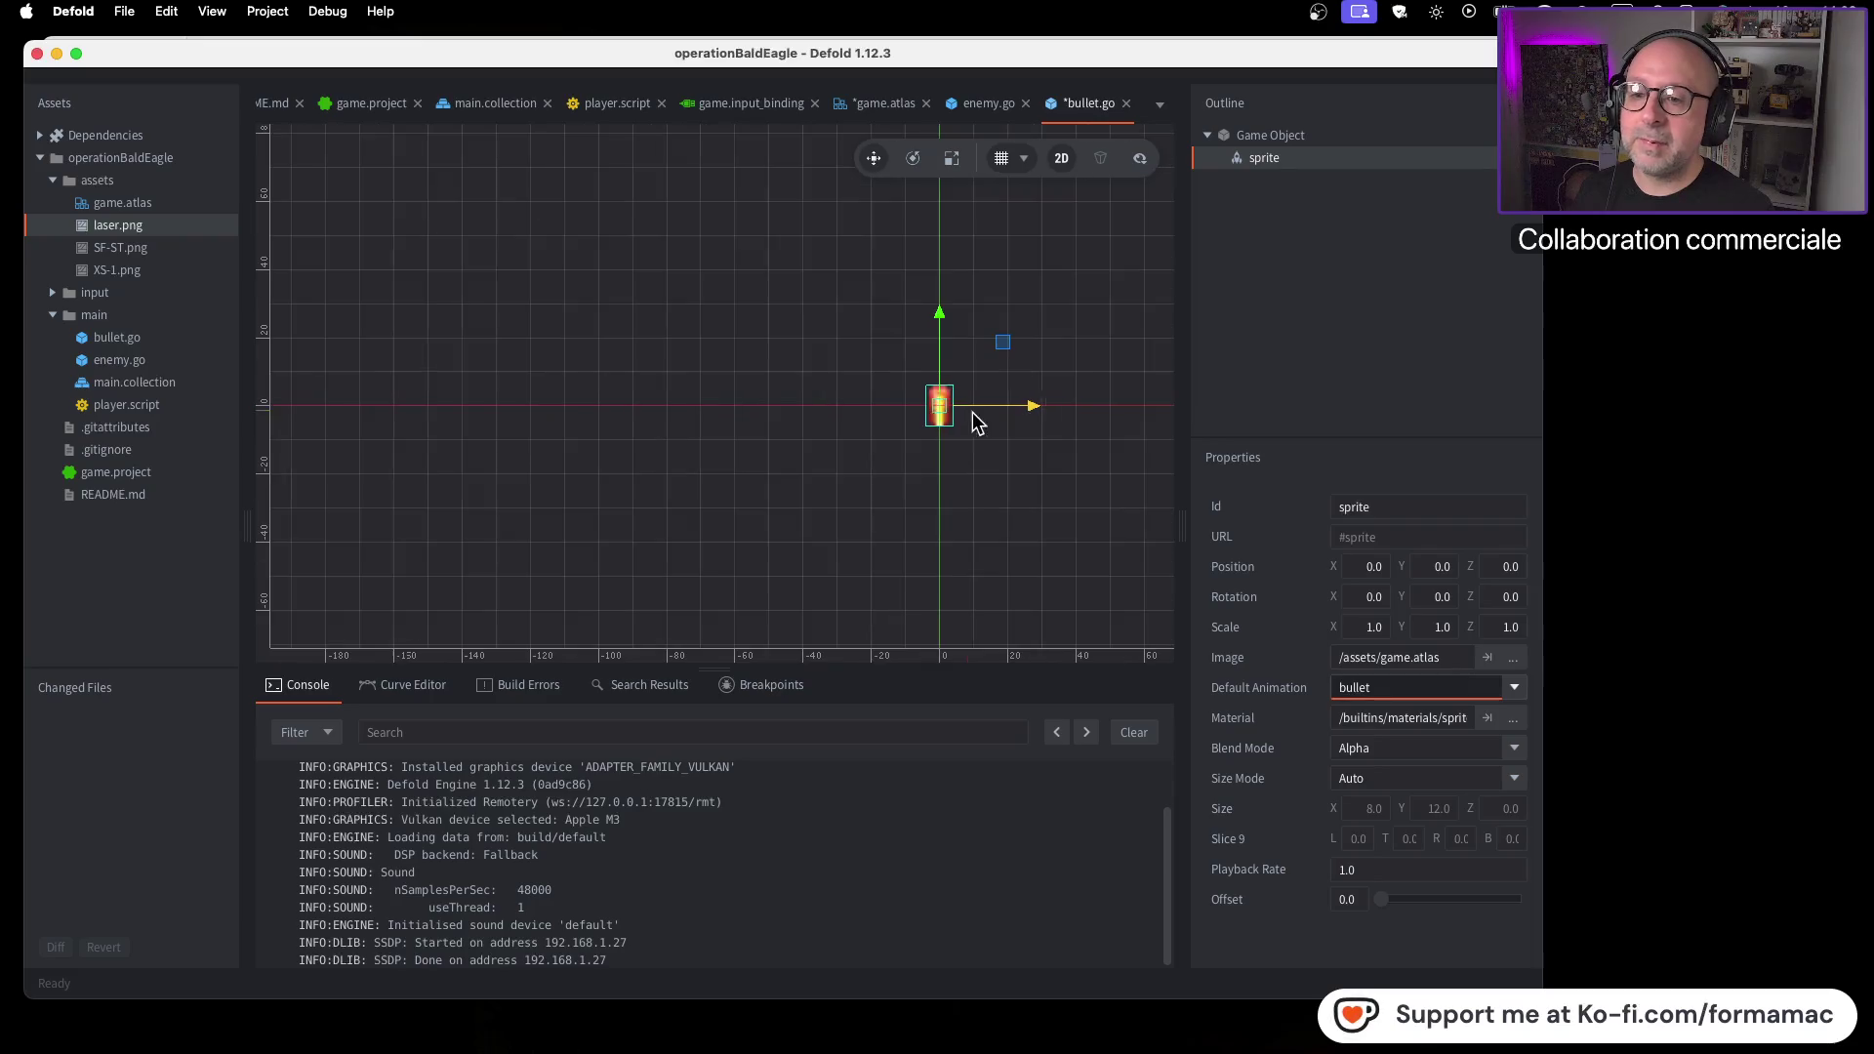
scroll(860, 455, "up", 3)
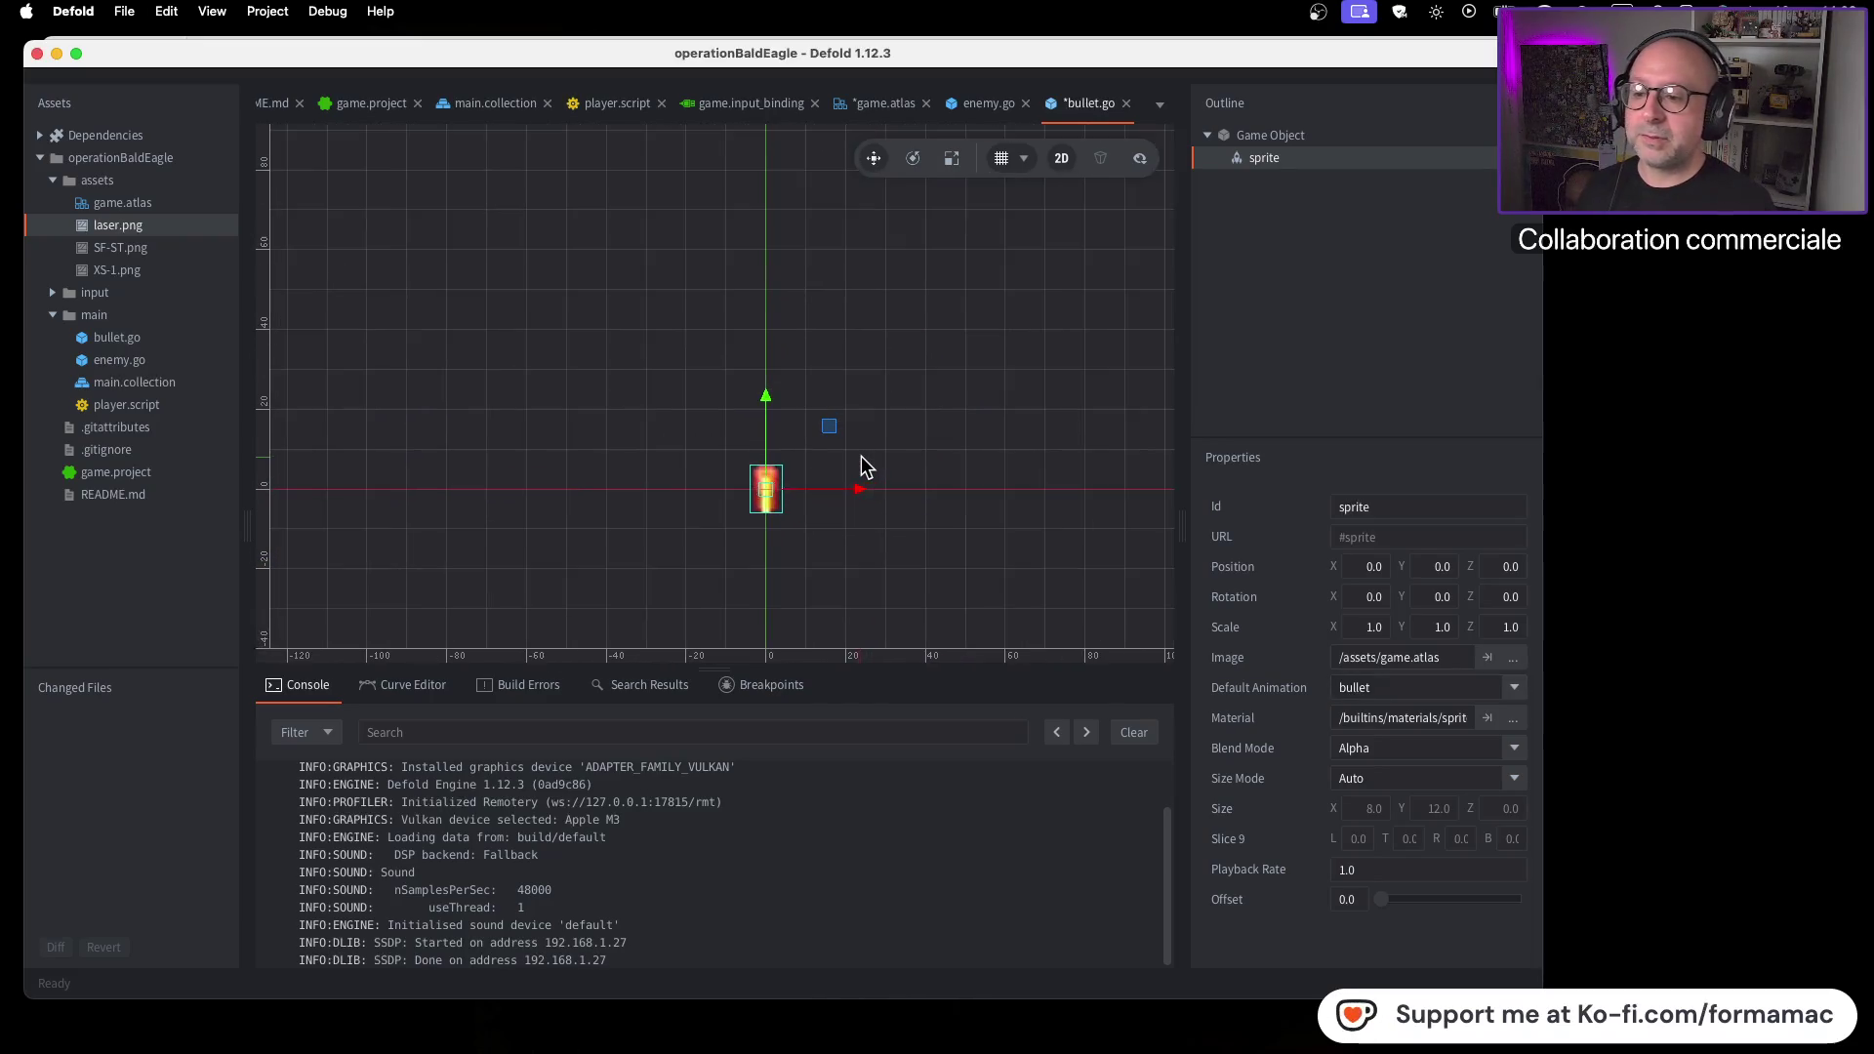
scroll(878, 476, "up", 1)
key("super+Tab")
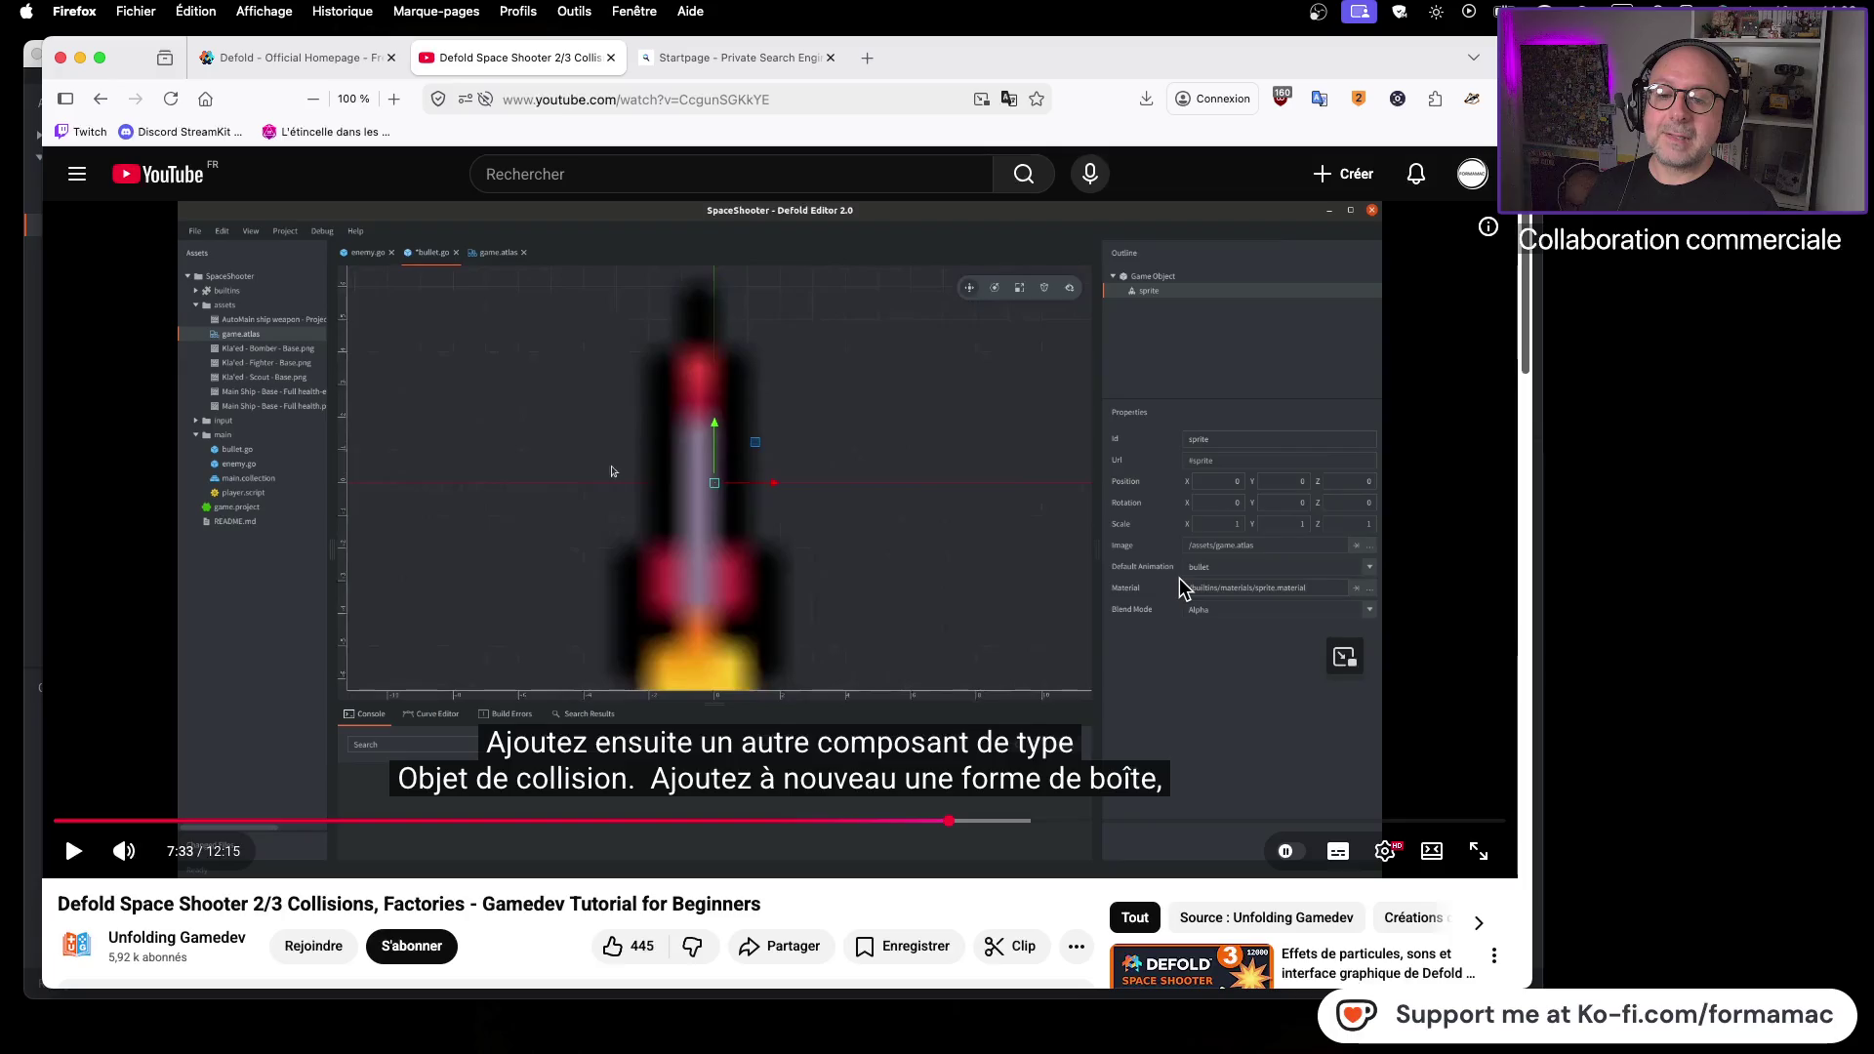
key("super+Tab")
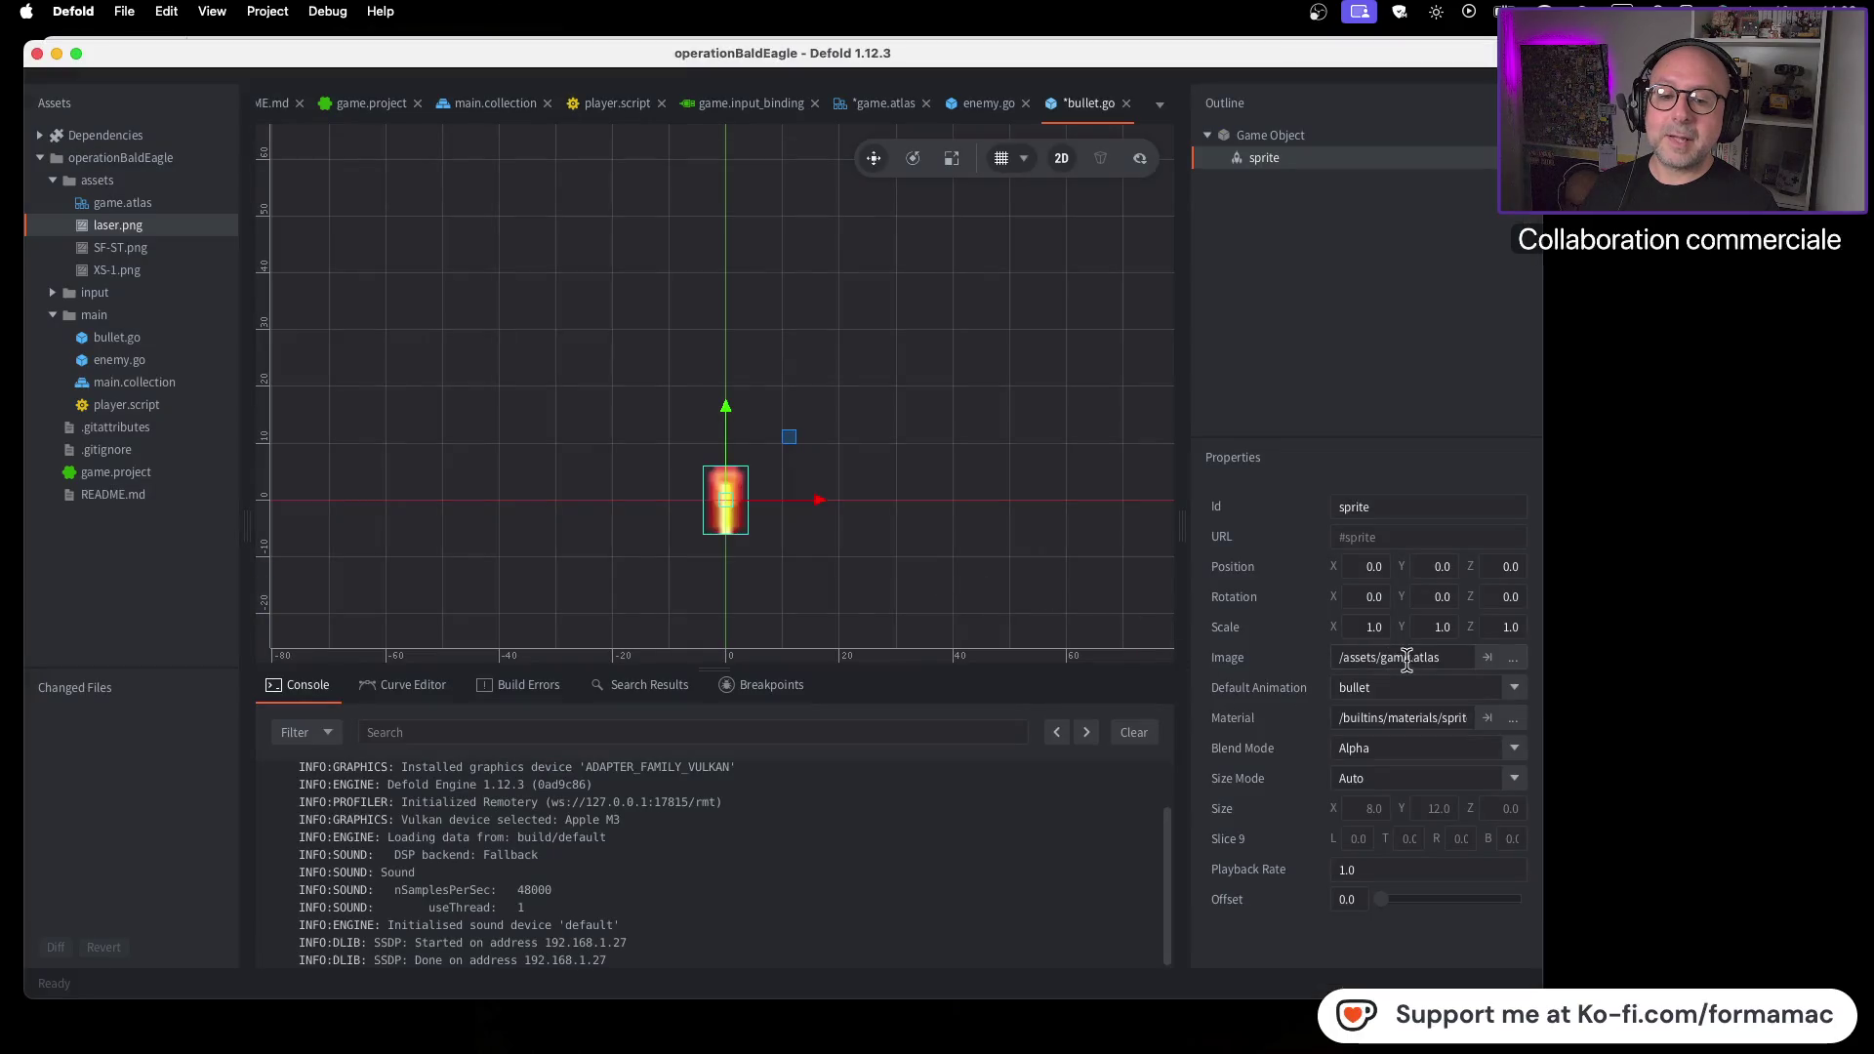
key("super+s")
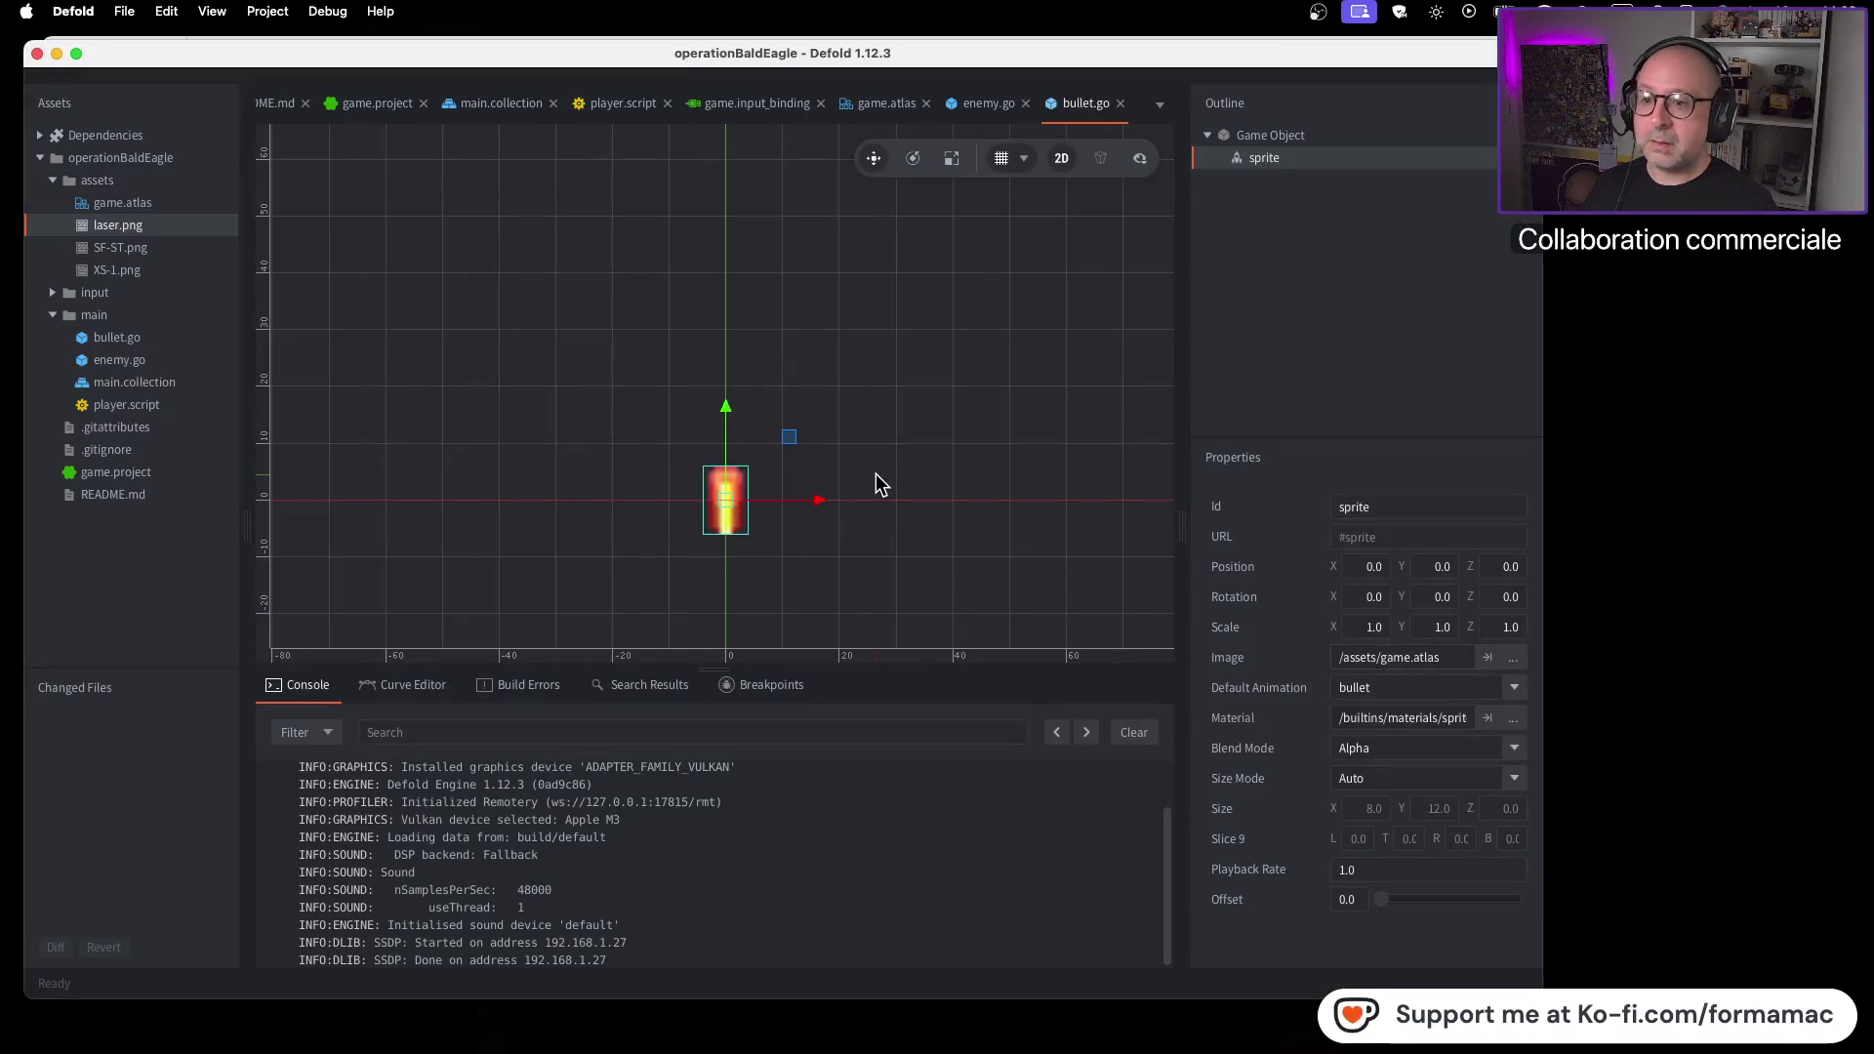
key("super+Tab")
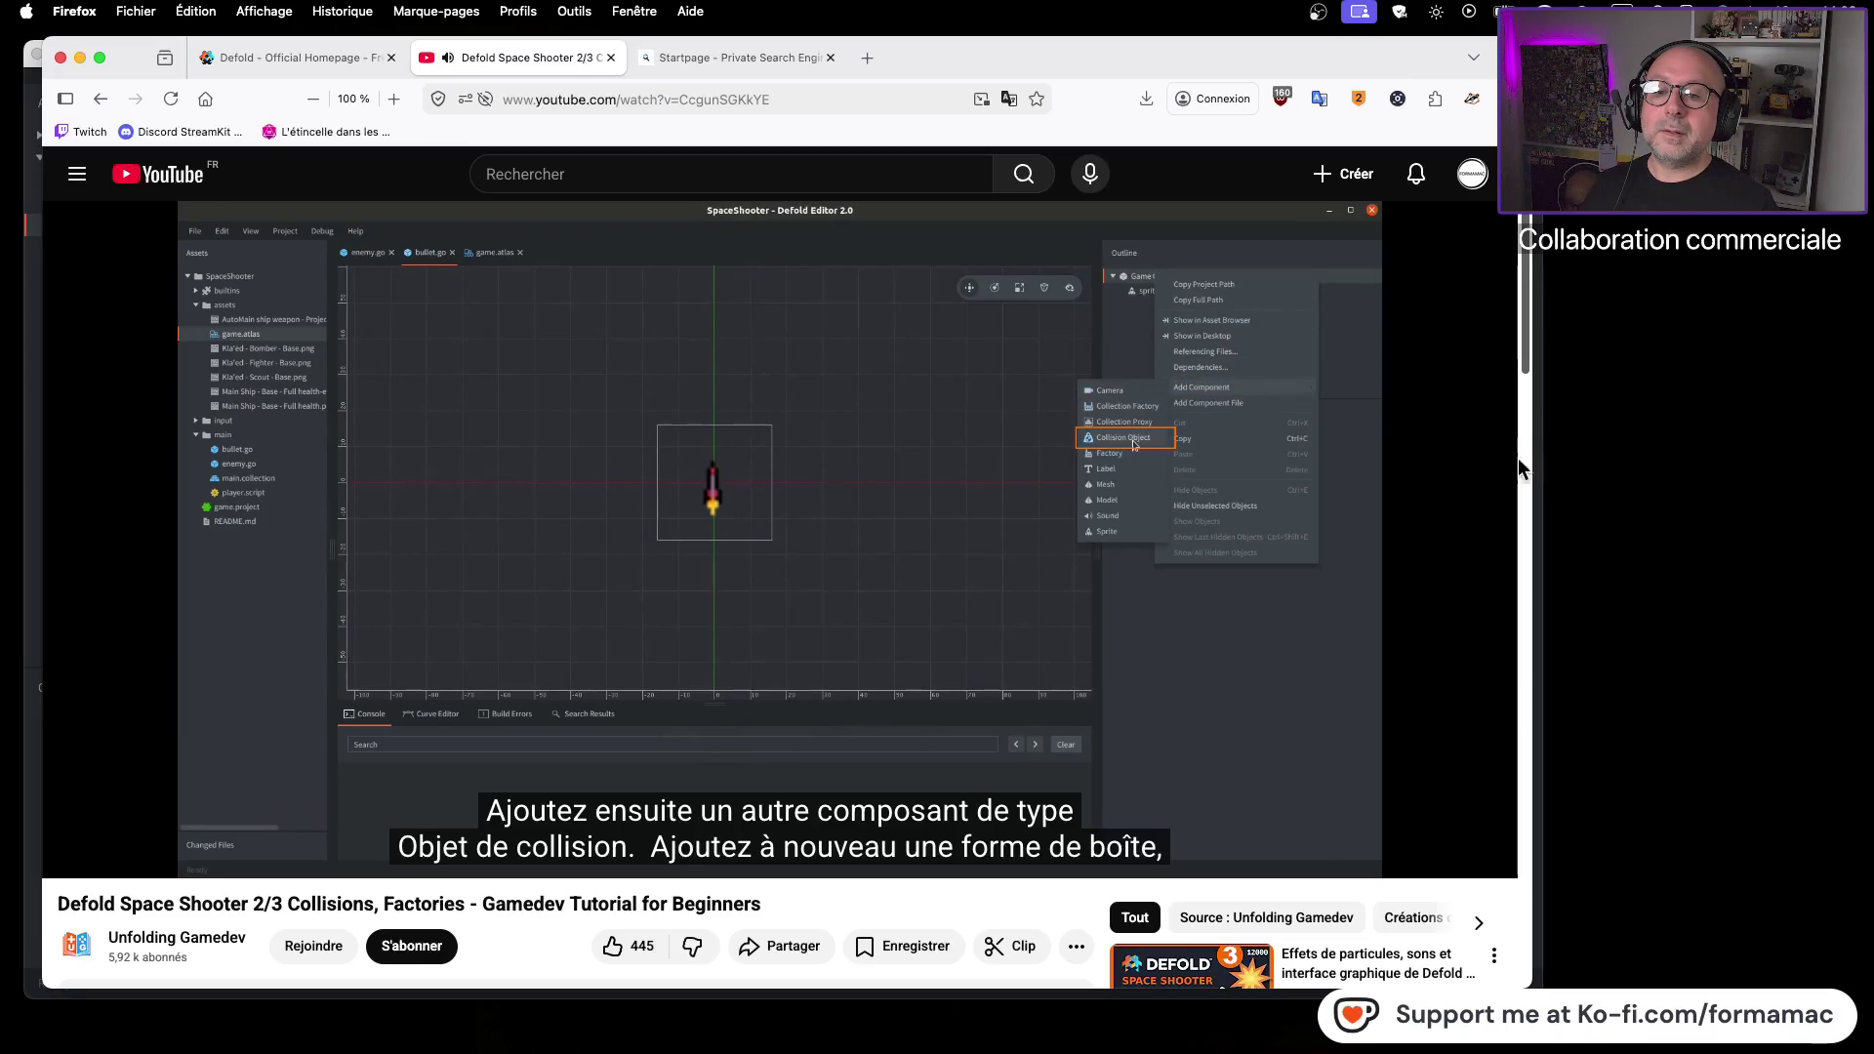
left_click(834, 477)
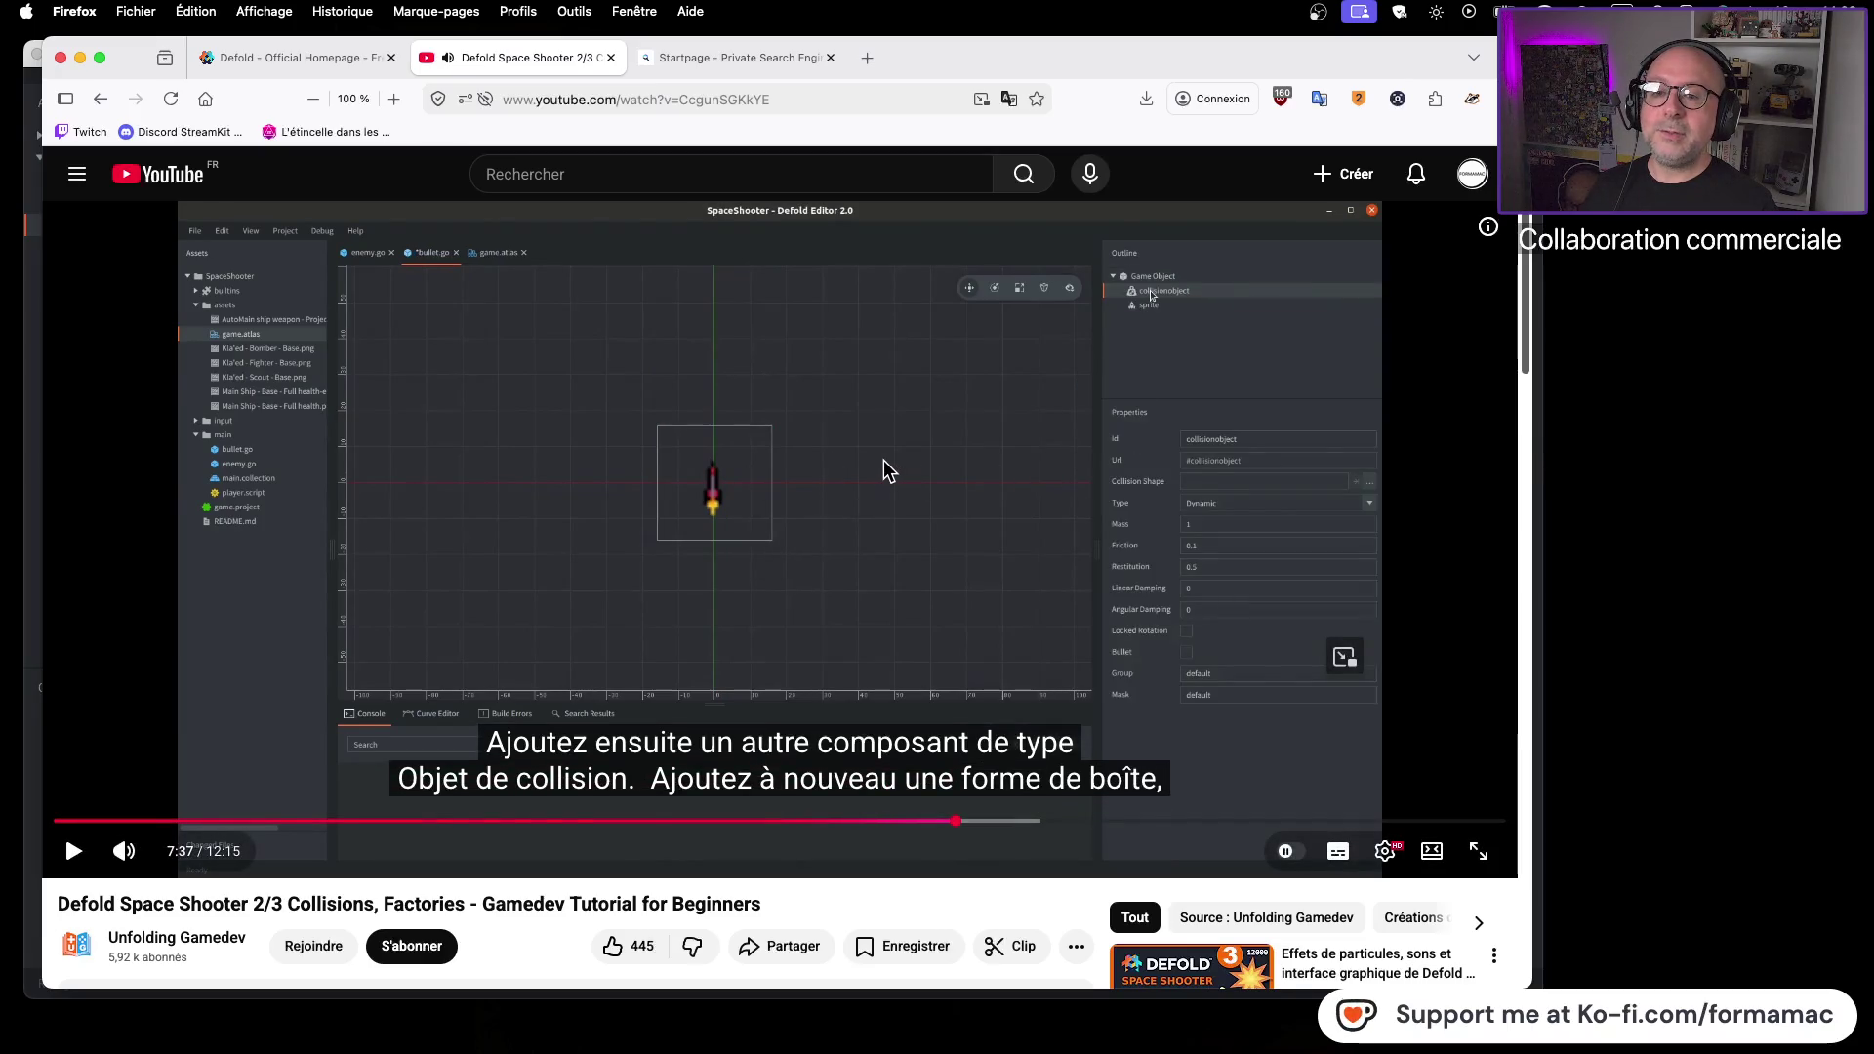
Add a Collision Object component to bullet.go's game object beside the sprite
key("super+Tab")
right_click(1259, 139)
mouse_move(1337, 439)
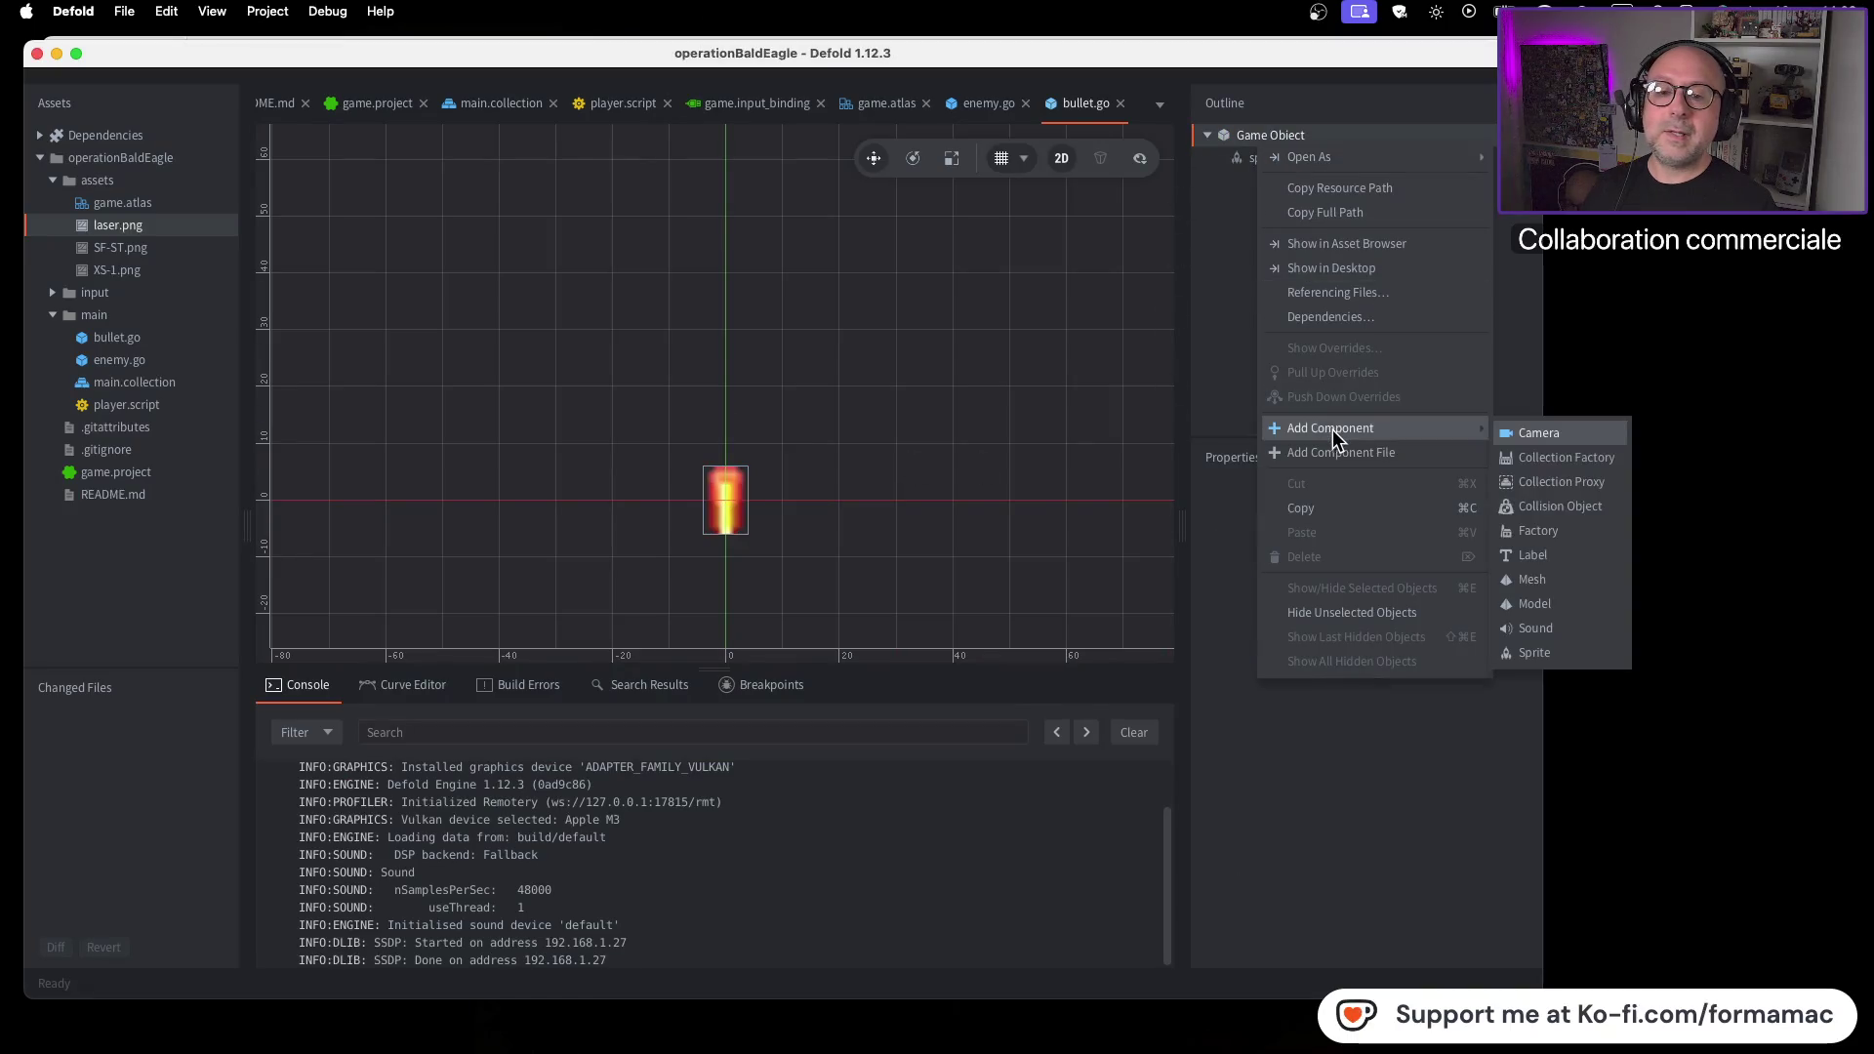
left_click(1562, 507)
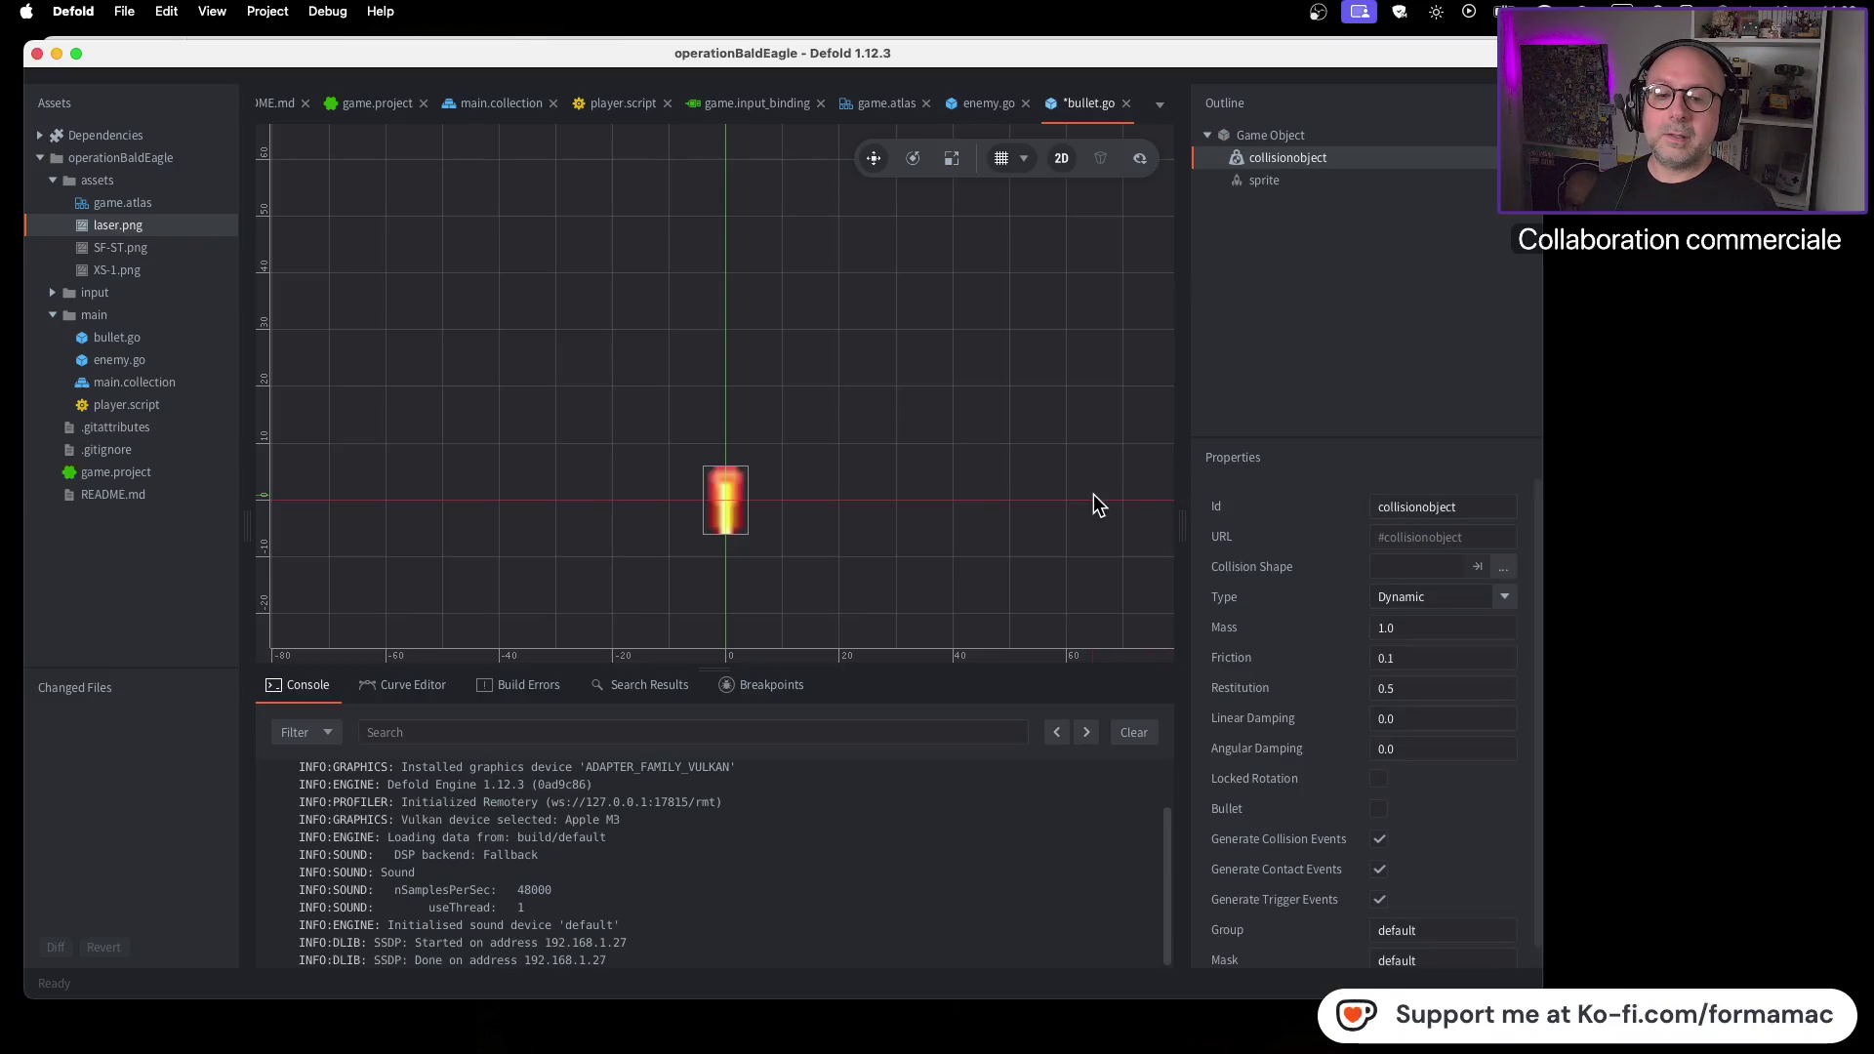
key("super+Tab")
left_click(995, 517)
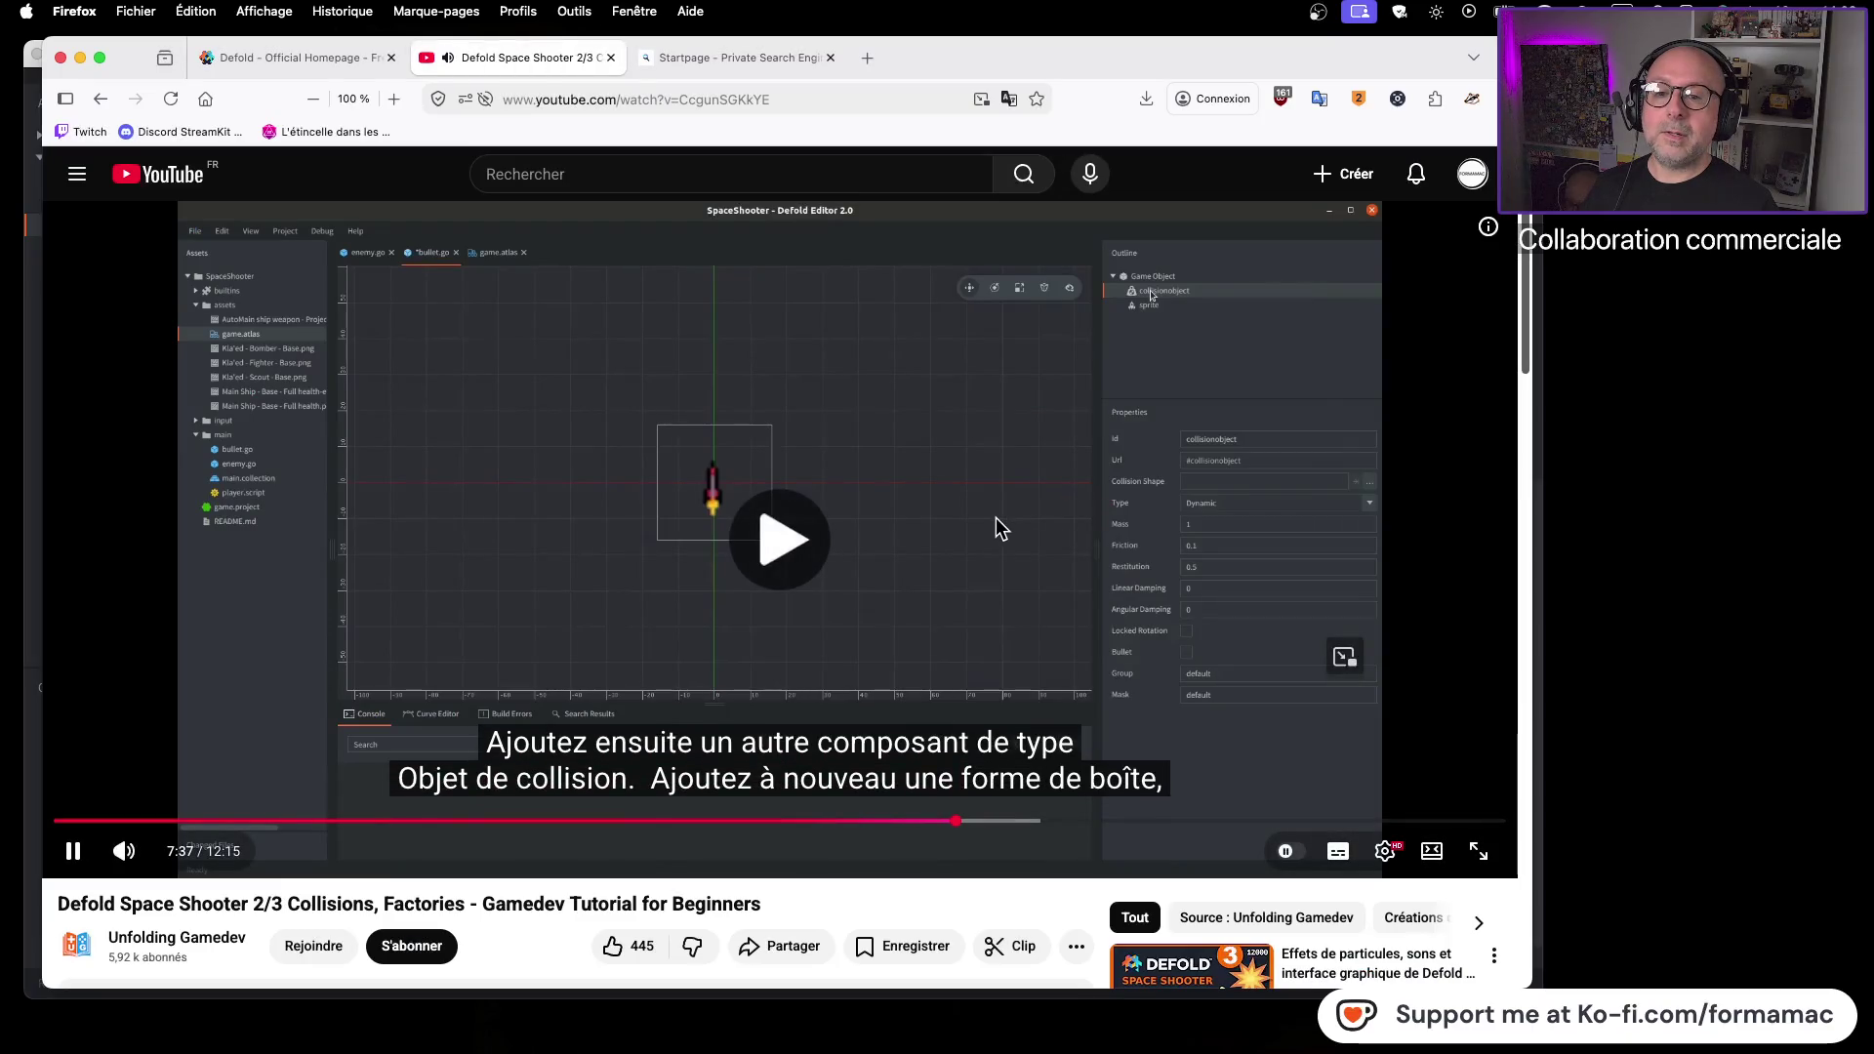
Add a box shape to the collision object and type bullet as its Id
left_click(996, 517)
key("super+Tab")
right_click(1318, 161)
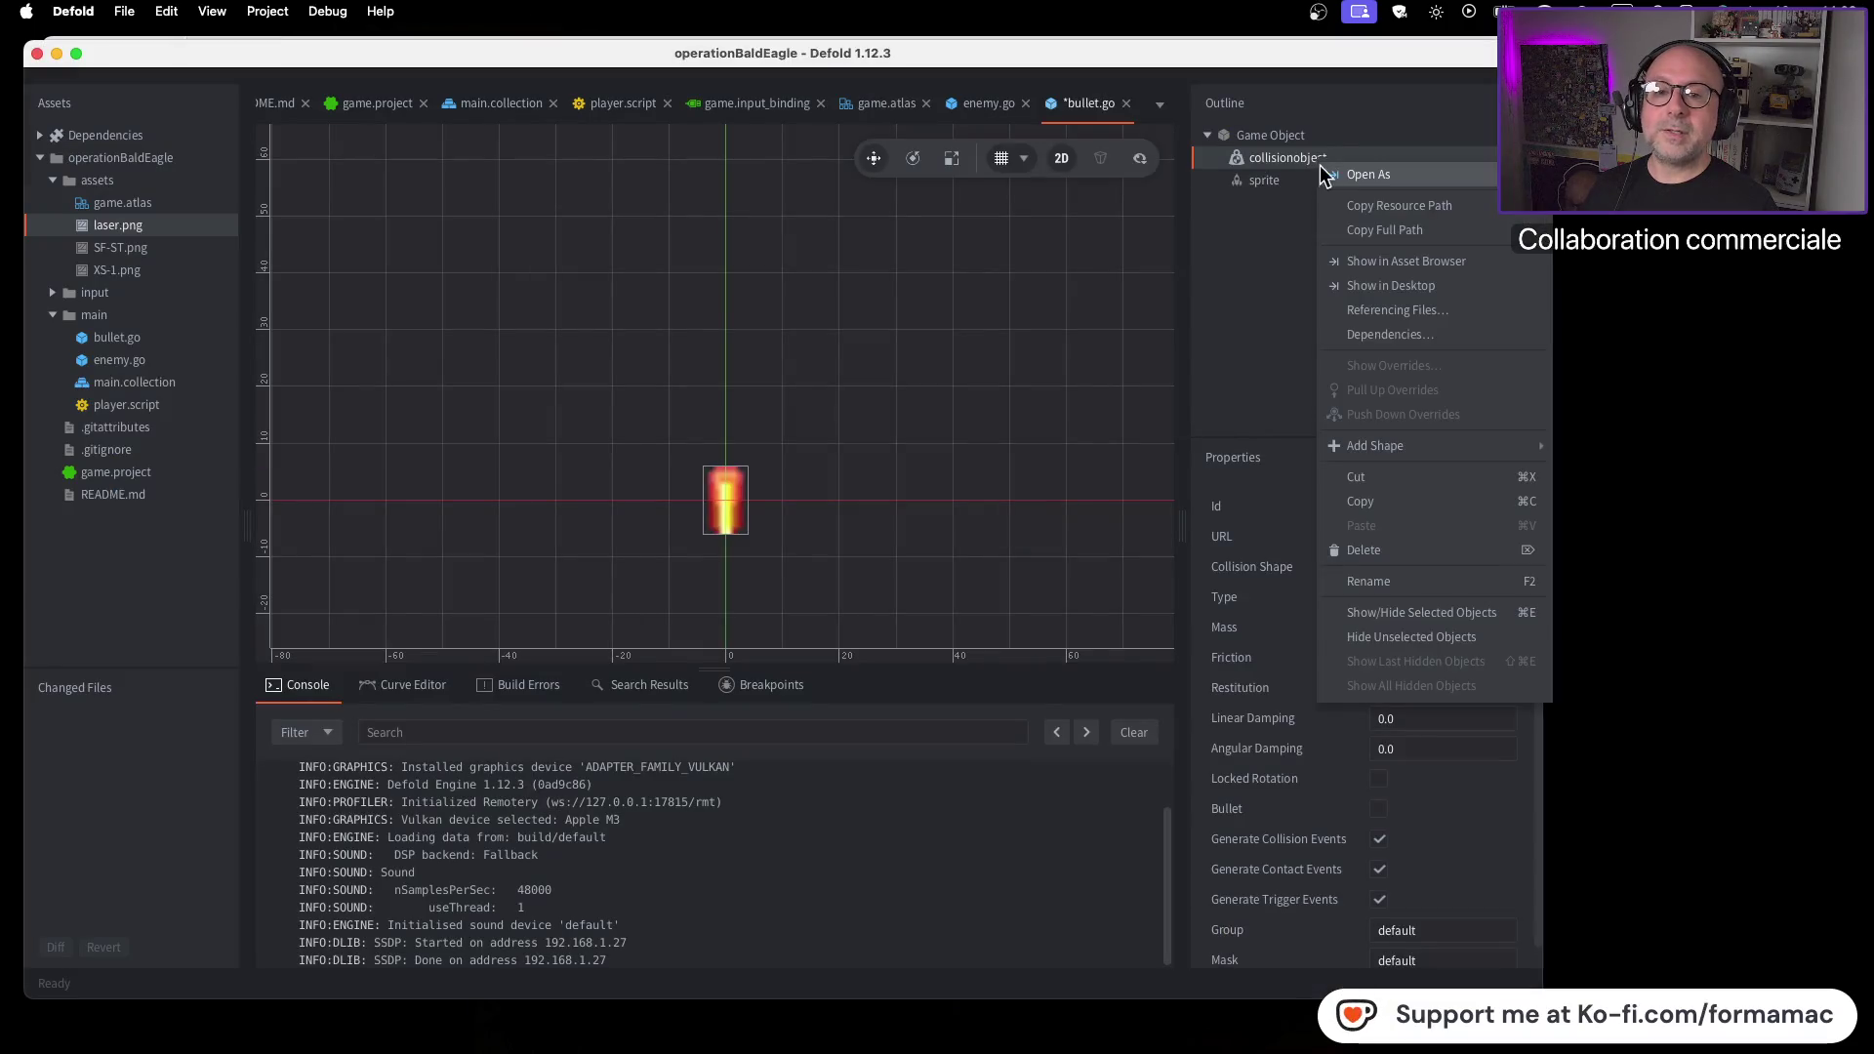
mouse_move(1396, 441)
left_click(1618, 451)
left_click(1360, 507)
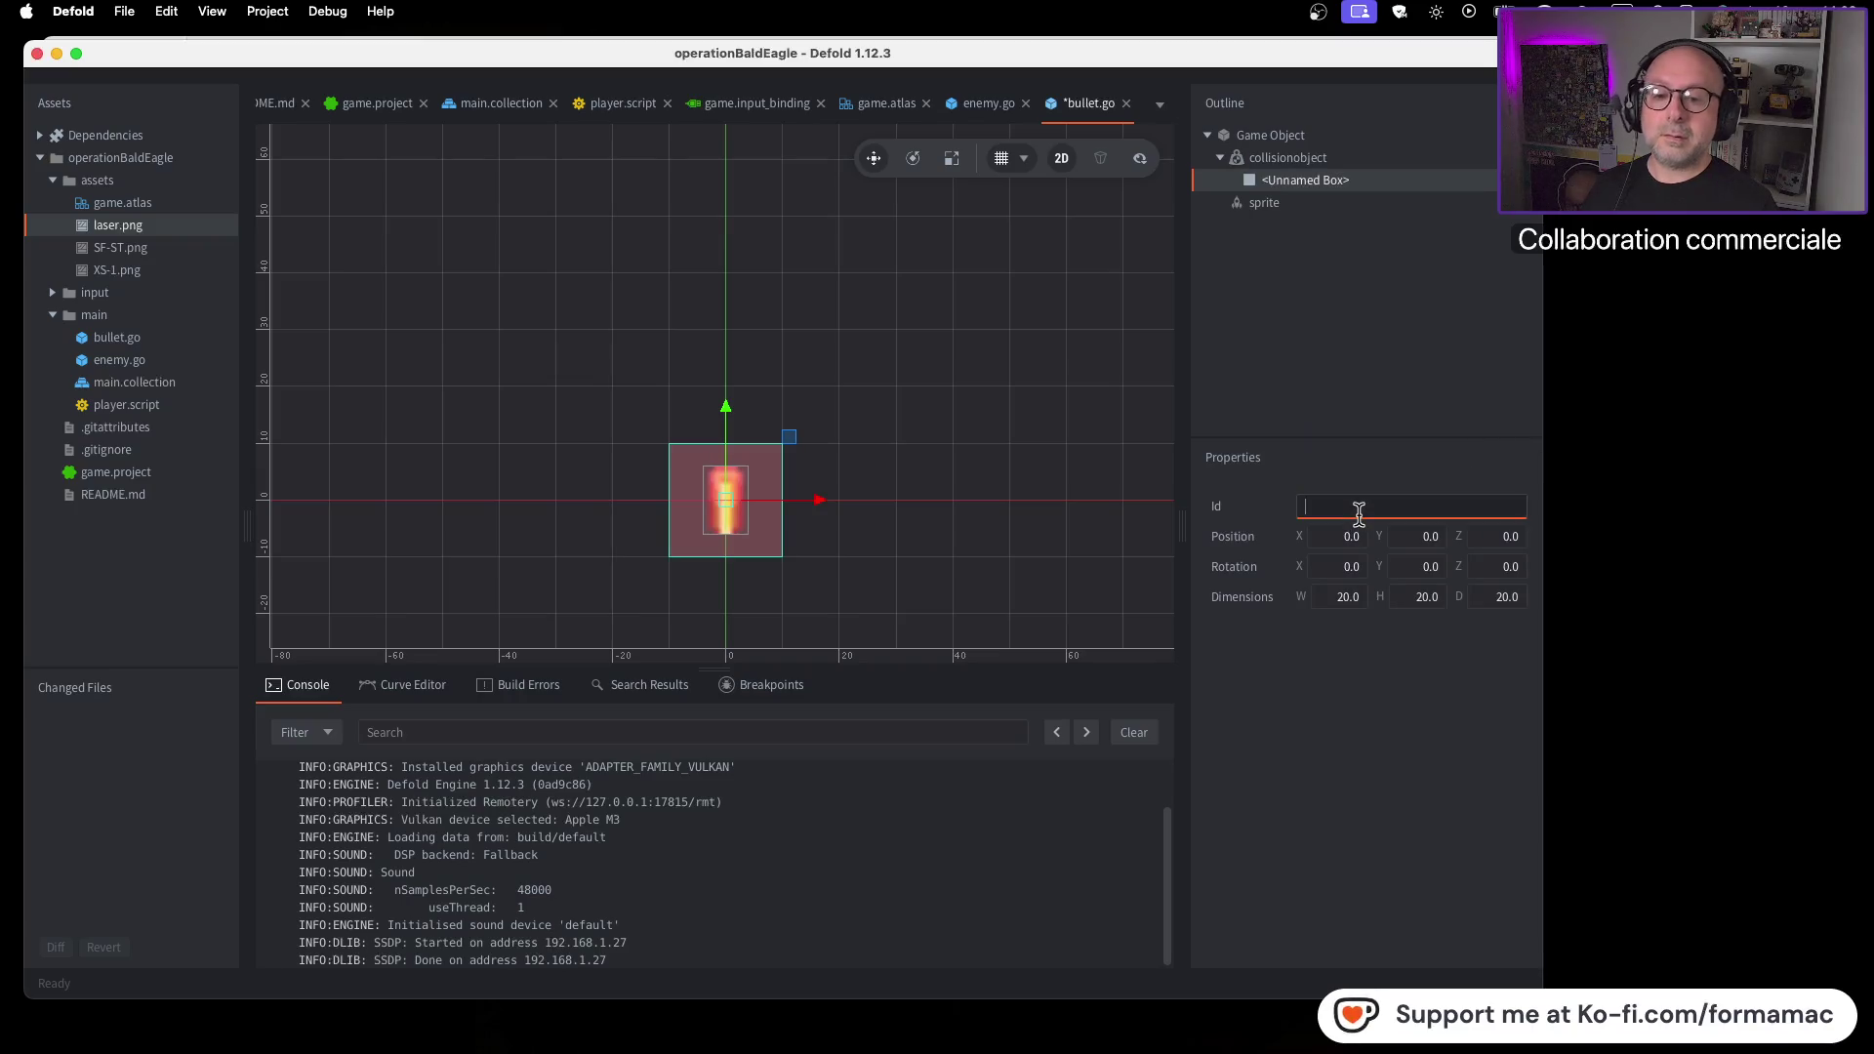
type("bullet")
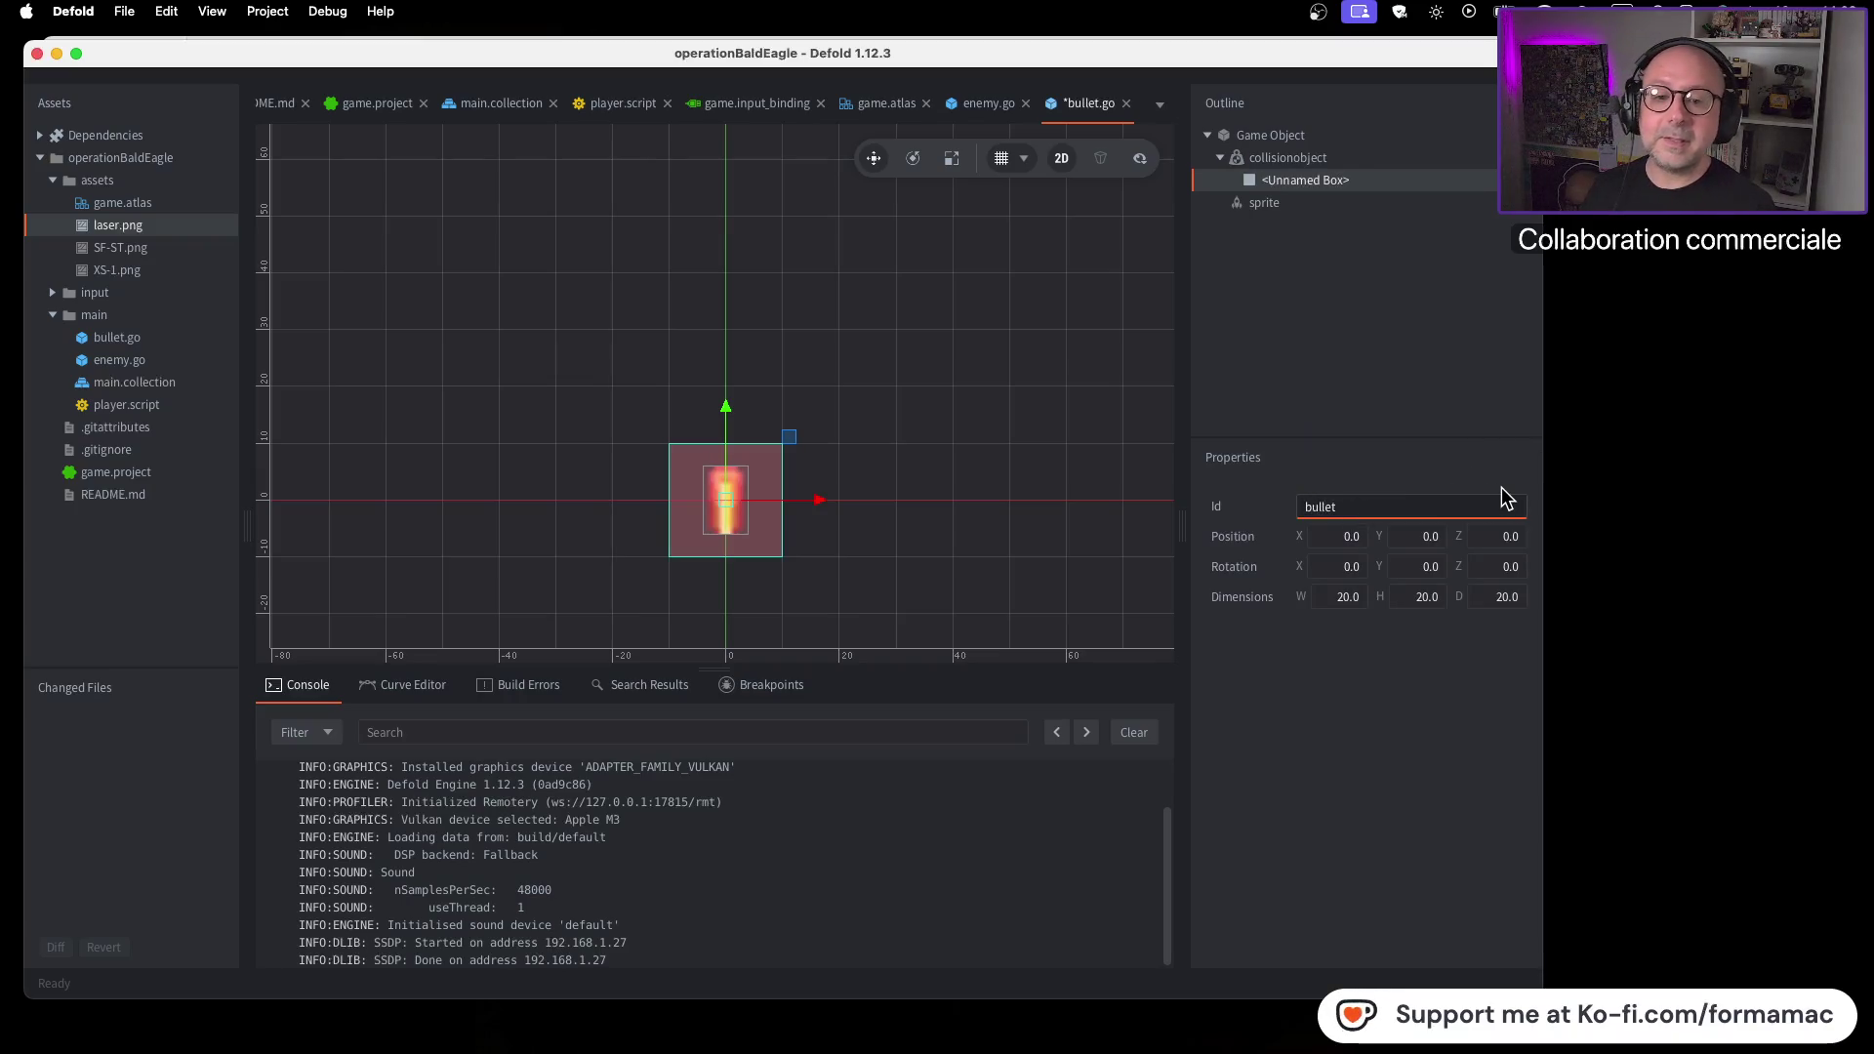
Check the tutorial, then rename the shape's Id to box
key("super+Tab")
left_click(1393, 531)
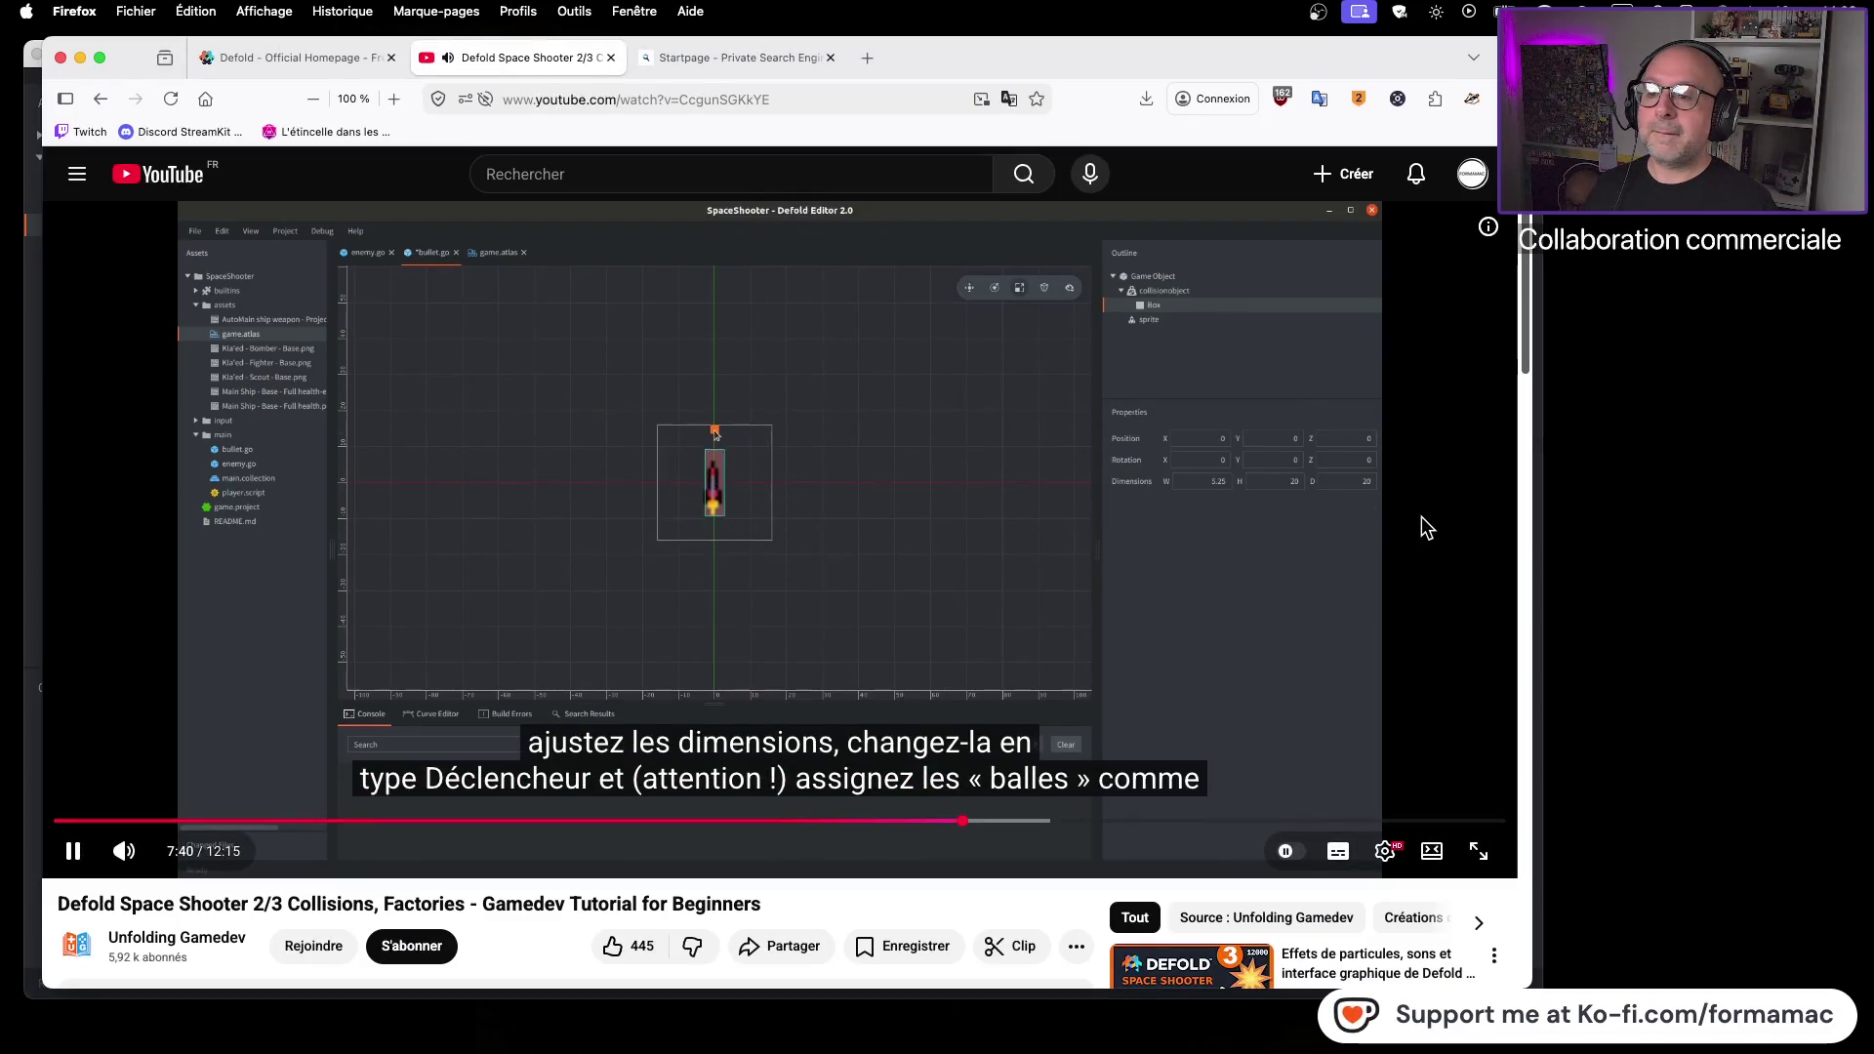
left_click(1410, 545)
key("super+Tab")
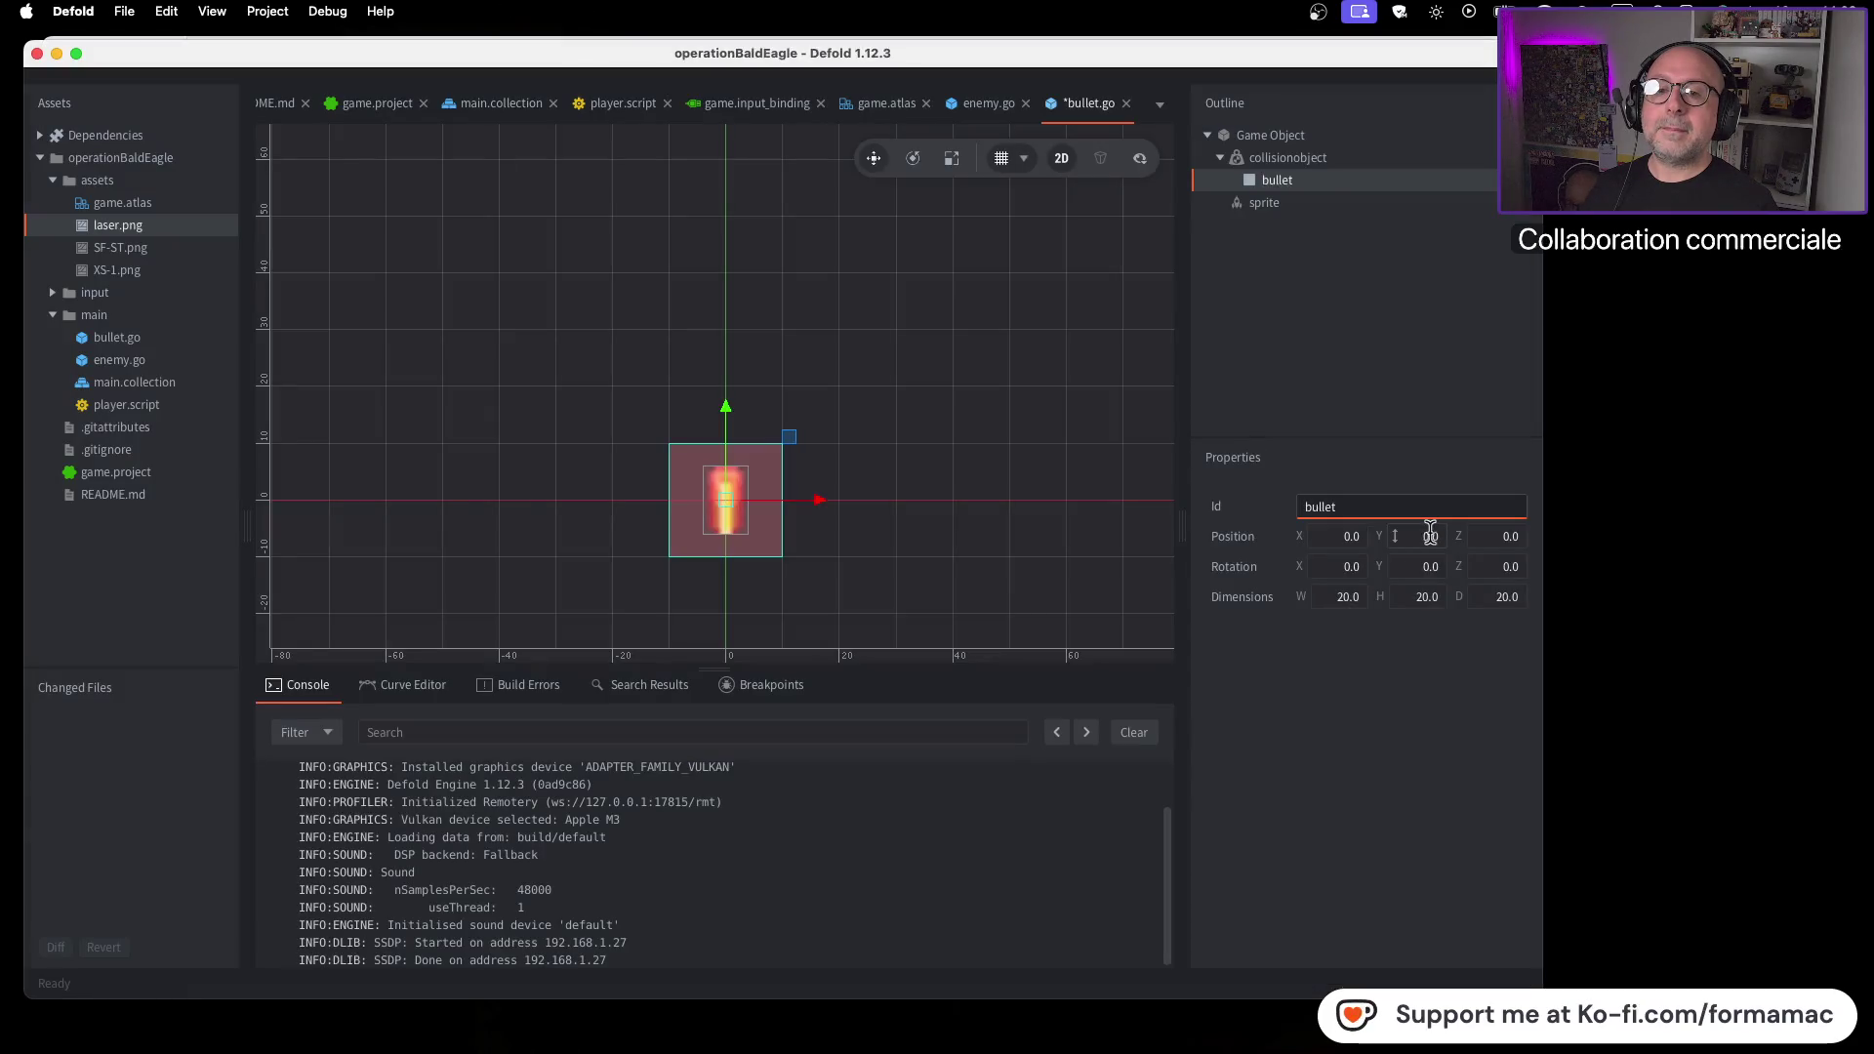
double_click(1382, 505)
type("bos")
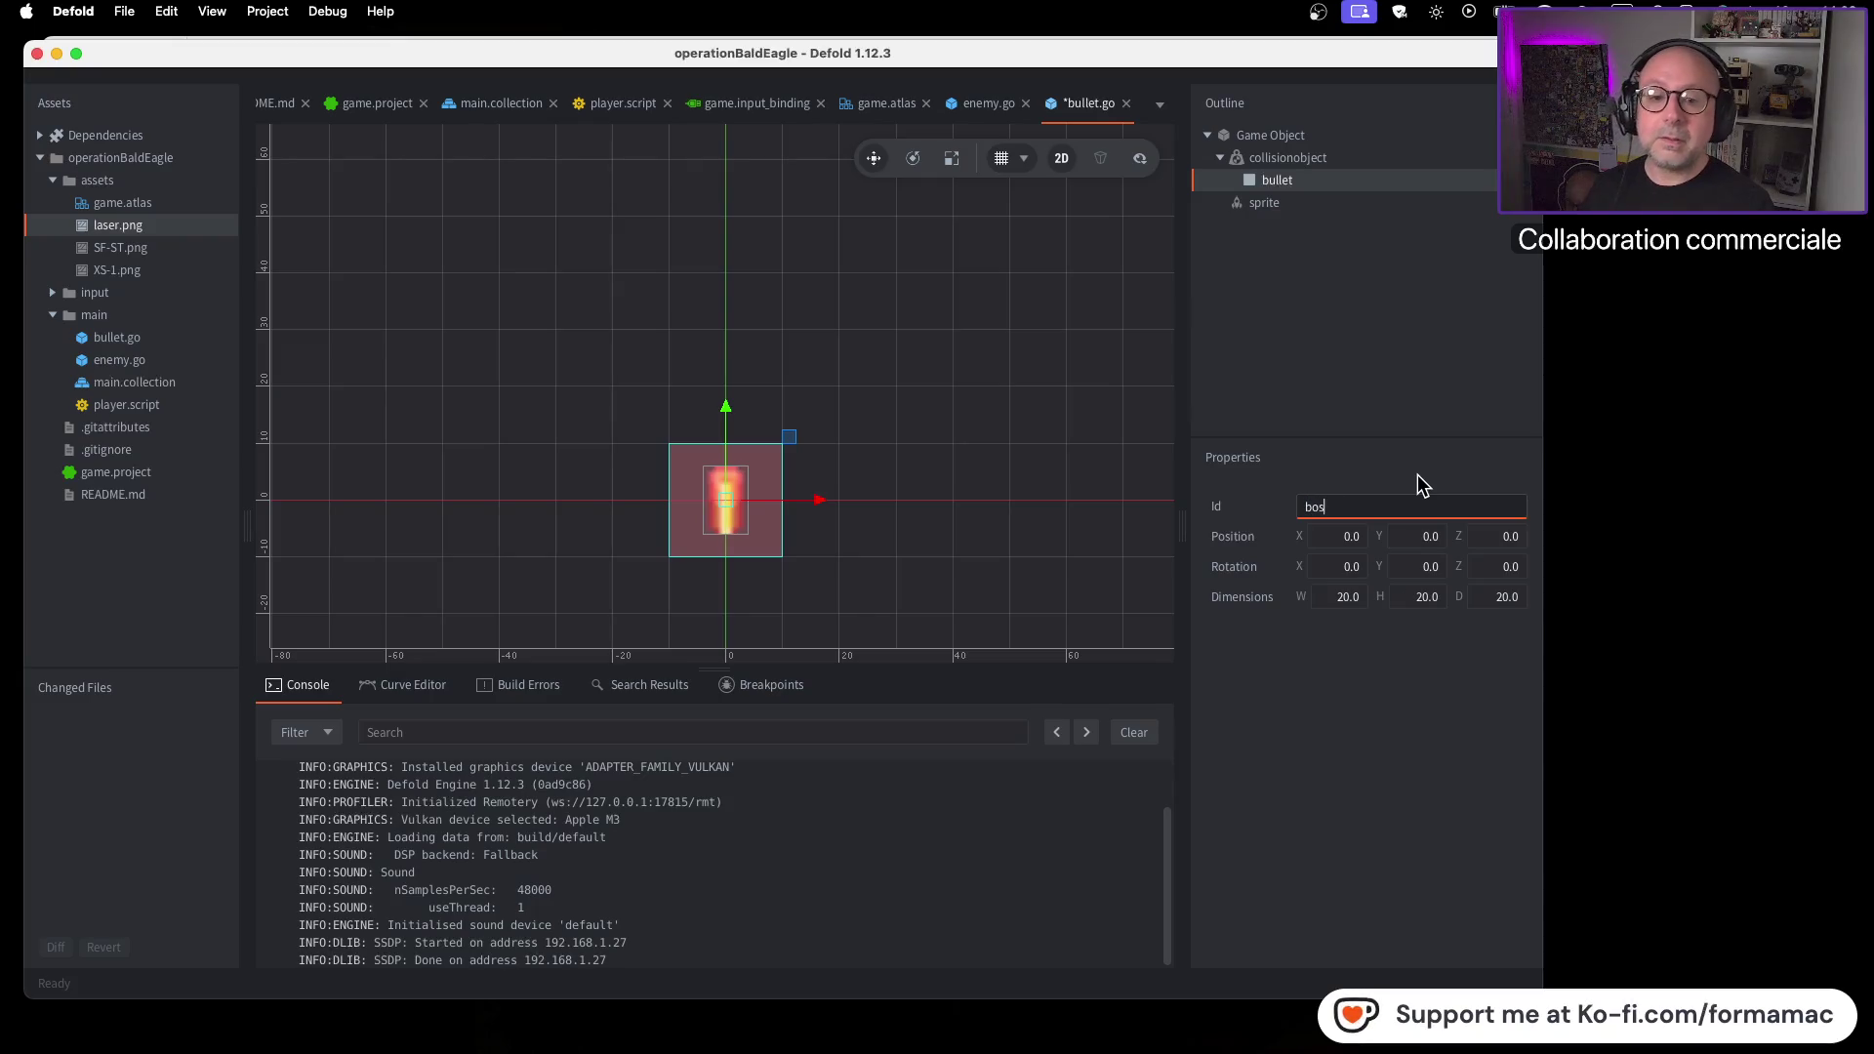
key("BackSpace")
type("x")
key("Return")
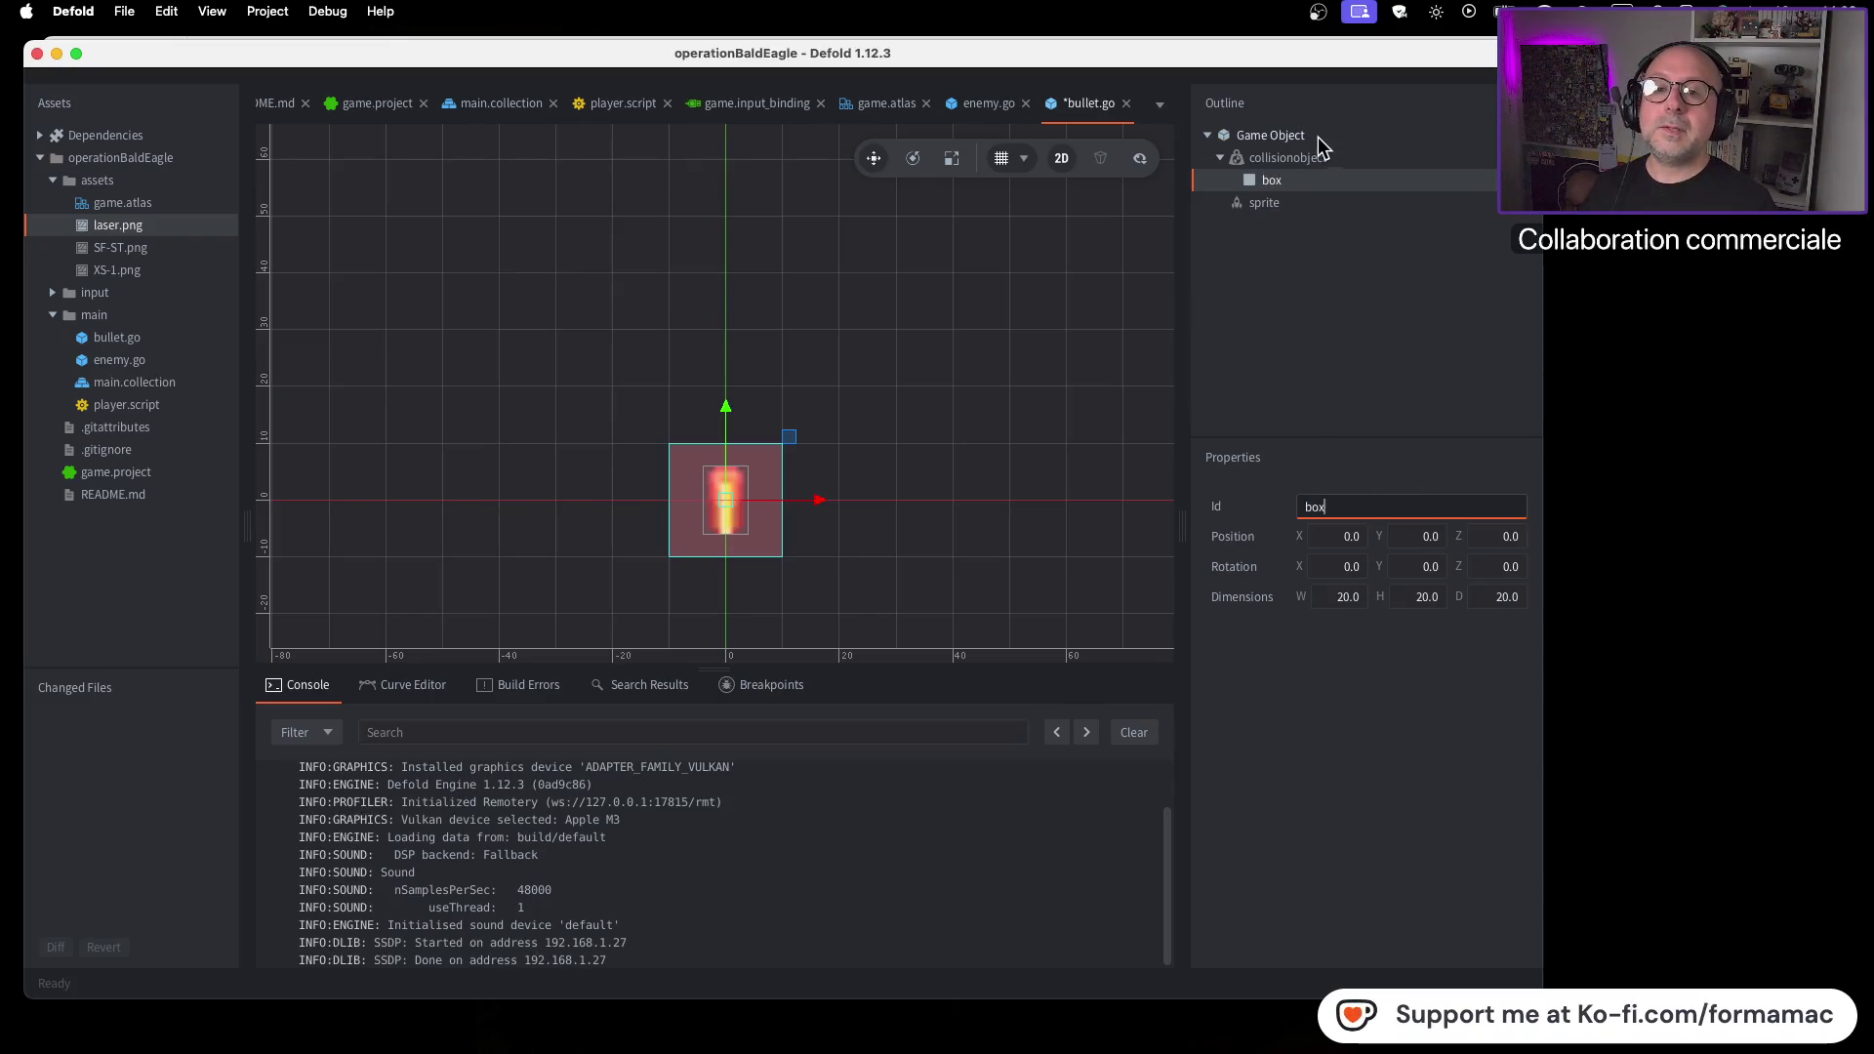
left_click(1319, 156)
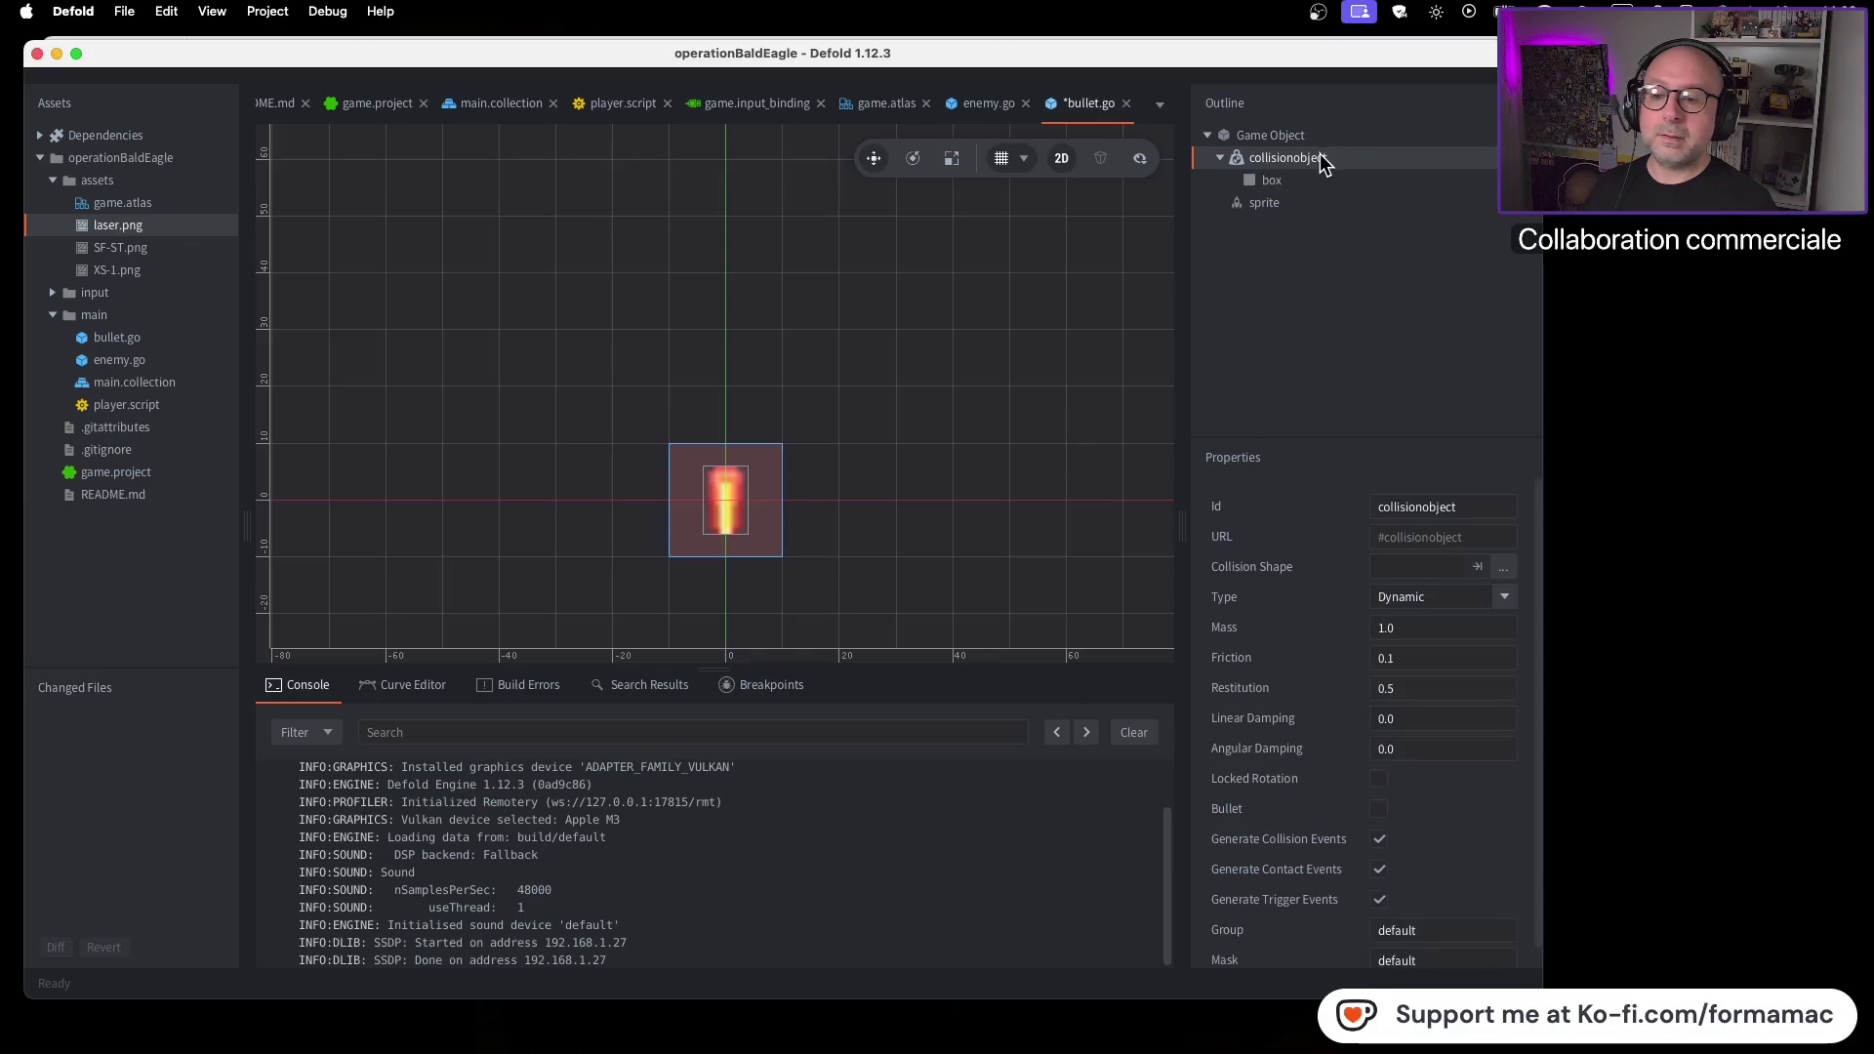
Activate the Scale tool and set the collision object's Type to Trigger
scroll(736, 502, "up", 3)
left_click(949, 159)
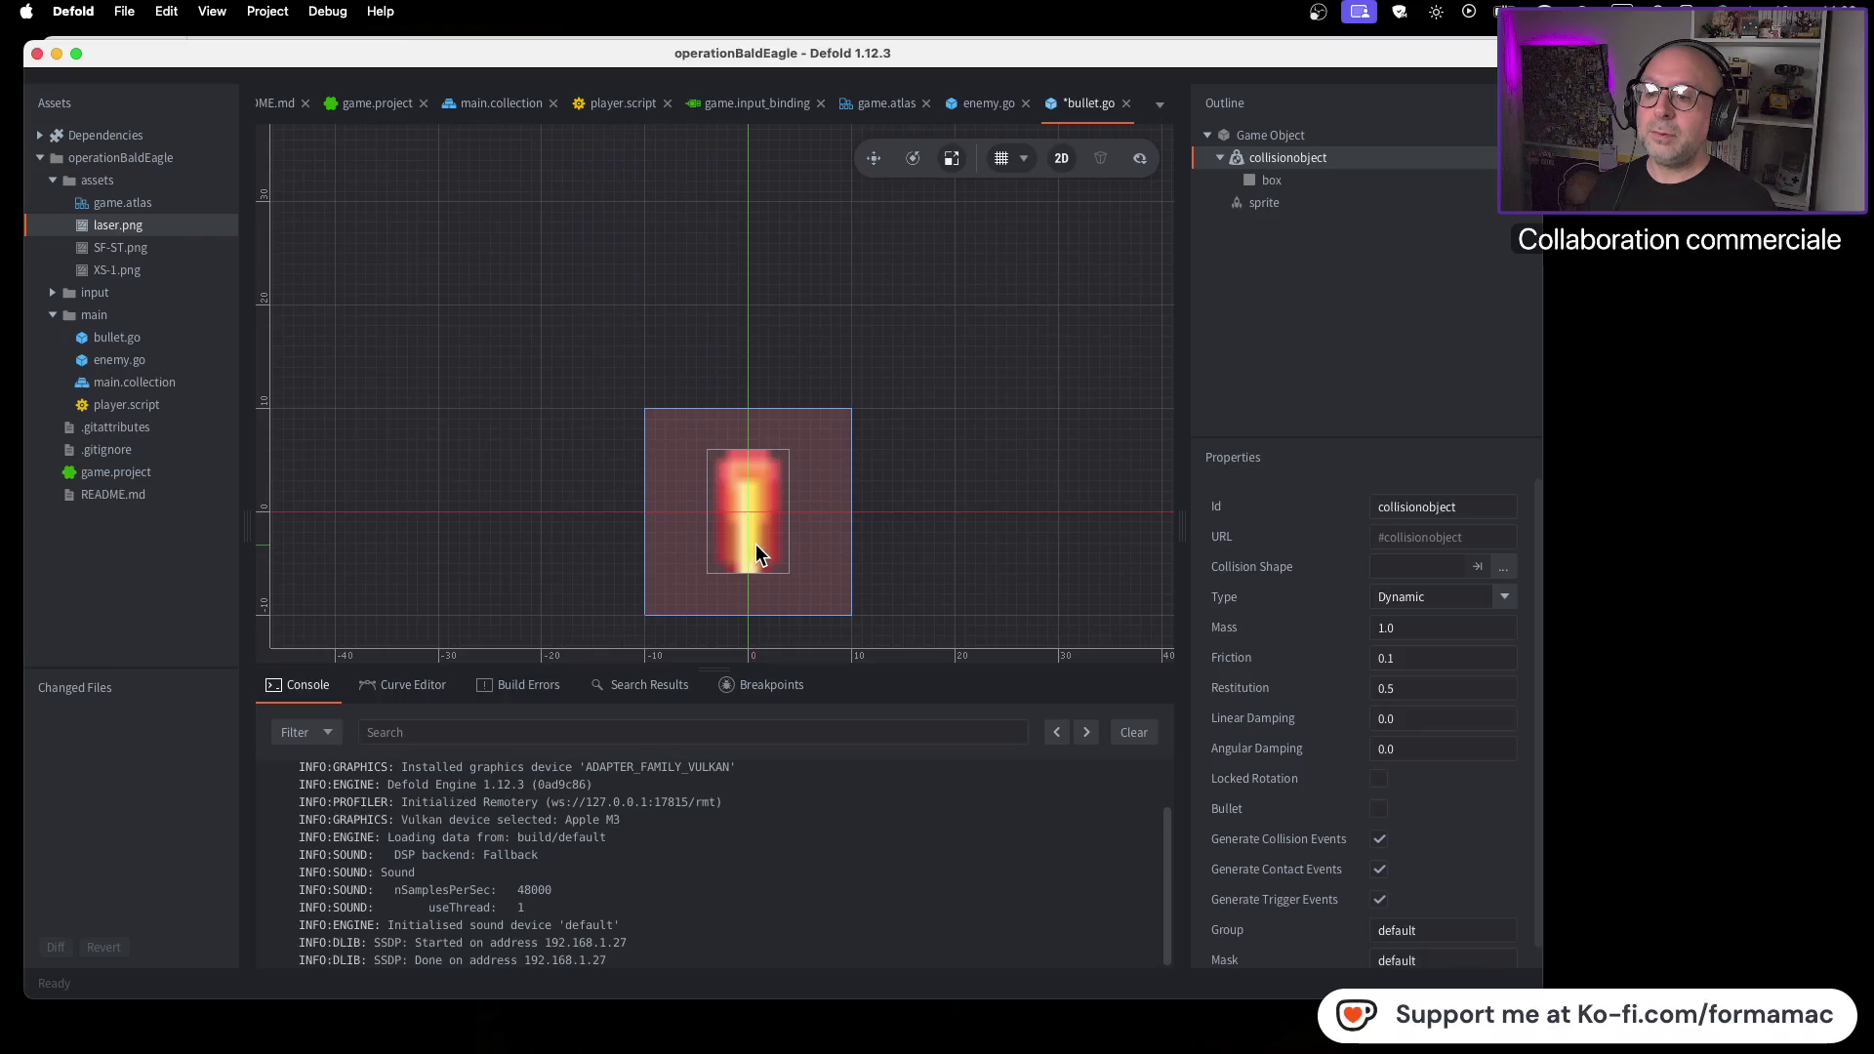
key("super+Tab")
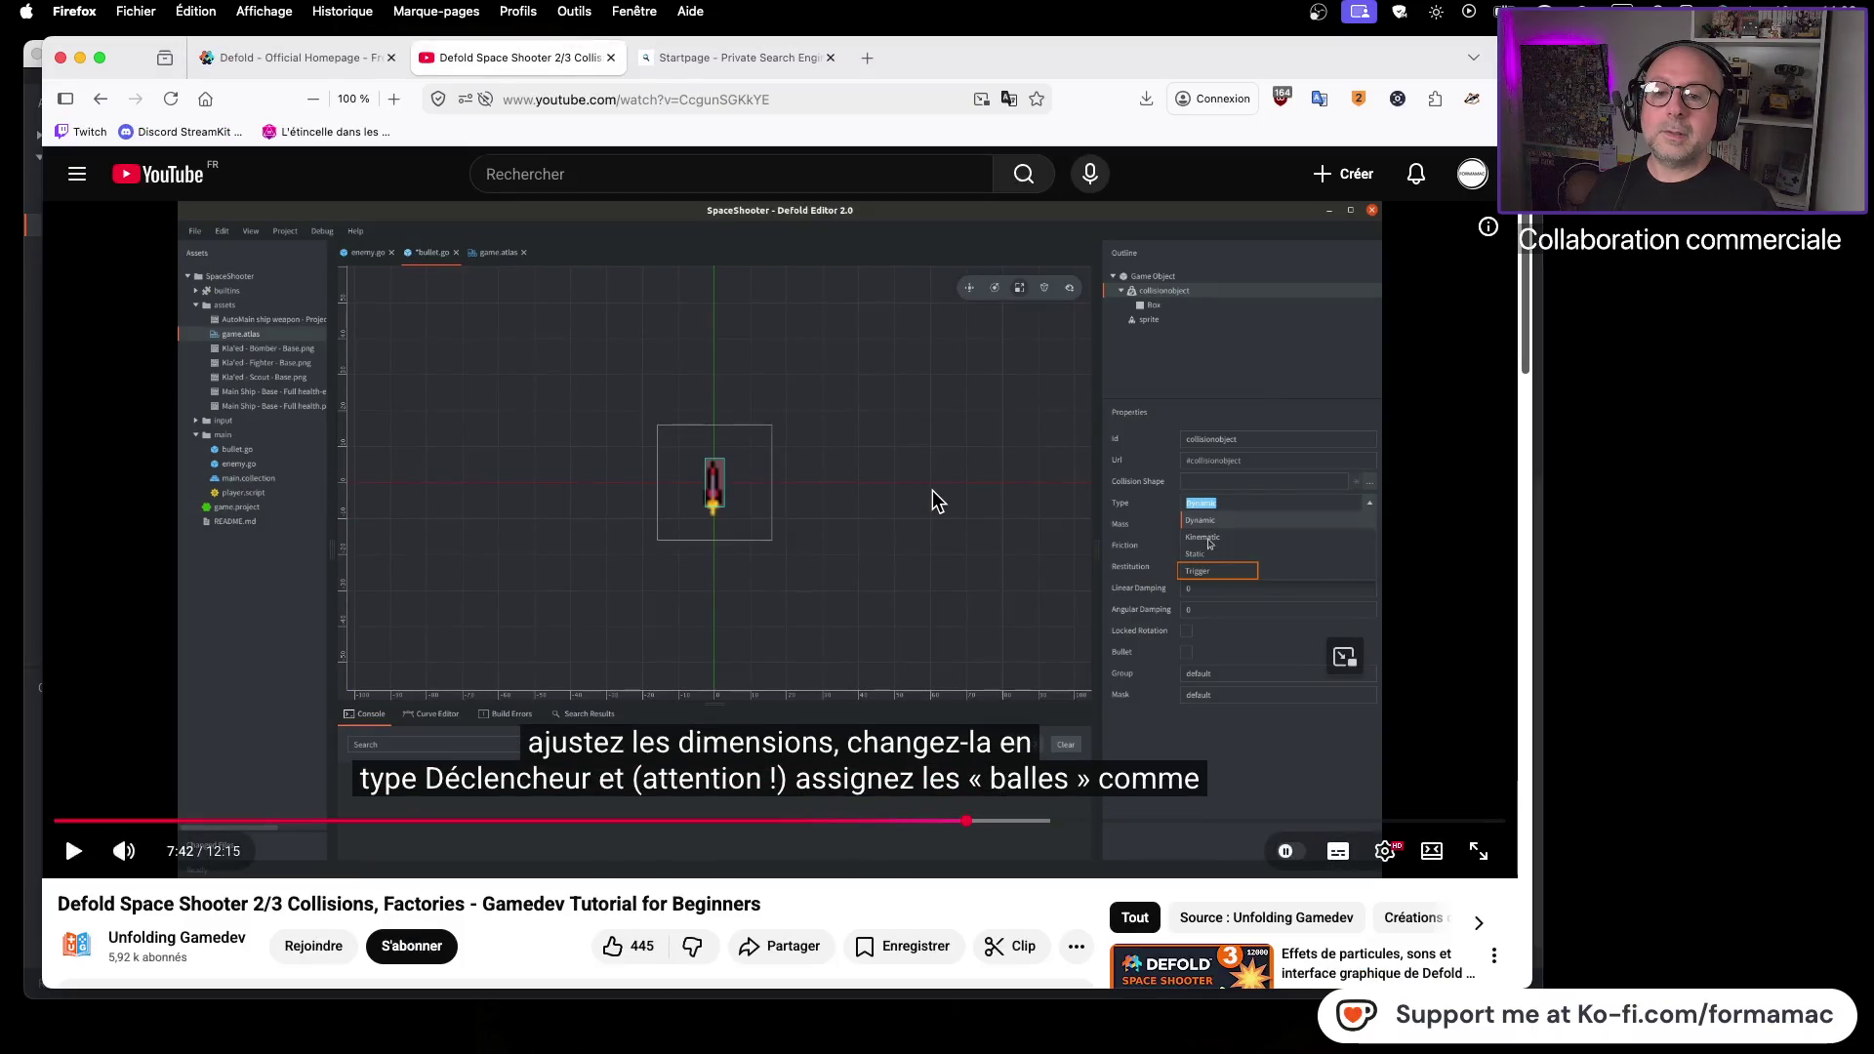
key("super+Tab")
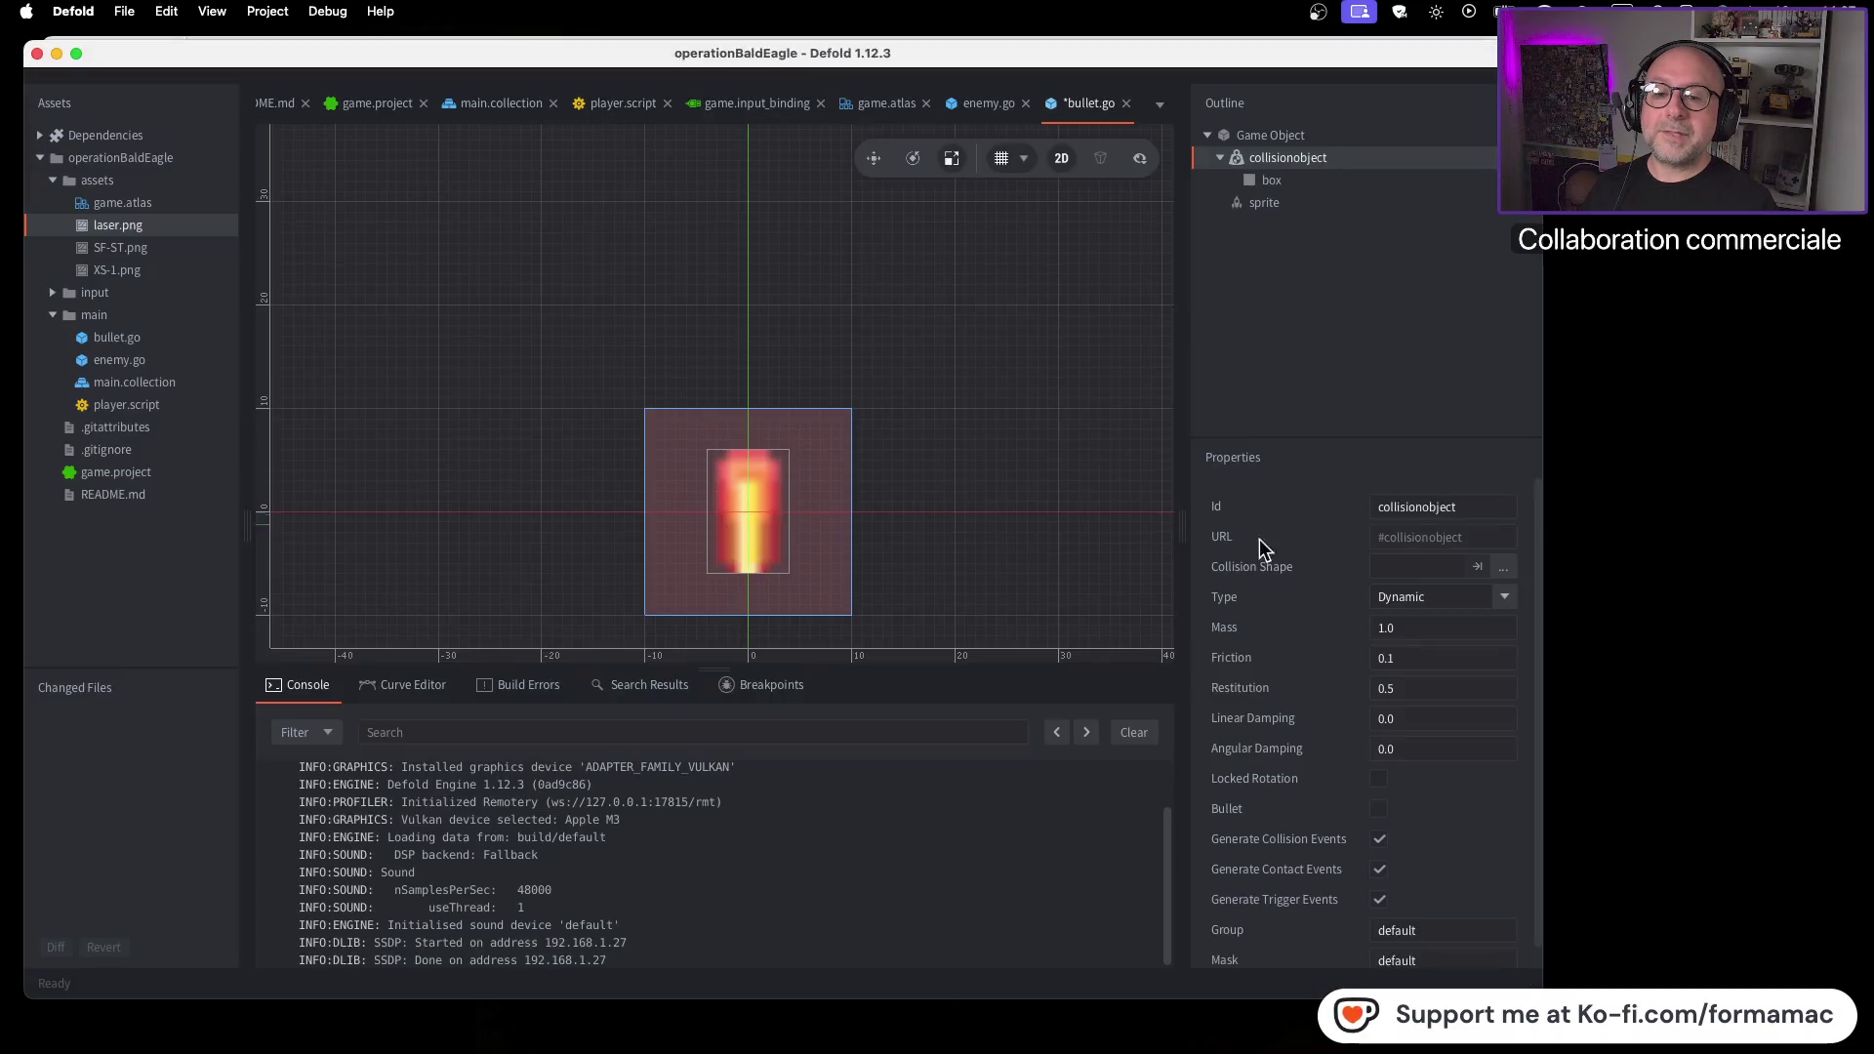
left_click(1503, 598)
left_click(1437, 702)
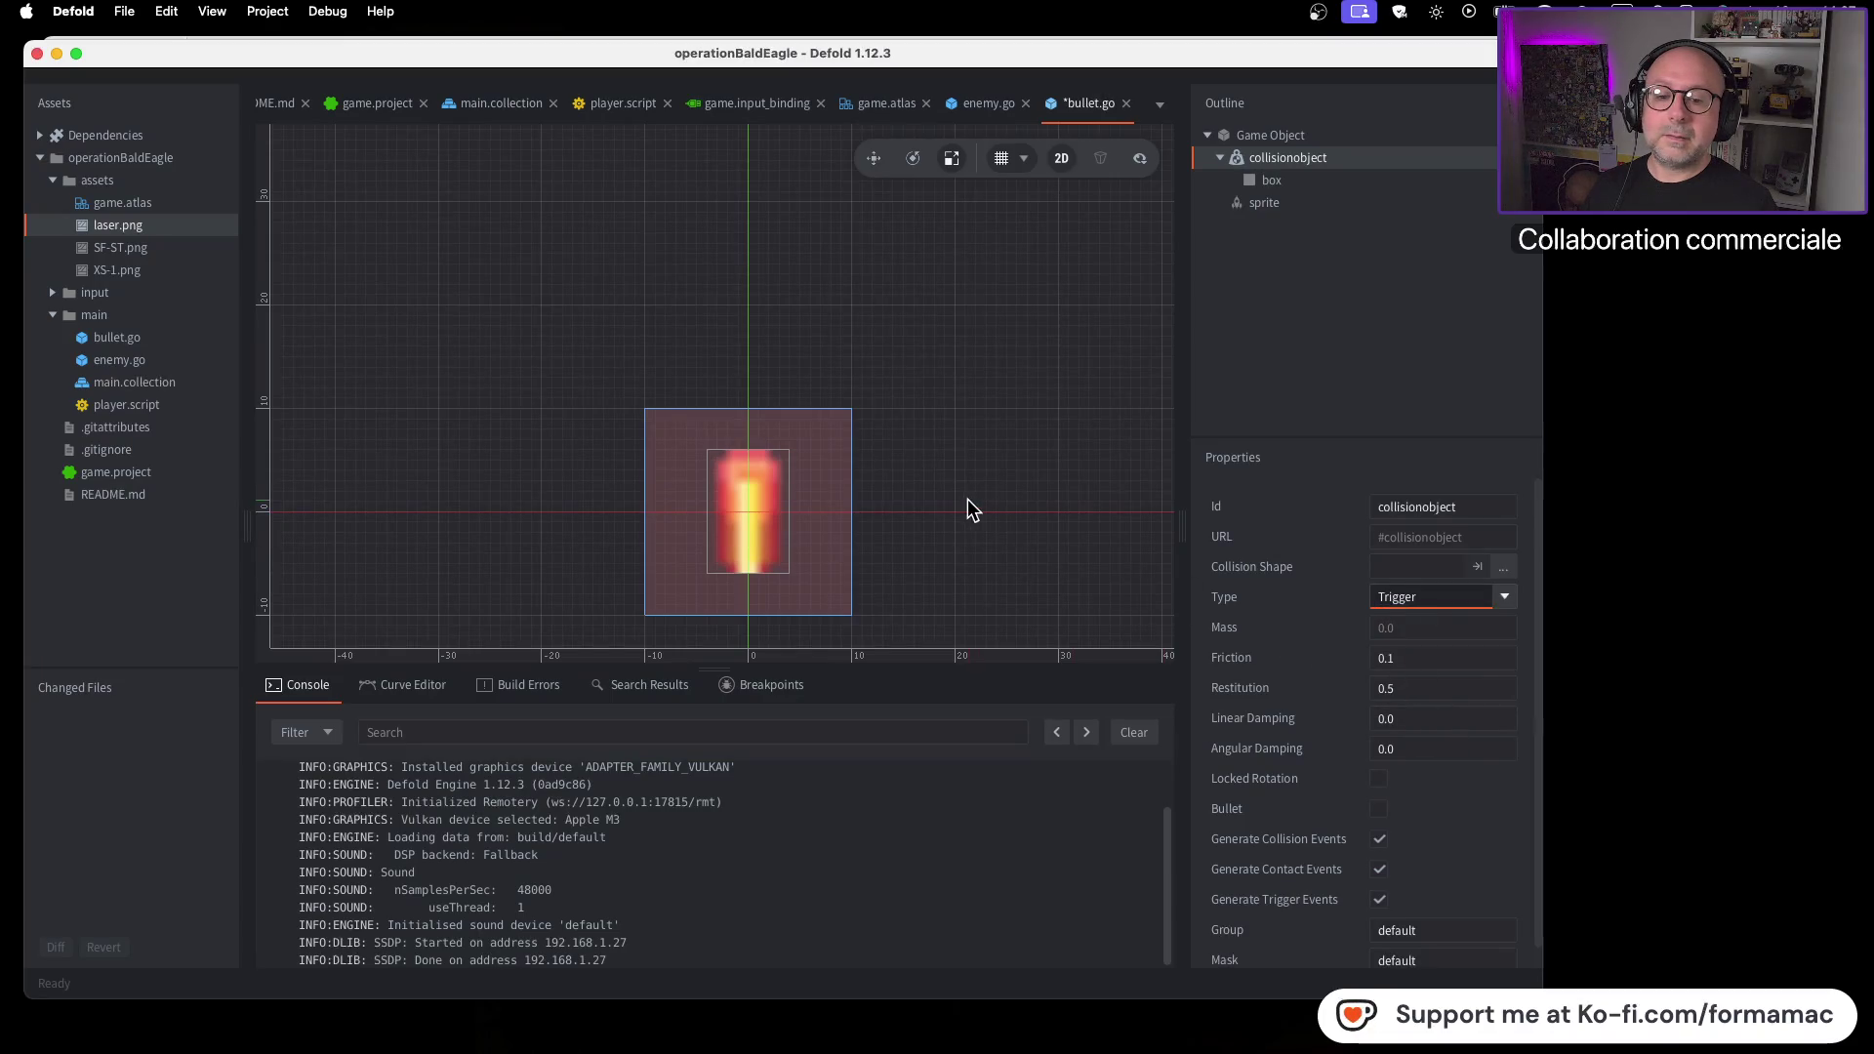
Reselect the collision object, reactivate the Scale tool, and select the box shape
left_click(962, 280)
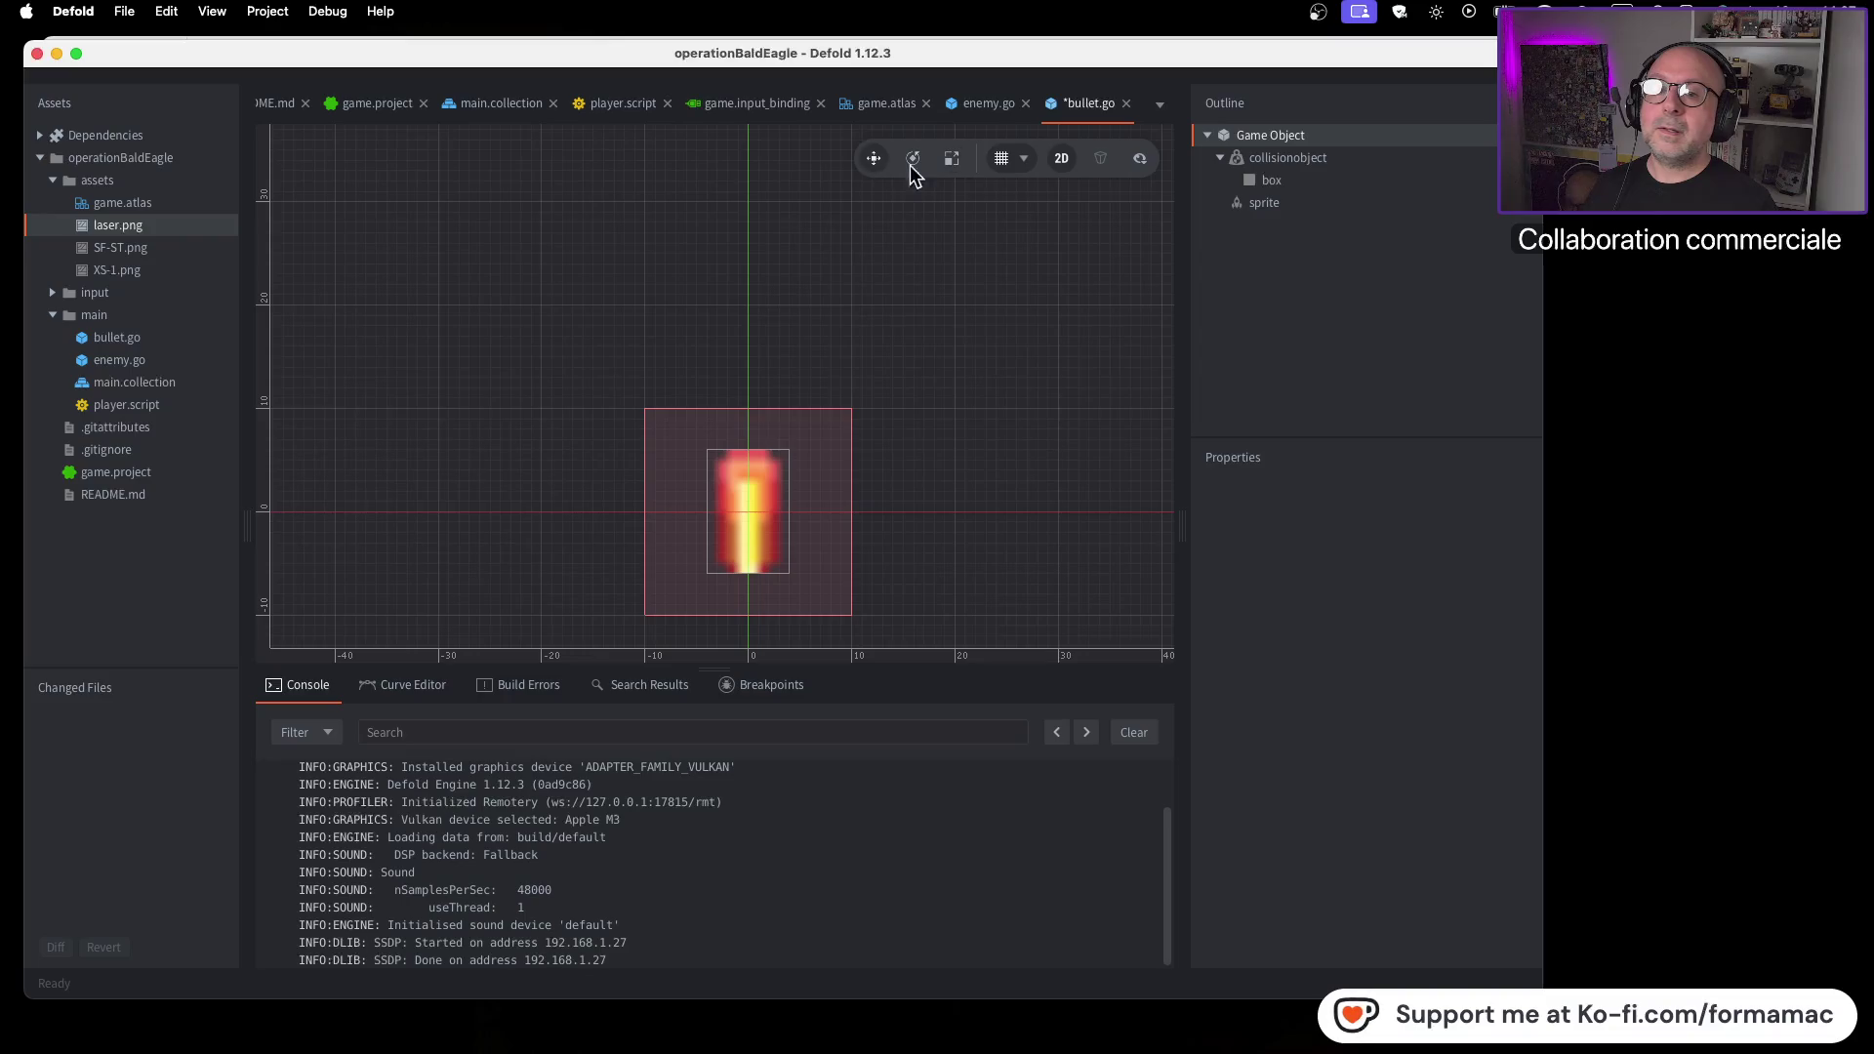
left_click(1293, 161)
left_click(952, 162)
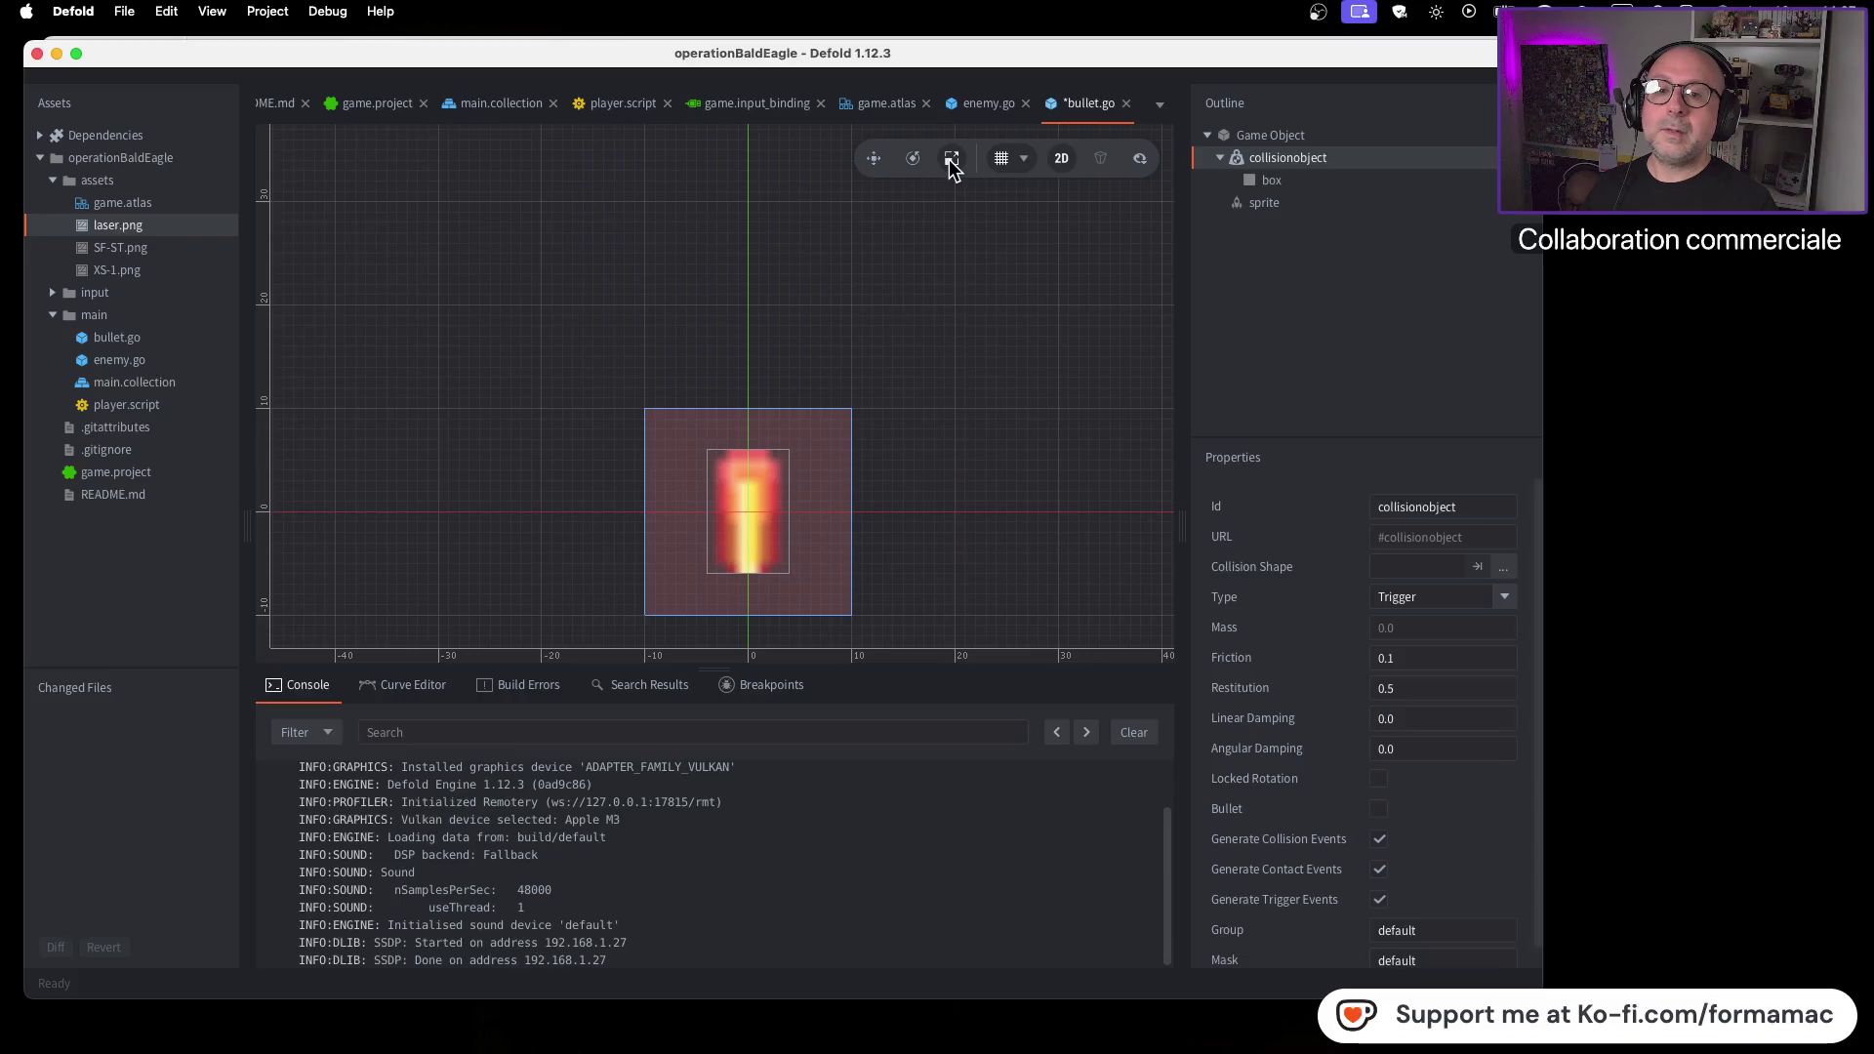
left_click(1266, 179)
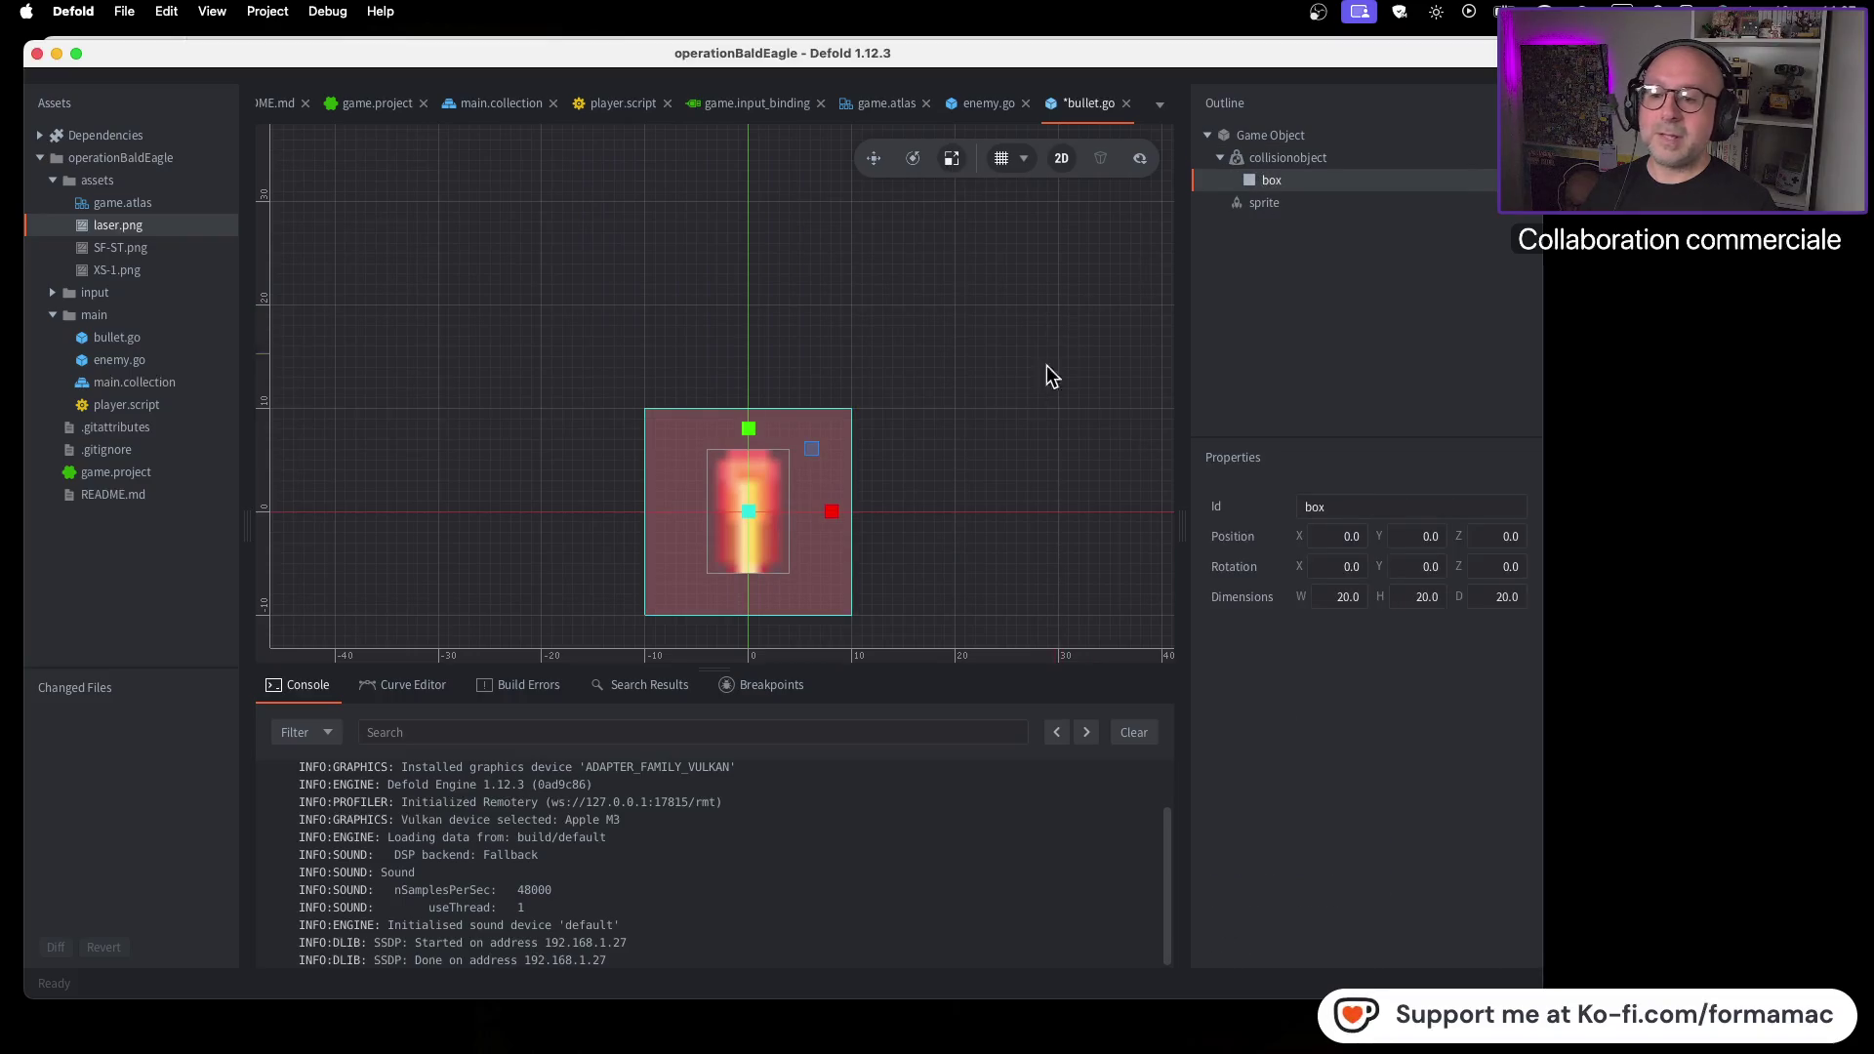
Scale the box shape to about 8.14 × 12.03 so it hugs the laser sprite
left_click_drag(831, 512, 782, 505)
left_click_drag(751, 428, 750, 459)
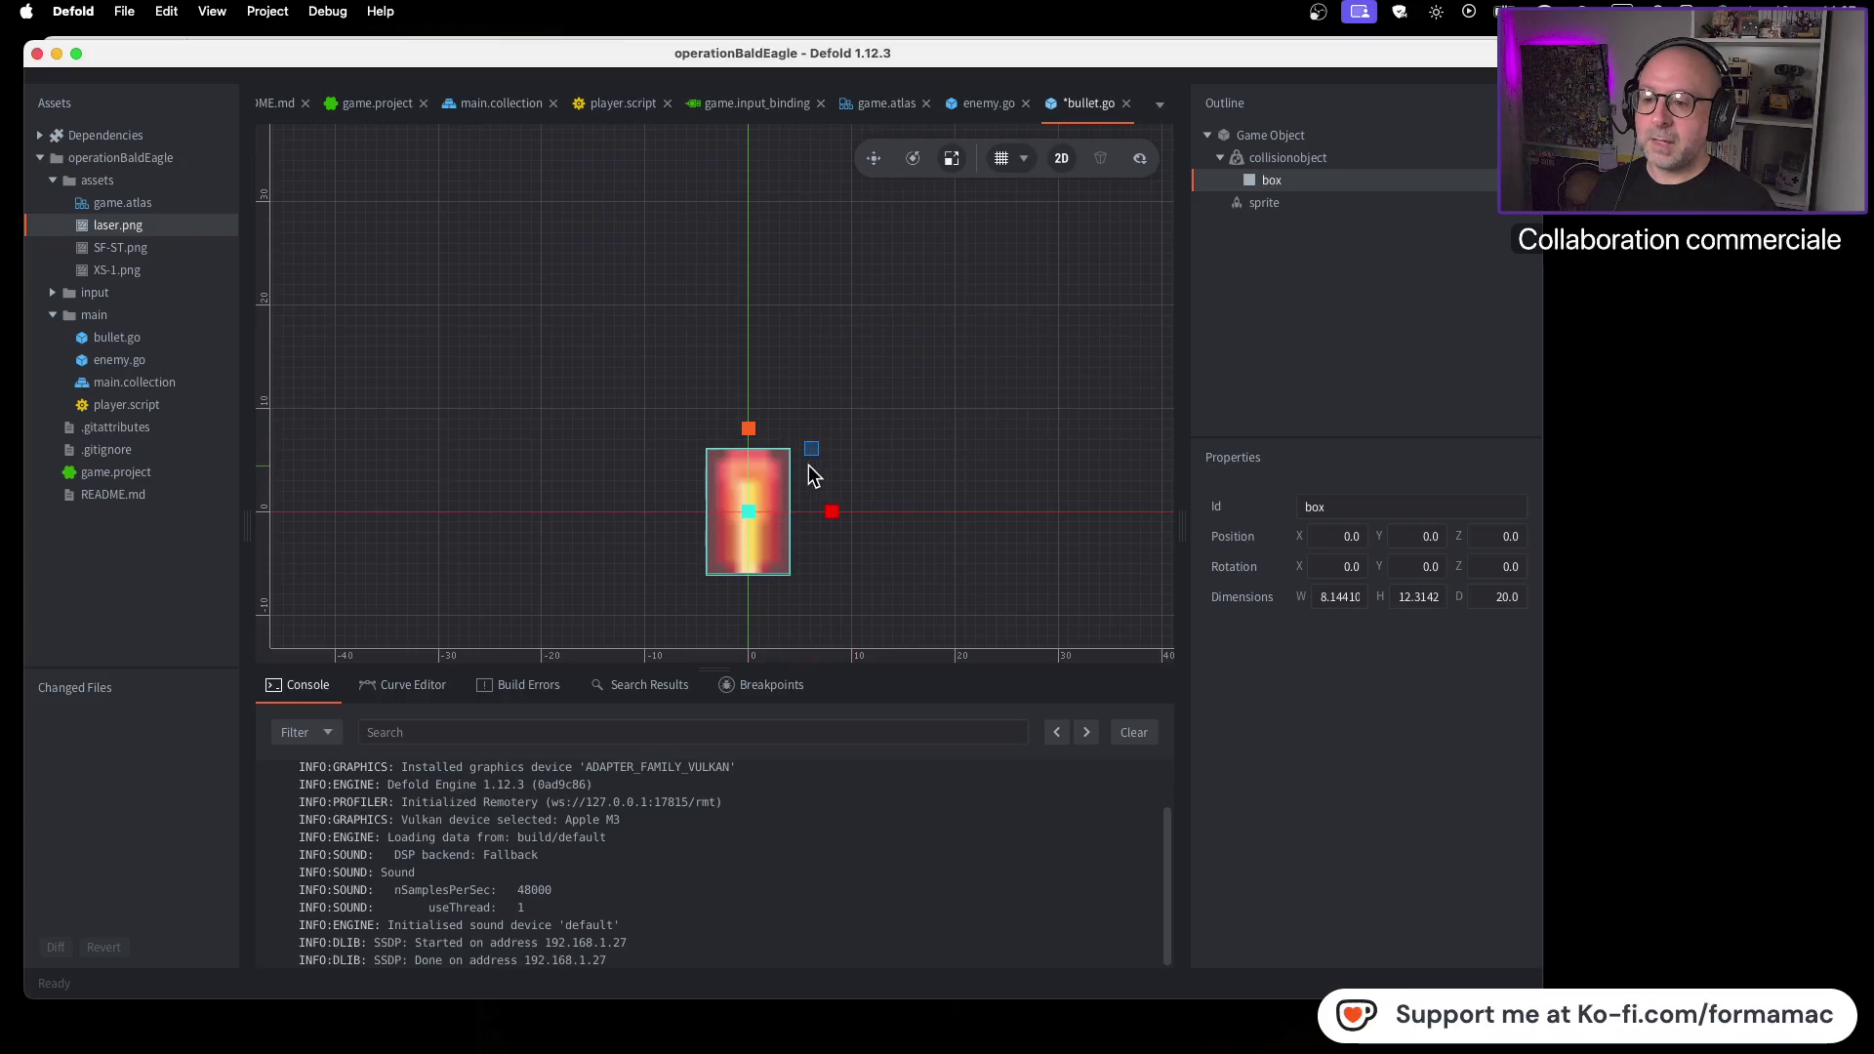
scroll(751, 444, "up", 10)
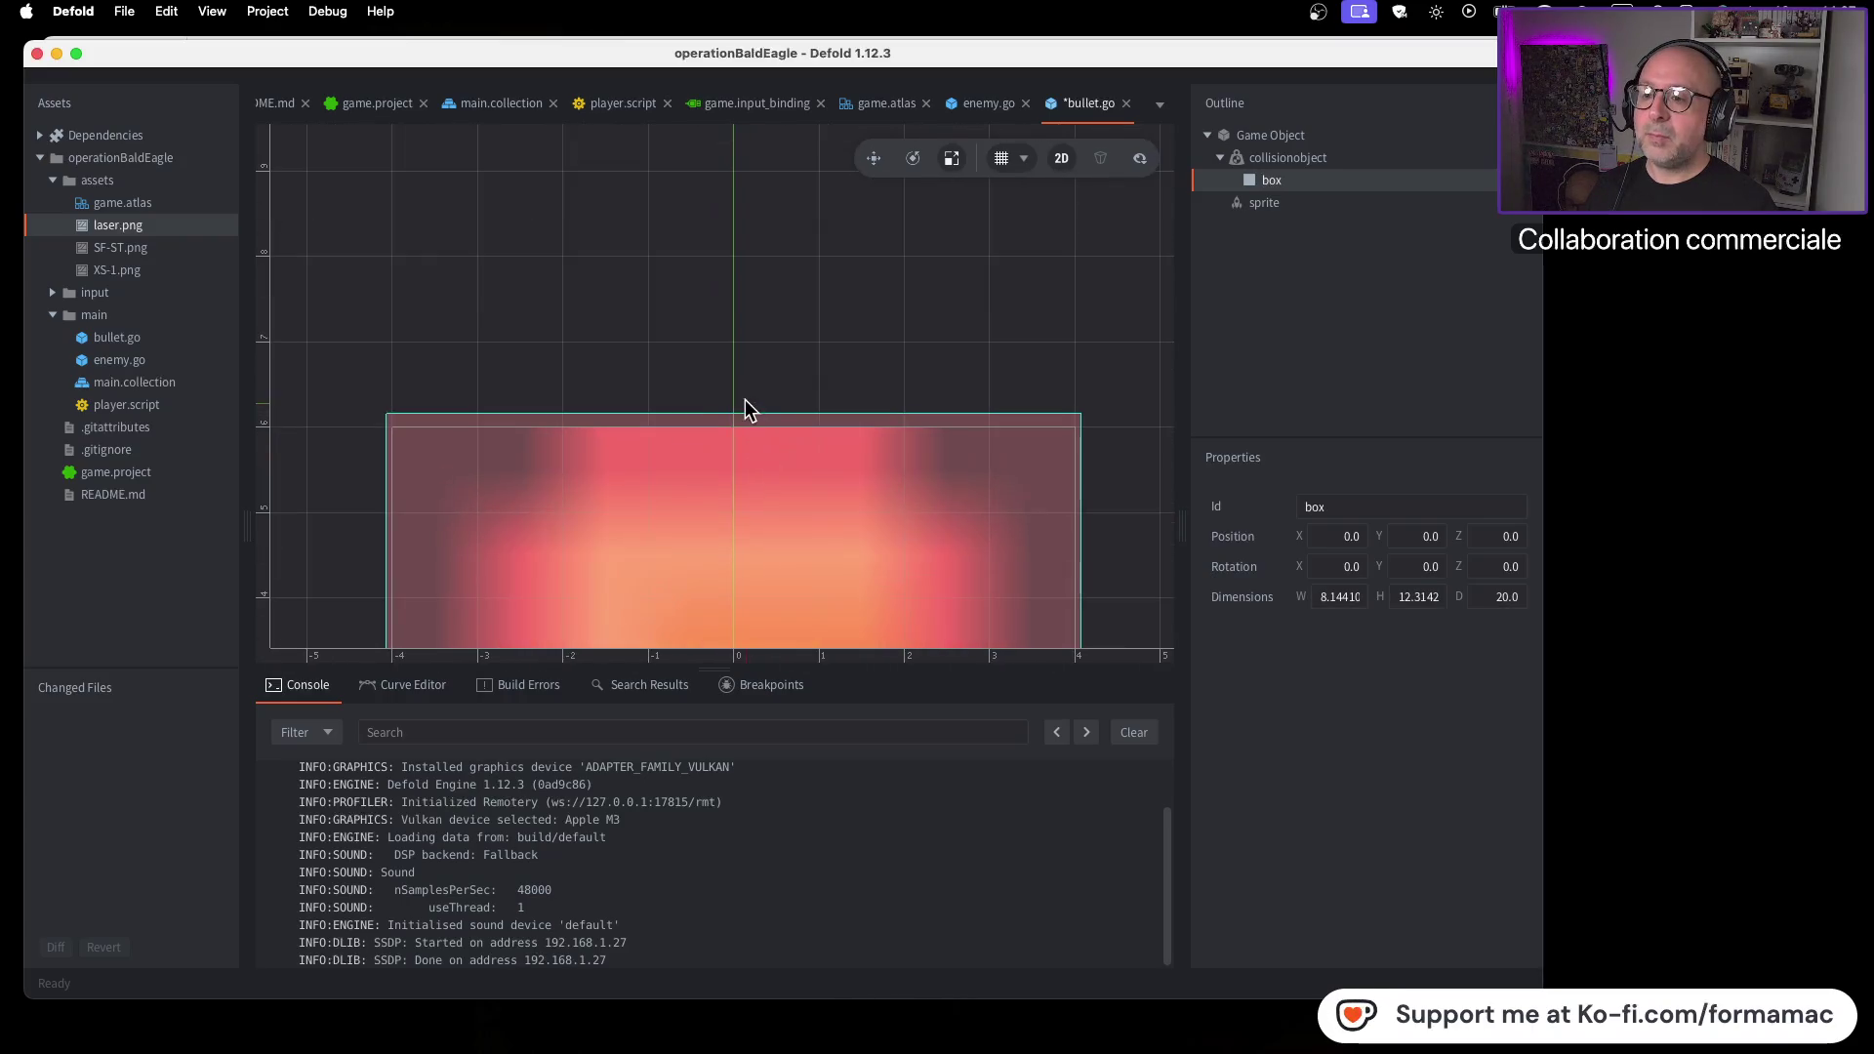
scroll(755, 511, "down", 4)
left_click_drag(749, 596, 747, 600)
key("super+z")
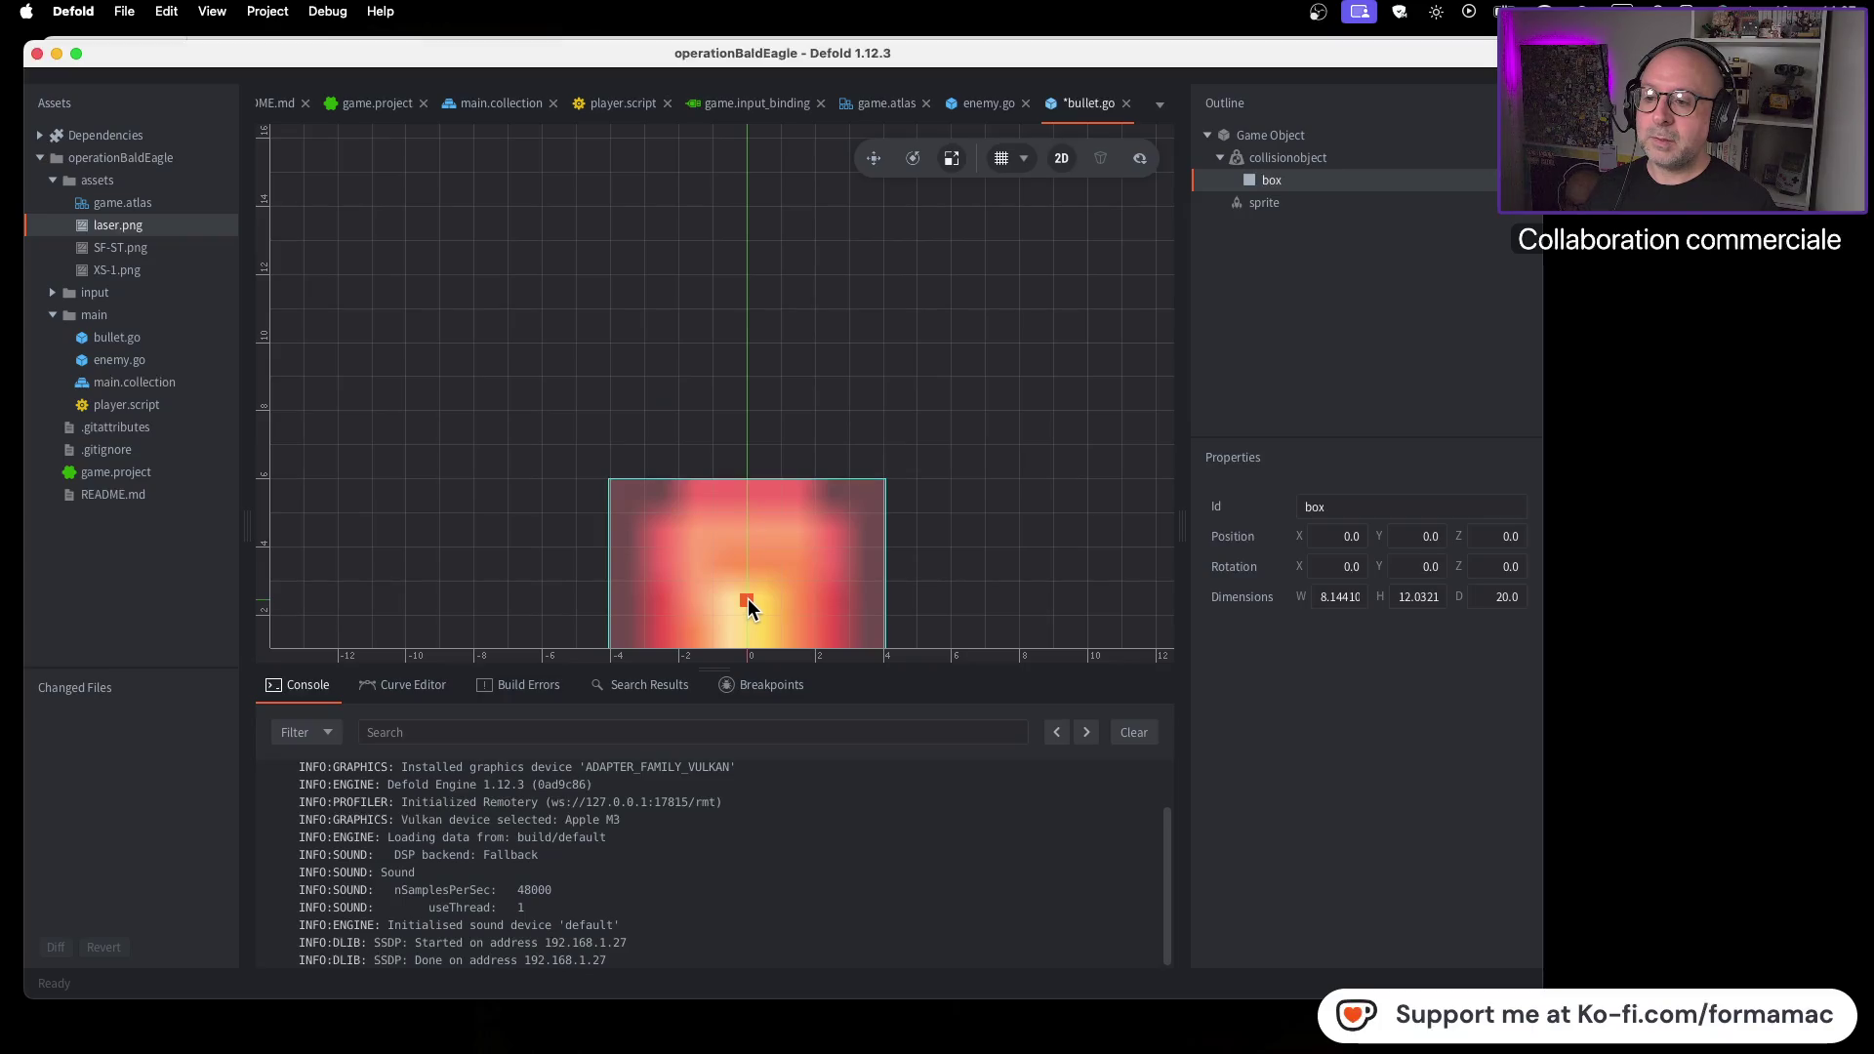
scroll(994, 440, "down", 2)
left_click_drag(1018, 514, 920, 339)
Save bullet.go with Cmd+S
key("super+s")
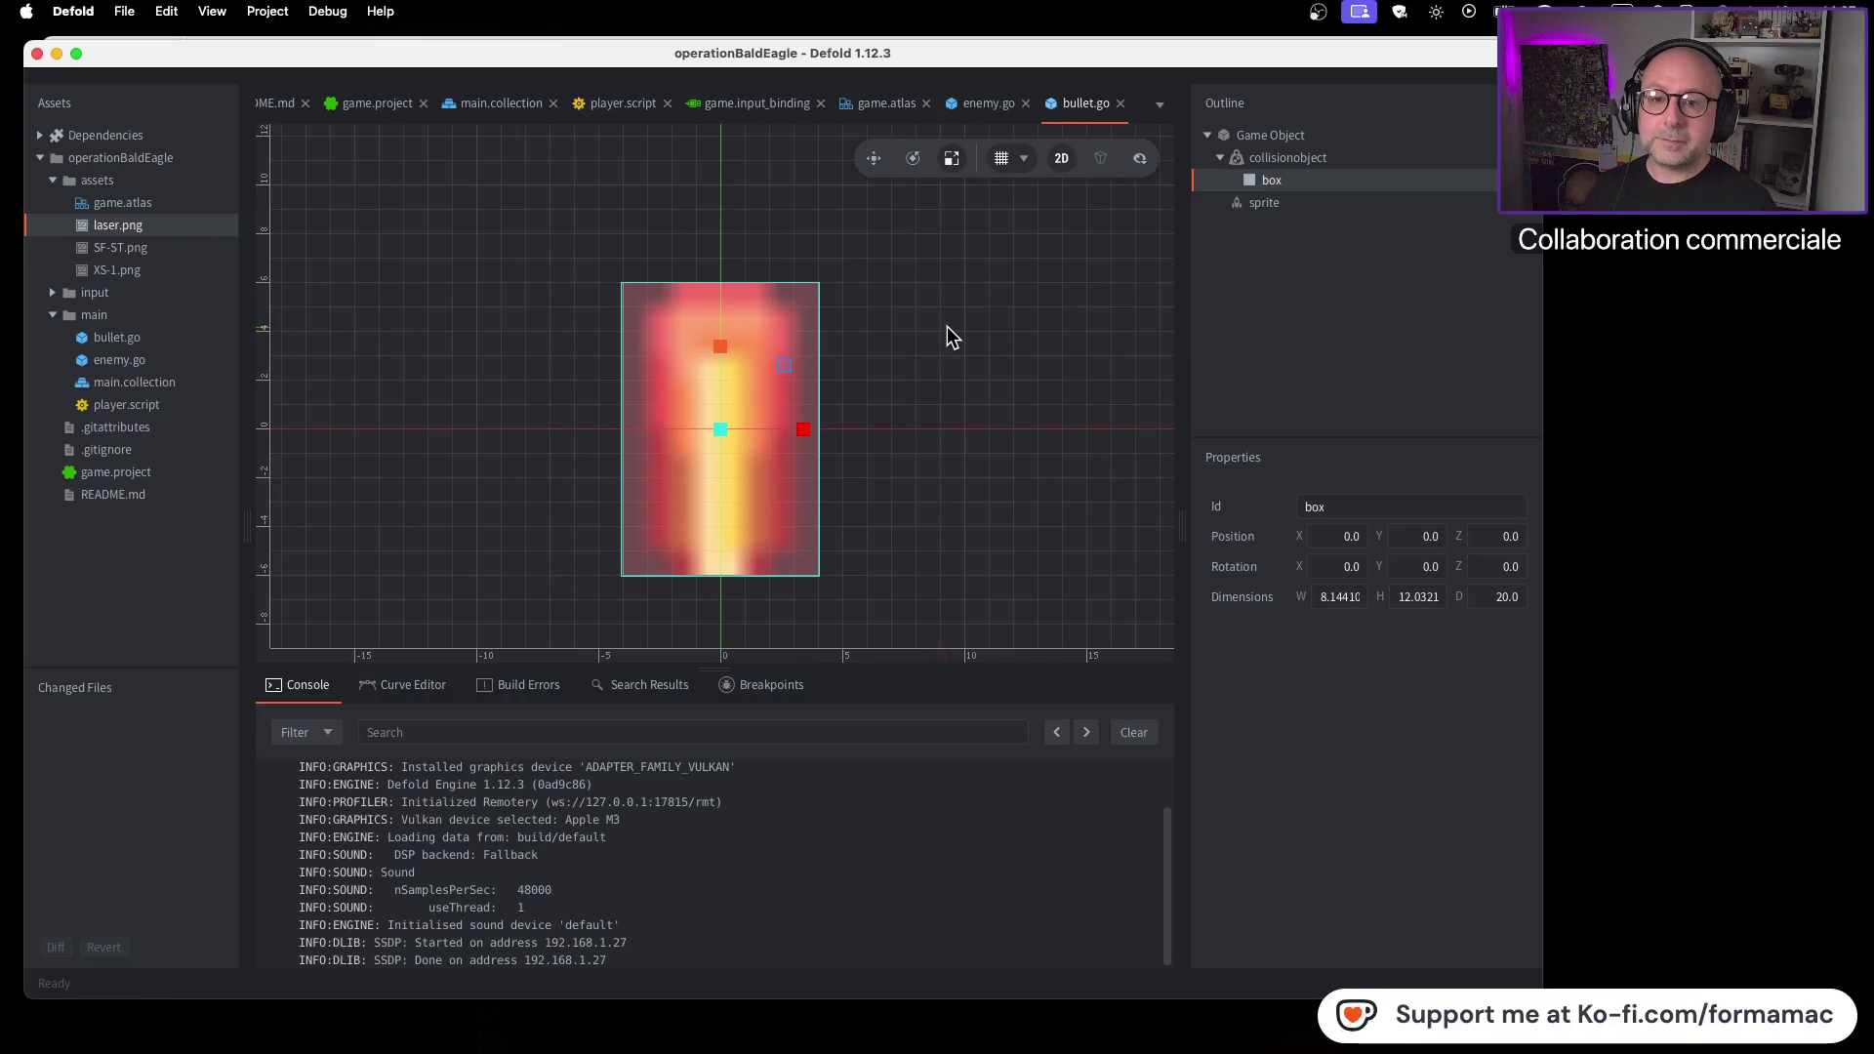
key("super+Tab")
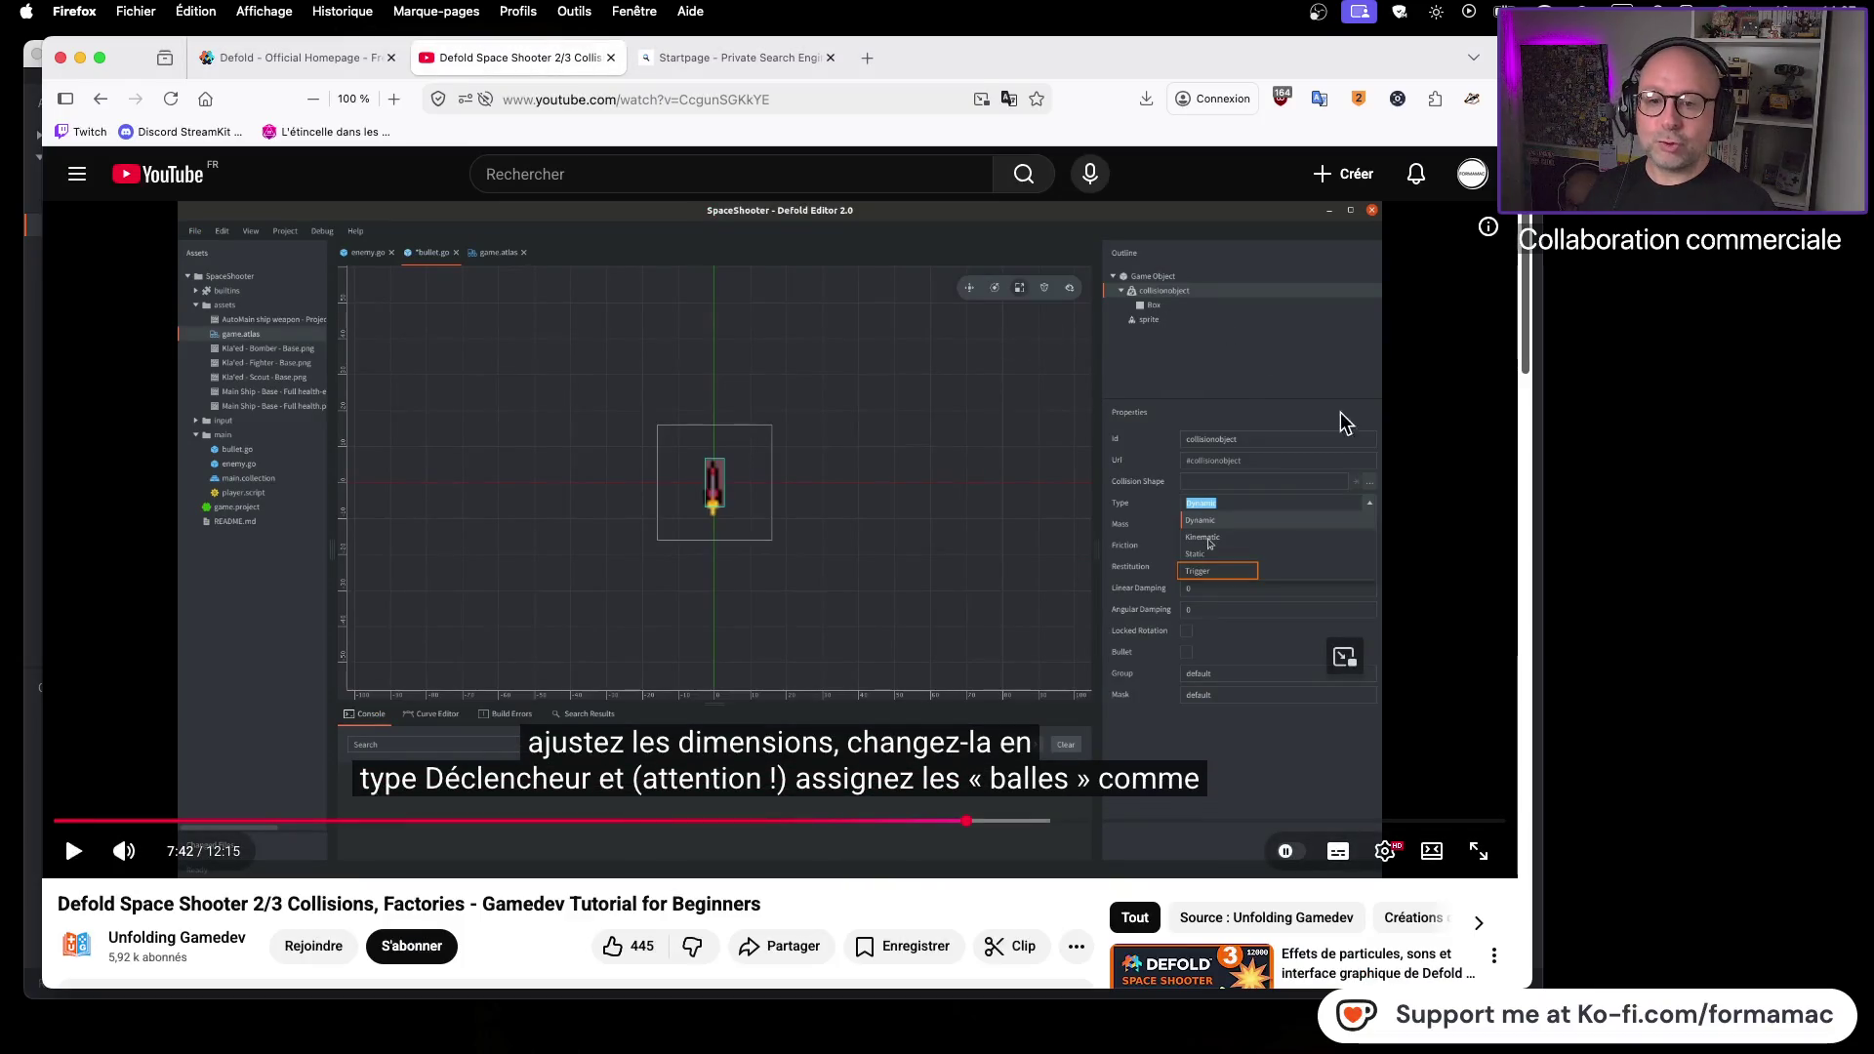
key("super+Tab")
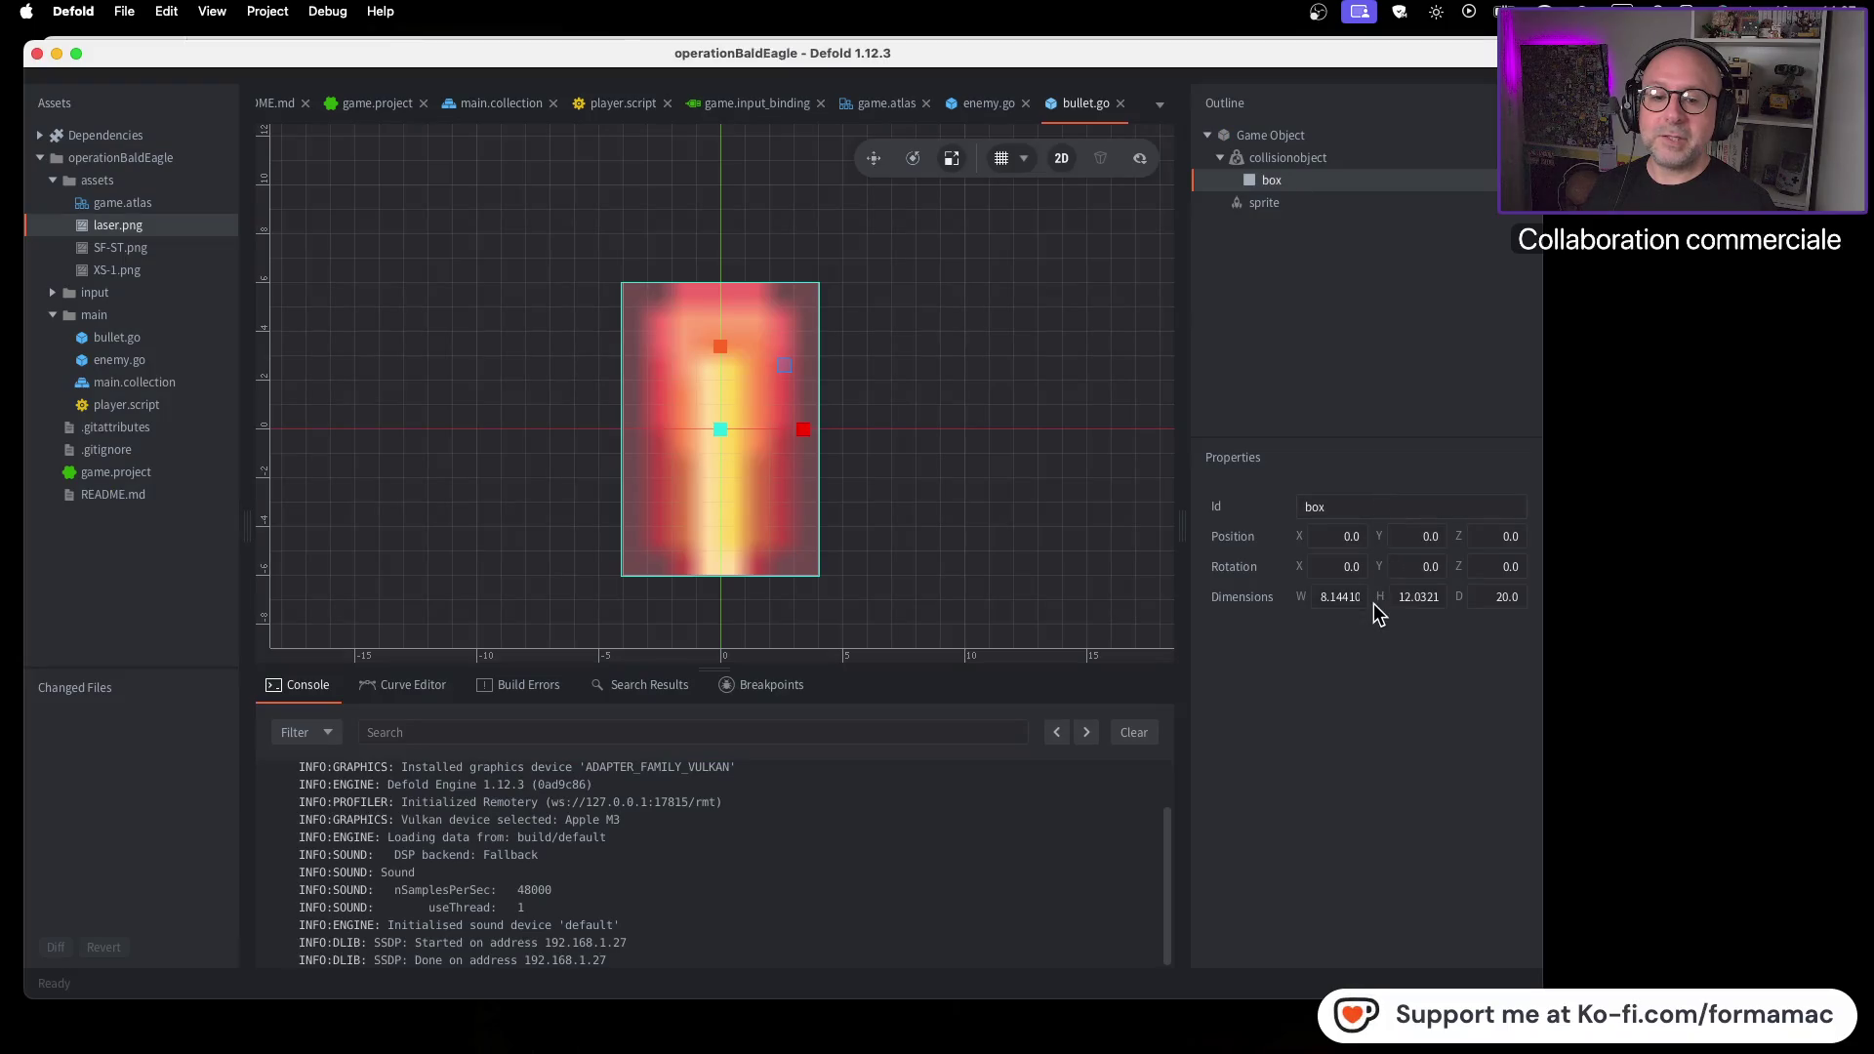
Set the collision object's Group to bullets
left_click(1325, 158)
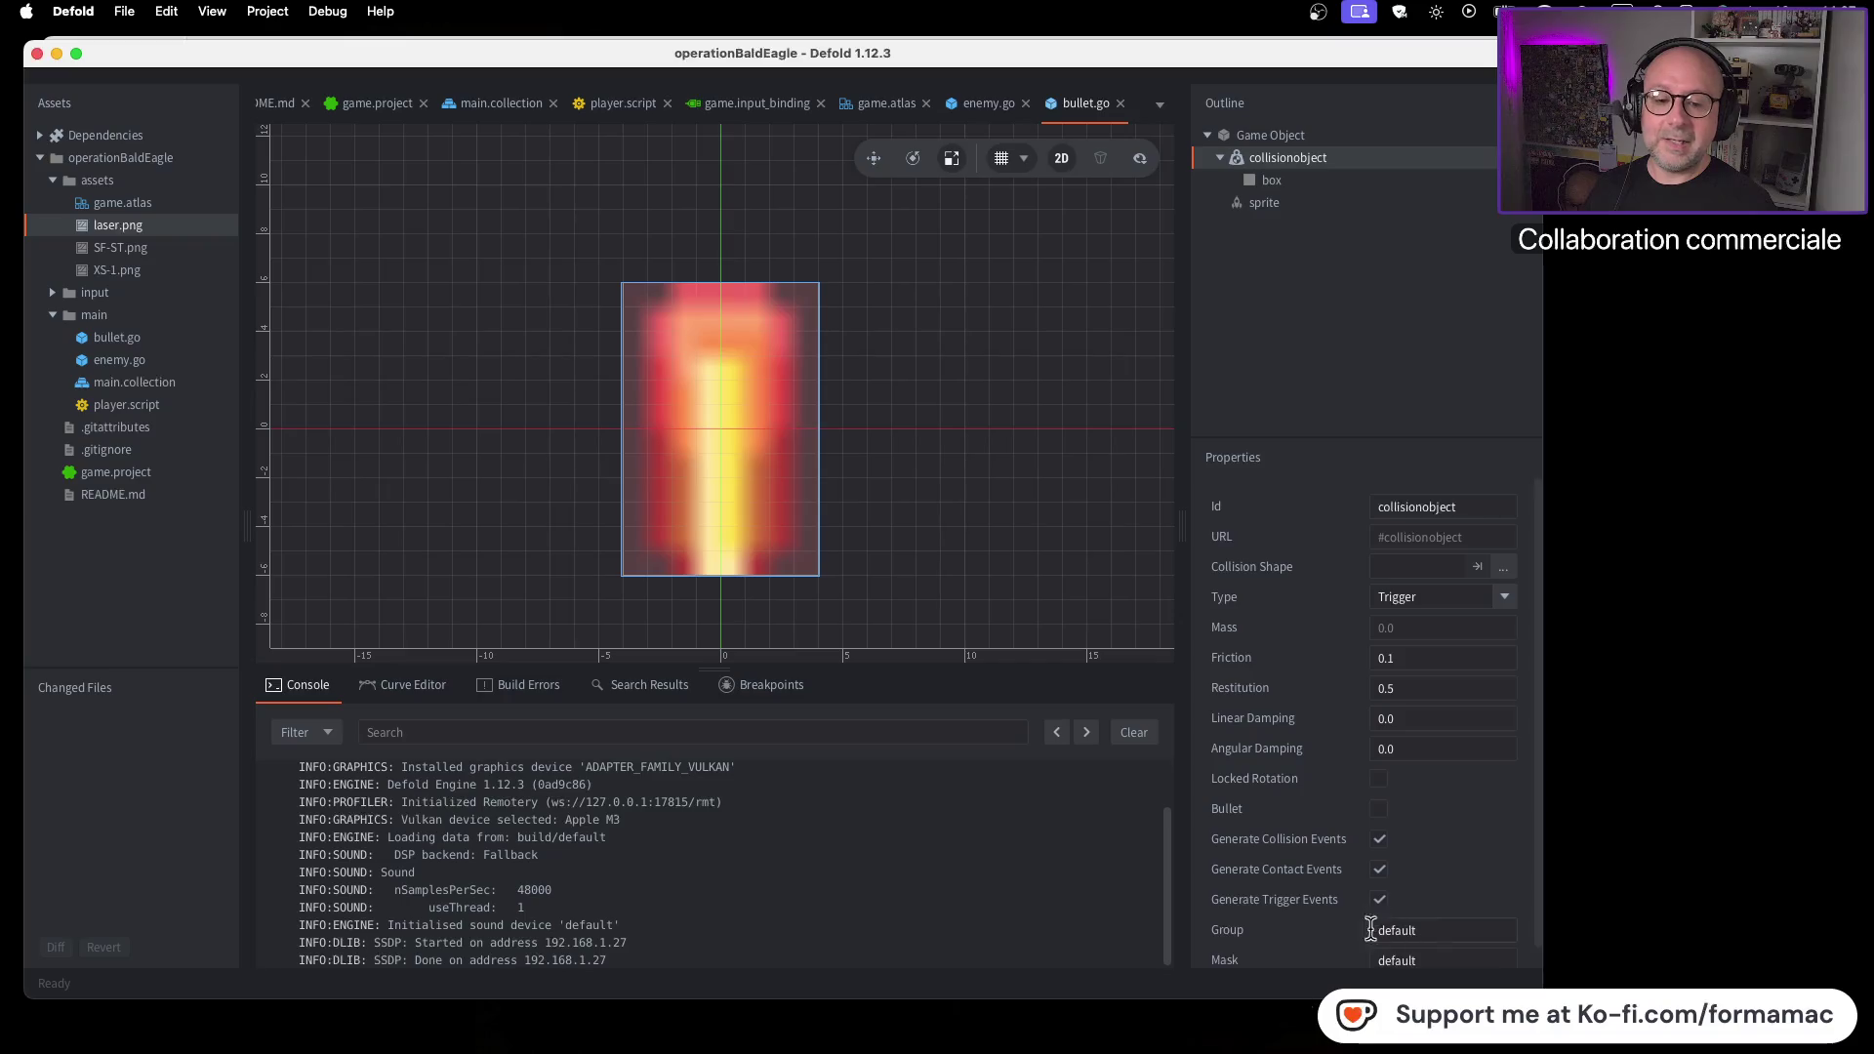
key("super+Tab")
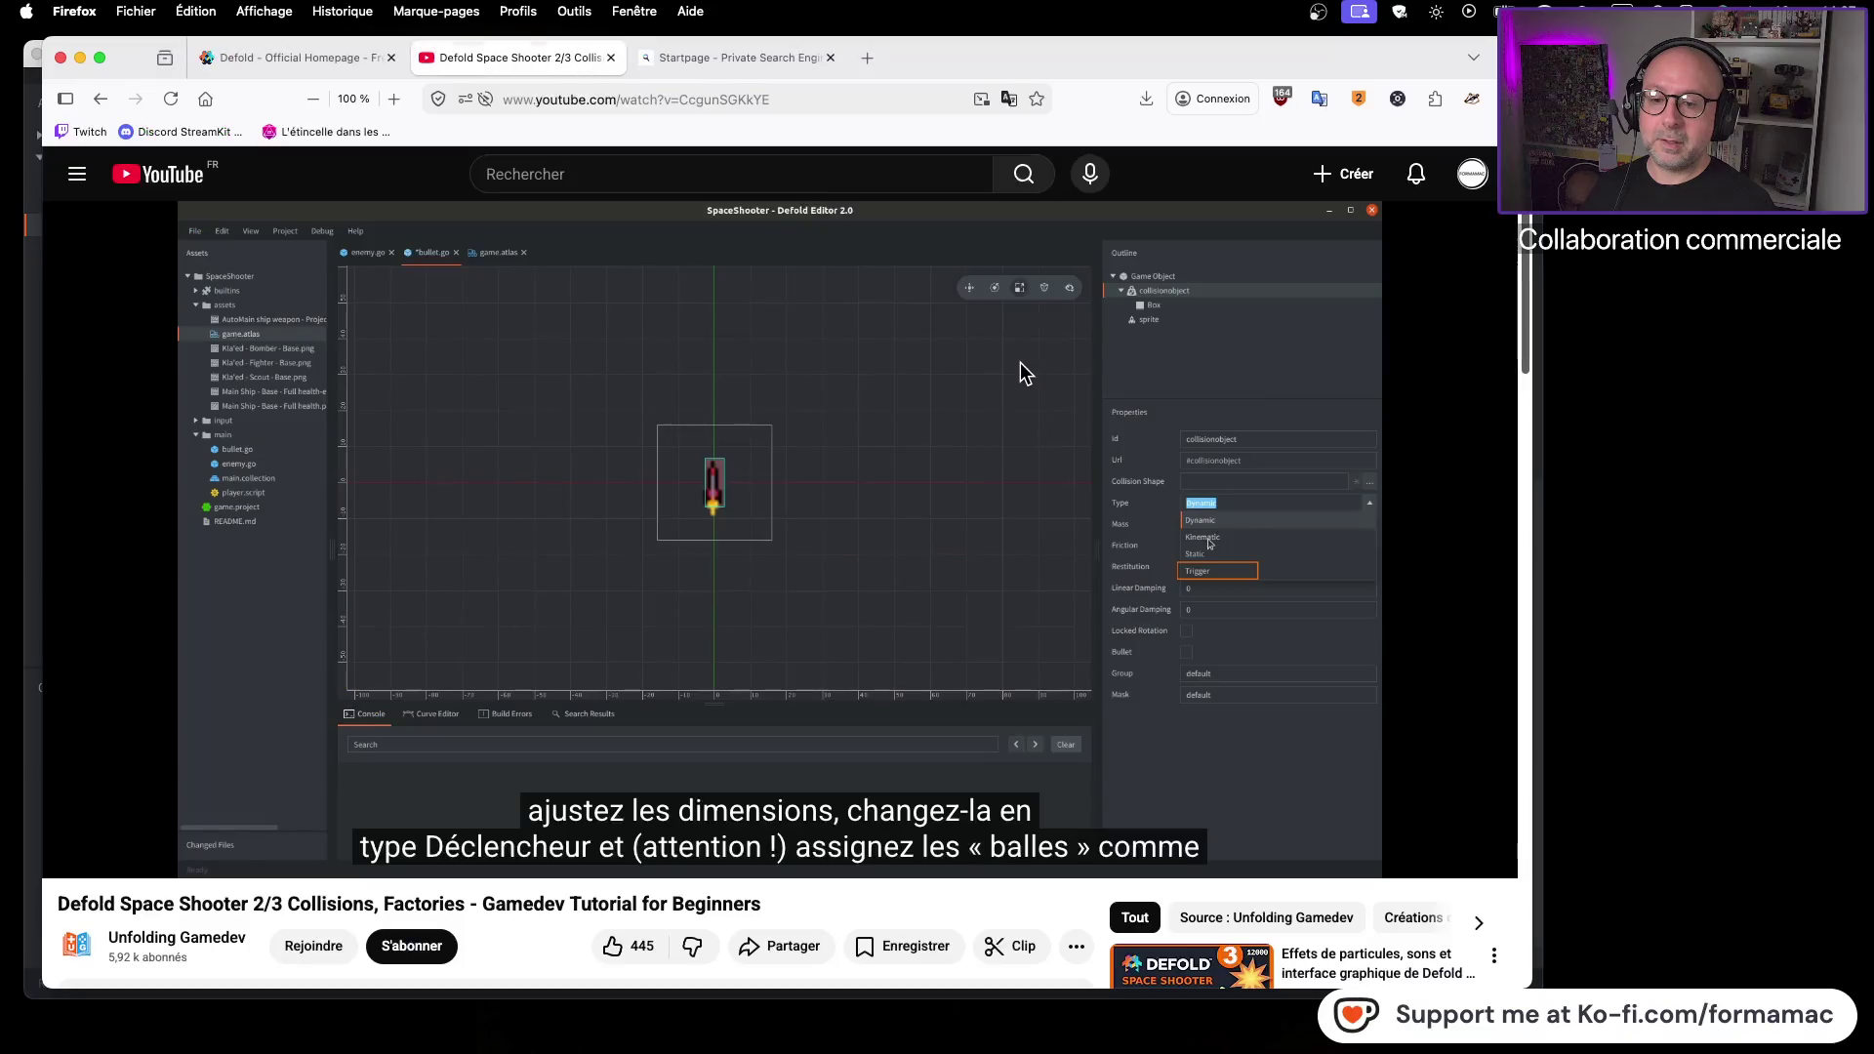
left_click(1032, 453)
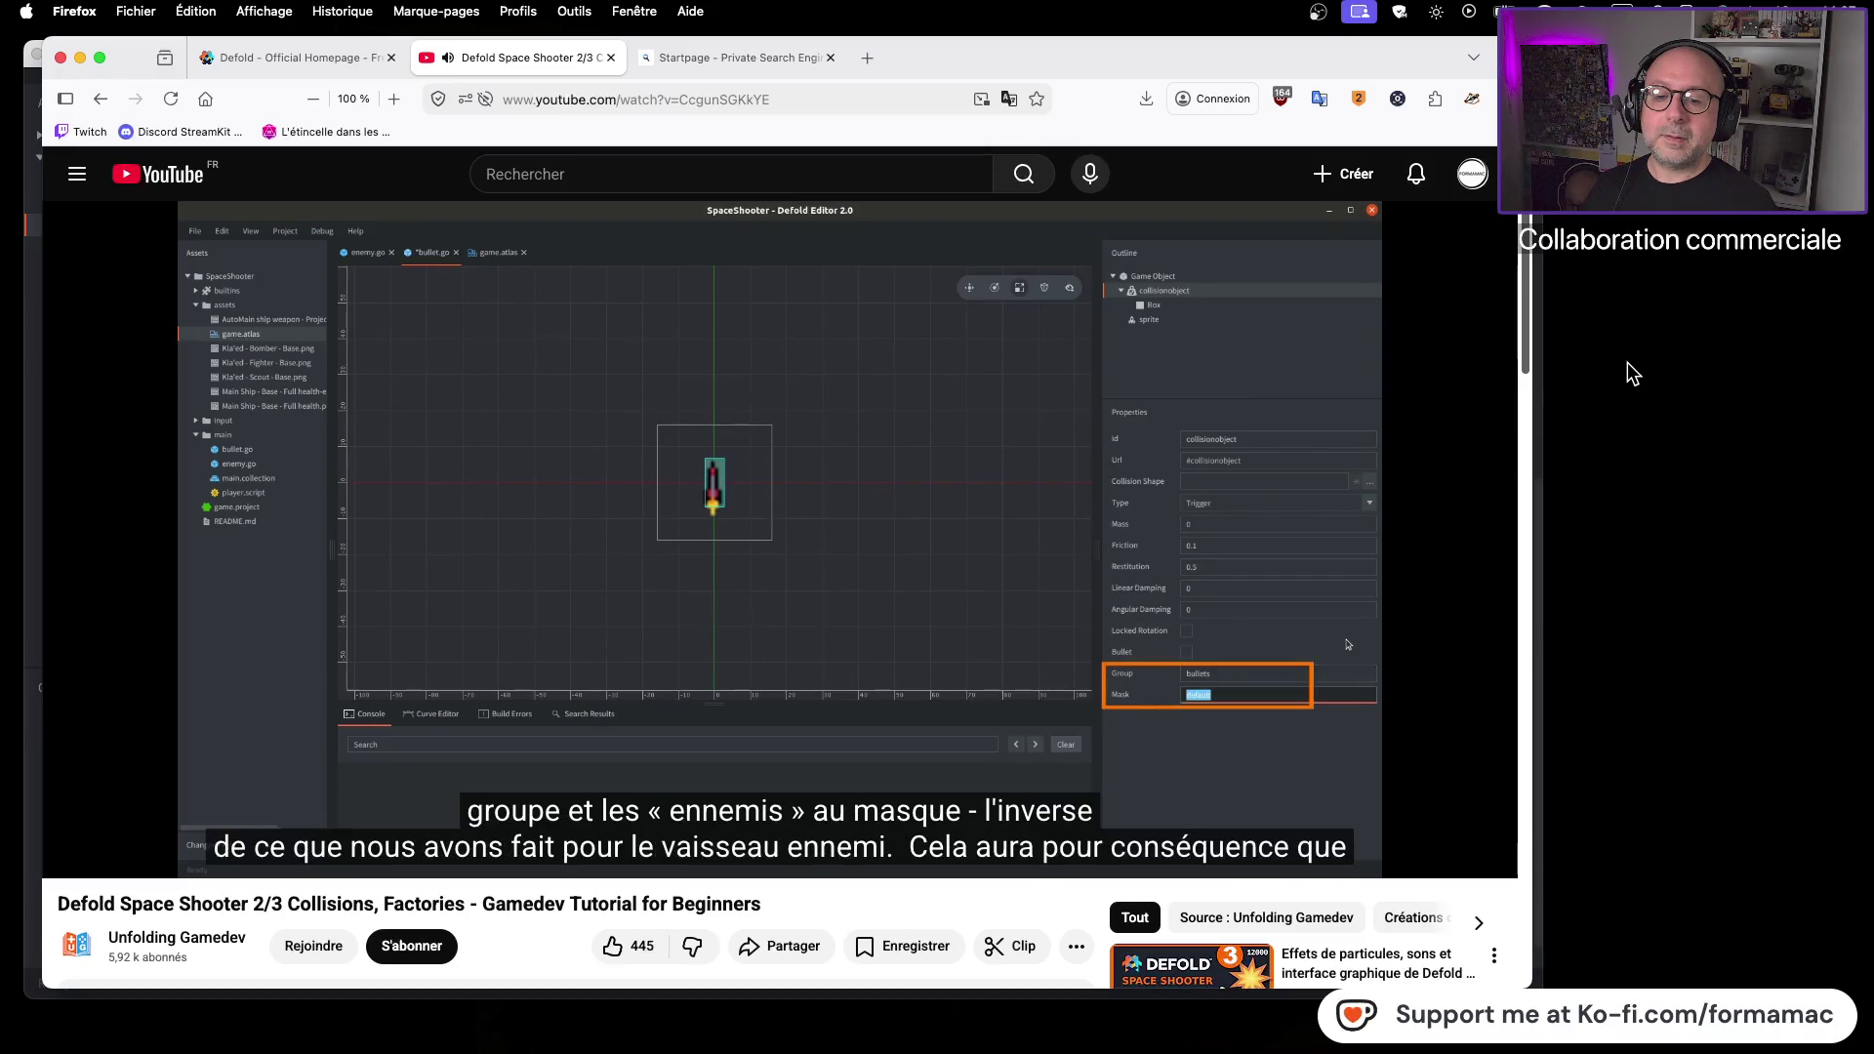
left_click(1355, 443)
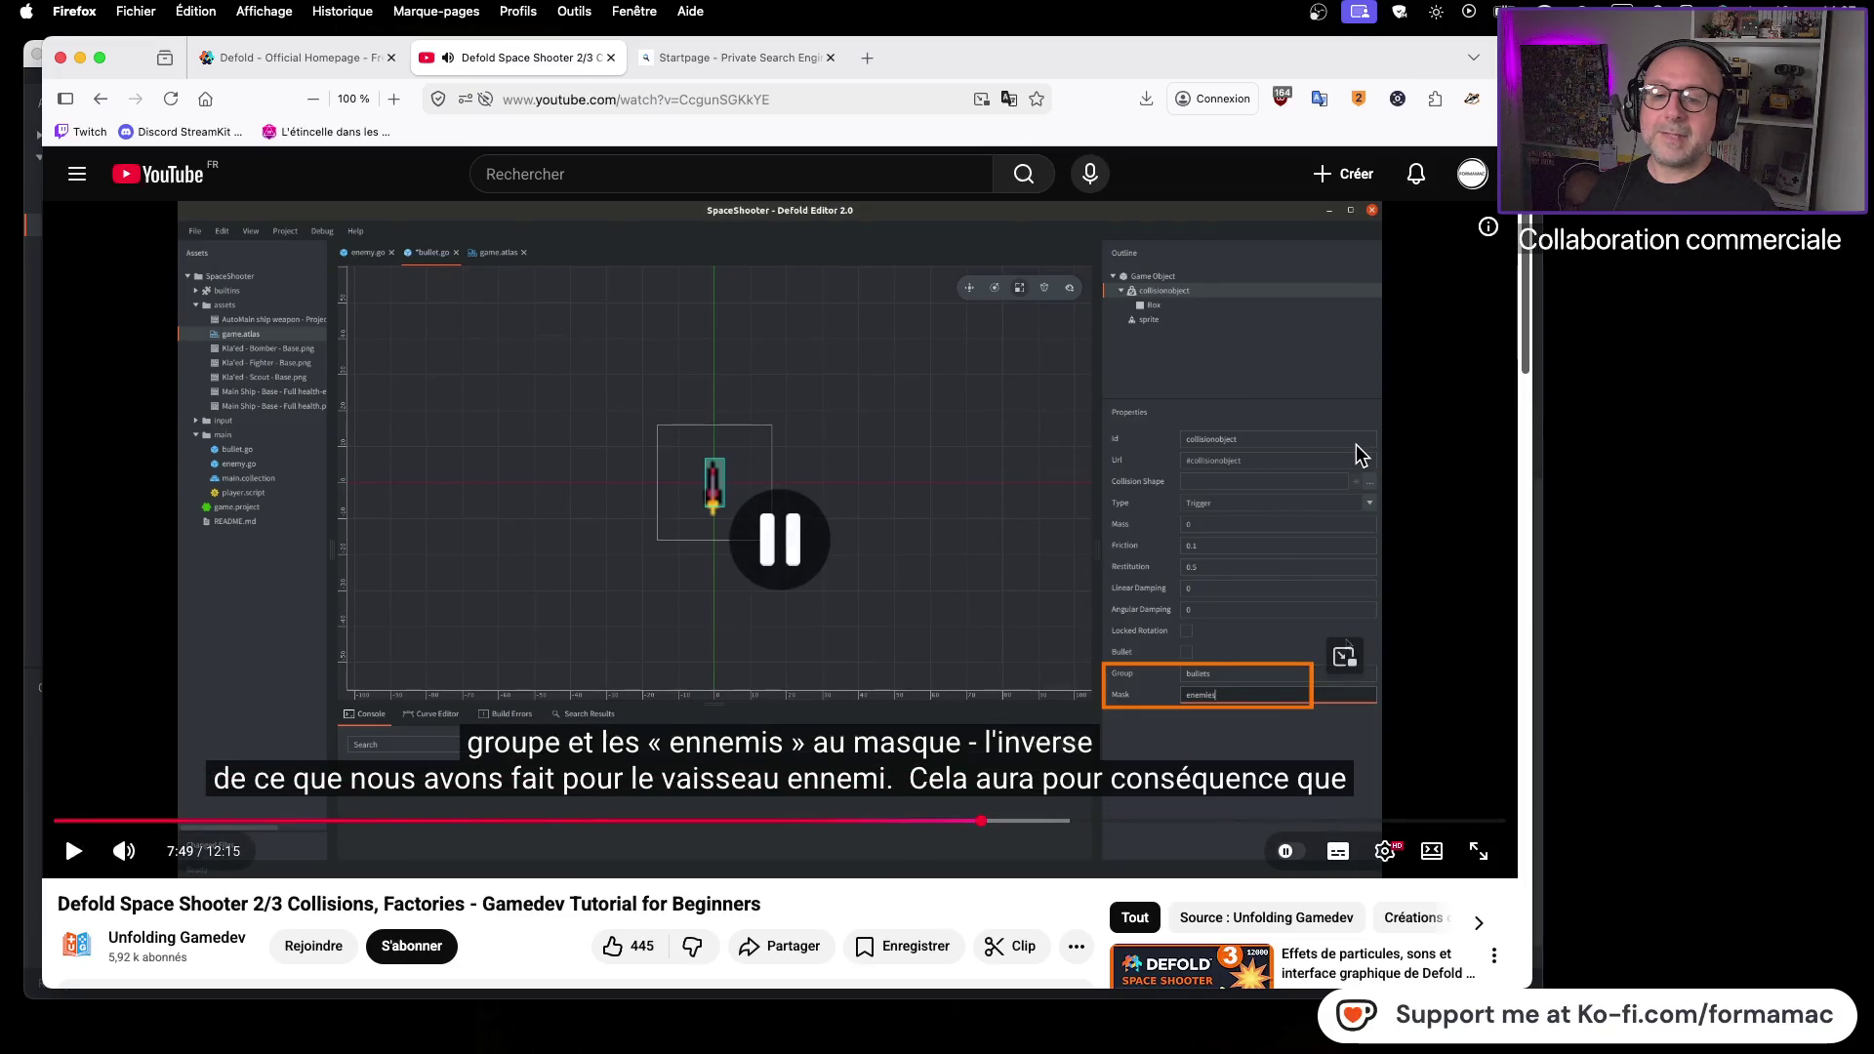
key("super+Tab")
scroll(1333, 726, "down", 1)
double_click(1420, 909)
type("bullets")
key("Tab")
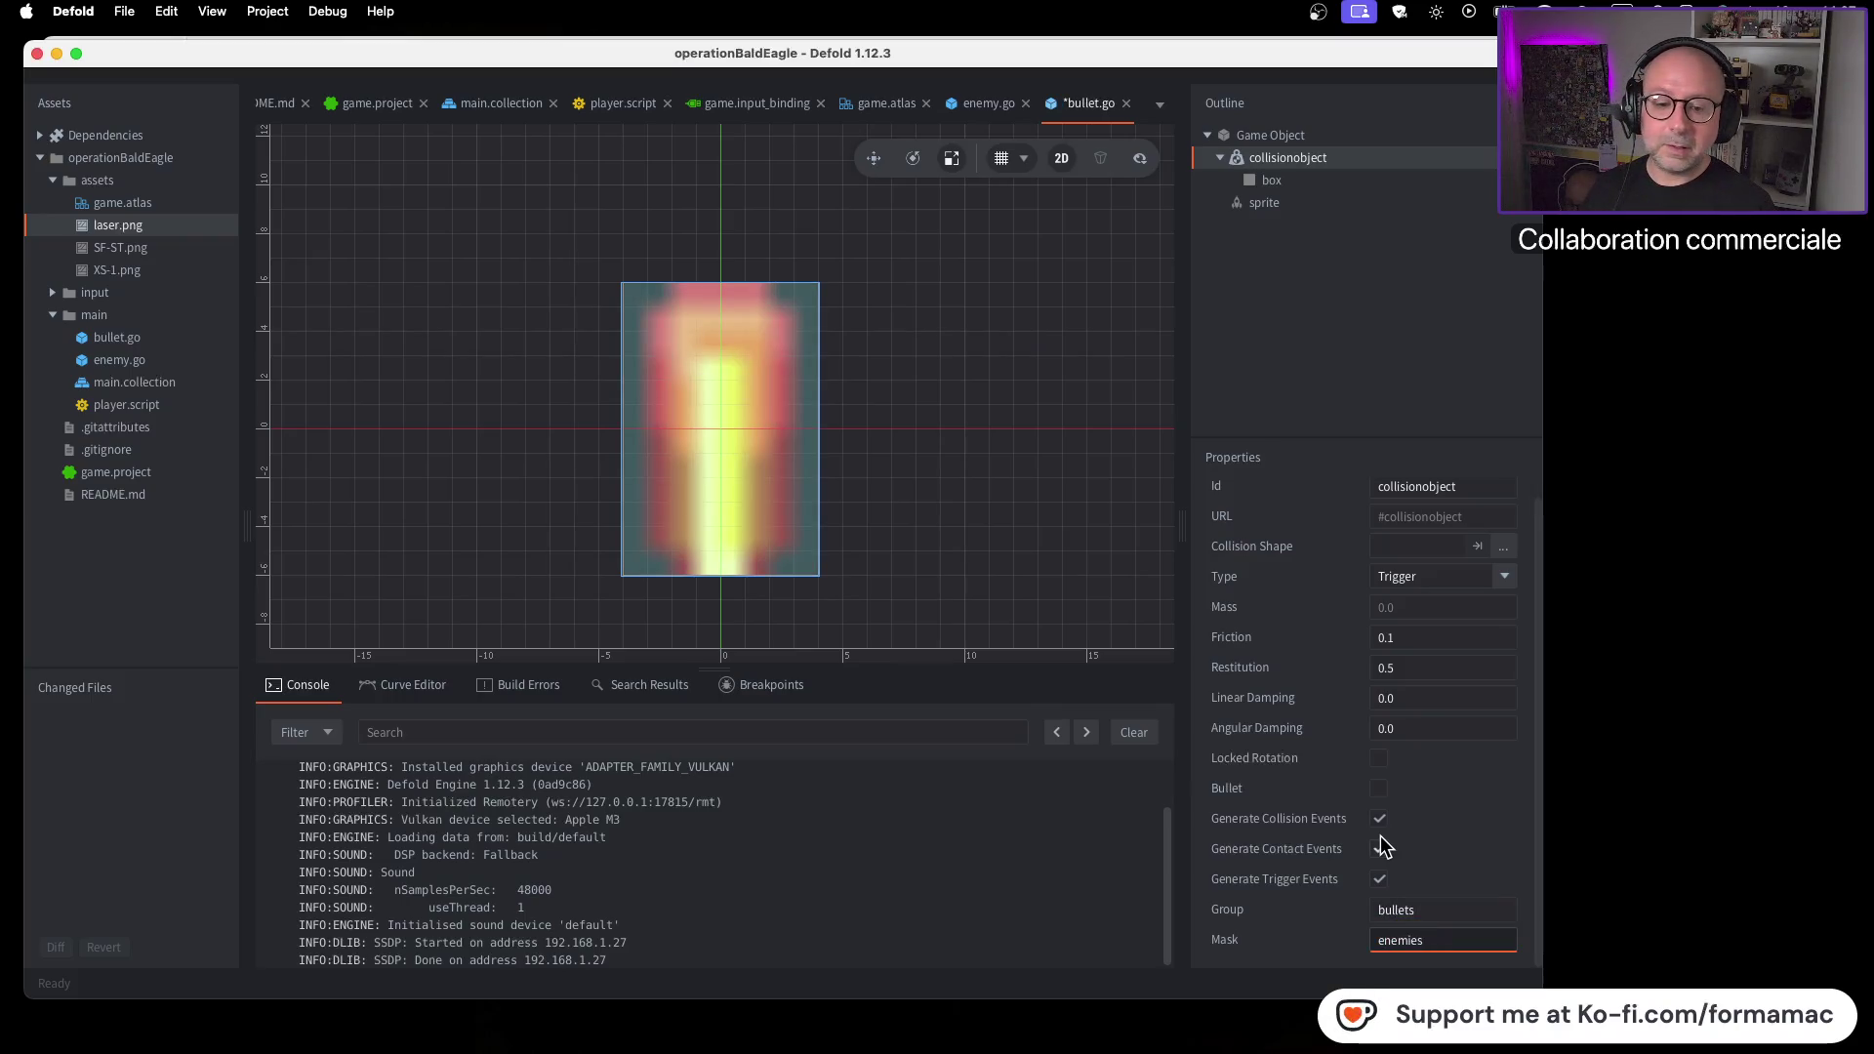
Enter enemies as the collision object's Mask and commit it
key("super+Tab")
left_click(1434, 610)
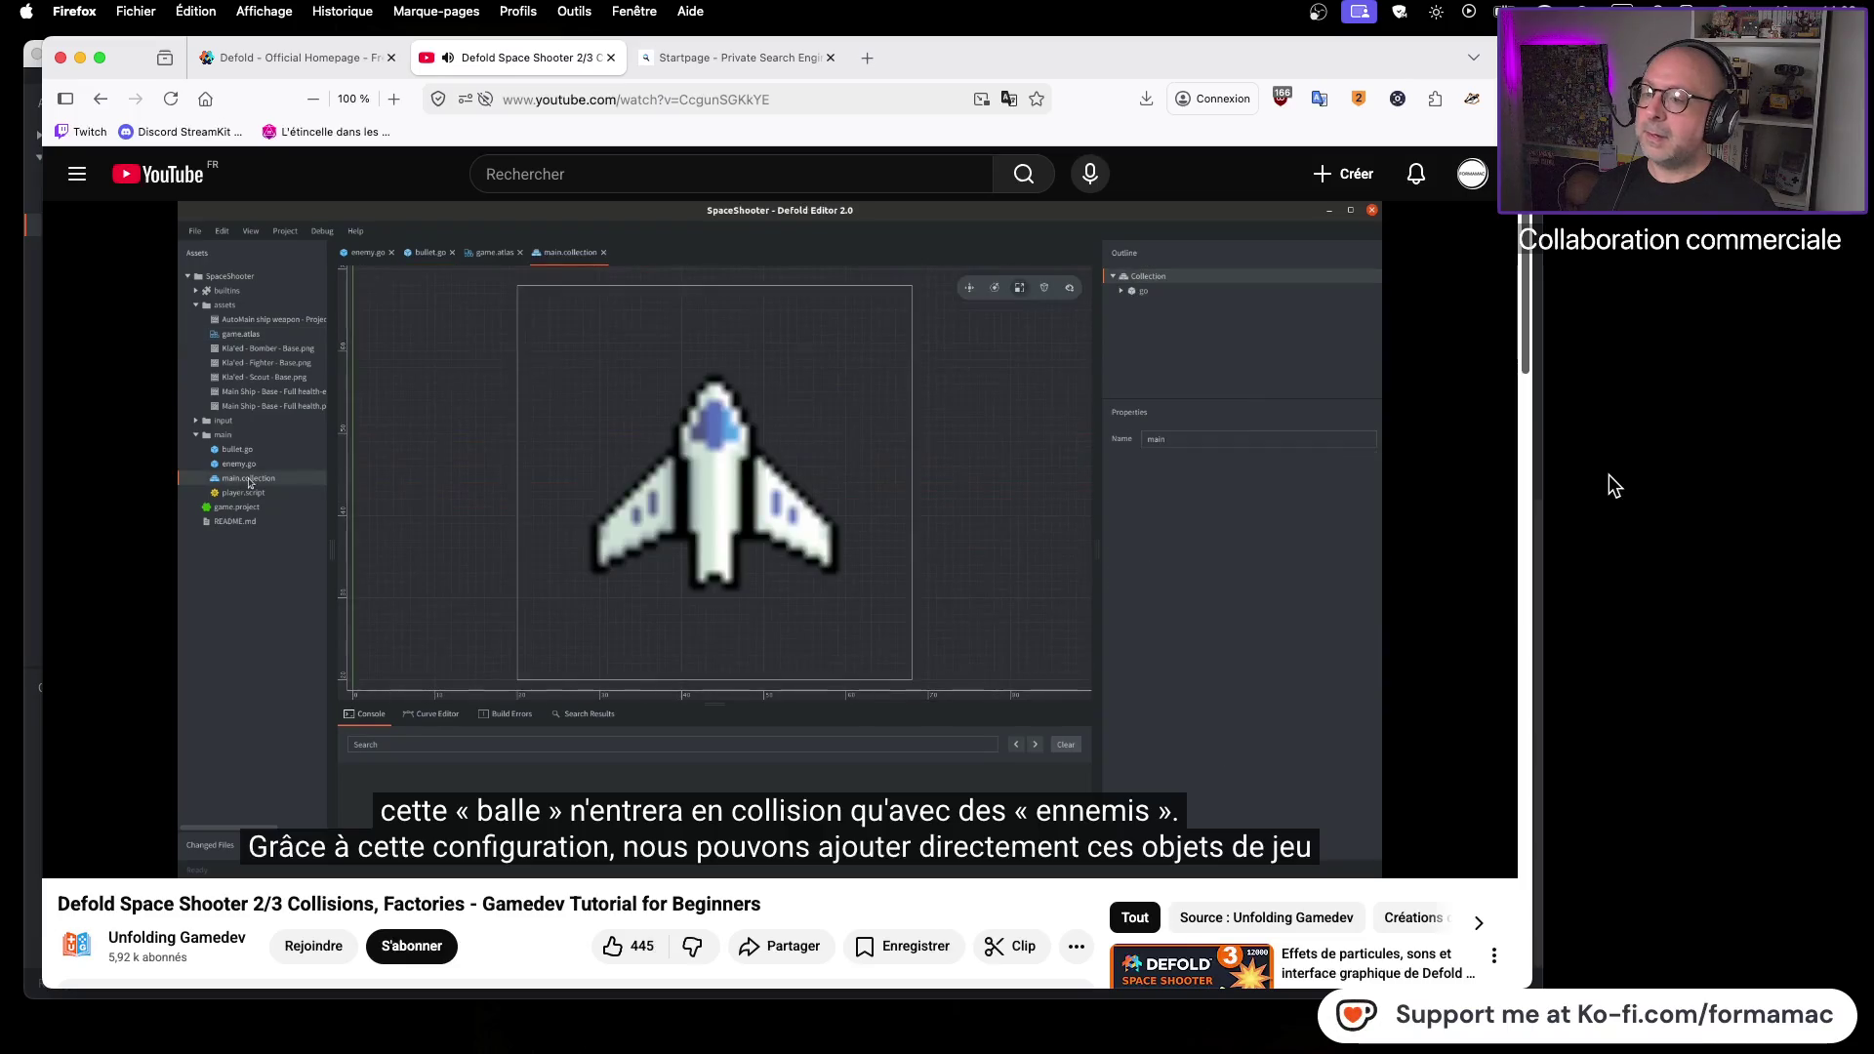
left_click(1263, 495)
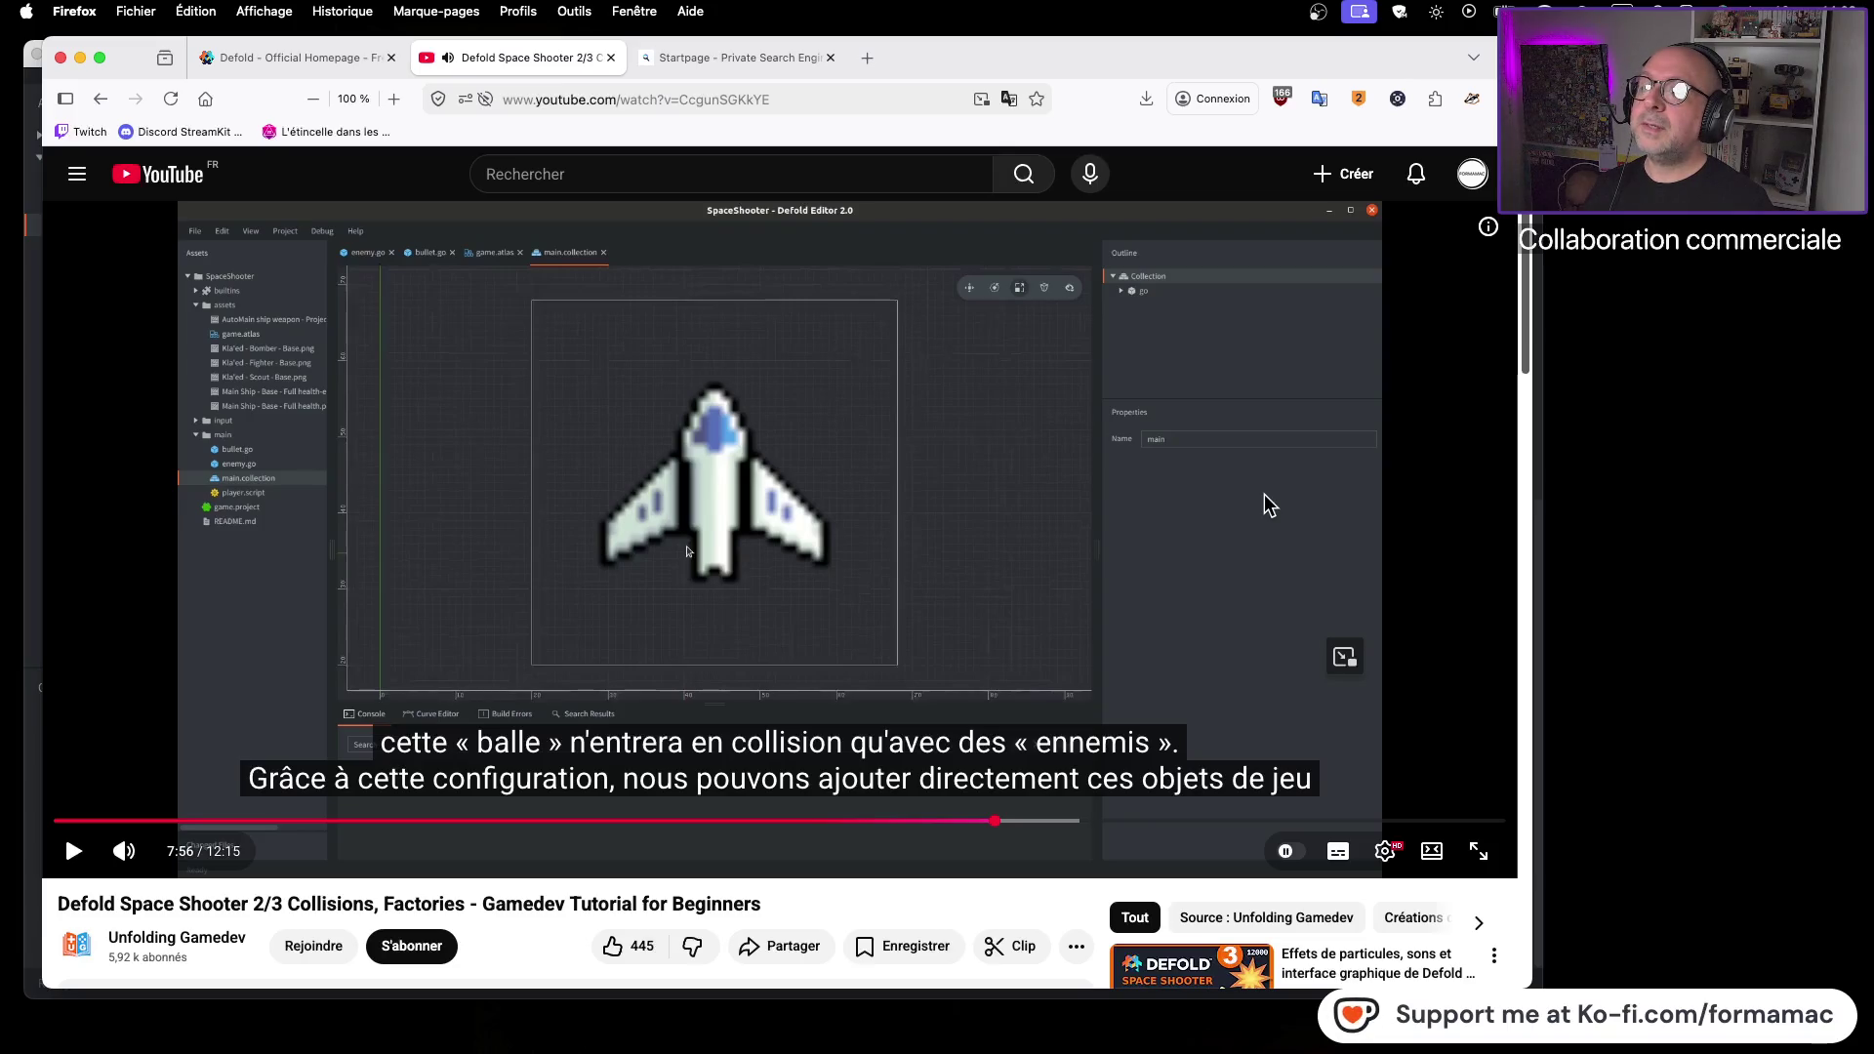
key("super+Tab")
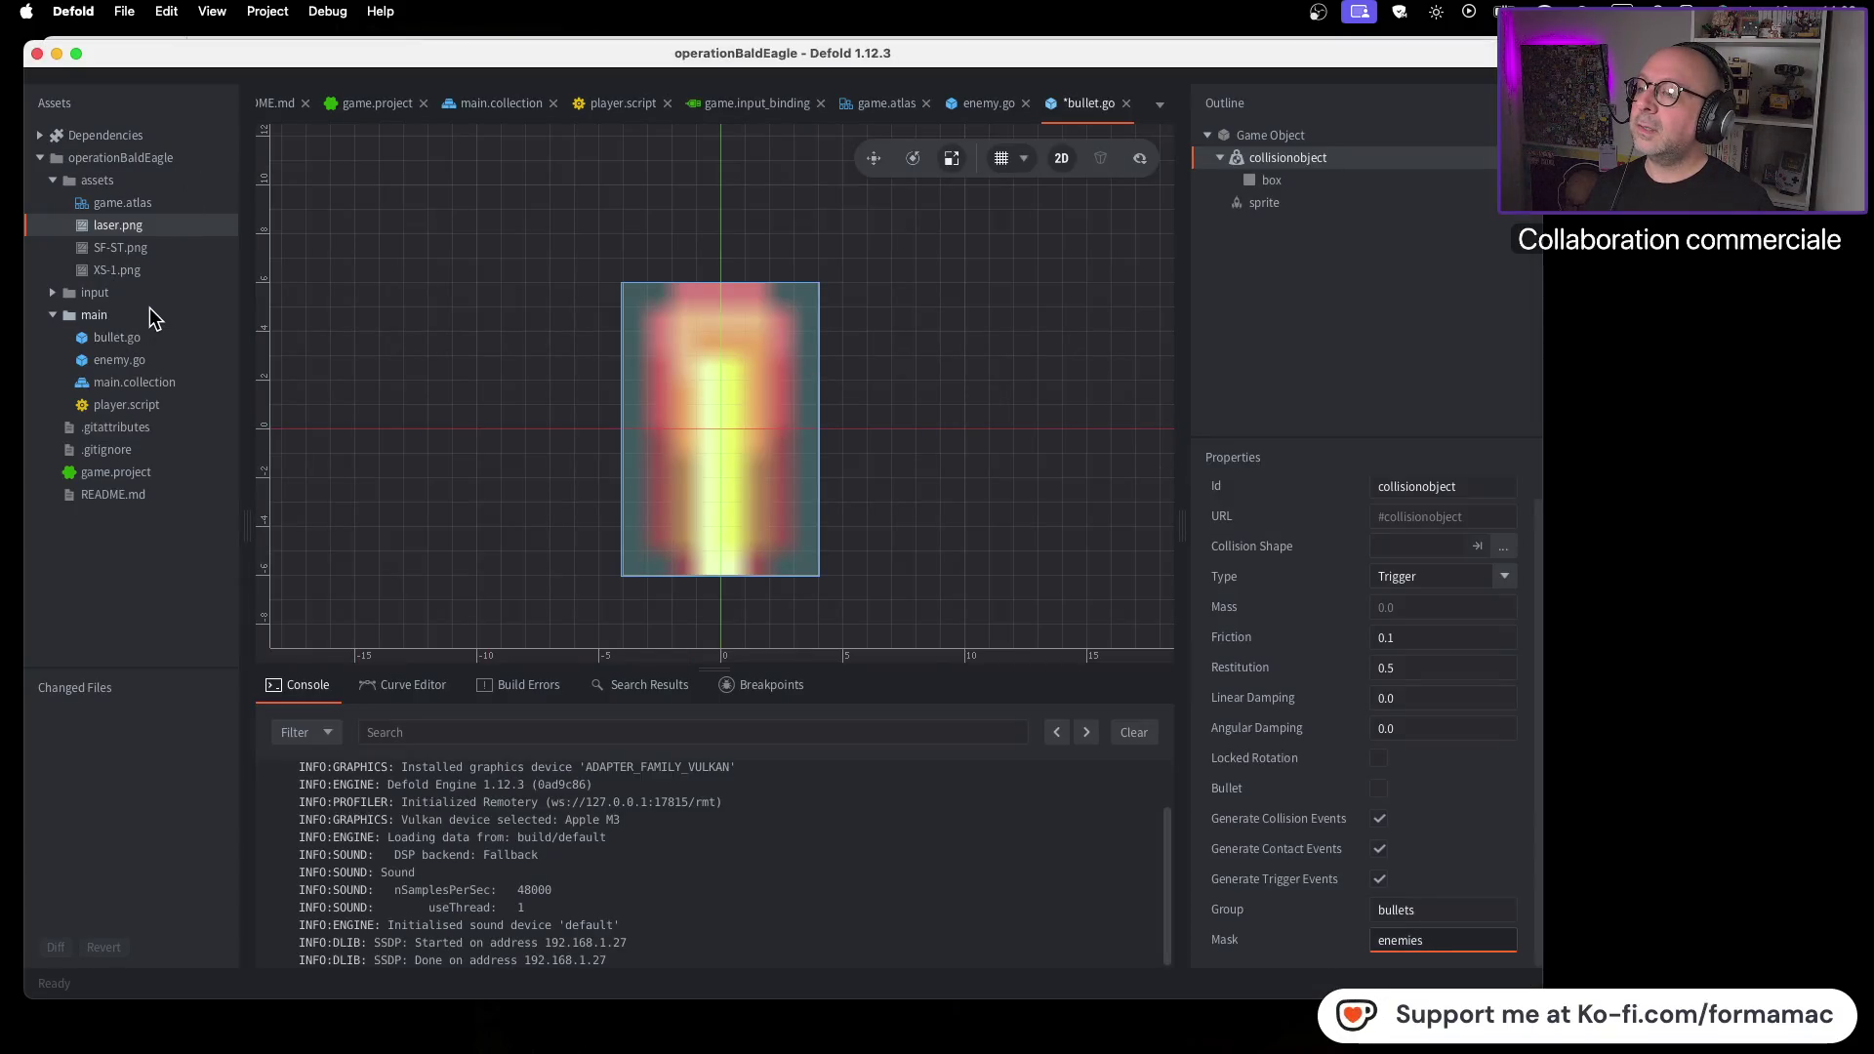
left_click(141, 315)
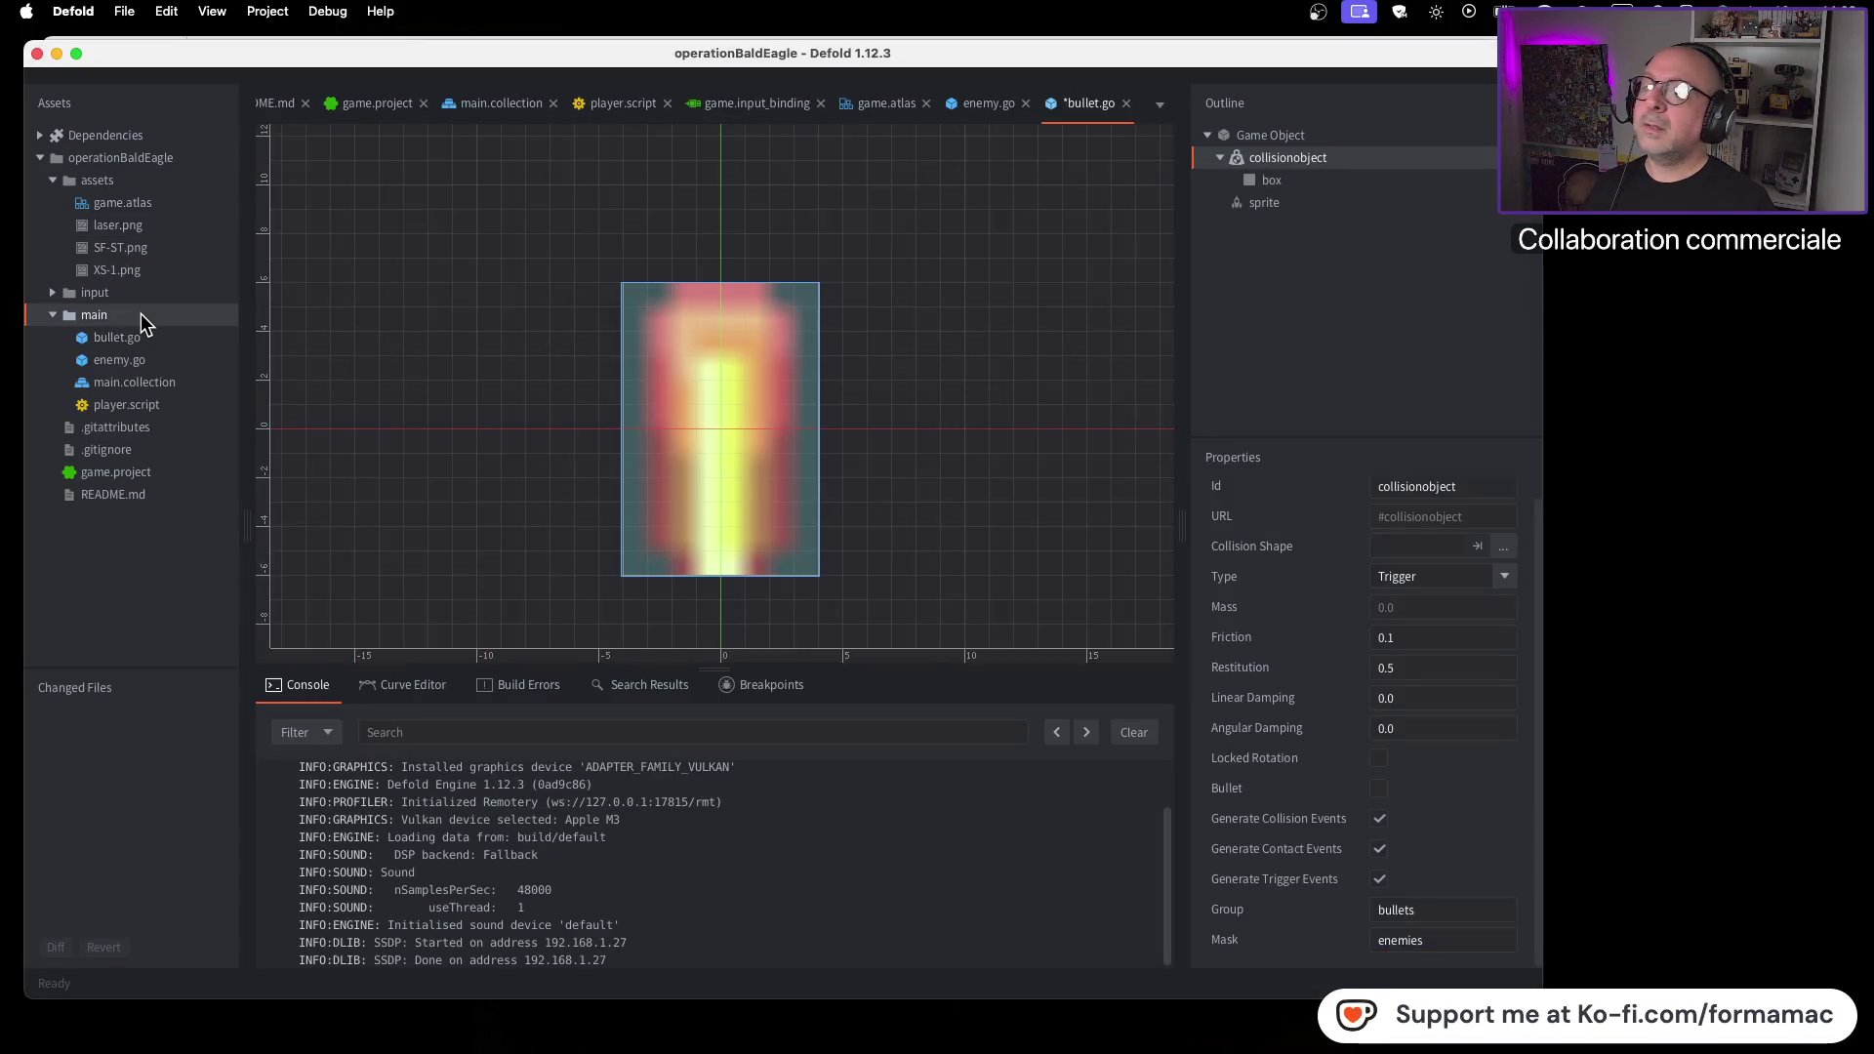
Switch to main.collection and watch the tutorial's next step
left_click(488, 105)
key("super+Tab")
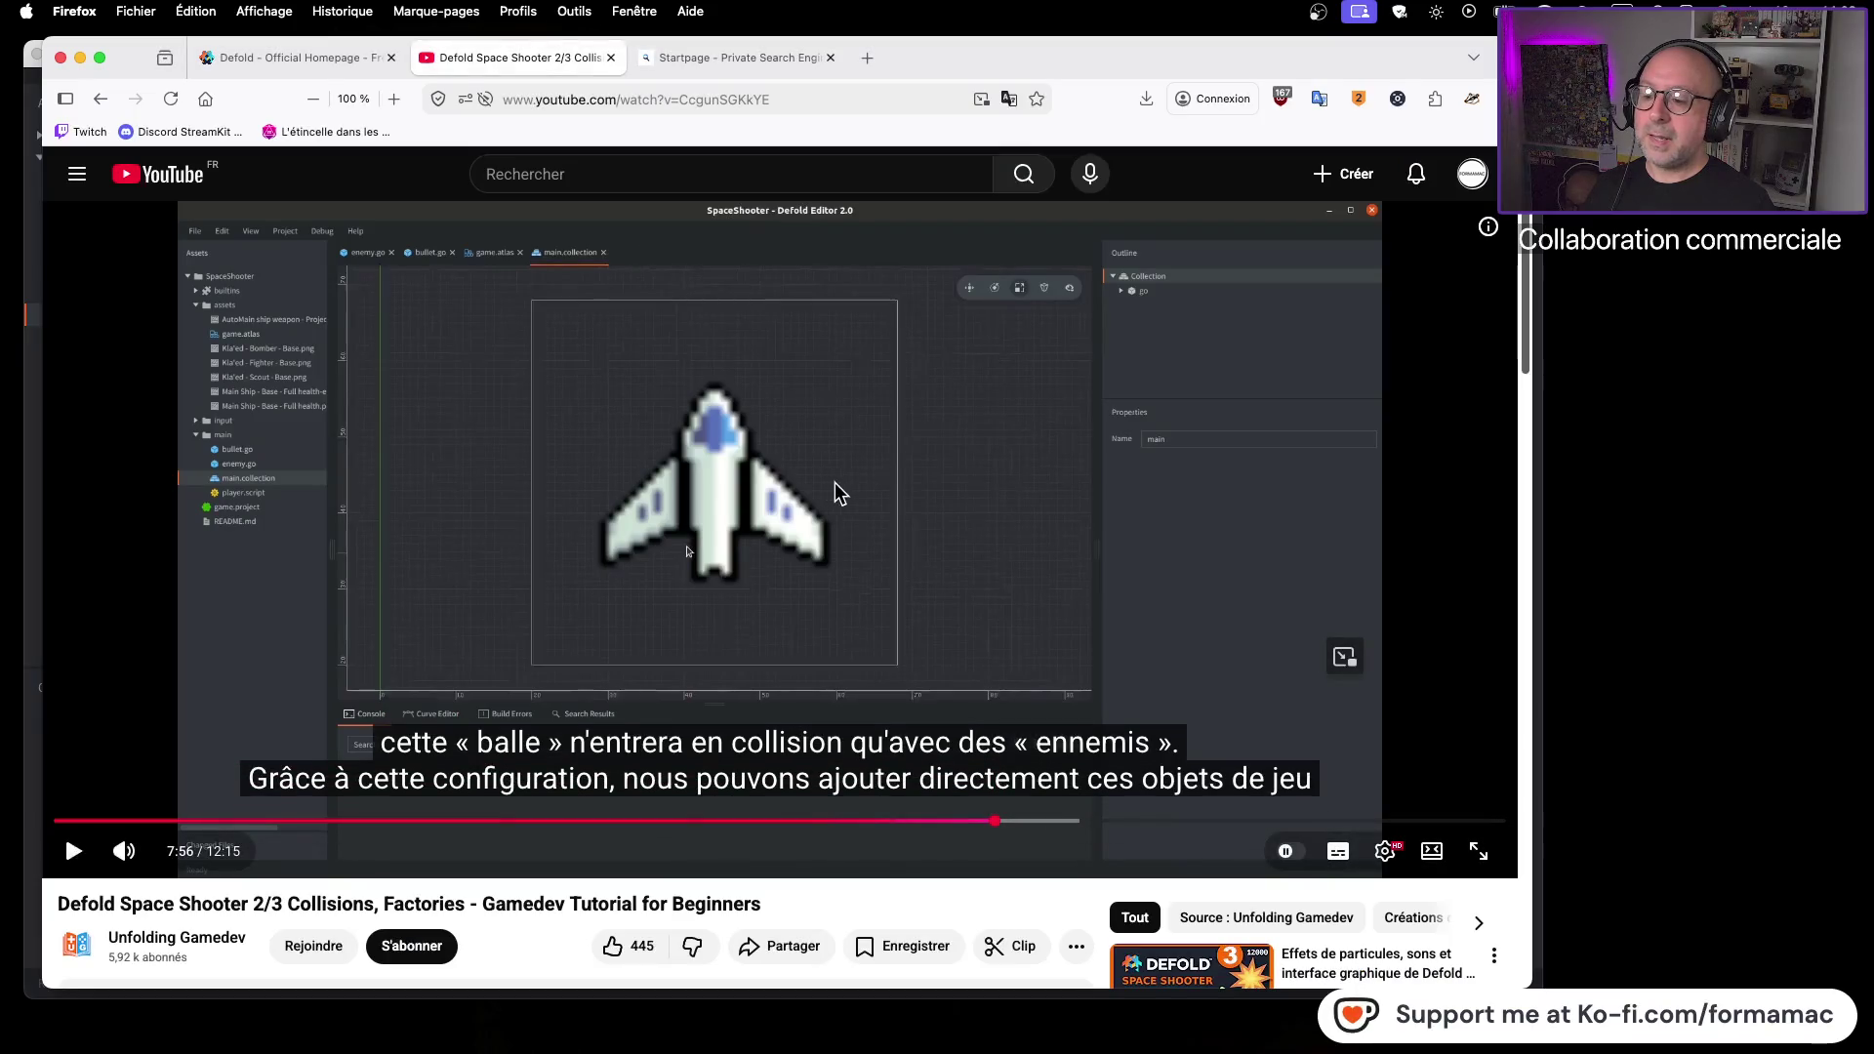
key("super+Tab")
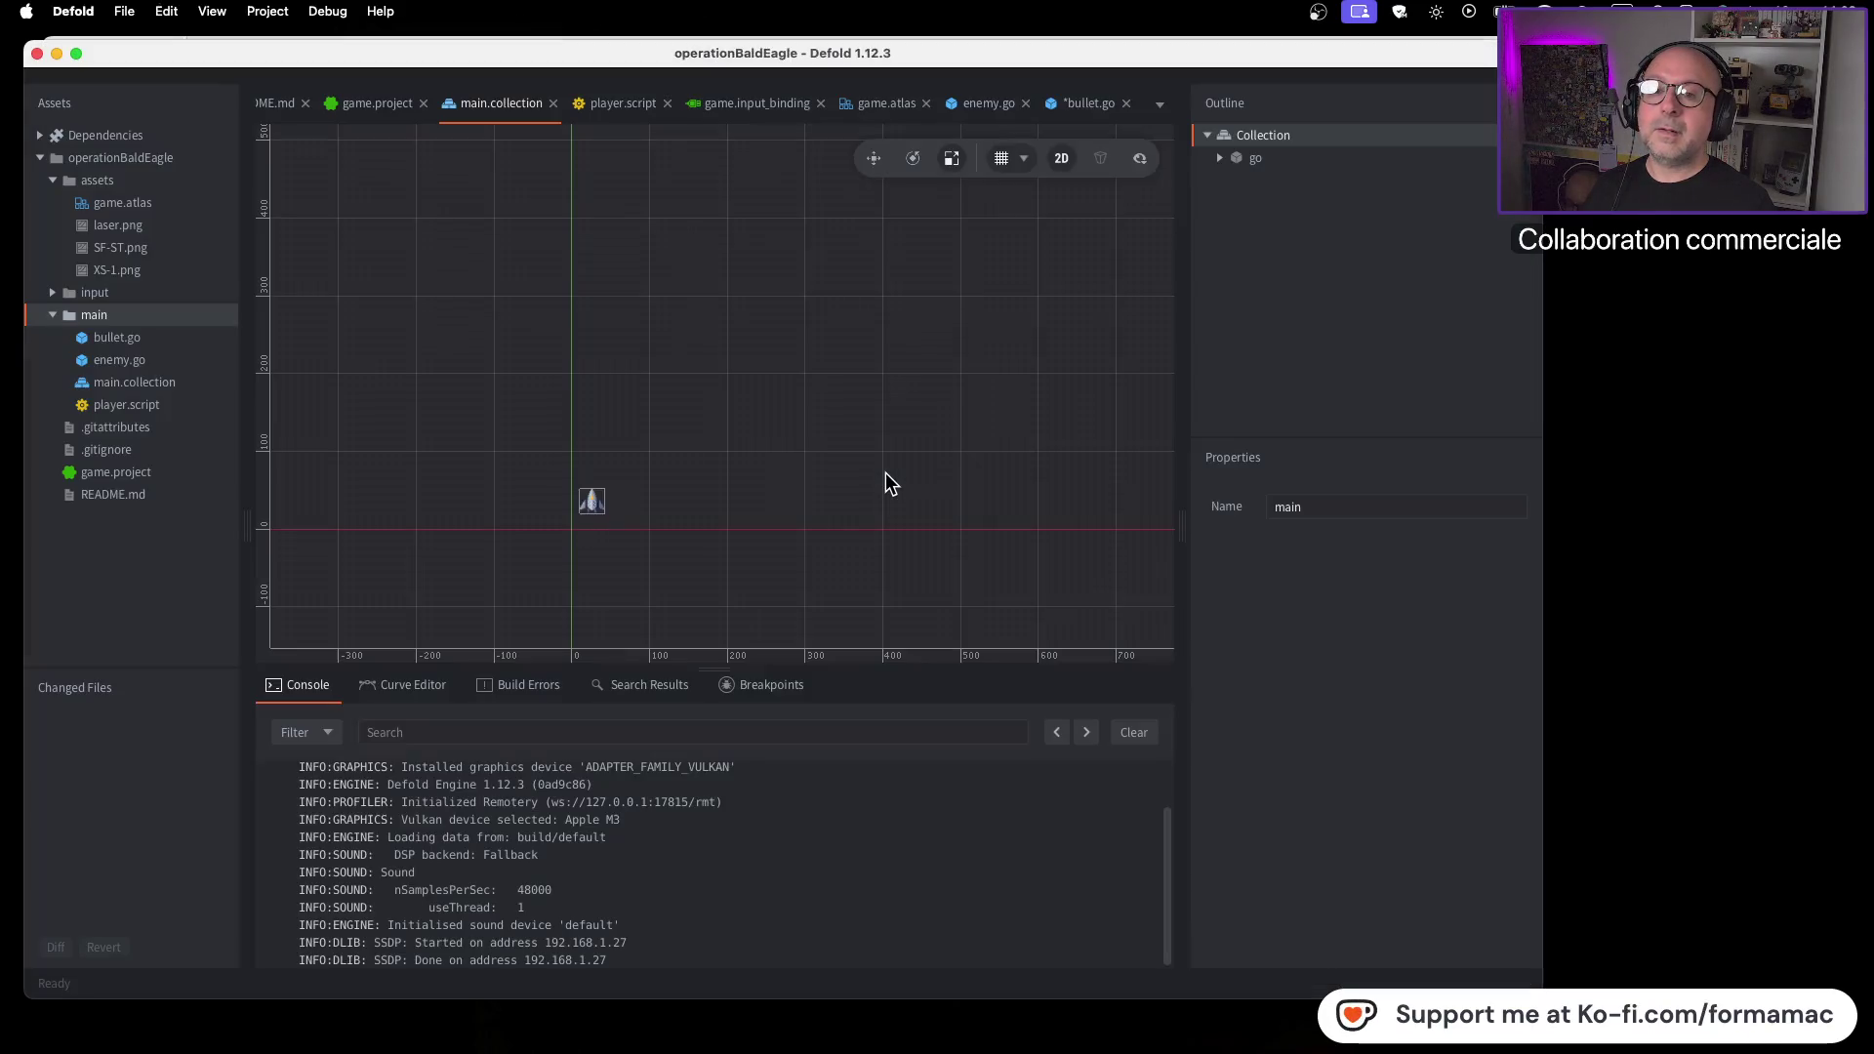
key("super+Tab")
key("space")
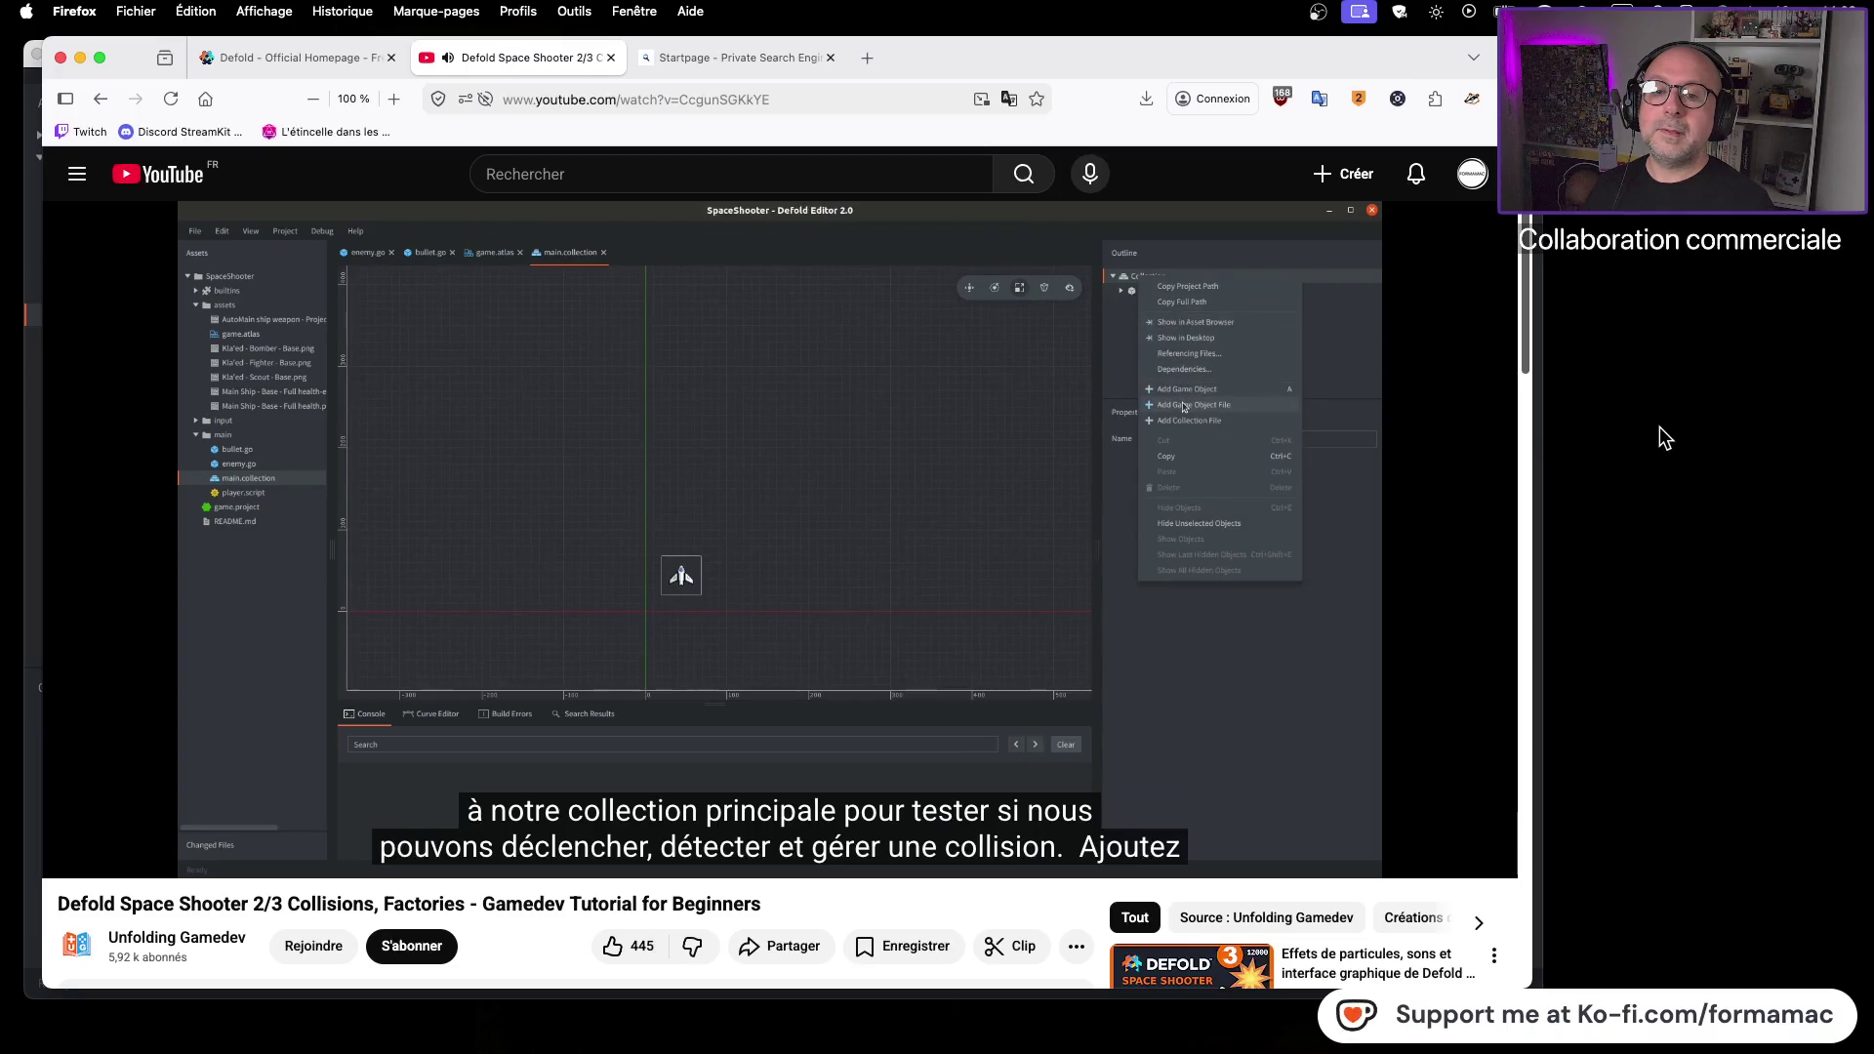
left_click(962, 463)
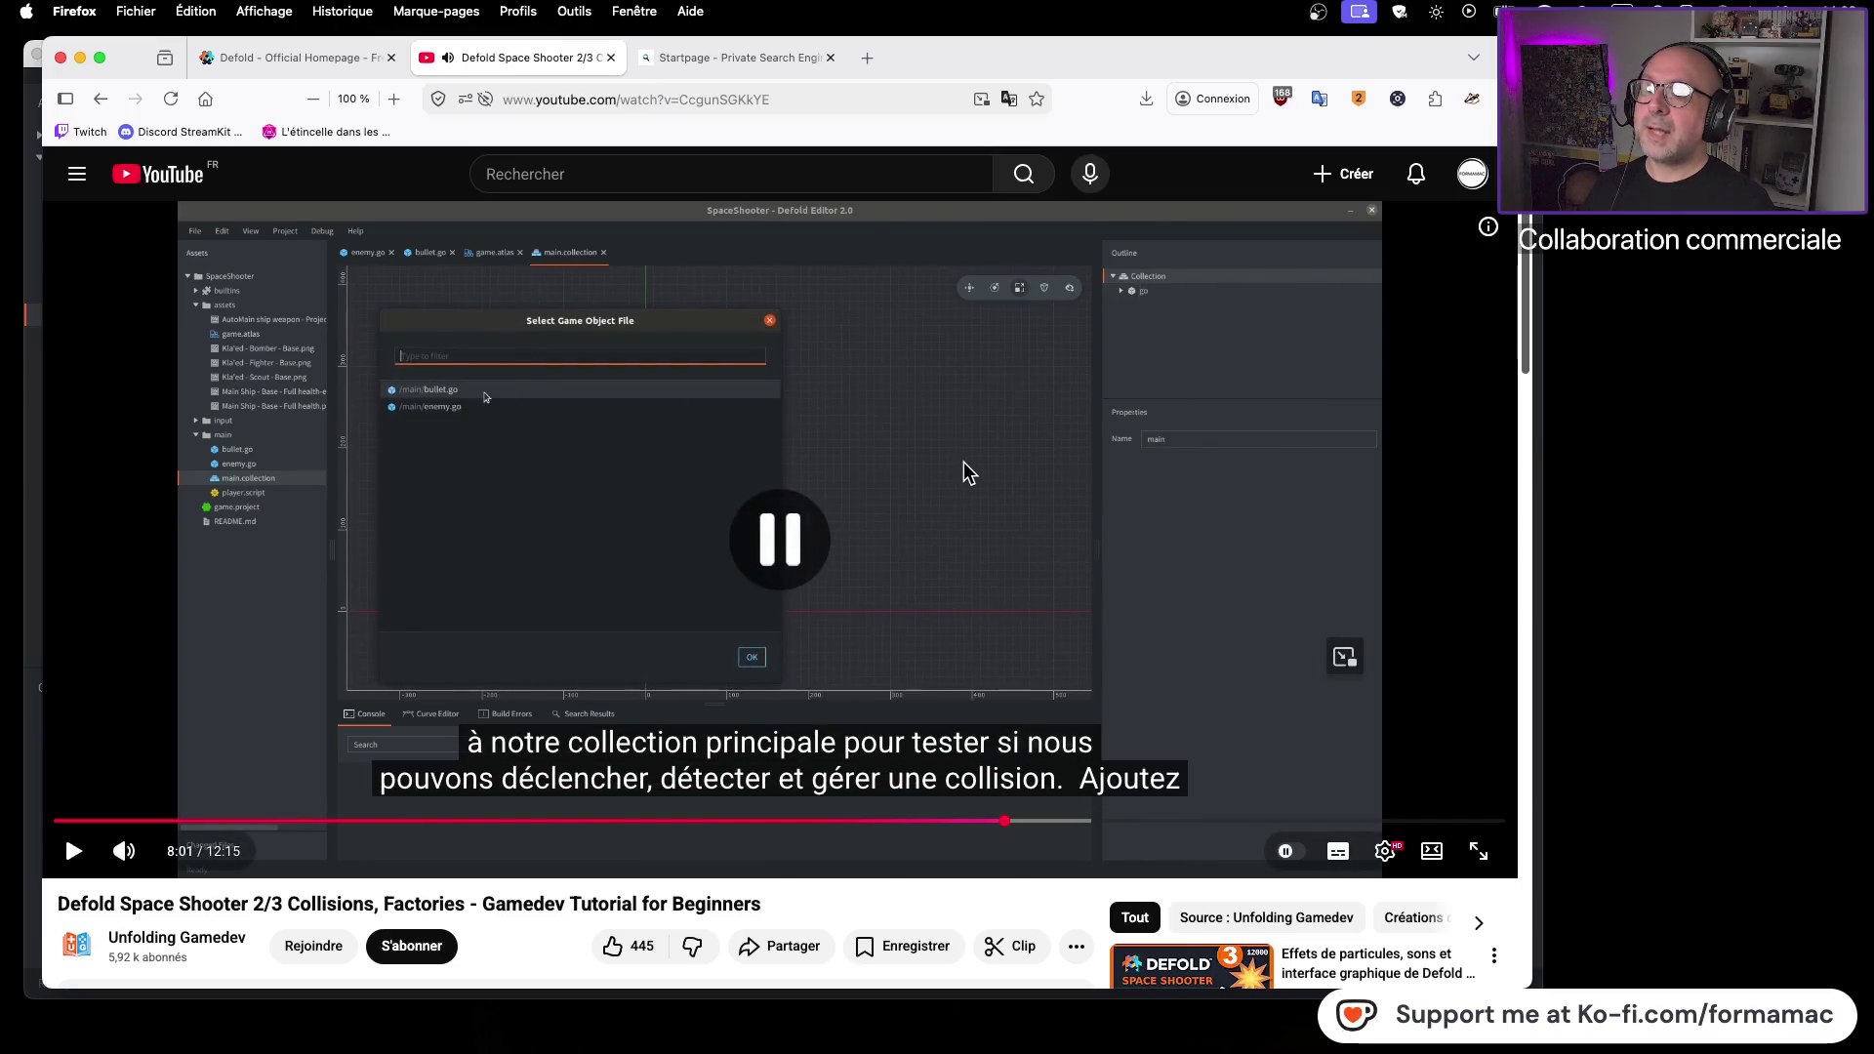
key("super+Tab")
Choose Add Game Object File on the Collection root to list bullet.go and enemy.go
right_click(1284, 141)
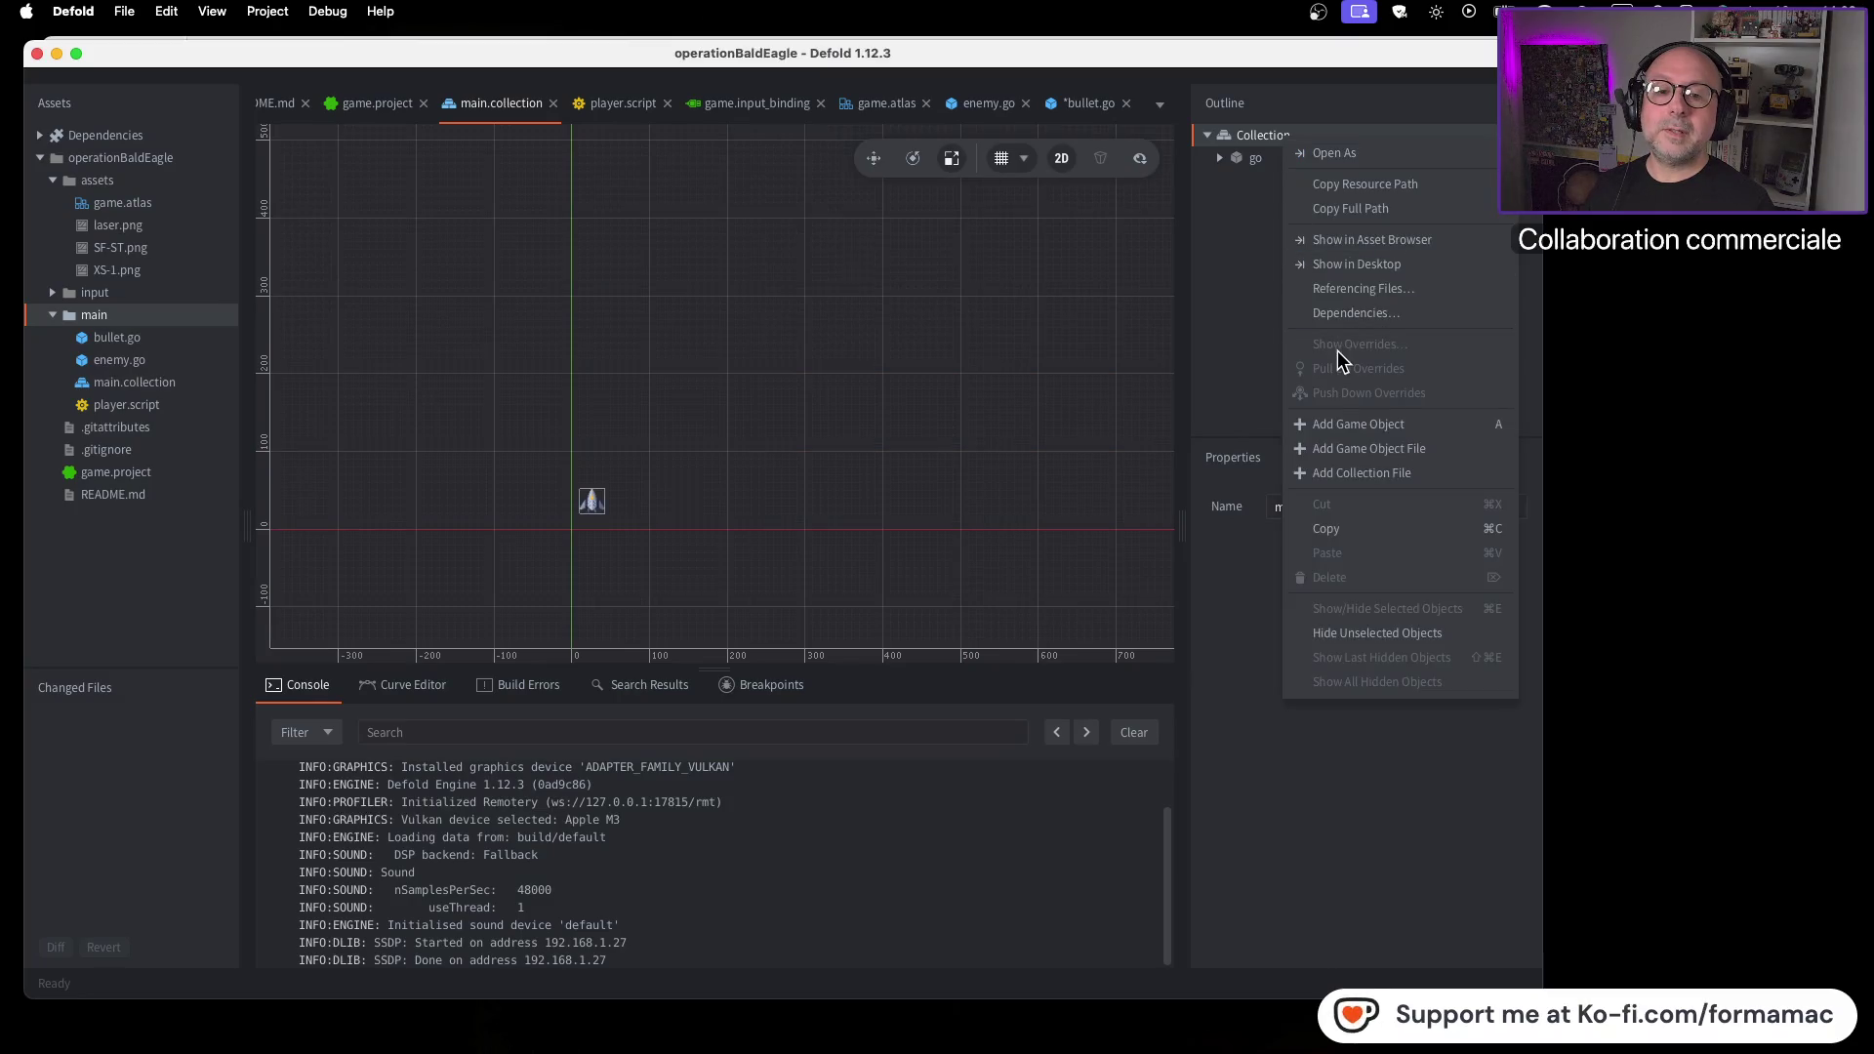
left_click(1345, 439)
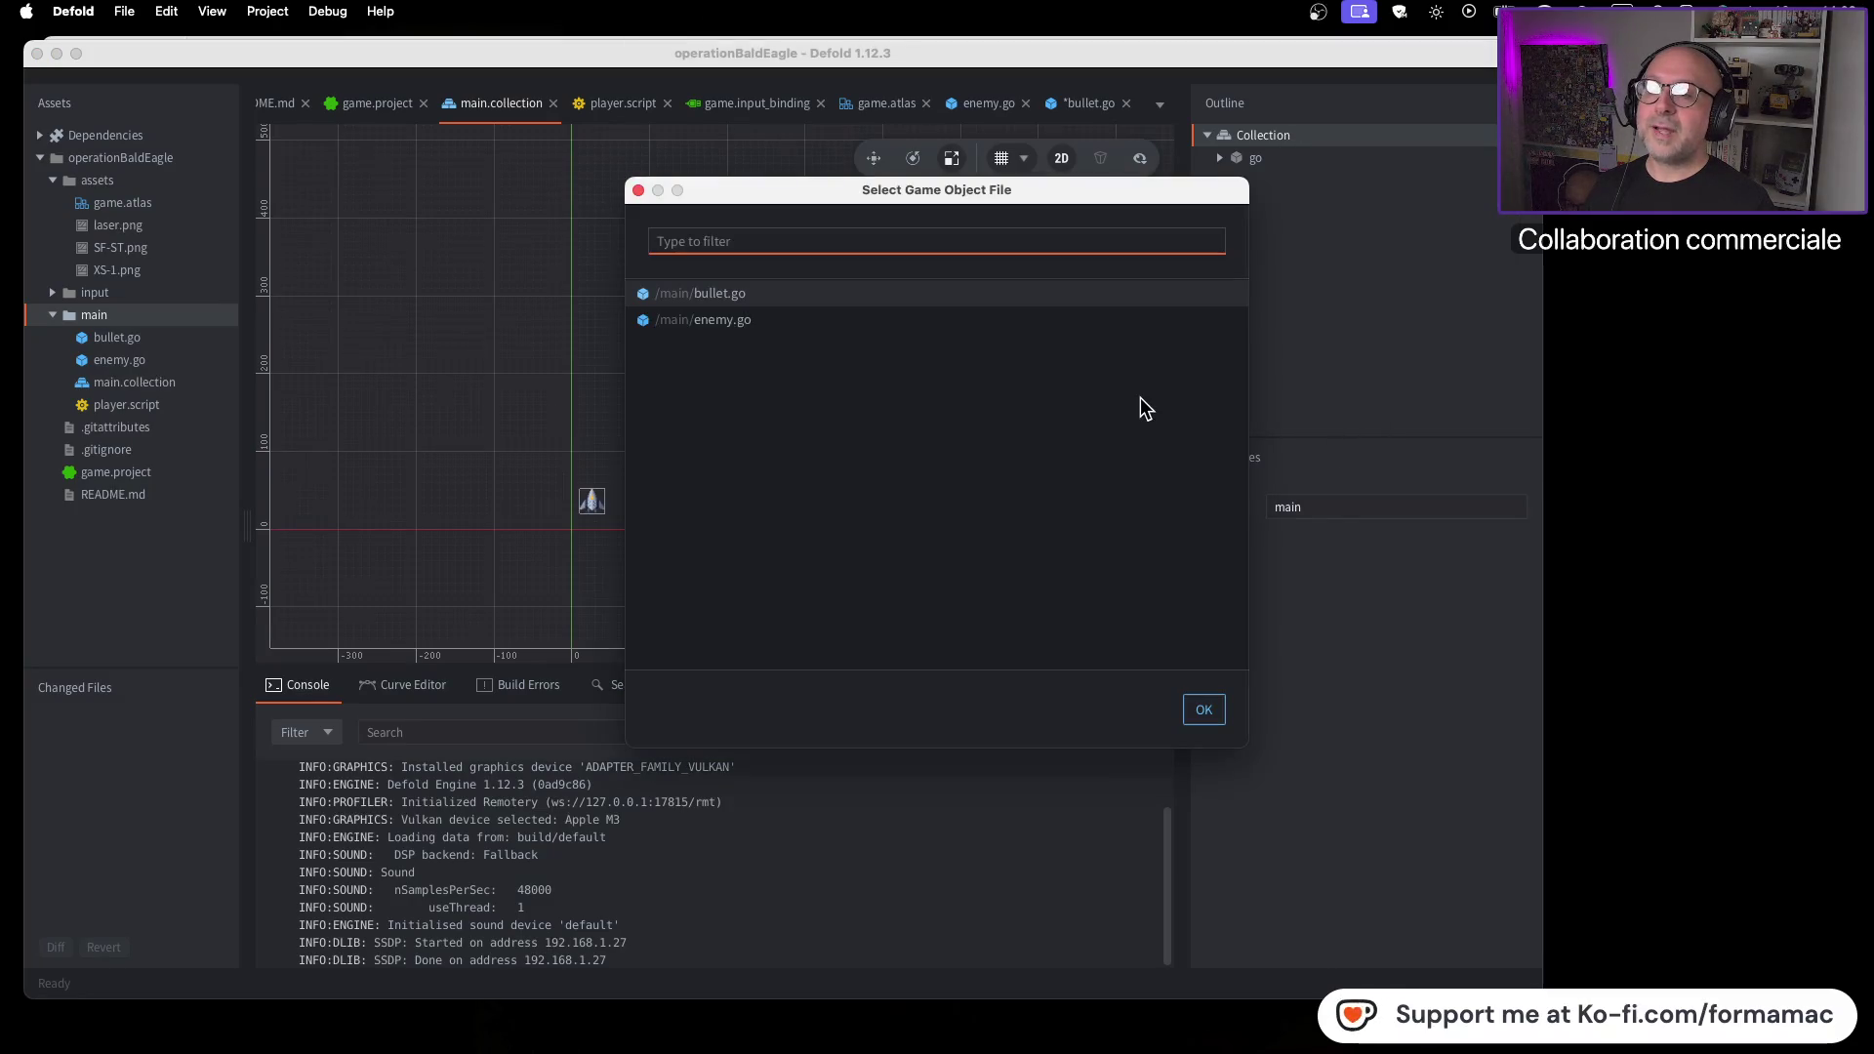
key("super+Tab")
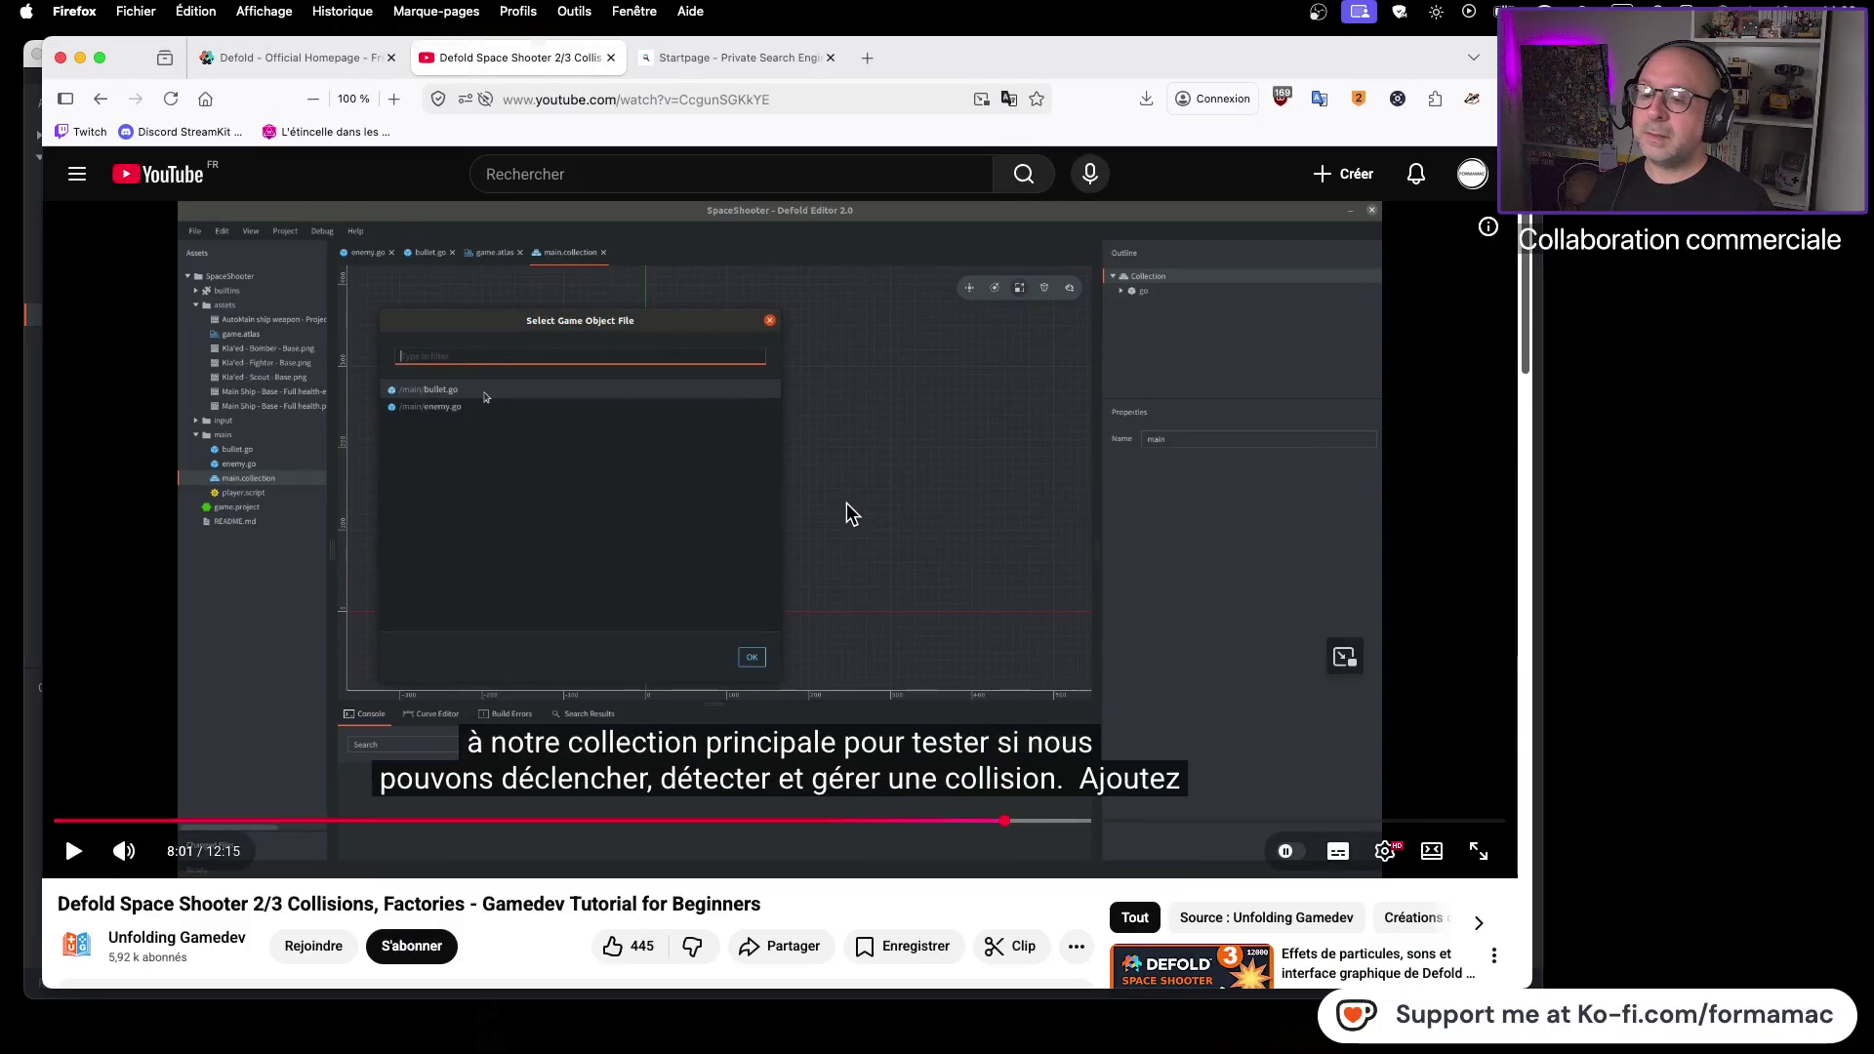